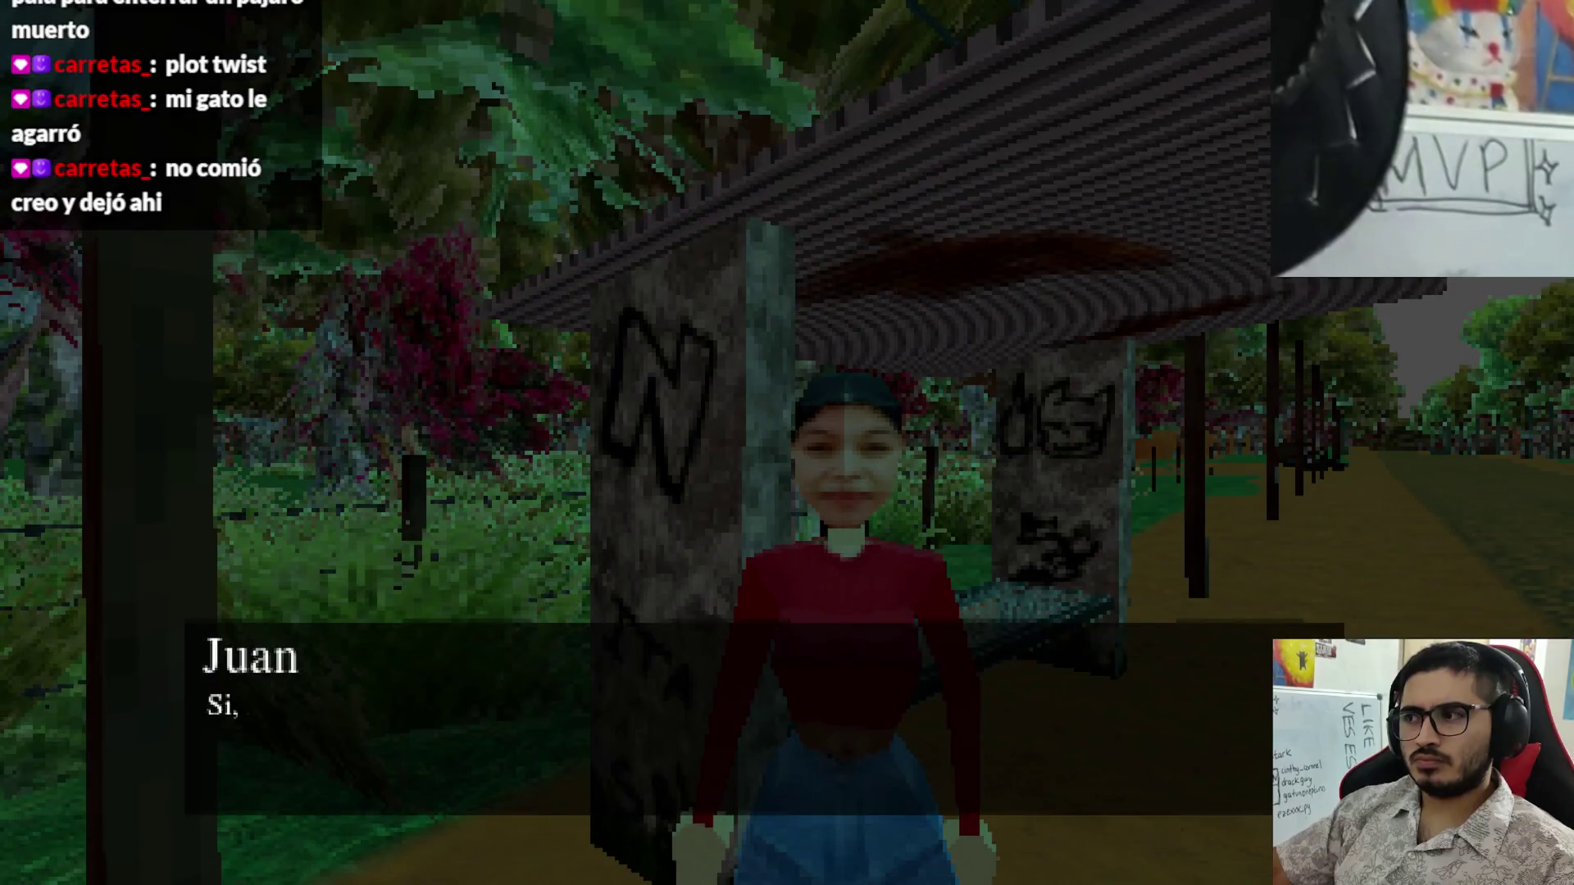
key("space")
- Skip the cutscene dialogue and walk along the dirt path in the playtest
key("w")
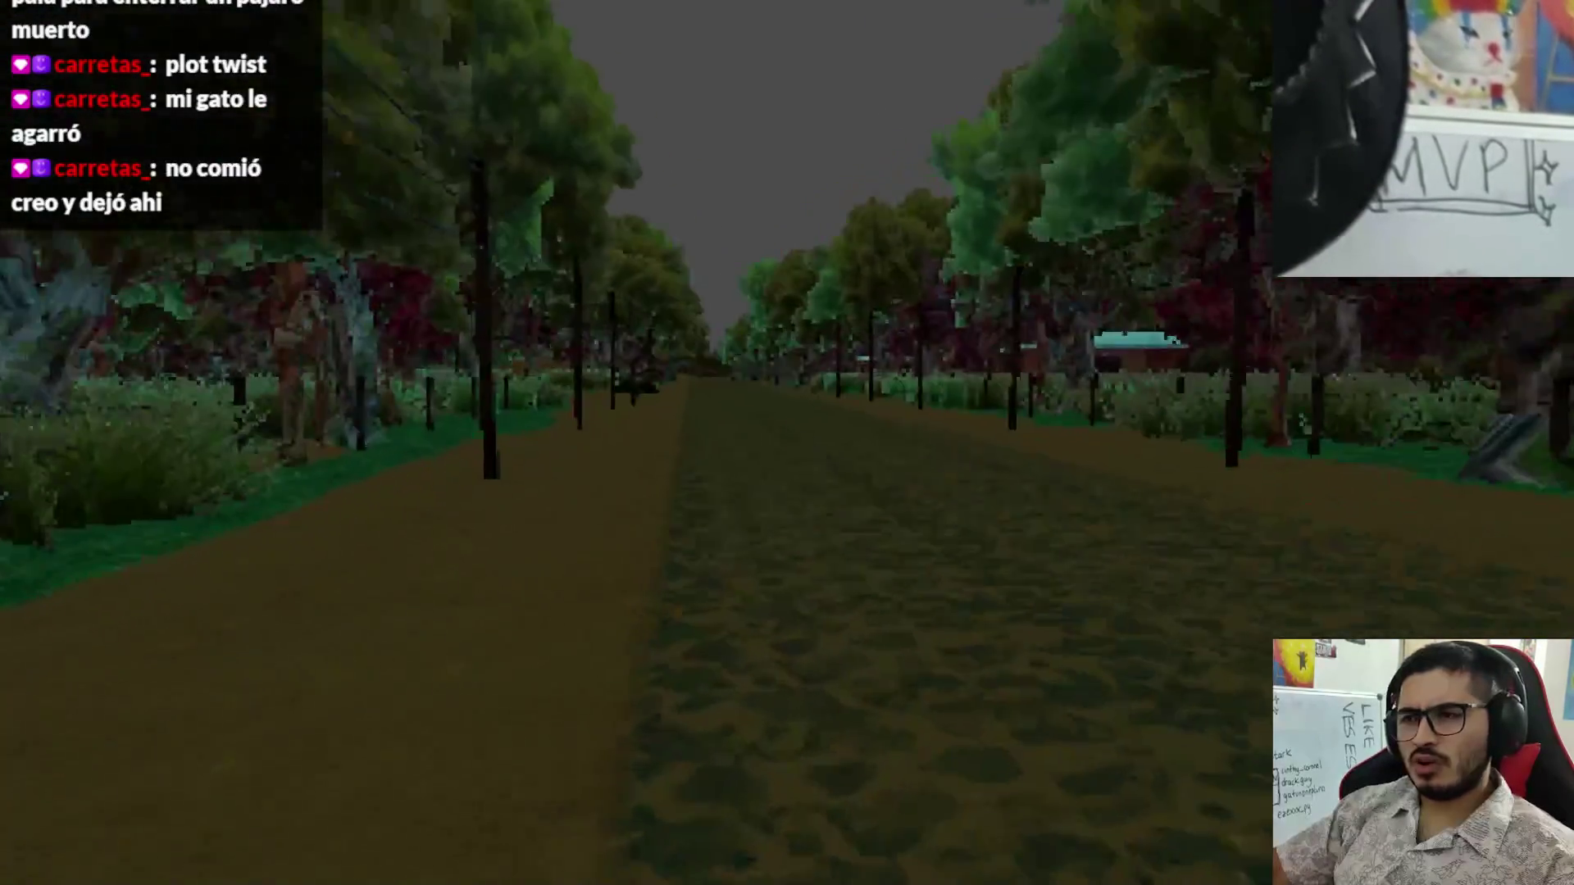
key("w")
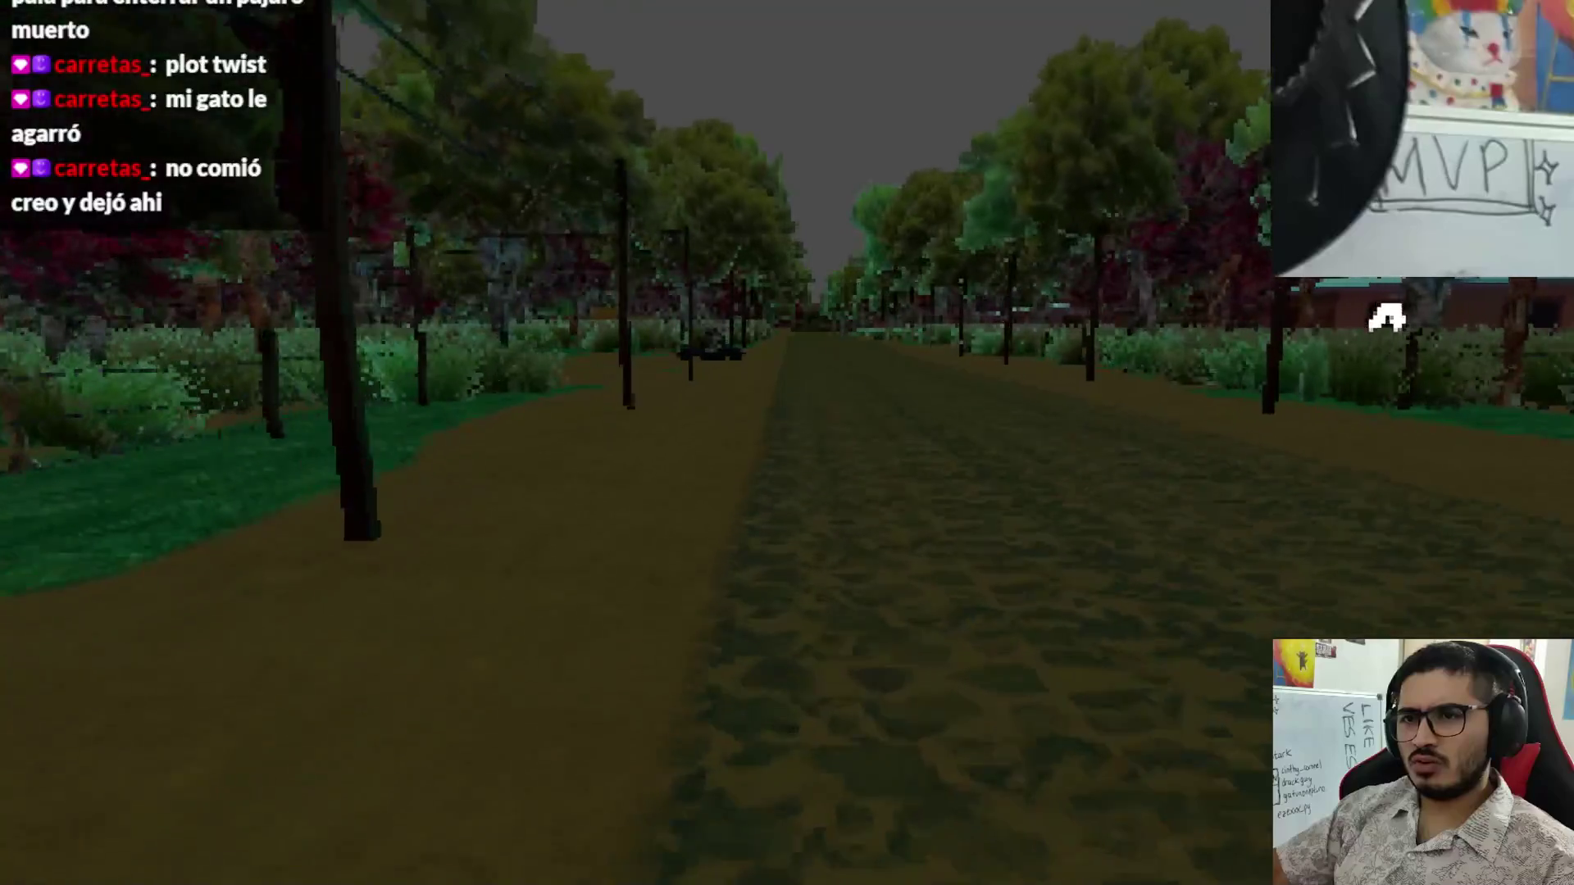
key("w")
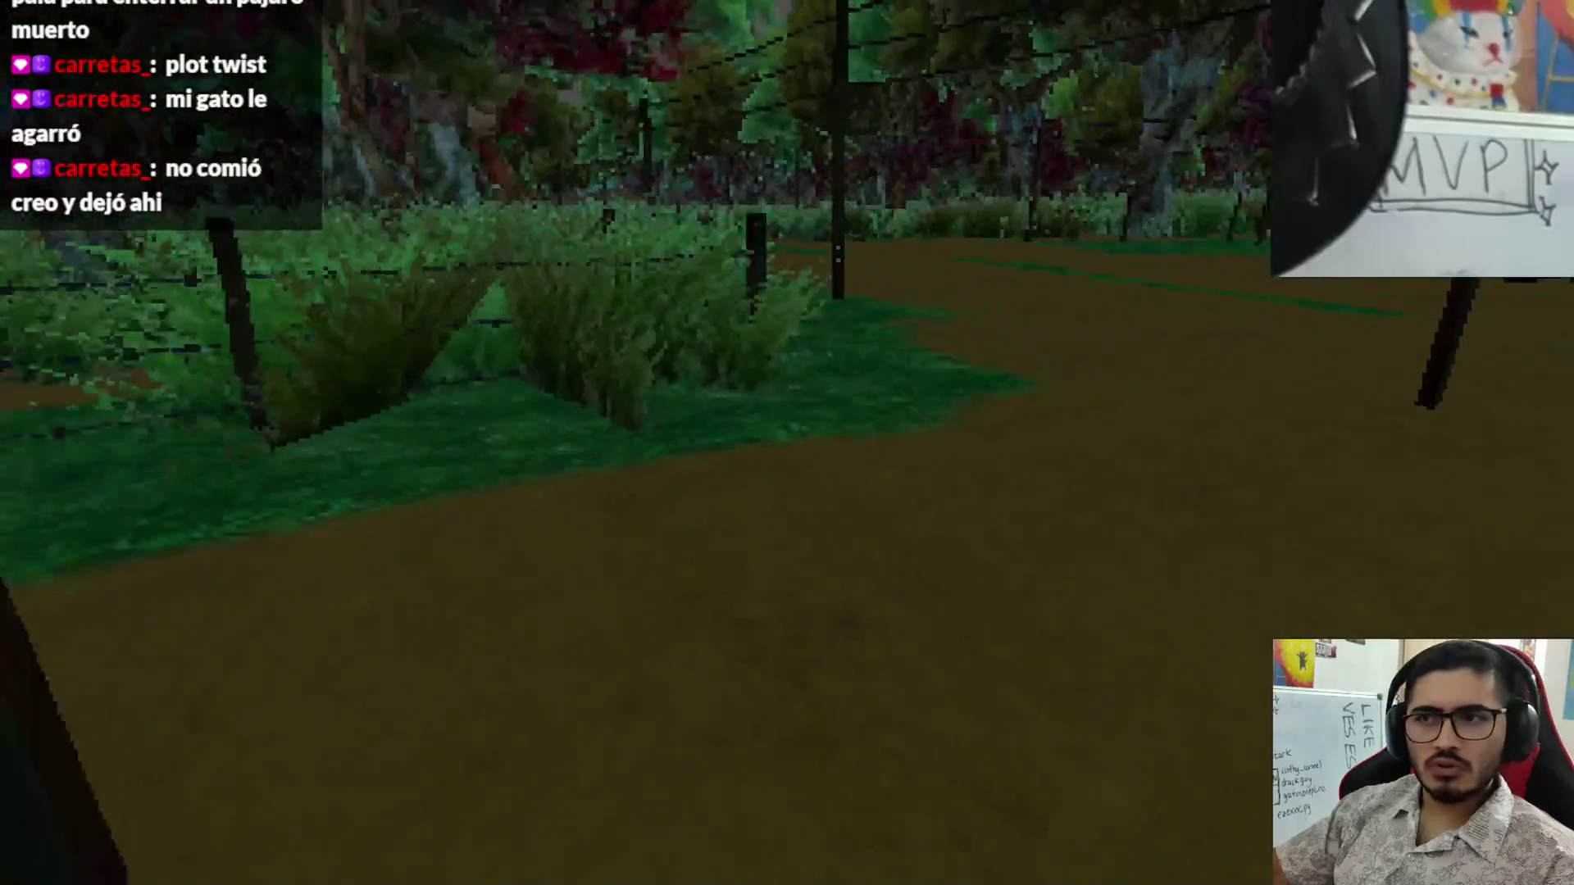
key("w")
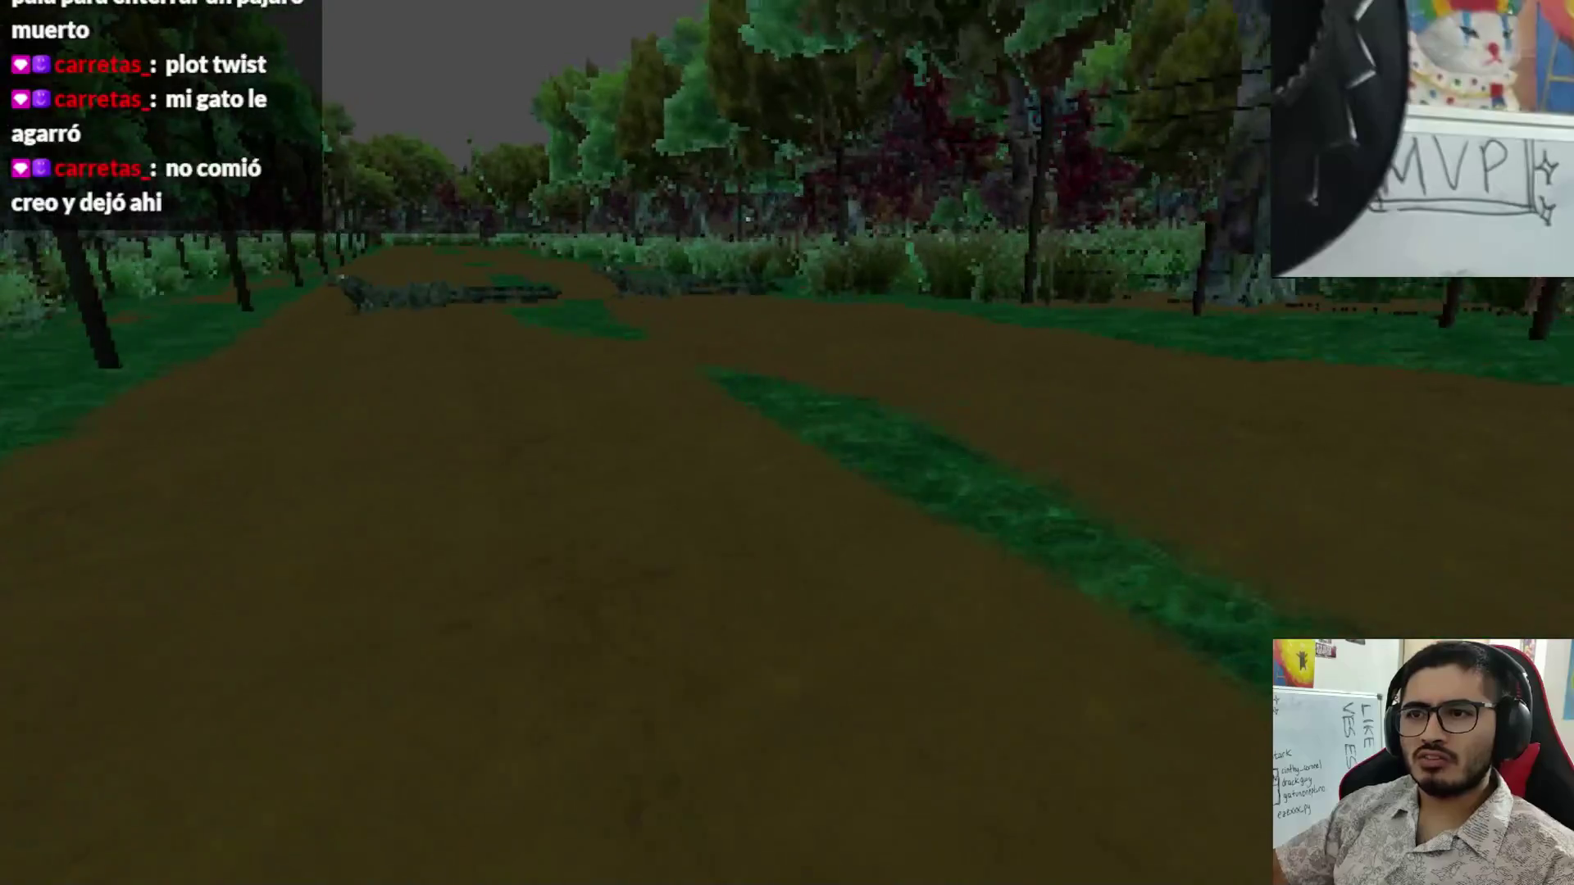
key("w")
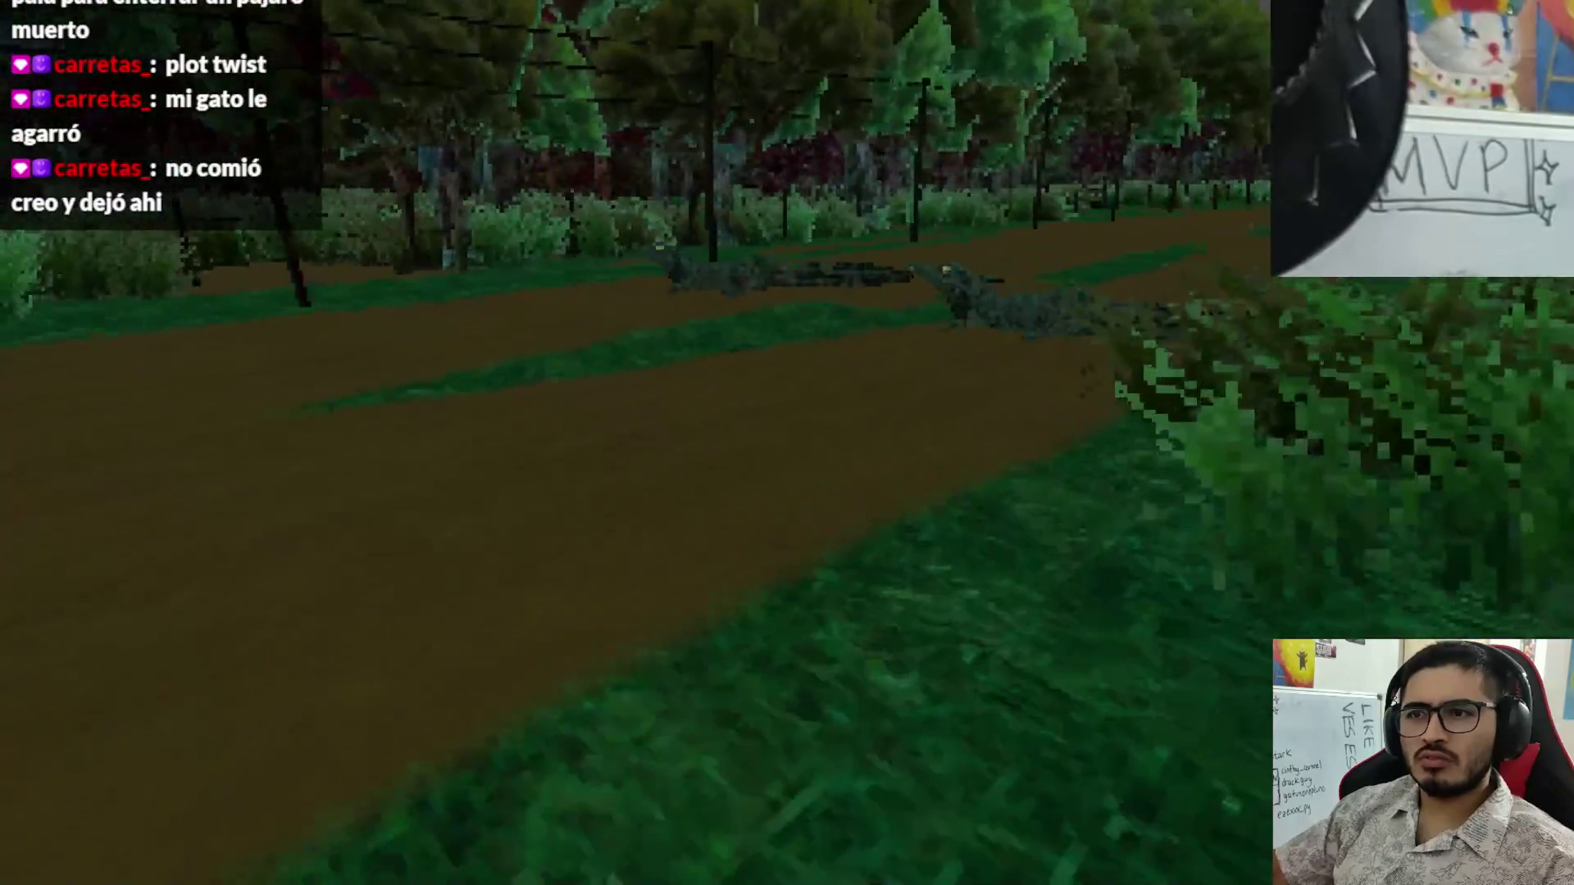
- Quit the game to the desktop, undo the crocodile rotation and save the Level1 scene
key("Escape")
left_click(853, 616)
key("ctrl+z")
key("ctrl+z")
key("ctrl+s")
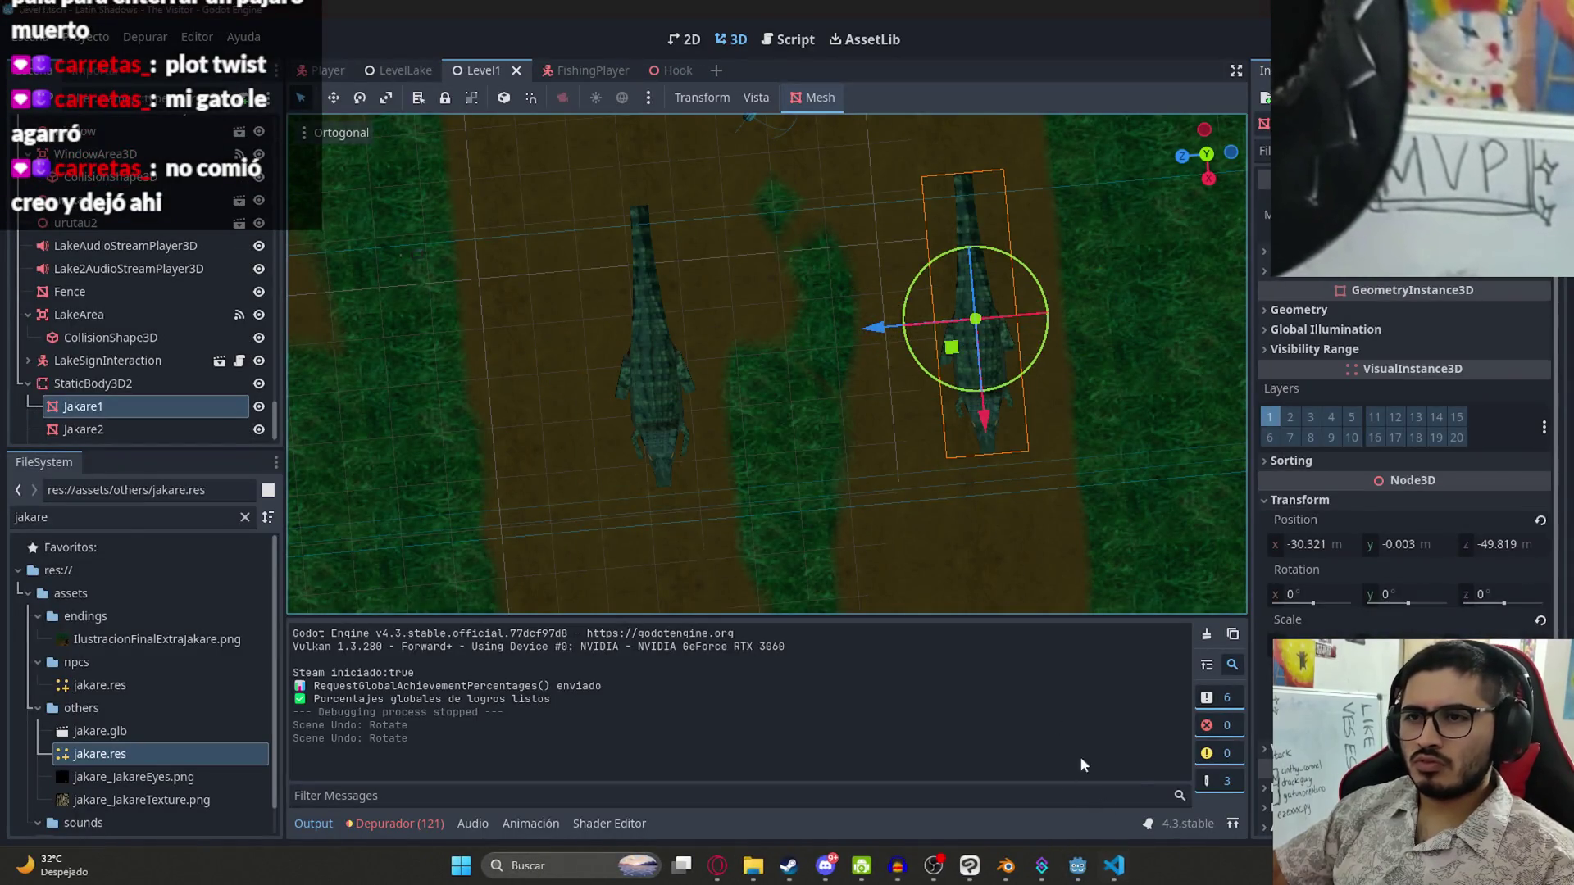
- Copy the process_jakares function from the level script into the ChatGPT message box
left_click(1115, 865)
left_click_drag(729, 374, 303, 239)
key("ctrl+c")
mouse_move(718, 866)
left_click(841, 804)
left_click(667, 795)
key("ctrl+v")
- Add an empty line under the pasted process_jakares code and delete the stray characters
key("shift+Return")
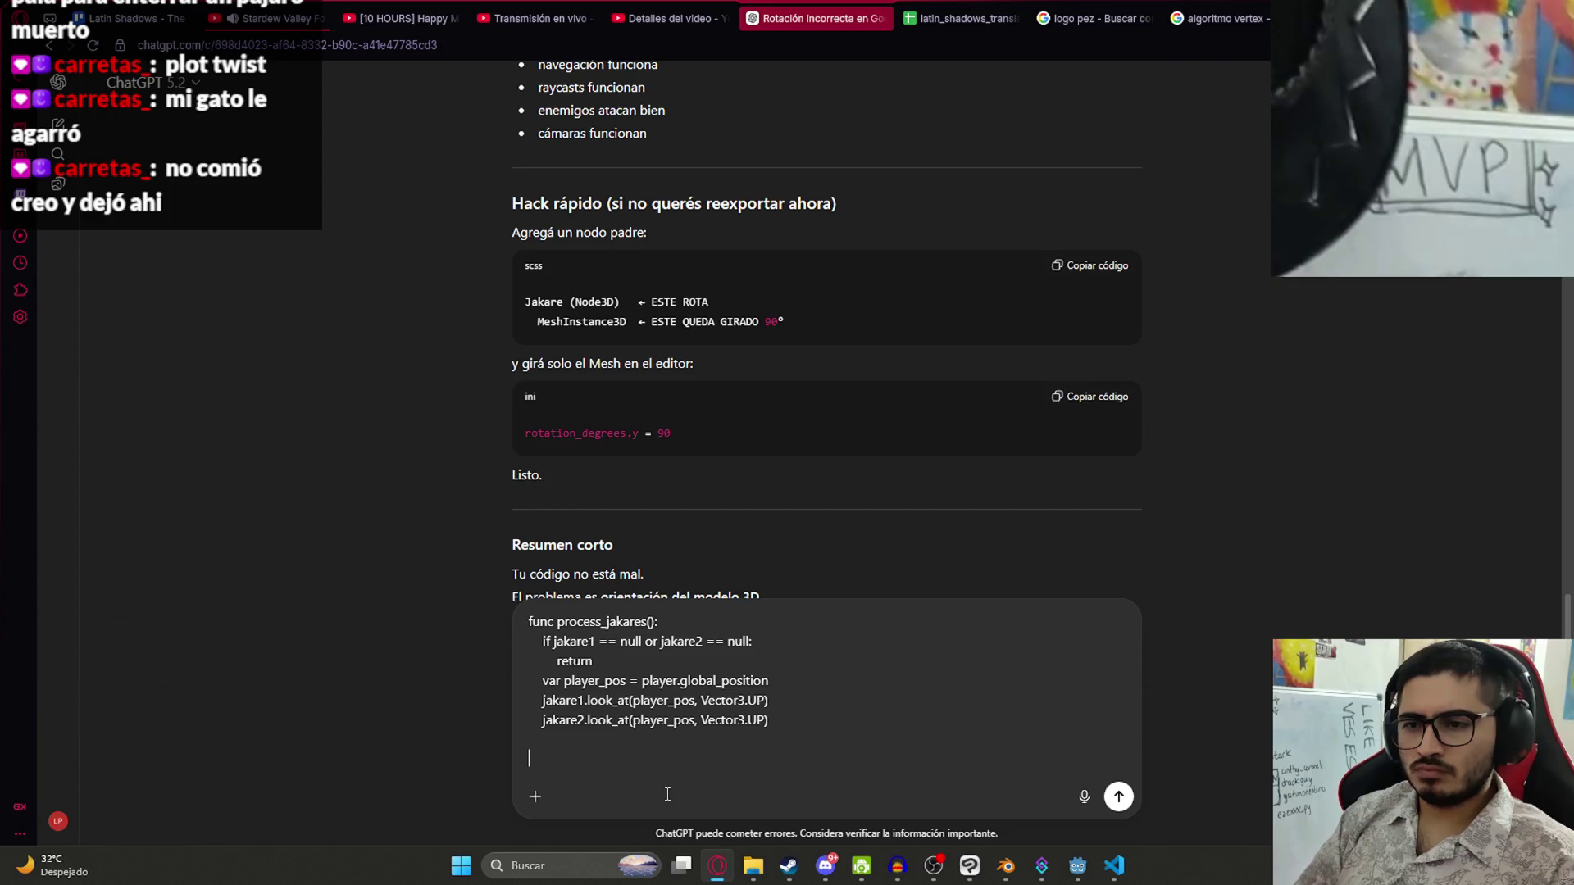
type("rp")
key("ctrl+a")
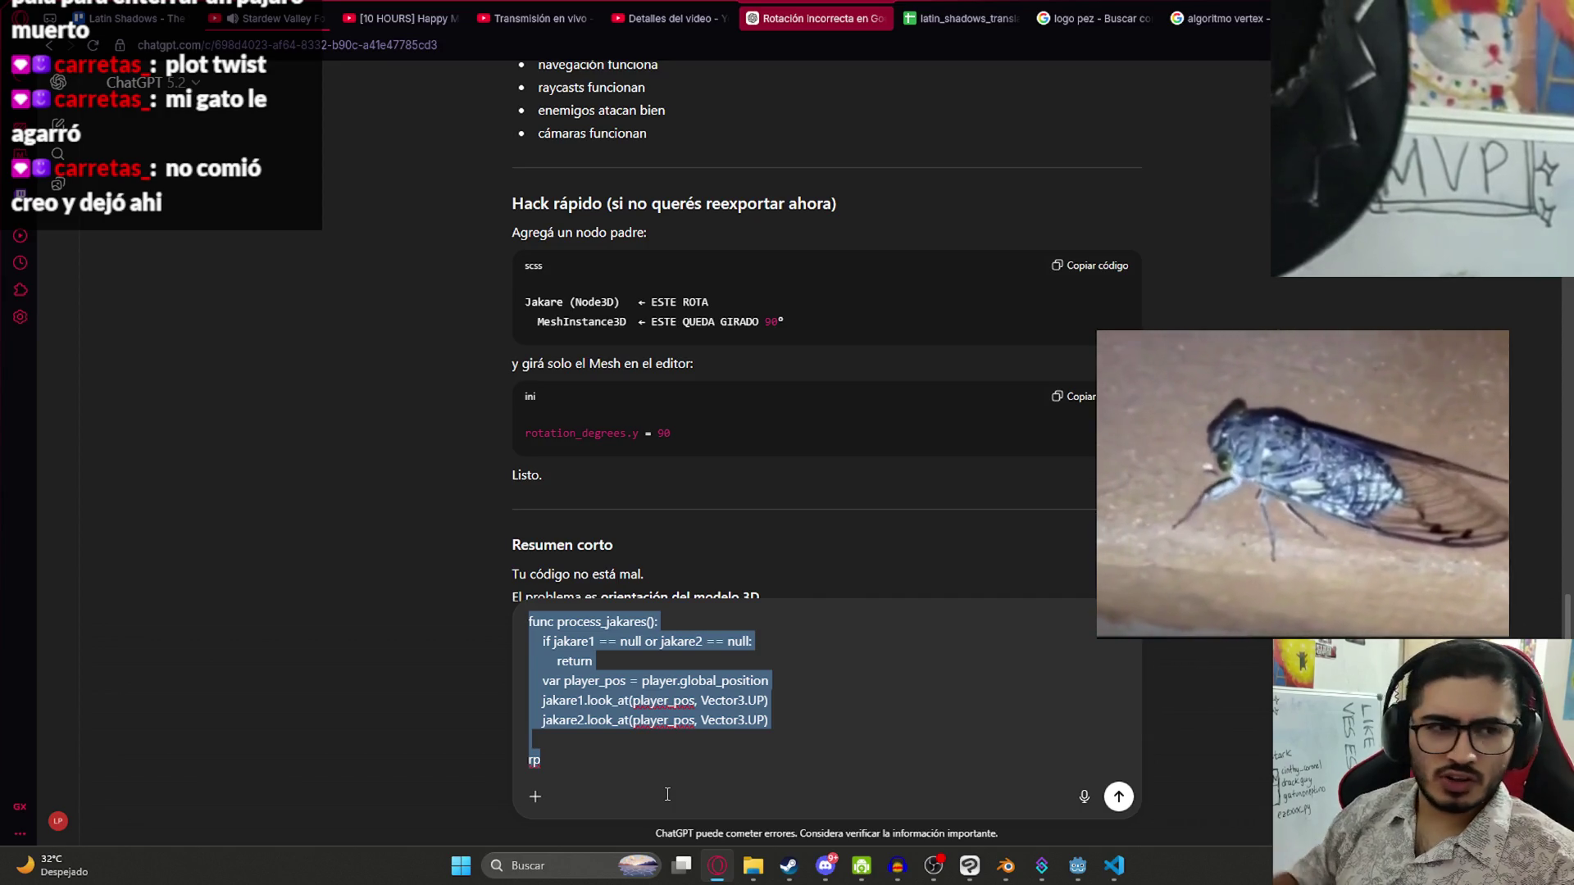
scroll(725, 485, "down", 1)
scroll(725, 485, "down", 1)
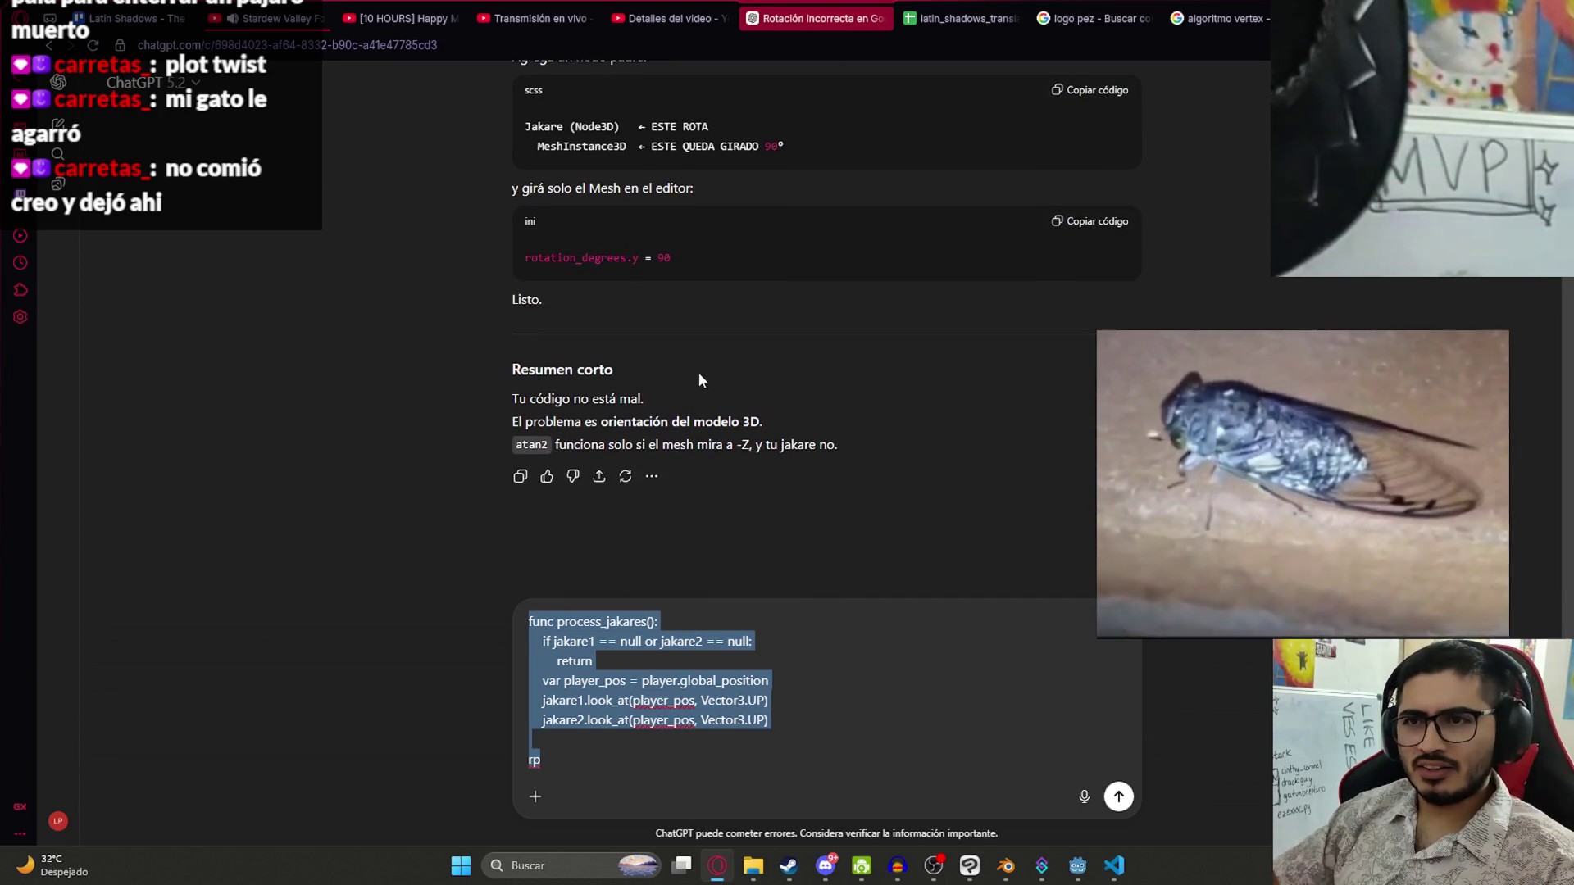
left_click(580, 773)
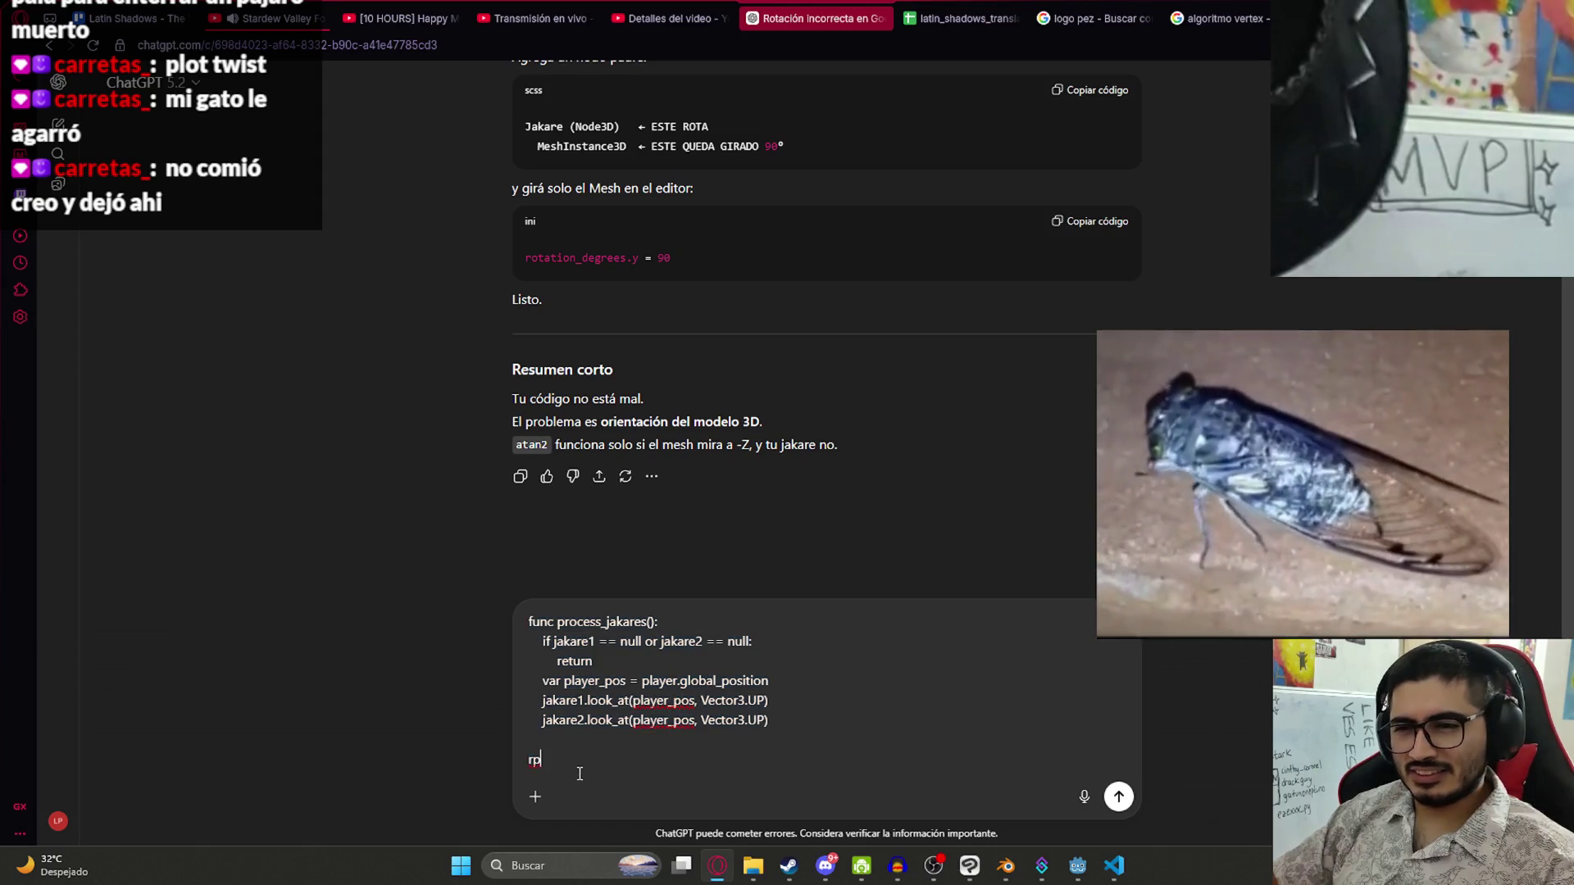
key("BackSpace")
key("BackSpace")
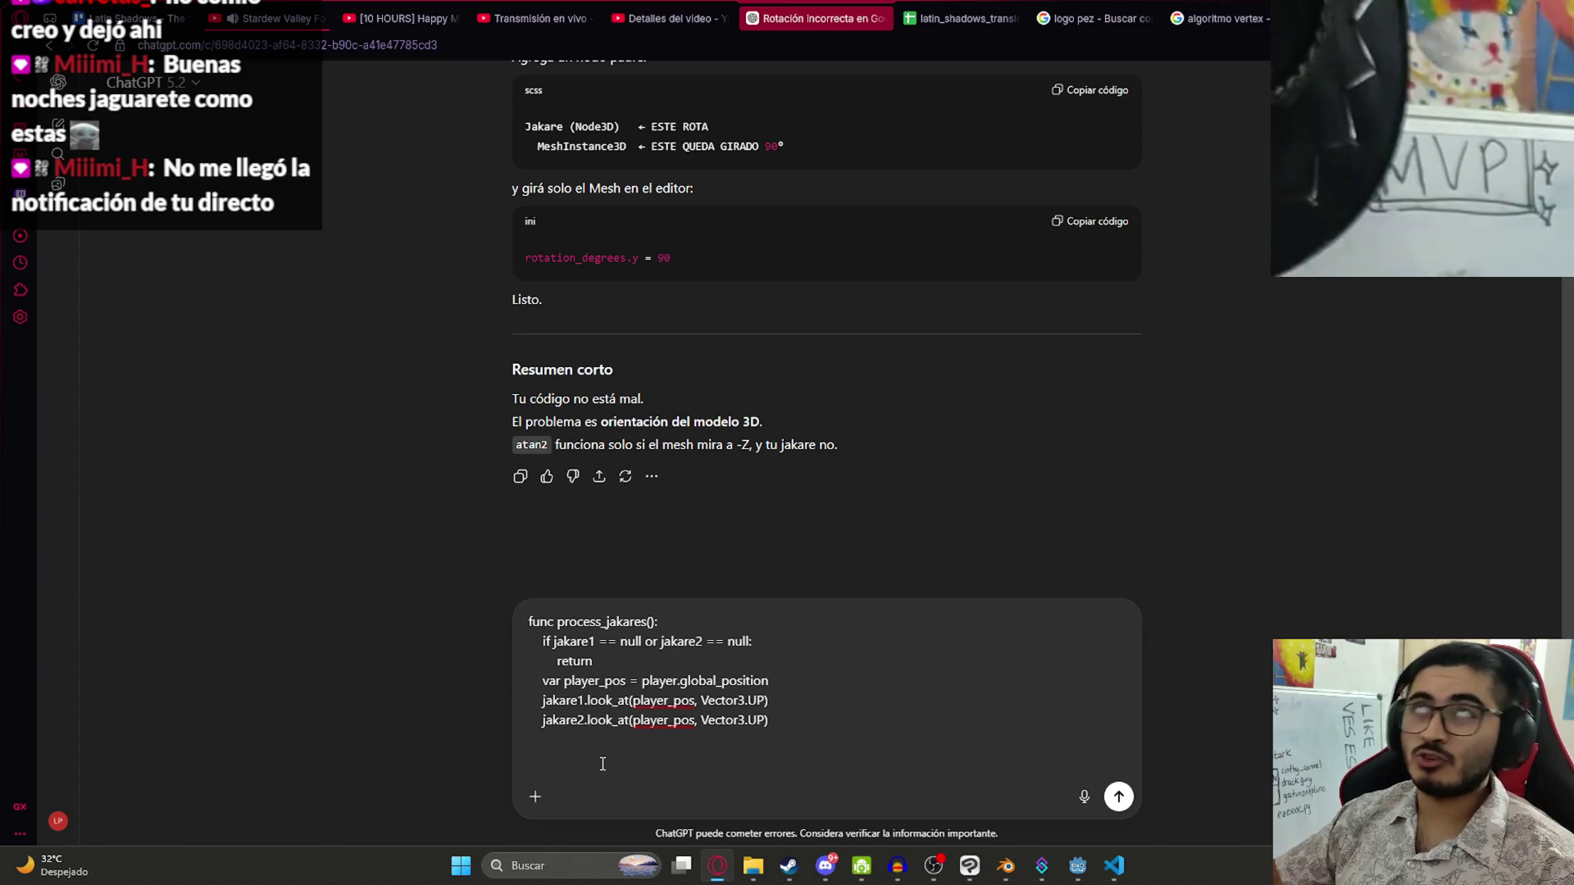
- Ask ChatGPT 'quiero sumarle 90 grado' under the code and send it
type("mira al costado, d")
key("BackSpace")
key("BackSpace")
key("BackSpace")
type("quiero sumarle 90 grados")
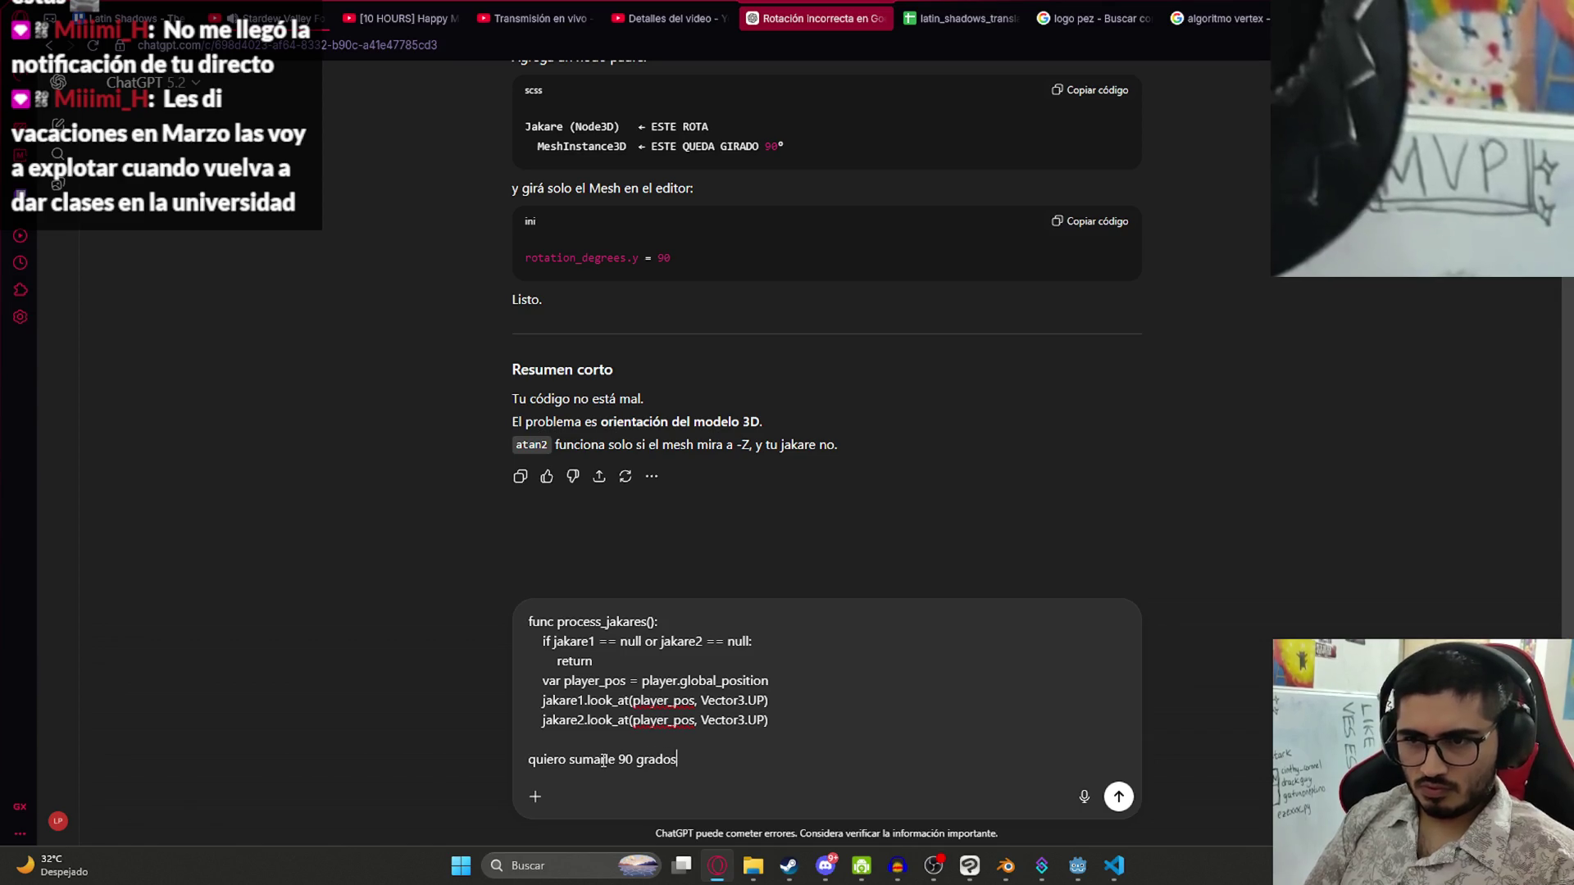
key("Return")
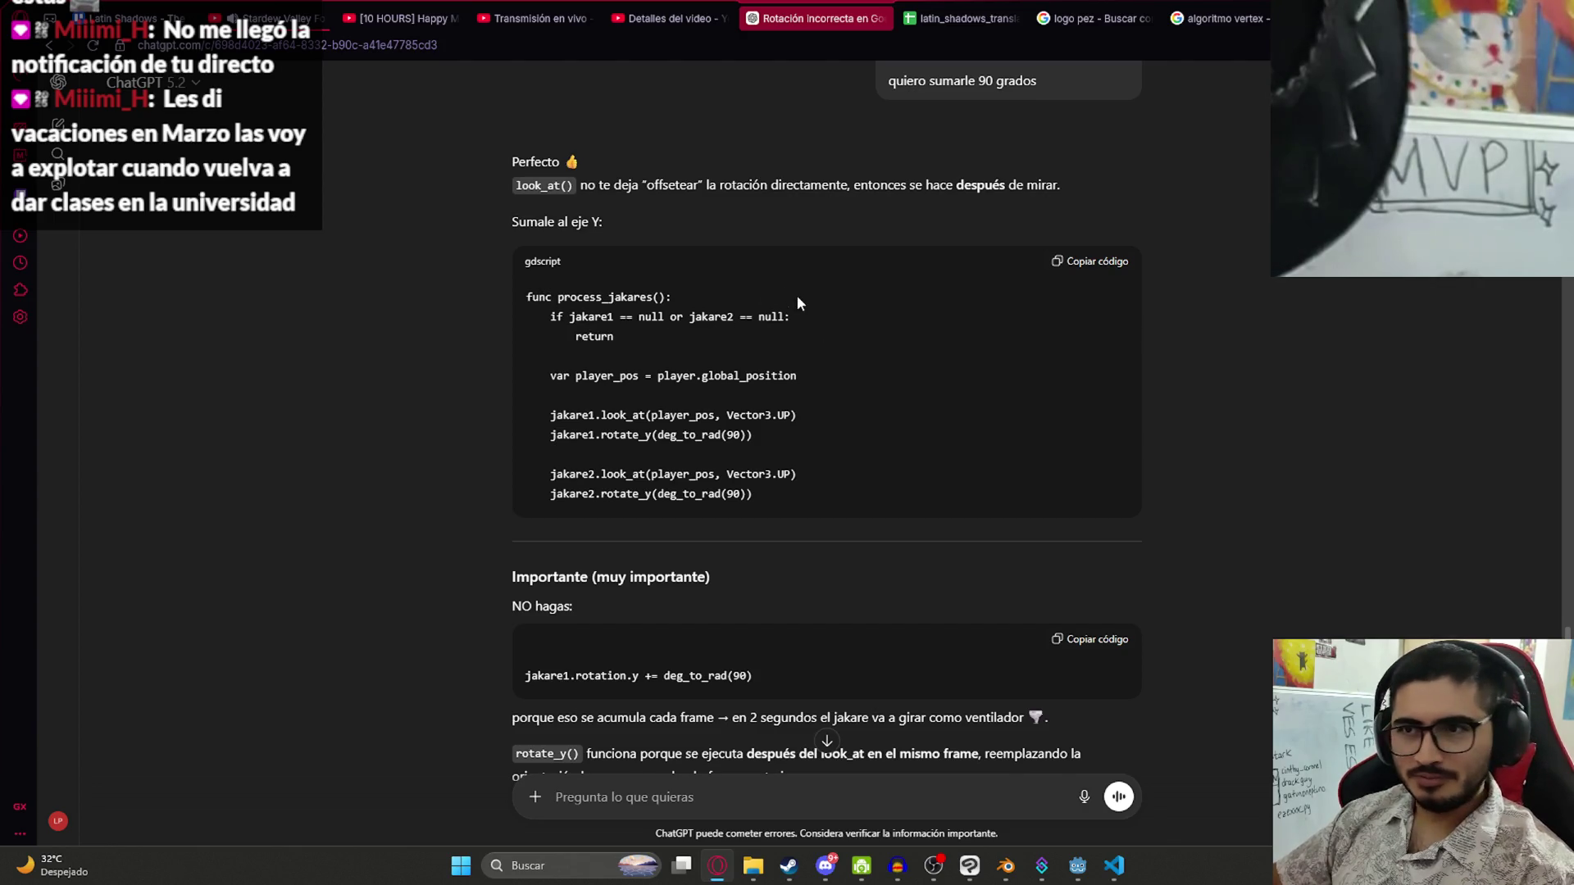
- Read through the rotate_y reply, then go back to the Godot editor
scroll(582, 344, "down", 4)
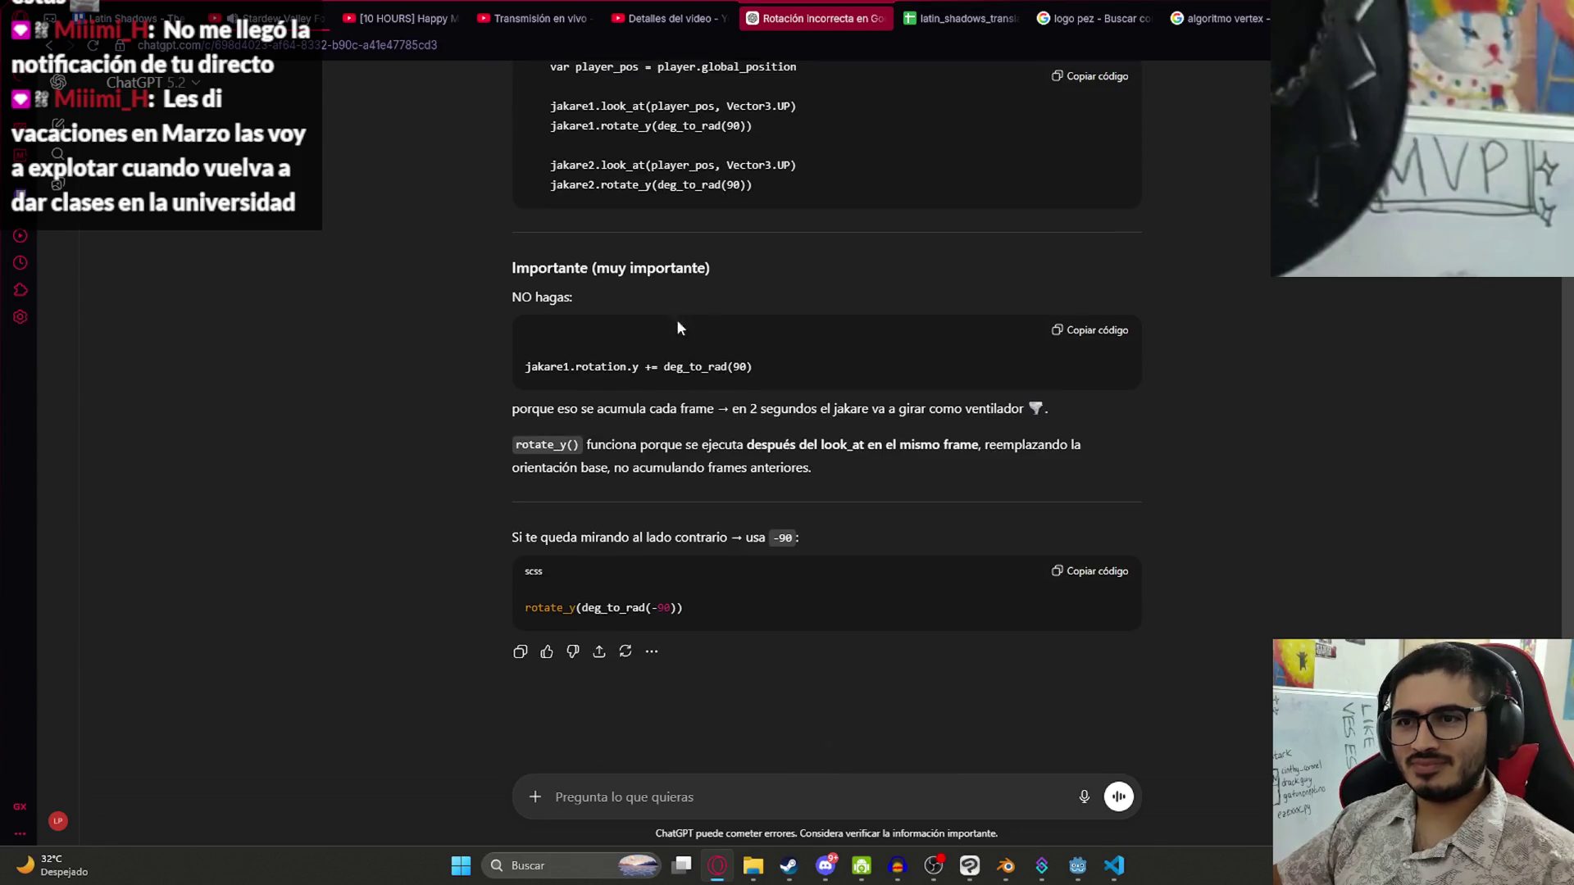
scroll(742, 356, "up", 4)
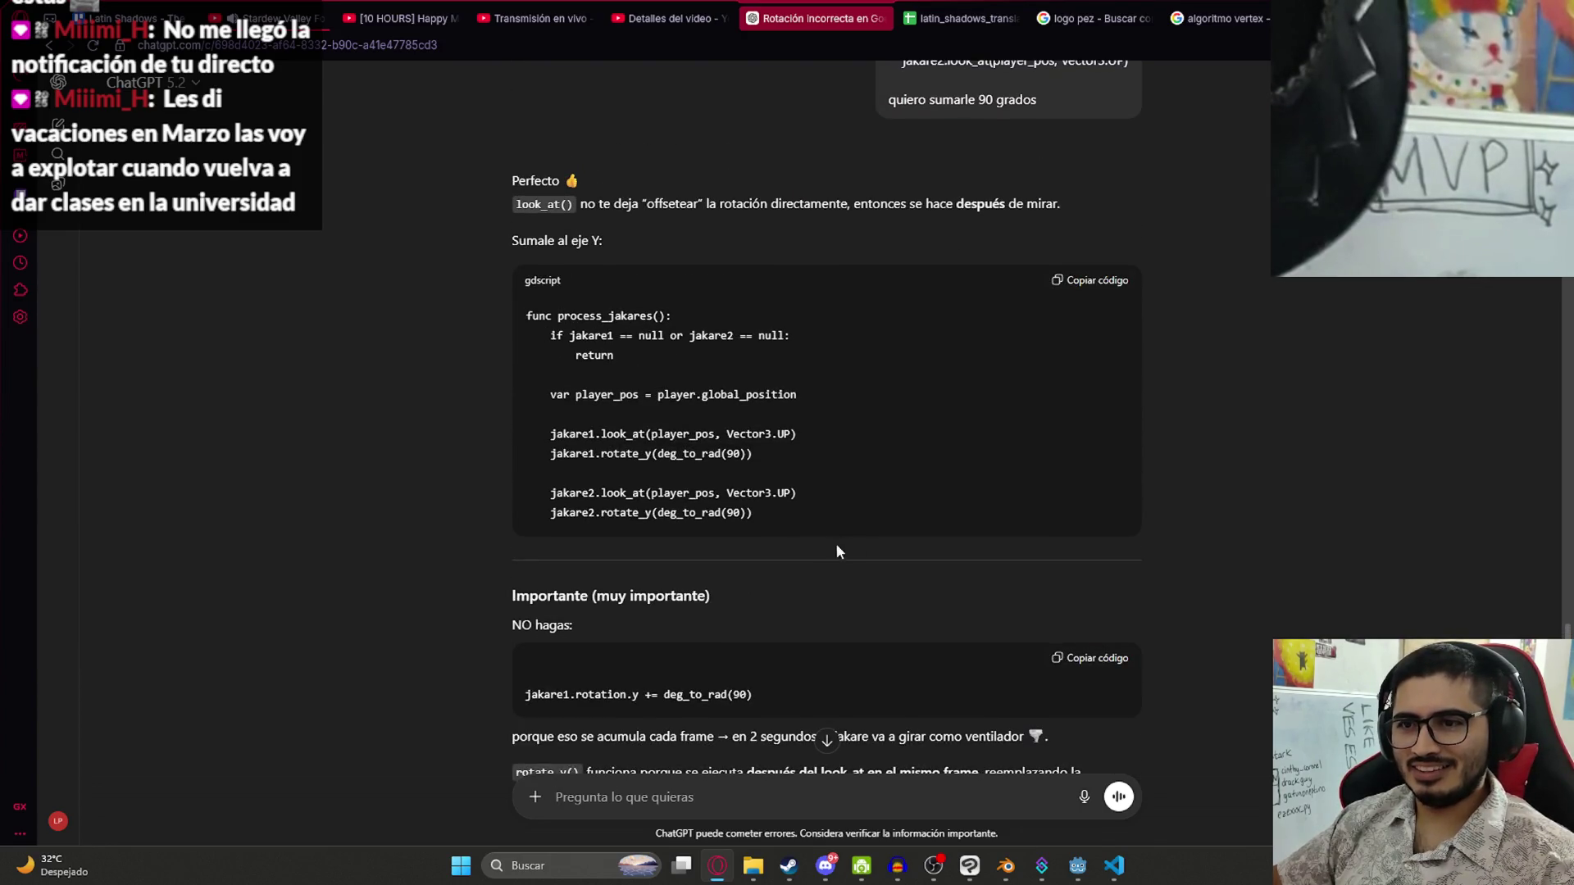
scroll(654, 579, "down", 4)
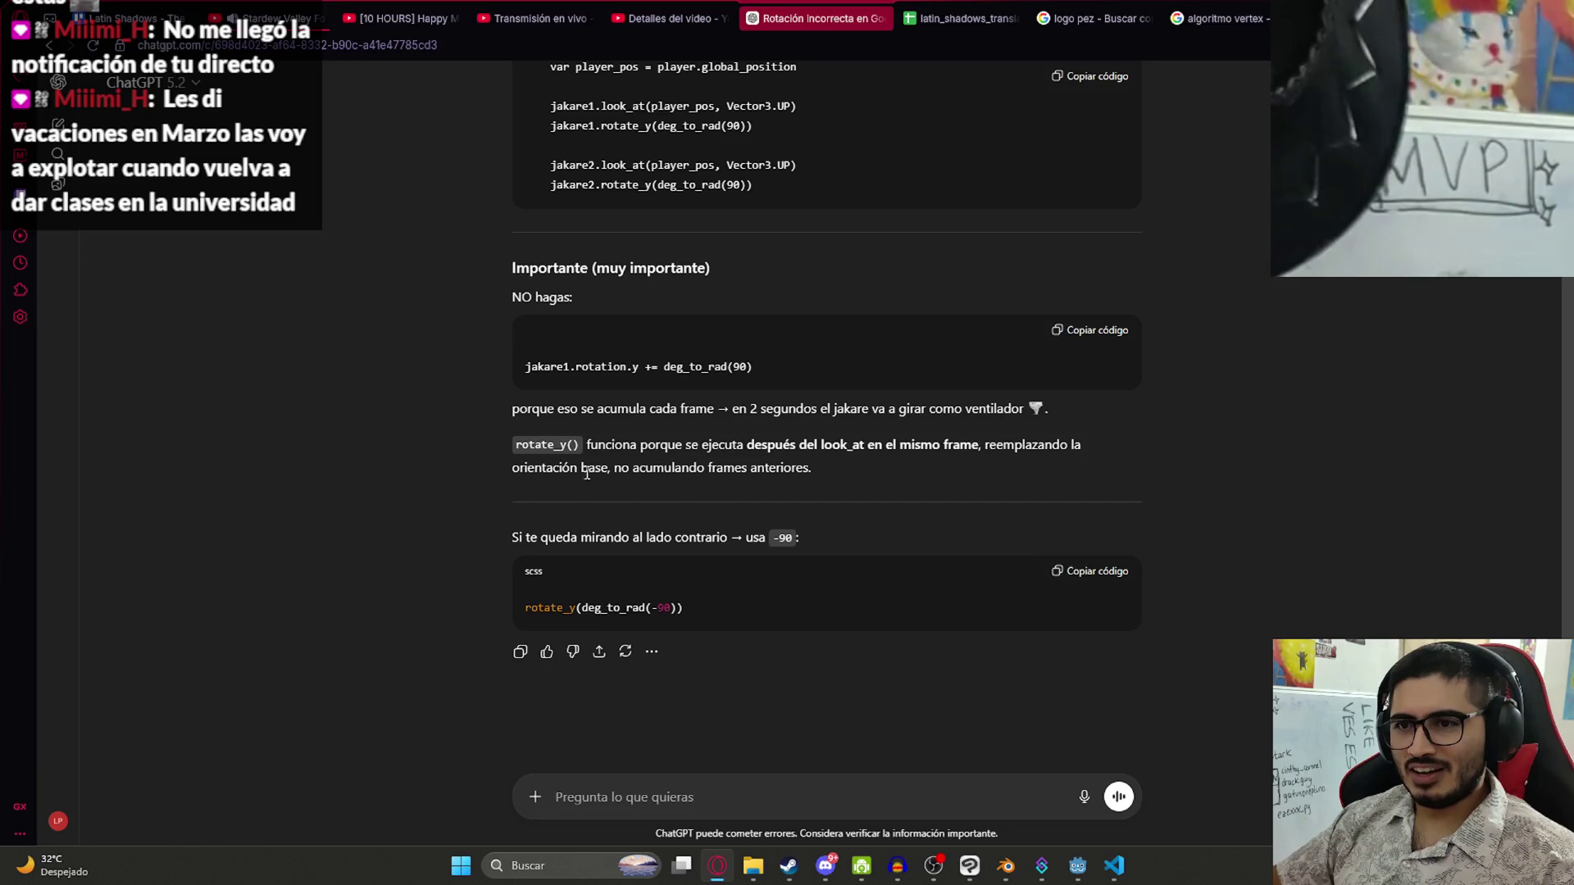
scroll(815, 503, "up", 3)
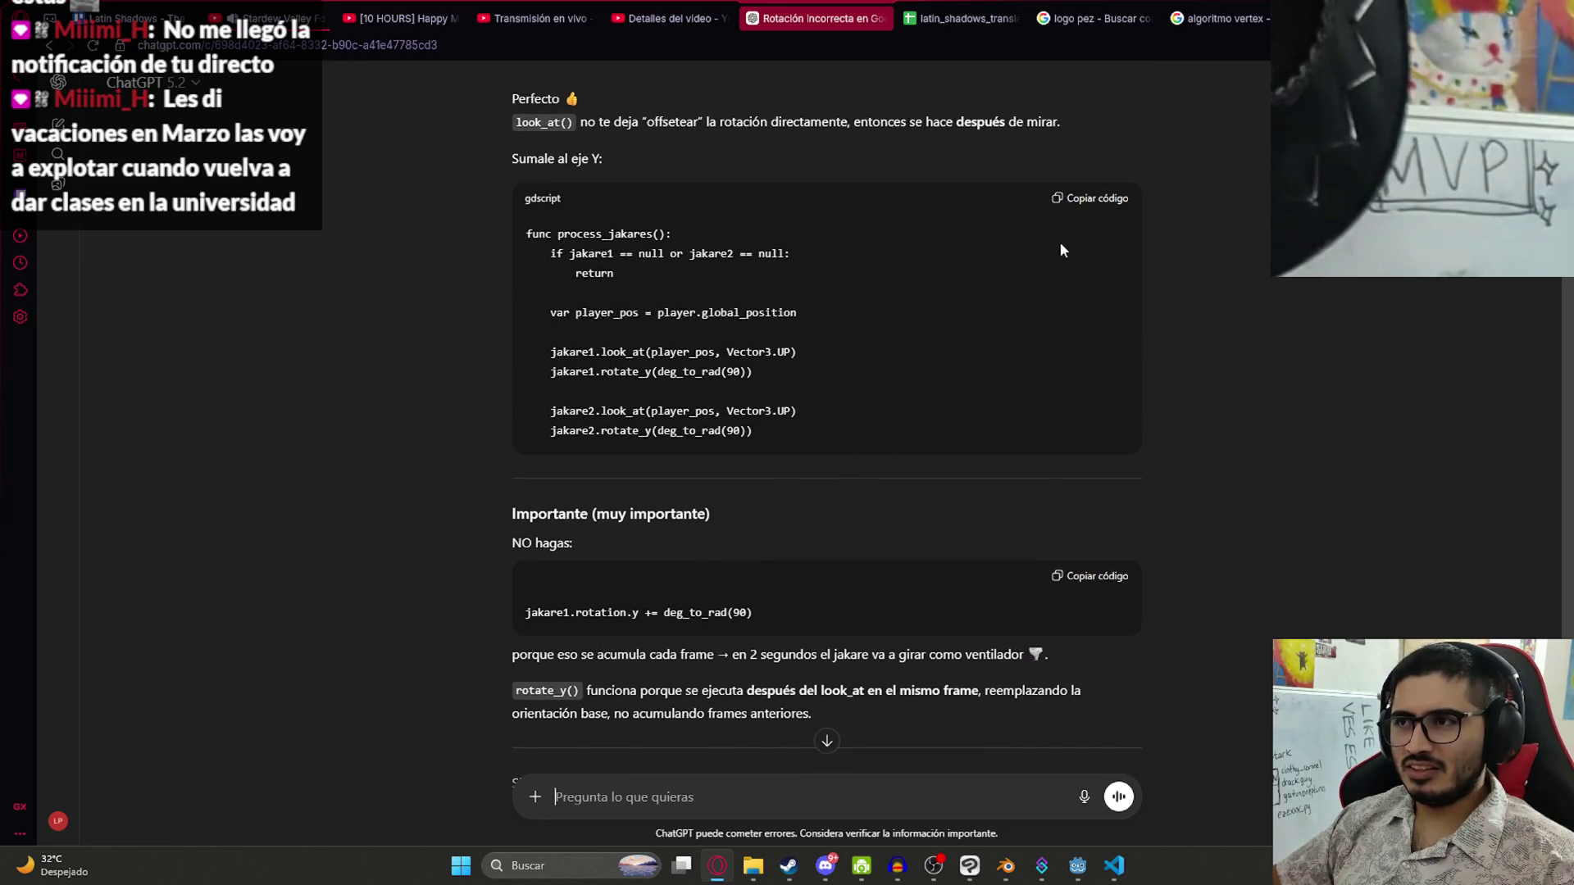
left_click(1076, 867)
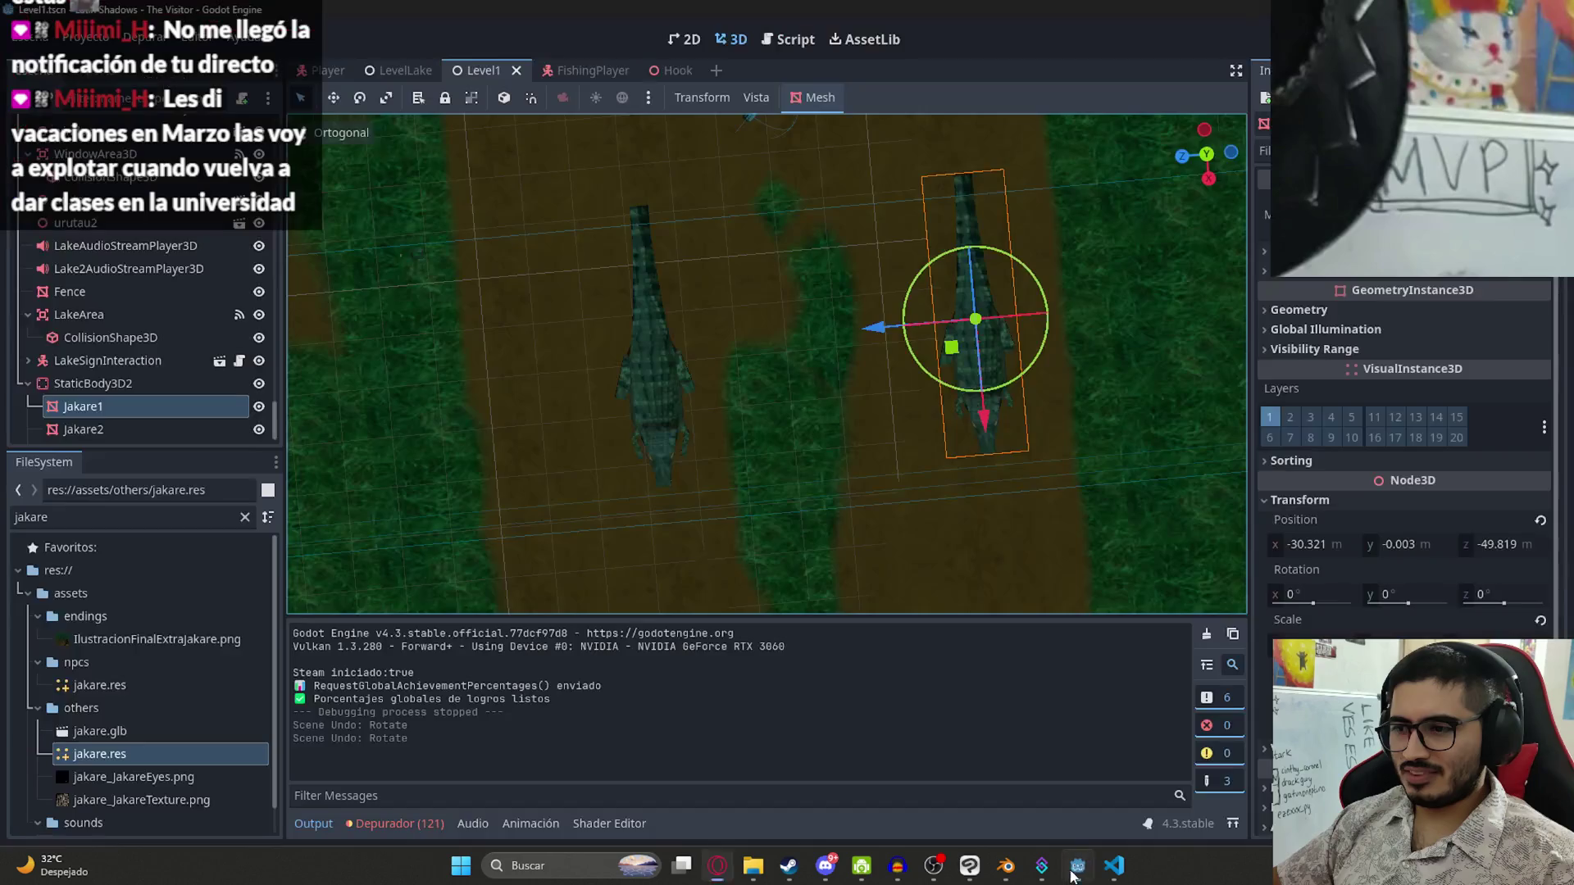
- Paste the rotate_y version of process_jakares into level_1.gd and save and run Level1
left_click(1127, 875)
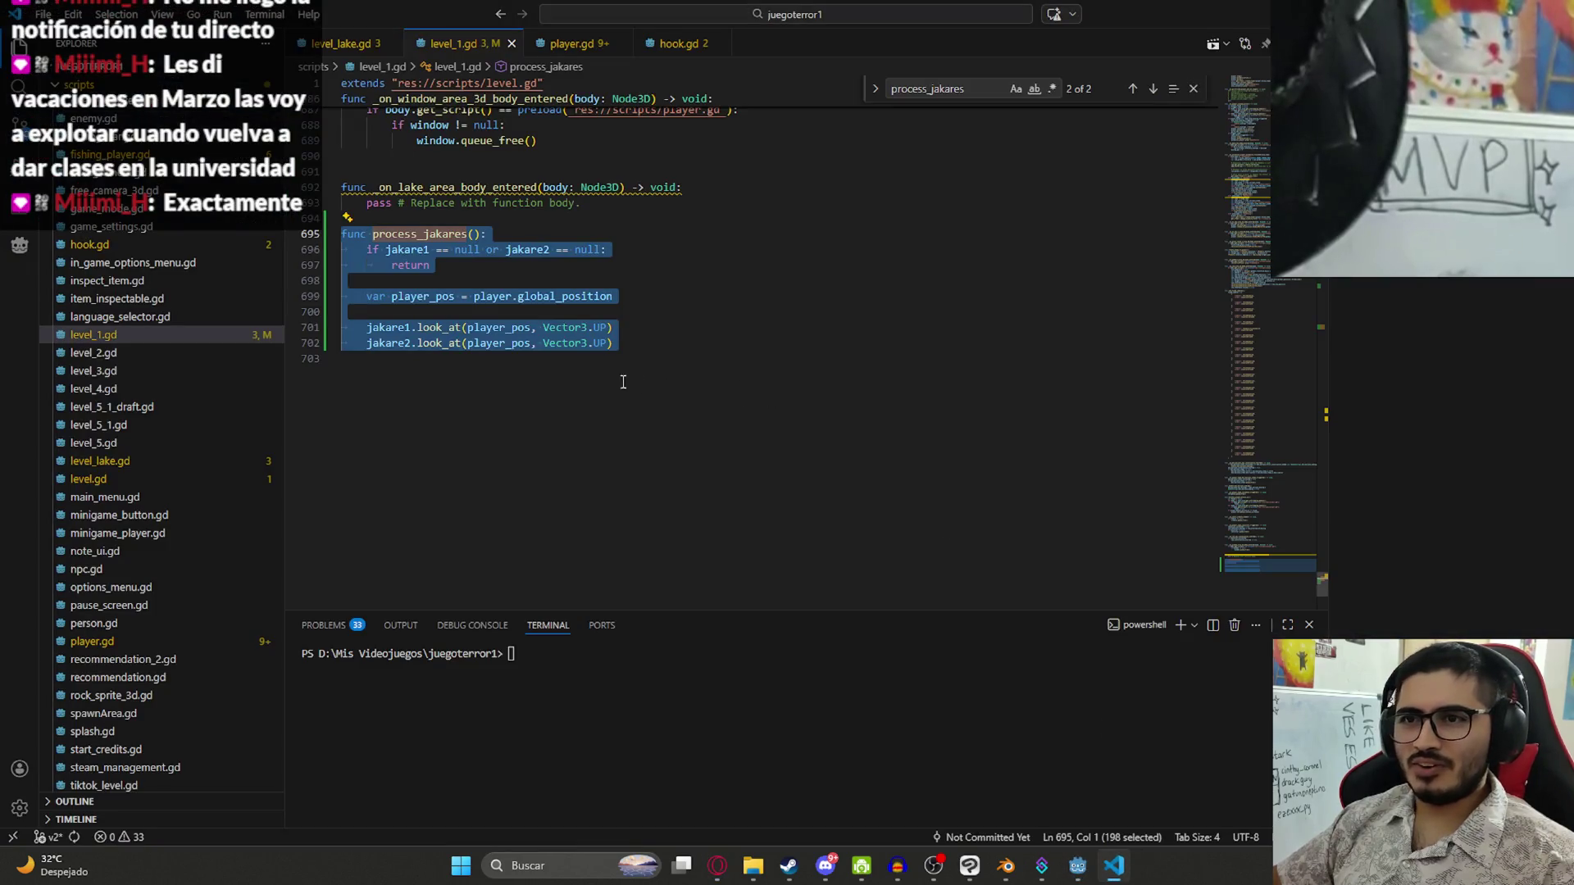
type("func process_jakares(): \tif jakare1 == null or jakare2 == null: \t\treturn  \tvar player_pos = player.global_position  \tjakare1.look_at(player_pos, Vector3.UP) \tjakare1.rotate_y(deg_to_rad(90))  \tjakare2.look_at(player_pos, Vector3.UP) \tjakare2.rotate_y(deg_to_rad(90))")
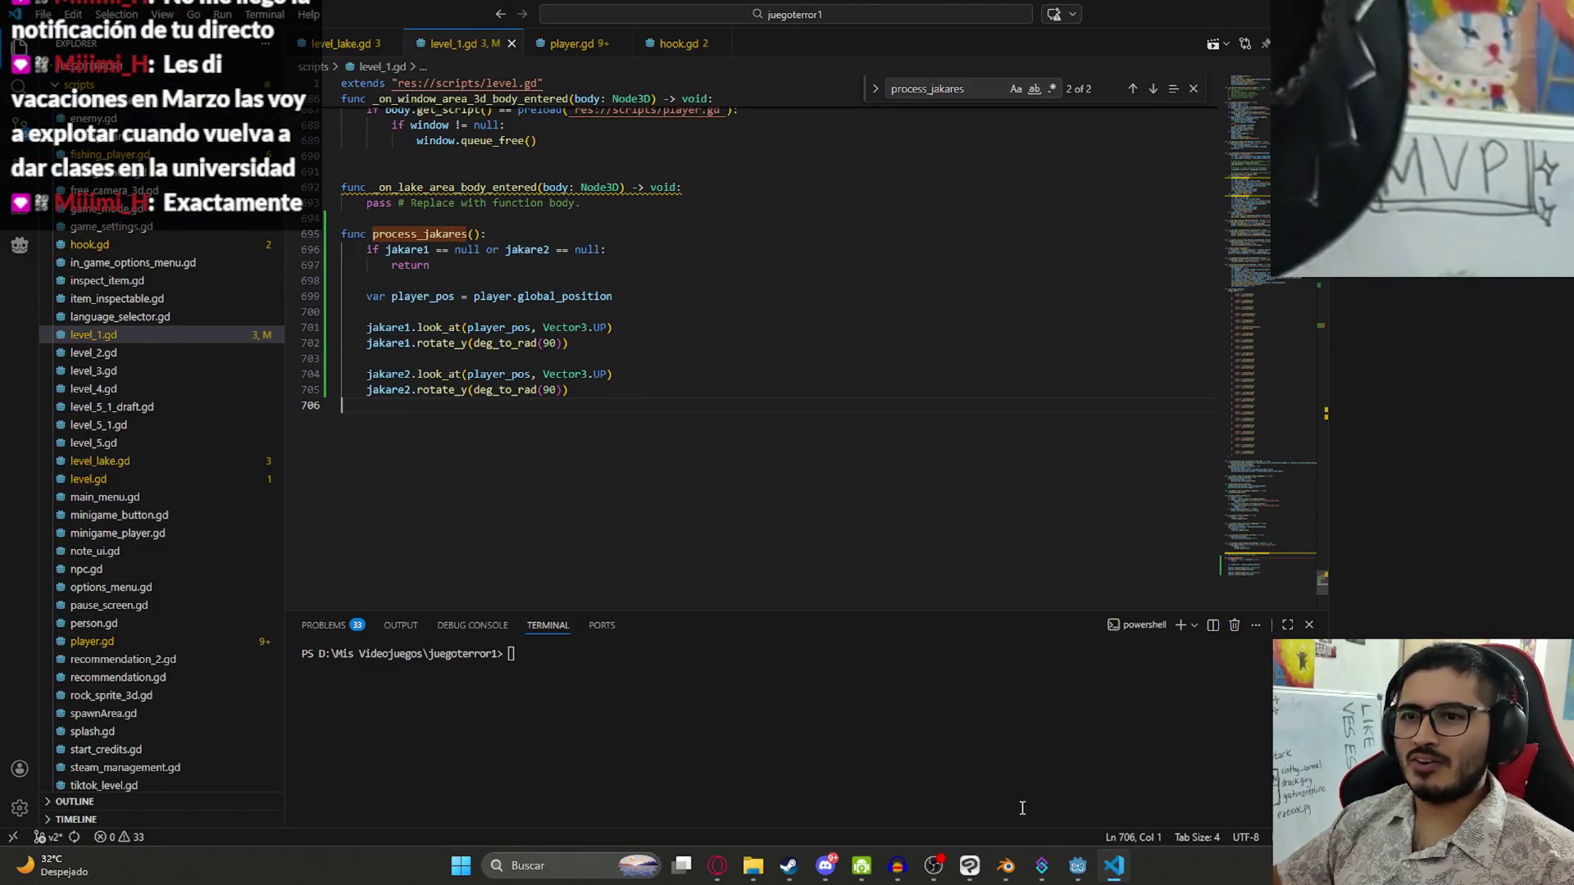
left_click(1077, 865)
left_click(1078, 866)
left_click(1078, 865)
right_click(477, 71)
left_click(529, 152)
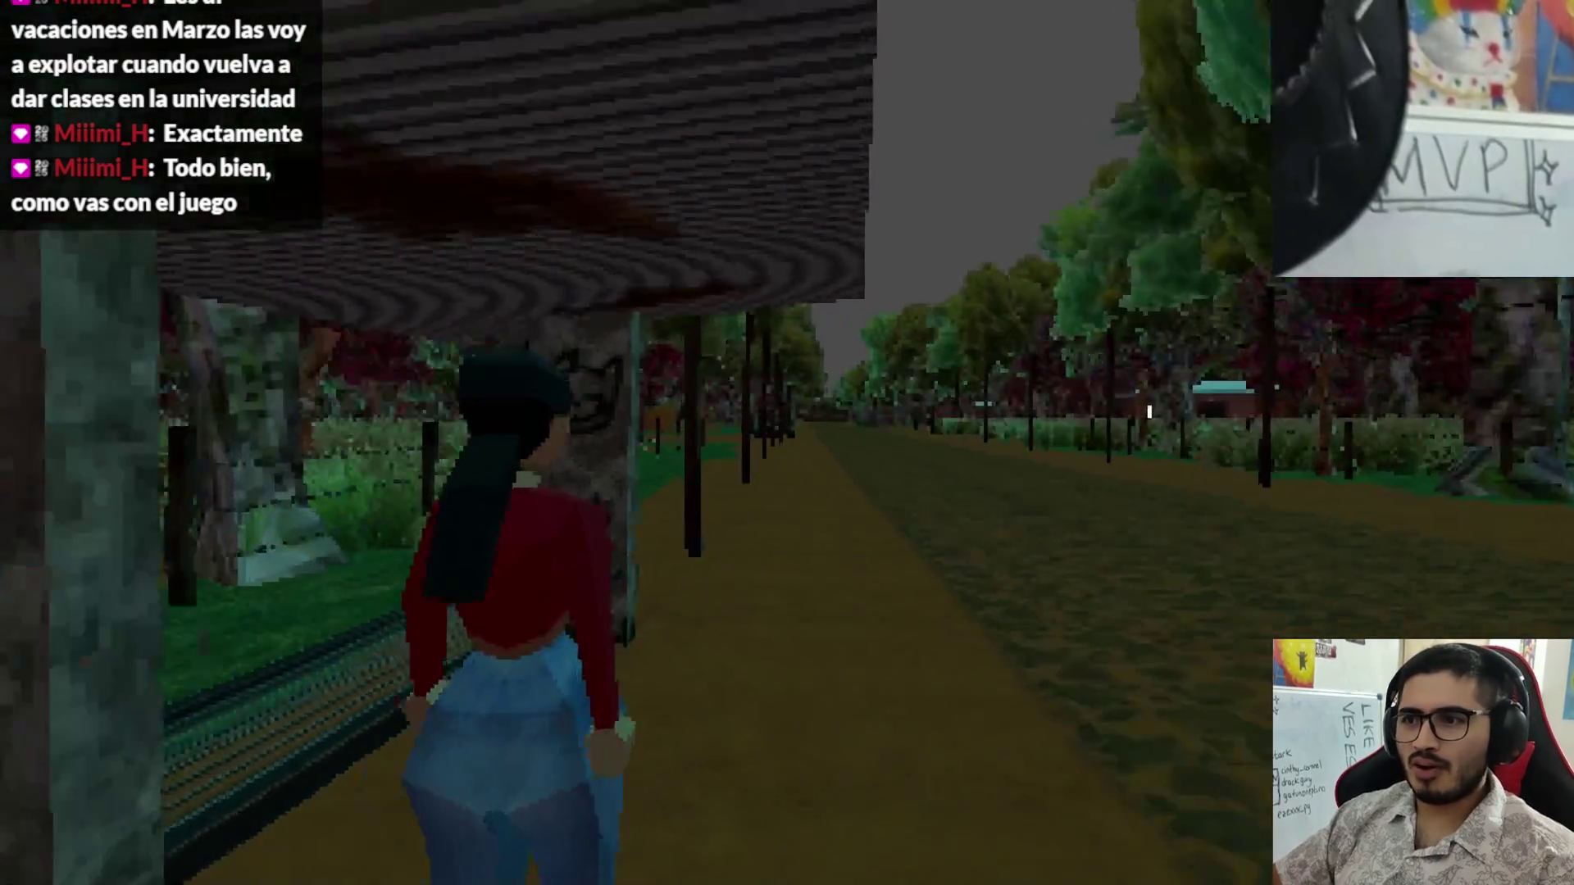
- Walk down the dirt path toward the two caimans
key("w")
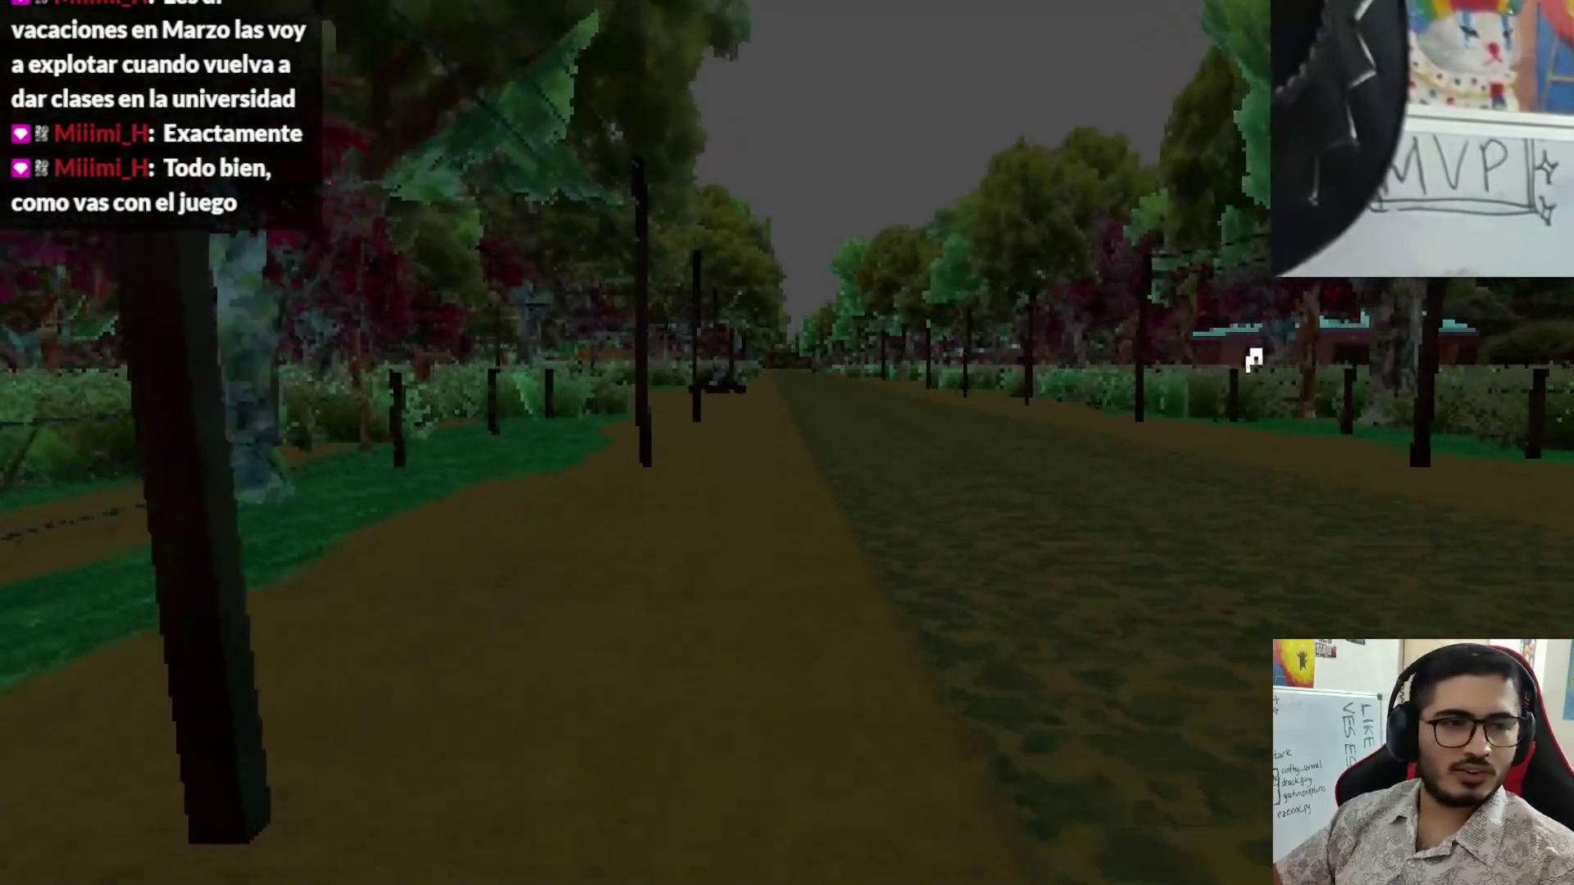
key("w")
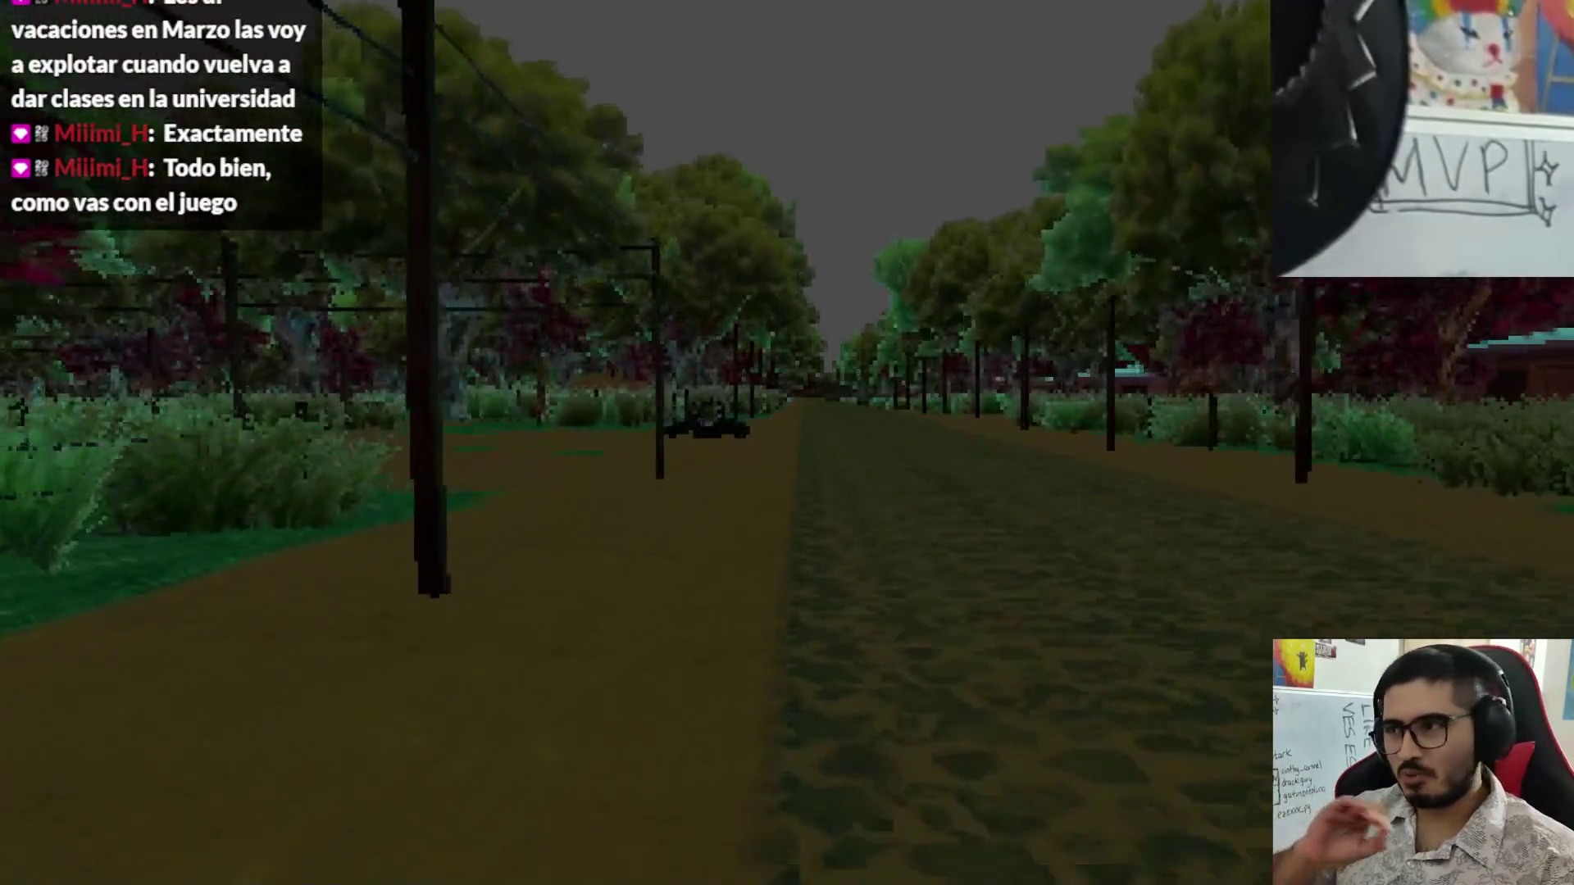
key("w")
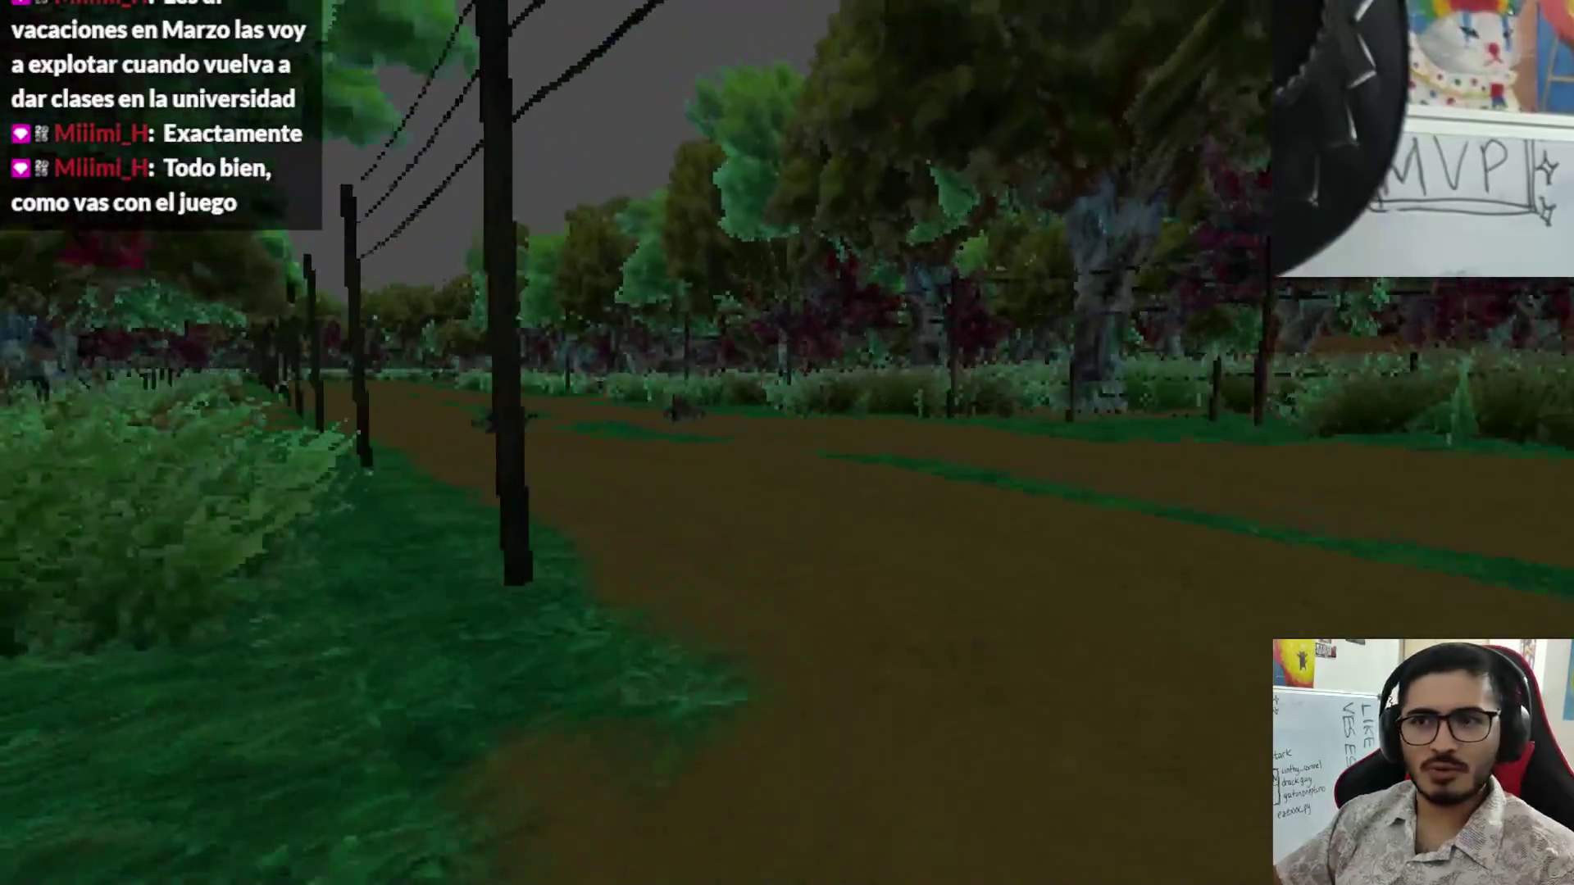
key("w")
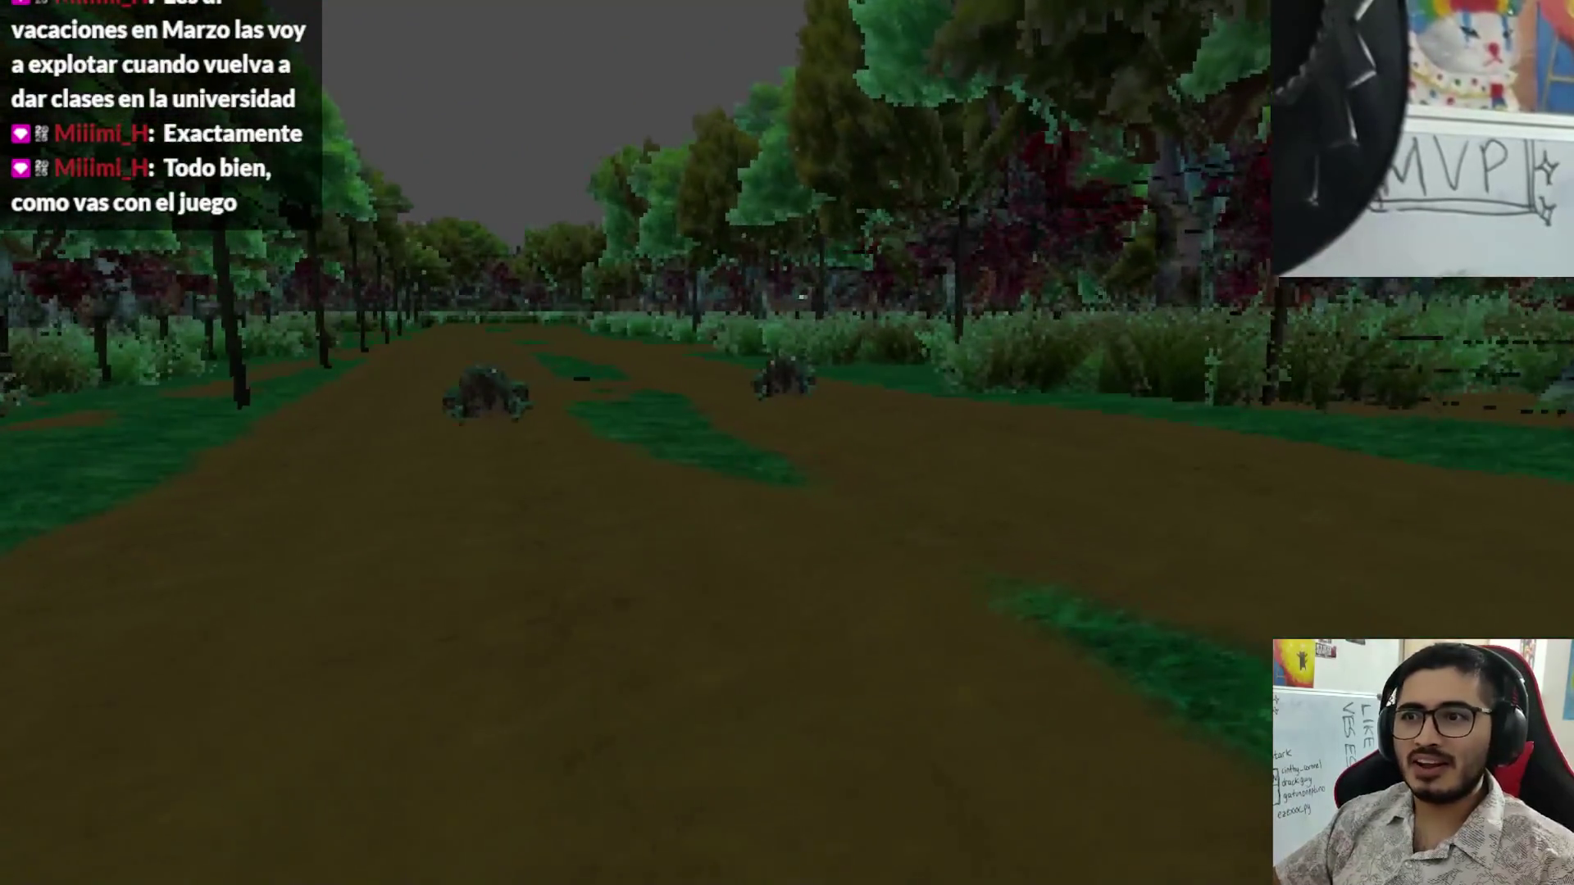
key("w")
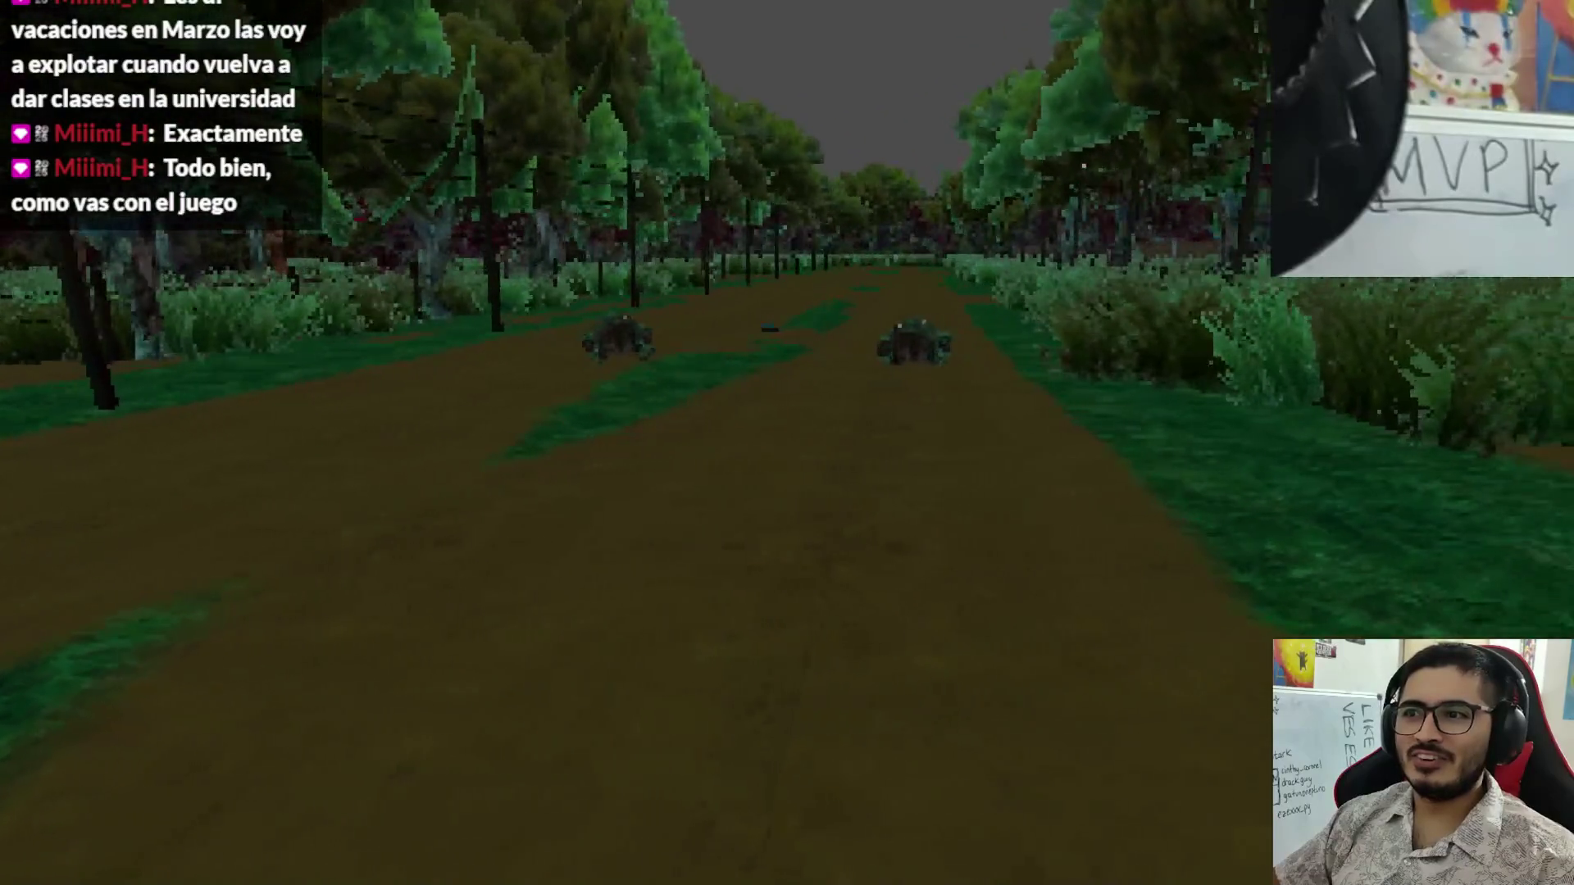
key("w")
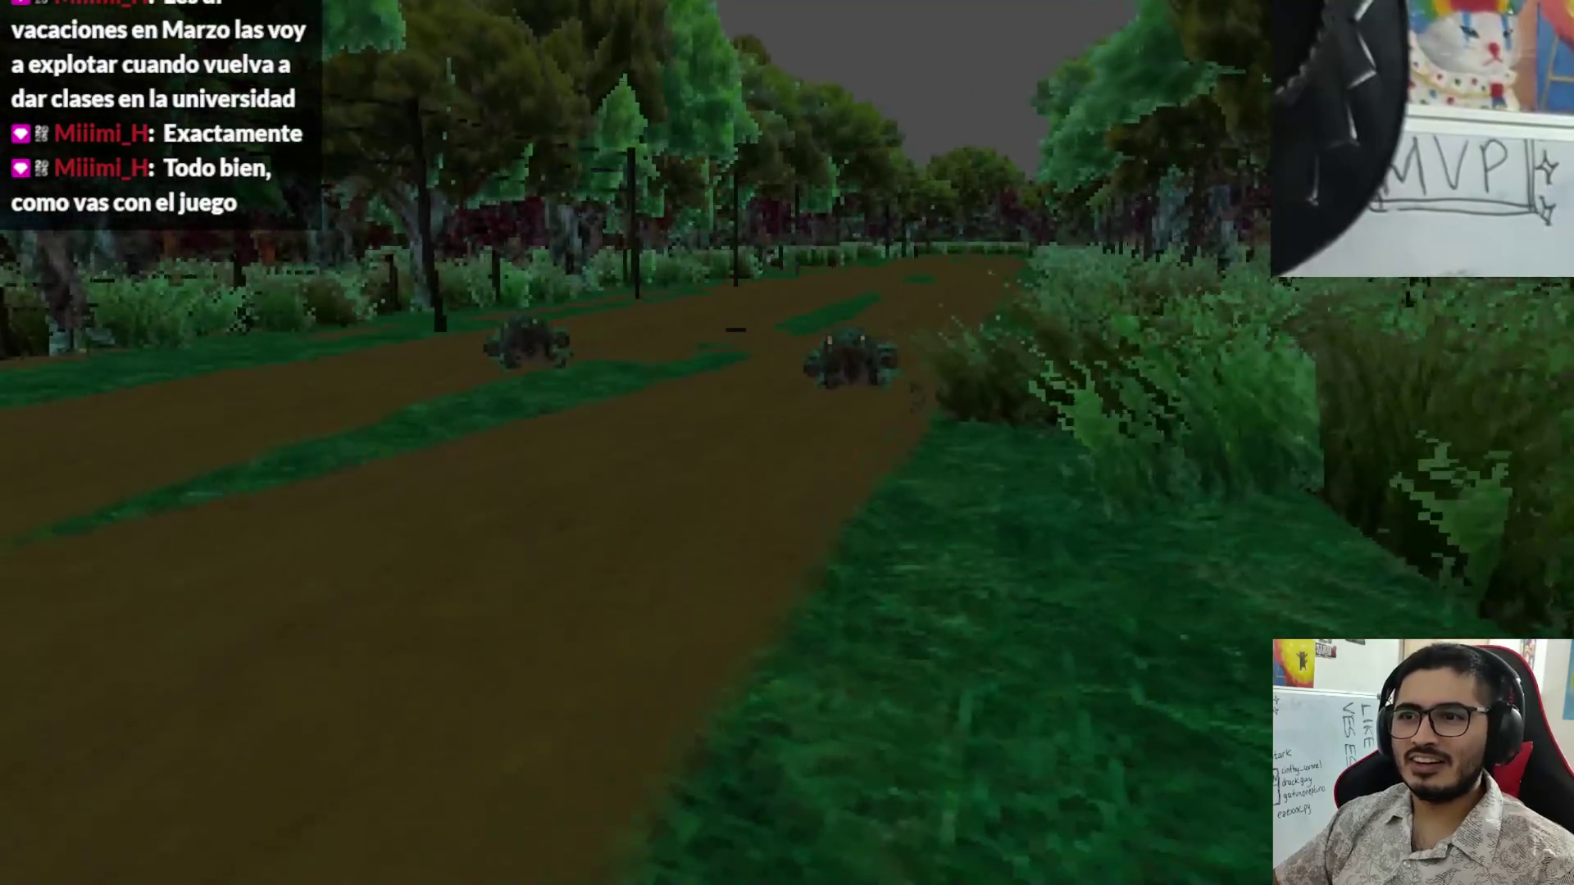
key("w")
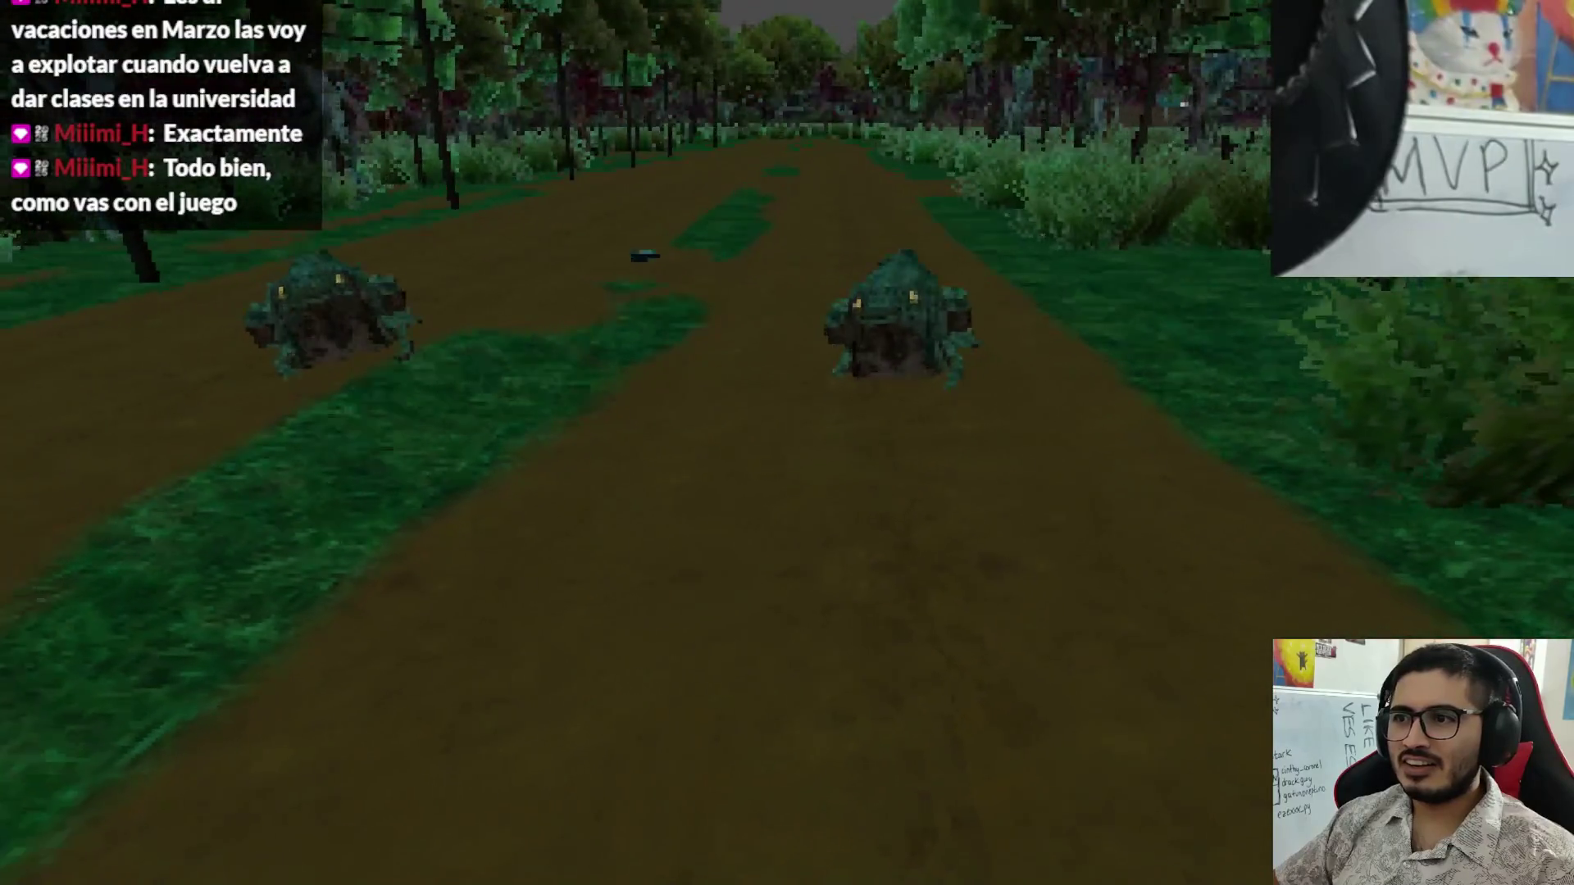
key("w")
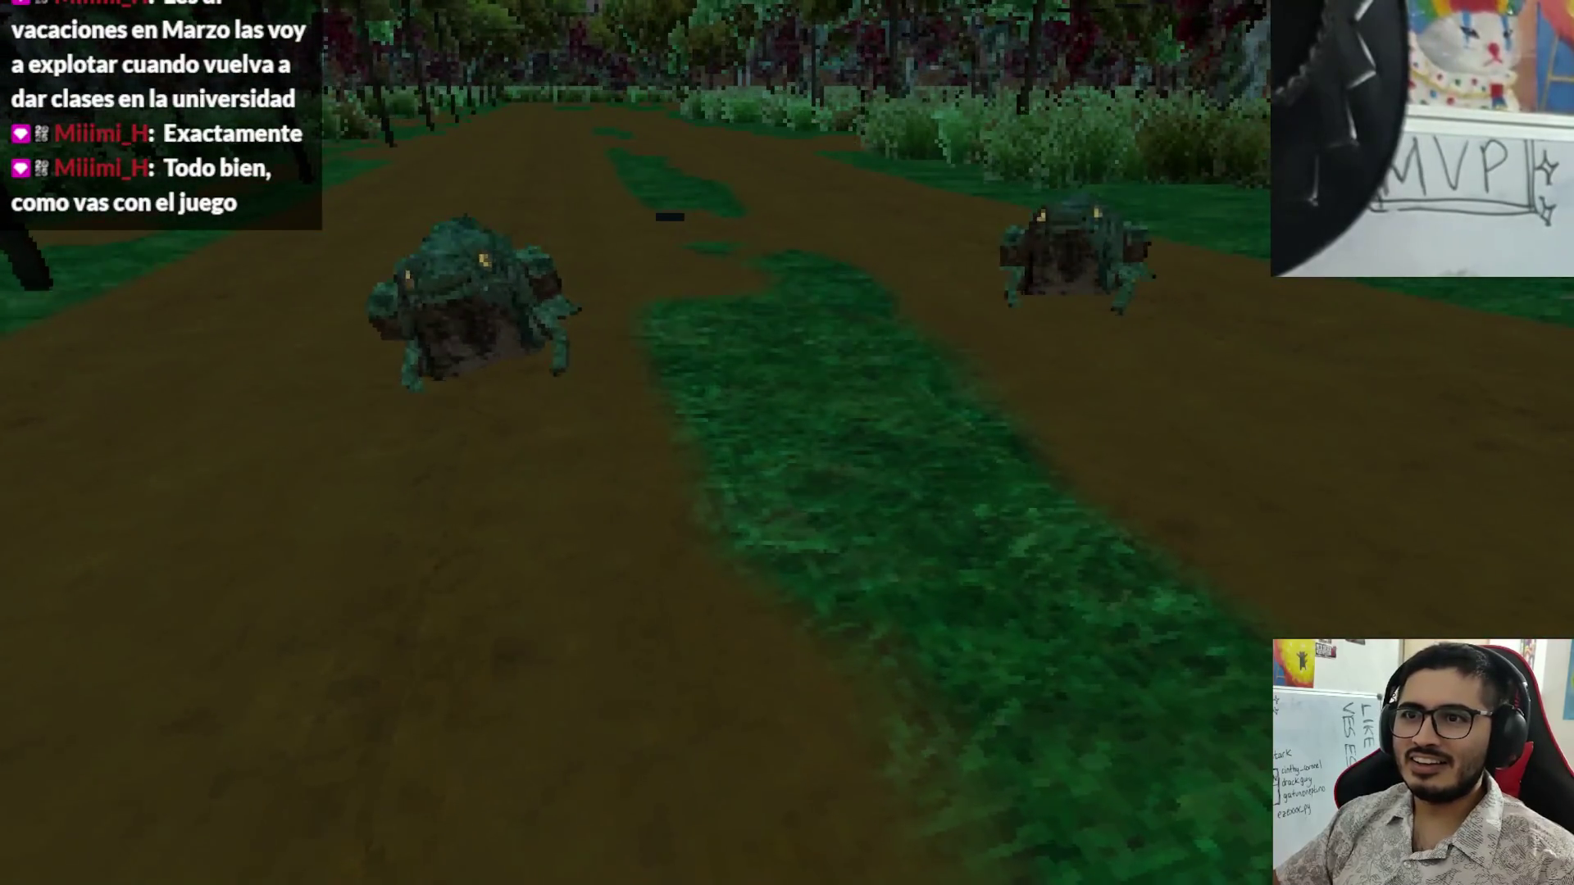
- Move around both caimans up close to watch them turn, then pause the game
key("w")
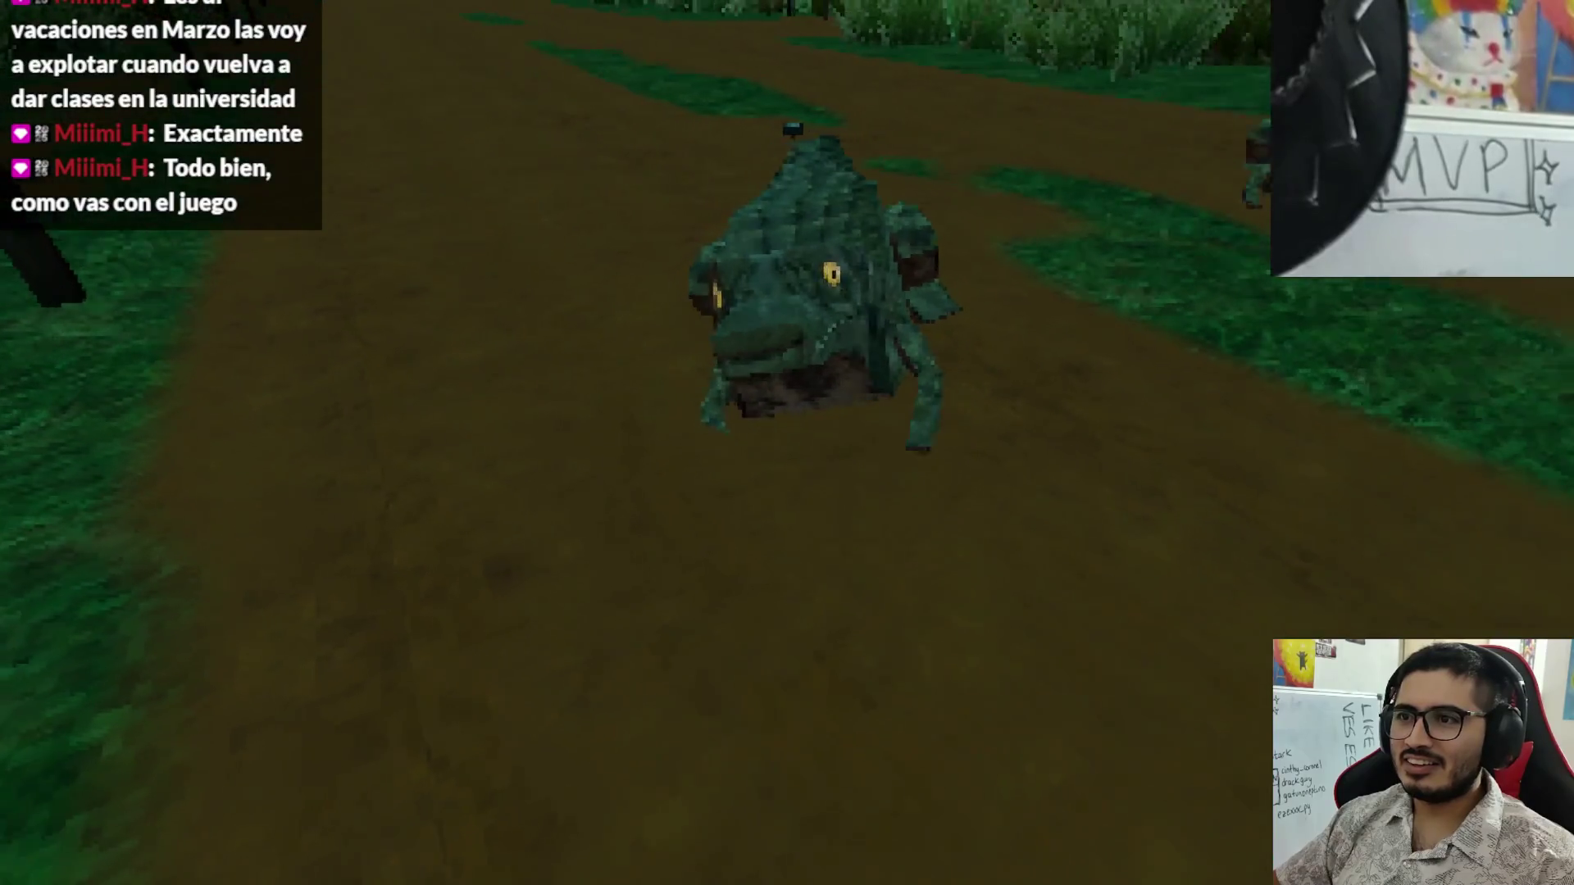
key("w")
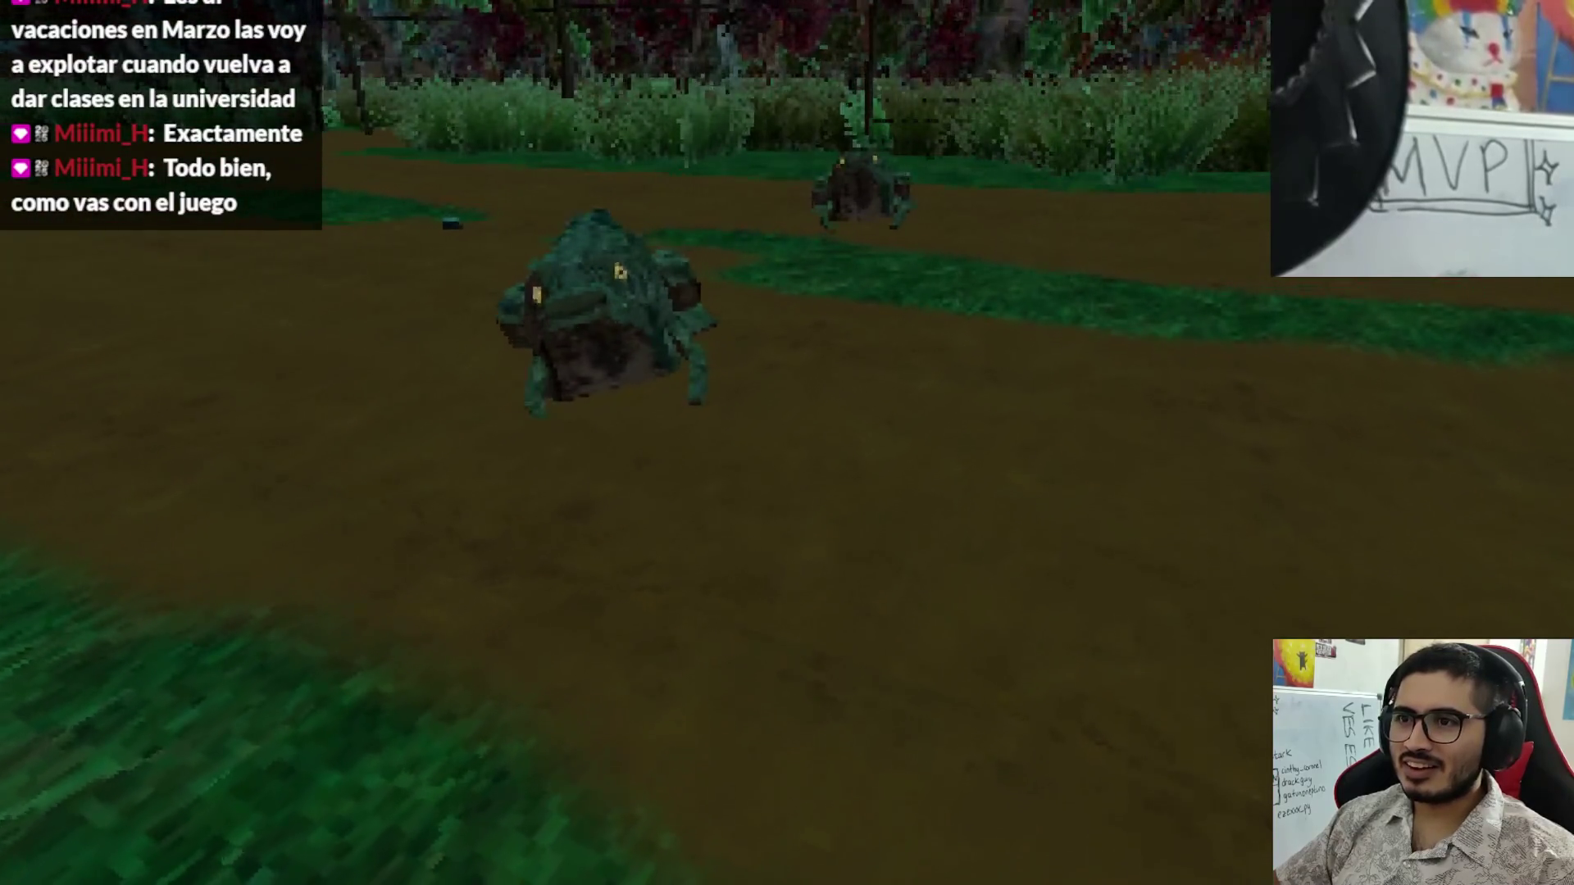
key("w")
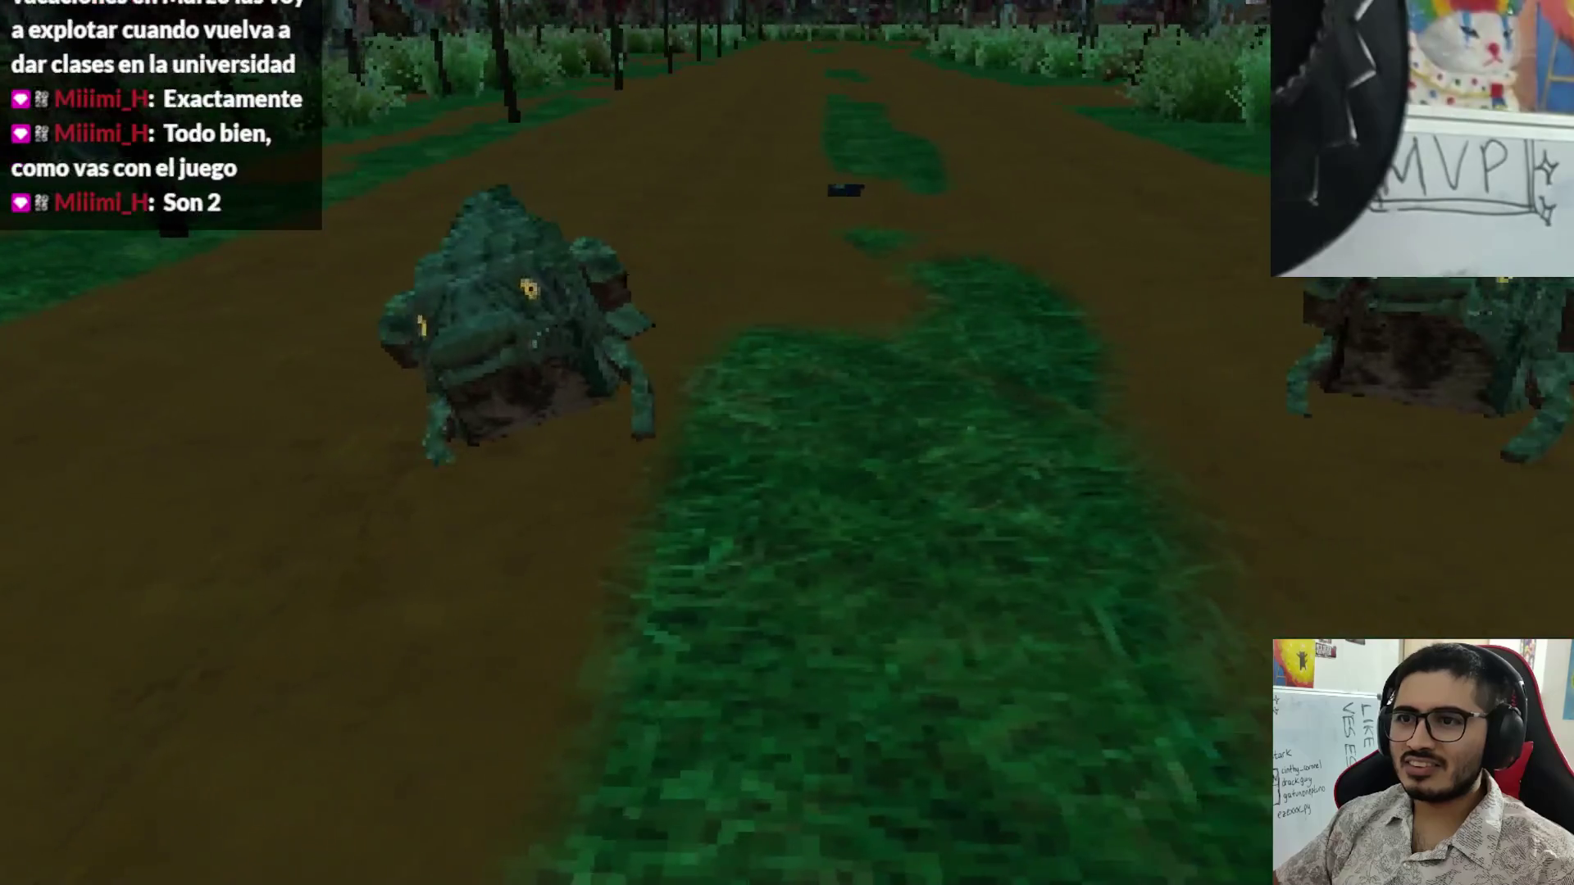
key("w")
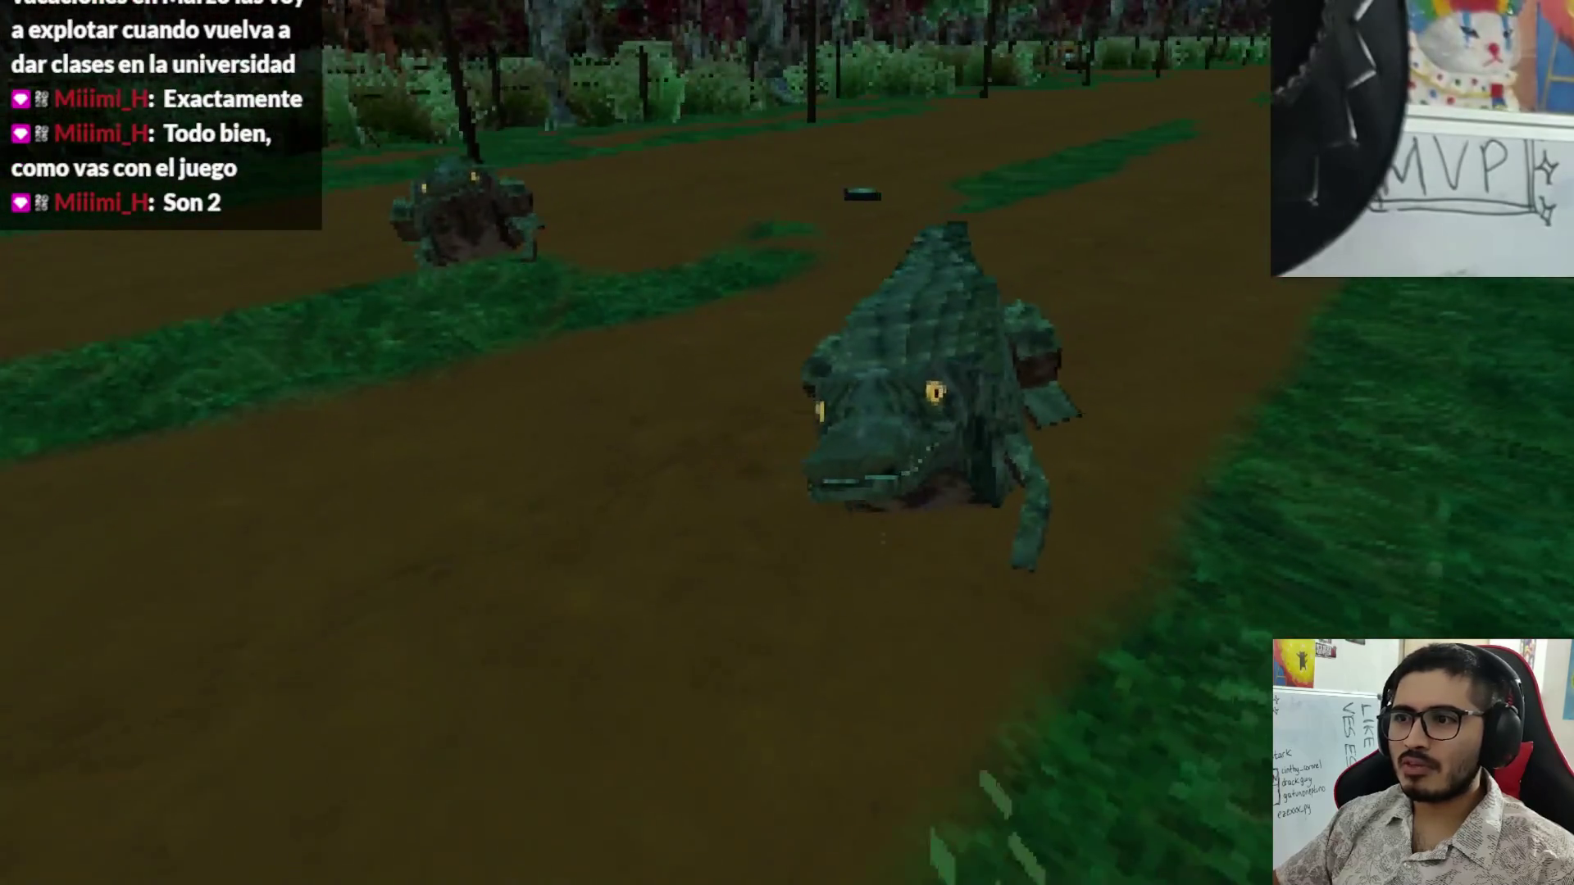
key("s")
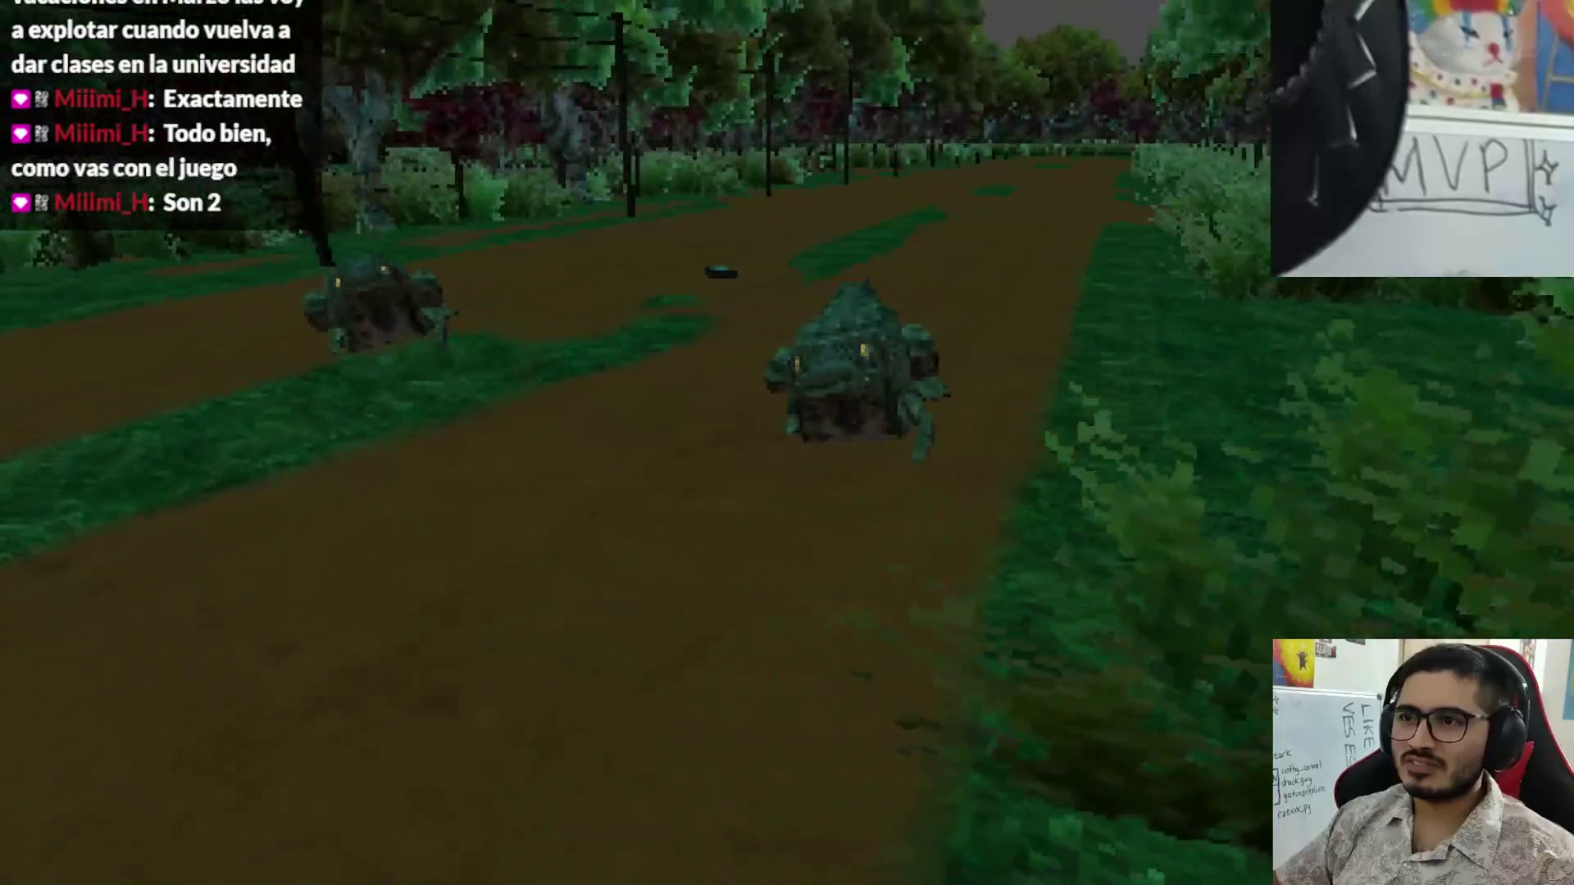
key("a")
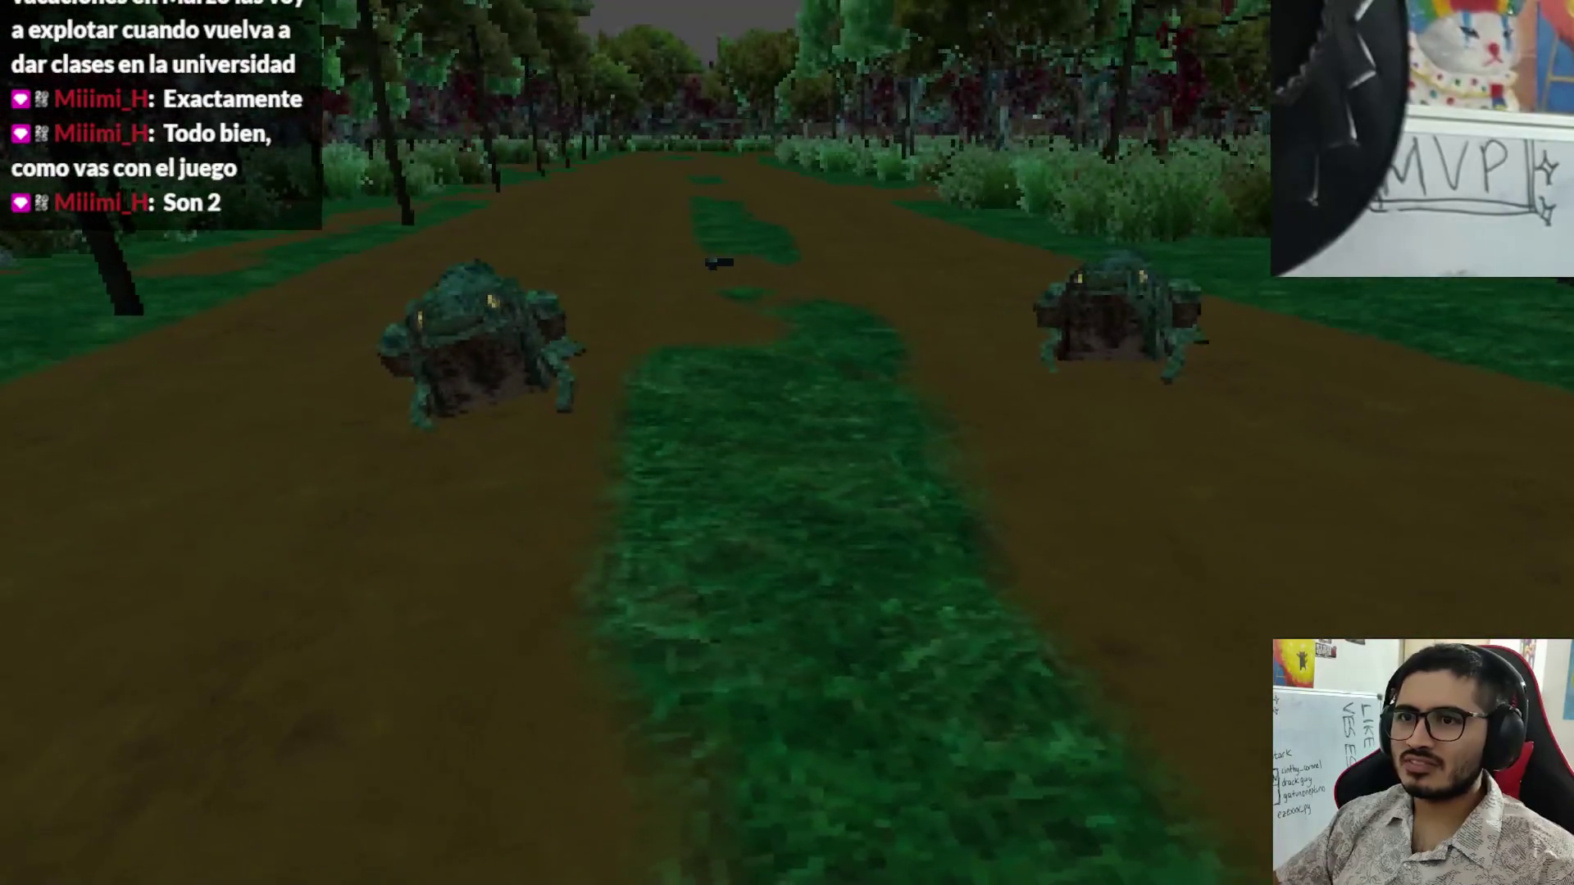
key("a")
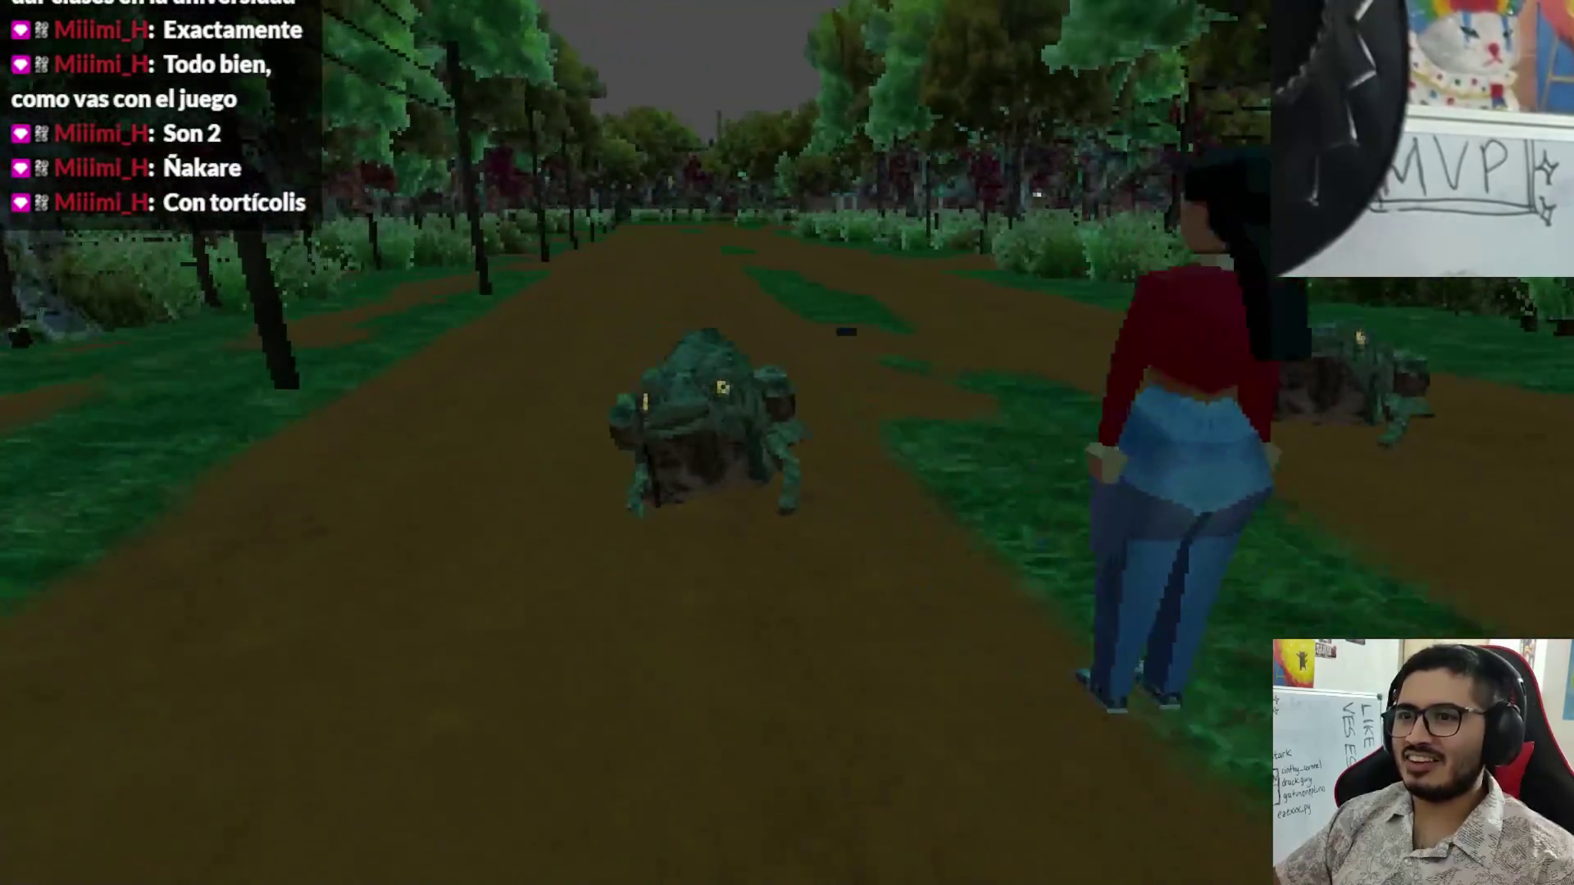
key("Escape")
- Quit the game and select the process_jakares function in level_1.gd
left_click(825, 632)
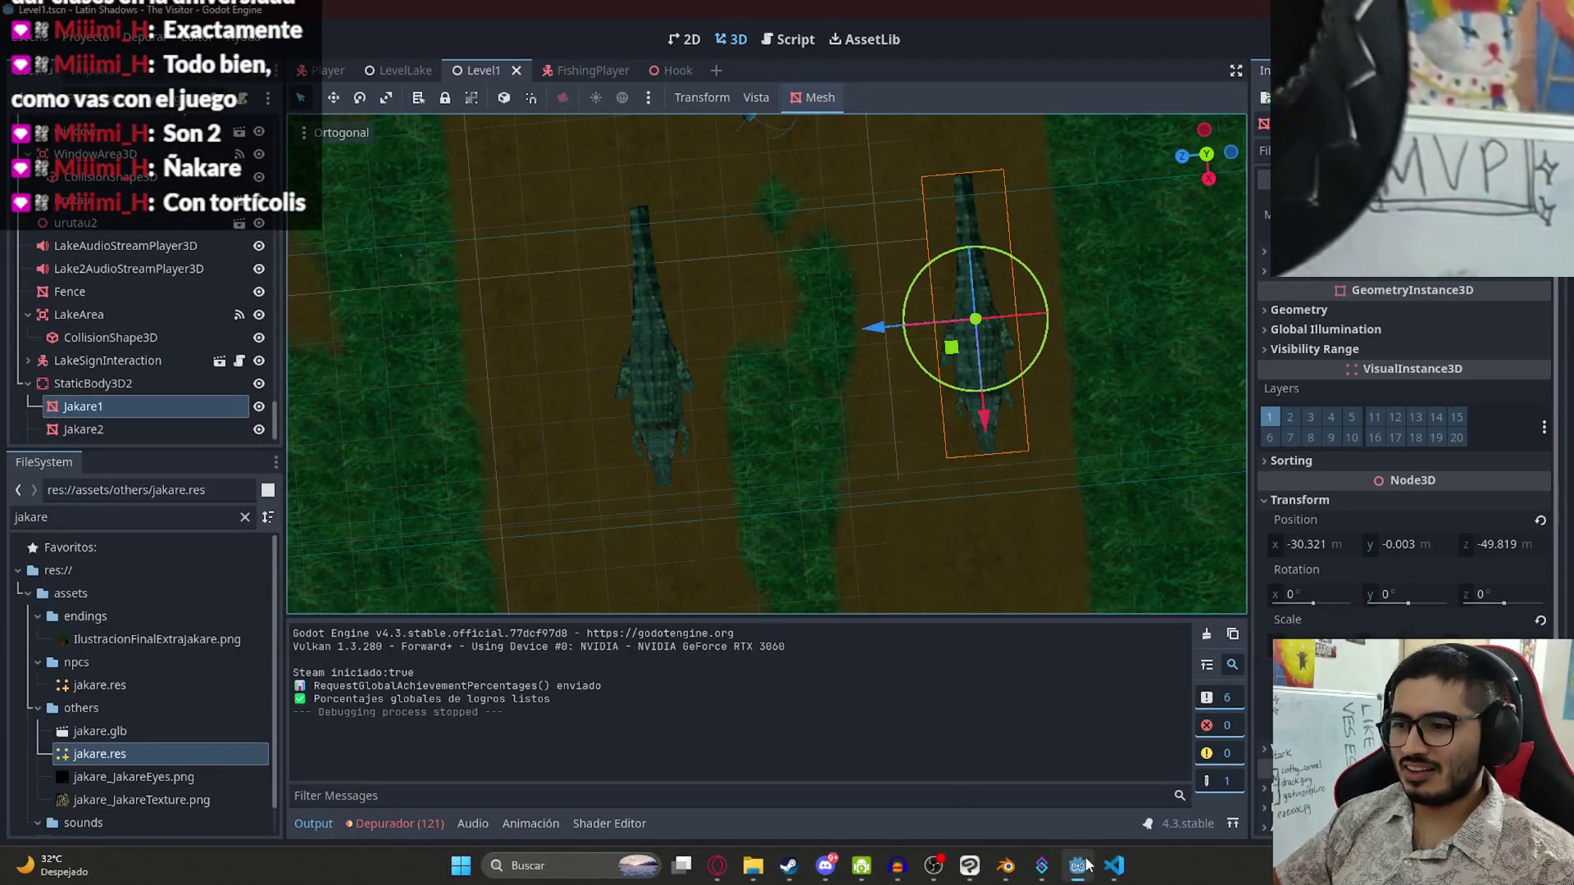
left_click(1112, 867)
left_click_drag(619, 411, 327, 234)
key("ctrl+c")
- Send ChatGPT the process_jakares code asking for horizontal-only rotation, and read its fix
left_click(732, 873)
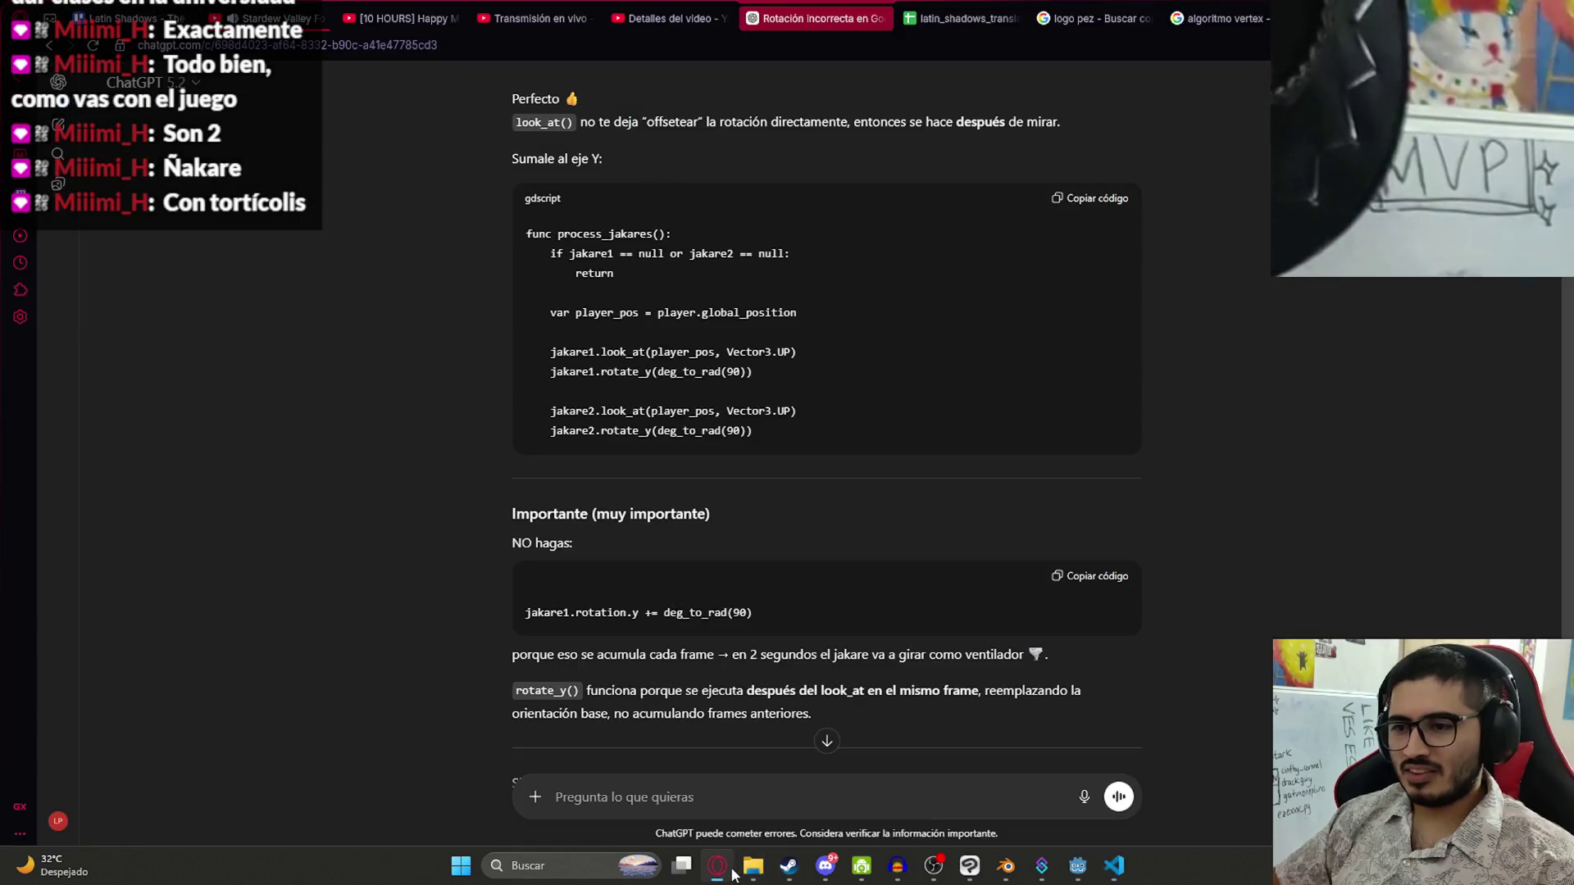
type("esta bien pero s")
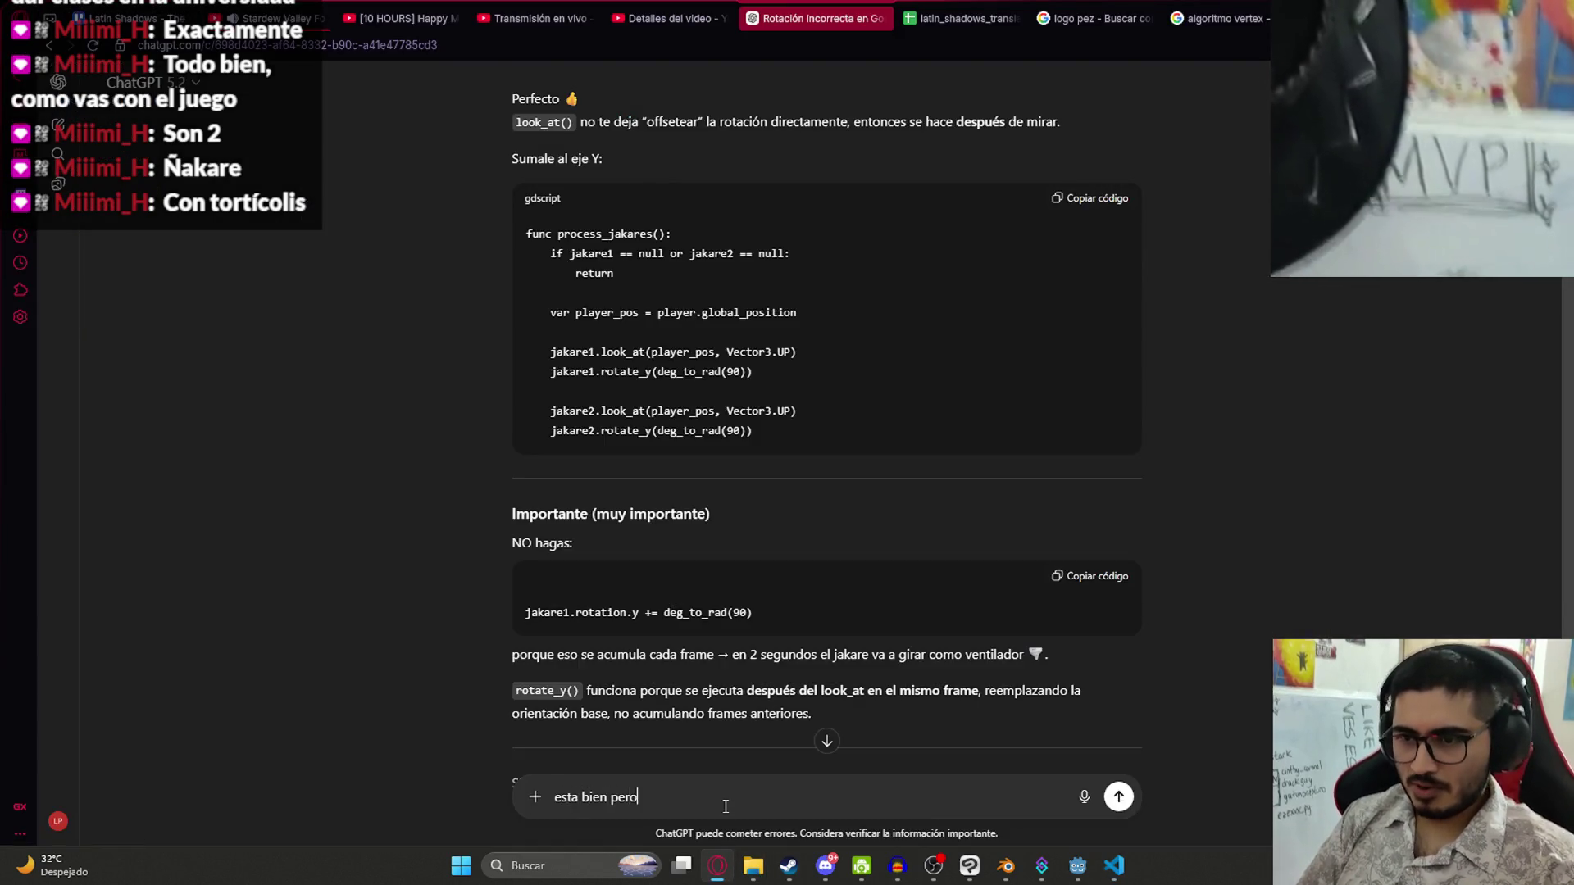
type("quiero que ")
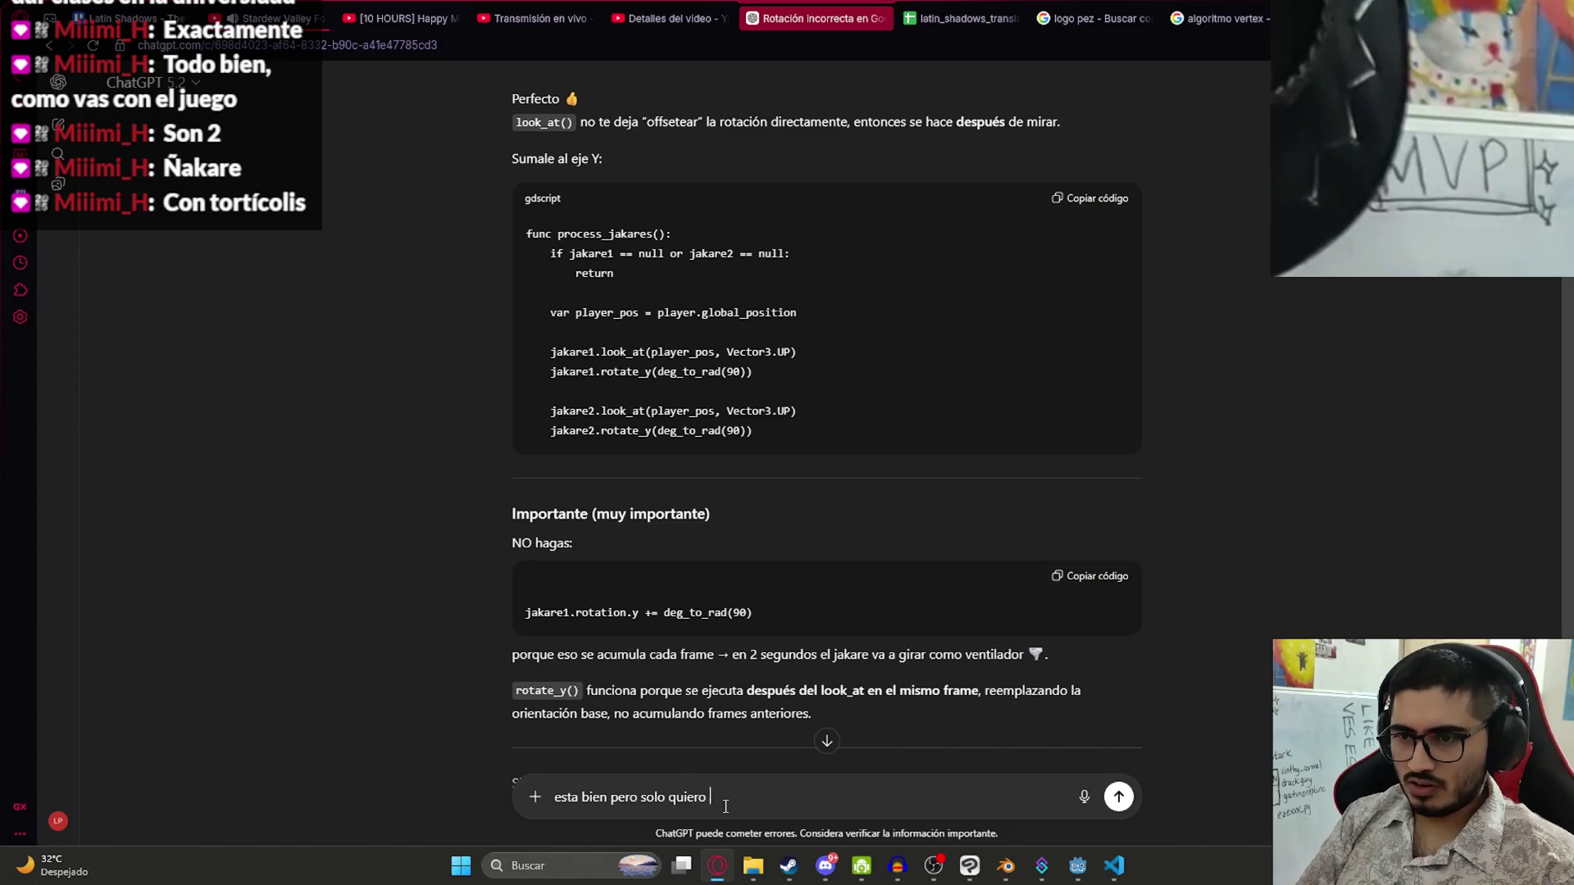
type("oriz")
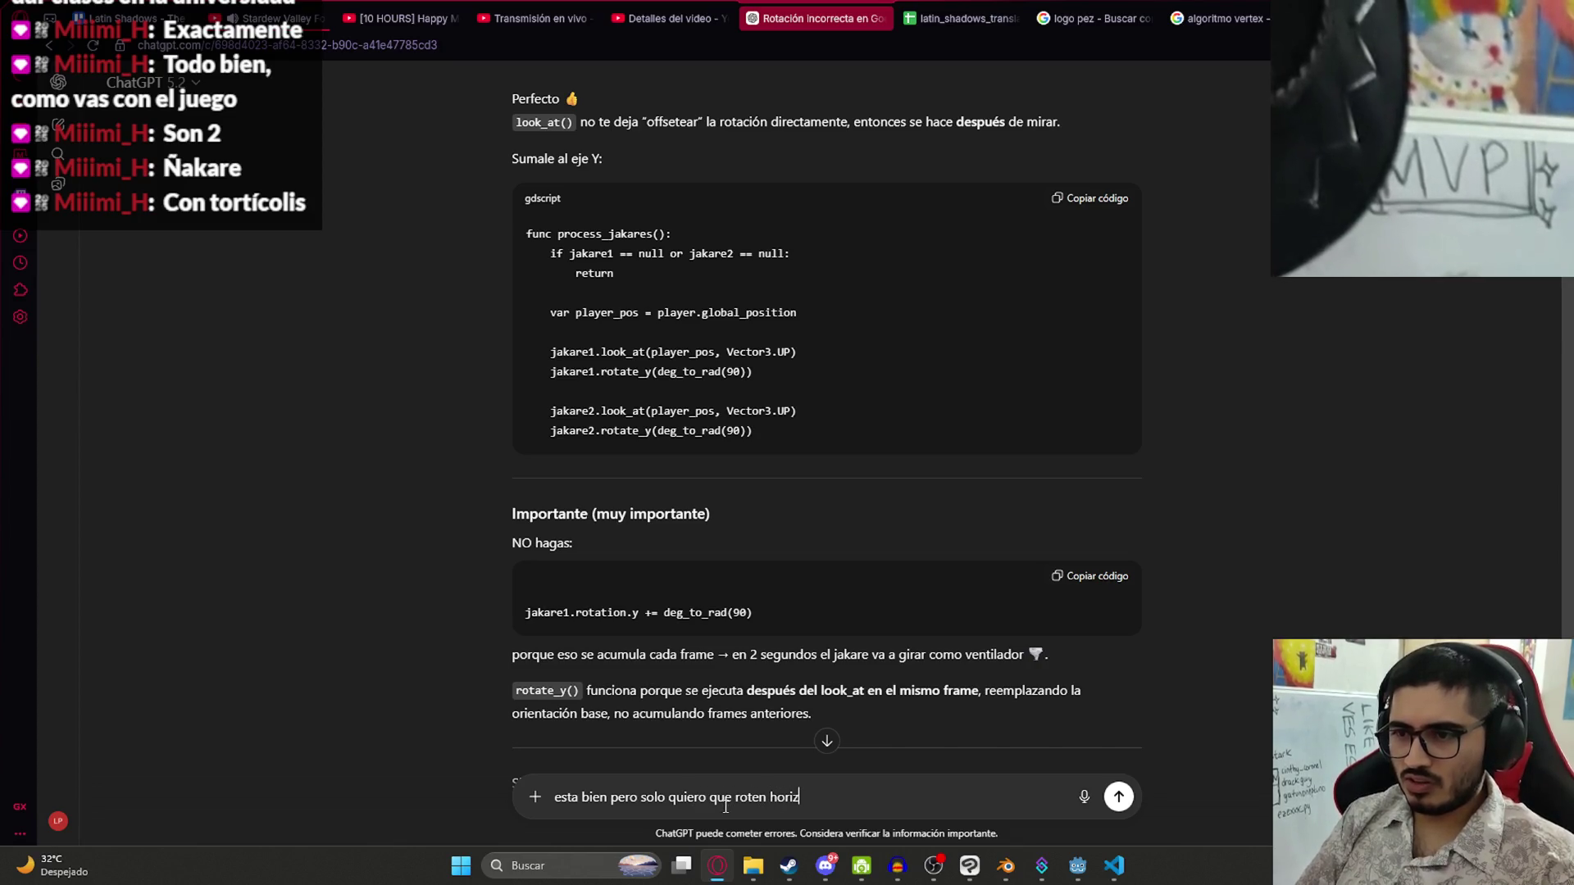
type("nte")
key("shift+Return")
key("ctrl+v")
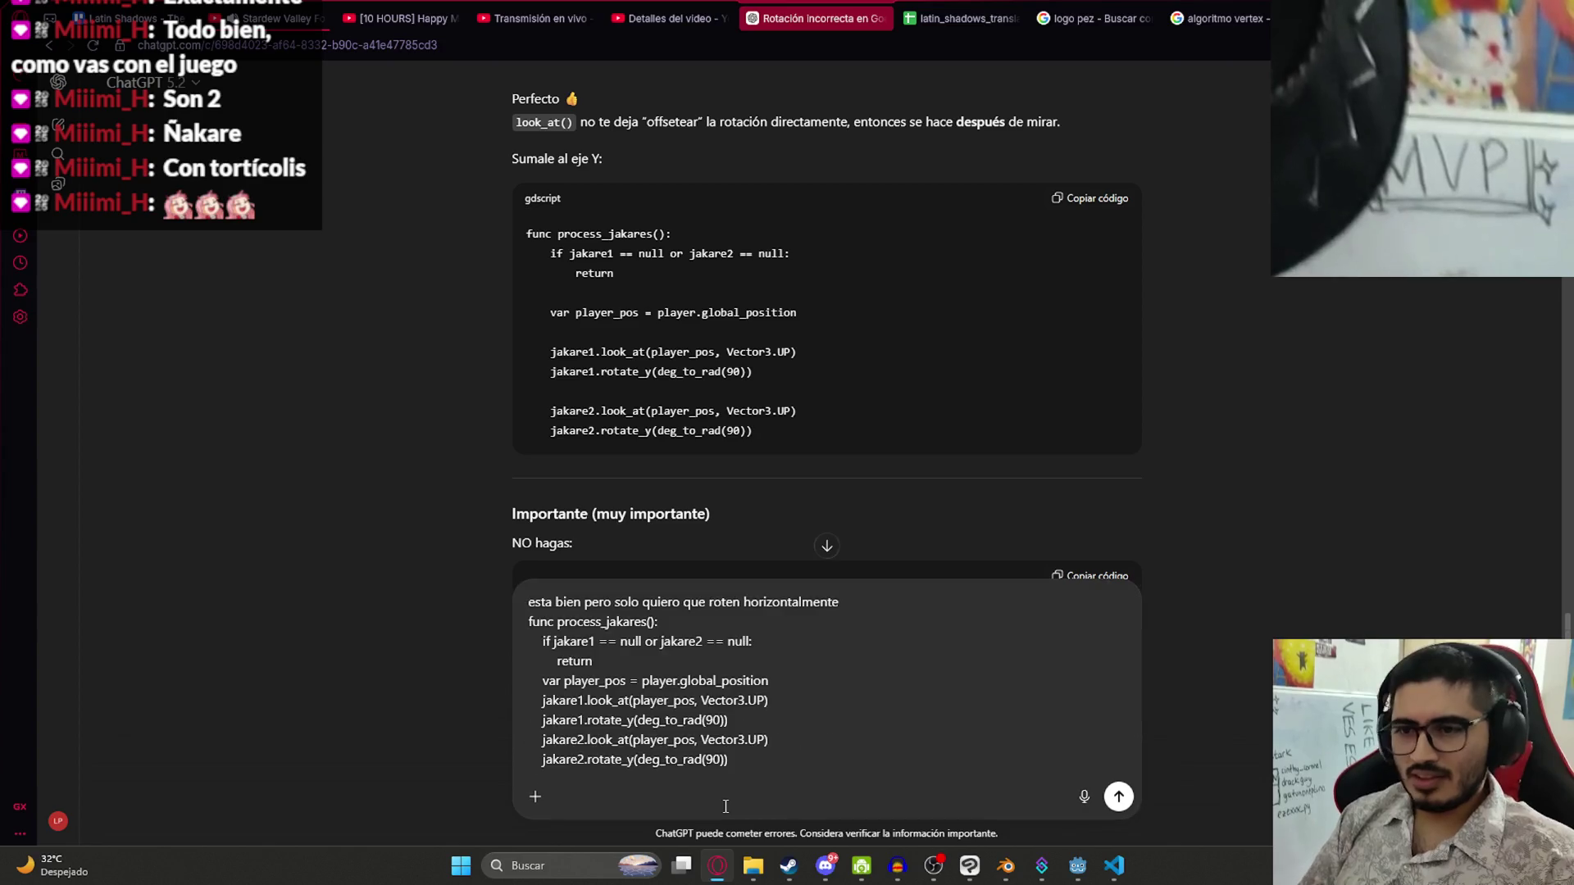
key("Return")
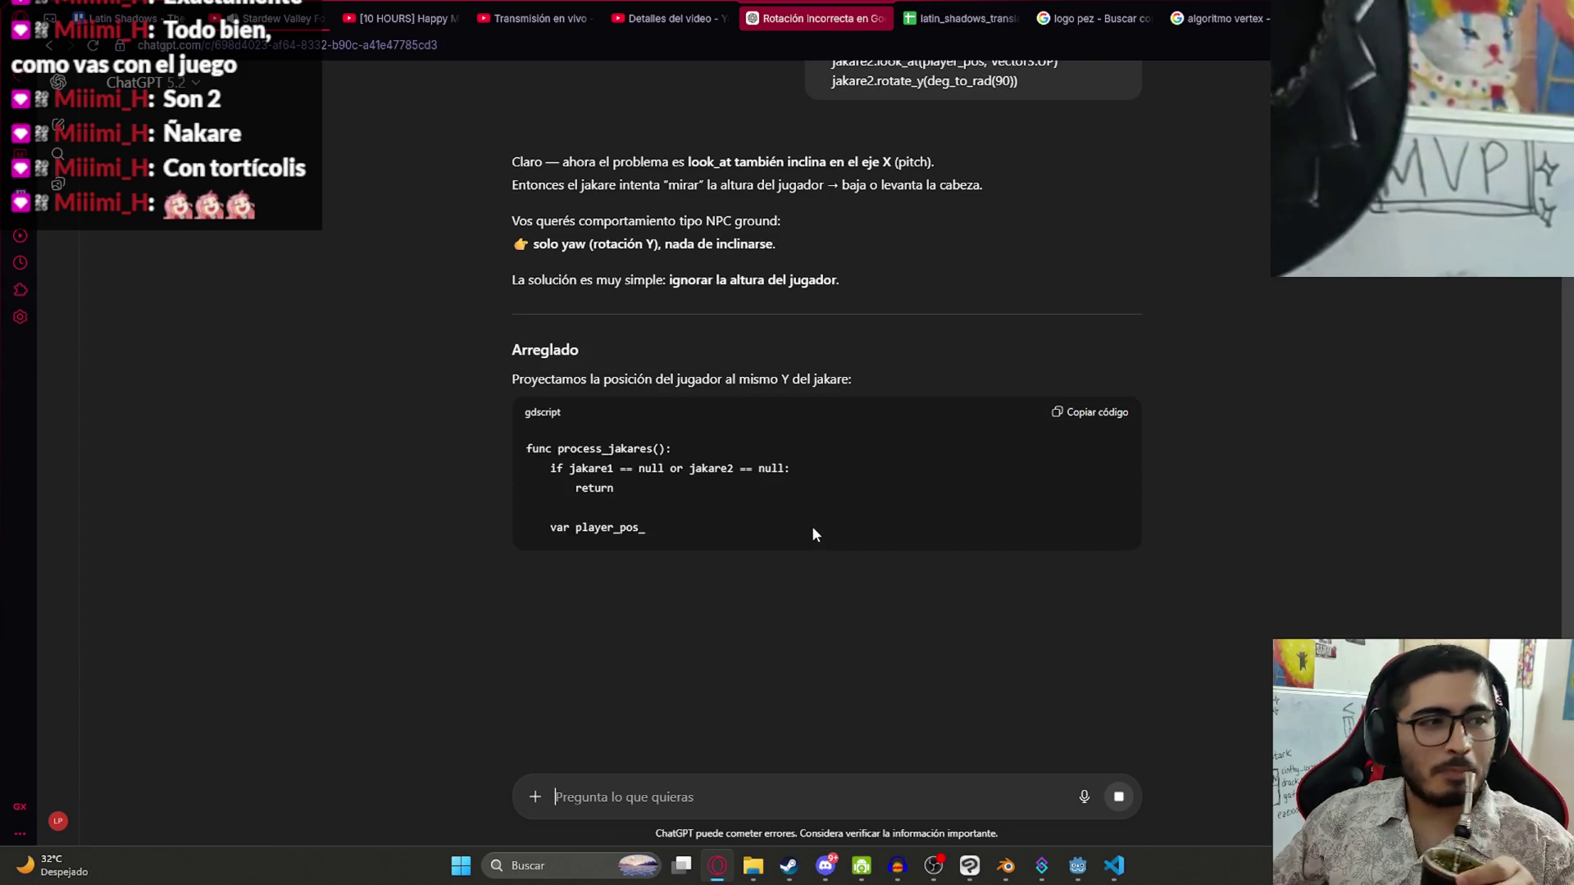
scroll(733, 574, "down", 1)
scroll(732, 570, "down", 1)
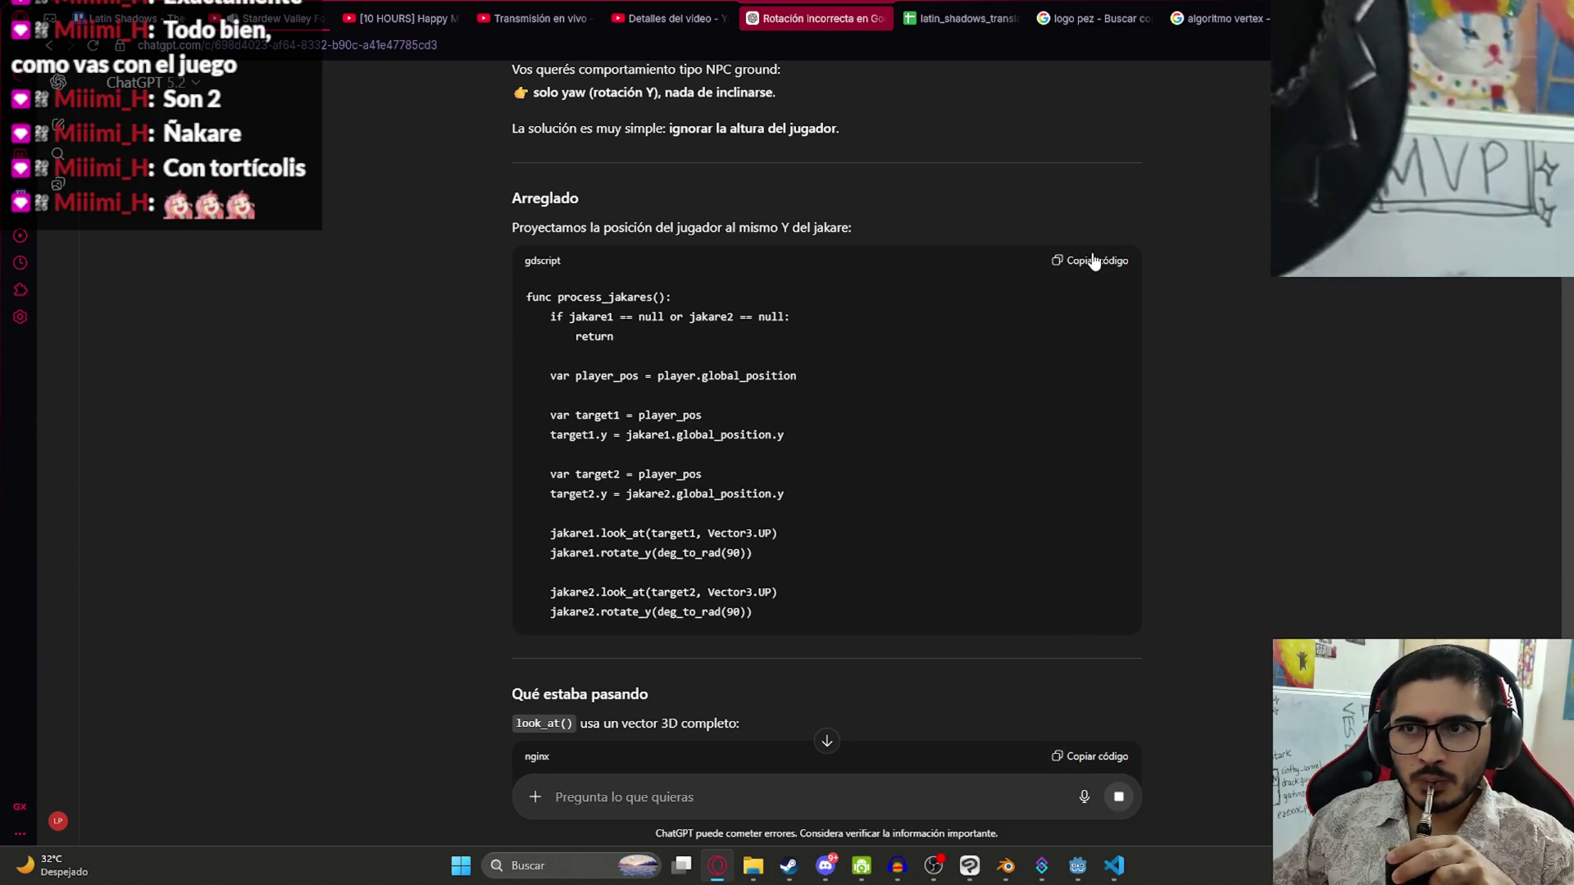
scroll(1059, 363, "down", 5)
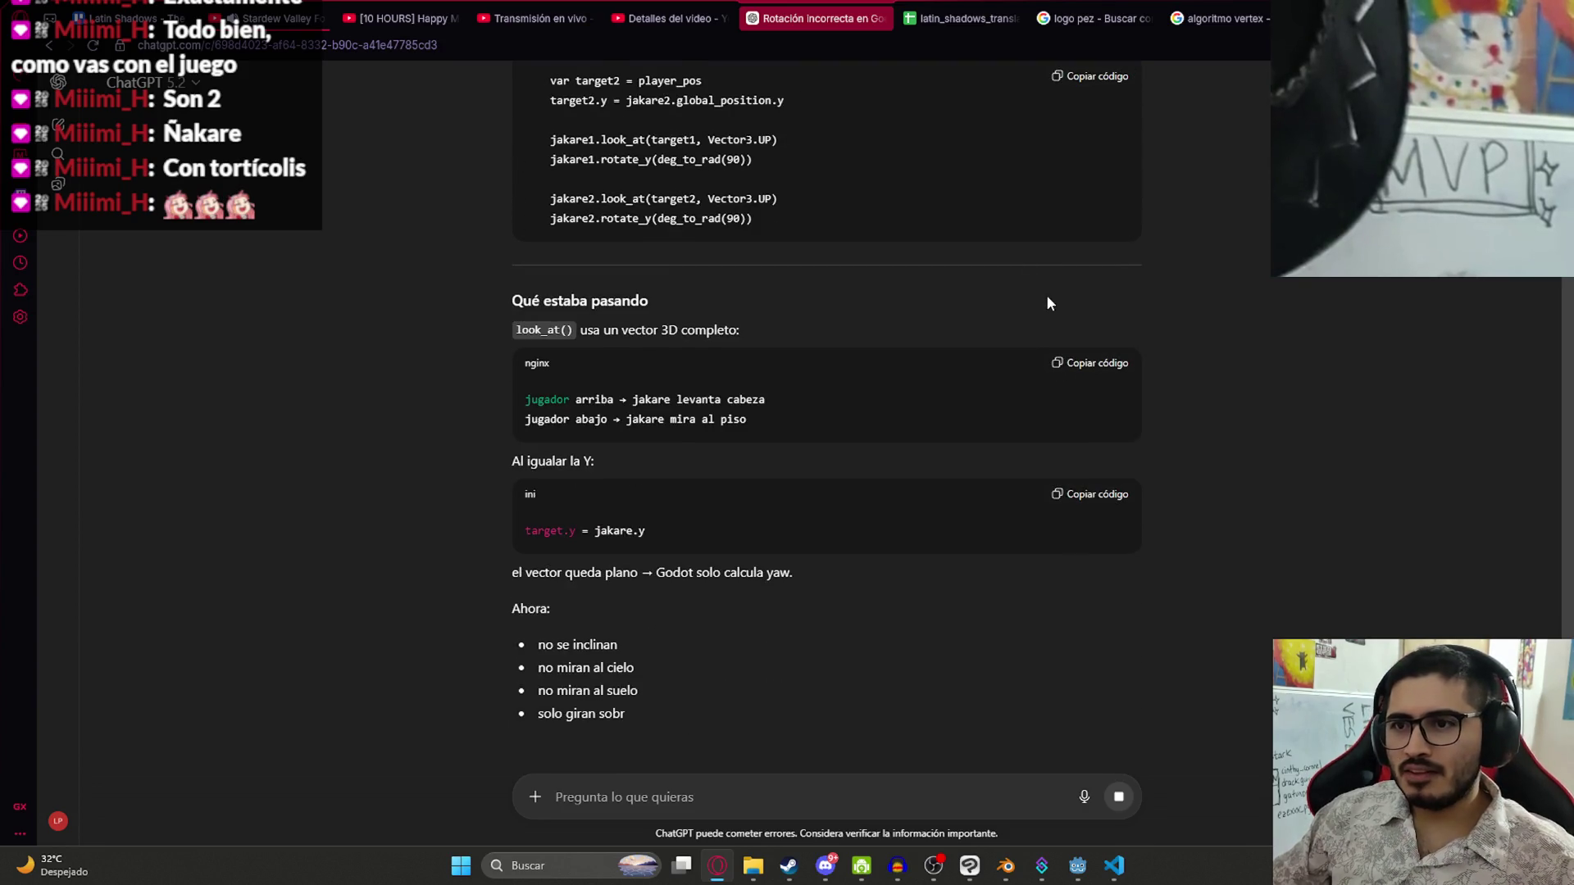
scroll(1021, 347, "up", 4)
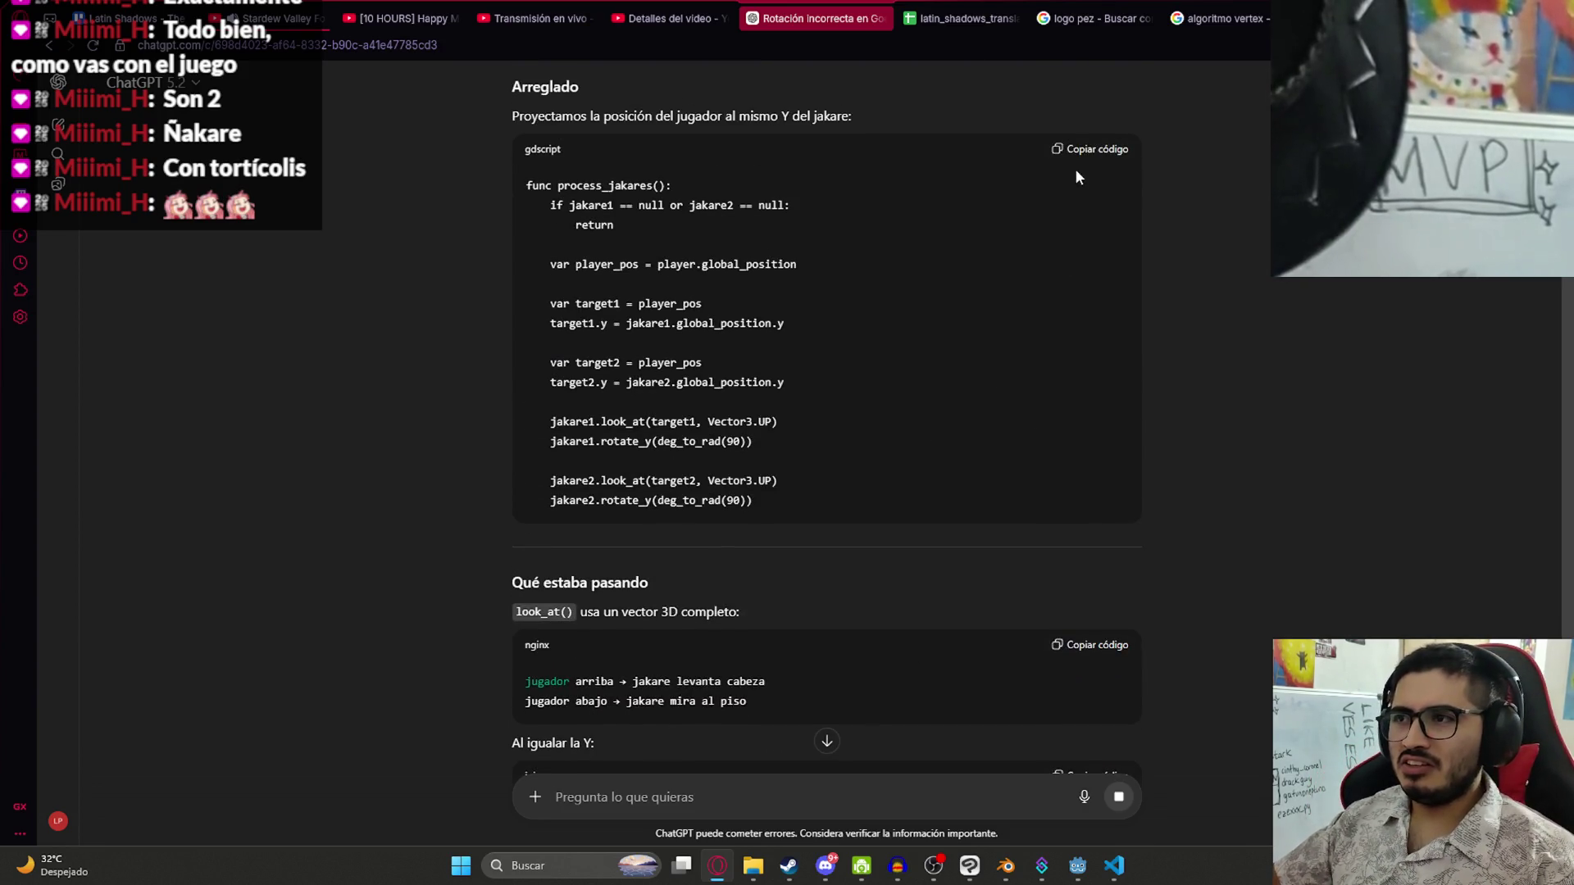
- Paste ChatGPT's height-matched process_jakares fix over the old function in level_1.gd
key("alt+Tab")
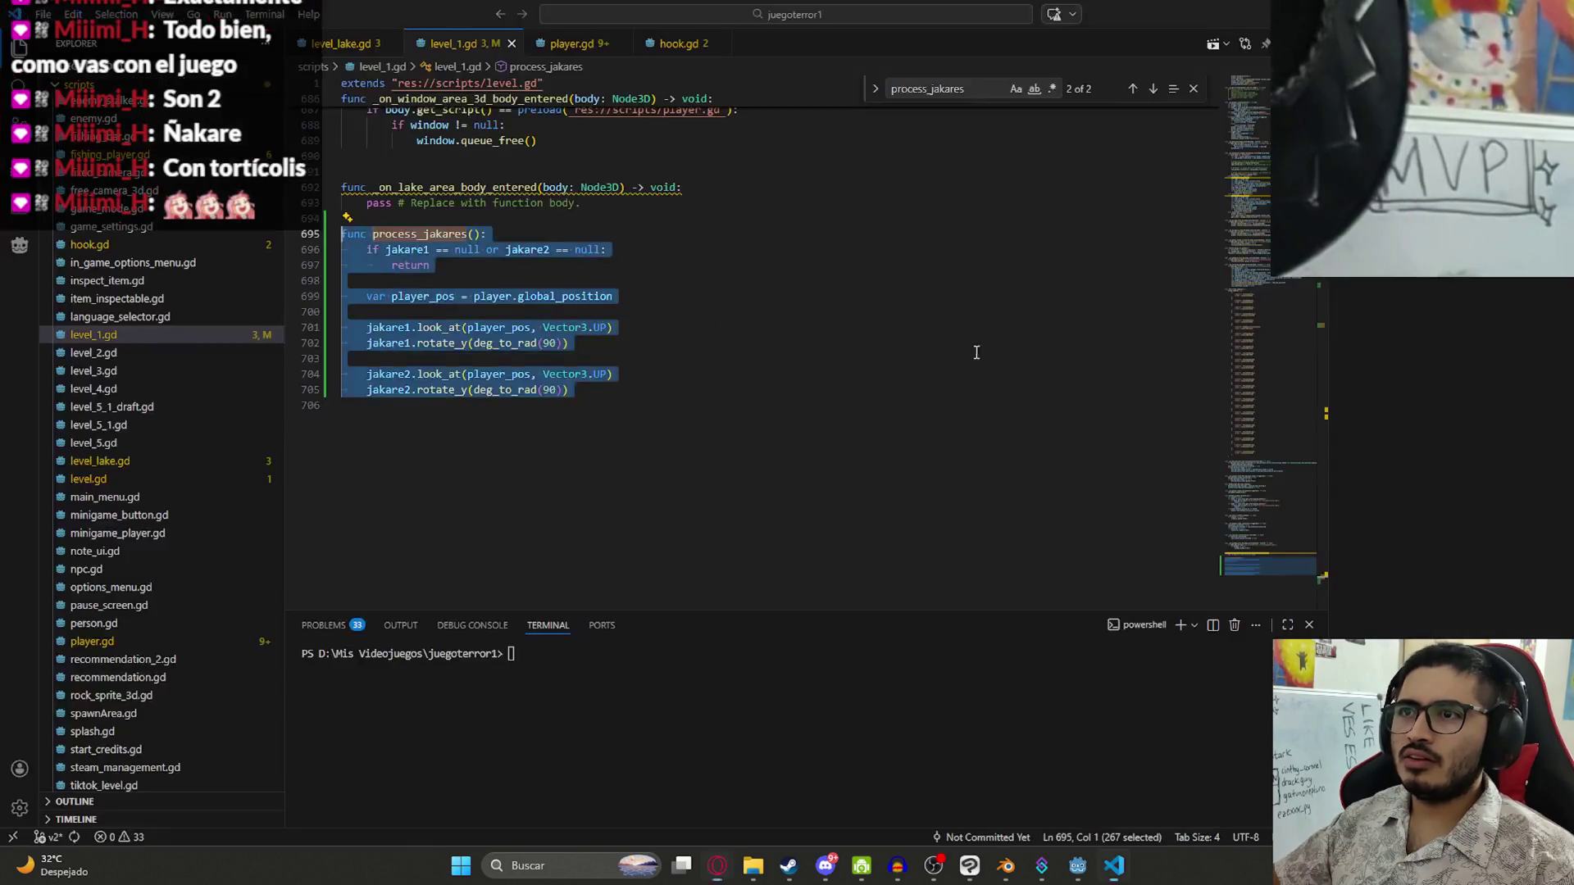
key("alt+Tab")
scroll(699, 539, "down", 5)
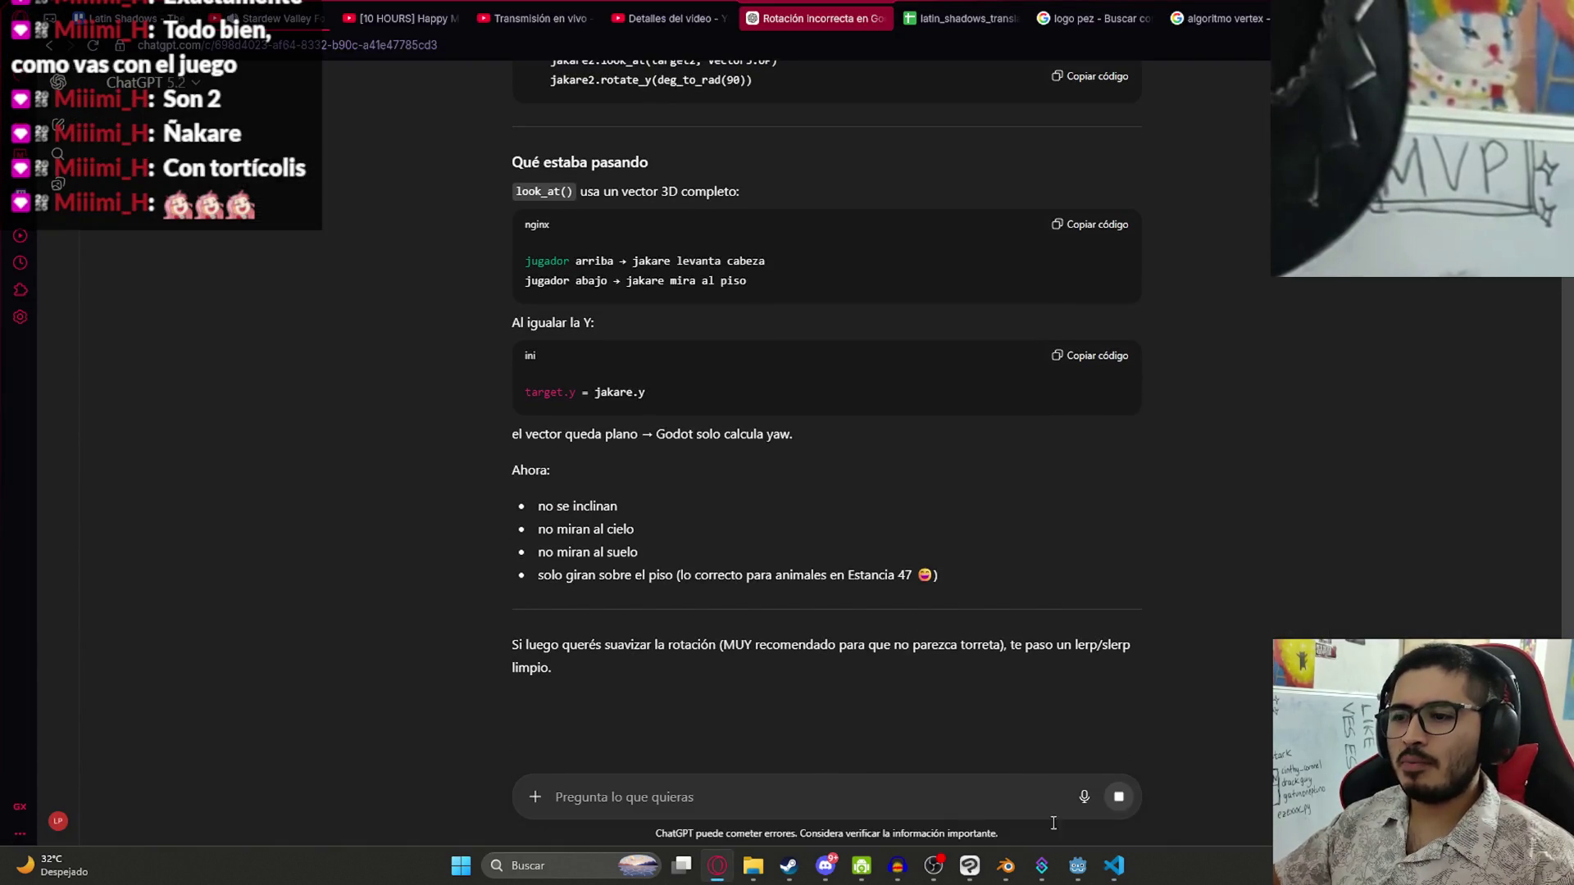
left_click(1072, 860)
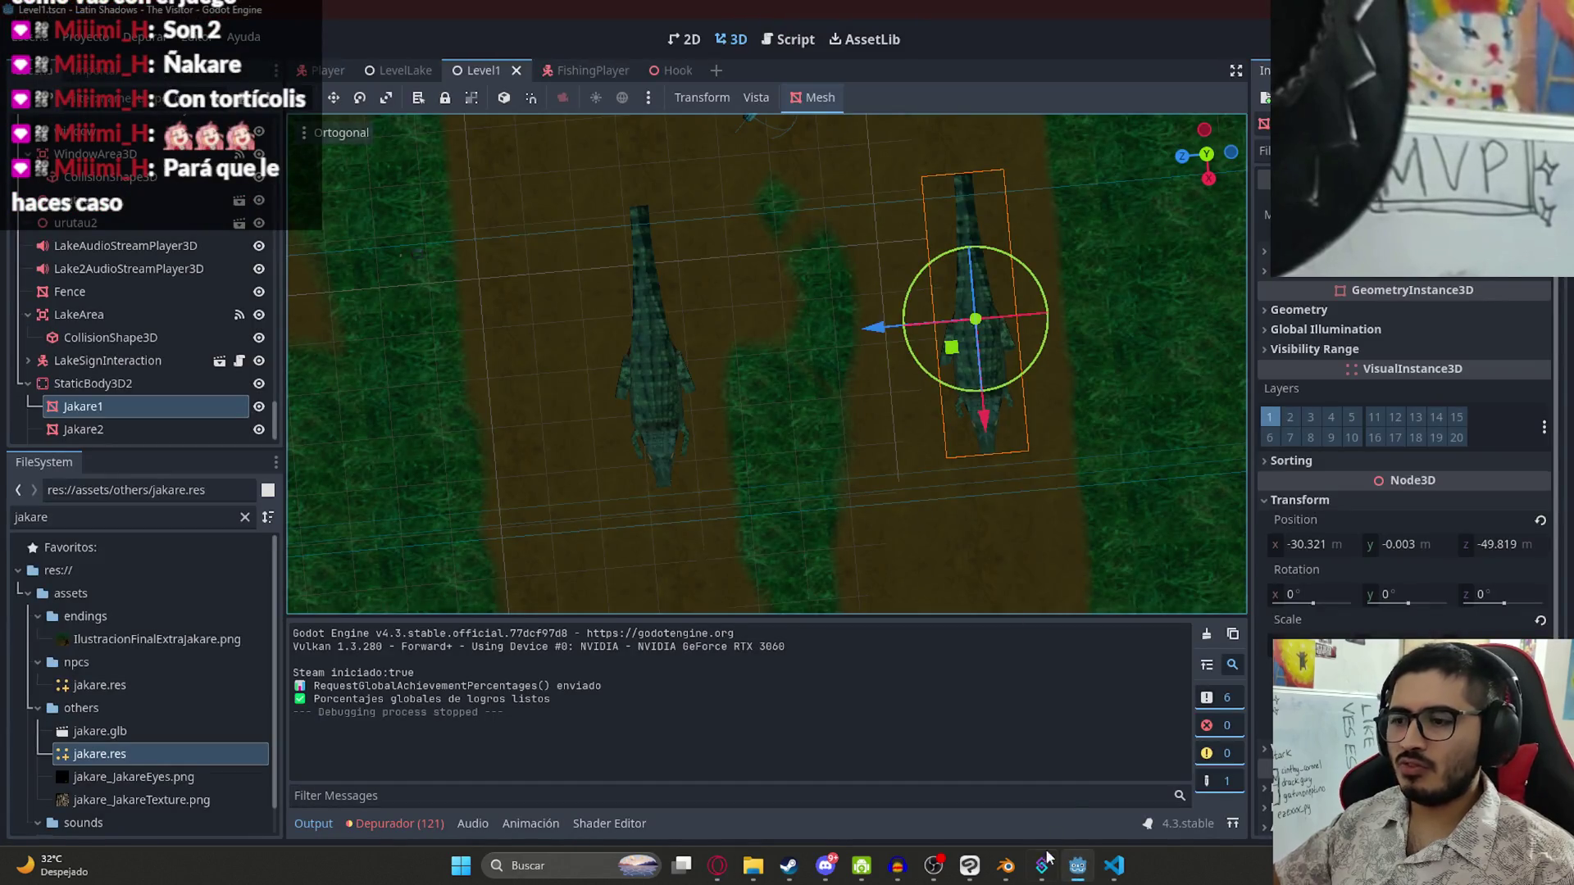
left_click(1115, 866)
type("func process_jakares(): \tif jakare1 == null or jakare2 == null: \t\treturn  \tvar player_pos = player.global_position  \tvar target1 = player_pos \ttarget1.y = jakare1.global_position.y  \tvar target2 = player_pos \ttarget2.y = jakare2.global_position.y  \tjakare1.look_at(target1, Vector3.UP) \tjakare1.rotate_y(deg_to_rad(90))  \tjakare2.look_at(target2, Vector3.UP) \tjakare2.rotate_y(deg_to_rad(90))")
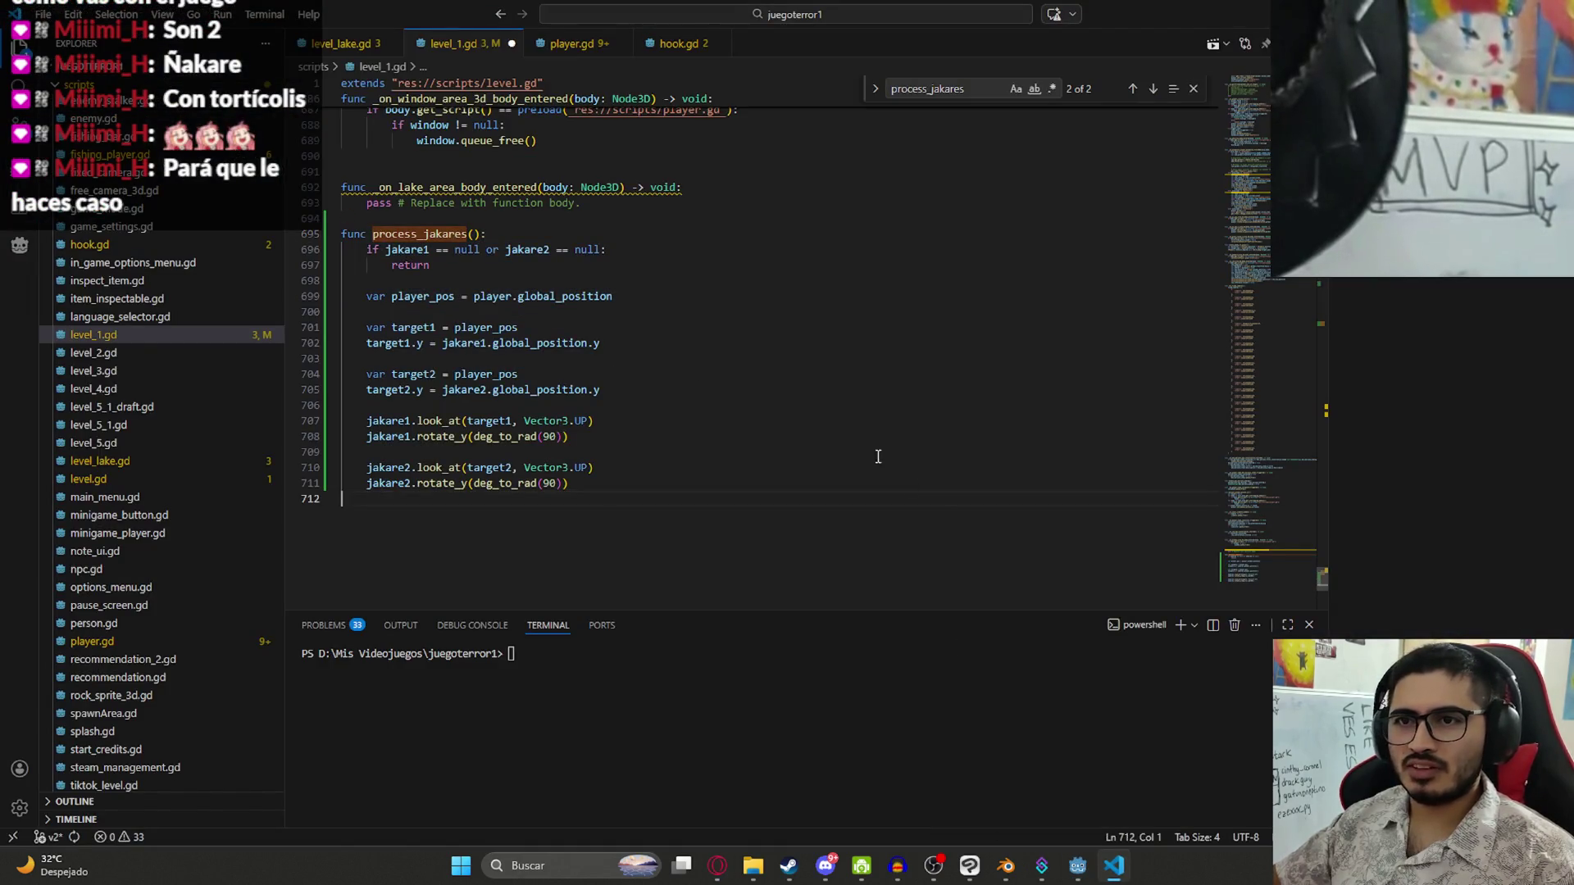
- Run the Level1 scene again from its tab menu
left_click(1077, 865)
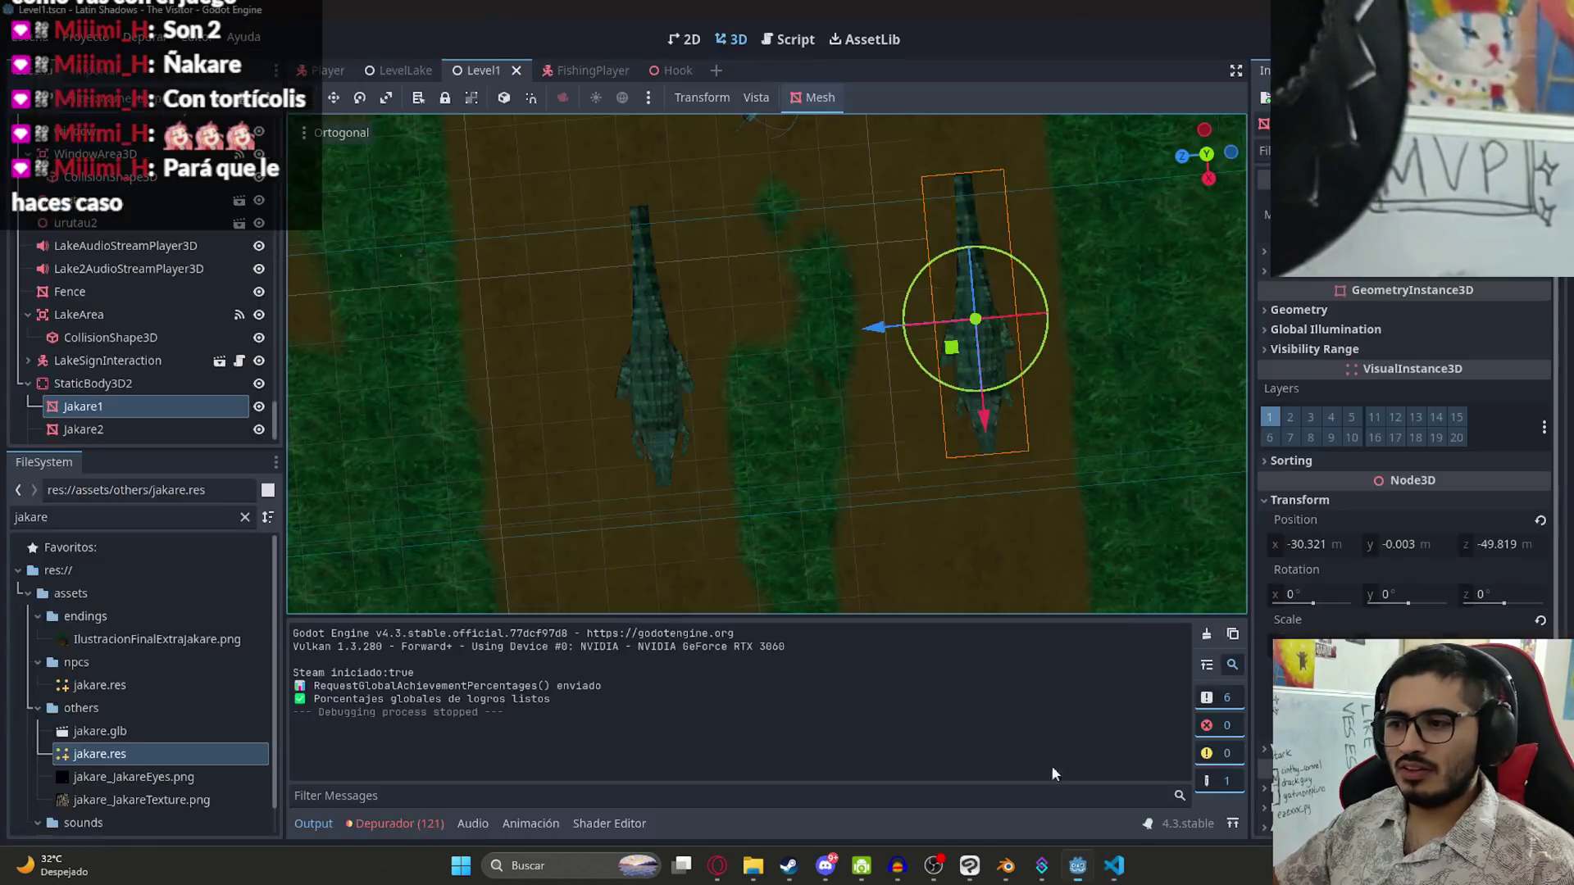
right_click(488, 71)
left_click(541, 180)
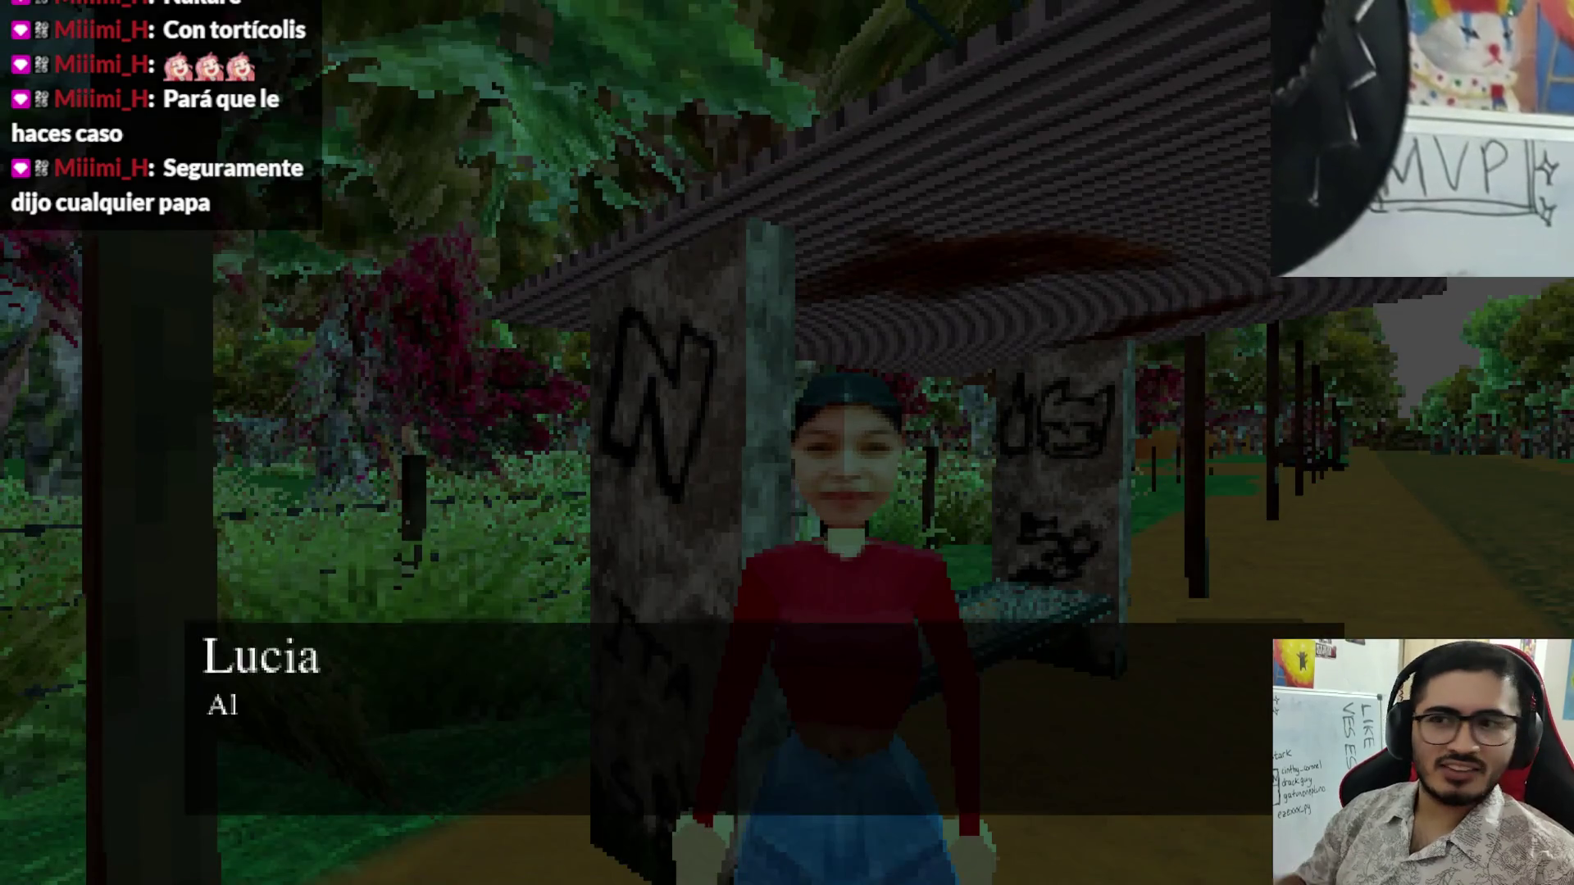
- Skip the opening dialogue and walk down the dirt path toward the spiders
key("space")
key("space")
key("space")
key("w")
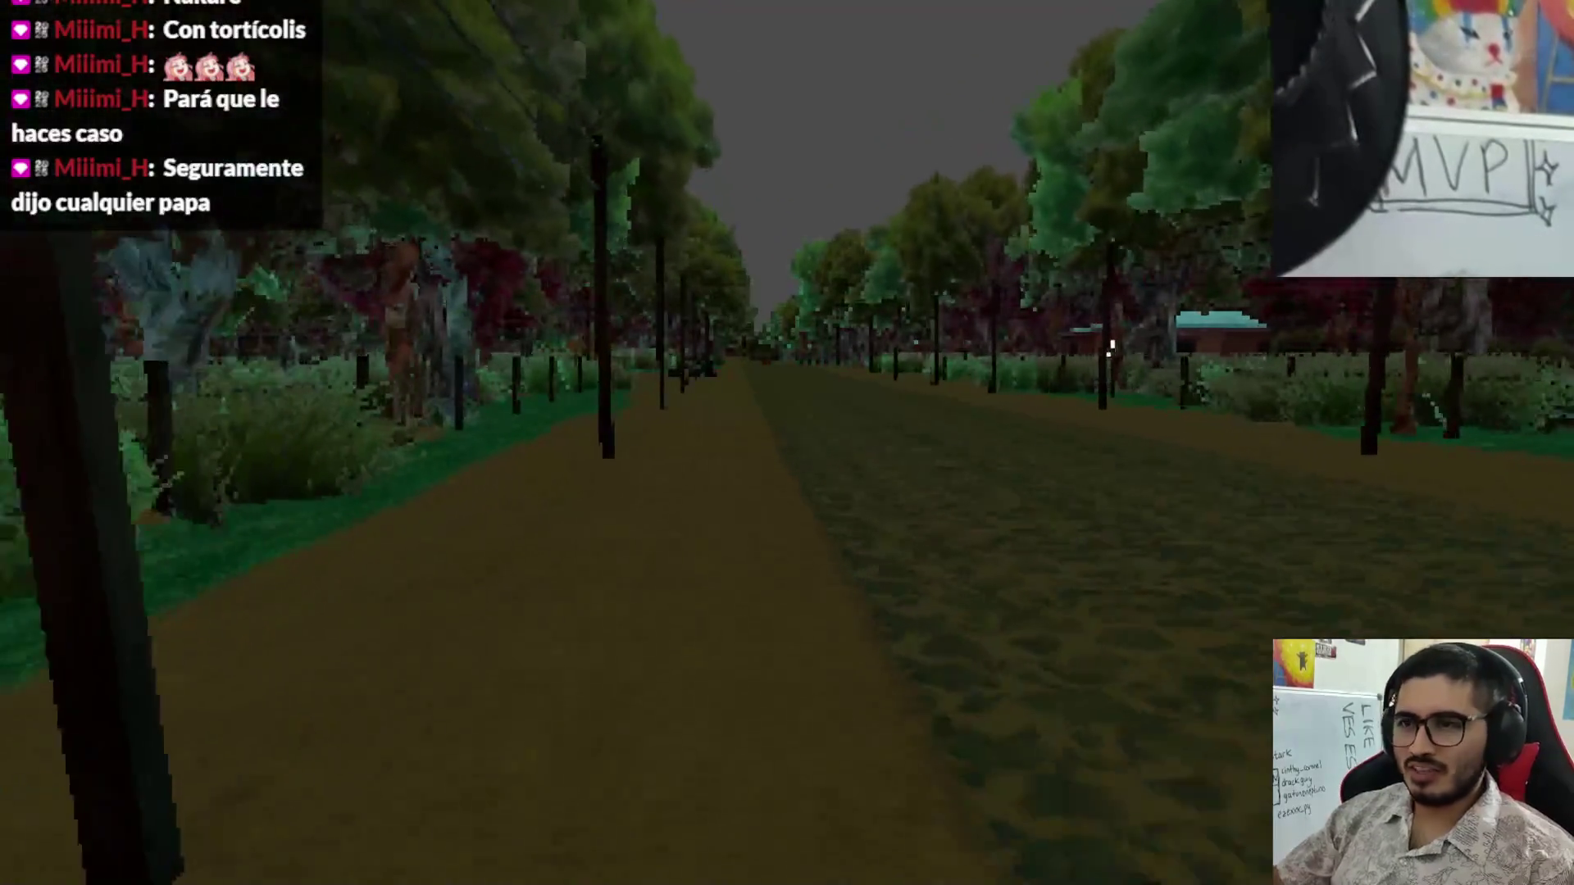
key("w")
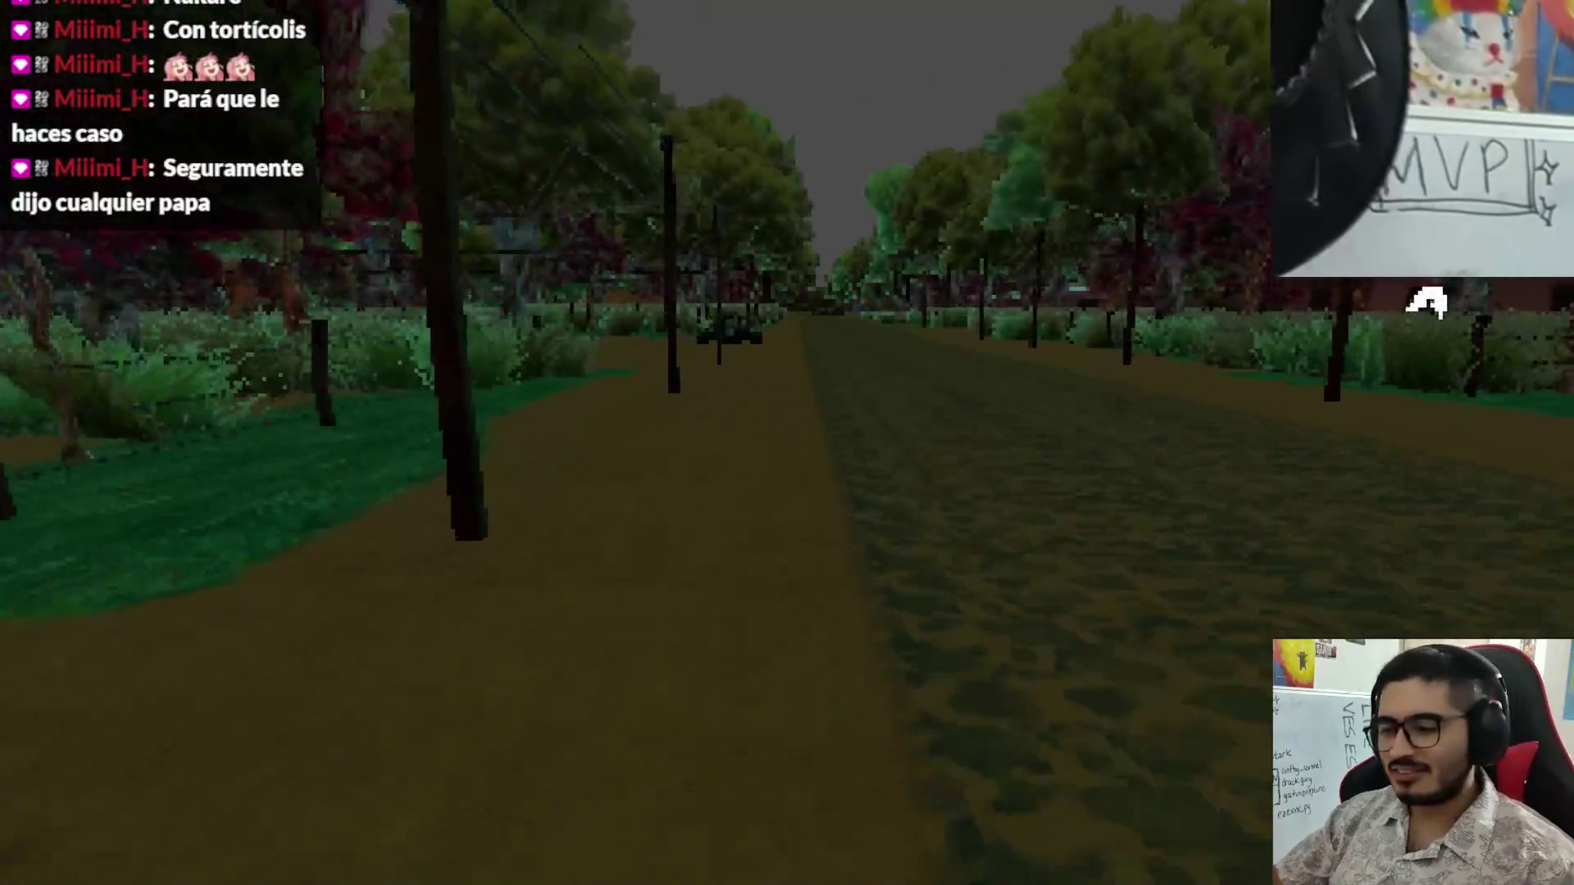
key("w")
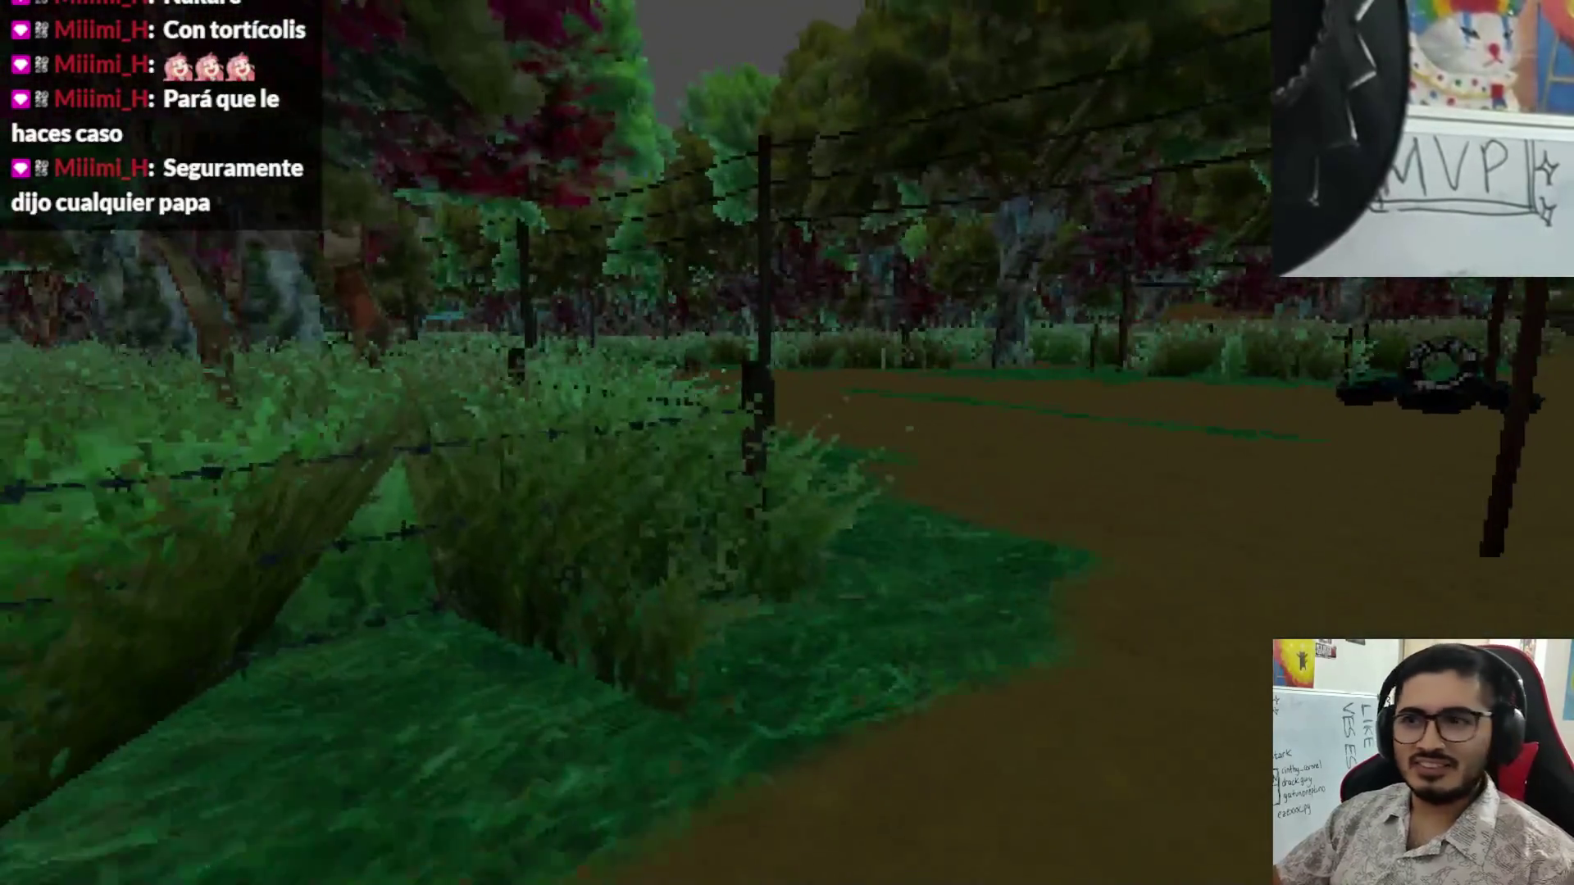
key("w")
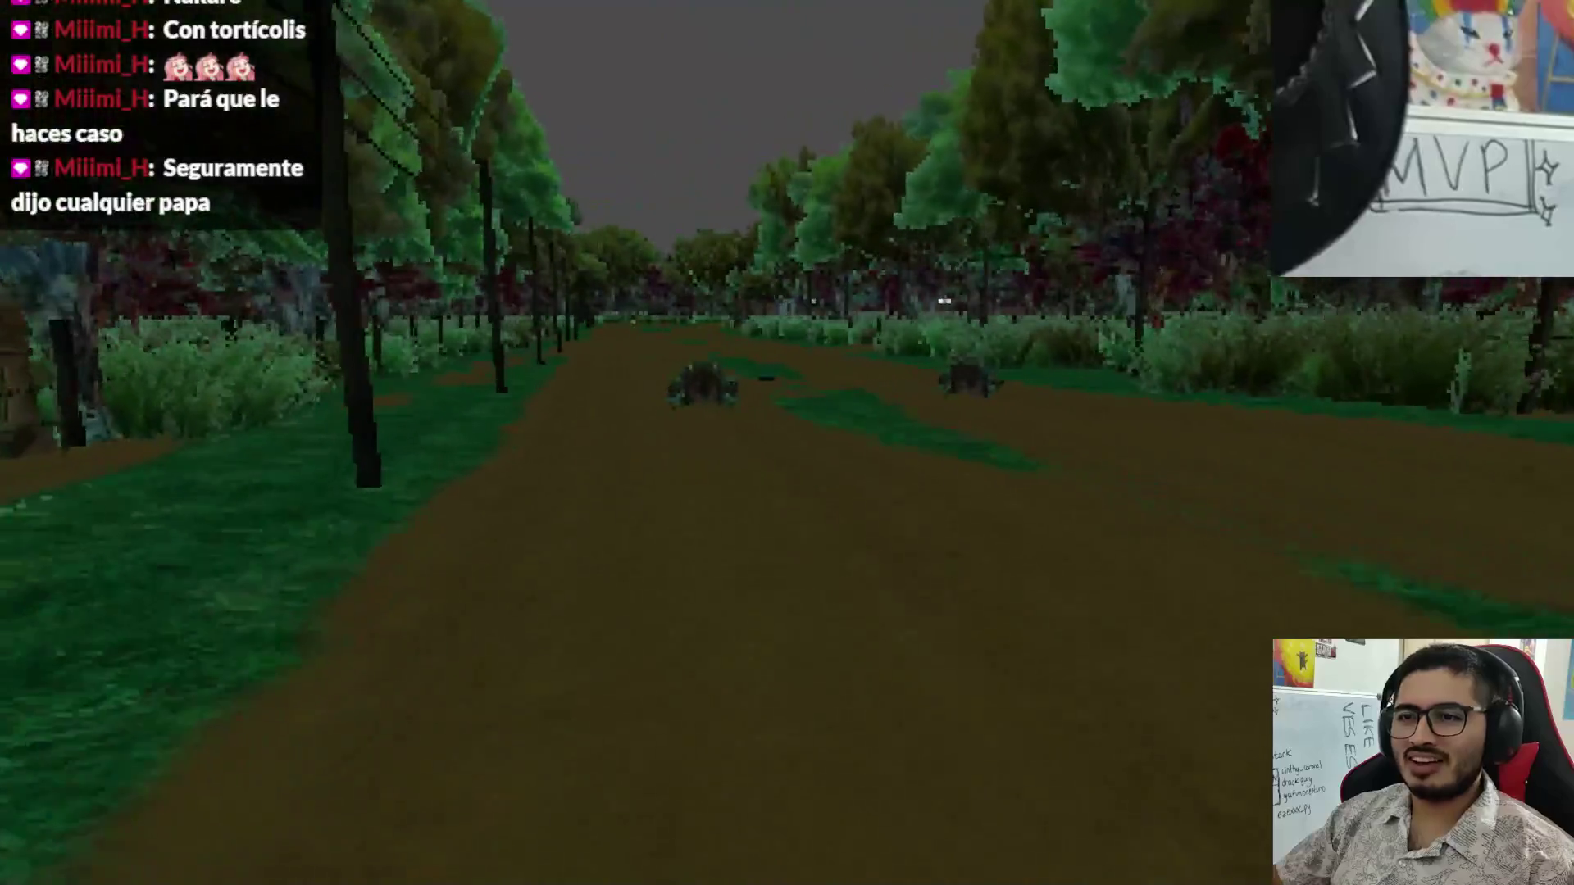
key("w")
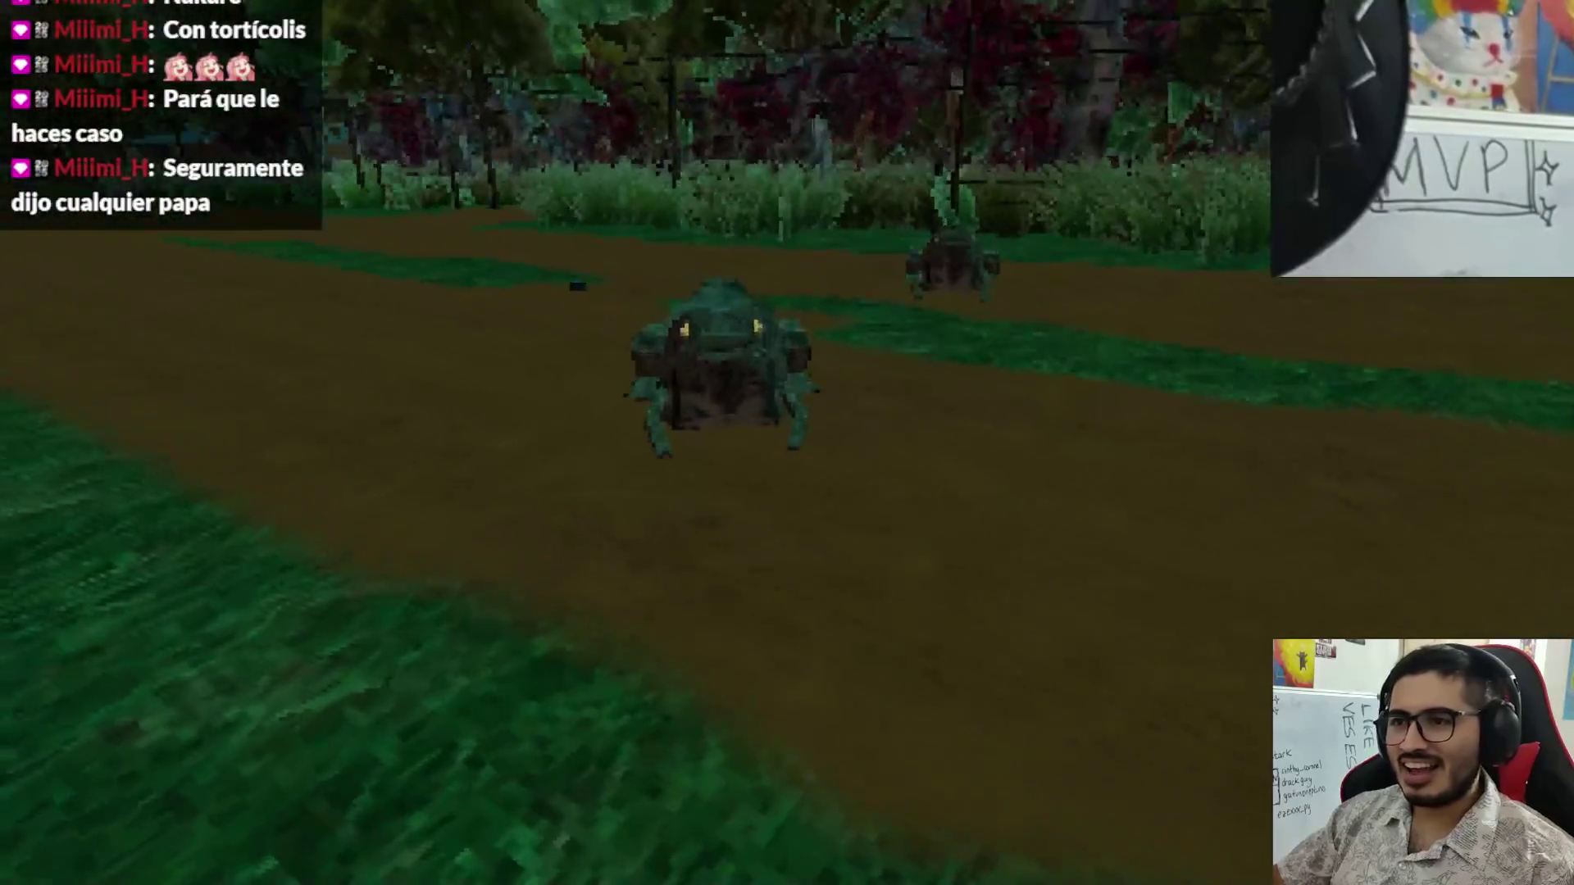
key("w")
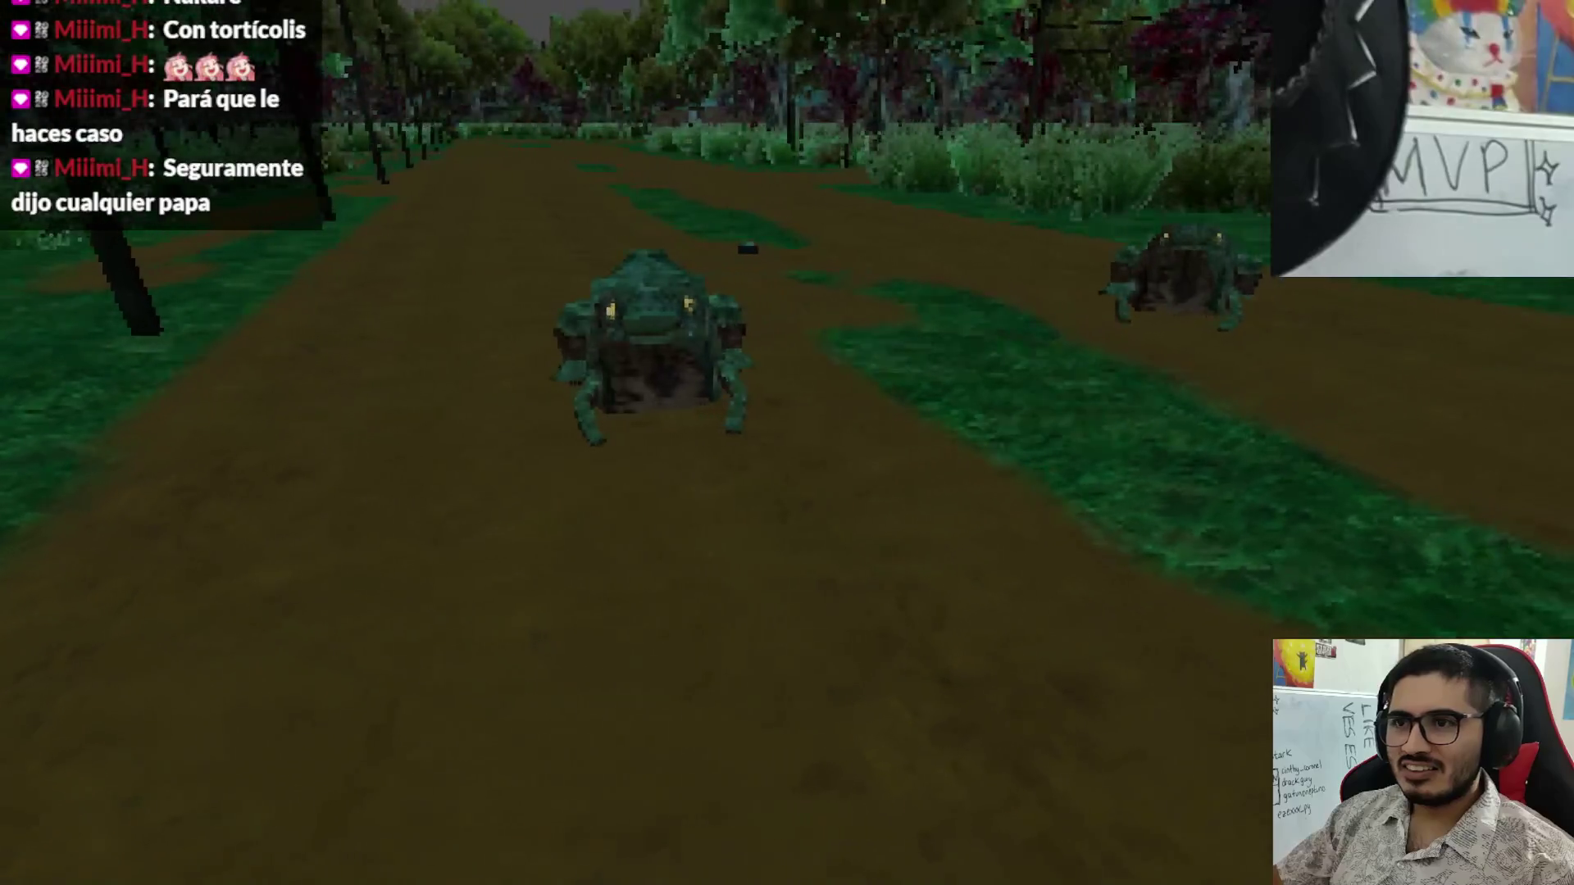
key("w")
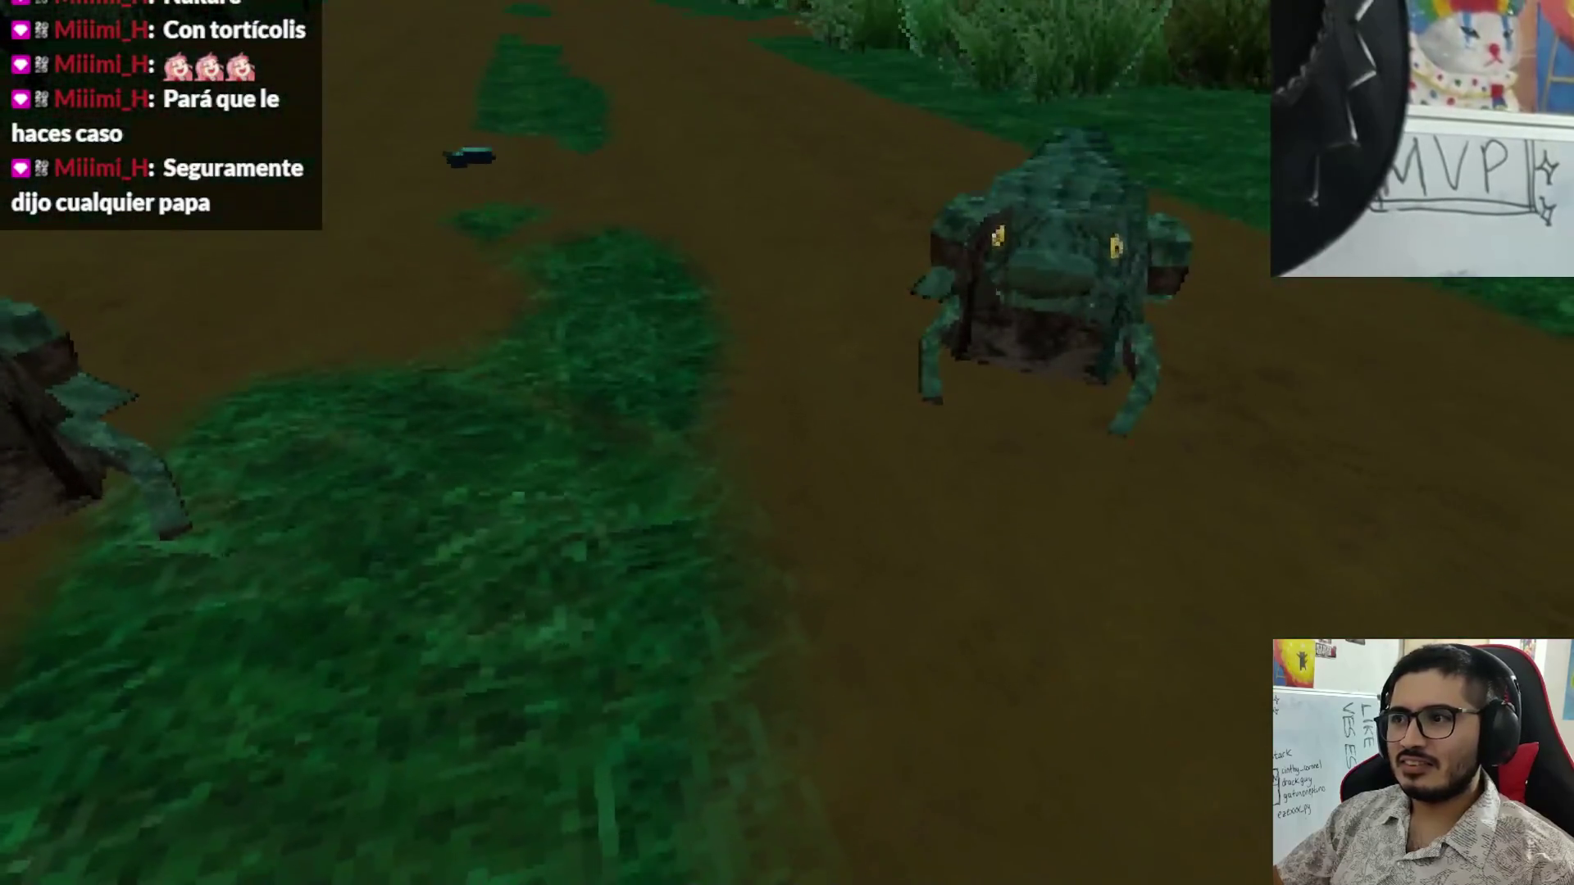
- Move around the left and right spiders on the path, backing away into the grass
key("s")
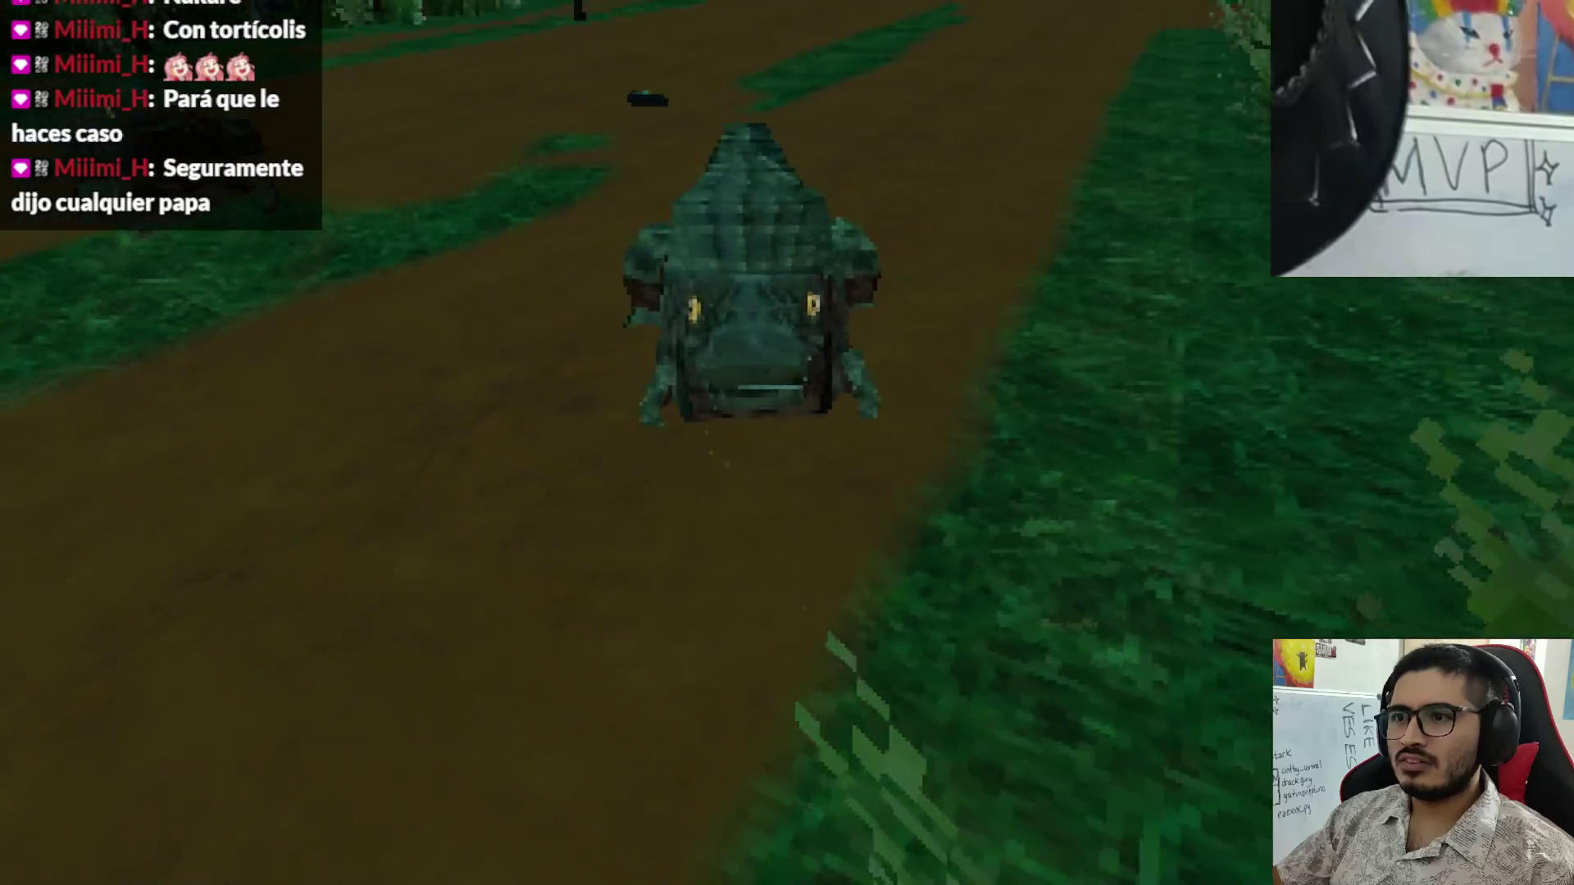
key("w")
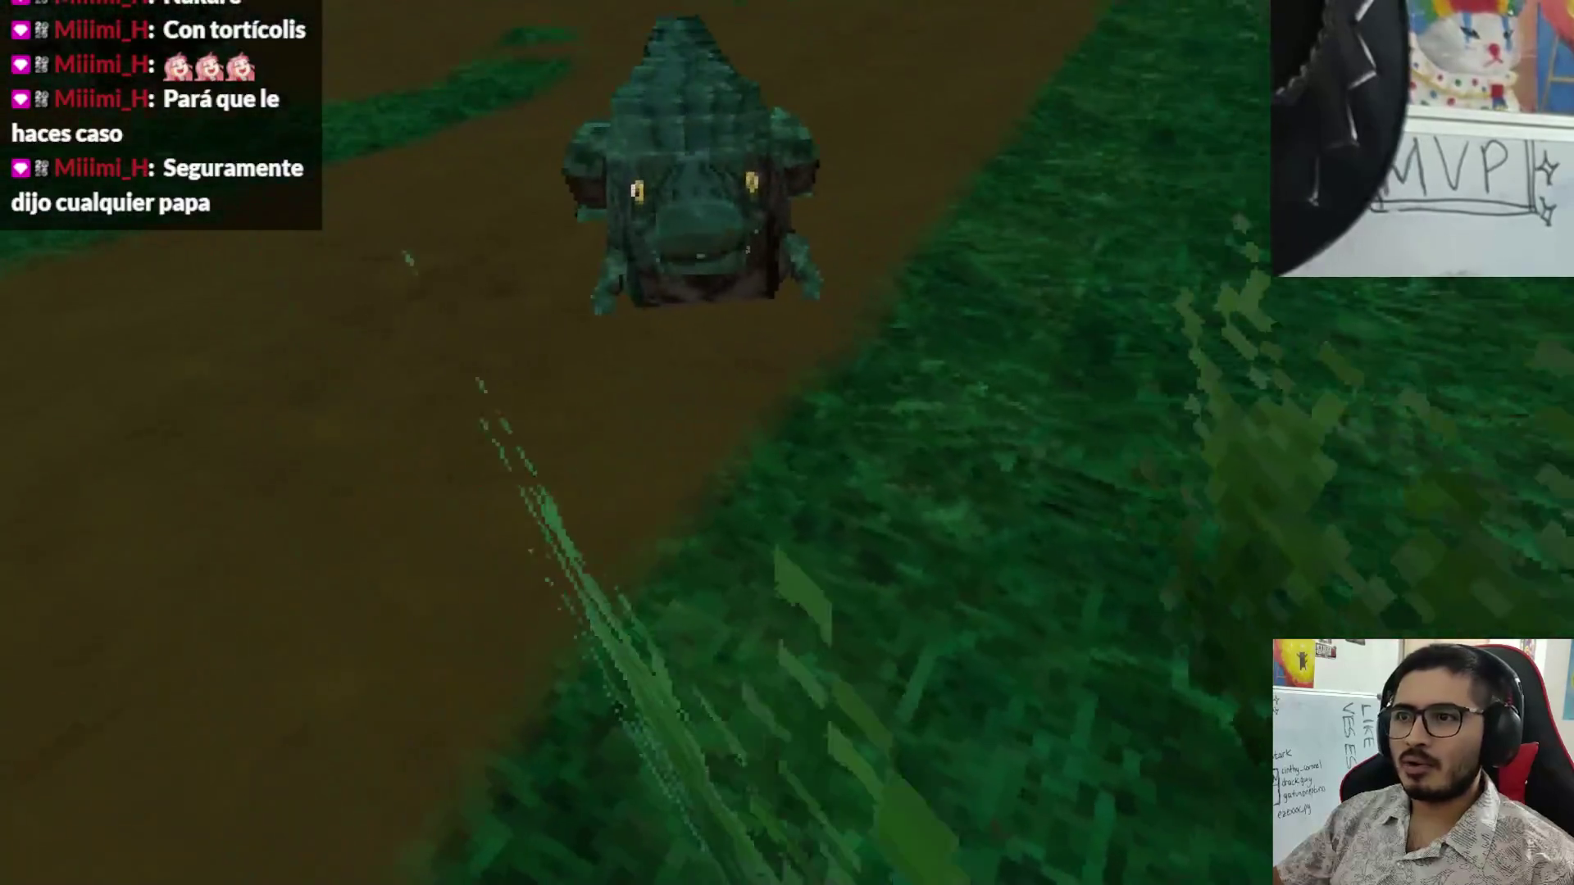
key("w")
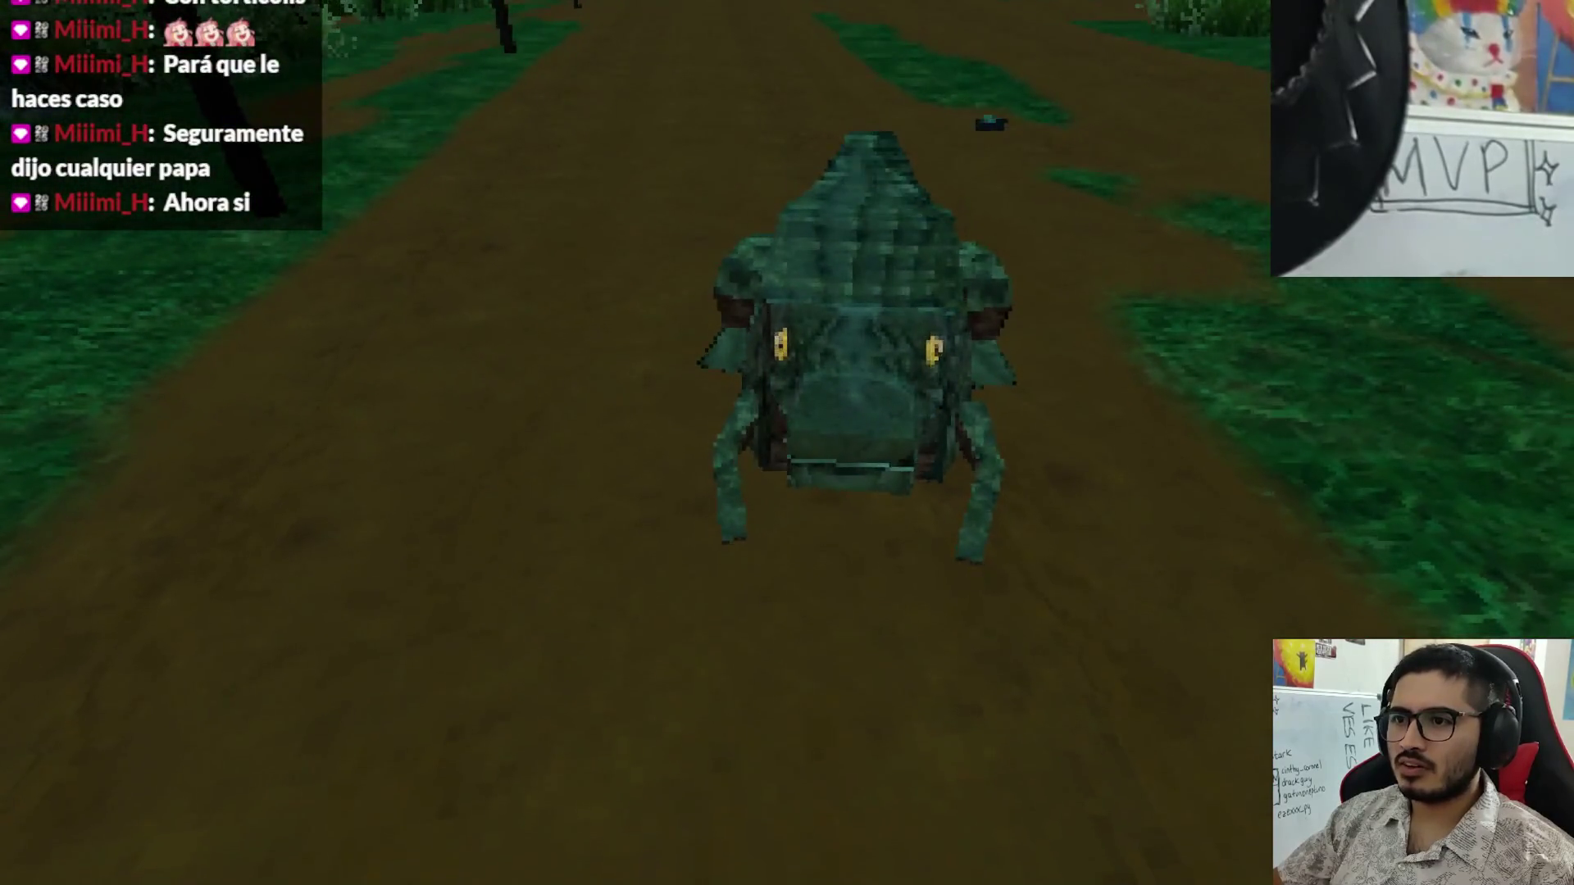
key("s")
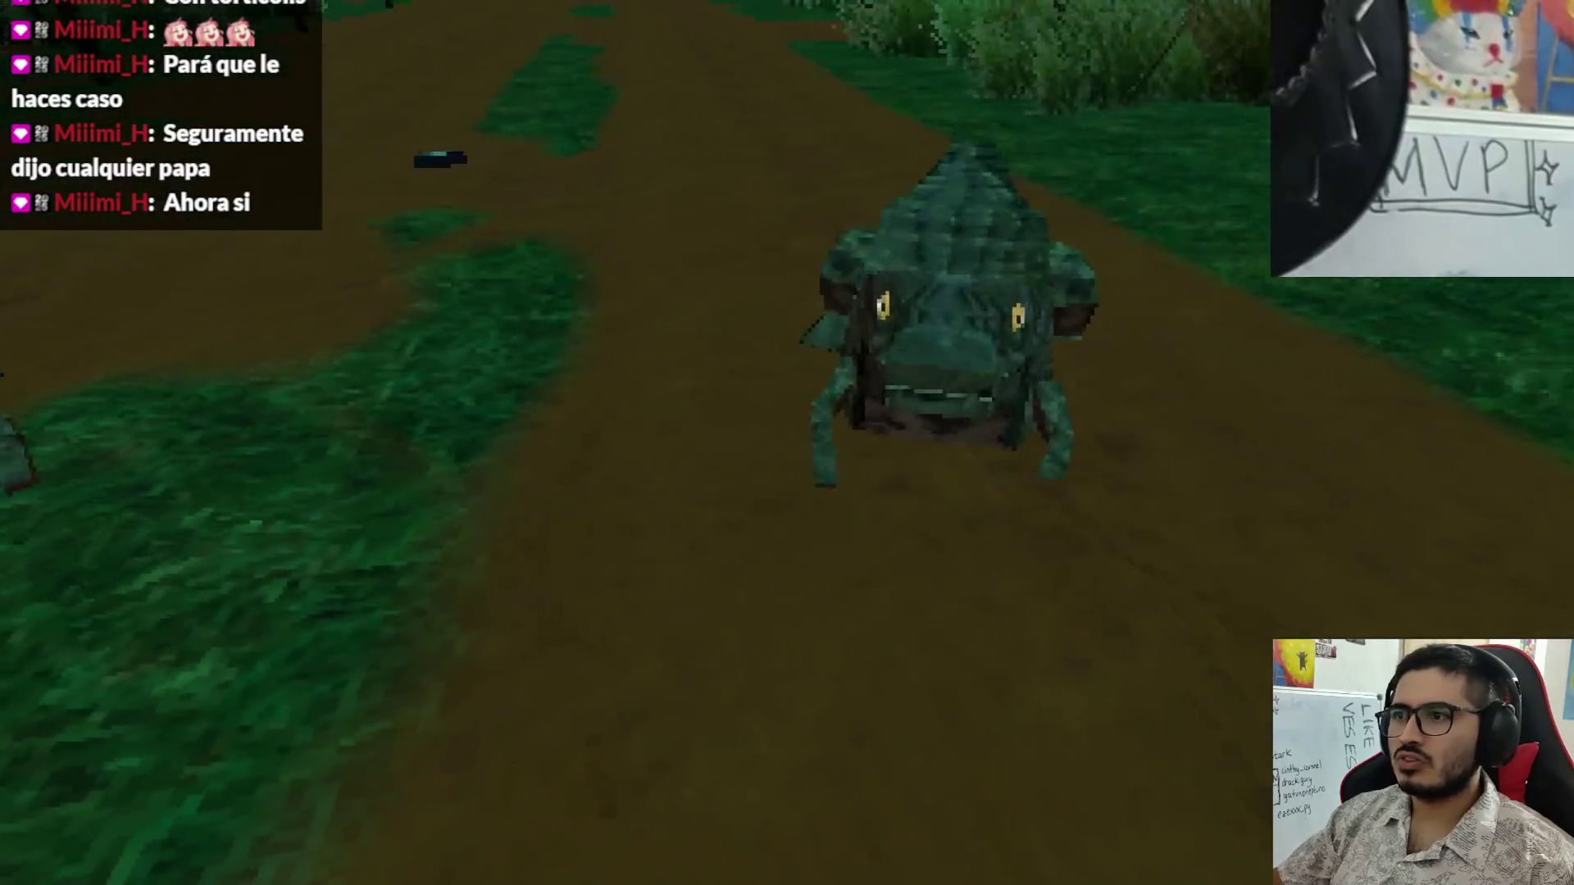
key("a")
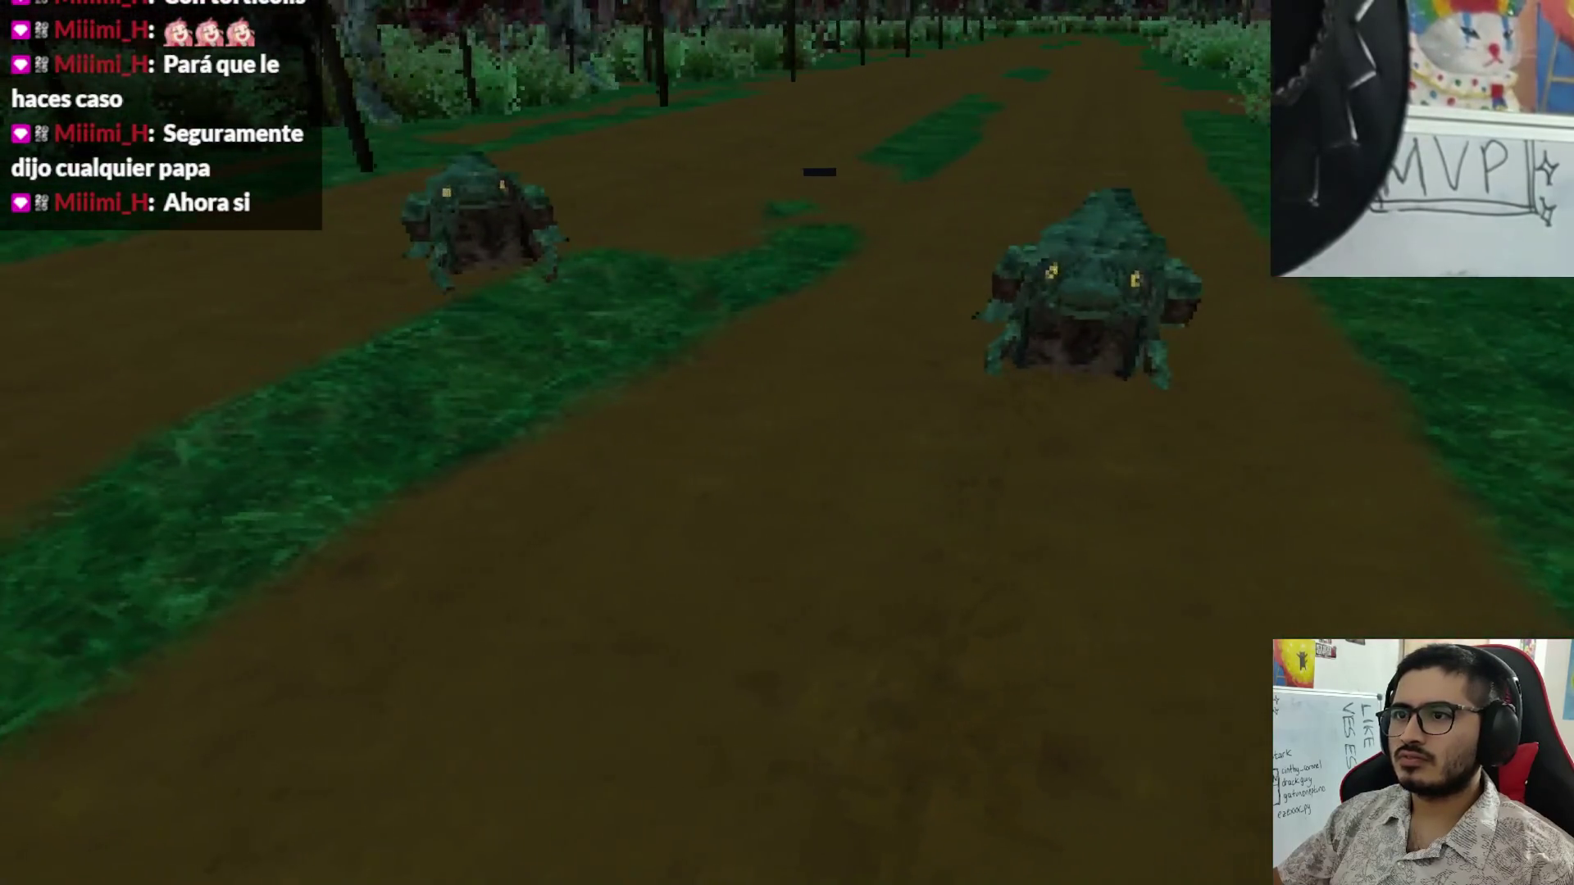
key("a")
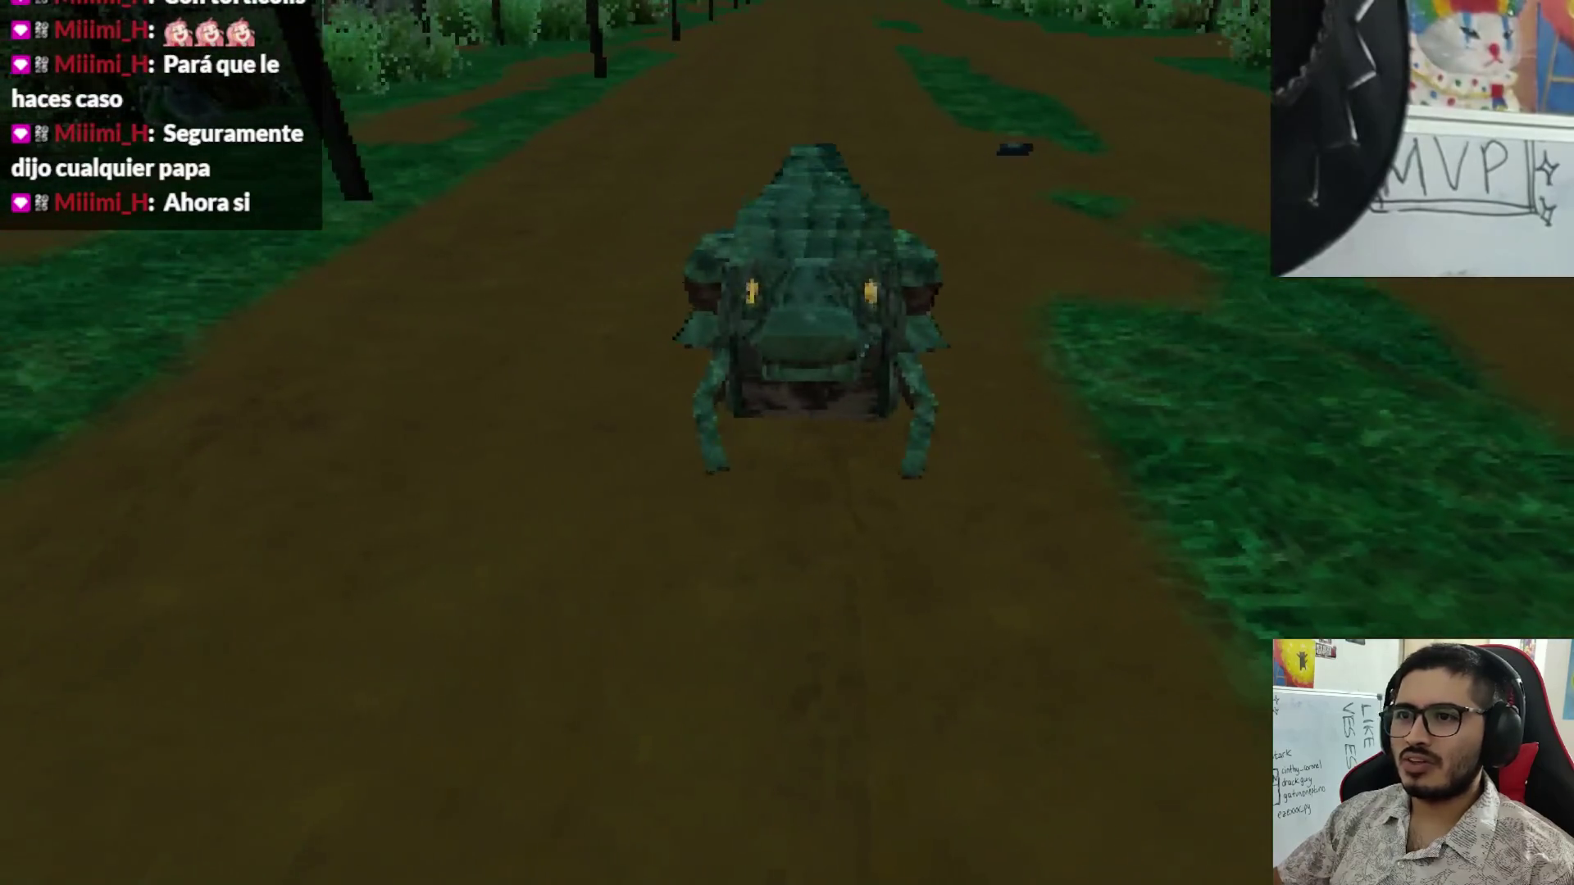
key("d")
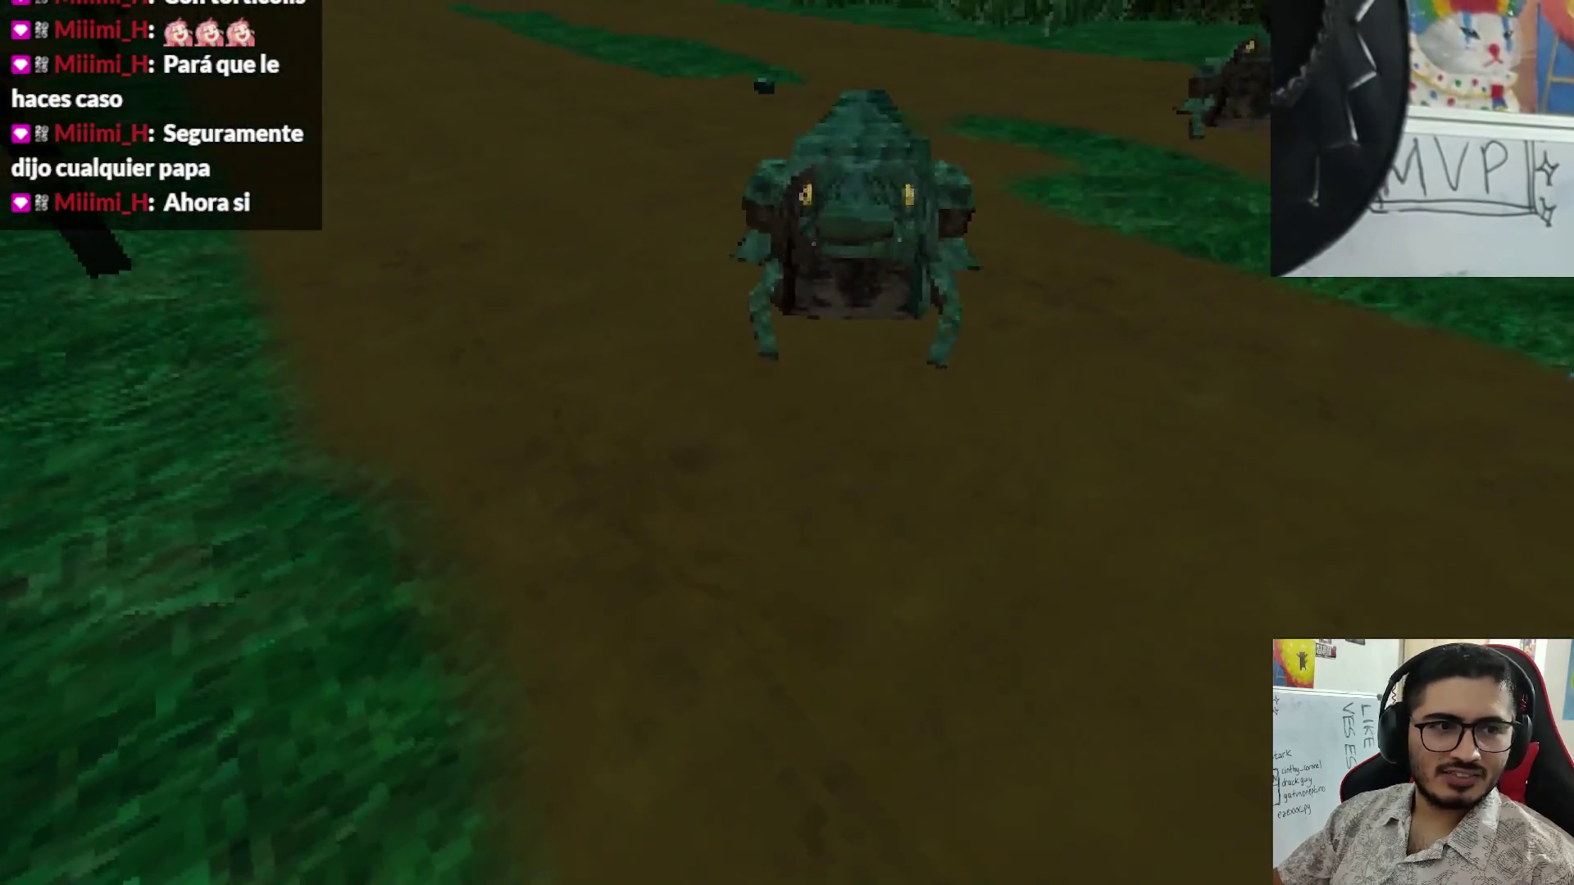
key("w")
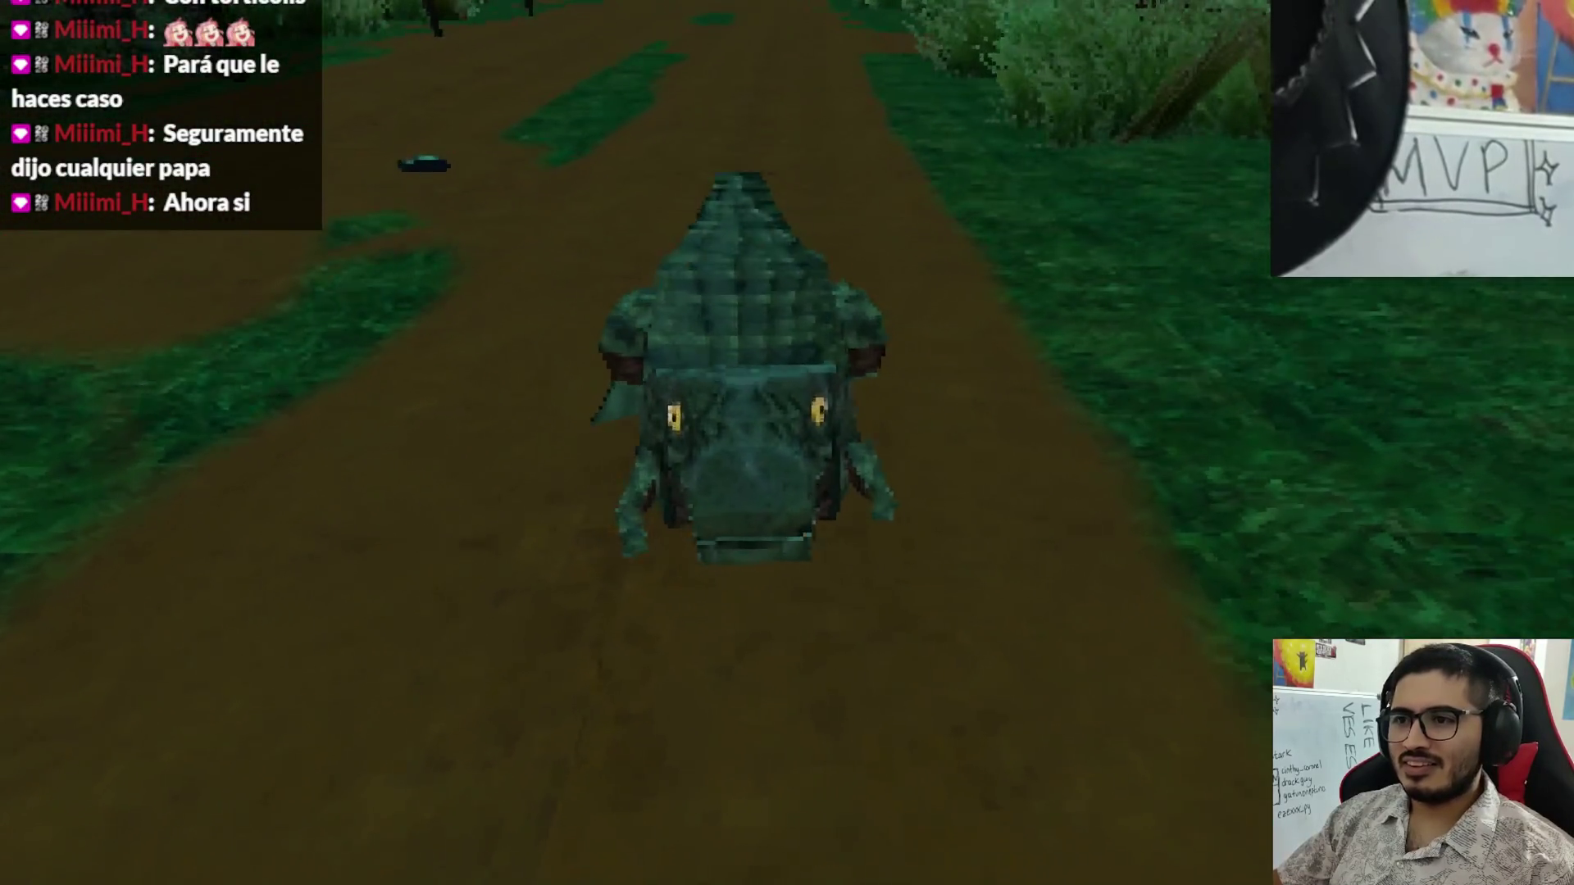
key("s")
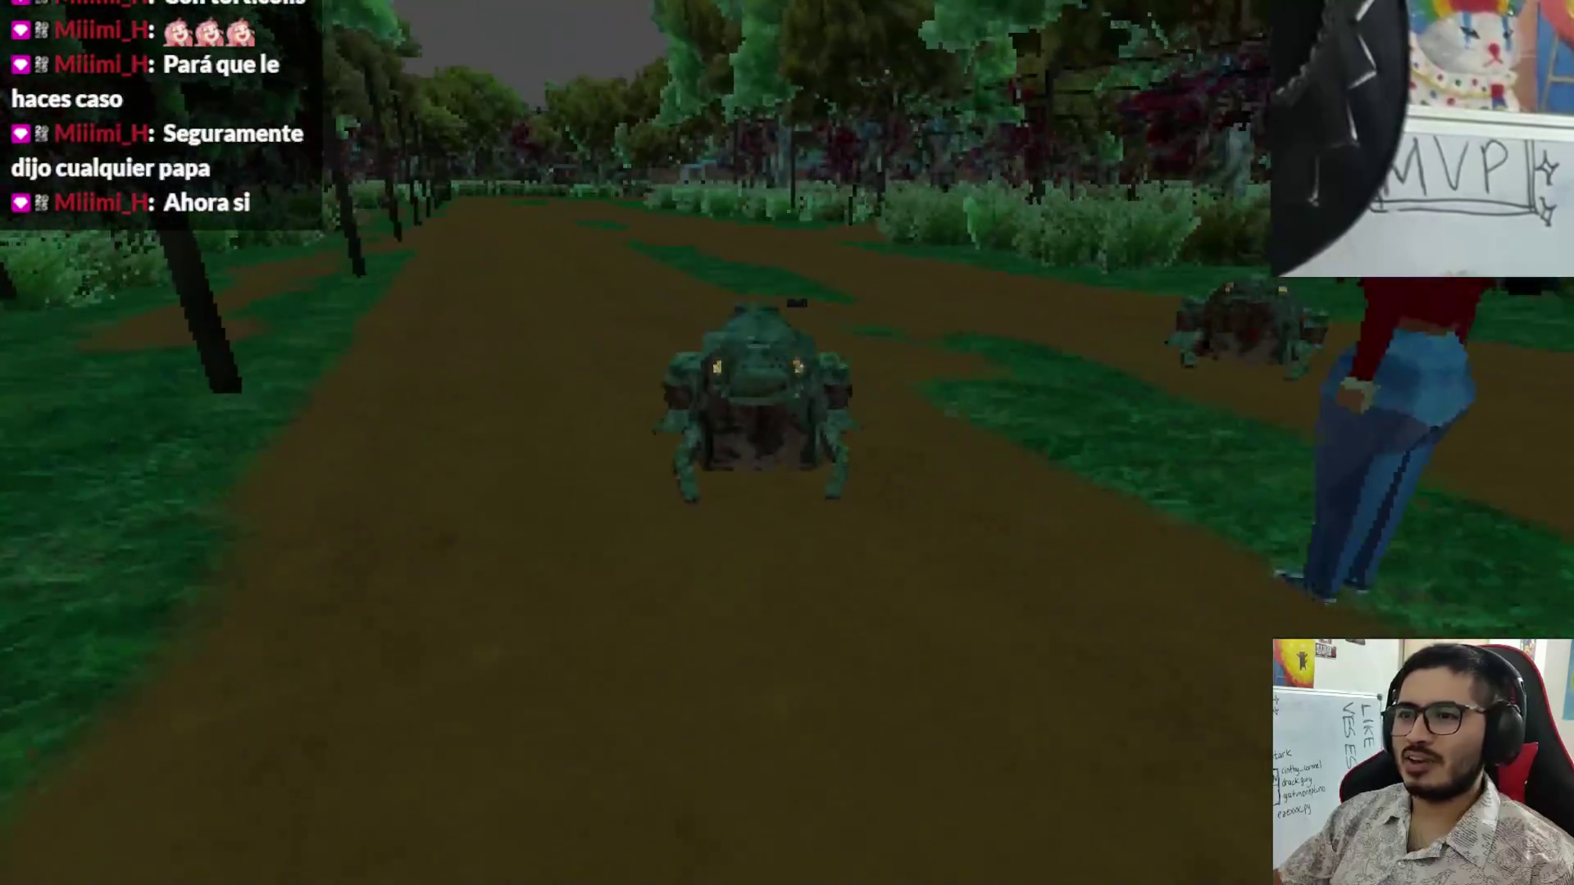
- Walk on past the tyre pile to the fence with the NO PASAR sign
key("w")
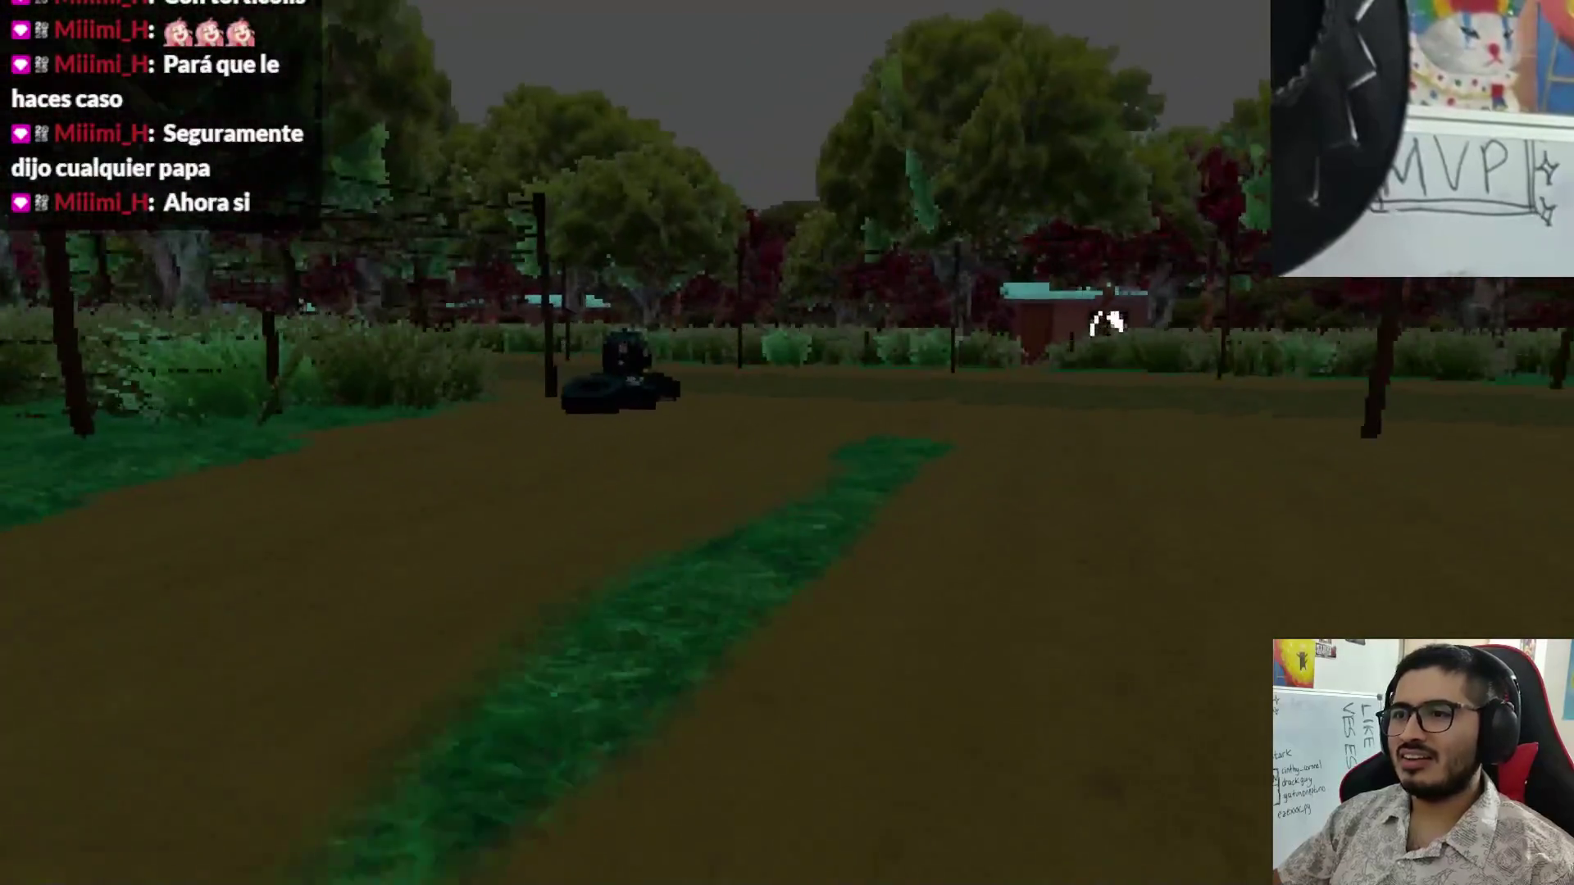
key("w")
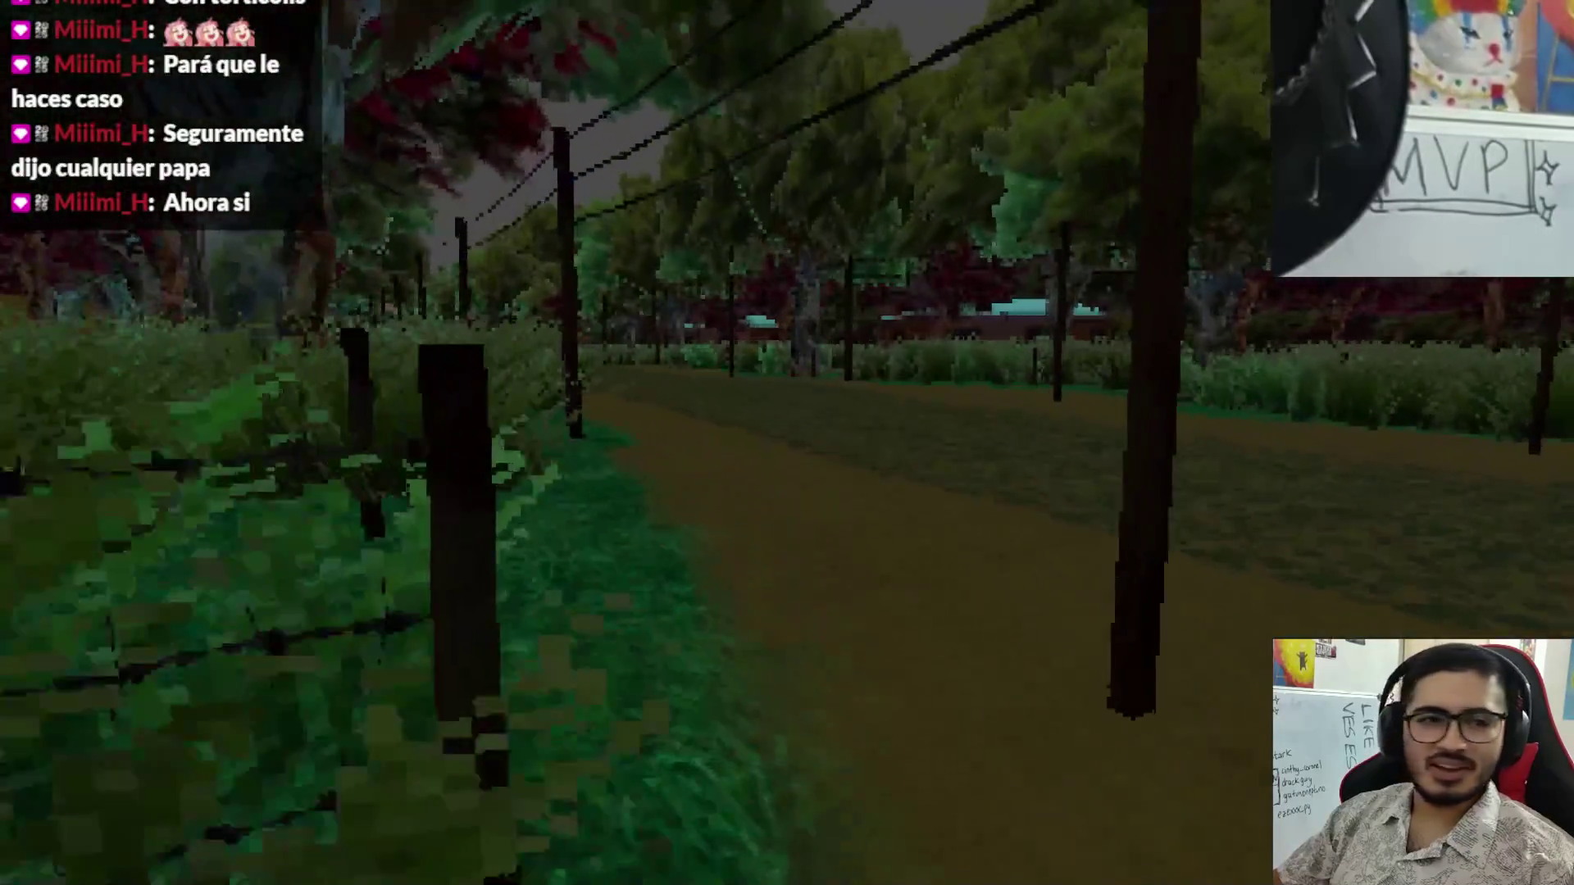
key("w")
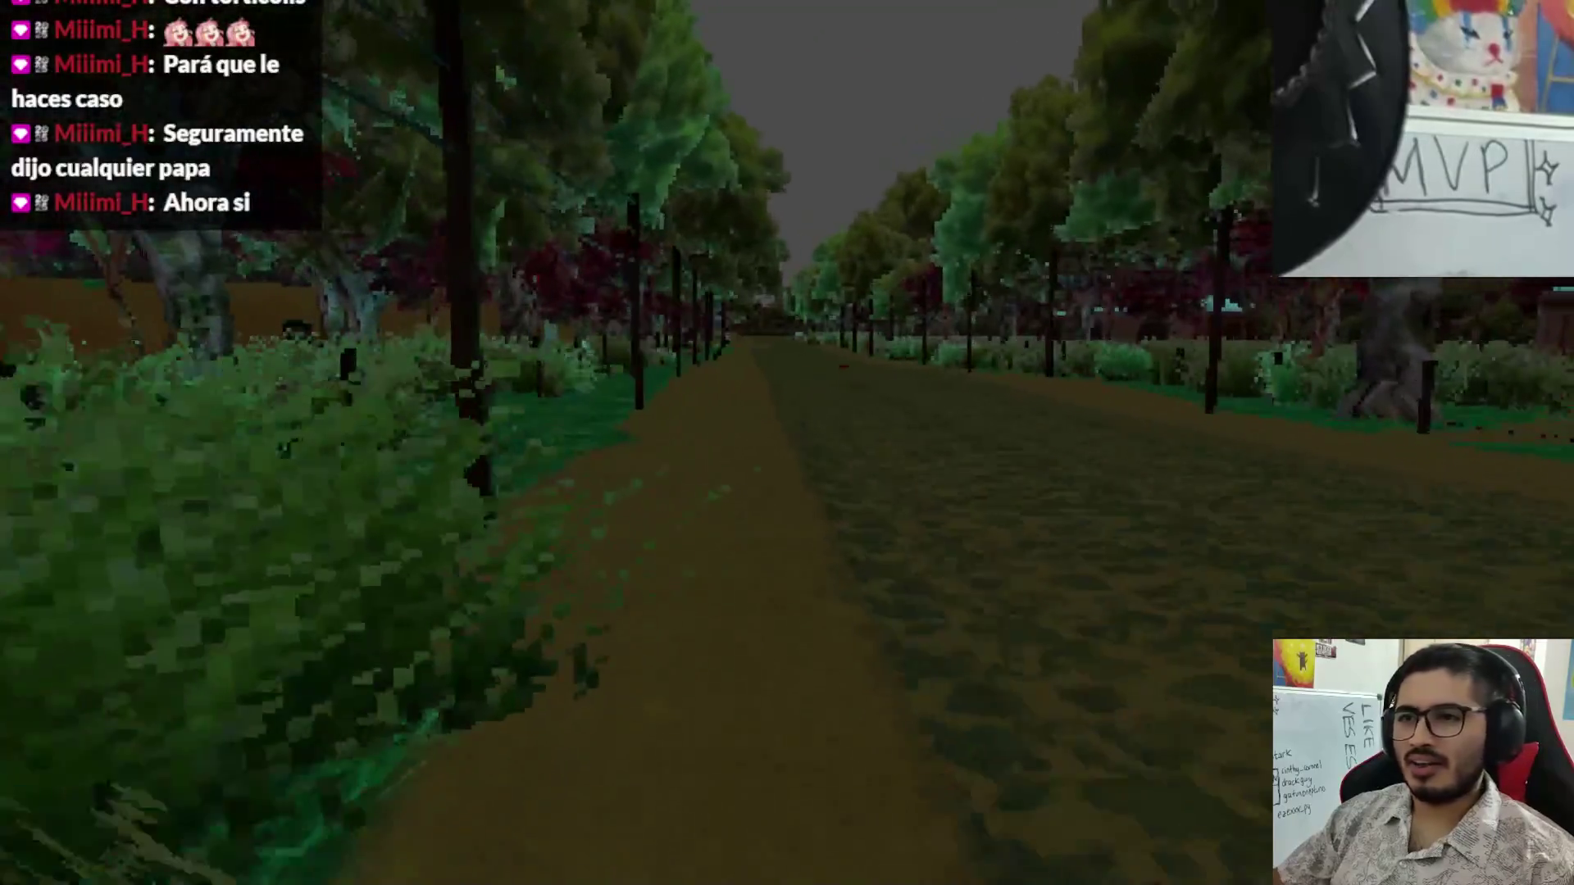
key("w")
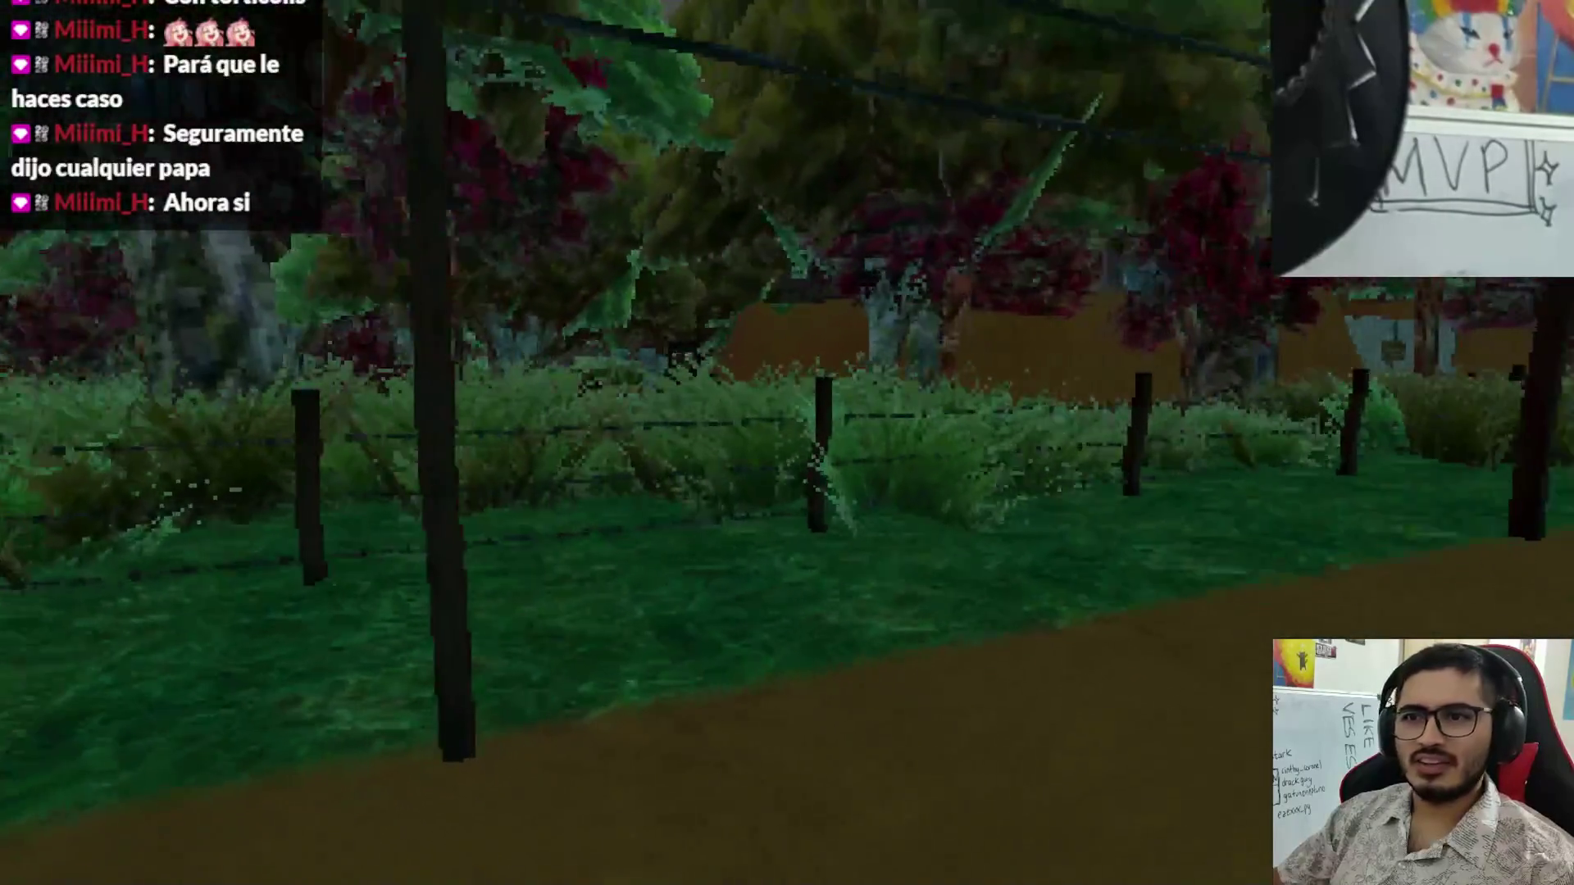
key("w")
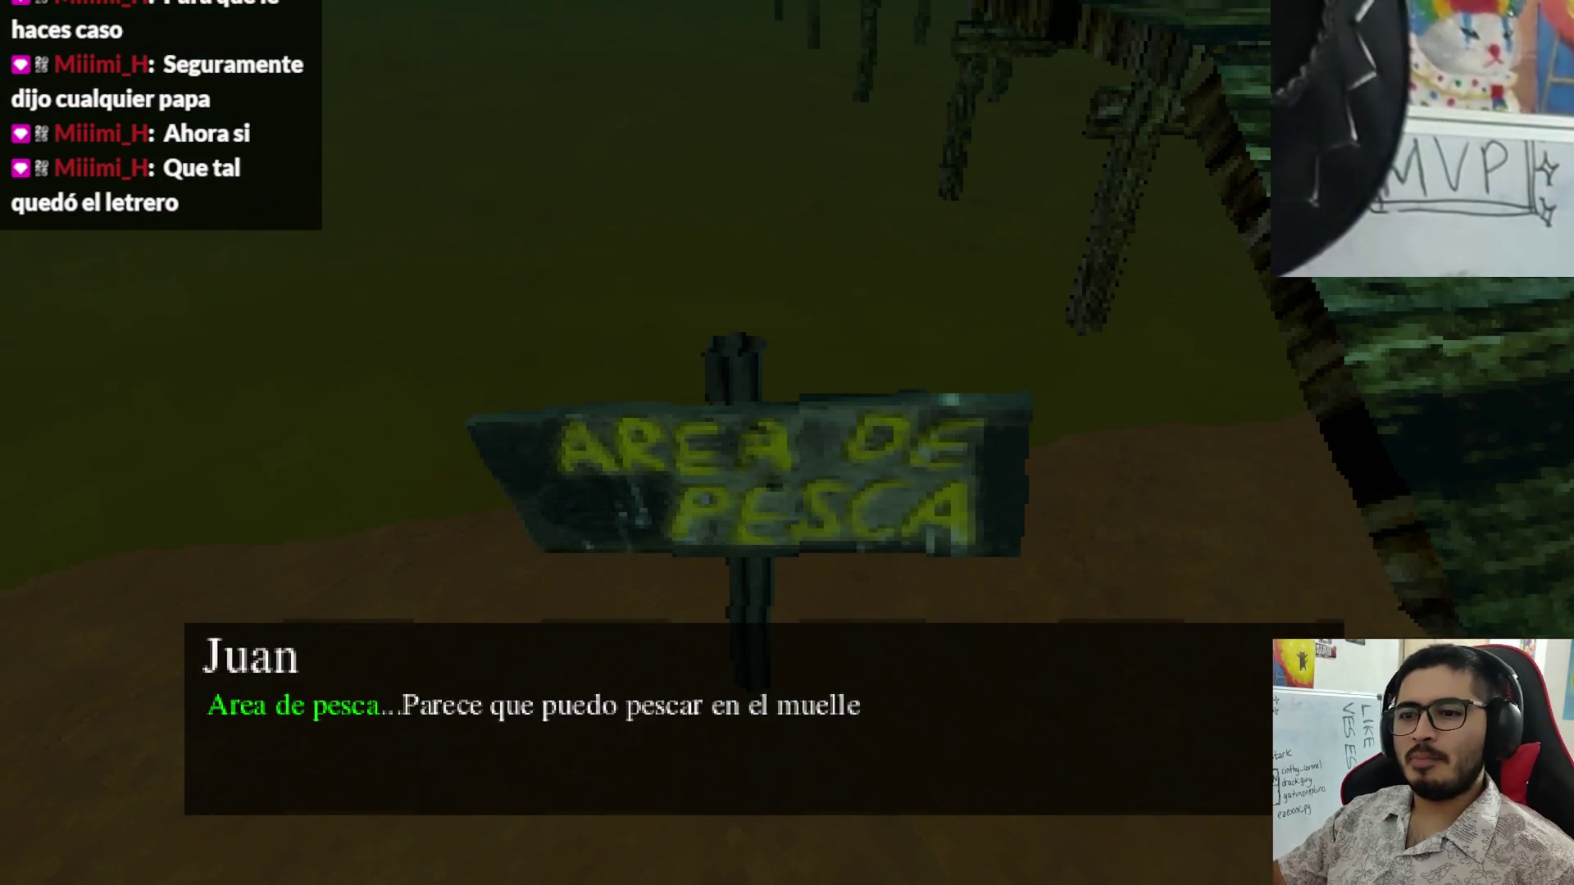
- Read the Area de pesca sign at the dock and choose Pescar on the rod prompt
key("e")
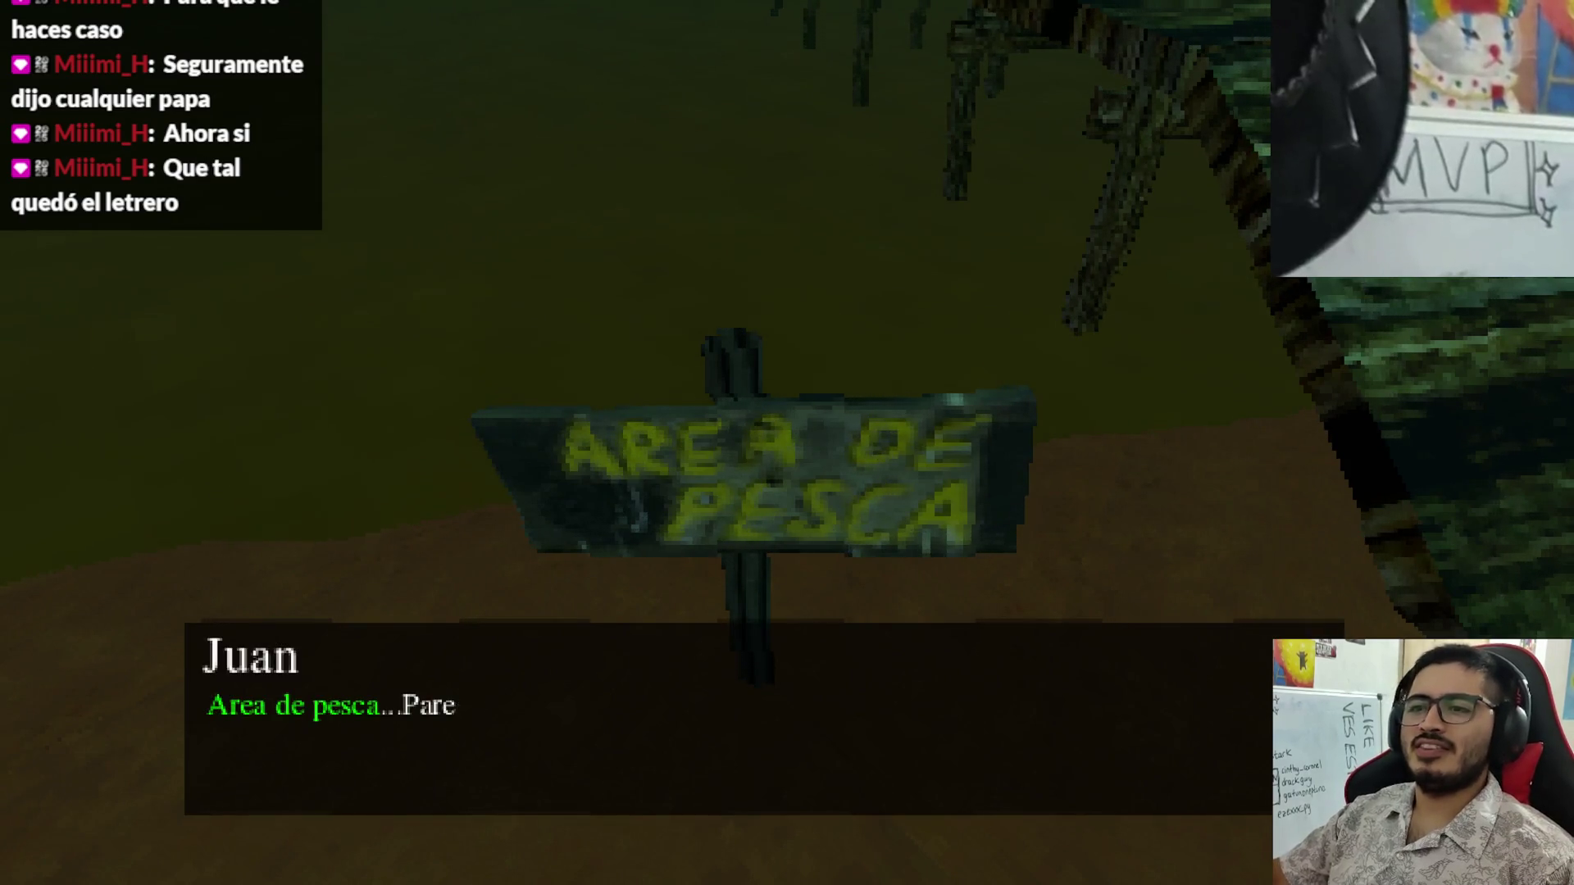
key("e")
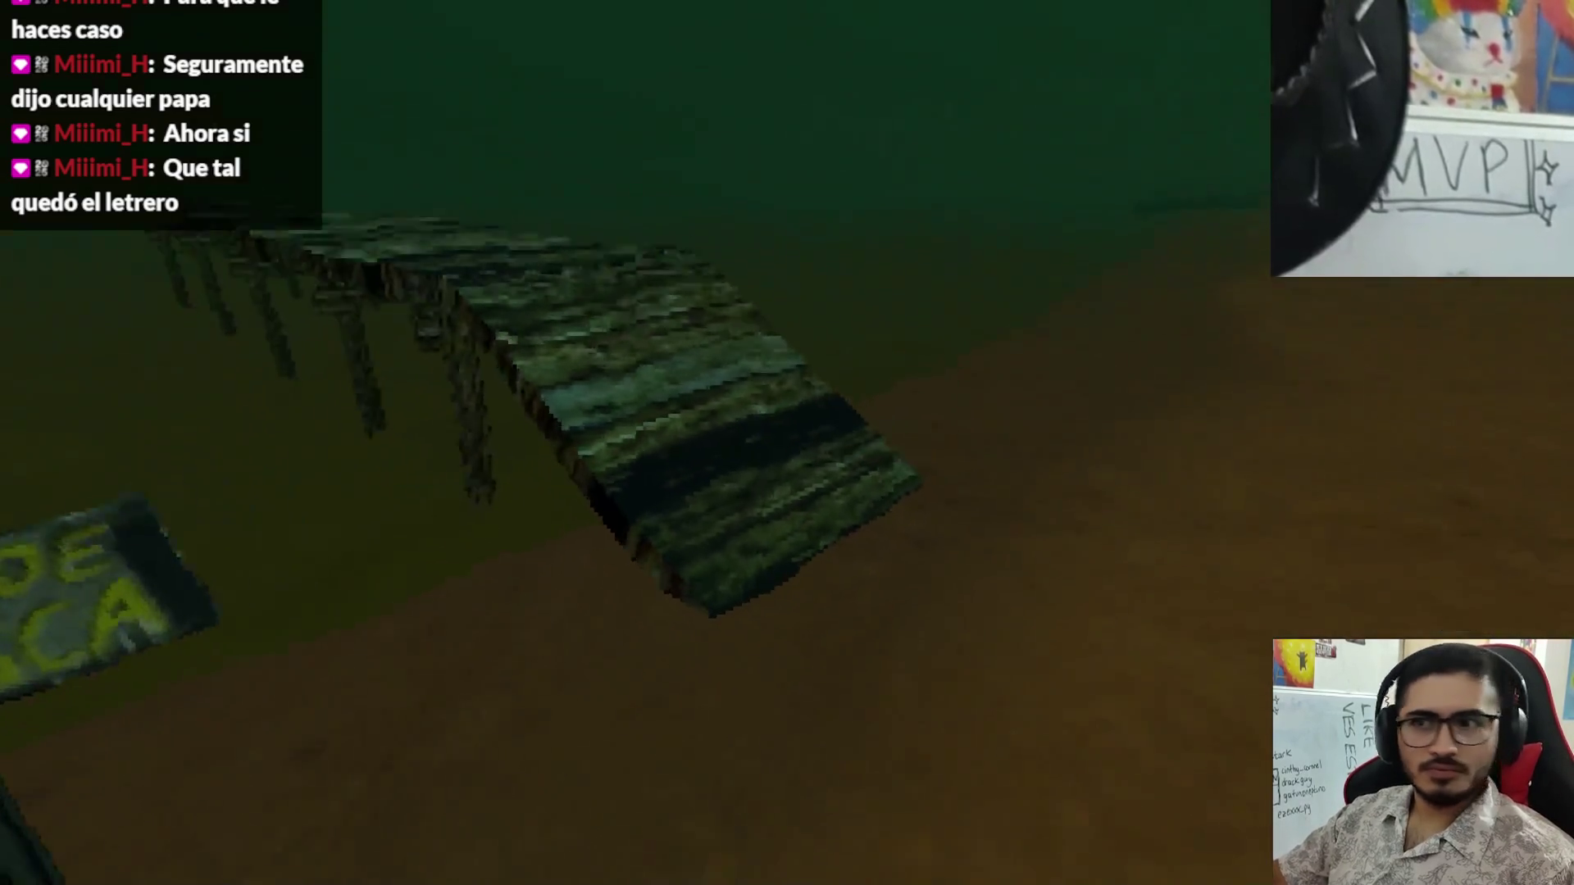
key("e")
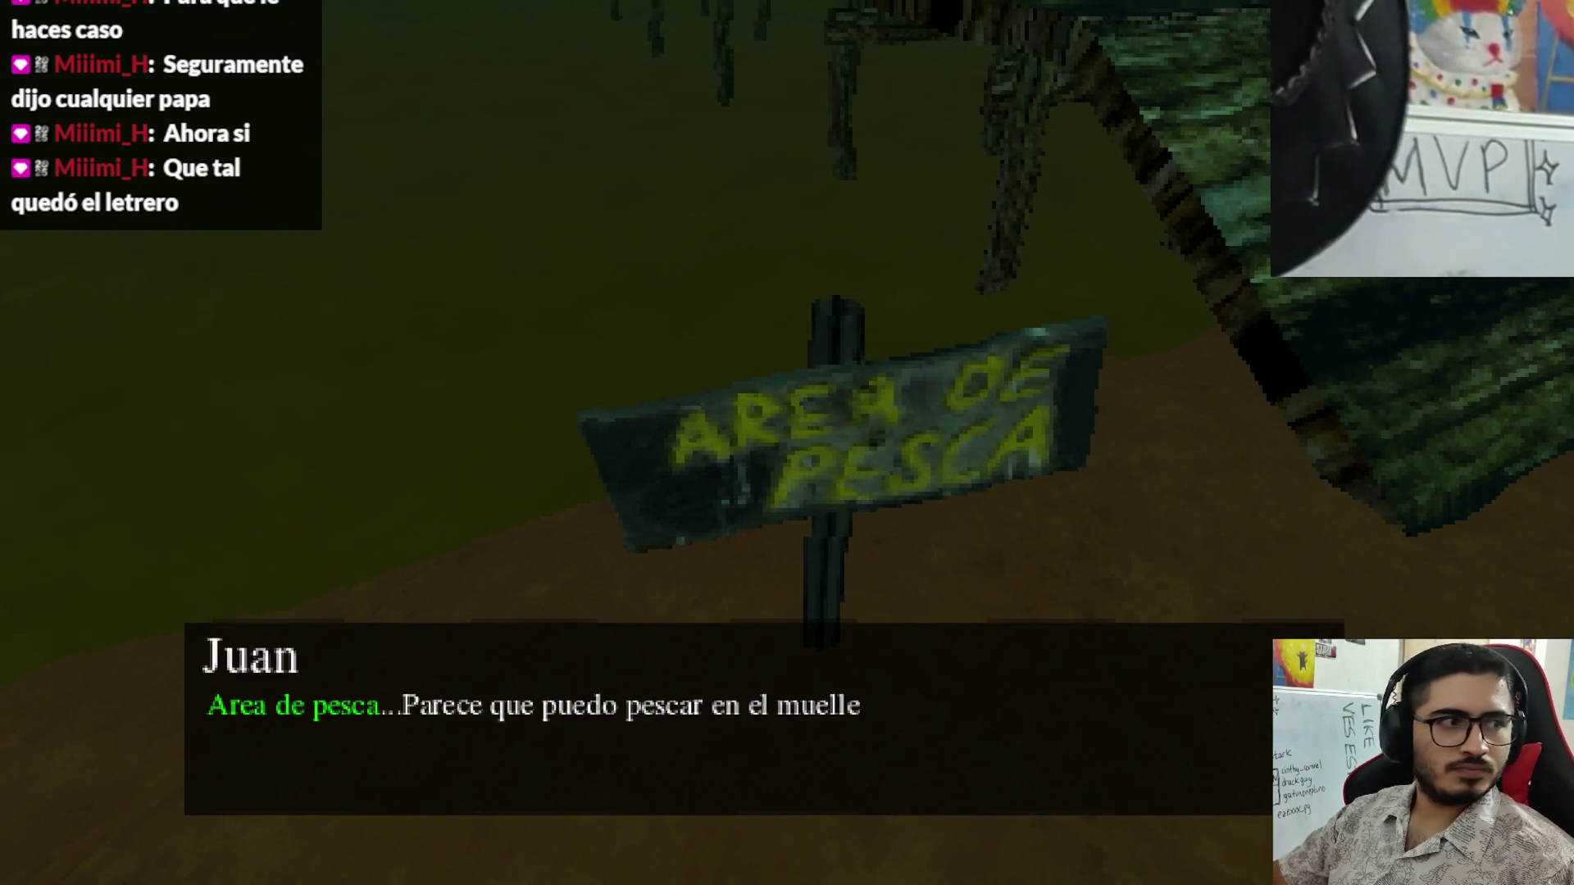
key("e")
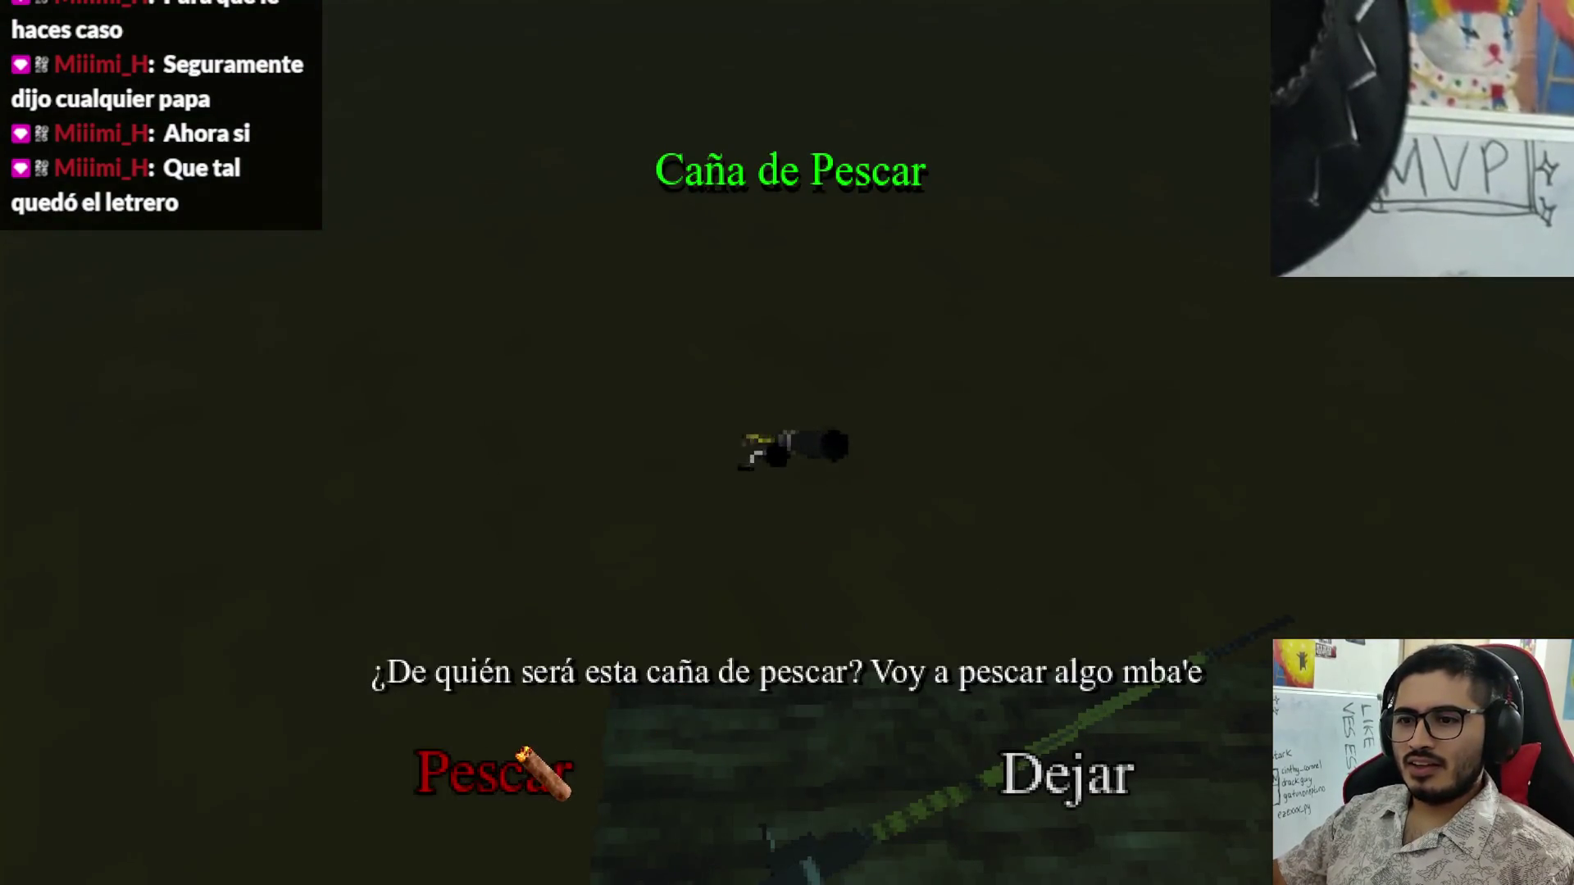
left_click(523, 754)
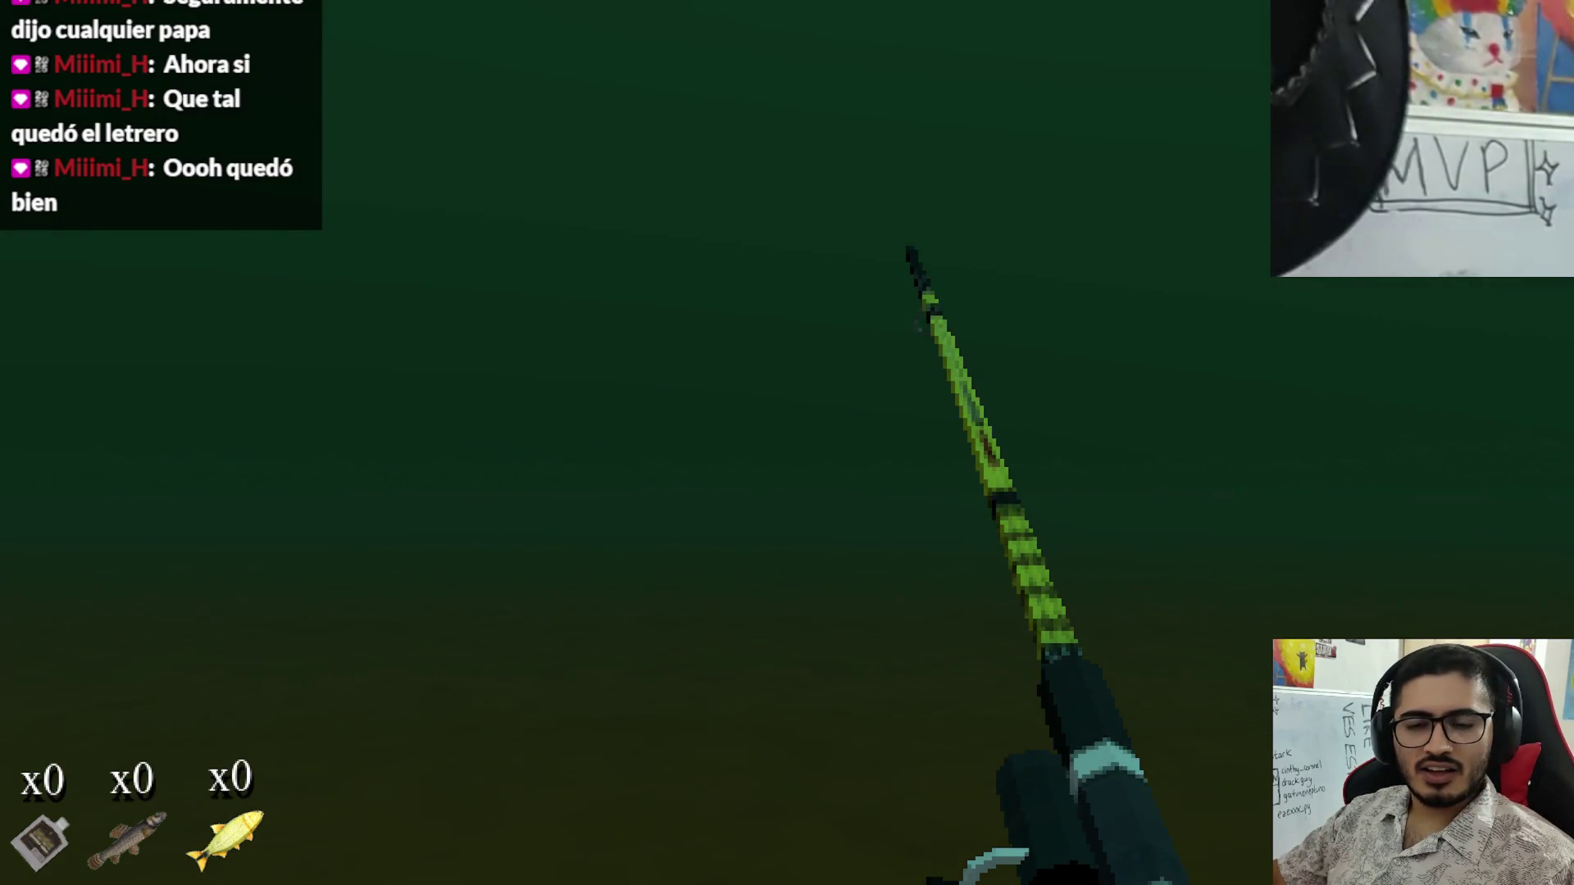
- Cast, reel the fish in keeping the green bar on it, then cast again
left_click(787, 442)
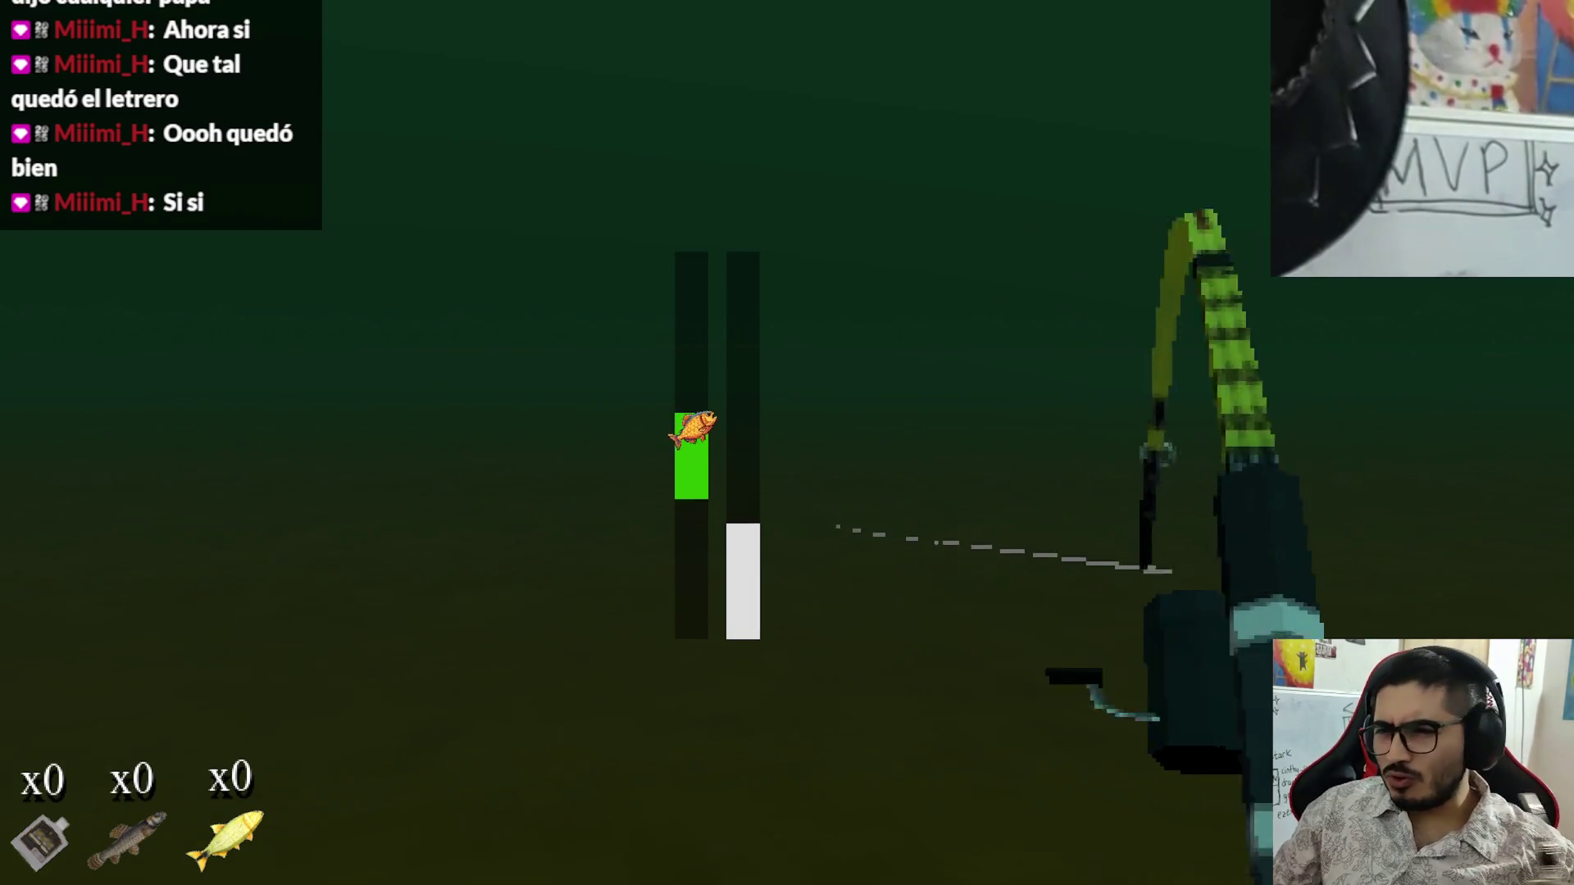
left_click_drag(787, 443, 786, 442)
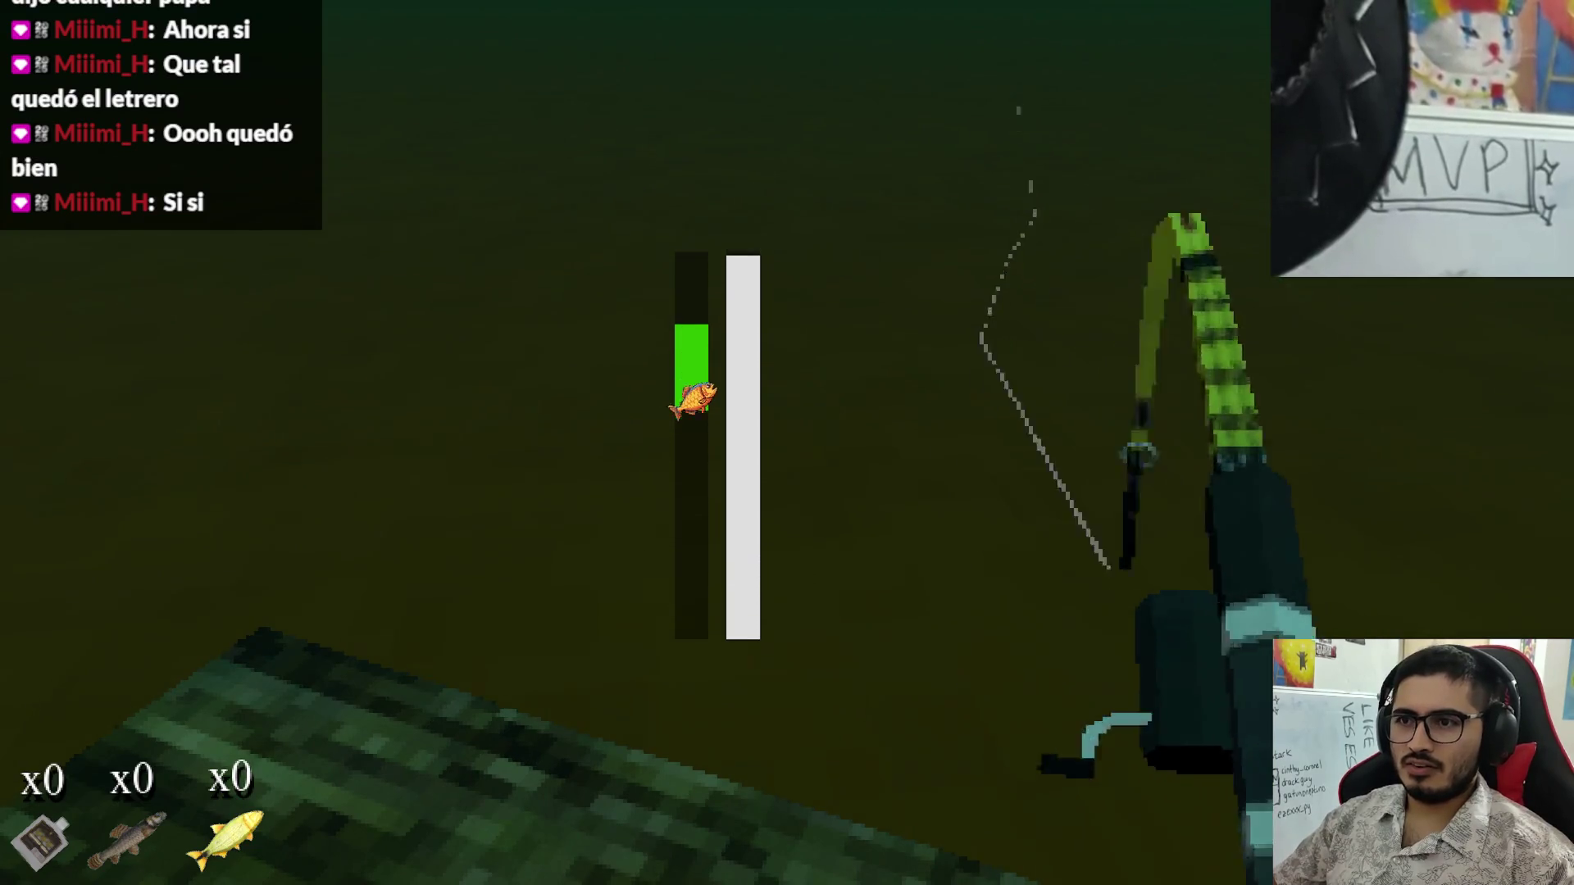
left_click(787, 443)
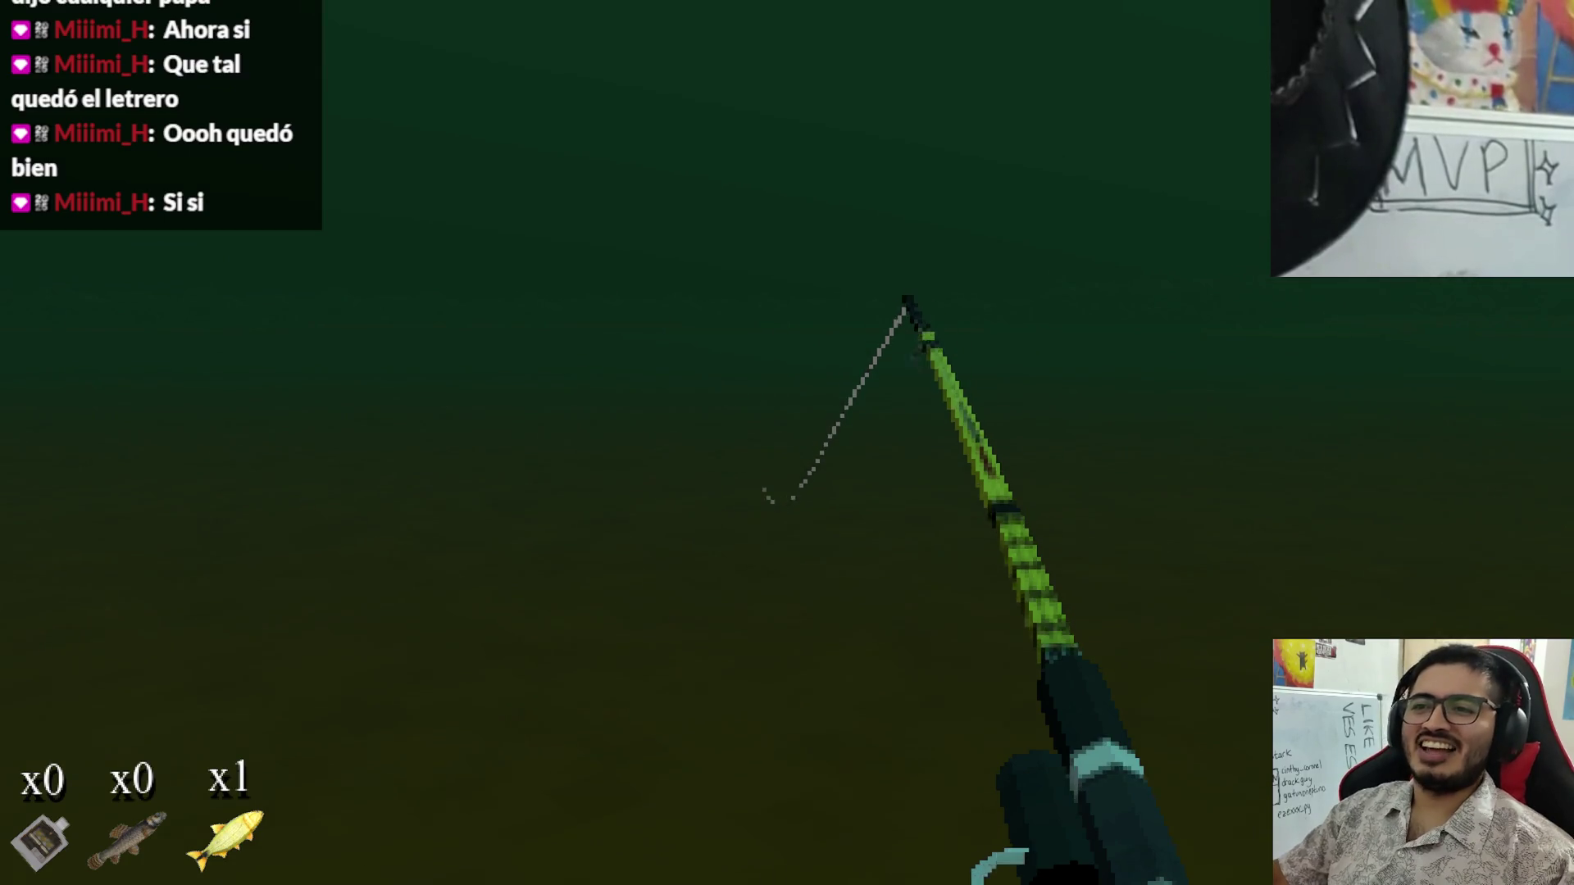
- Hook and reel in another fish to raise the brown fish tally to x2, then cast again
left_click(787, 443)
left_click(787, 442)
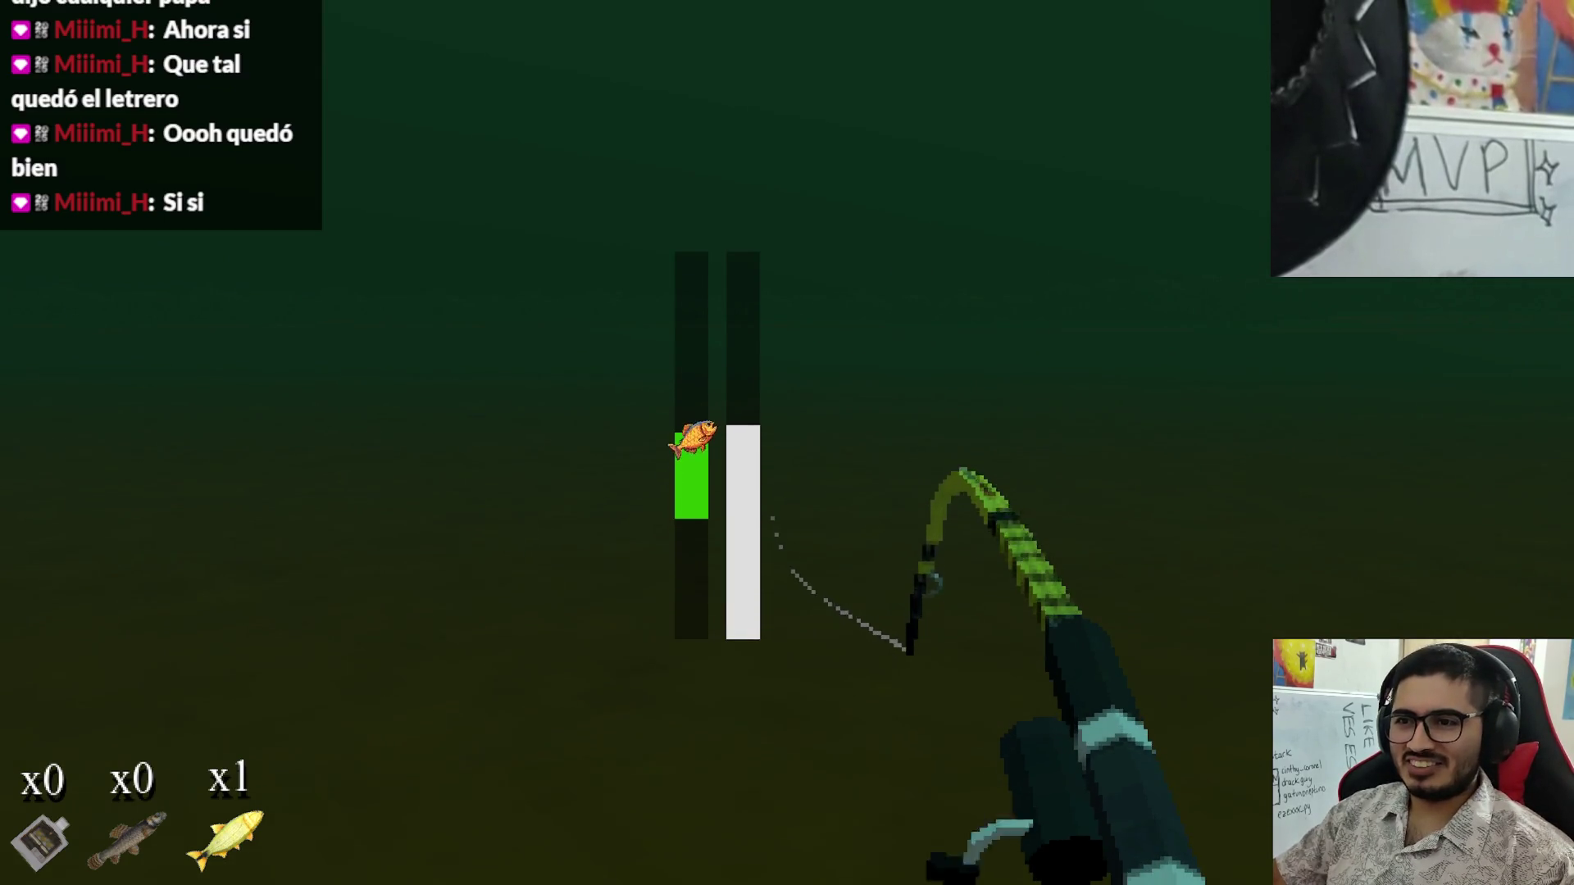
left_click(787, 443)
left_click(787, 443)
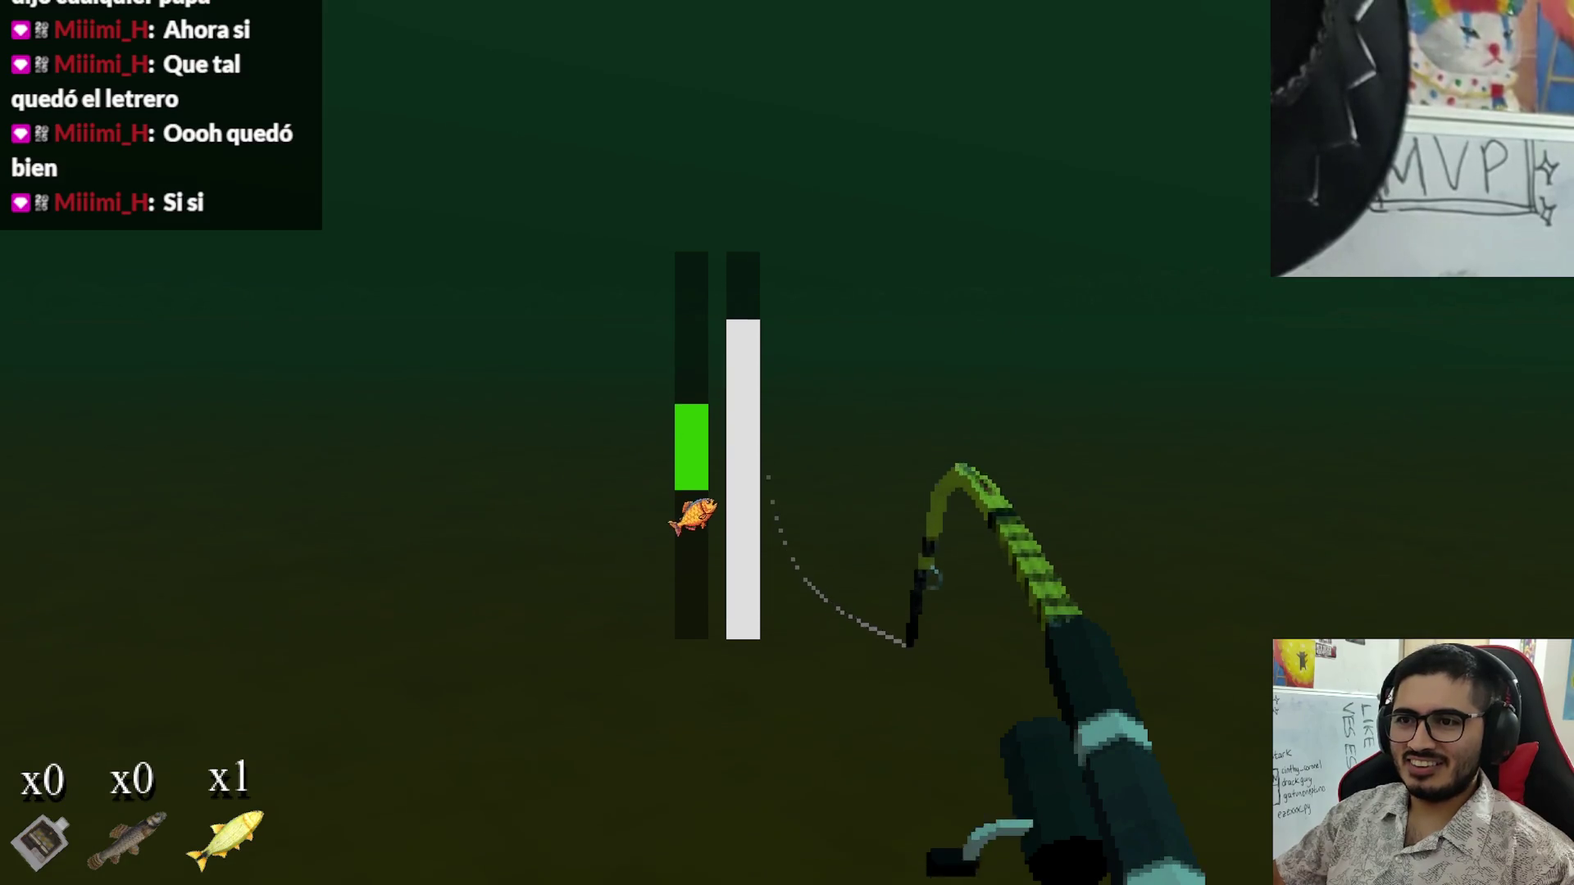
left_click(786, 442)
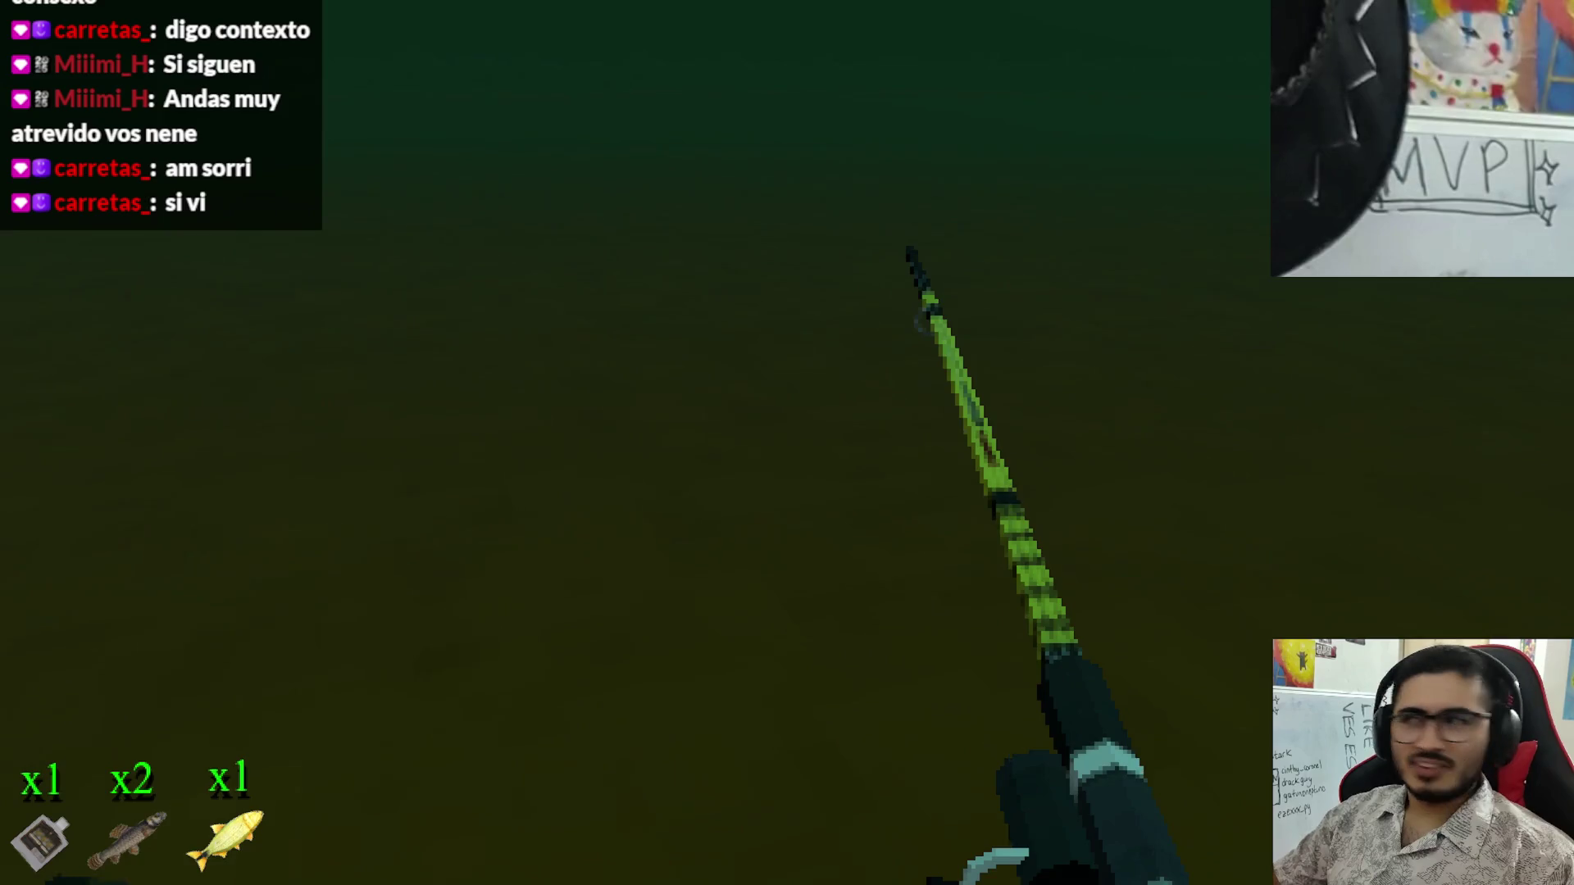
- Walk off the dock and along the shore past the boats and caiman
key("w")
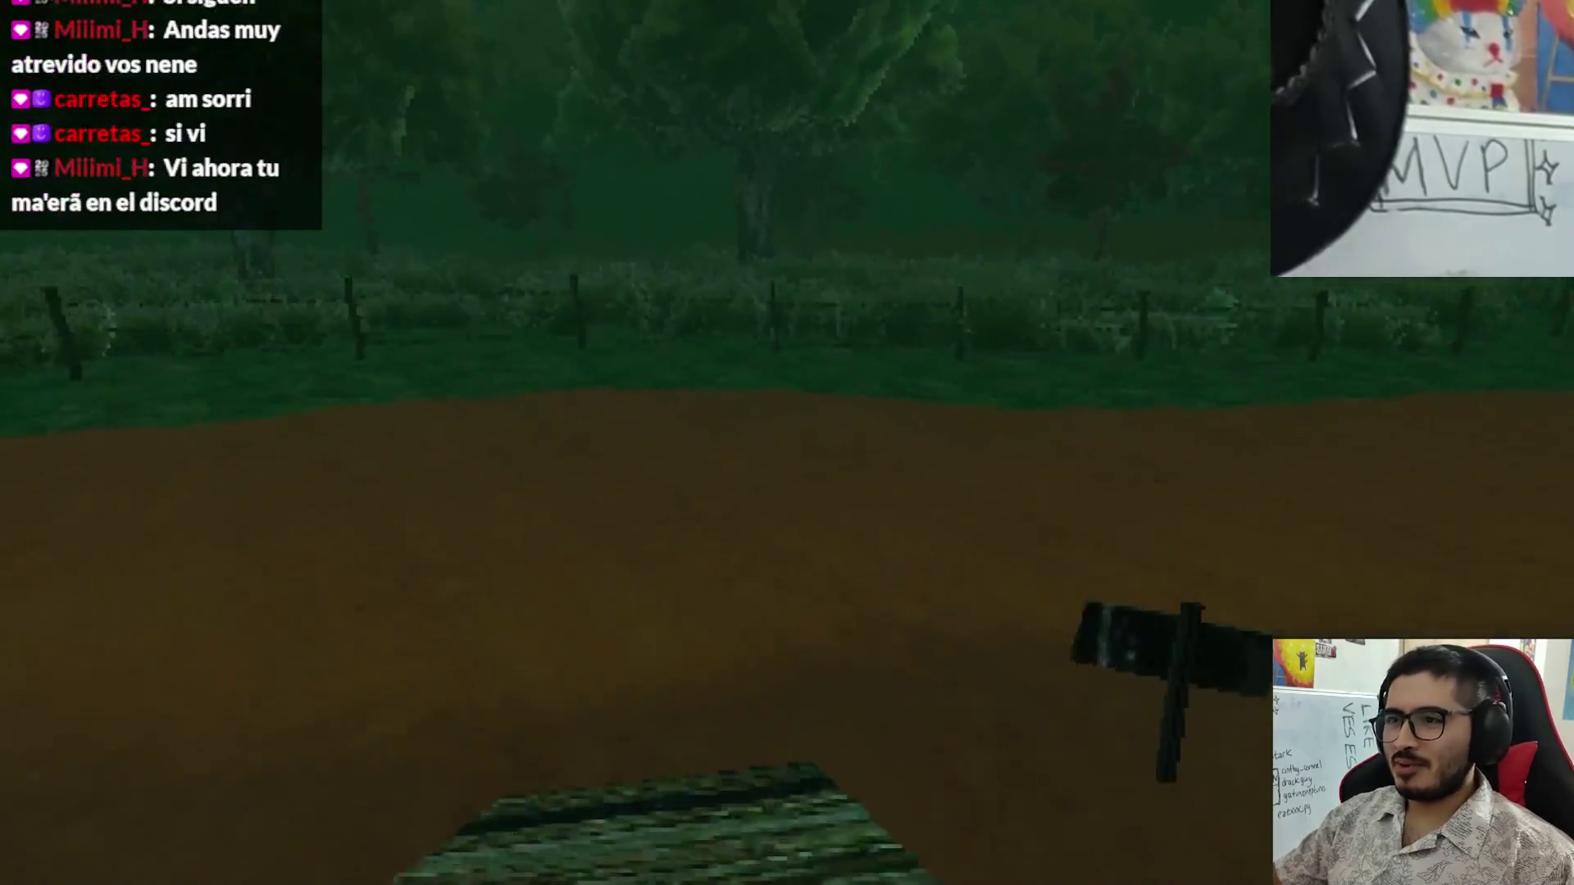
key("w")
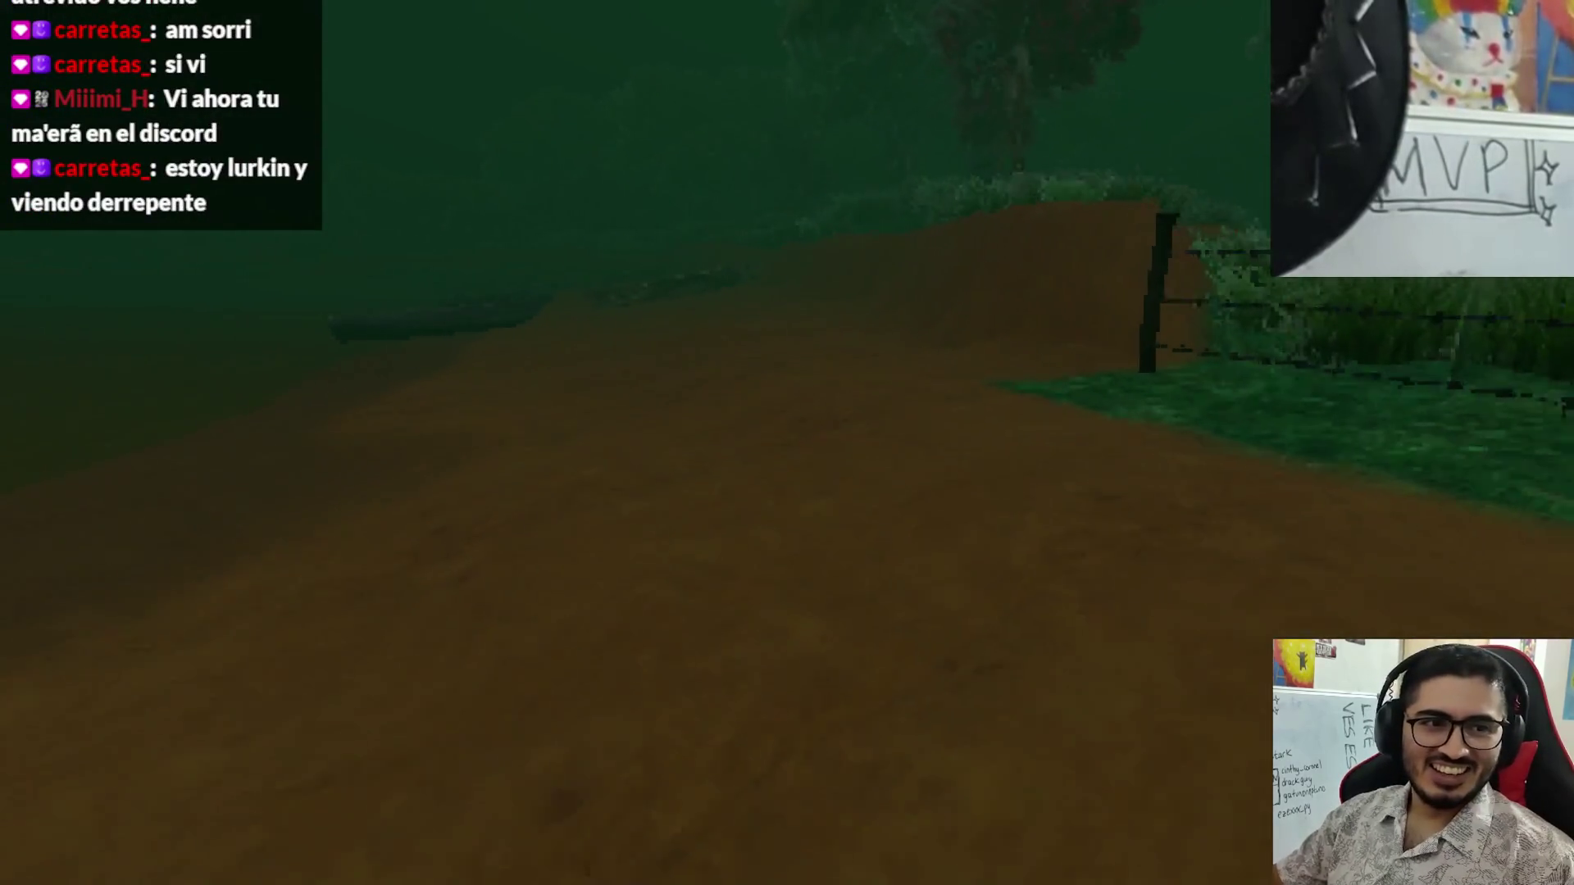
key("w")
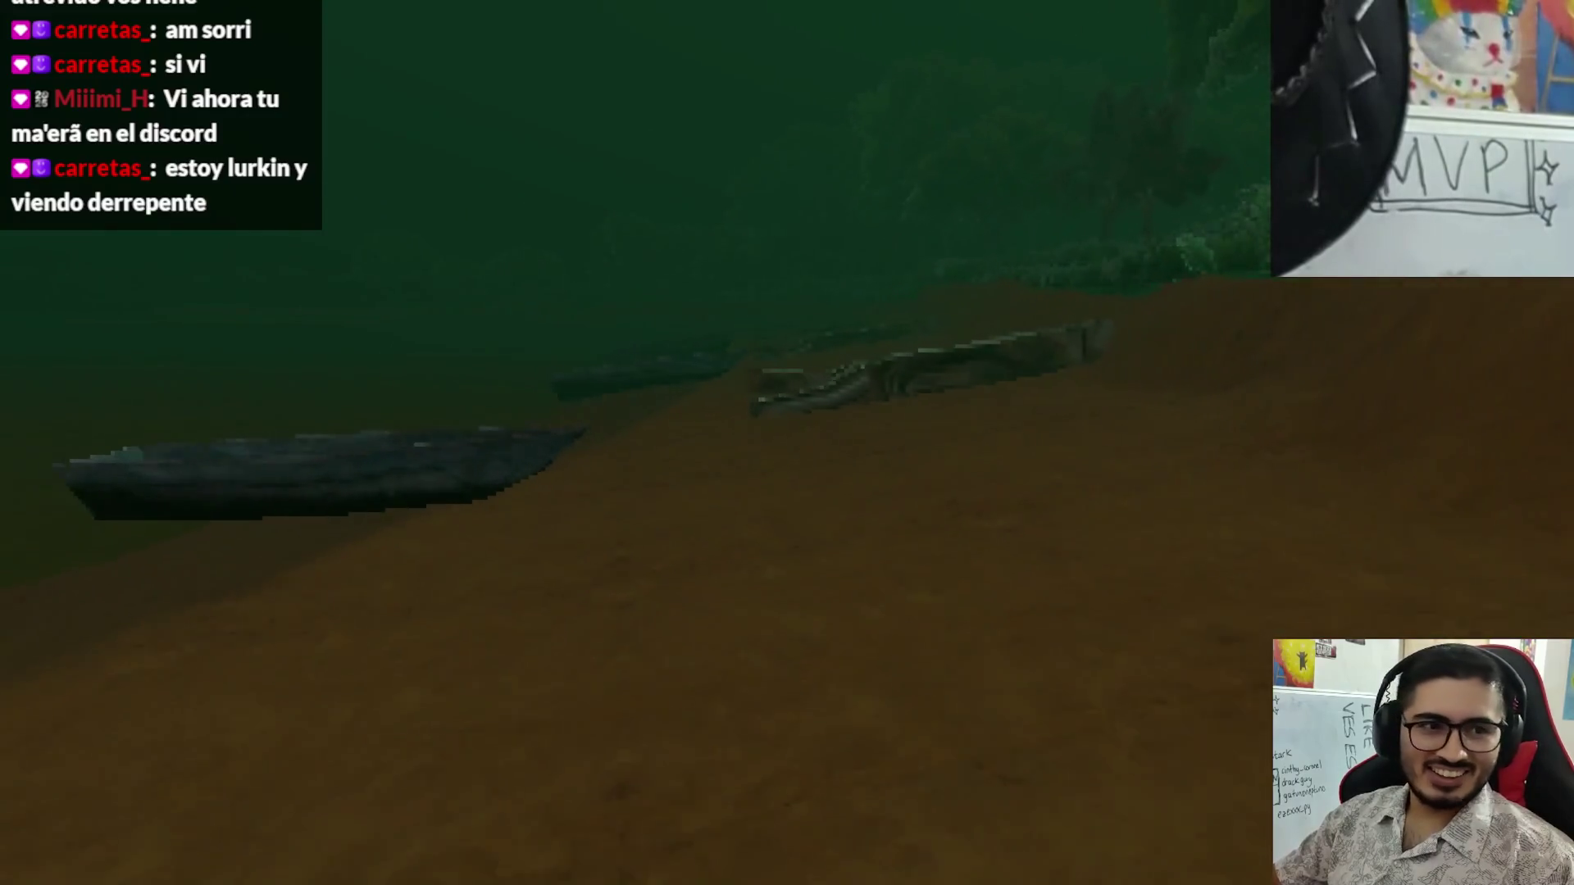
key("w")
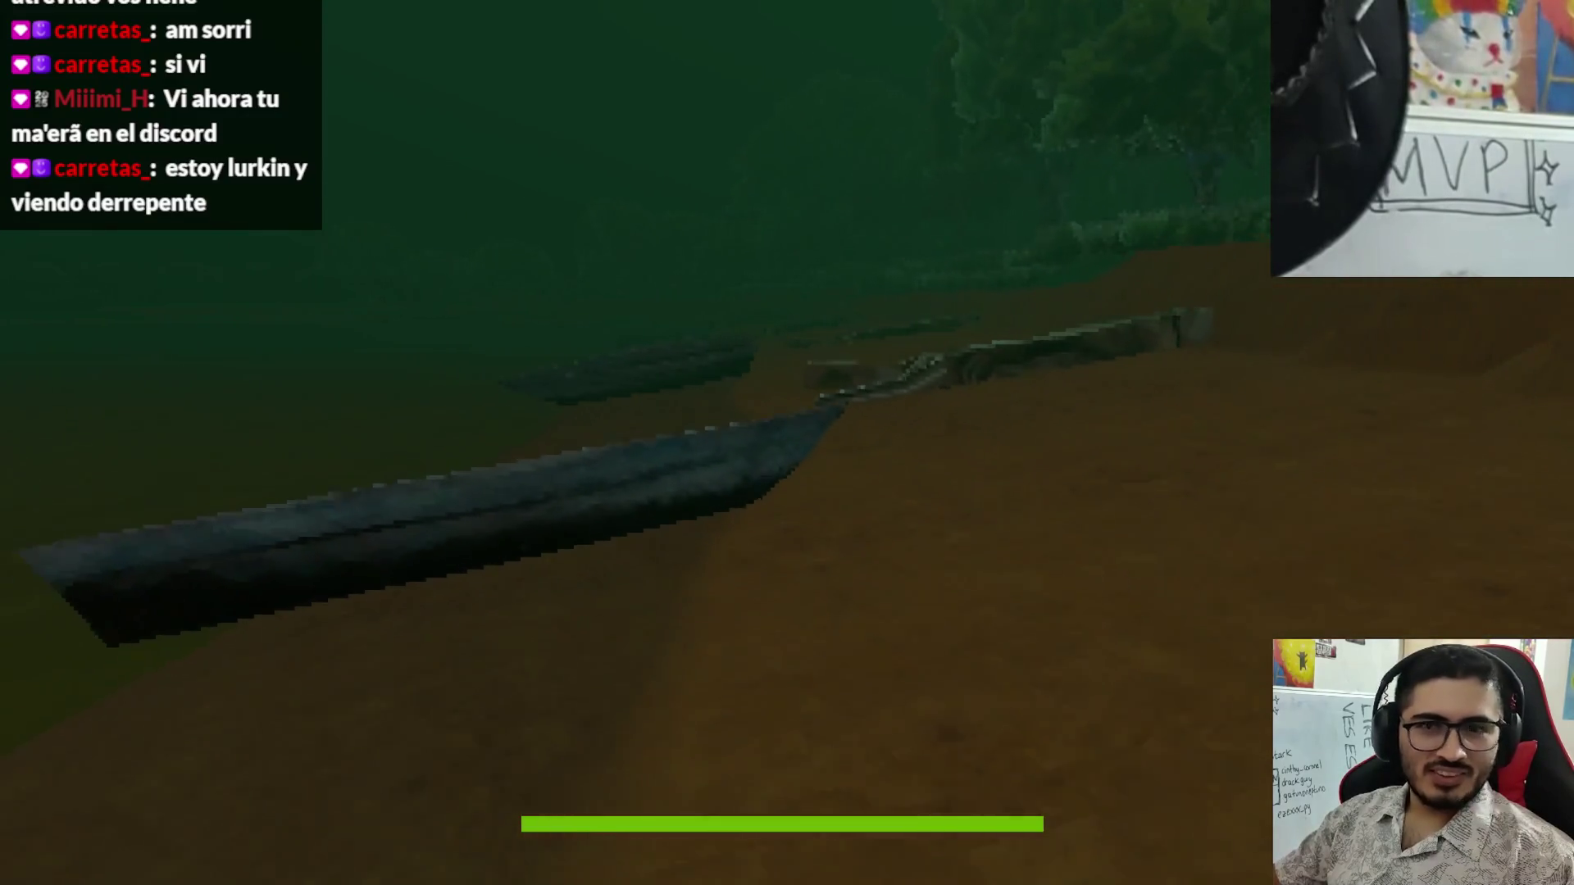
key("w")
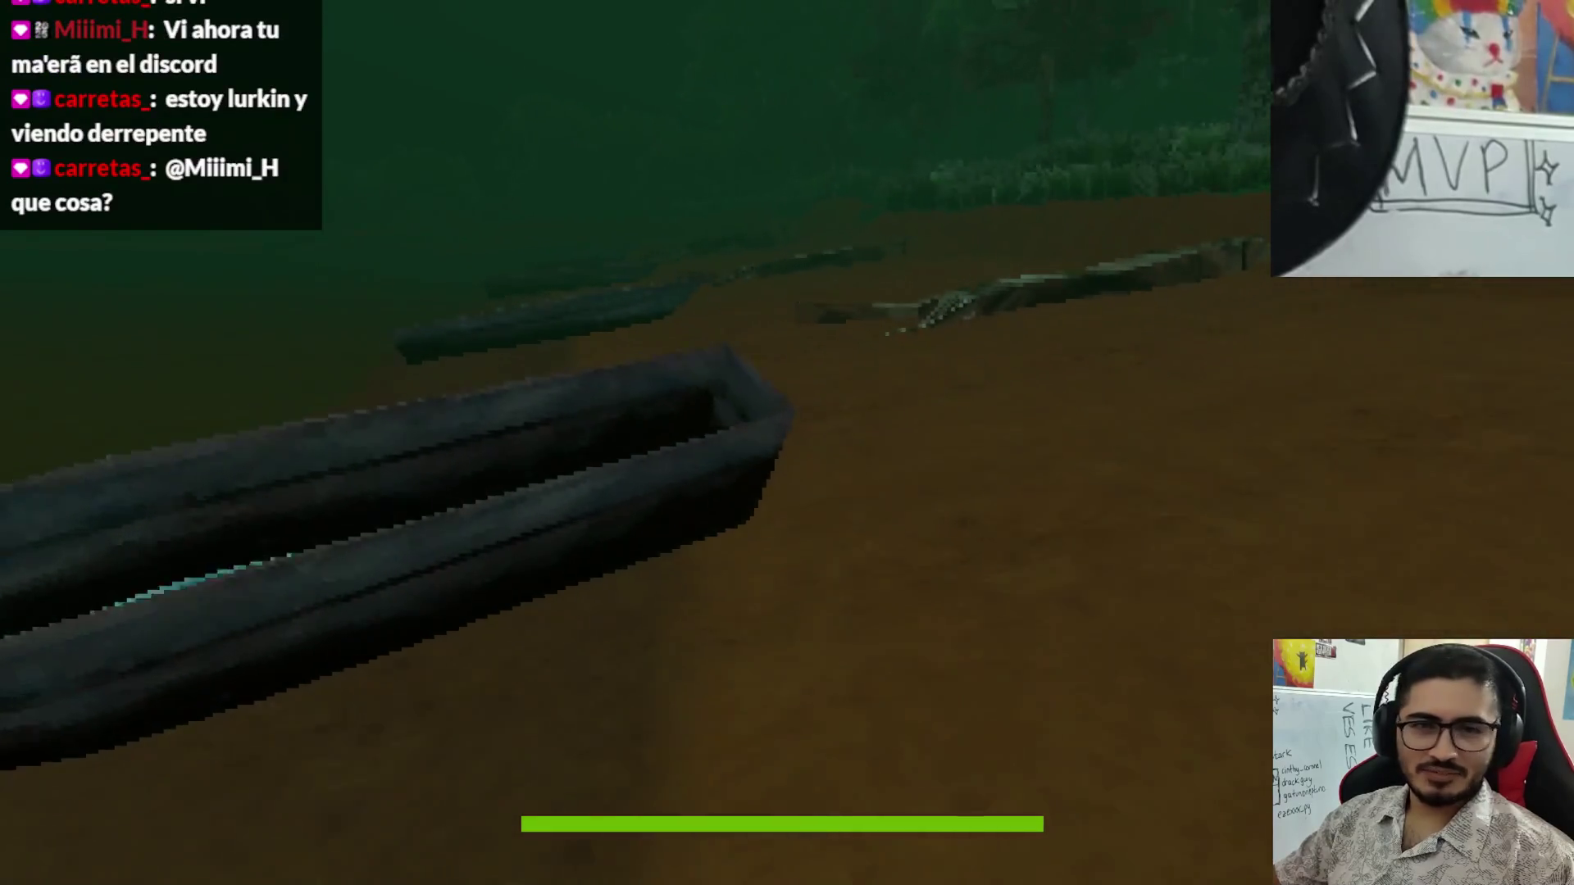
key("w")
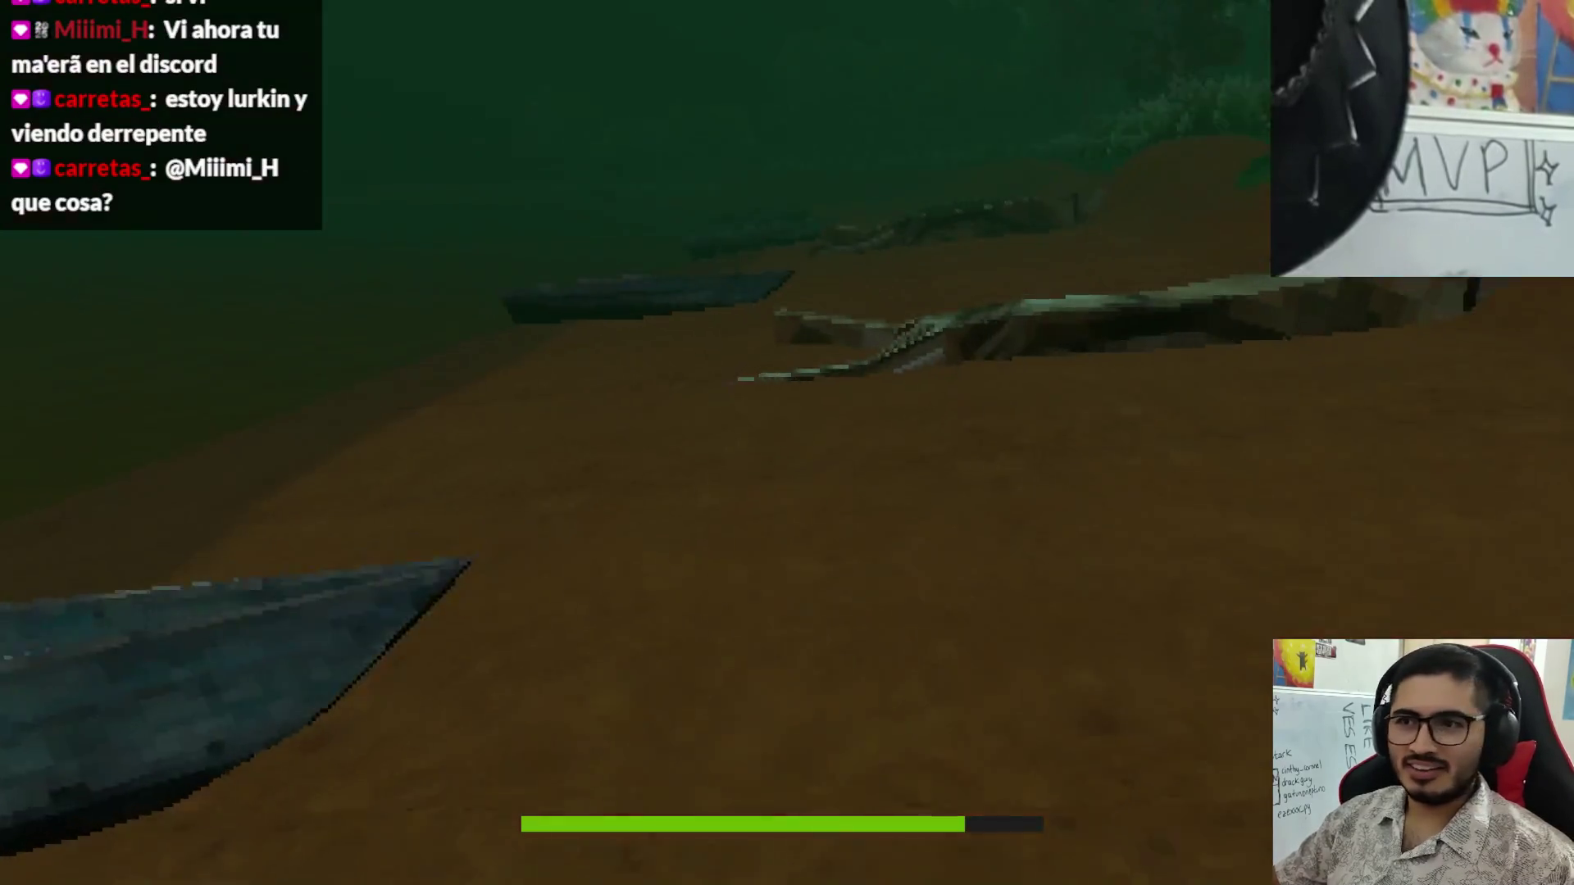
key("w")
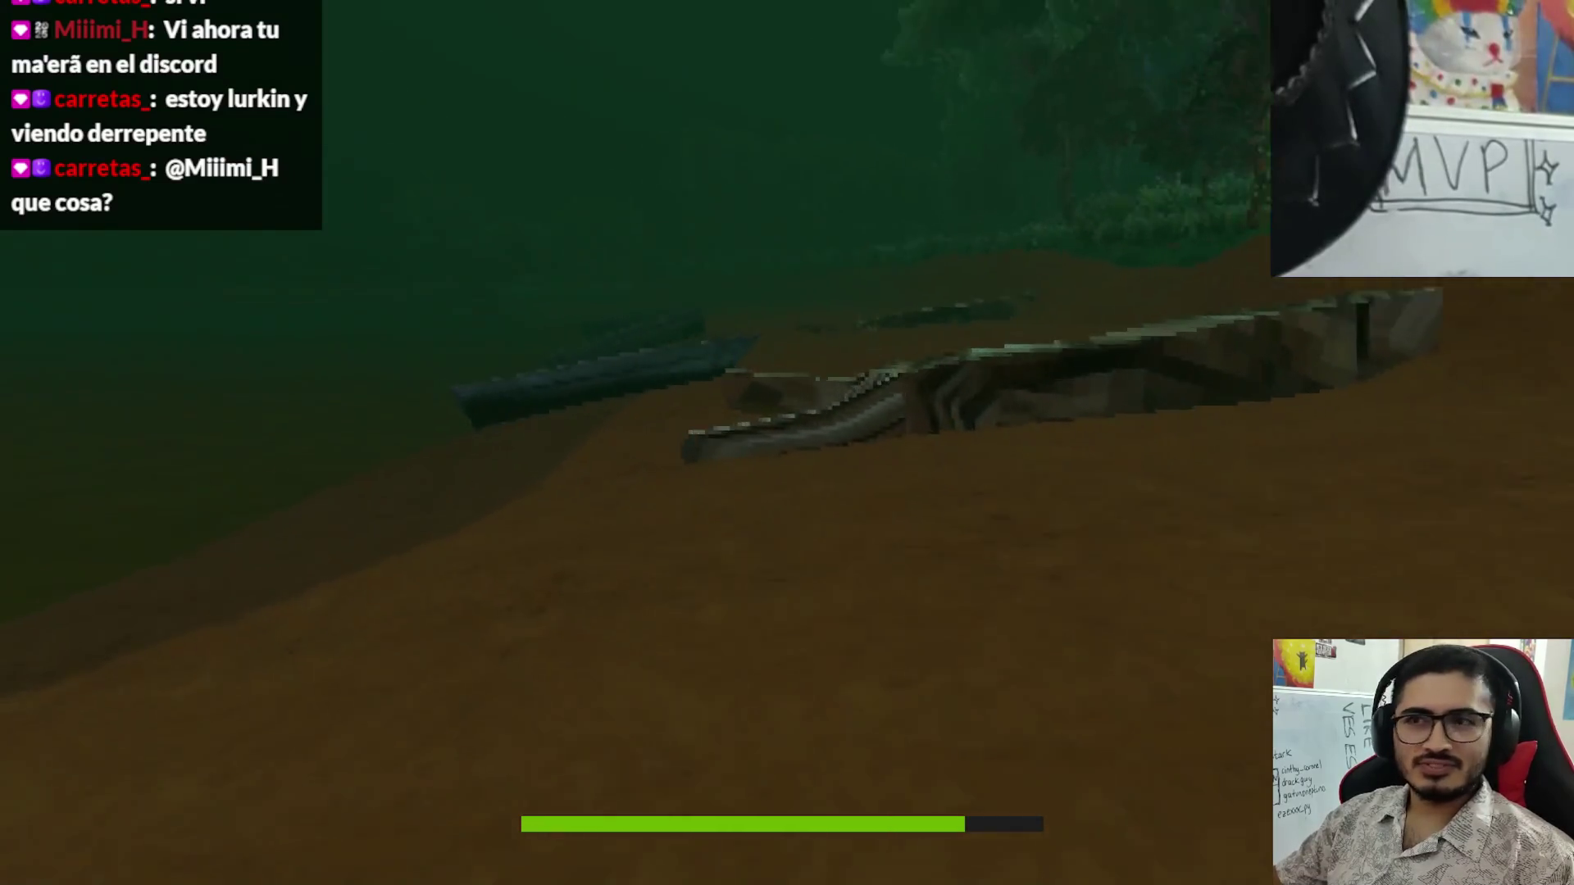
key("w")
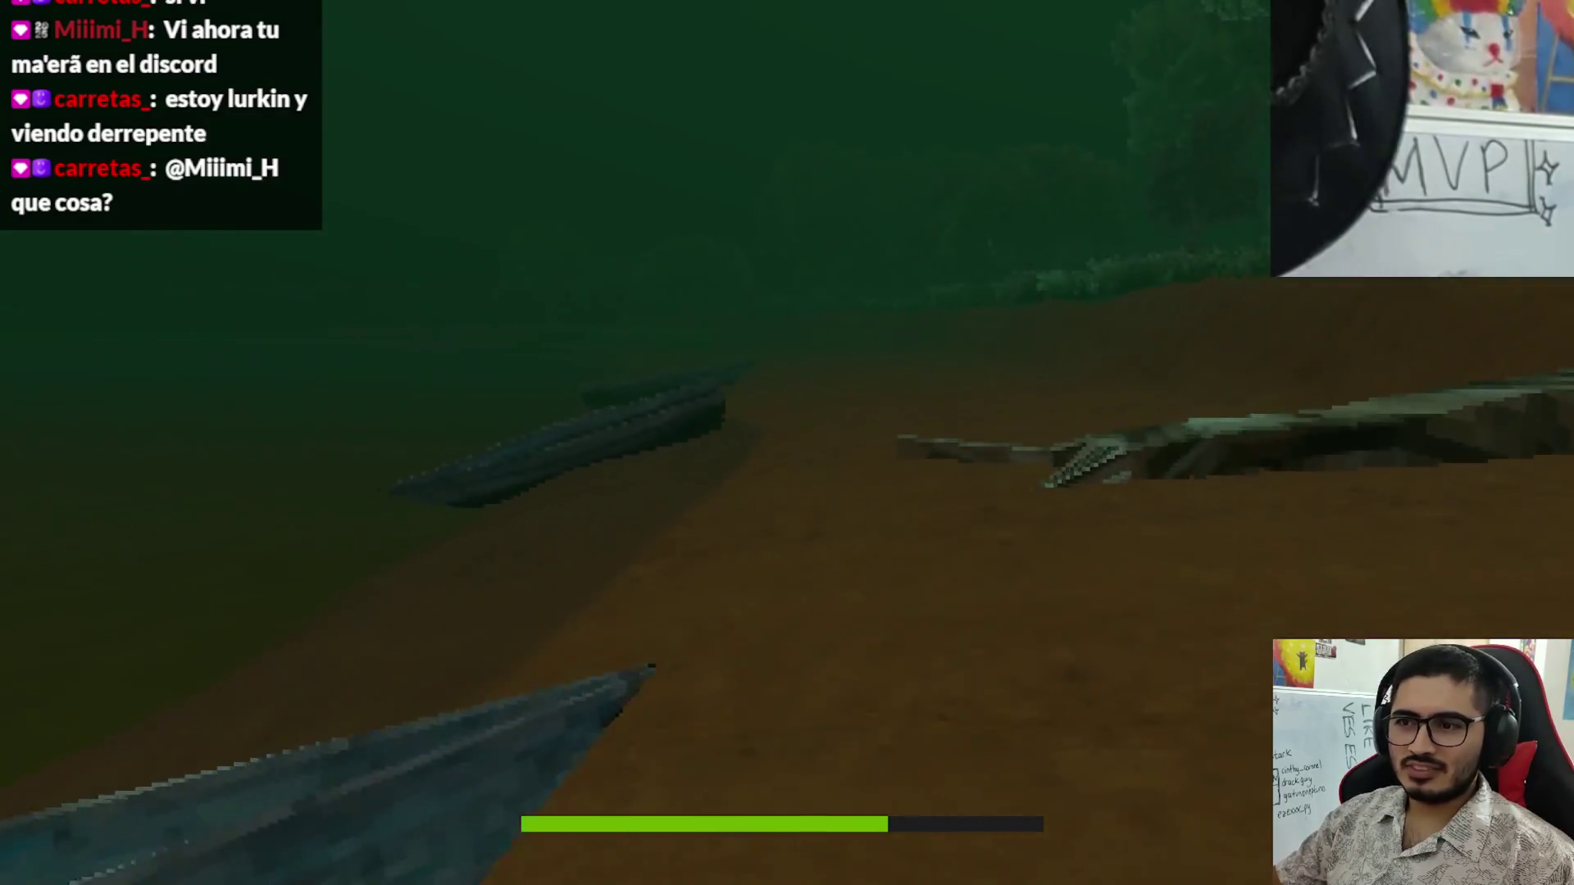
key("w")
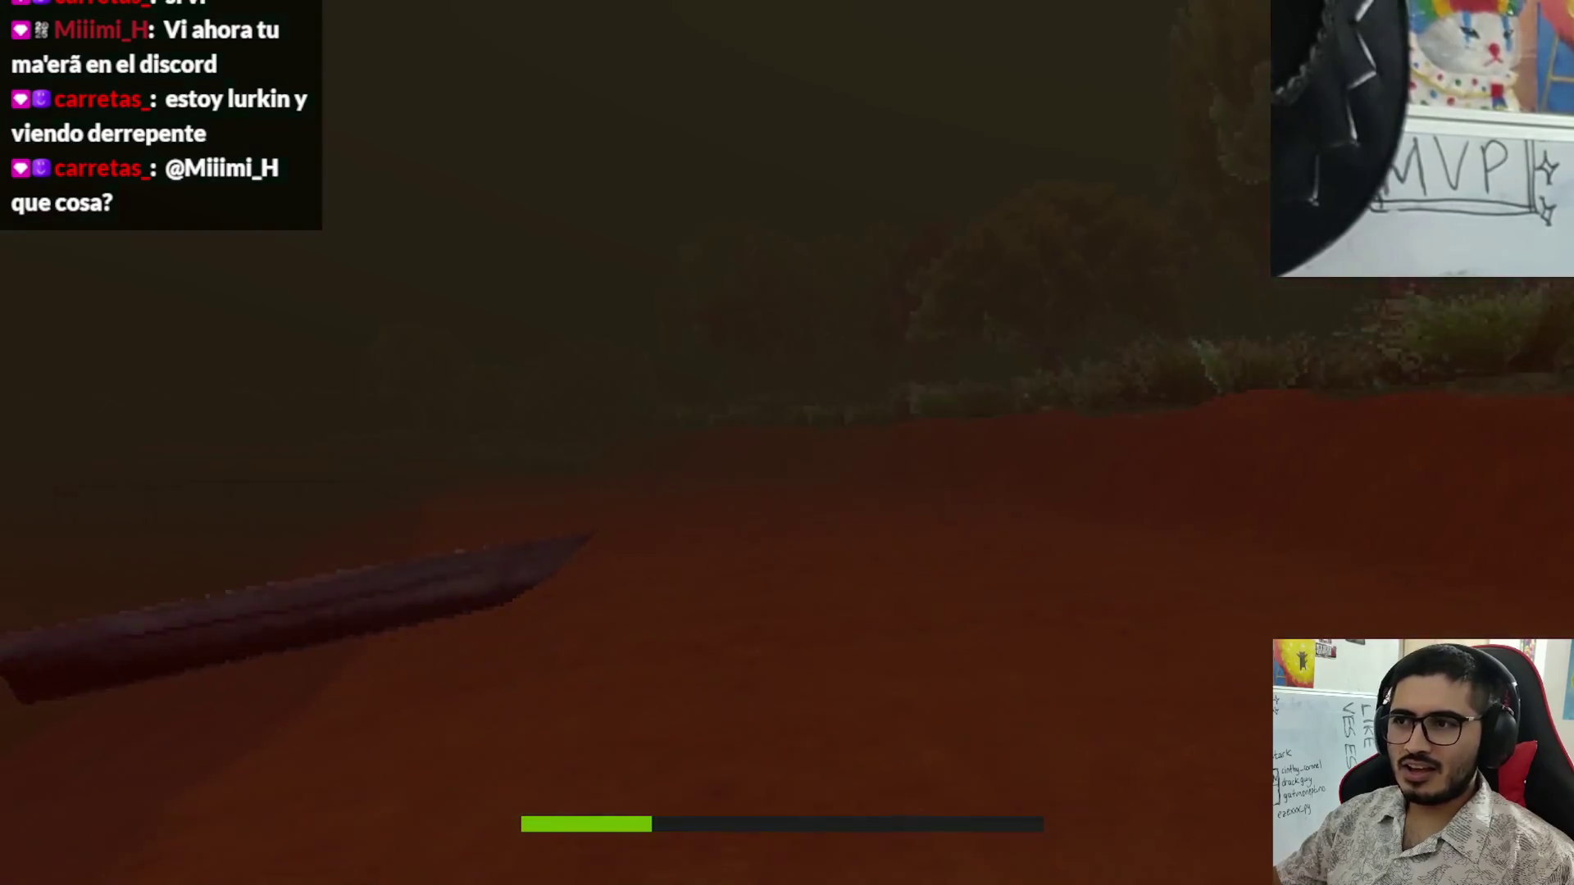
key("w")
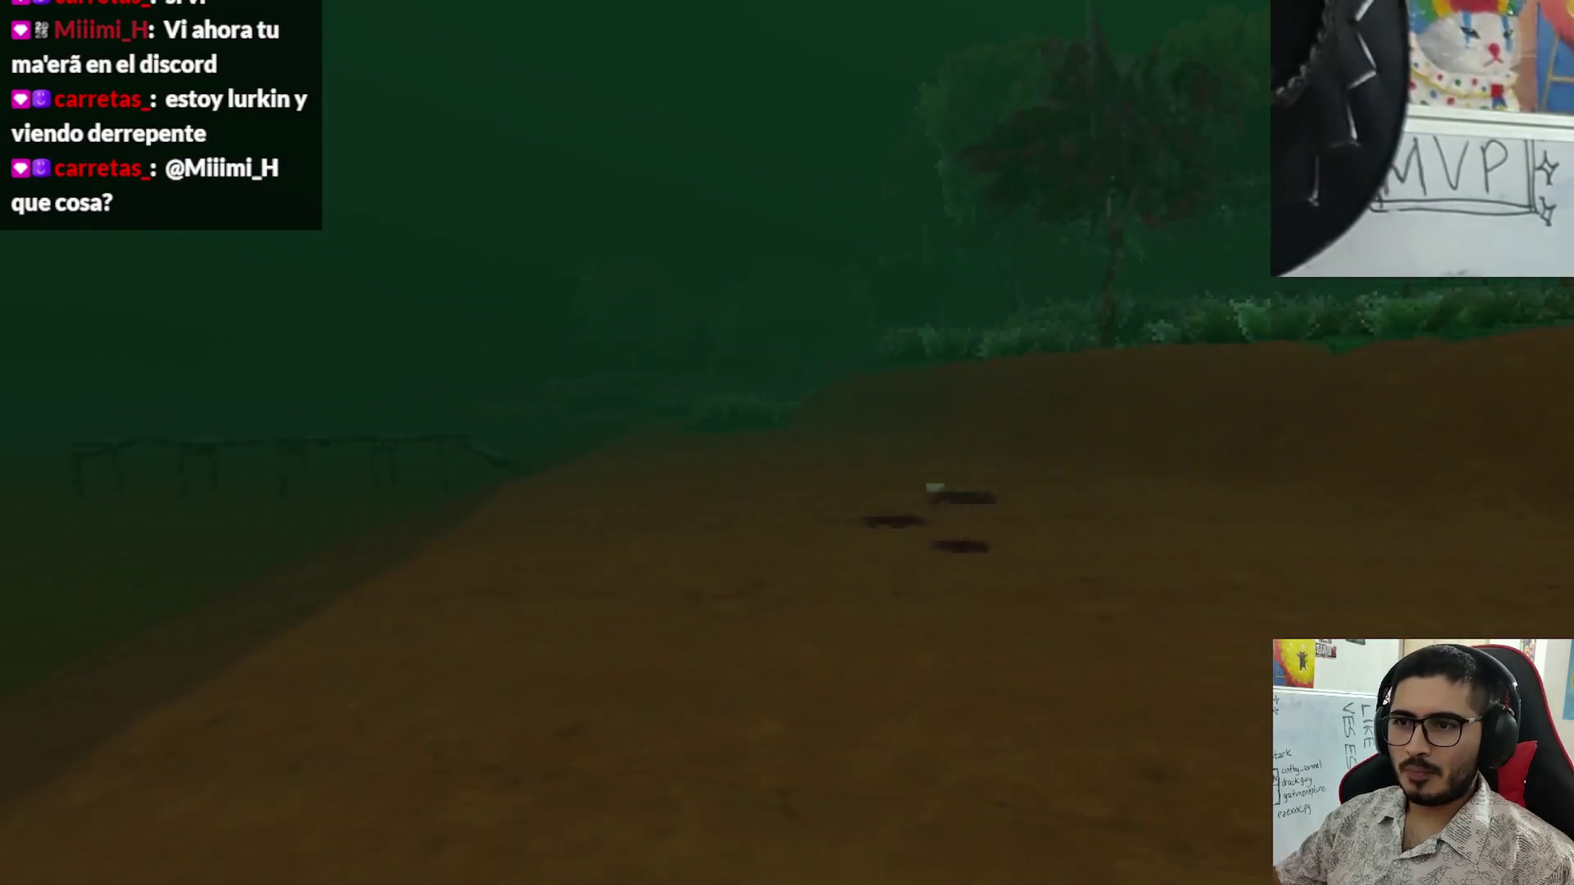
- Follow the dirt path through the grass toward the fork and the green fish-hook token
key("w")
key("w")
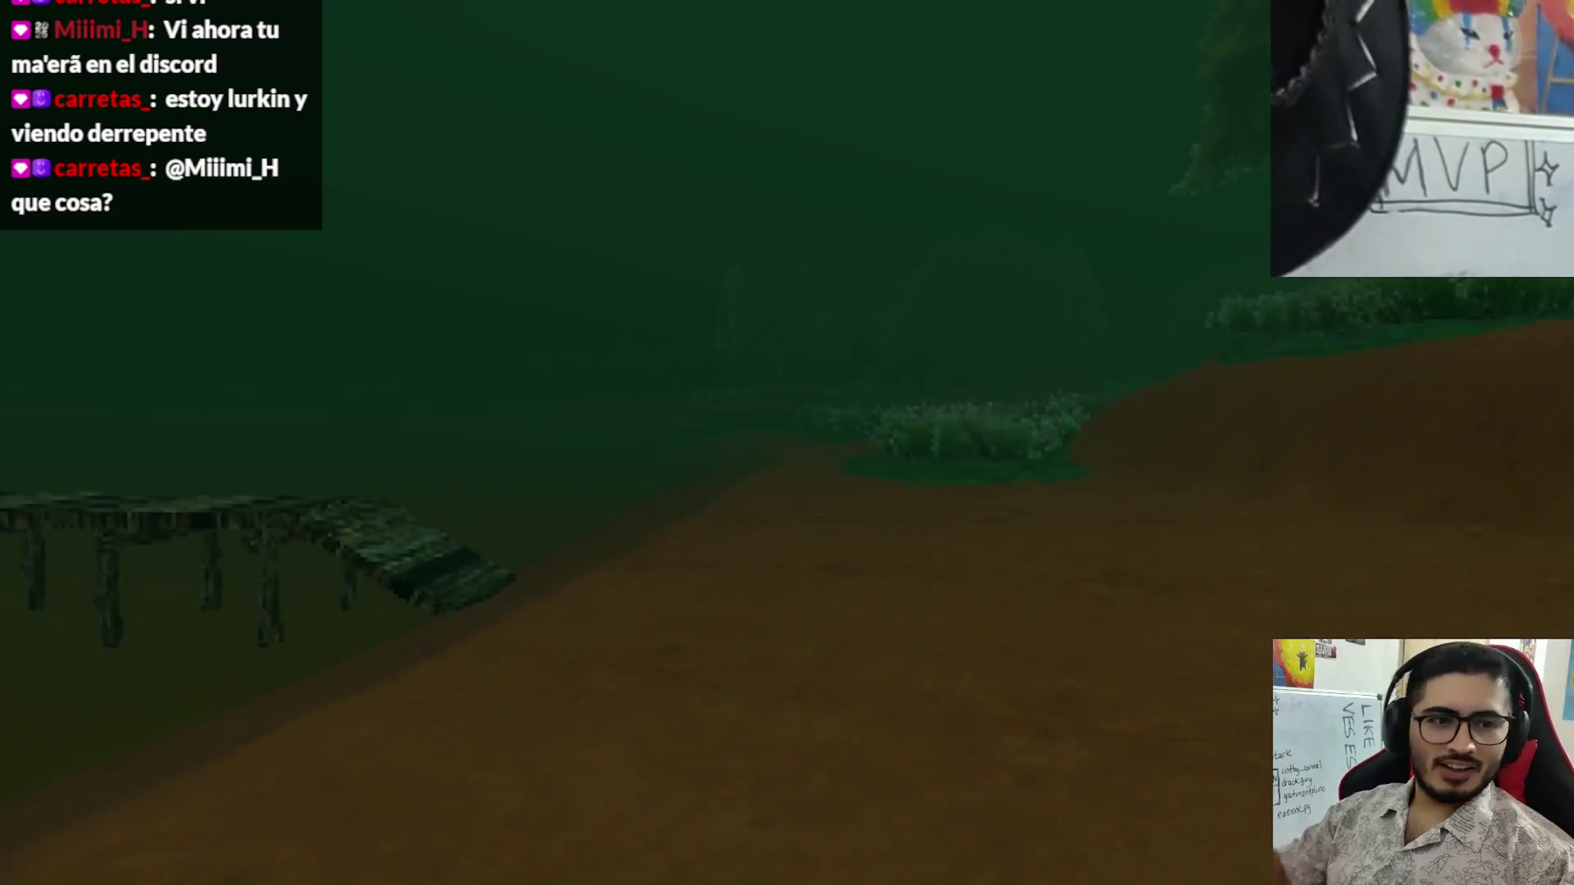
key("w")
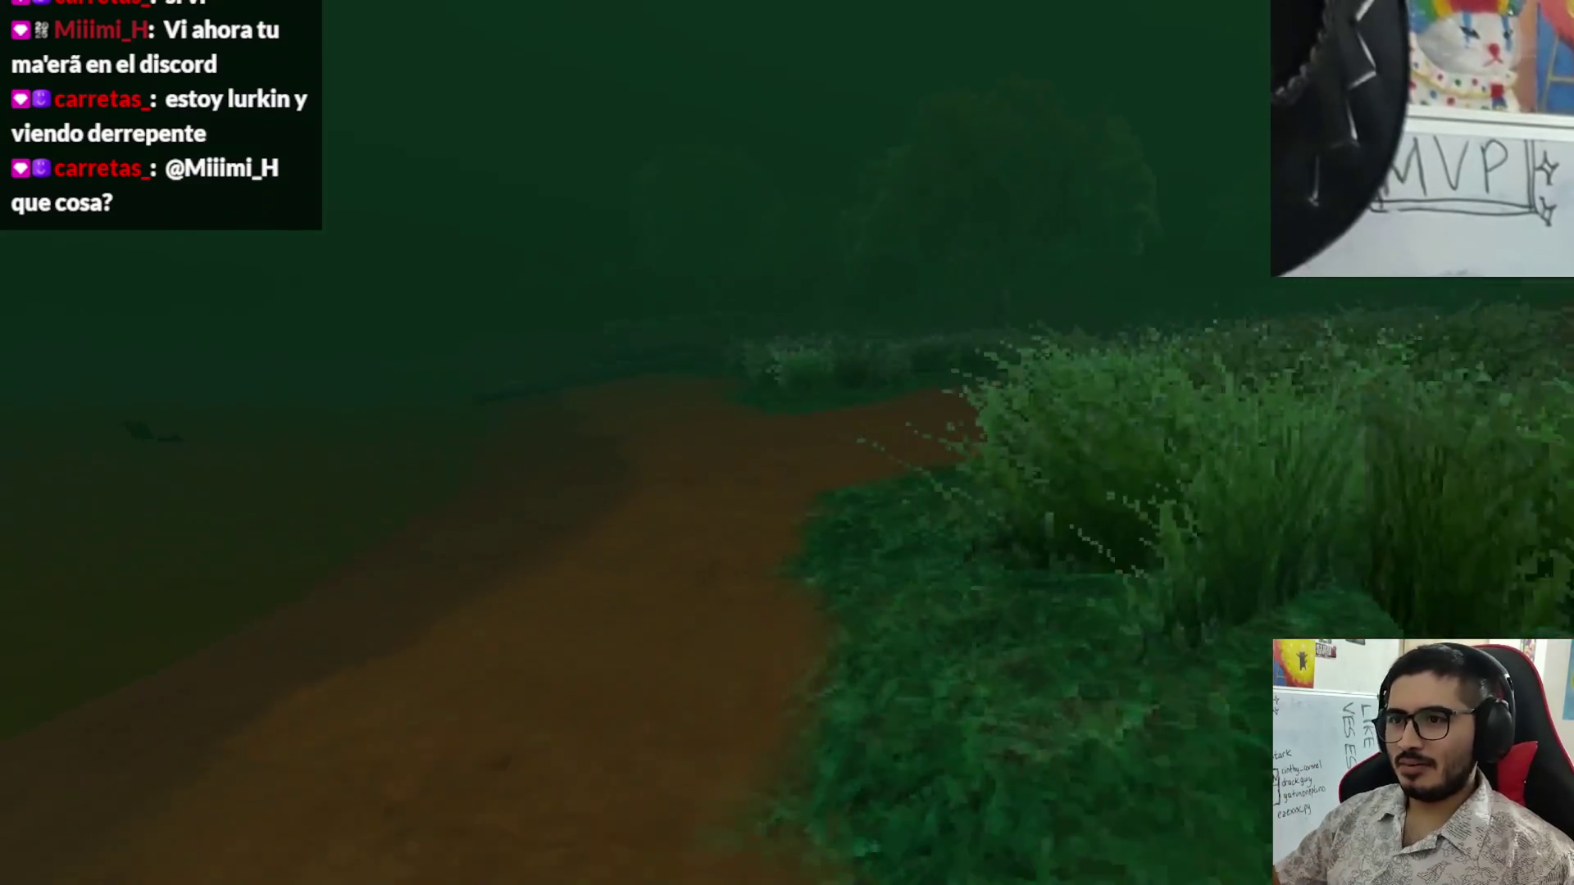
key("w")
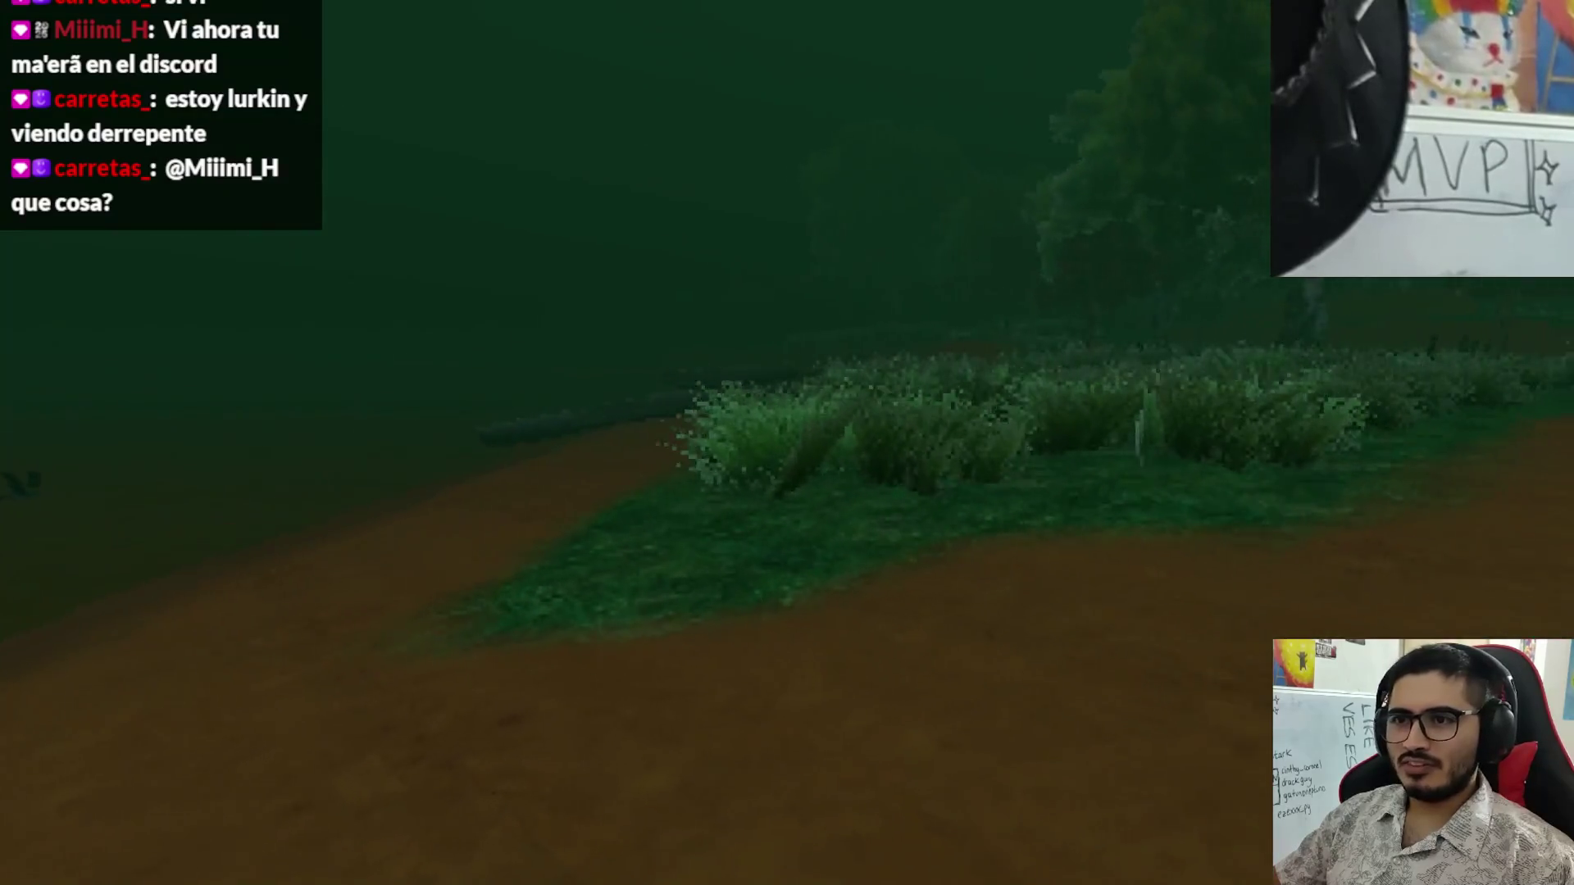
key("w")
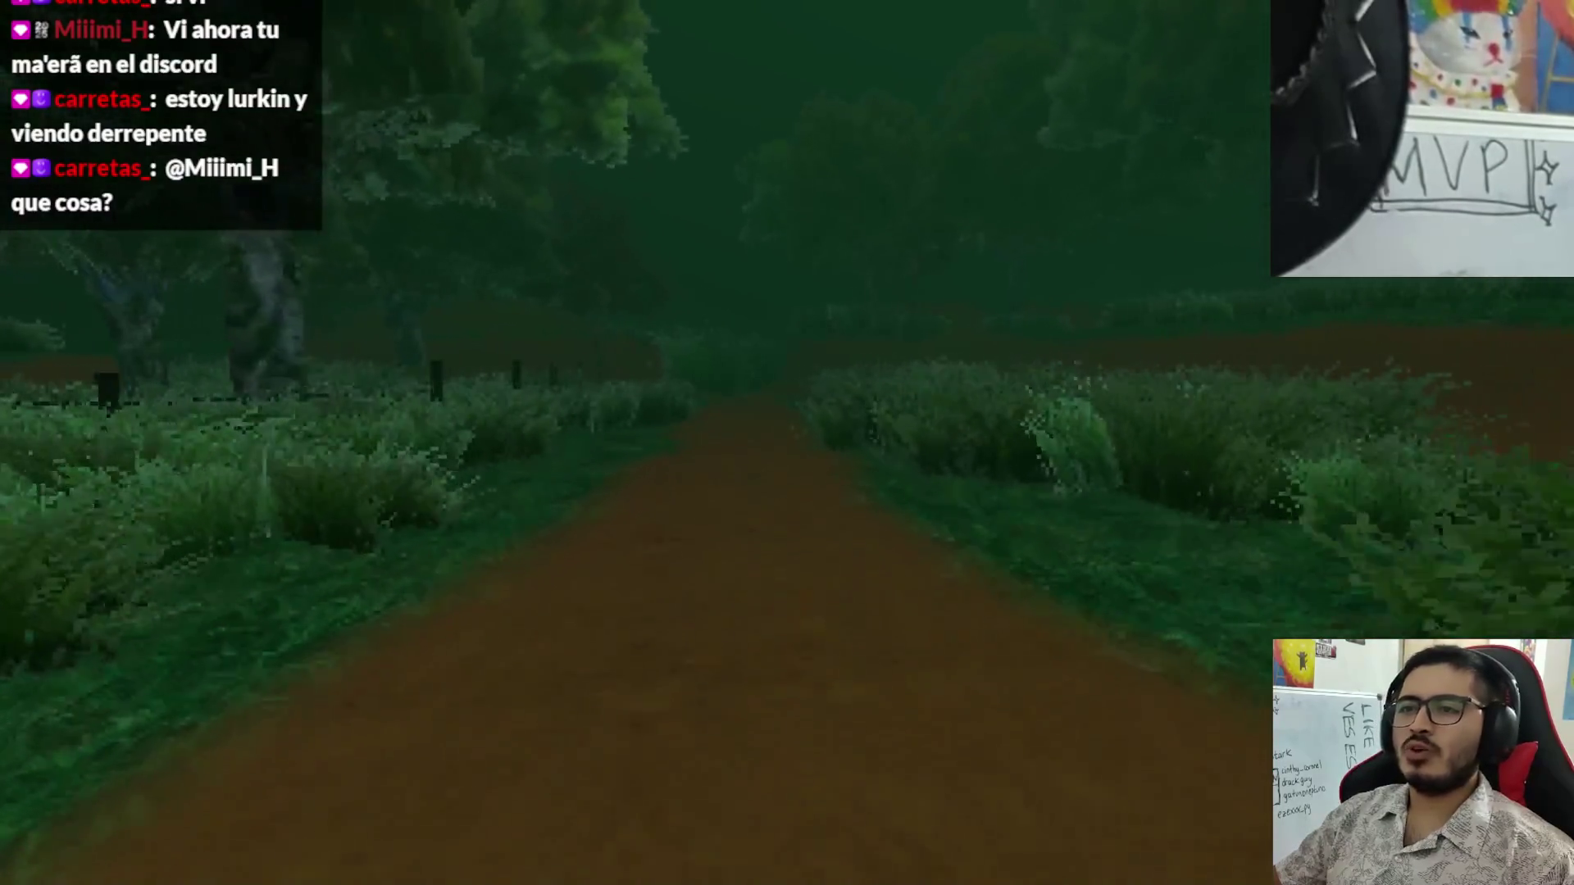
key("w")
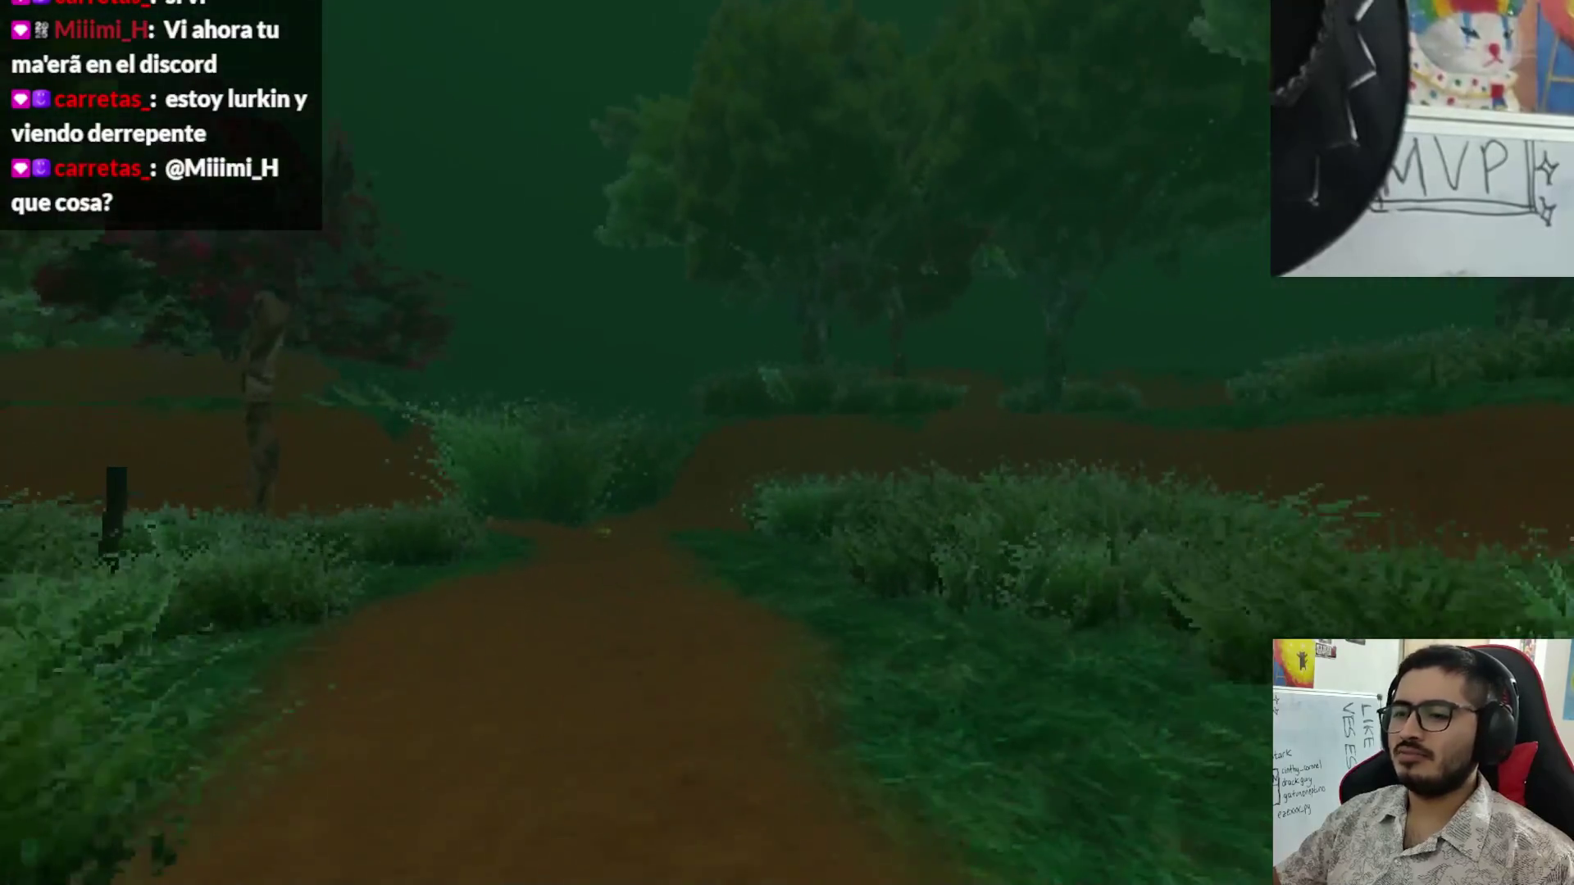
key("w")
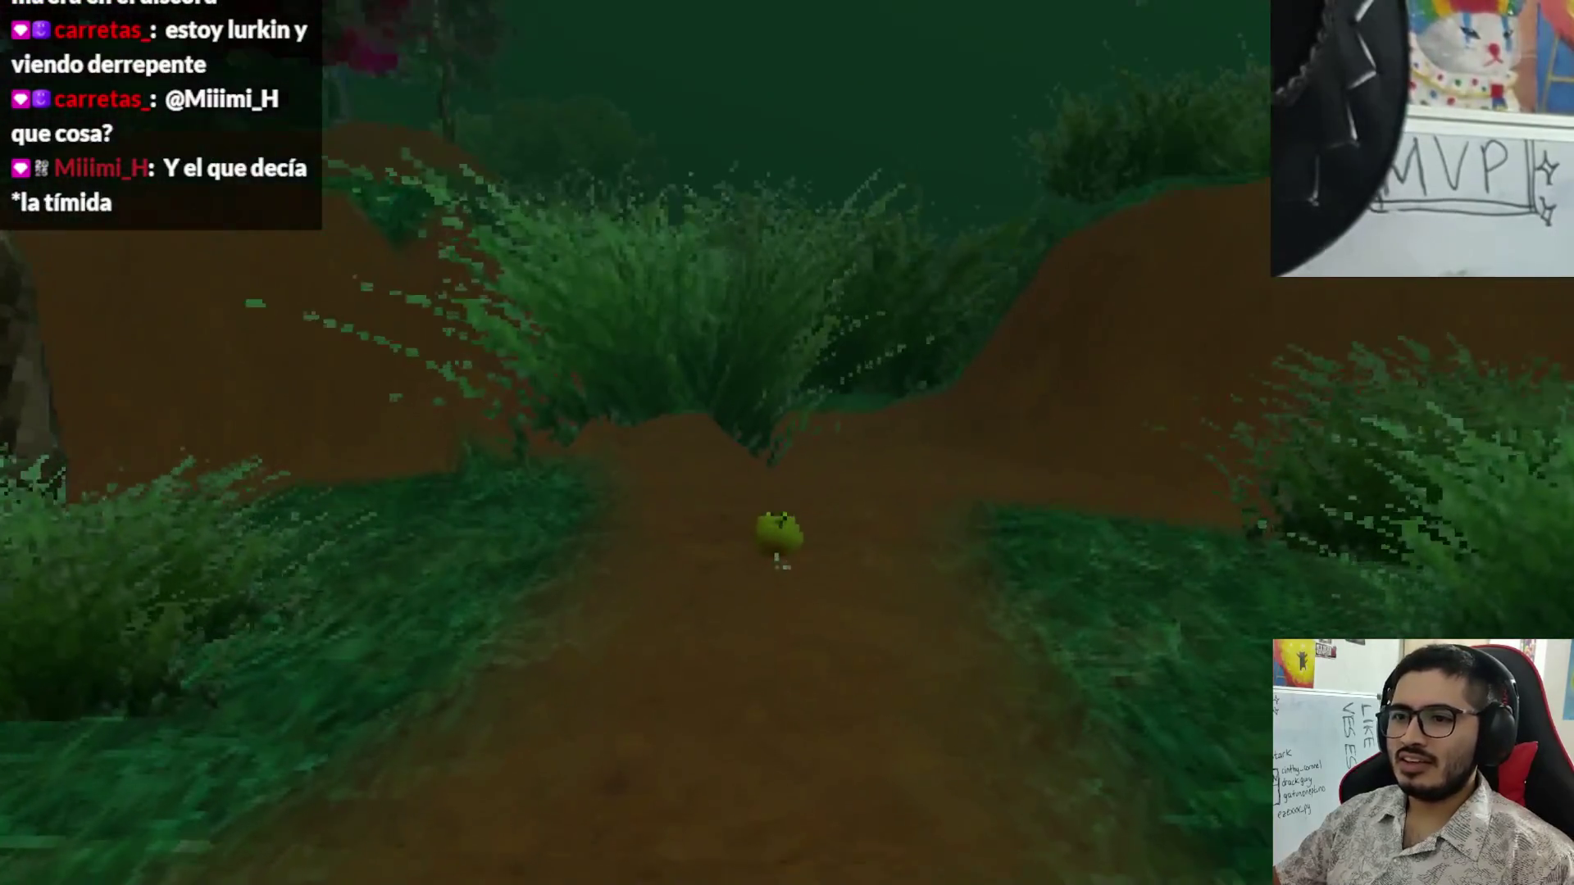
key("w")
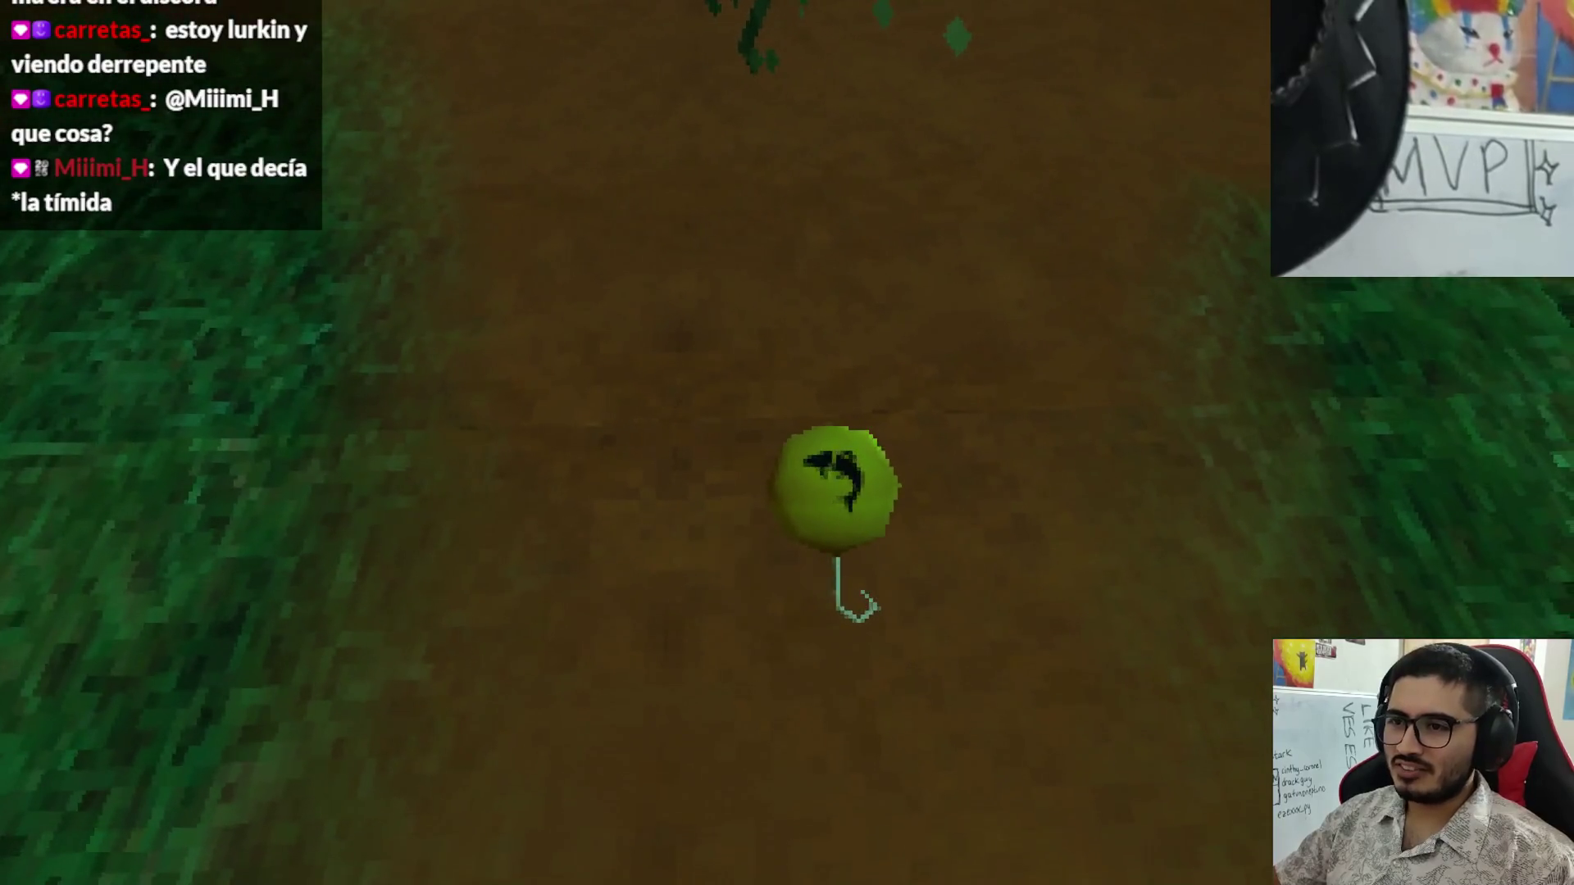
- Pick up the Anzuelo Legendario hook by choosing 'Agarrar' on its pickup prompt
key("e")
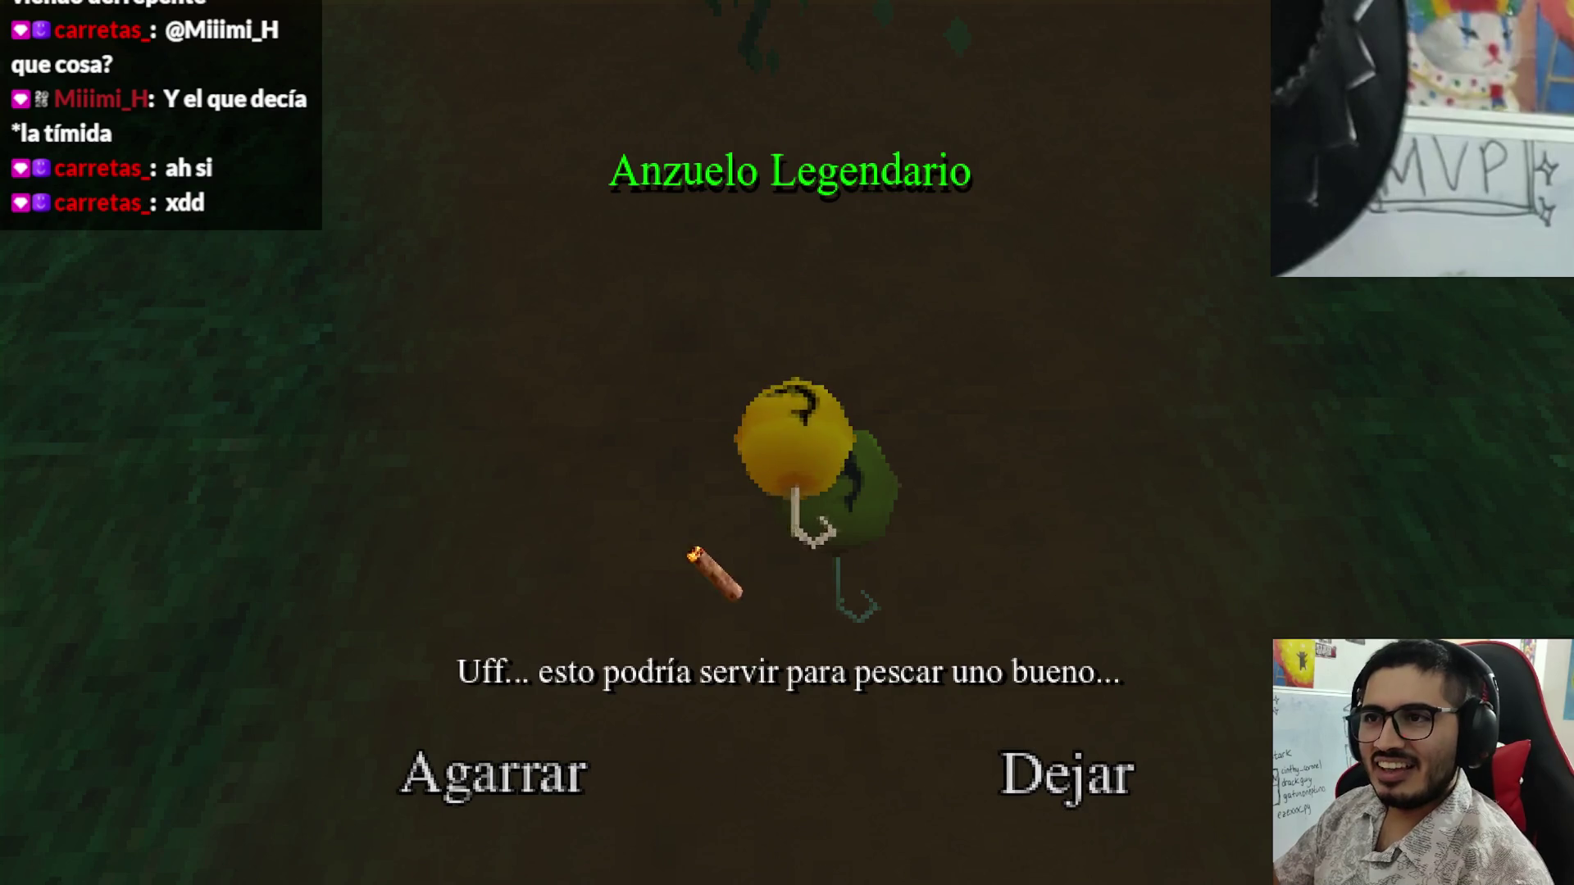
left_click(518, 759)
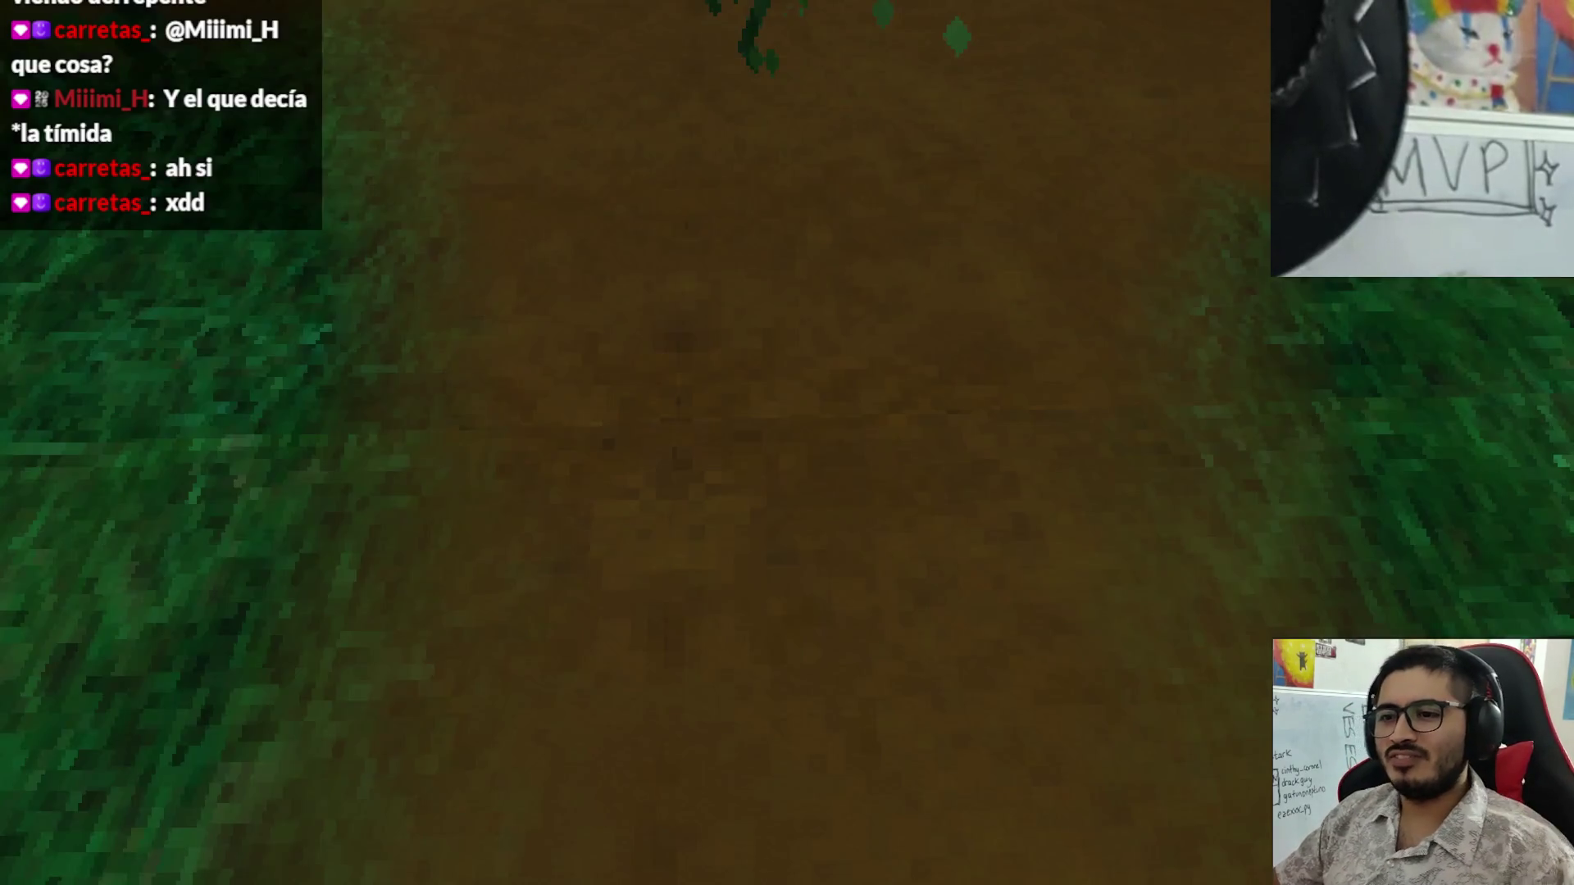
- Walk along the curving forest path past the dock to the rowboat on the shore
key("w")
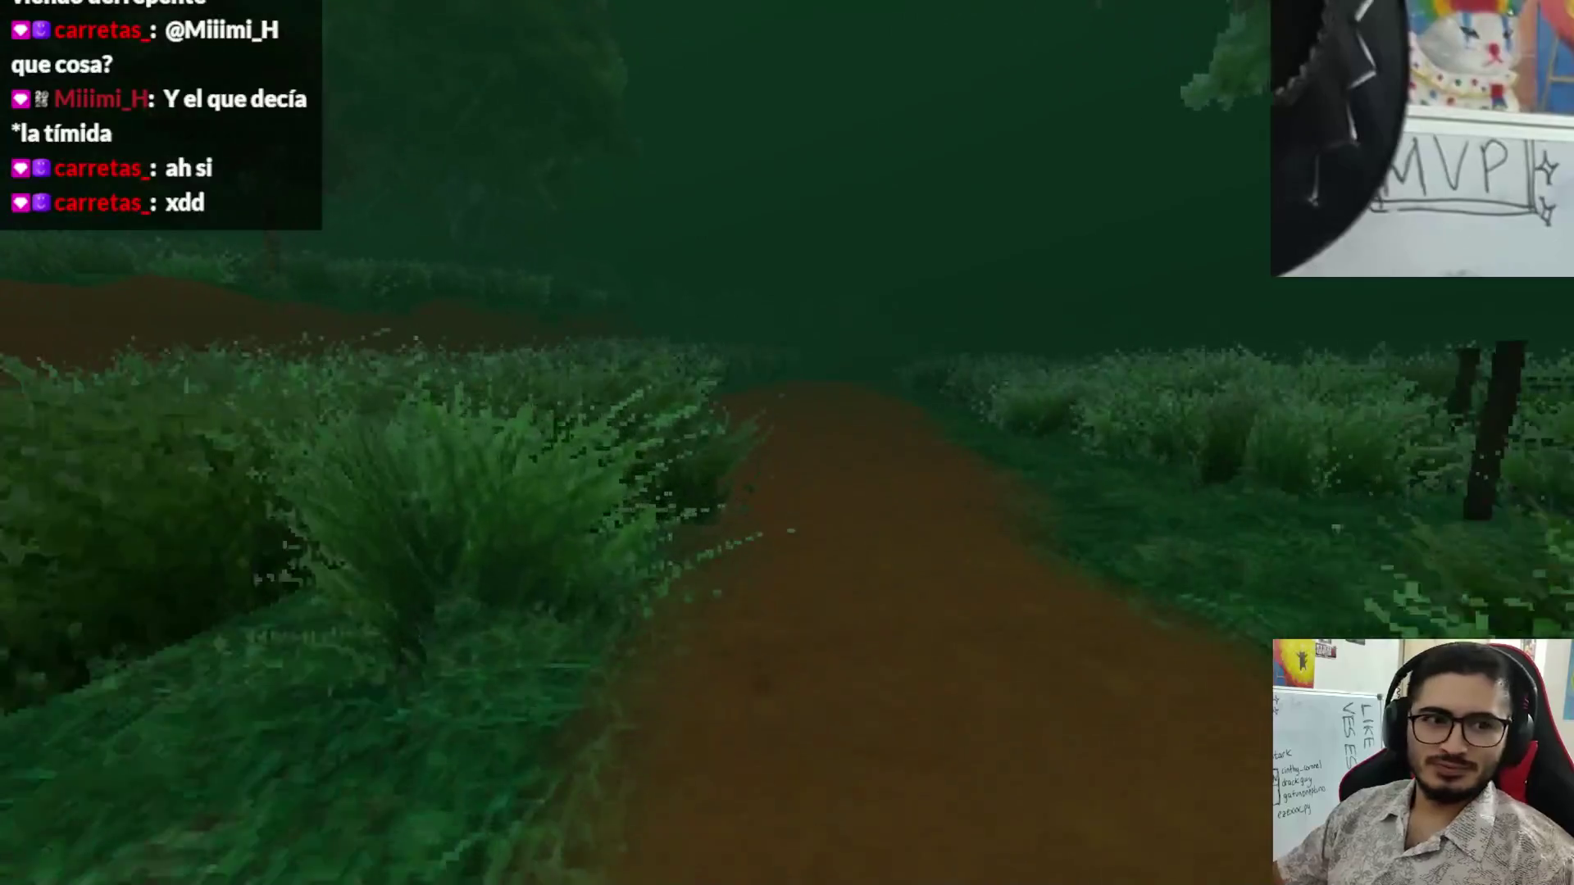
key("w")
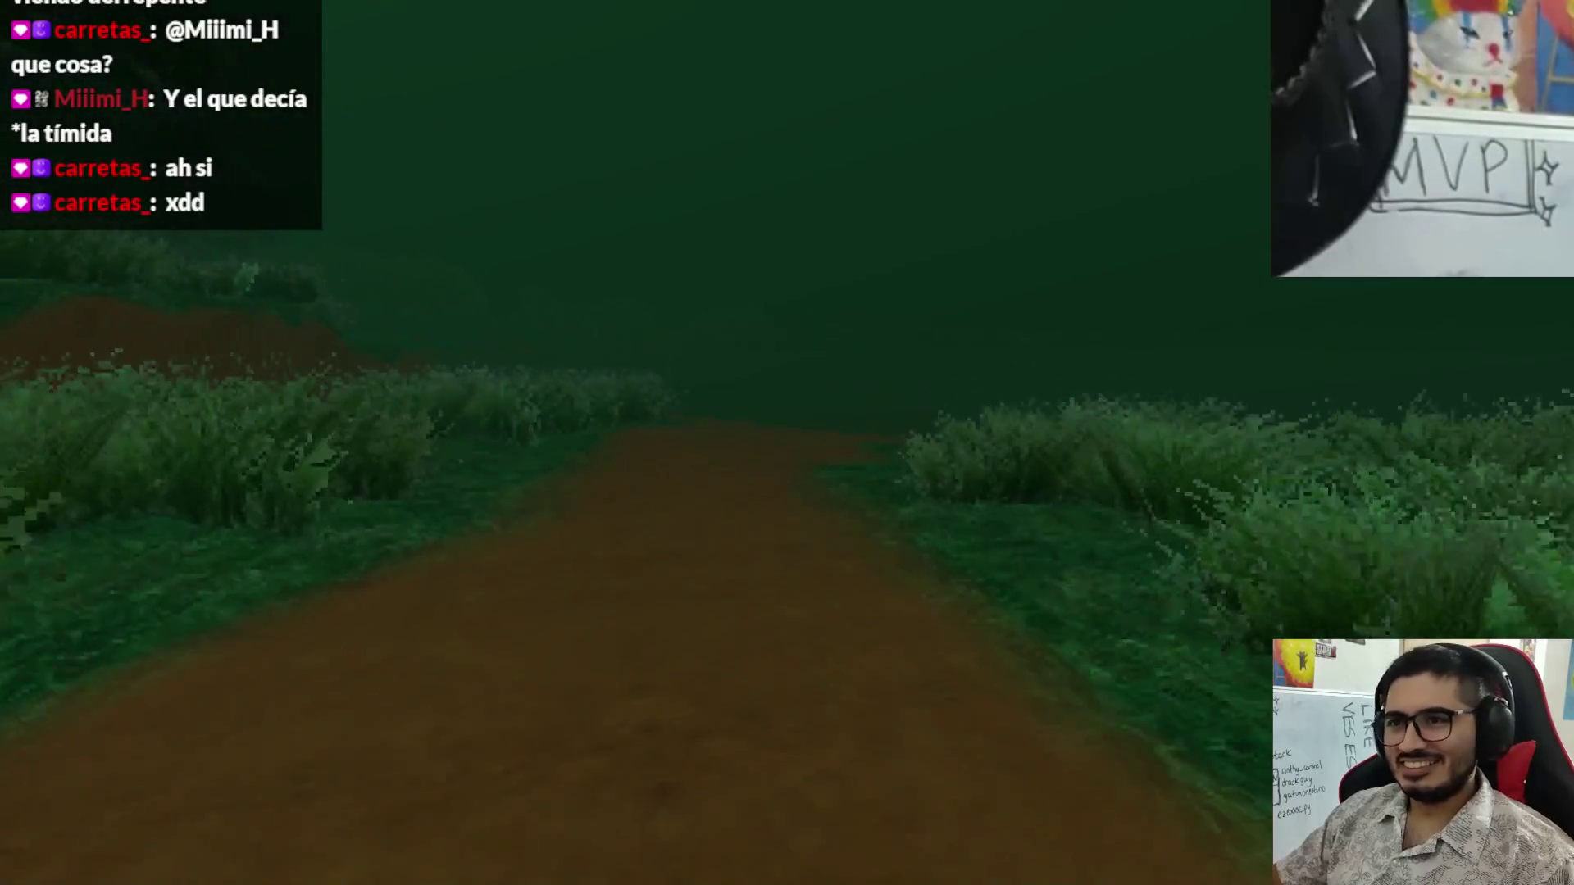
key("w")
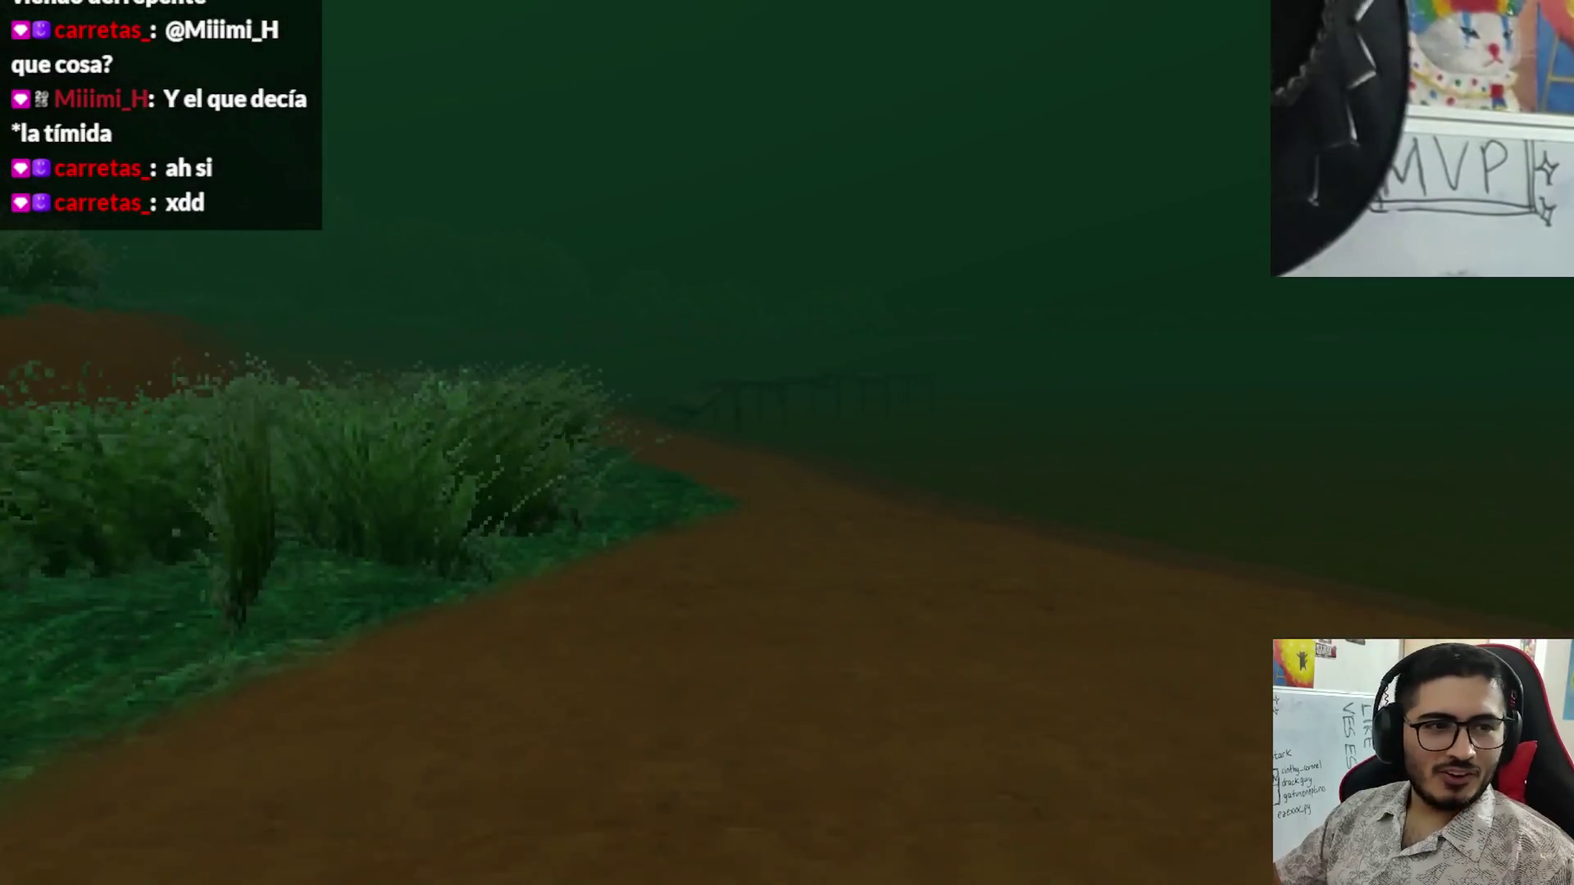
key("w")
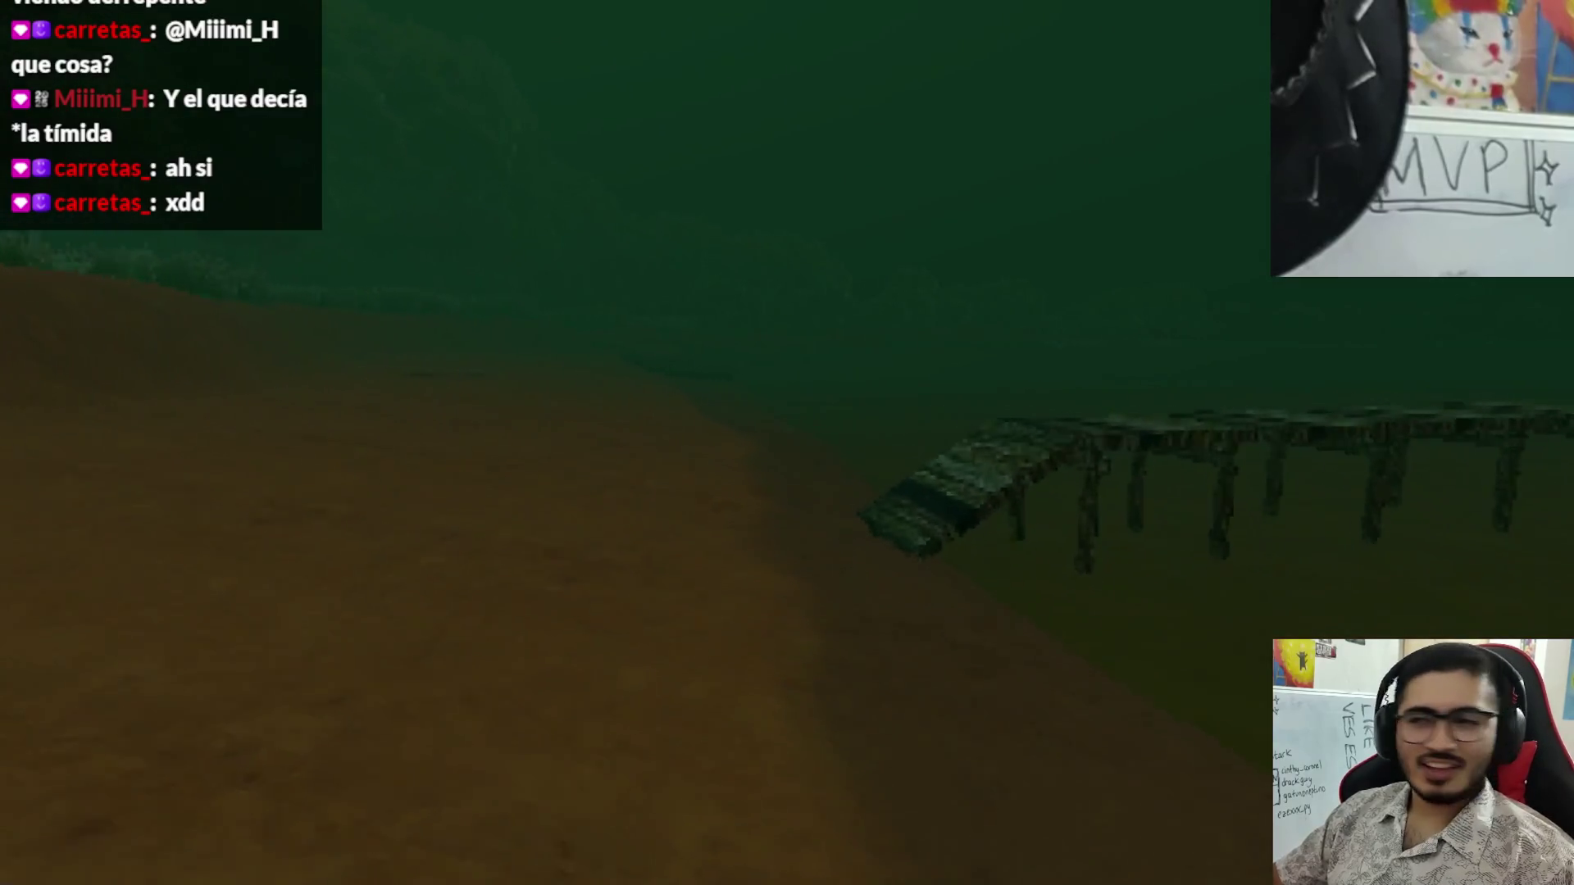
key("w")
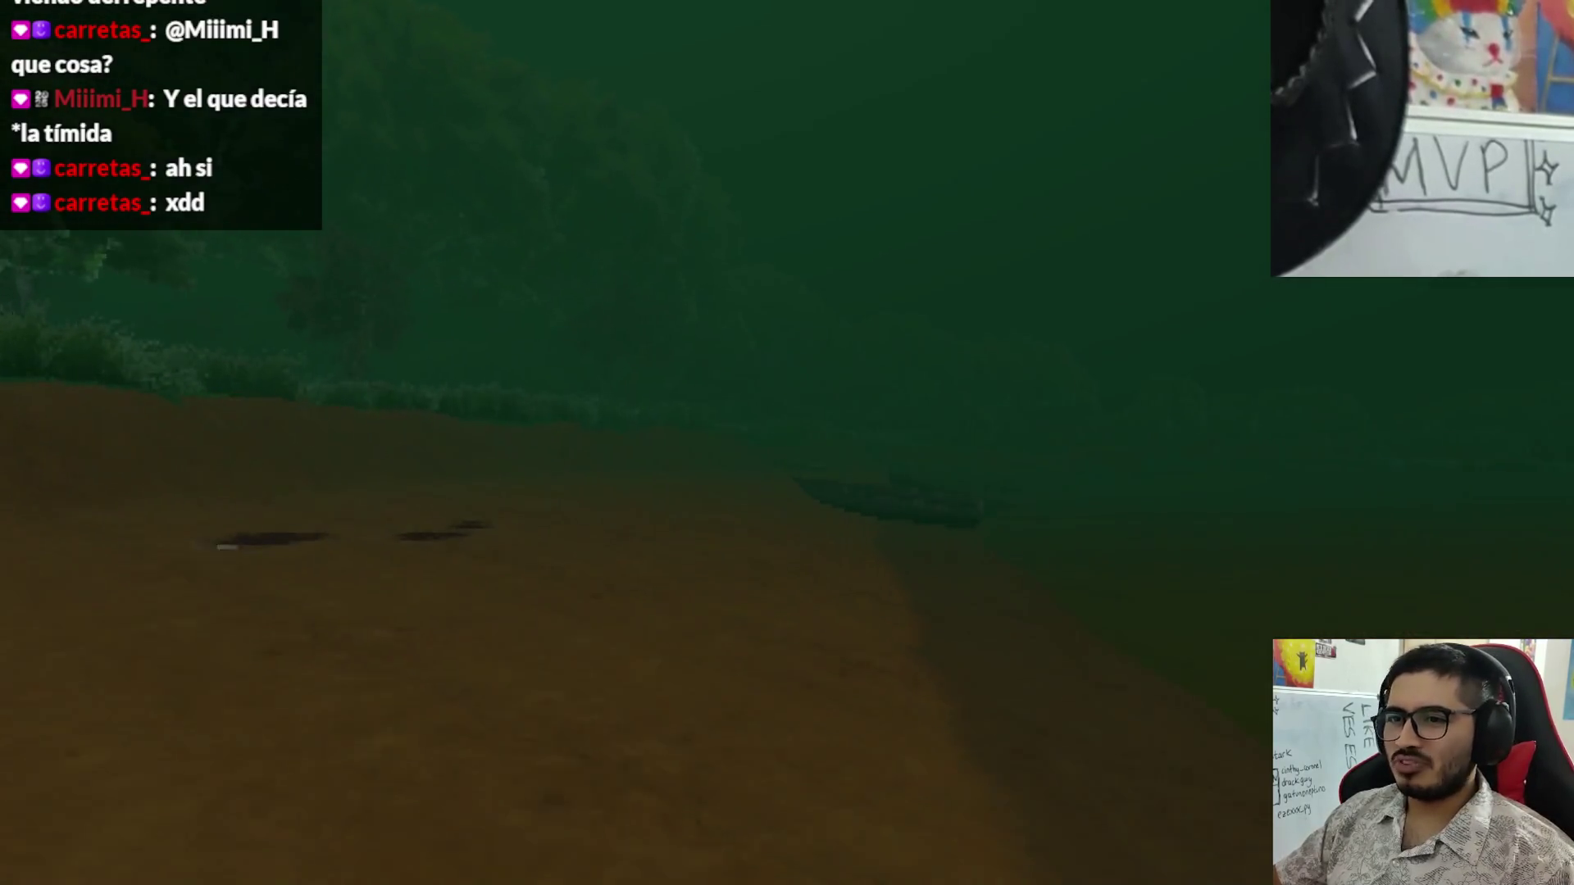
key("w")
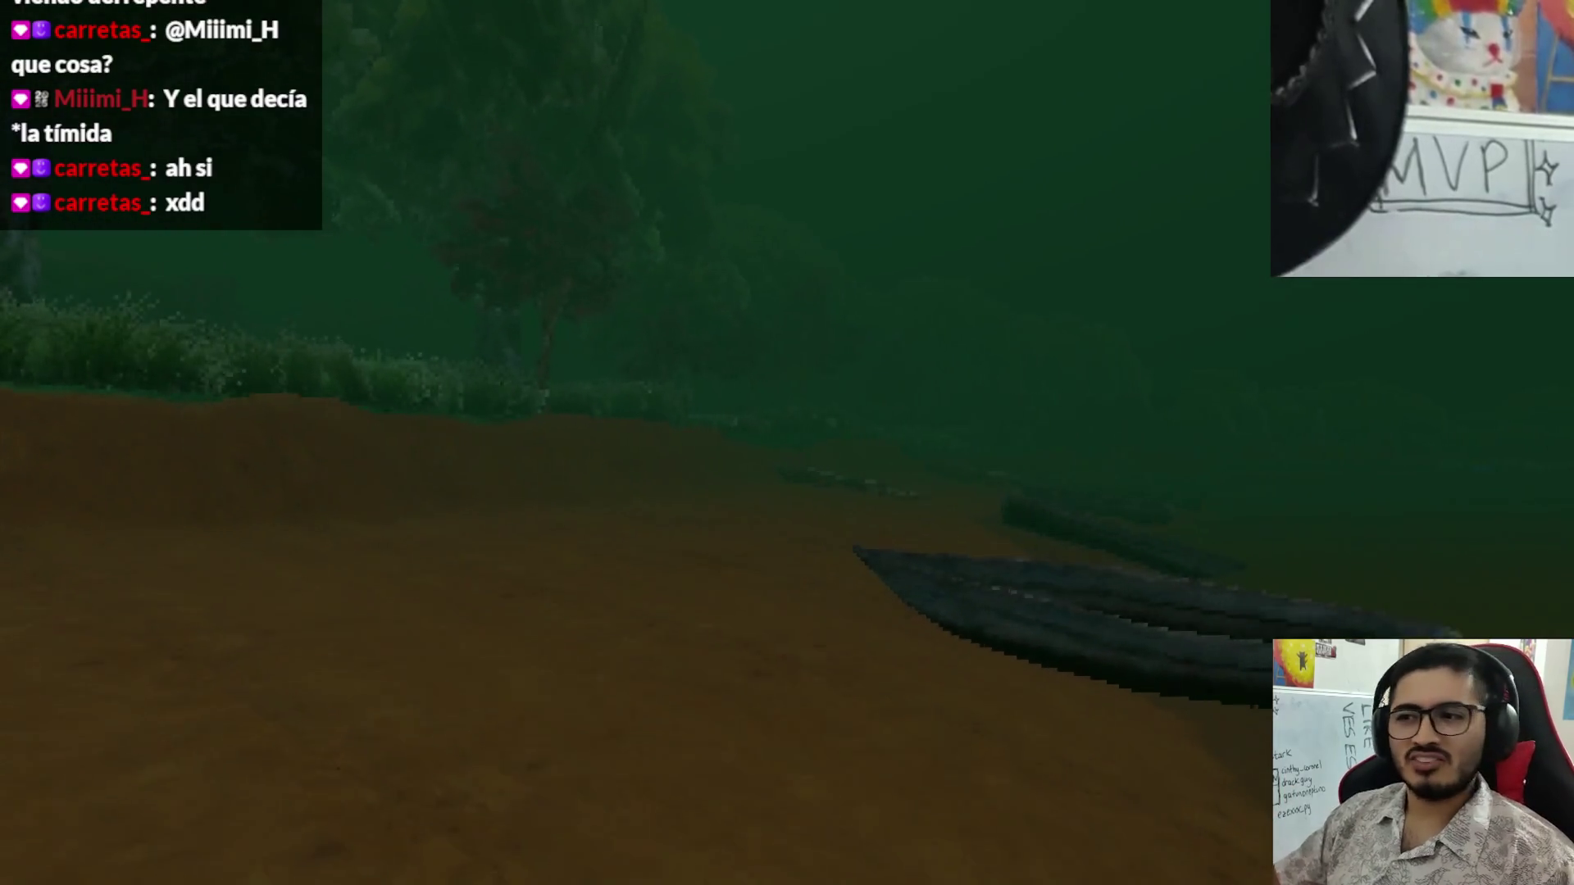
key("w")
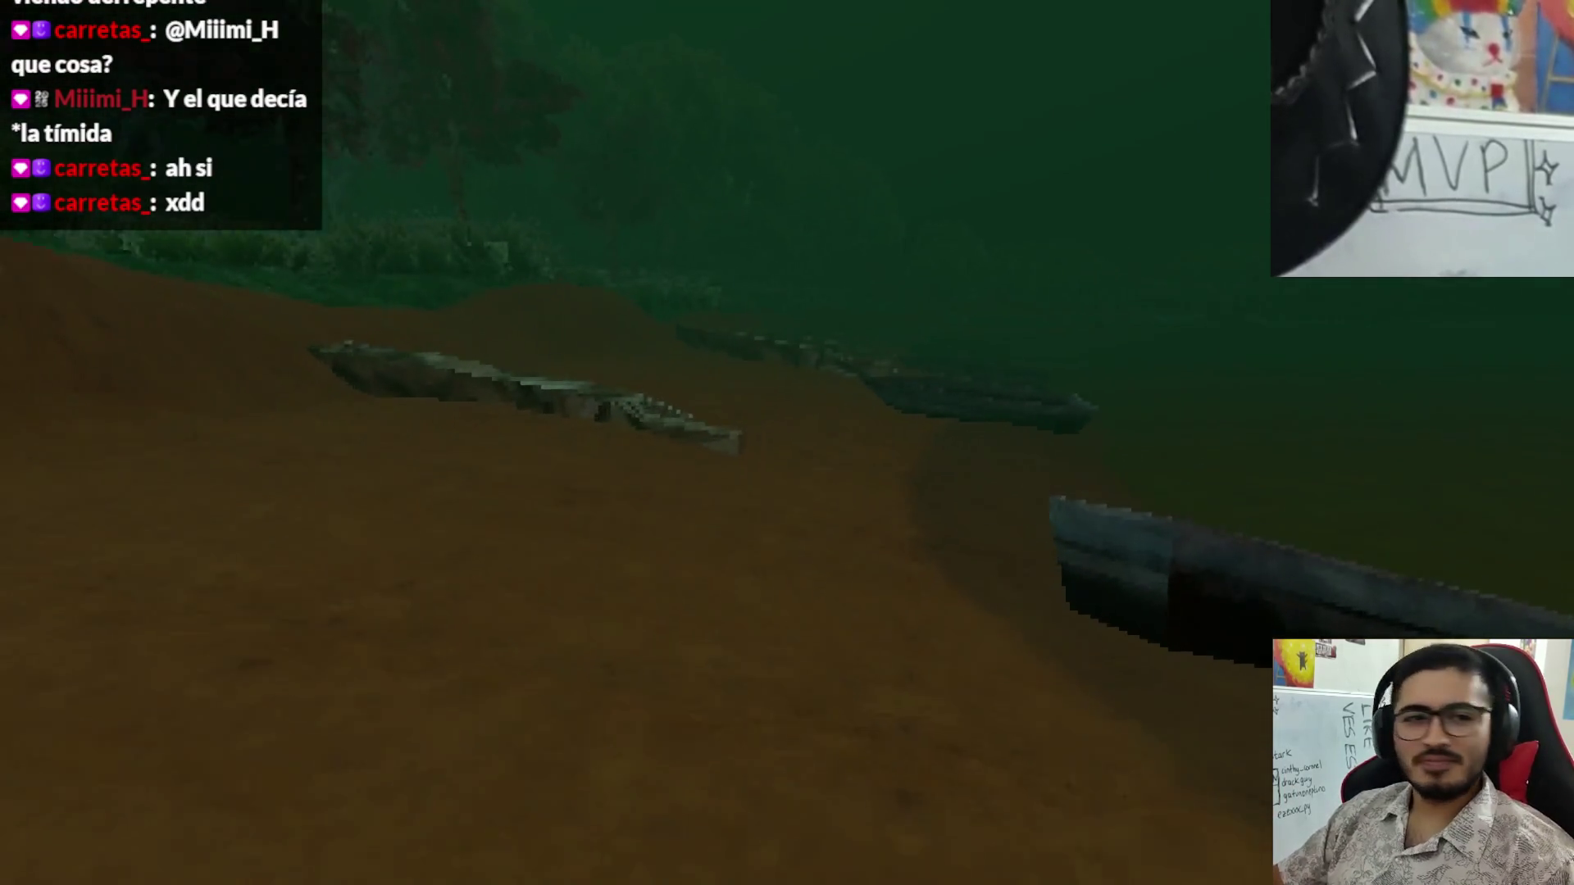
key("w")
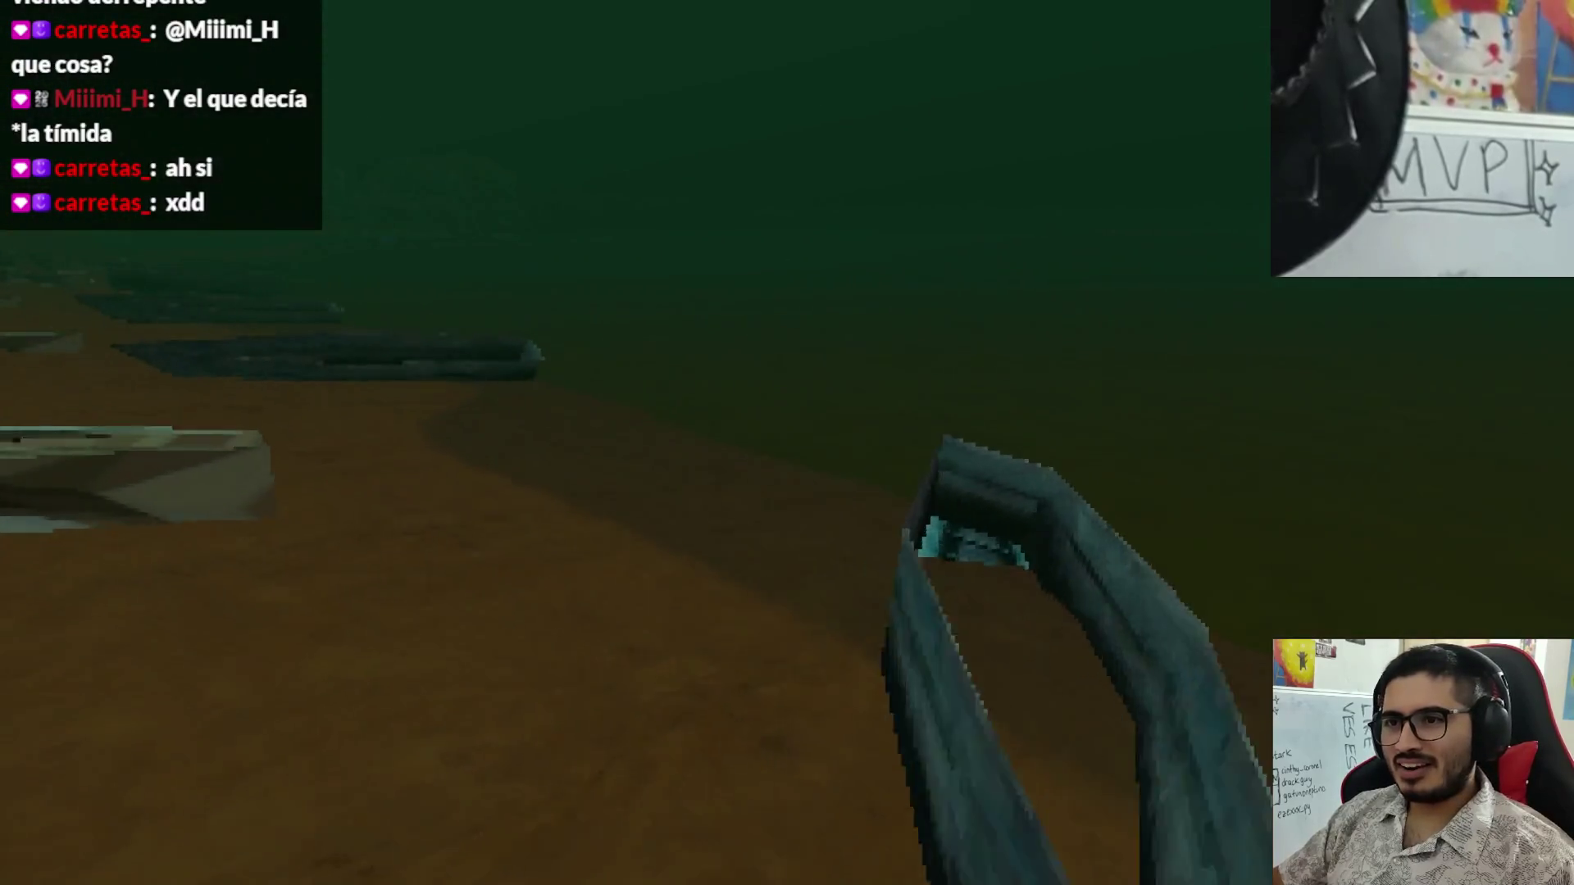
key("w")
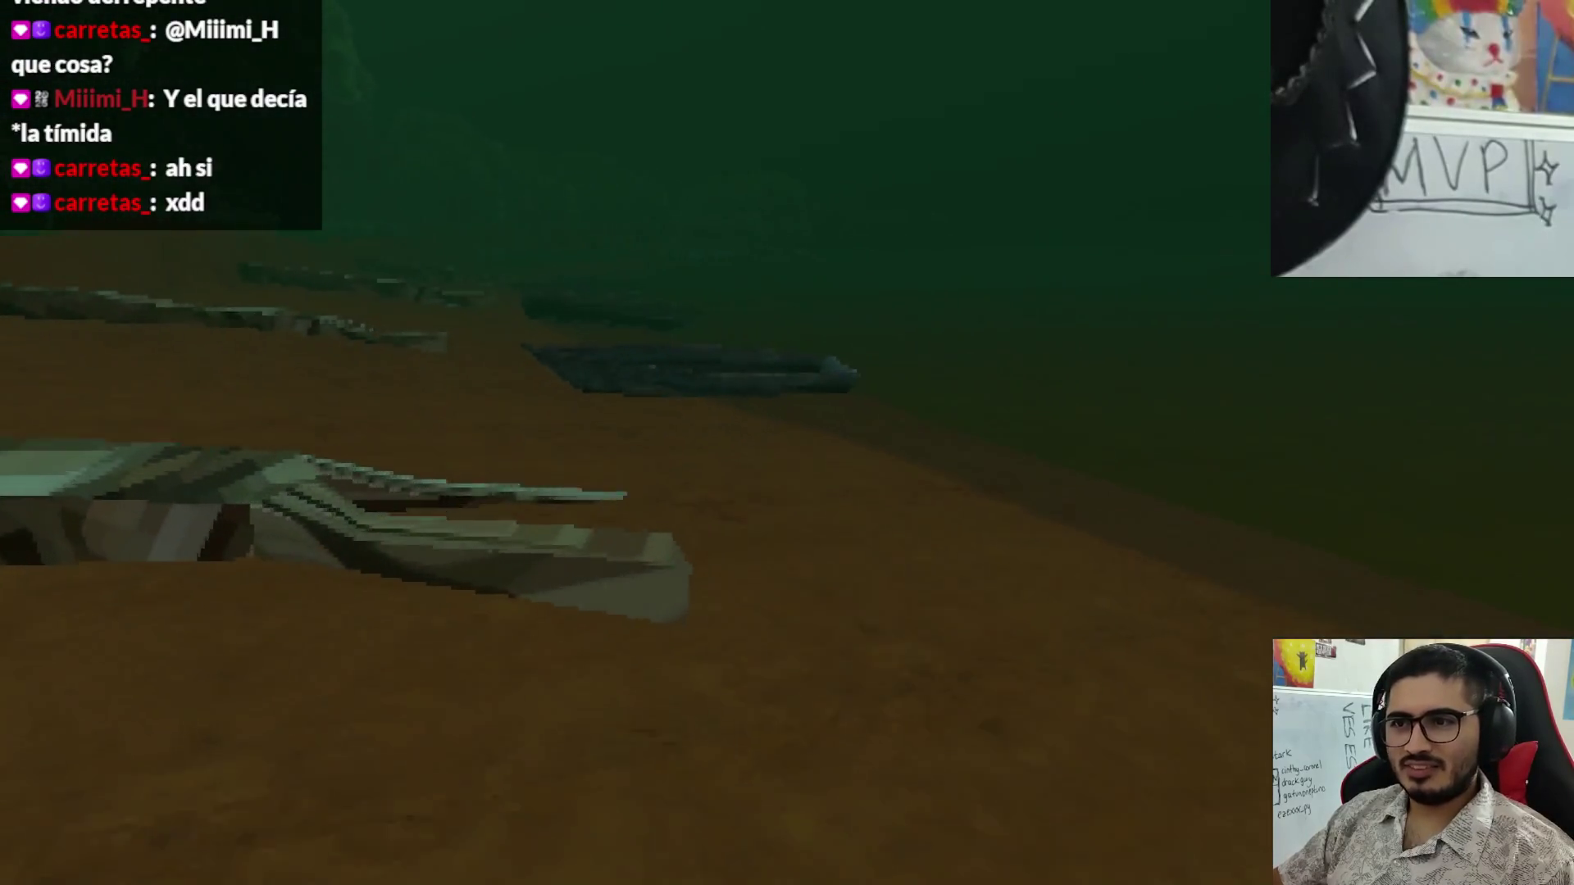
- Continue along the shore past the caiman and walk out to the end of the wooden pier
key("w")
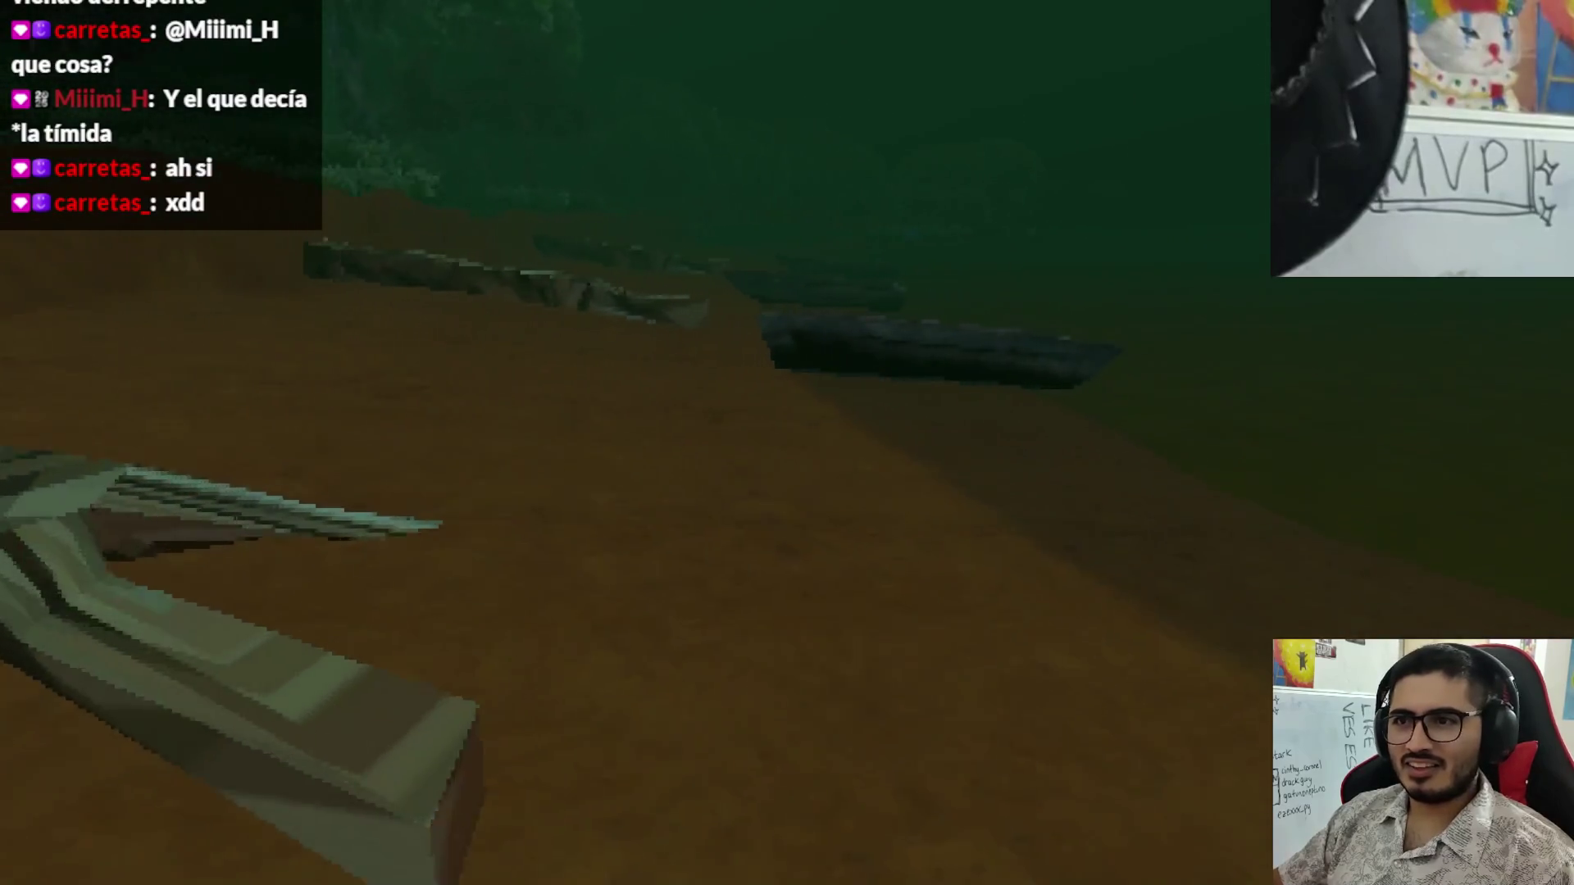
key("w")
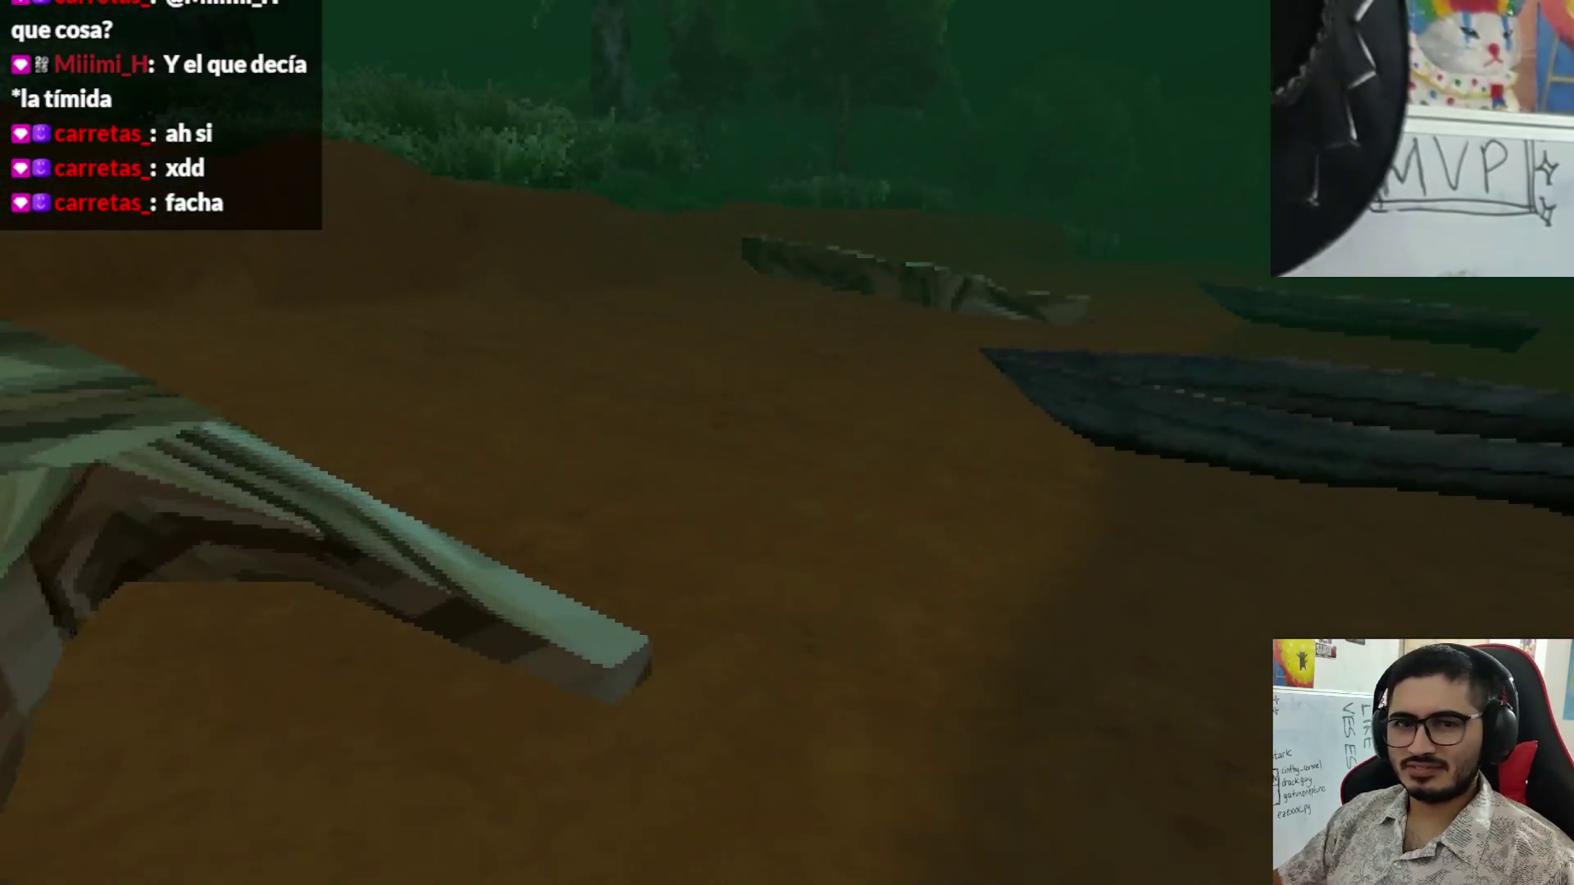
key("w")
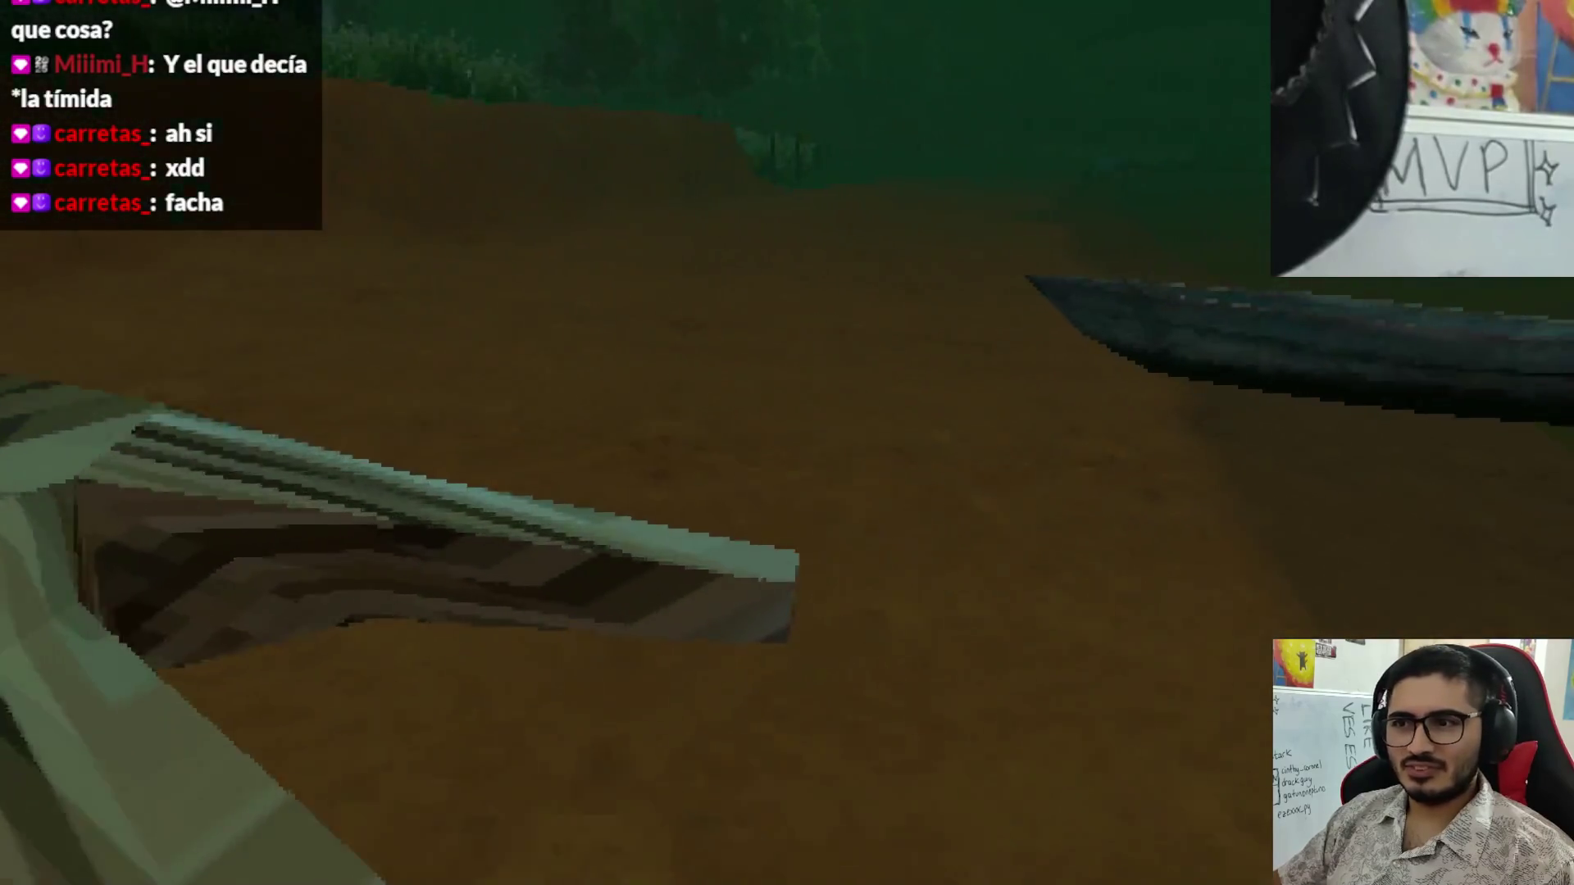
key("w")
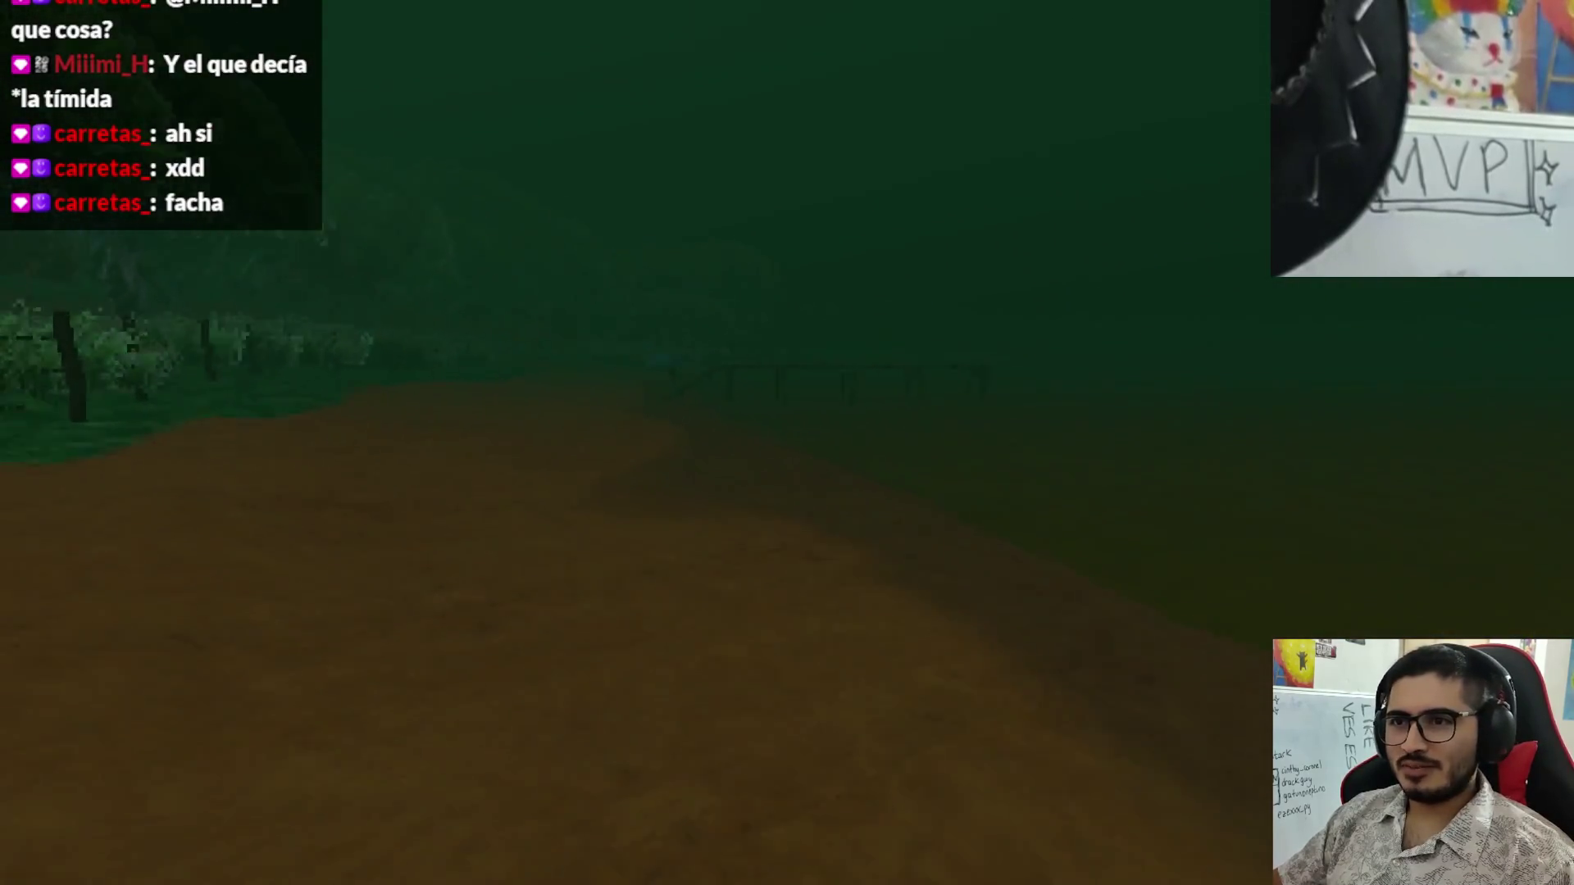
key("w")
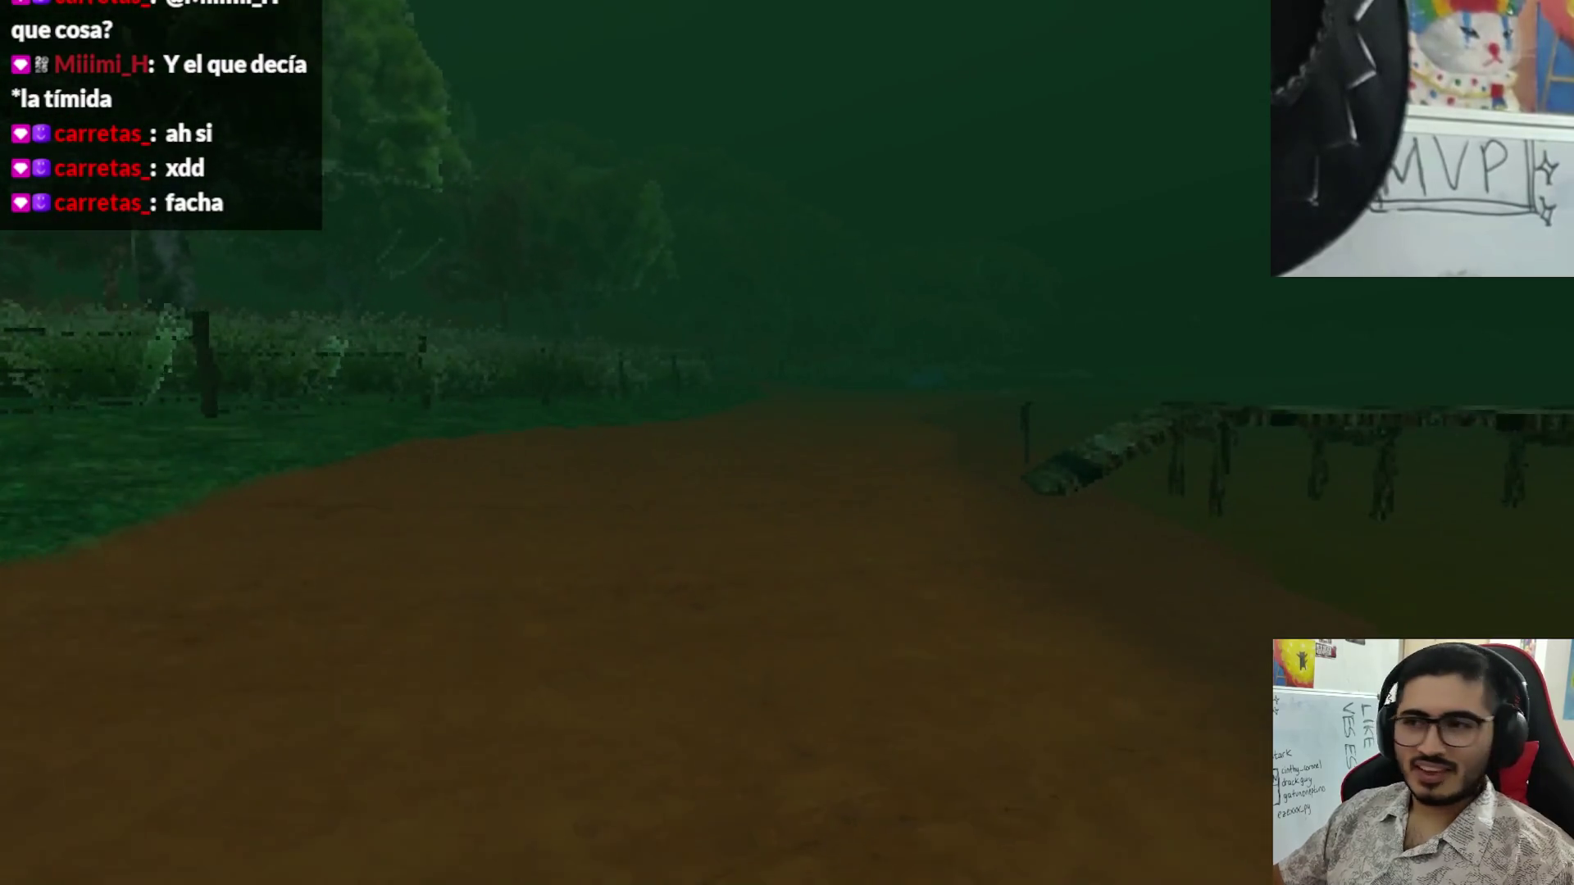
key("w")
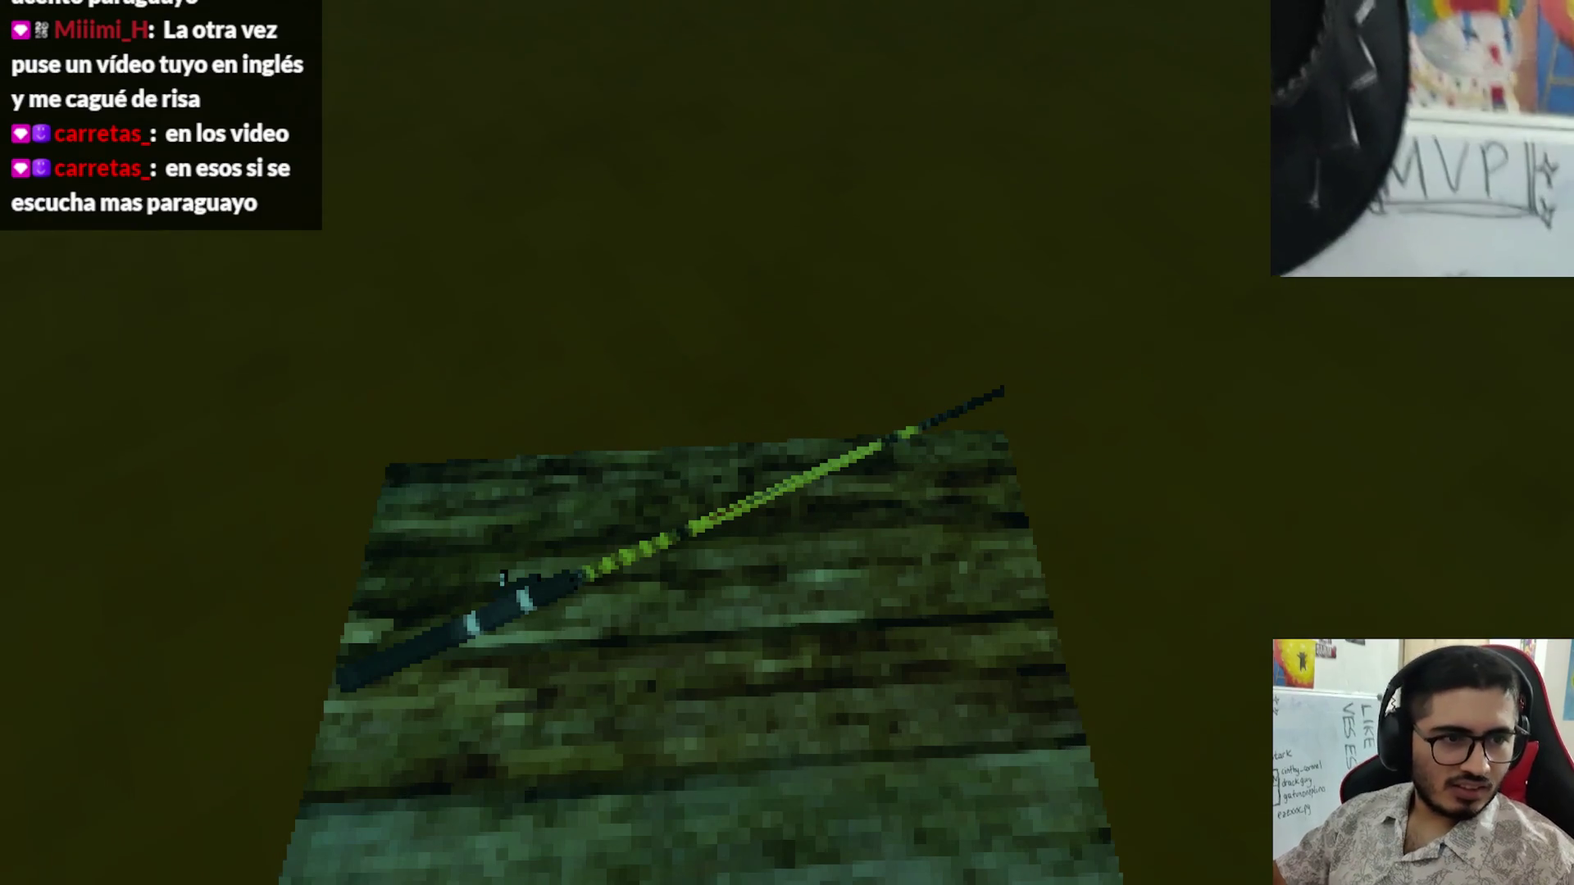
- Interact with the fishing rod on the pier and choose Pescar to start fishing
left_click(787, 443)
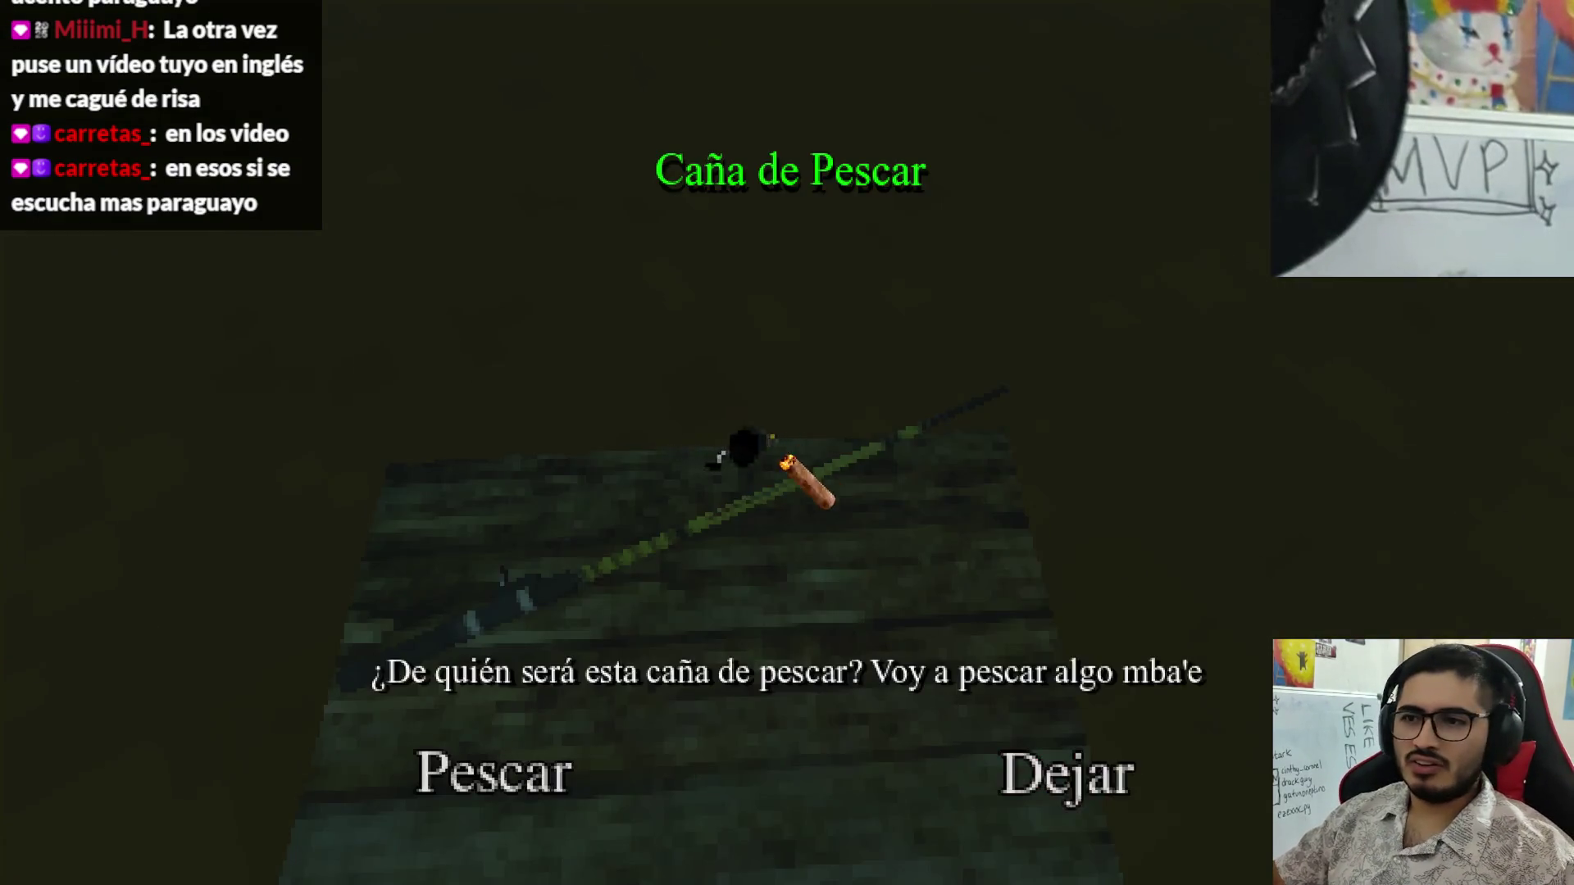
left_click(512, 747)
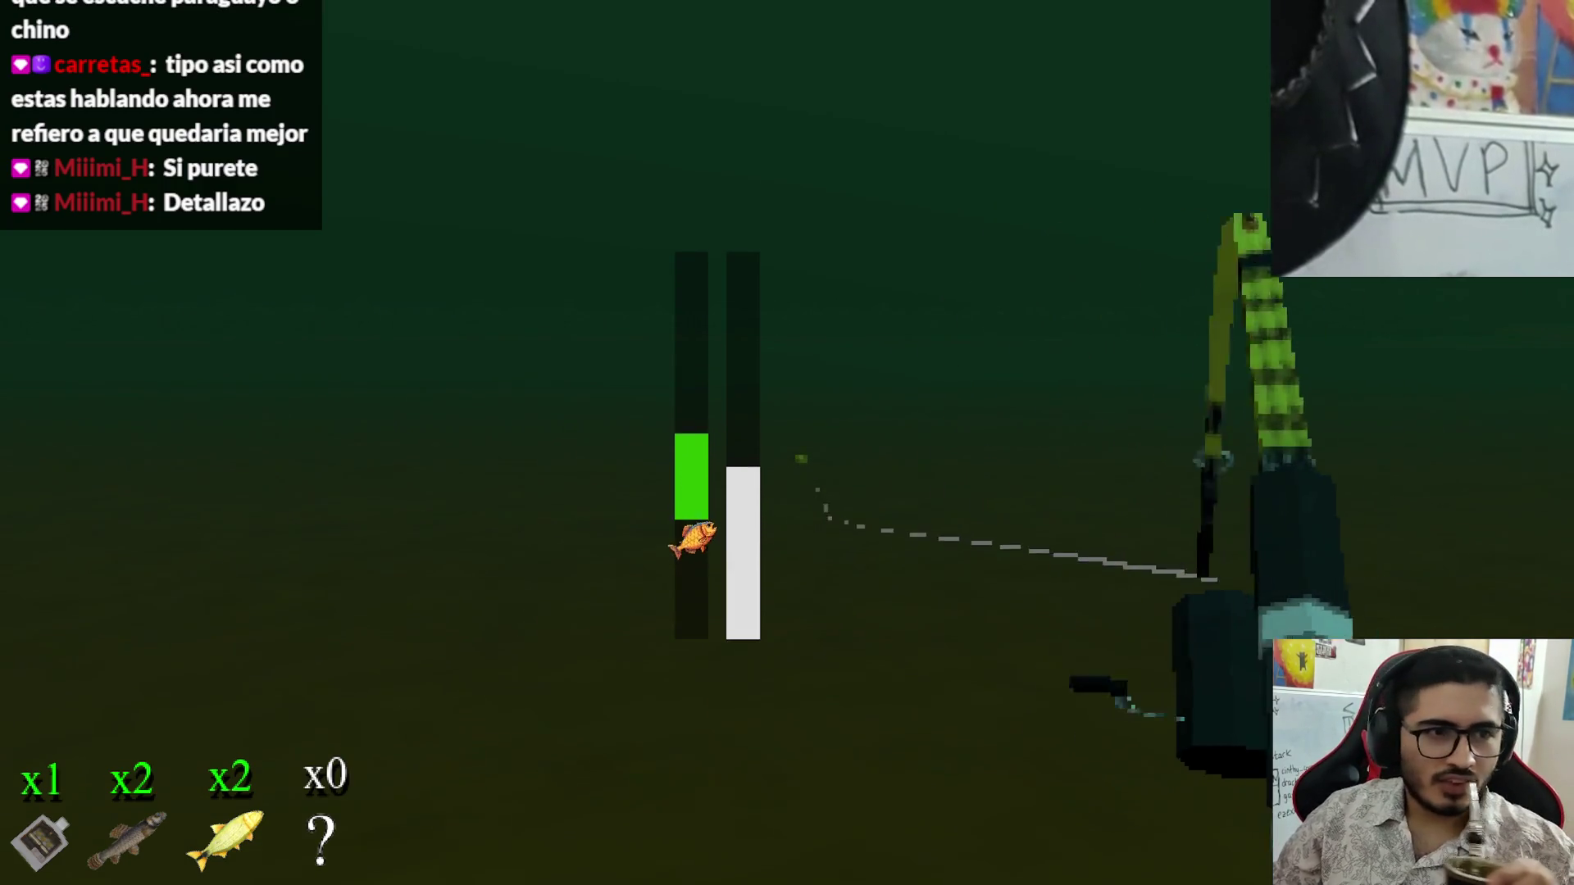
- Land a Dorado Grande to raise the yellow fish counter to x3, then cast again
left_click(787, 442)
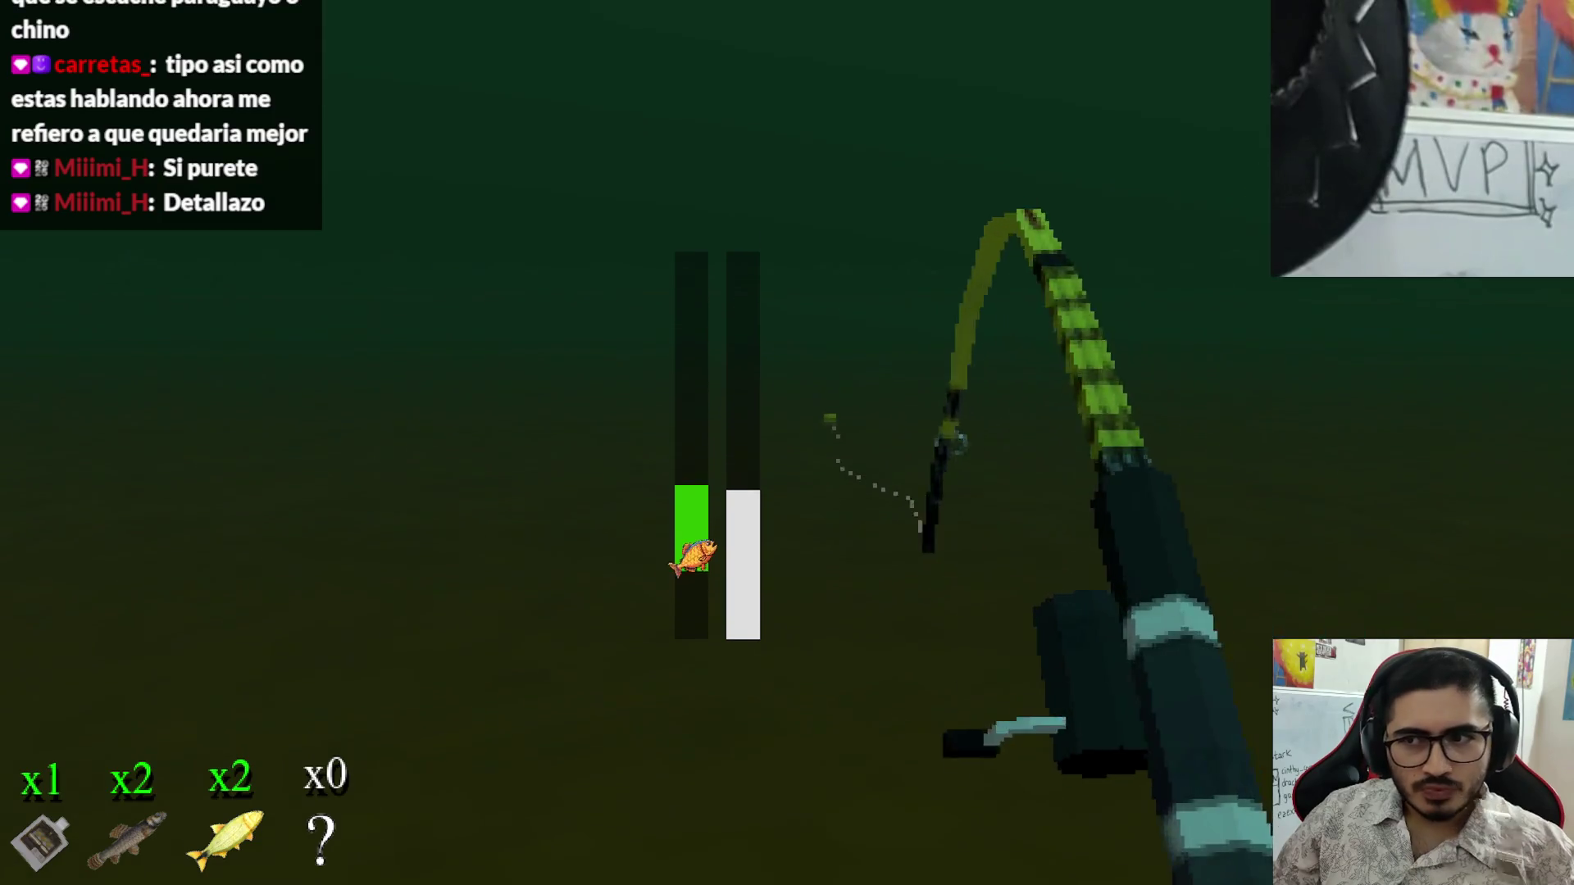
left_click(787, 443)
left_click(787, 442)
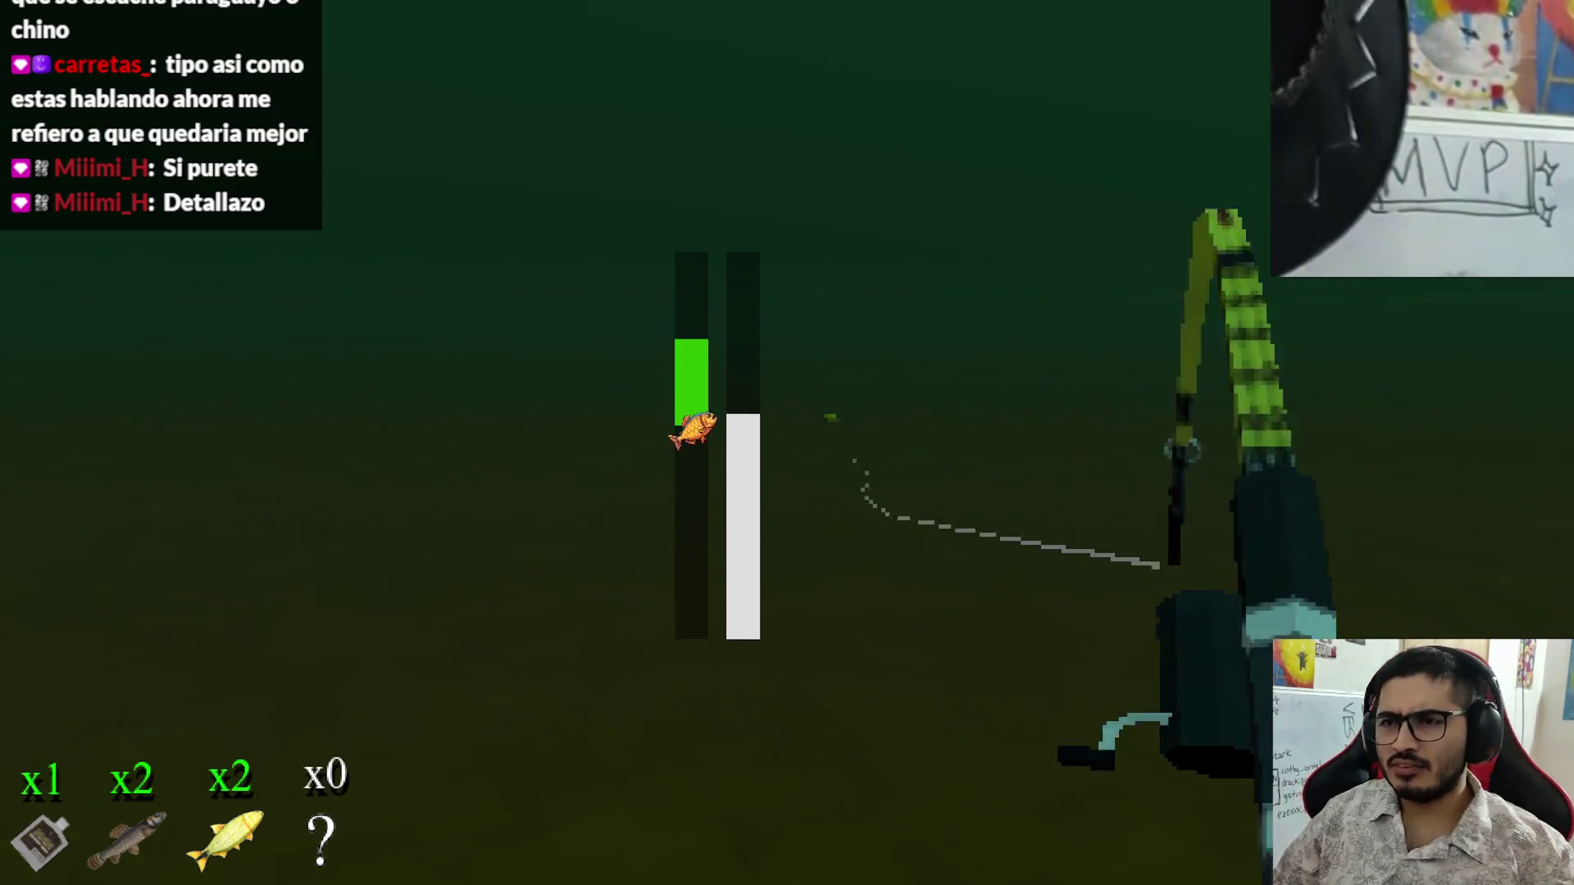
left_click(787, 443)
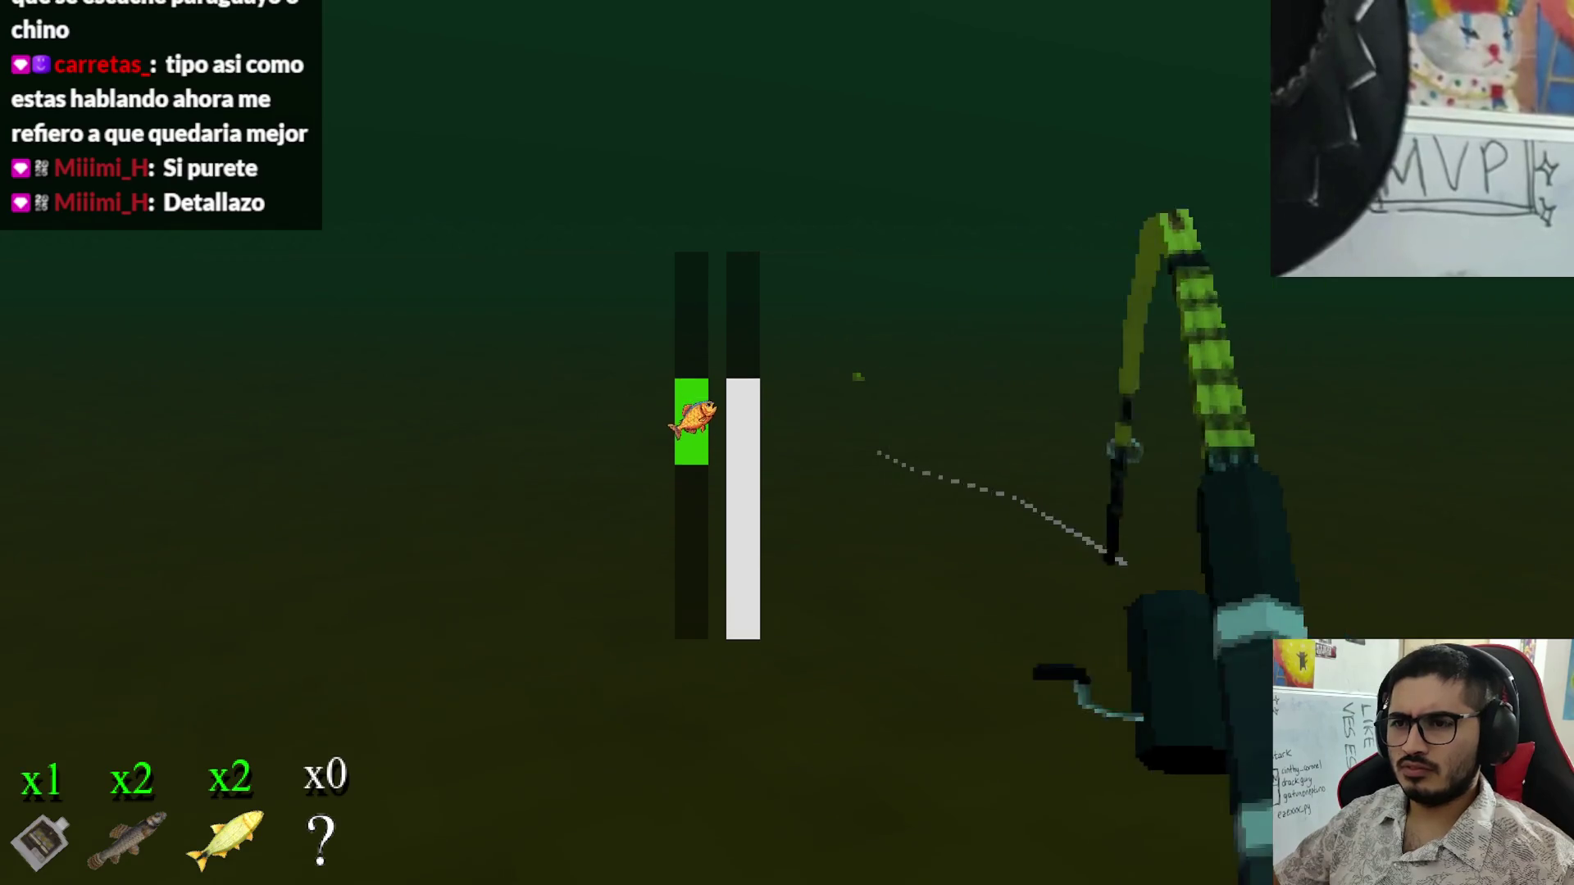
left_click(787, 442)
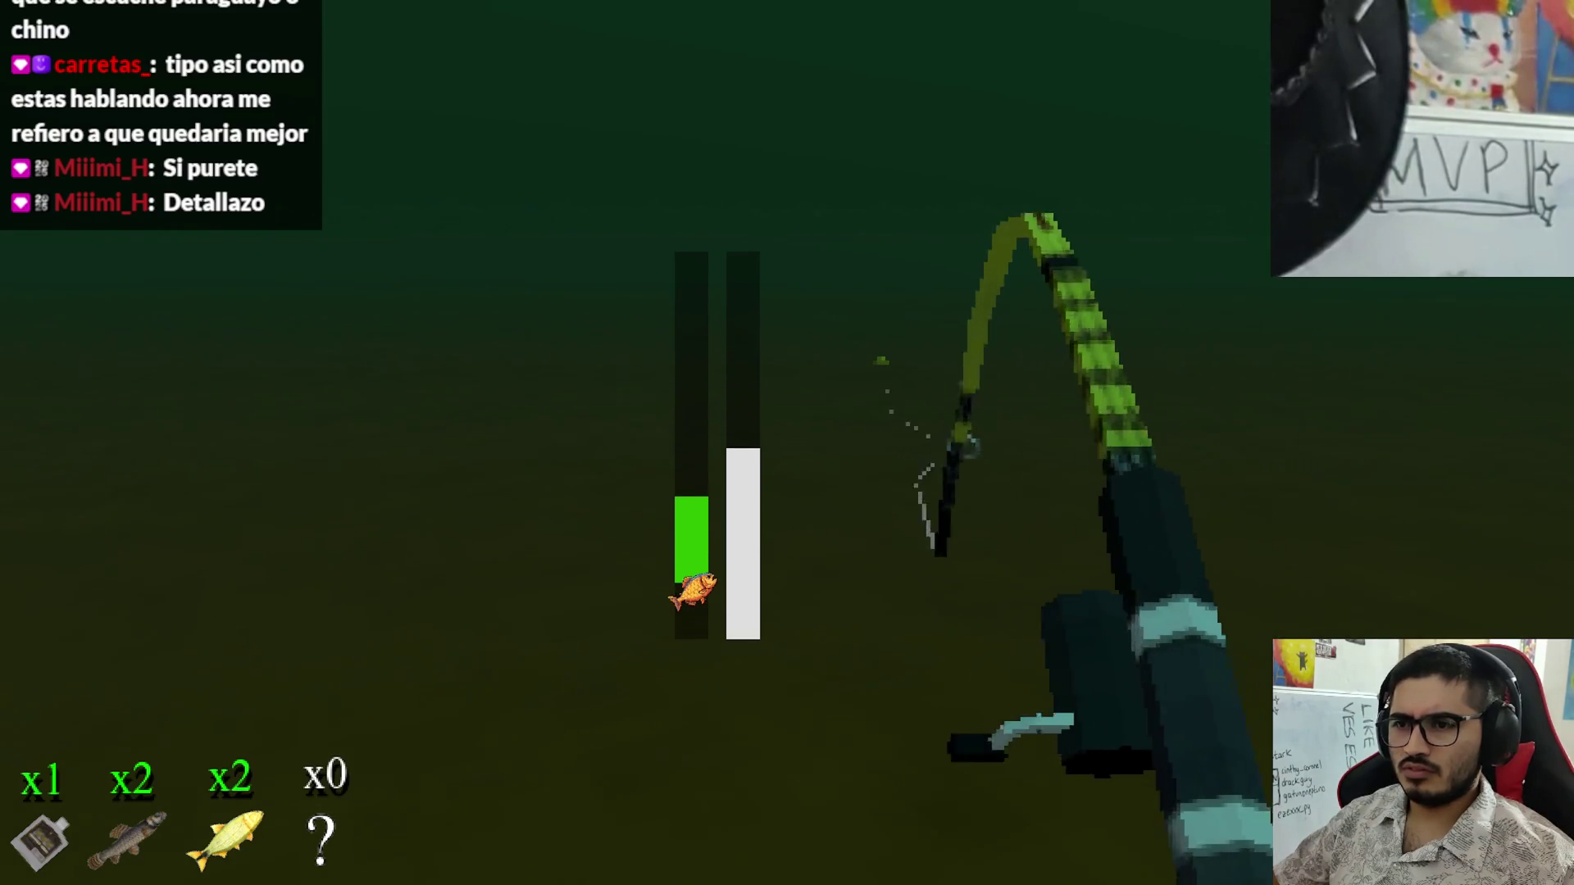
left_click(787, 442)
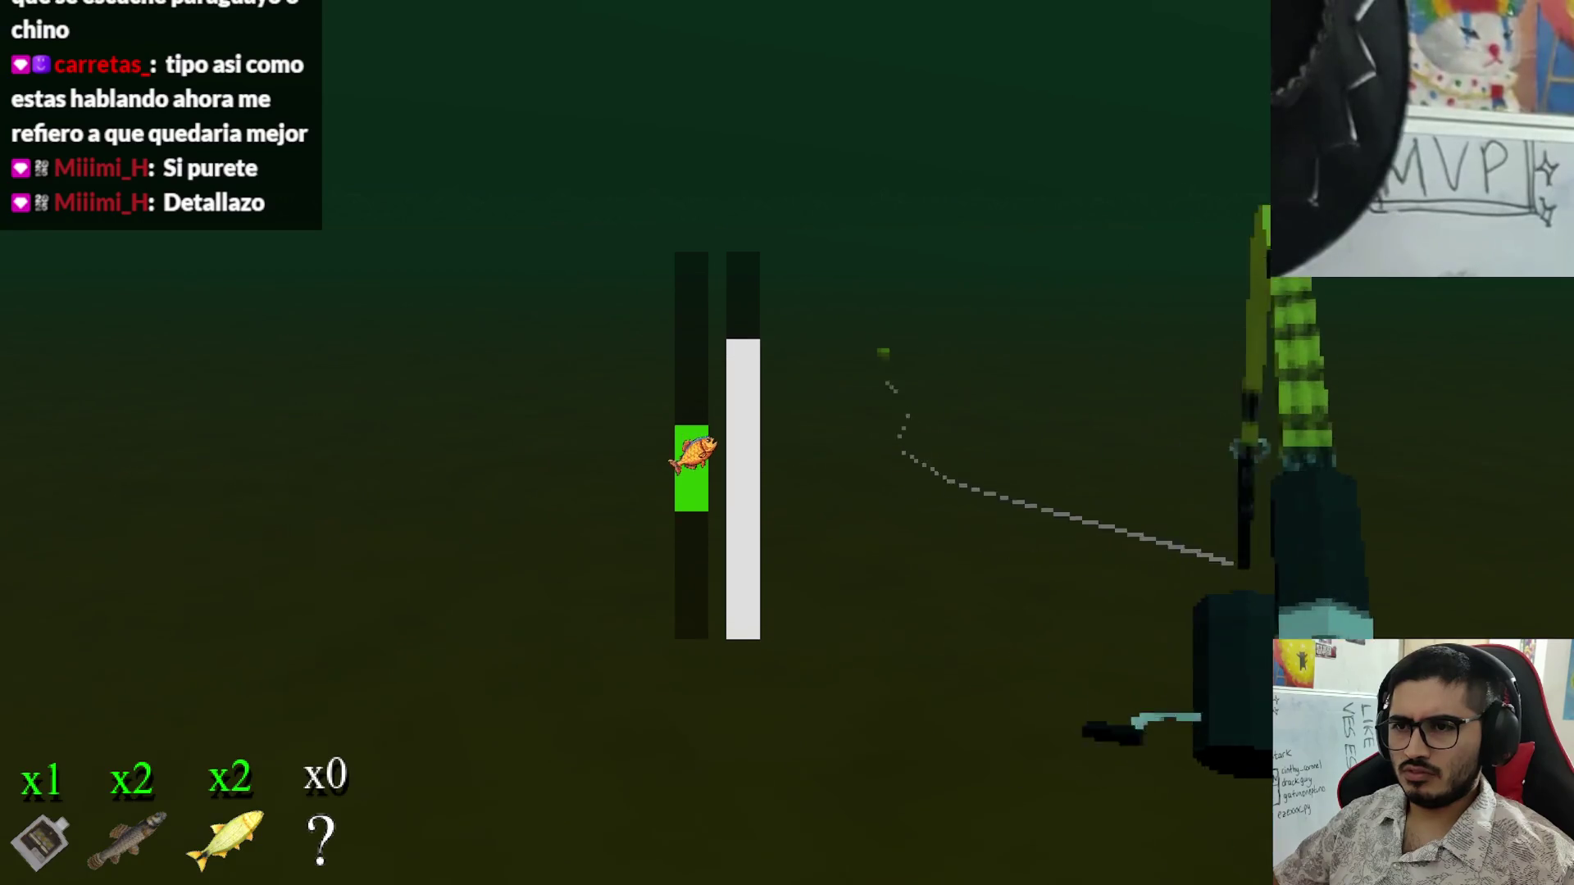
left_click(787, 443)
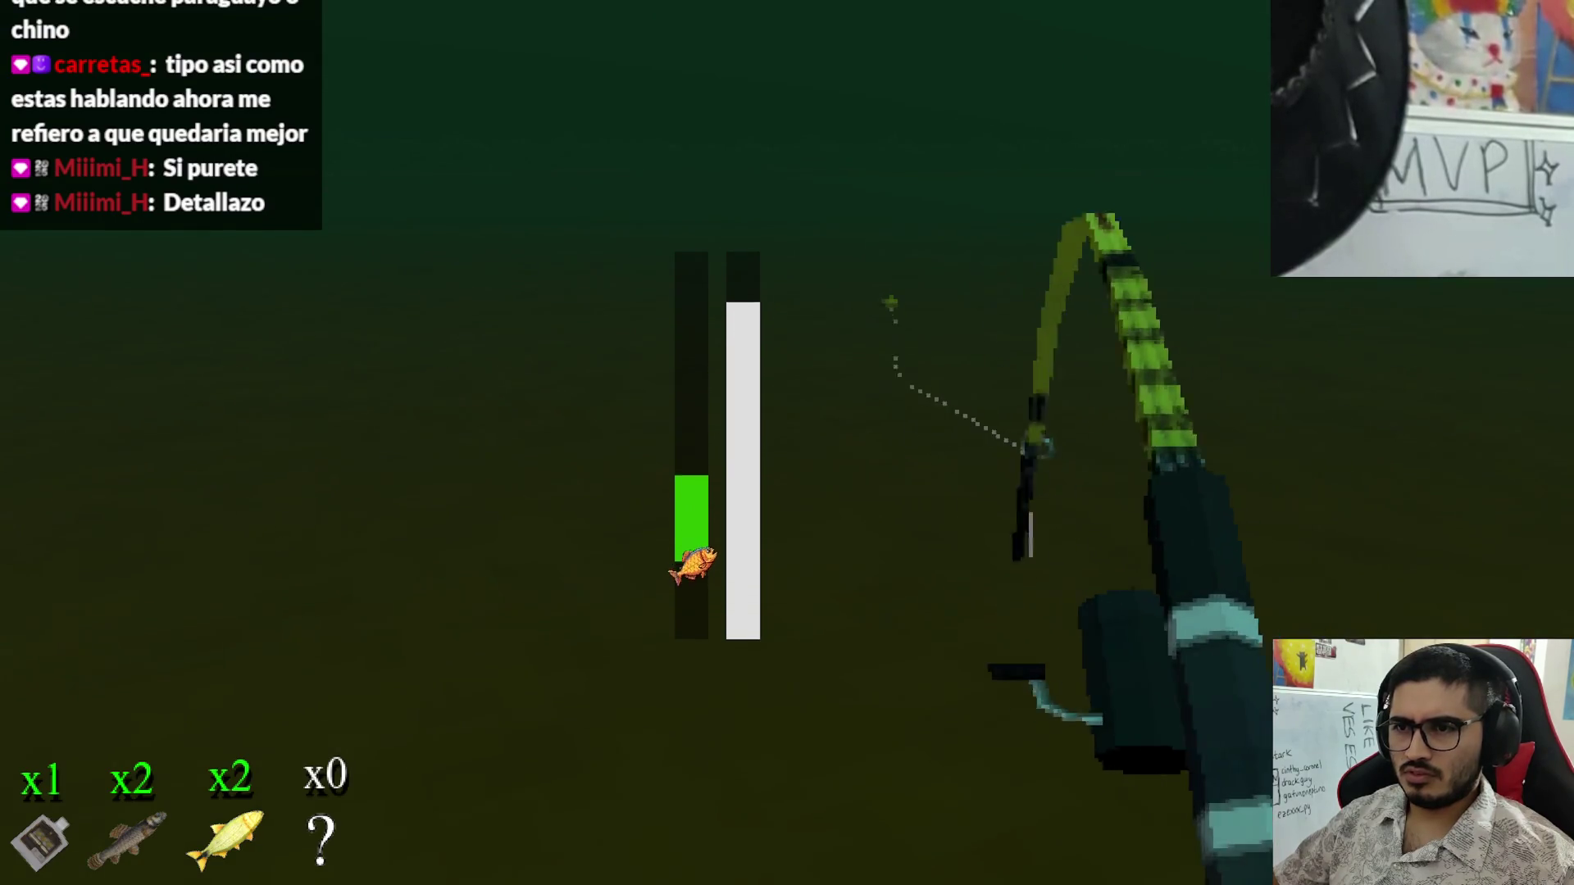
left_click(787, 443)
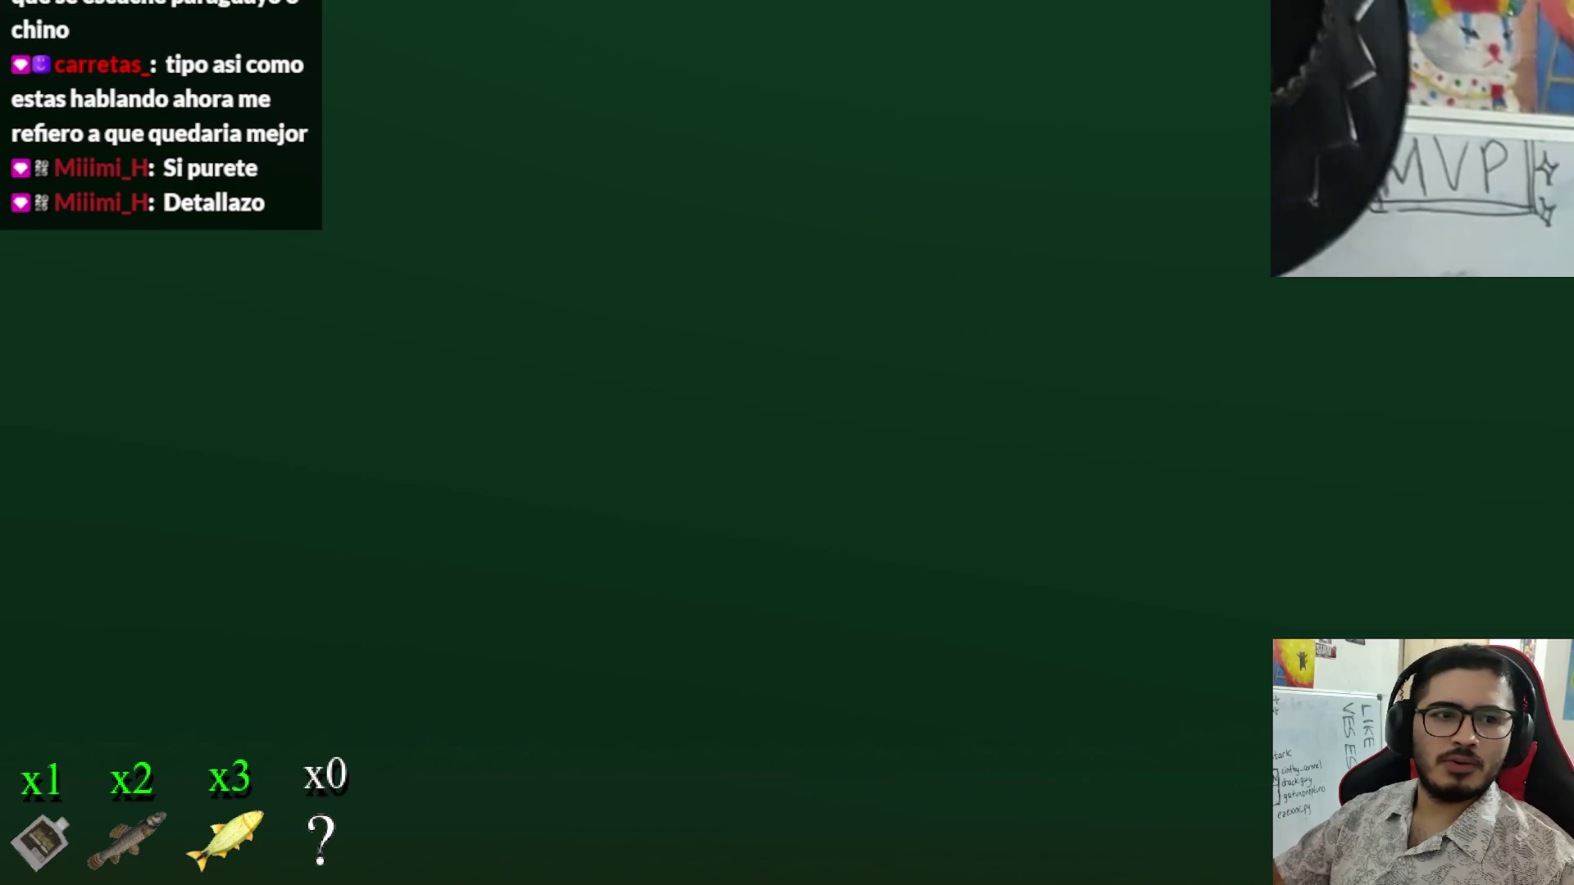
left_click(787, 442)
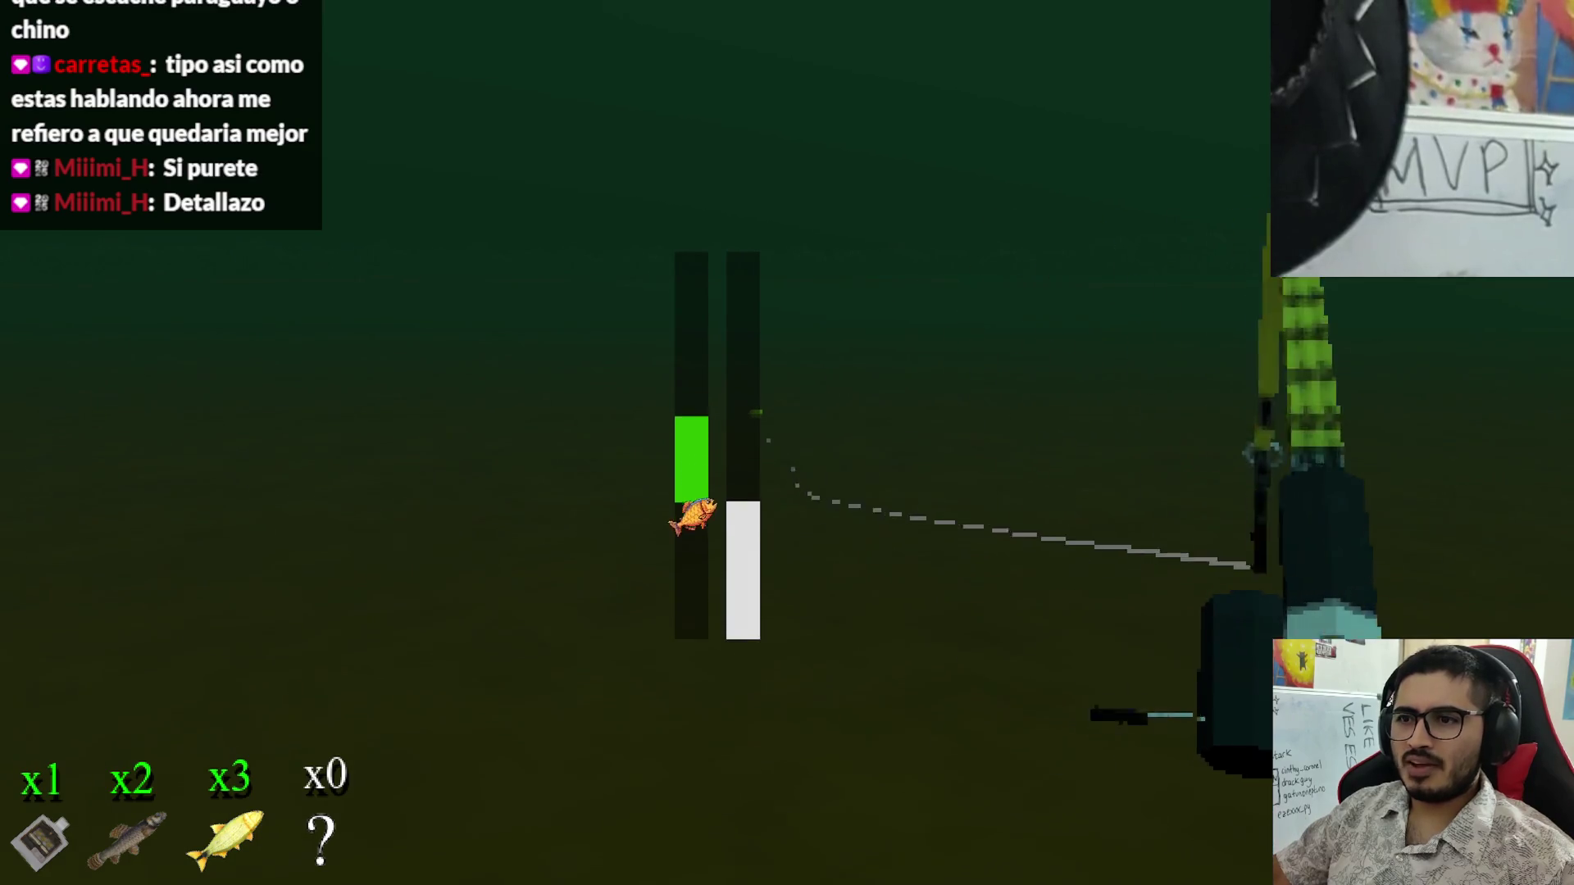
- Track a hooked fish with the reel key until it escapes, then recast the line
key("space")
key("space")
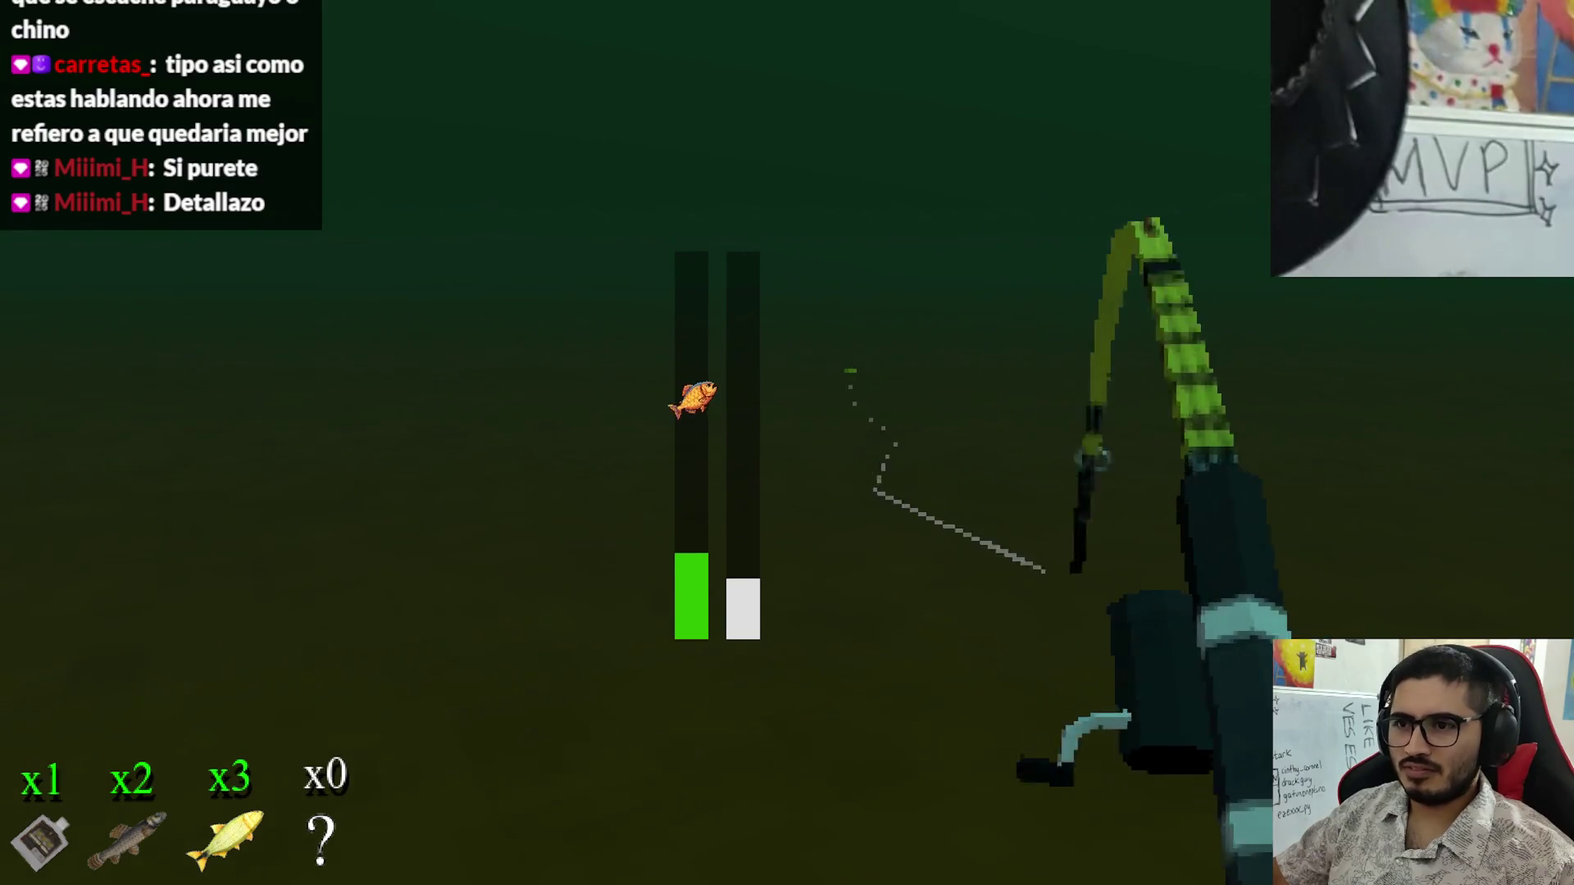
key("space")
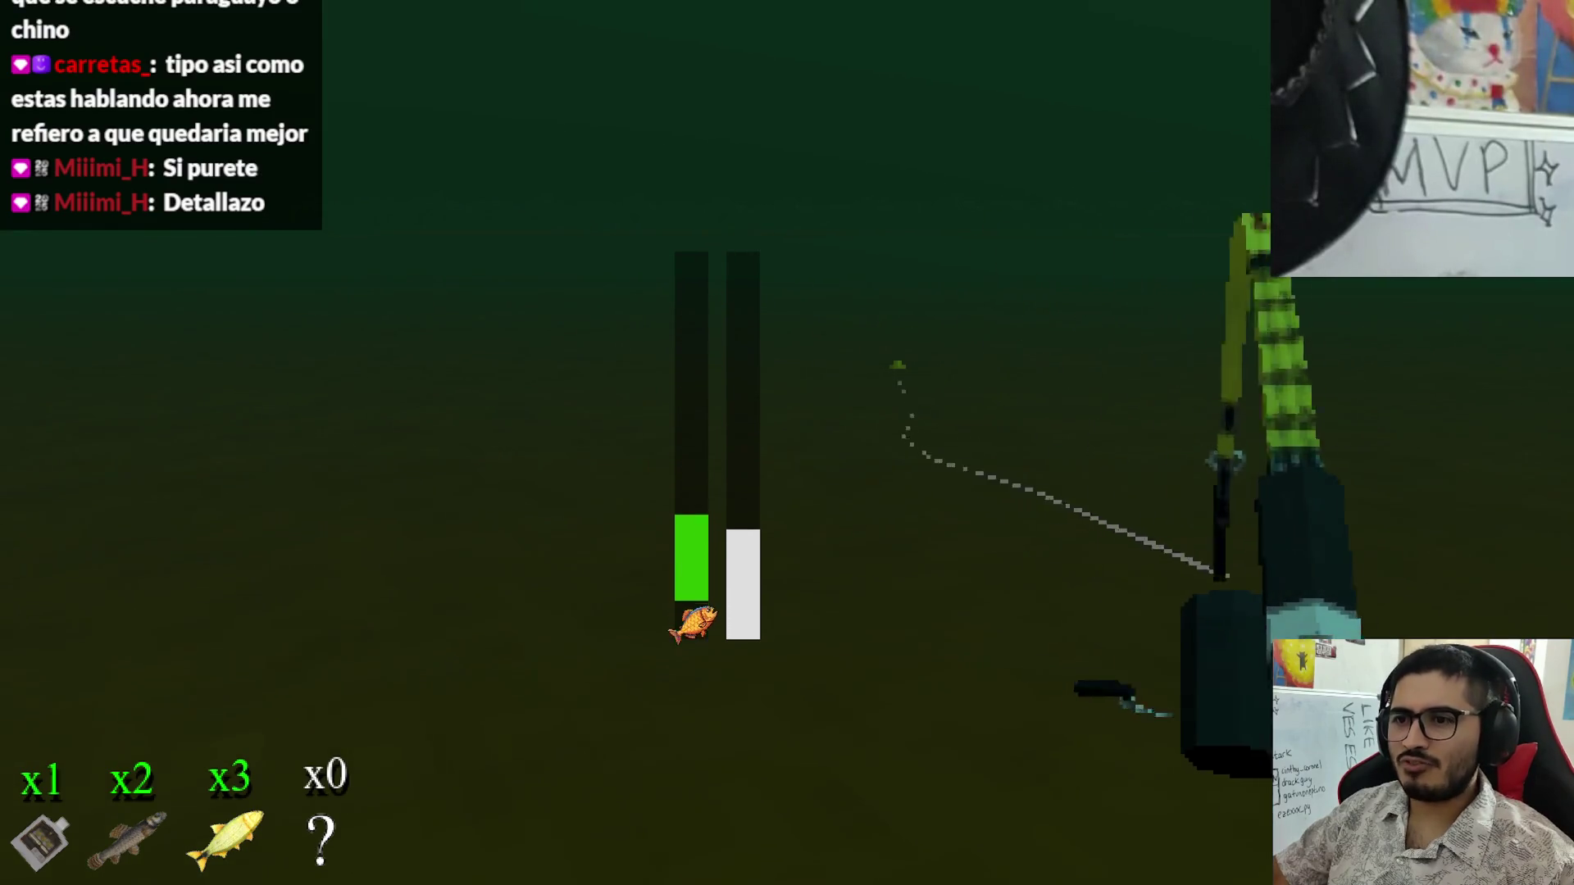
key("space")
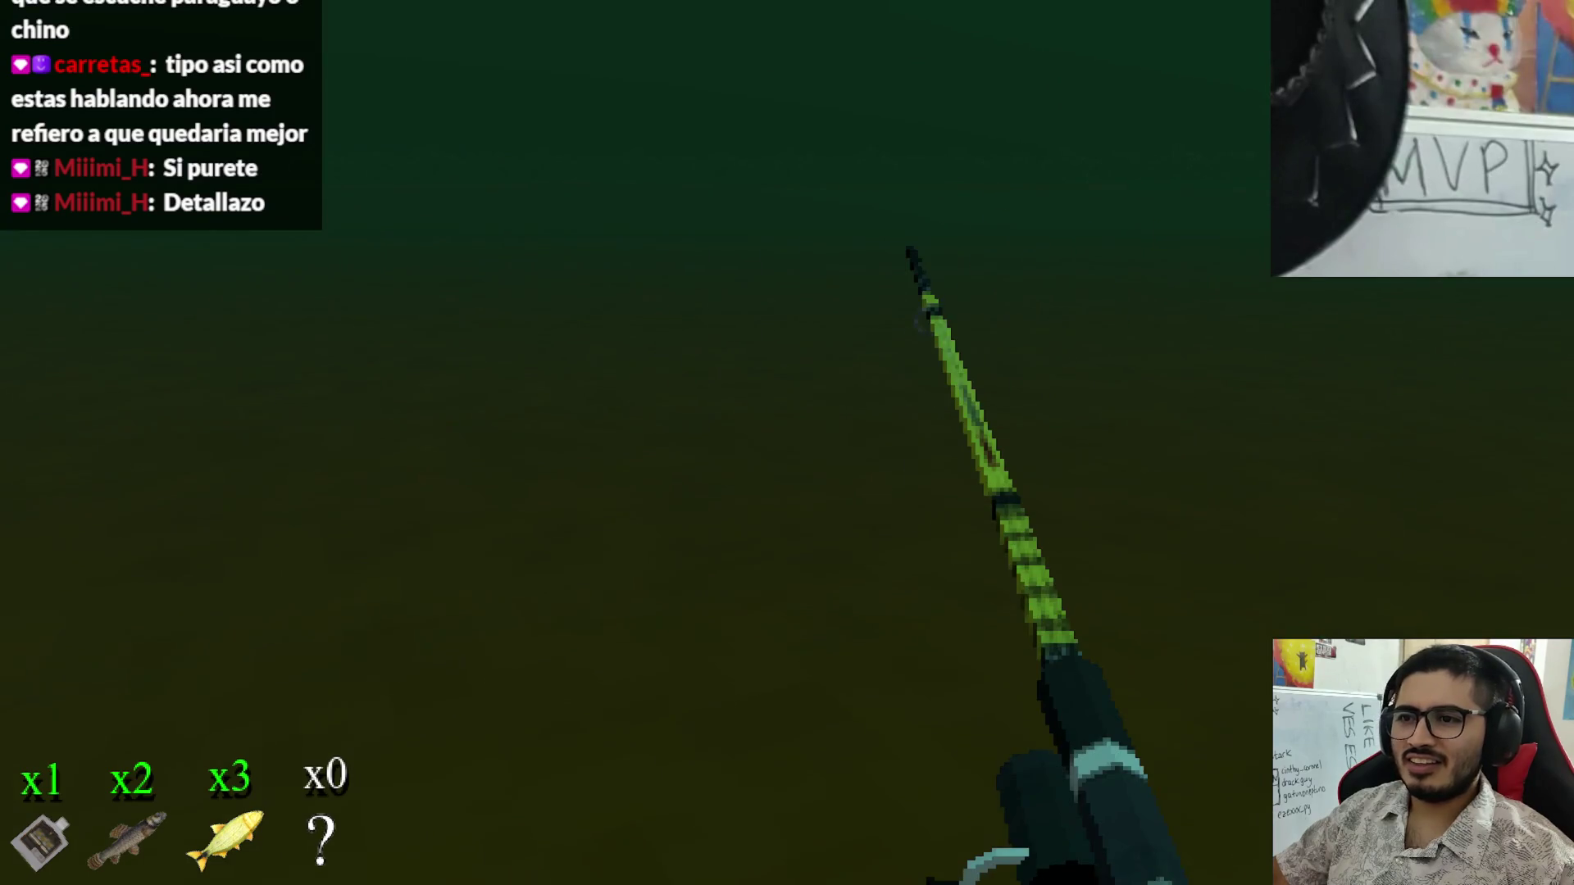
key("space")
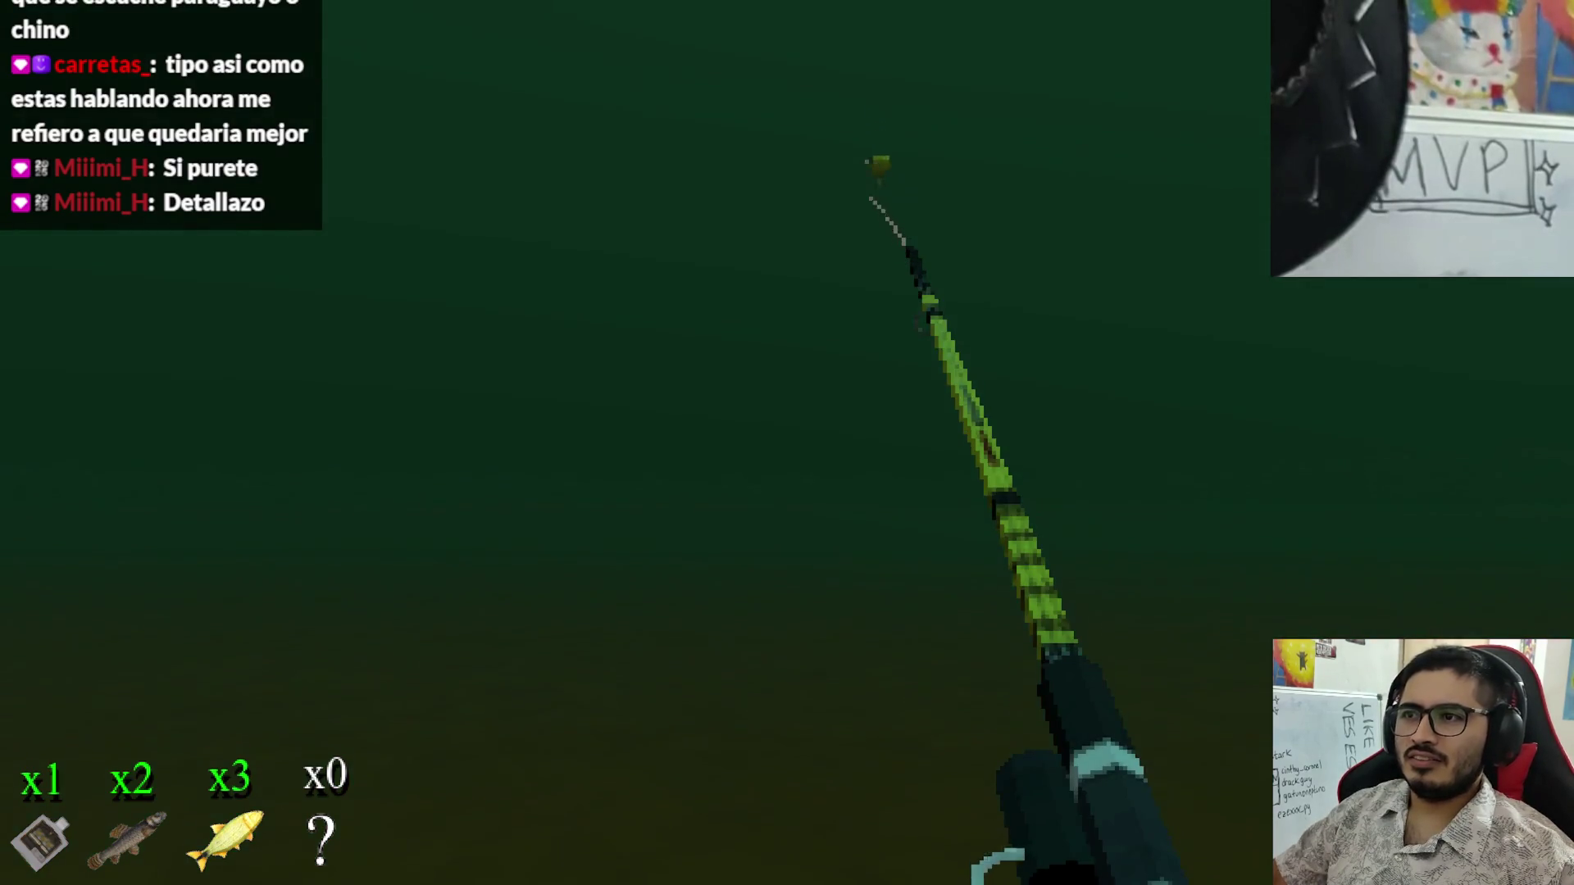
key("space")
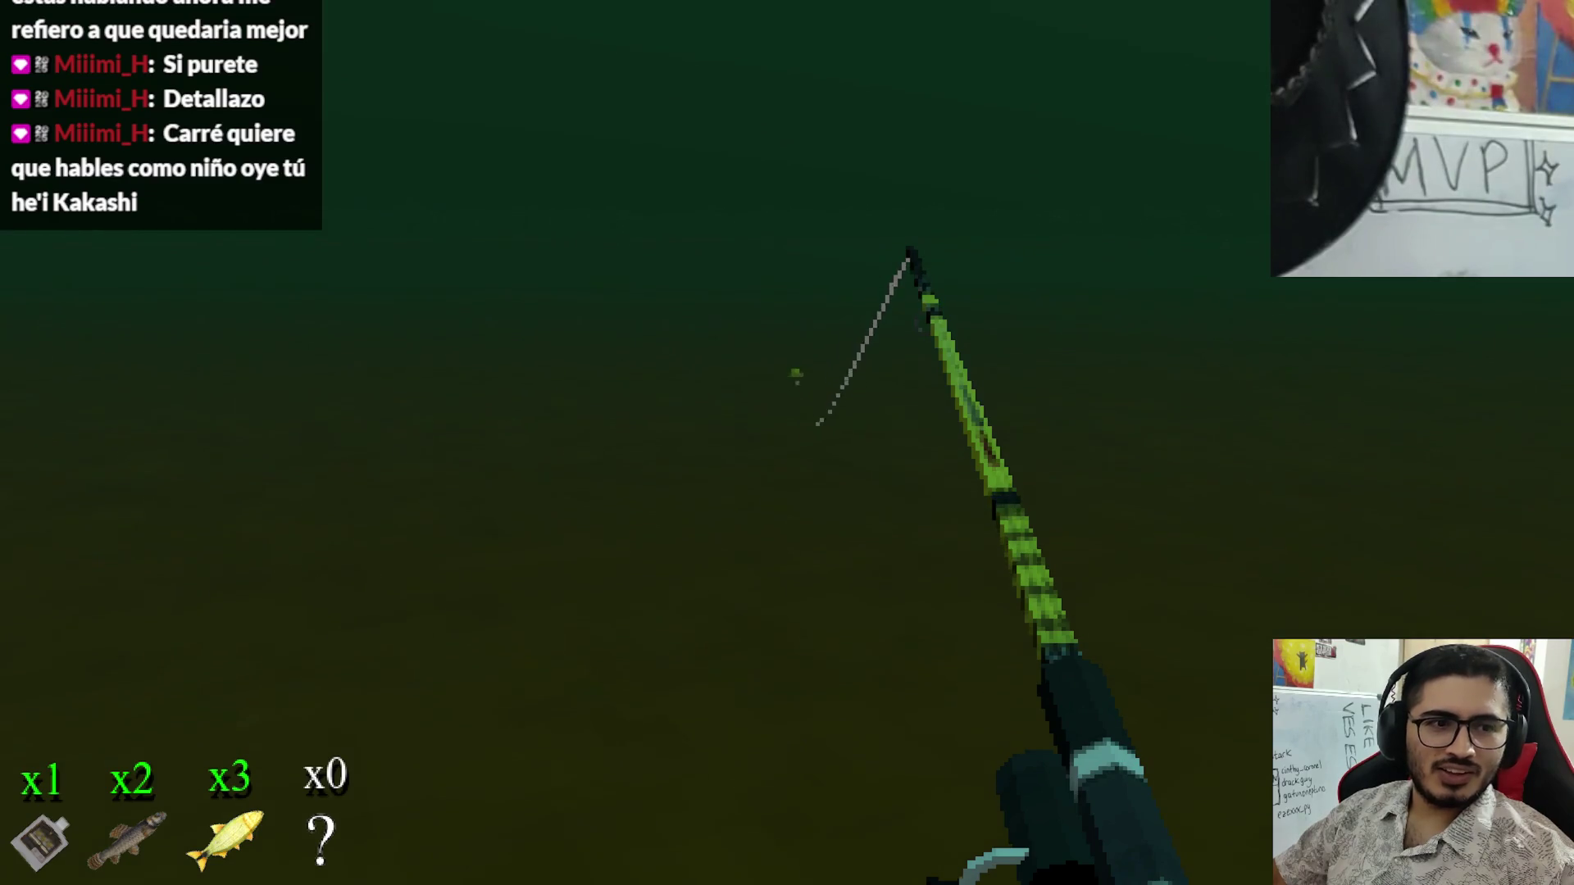
- Hook the next biting fish and keep the catch bar on it to land a Dorado Grande
key("space")
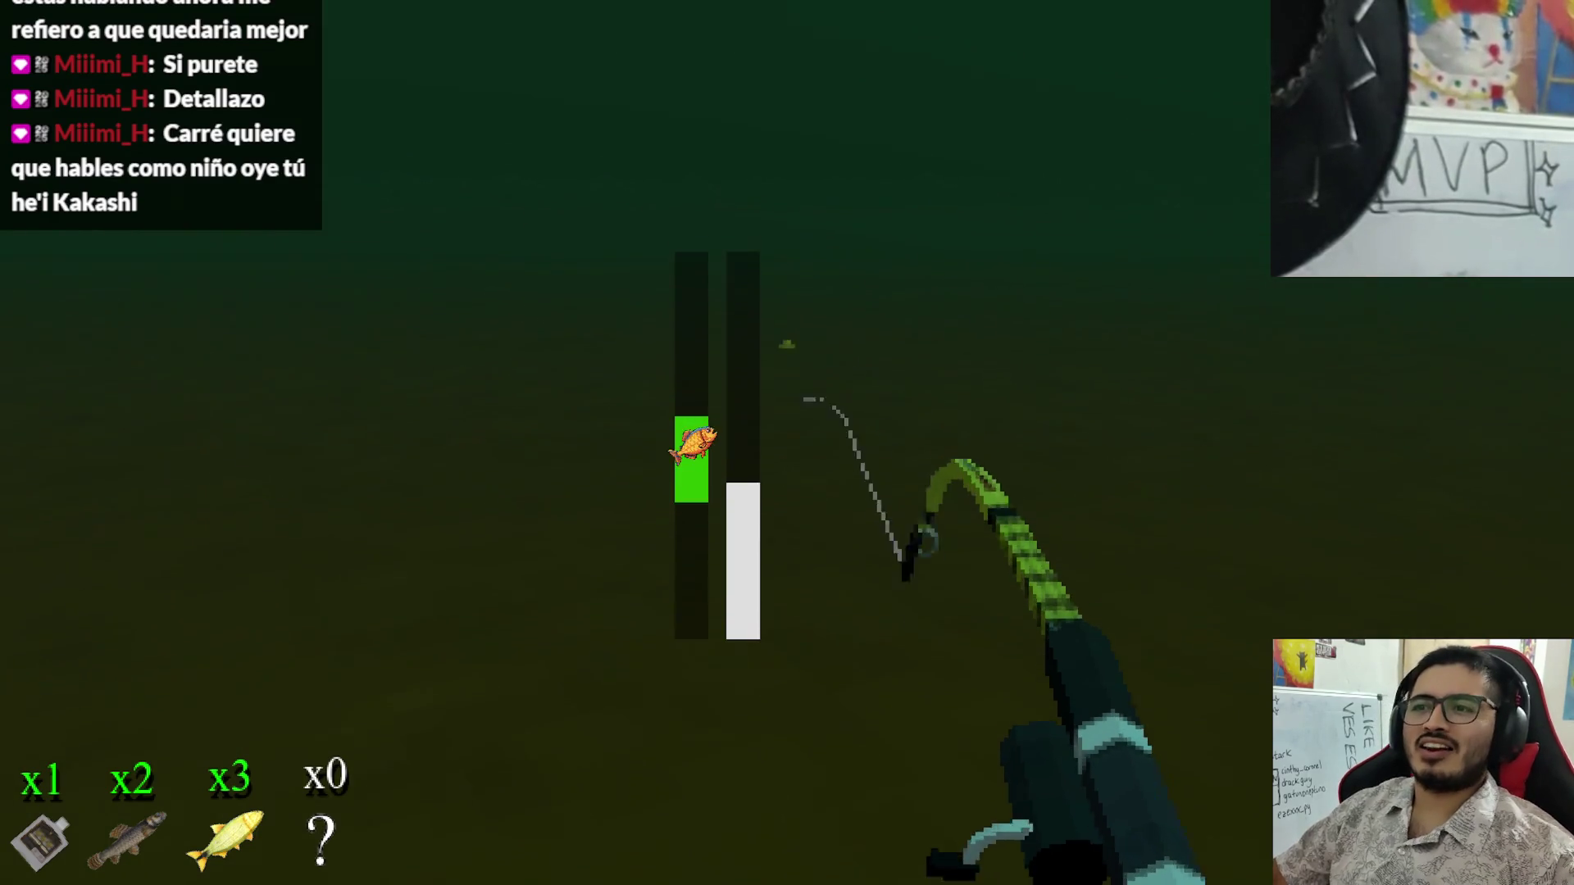
key("space")
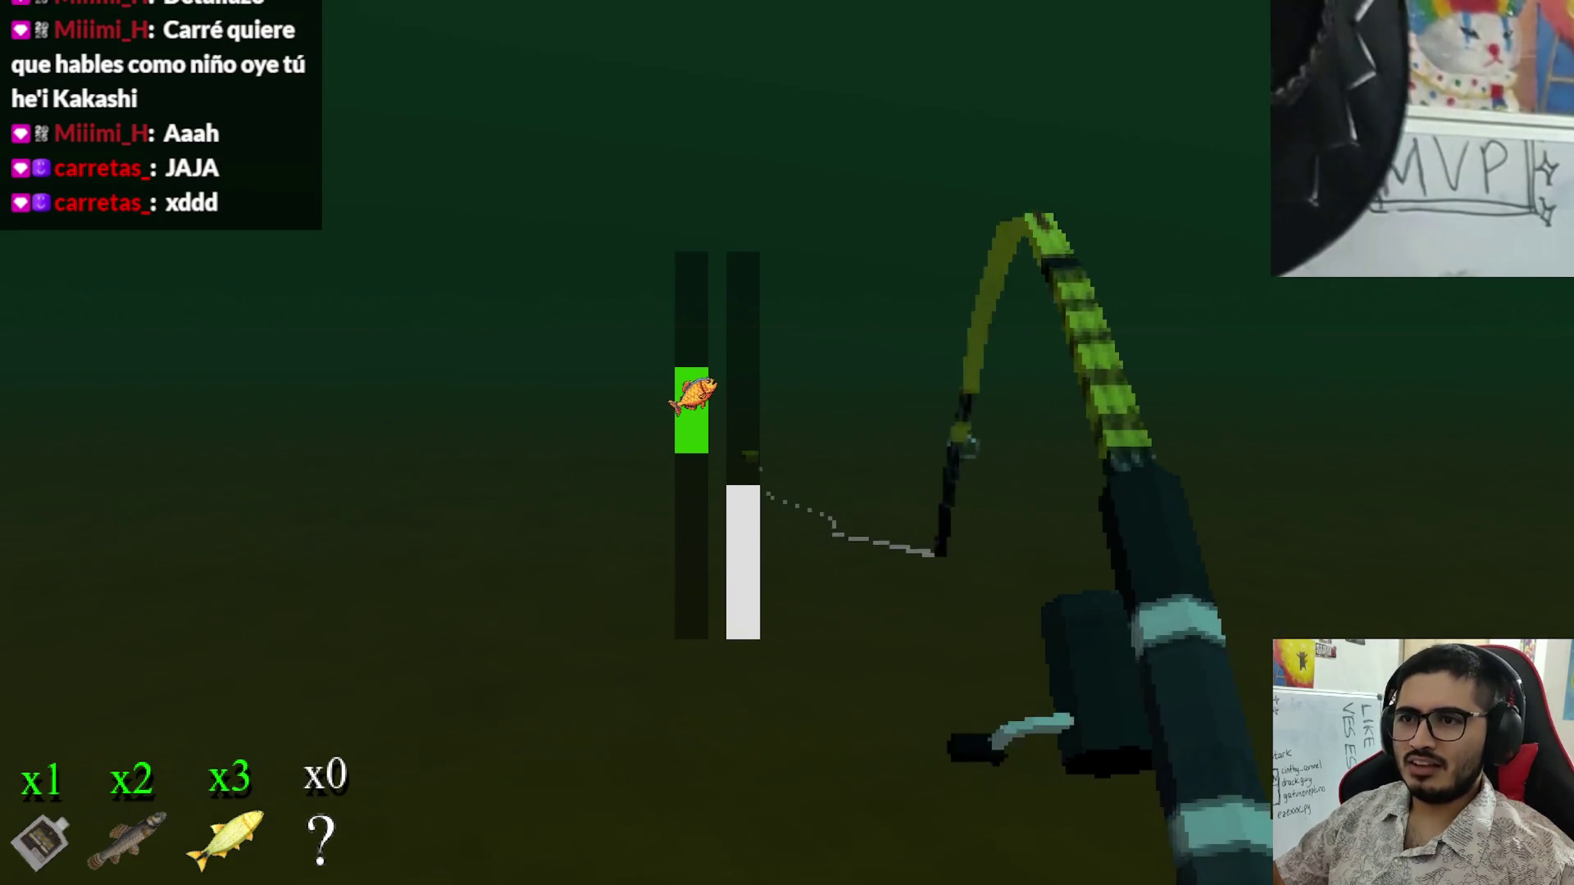
left_click(787, 442)
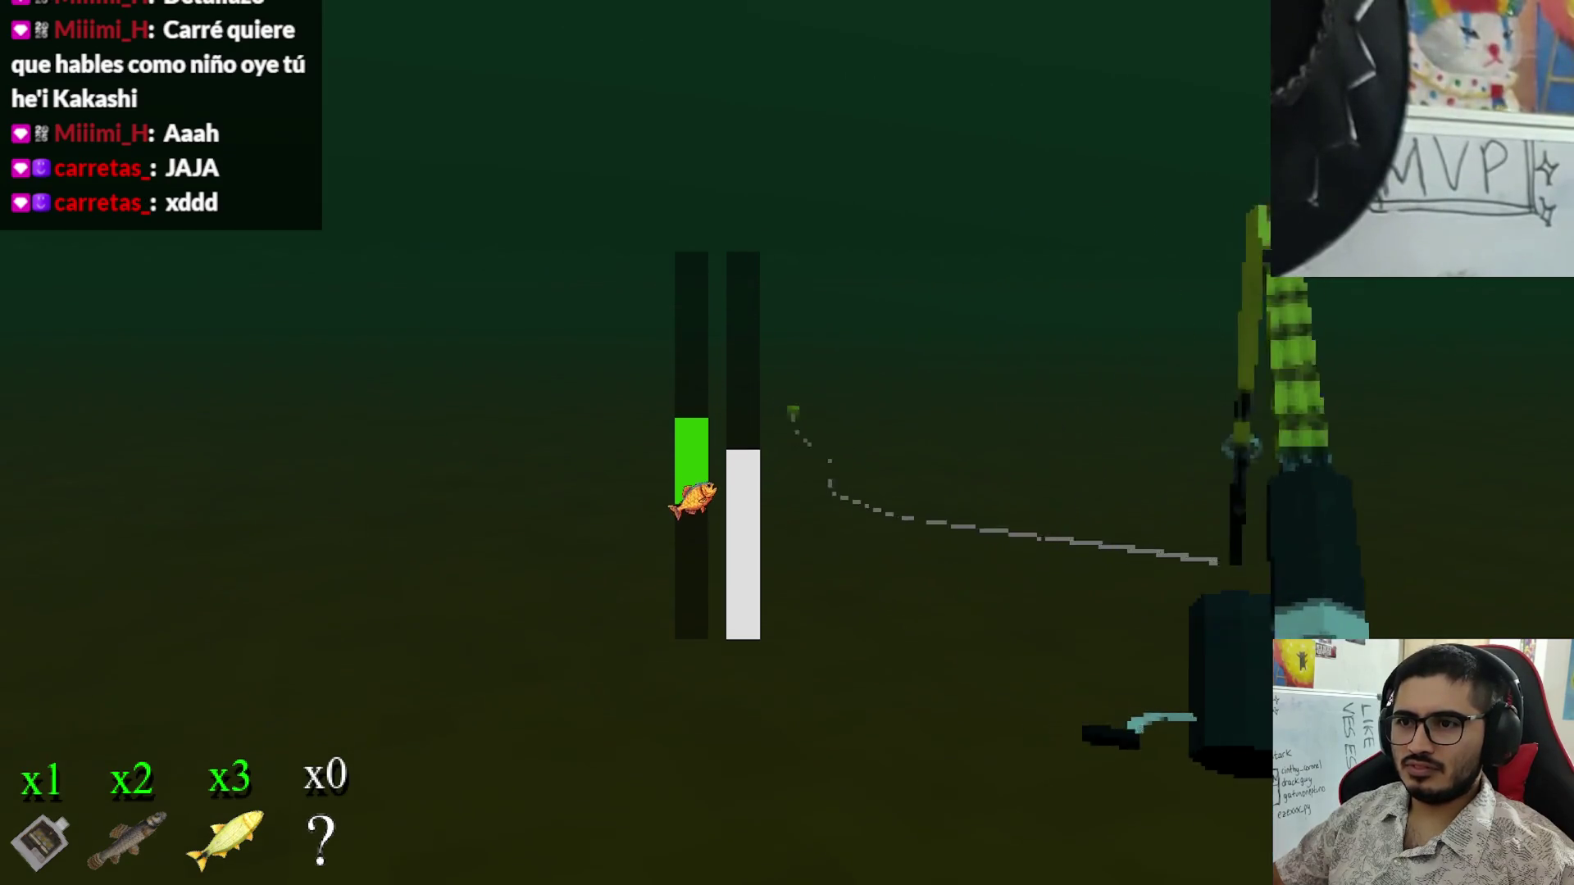
left_click(787, 442)
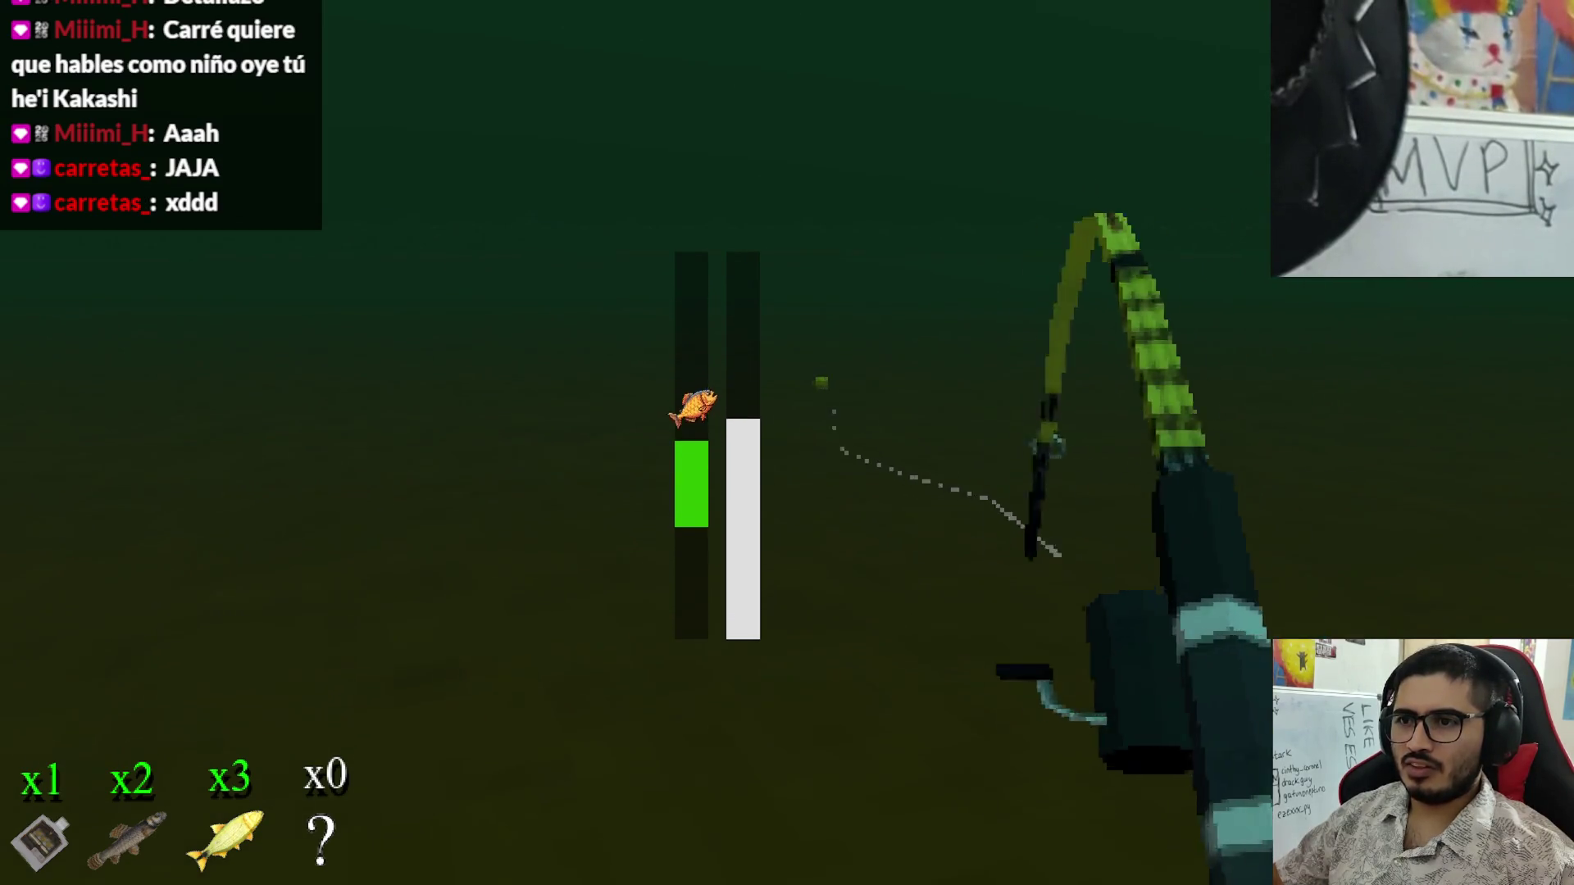
left_click(787, 442)
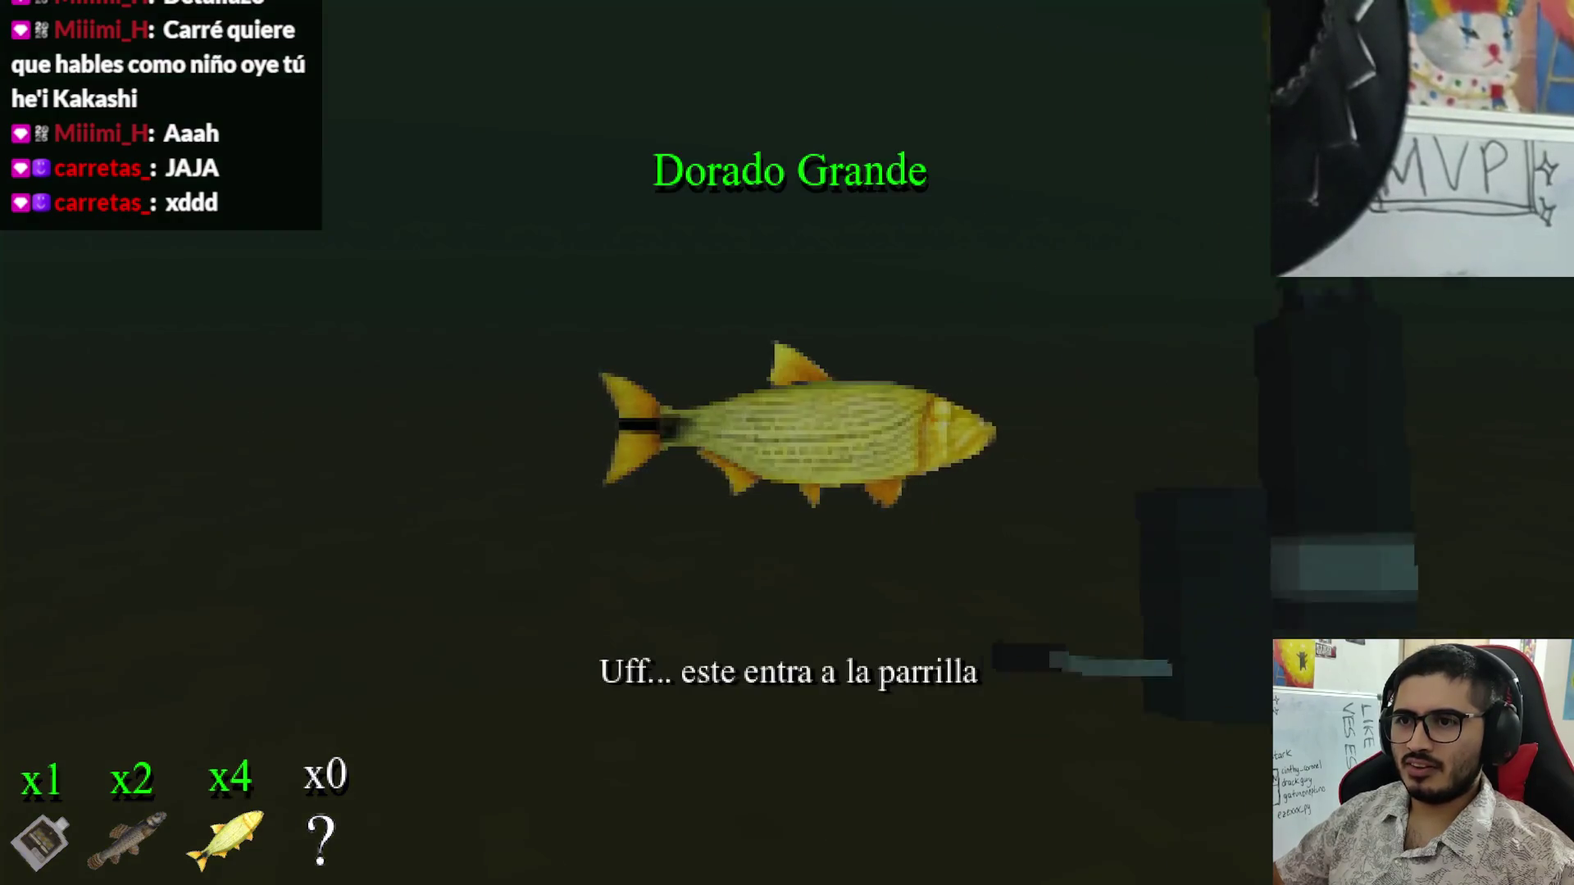
- Close the catch screen, reel in another fish raising its tally to x3, recast and hook a biter
left_click(787, 443)
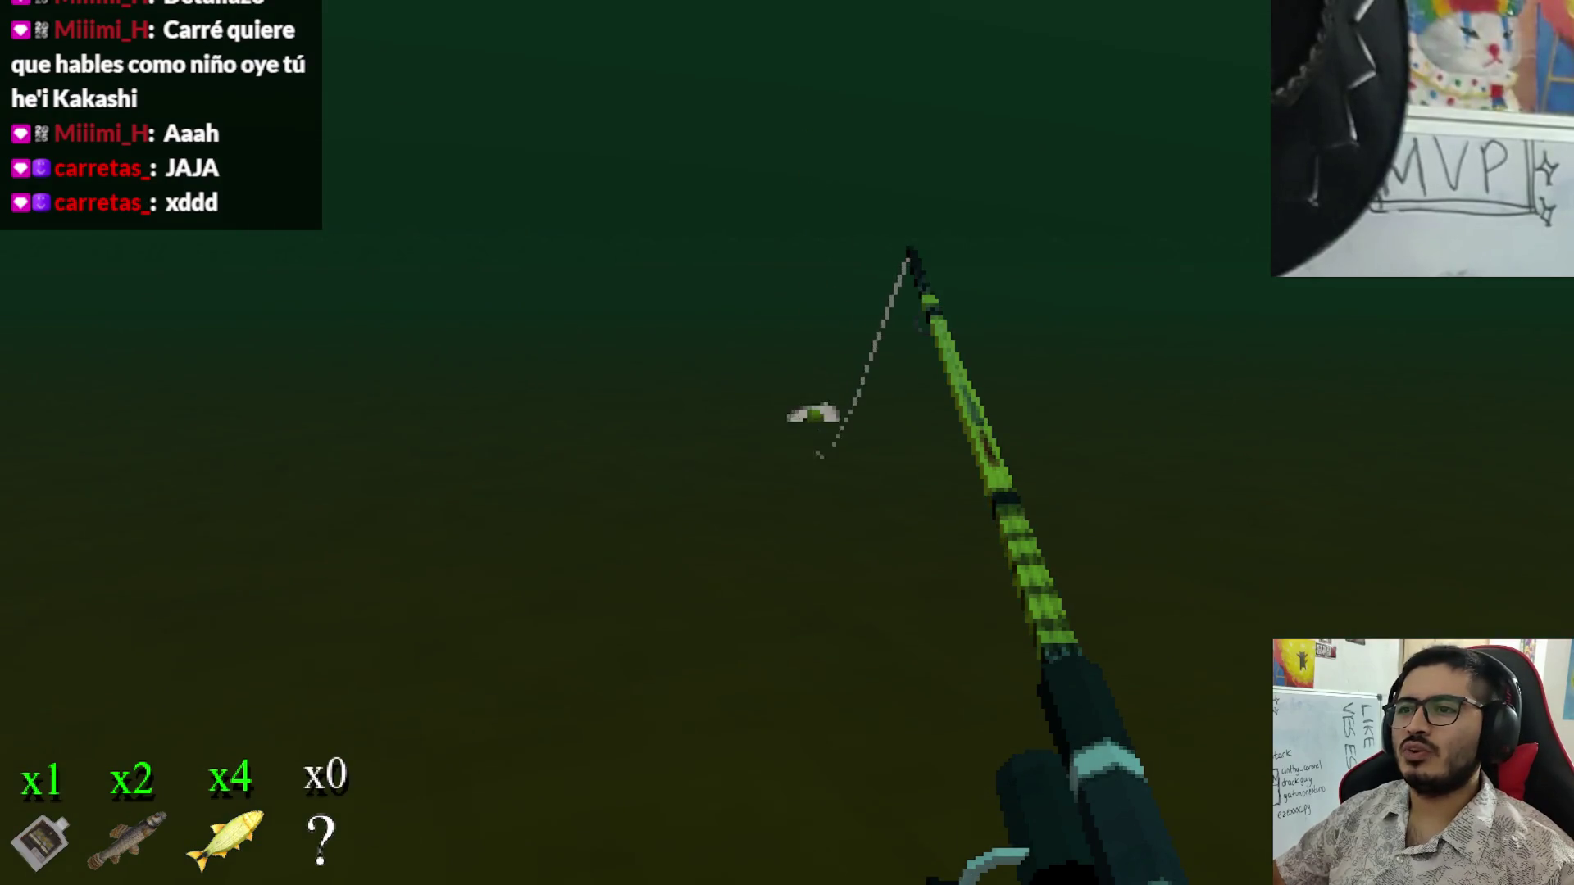
left_click(787, 442)
left_click(787, 442)
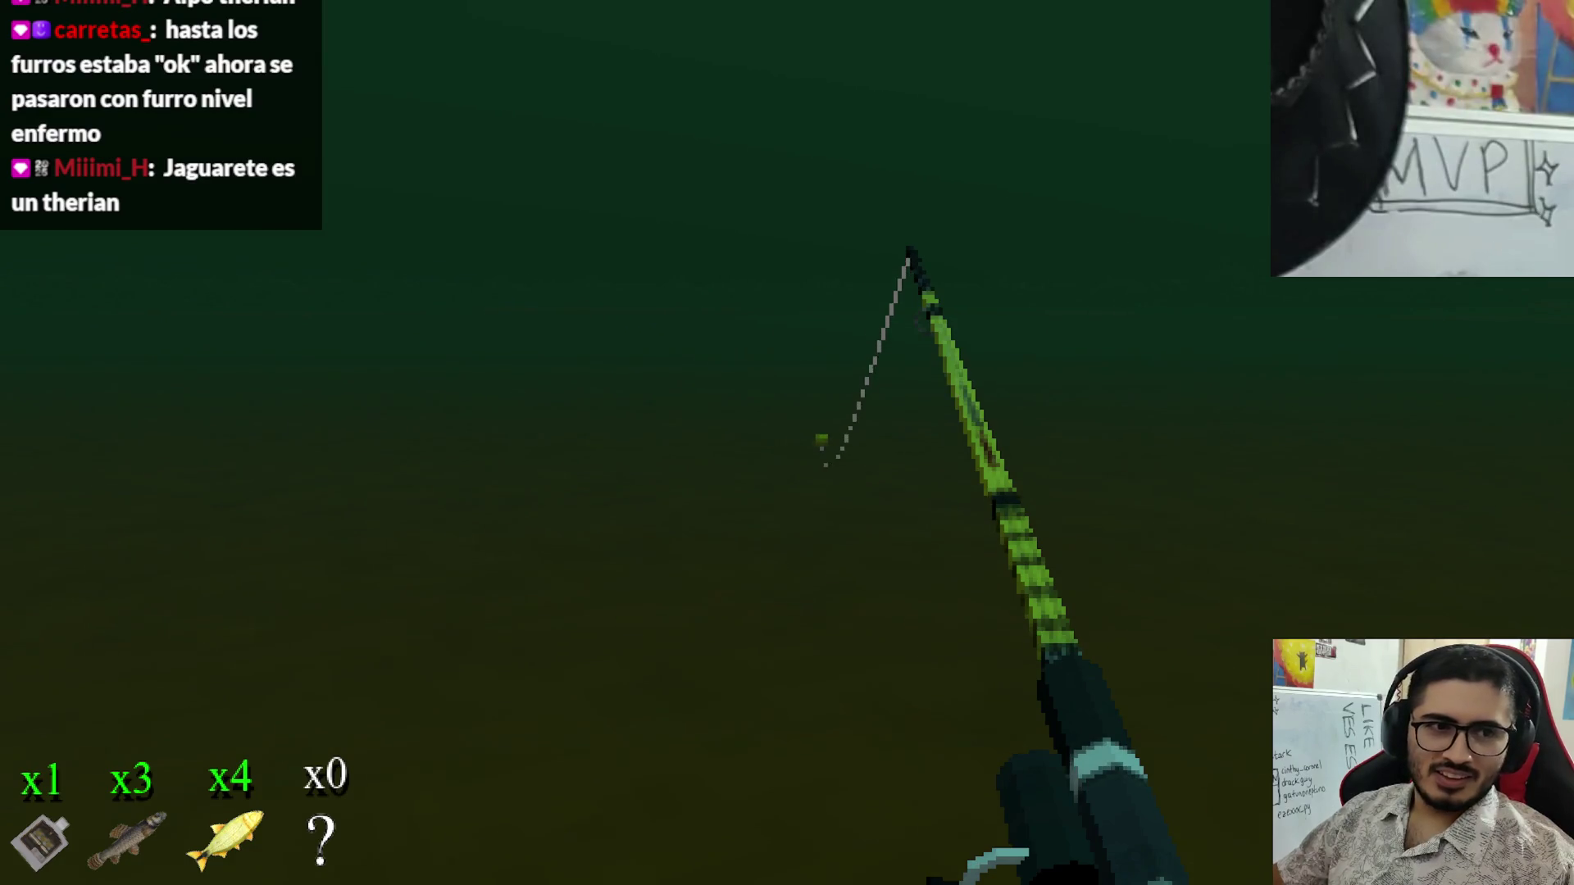
right_click(787, 443)
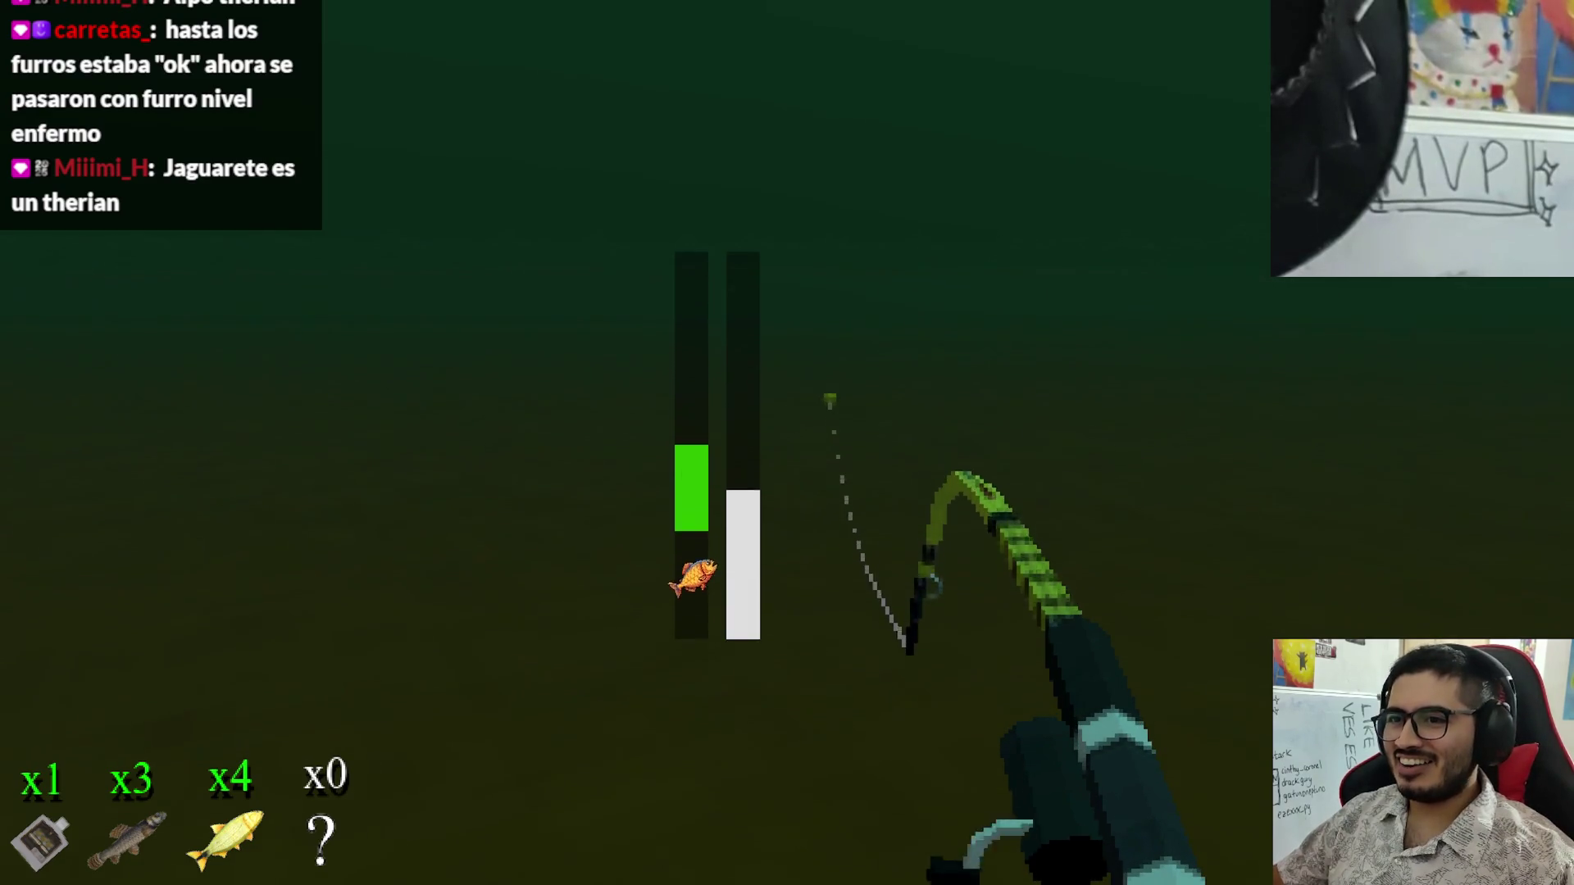
- Toggle the rod away and back after an escape, land a Tare'yi for x4, and close the catch screen
right_click(787, 442)
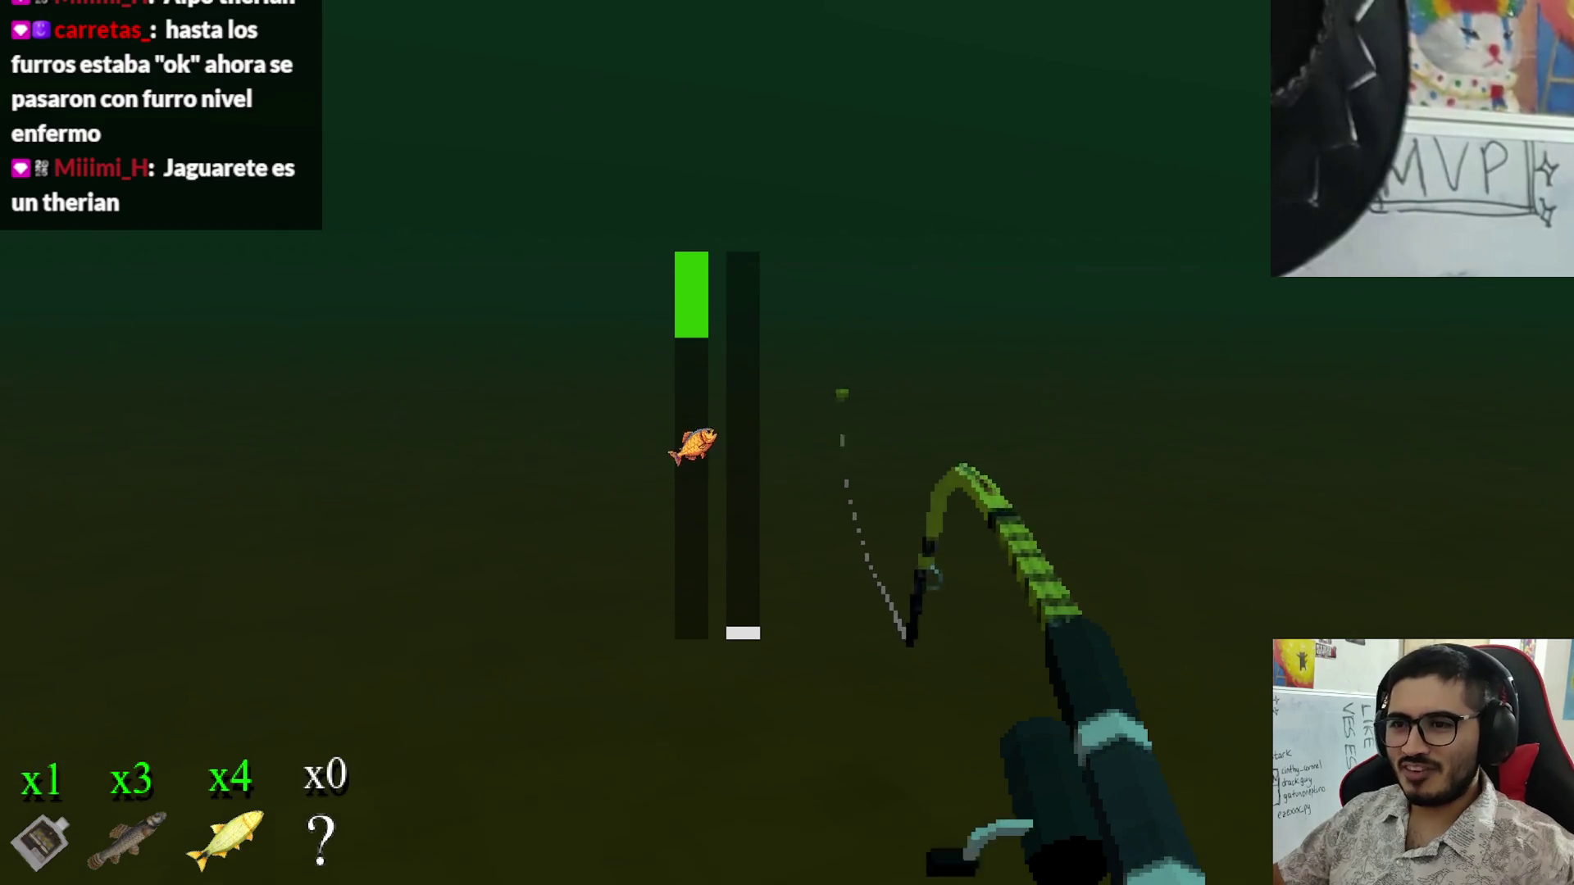
key("1")
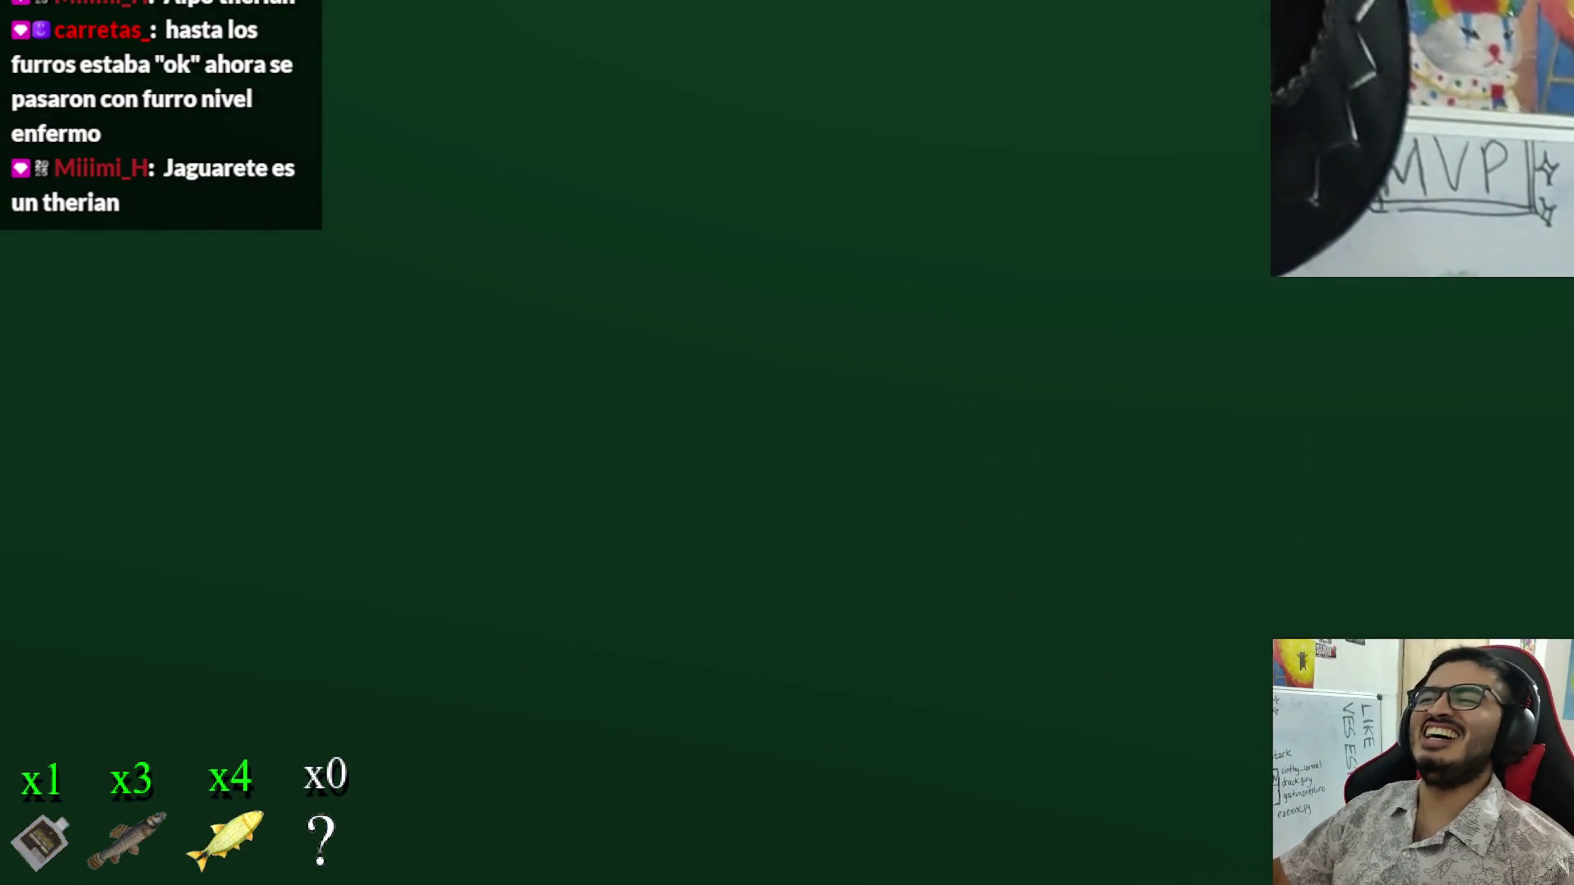
key("1")
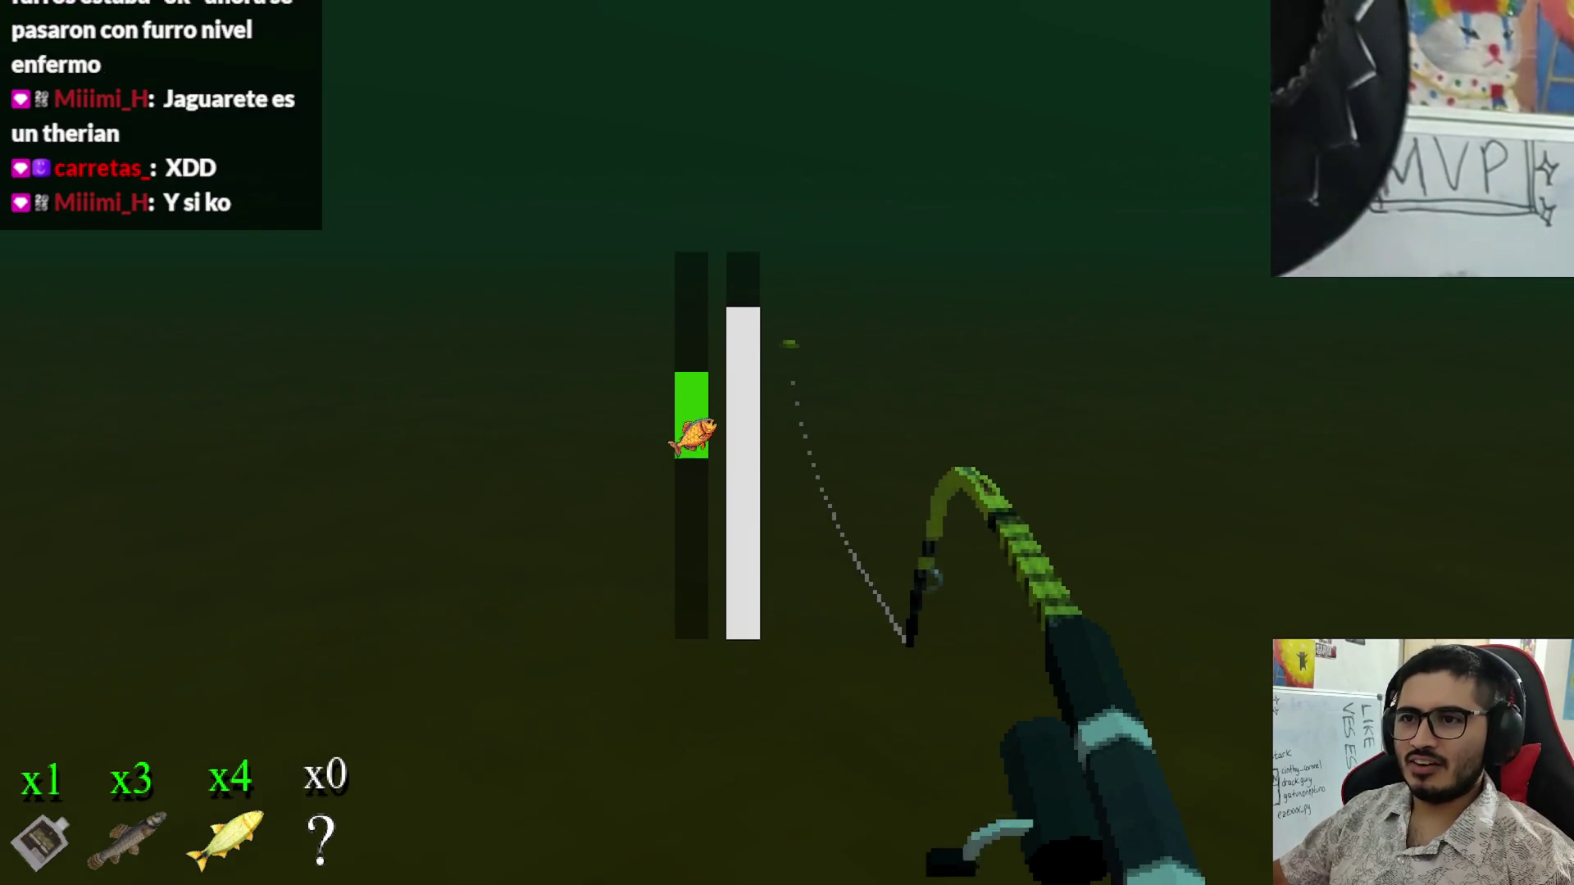
left_click(786, 443)
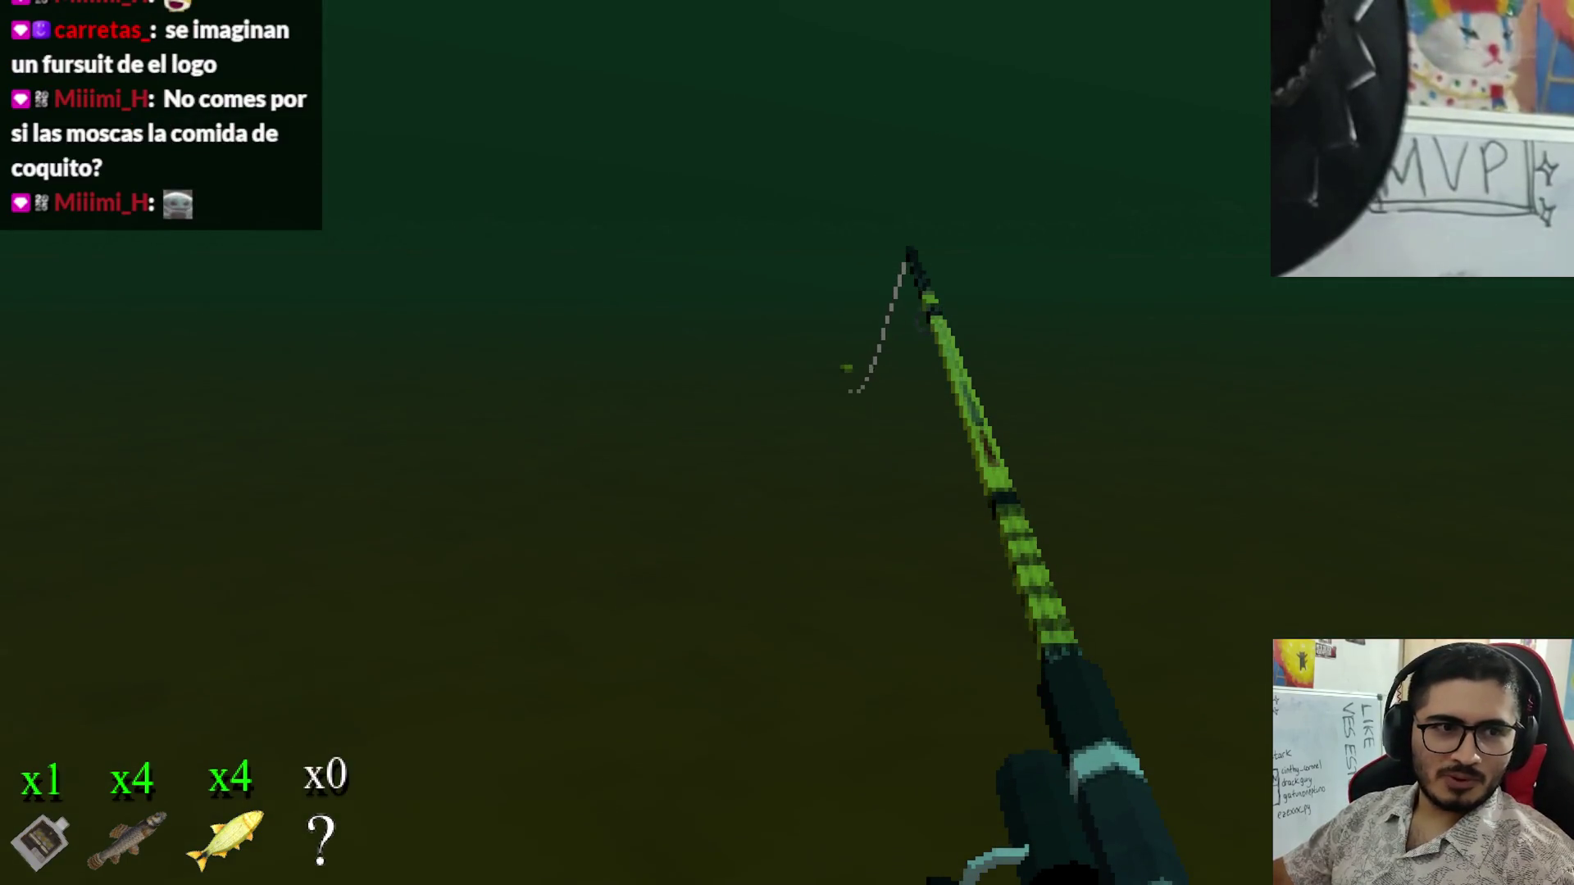
- Hook and reel in three golden dorado, raising the yellow counter from x4 to x7
left_click(787, 443)
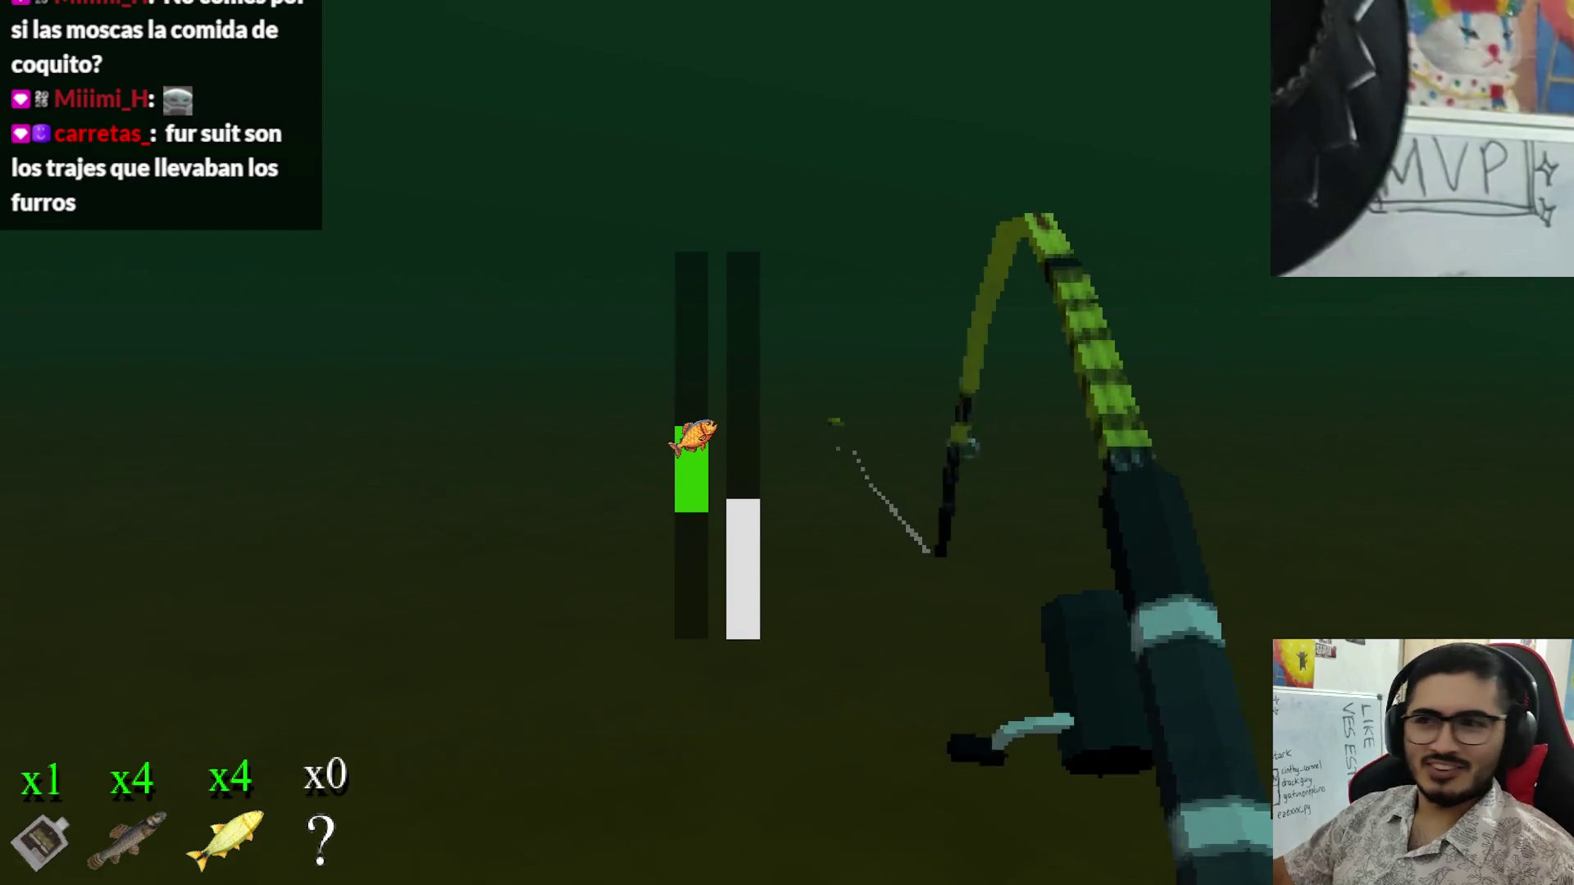
left_click_drag(787, 443, 786, 443)
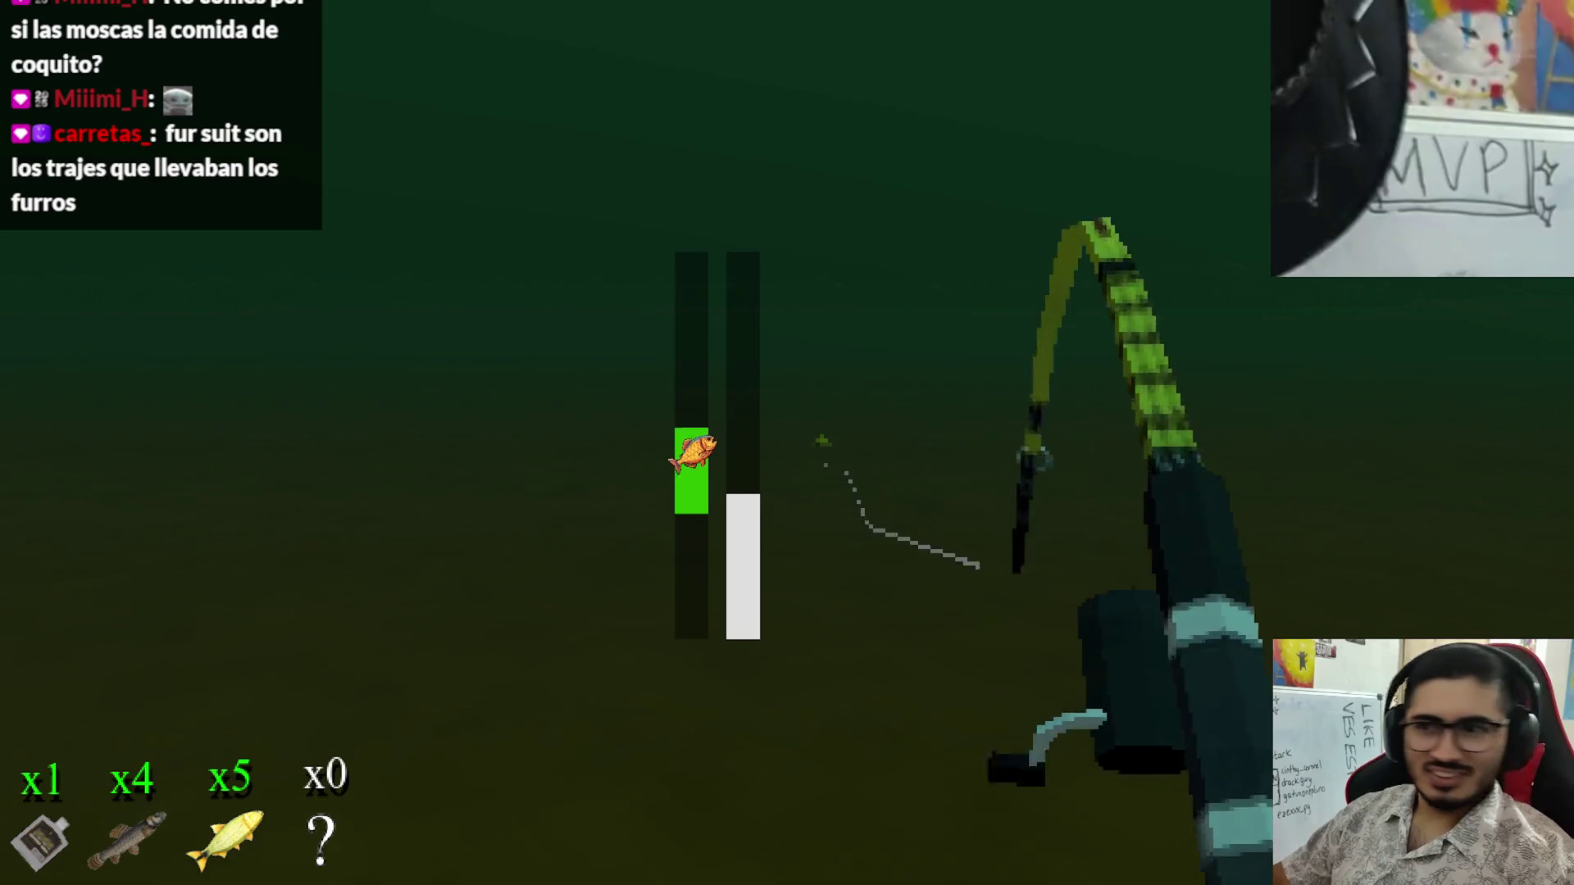
left_click_drag(787, 443, 787, 442)
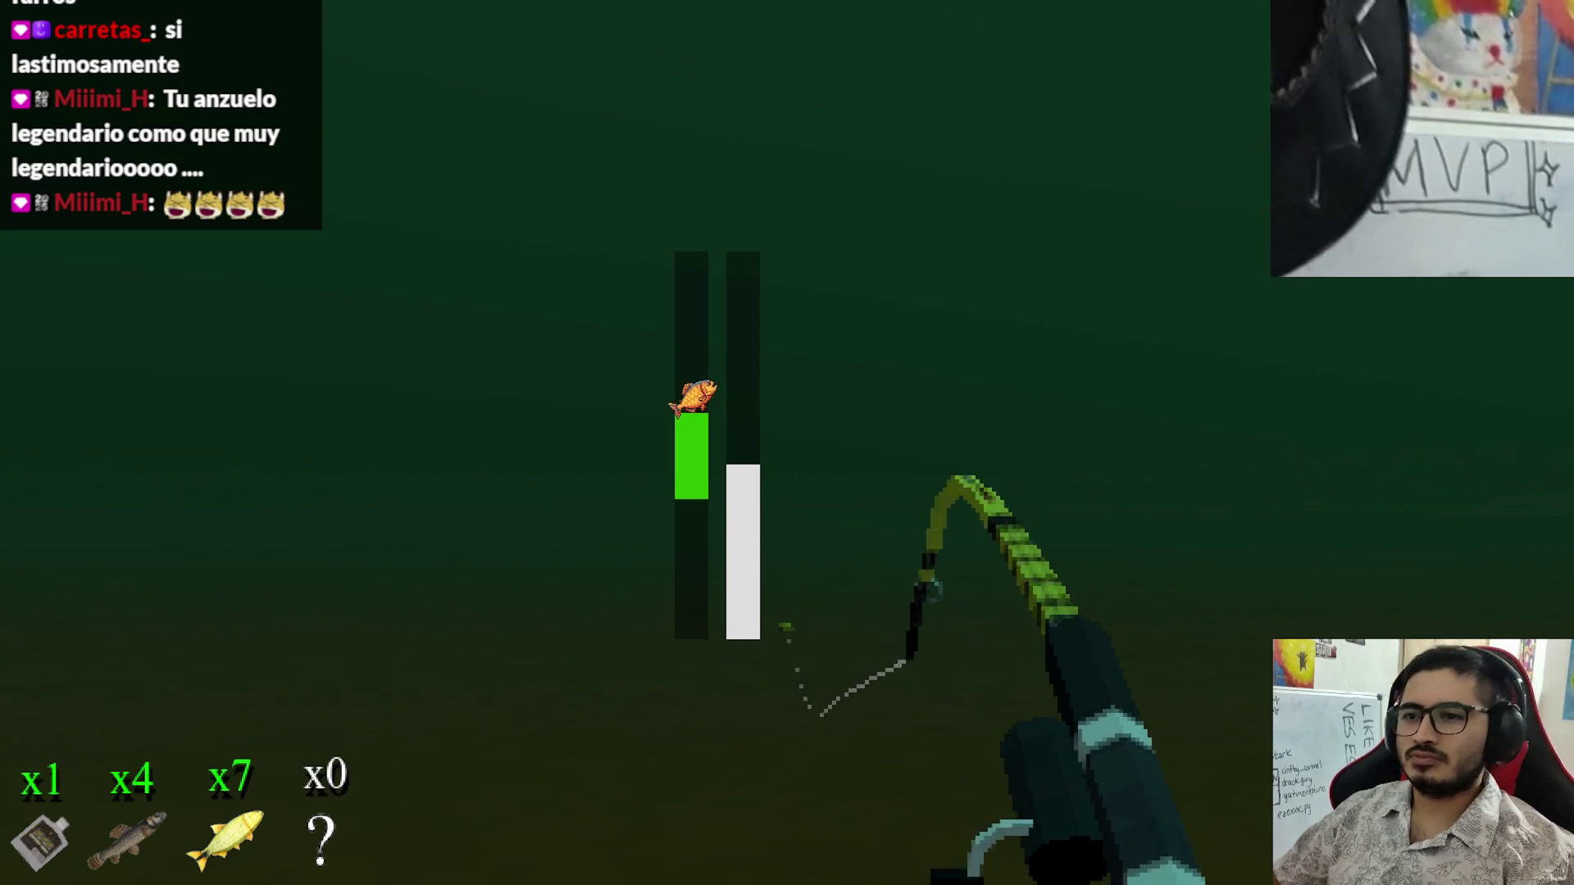
left_click_drag(787, 442, 787, 443)
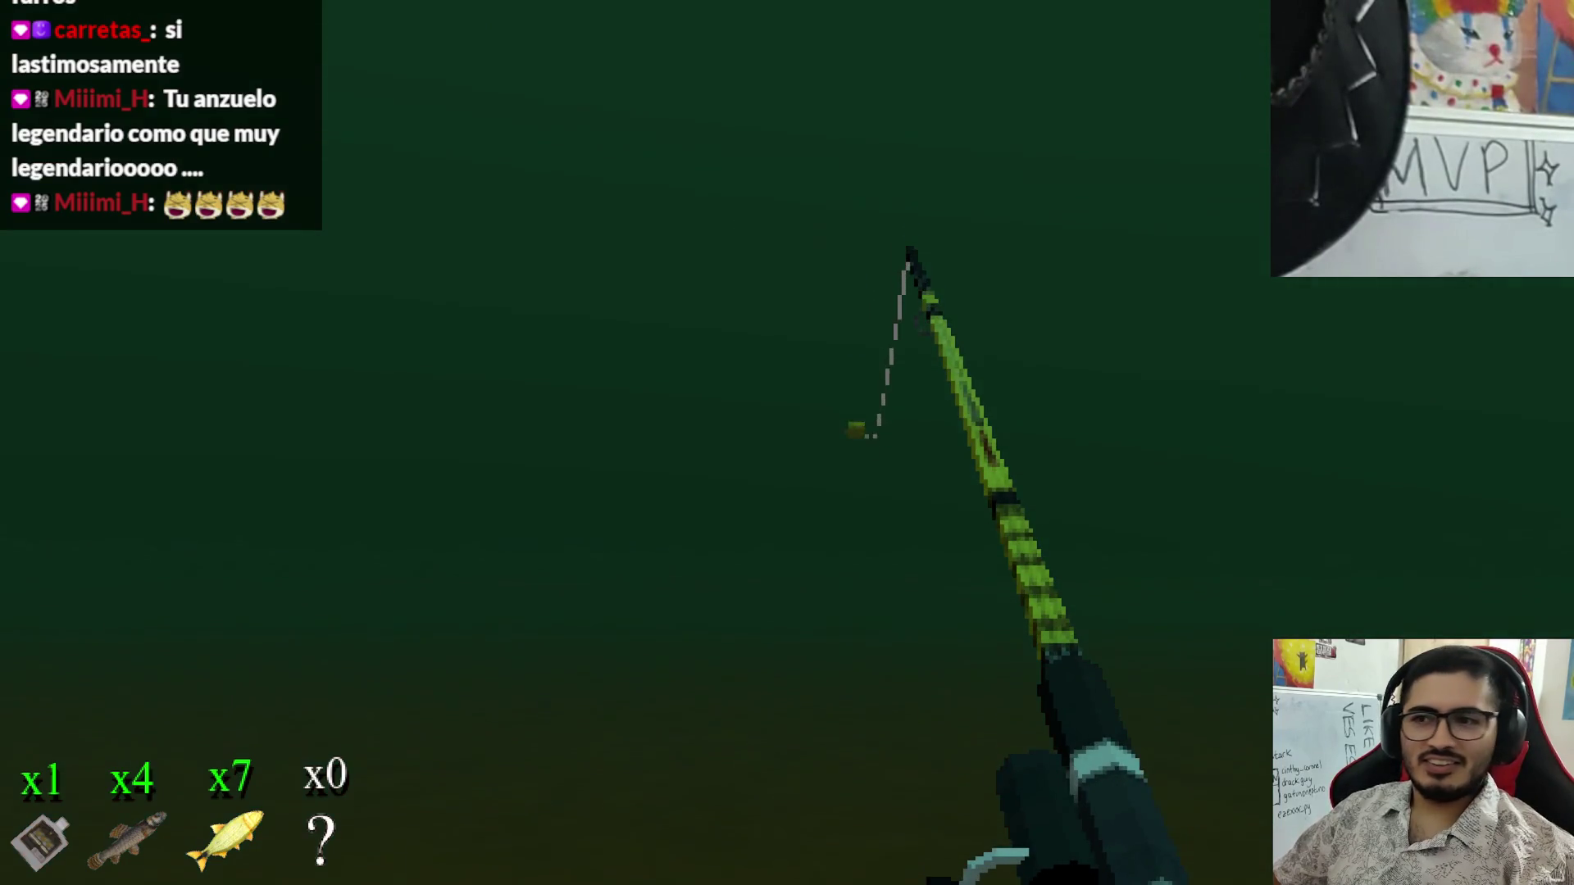
- Cast again and keep the catch bar on the fish to land another Dorado Grande
left_click(787, 443)
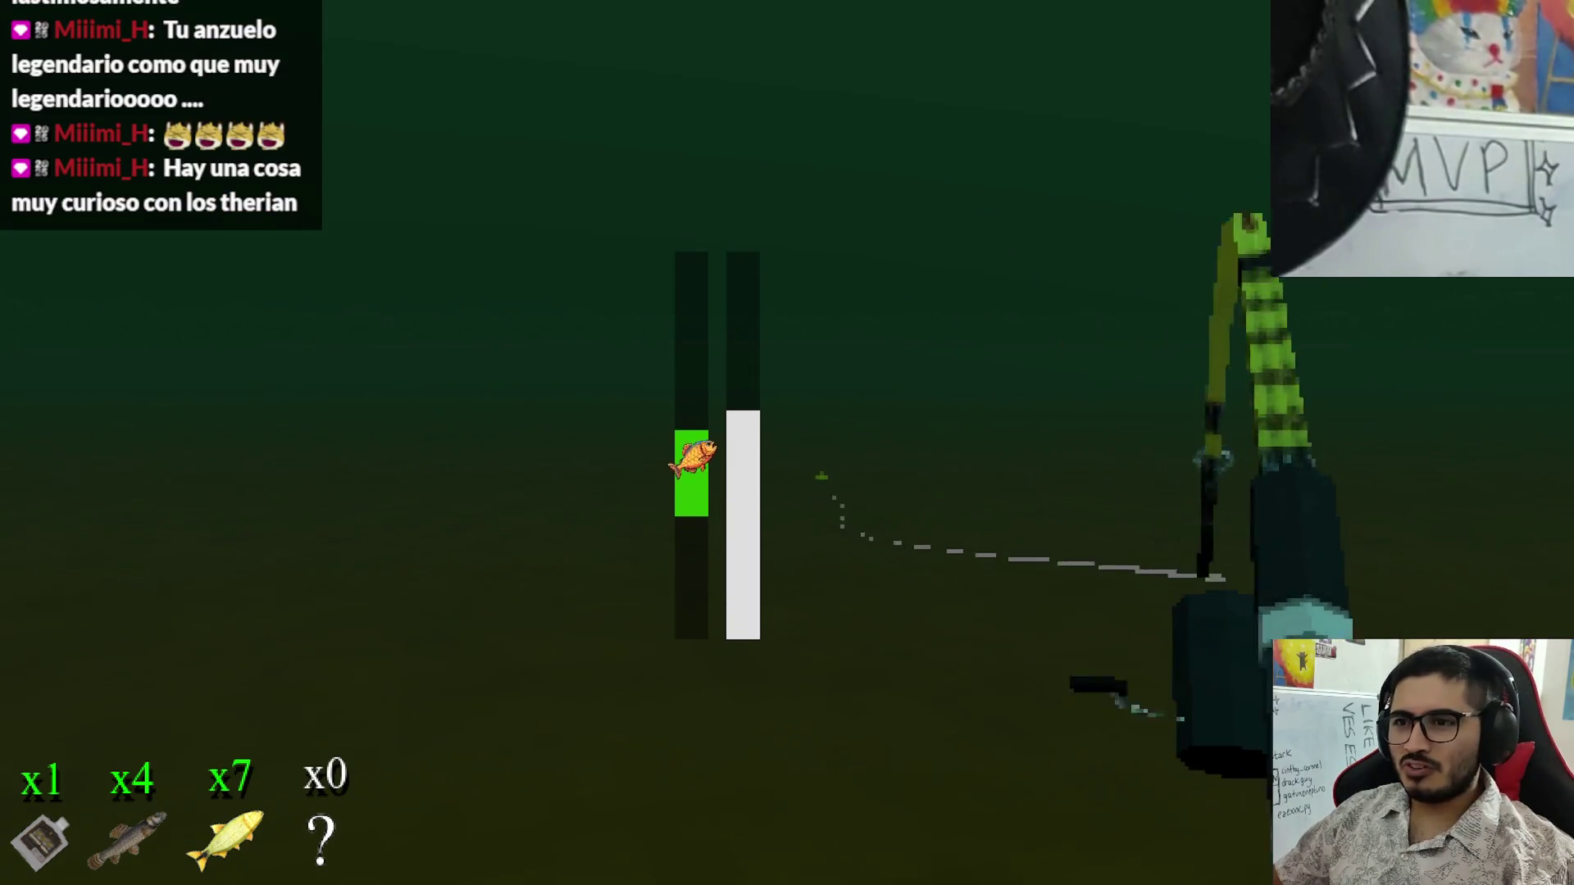
key("space")
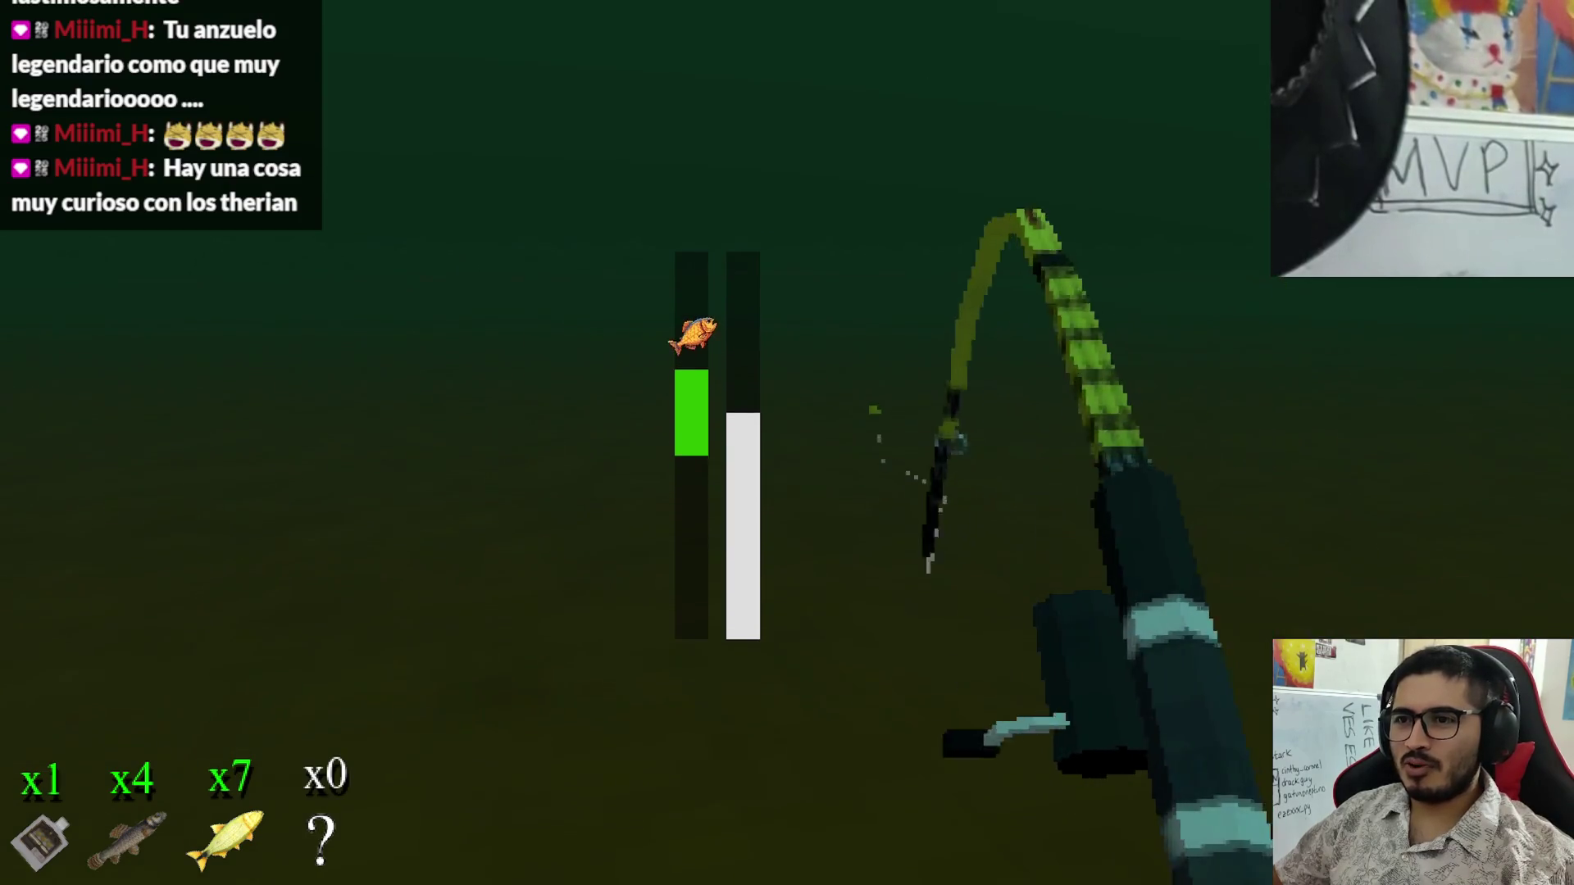
key("space")
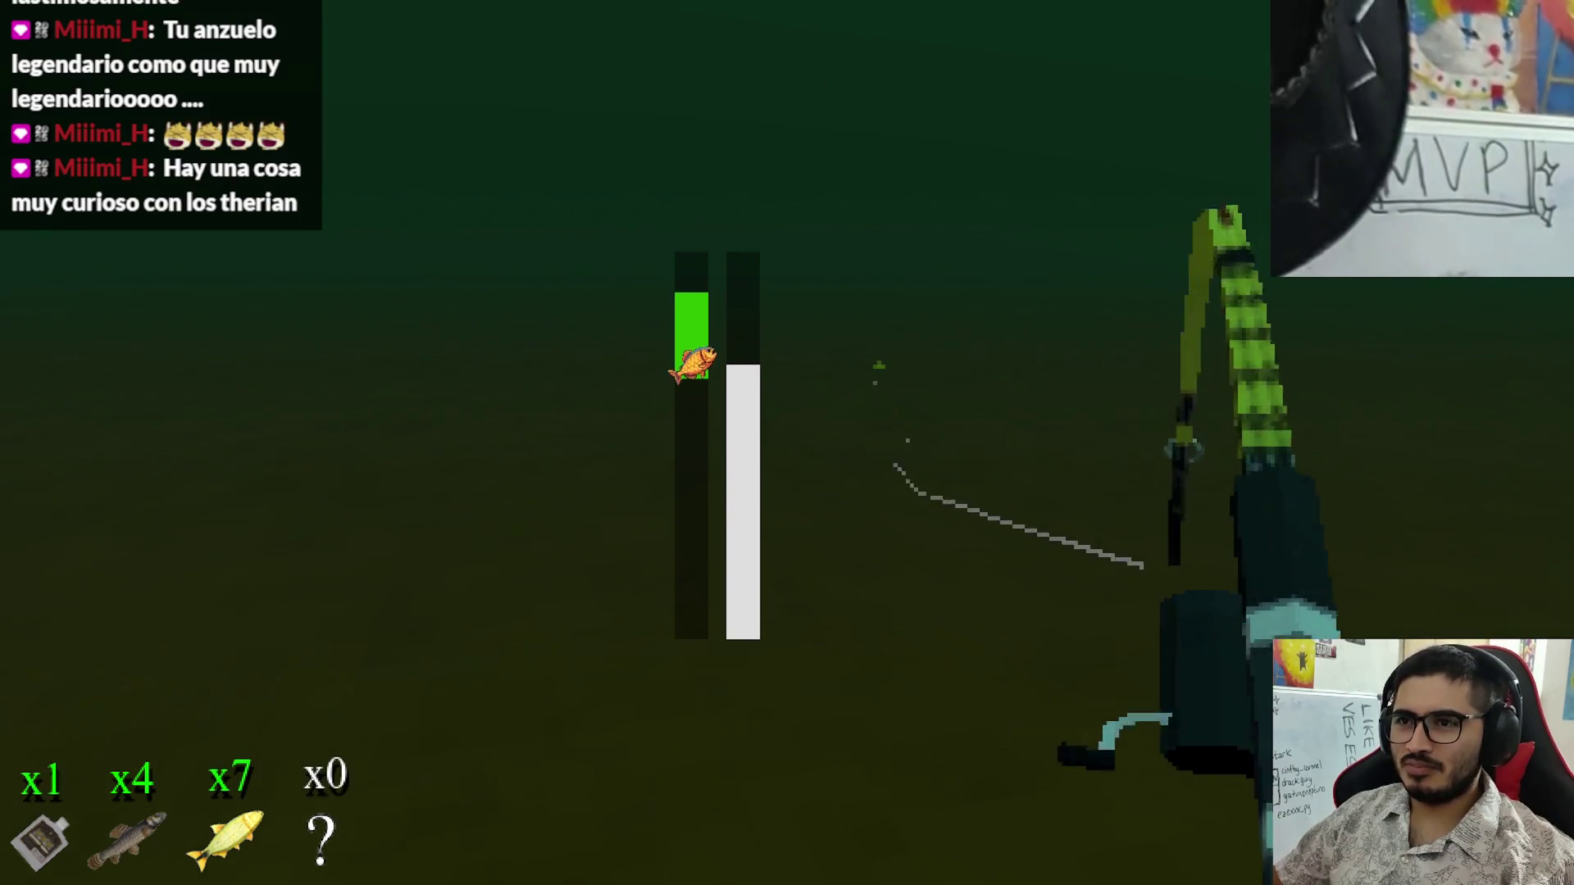
key("space")
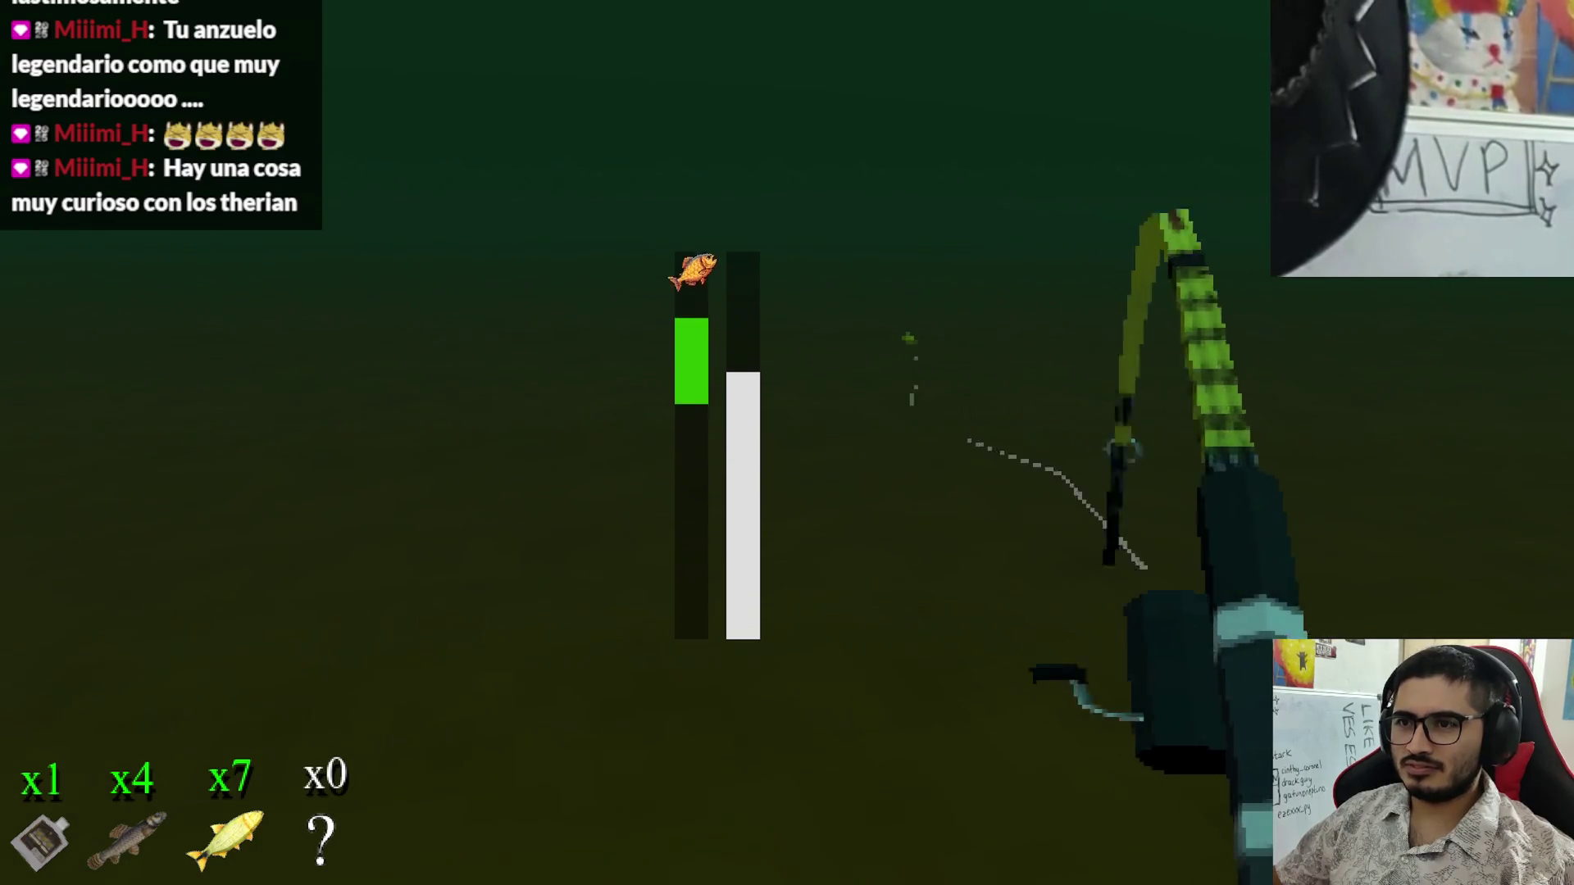
key("space")
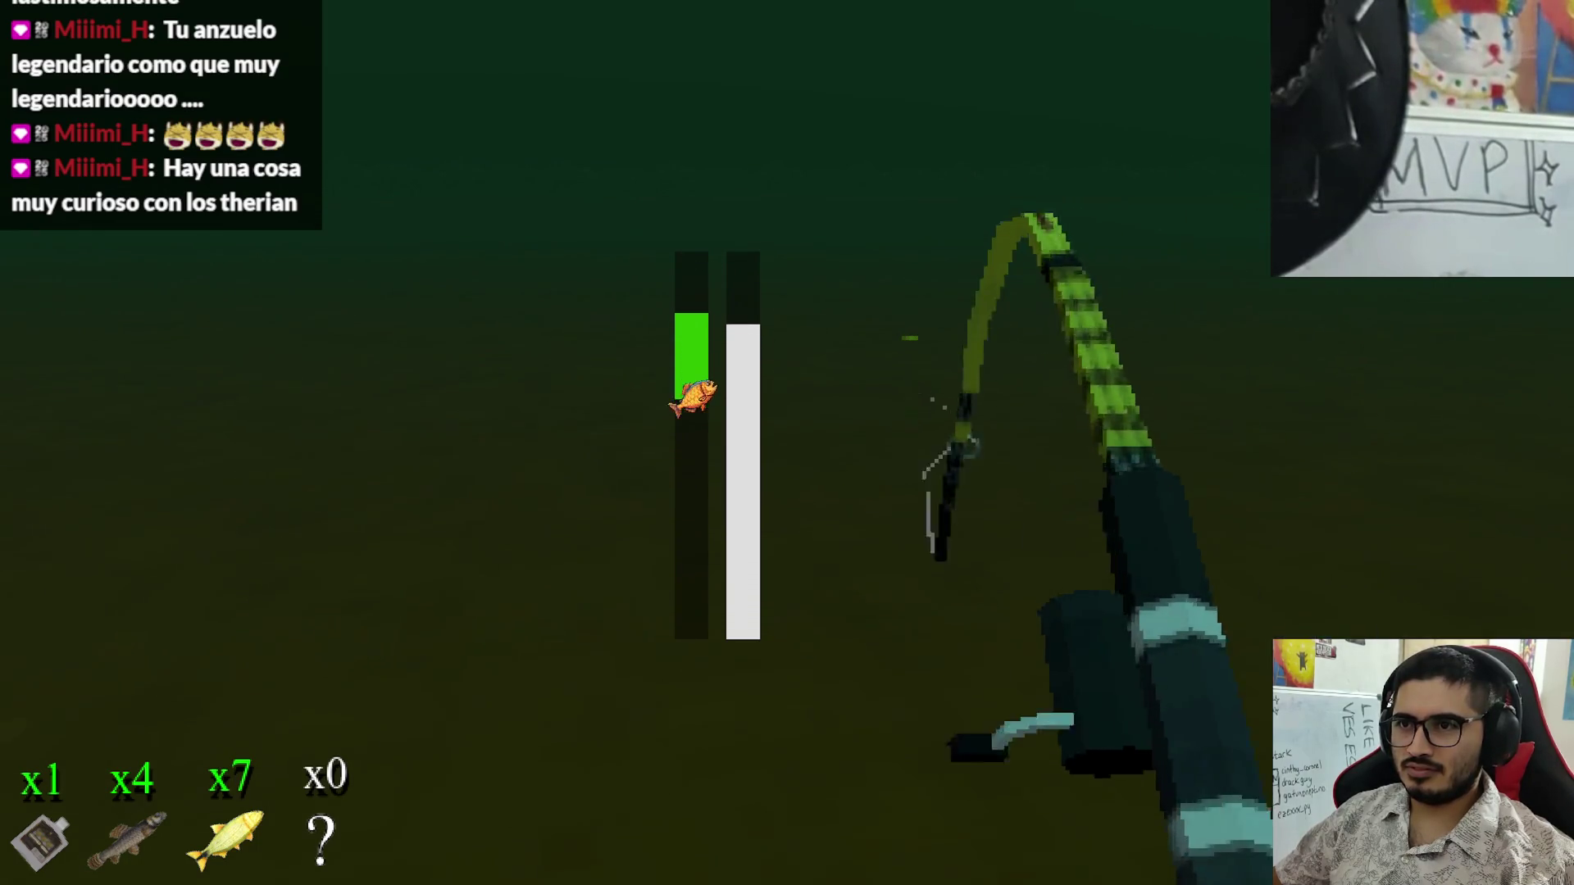
key("space")
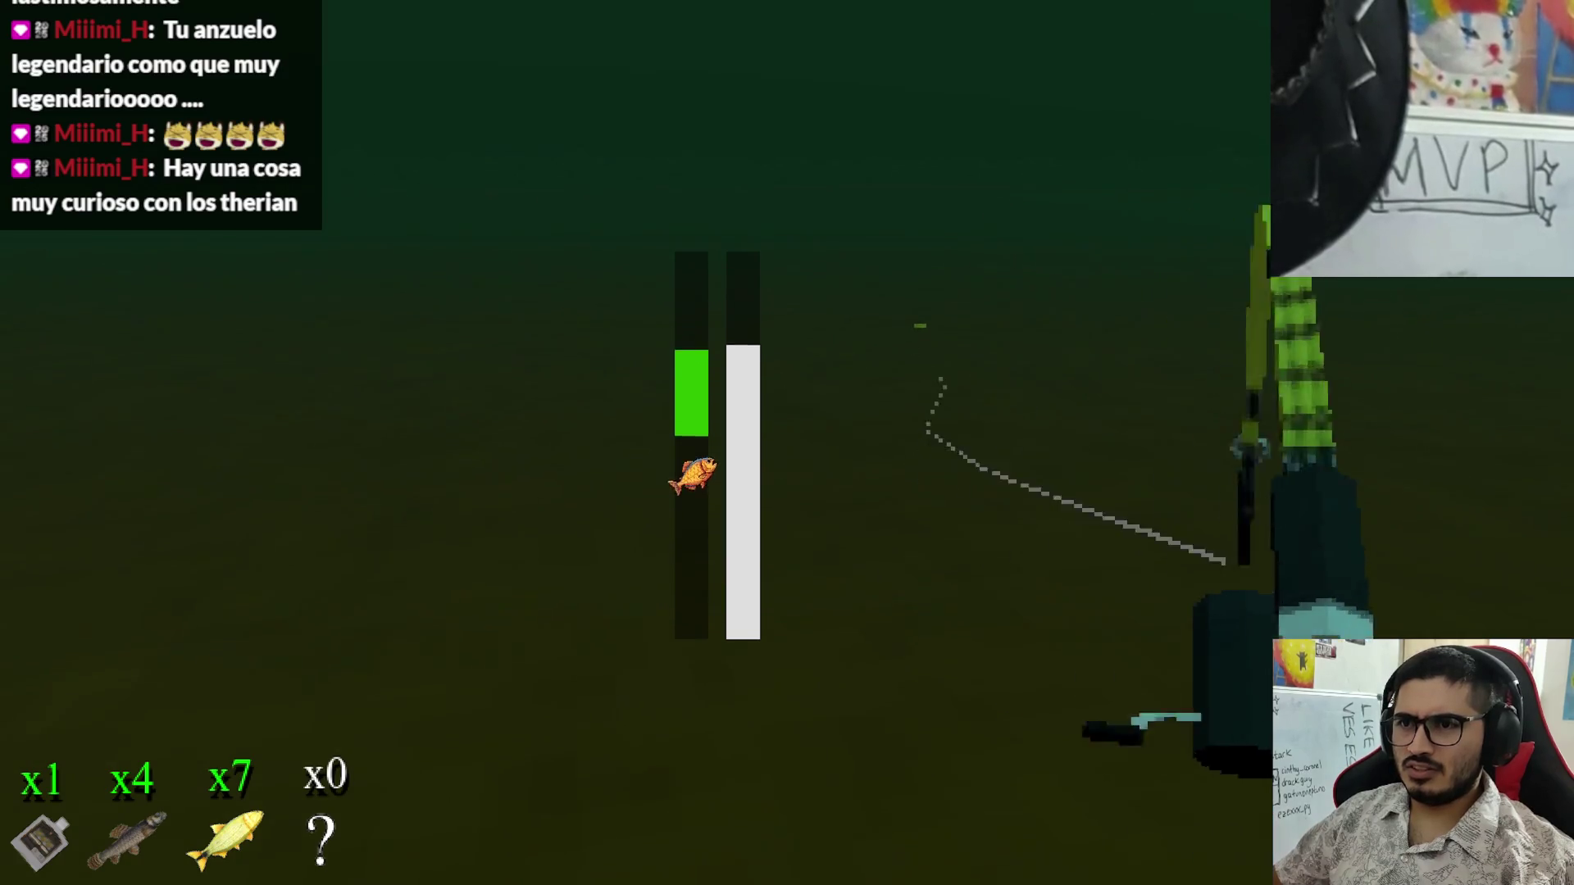
key("space")
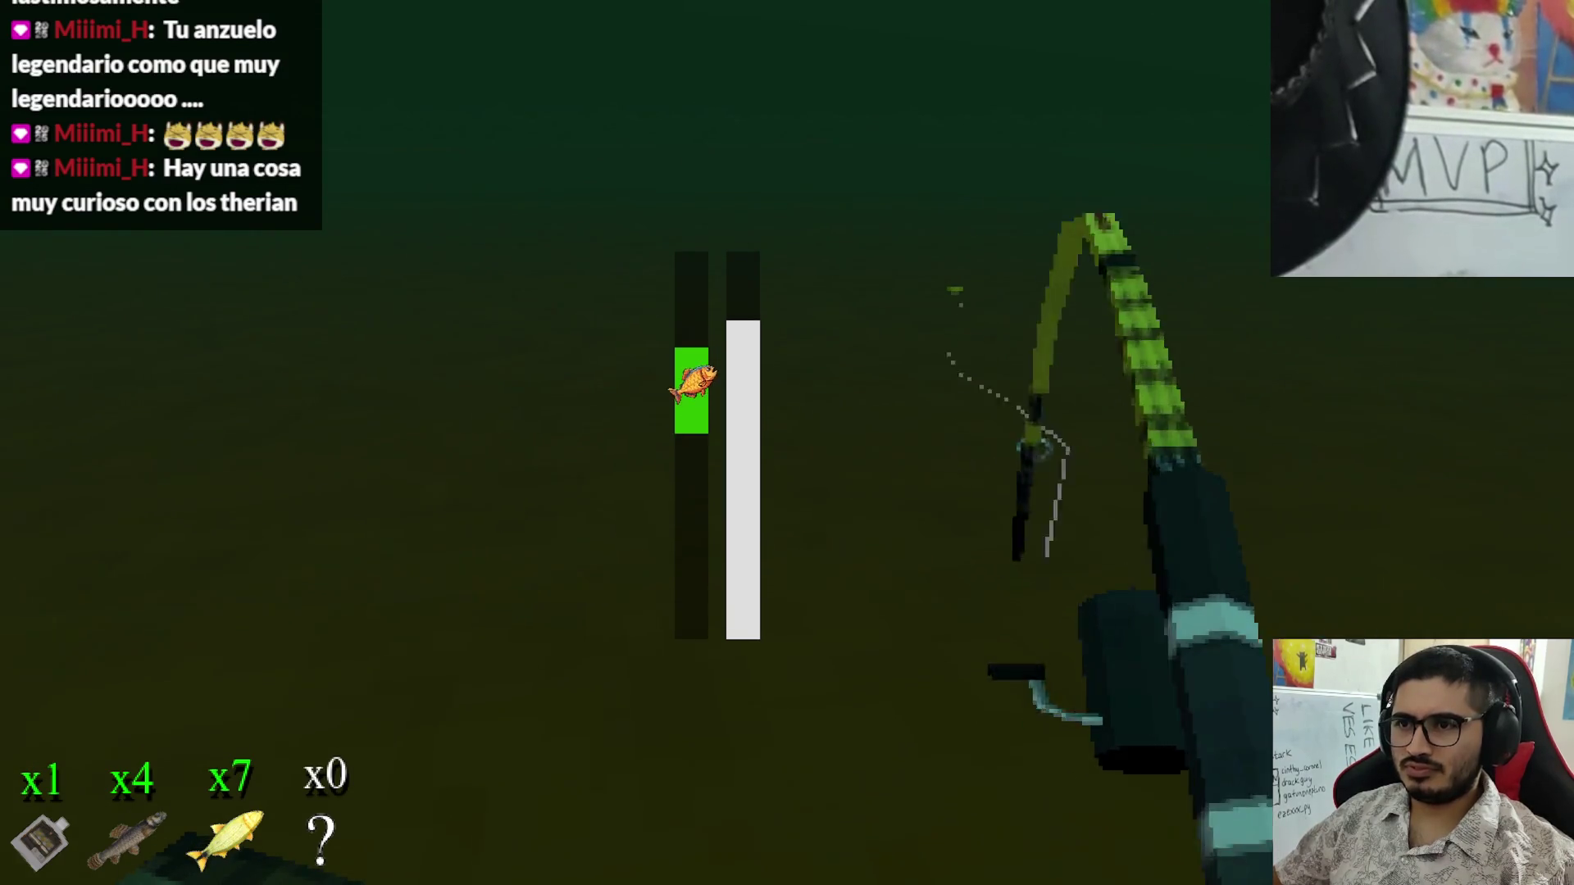
key("space")
key("space")
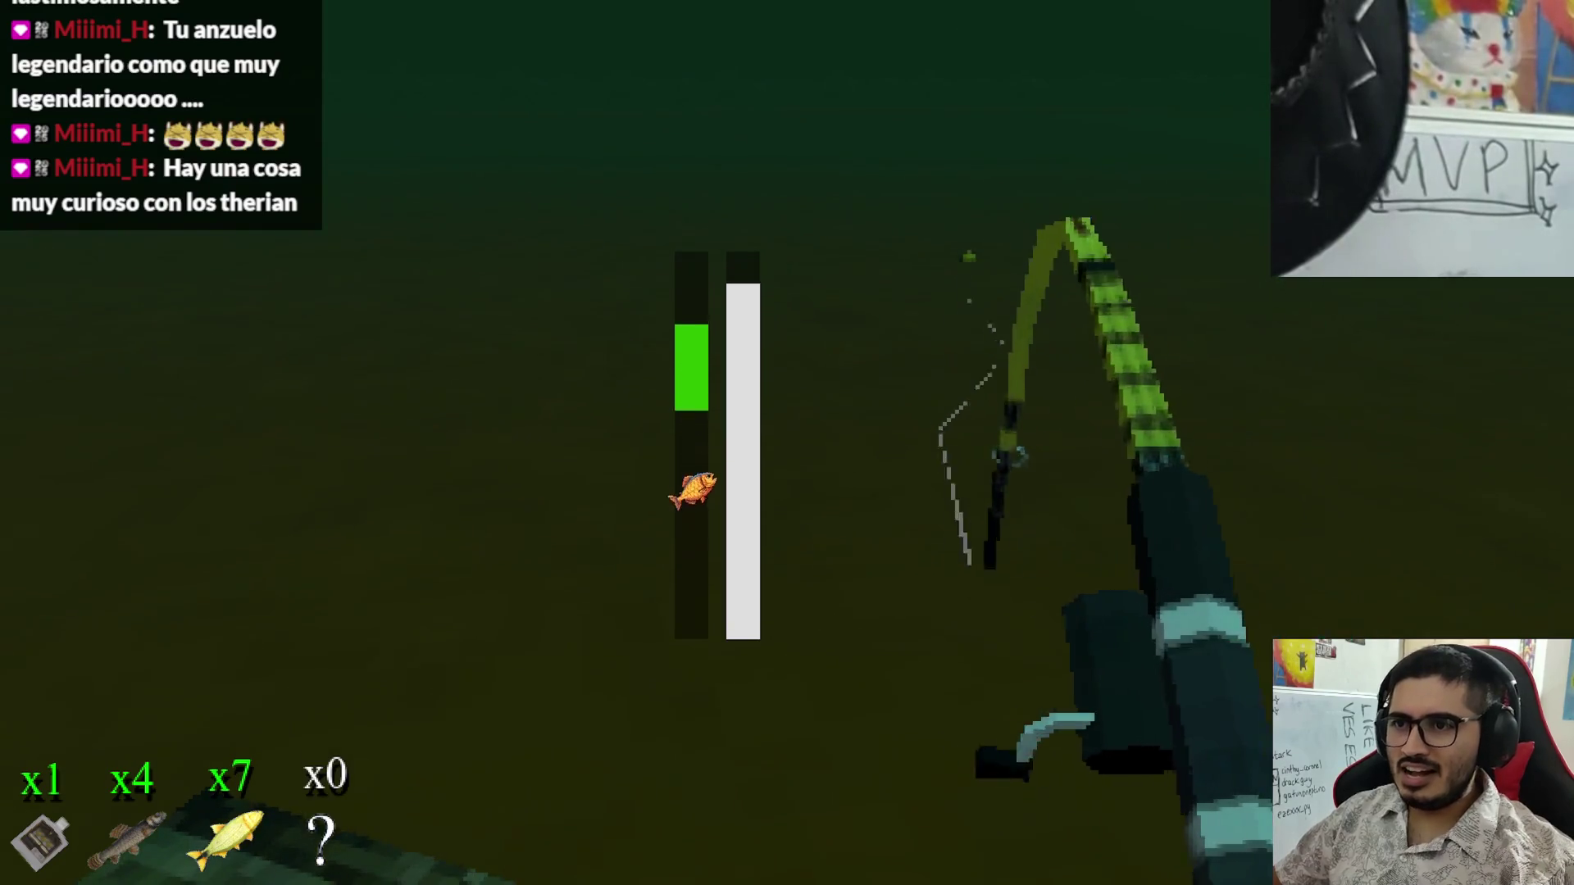
key("space")
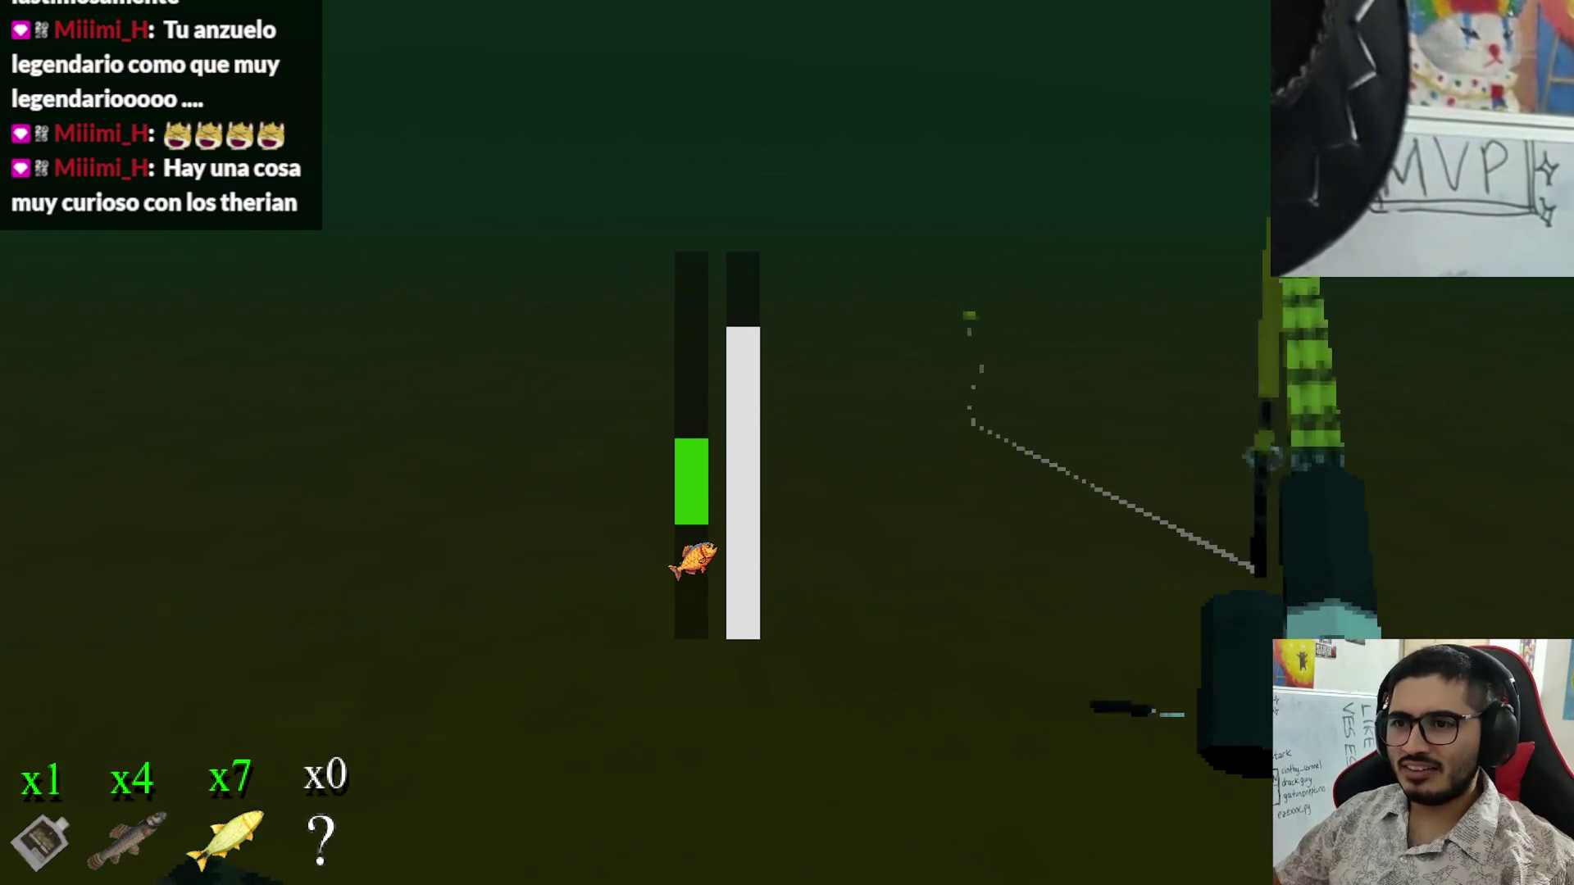
key("space")
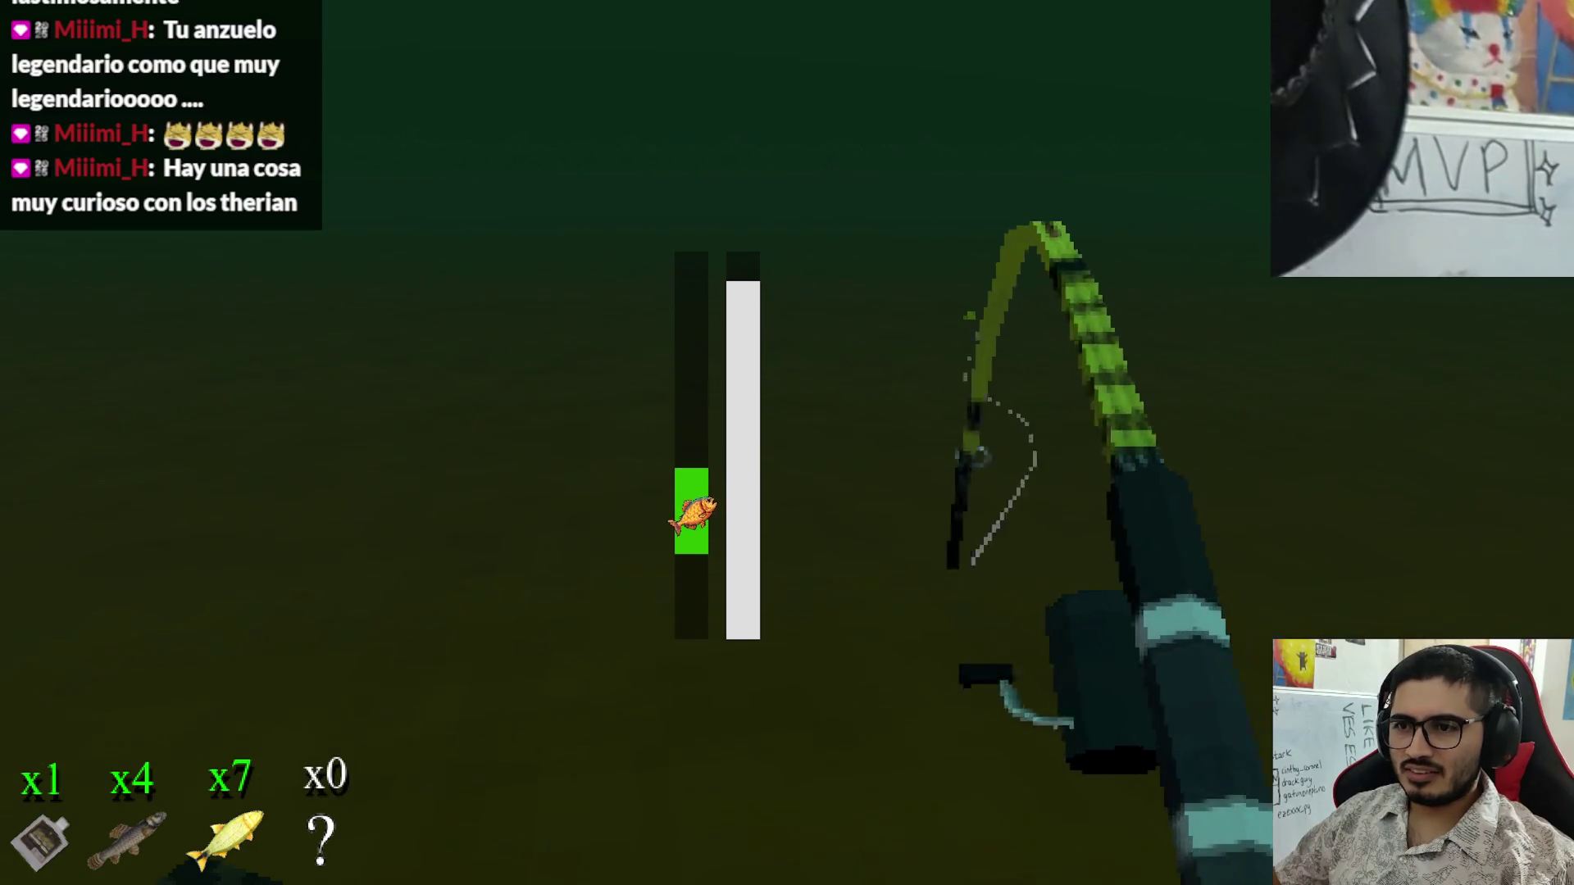
key("space")
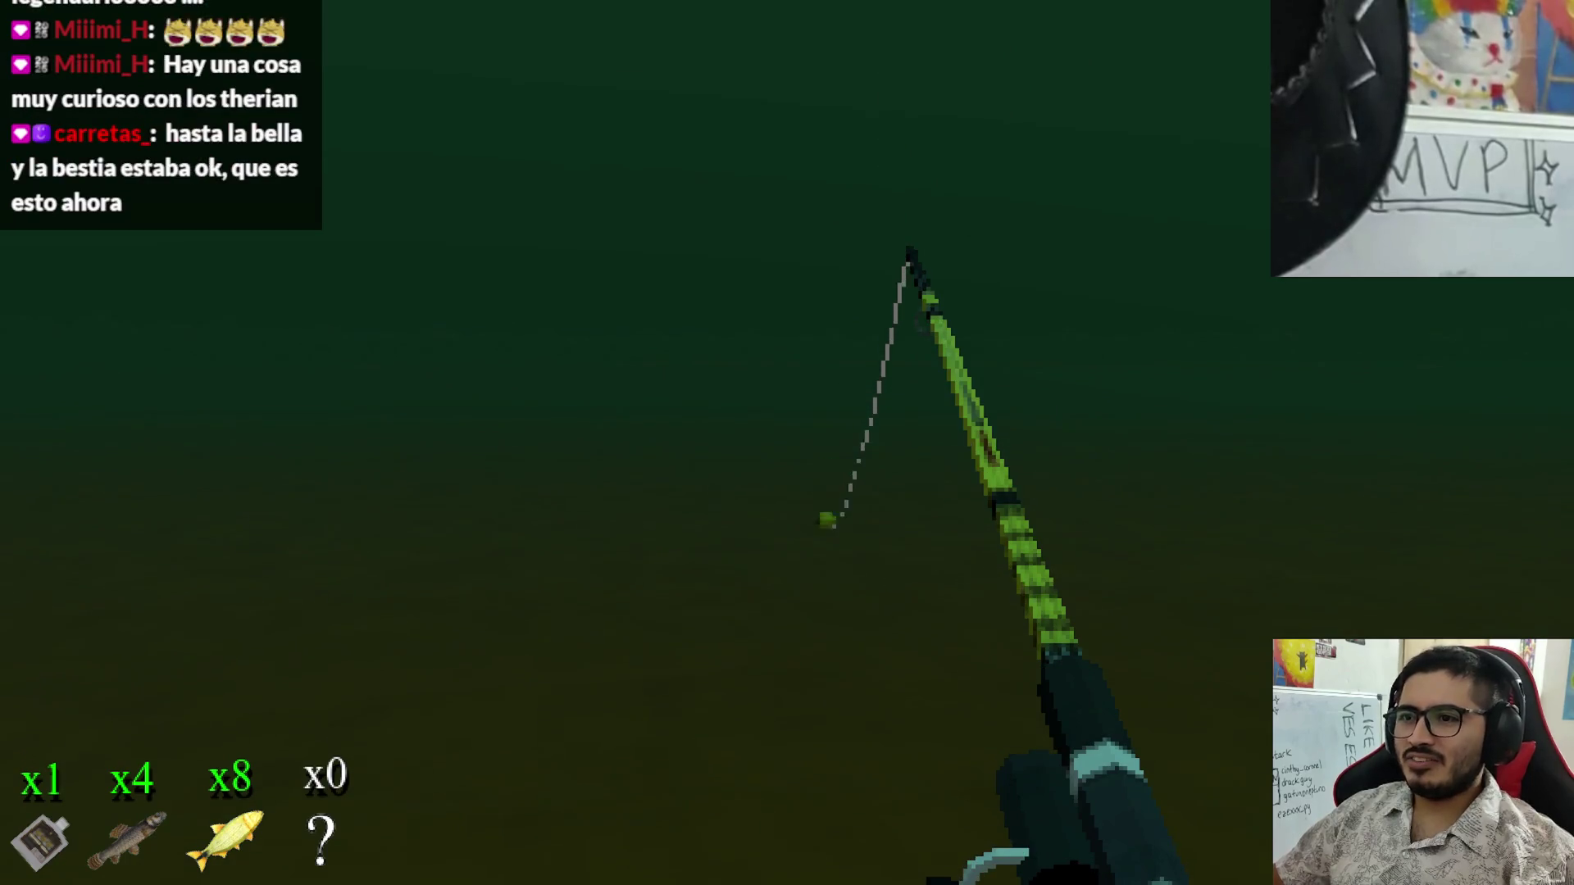
- In Godot's remote scene tree, expand LevelLake and select the FishingPlayer node
key("super")
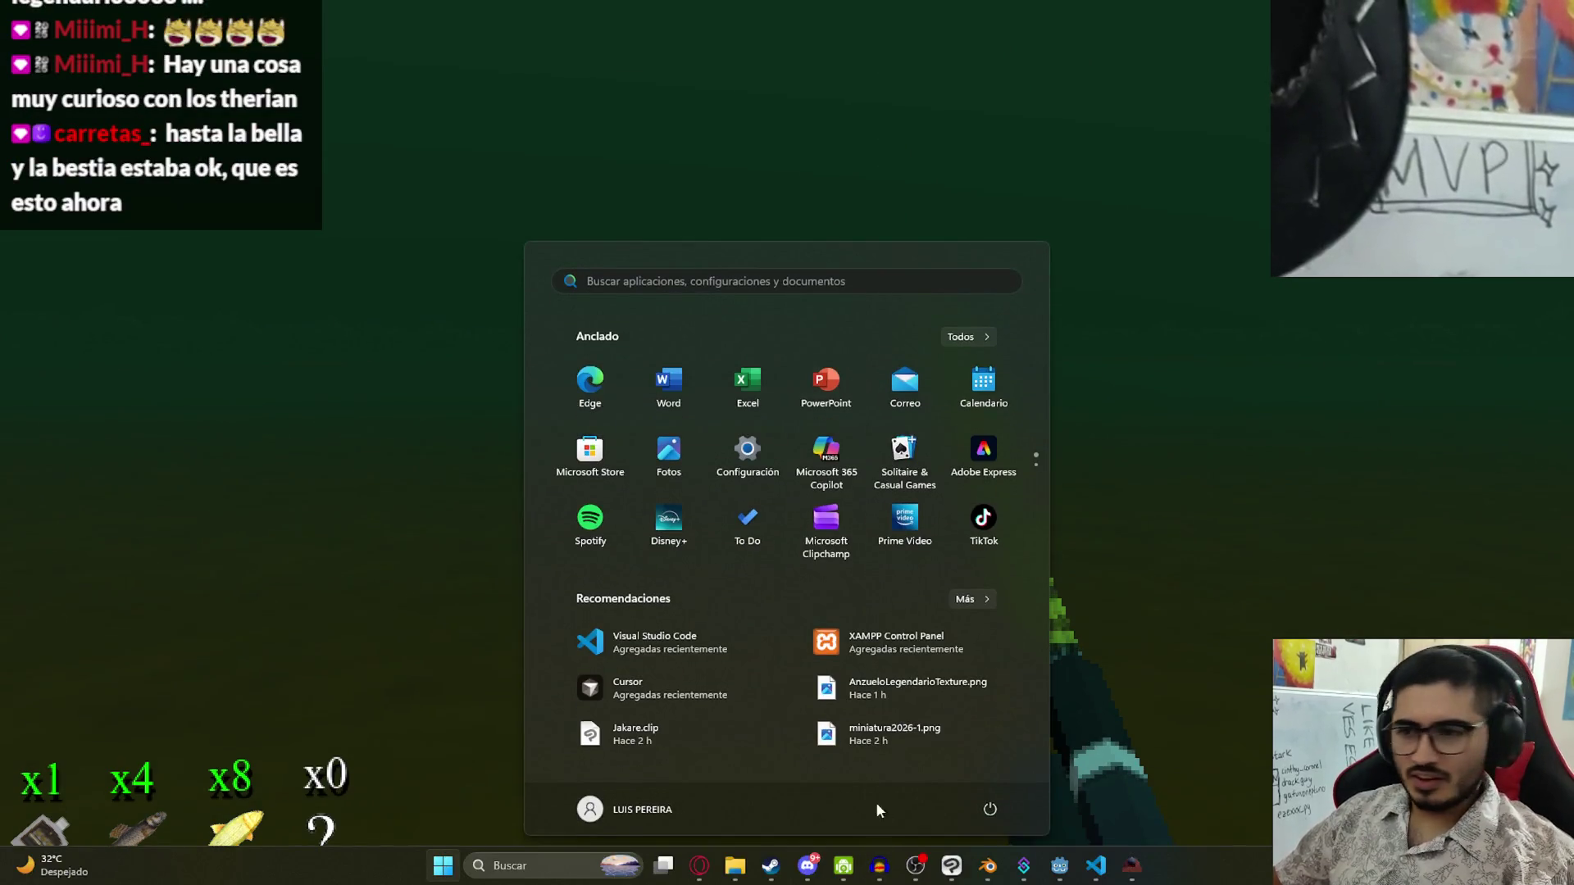
left_click(1057, 867)
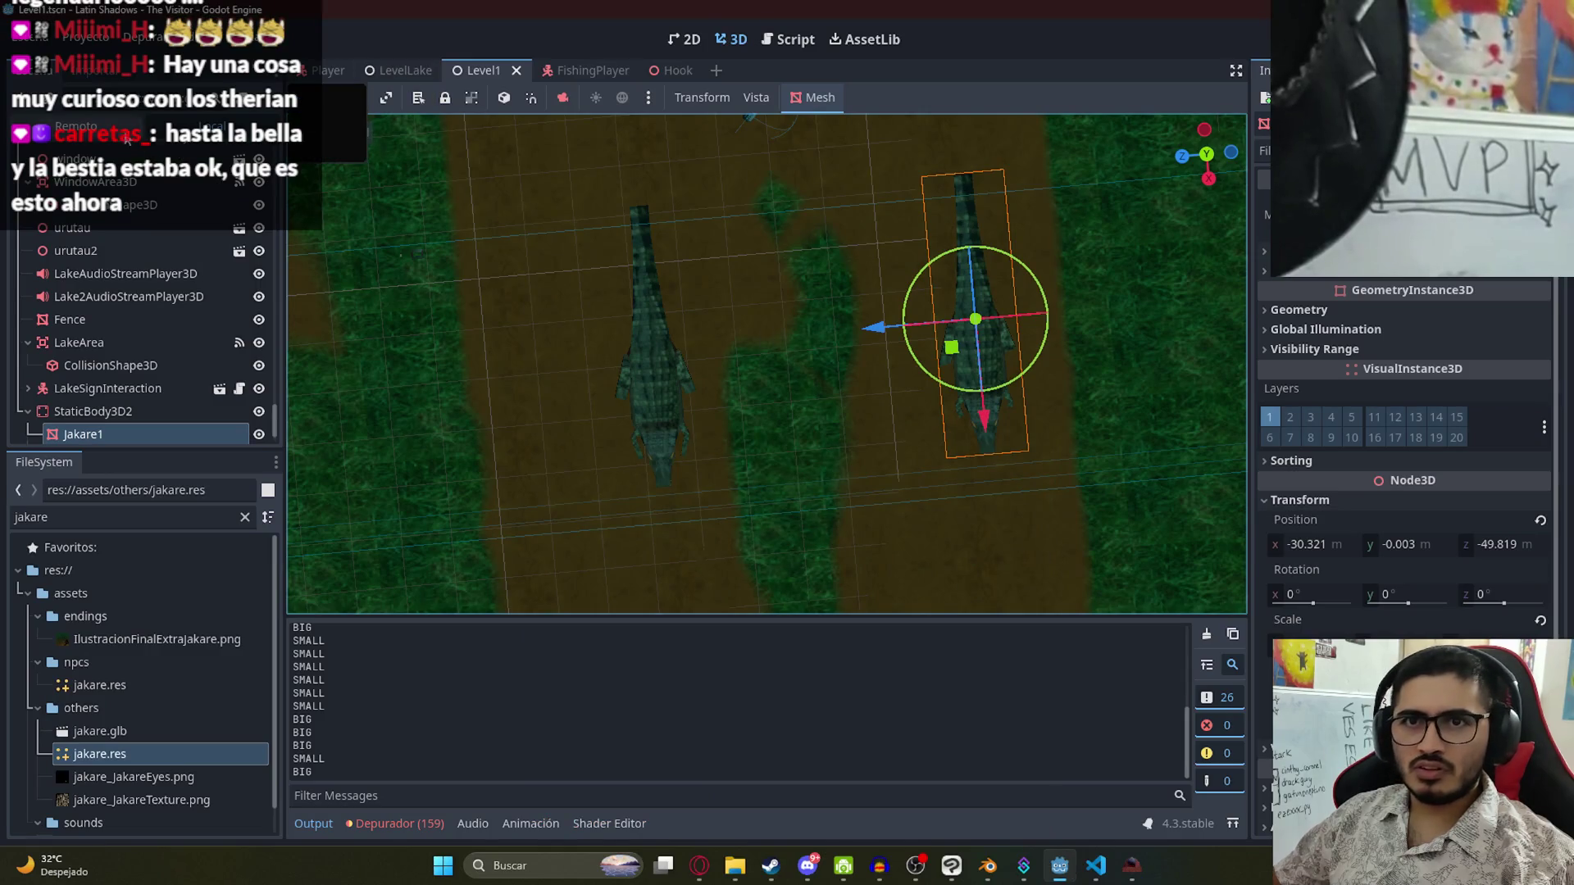
left_click(125, 136)
left_click(27, 227)
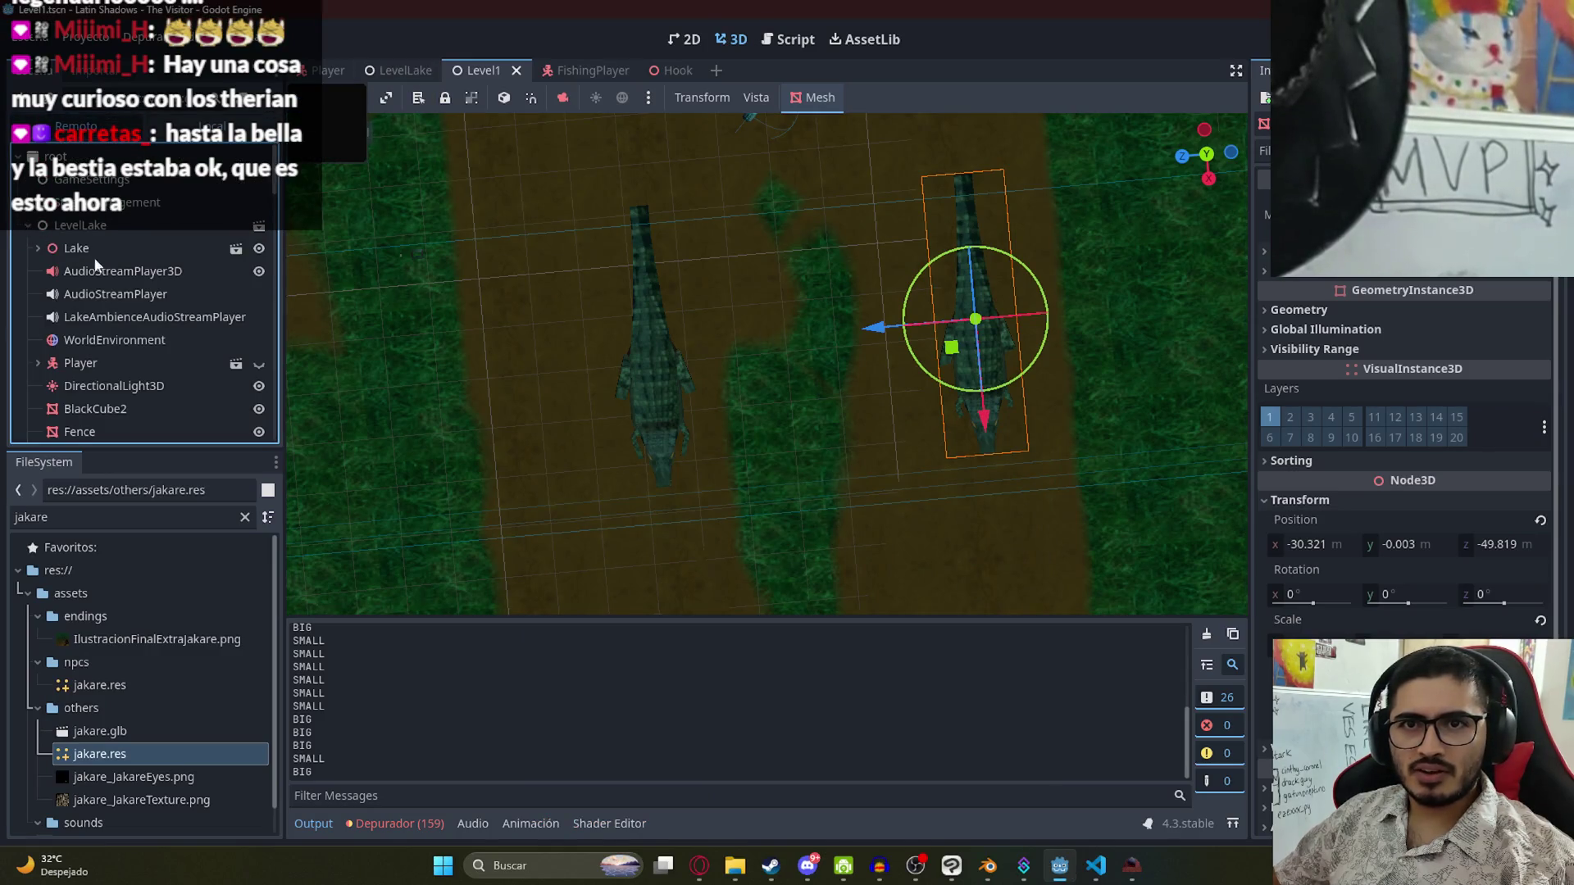
scroll(127, 306, "down", 5)
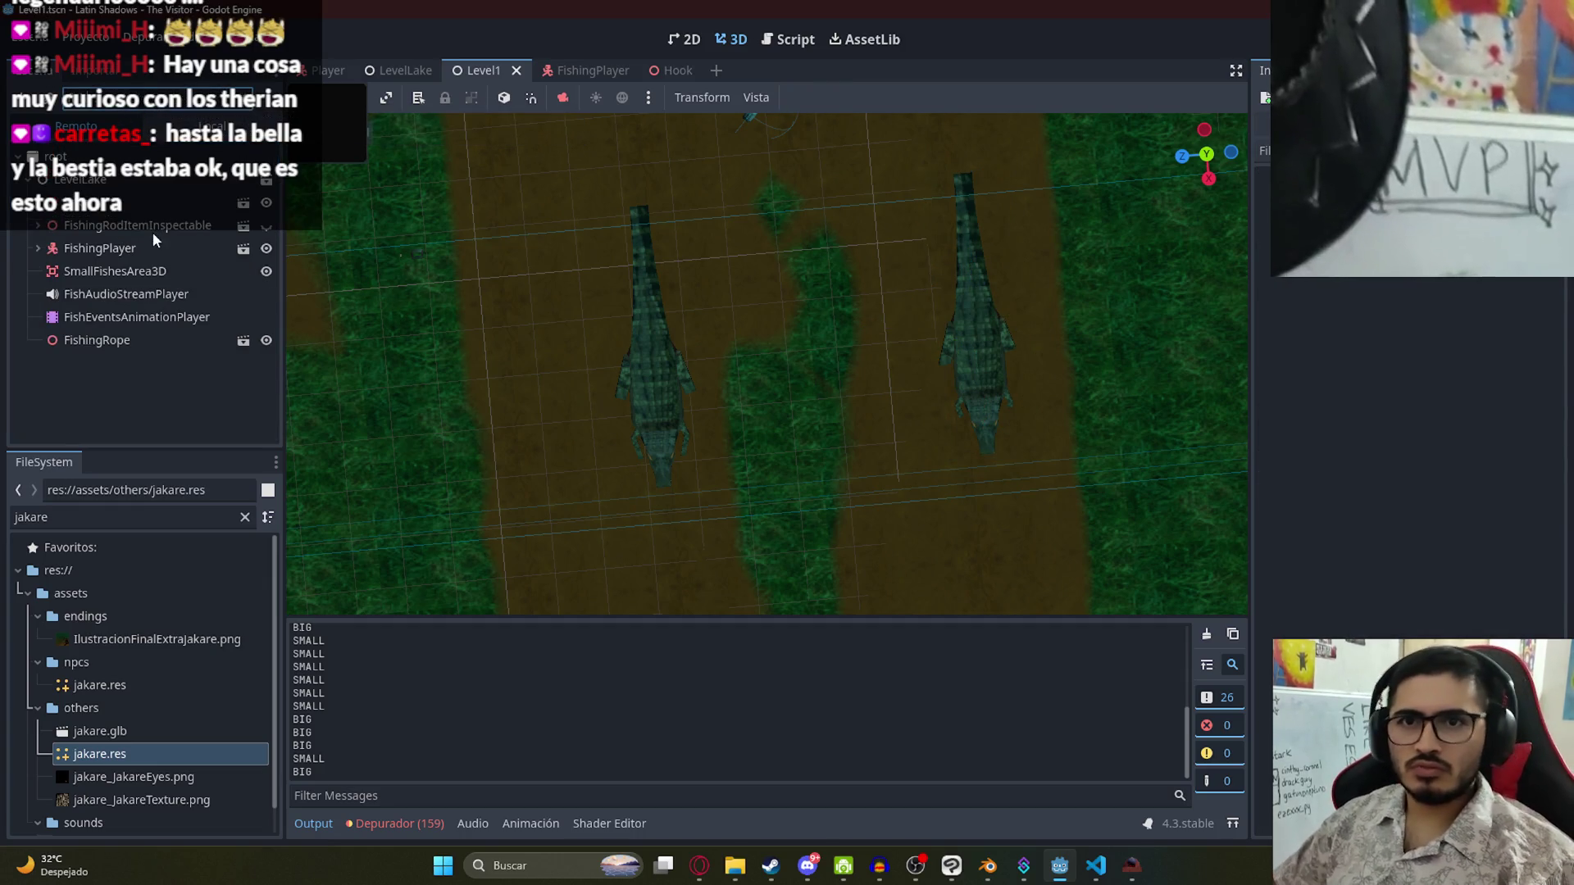
left_click(99, 247)
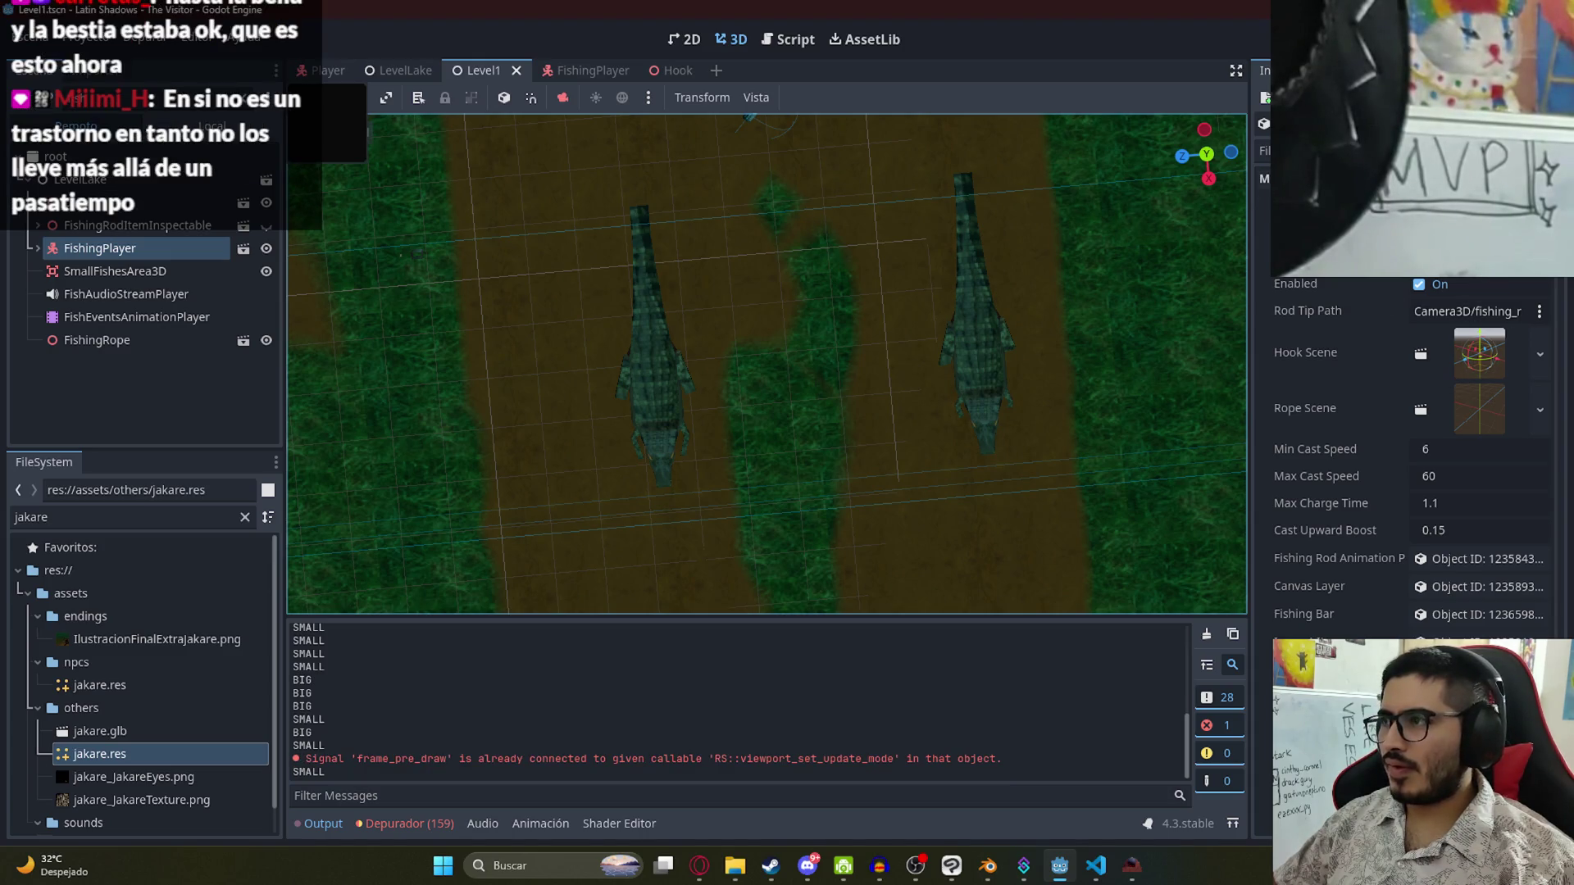
- Review FishingPlayer's Fish Type and Legendary Enabled settings in the Inspector, then return to the game
scroll(1561, 328, "down", 4)
scroll(1561, 328, "down", 7)
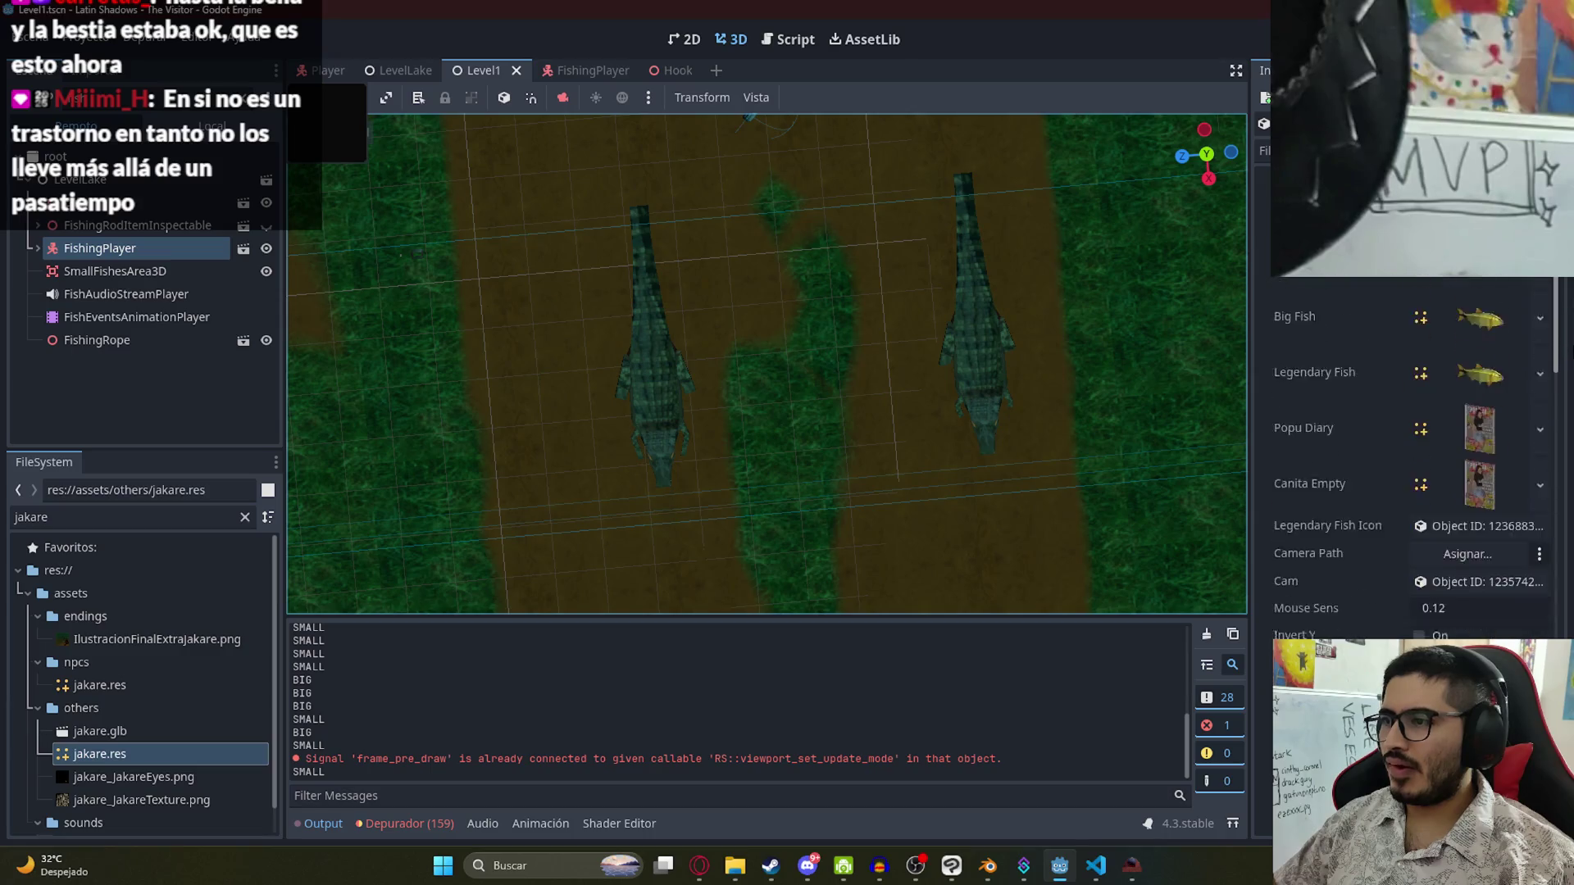
scroll(1410, 459, "down", 10)
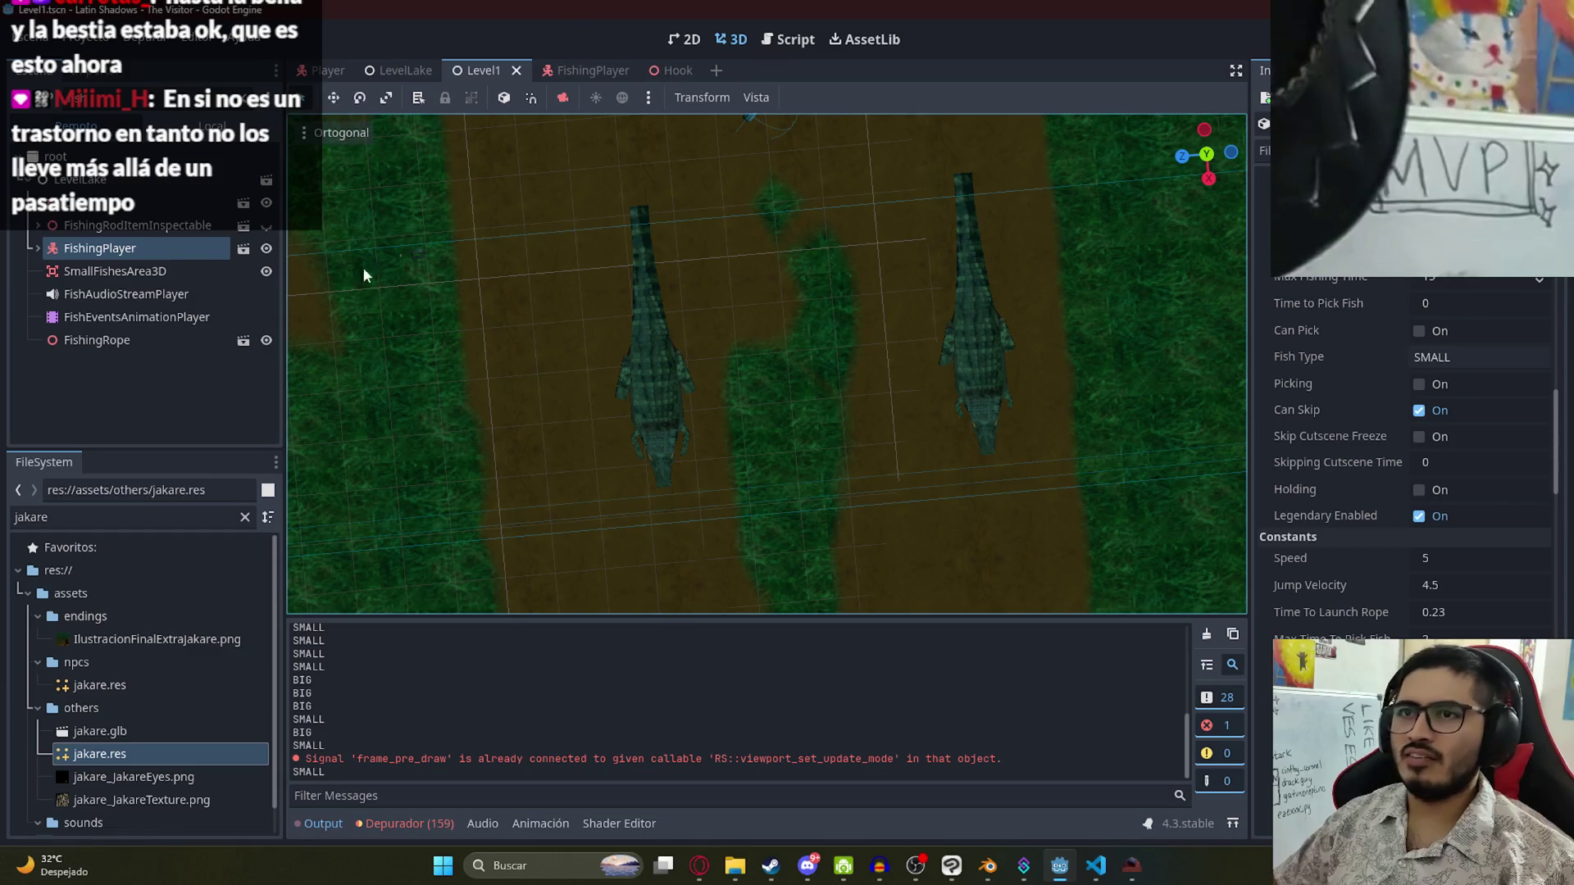
left_click(1138, 876)
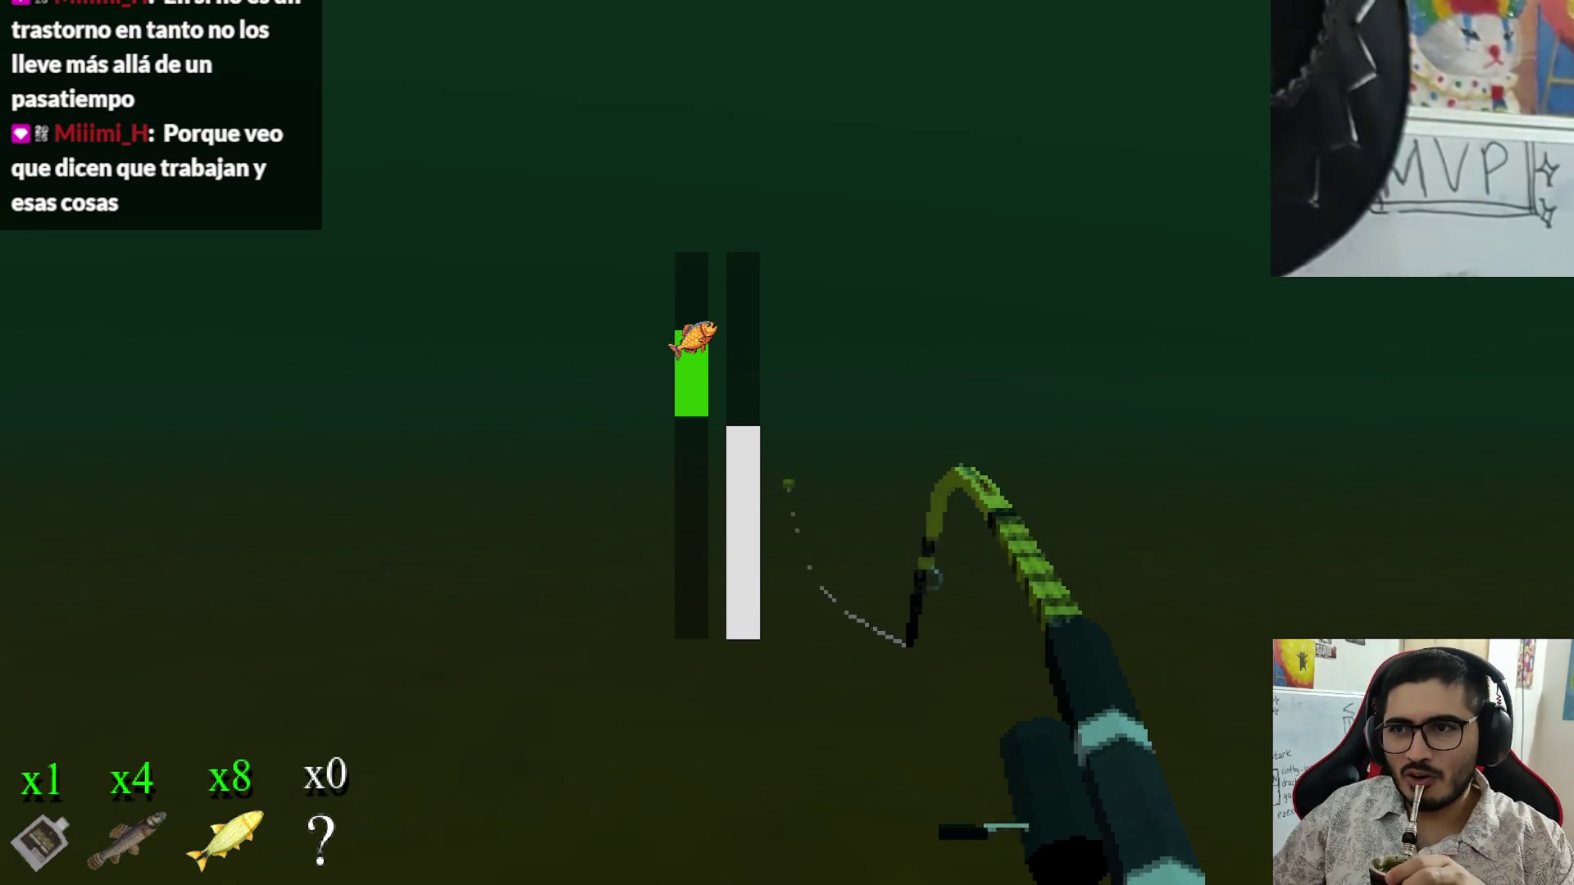
left_click_drag(787, 442, 786, 443)
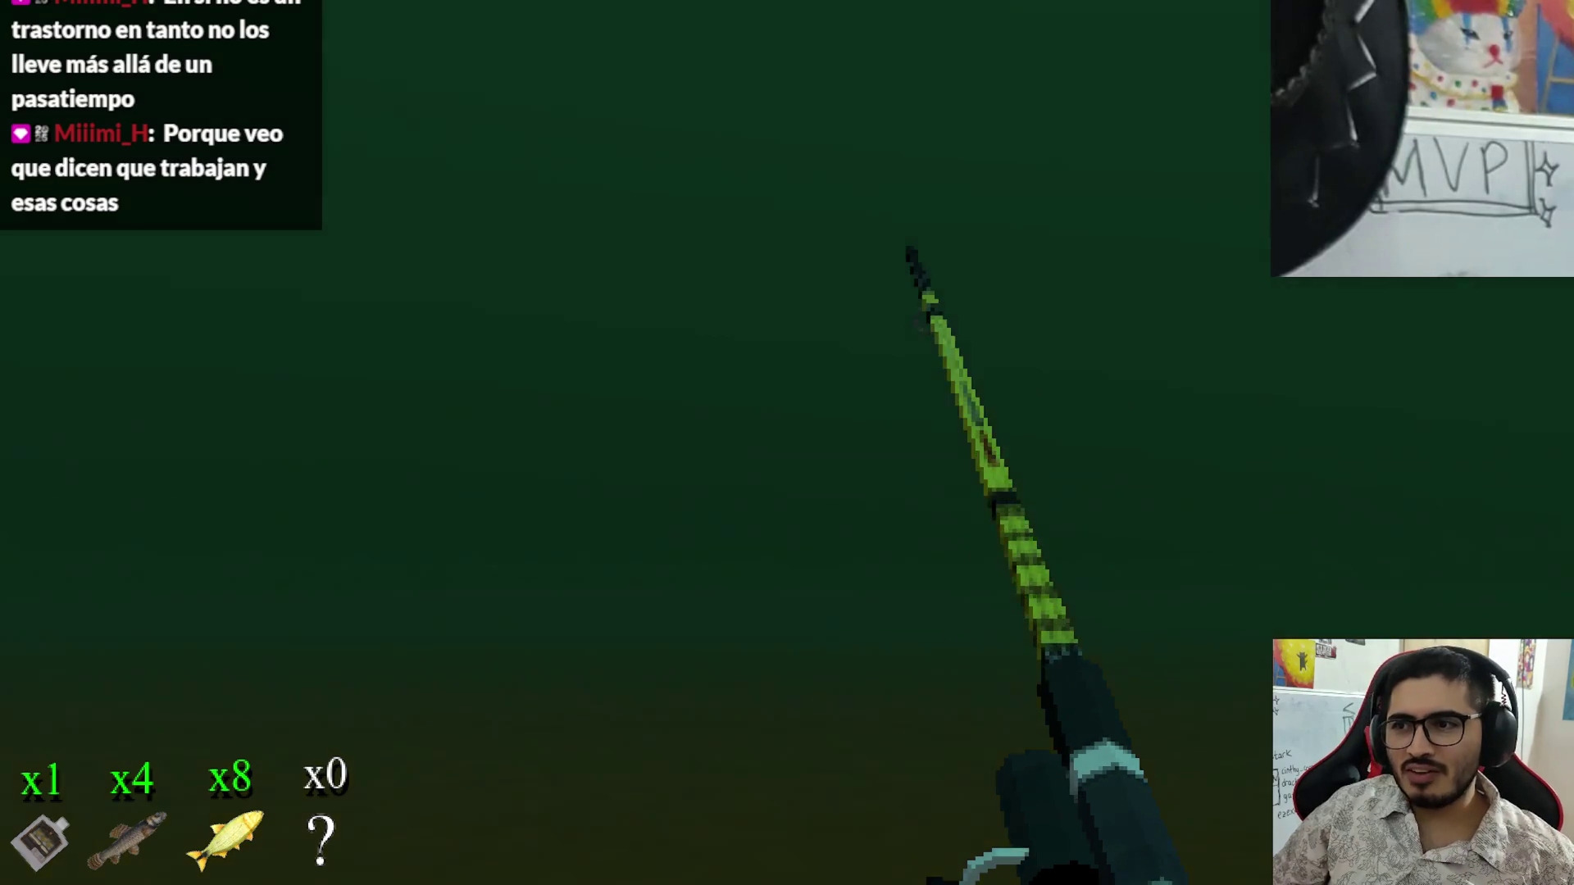
left_click(787, 443)
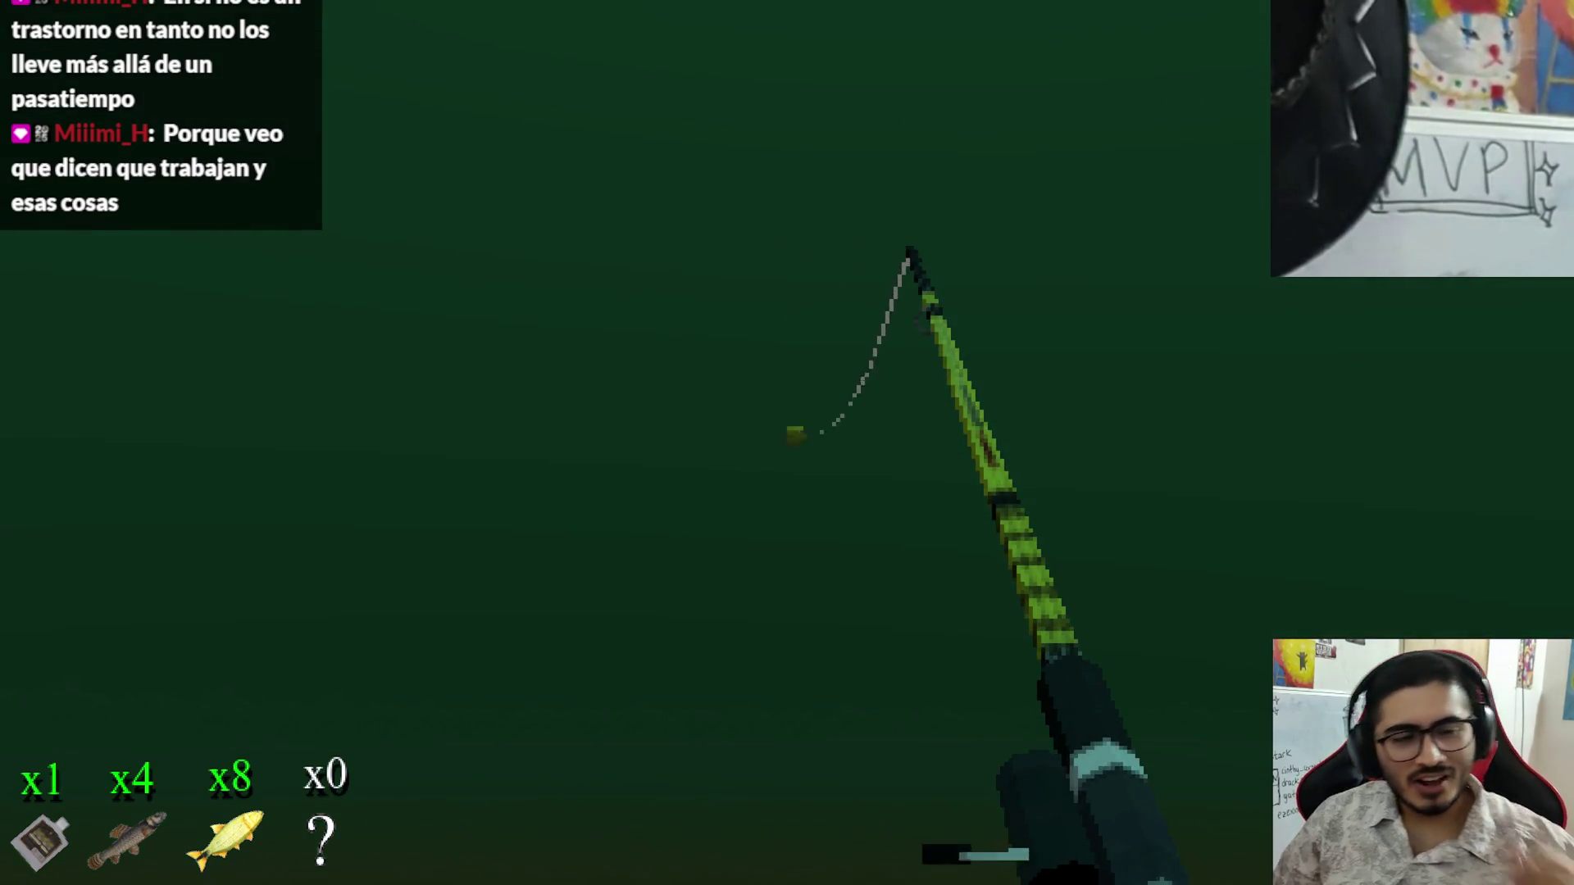
key("1")
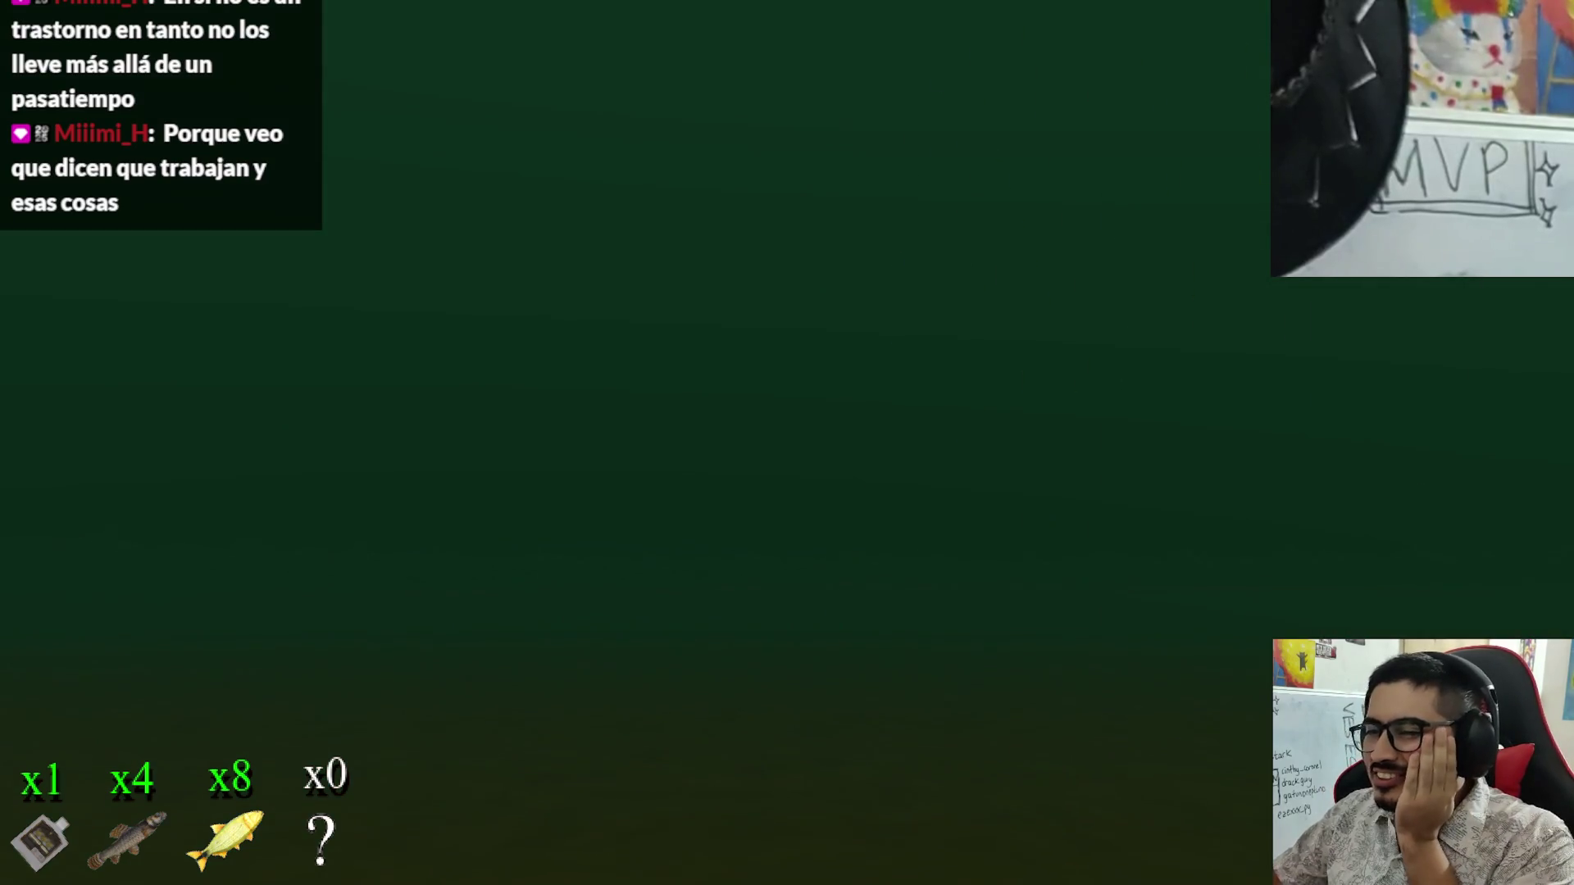
key("1")
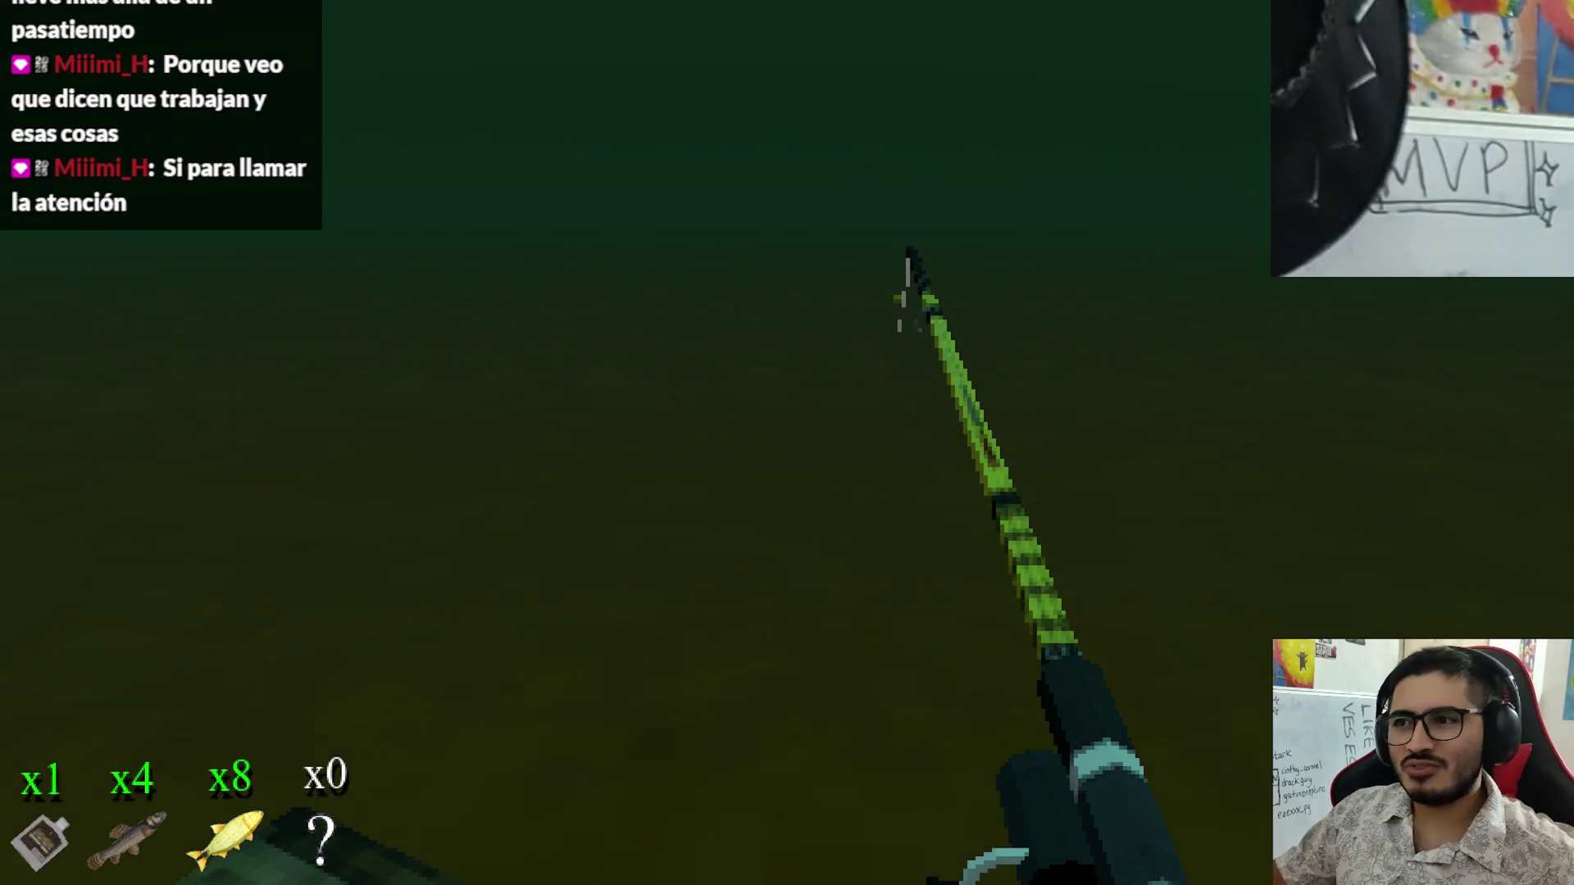
- Cast and reel in a fish, keeping the catch bar over it, then cast again
left_click(787, 443)
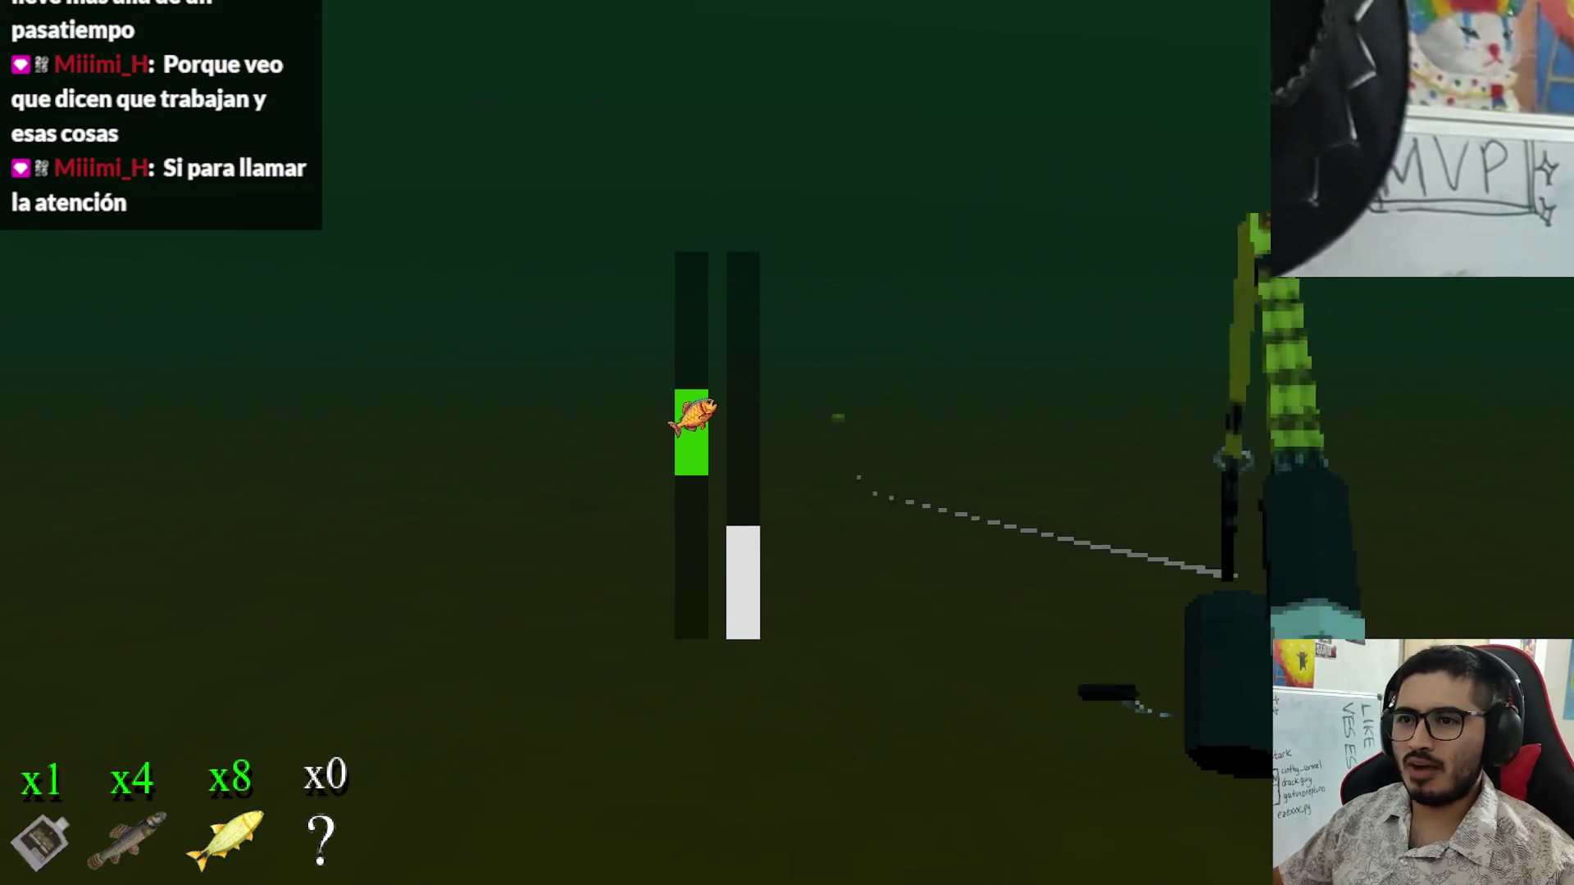
left_click(787, 442)
left_click(786, 443)
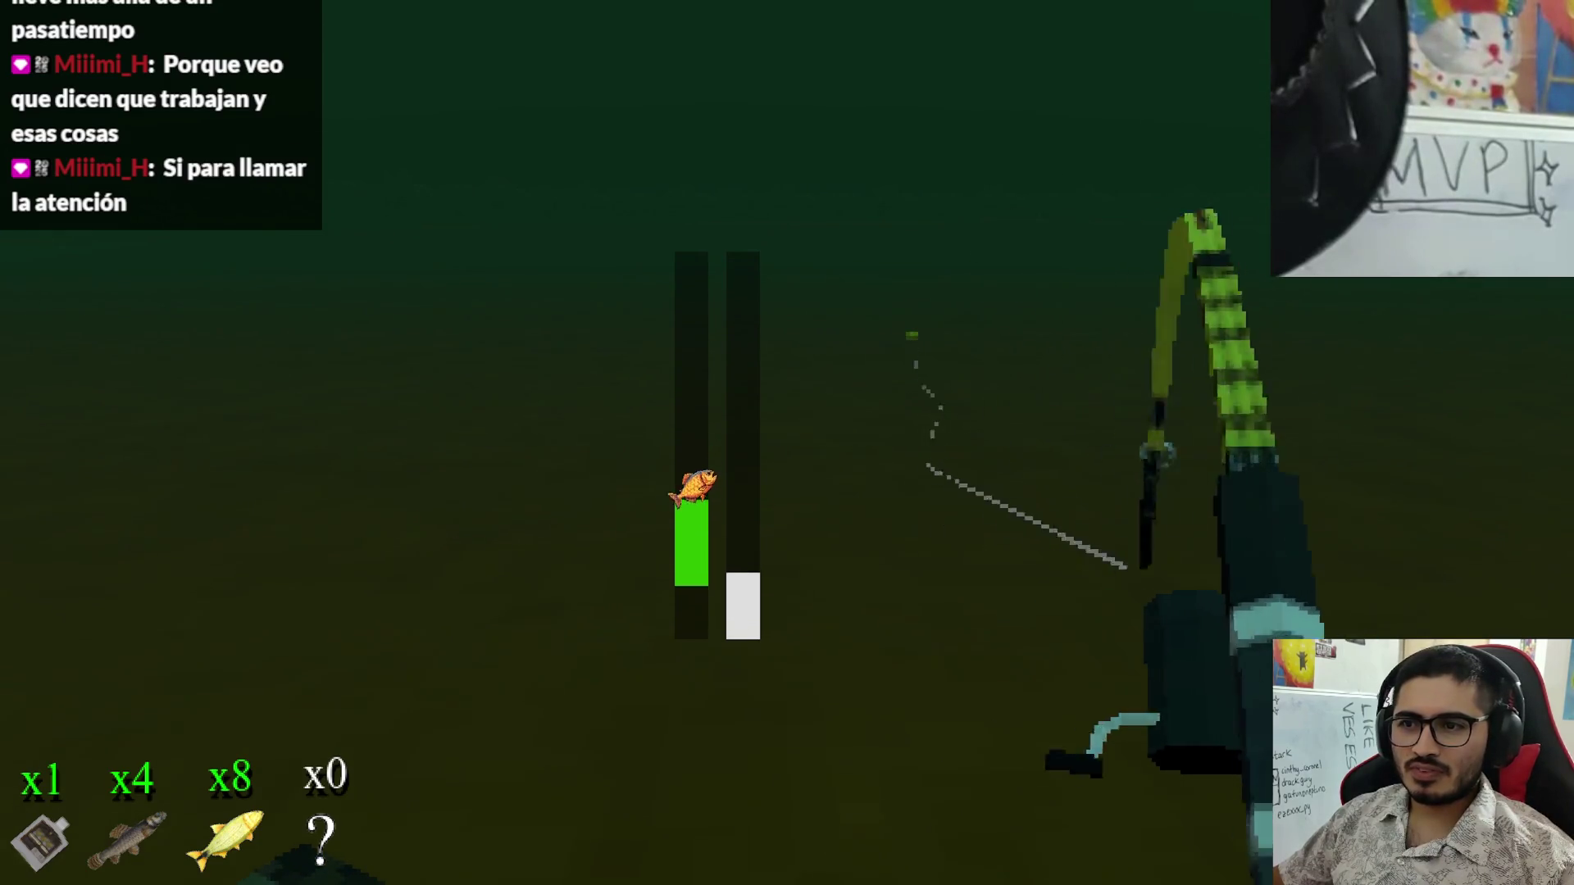
left_click(787, 443)
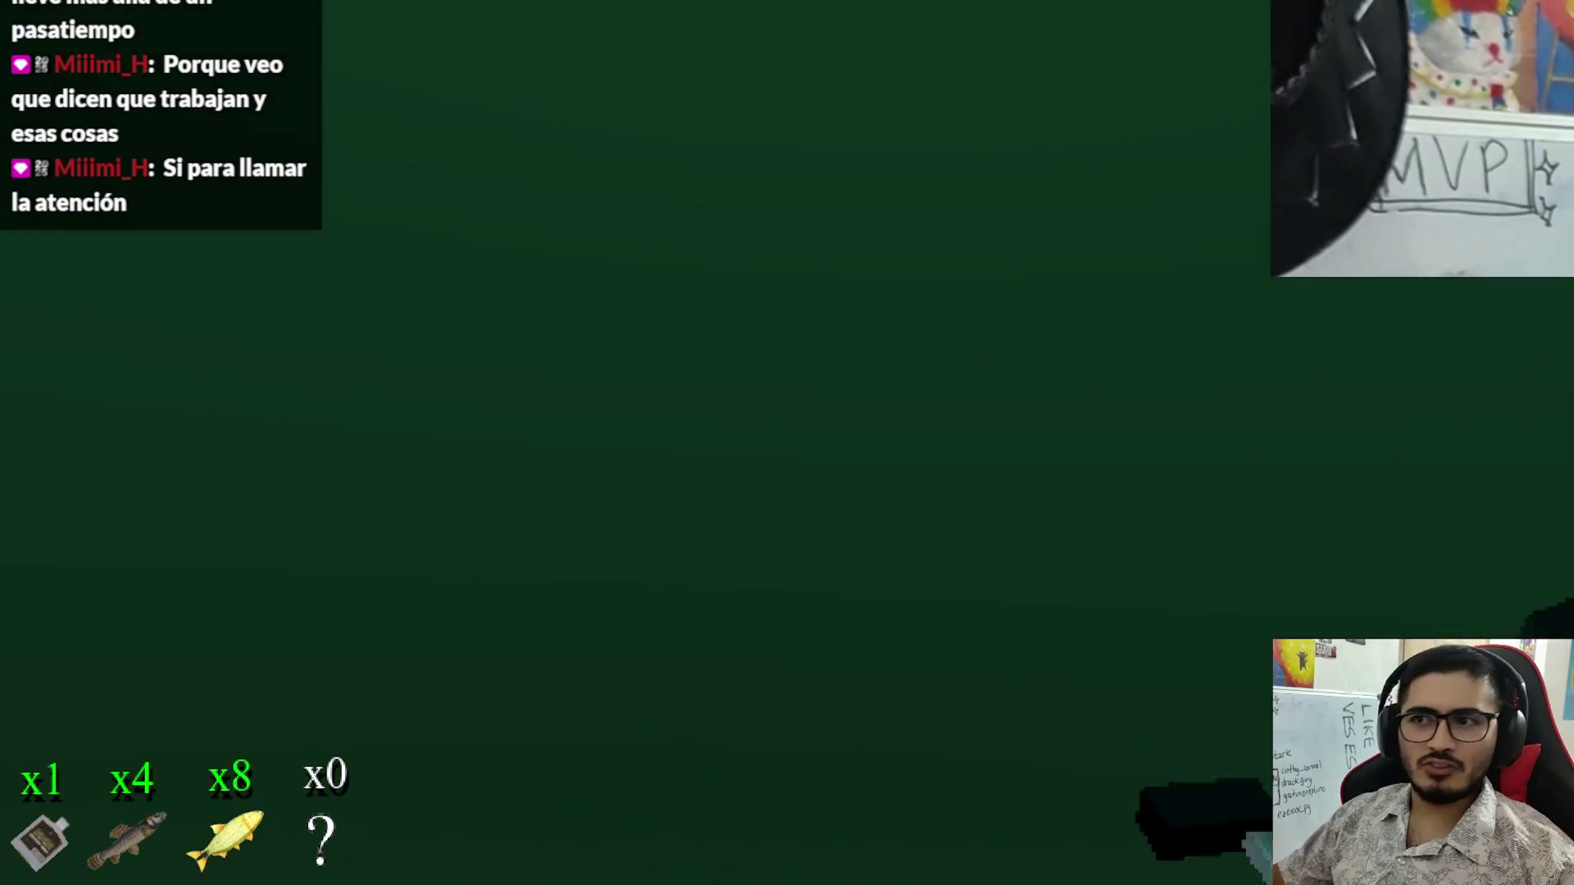
left_click(787, 443)
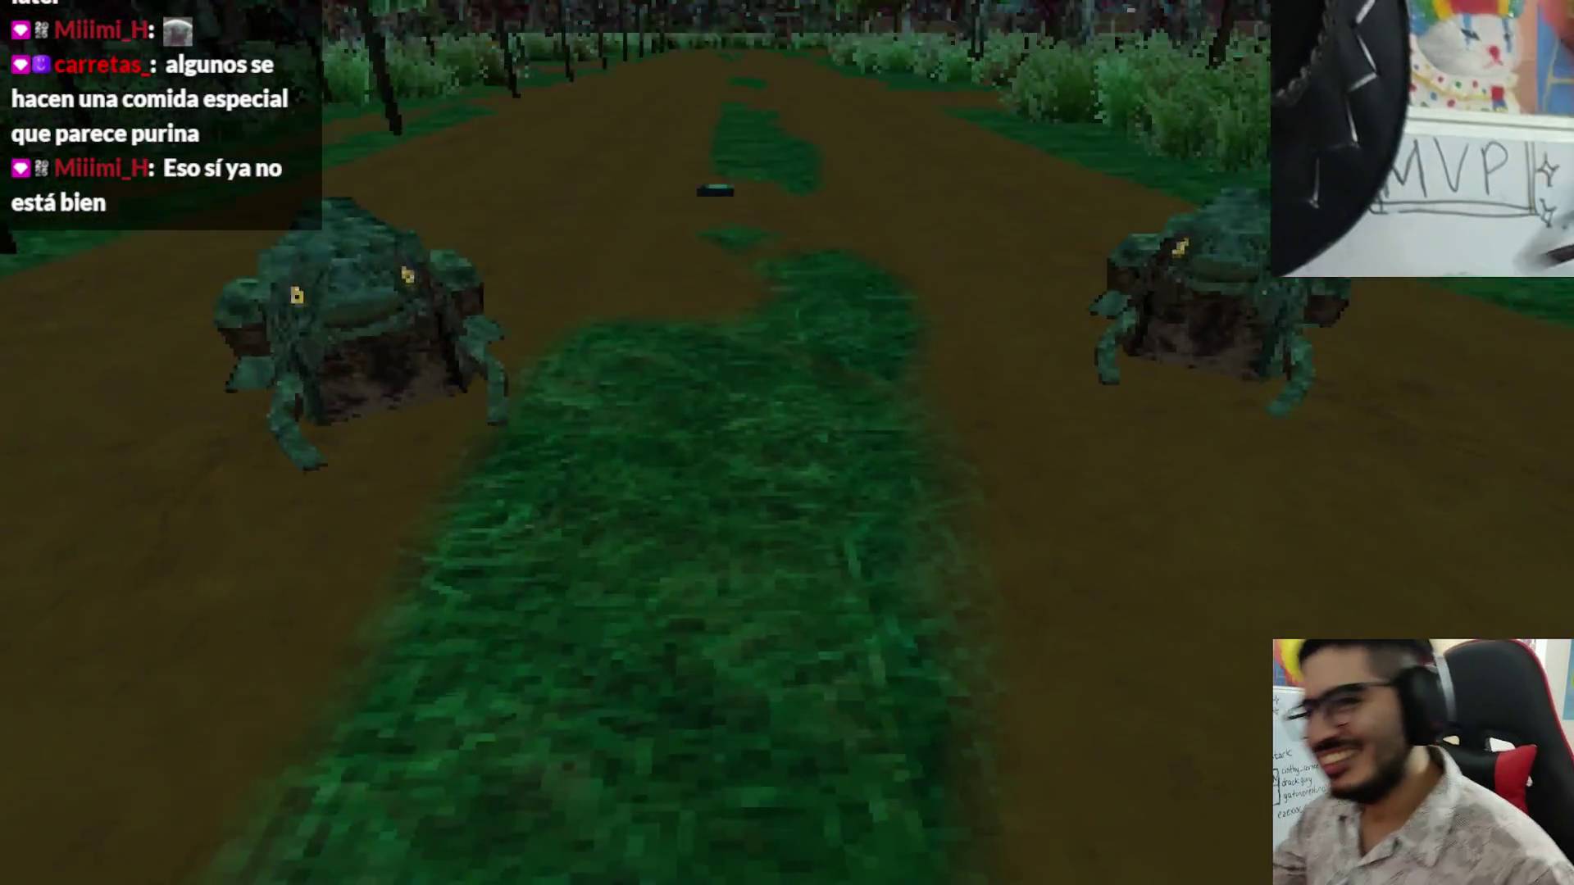
- Quit the running game to the editor, zoom out the Level1 viewport, and bring up ChatGPT
key("Escape")
left_click(705, 638)
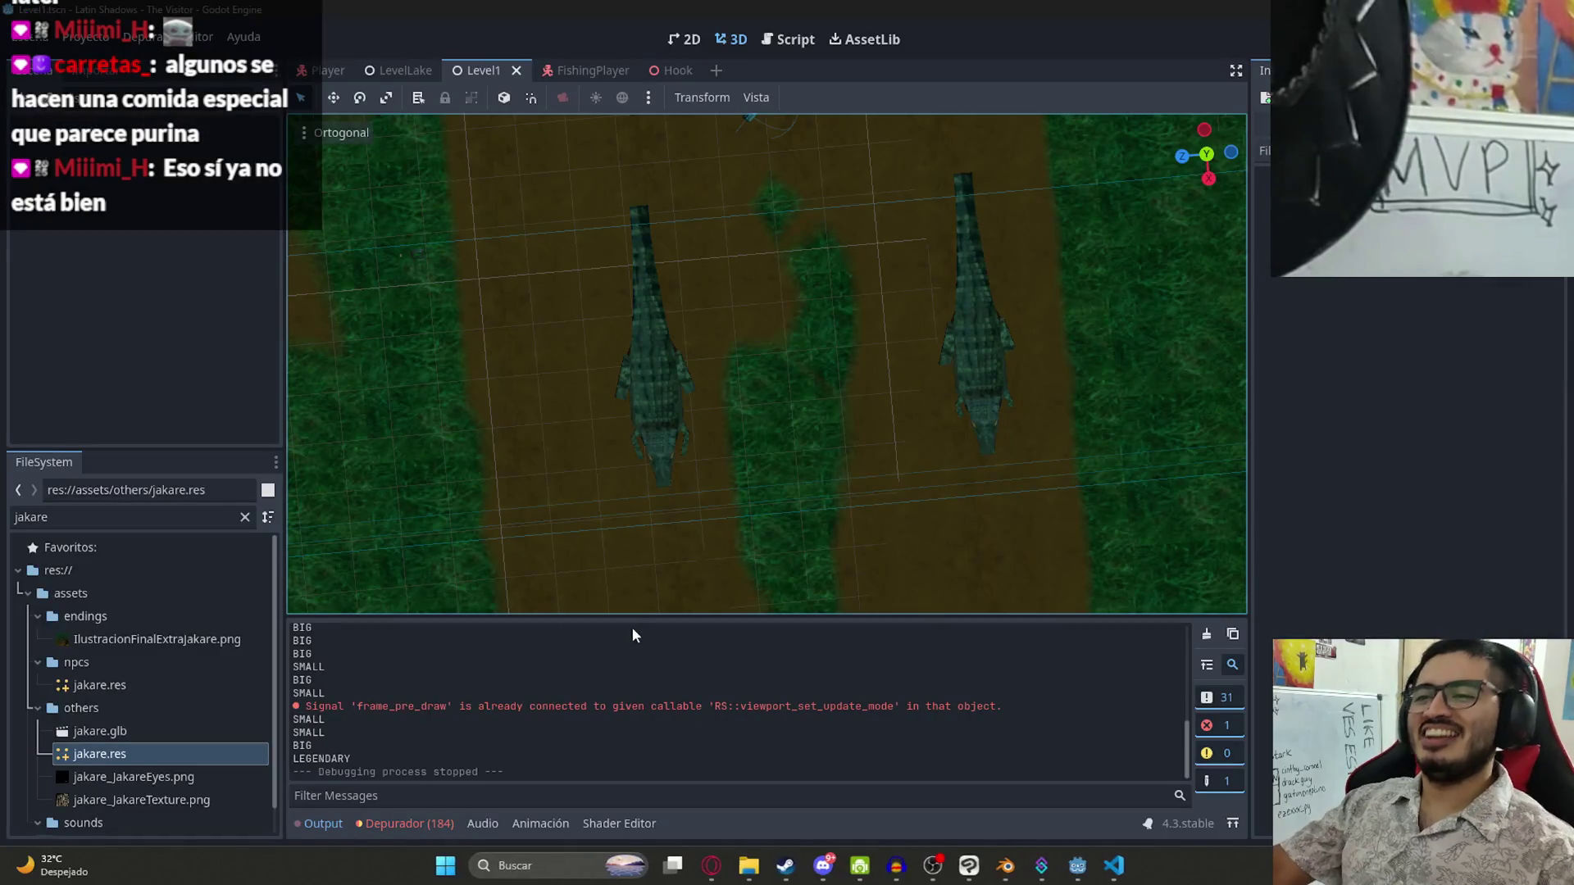
scroll(762, 400, "down", 4)
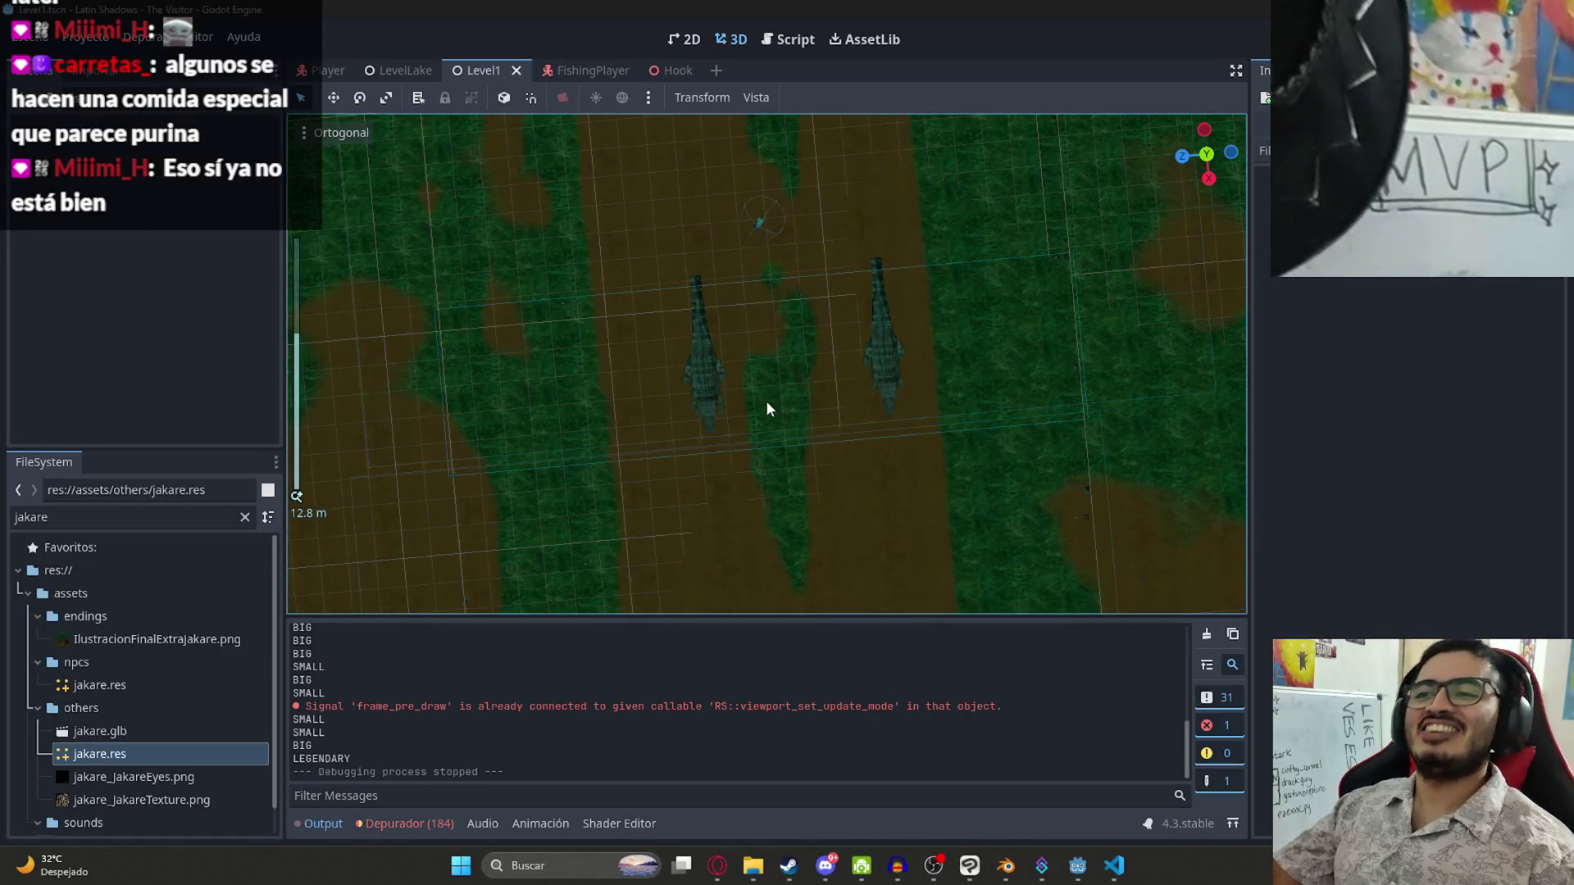
left_click(719, 859)
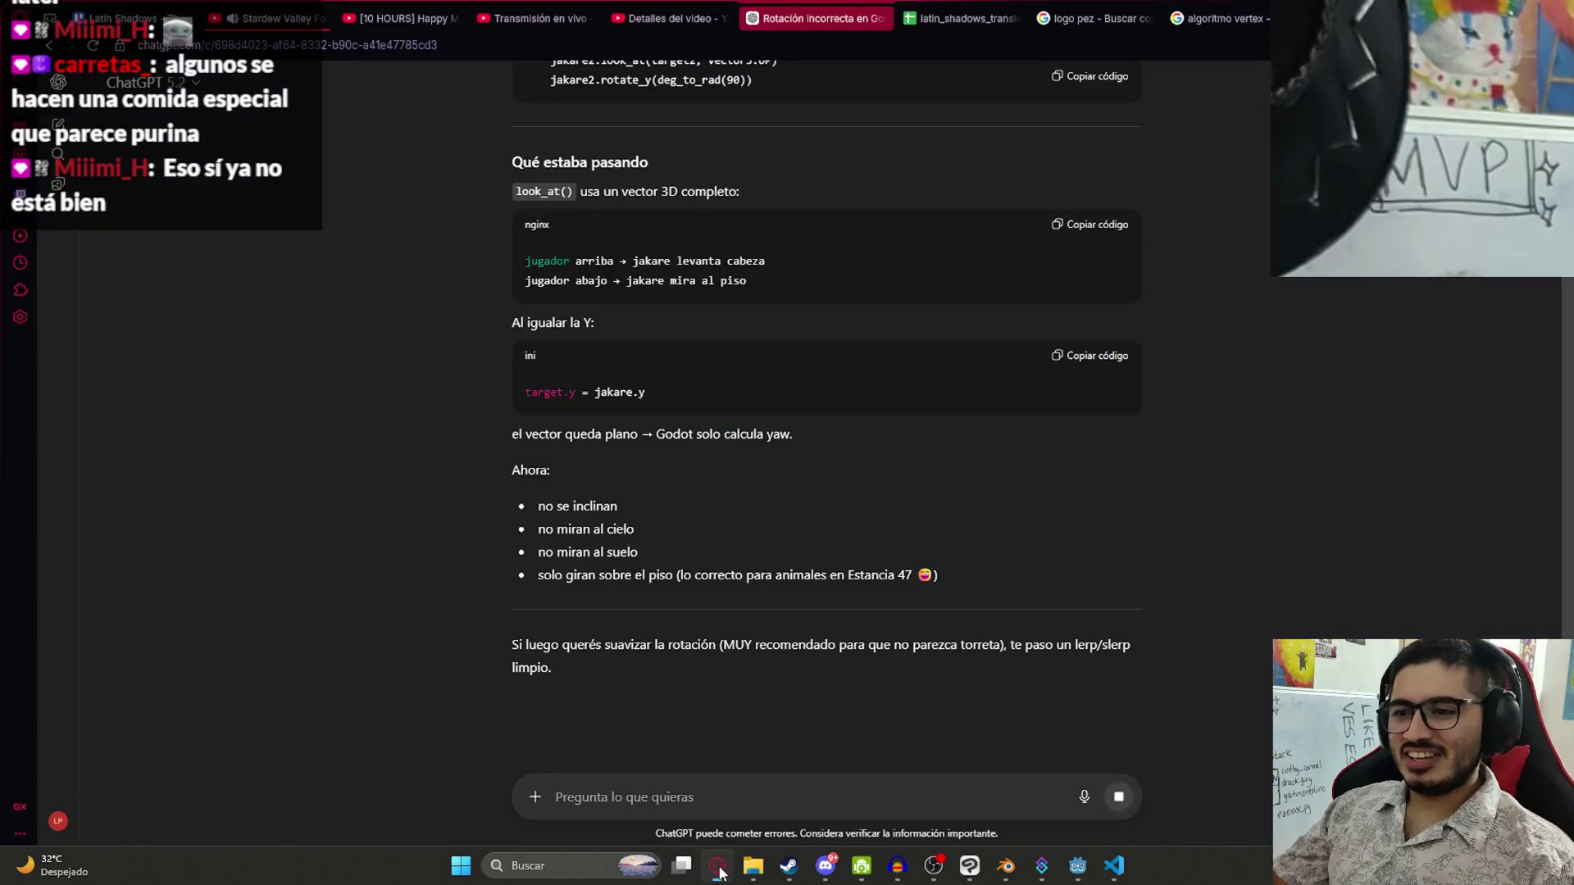
- Reload the YouTube Studio livestream dashboard and view the stream's statistics
left_click(554, 7)
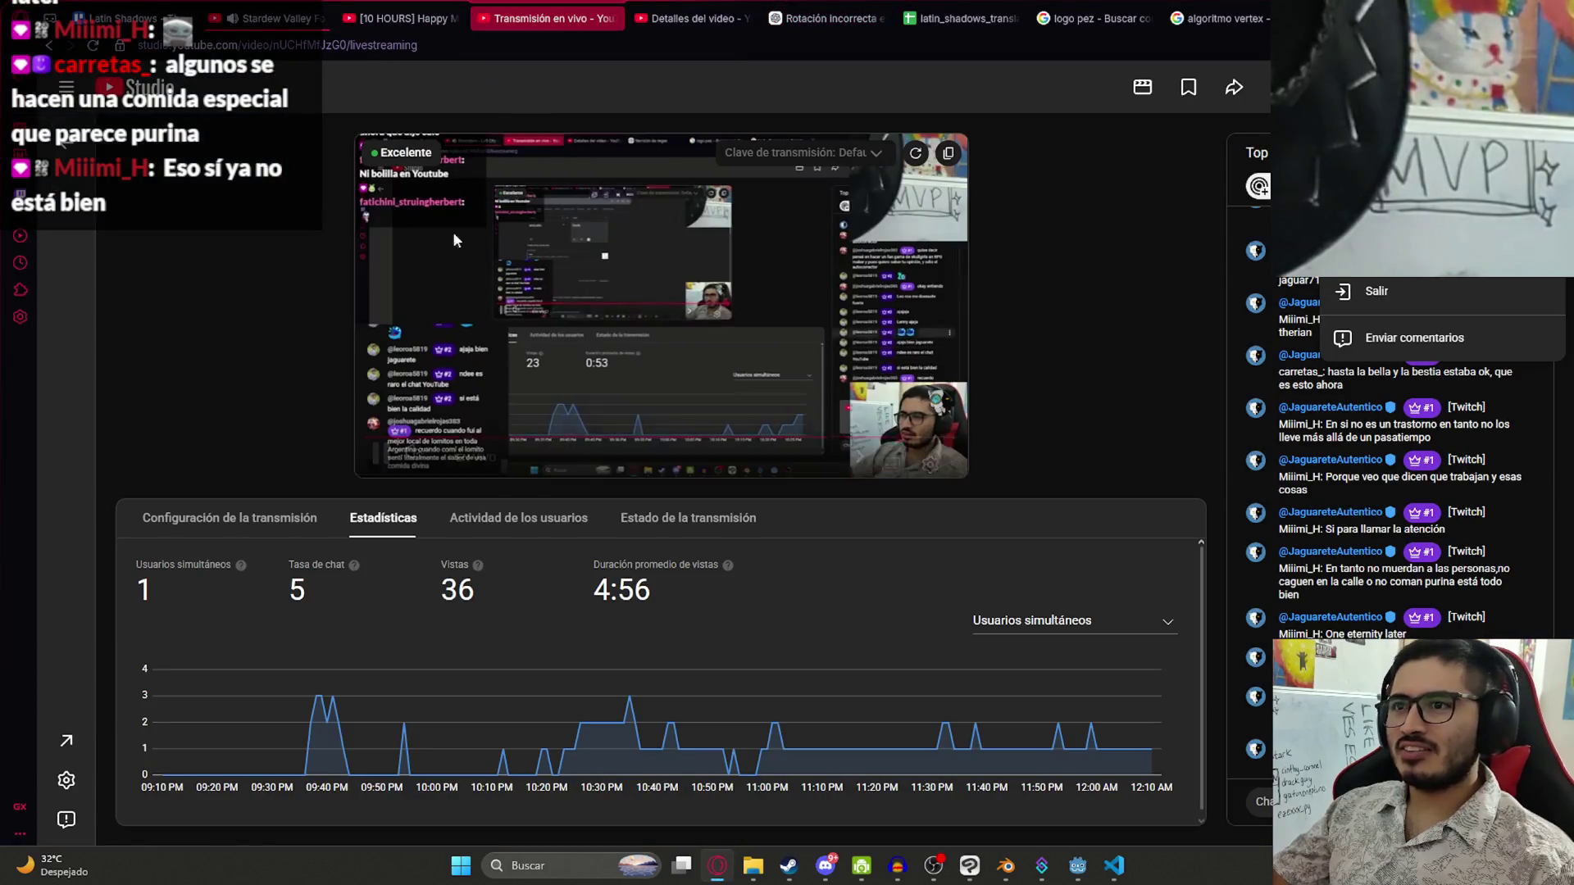
left_click(93, 45)
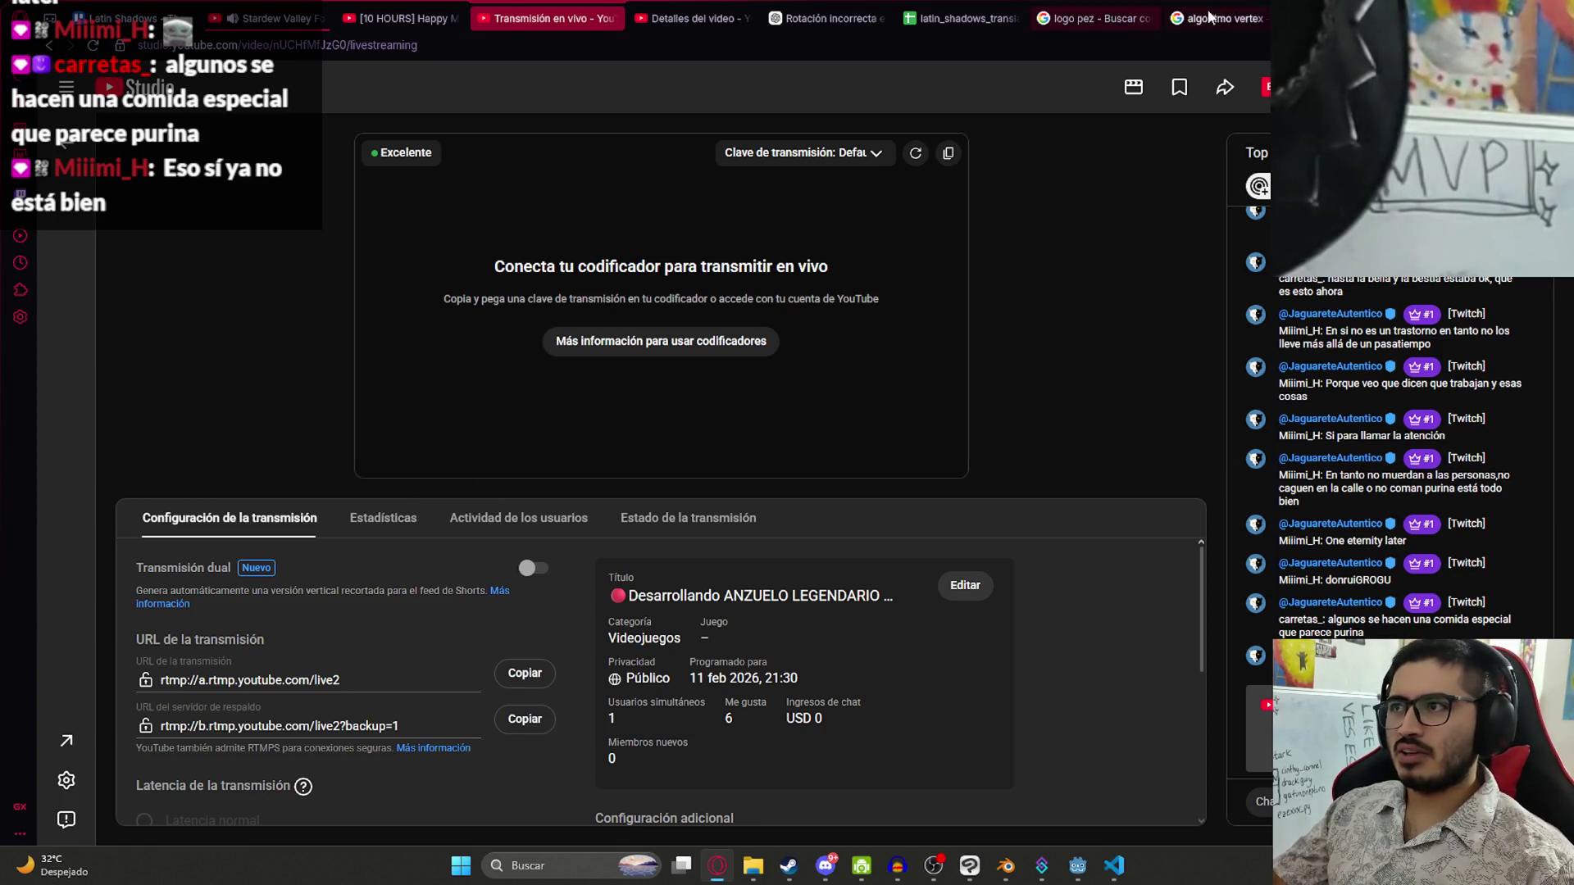
left_click(383, 518)
- Browse the channel's public page, then return to Godot and tilt the view around the crocodiles
left_click(1267, 86)
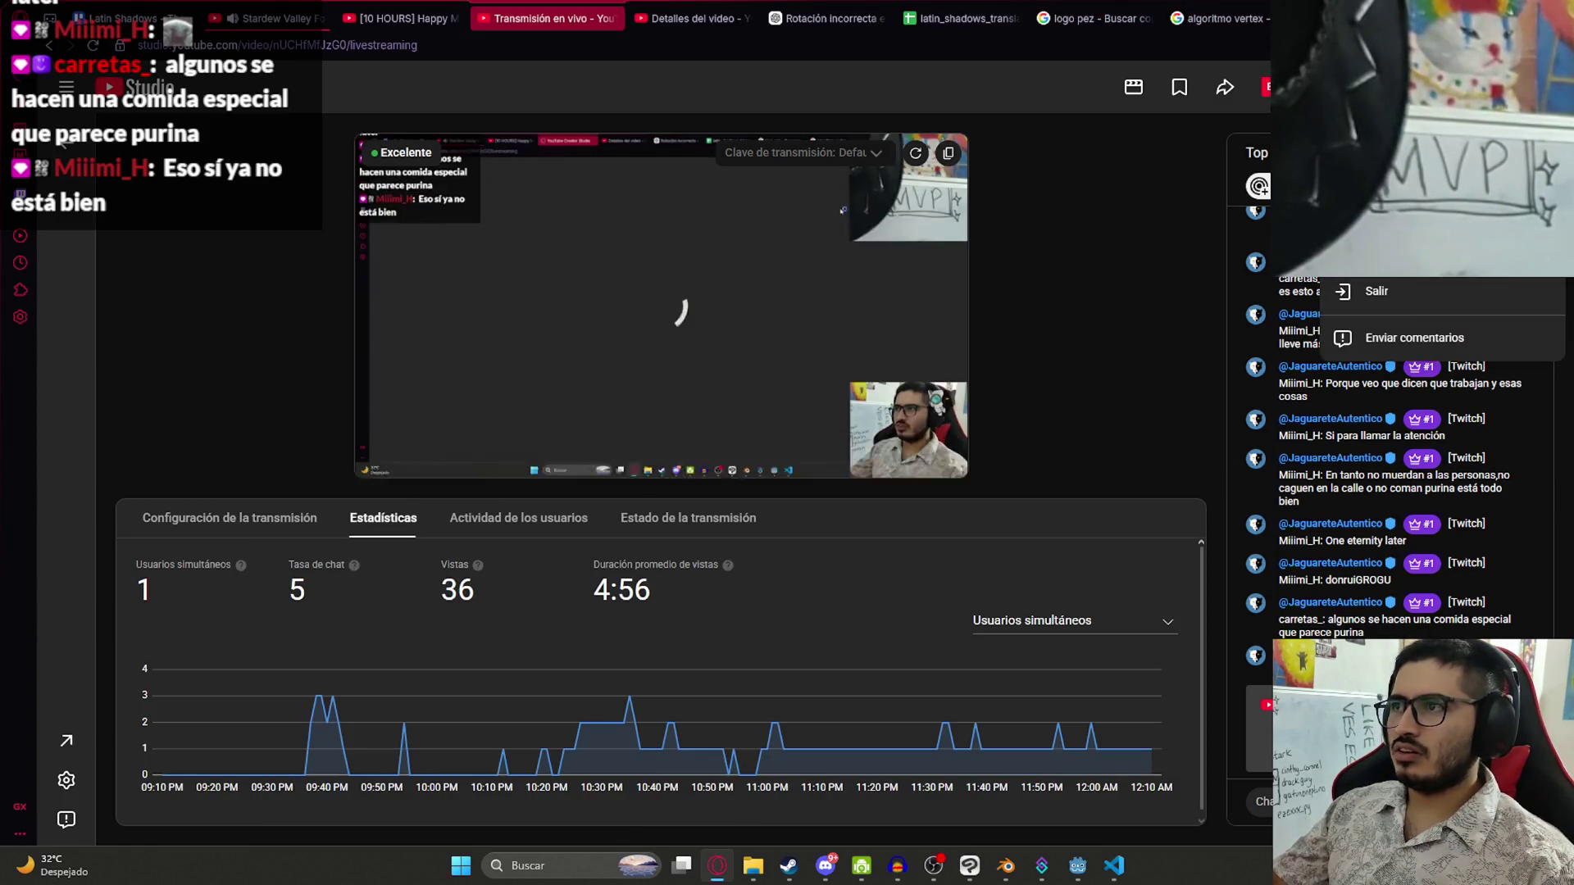
left_click(1394, 164)
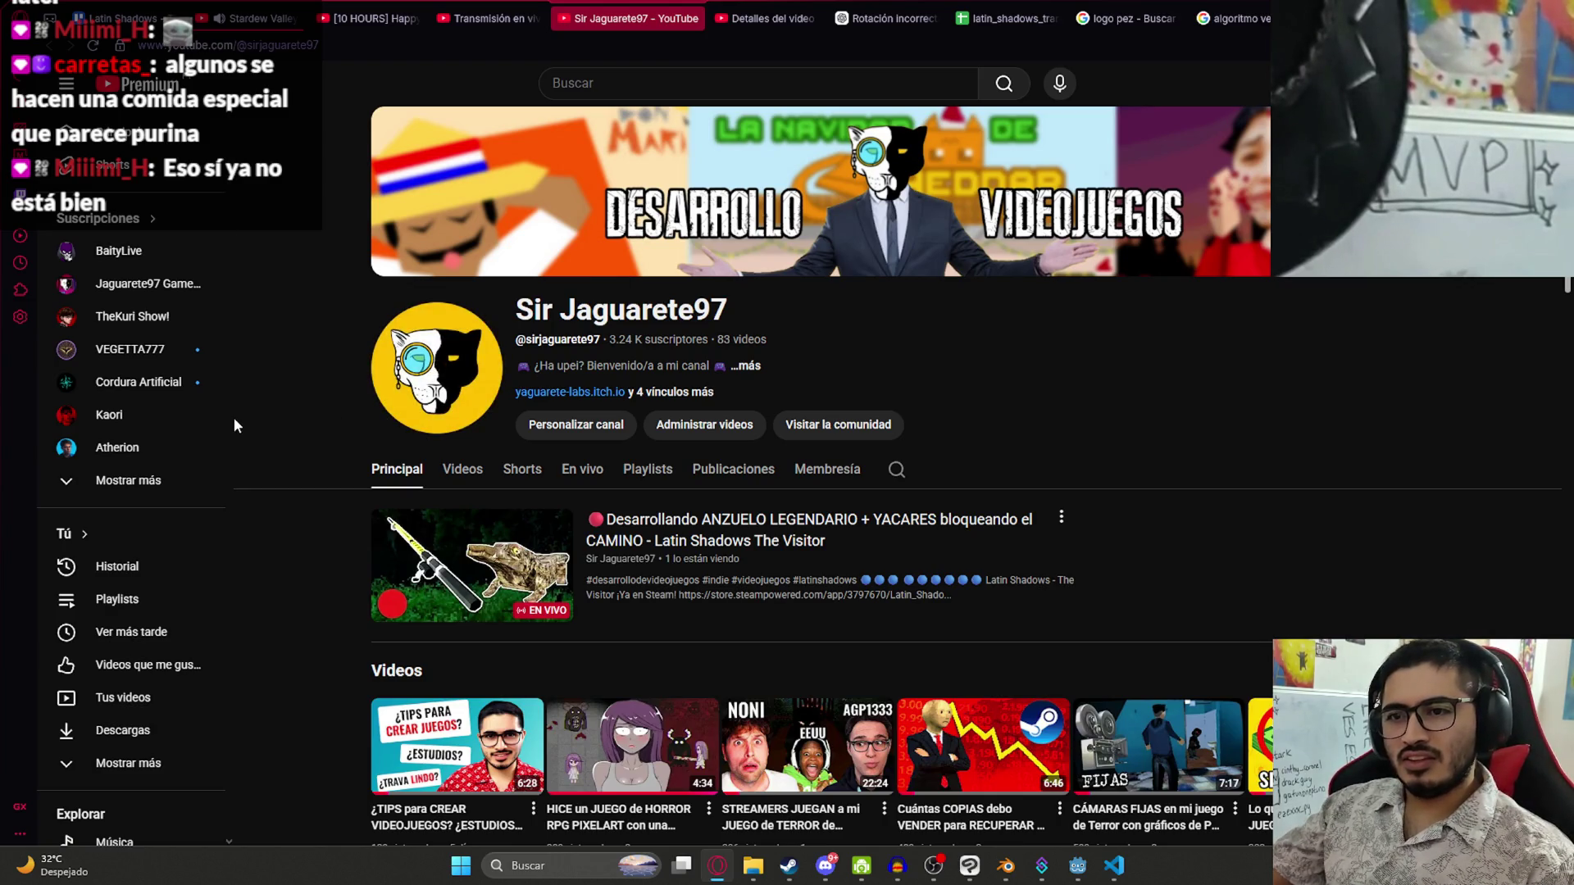
scroll(225, 443, "down", 2)
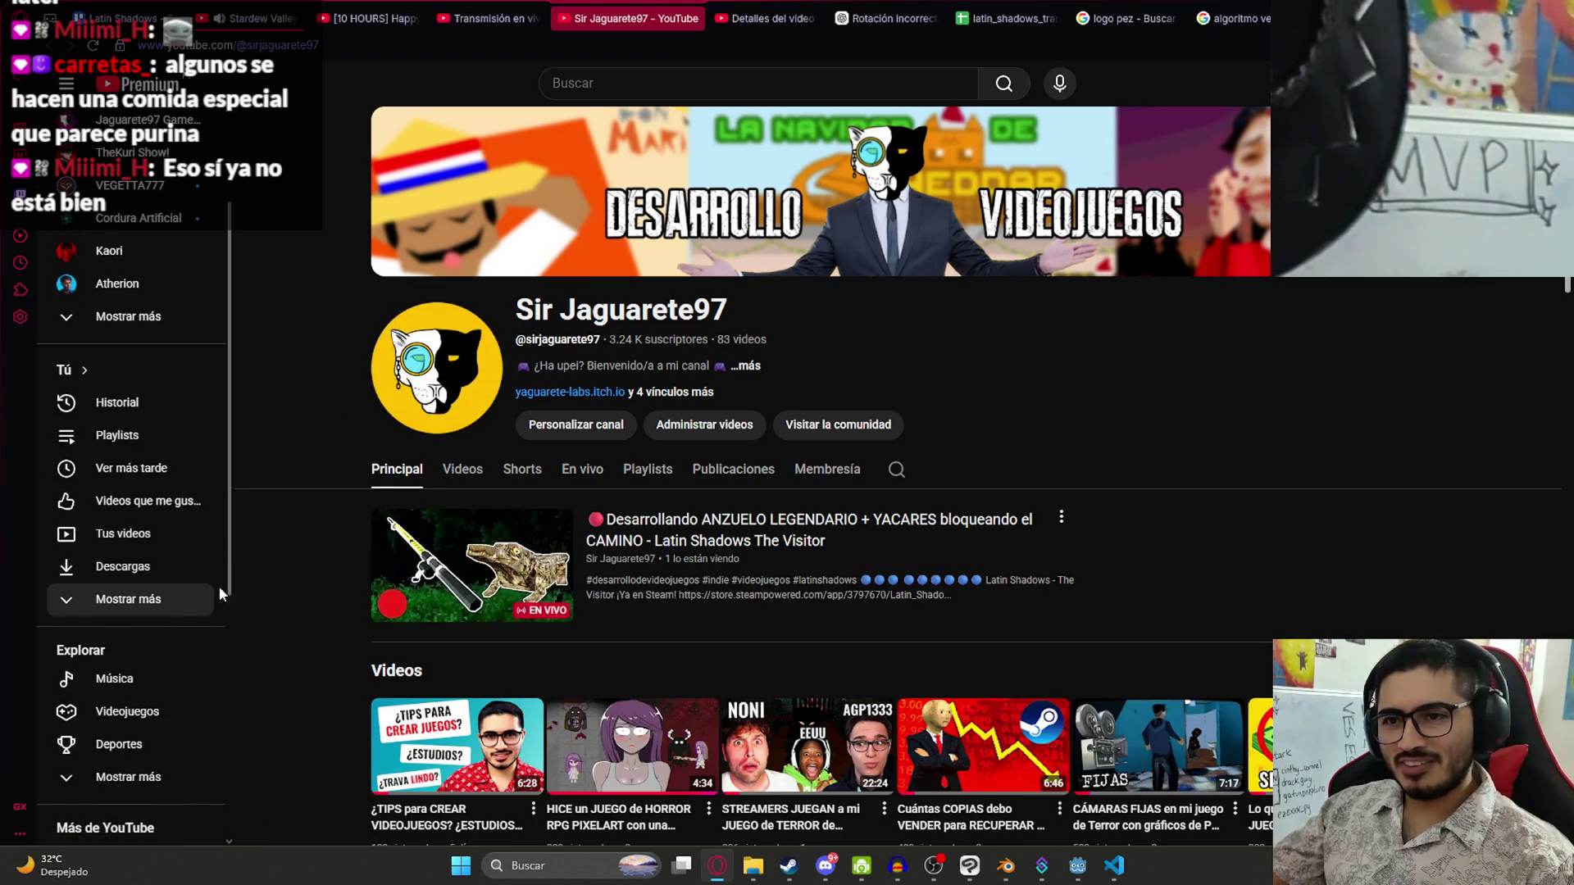
scroll(291, 639, "down", 5)
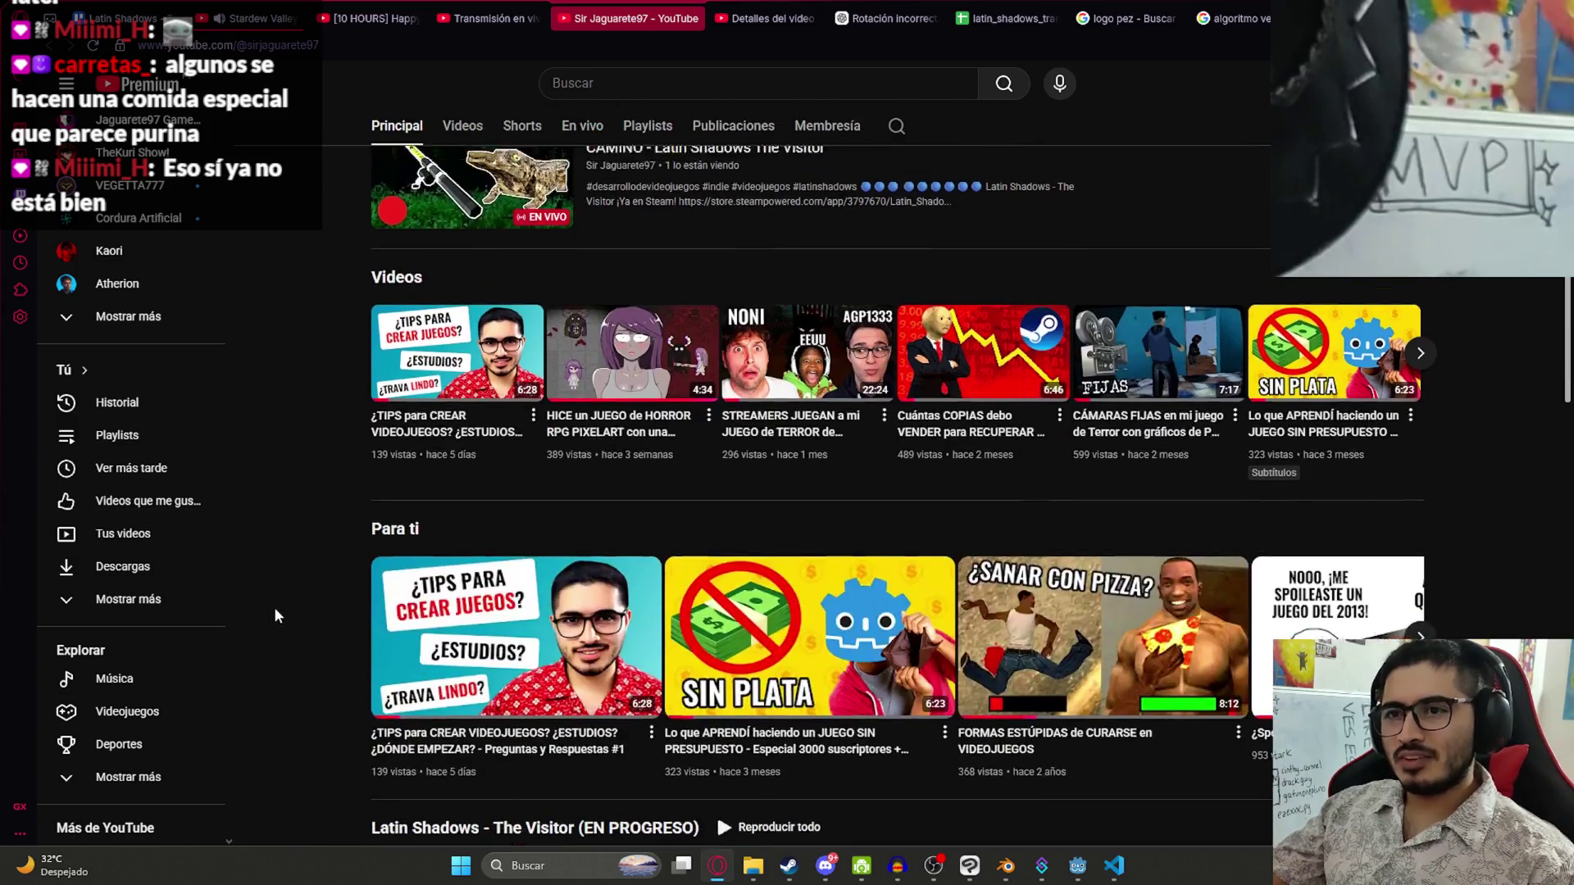
scroll(271, 586, "up", 4)
key("alt+Tab")
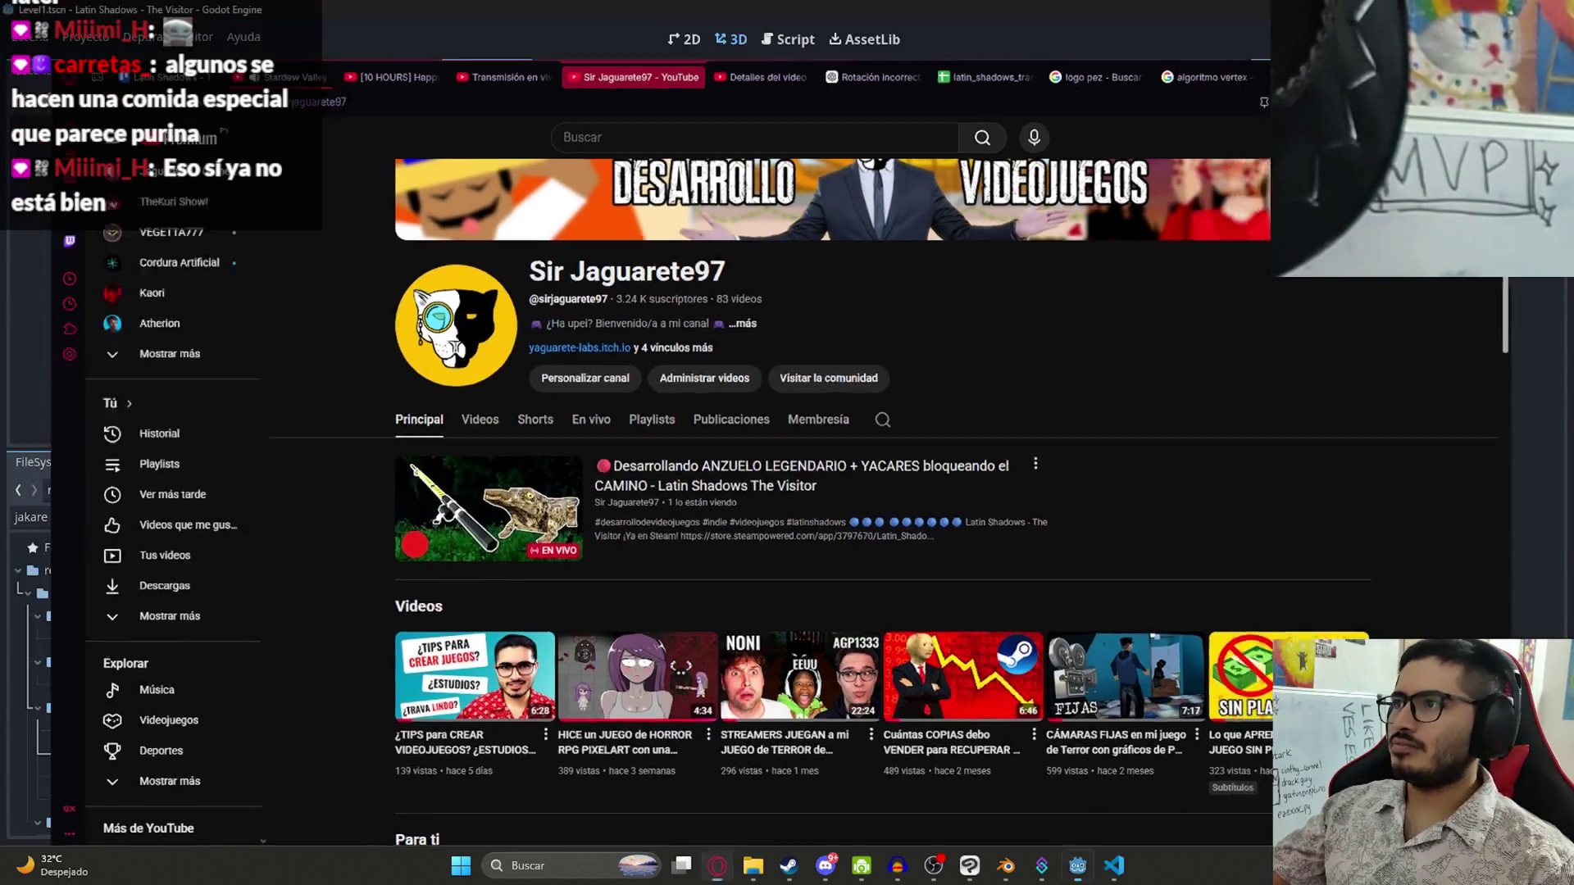
mouse_move(642, 332)
left_mouse_down()
mouse_move(692, 260)
mouse_move(839, 352)
mouse_move(822, 235)
mouse_move(809, 222)
mouse_move(691, 355)
mouse_move(727, 470)
mouse_move(804, 352)
mouse_move(800, 542)
left_mouse_up()
- Zoom in on the crocodiles in Godot, then in Blender hide the legendary hook model
scroll(762, 440, "up", 10)
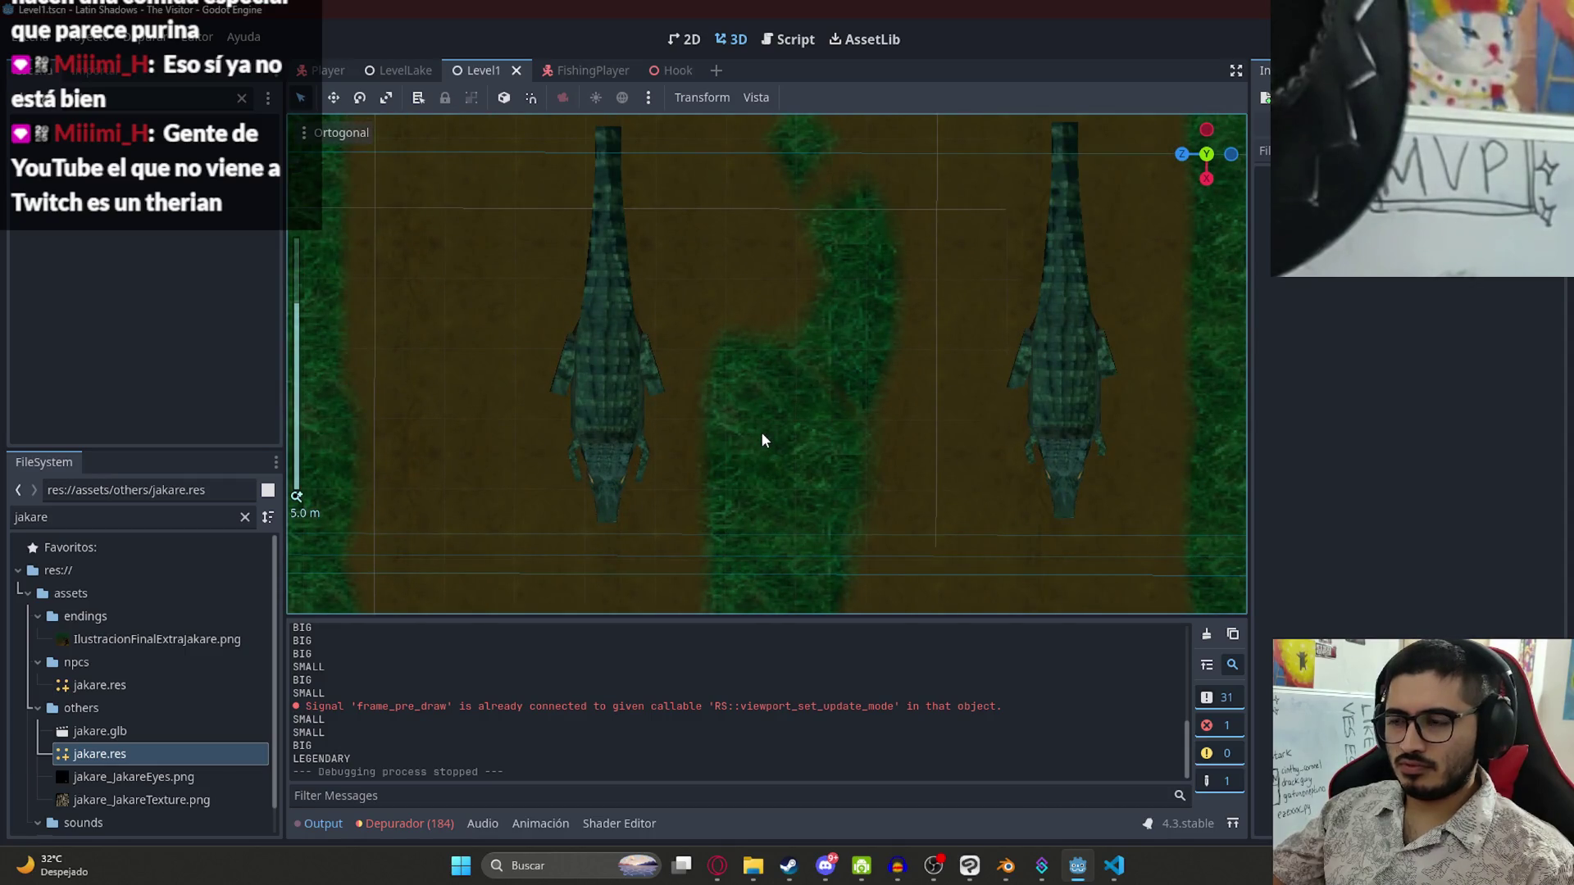
left_click(1006, 866)
scroll(721, 227, "down", 5)
left_click_drag(790, 447, 799, 443)
key("h")
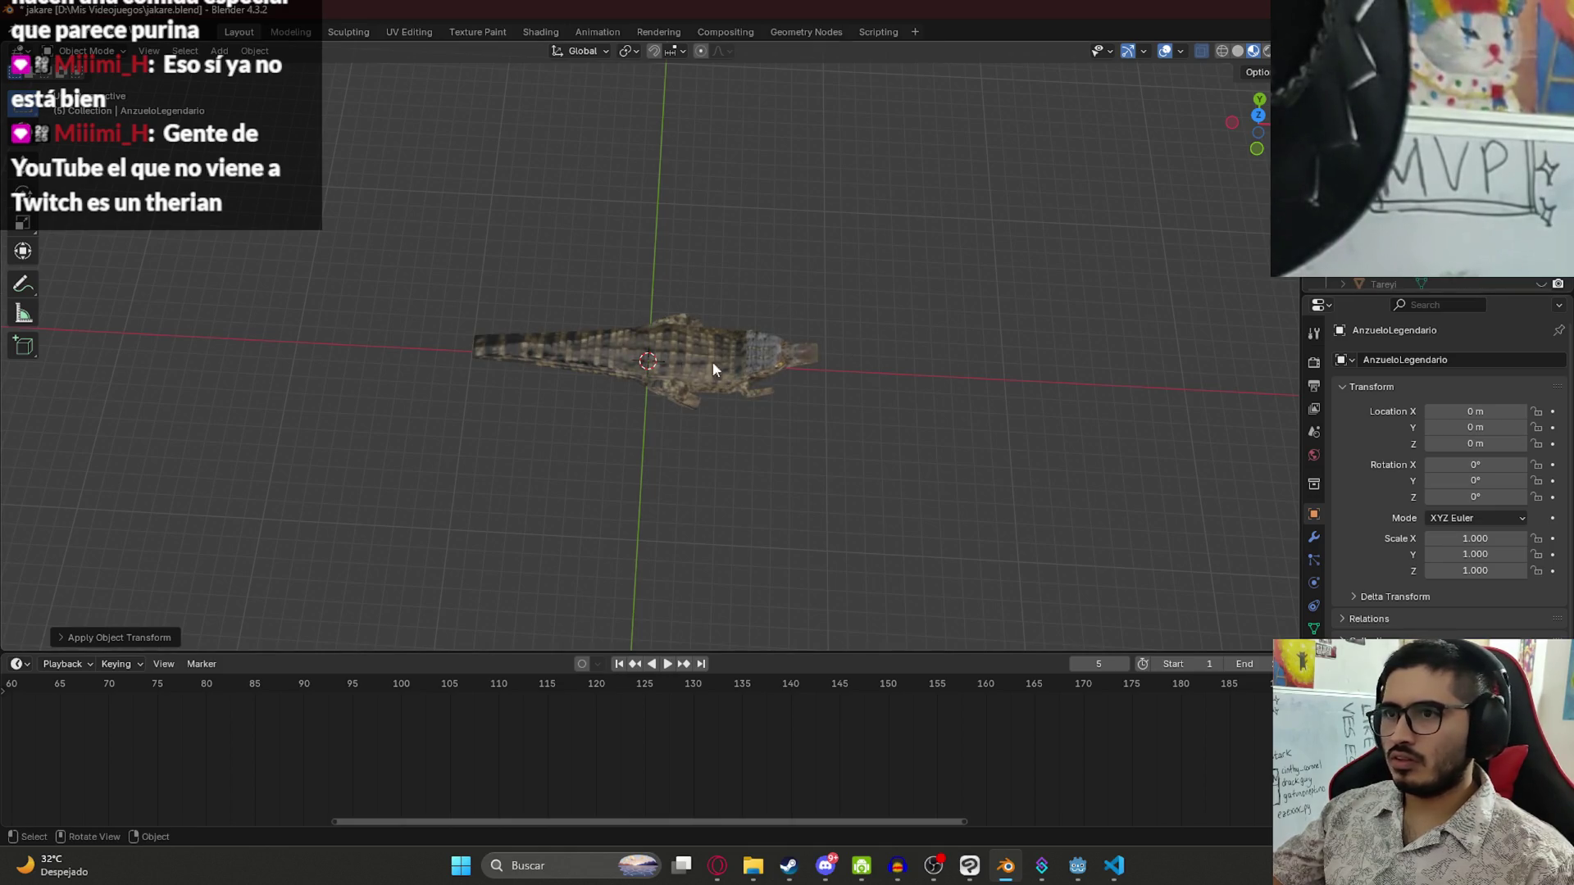
- Hide the jakare mesh and select the metarig to view its bones
left_click(712, 364)
scroll(574, 71, "up", 4)
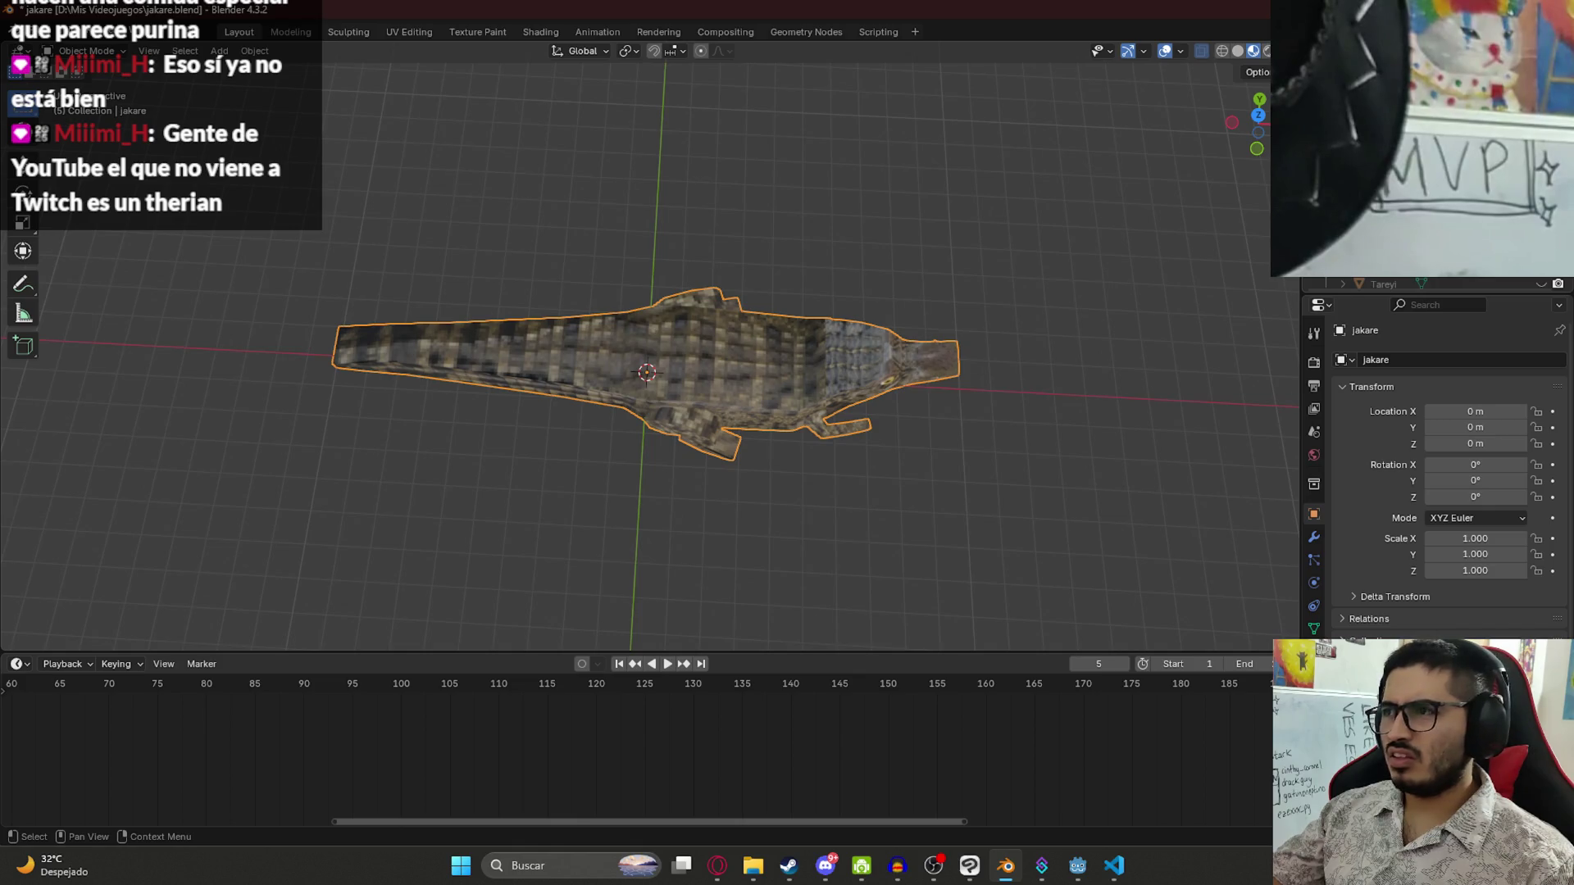
key("h")
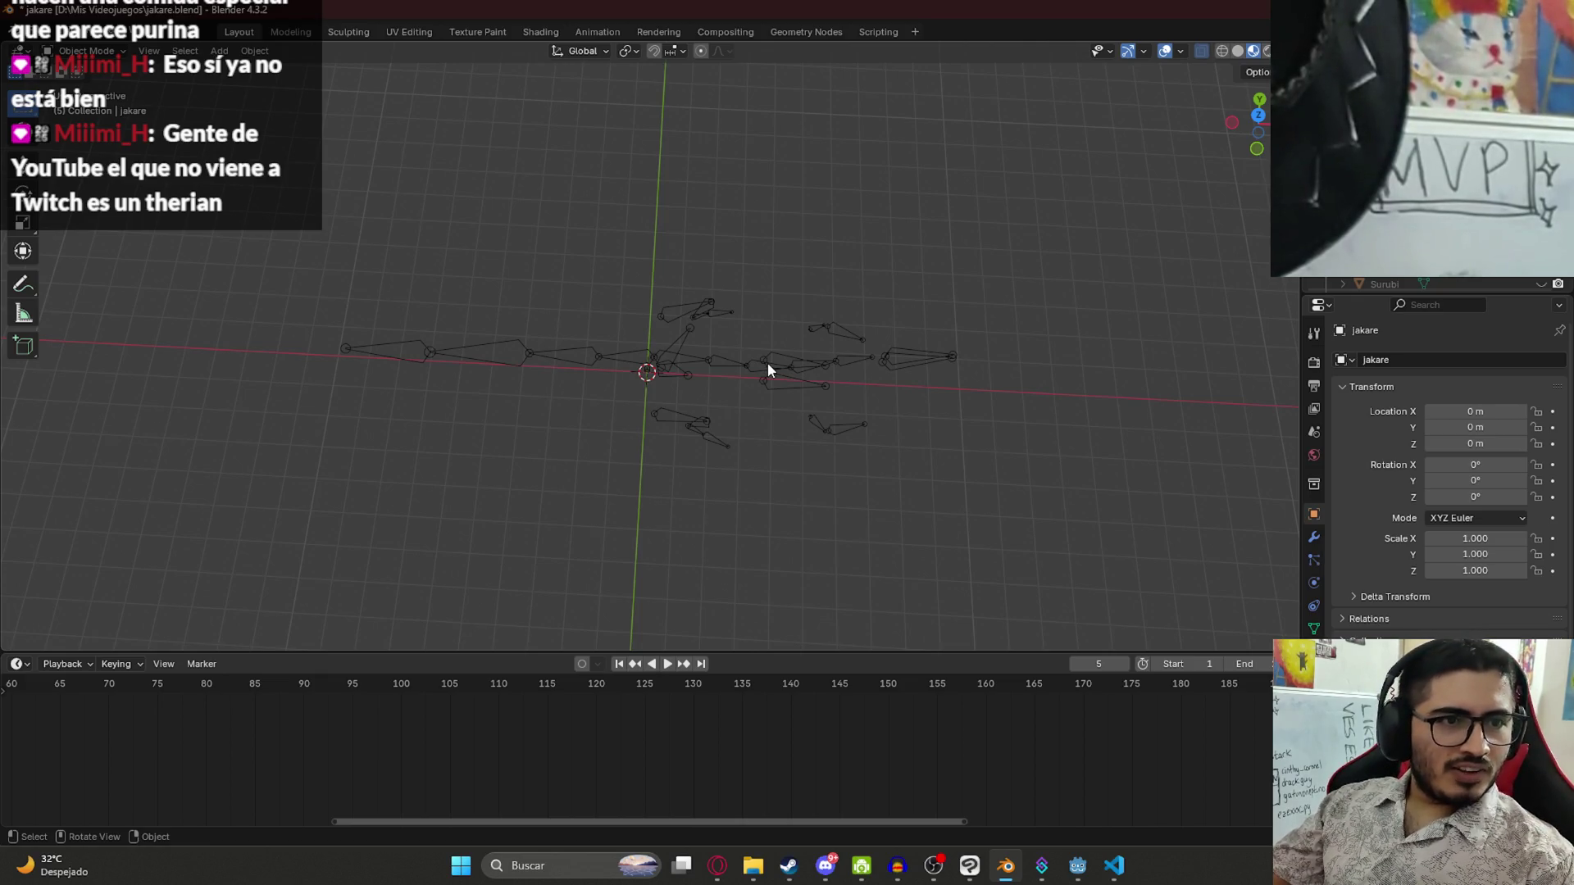
left_click(799, 351)
scroll(677, 350, "up", 4)
scroll(717, 354, "down", 4)
mouse_move(716, 354)
left_mouse_down()
mouse_move(650, 334)
mouse_move(640, 355)
mouse_move(808, 285)
left_mouse_up()
- Inspect the metarig from another angle, unhide the mesh, and switch to the Animation workspace
left_click(862, 331)
left_click(750, 293)
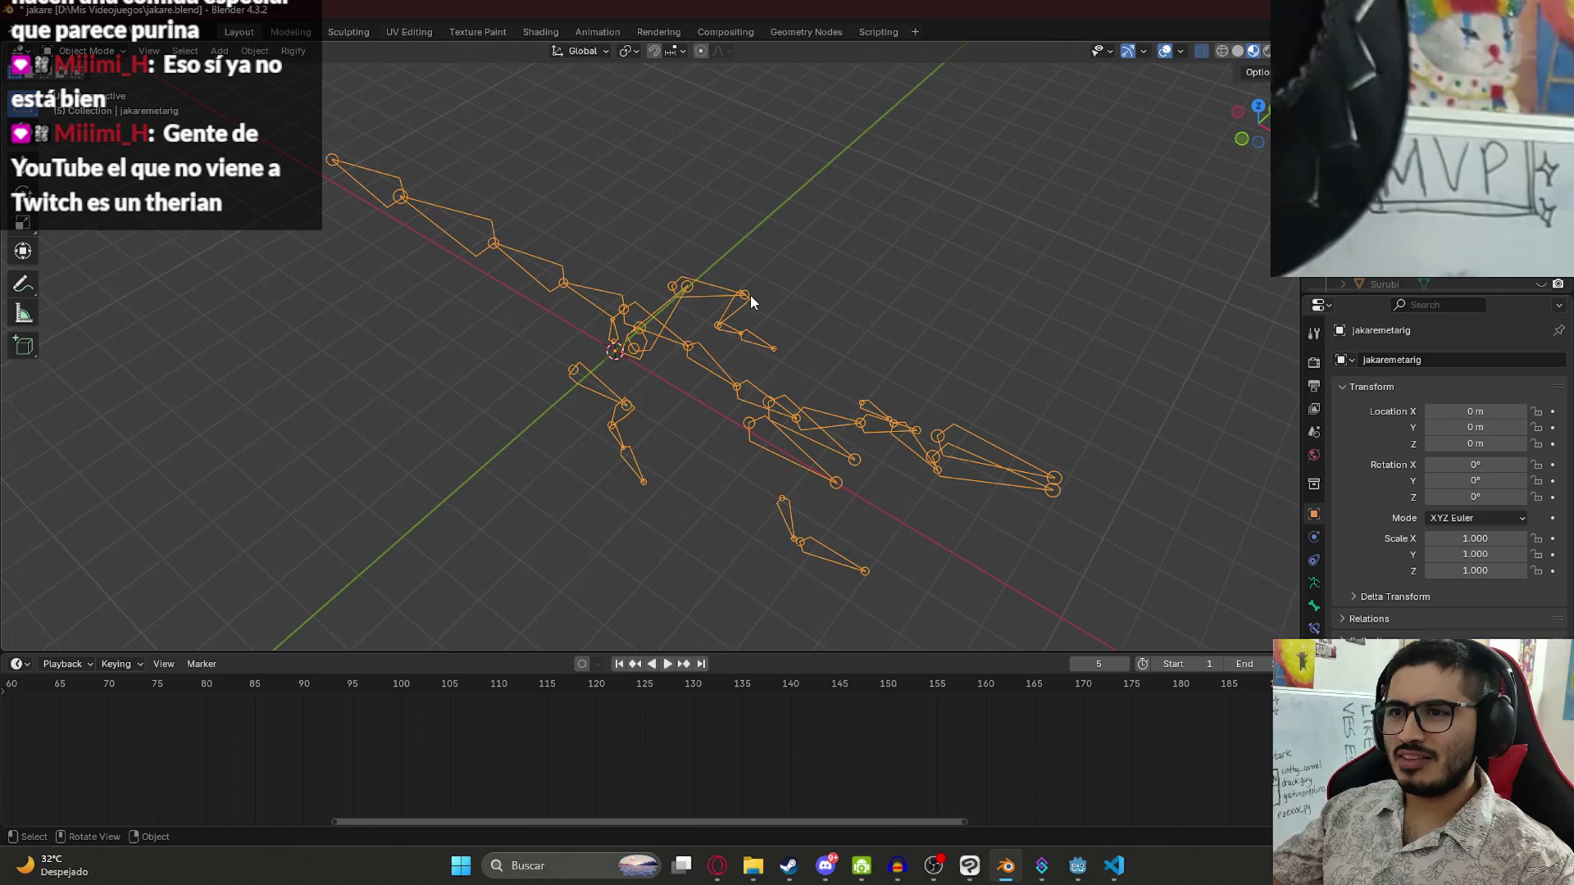
mouse_move(970, 292)
left_mouse_down()
mouse_move(674, 274)
mouse_move(741, 344)
left_mouse_up()
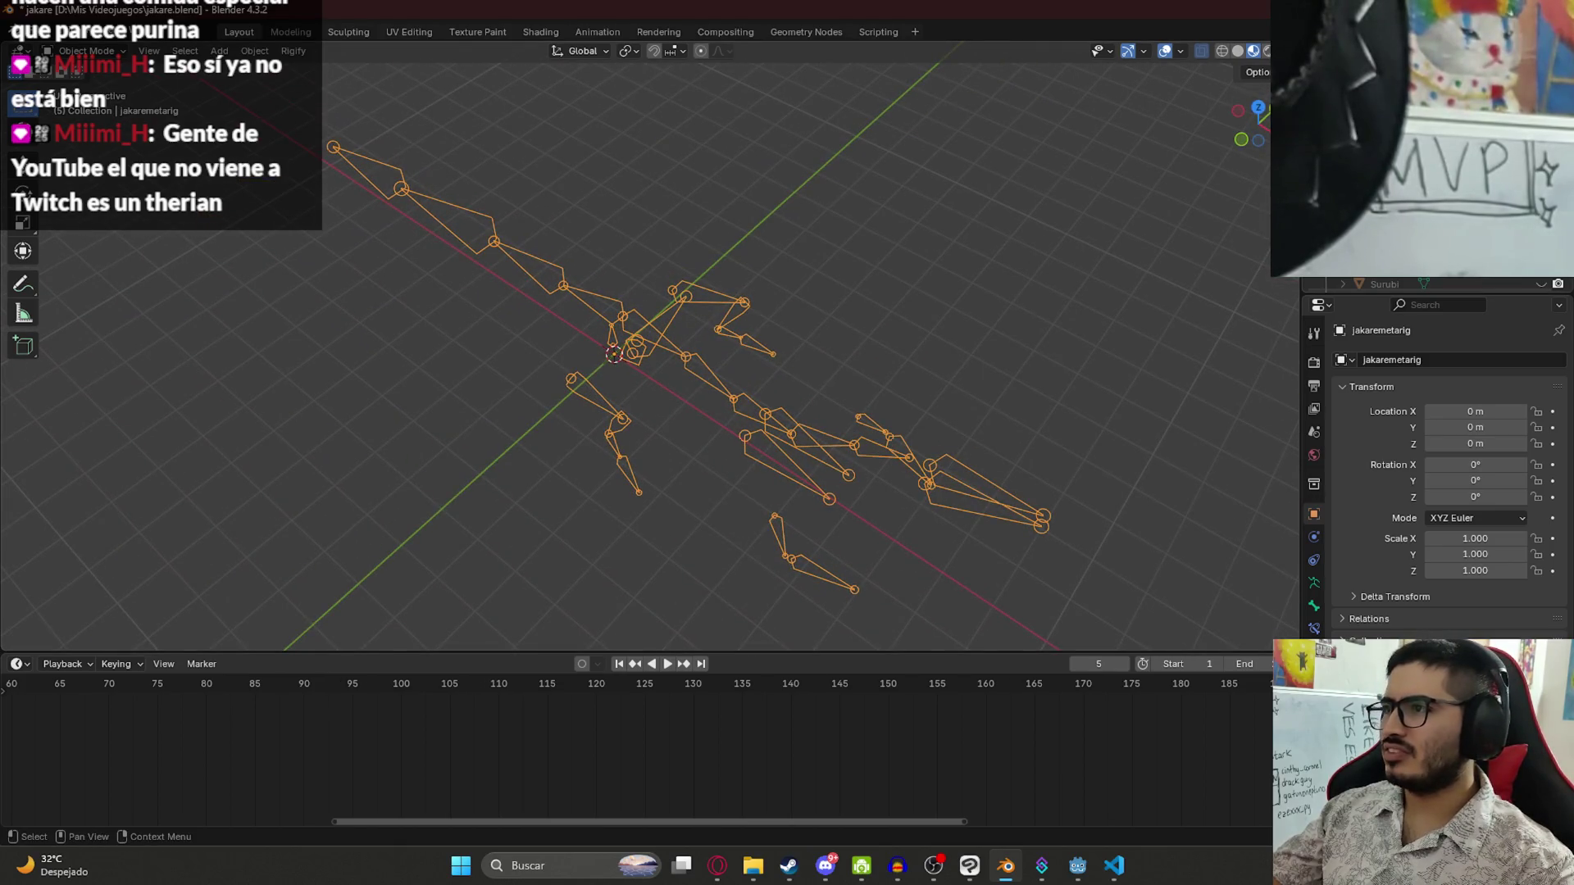
key("alt+h")
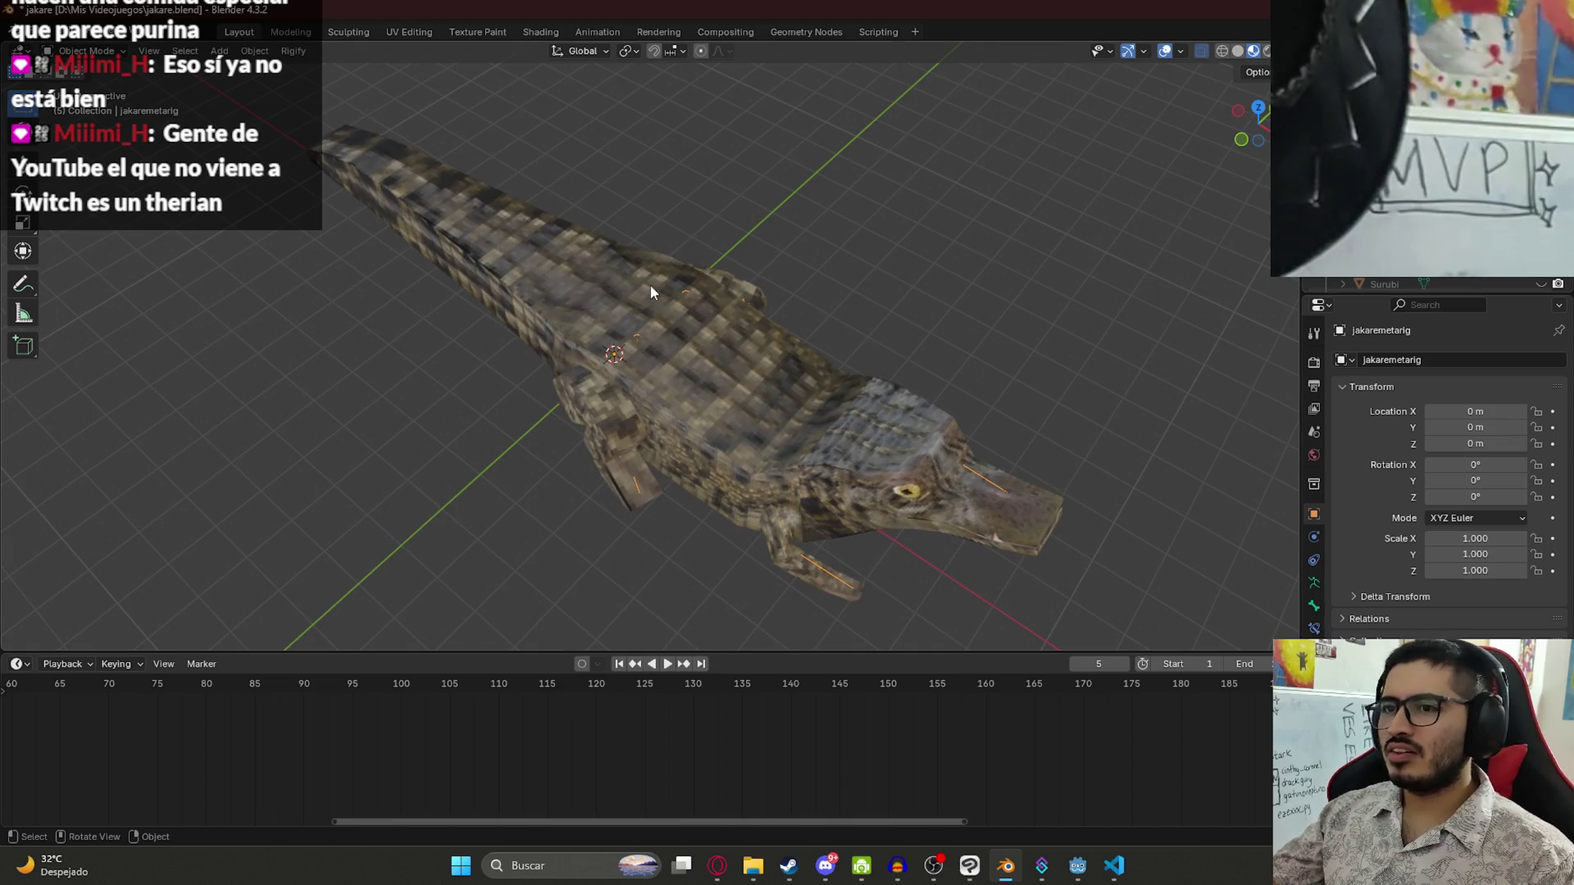
left_click(612, 32)
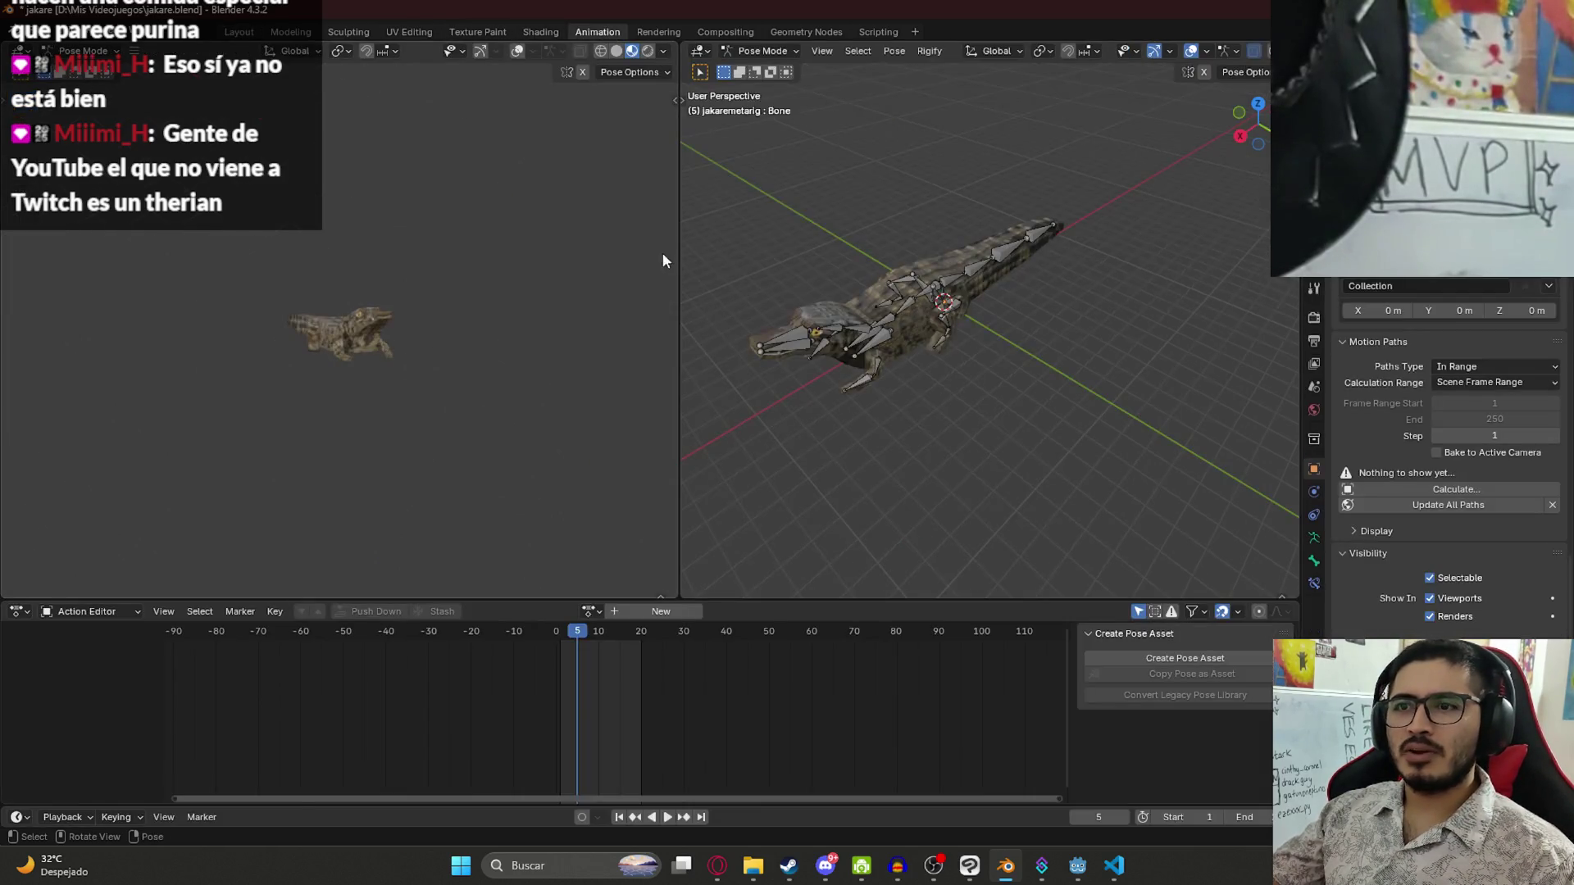
- Select the breast.L and spine.008 bones, orbit the caiman, then select all rig bones
left_click(826, 338)
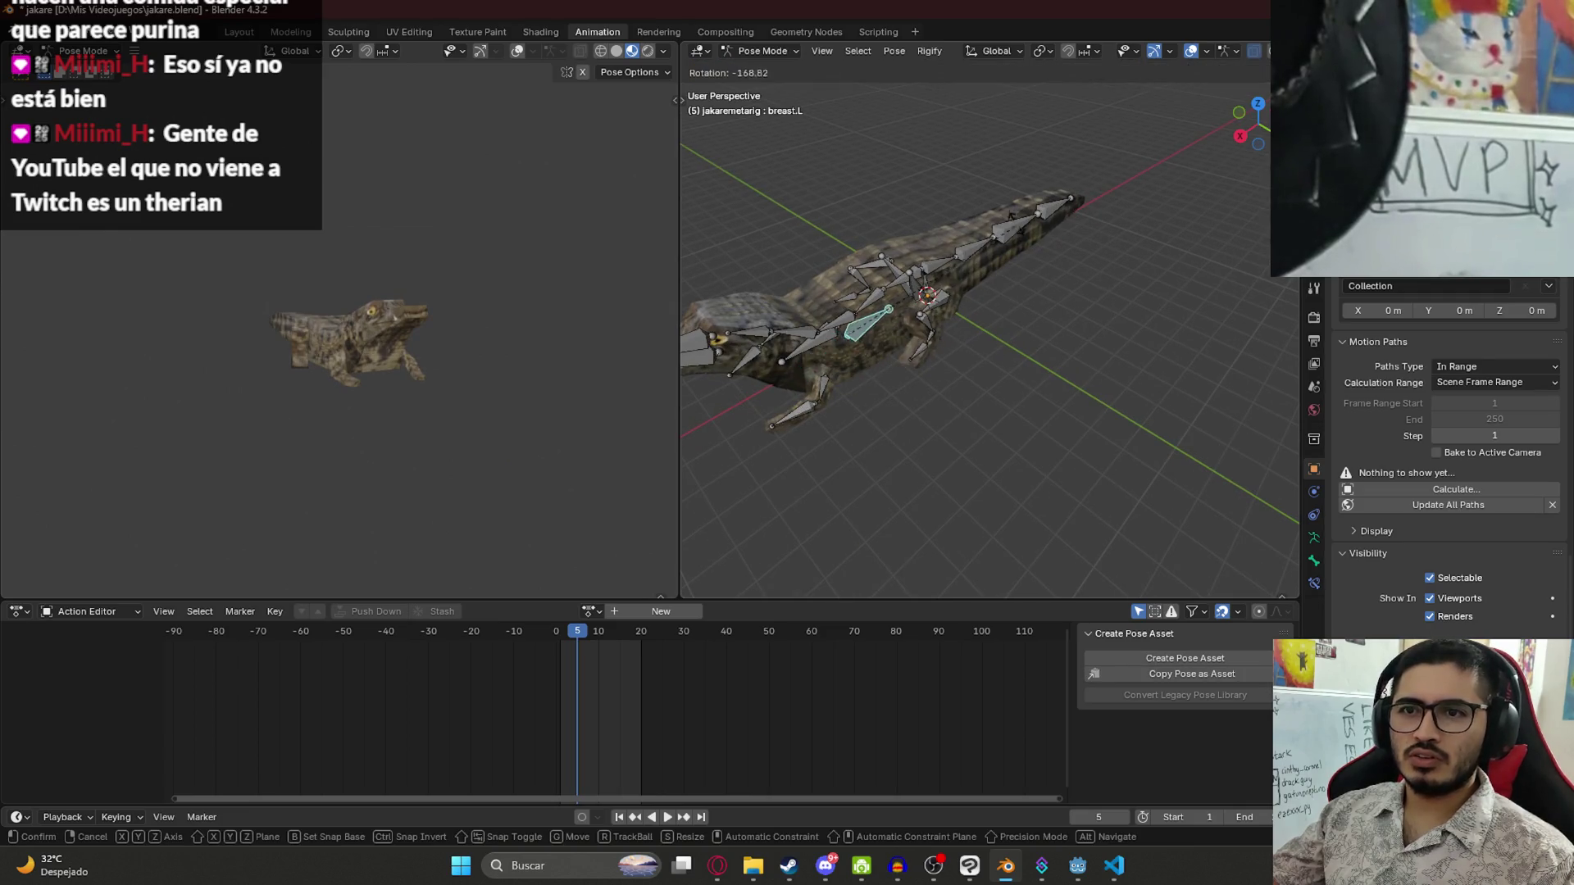
left_click(761, 336)
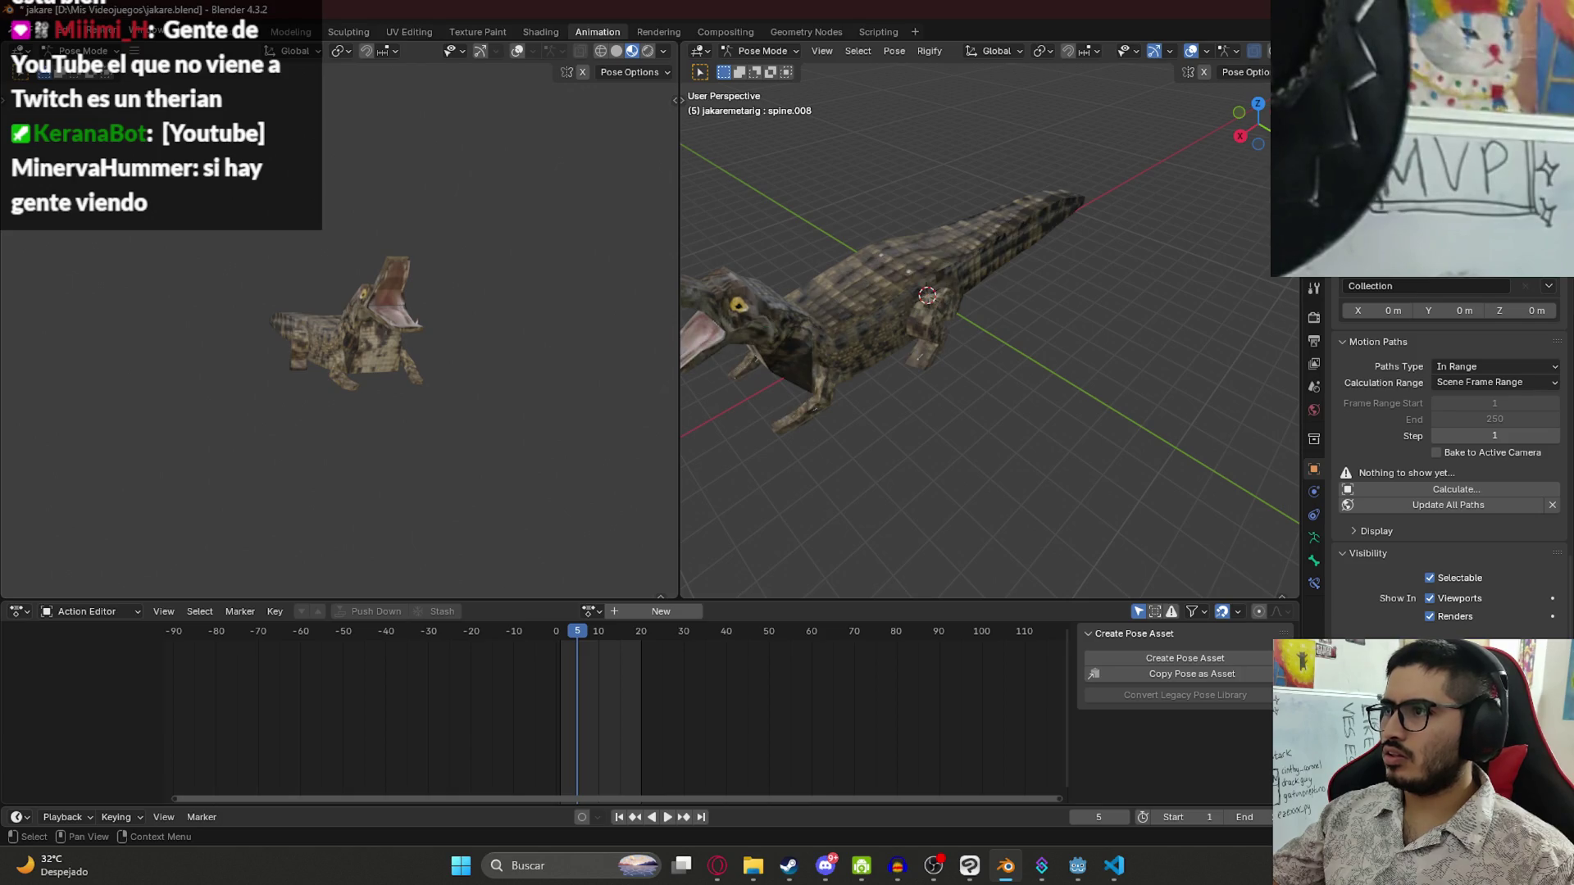
mouse_move(931, 302)
left_mouse_down()
mouse_move(863, 292)
mouse_move(918, 277)
mouse_move(820, 284)
left_mouse_up()
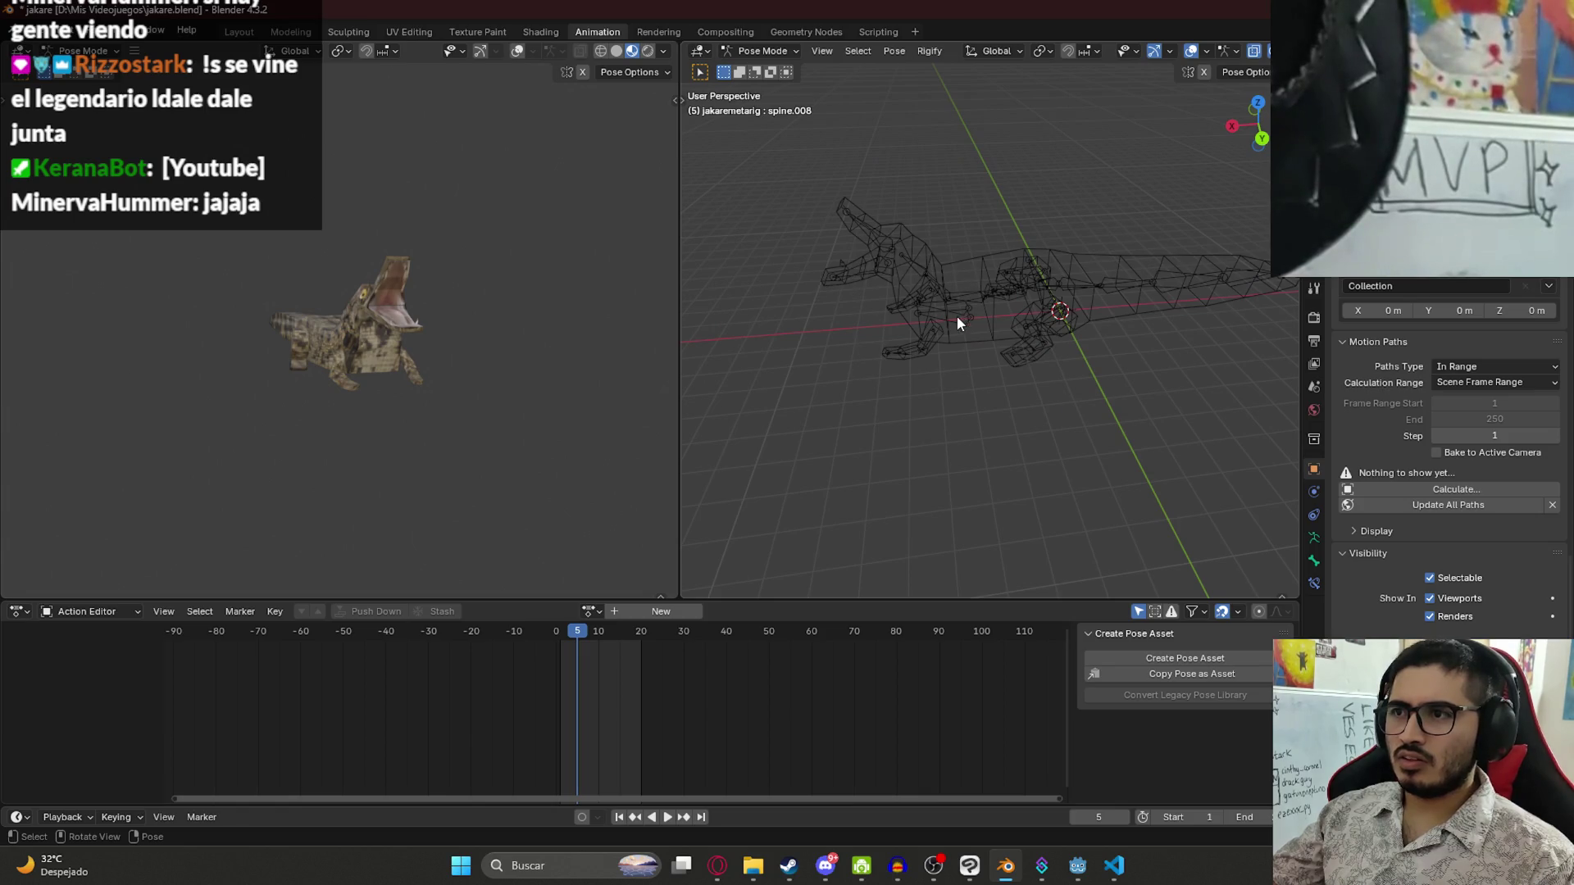
scroll(955, 331, "up", 4)
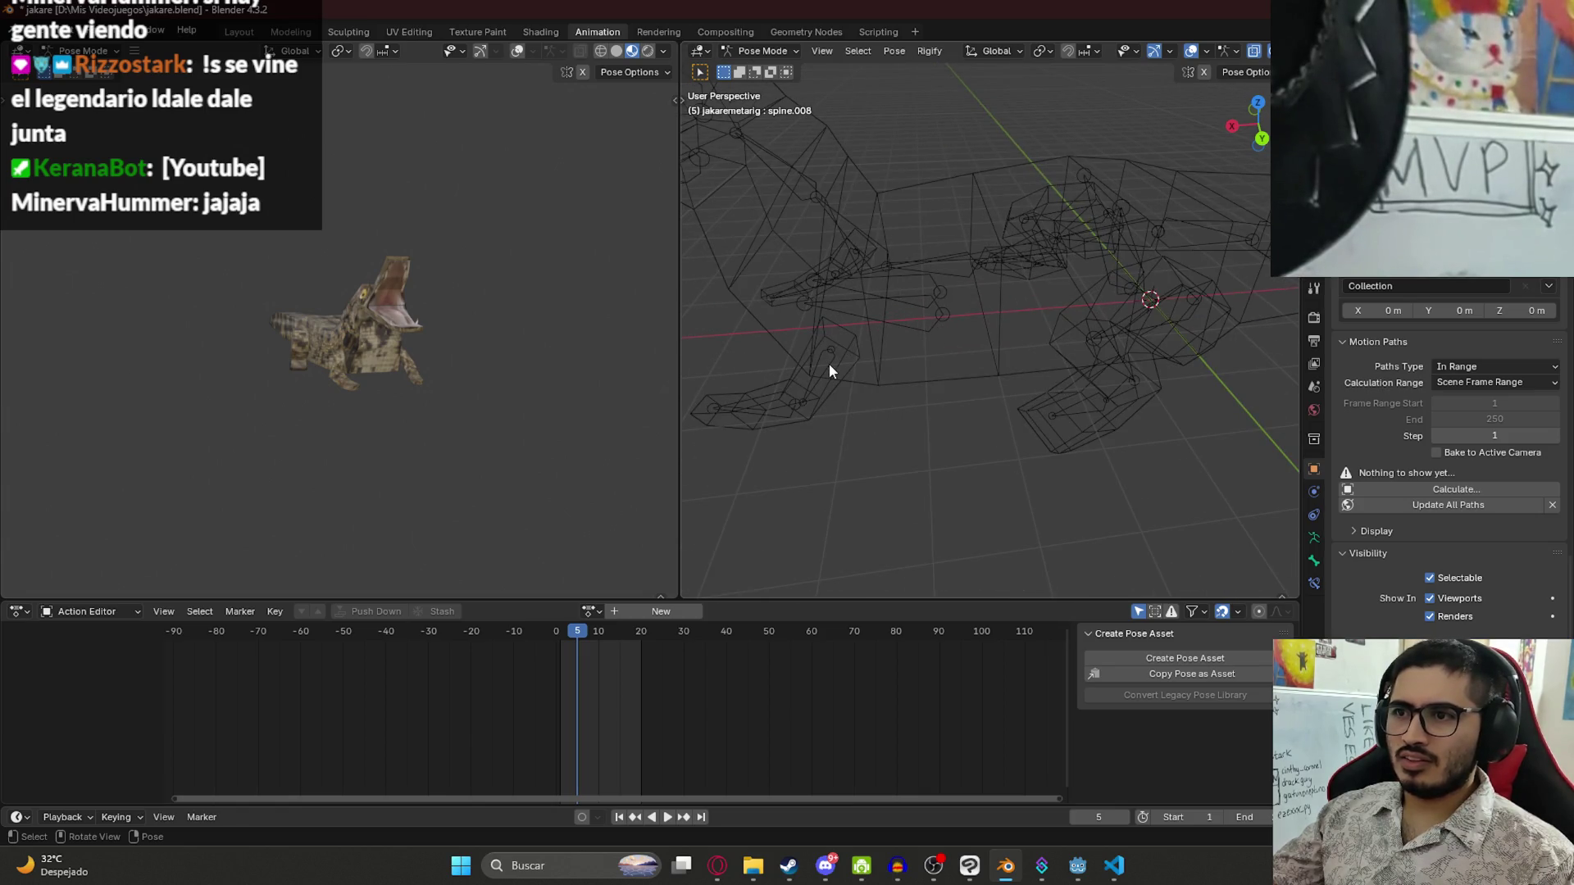
mouse_move(787, 410)
left_mouse_down()
mouse_move(919, 340)
mouse_move(1207, 330)
left_mouse_up()
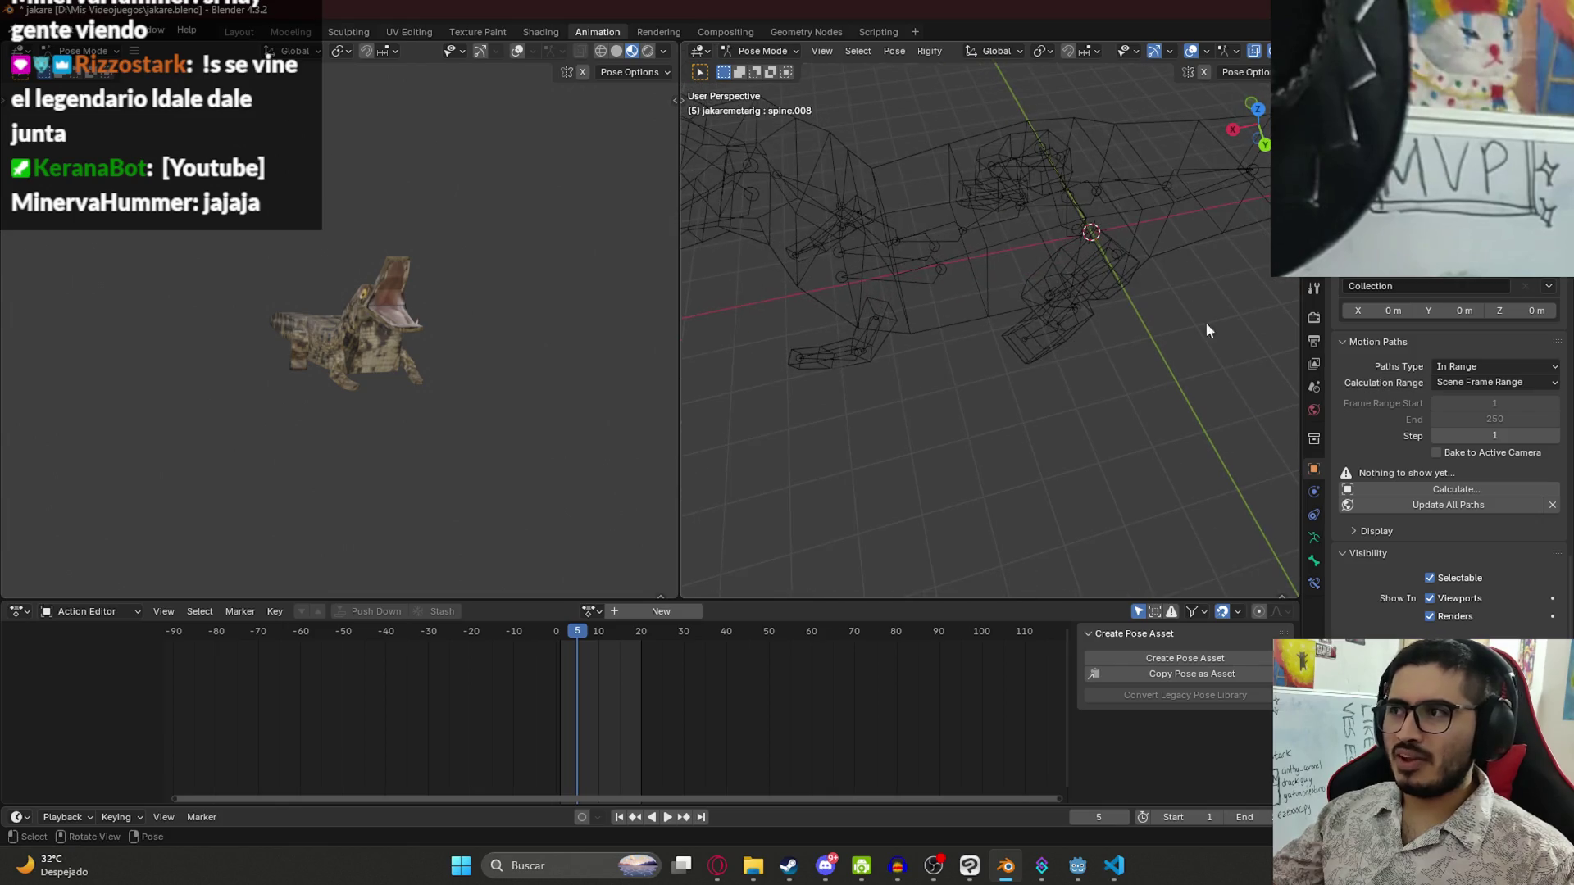
key("a")
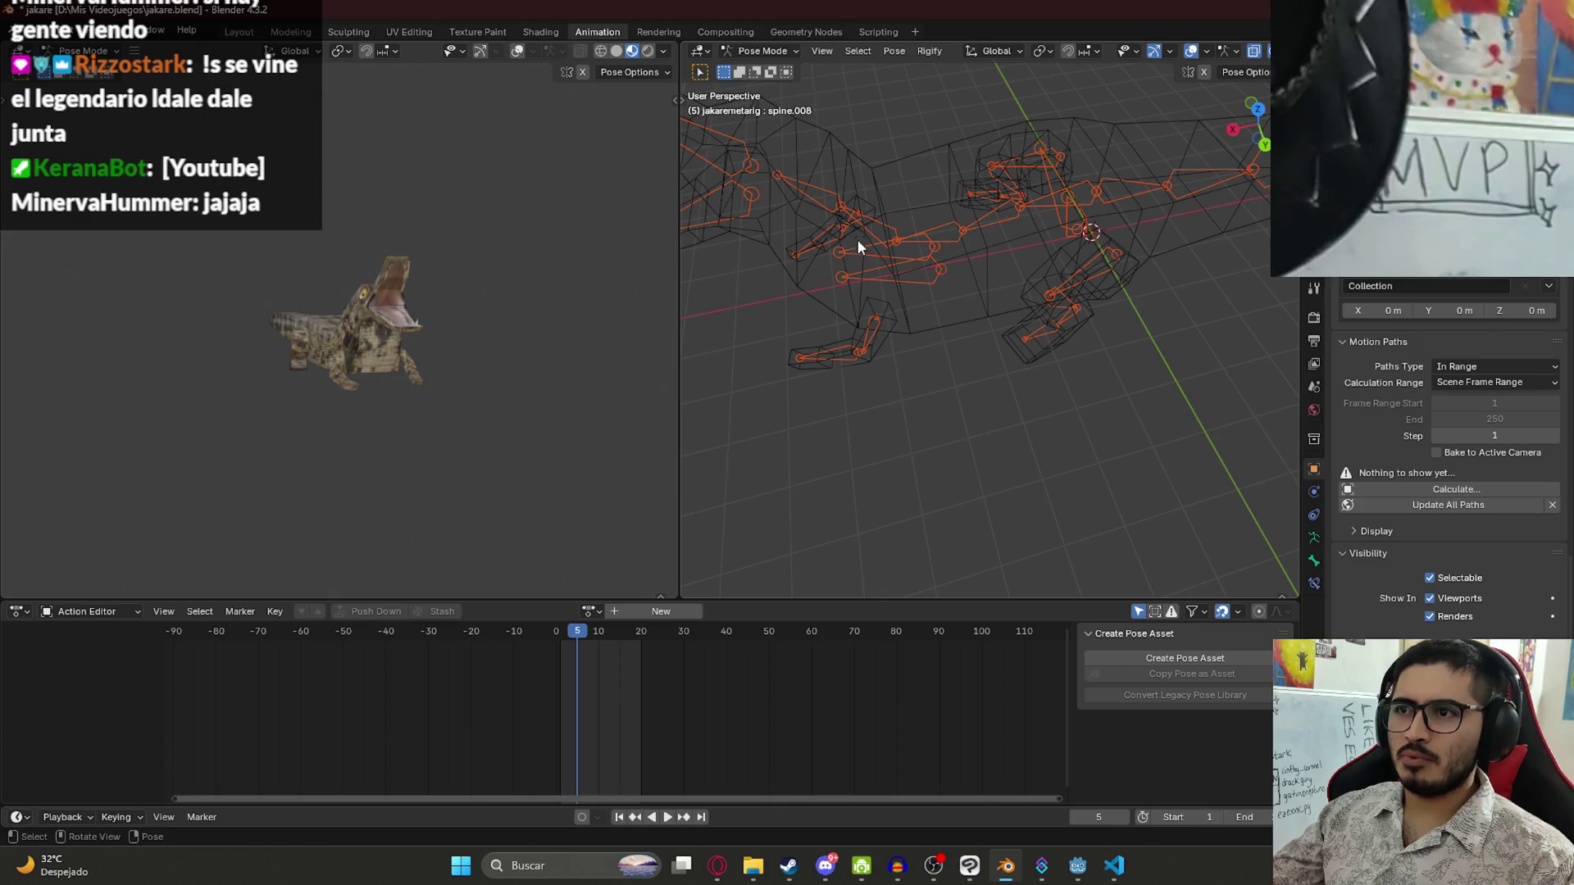
- Switch to Material Preview shading, zoom onto the open mouth, and open the mode dropdown
key("z")
left_click(862, 337)
scroll(854, 270, "up", 5)
scroll(854, 272, "down", 4)
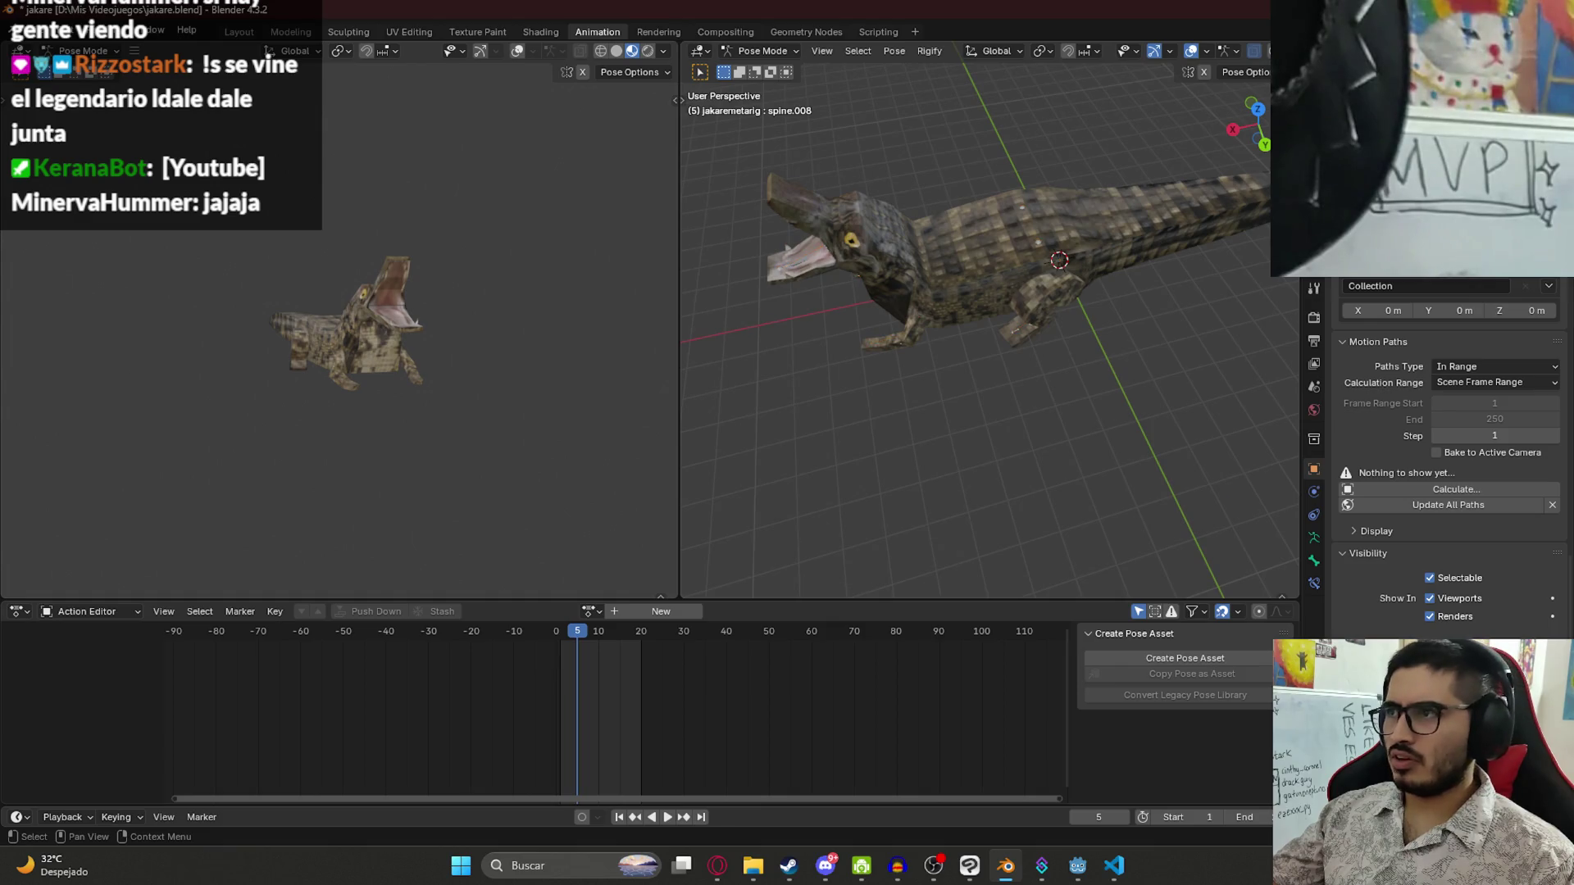
key("z")
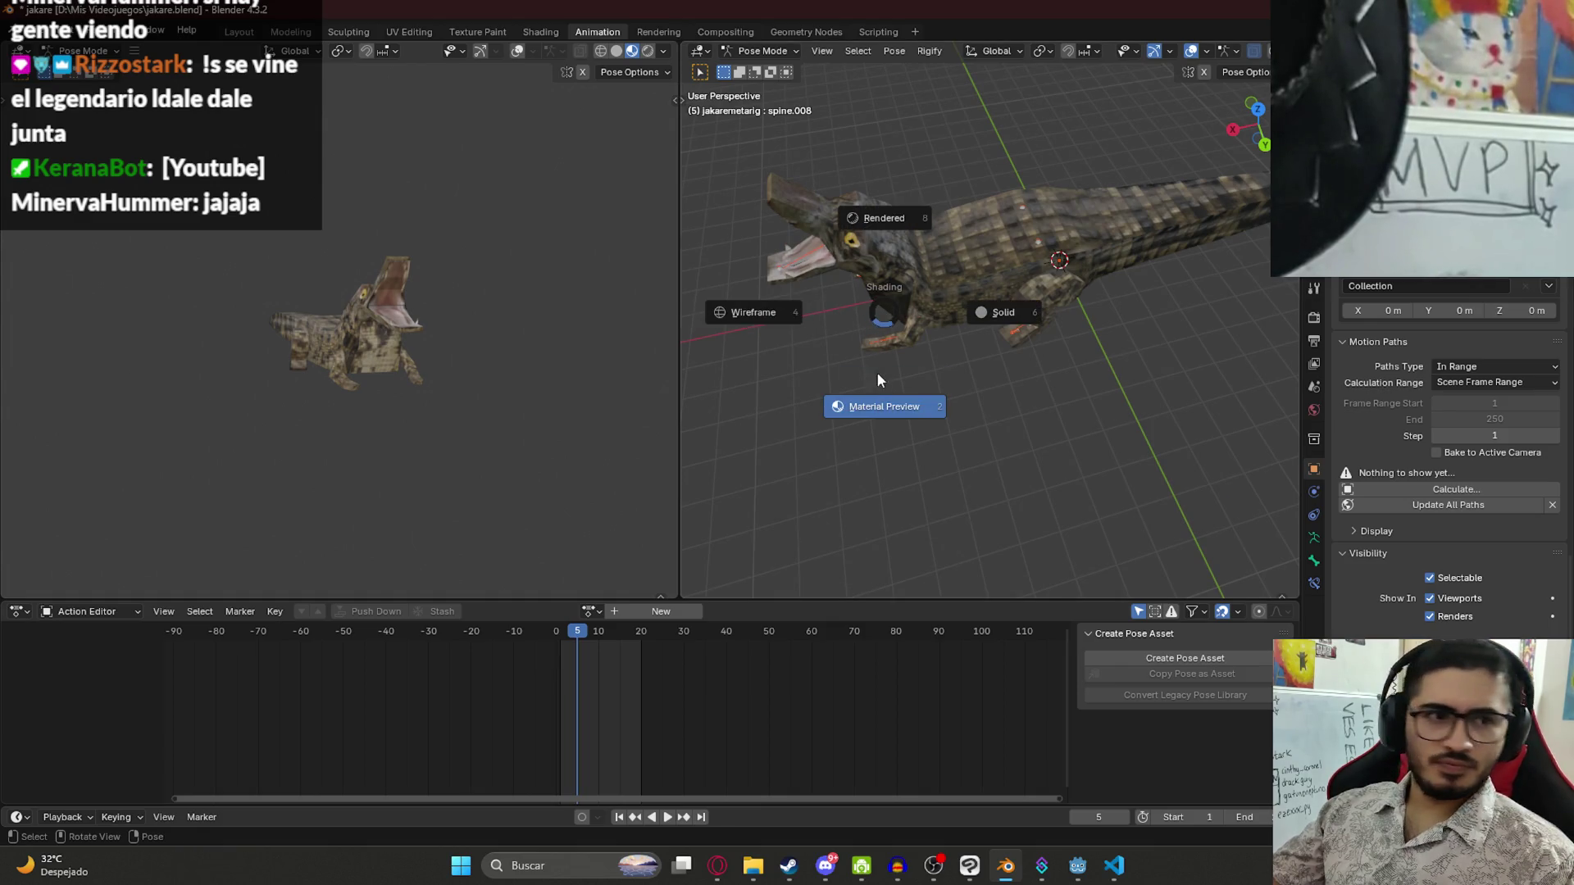
left_click(892, 402)
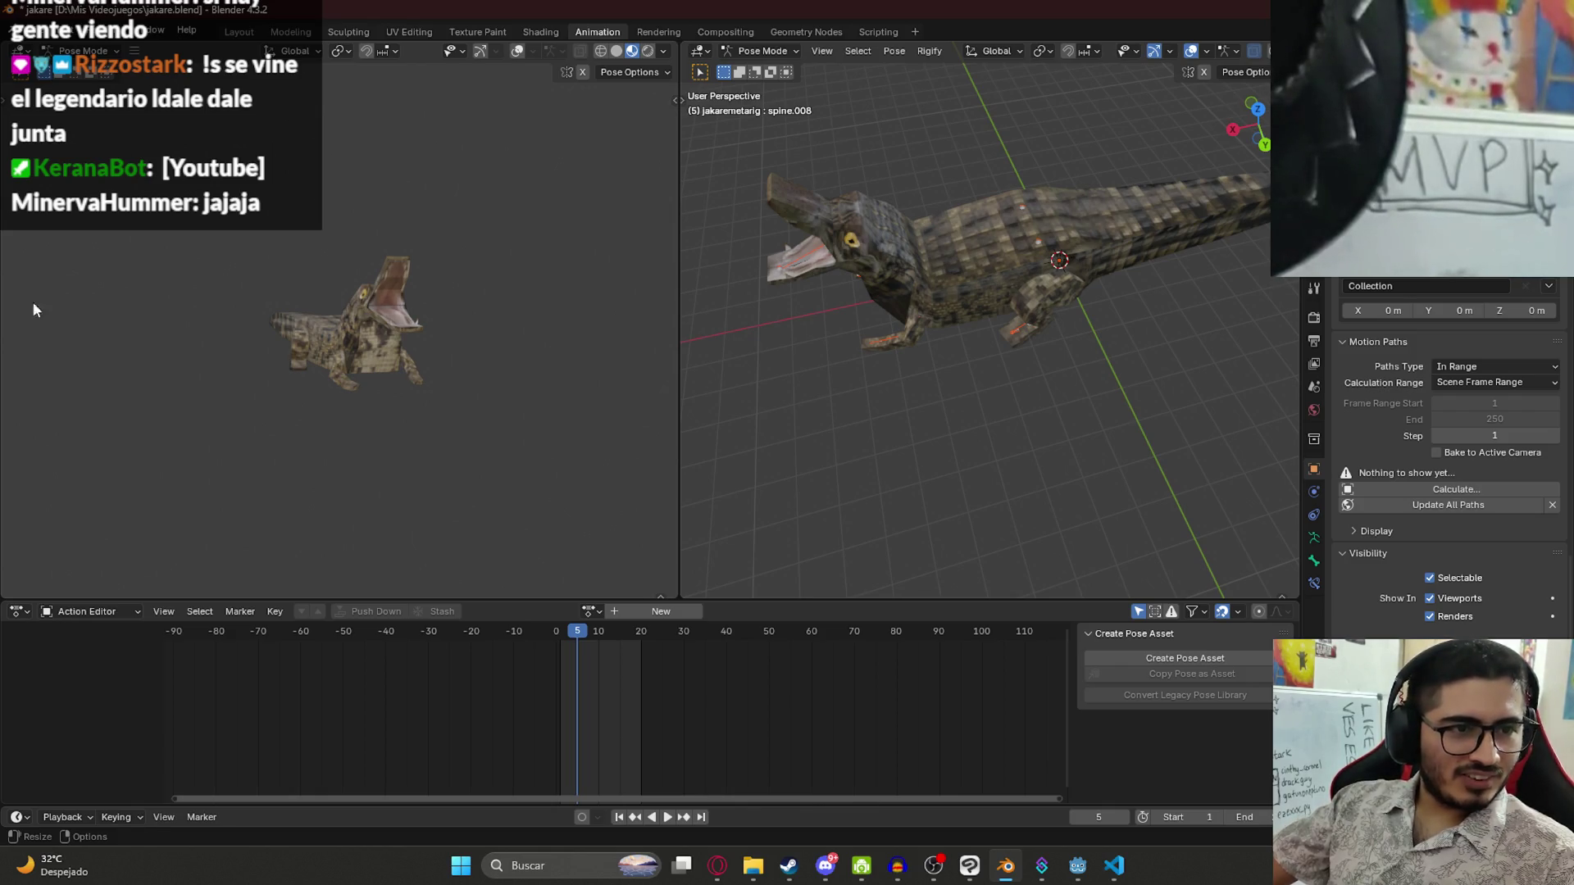
mouse_move(795, 262)
left_mouse_down()
mouse_move(862, 234)
mouse_move(1140, 292)
left_mouse_up()
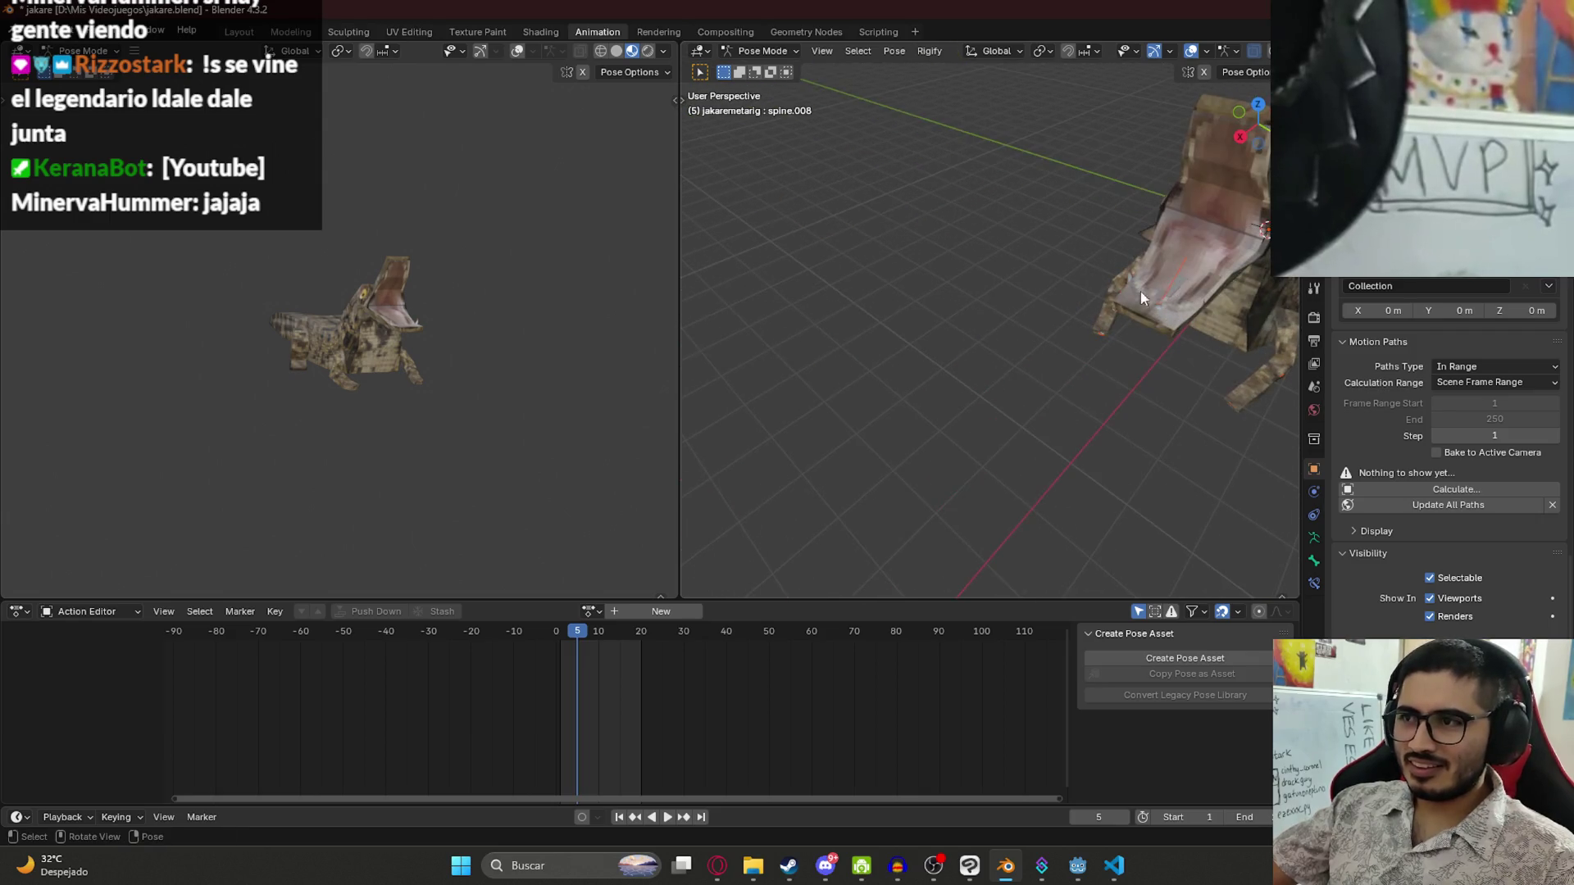
left_click(772, 50)
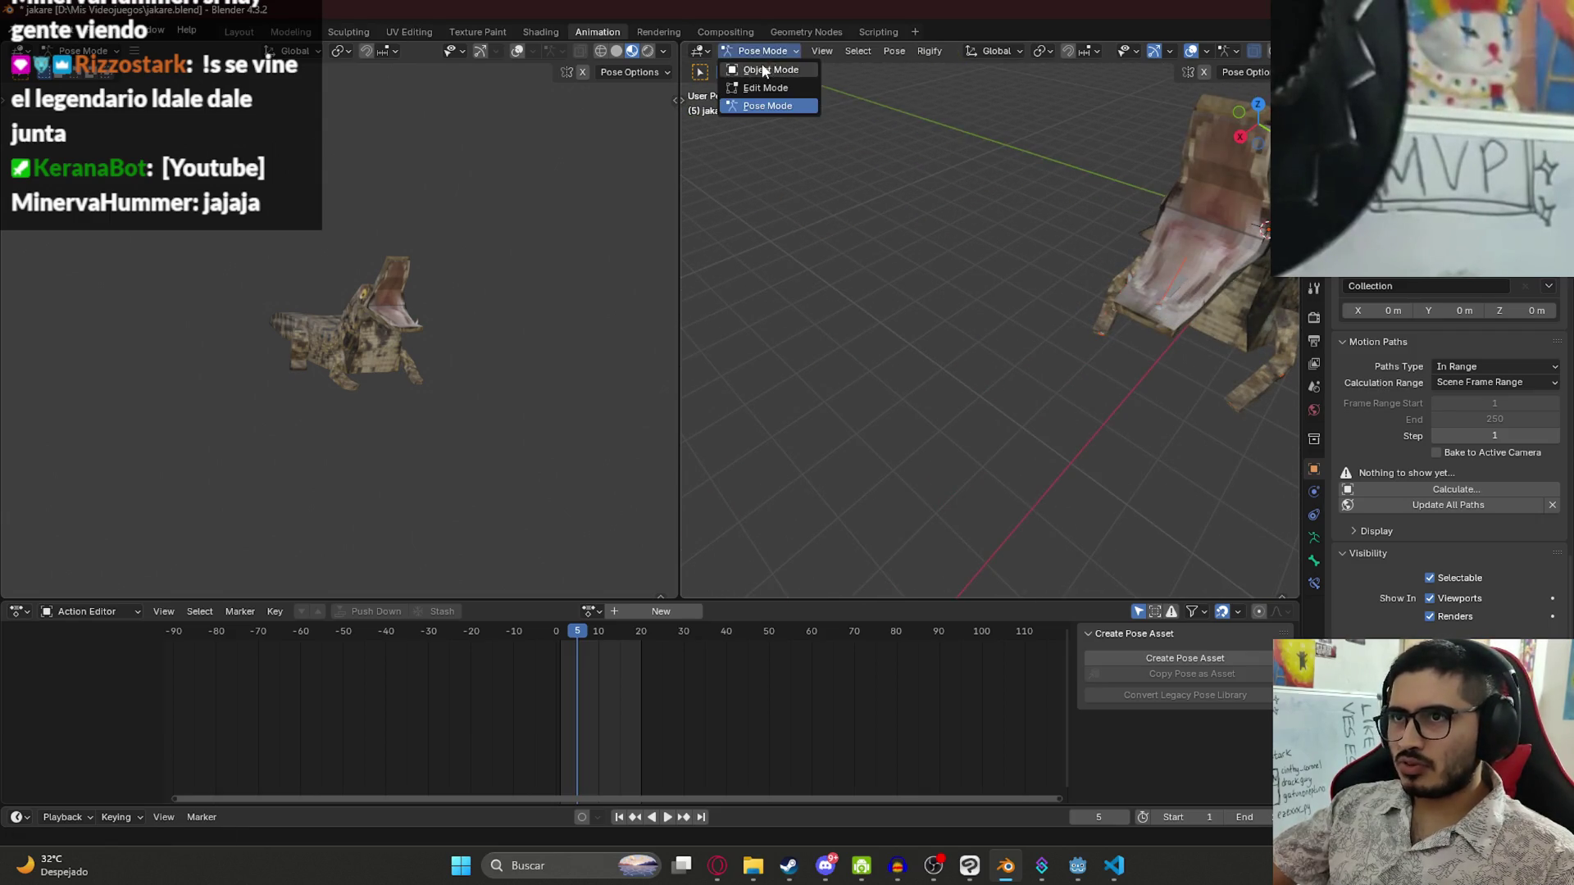
- Toggle the rig to Object Mode and back to Pose Mode, then select jaw bone spine.010
left_click(761, 65)
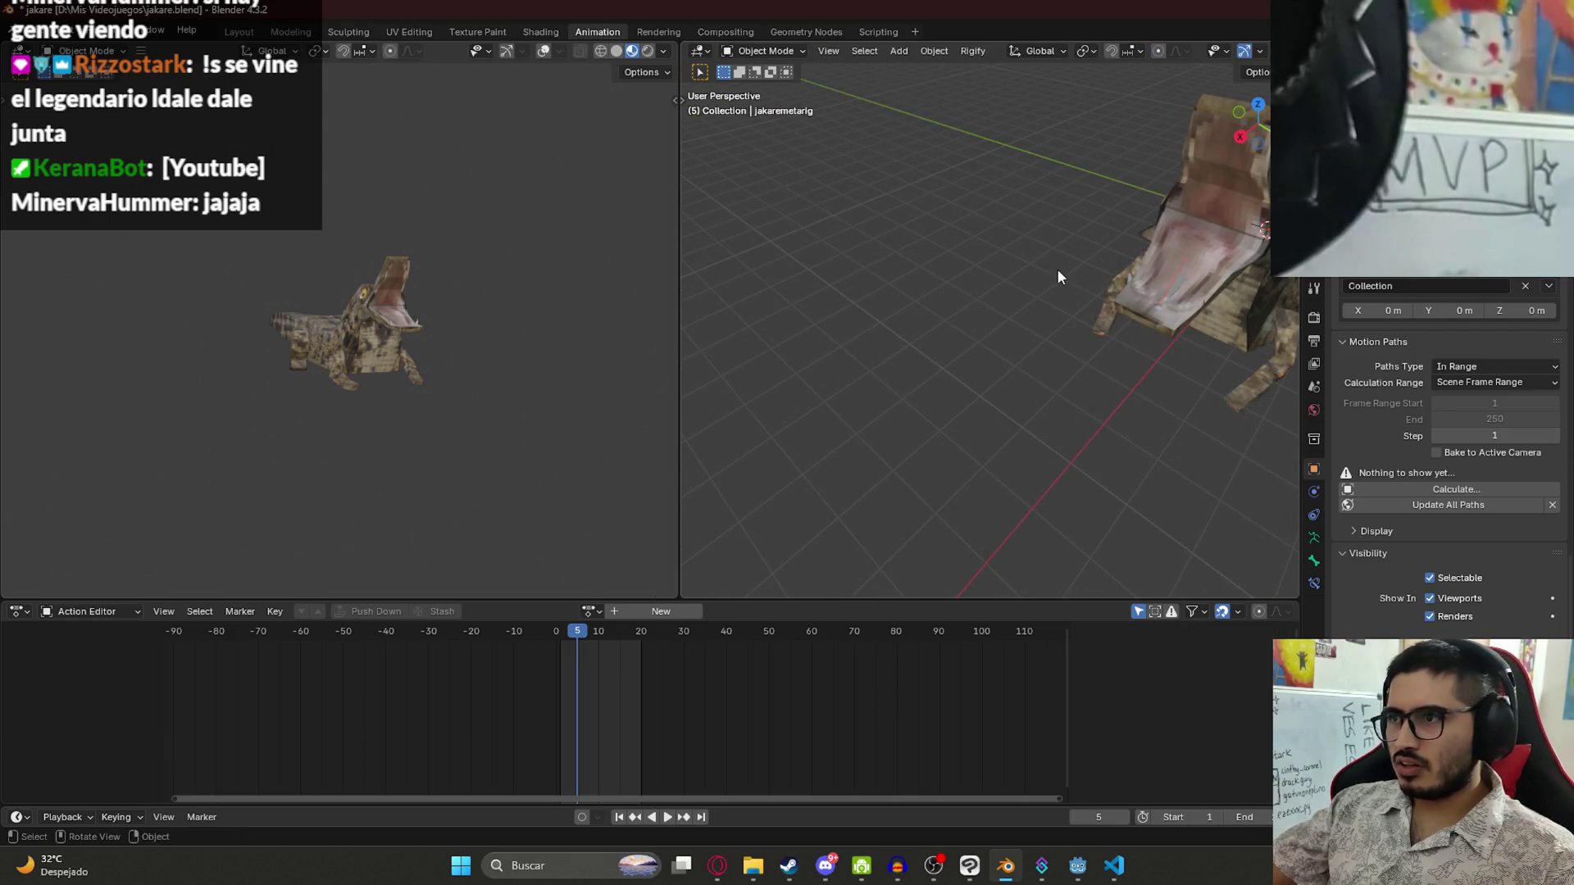
left_click(766, 50)
left_click(765, 97)
left_click_drag(1082, 184, 856, 228)
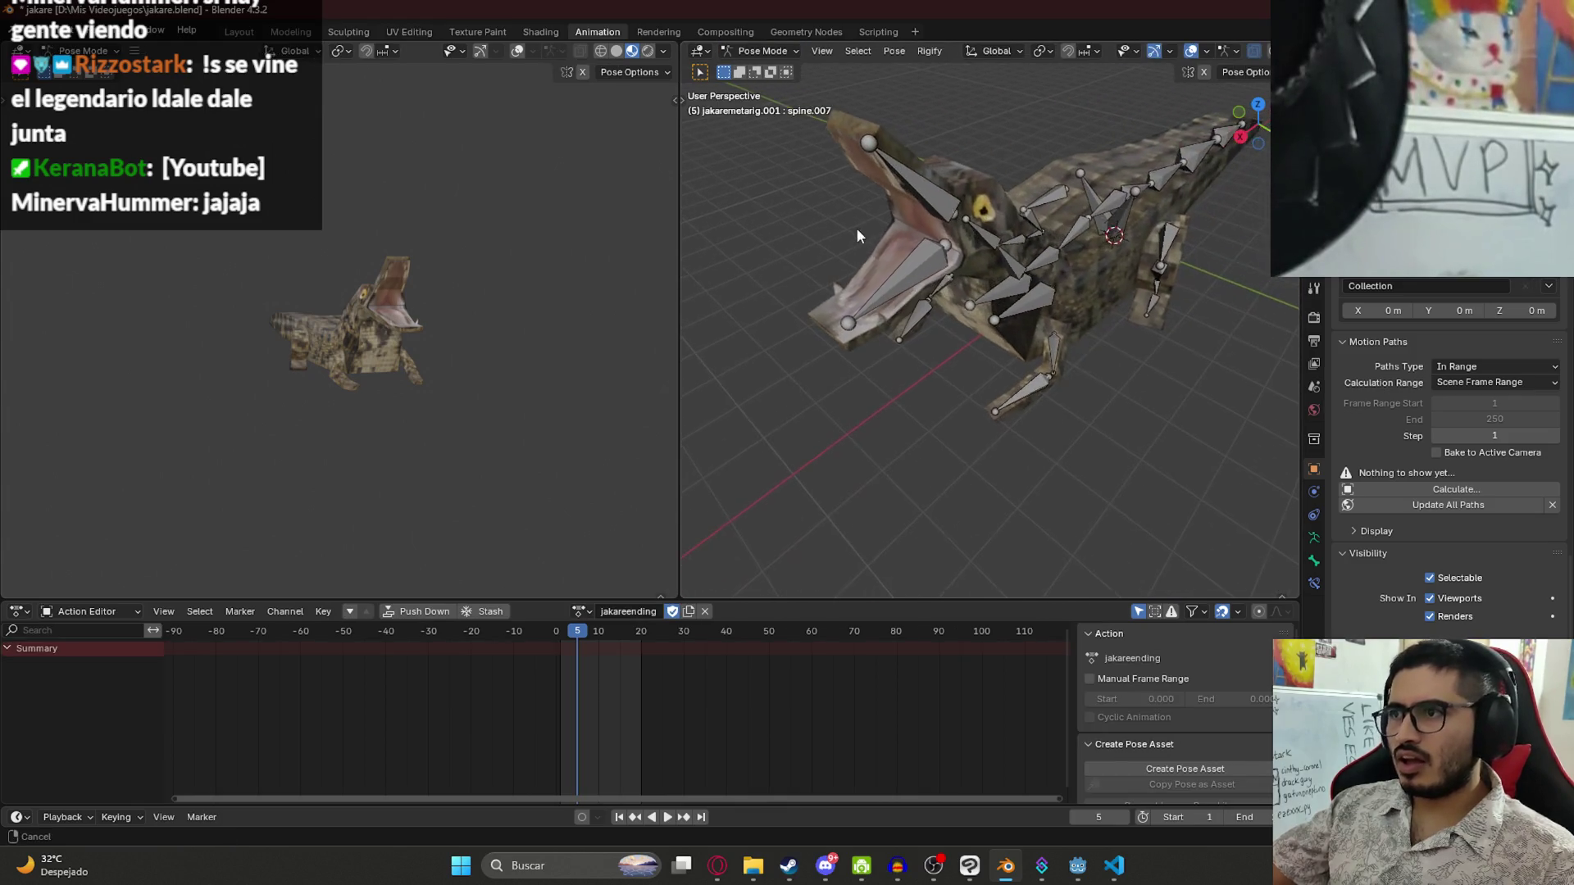
left_click(891, 313)
key("r")
key("Escape")
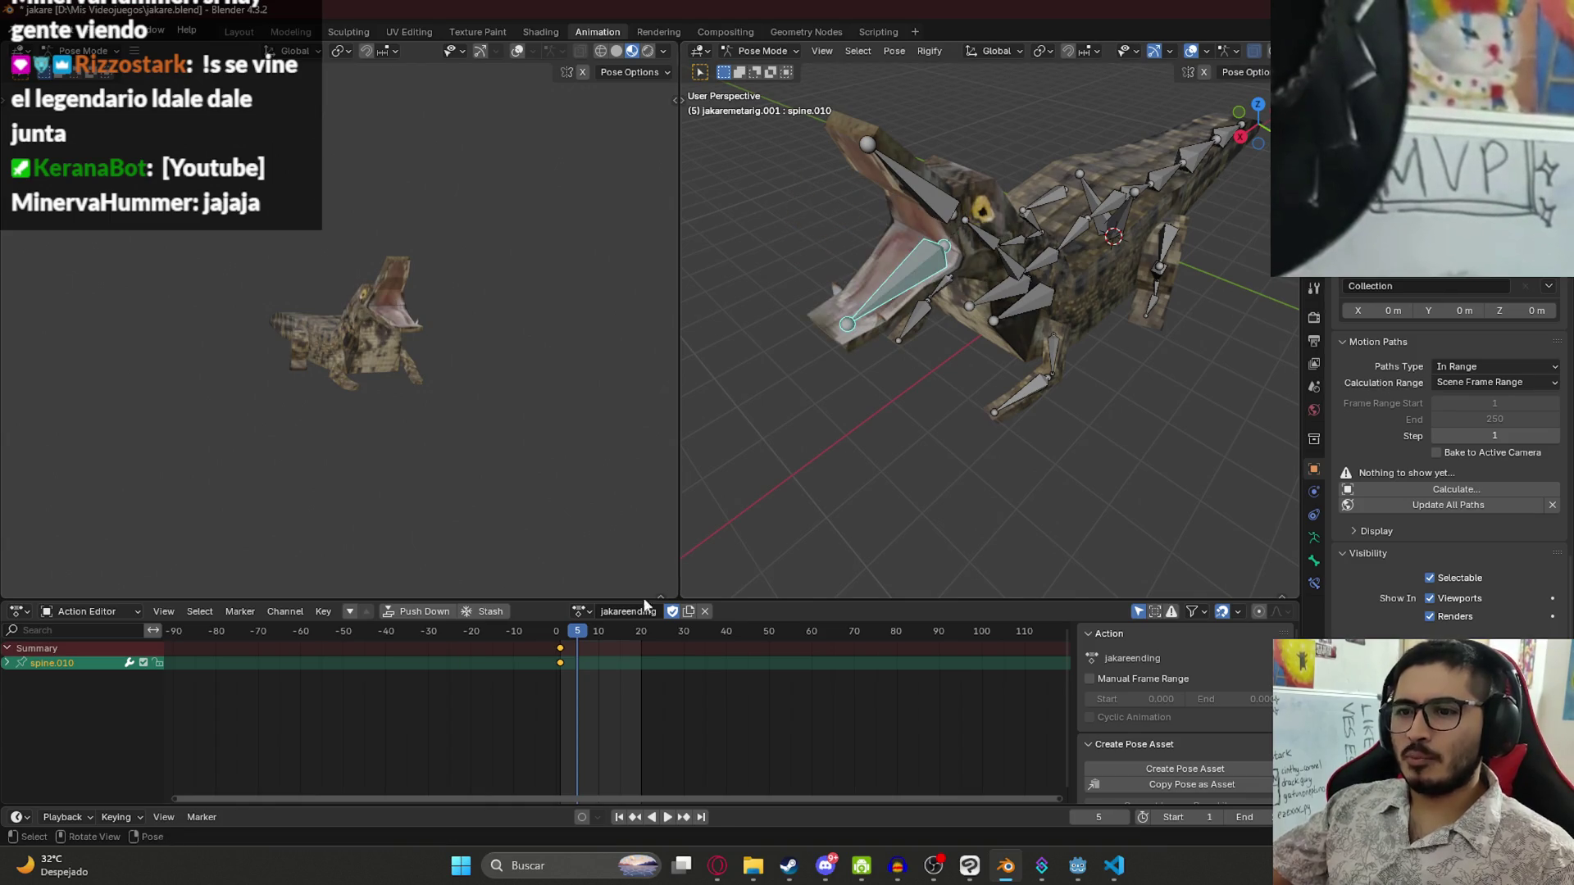
- Browse the action list and preview the jumpscare action by scrubbing the timeline
left_click(580, 613)
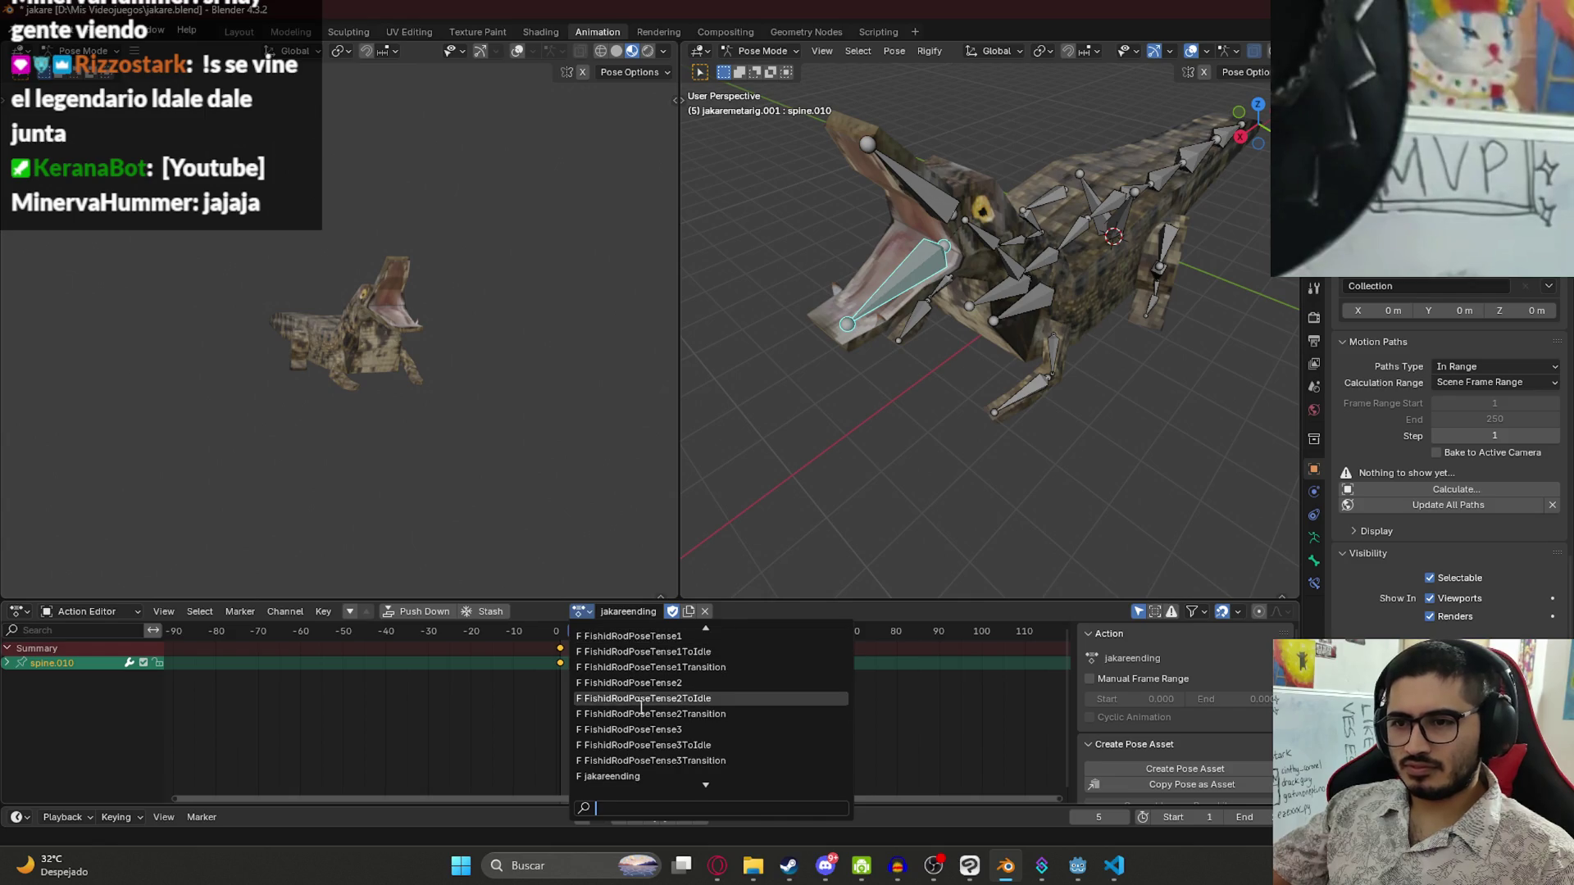
scroll(648, 680, "up", 5)
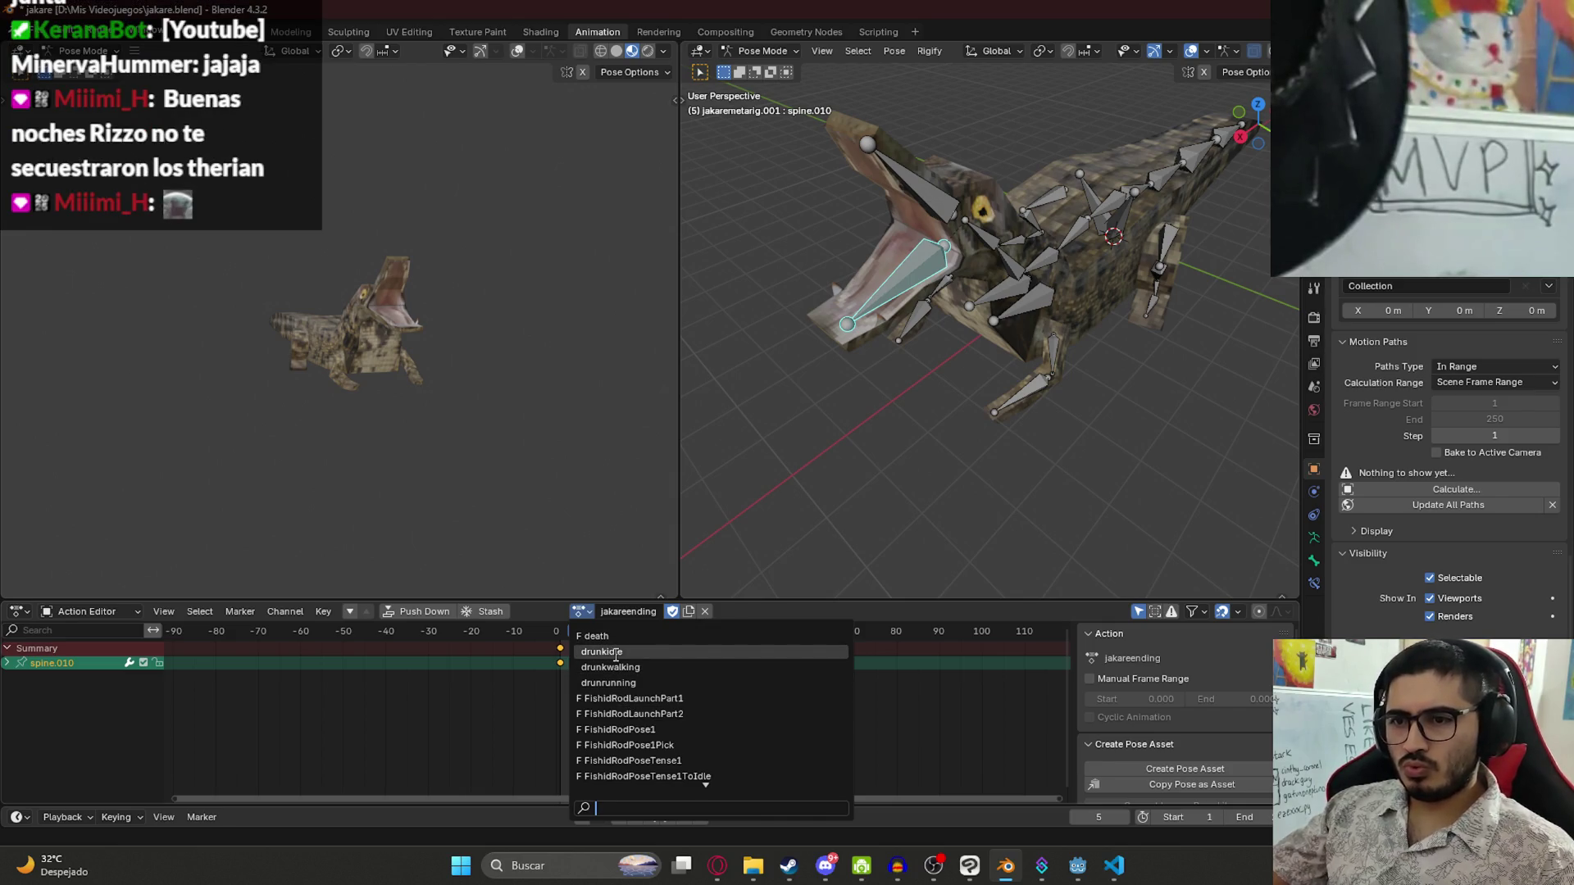
scroll(664, 774, "down", 8)
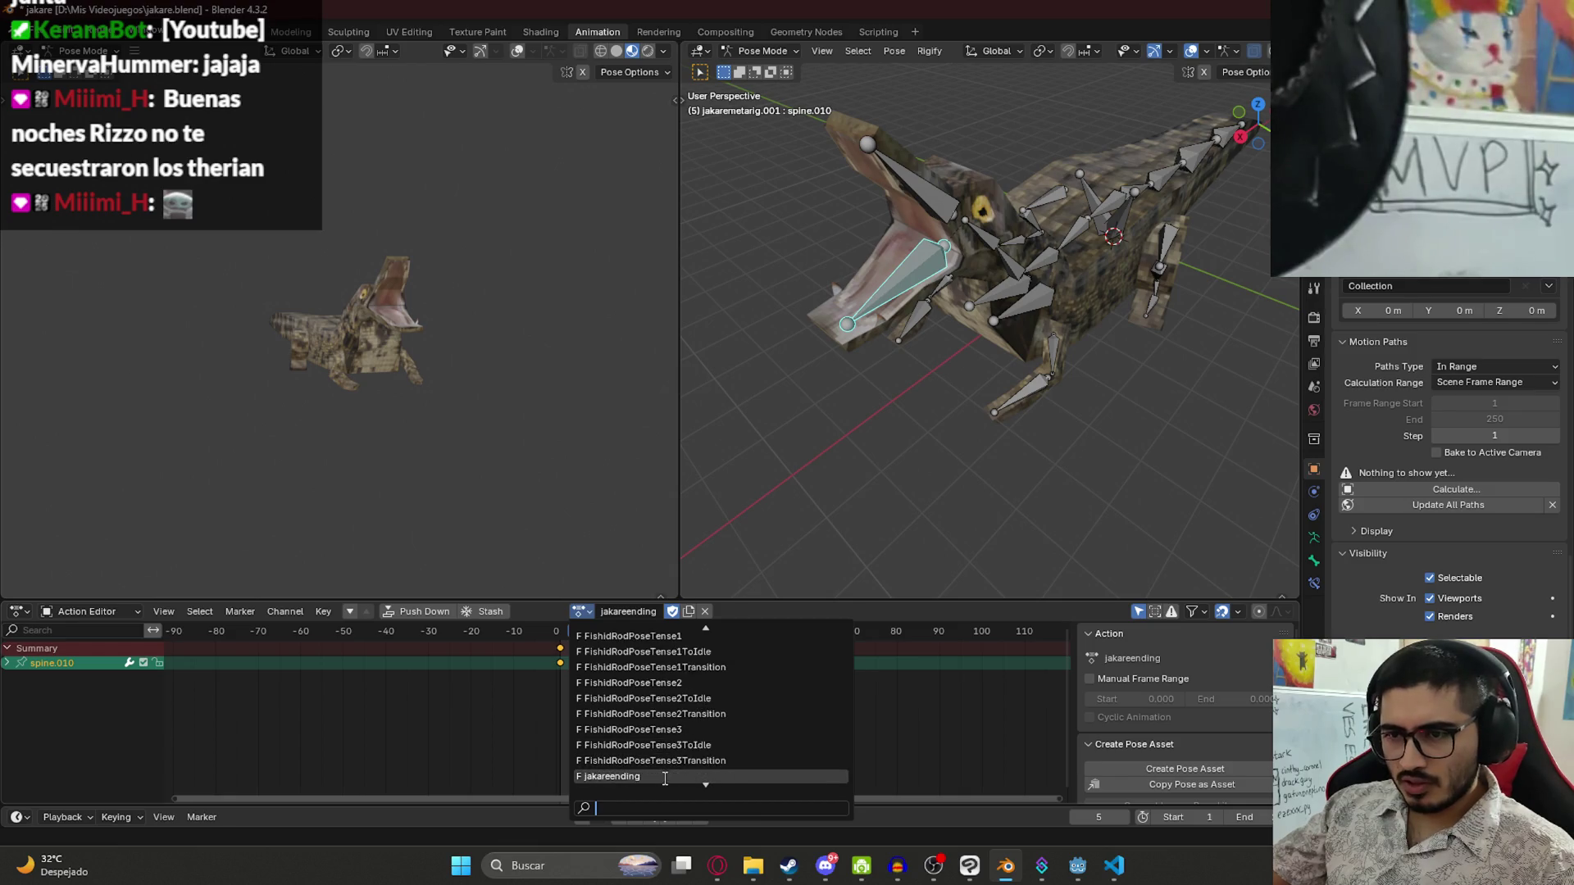
left_click(576, 638)
left_click(562, 638)
left_click(587, 615)
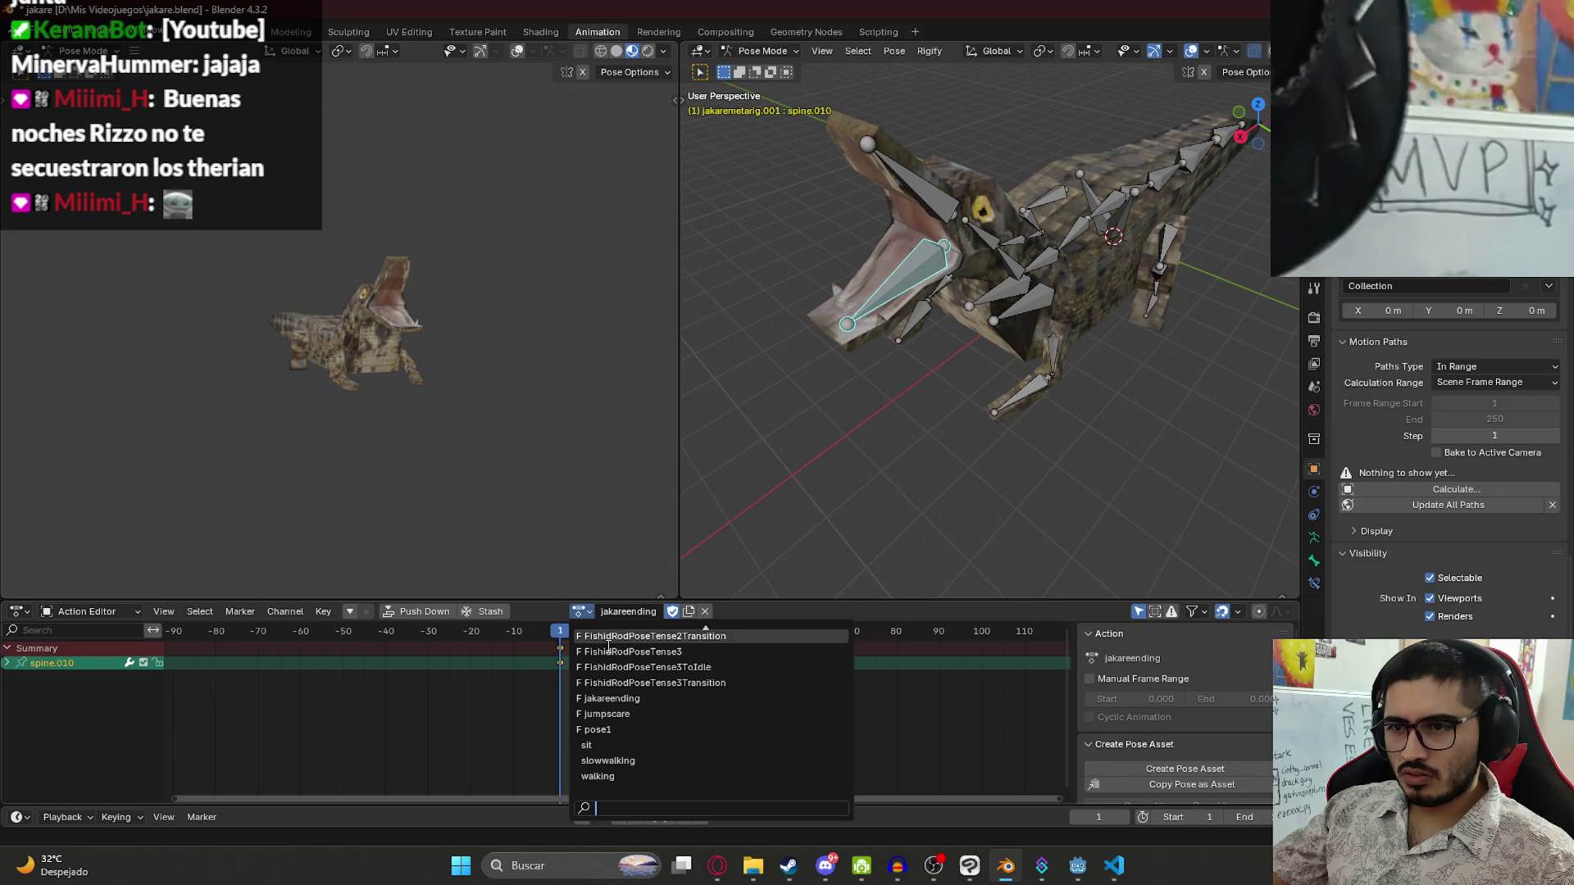
left_click(621, 714)
mouse_move(563, 633)
left_mouse_down()
mouse_move(599, 633)
mouse_move(555, 632)
left_mouse_up()
- Switch the rig to the pose1 action, play it, and begin renaming the pose1.001 copy
left_click(573, 611)
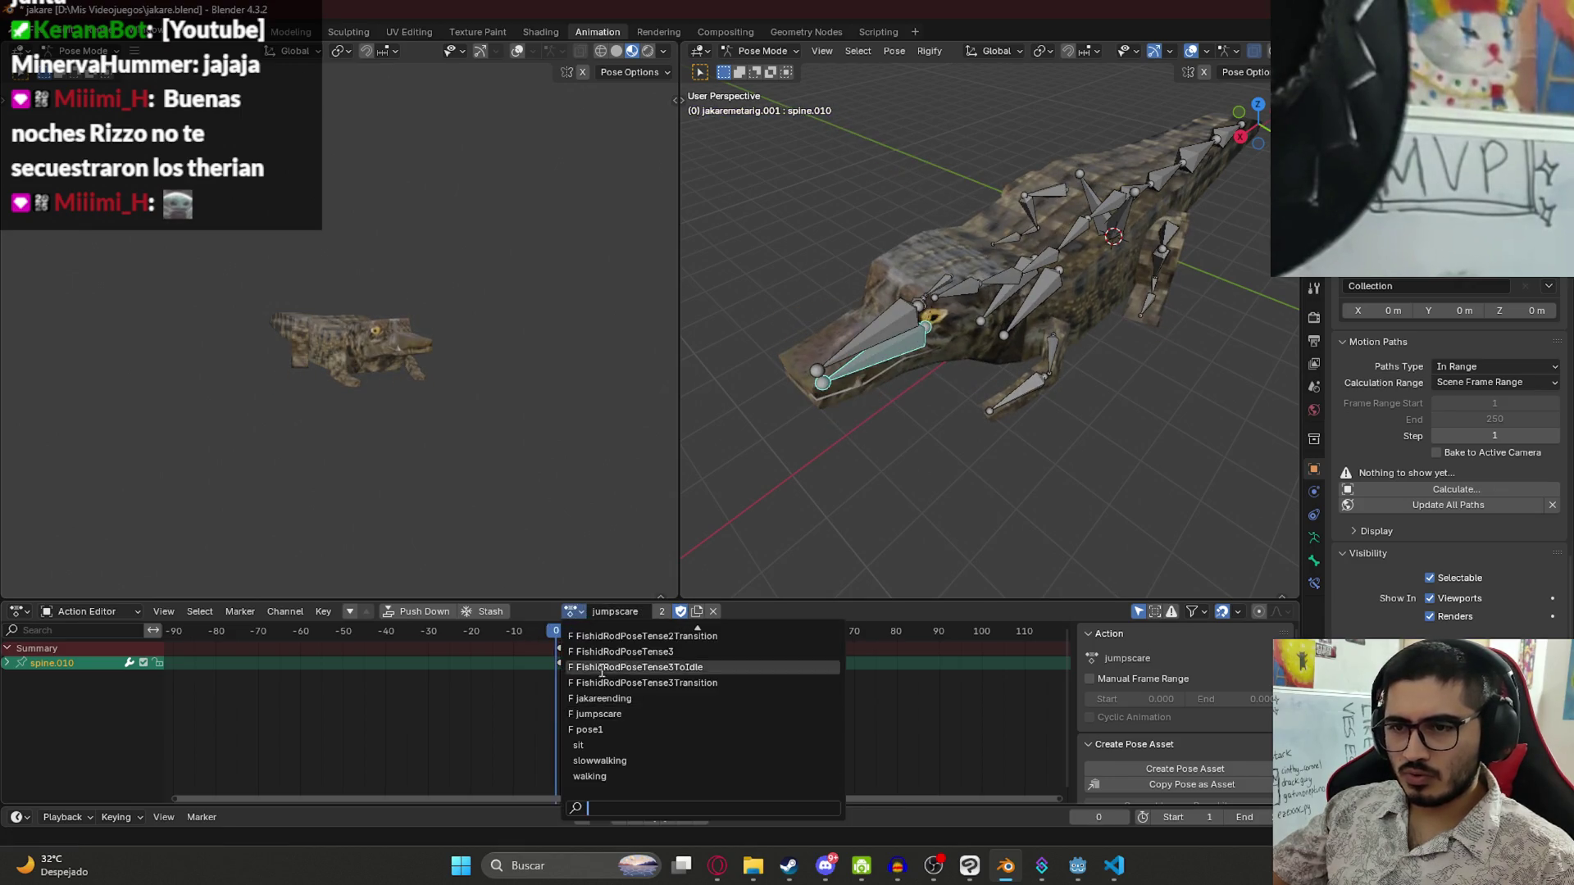
left_click(599, 729)
key("space")
key("space")
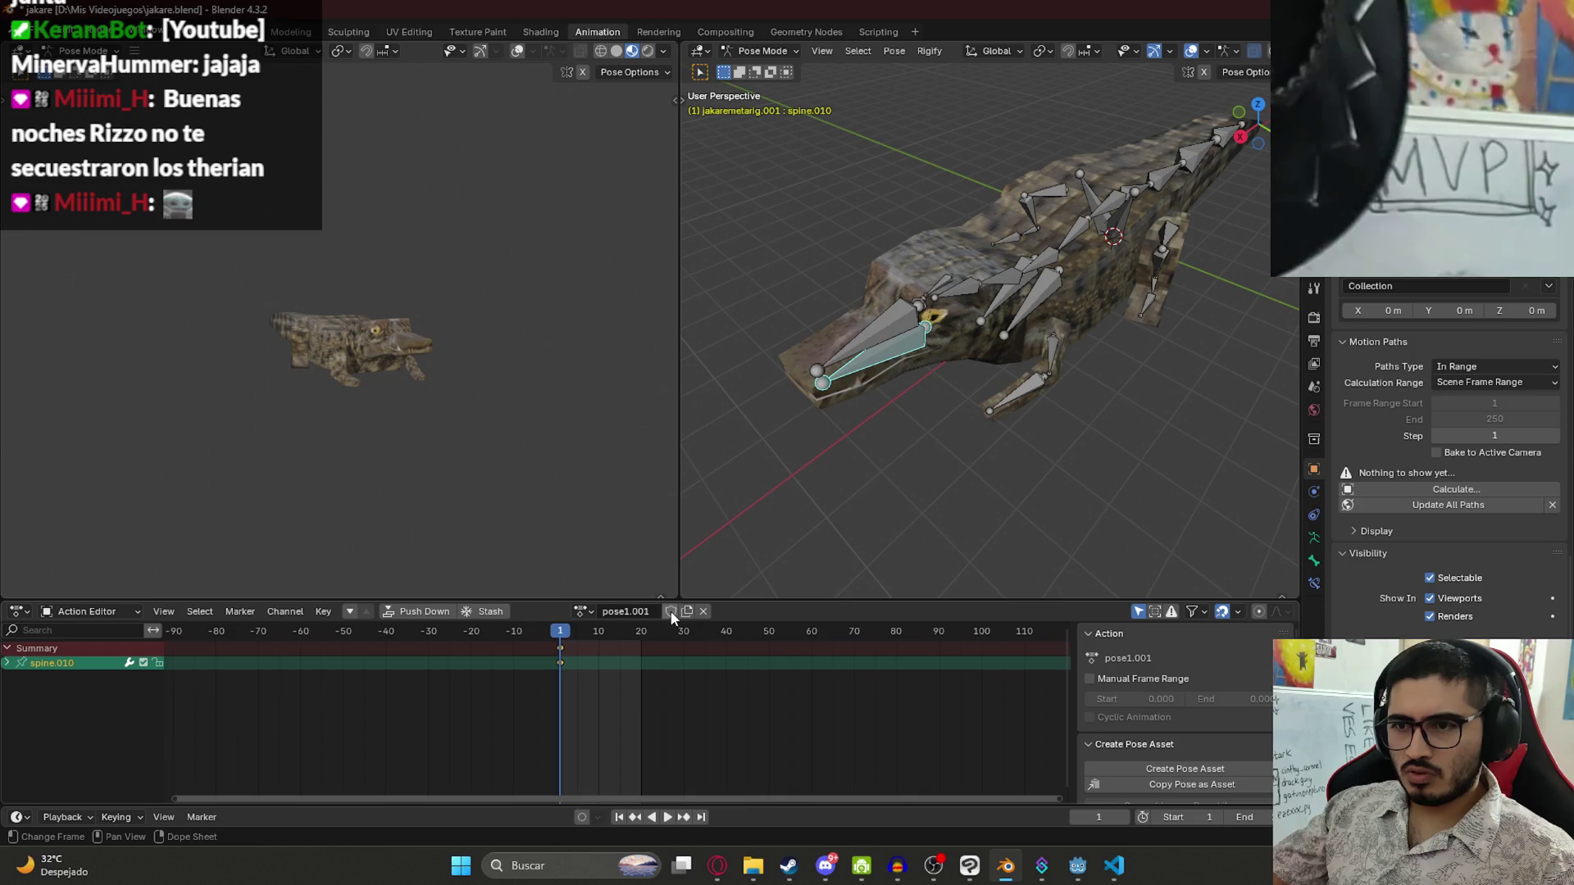
double_click(642, 614)
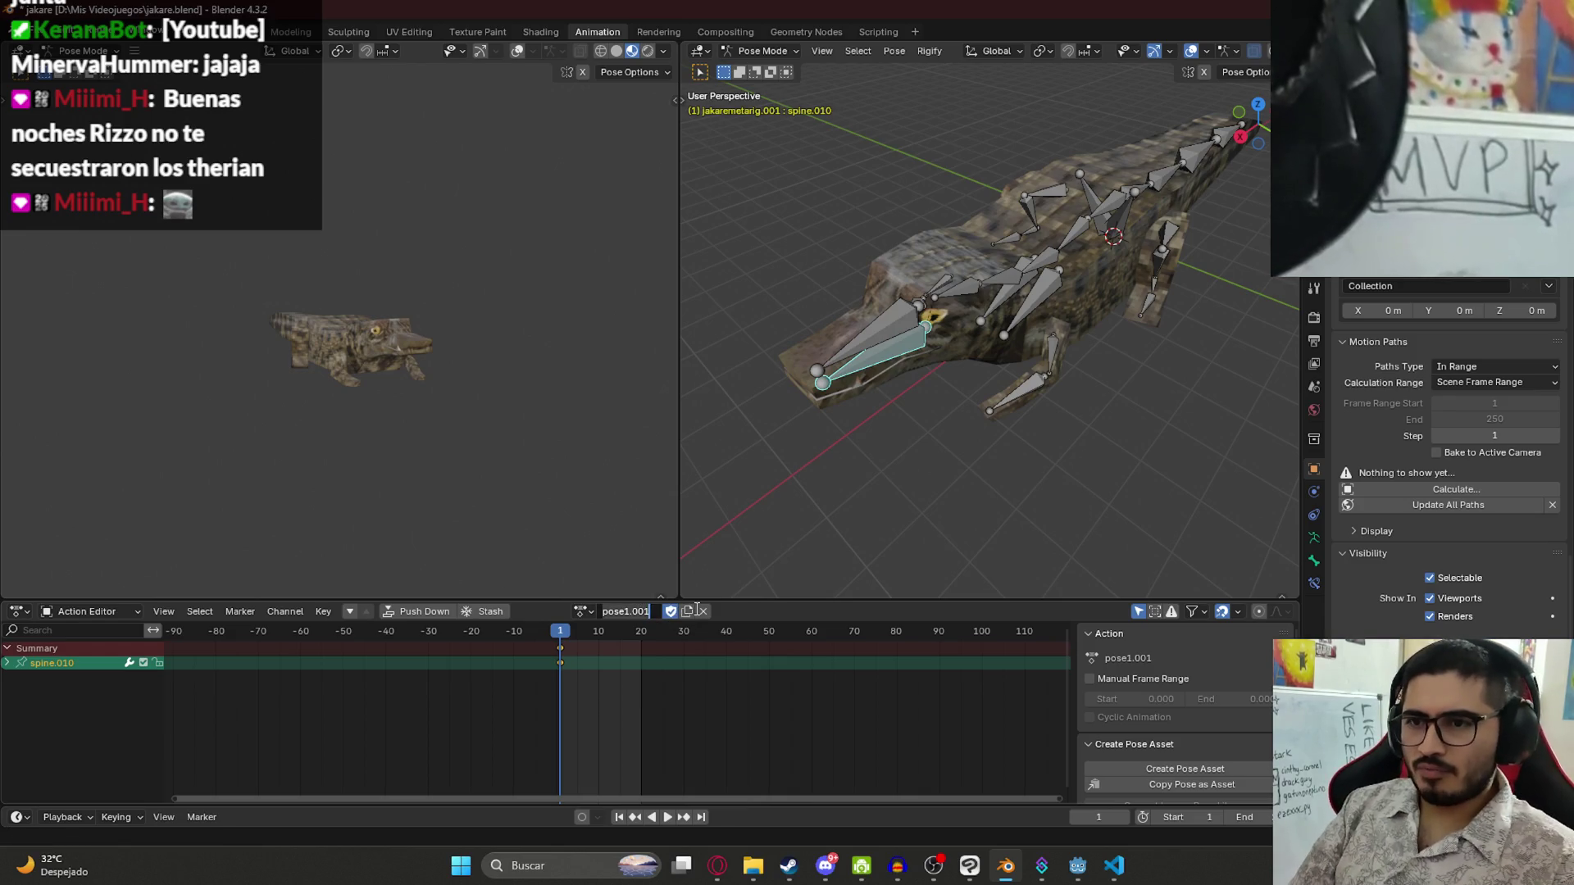
- Name the new action 'eating' and save jakare.blend
type("esting")
key("Return")
key("ctrl+s")
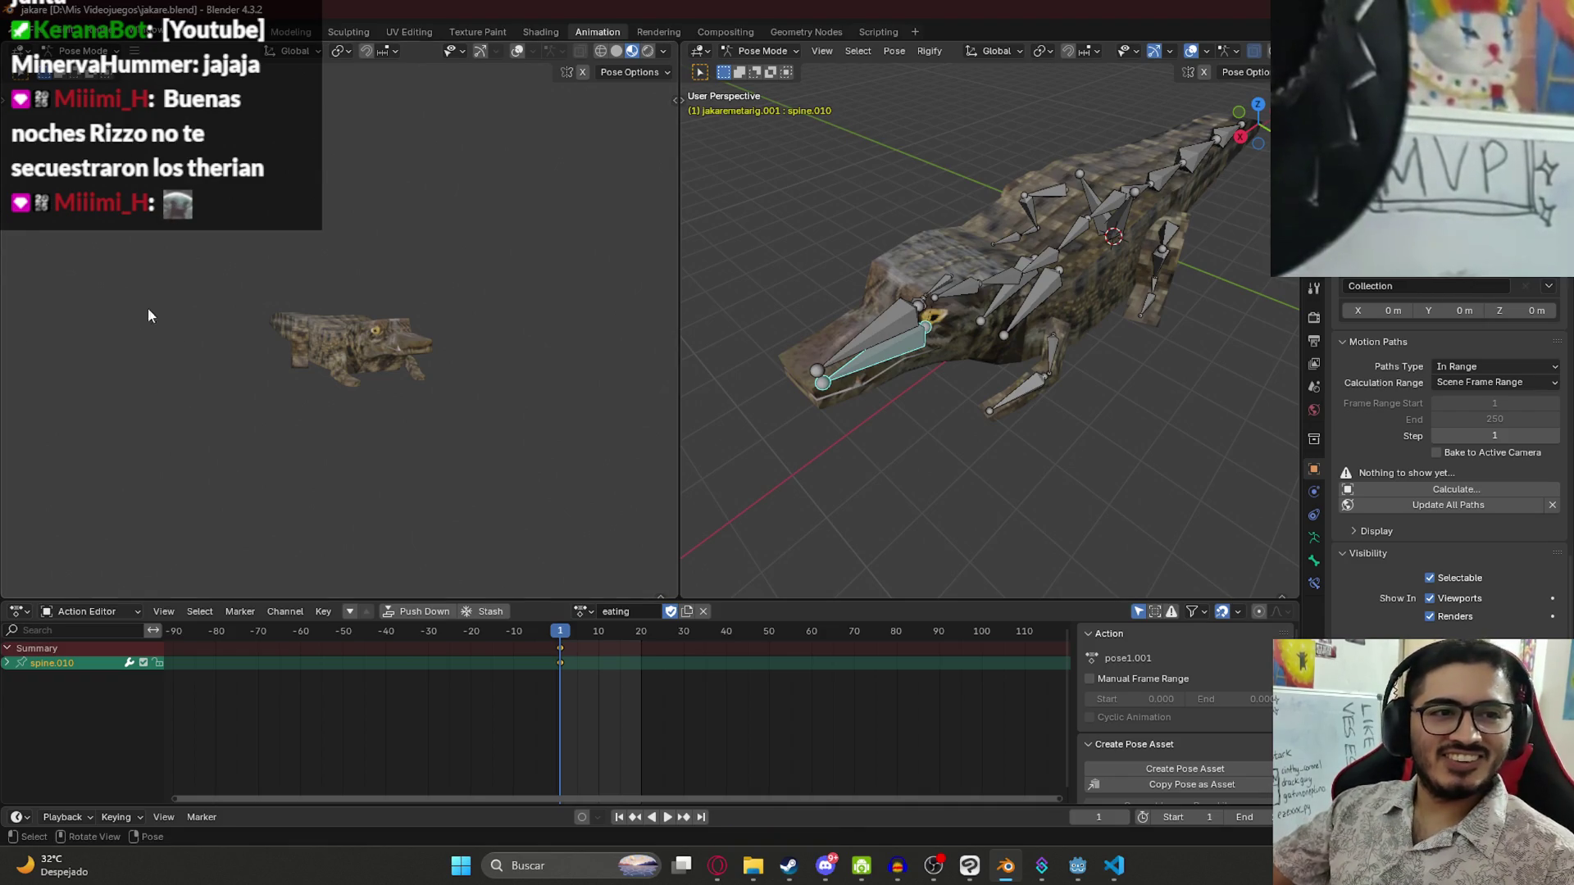
- Frame the caiman's head in a side view and select the upper jaw bone spine.009
key("KP_Decimal")
key("KP_3")
left_click_drag(996, 316, 1019, 346)
scroll(484, 365, "up", 8)
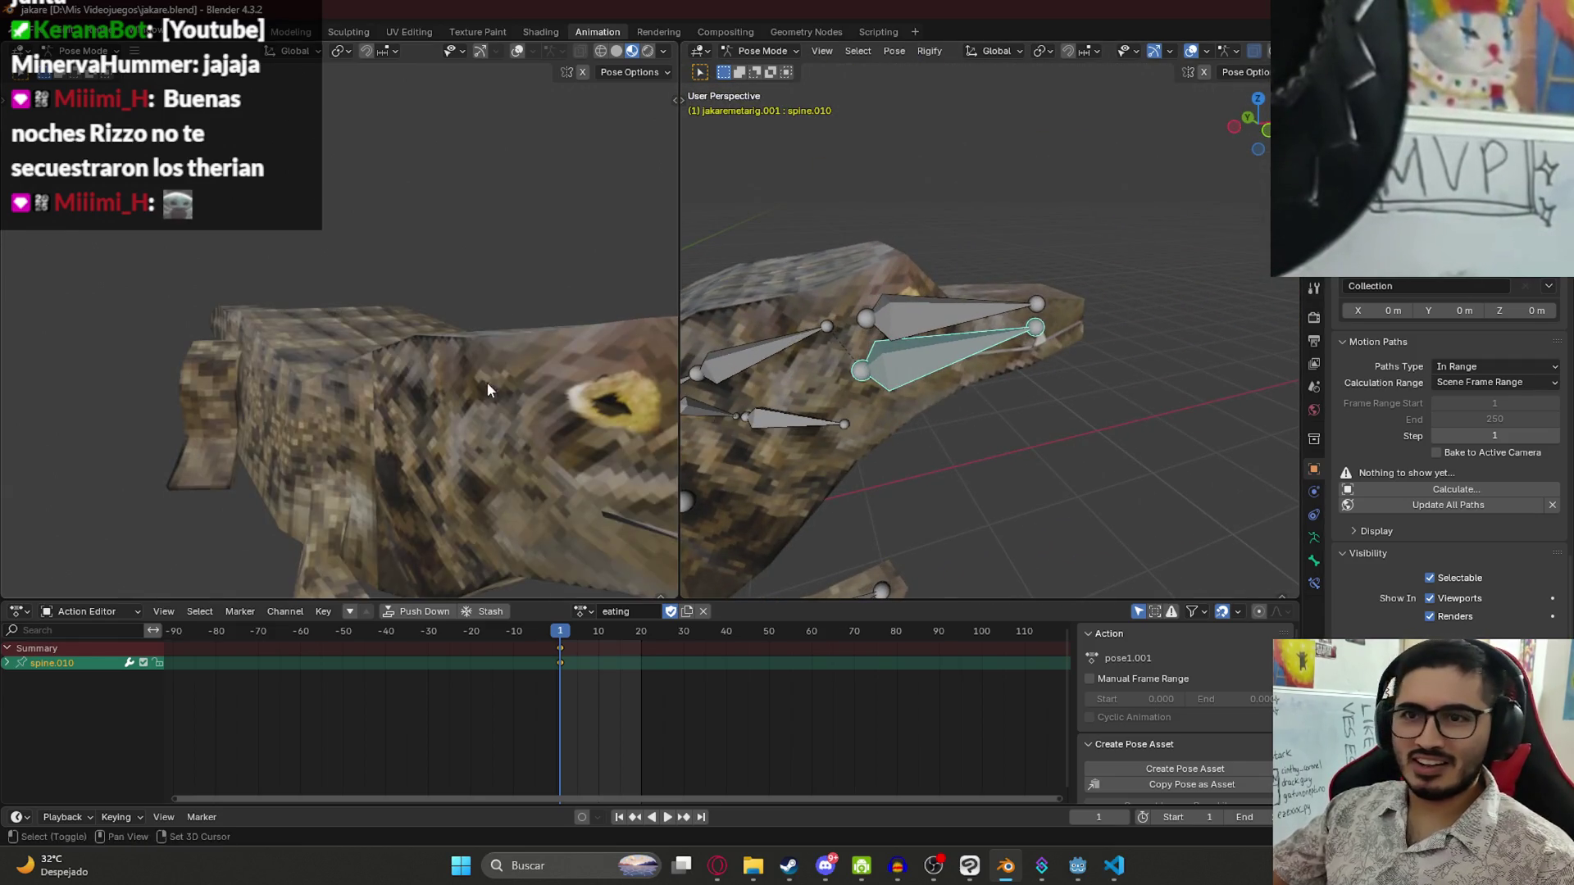
key("Escape")
left_click(905, 320)
key("KP_3")
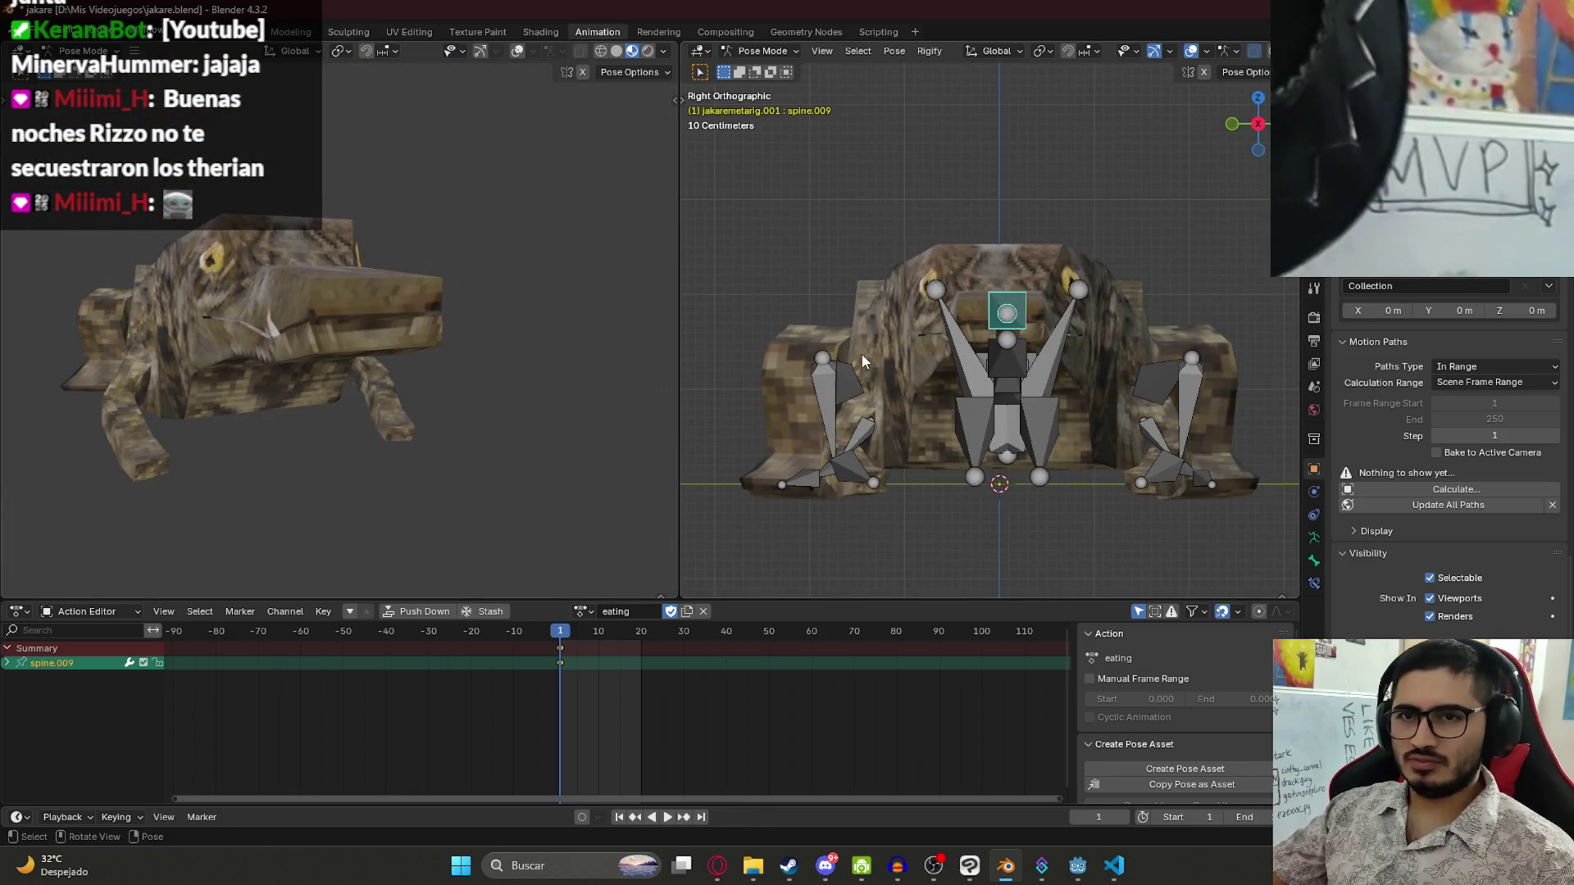
mouse_move(862, 352)
left_mouse_down()
mouse_move(890, 353)
mouse_move(825, 359)
left_mouse_up()
- Select lower jaw bone spine.010, try a rotation, and undo it
left_click(950, 363)
key("r")
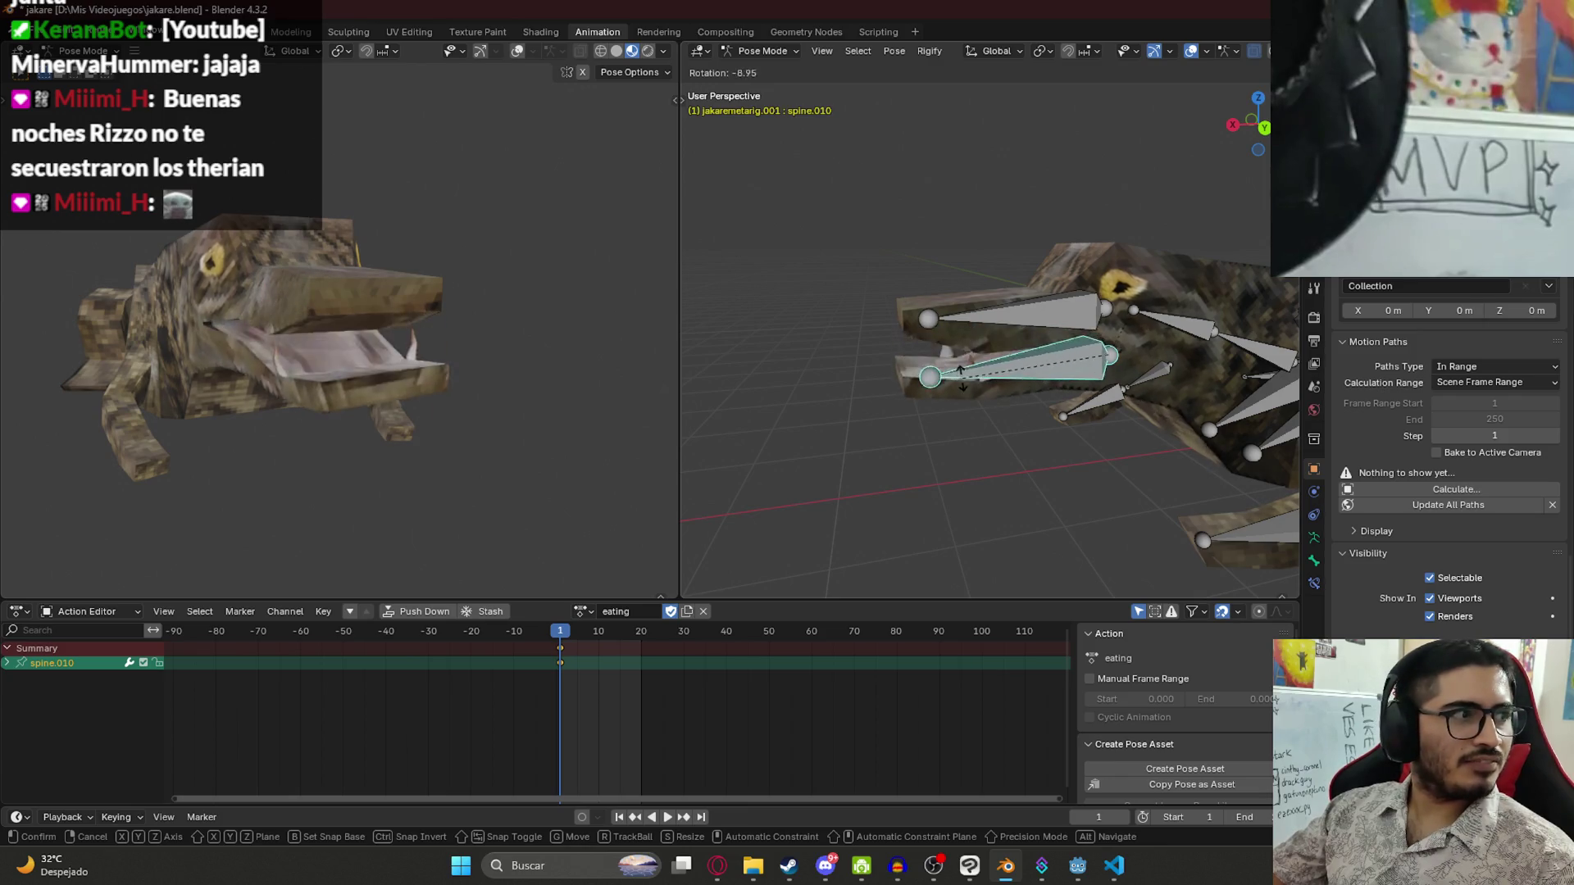
left_click(975, 347)
key("ctrl+z")
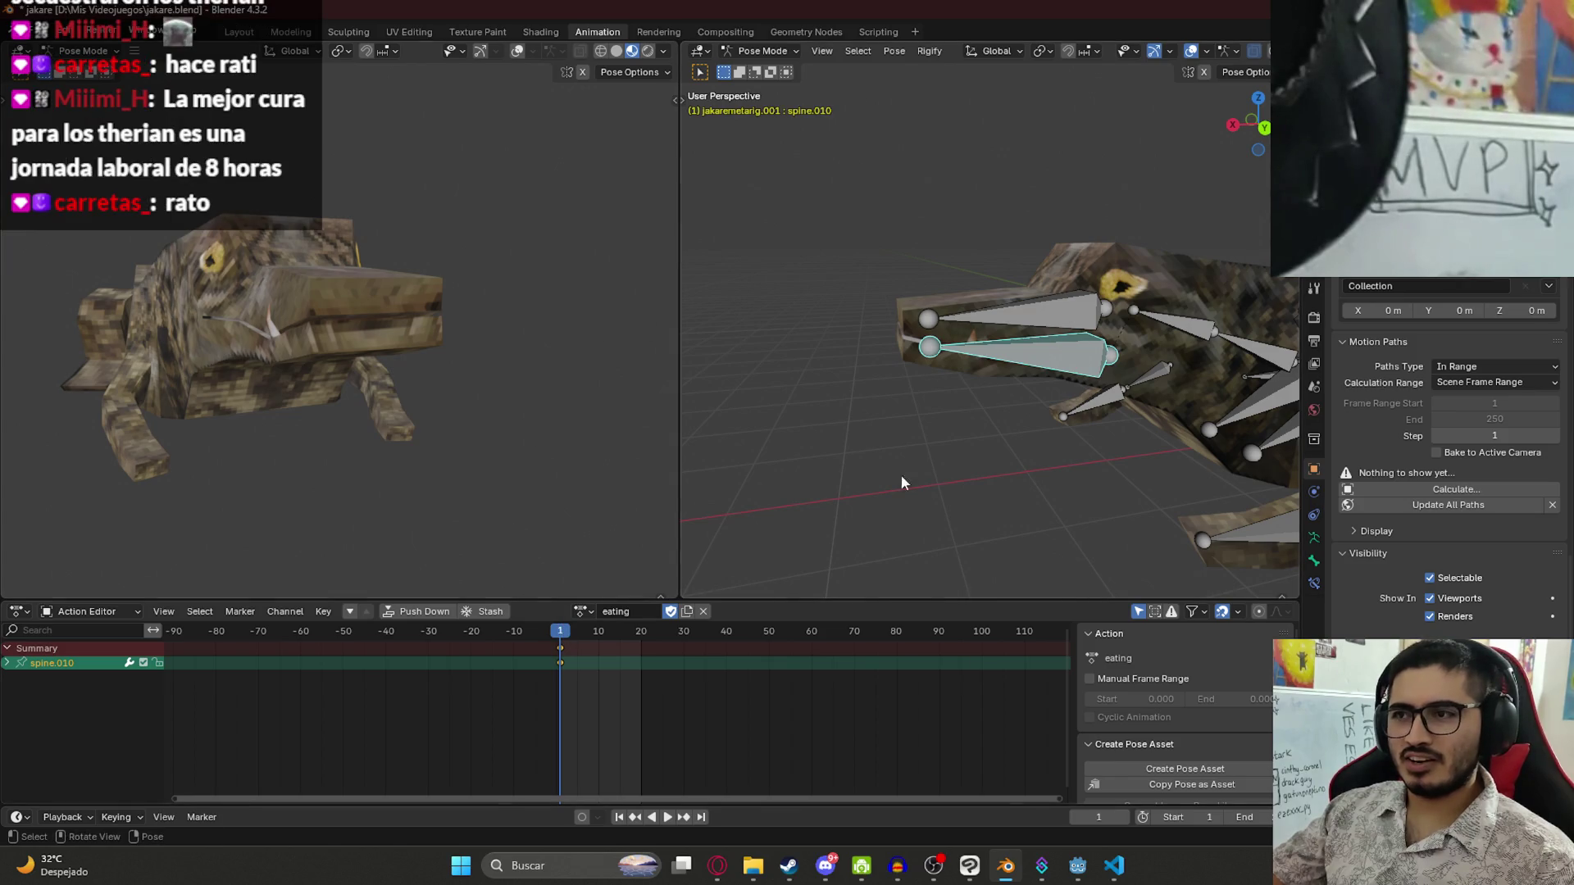
- At frame 10, rotate spine.010 to open the jaw wider, keyframe it, and play back
left_click(599, 632)
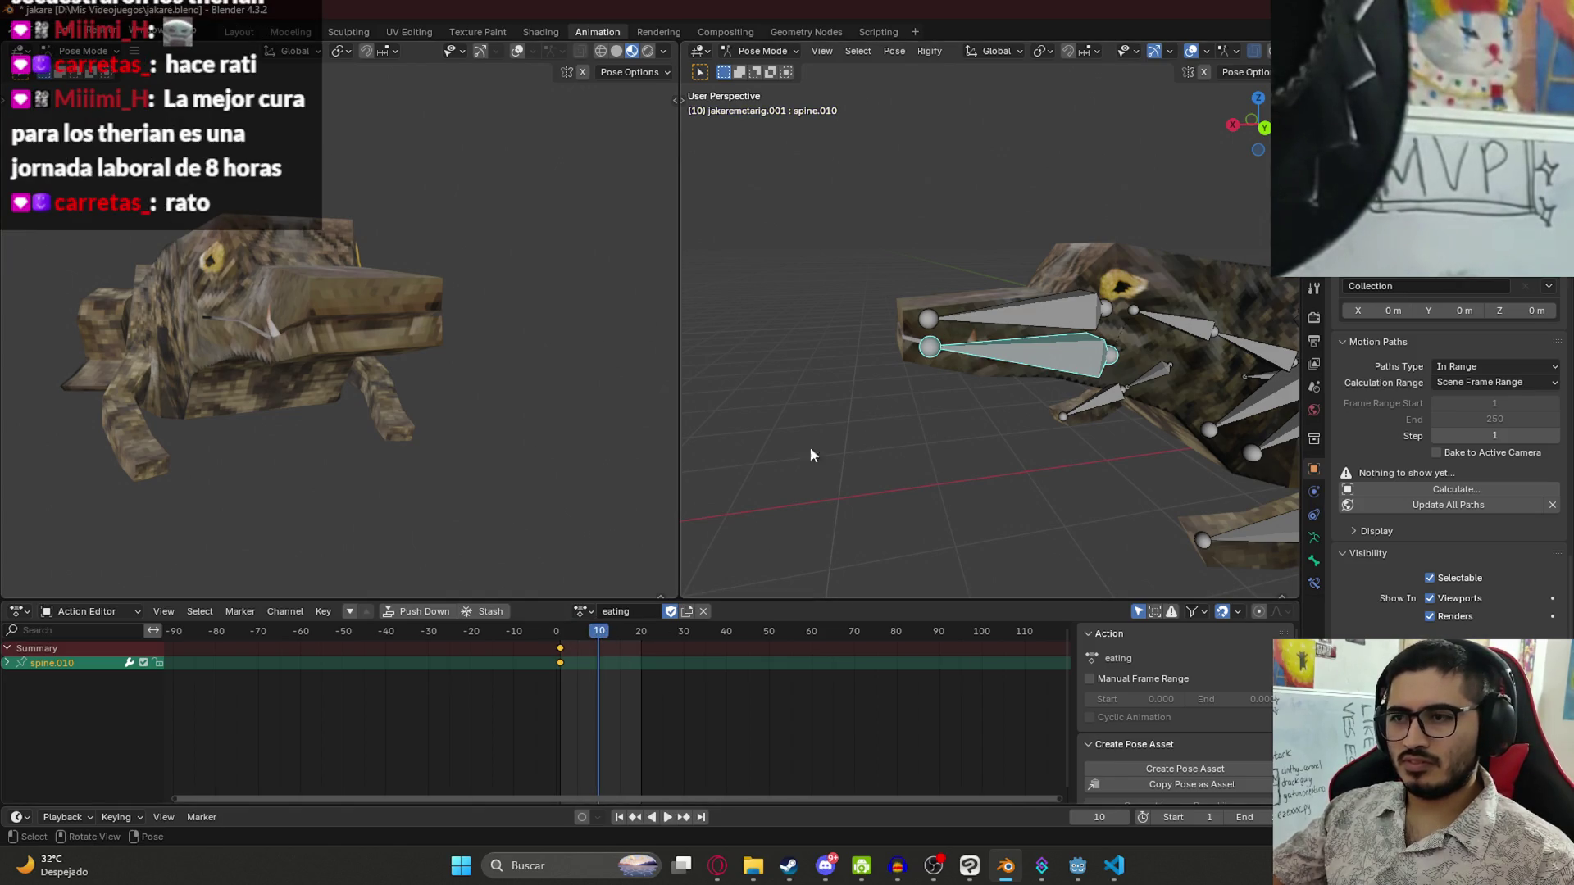
key("KP_3")
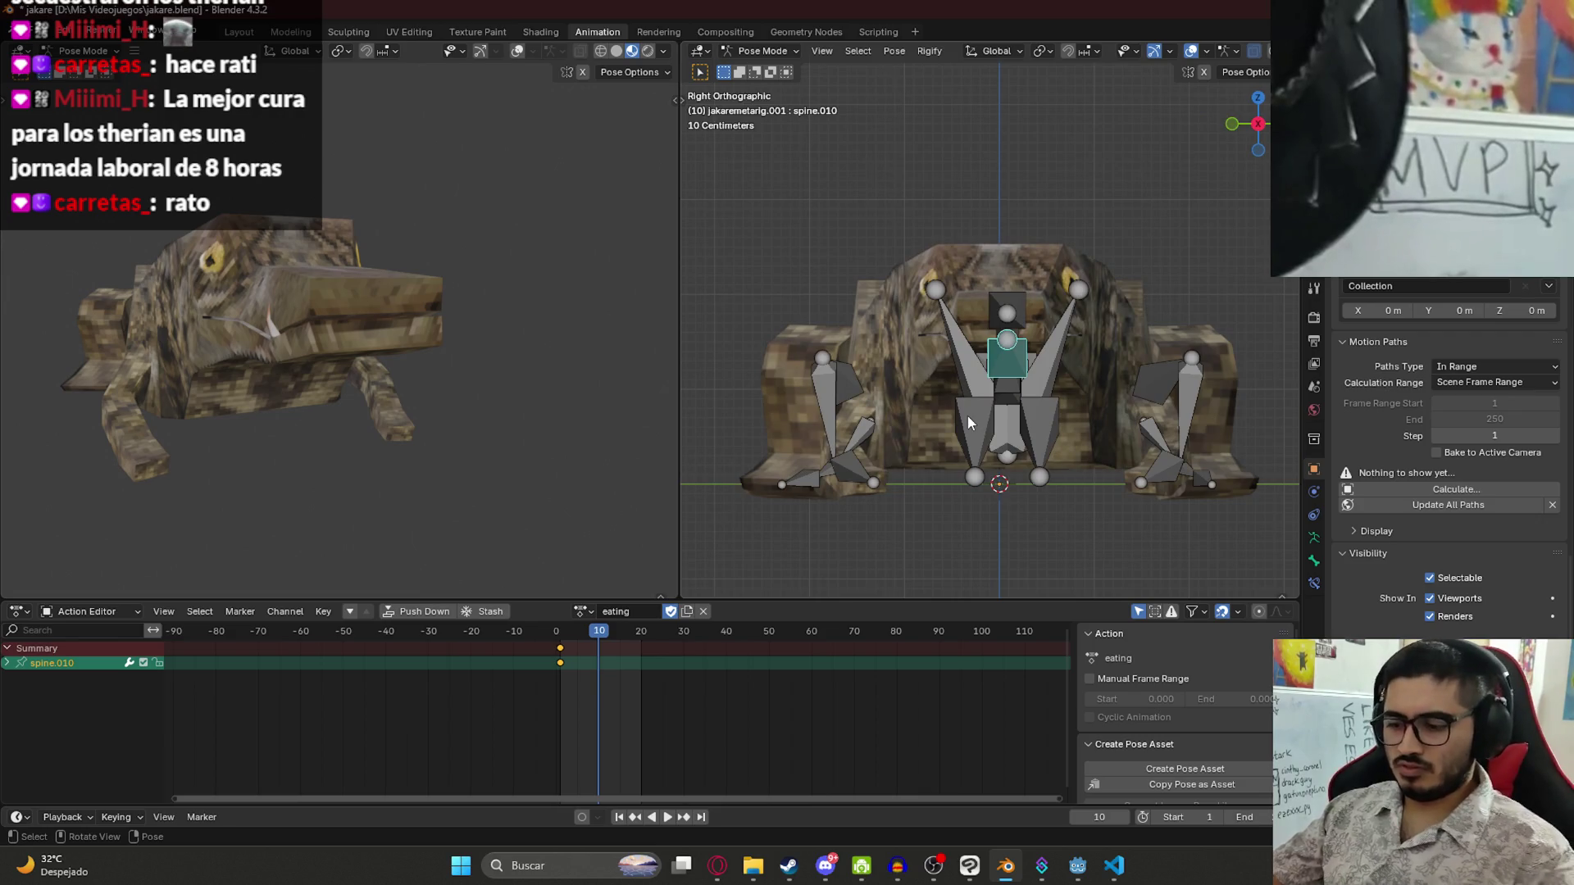
key("KP_1")
key("r")
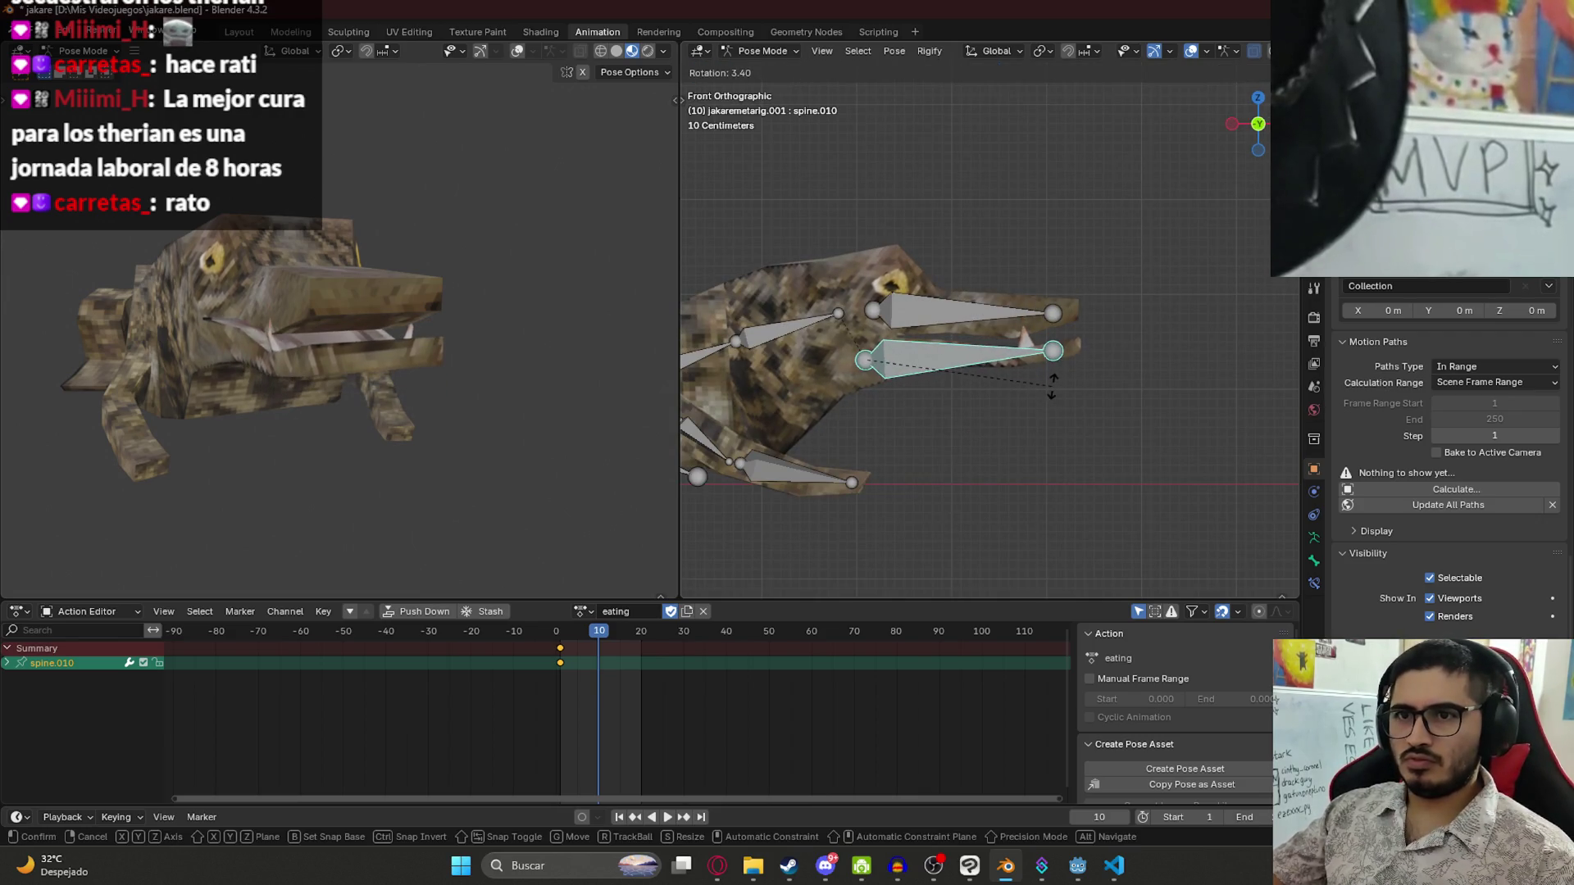
left_click(1054, 394)
key("i")
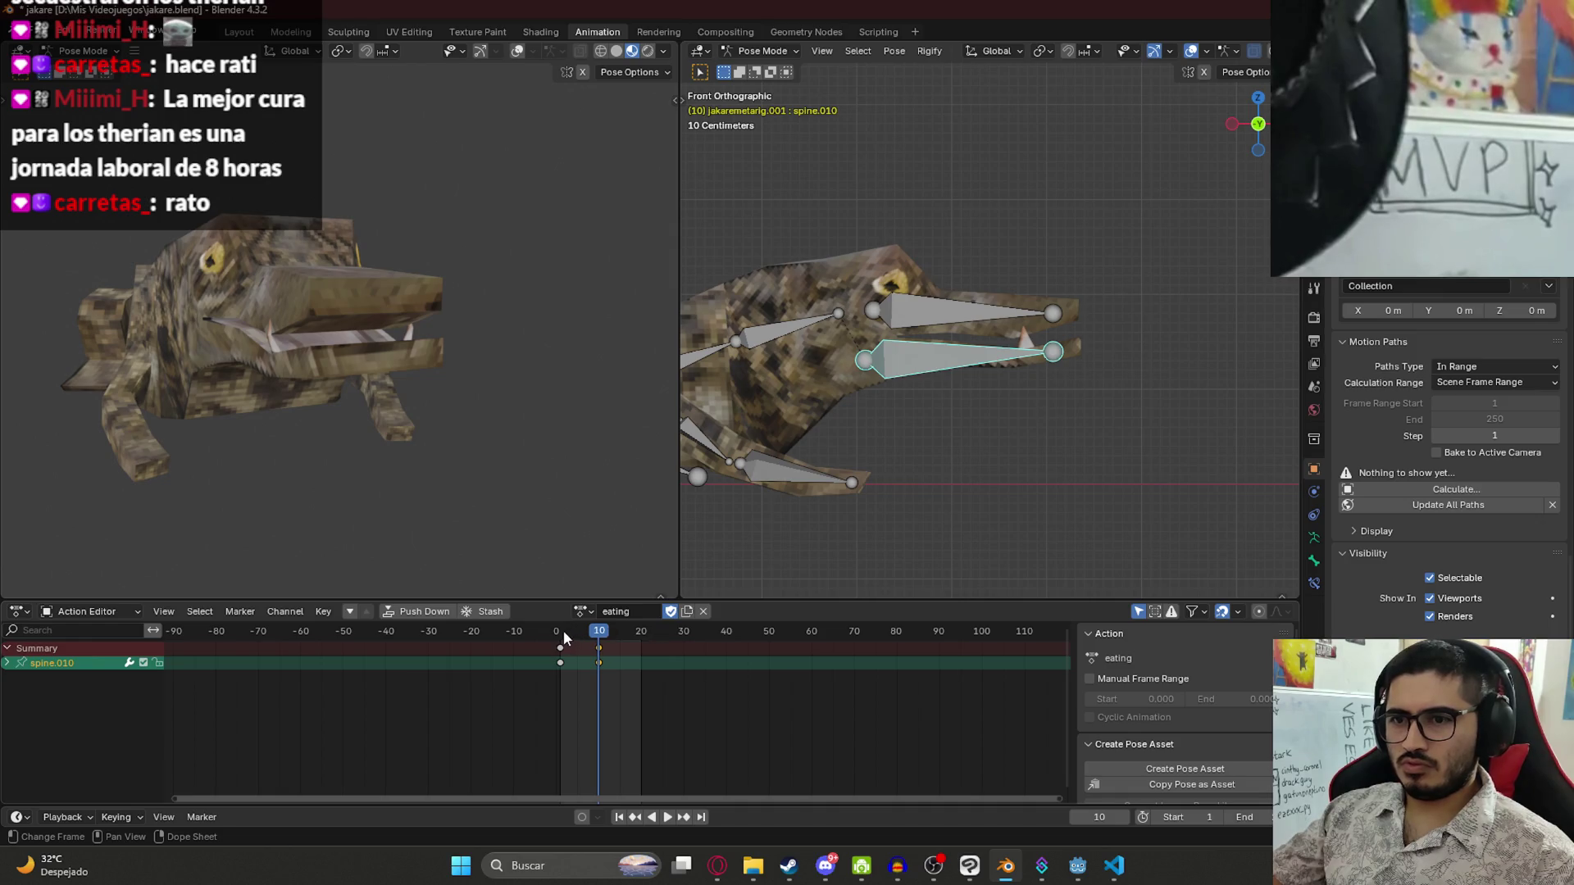
key("space")
key("space")
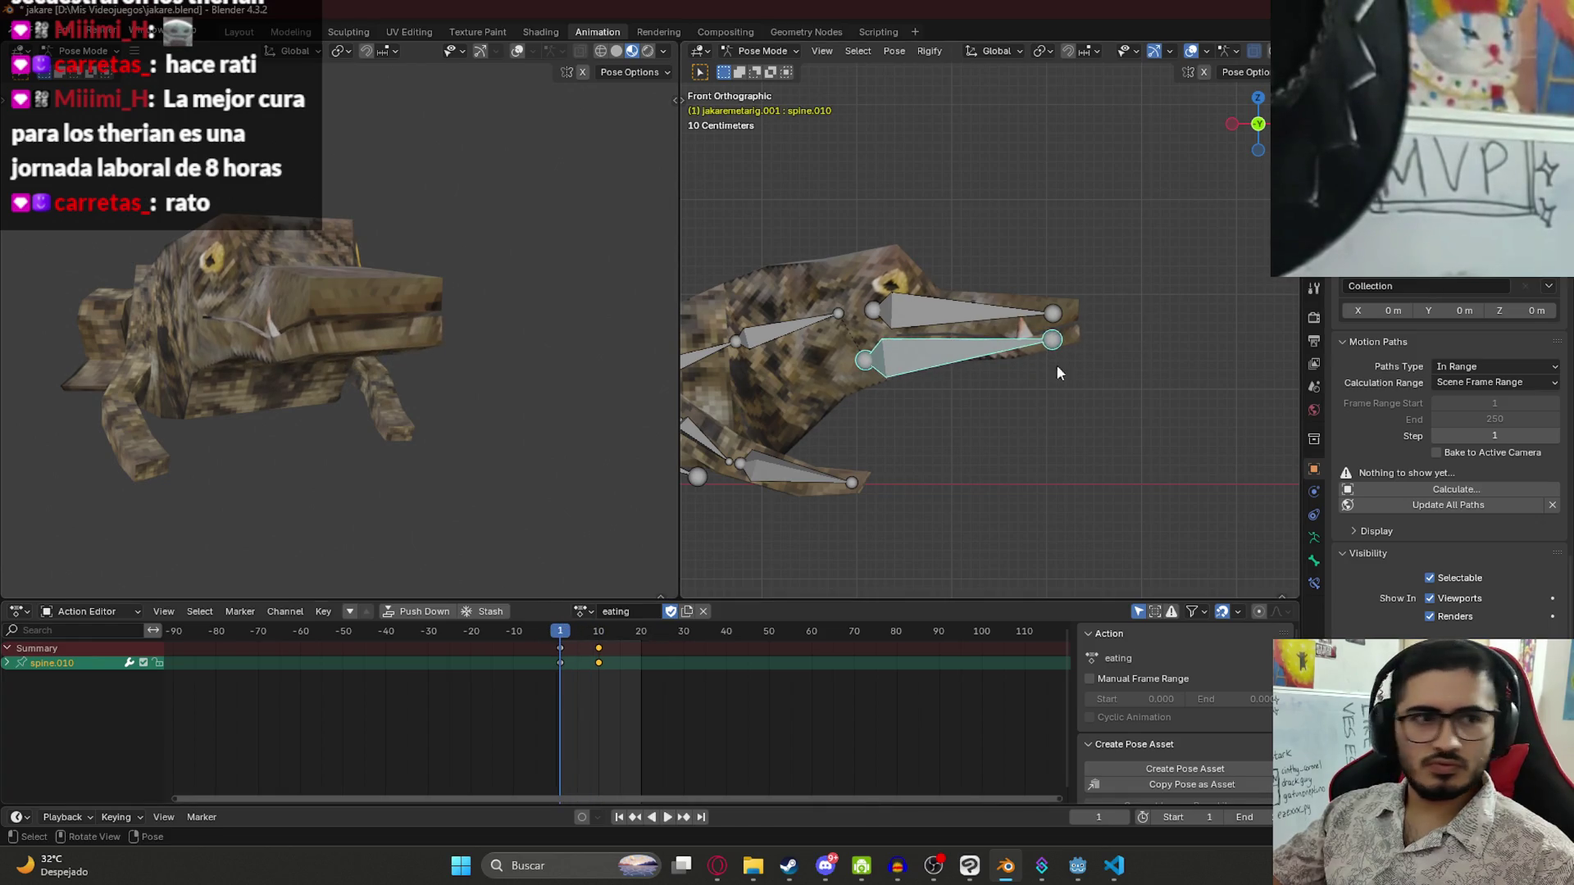
key("ctrl+c")
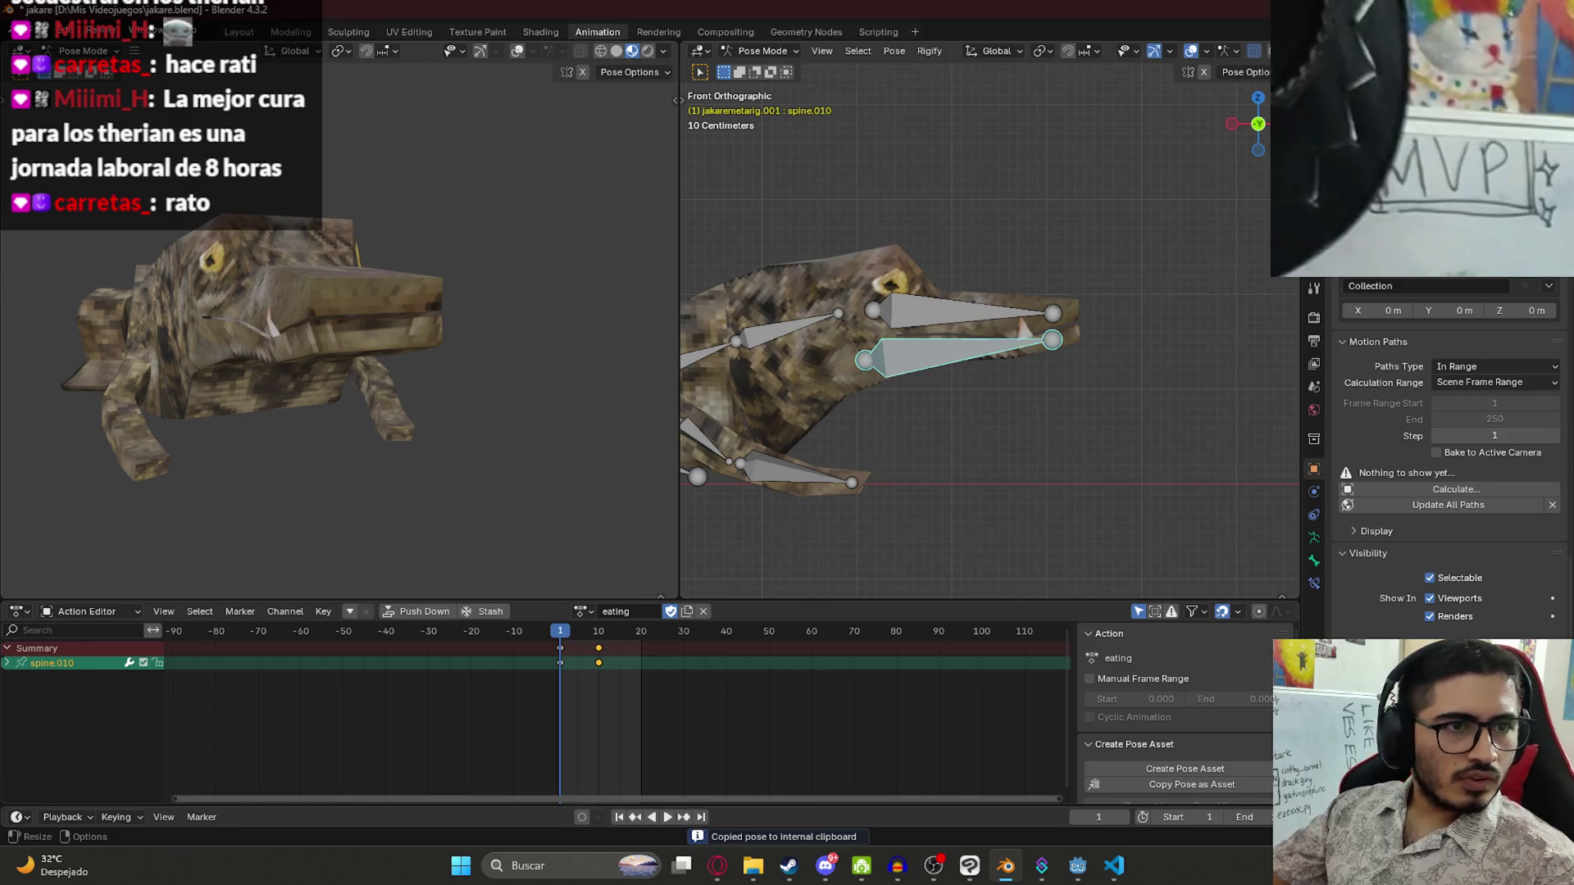
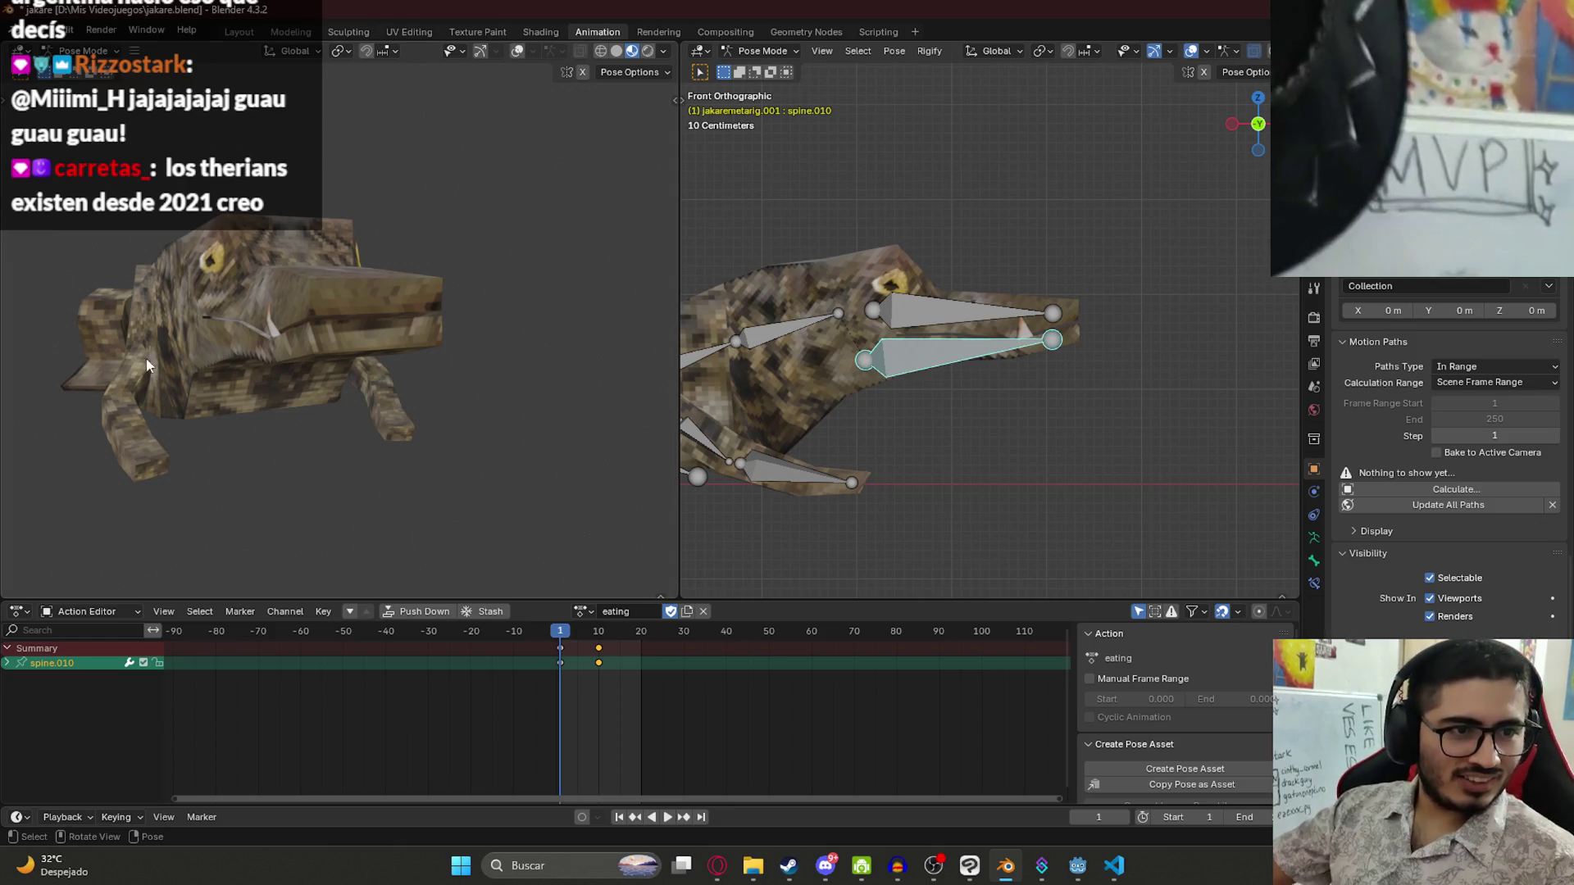
- Copy the frame-1 jaw pose, paste and keyframe it at frame 20, then preview
scroll(915, 377, "up", 1)
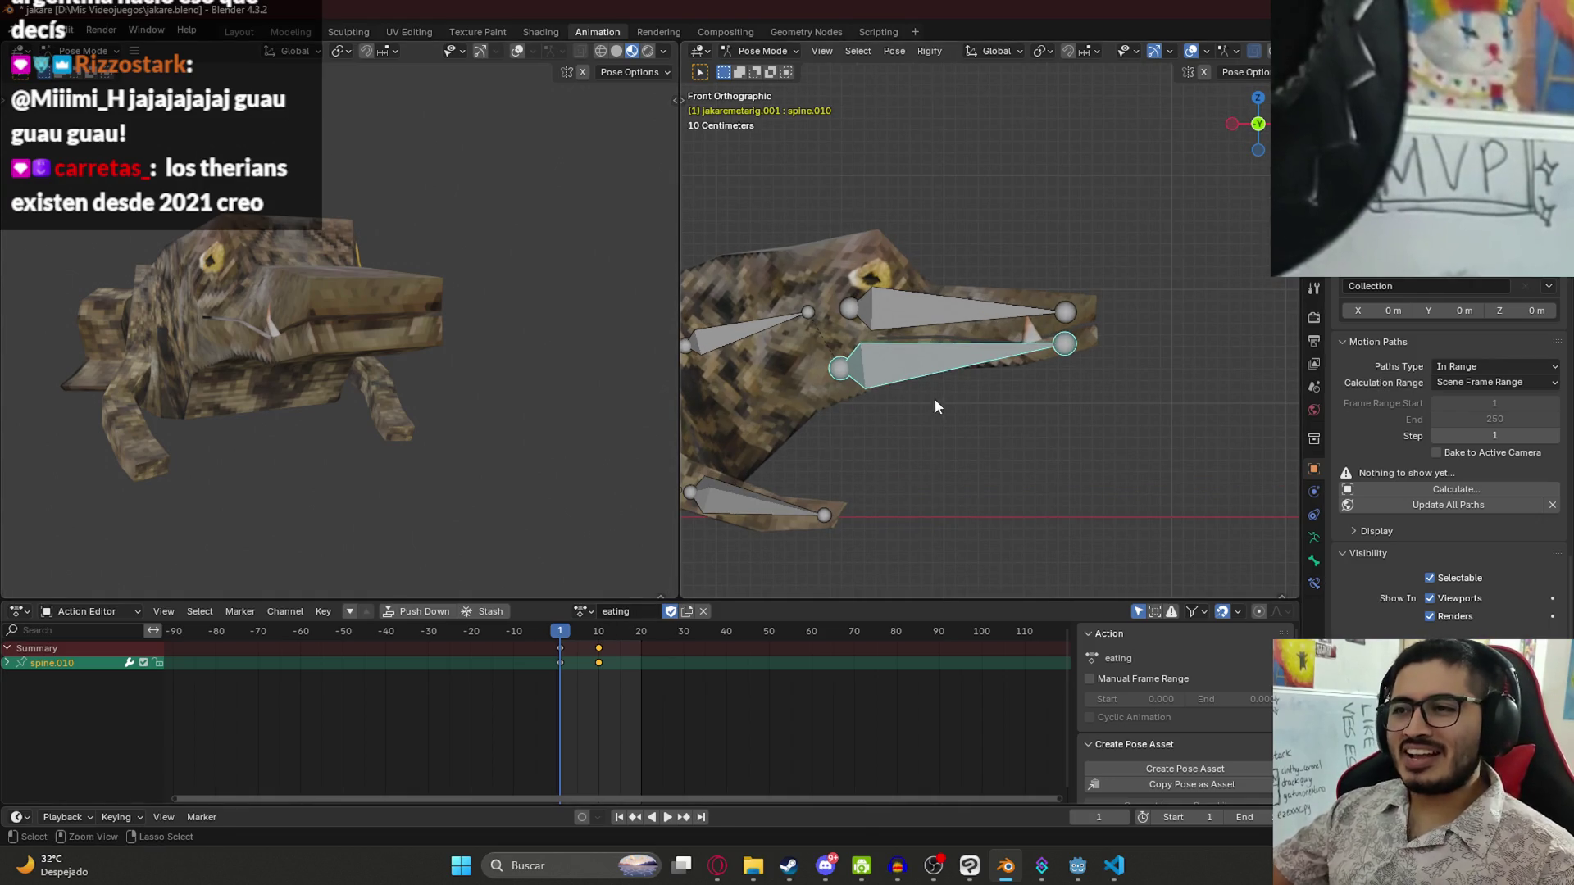
key("ctrl+c")
left_click(644, 633)
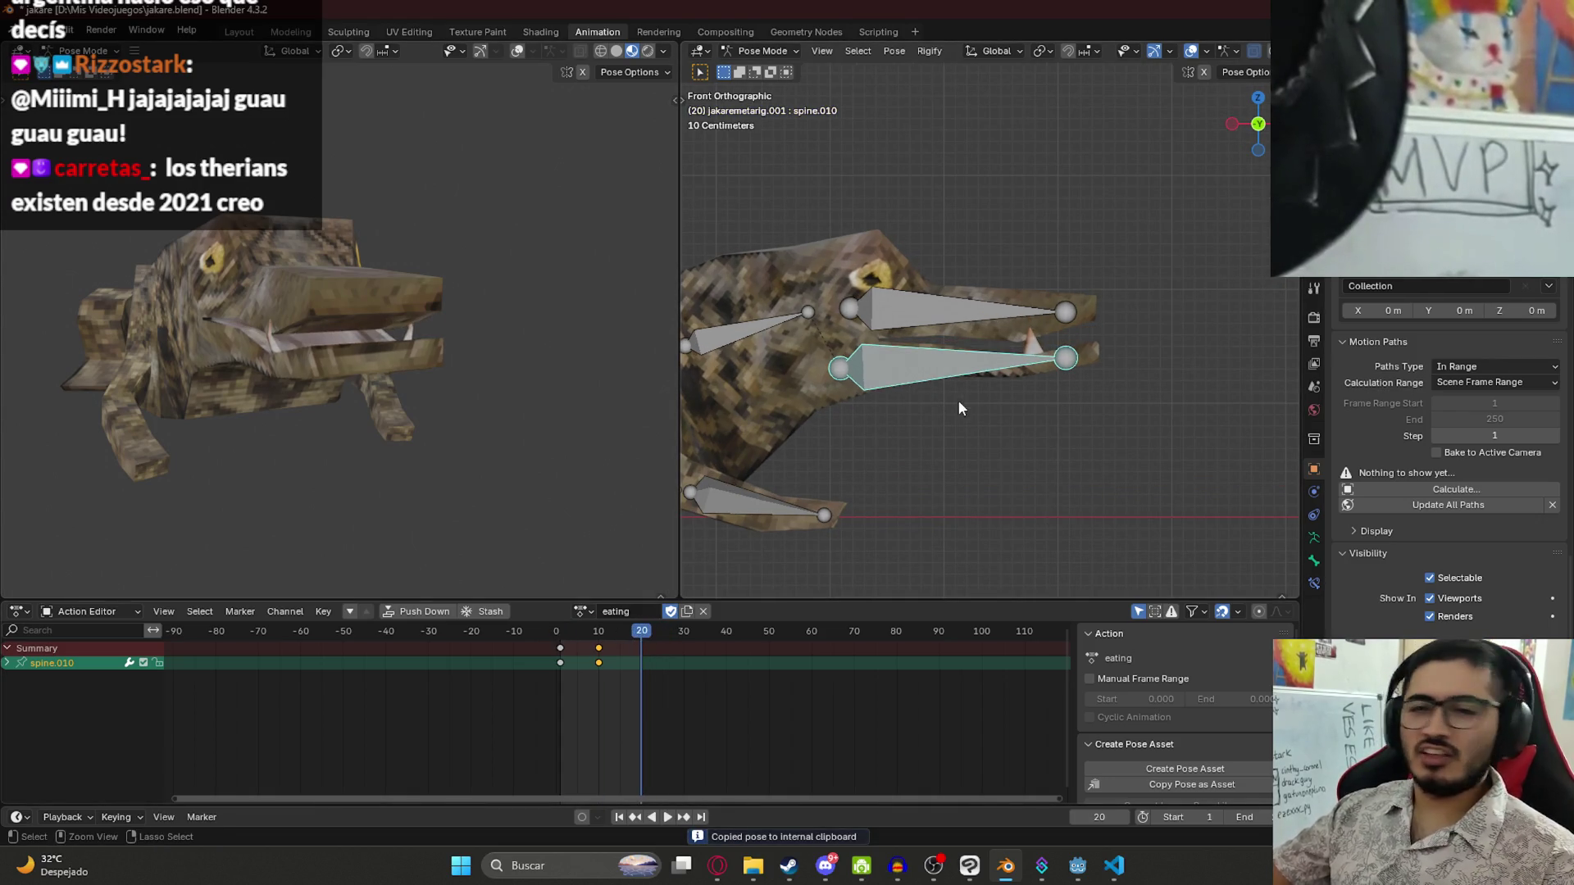
key("ctrl+v")
key("i")
left_click(561, 633)
key("space")
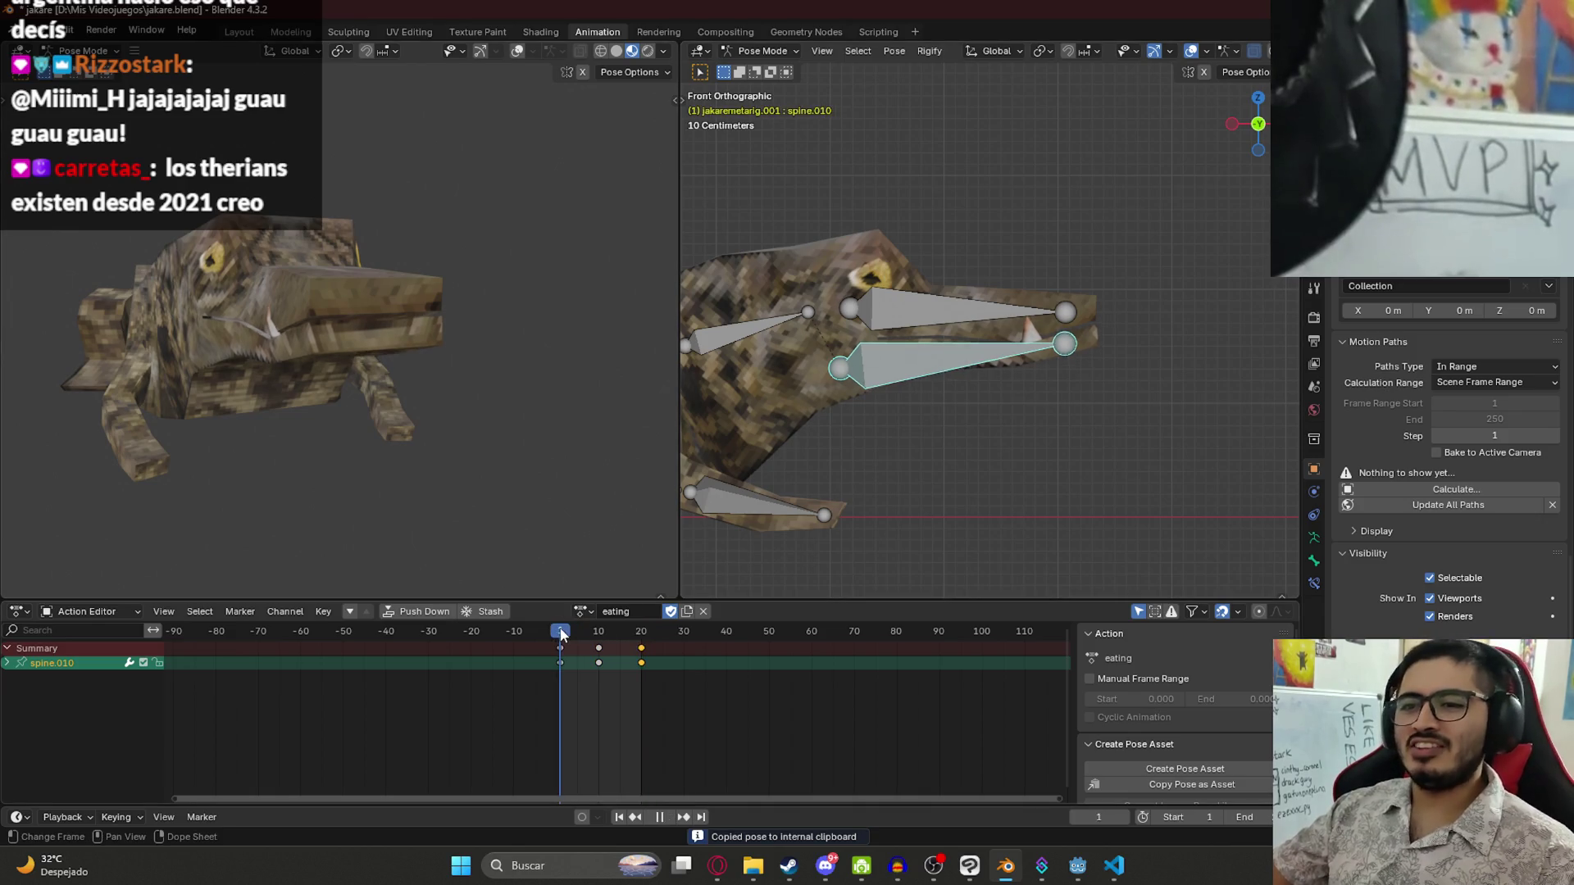
key("space")
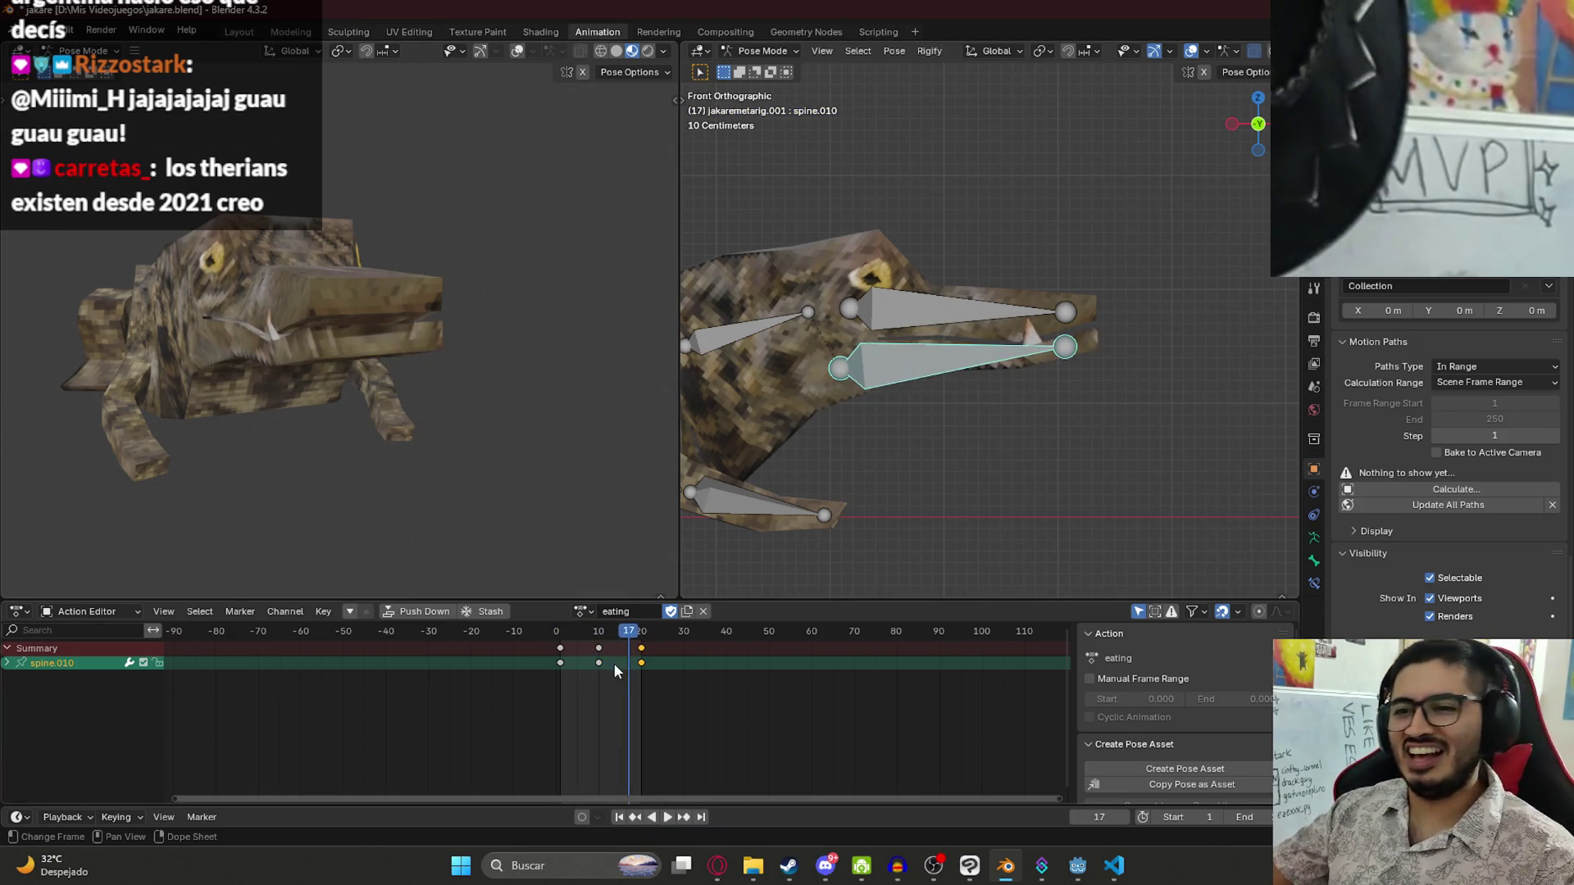
- Slide the frame-10 and frame-20 keyframes earlier in the timeline
left_click_drag(672, 703, 588, 632)
scroll(585, 656, "up", 4)
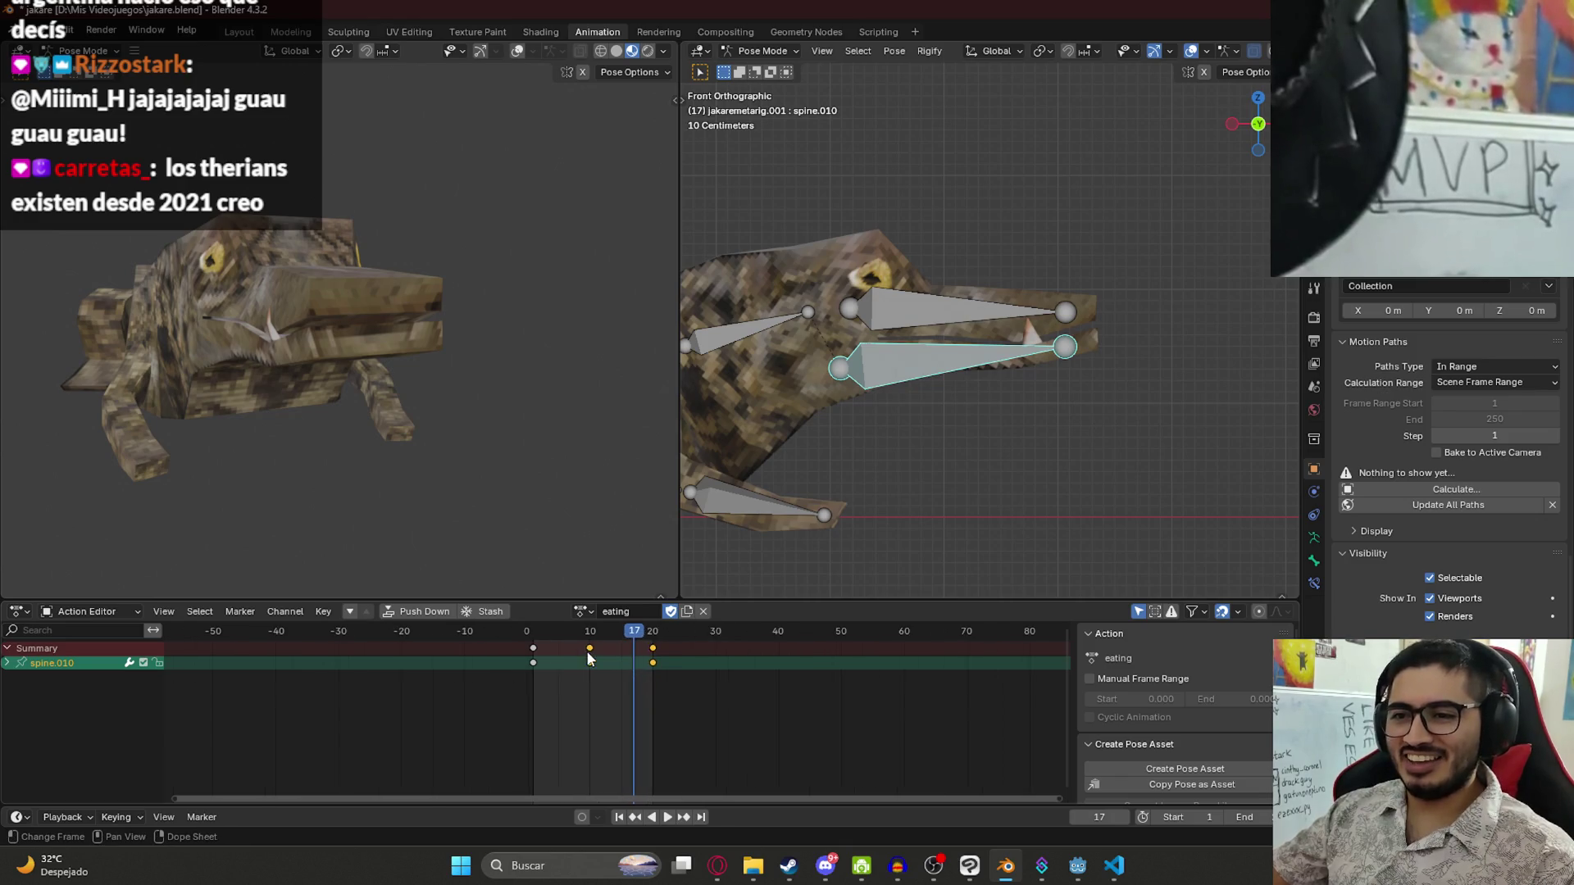
key("g")
left_click(537, 654)
scroll(574, 656, "up", 1)
left_click_drag(625, 656, 562, 656)
left_click(563, 656)
- Set the end frame to 10 and watch the shortened jaw loop from the side
double_click(1235, 817)
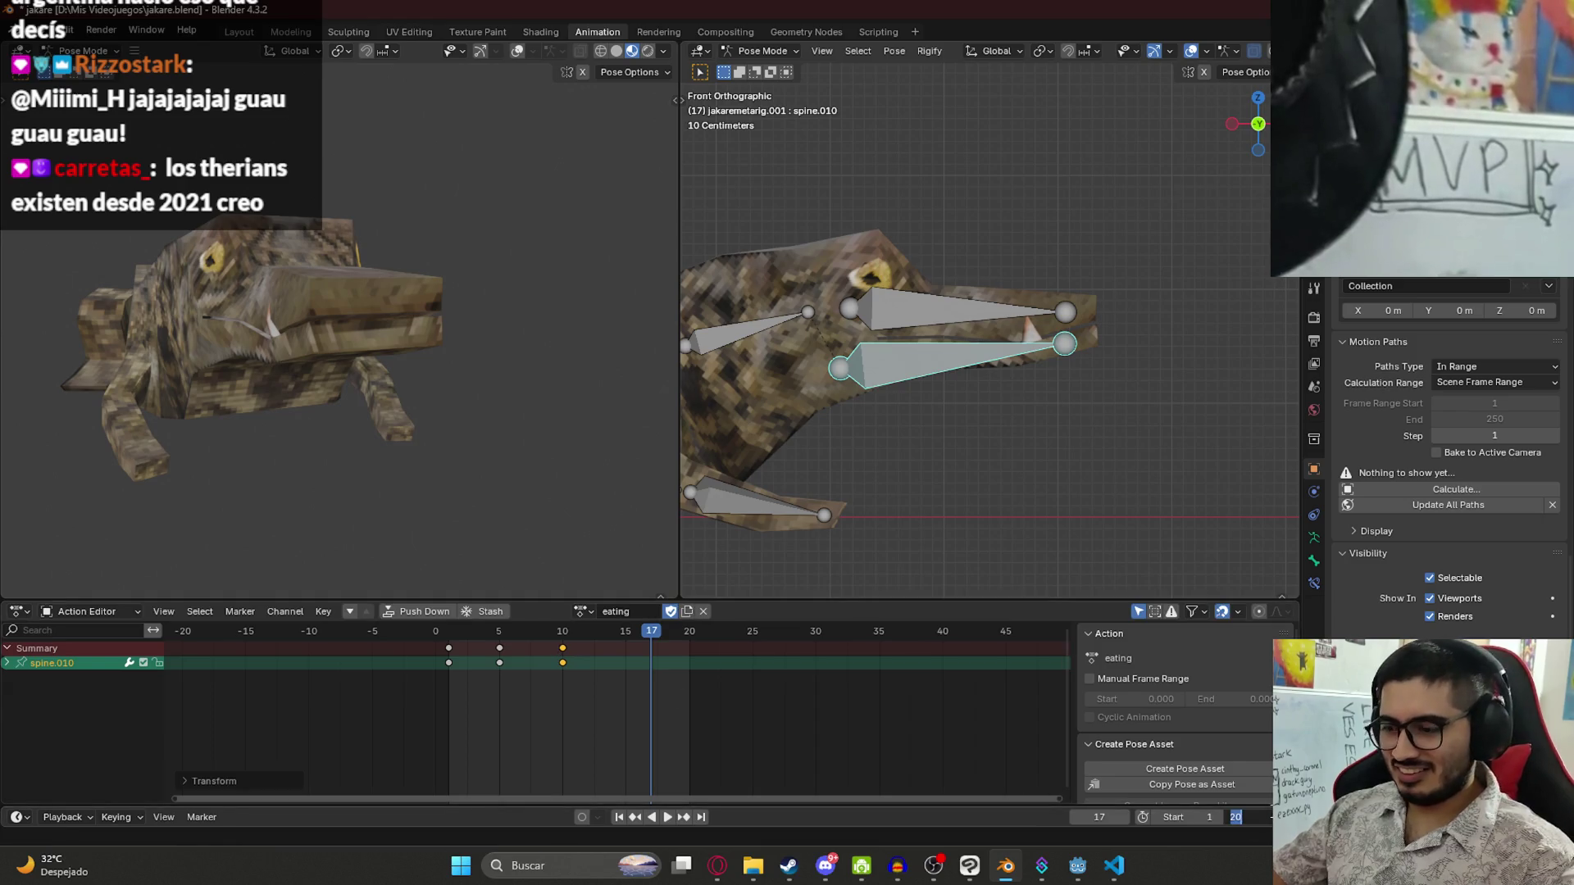
key("Return")
key("space")
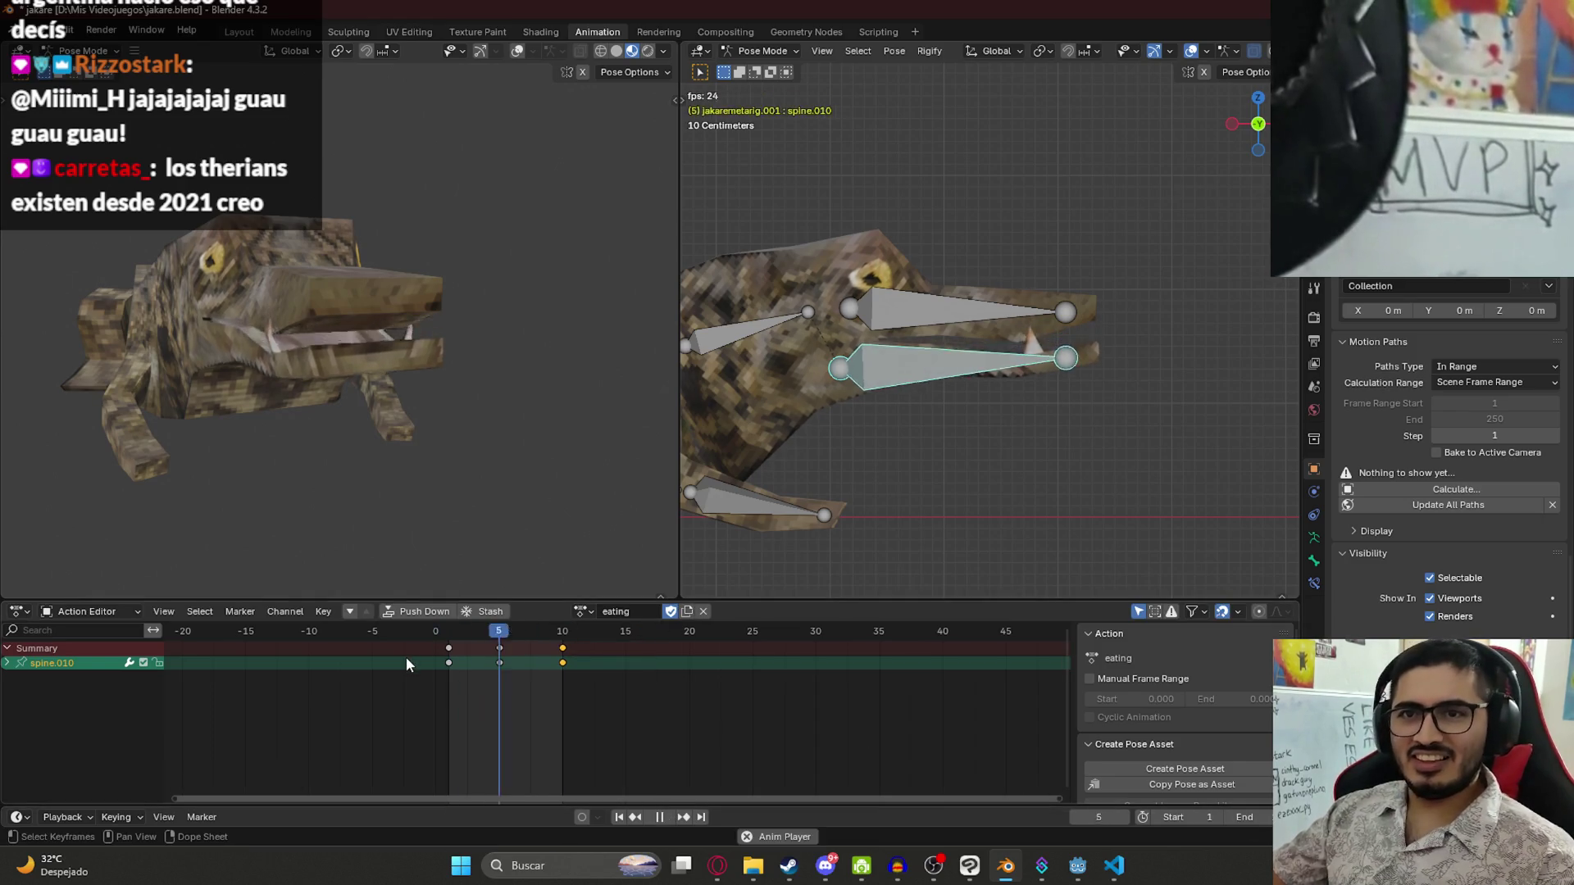
scroll(282, 335, "down", 3)
mouse_move(282, 335)
left_mouse_down()
mouse_move(226, 335)
mouse_move(394, 332)
left_mouse_up()
scroll(393, 333, "up", 5)
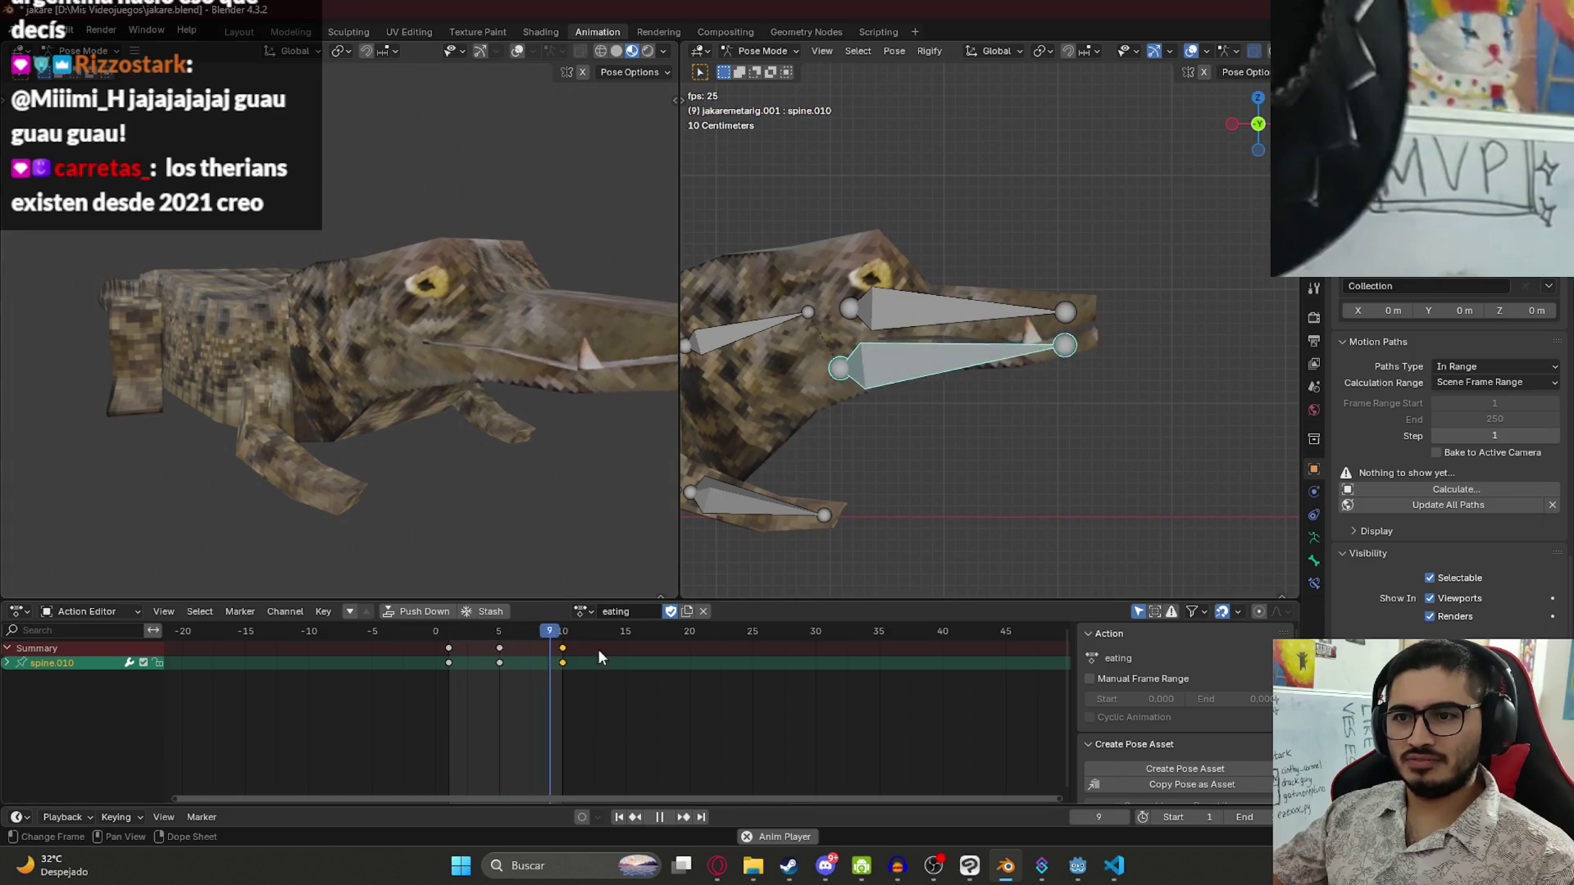
scroll(499, 408, "down", 3)
scroll(507, 358, "up", 3)
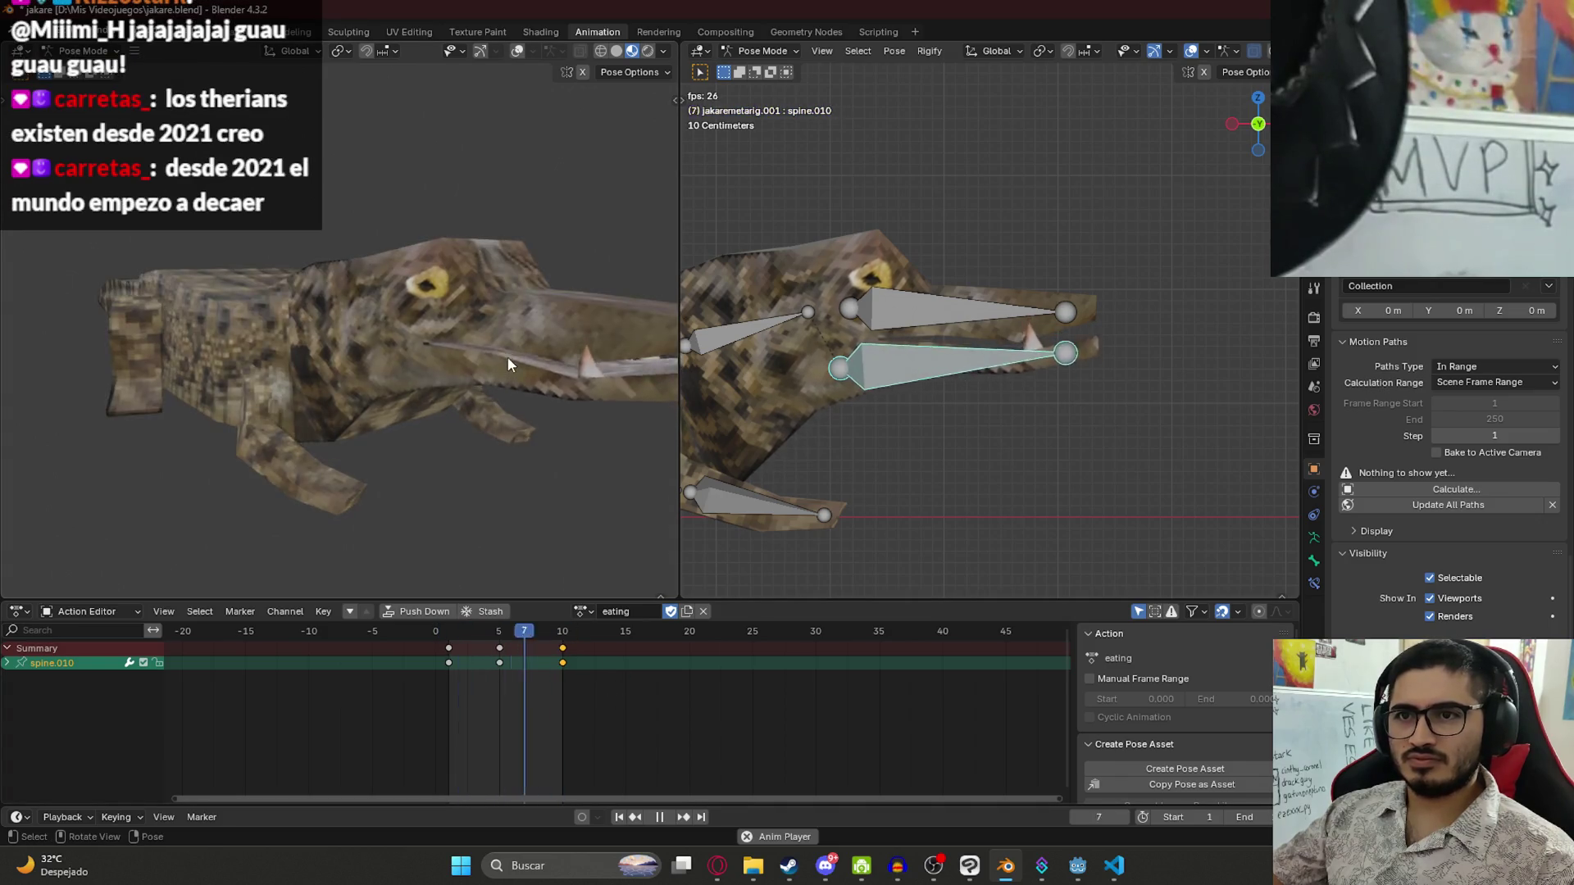
mouse_move(543, 355)
left_mouse_down()
mouse_move(504, 349)
mouse_move(518, 364)
left_mouse_up()
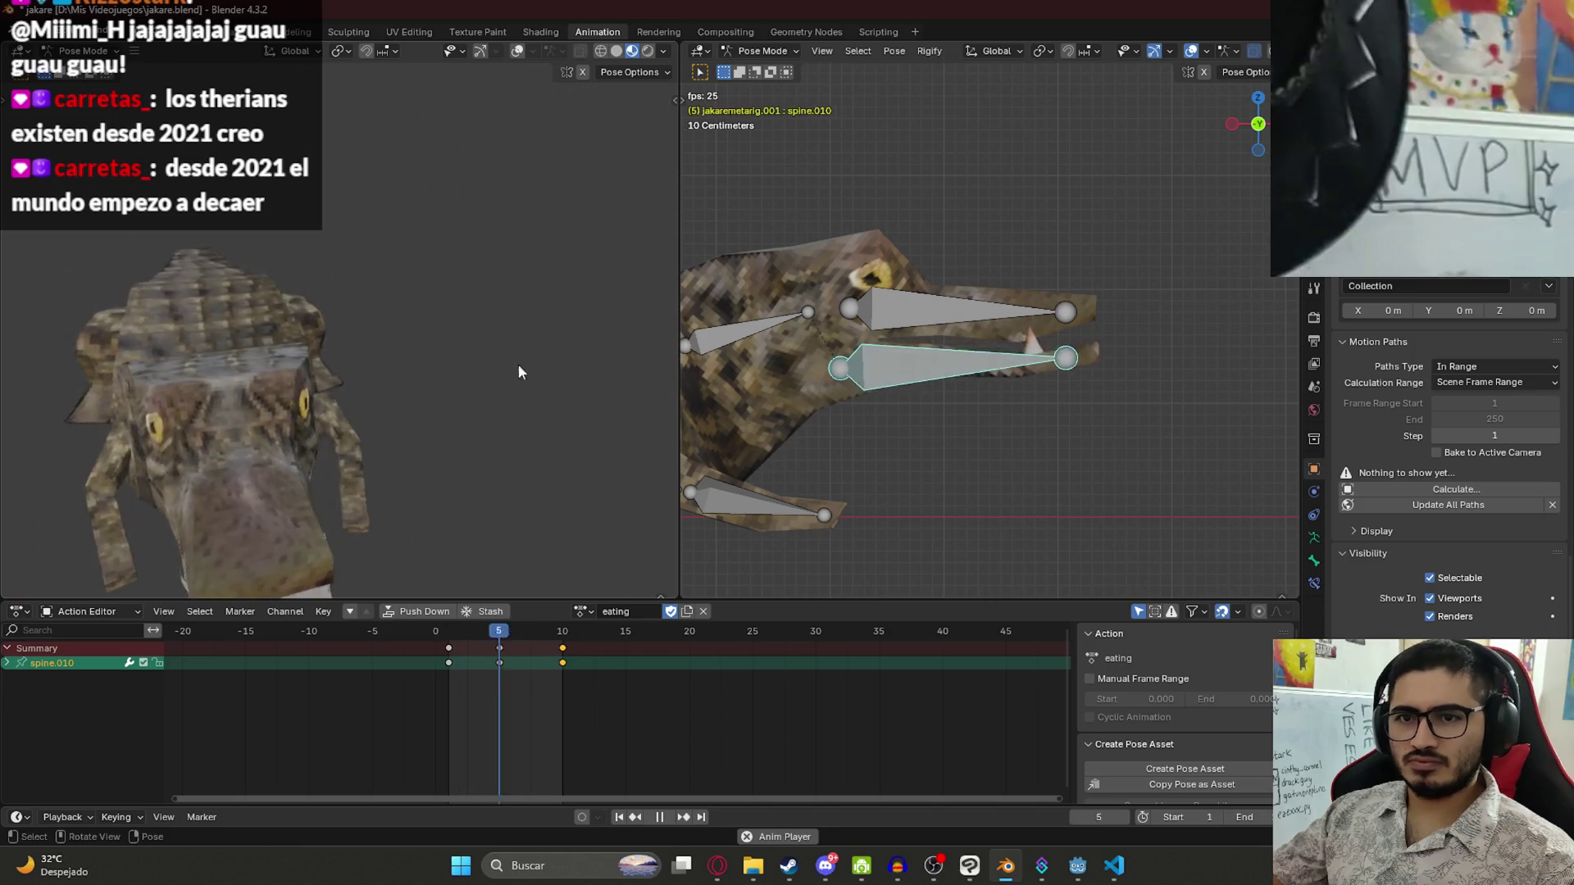
scroll(475, 386, "down", 3)
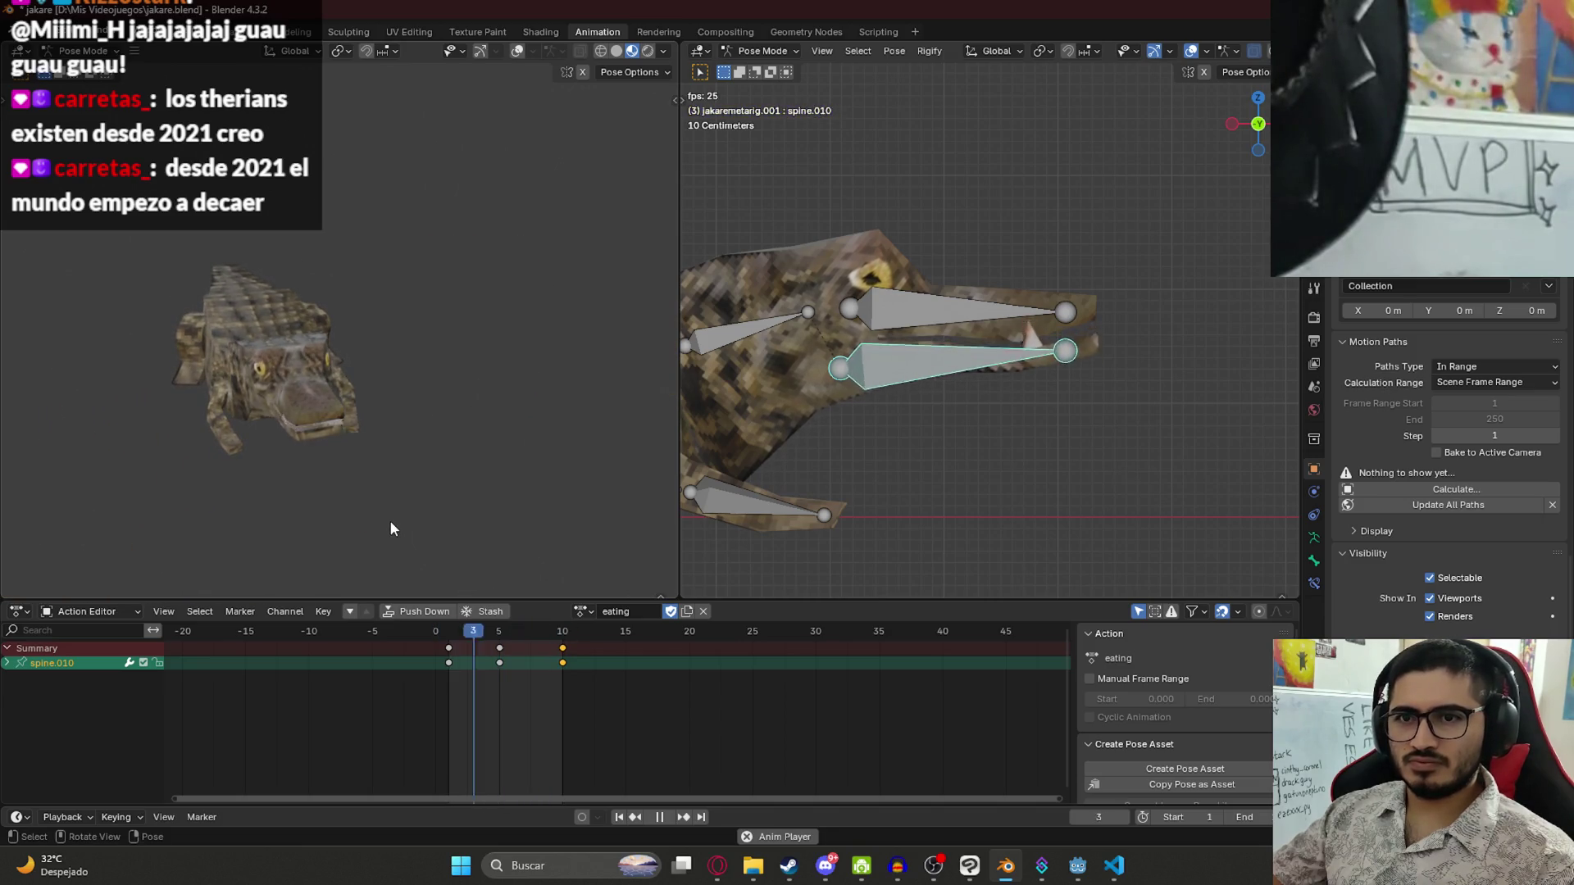
scroll(270, 418, "up", 5)
scroll(249, 431, "down", 5)
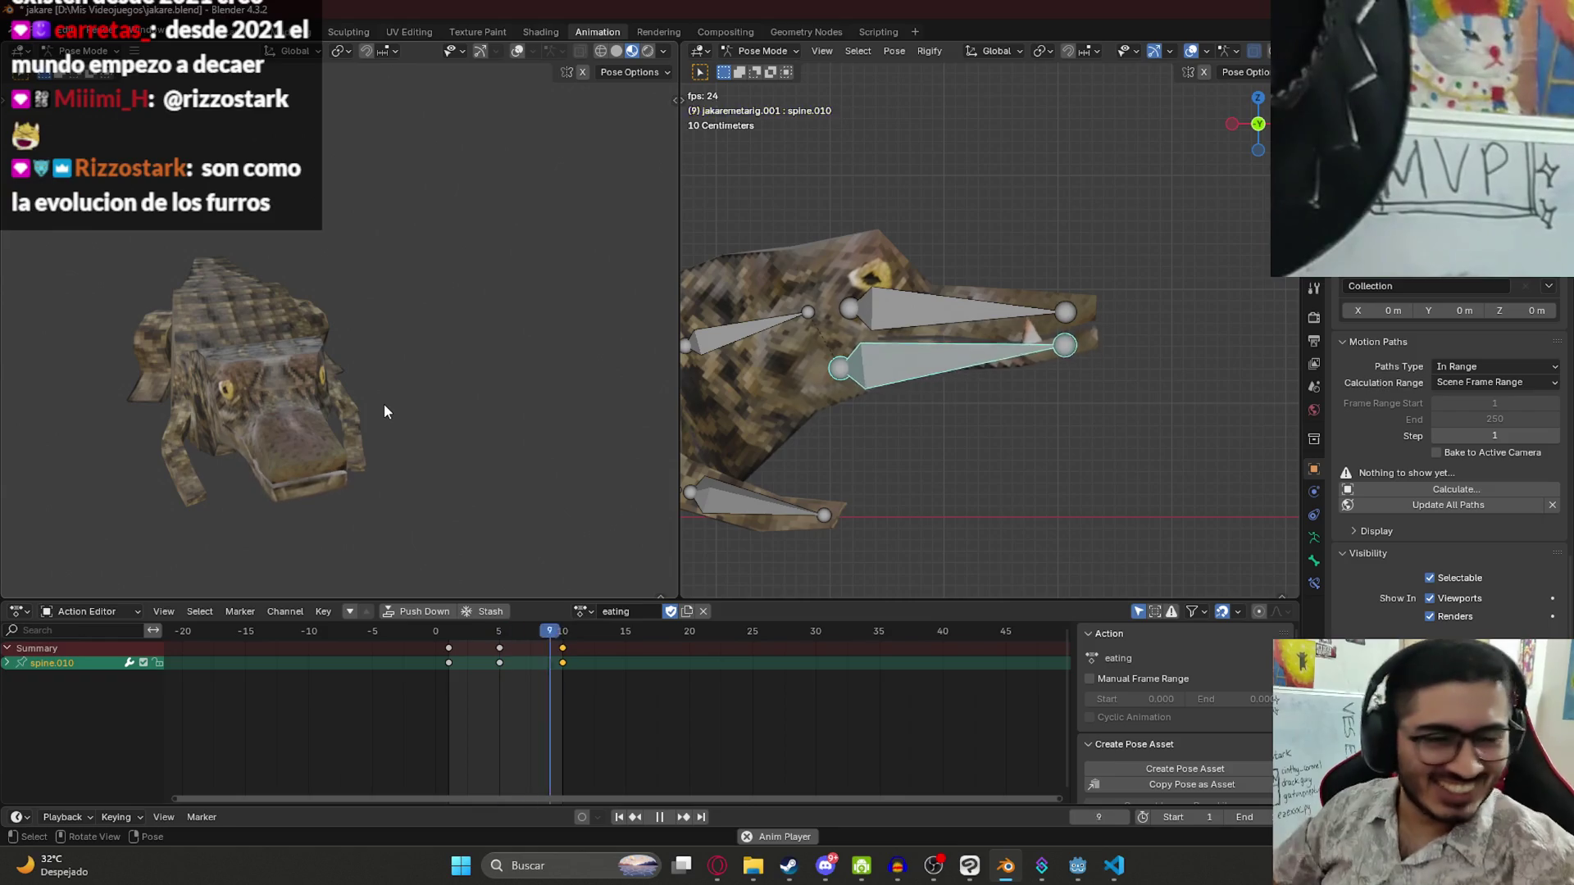
key("Escape")
- Retime the spine.010 keys to roughly frames 7 and 14 and preview
double_click(1254, 817)
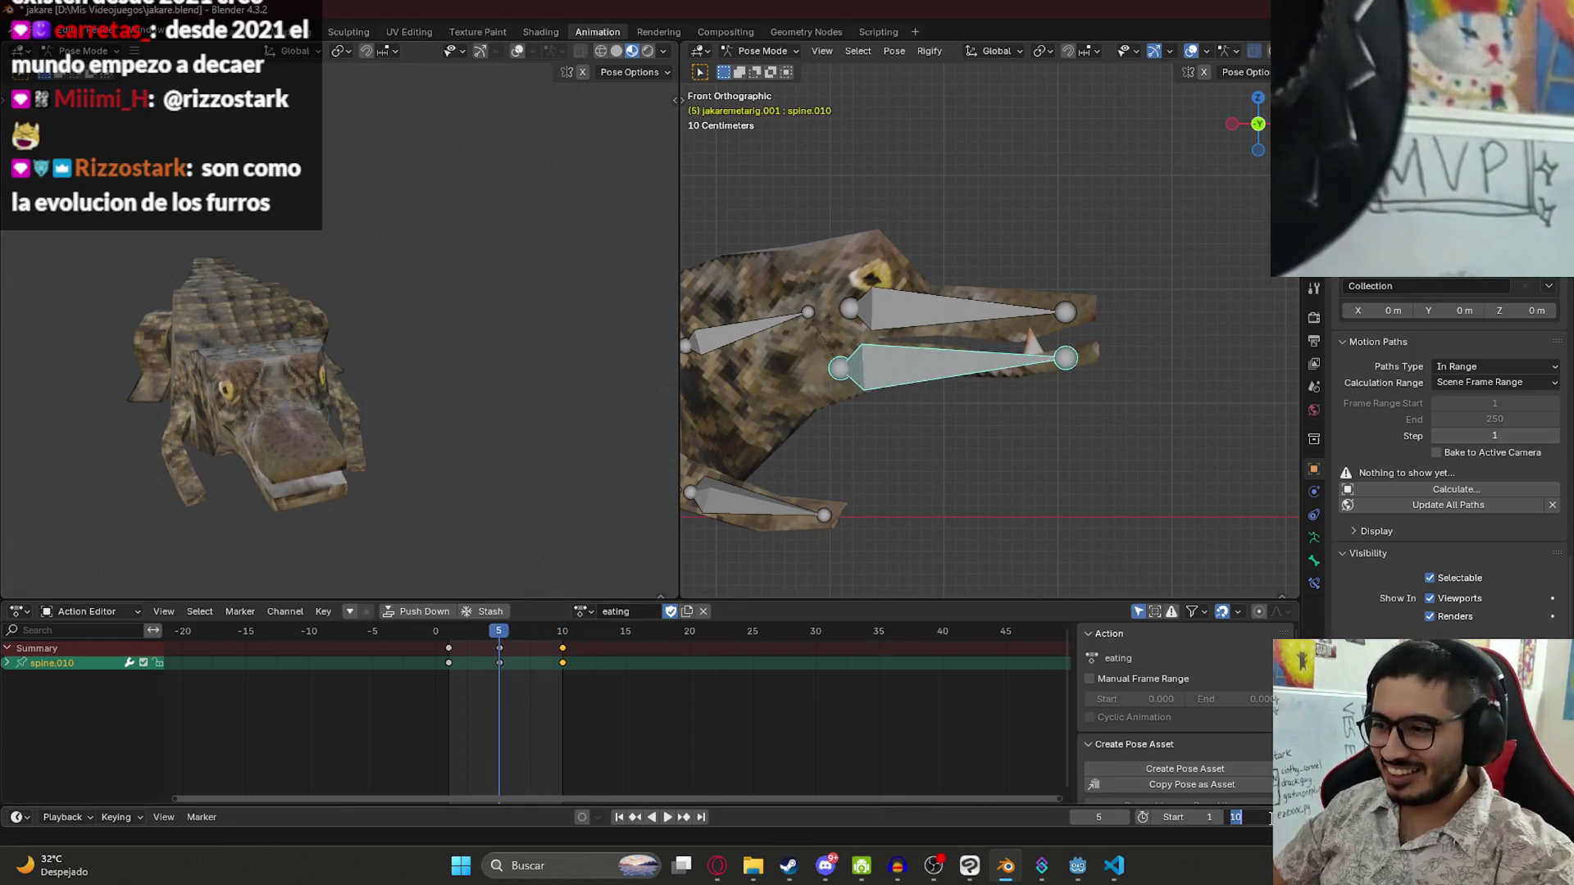
left_click(553, 662)
left_click(589, 667)
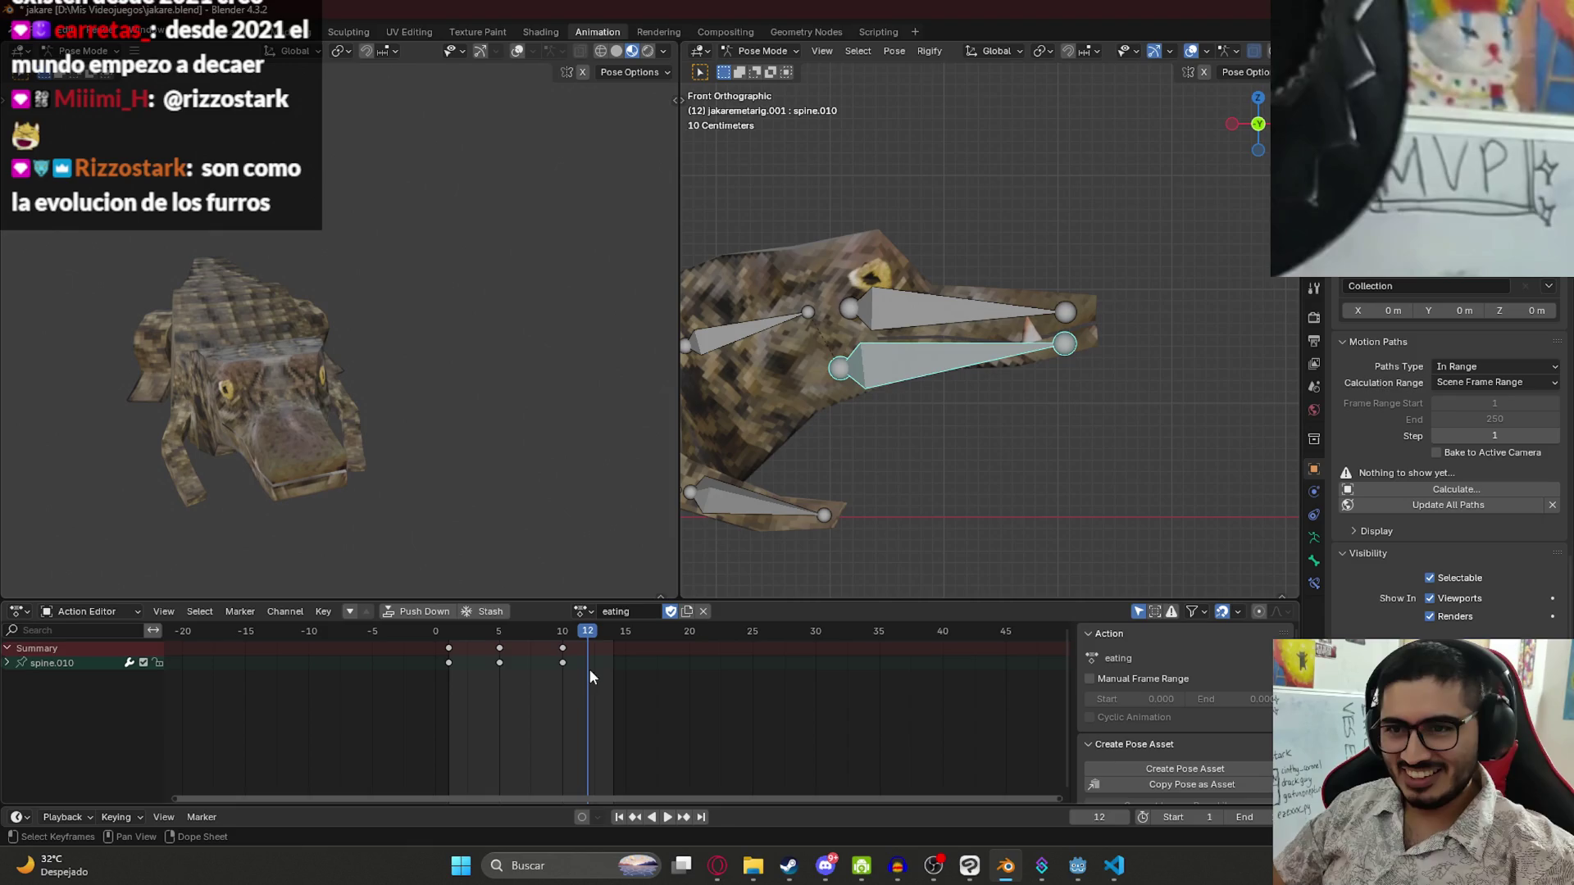
mouse_move(567, 668)
left_mouse_down()
mouse_move(583, 666)
mouse_move(504, 649)
left_mouse_up()
left_click(616, 670)
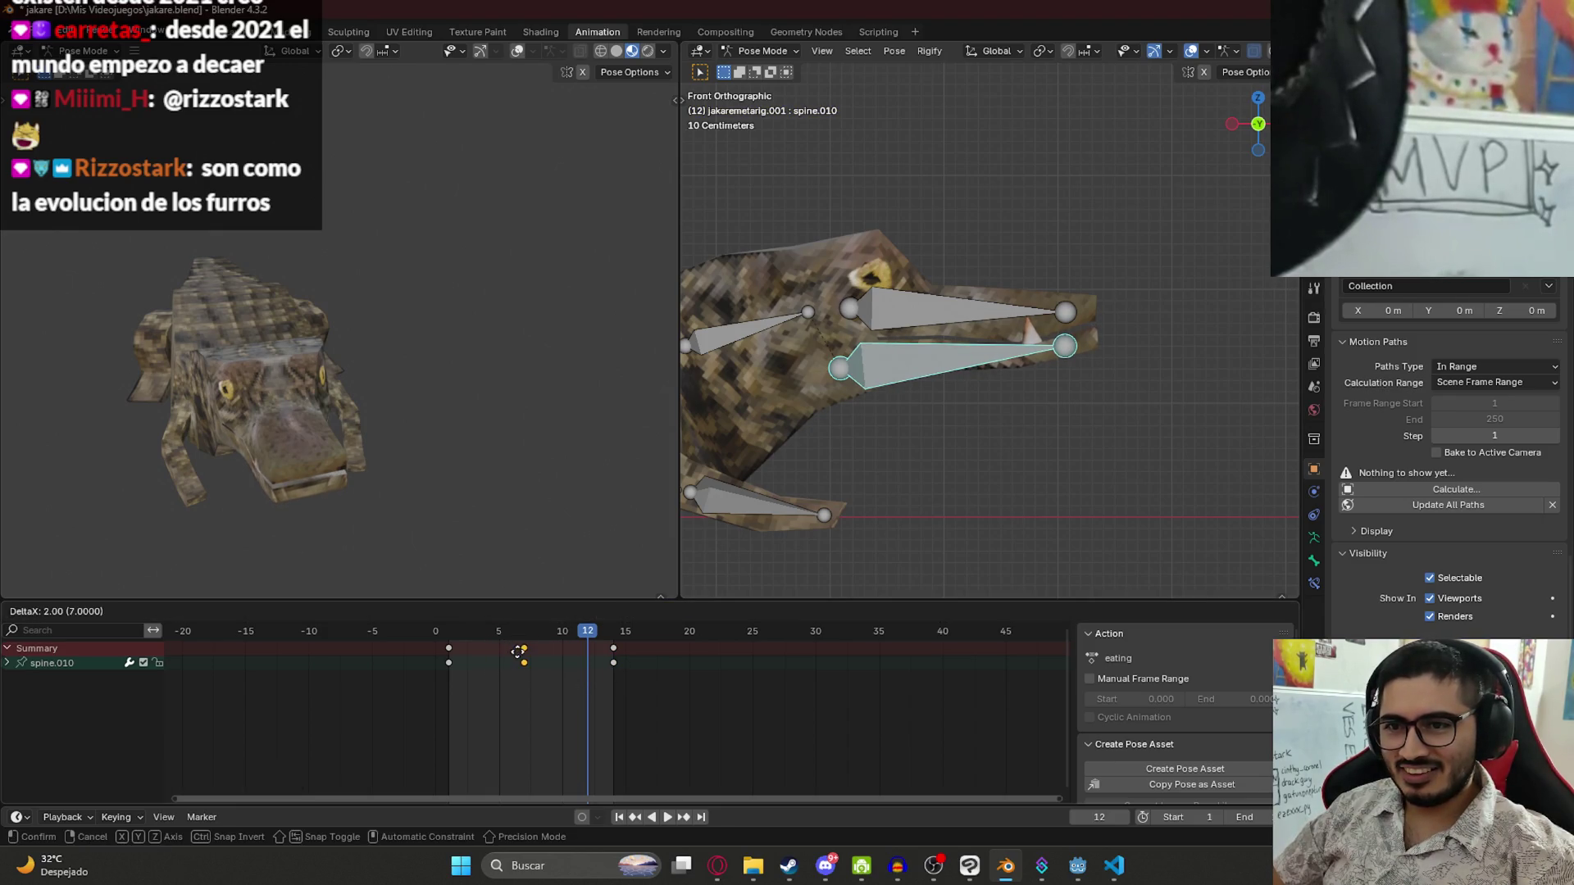
left_click(518, 651)
key("space")
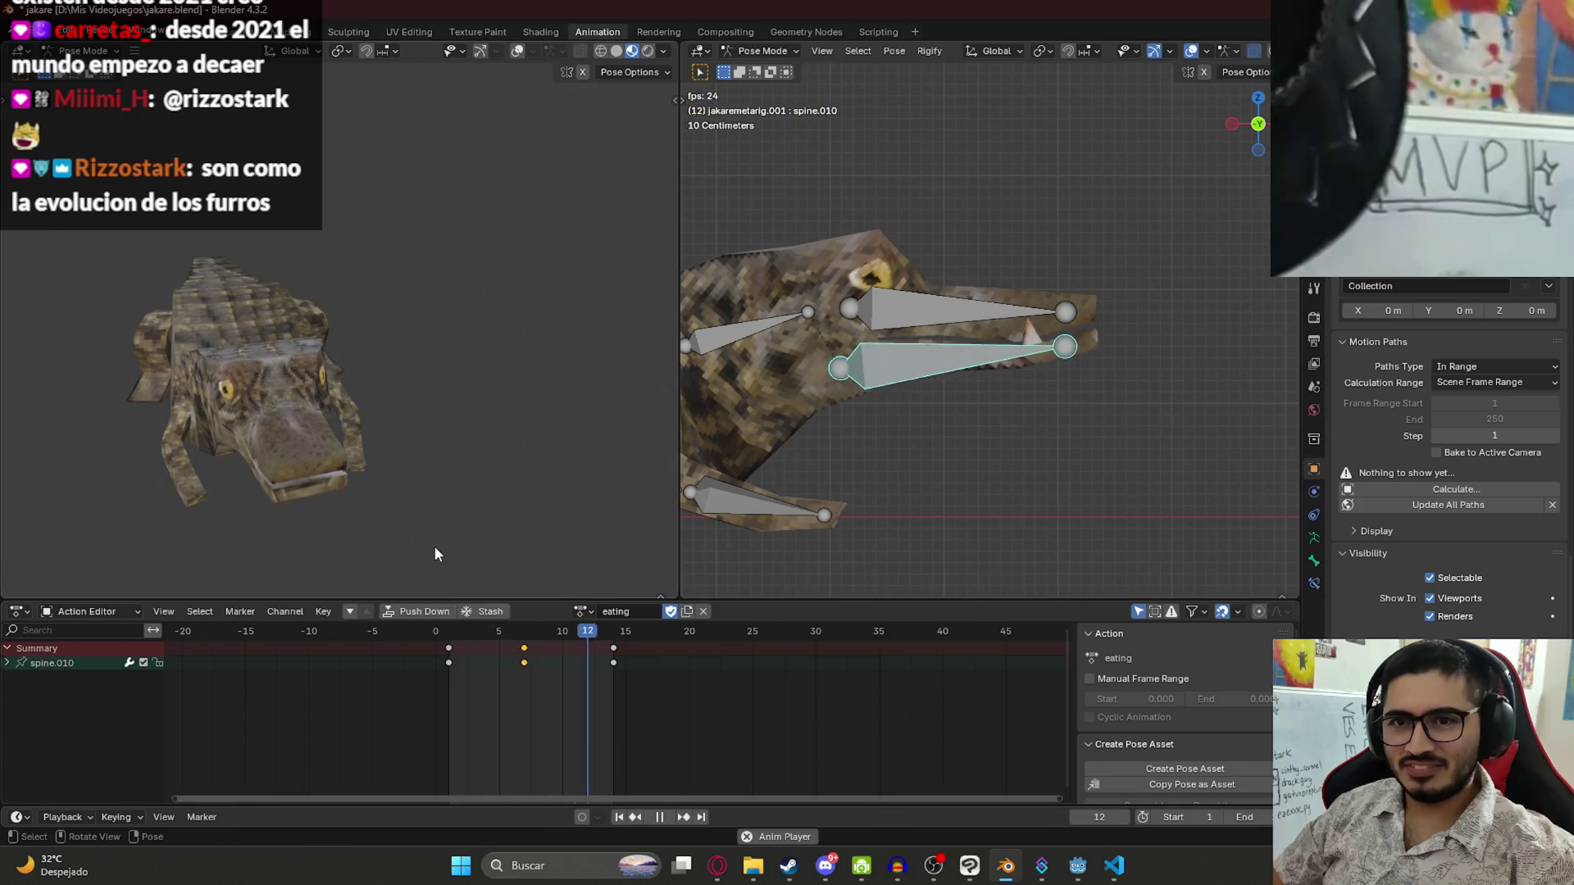
key("space")
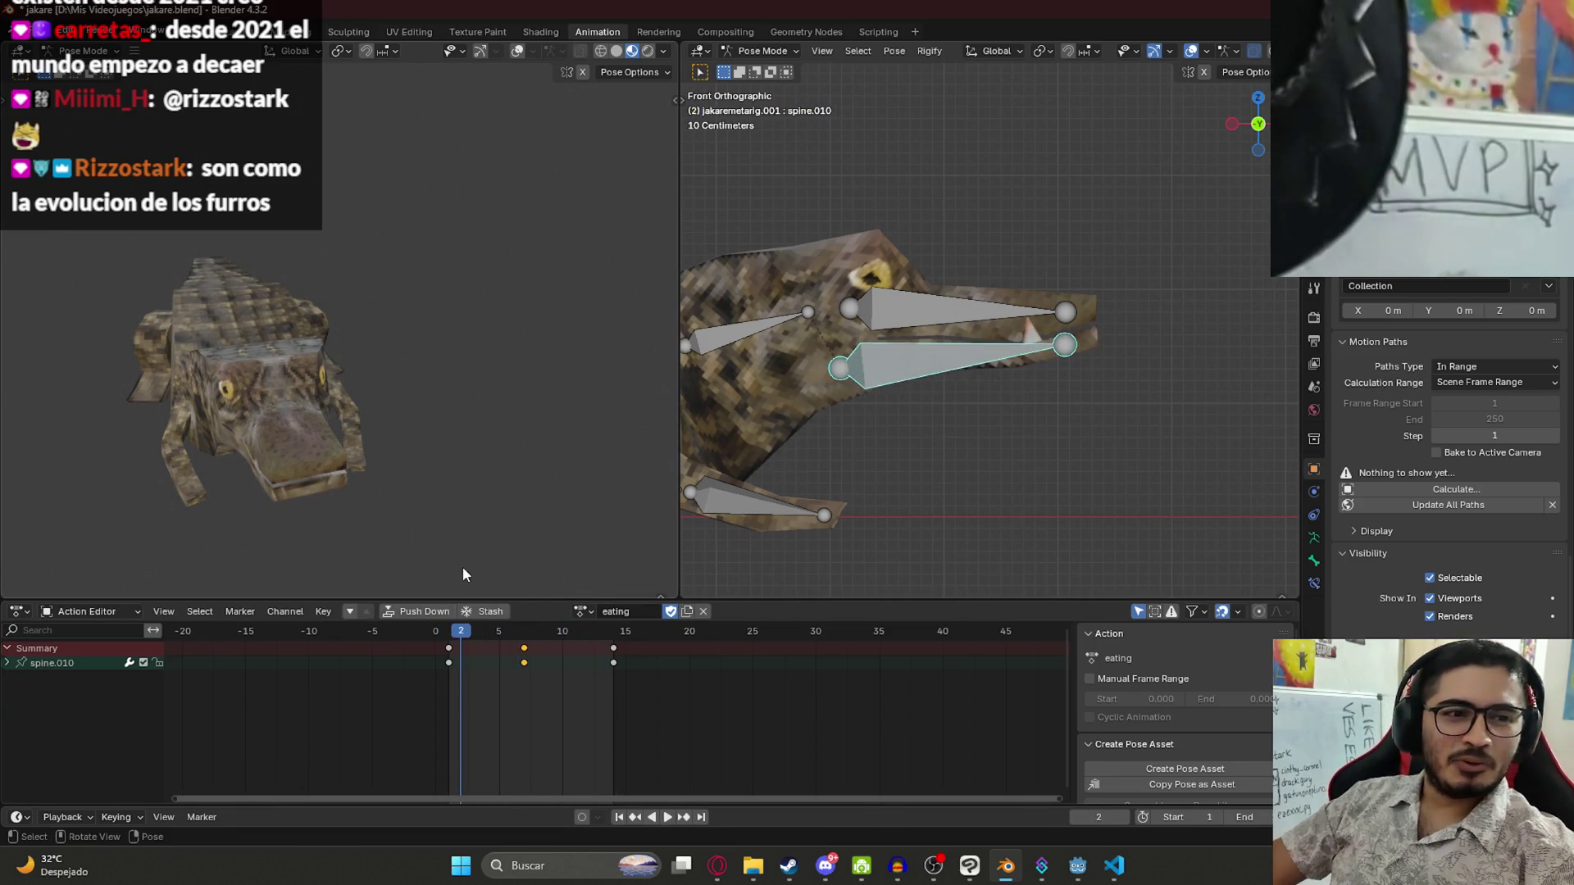
- Save jakare.blend and replay the retimed eating action
key("shift+Left")
key("ctrl+s")
key("space")
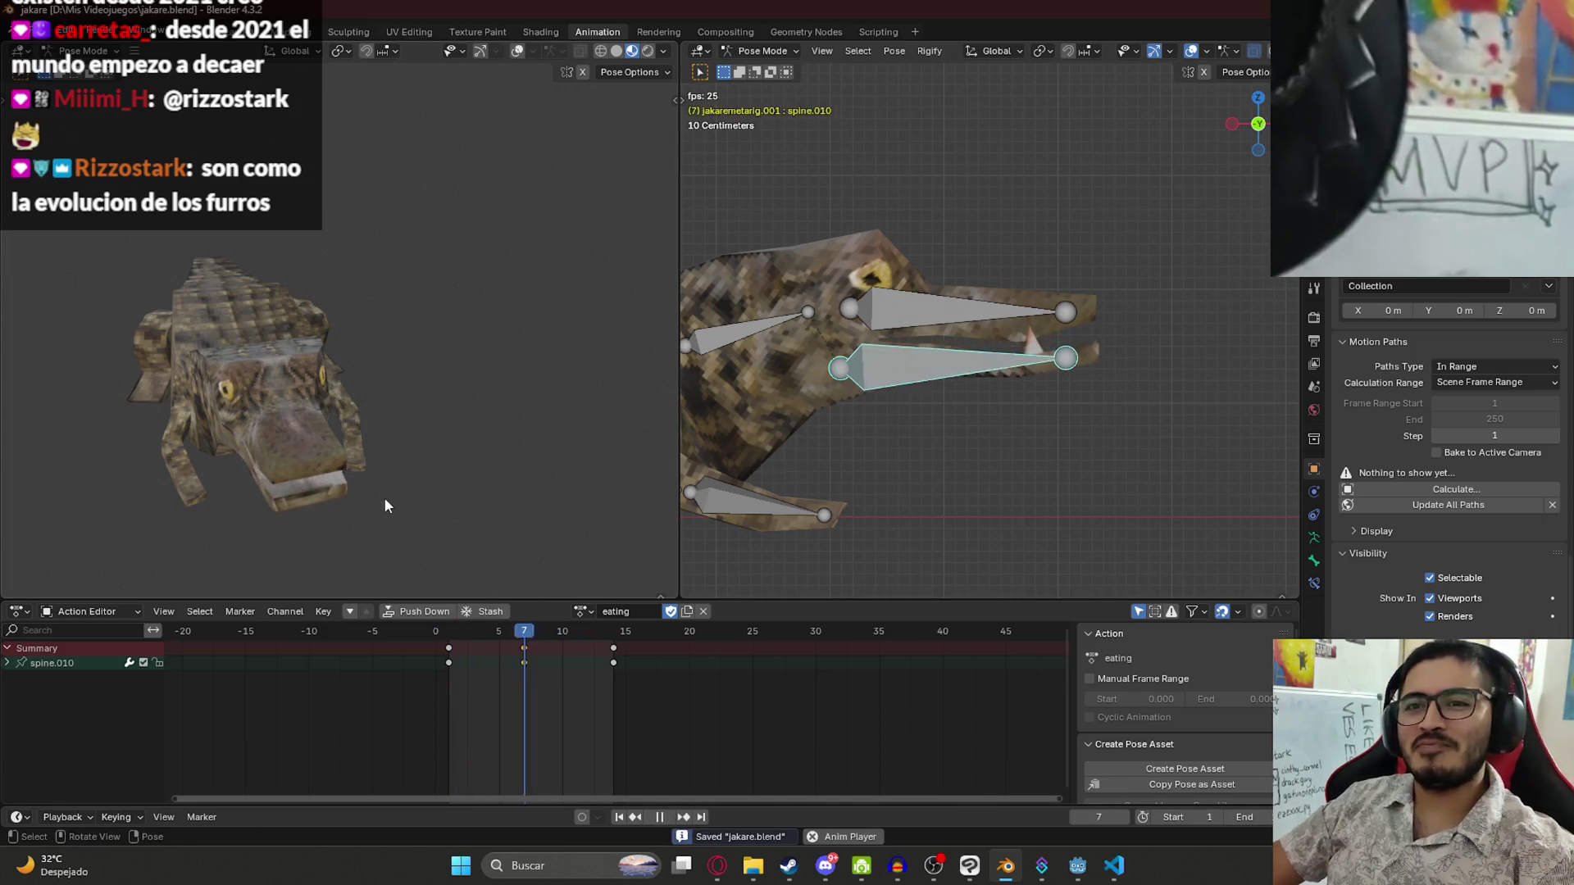
key("space")
key("Escape")
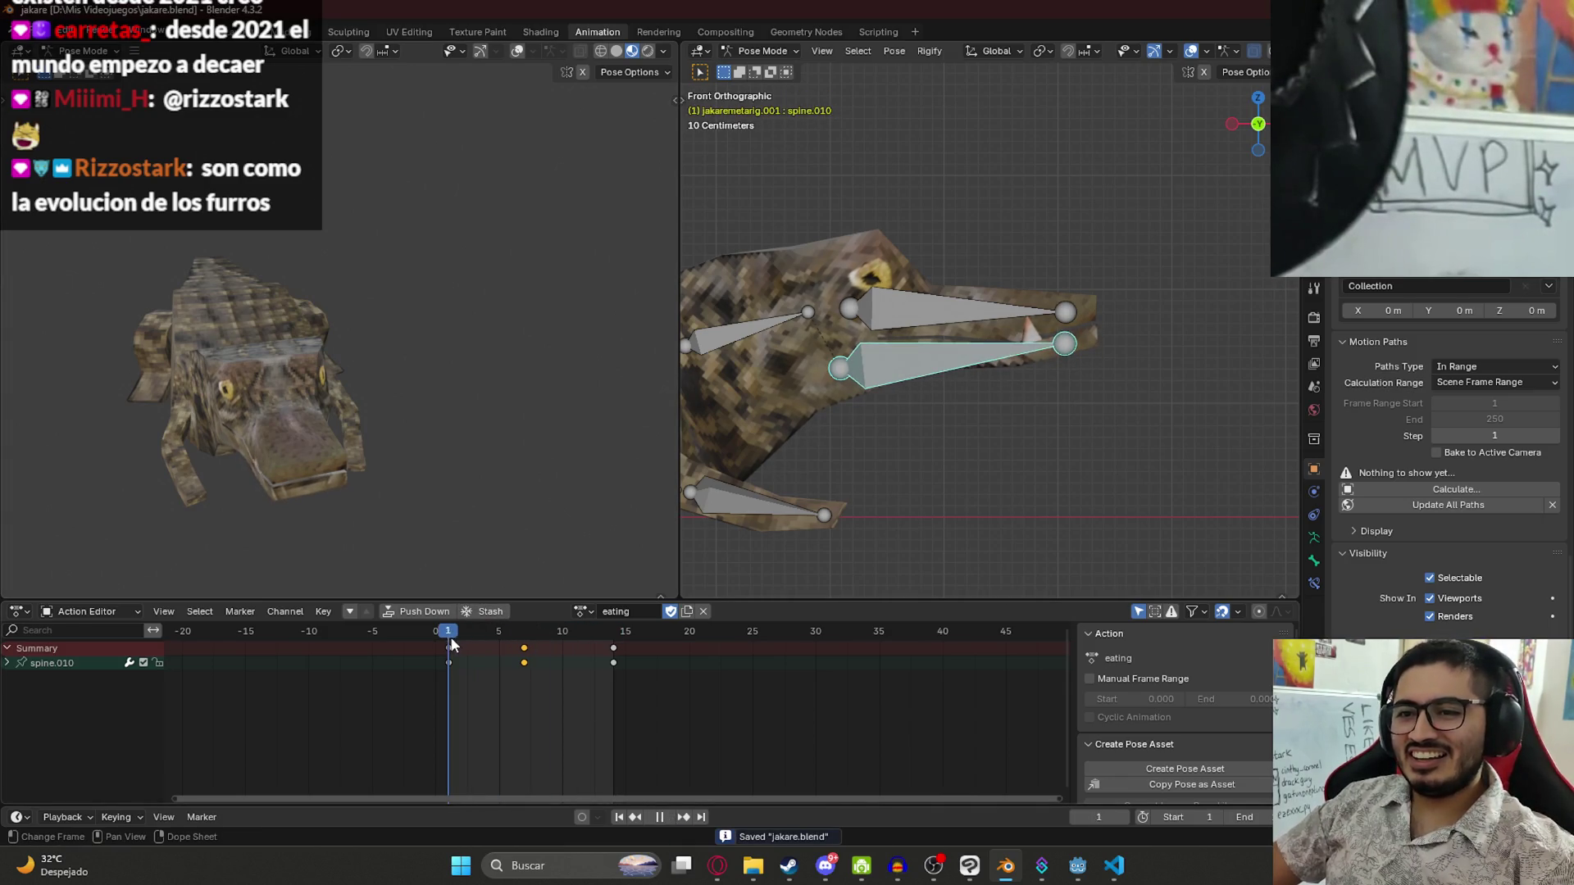
left_click(585, 611)
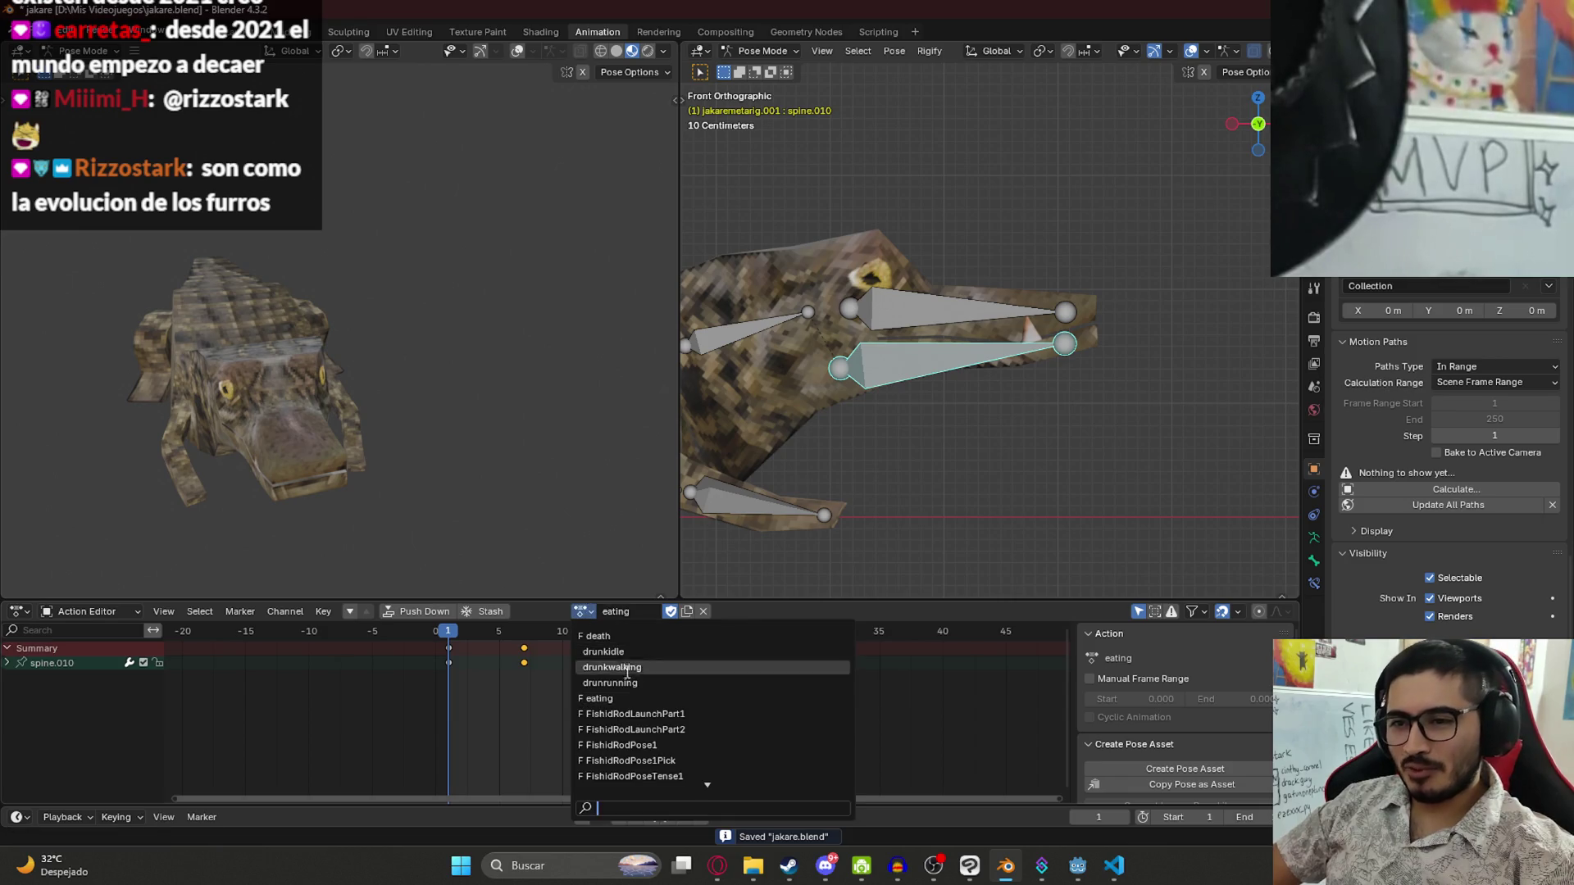
- Make pose1 the rig's active action and rename it jakarewalking
scroll(671, 736, "down", 5)
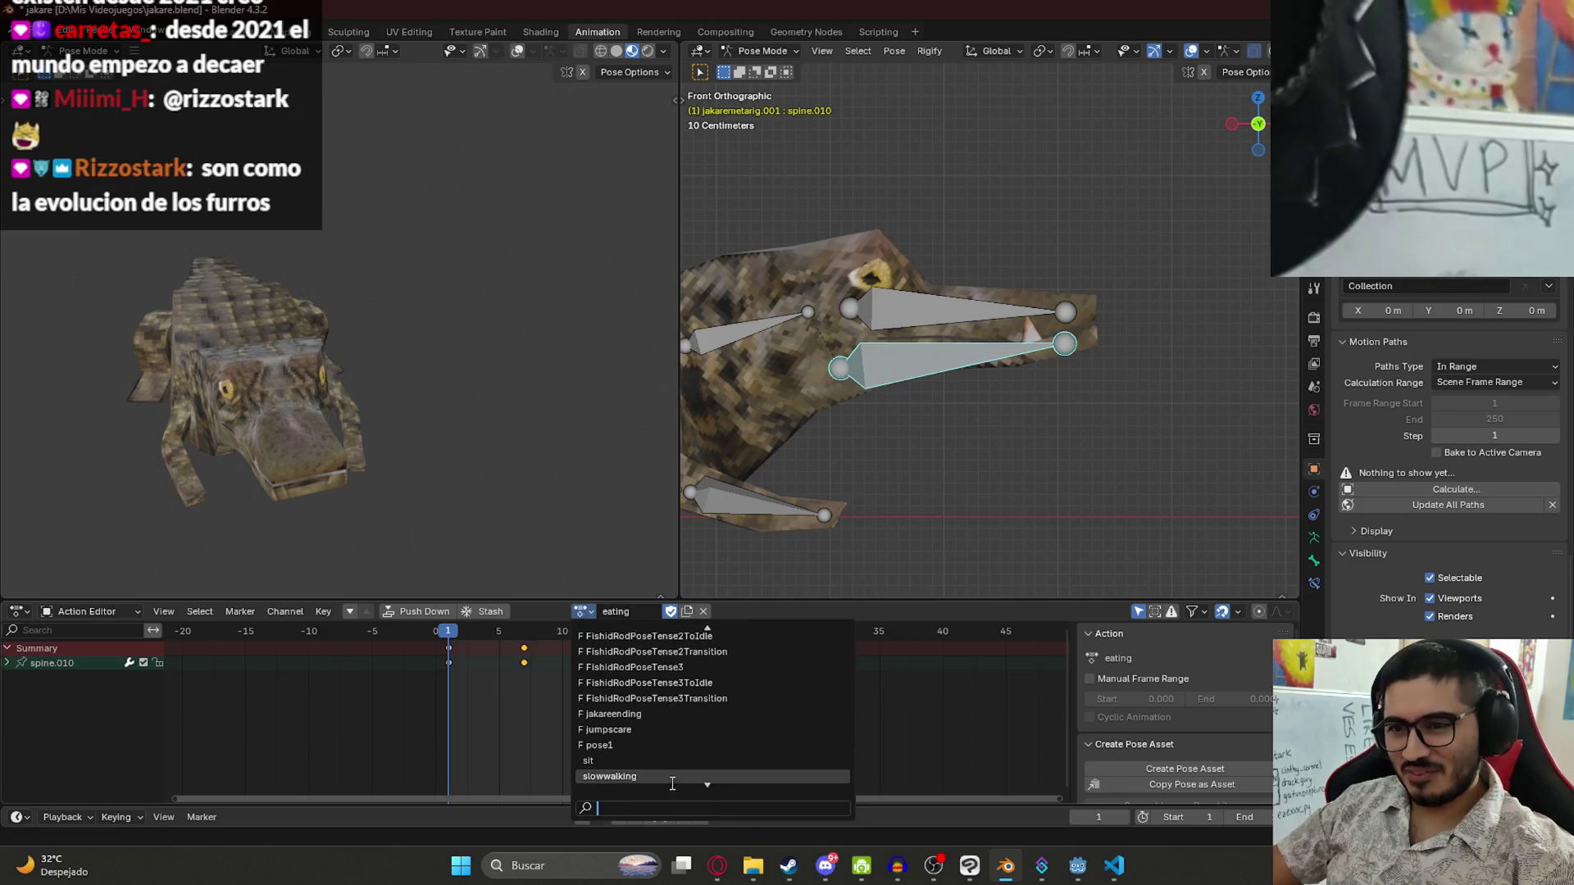
left_click(650, 741)
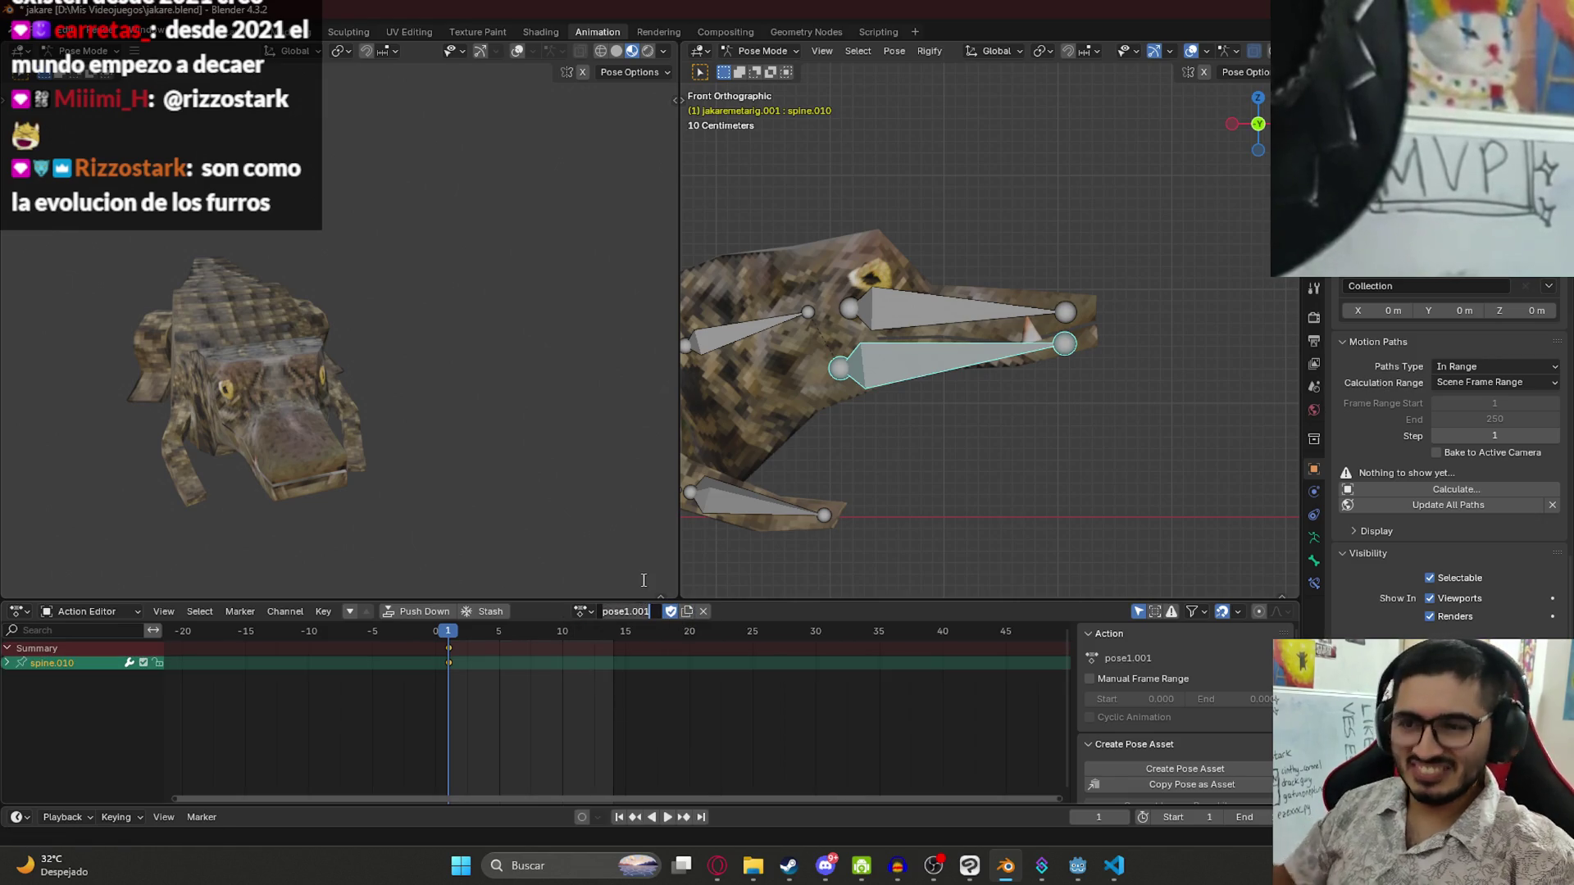
type("walkin")
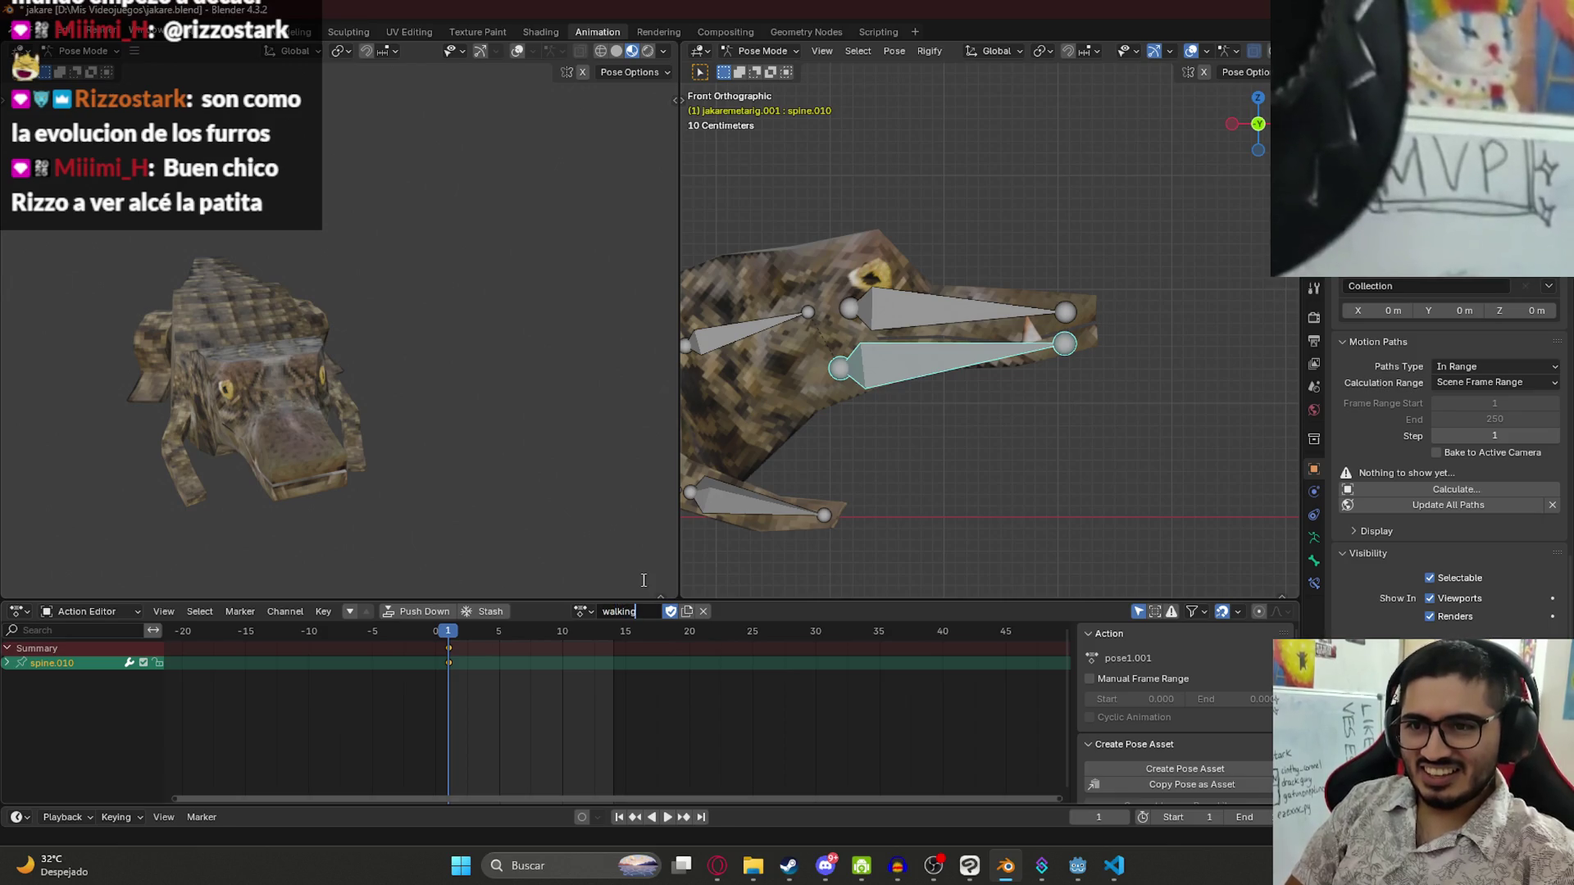
type("g")
key("Return")
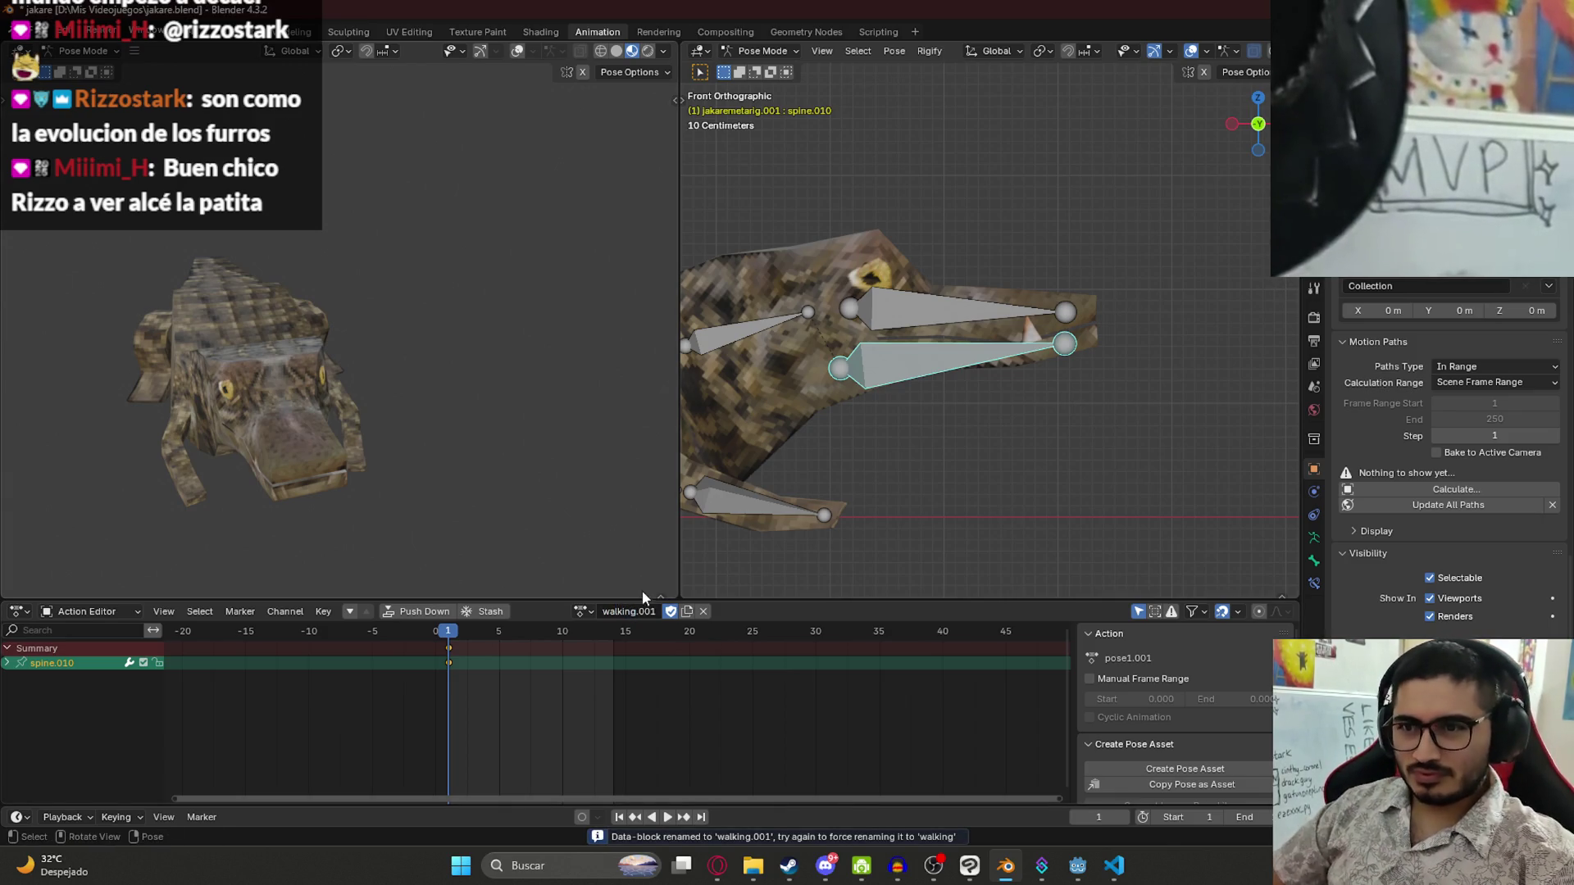
left_click(645, 611)
type("jak")
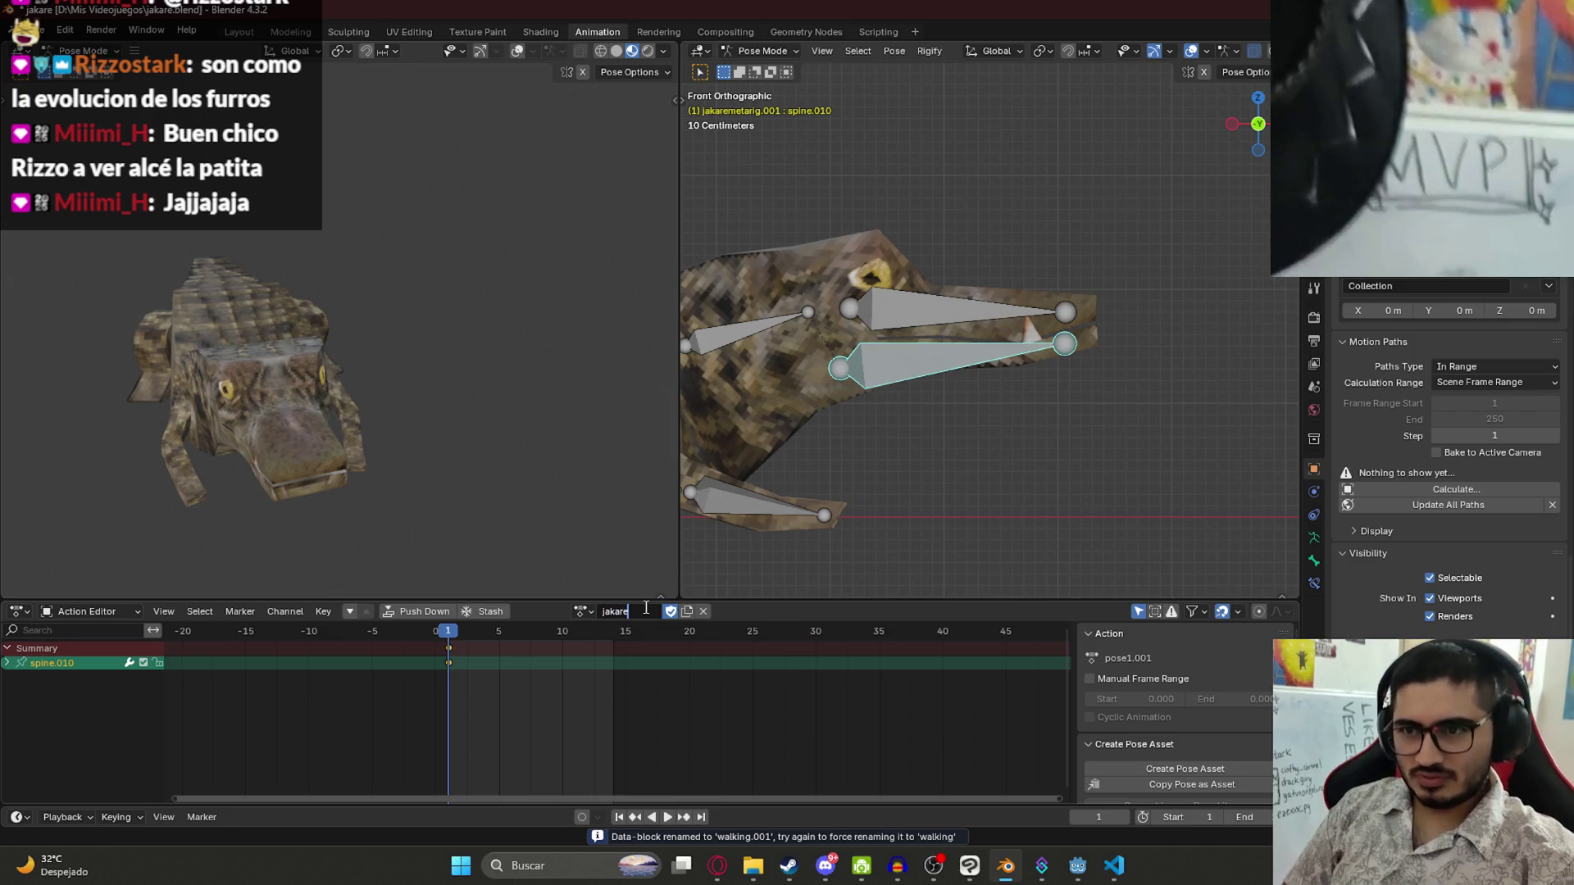
type("arewalking")
key("Return")
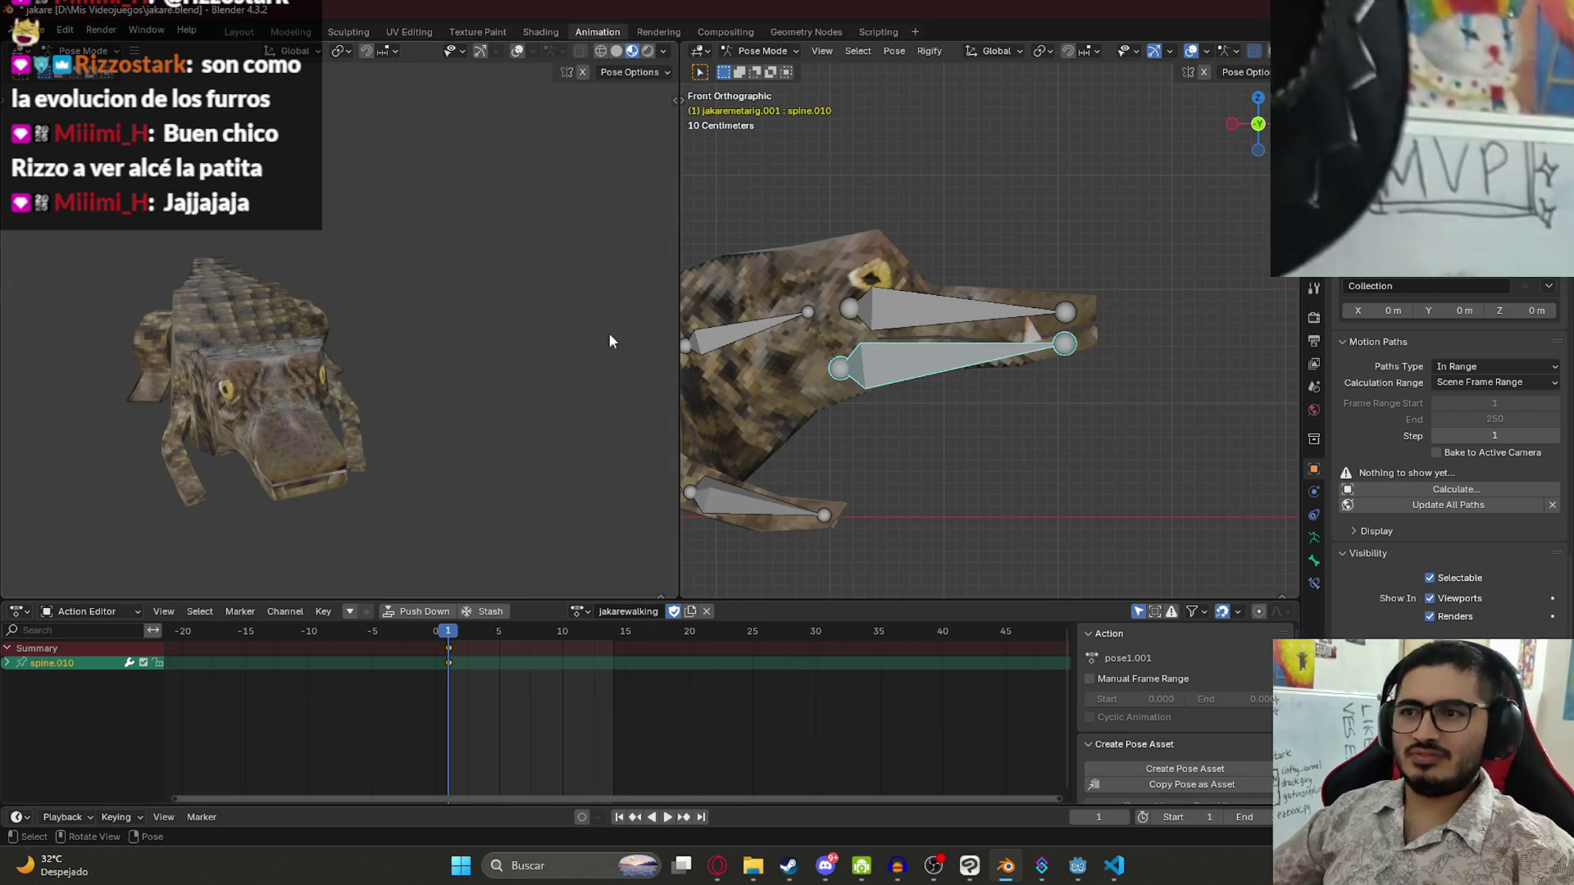
scroll(868, 408, "down", 2)
mouse_move(656, 410)
left_mouse_down()
mouse_move(343, 381)
mouse_move(455, 342)
left_mouse_up()
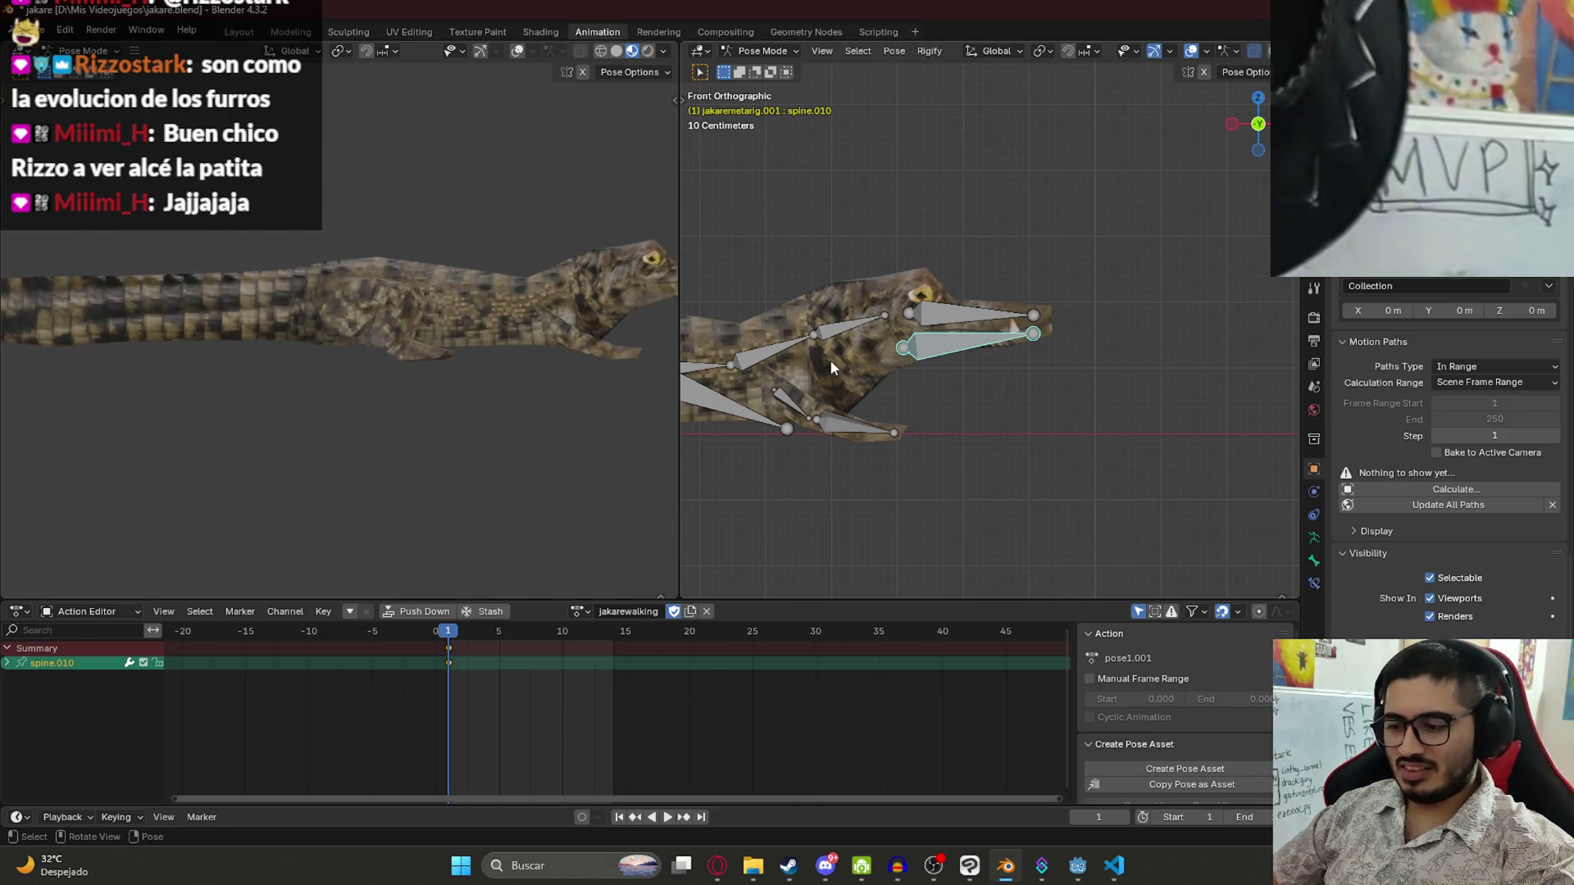
- Select the right front shoulder bone and rotate it at frame 5
key("KP_7")
mouse_move(823, 372)
left_mouse_down()
mouse_move(858, 409)
mouse_move(957, 257)
mouse_move(955, 282)
left_mouse_up()
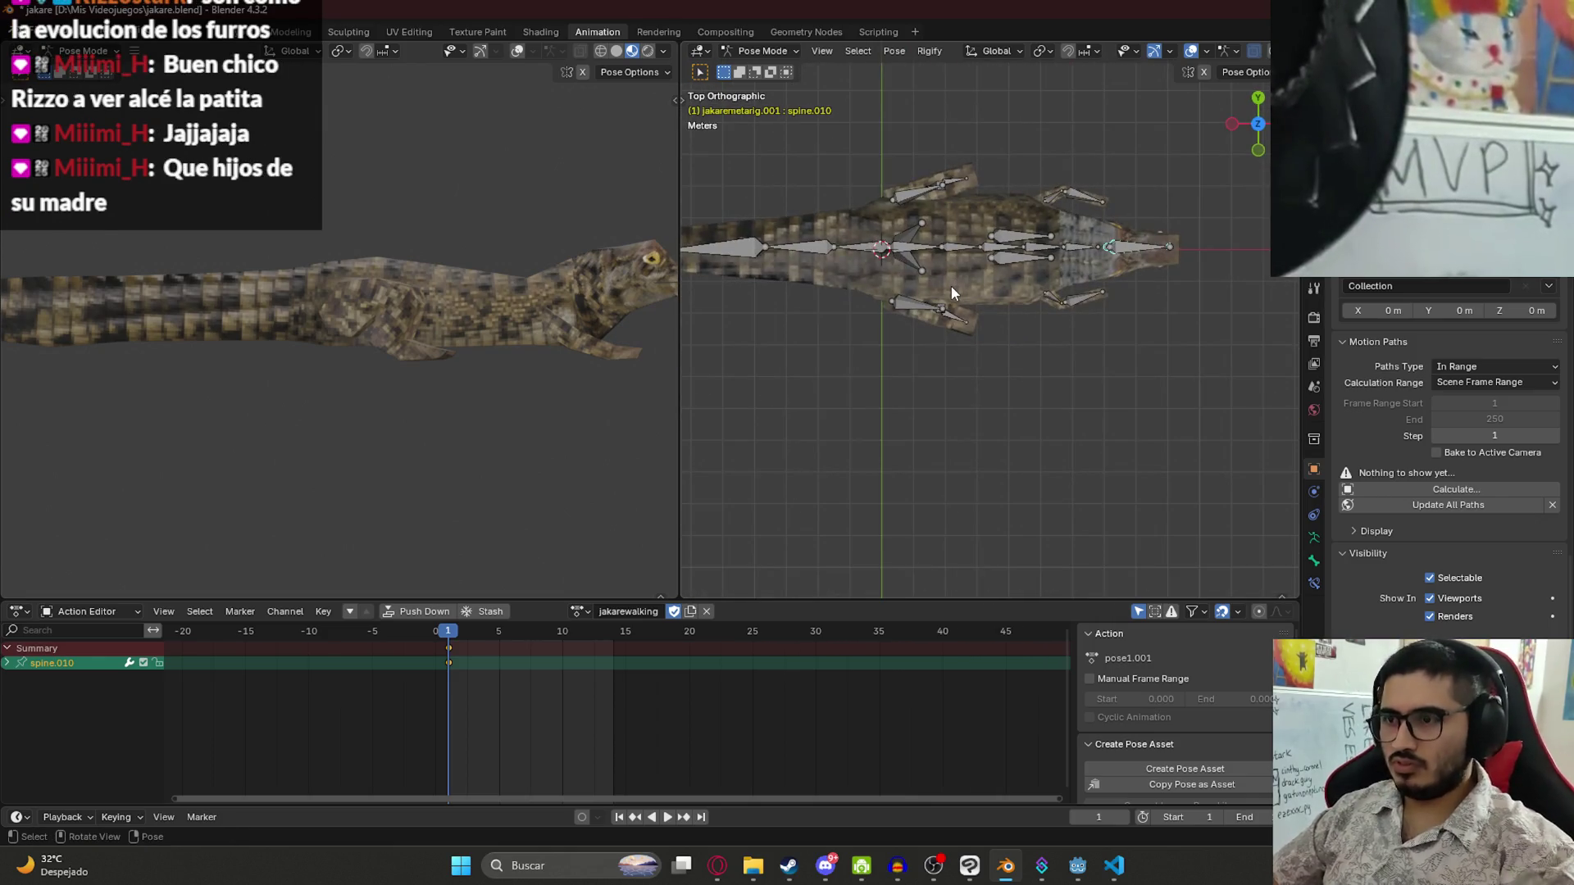
key("ctrl+KP_7")
key("KP_7")
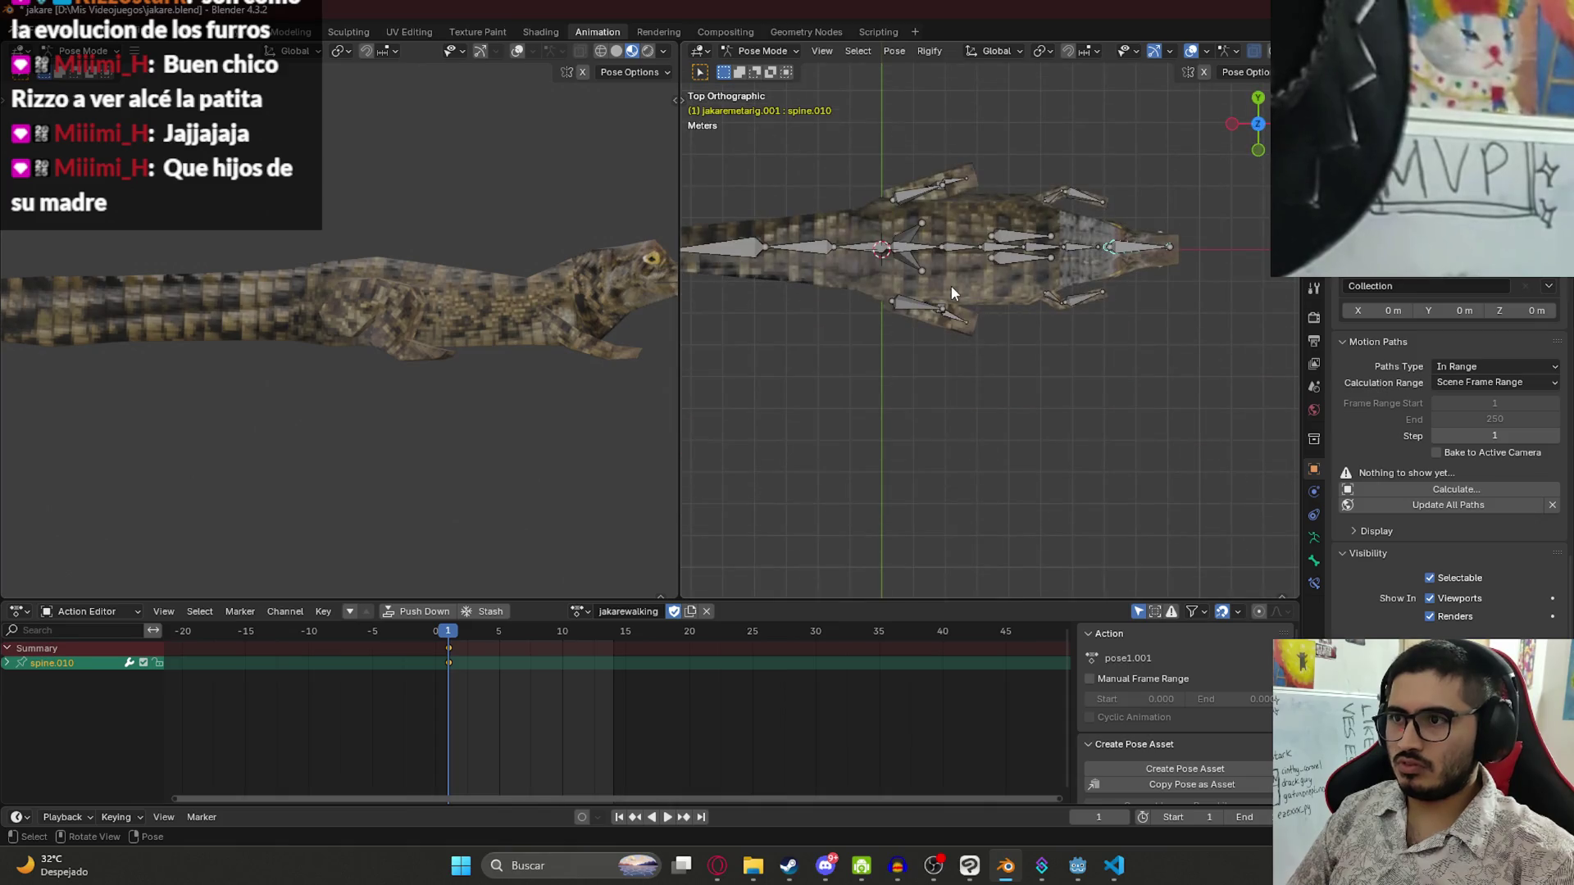
key("Home")
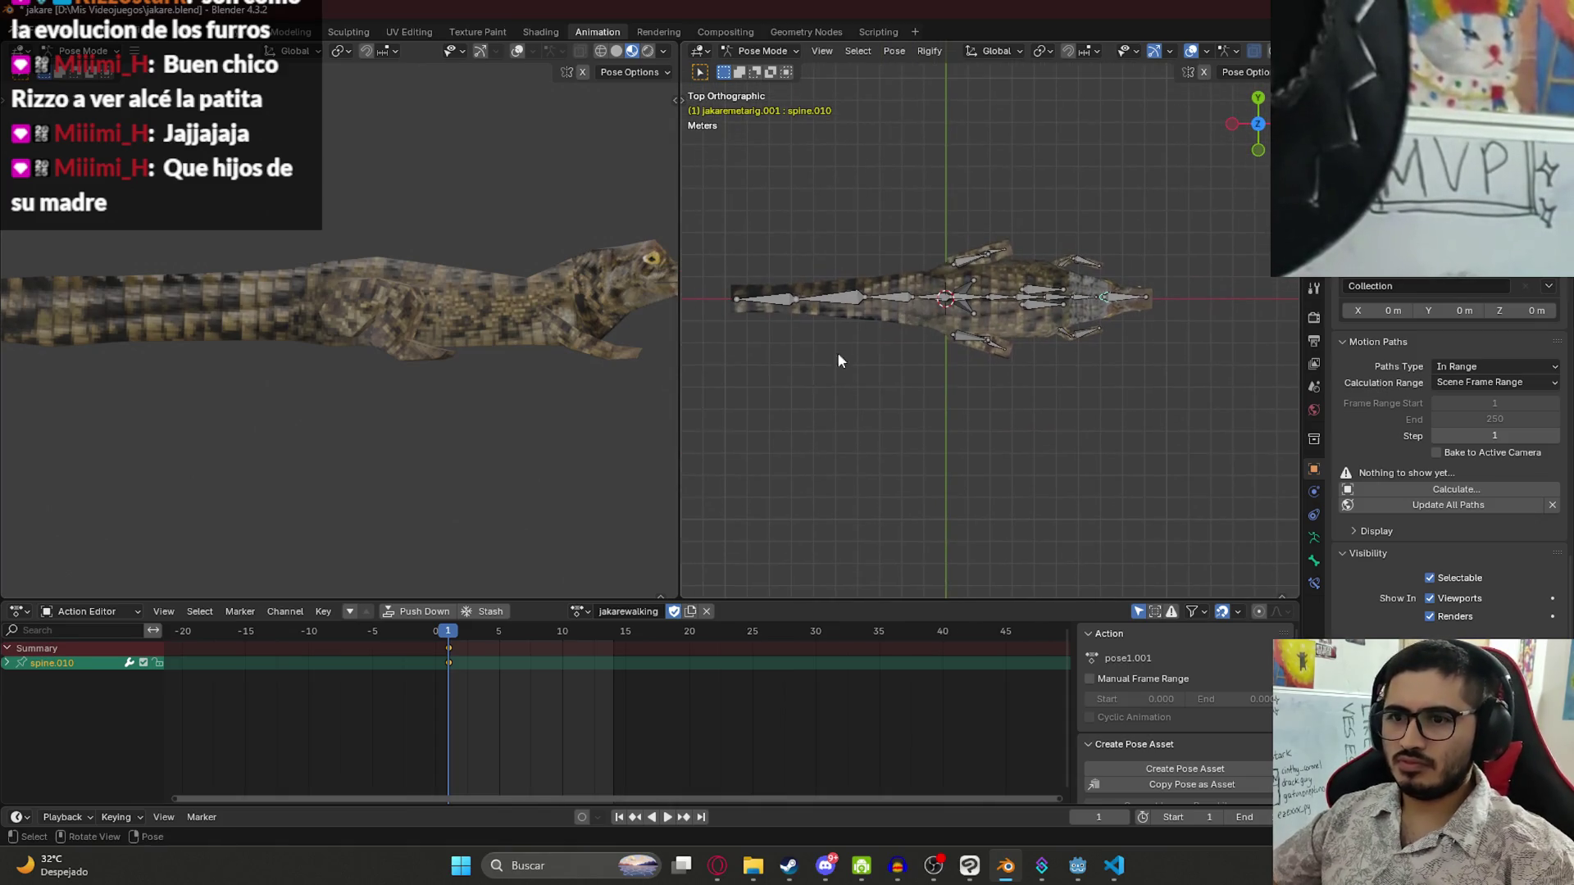
key("KP_Decimal")
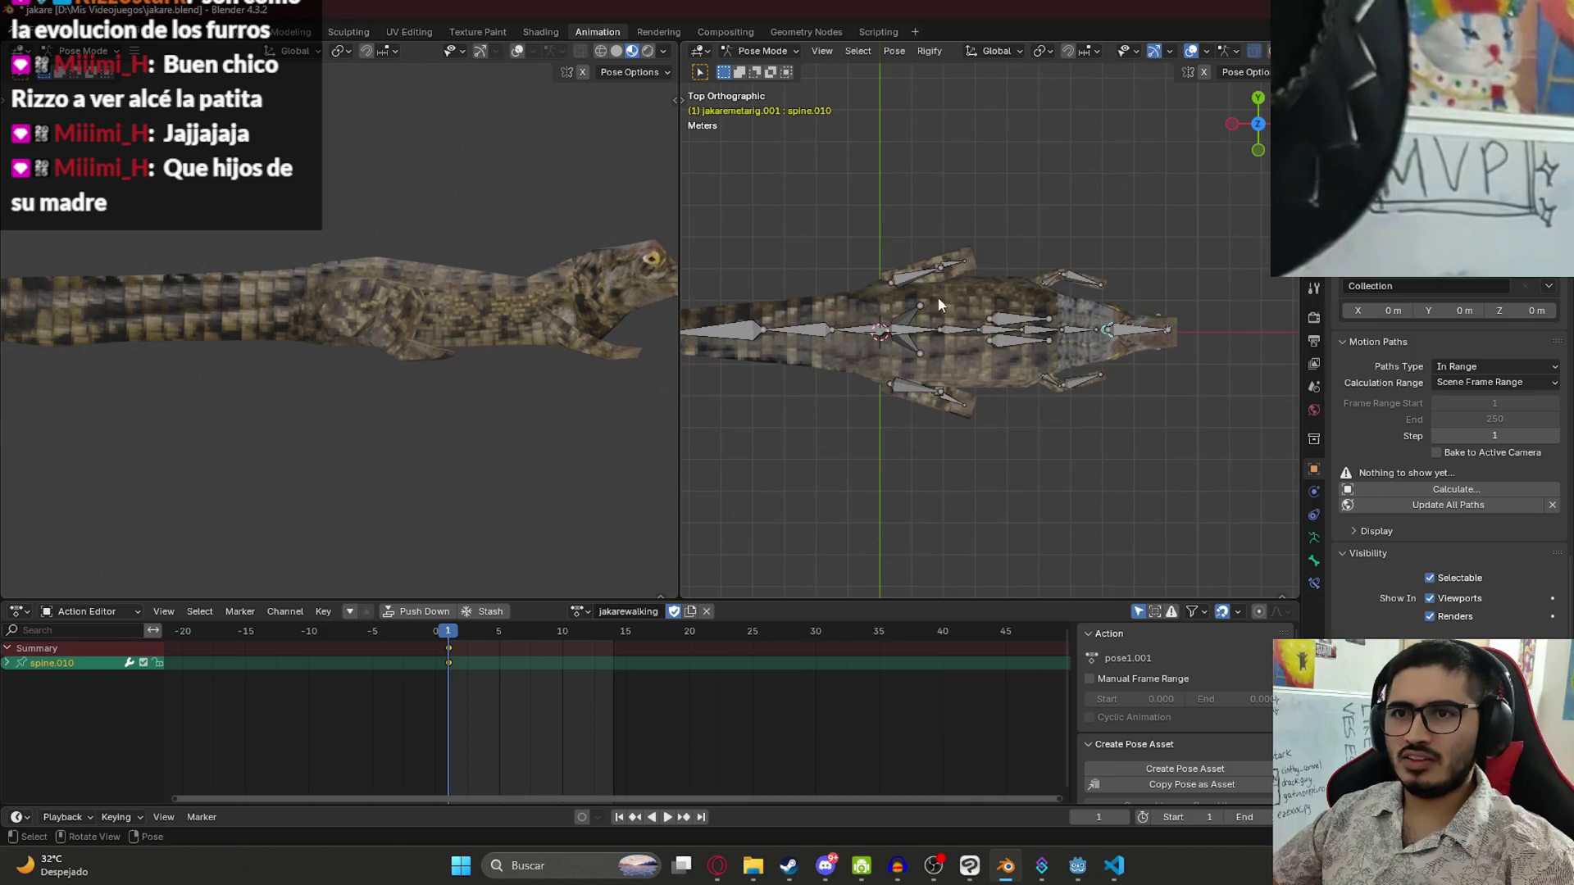
left_click(1053, 381)
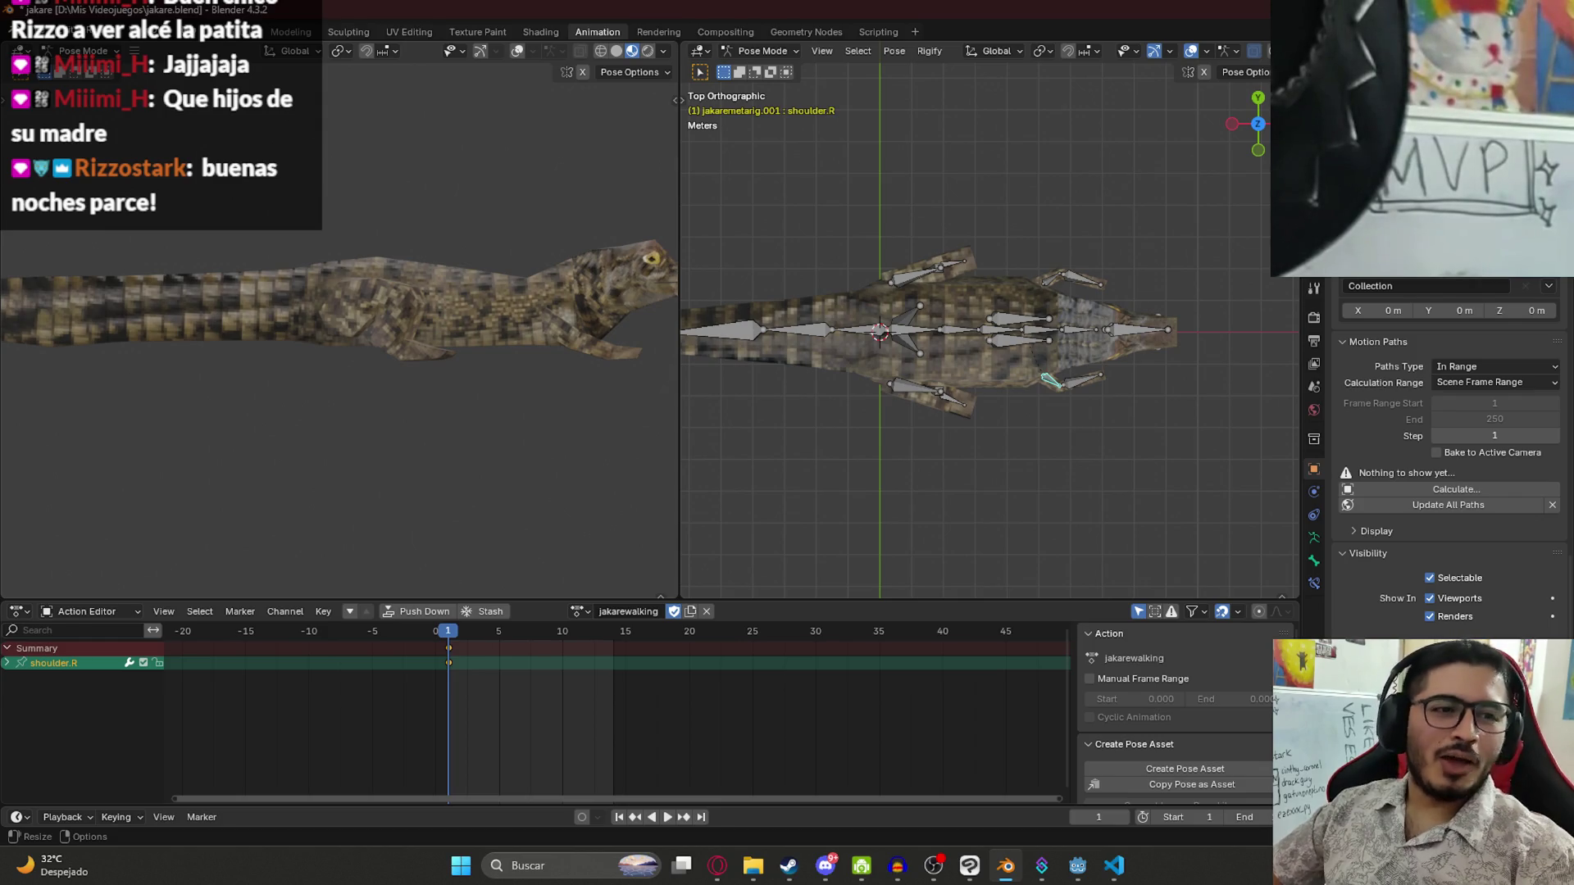
scroll(1040, 269, "up", 2)
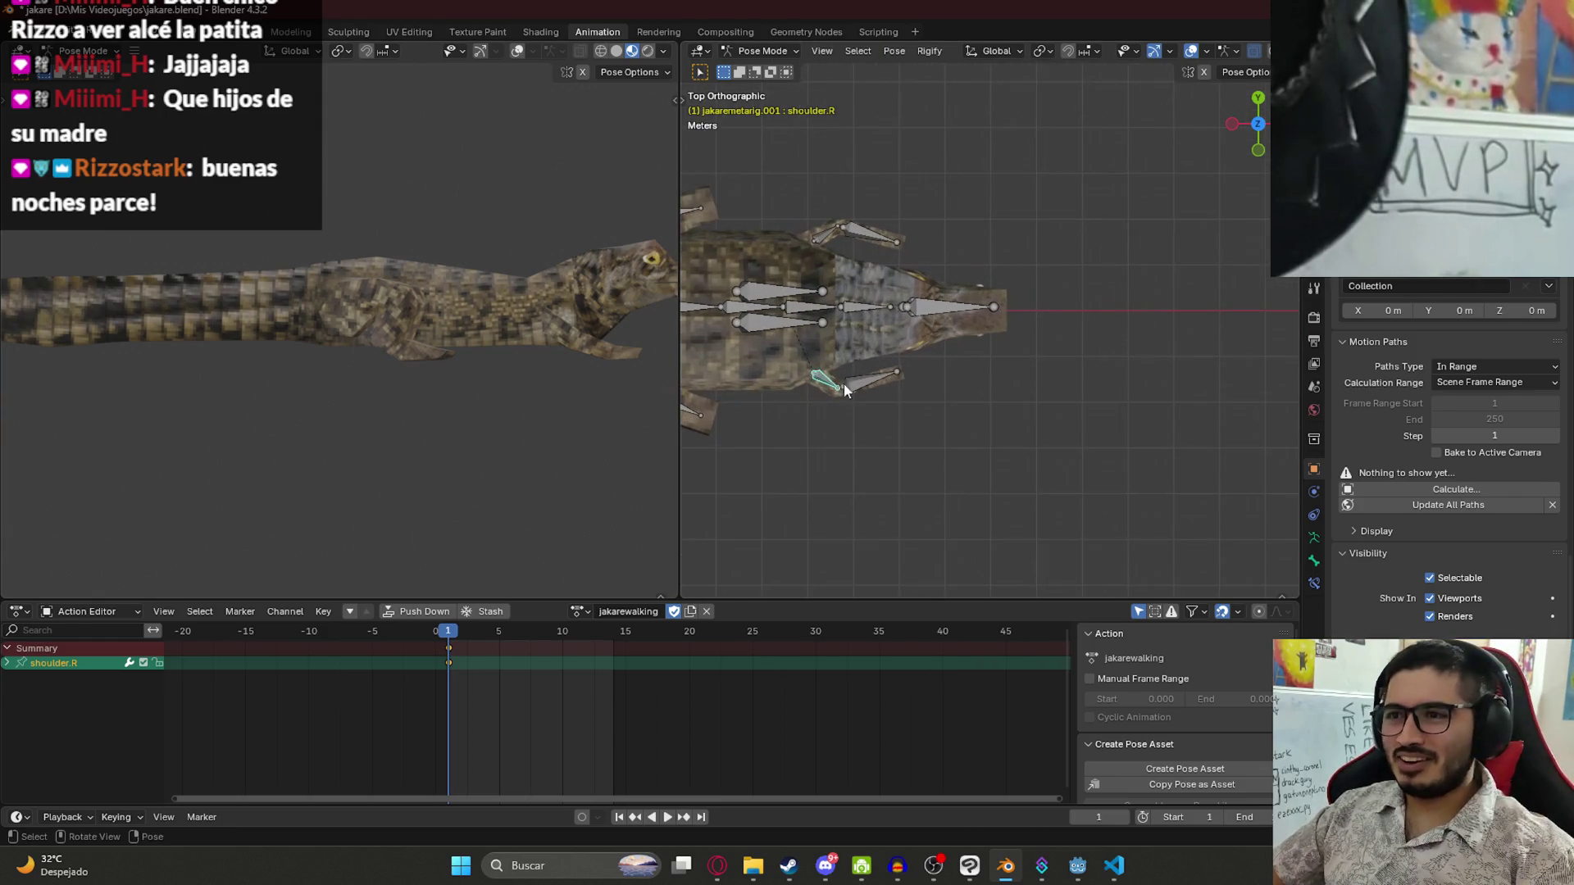
left_click_drag(462, 636, 499, 636)
key("r")
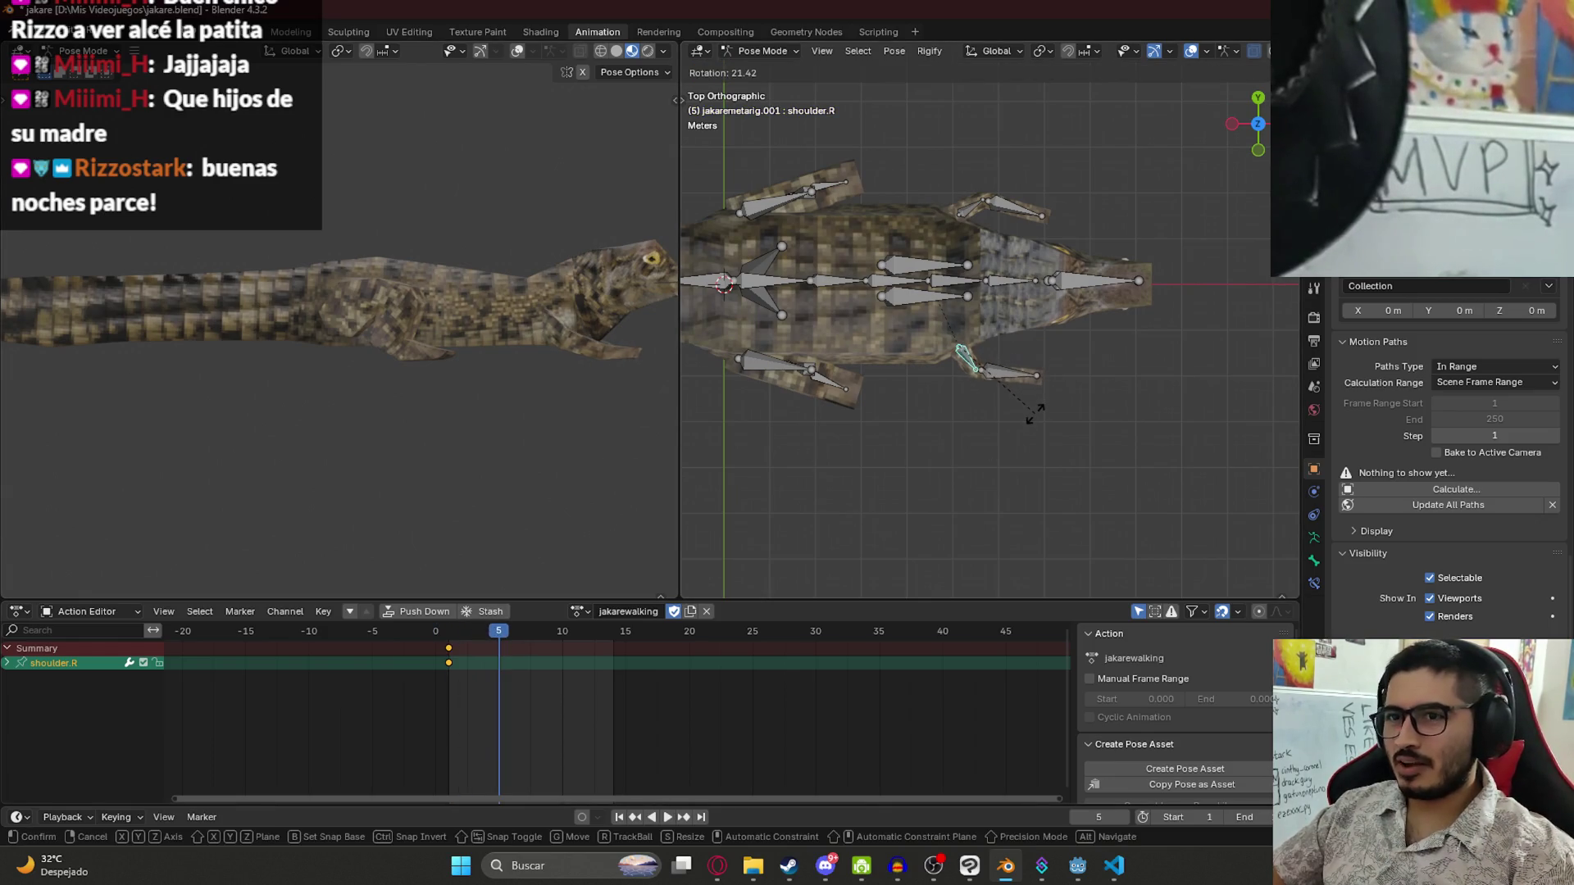
left_click(1034, 413)
- Adjust the right shoulder again, then rotate the left shoulder bone
mouse_move(426, 320)
left_mouse_down()
mouse_move(480, 356)
mouse_move(494, 391)
mouse_move(463, 438)
left_mouse_up()
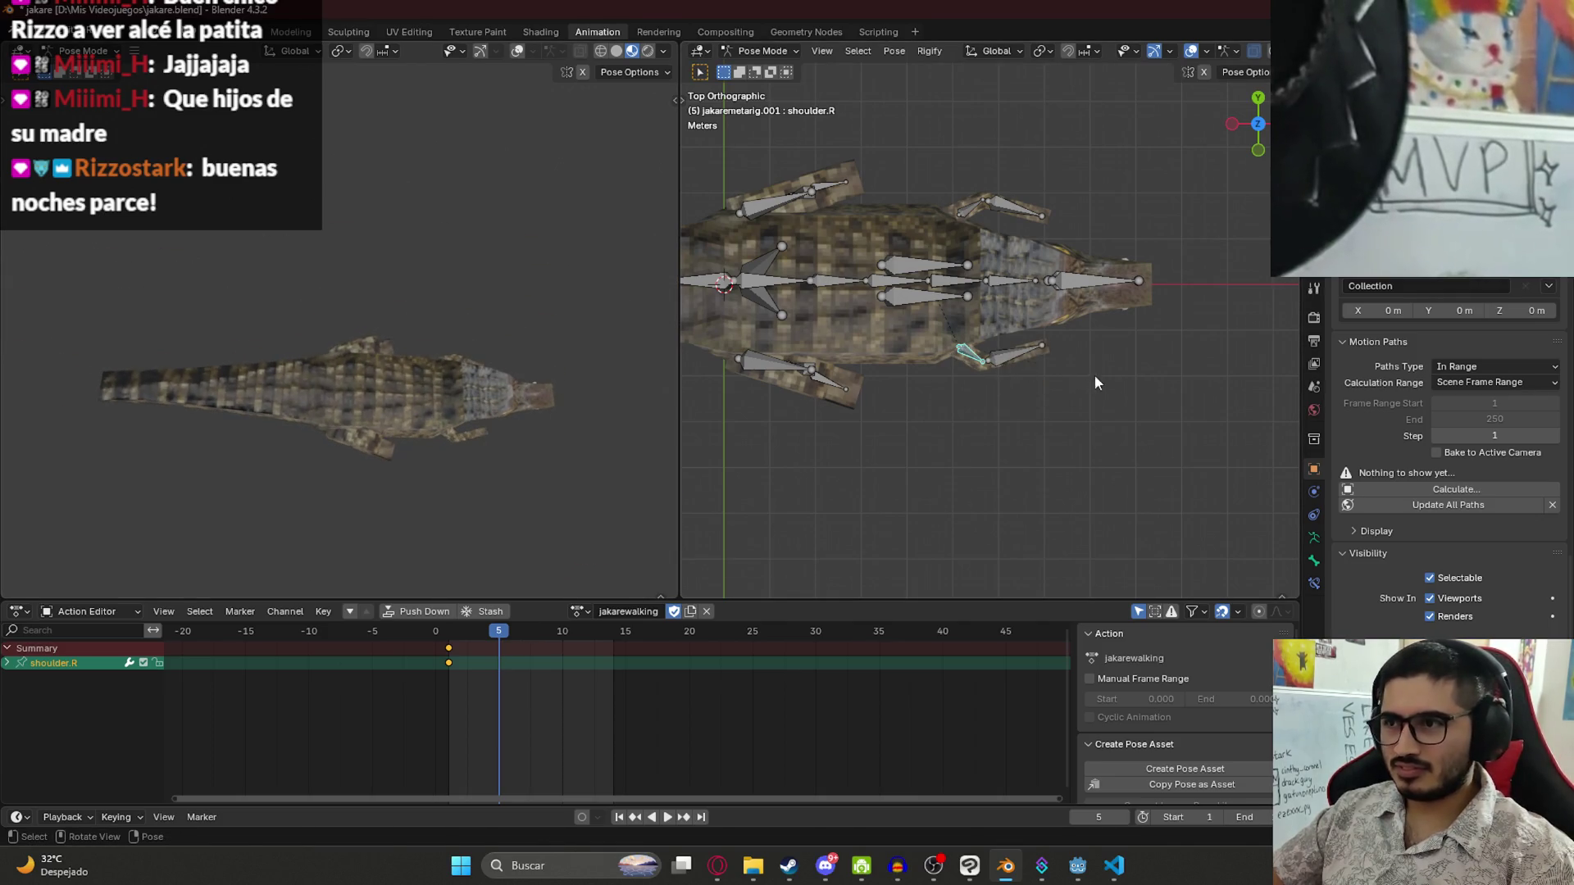
key("r")
left_click(1067, 419)
left_click(971, 210)
key("r")
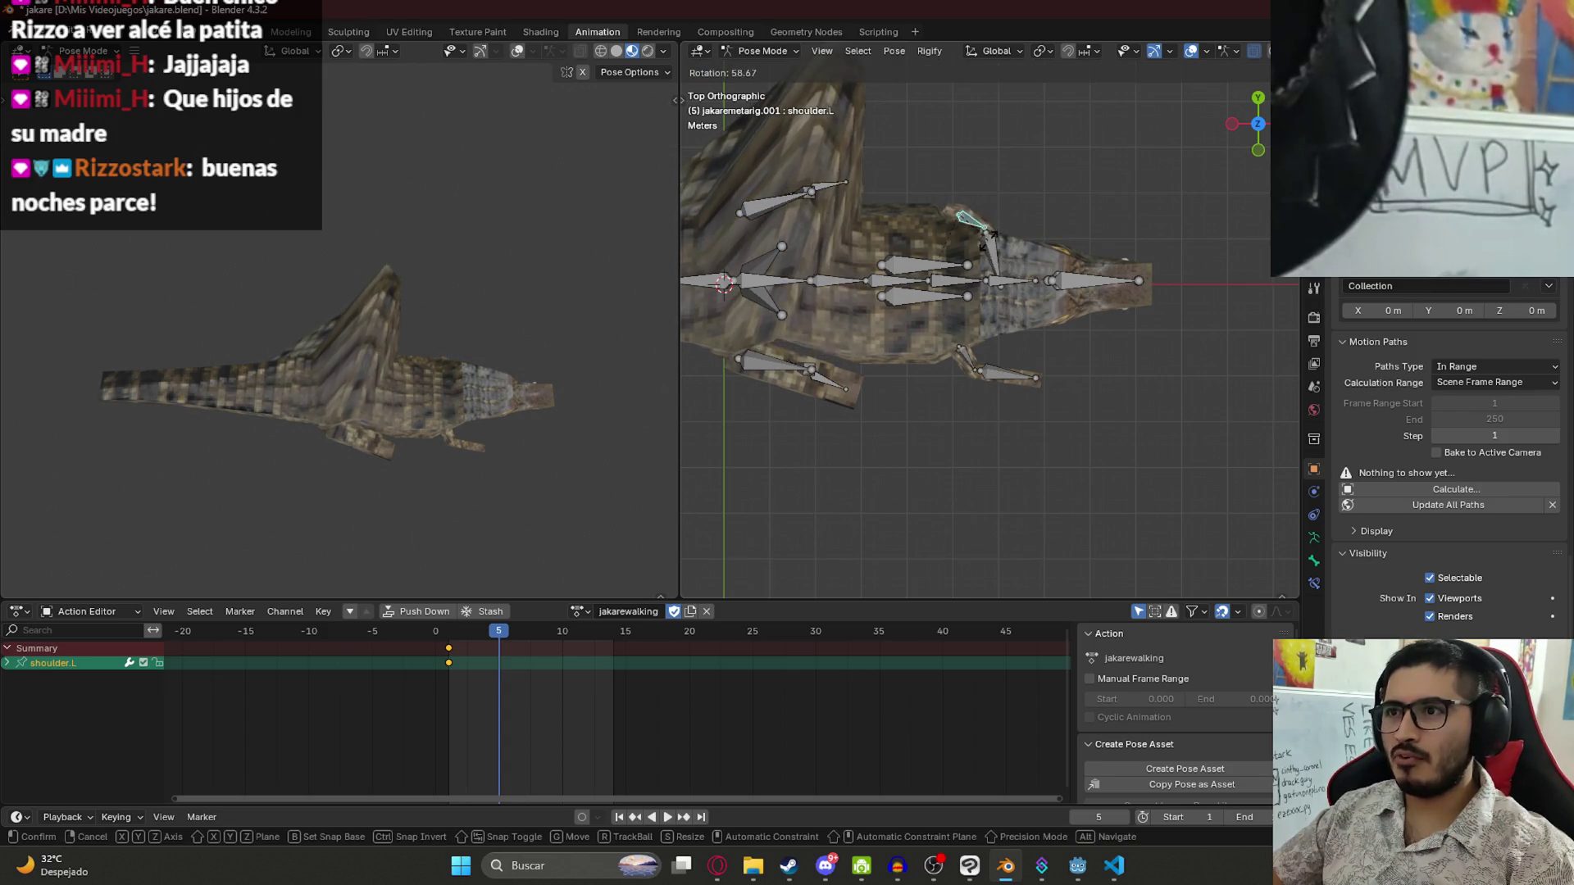
left_click(994, 224)
mouse_move(996, 225)
left_mouse_down()
mouse_move(859, 138)
mouse_move(977, 224)
mouse_move(1030, 332)
mouse_move(876, 267)
mouse_move(1193, 336)
mouse_move(1045, 298)
left_mouse_up()
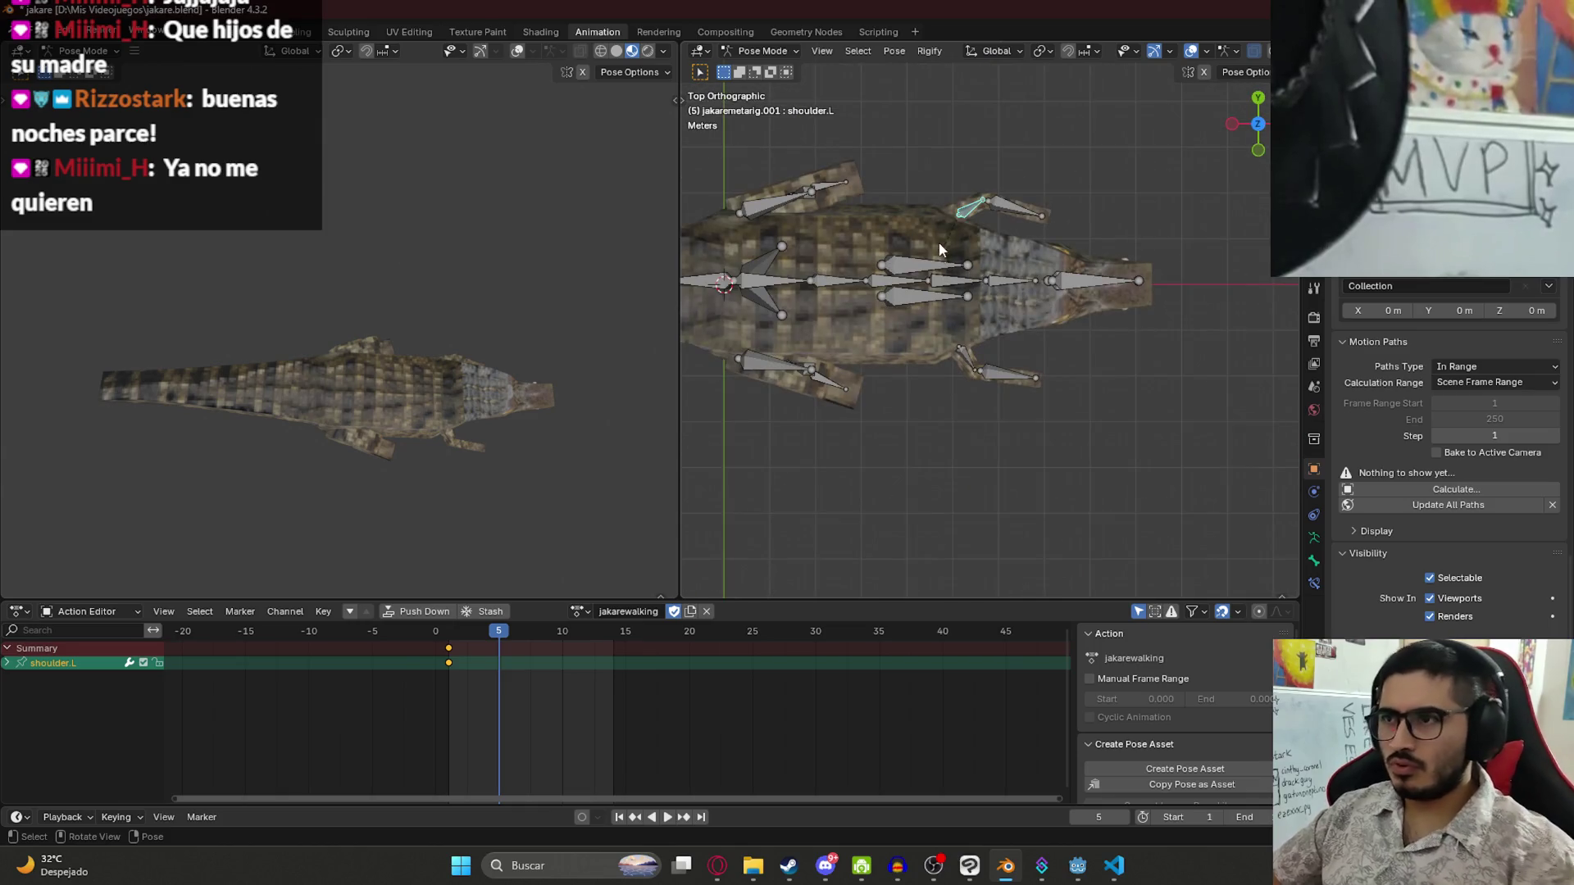
key("r")
left_click(1086, 268)
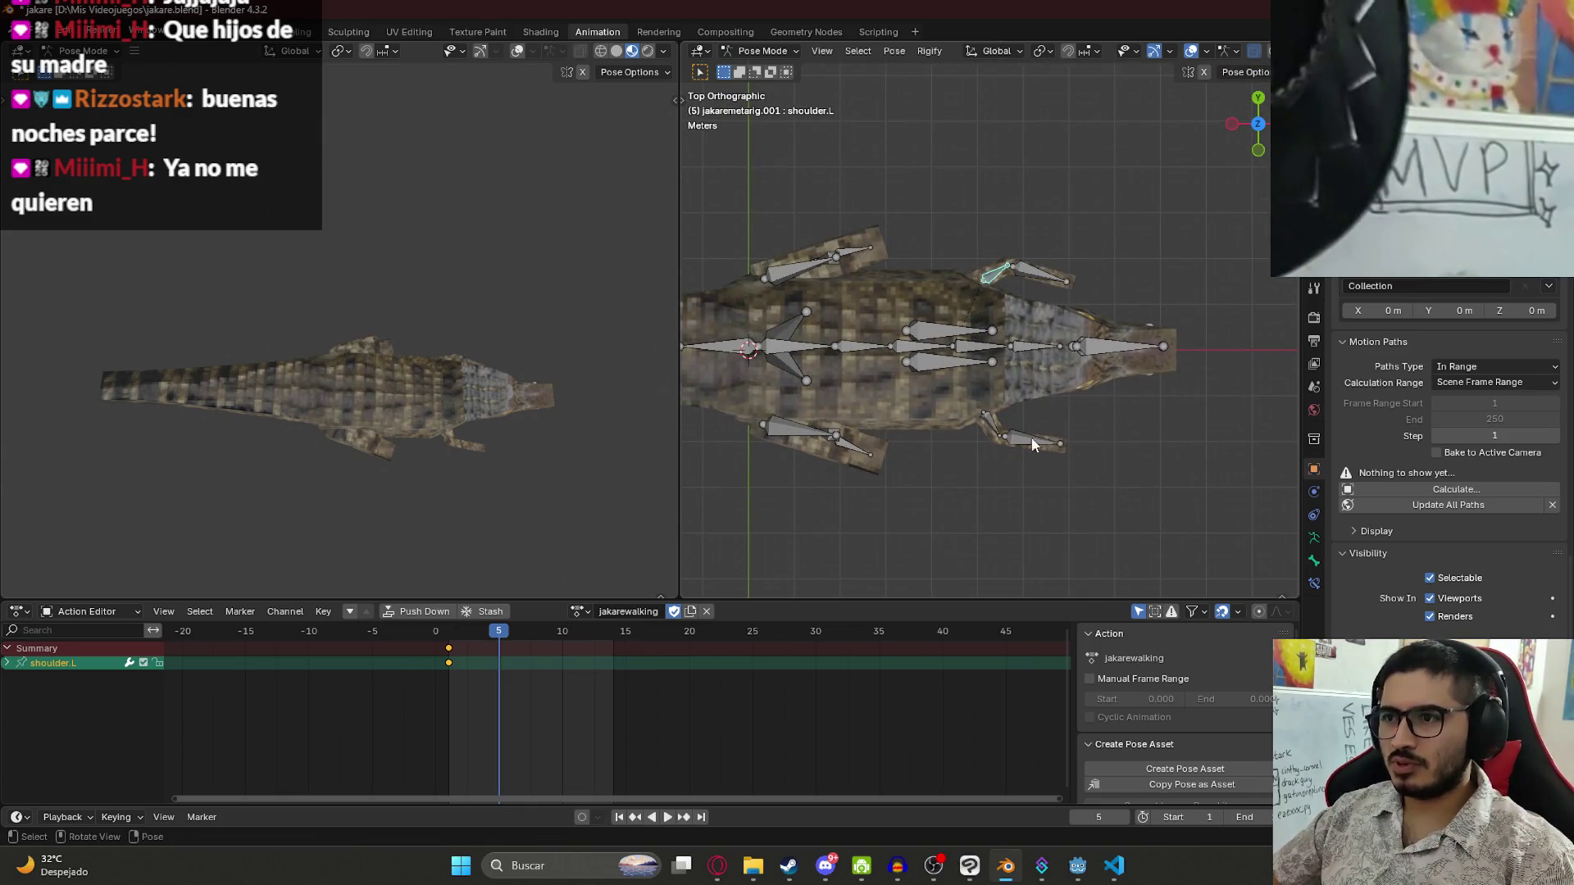
- Cancel a further right shoulder rotation and raise the left shoulder bone higher
left_click(986, 426)
key("r")
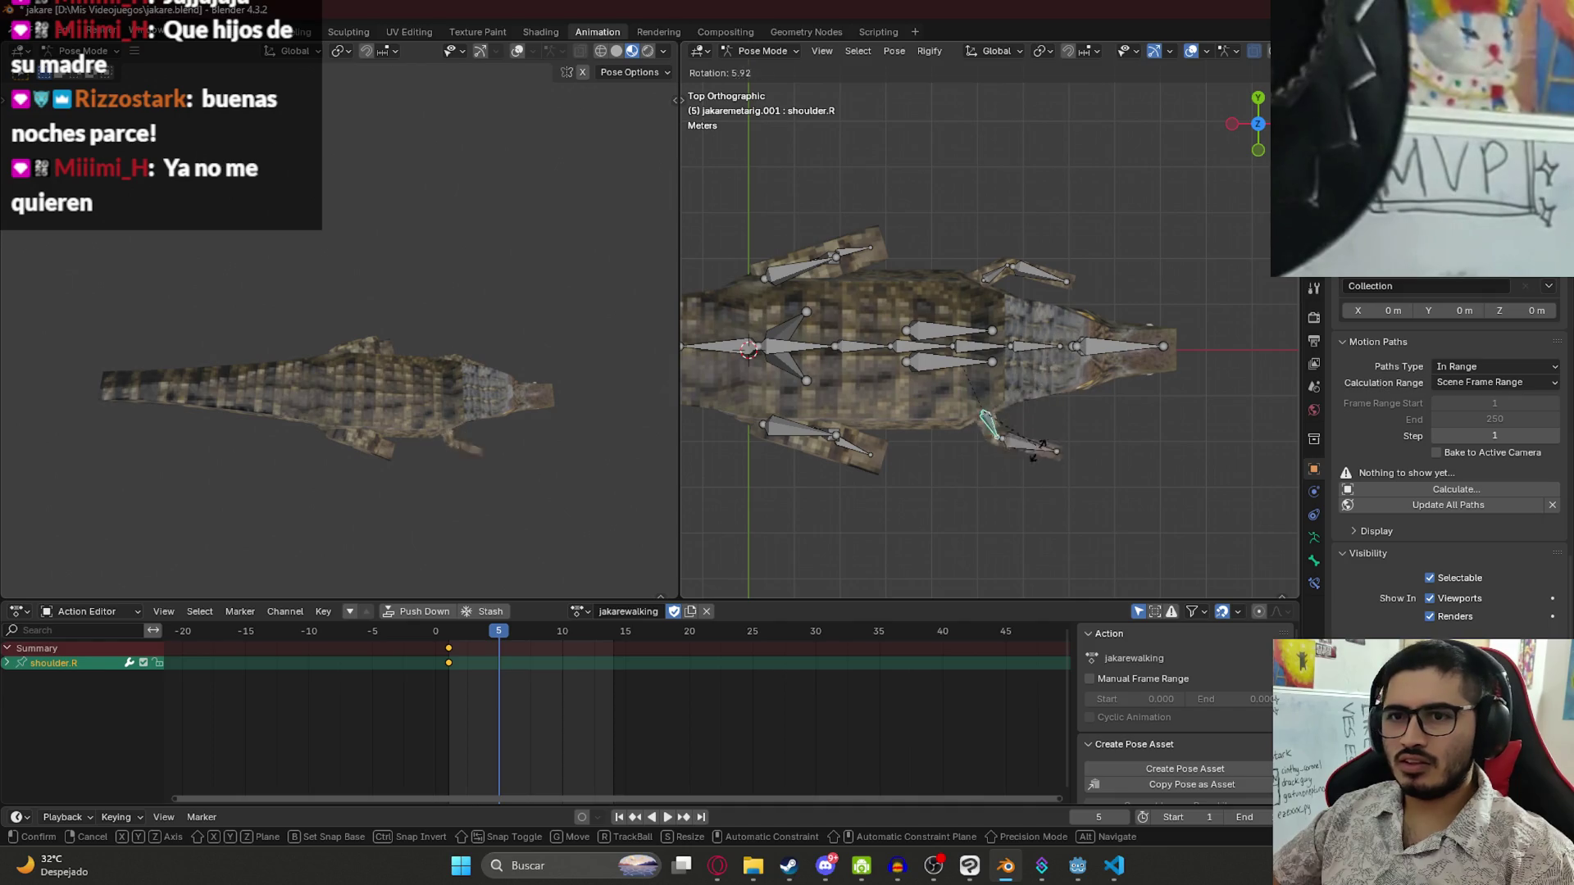
key("Escape")
left_click(987, 276)
key("r")
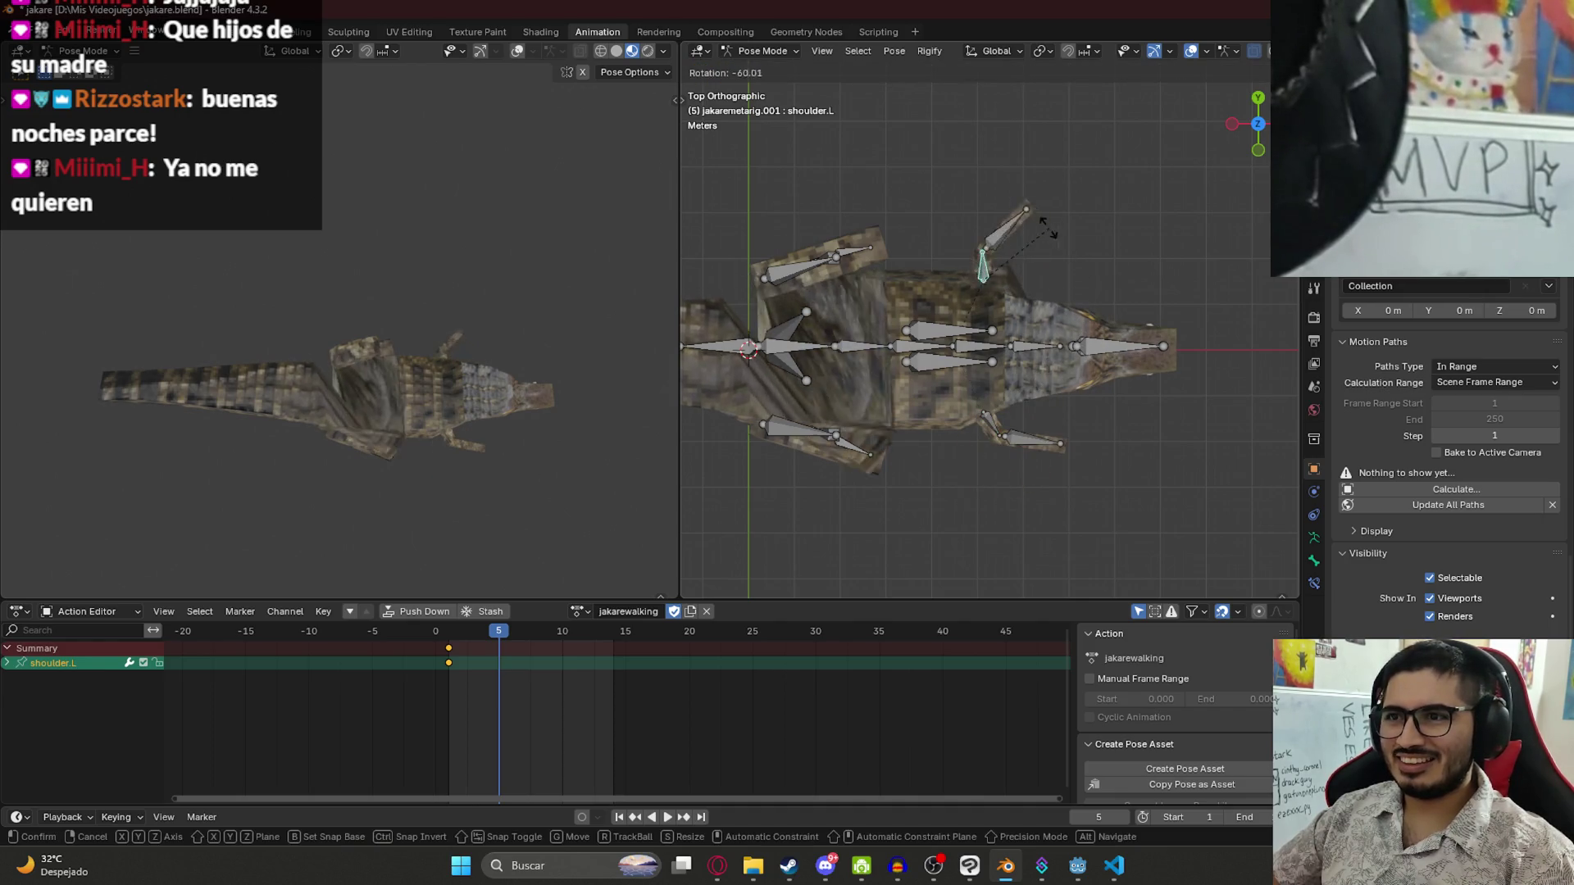
left_click(1031, 246)
- Return to Object Mode, select the crocodile mesh and enter Weight Paint mode
left_click(763, 50)
left_click(770, 67)
left_click(890, 298, "shift")
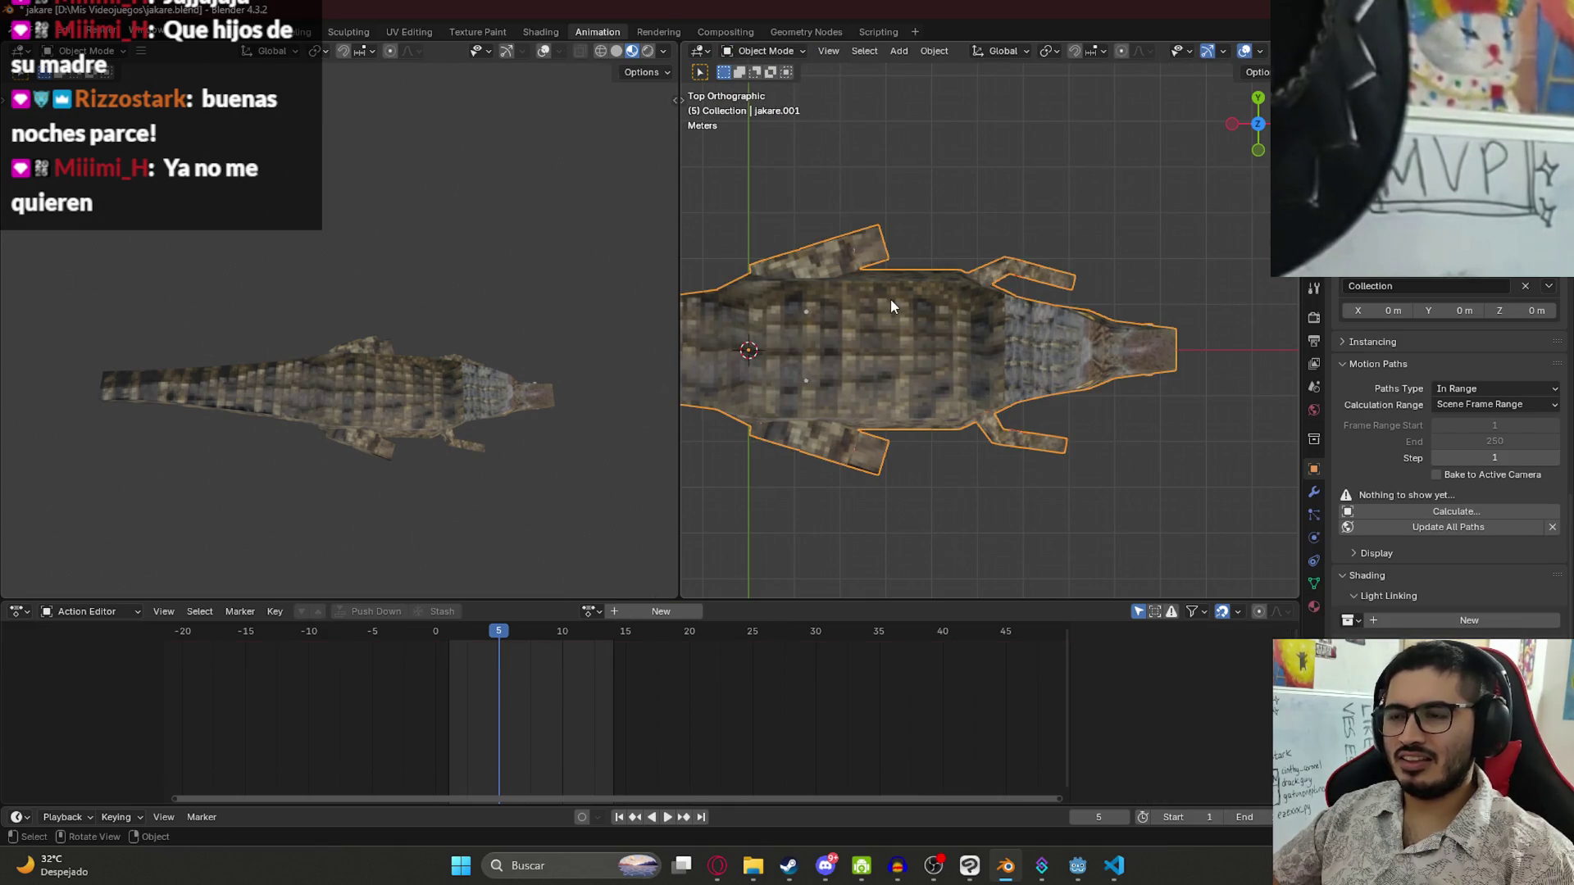
key("ctrl+Tab")
left_click(799, 246)
- Inspect the shoulder.L and front_thigh.L weights, undoing test rotations
left_click(995, 276, "ctrl")
scroll(952, 294, "down", 2)
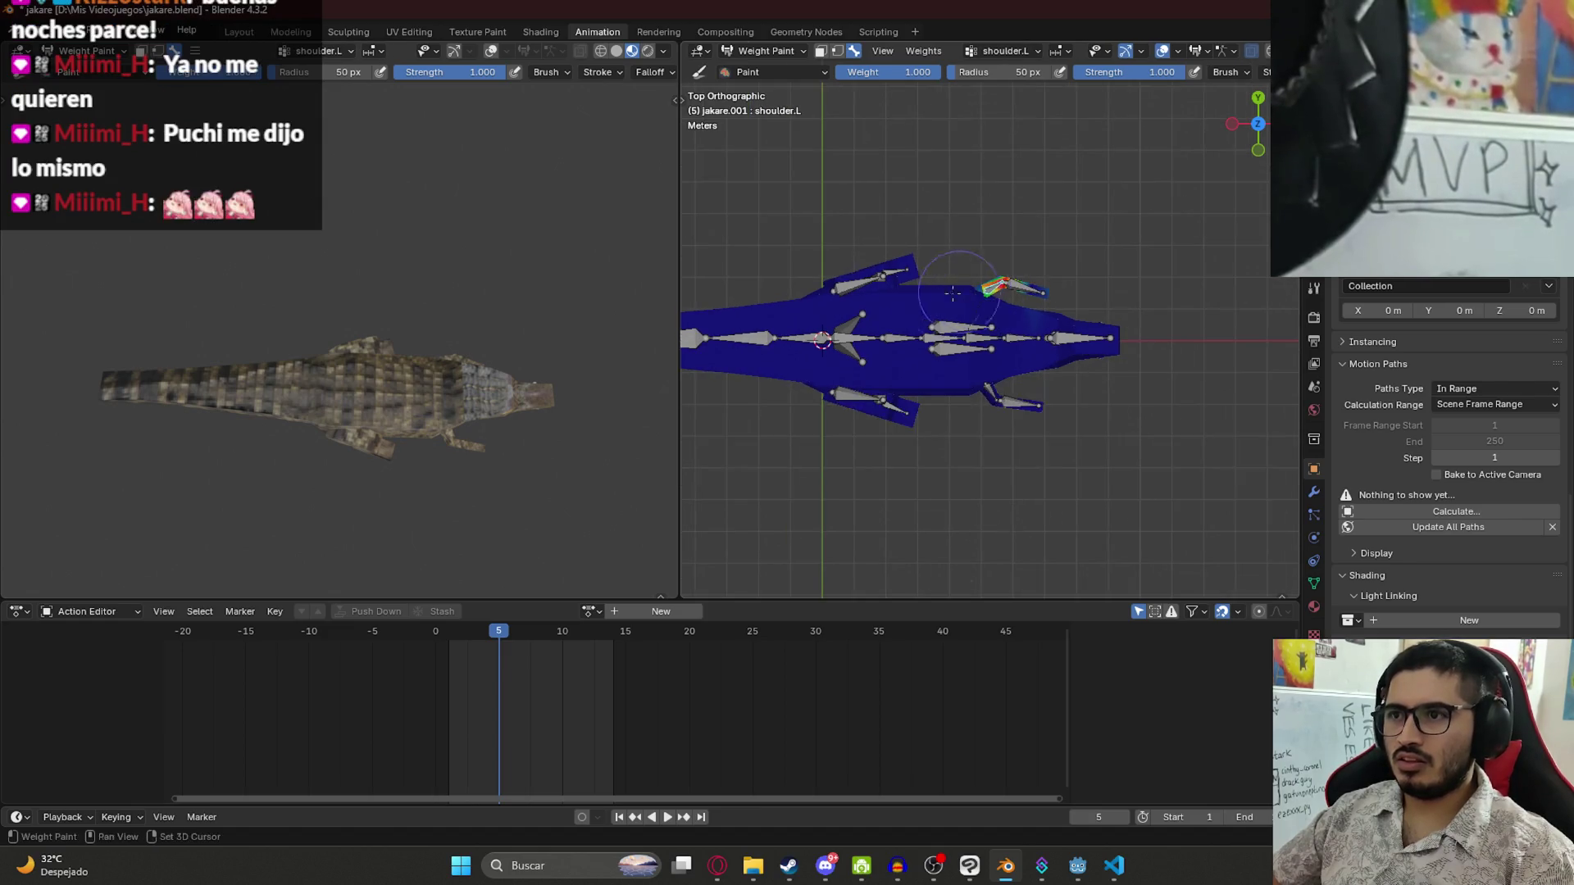
key("r")
left_click(1119, 257)
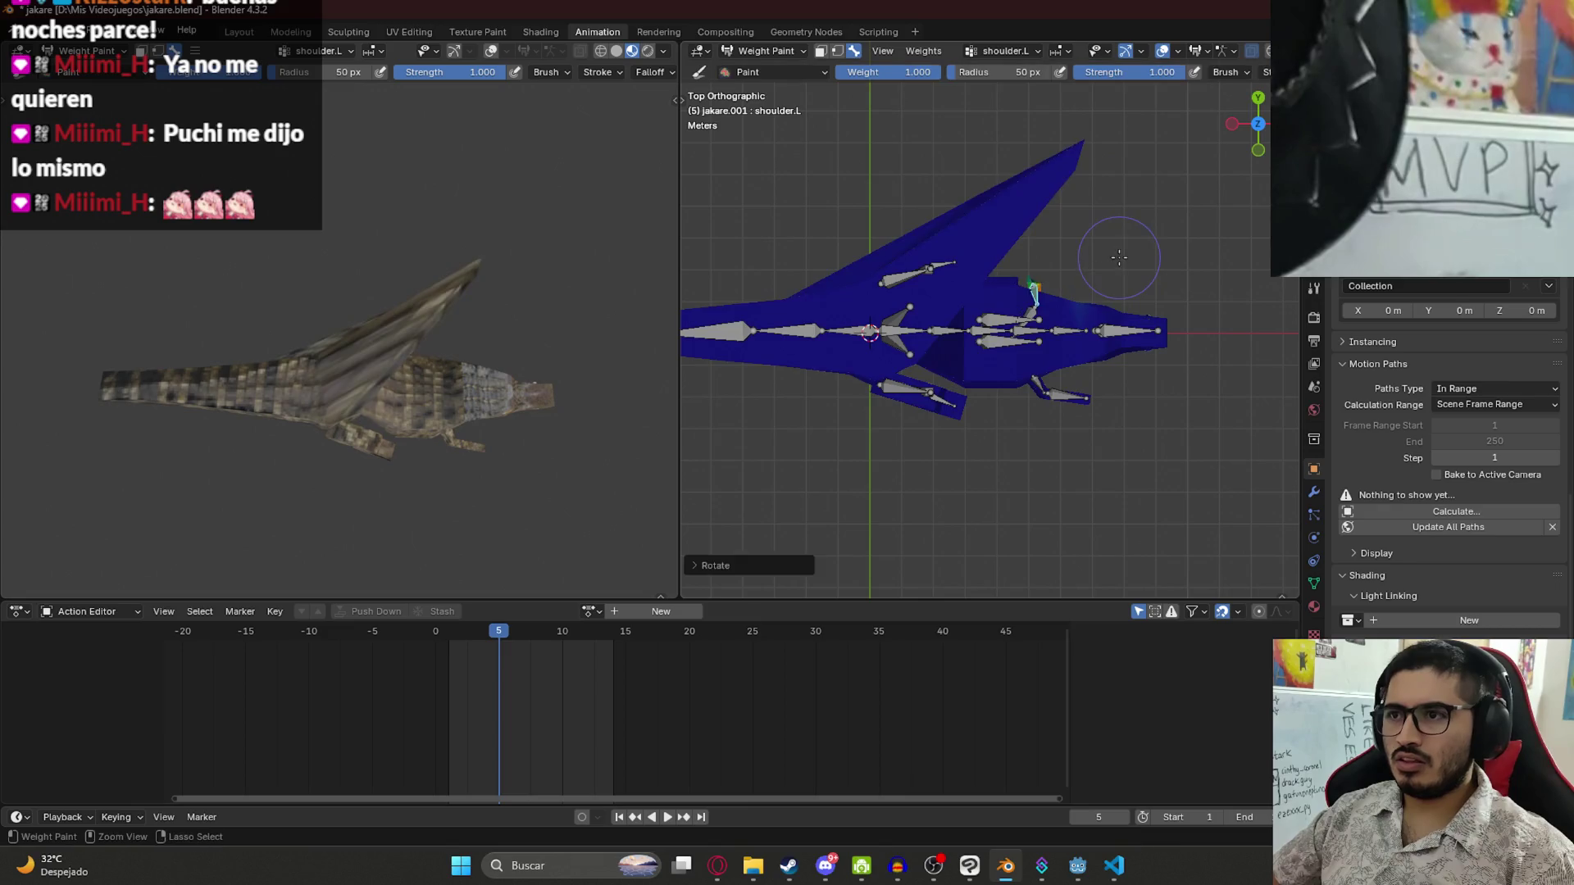
key("ctrl+z")
mouse_move(1119, 257)
left_mouse_down()
mouse_move(1068, 242)
mouse_move(1040, 271)
mouse_move(1097, 335)
mouse_move(931, 281)
mouse_move(994, 253)
mouse_move(1006, 309)
mouse_move(1159, 254)
mouse_move(1129, 246)
left_mouse_up()
left_click(1048, 264, "ctrl")
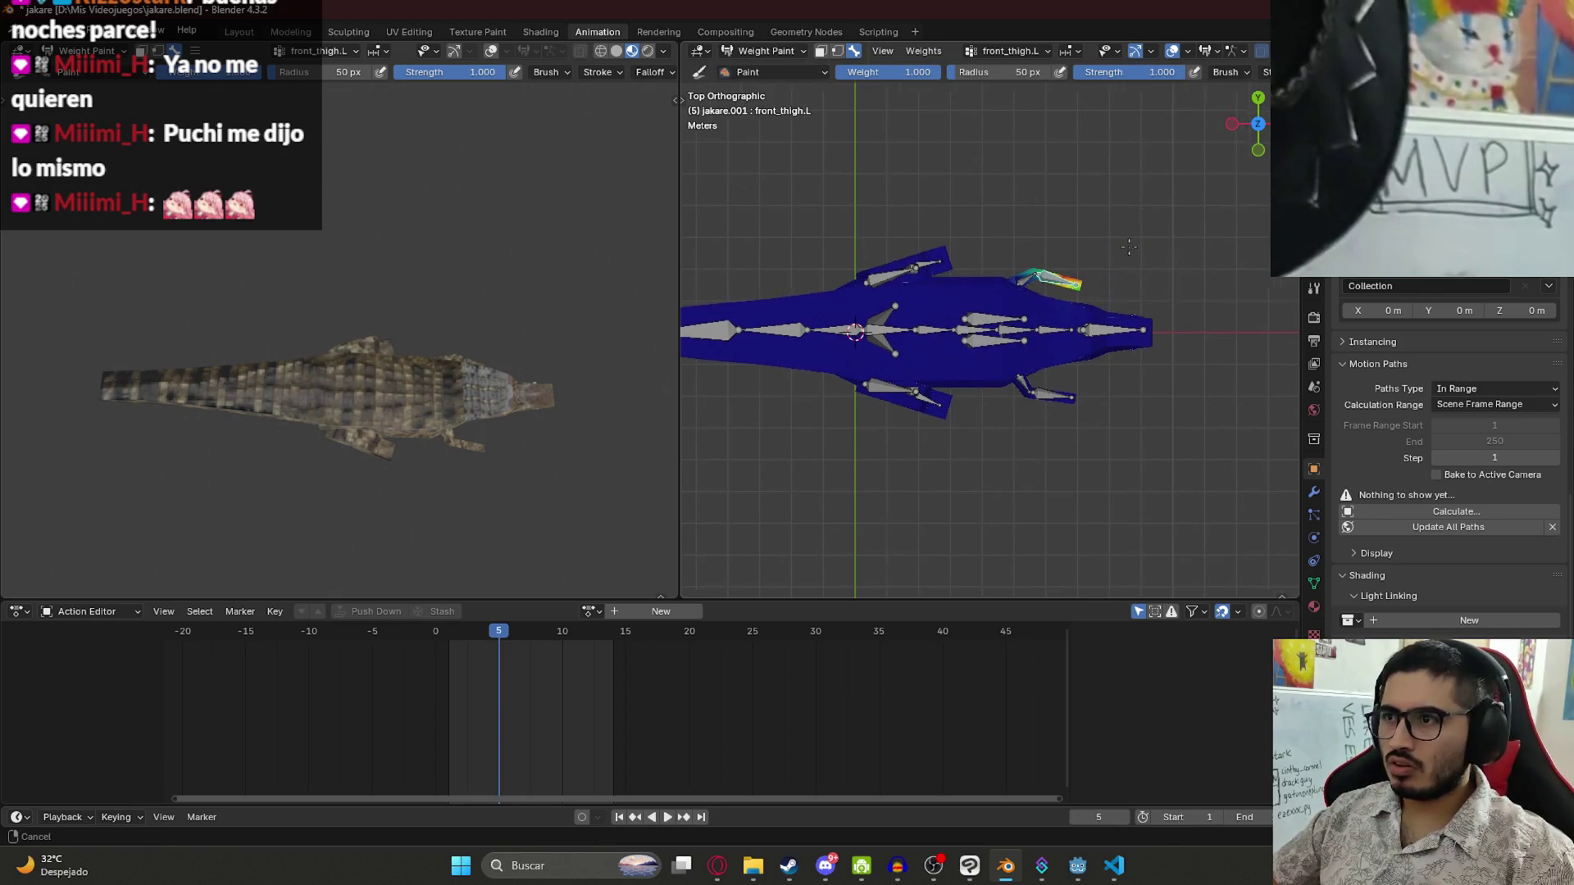
scroll(1032, 295, "up", 10)
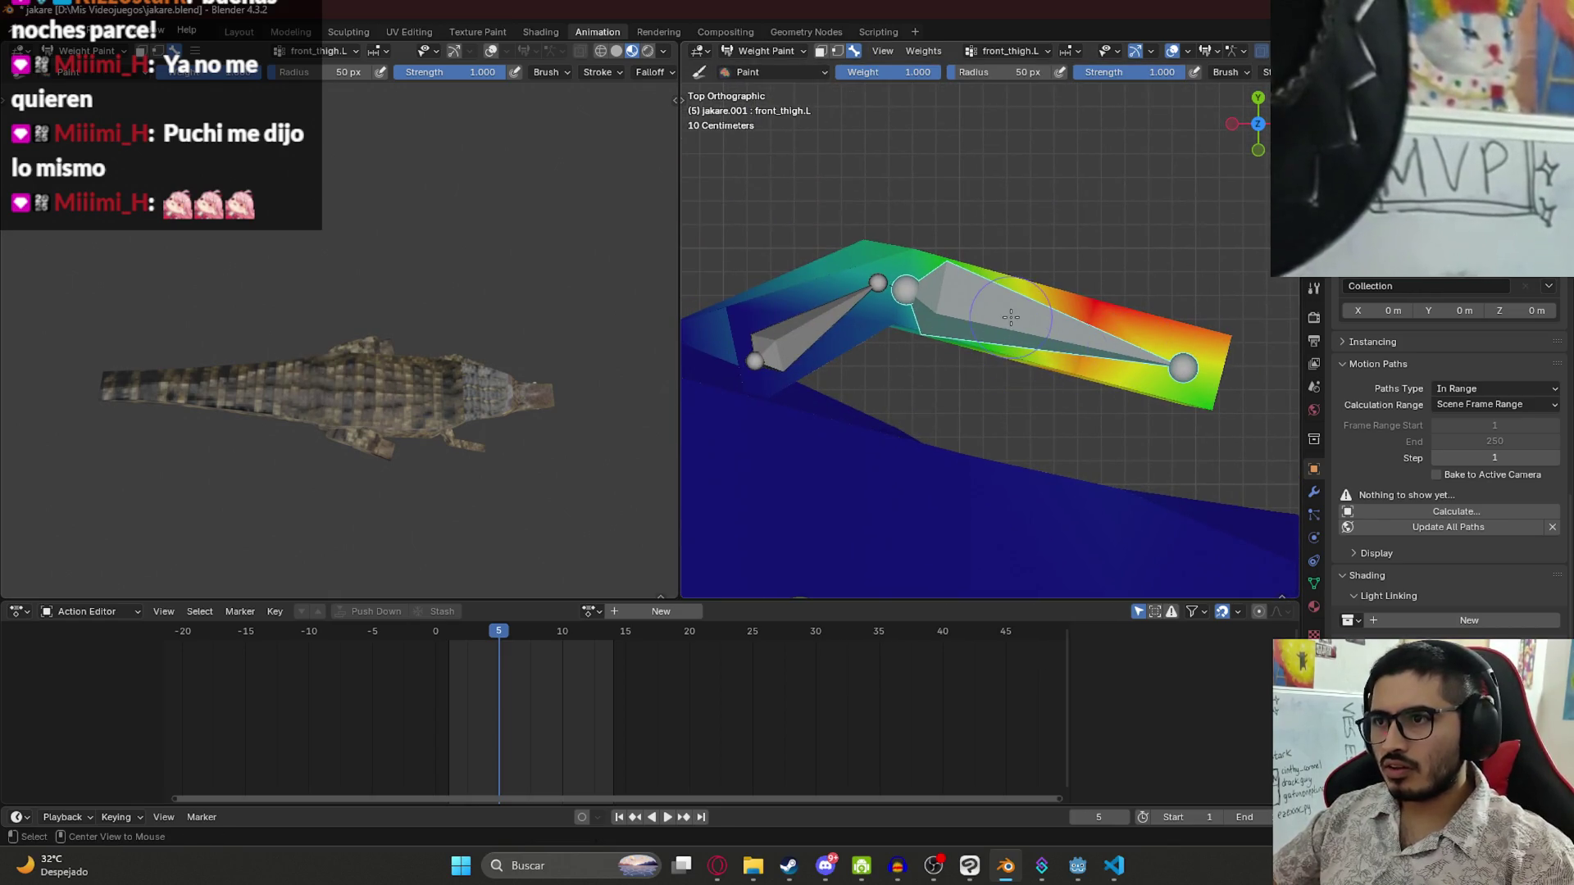
scroll(1011, 317, "down", 4)
scroll(981, 336, "down", 6)
left_click_drag(981, 336, 1000, 295)
key("ctrl+z")
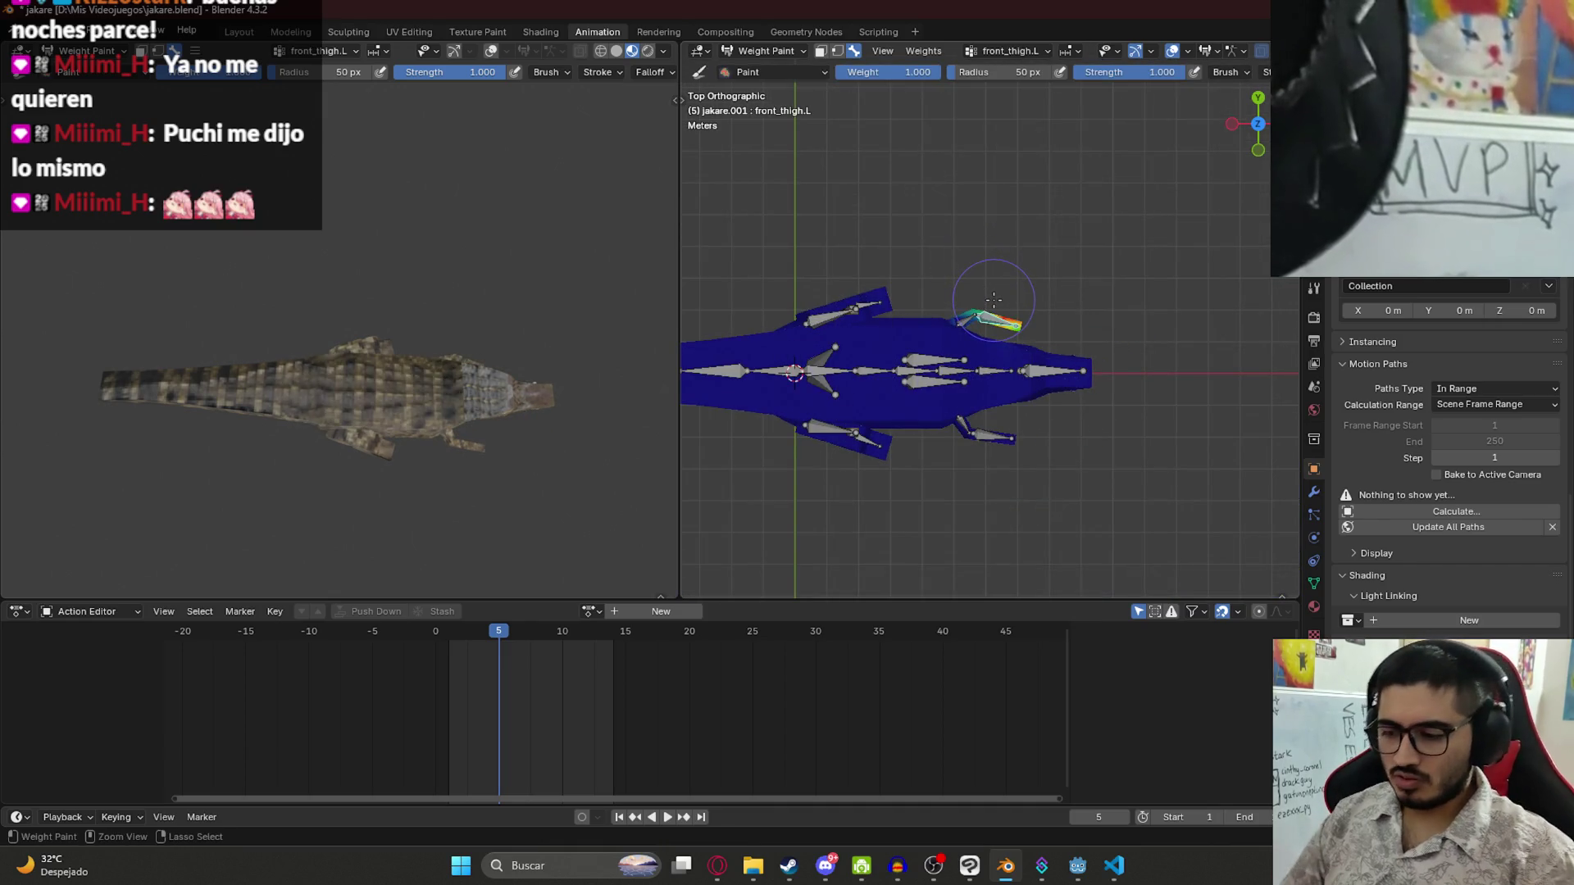
- Check the weights from underneath and save jakare.blend
key("ctrl+KP_7")
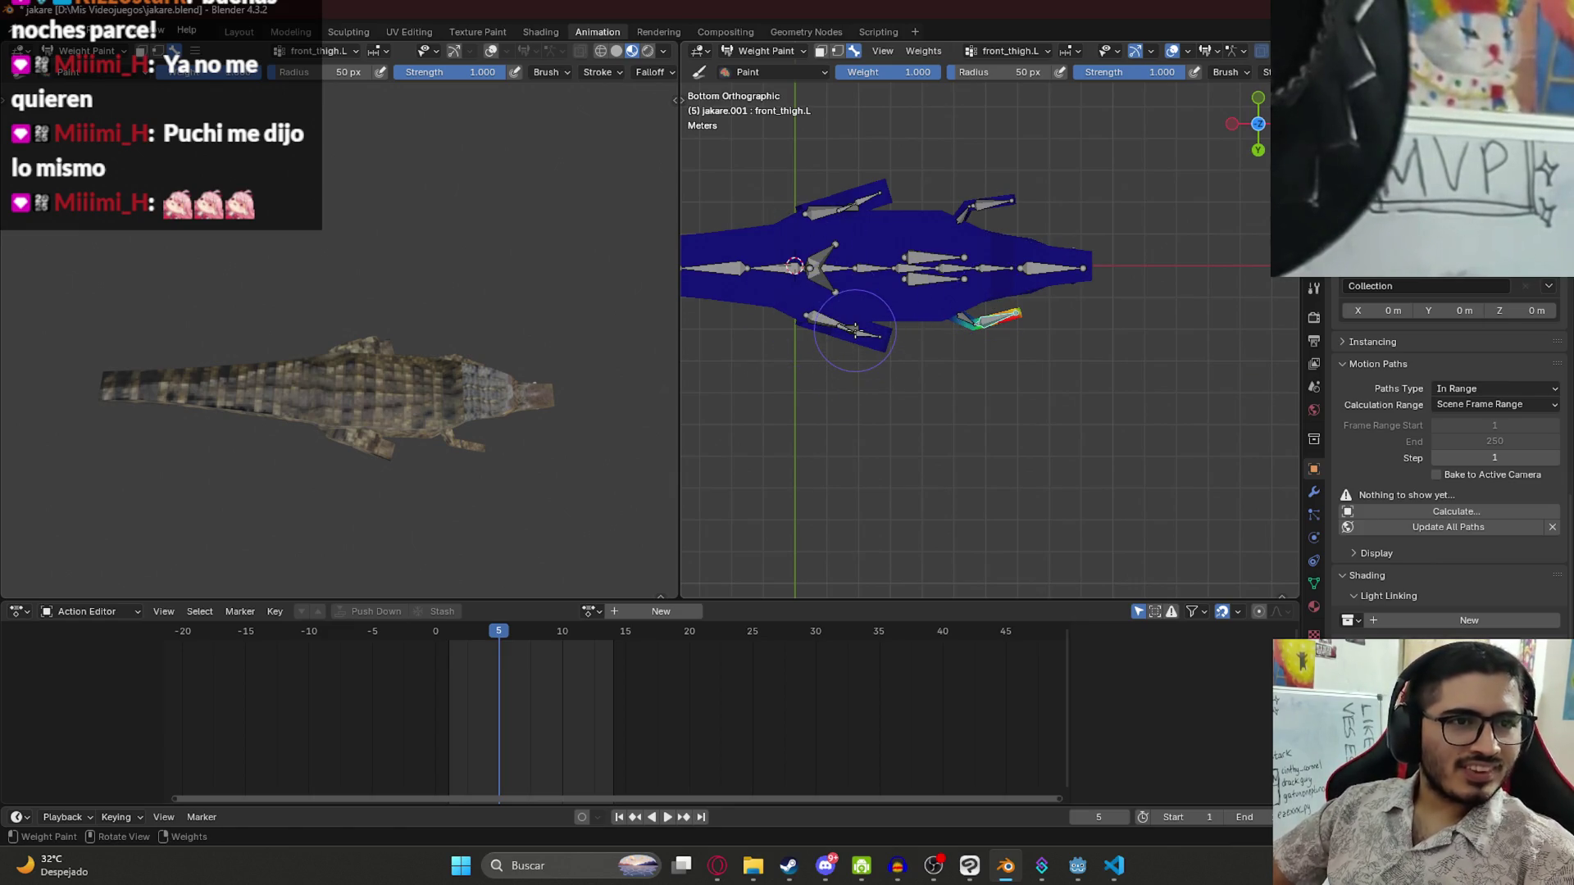
scroll(850, 326, "down", 2)
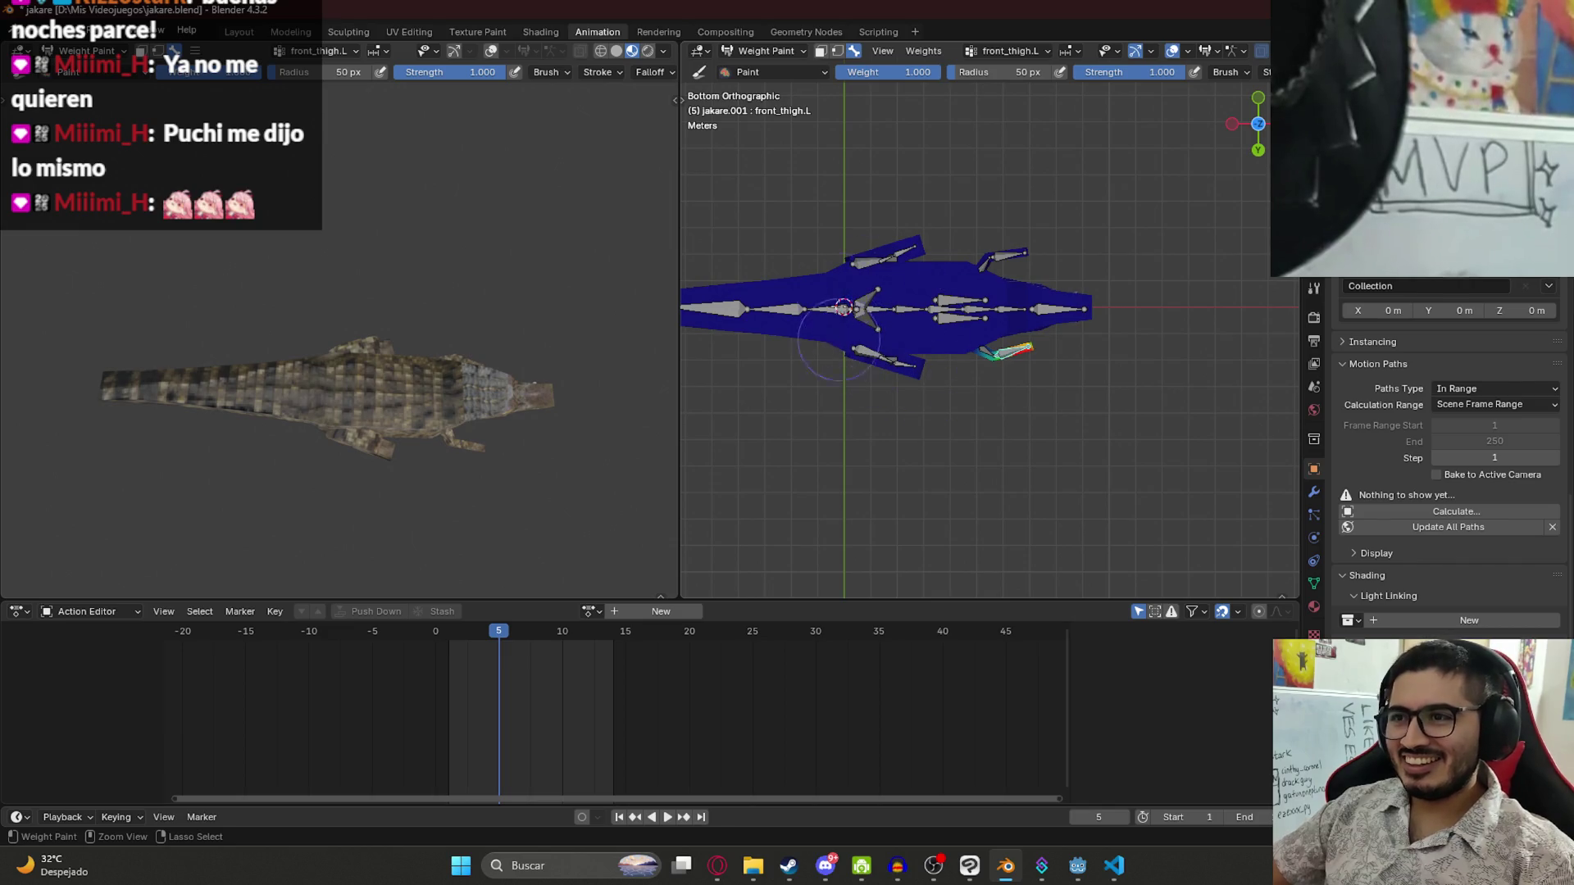
scroll(838, 340, "up", 3)
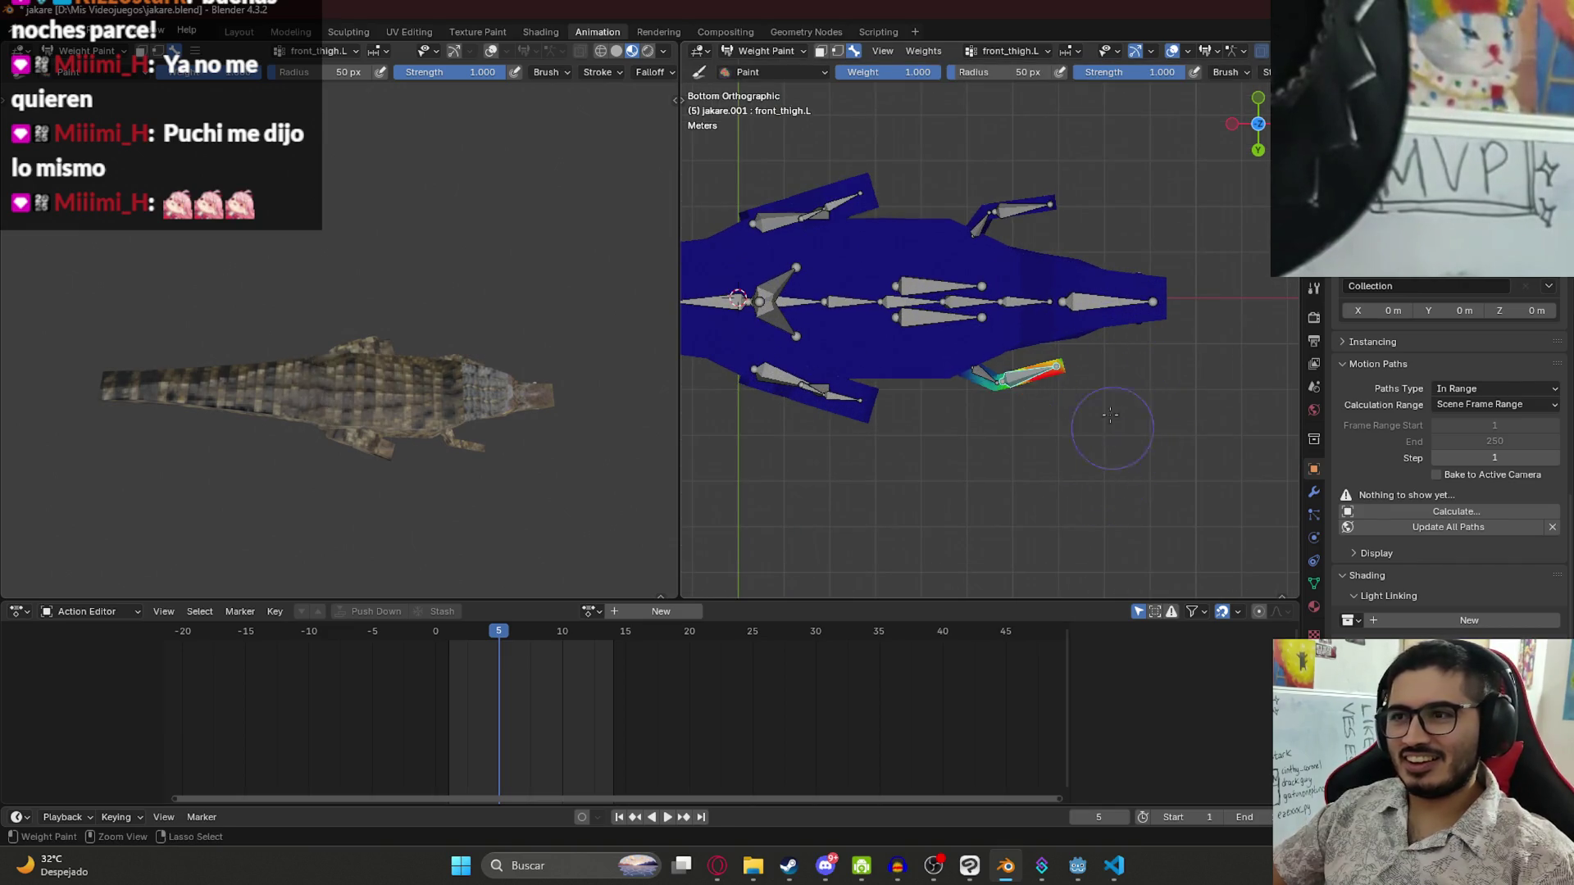
key("ctrl+s")
key("KP_7")
scroll(886, 370, "down", 2)
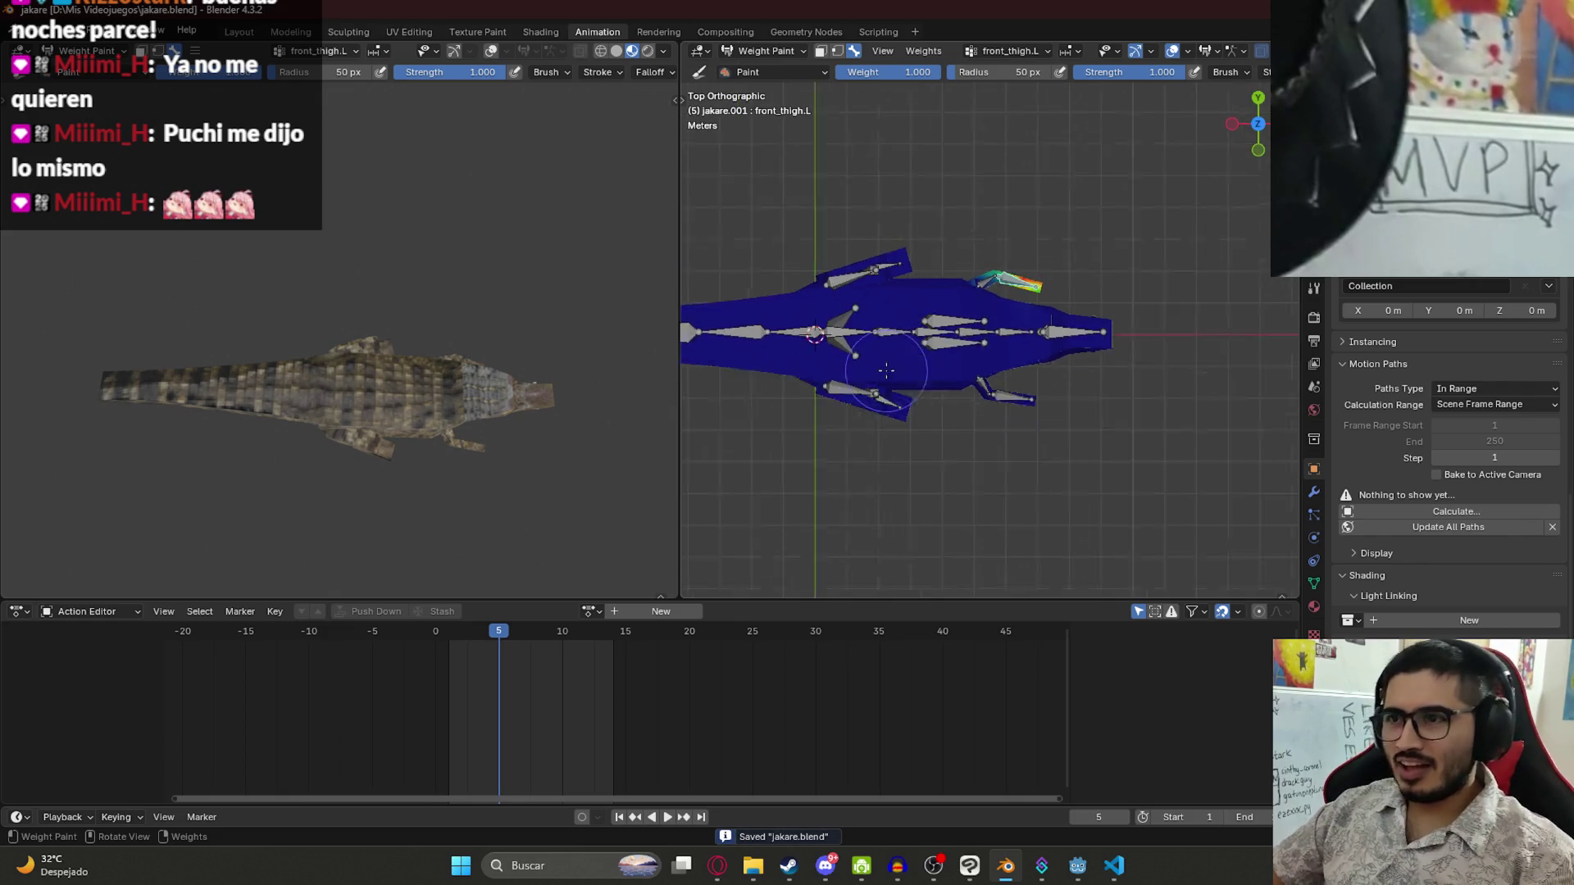
scroll(886, 371, "down", 1)
scroll(902, 377, "up", 4)
scroll(932, 386, "down", 2)
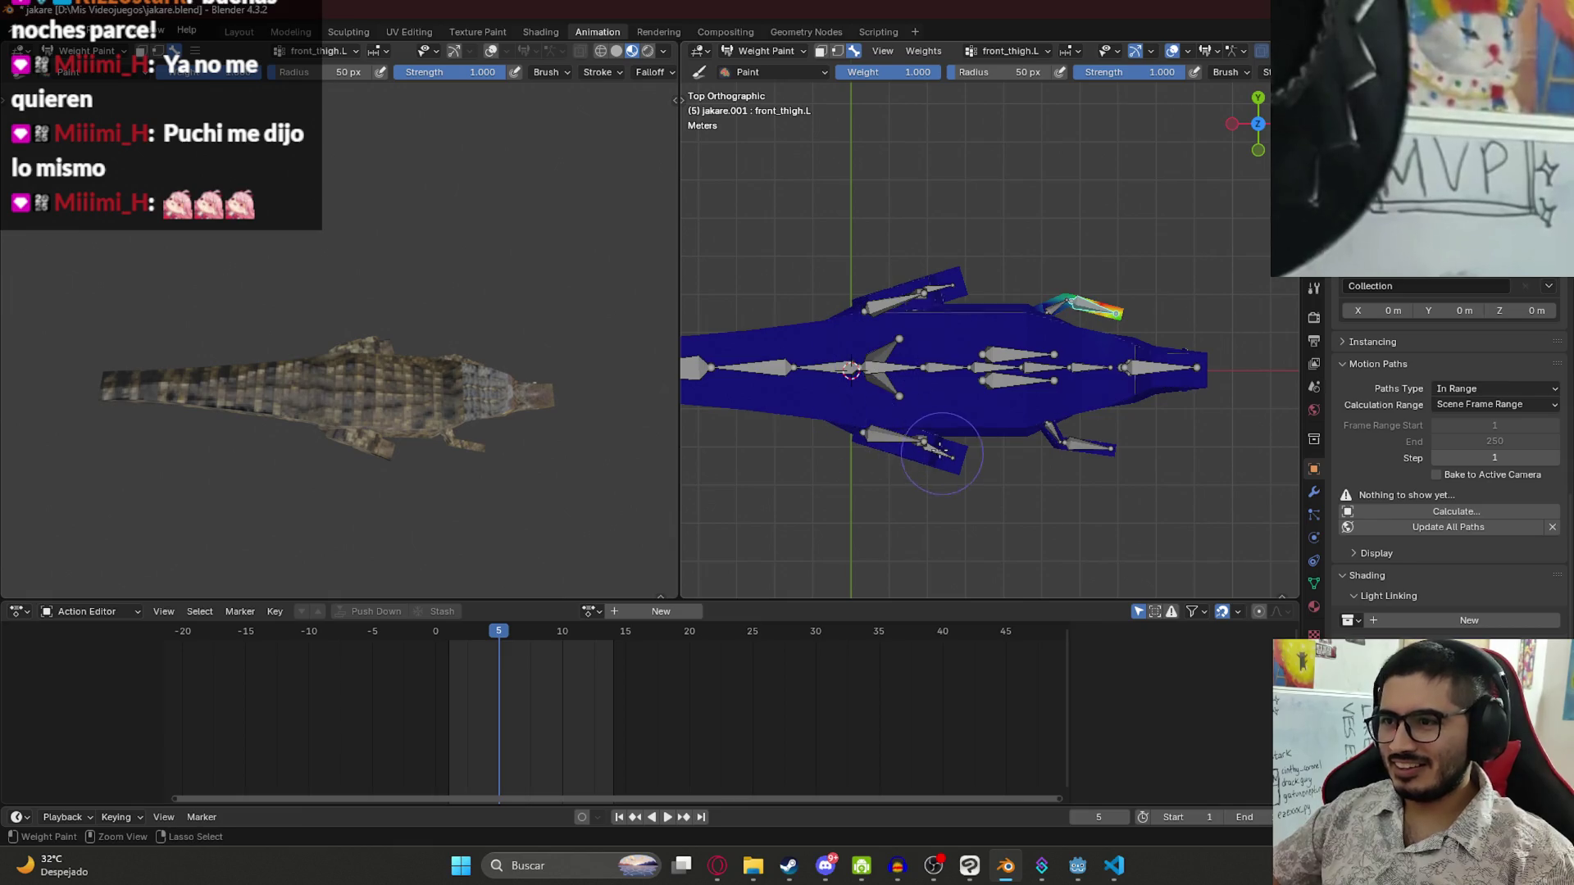
key("r")
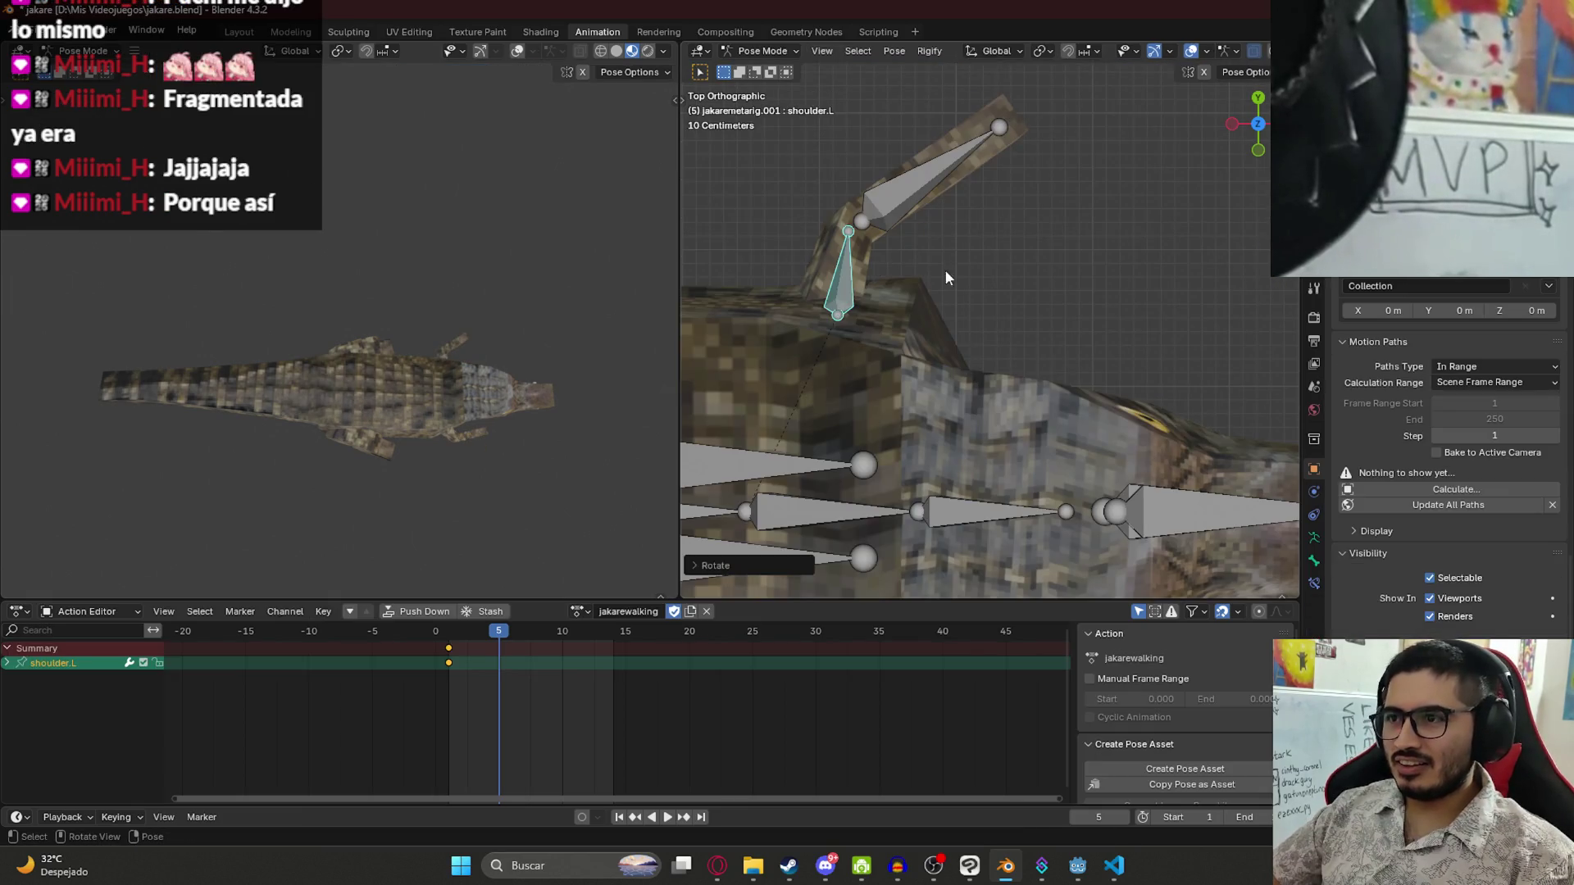
- Re-enter Weight Paint on the crocodile mesh with front_thigh.L weights shown
left_click(762, 50)
left_click(758, 69)
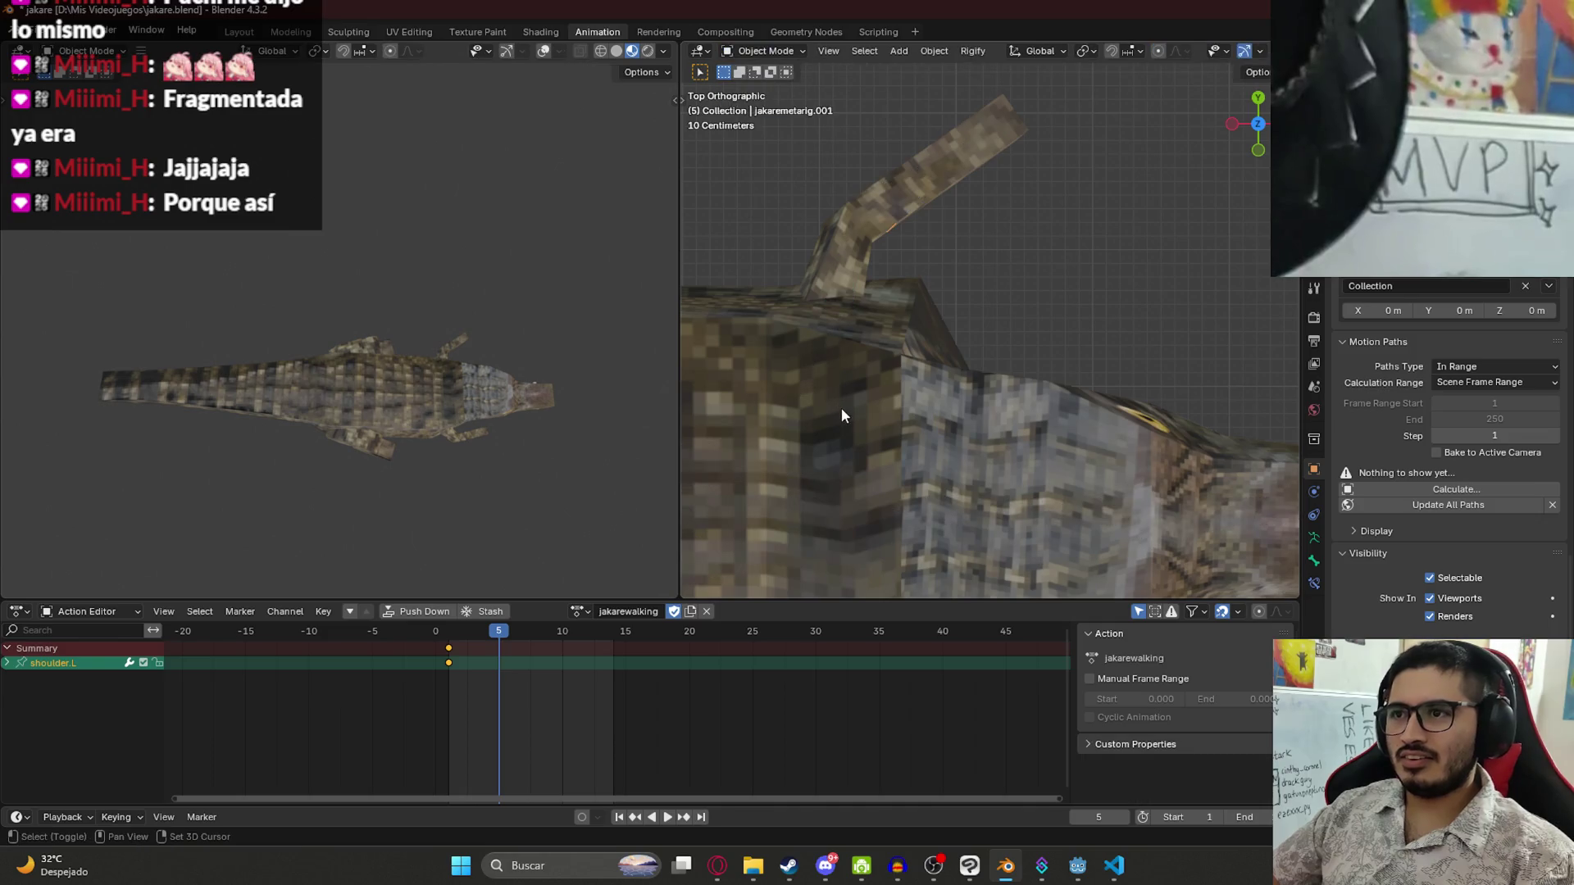
key("ctrl+Tab")
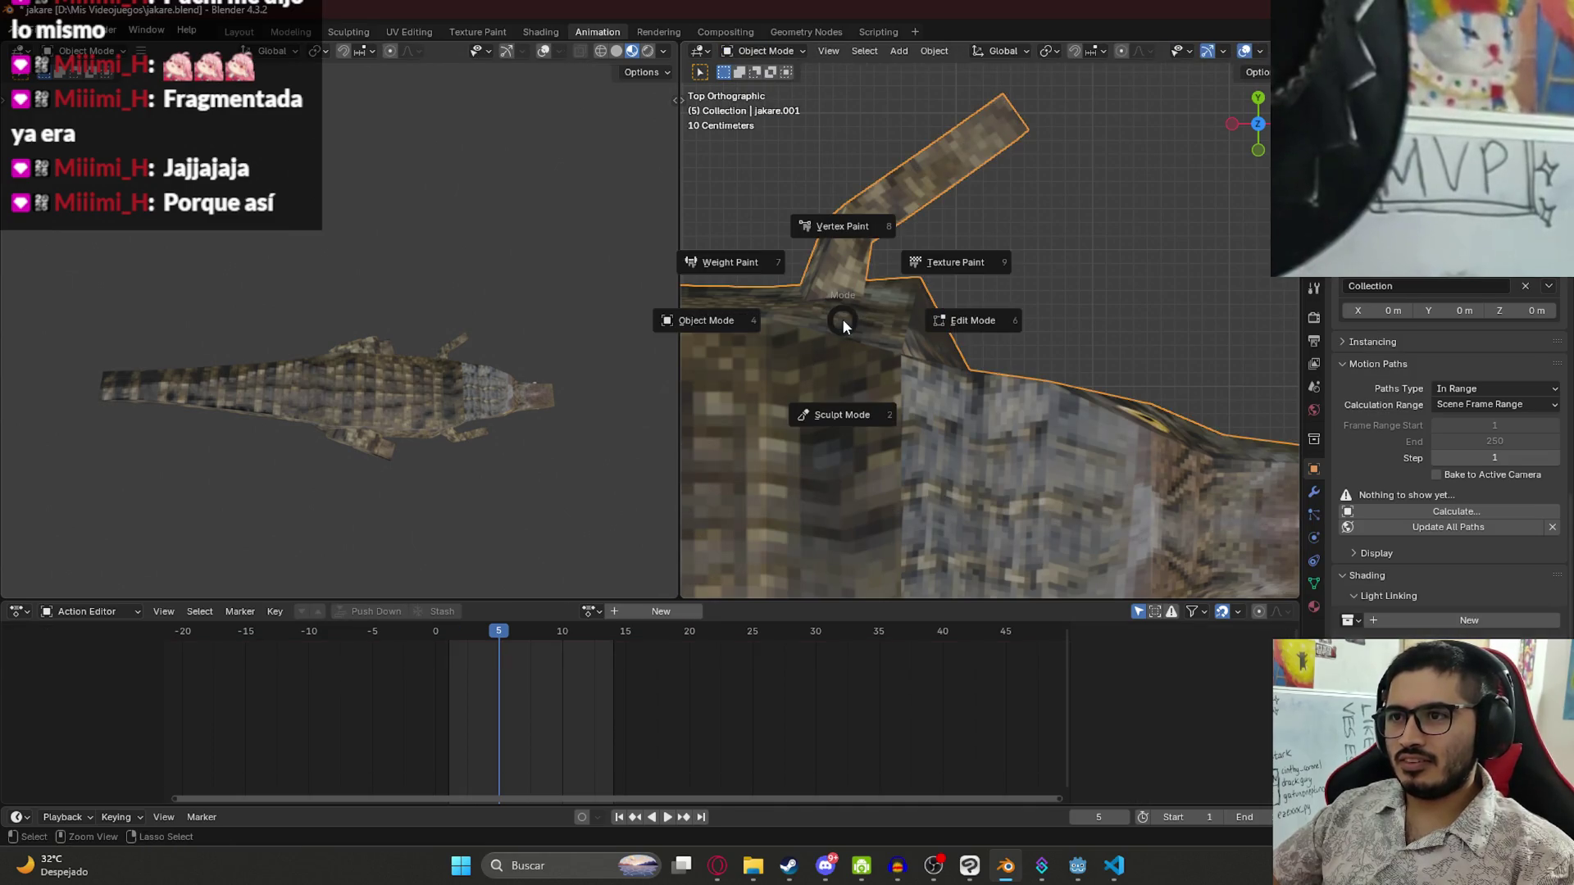
left_click(741, 262)
key("ctrl")
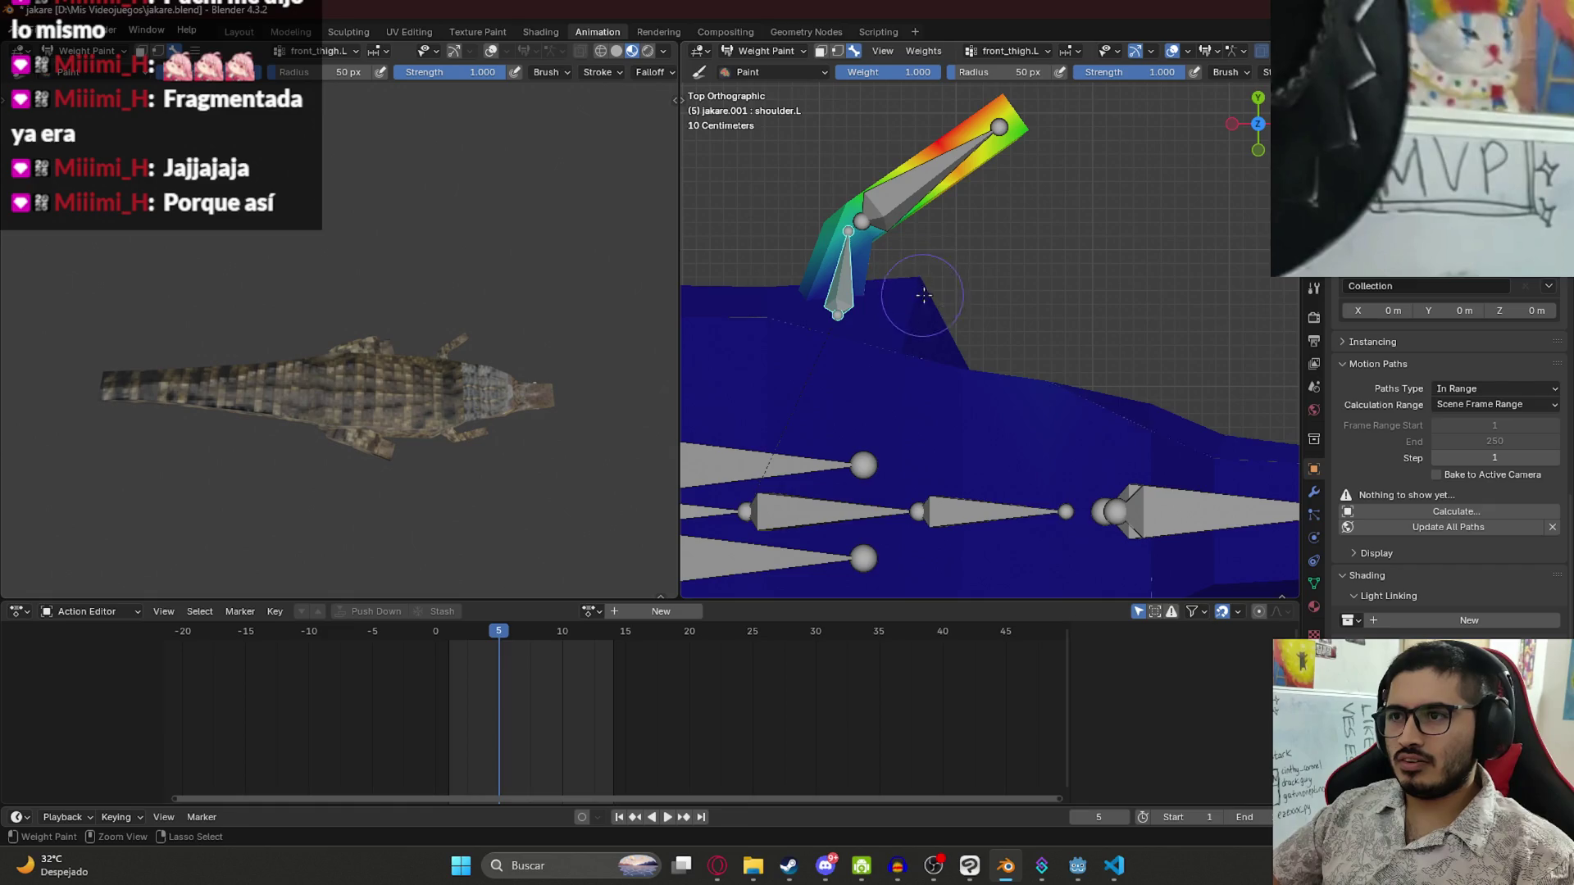
left_click(870, 224, "ctrl")
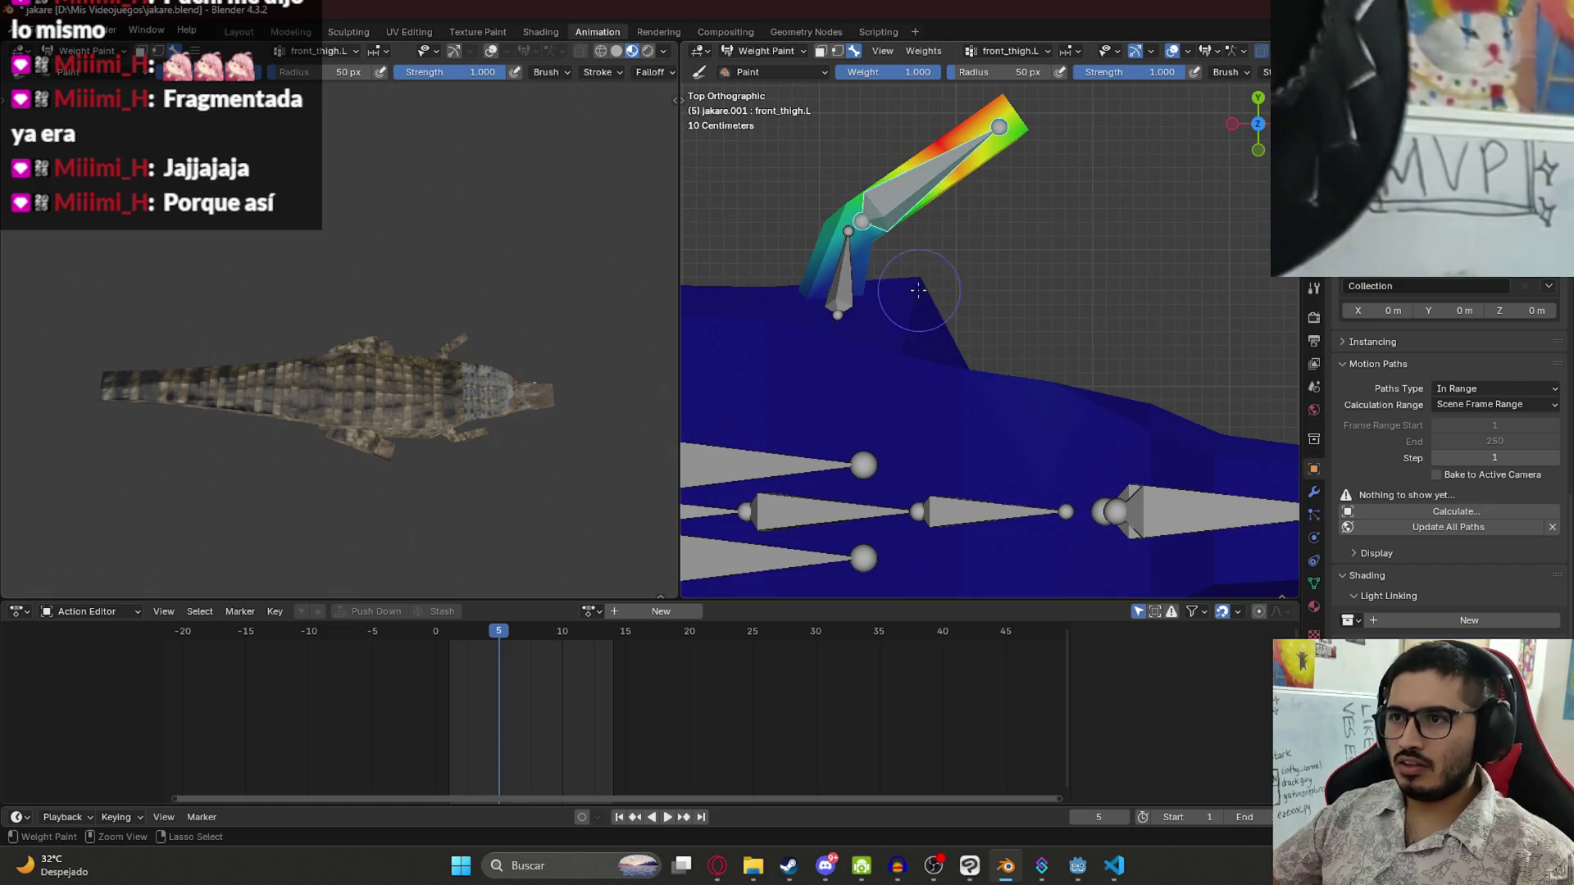
- Rotate the left shoulder bone to expose the upper front leg
scroll(907, 295, "down", 3)
left_click_drag(953, 296, 1000, 331)
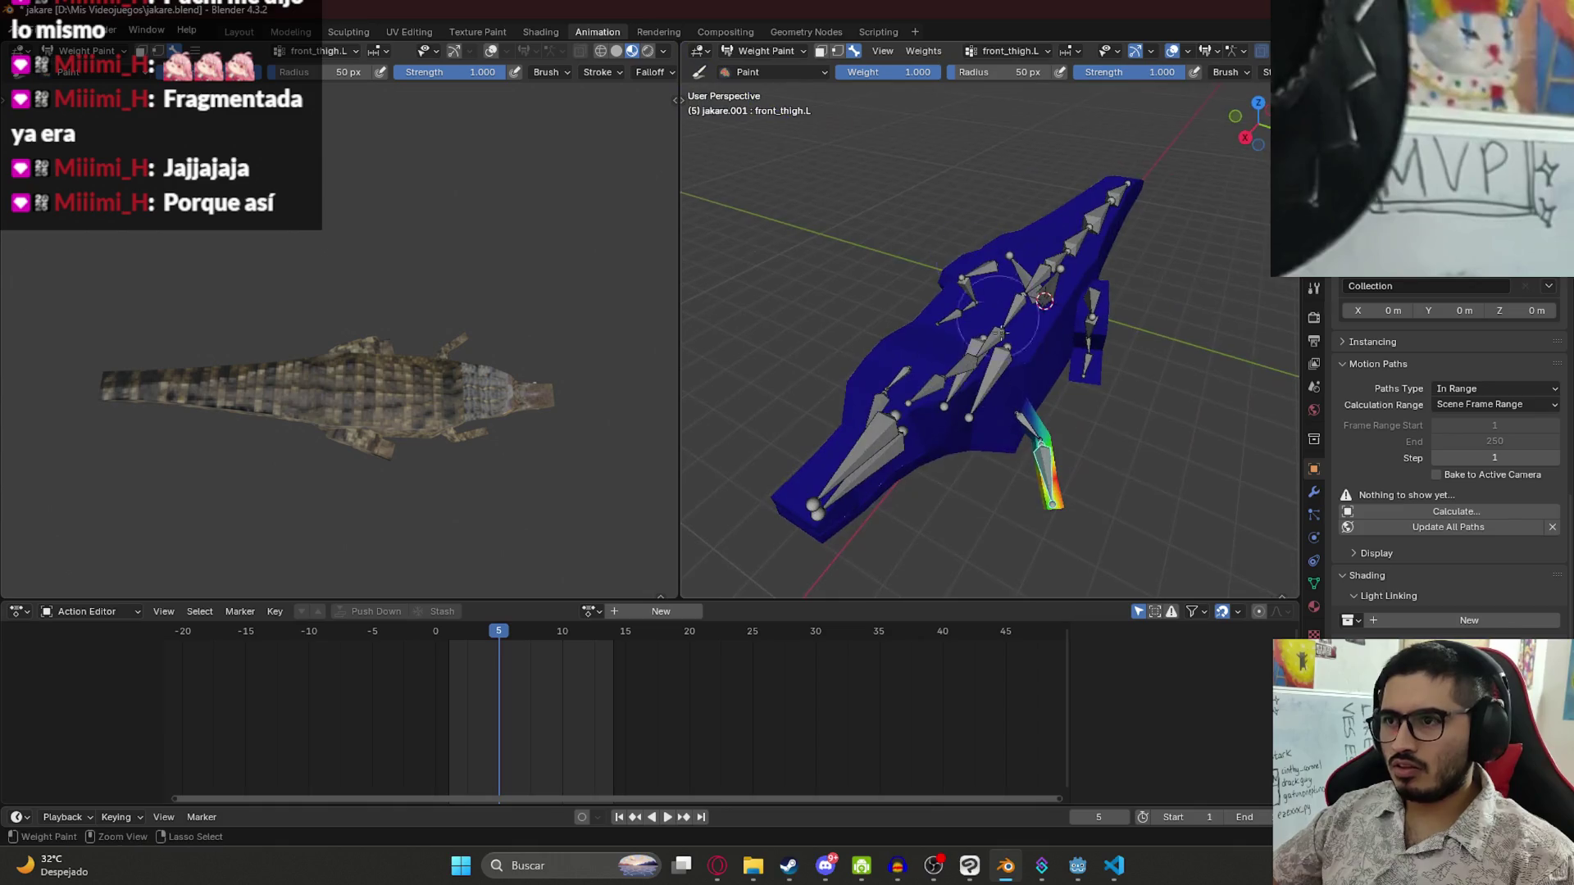
left_click(1025, 426, "ctrl")
key("r")
left_click(1100, 447)
mouse_move(1031, 436)
left_mouse_down()
mouse_move(955, 263)
mouse_move(910, 350)
mouse_move(931, 332)
left_mouse_up()
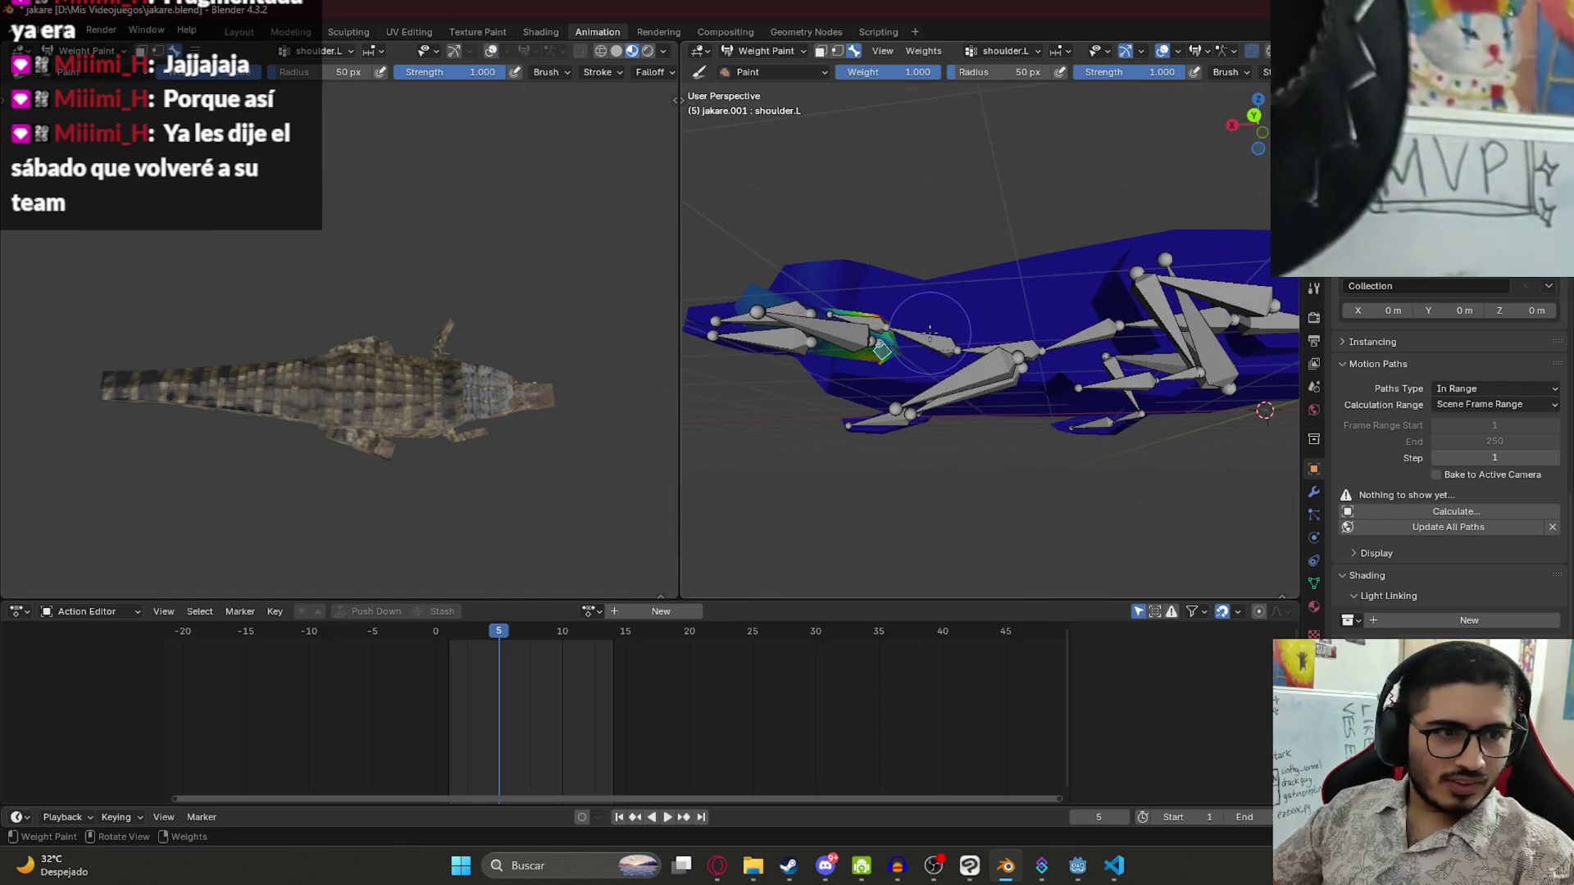
scroll(925, 360, "up", 5)
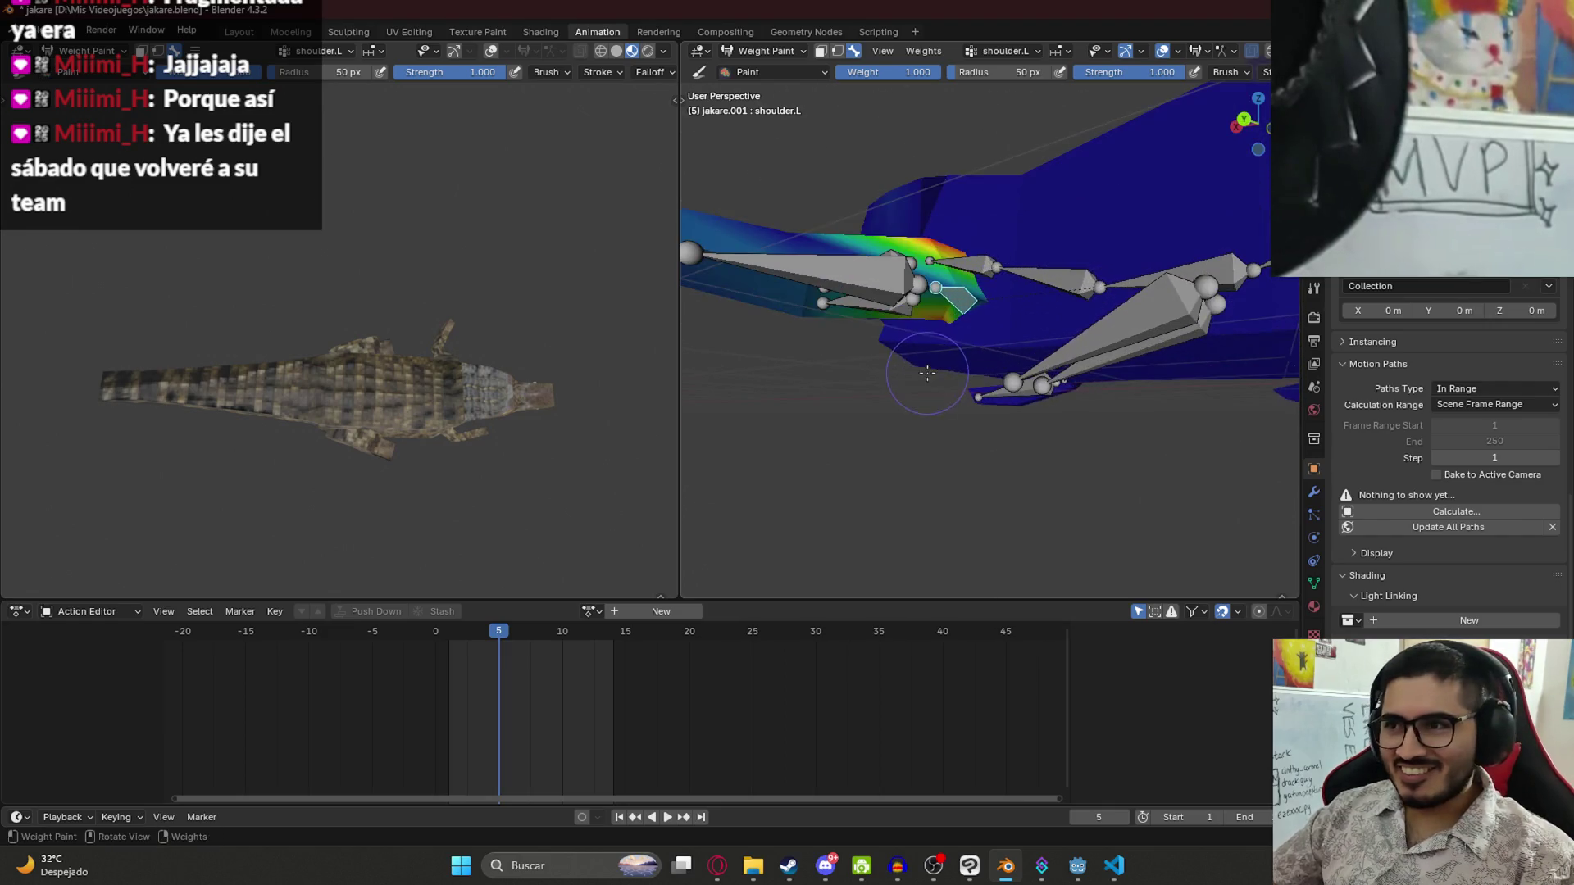
left_click_drag(862, 355, 989, 427)
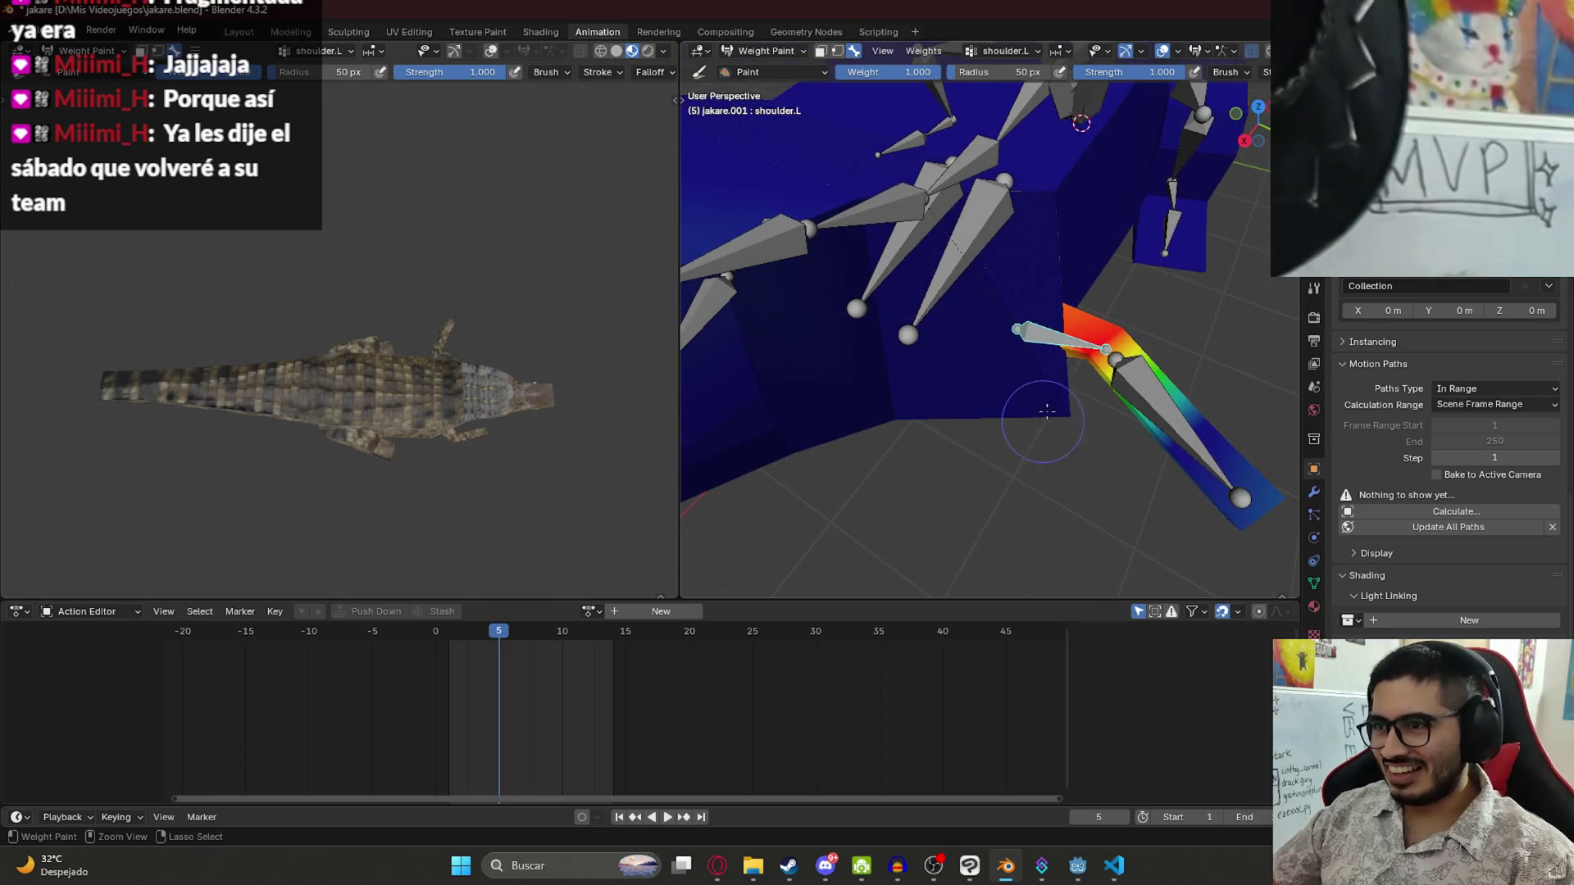
- Paint shoulder.L weight onto the upper front leg, then switch to Object Mode
left_click(1045, 346, "ctrl")
left_click_drag(1129, 374, 994, 341)
left_click(994, 341, "ctrl")
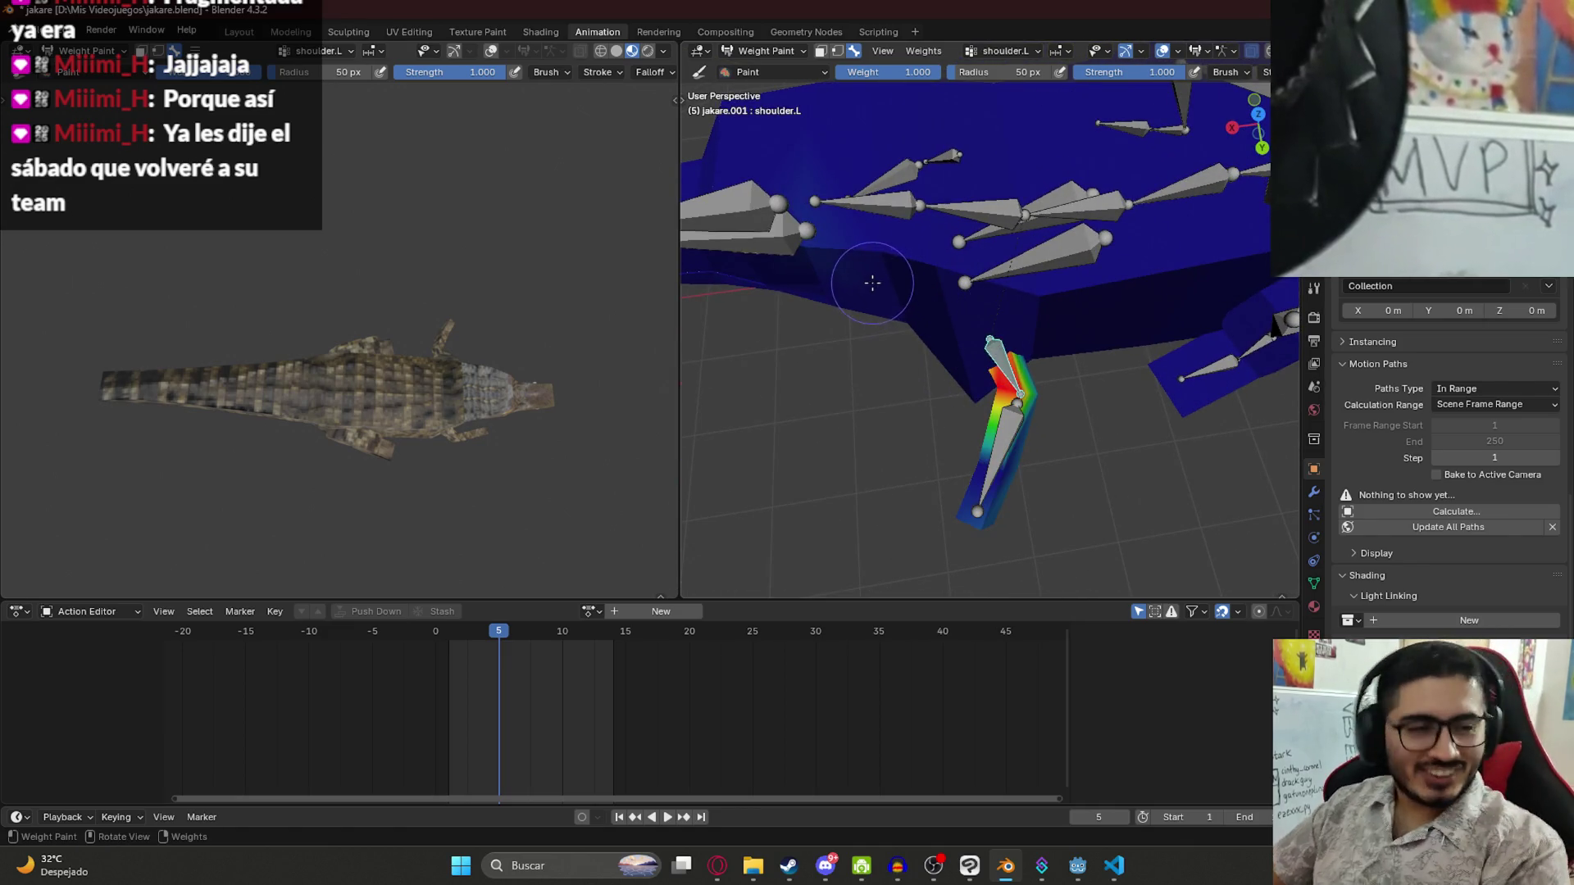
mouse_move(954, 373)
left_mouse_down()
mouse_move(984, 348)
mouse_move(975, 405)
left_mouse_up()
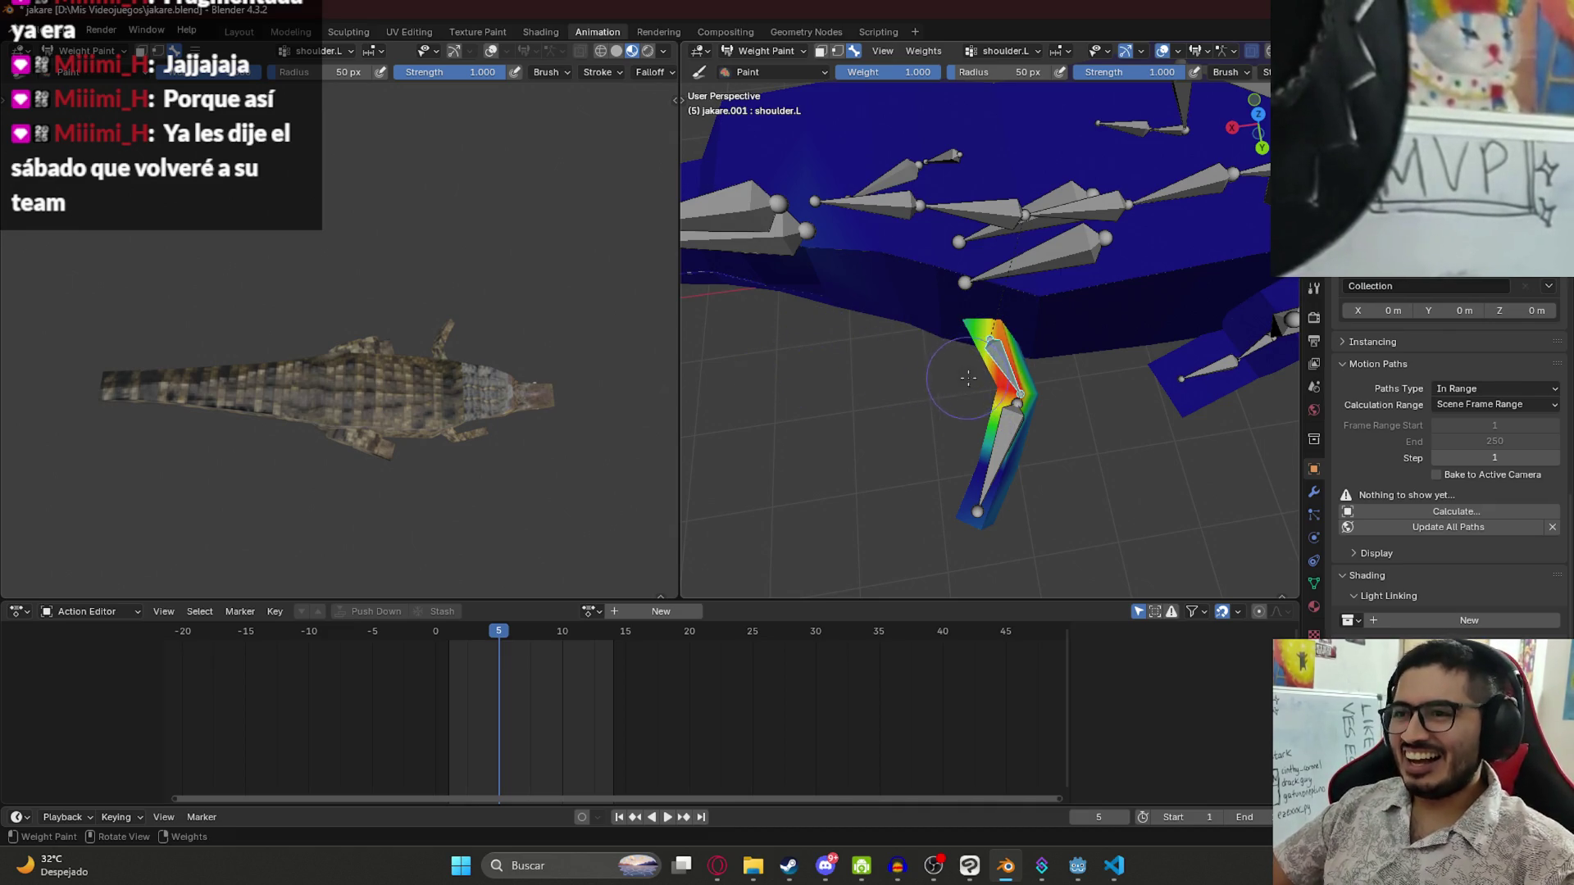
left_click(1004, 405, "ctrl")
left_click_drag(988, 376, 994, 375)
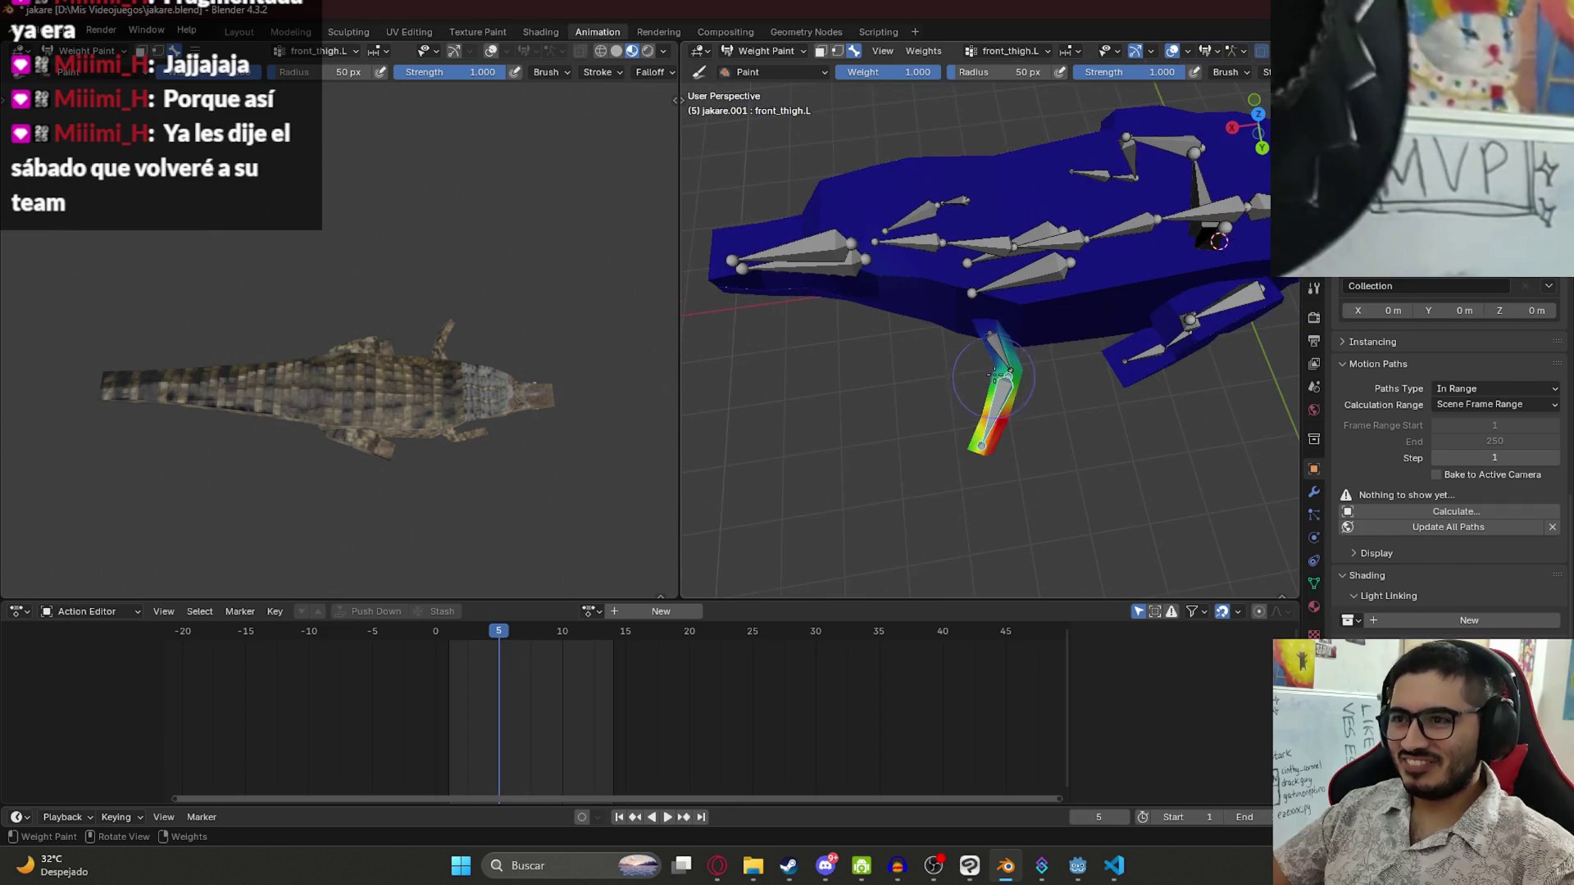
left_click(807, 50)
left_click(759, 76)
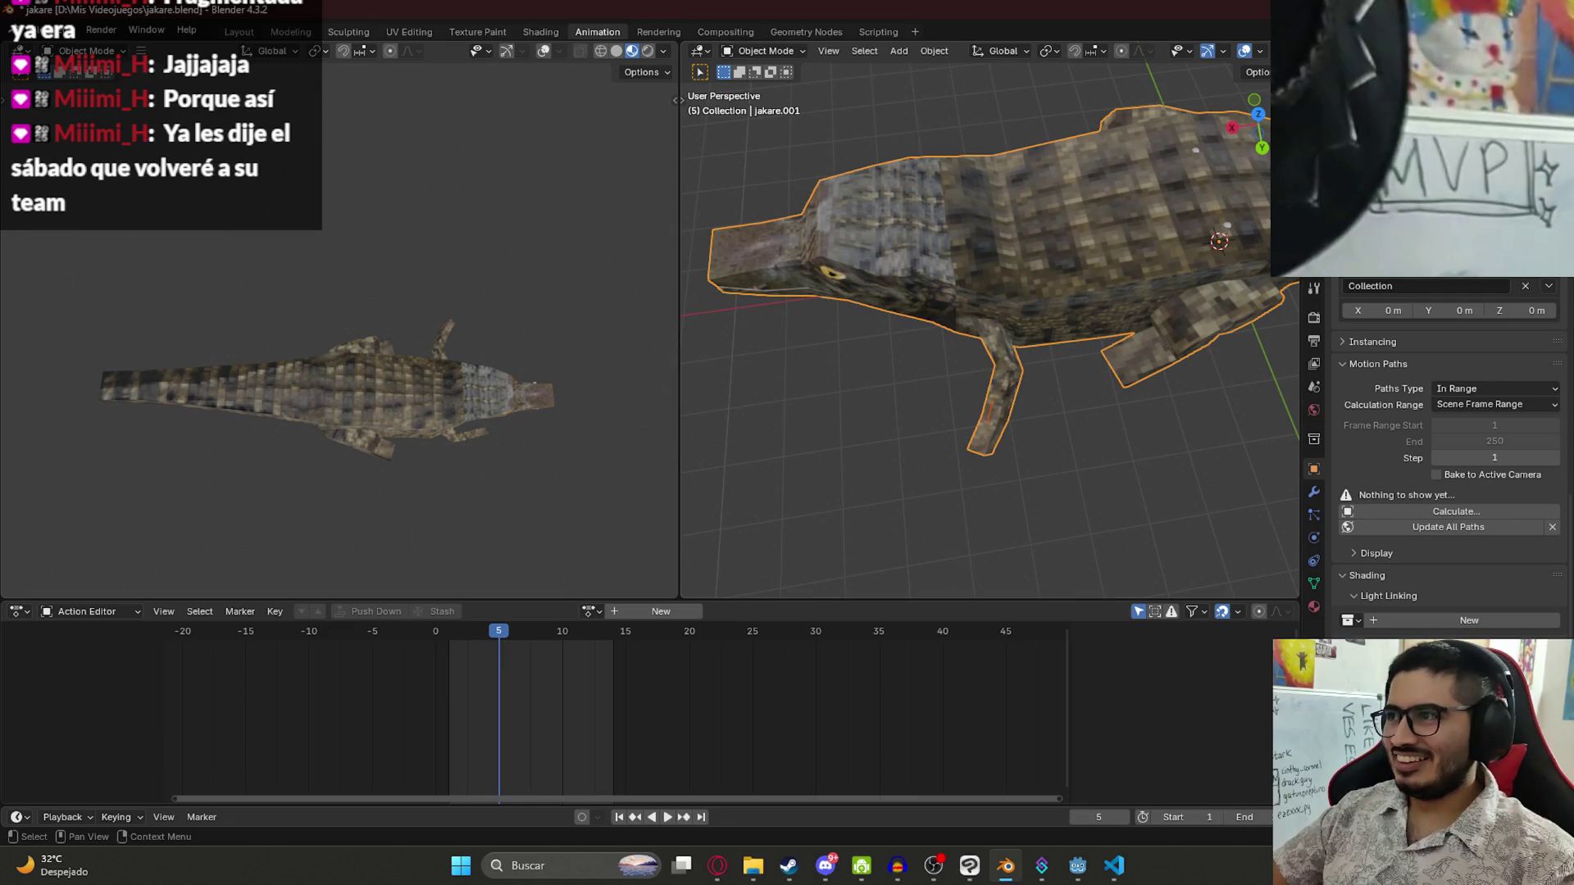
- Save jakare.blend and keep jakarewalking as the rig's active action
key("ctrl+z")
key("ctrl+s")
left_click(582, 611)
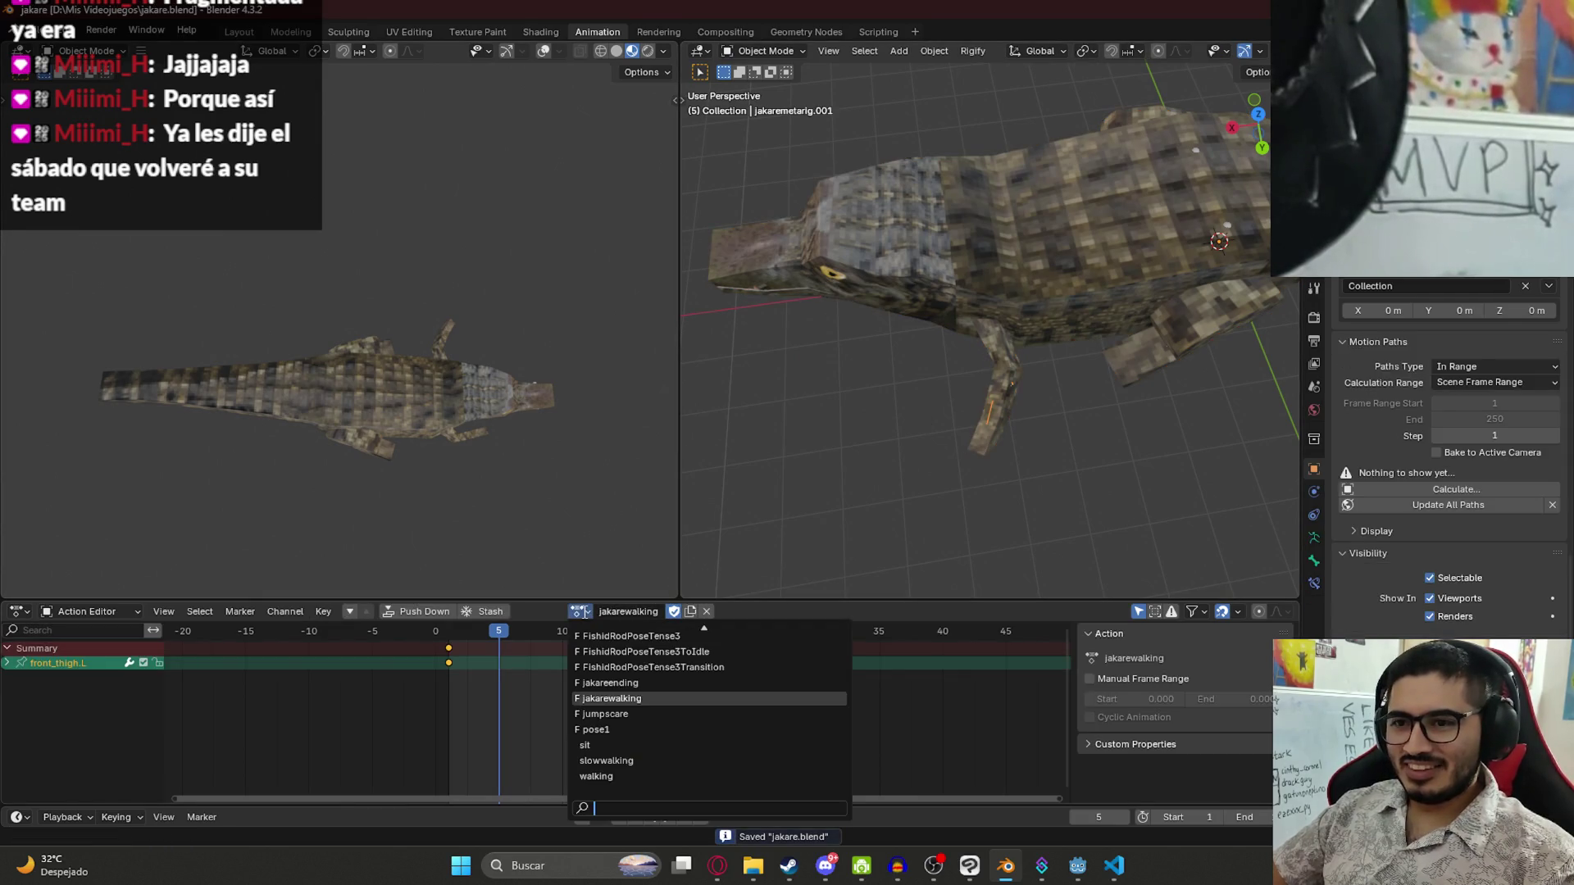
left_click(582, 612)
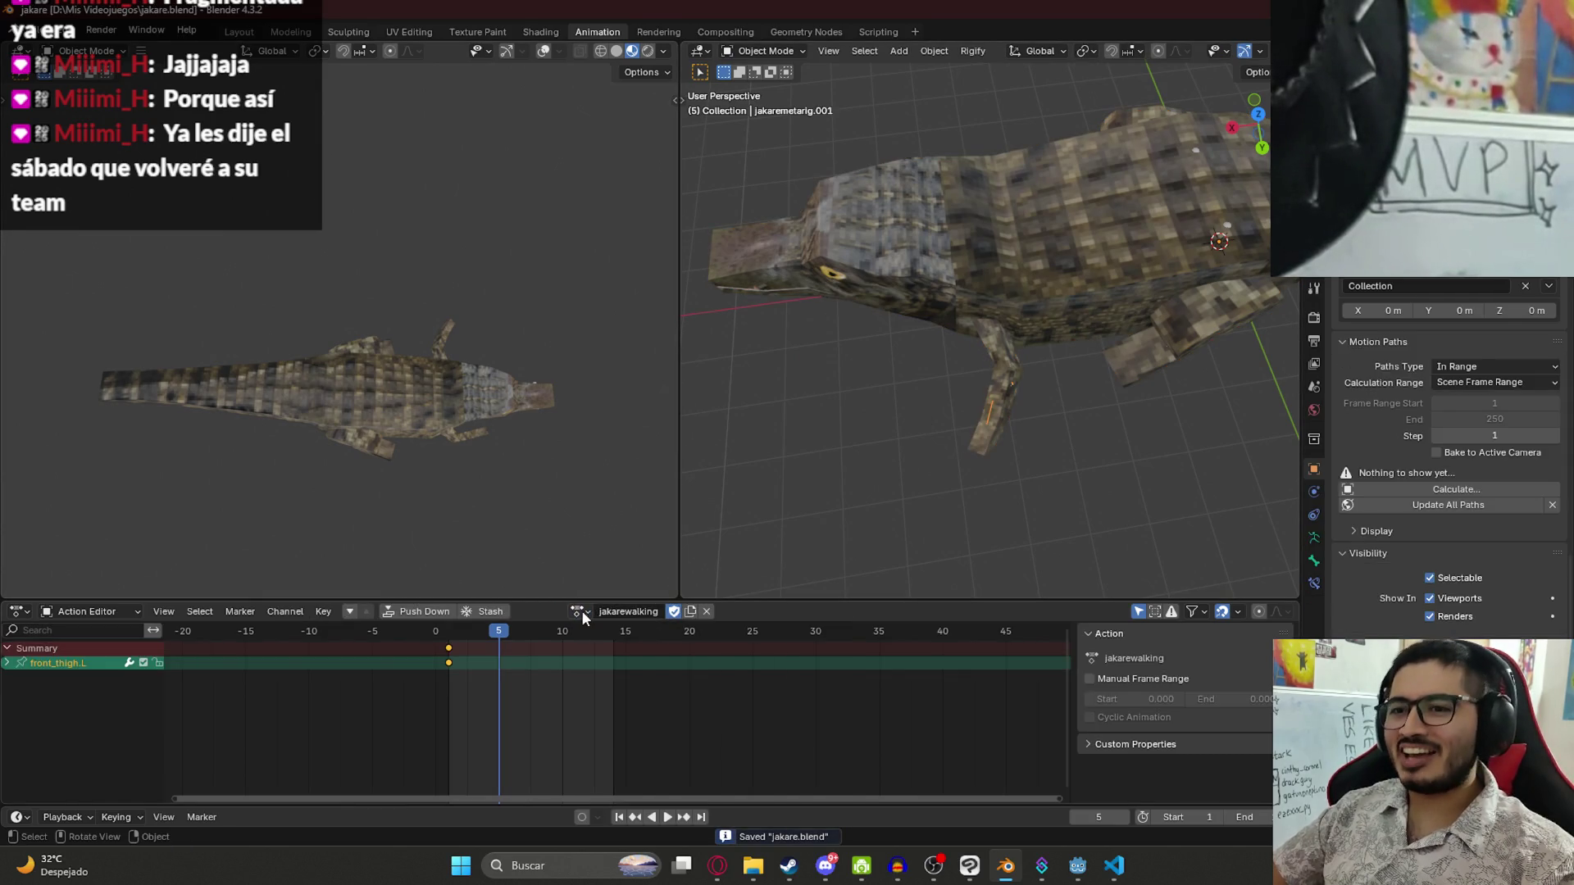
- Select the rig using wireframe shading, restore textured shading, and go to frame 1
left_click(977, 418)
key("z")
left_click(829, 341)
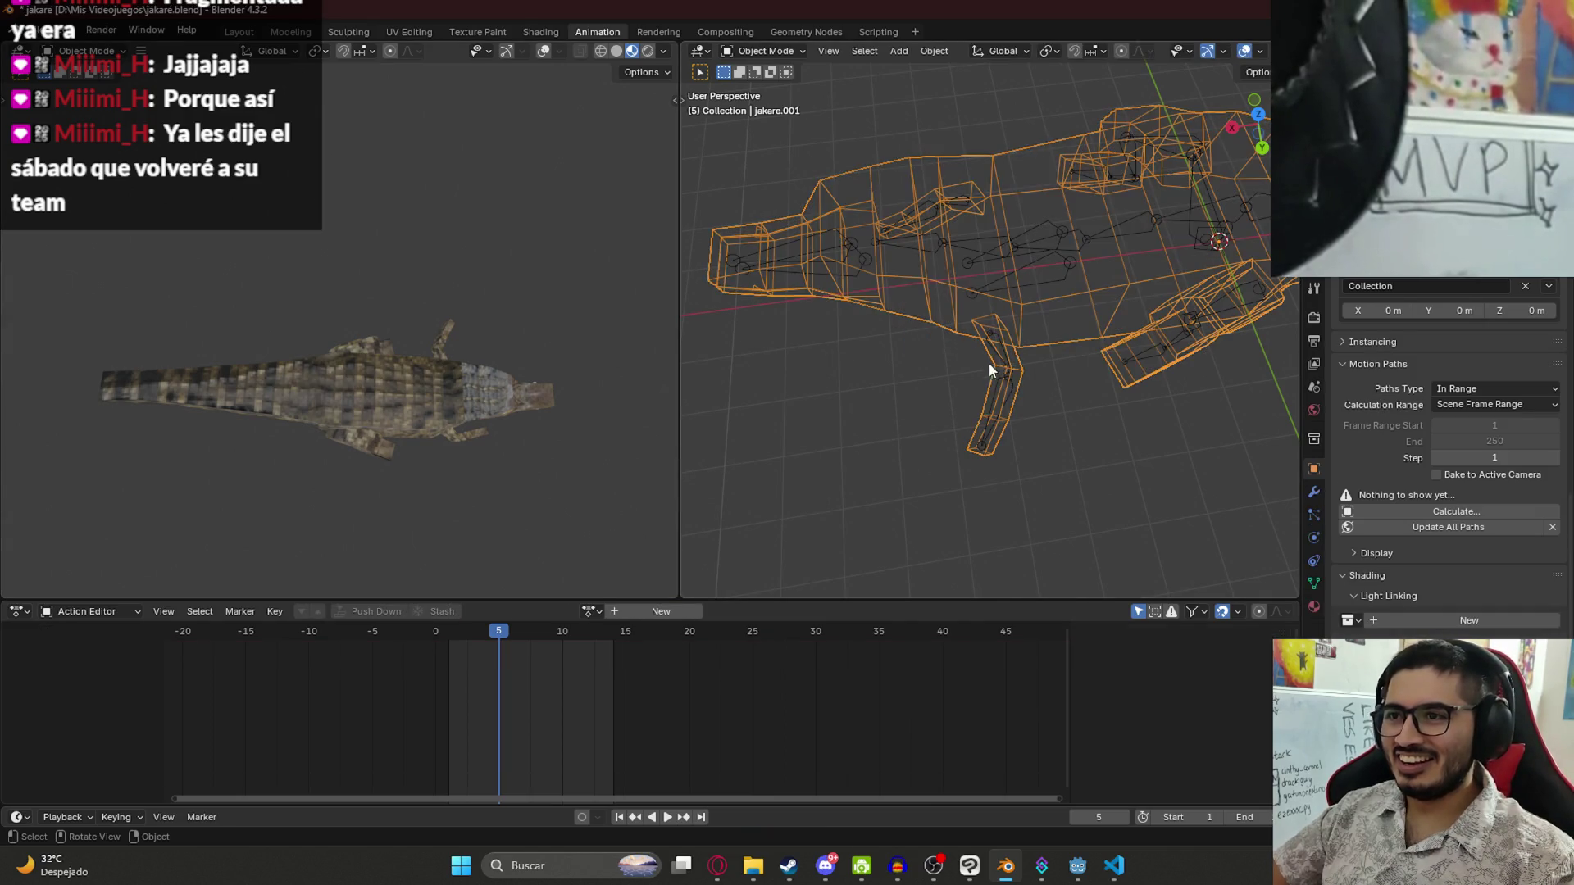
left_click(1001, 258)
key("z")
left_click(952, 353)
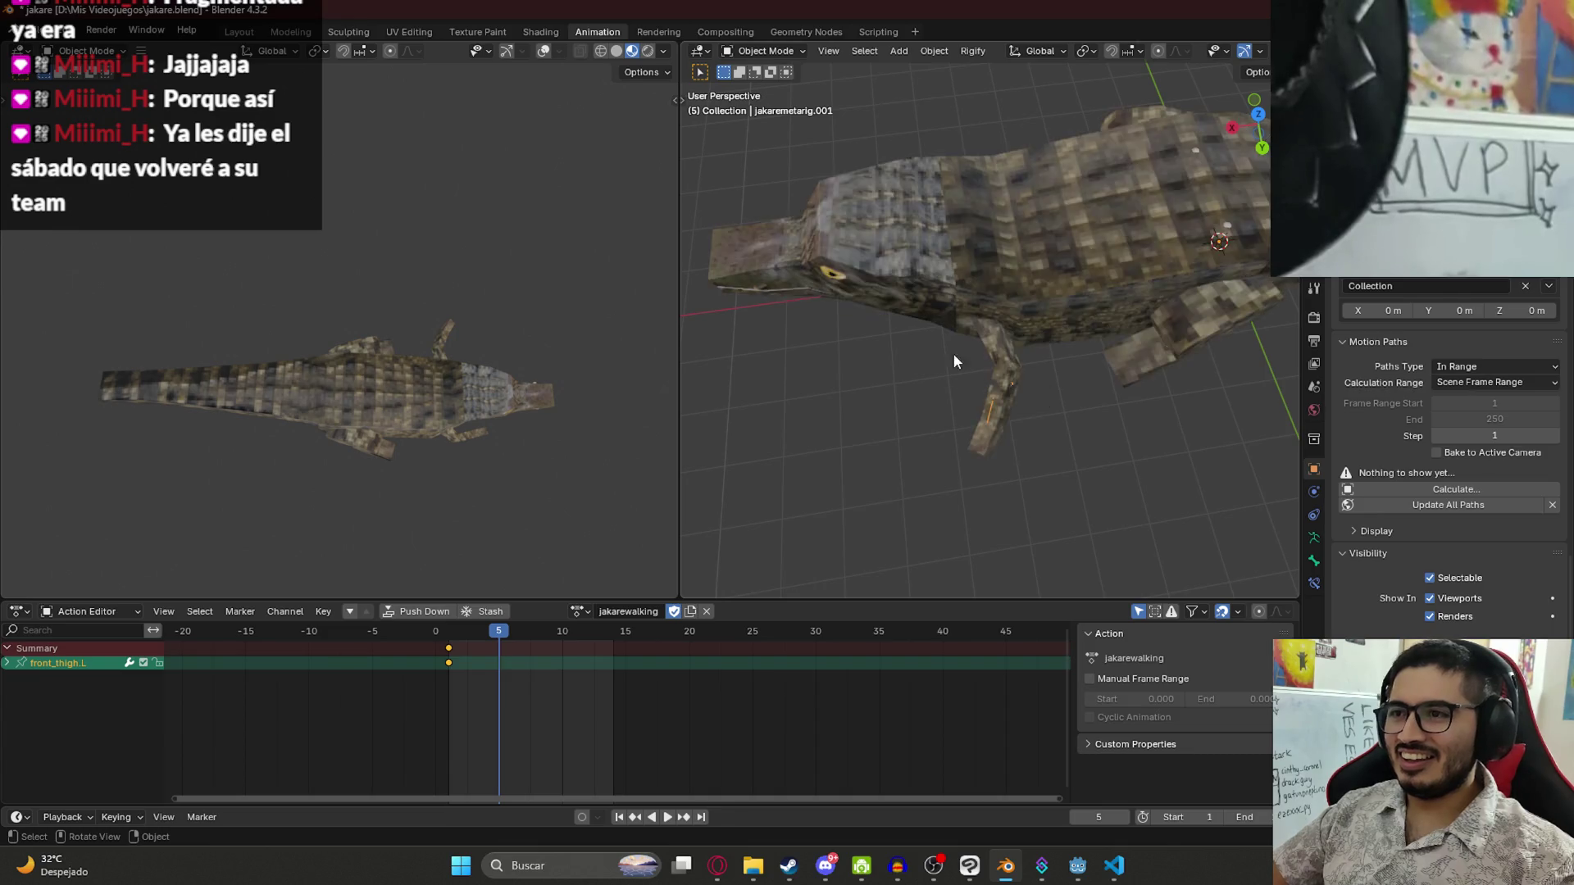
scroll(939, 360, "down", 5)
left_click(448, 631)
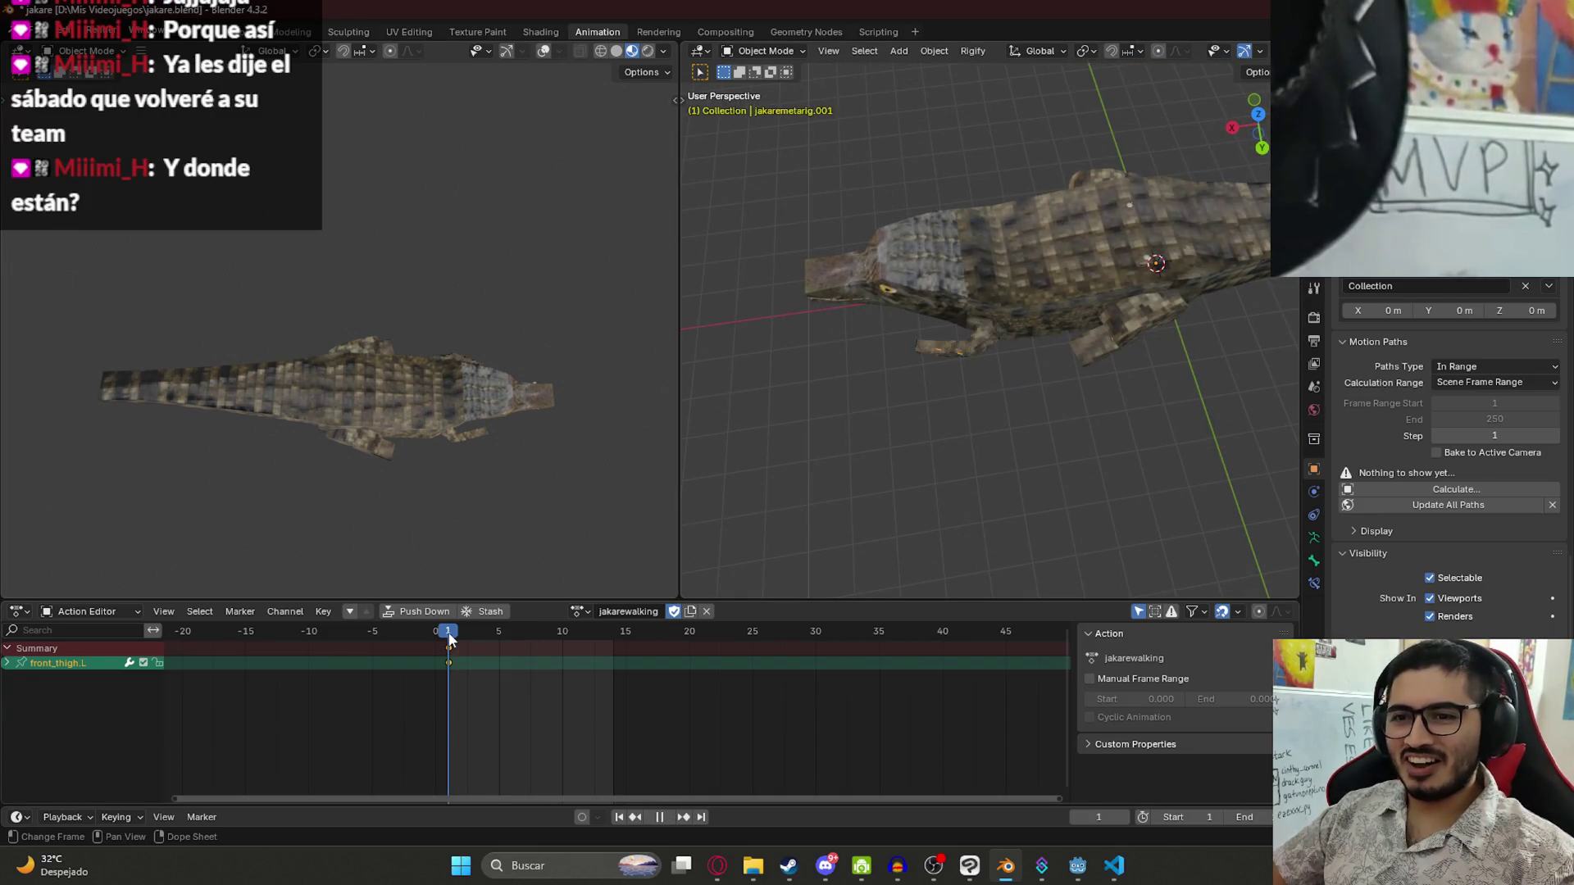
- Put the rig in Pose Mode and preview the walking animation
left_click(783, 54)
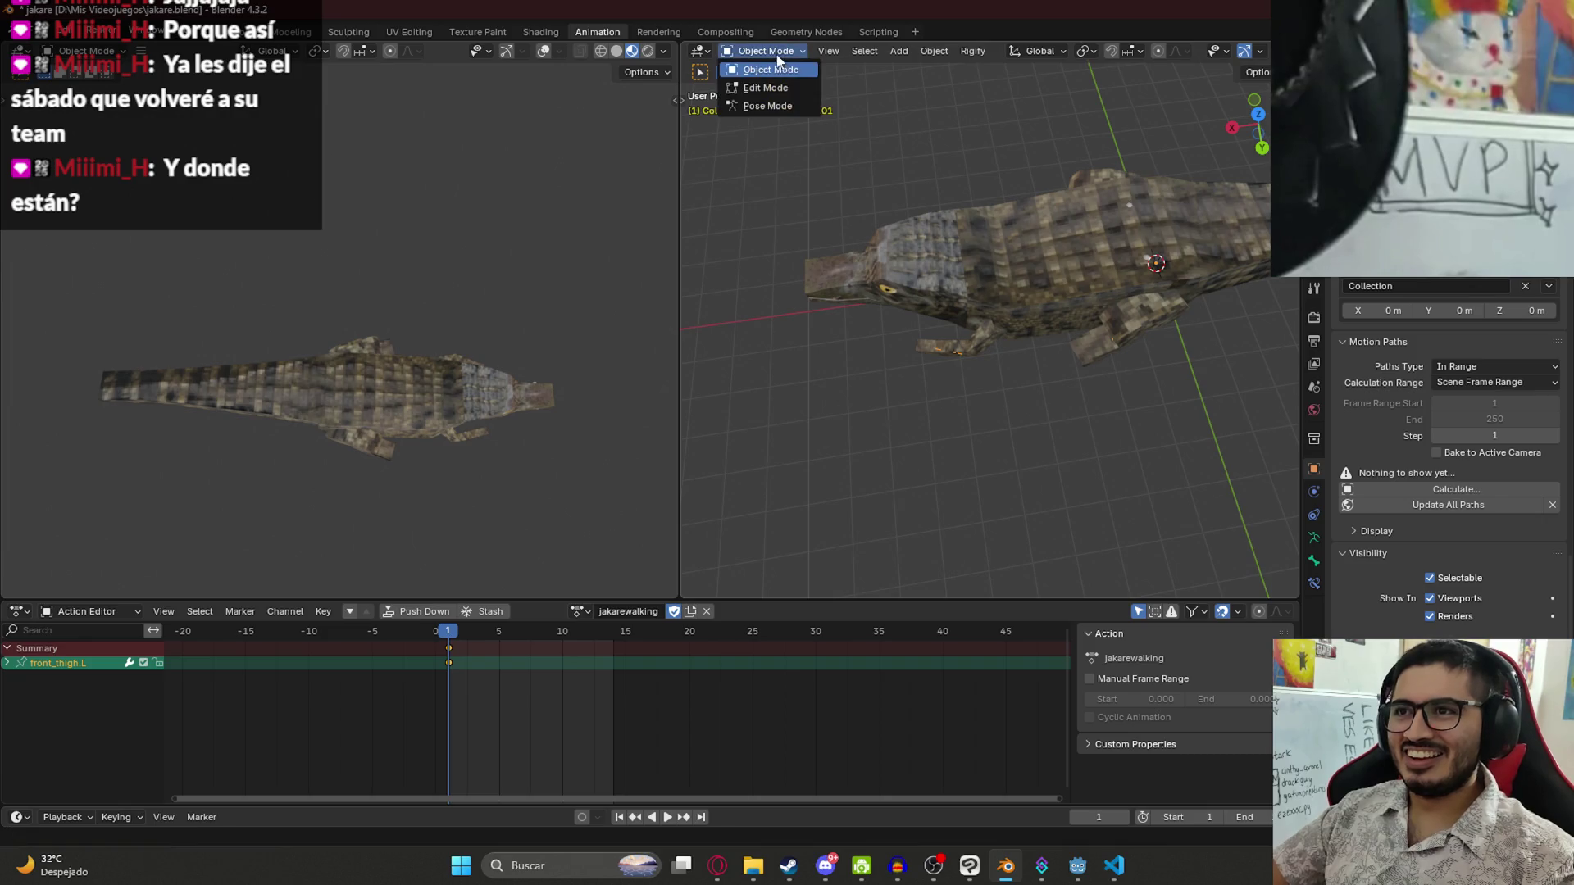
left_click(766, 102)
key("space")
key("space")
mouse_move(727, 428)
left_mouse_down()
mouse_move(897, 328)
mouse_move(868, 382)
mouse_move(942, 352)
left_mouse_up()
scroll(996, 328, "up", 5)
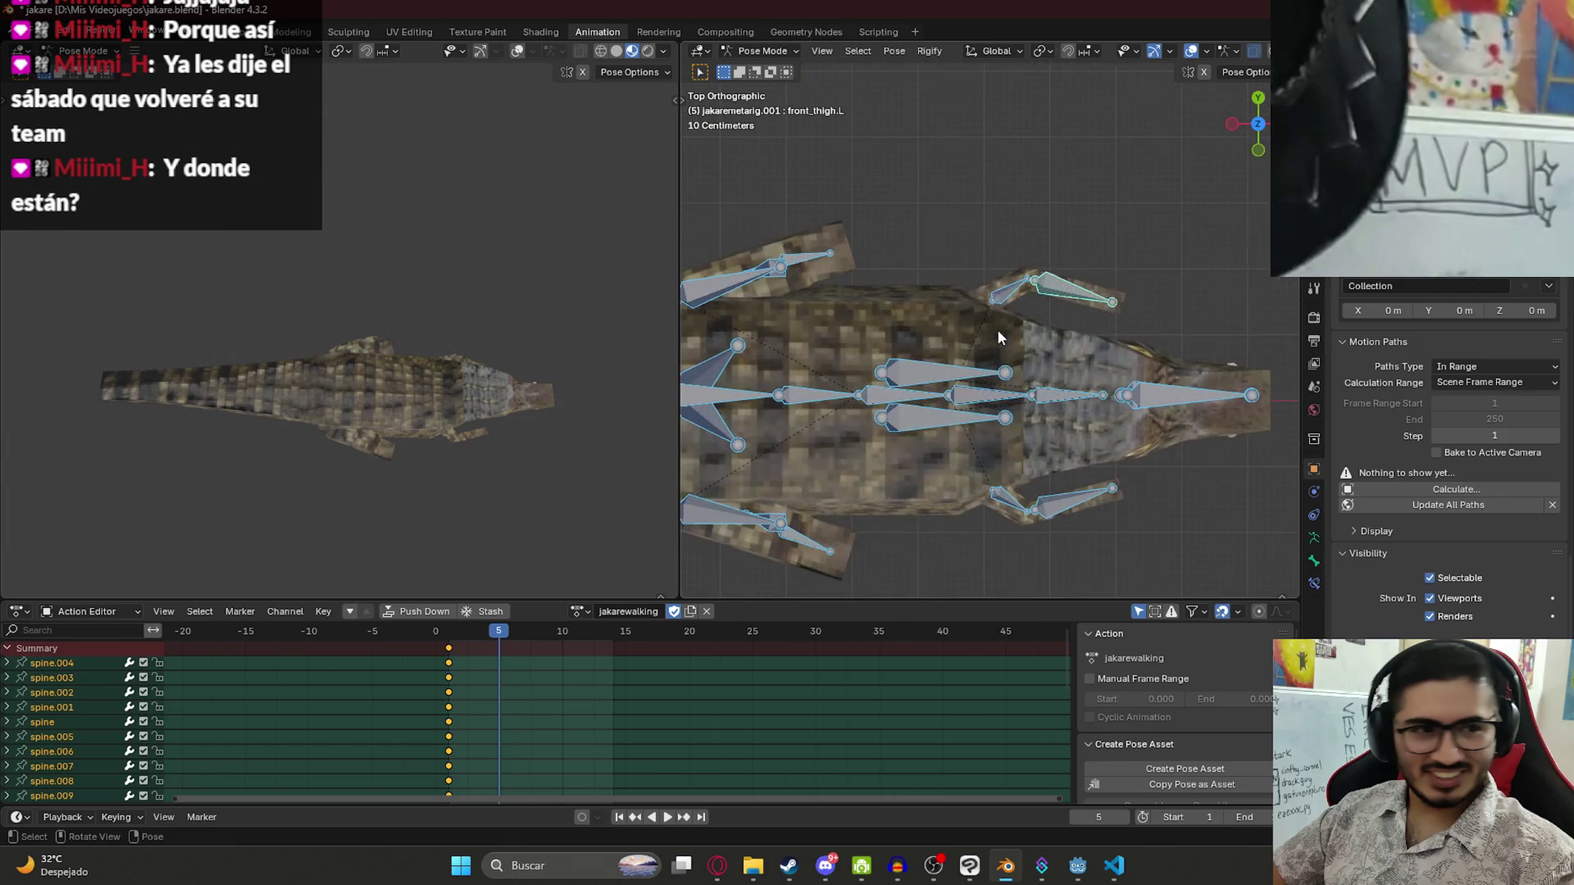
- Rotate the shoulder.L and shoulder.R bones
left_click(1014, 293)
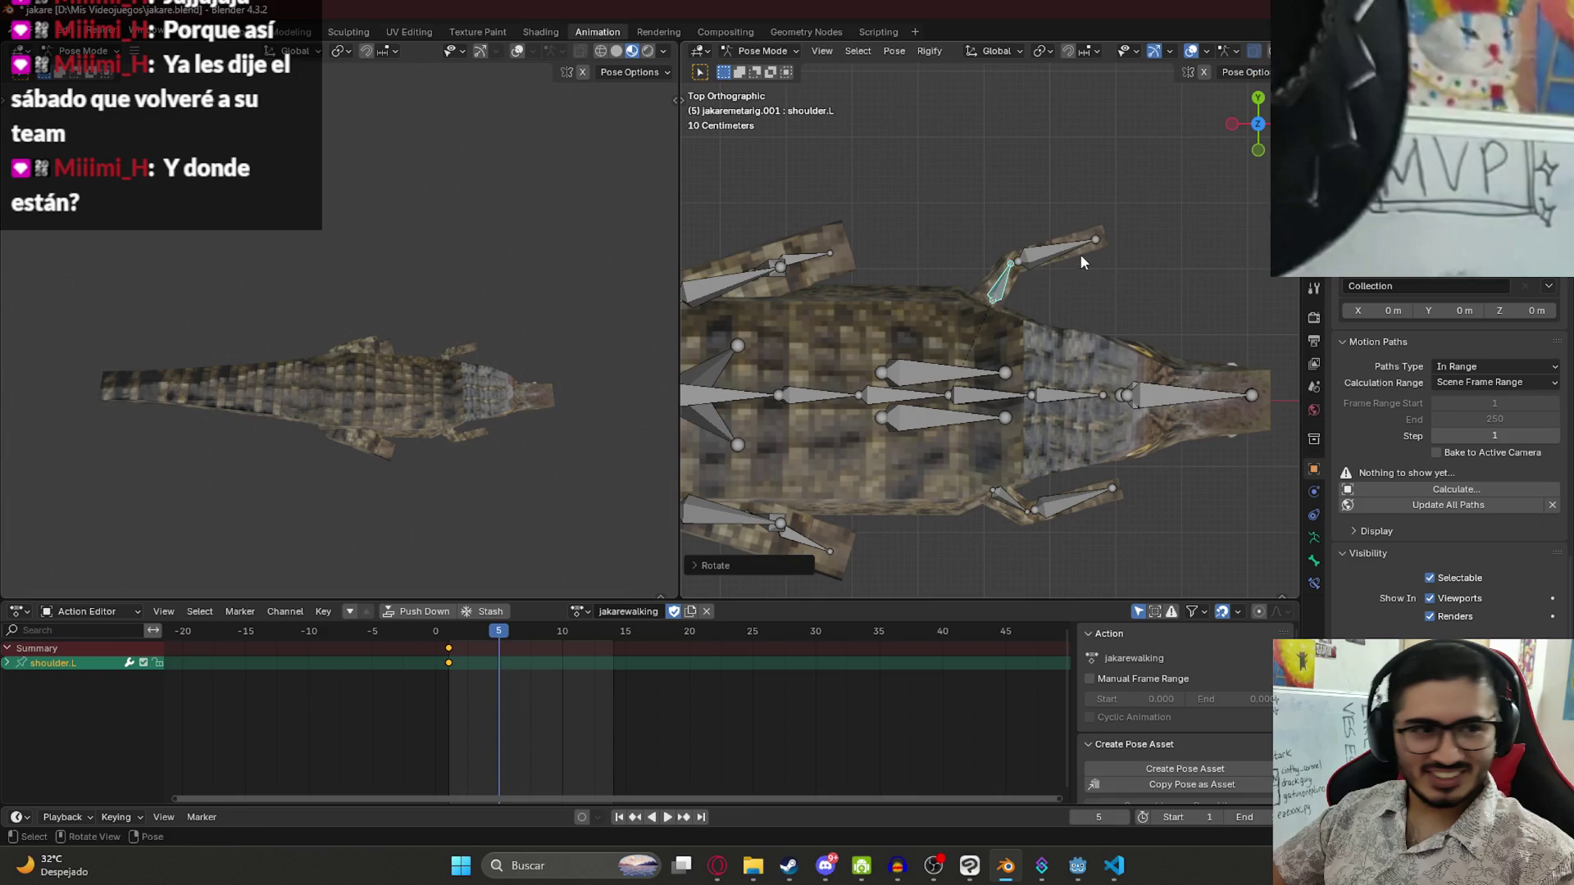
key("r")
left_click(1059, 302)
left_click(1023, 512)
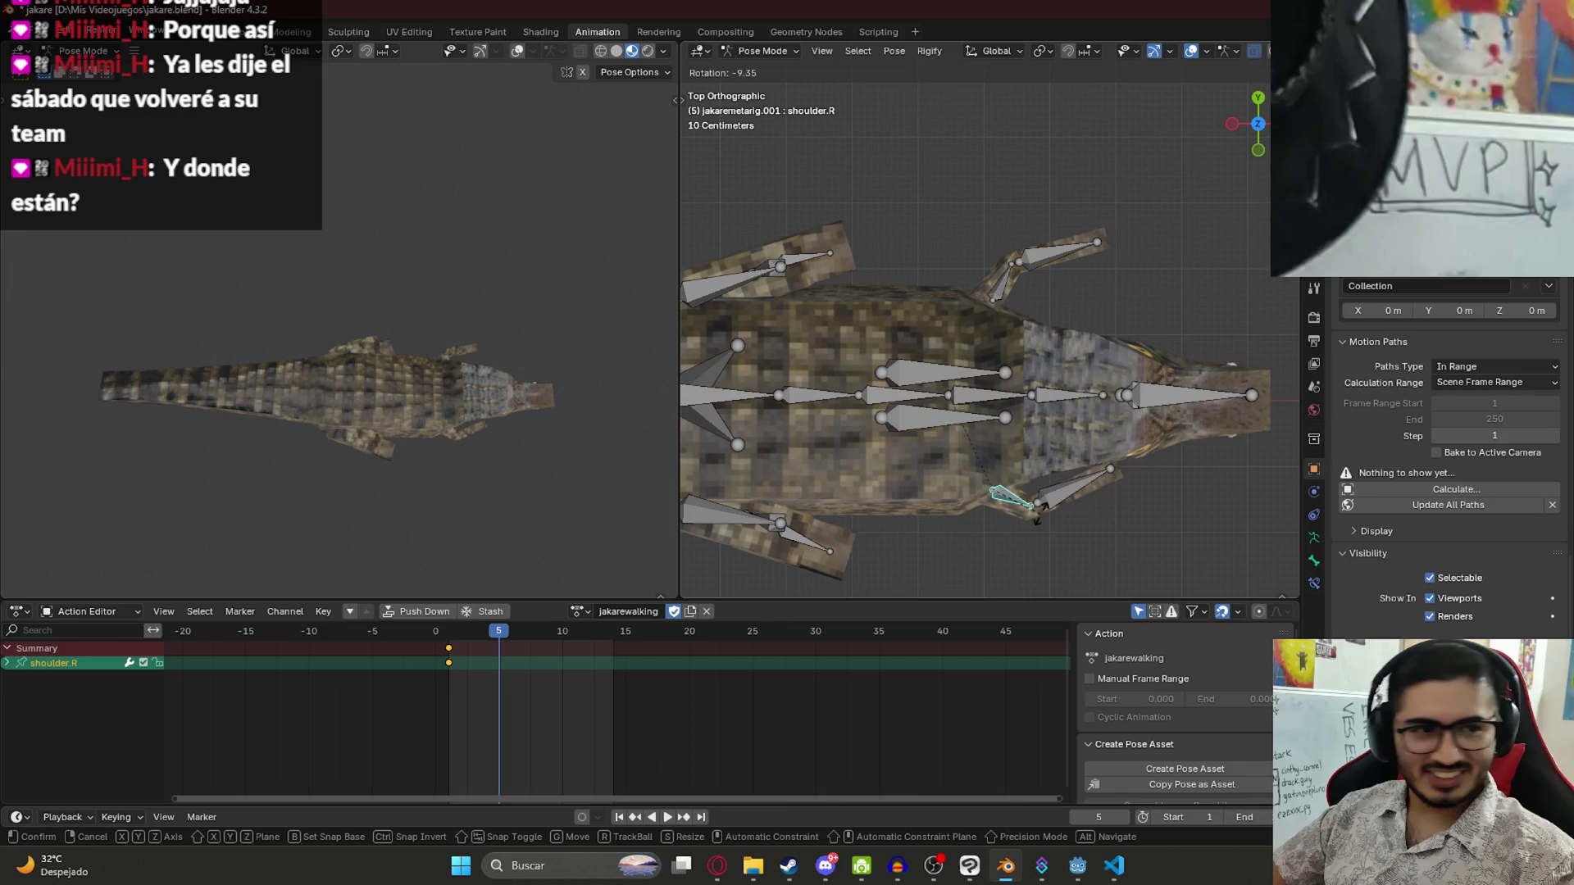
key("r")
left_click(1039, 391)
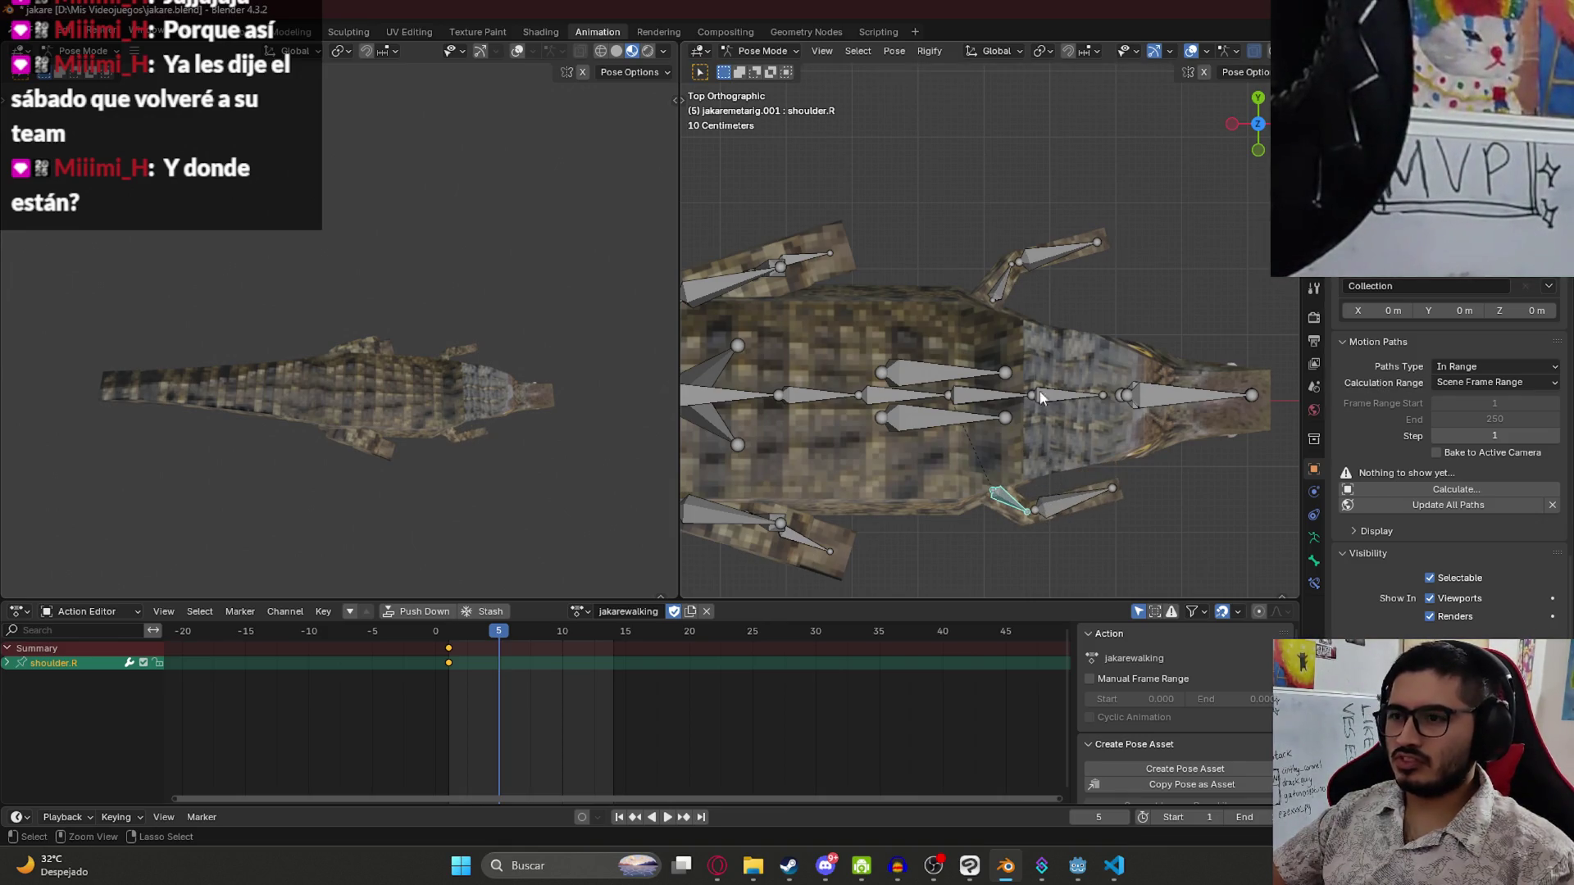
- At frame 5, re-rotate shoulder.R and shoulder.L and keyframe both shoulder bones
left_click_drag(449, 642, 497, 635)
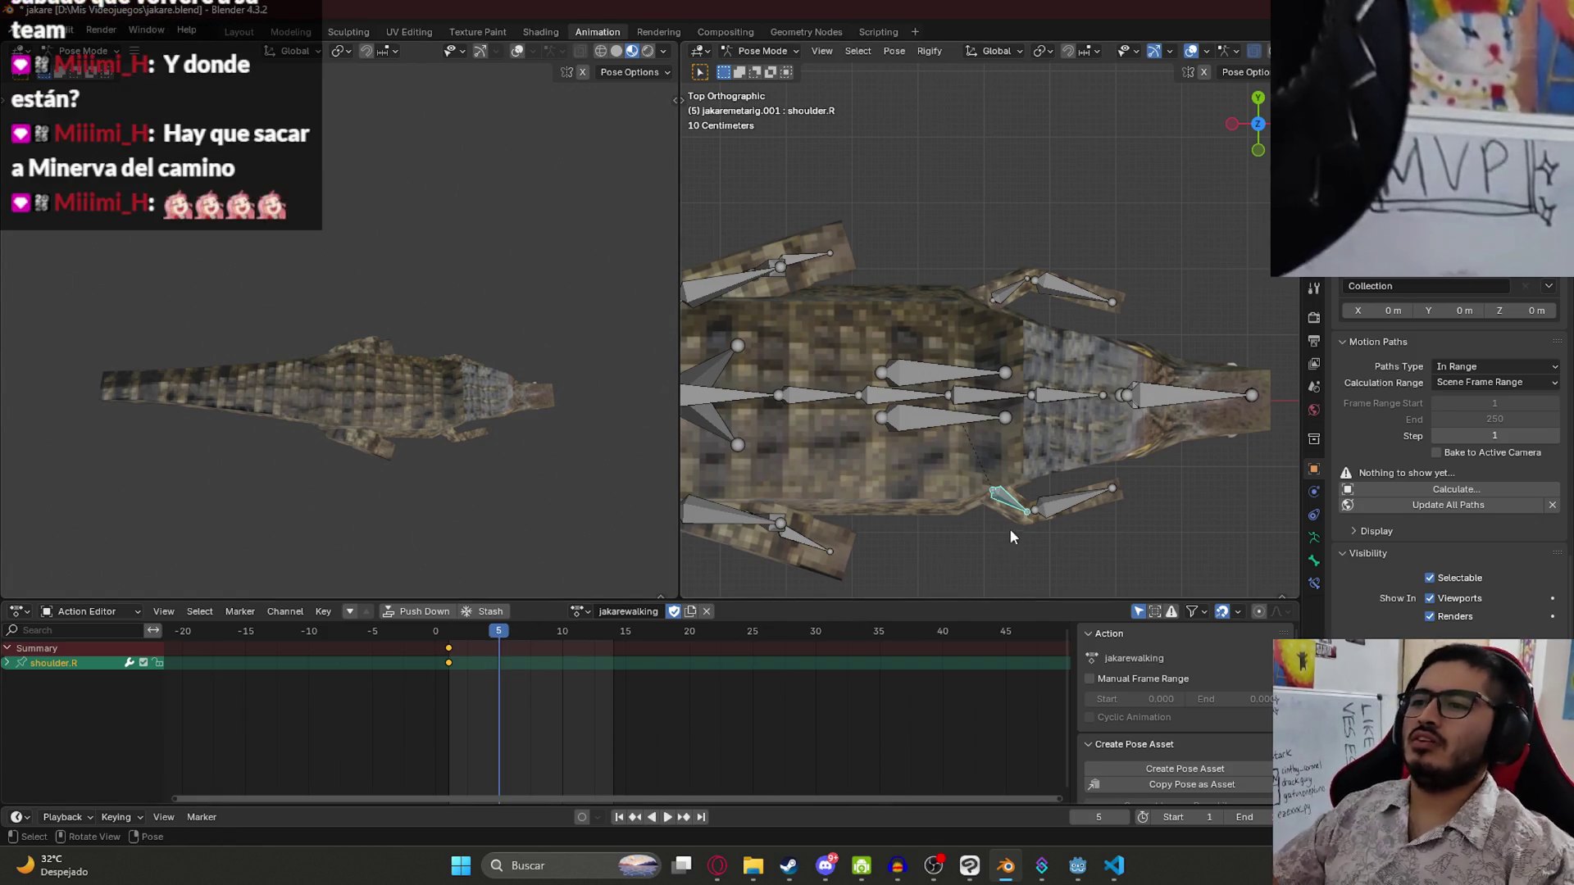
key("r")
left_click(1100, 524)
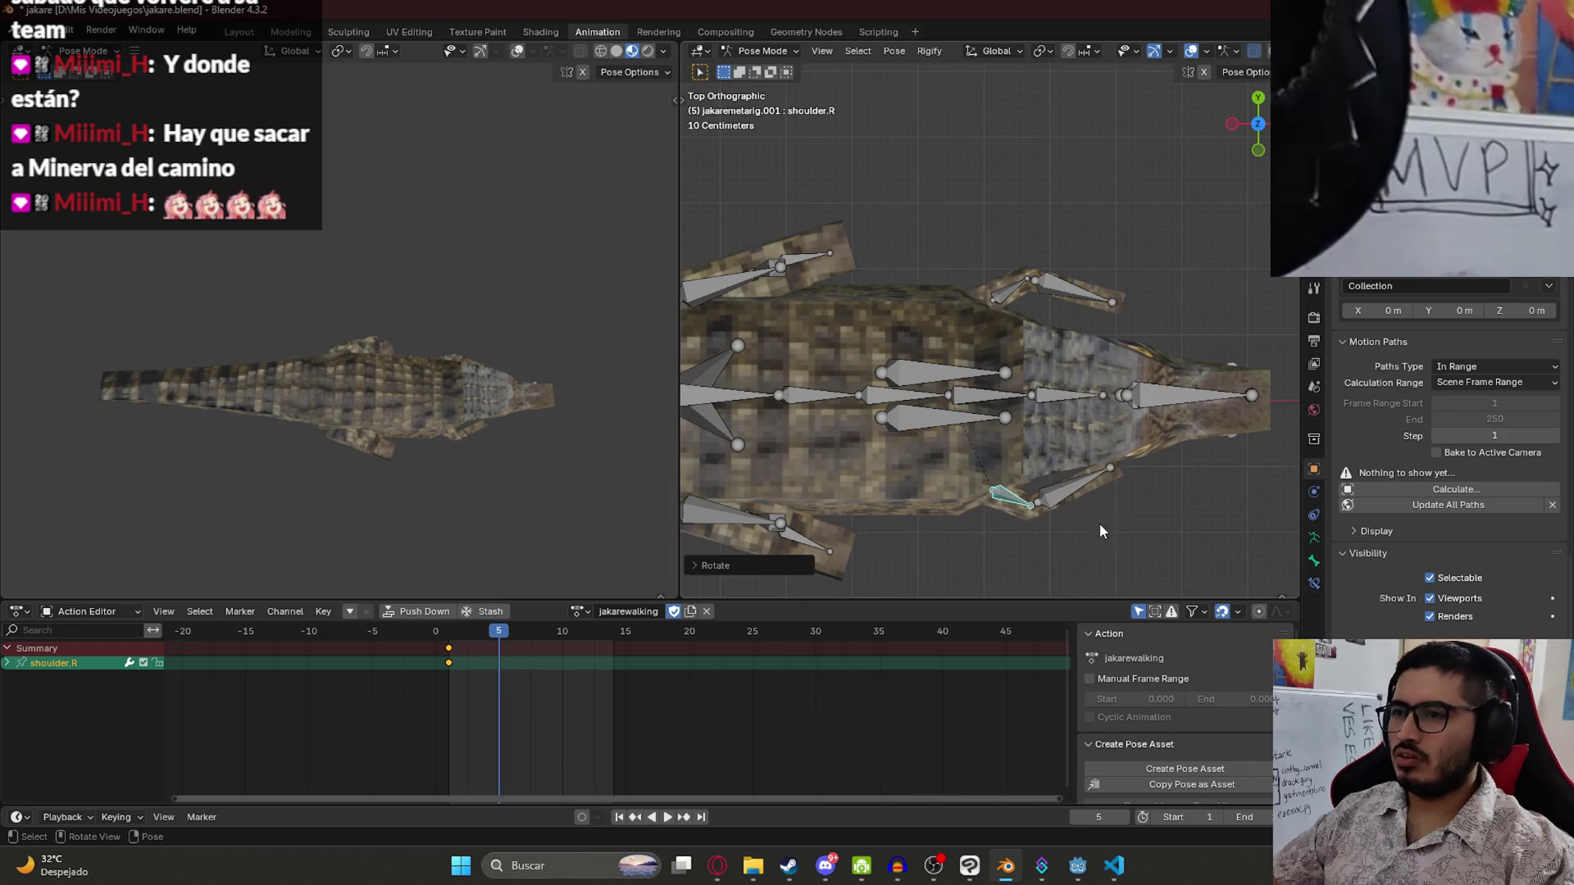
left_click(1006, 305)
key("r")
left_click(1022, 492)
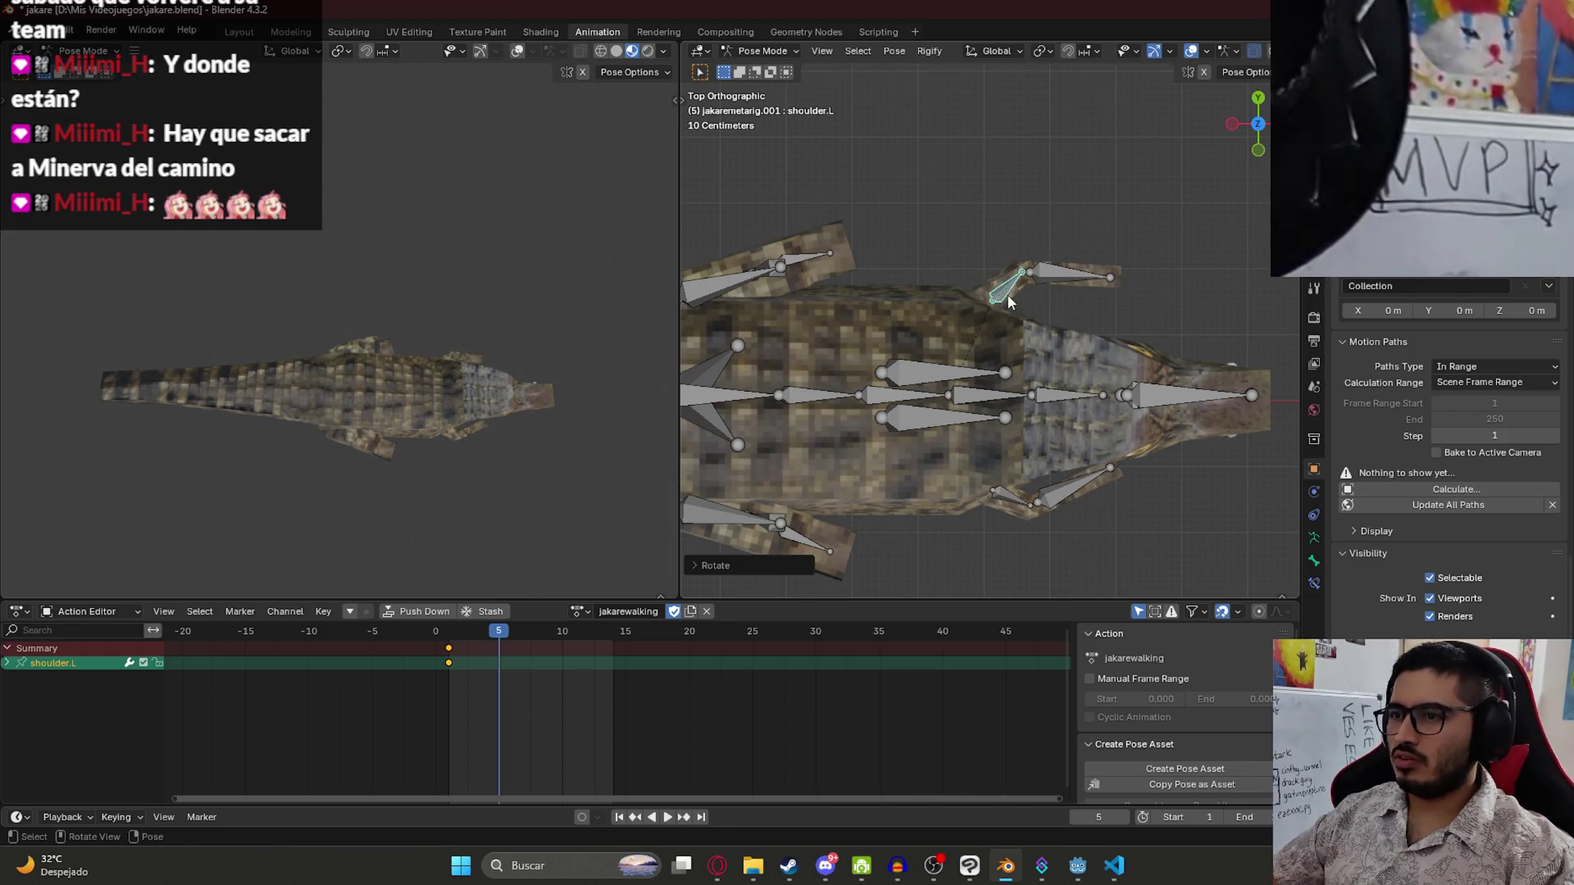
left_click(1022, 492, "shift")
key("i")
- Play the animation to check the shoulders, then switch to the web browser
key("space")
key("Escape")
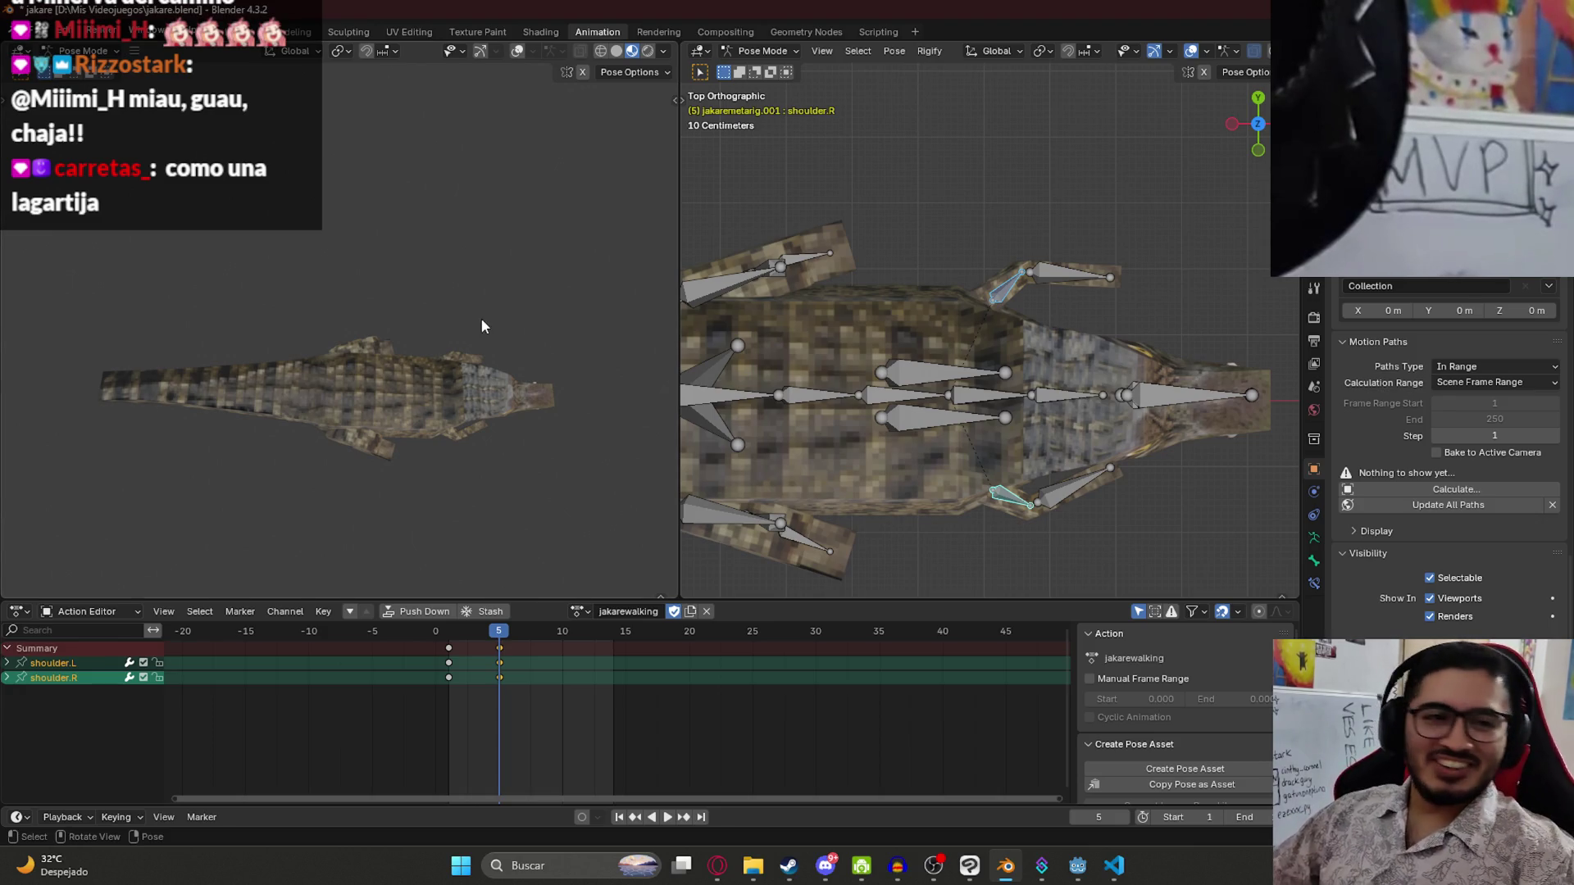
left_click(724, 867)
- Search YouTube for 'omo cmaina una lagartija' and browse the results
left_click(583, 85)
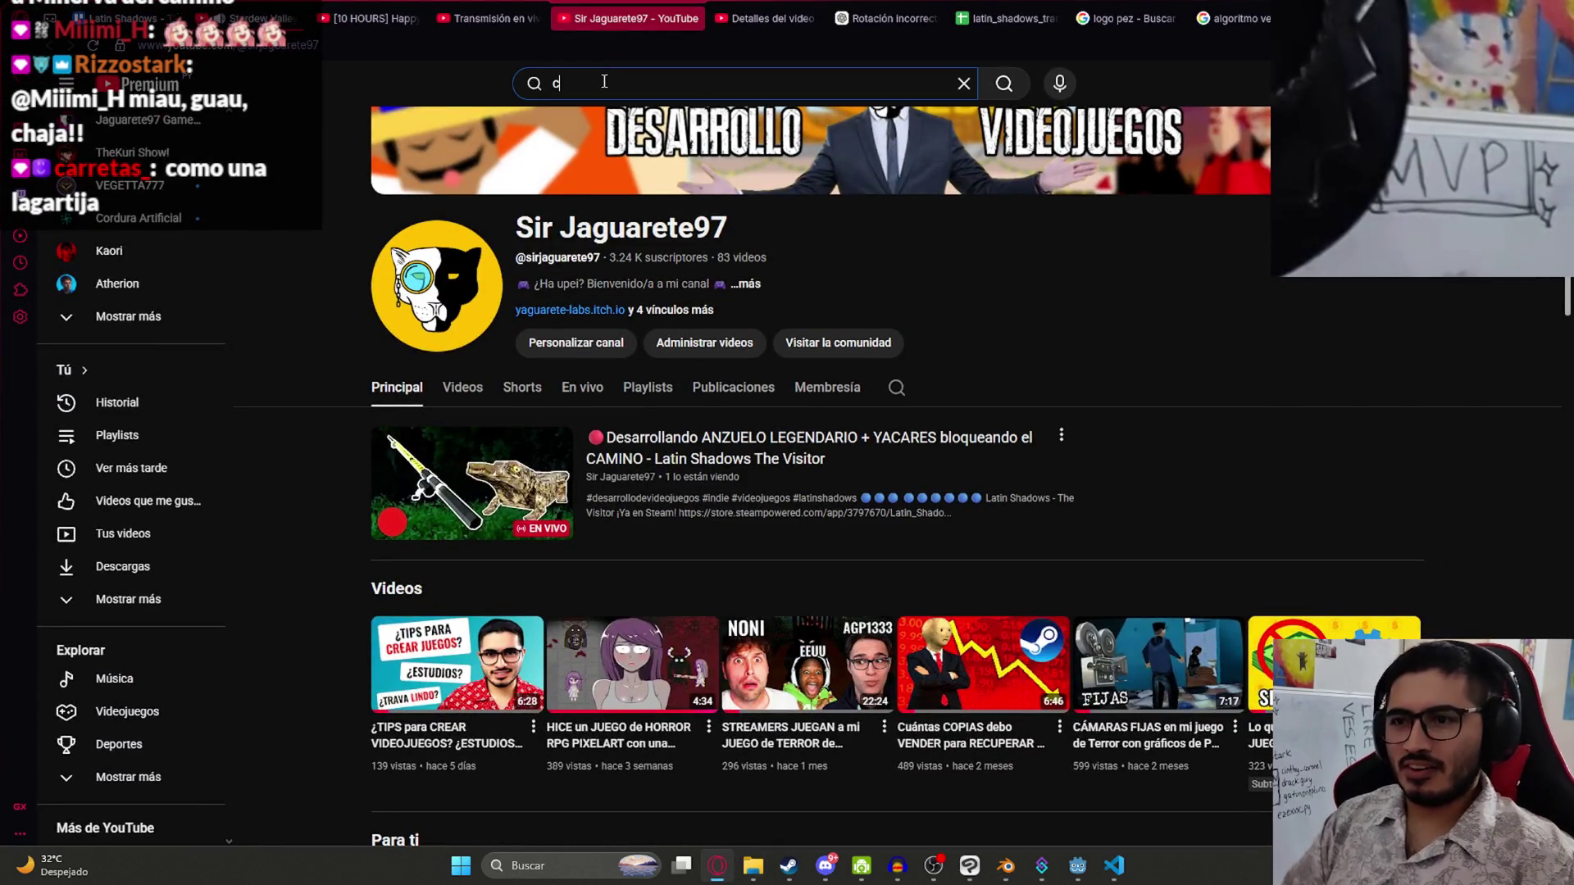
type("omo cmaina una ")
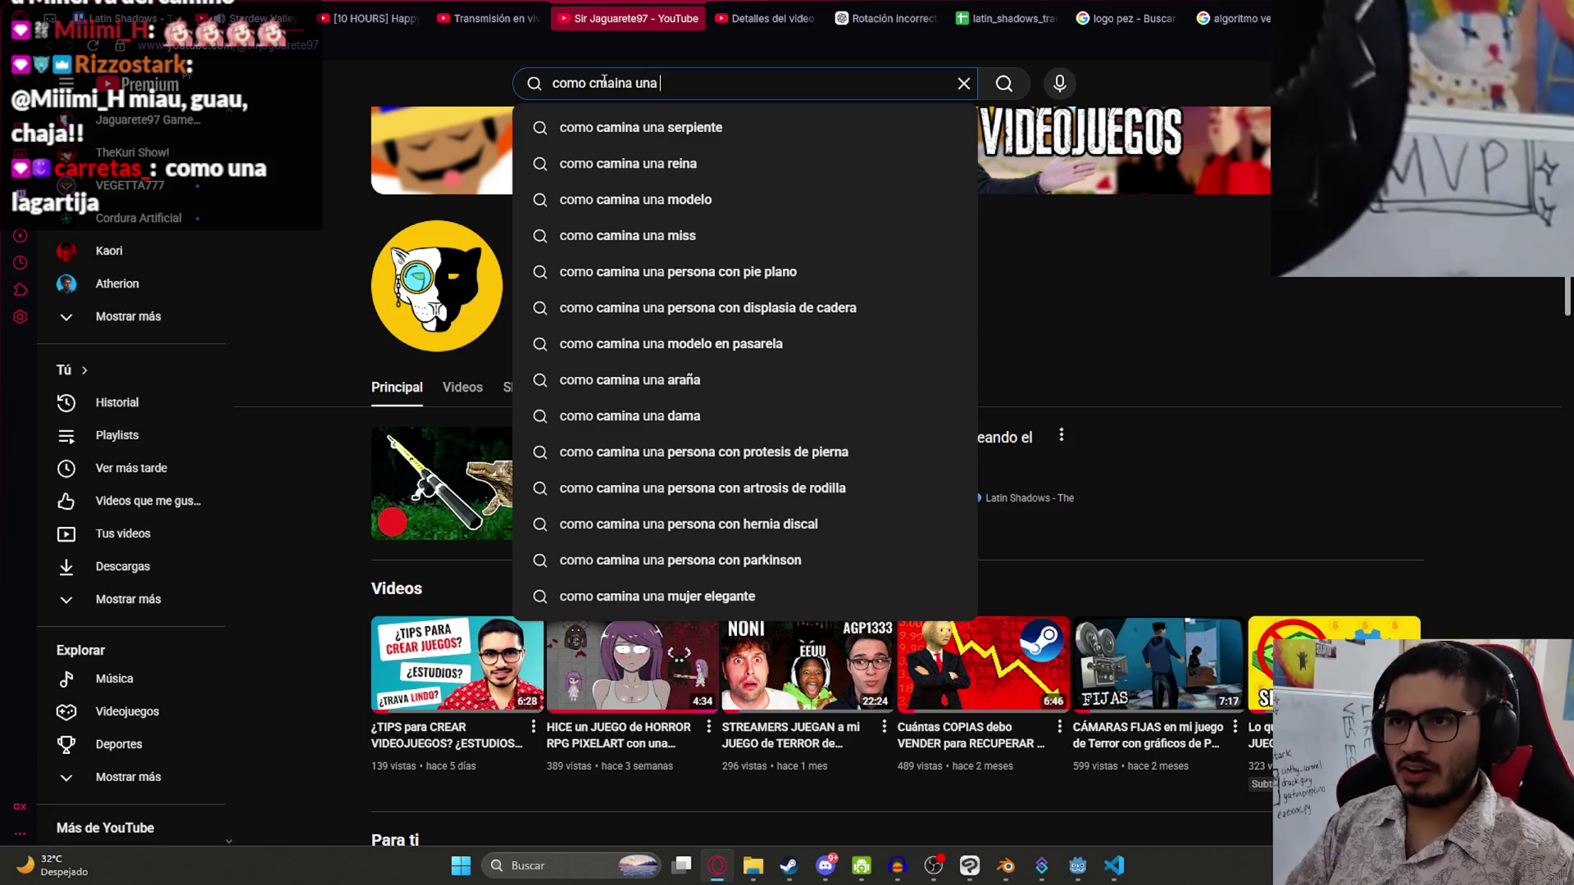
type("lagartija")
key("Return")
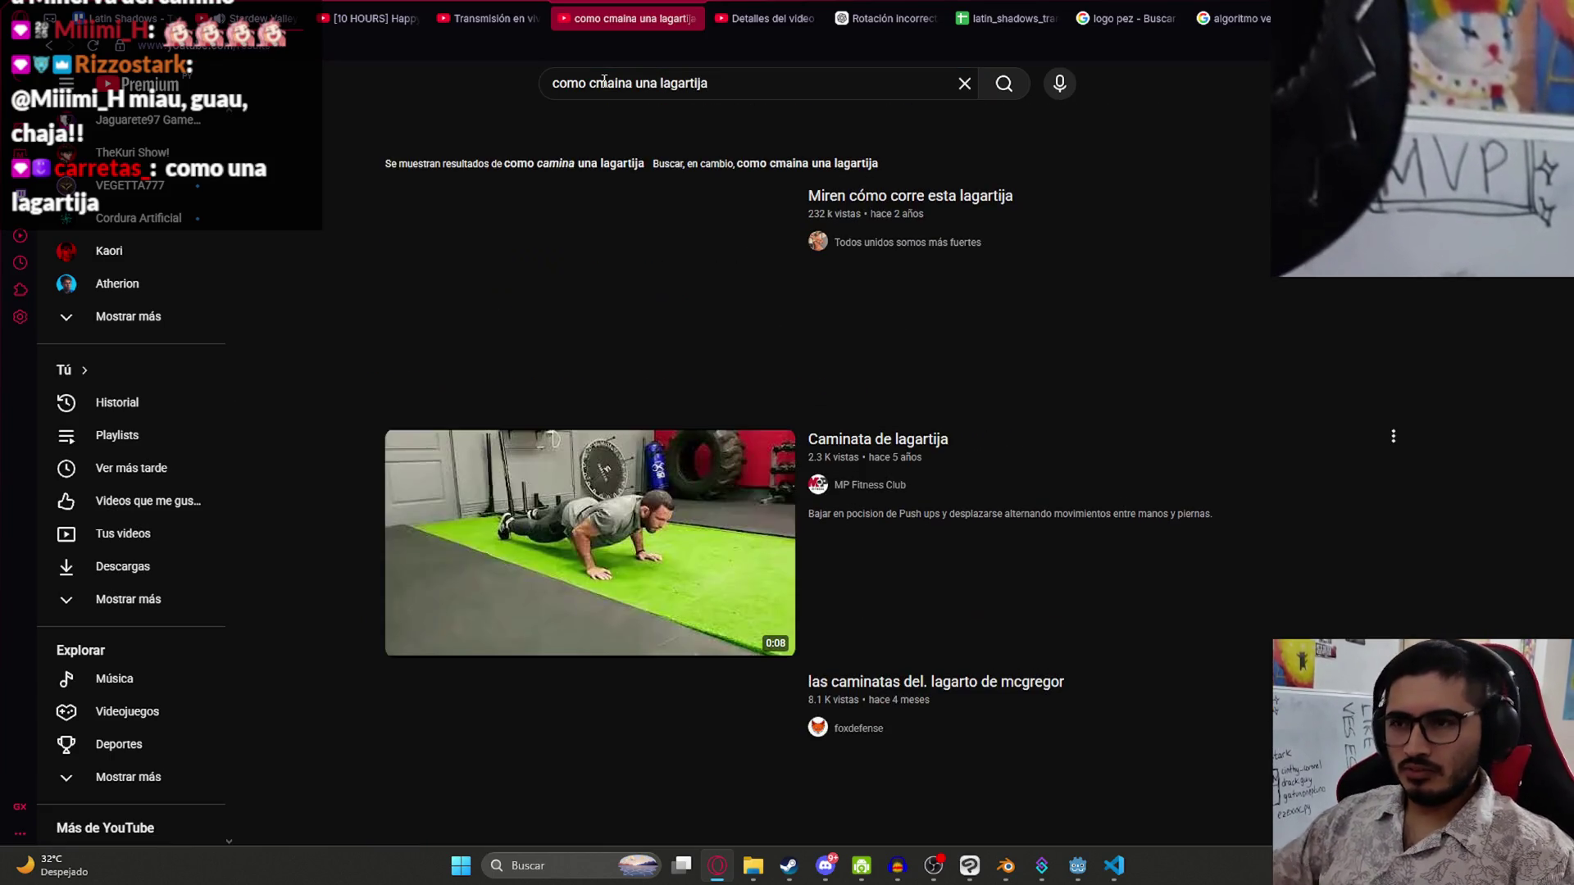
scroll(613, 555, "down", 5)
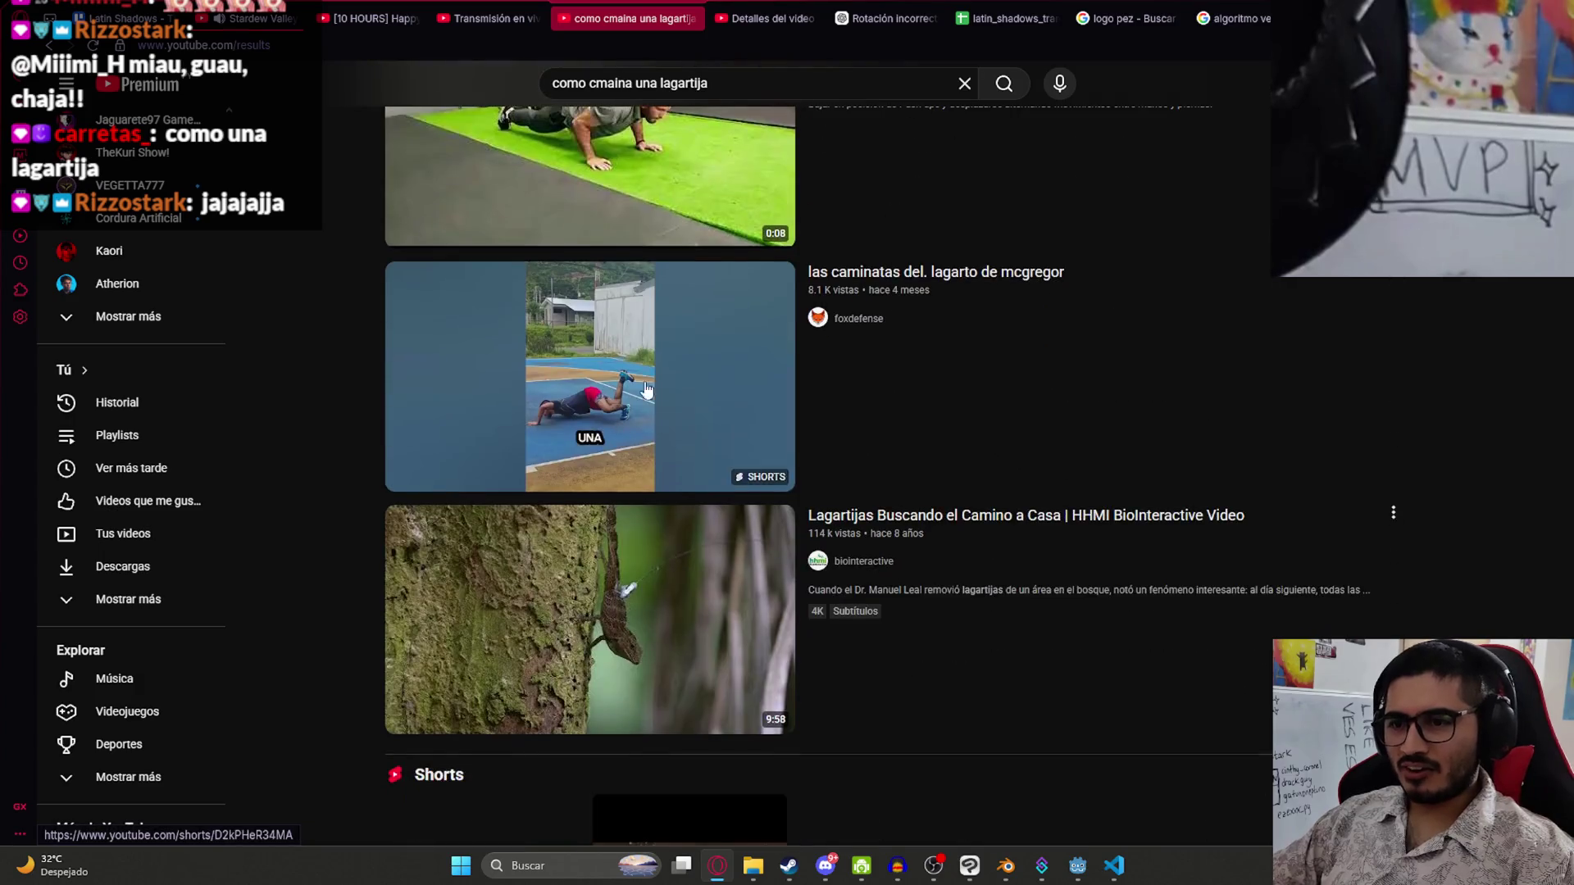
scroll(738, 451, "up", 2)
scroll(782, 414, "down", 6)
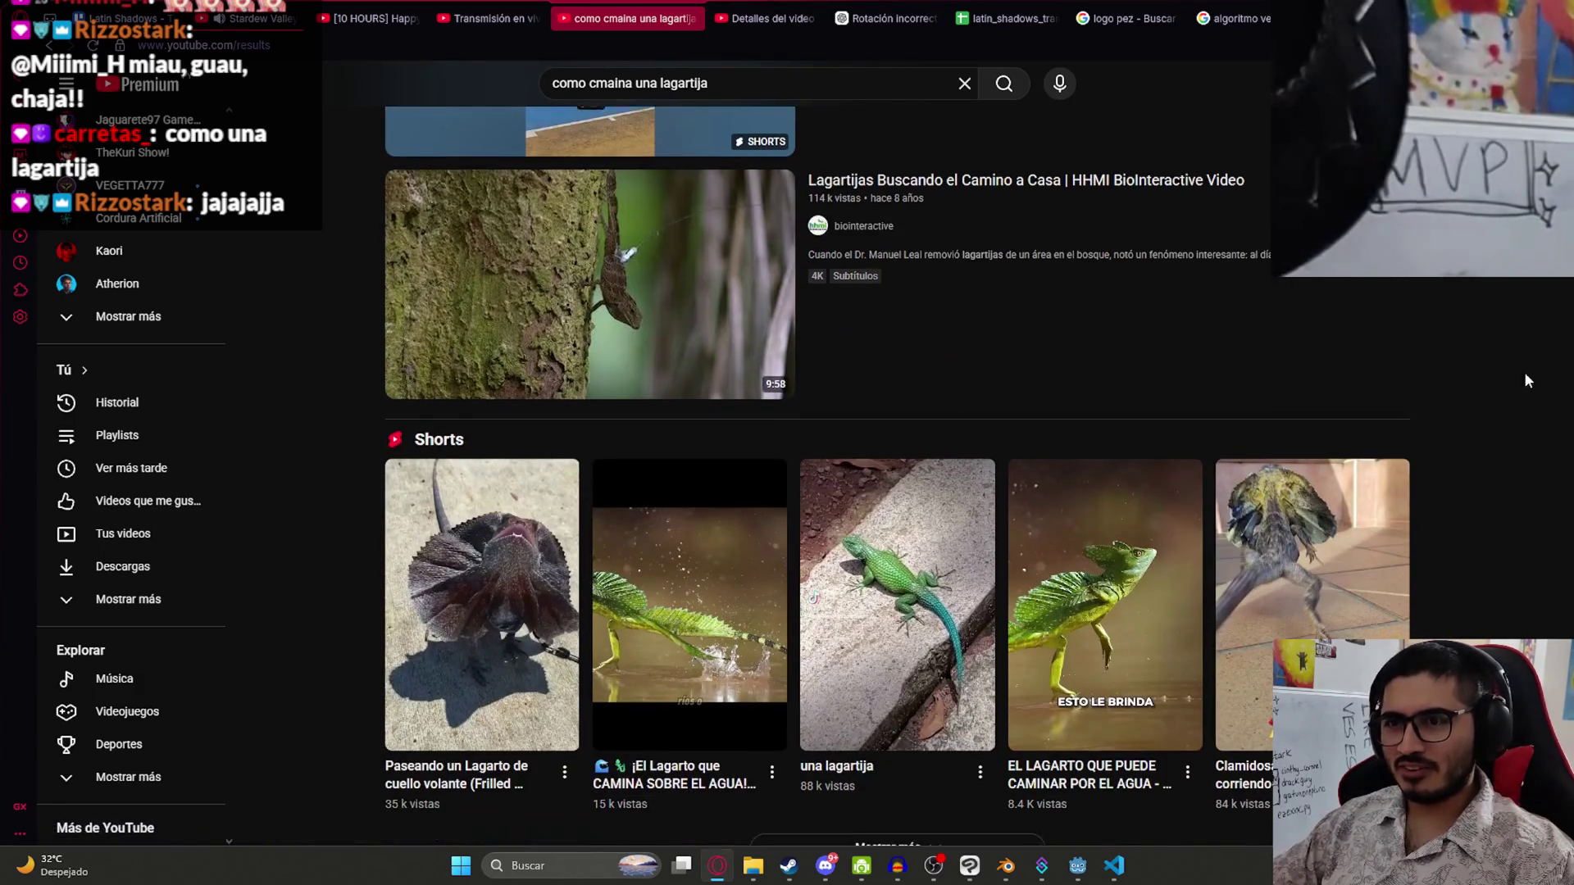
scroll(1393, 312, "down", 2)
- Search 'lagartija caminando', watch the monitor lizard Short, pause it, and return to Blender
left_click(743, 84)
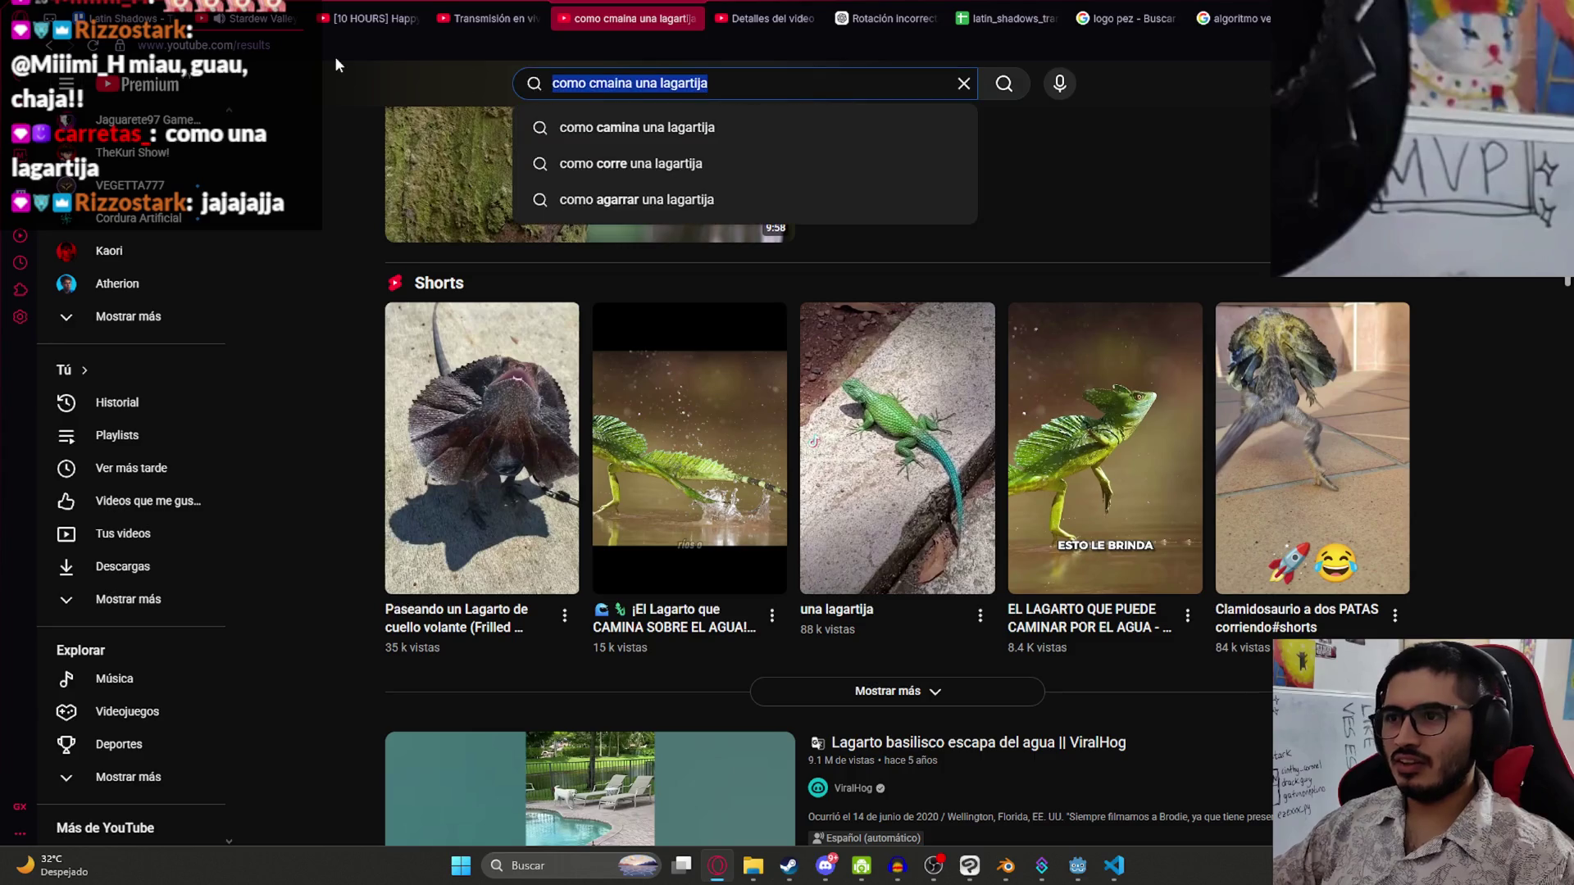
type("lagartija ca")
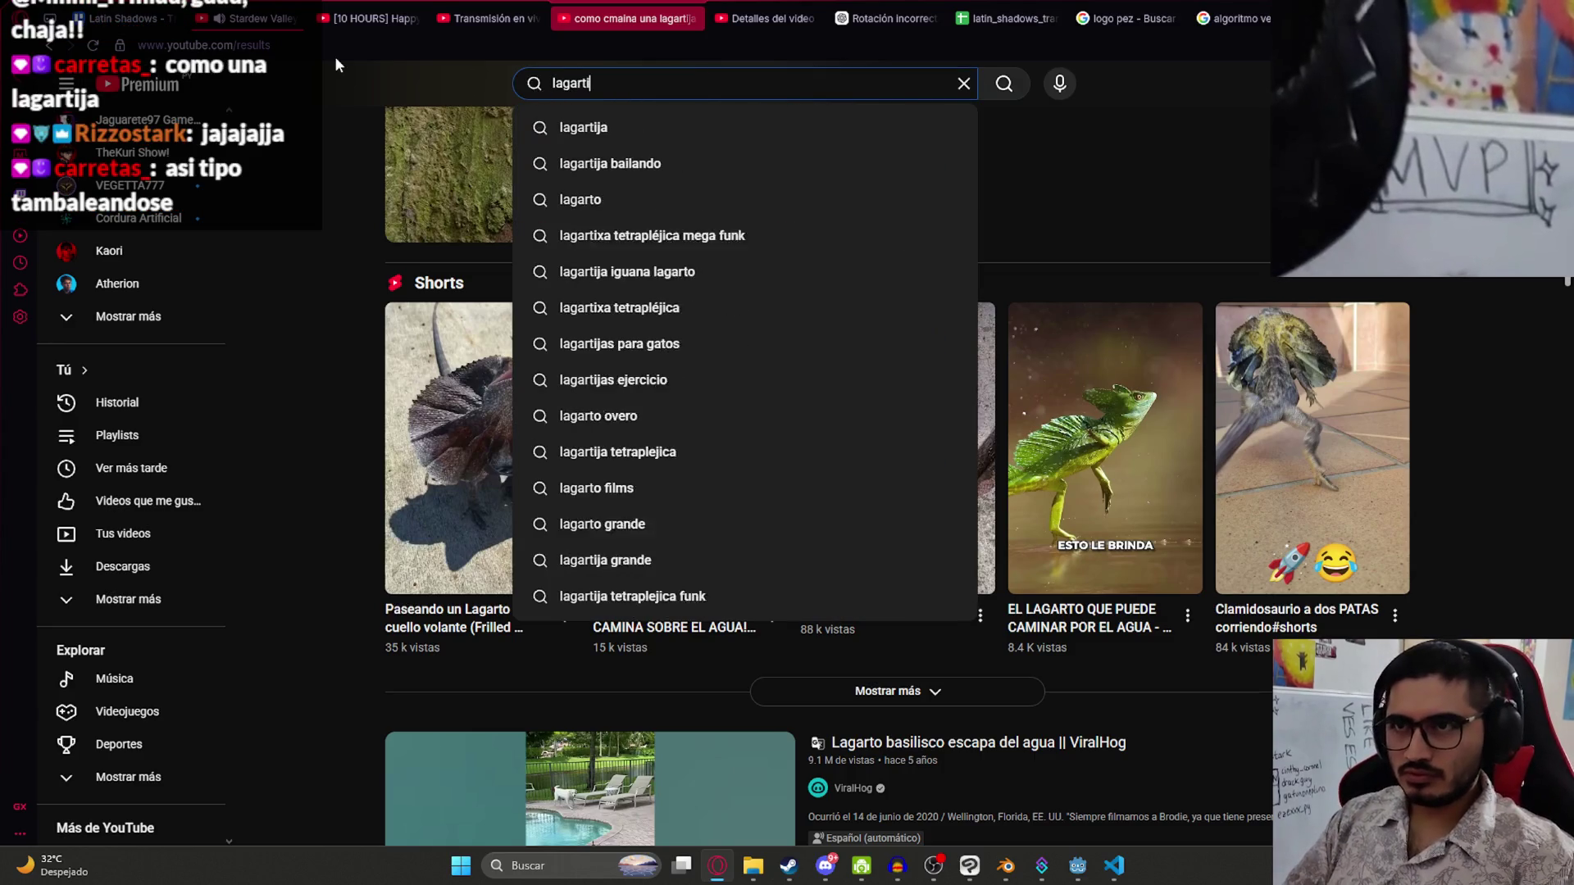
type("minando")
key("Return")
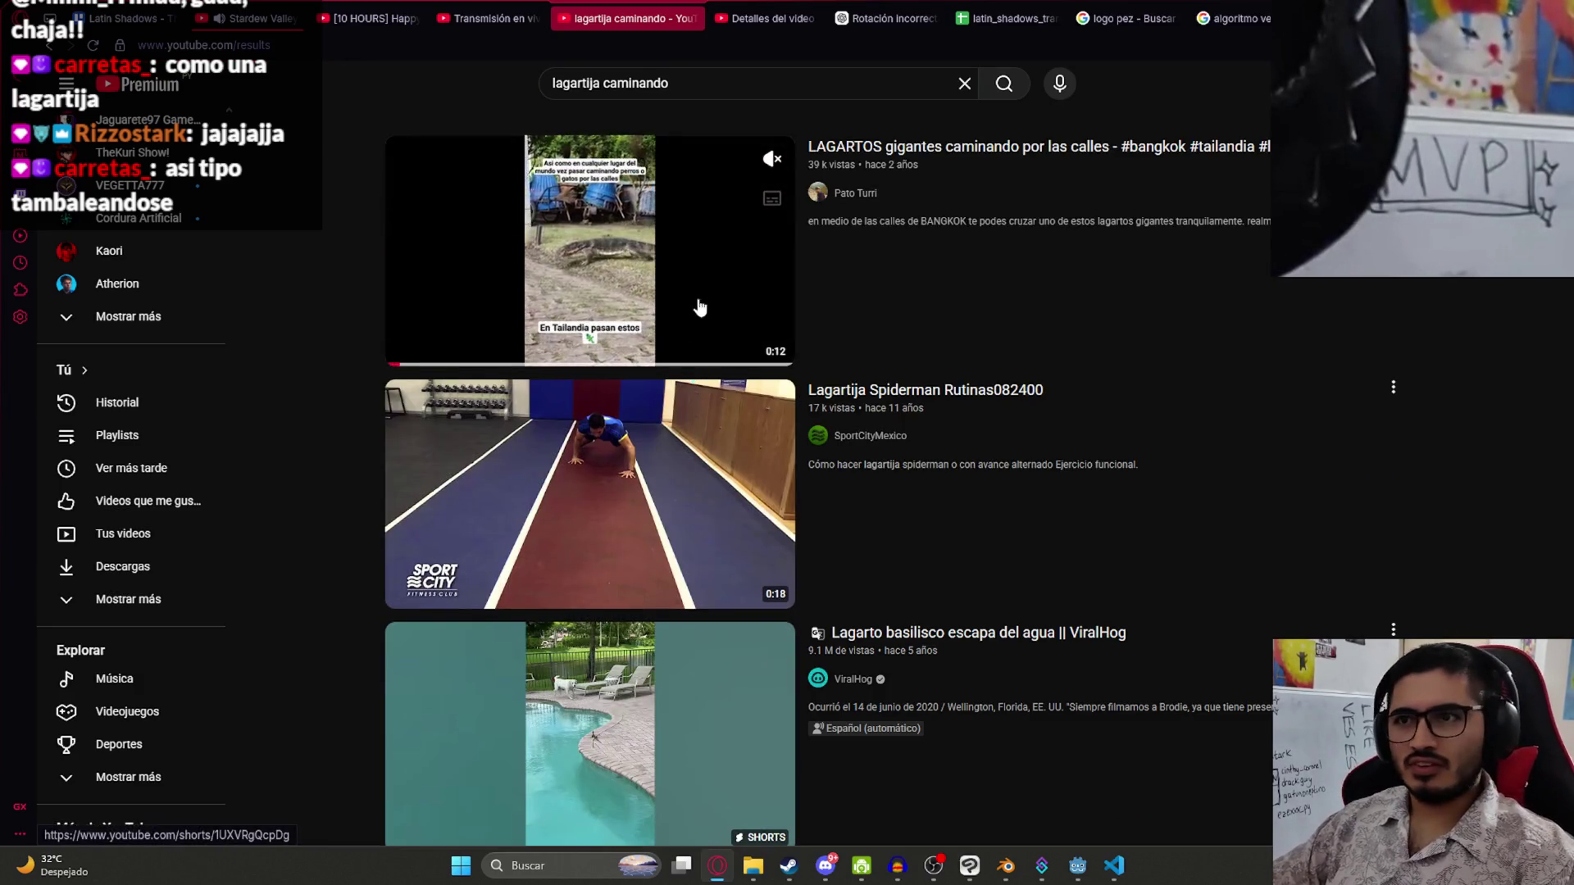
left_click(677, 264)
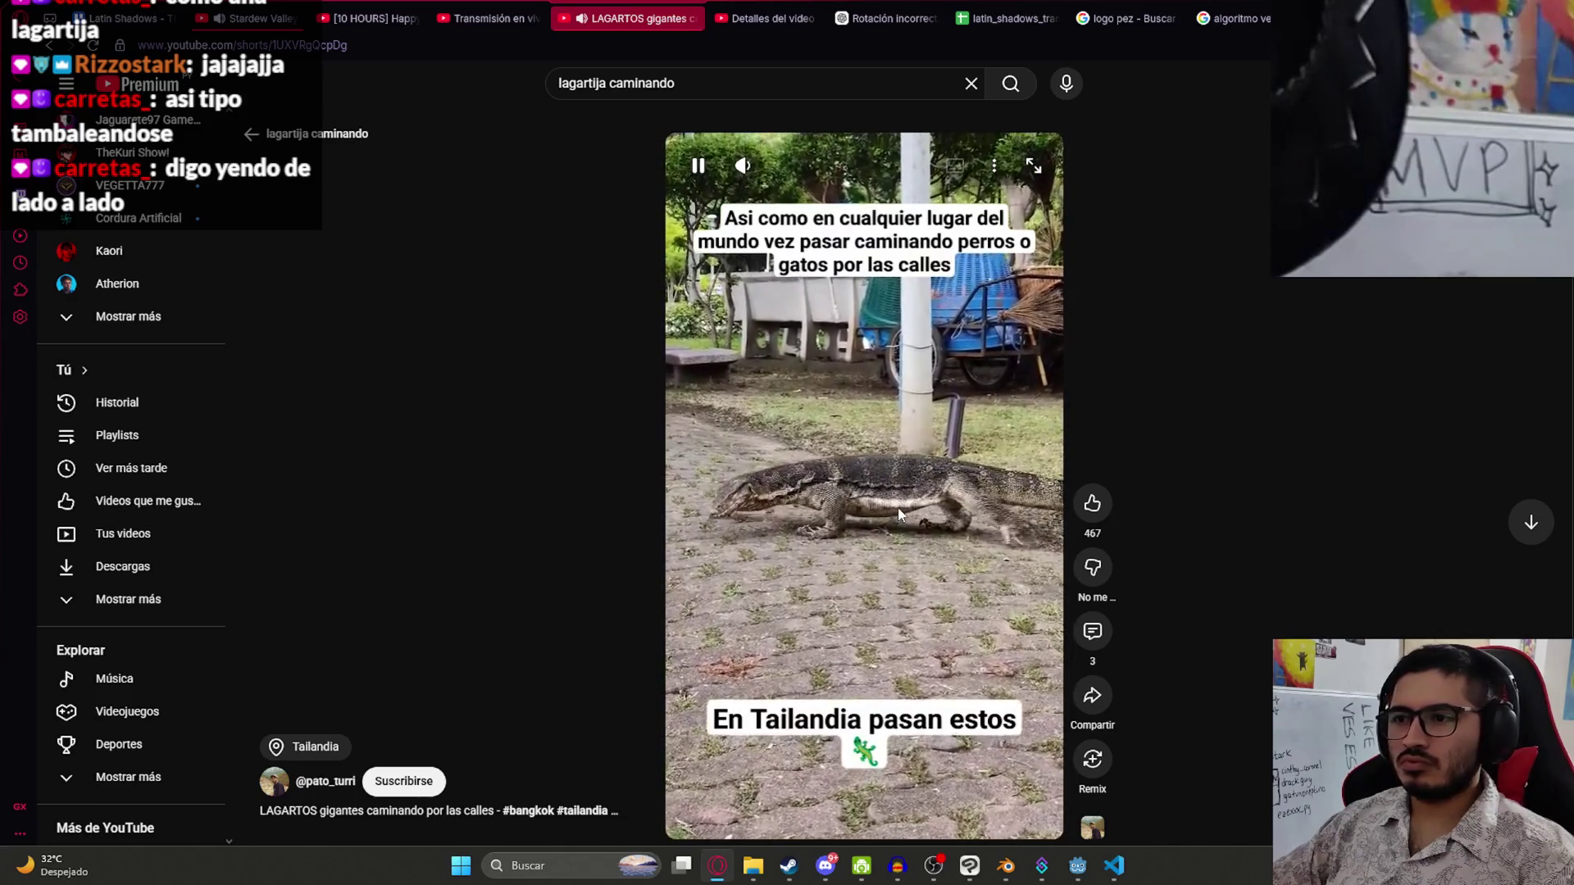
left_click(695, 160)
key("alt+Tab")
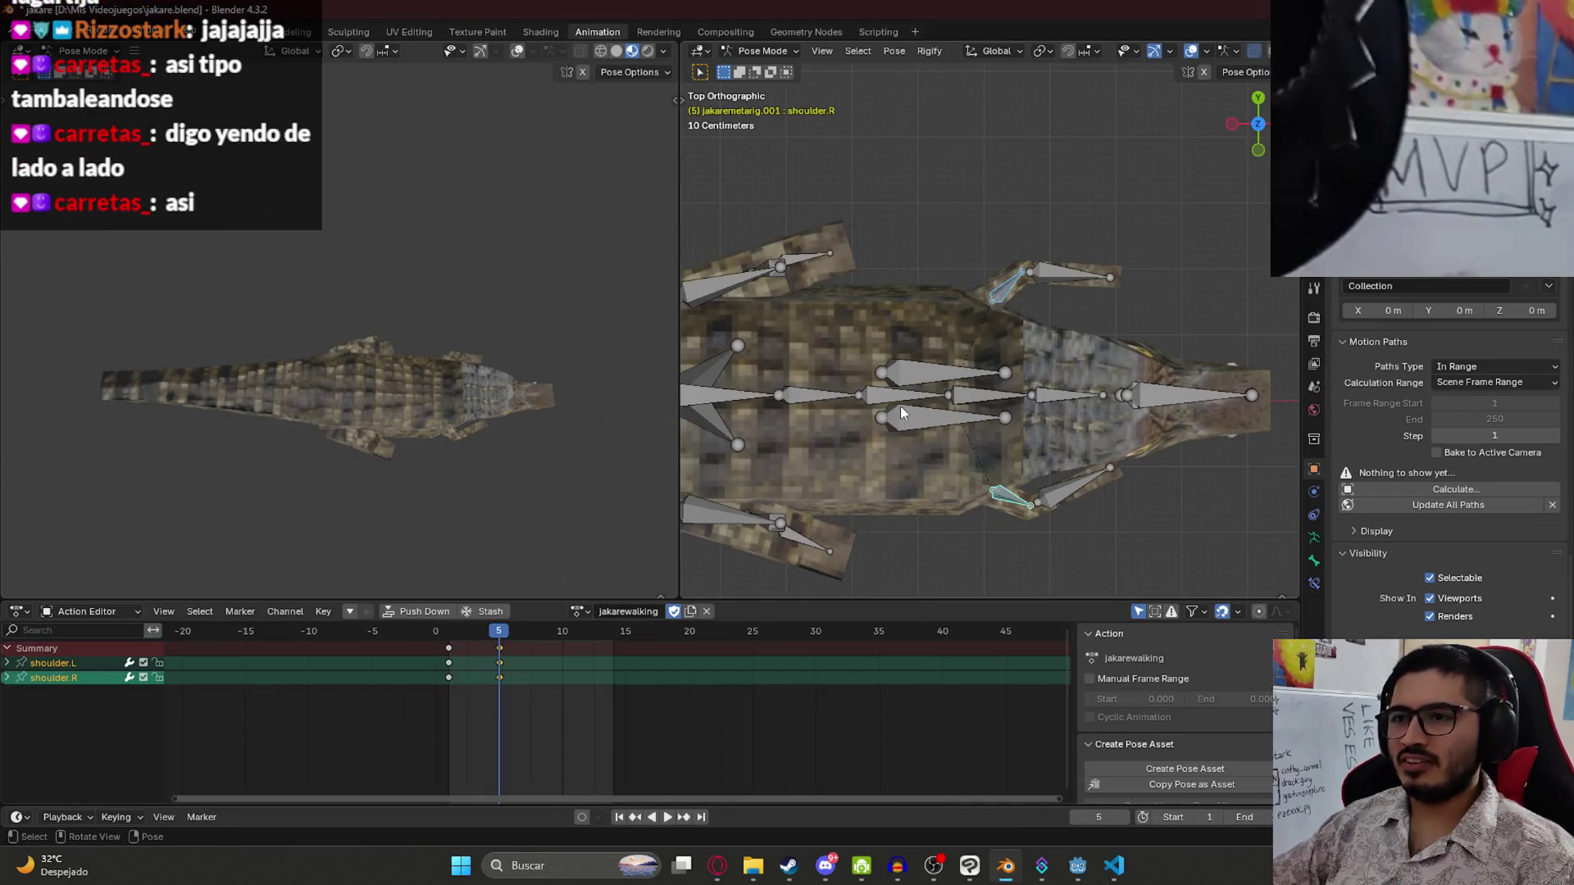
- Stop playback and rotate the spine.006 bone at frame 5
left_click(924, 375)
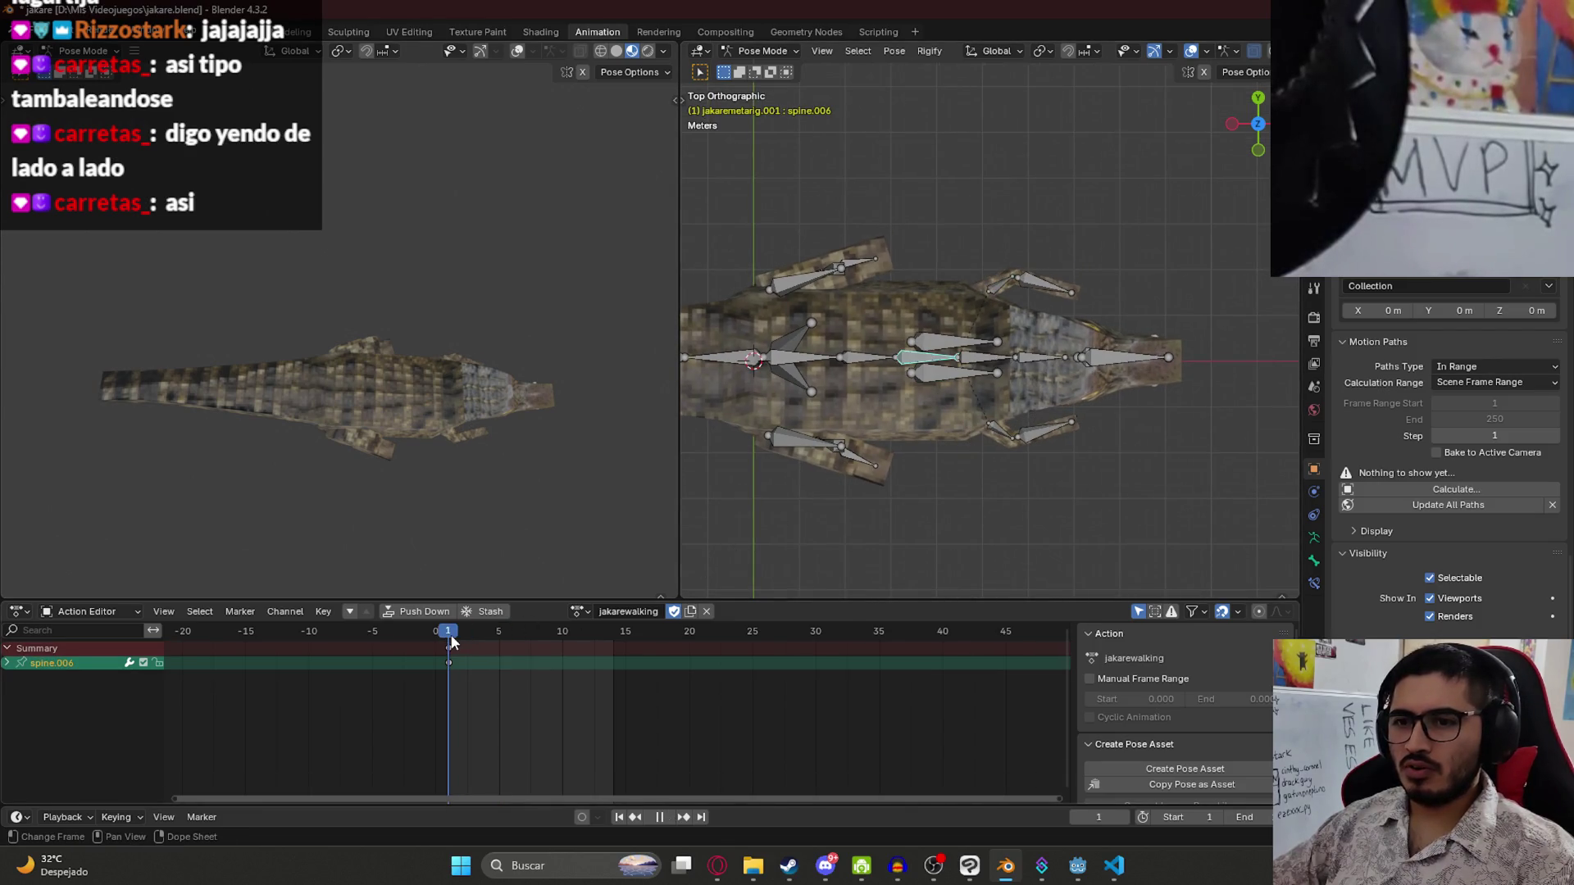
key("space")
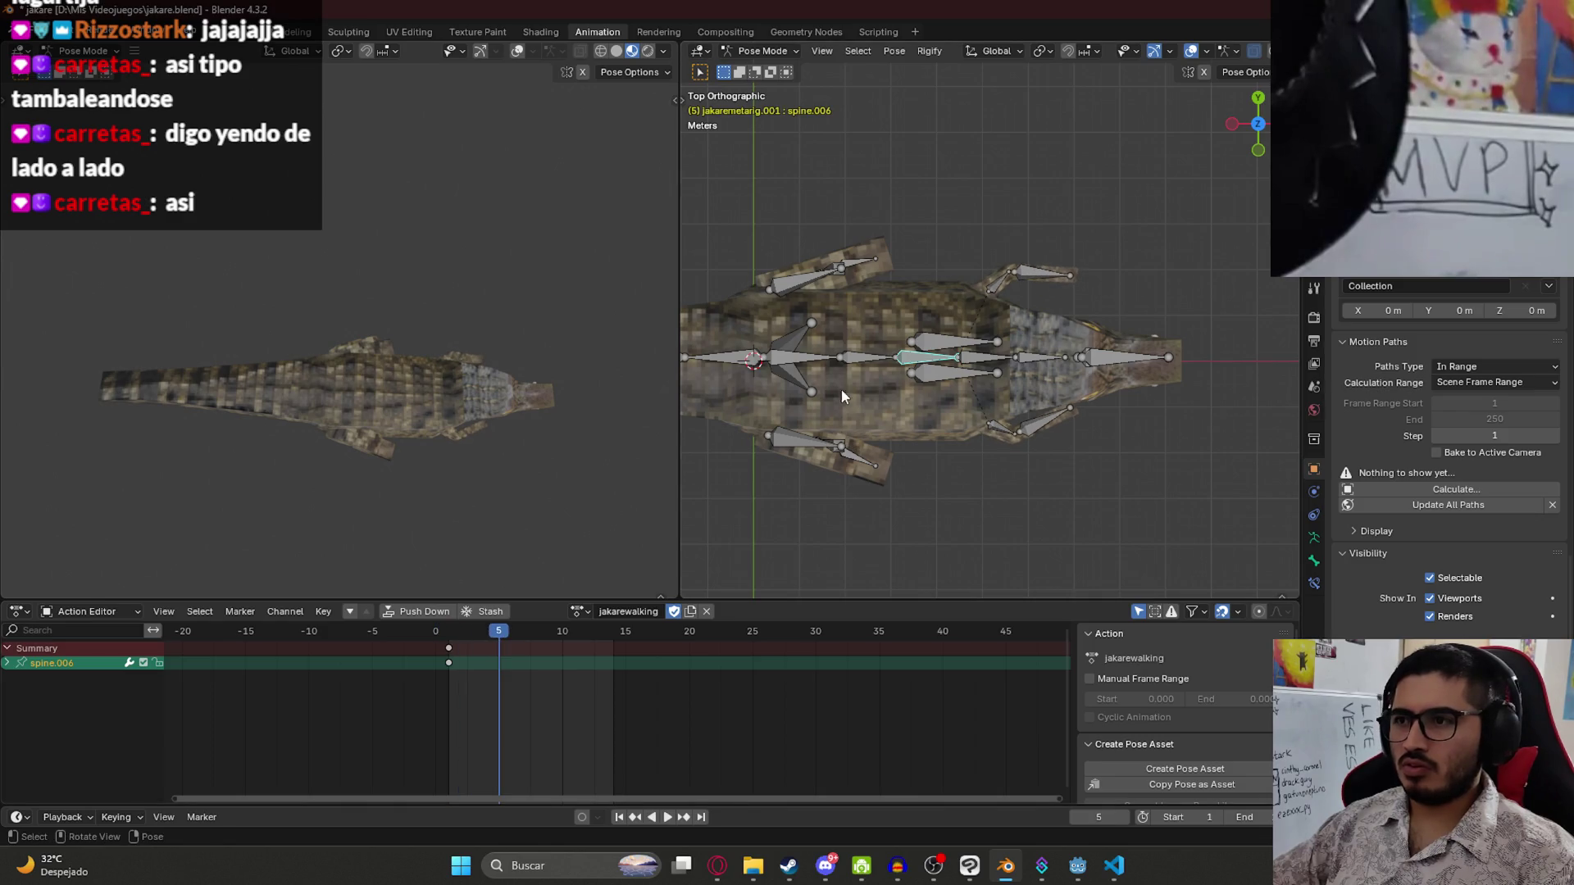
key("r")
left_click(1059, 405)
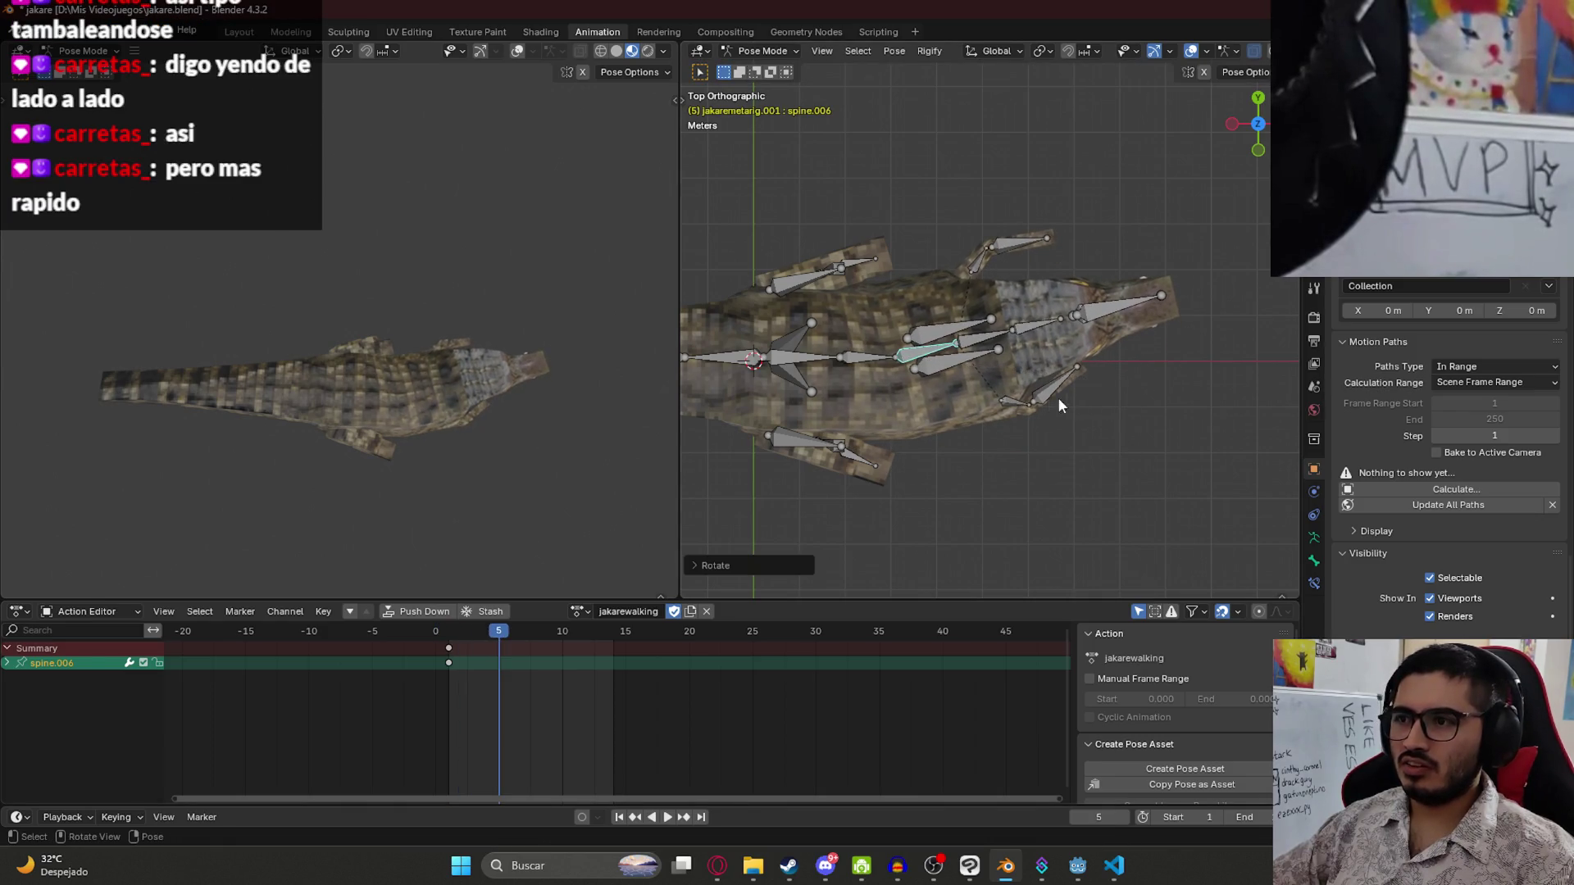
- Select front_thigh.R and front_thigh.L, then rotate spine.003 to bend the tail downward
left_click(1035, 398)
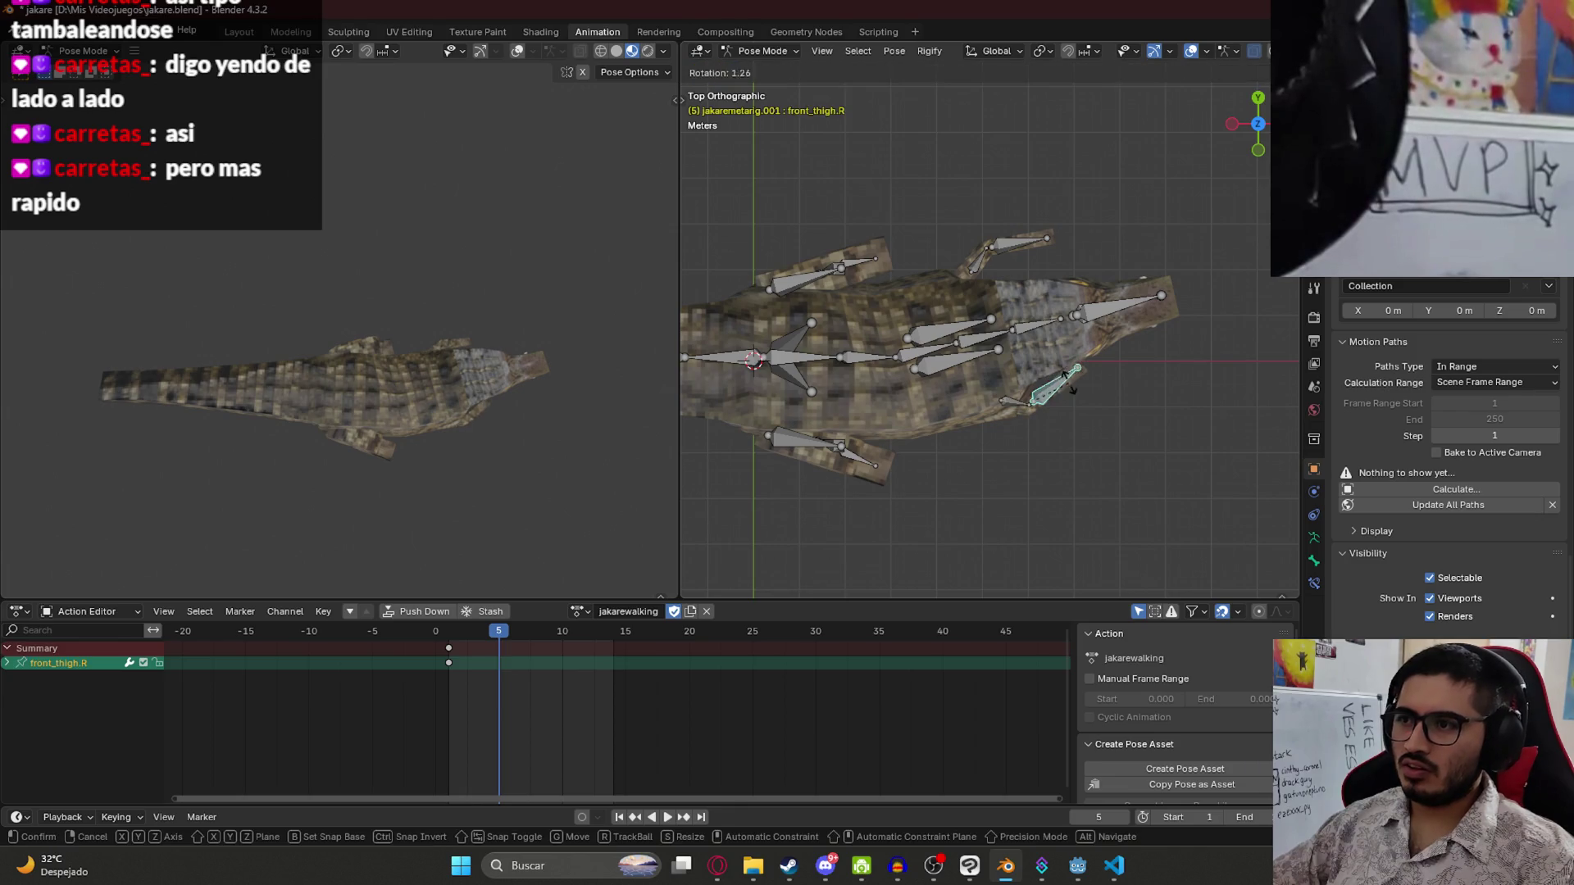
left_click(990, 261)
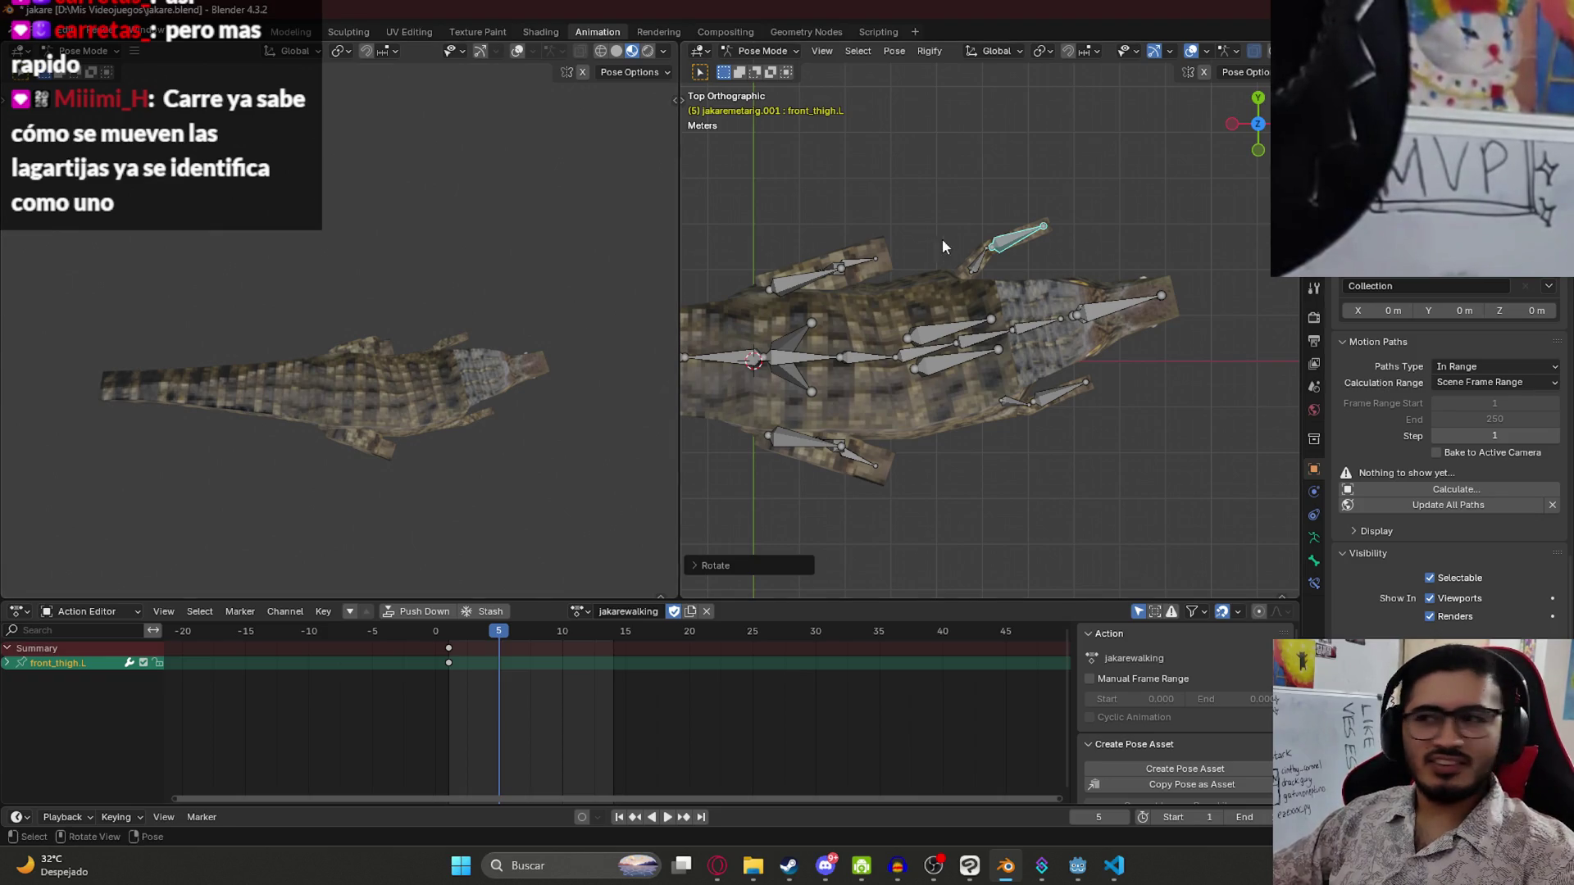
left_click_drag(818, 324, 923, 363)
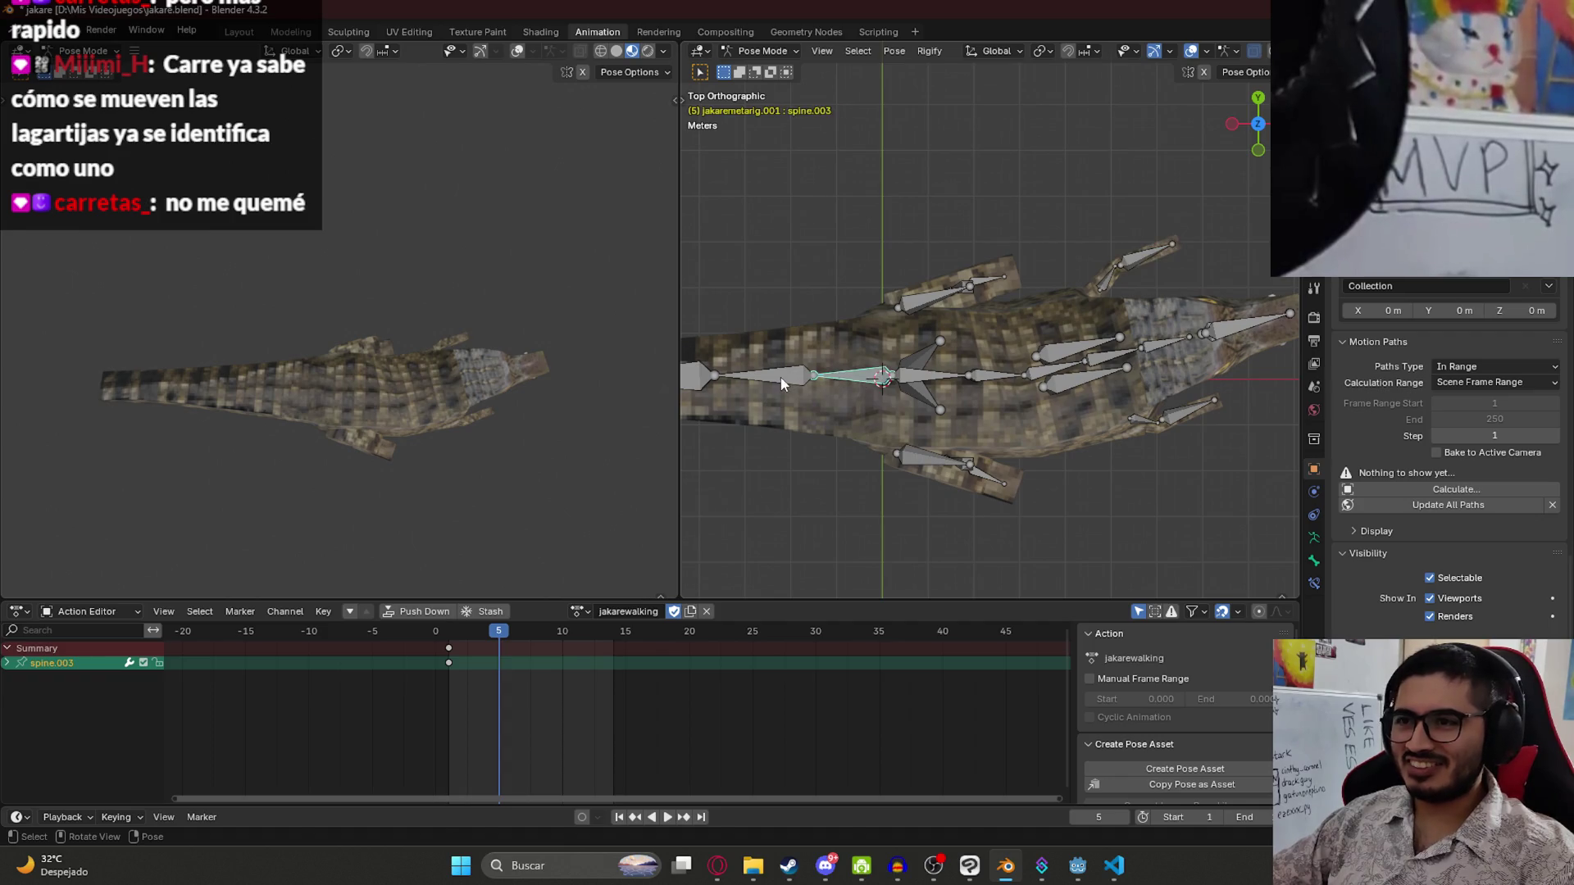
key("r")
left_click(843, 392)
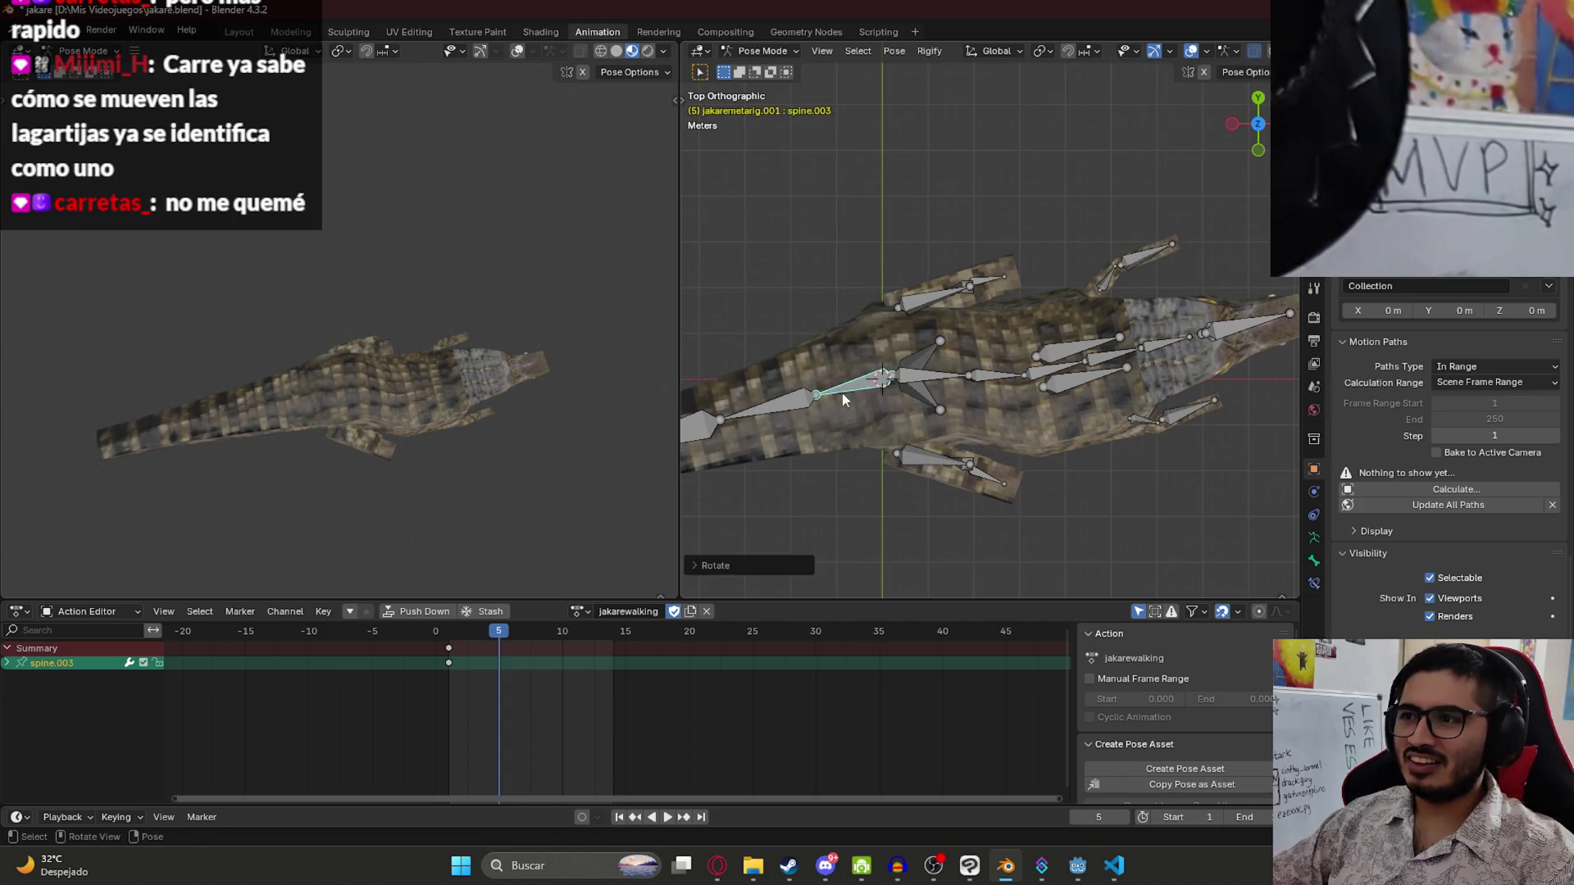
- Rotate the thigh.L bone around global Z, checking from side and back views
left_click(926, 301)
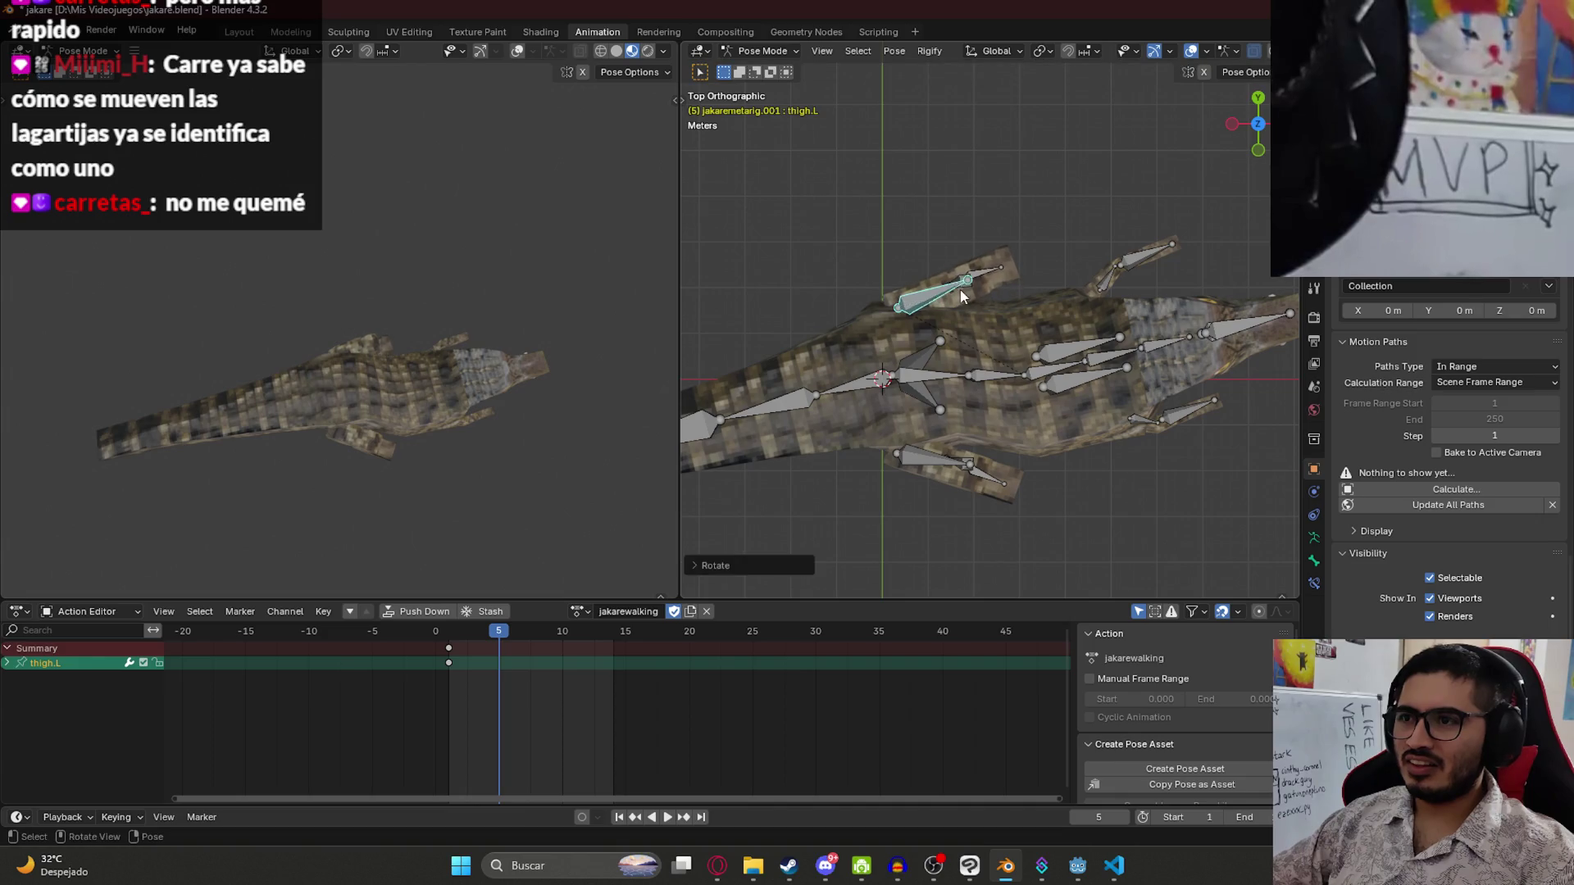
key("KP_3")
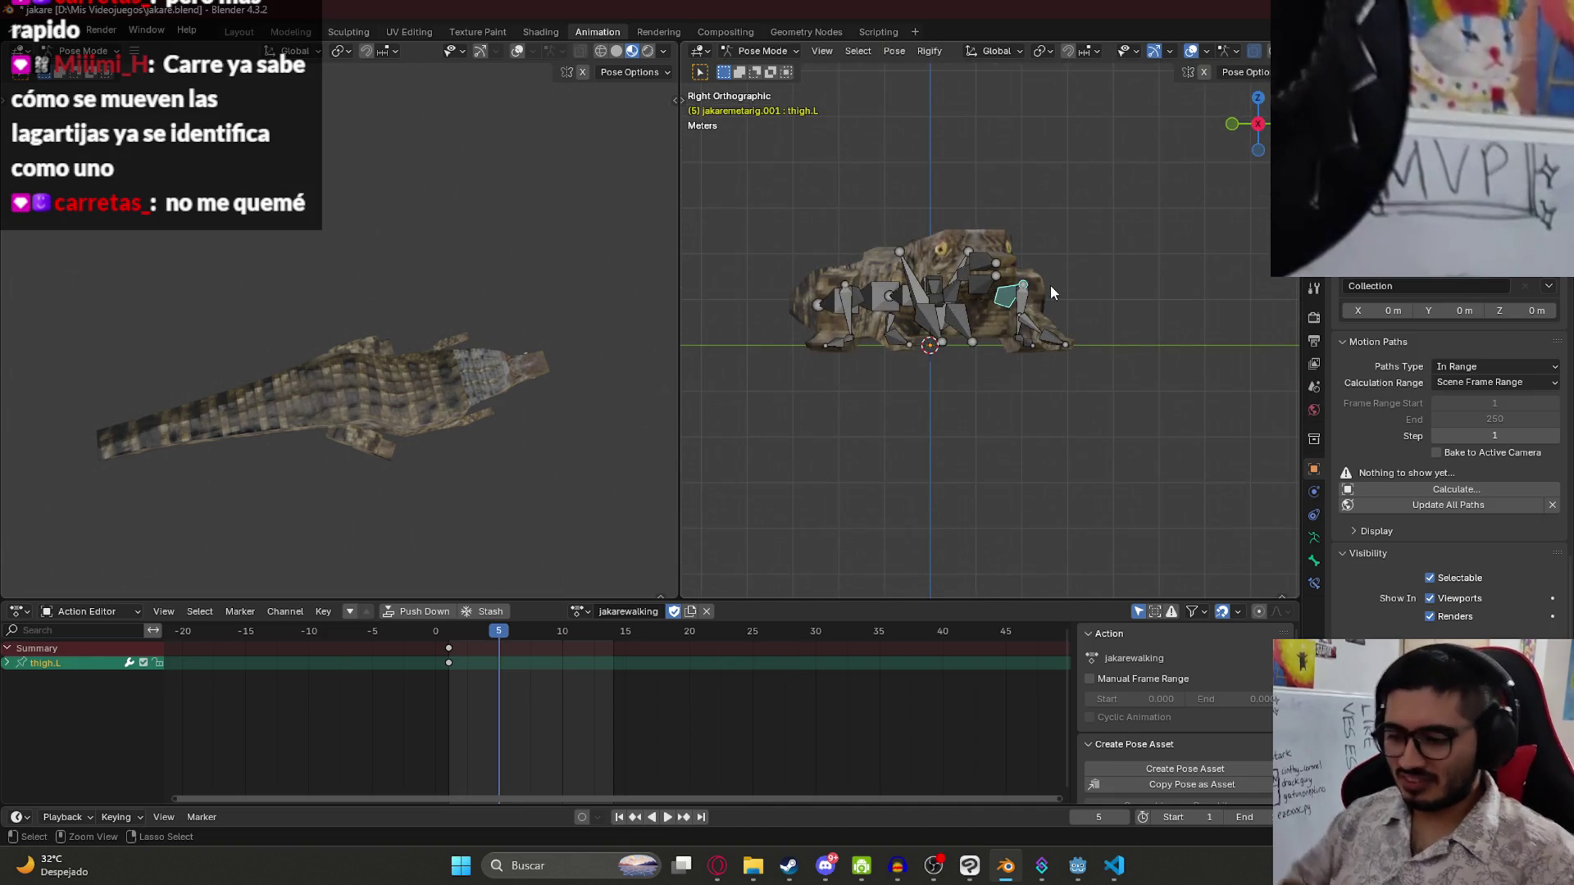
key("ctrl+KP_3")
key("ctrl+KP_1")
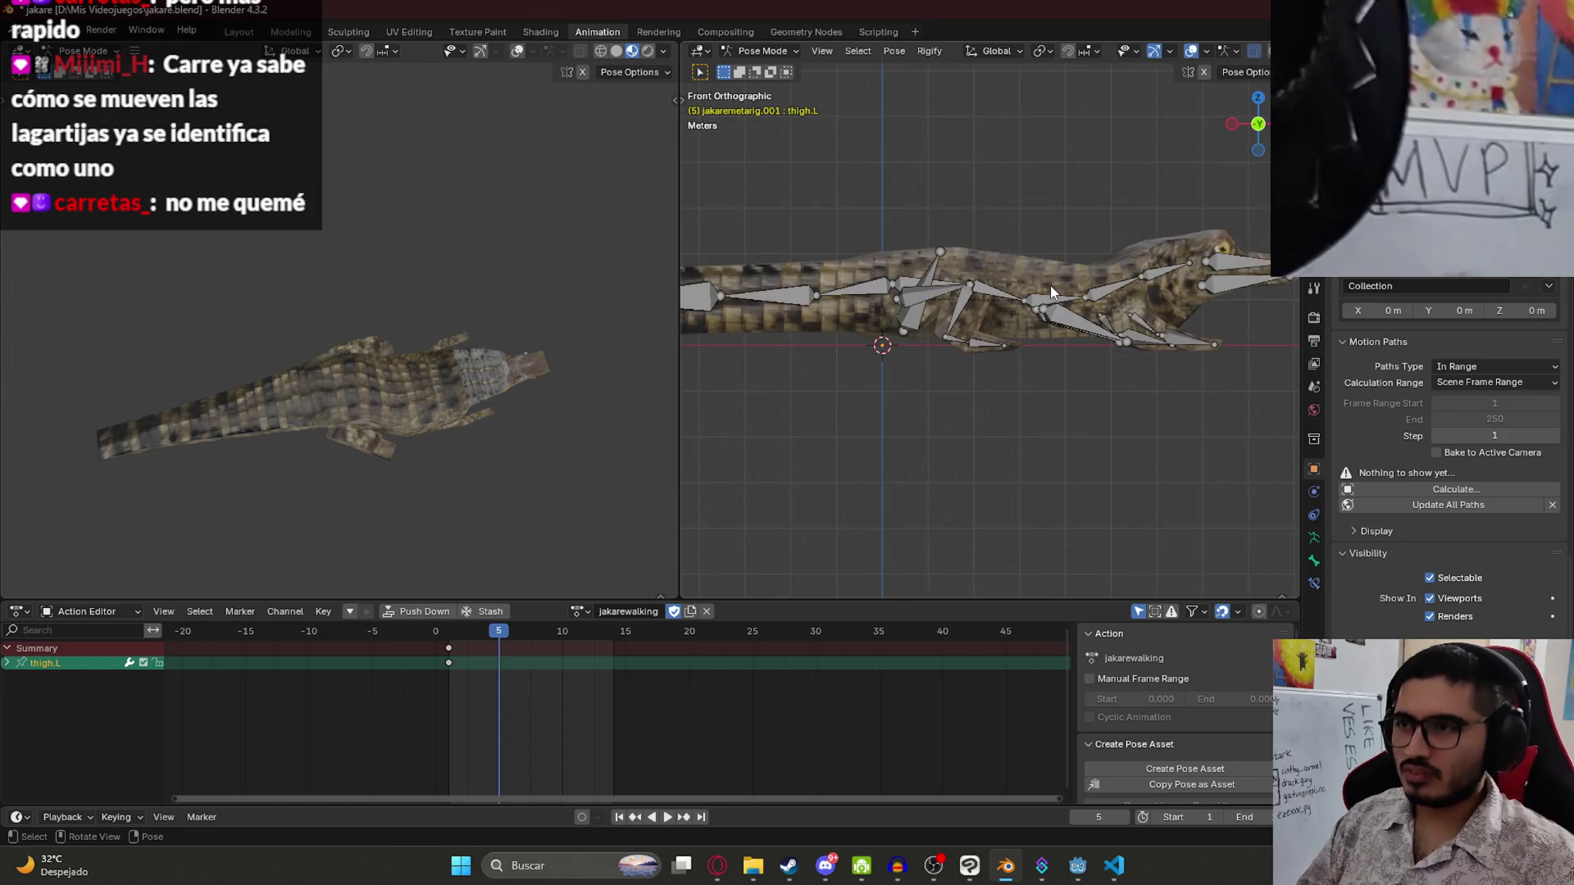
scroll(1050, 285, "up", 2)
key("r")
key("z")
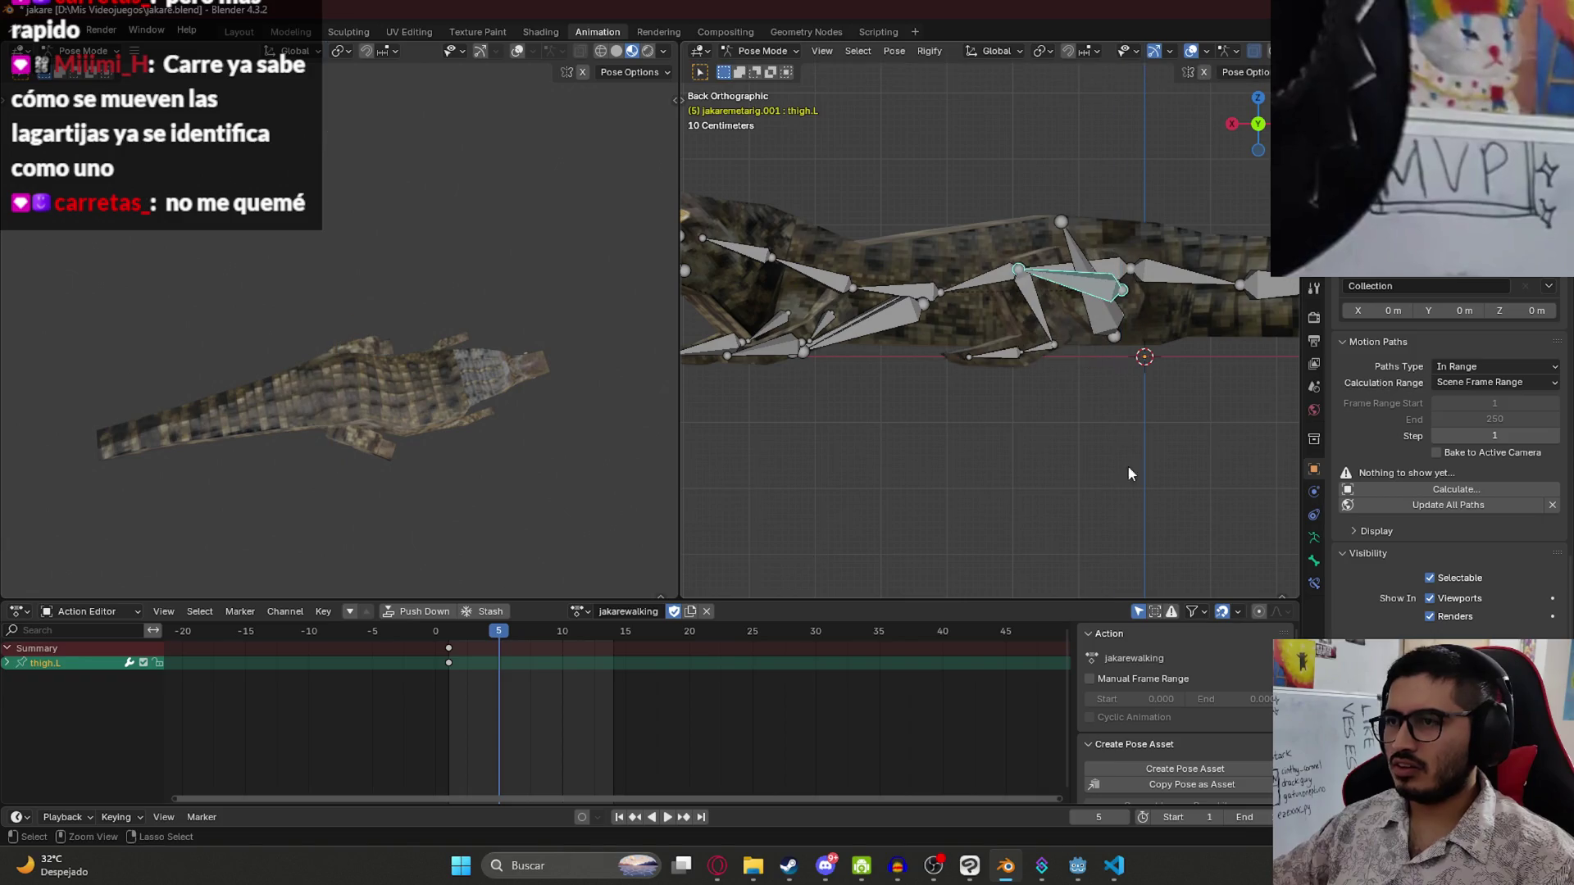
left_click(1164, 373)
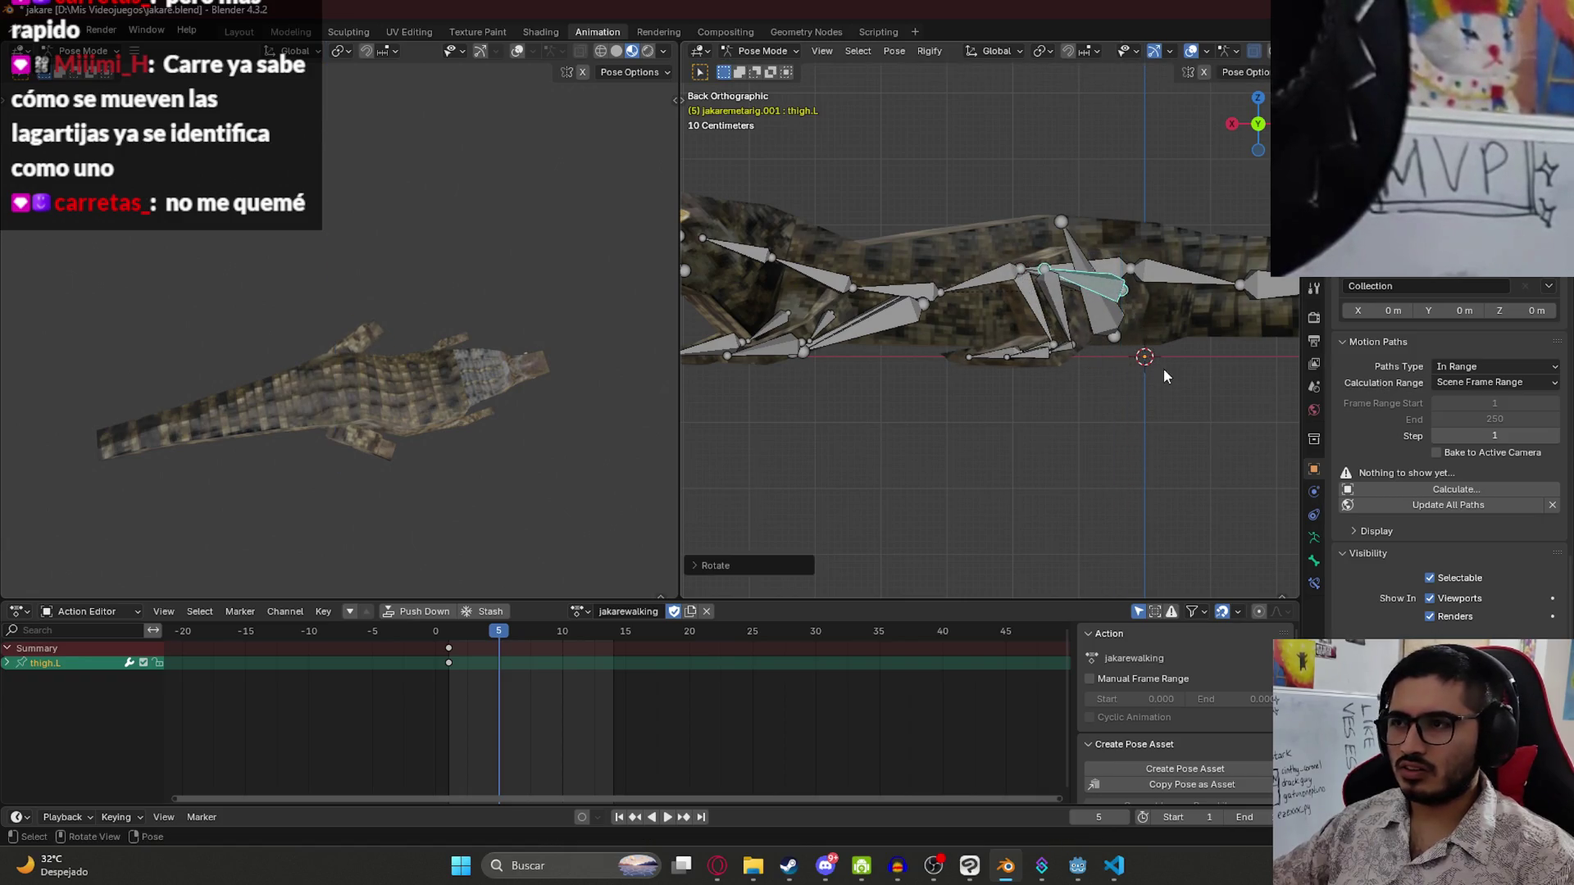
- Rotate the shin.L and toe.L bones to bend the left leg
left_click(1059, 311)
key("r")
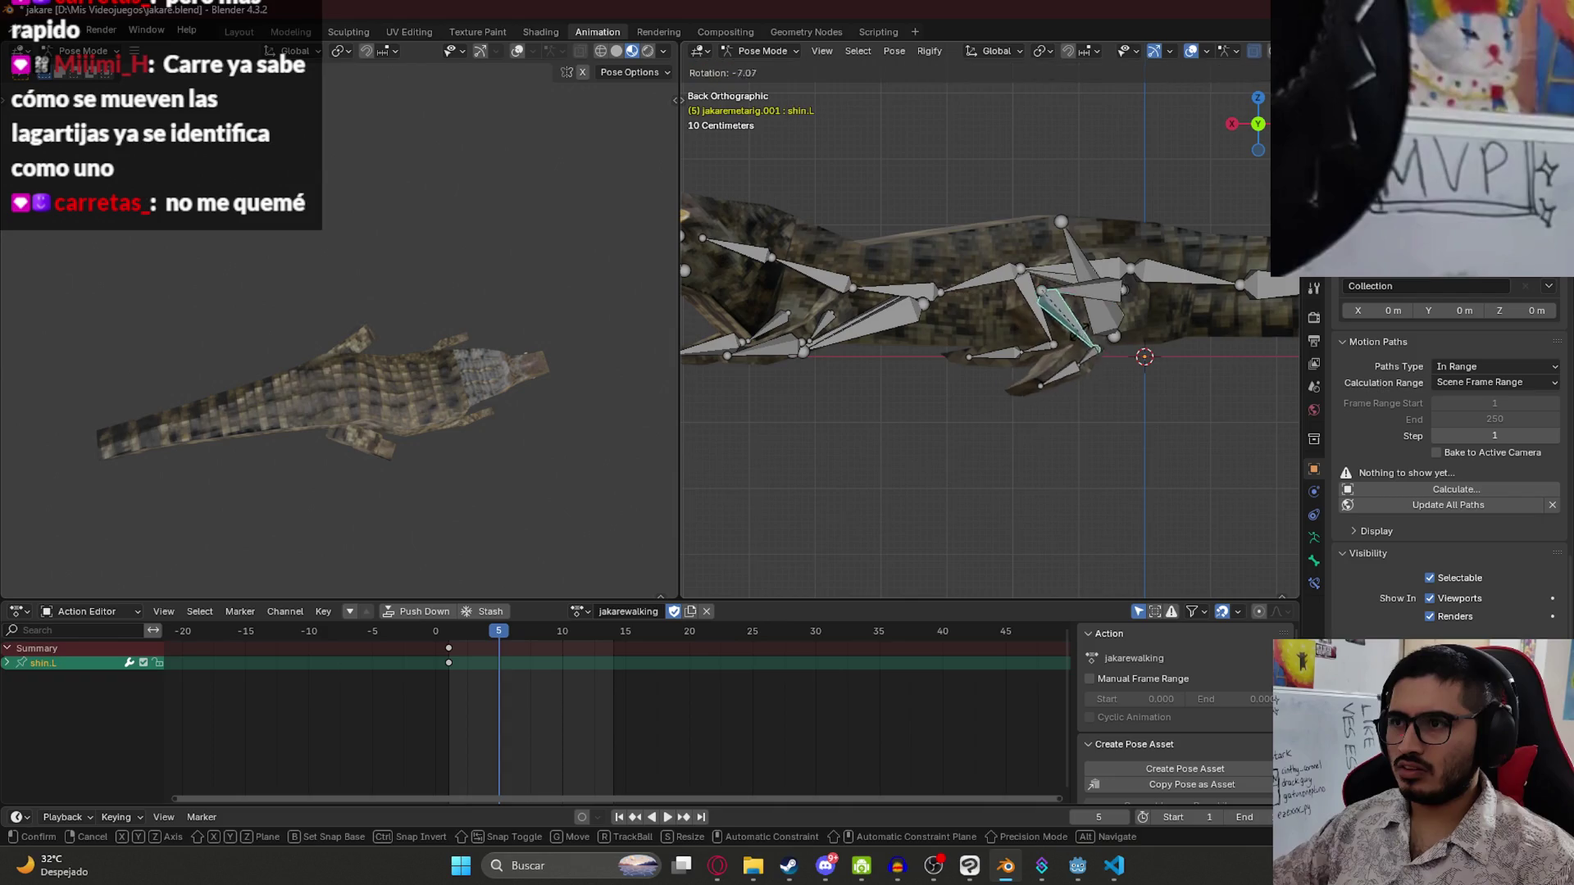
left_click(1130, 310)
left_click(1111, 360)
key("r")
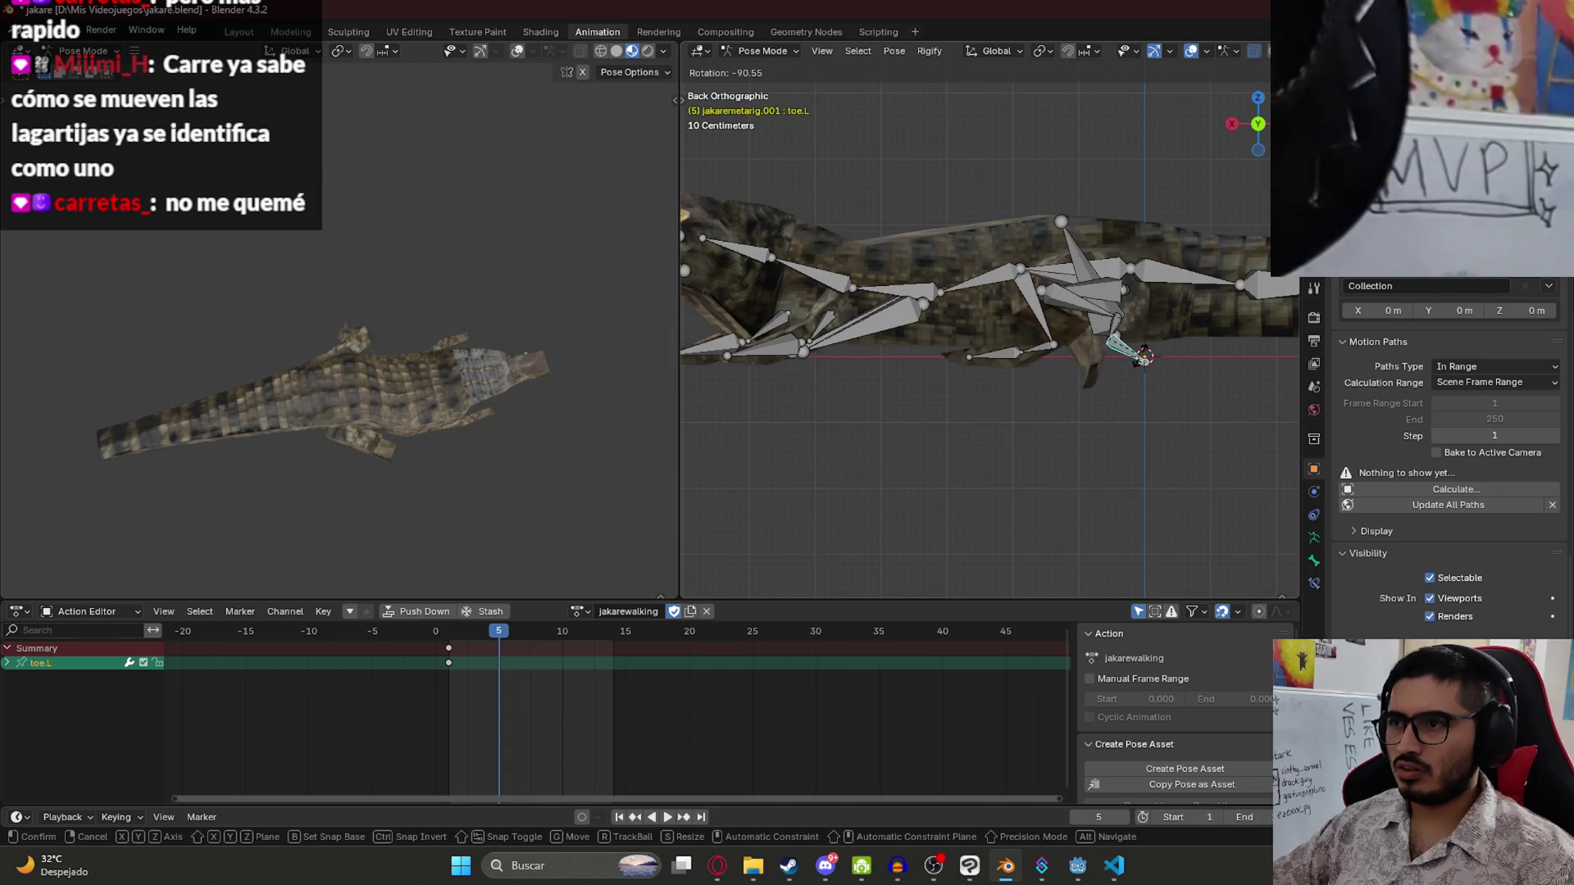
left_click(1101, 393)
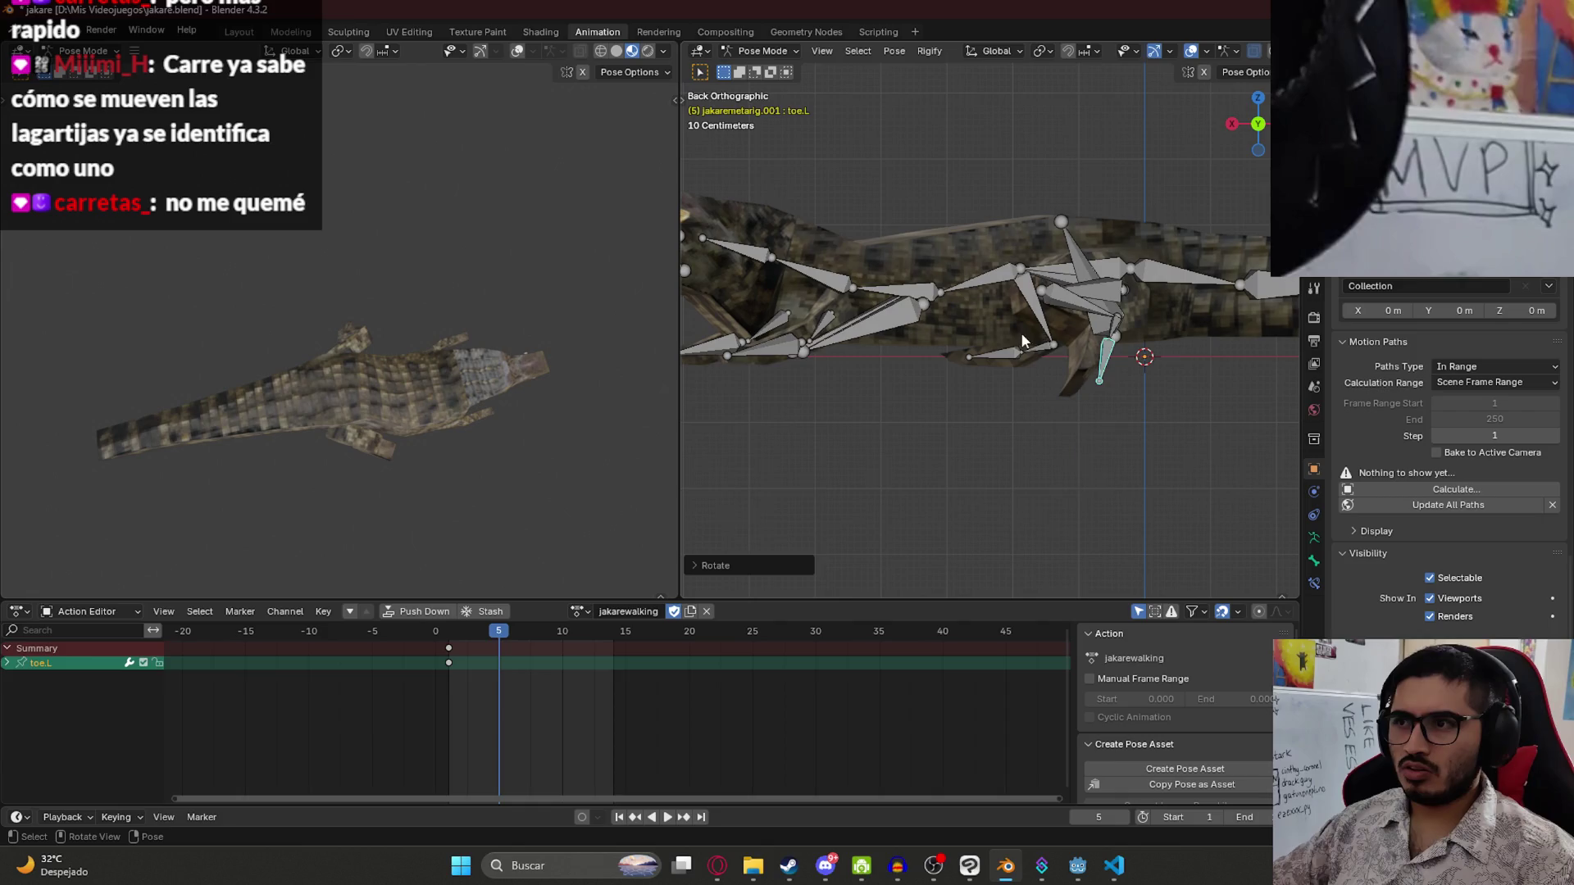
- Select all bones, keyframe the whole pose at frame 5, and preview it
key("a")
key("i")
key("space")
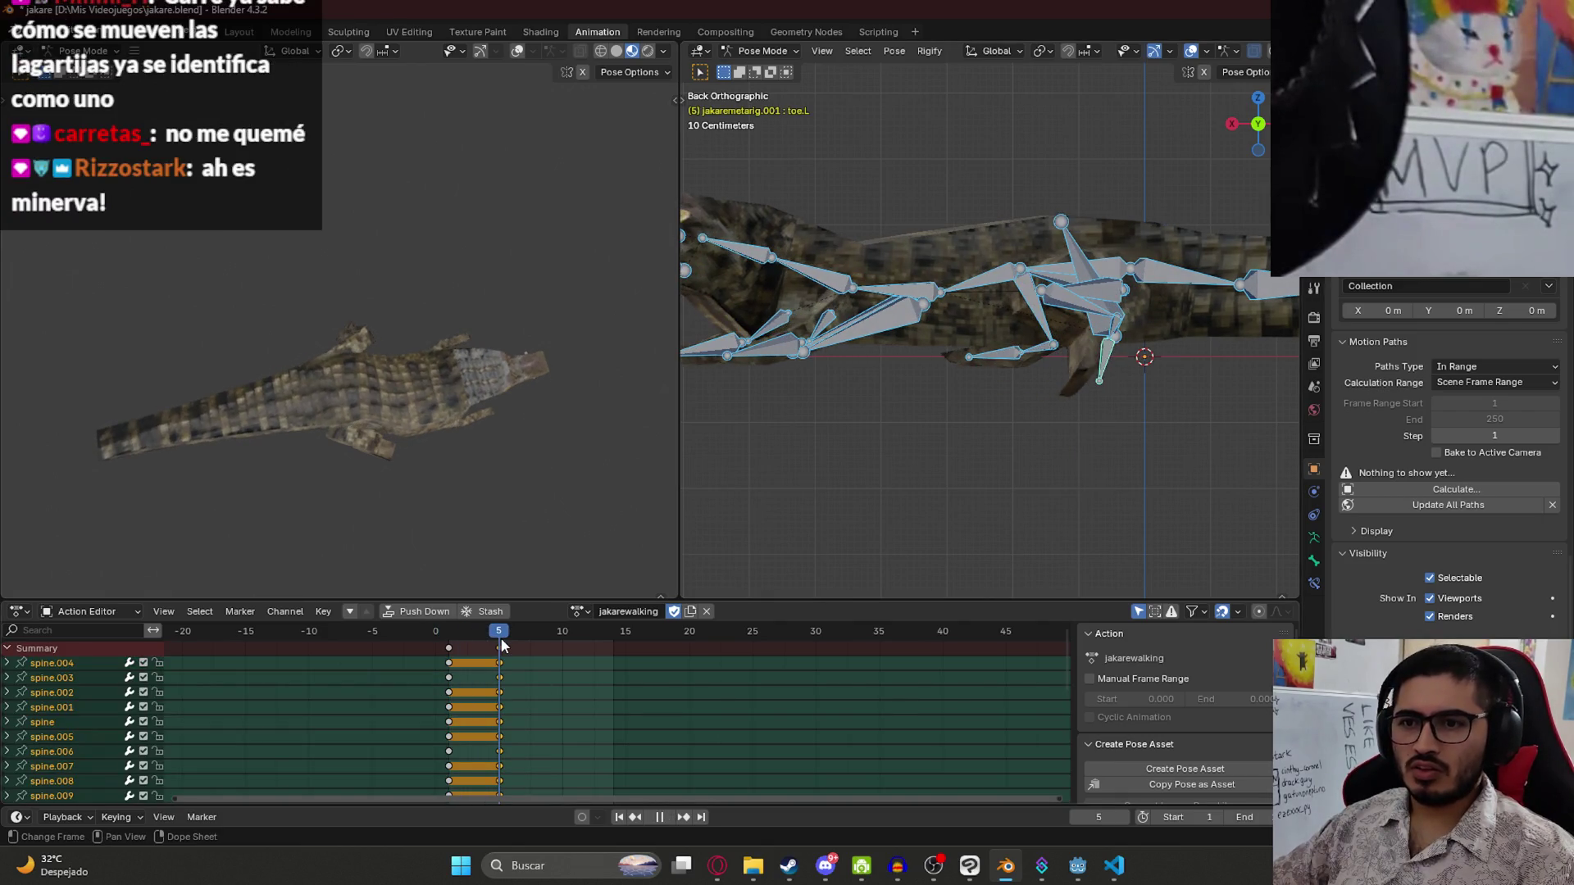
key("space")
- From the back view, rotate thigh.L so the left hind leg points down
mouse_move(944, 247)
left_mouse_down()
mouse_move(981, 307)
mouse_move(877, 342)
mouse_move(869, 316)
mouse_move(915, 321)
mouse_move(1049, 376)
left_mouse_up()
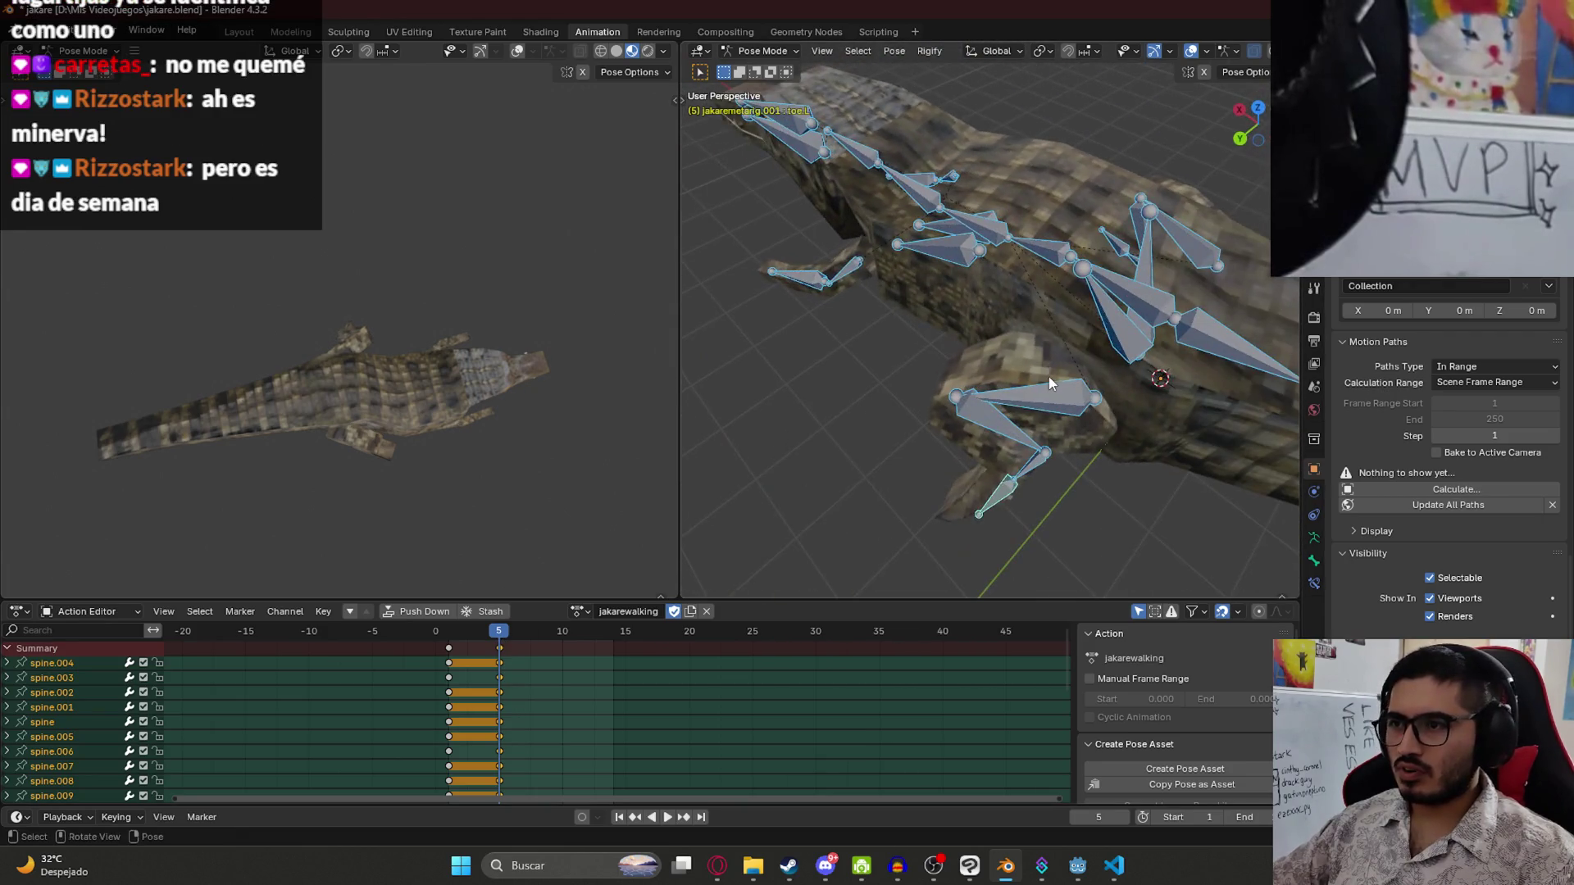
left_click(1049, 376)
key("ctrl+KP_1")
scroll(1047, 375, "up", 3)
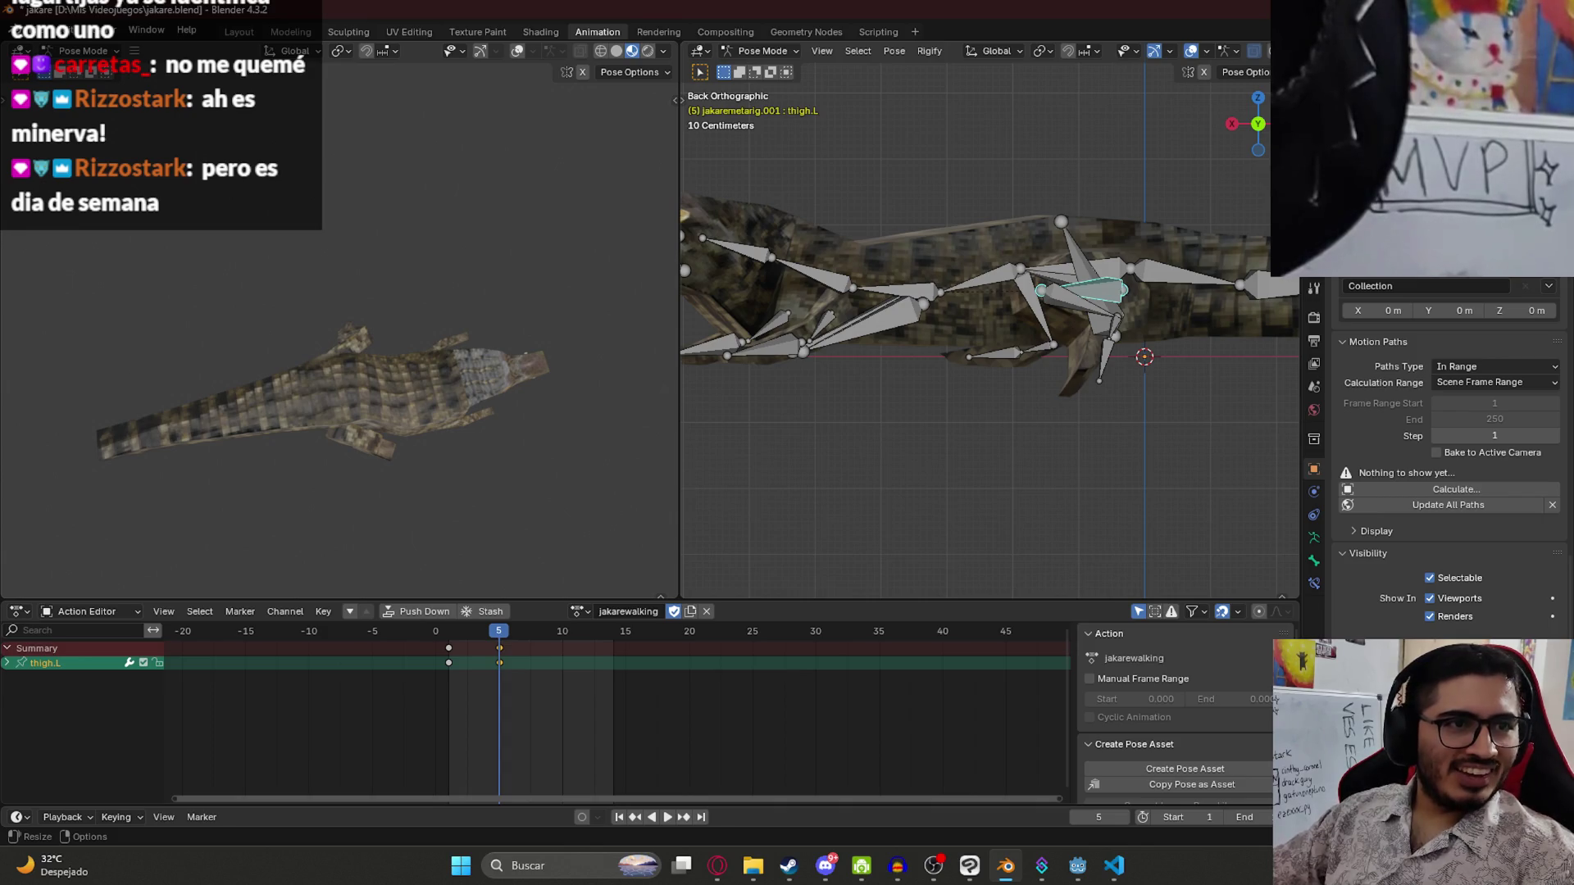
mouse_move(816, 324)
left_mouse_down()
mouse_move(934, 344)
mouse_move(991, 322)
mouse_move(967, 322)
left_mouse_up()
key("Escape")
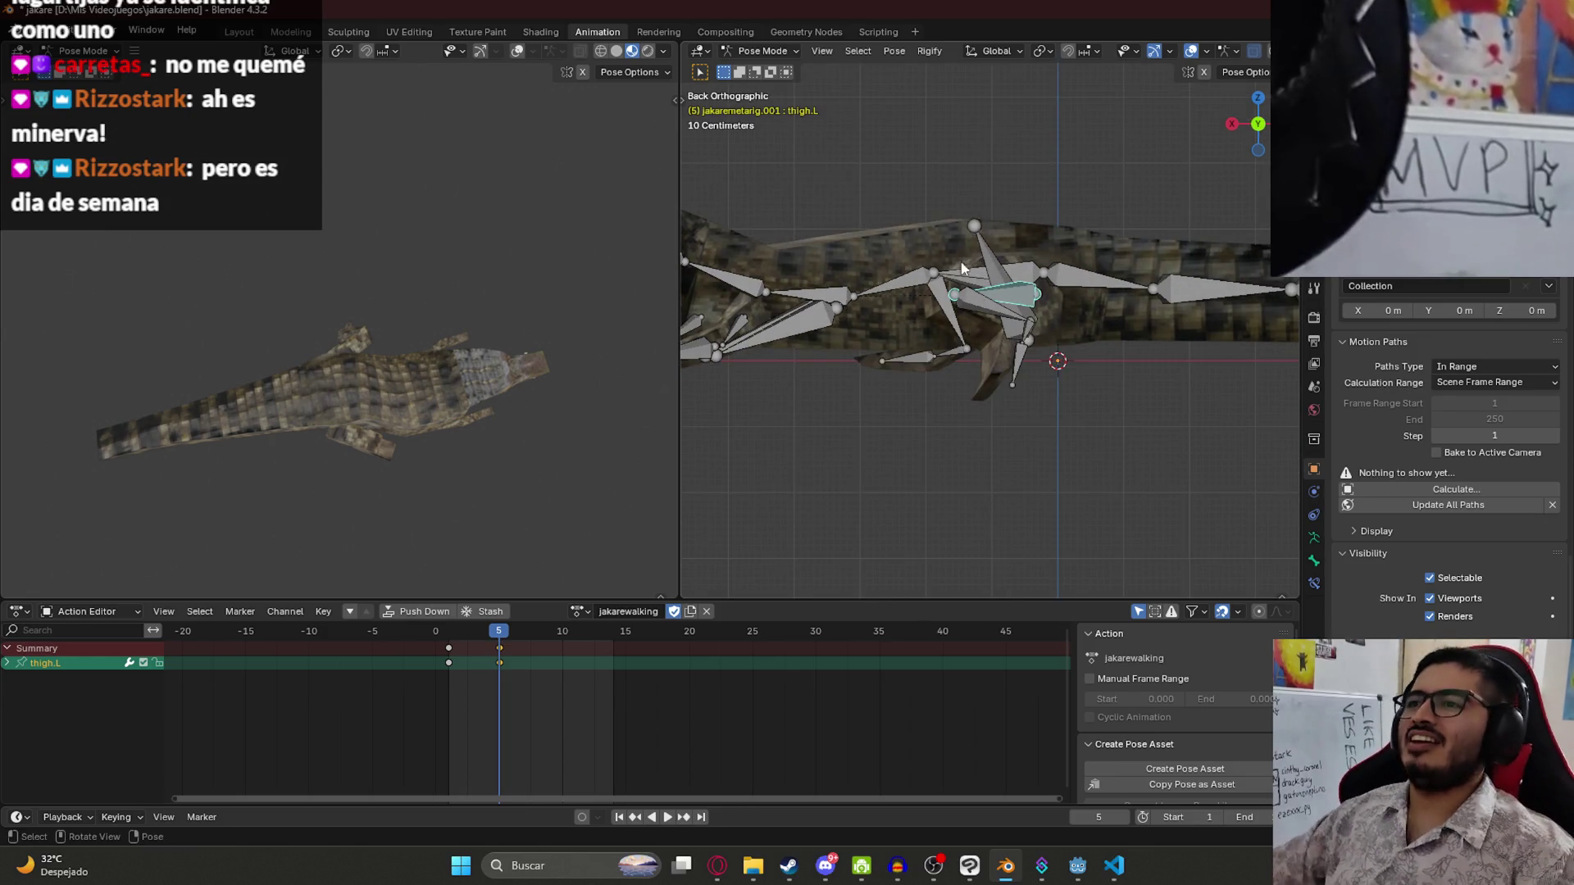
key("r")
left_click(999, 336)
- Rotate the shin.L and foot.L bones of the left hind leg
left_click(999, 336)
key("r")
left_click(1020, 366)
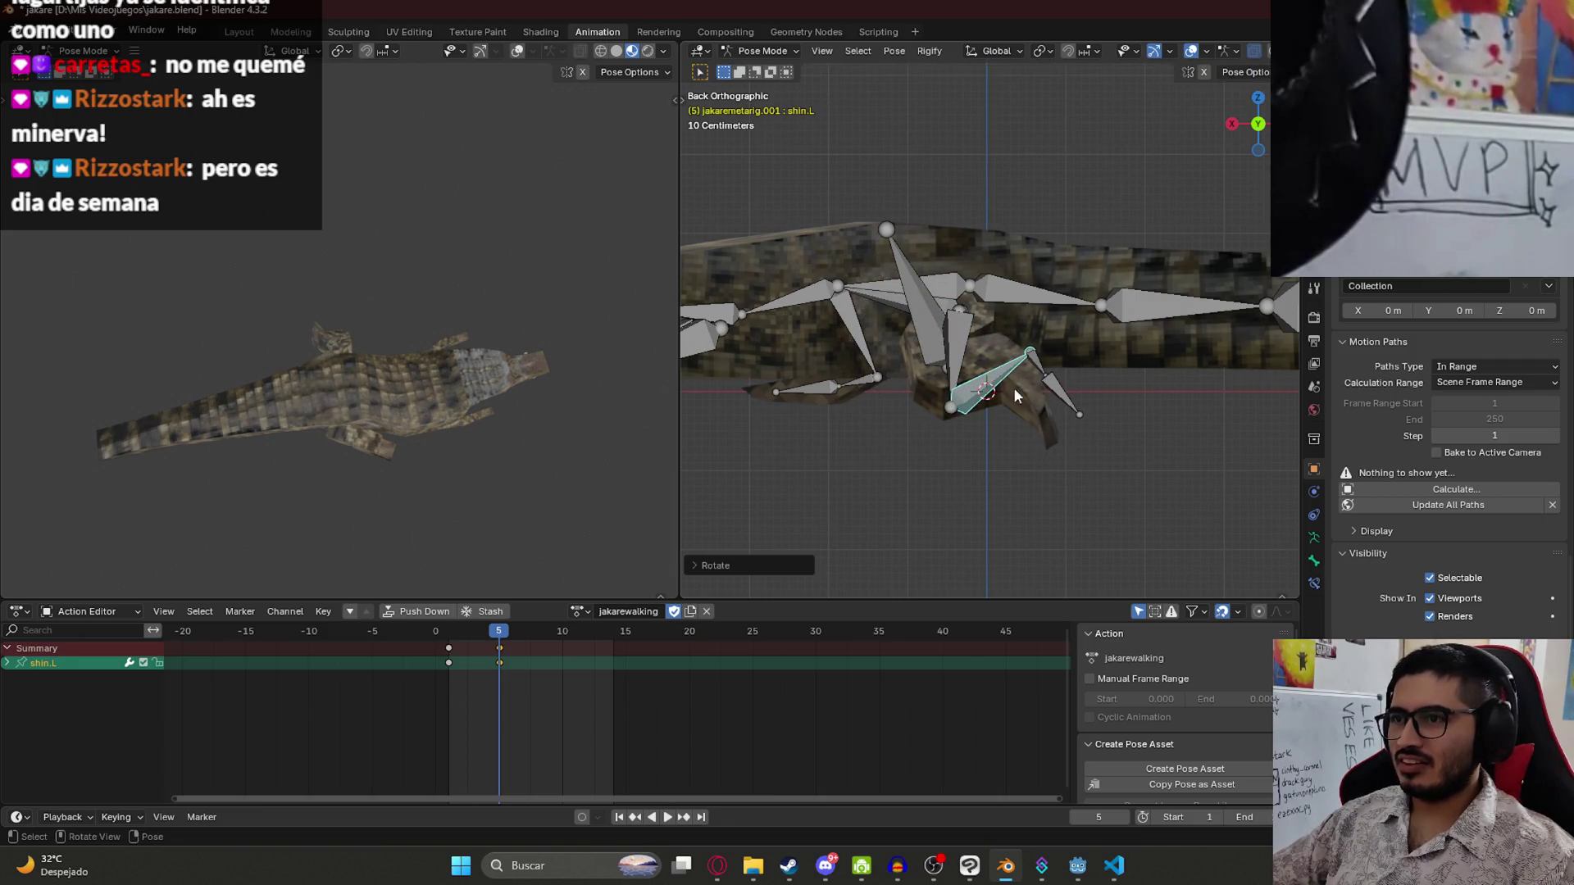
left_click(1049, 388)
key("r")
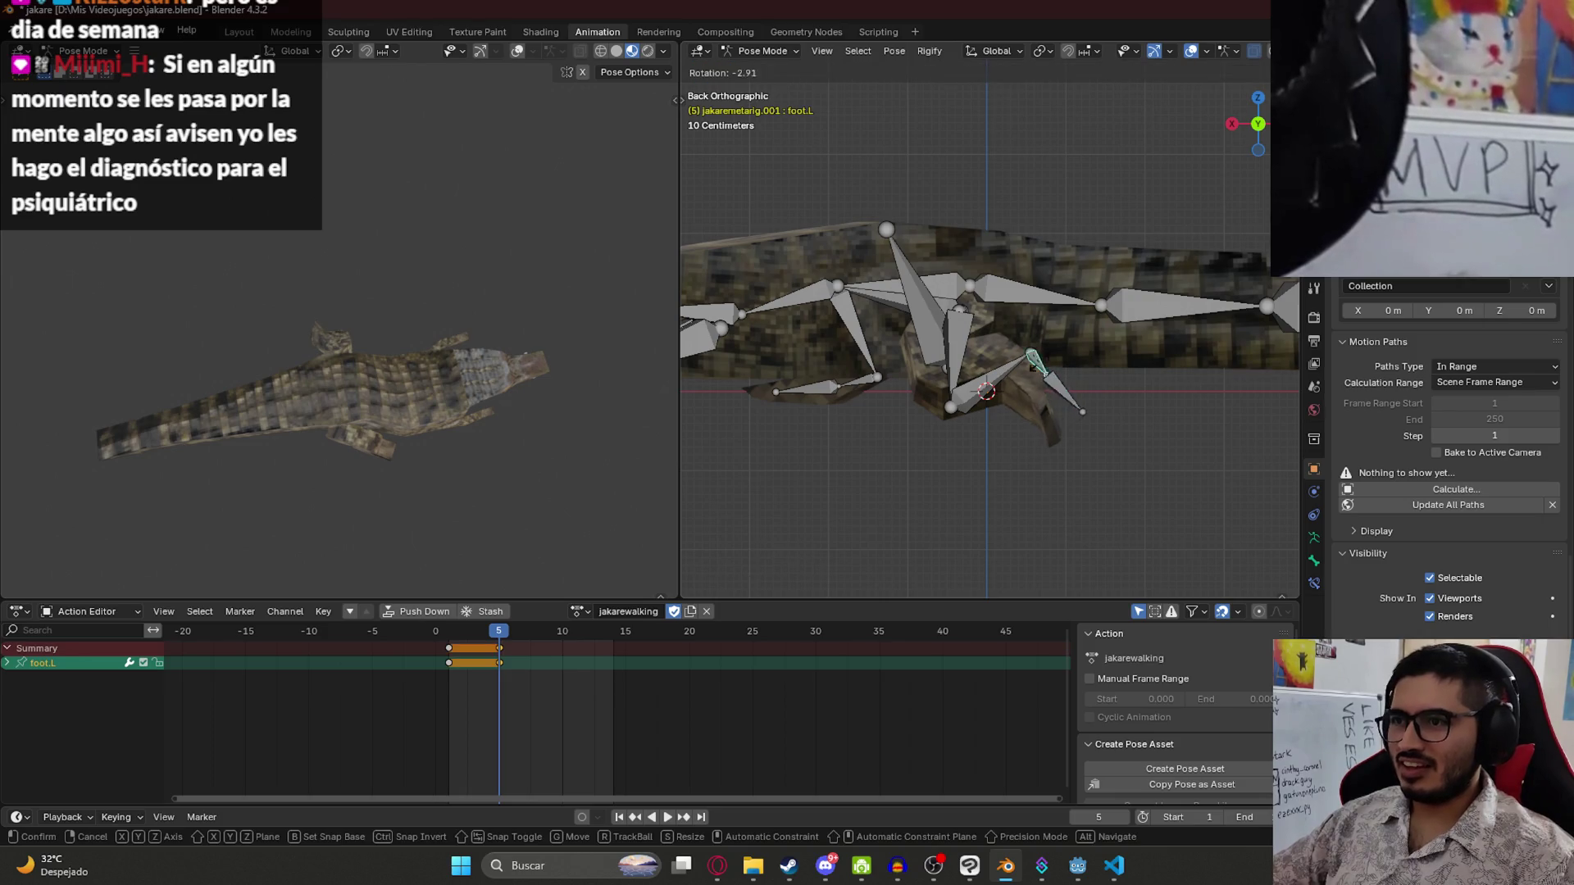
left_click(1037, 369)
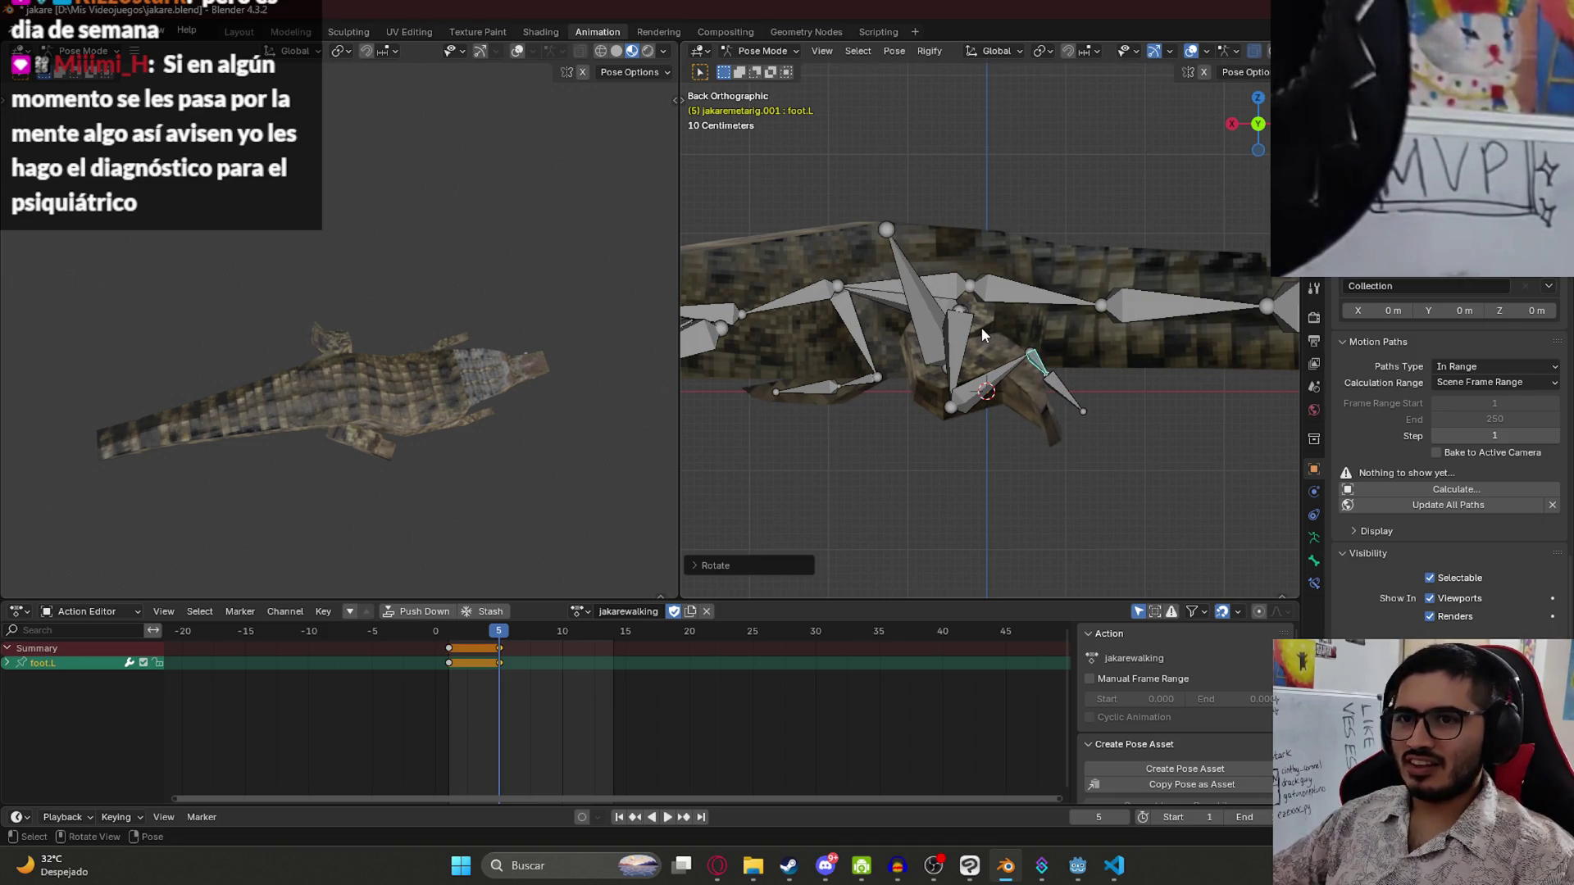
- Select all bones and frame the rig from the top view
key("a")
mouse_move(982, 303)
left_mouse_down()
mouse_move(975, 342)
mouse_move(892, 405)
mouse_move(936, 386)
left_mouse_up()
scroll(936, 387, "down", 2)
key("KP_7")
left_click_drag(1109, 293, 983, 309)
scroll(984, 309, "down", 2)
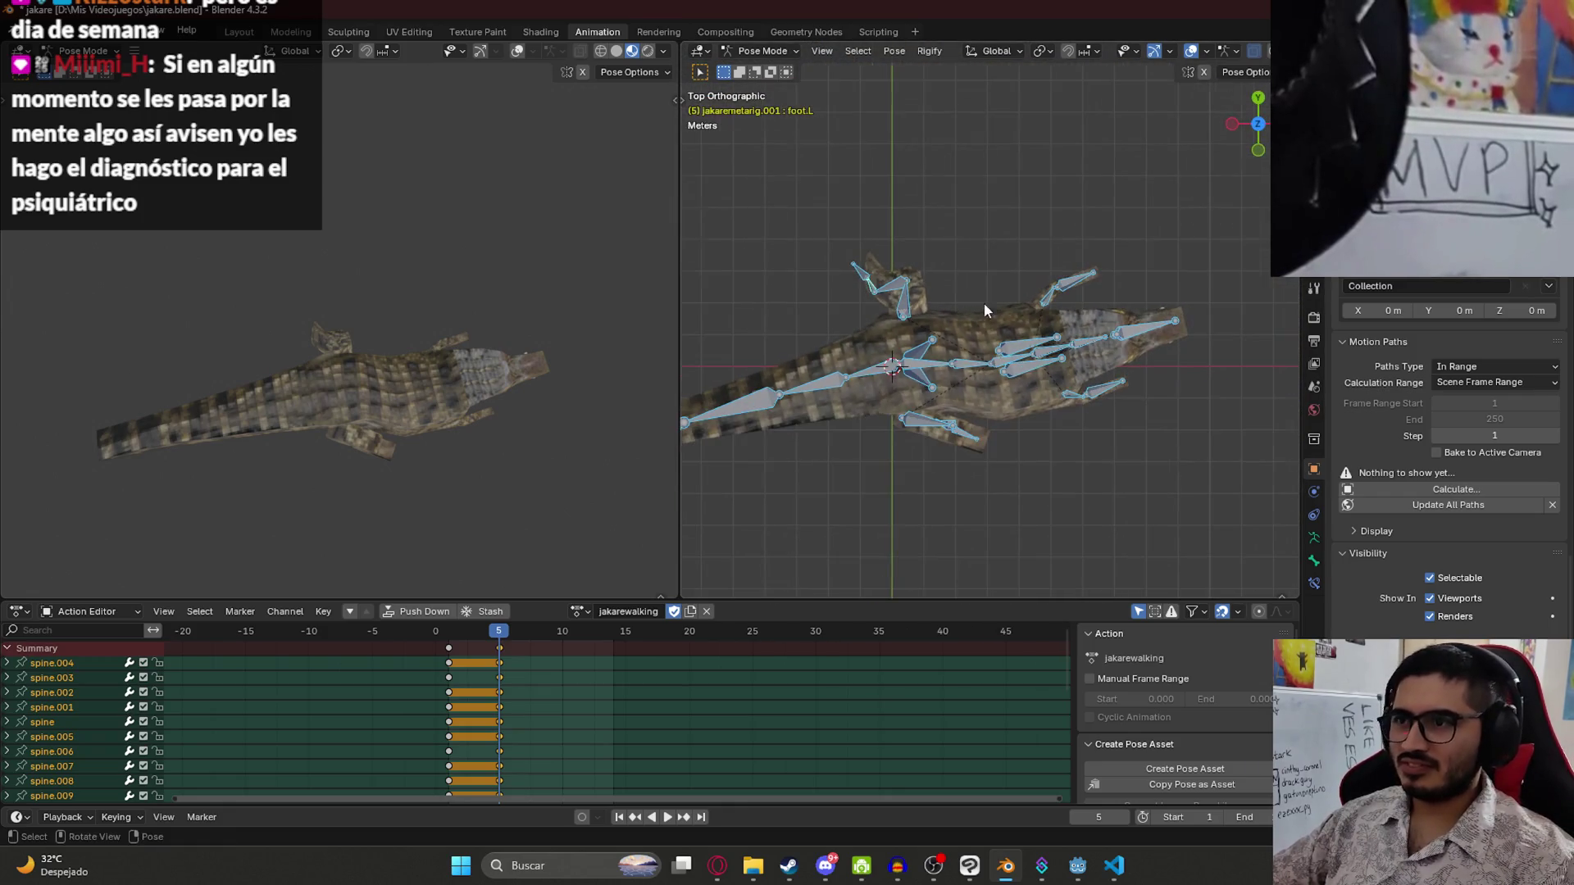
- Select thigh.R, then rotate shin.R and foot.R to lower the right hind foot
left_click(944, 436)
scroll(947, 435, "up", 3)
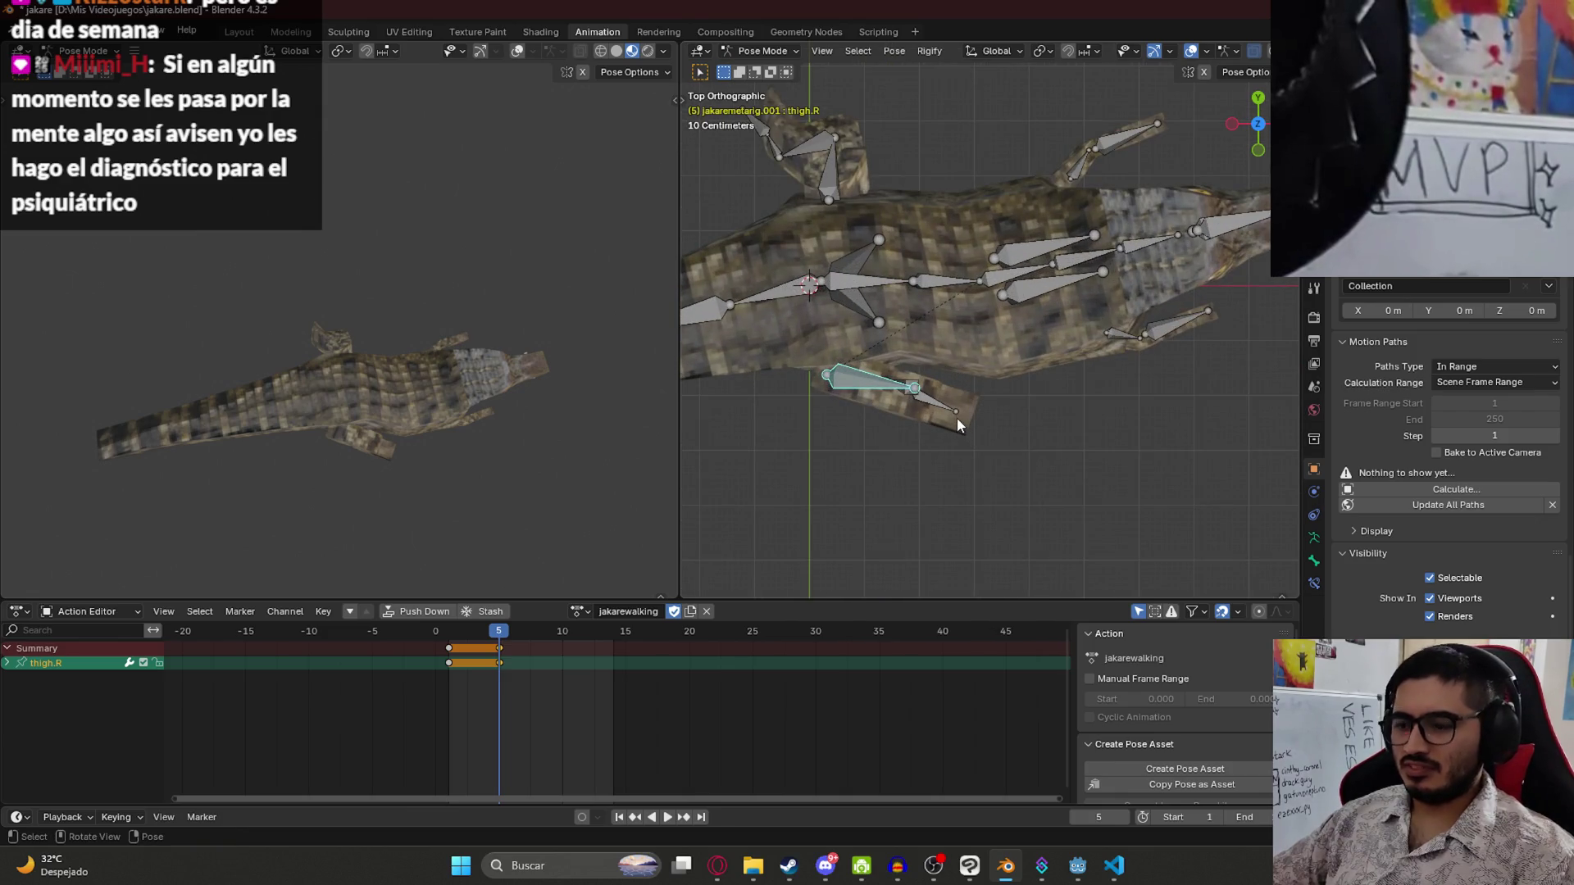
key("KP_1")
left_click(908, 332)
key("r")
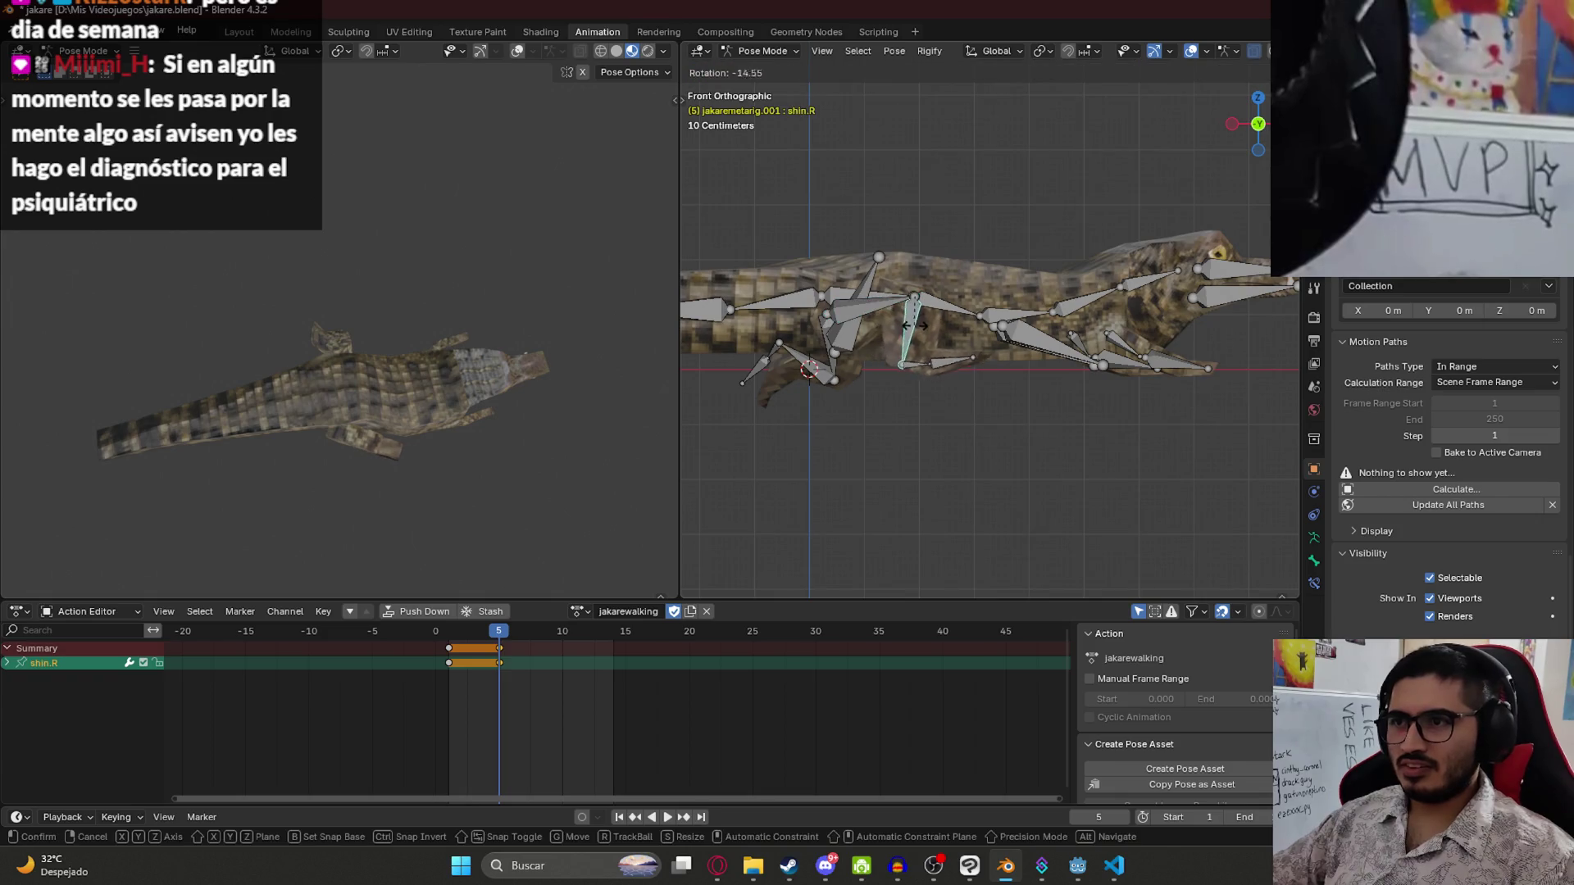
left_click(960, 350)
left_click(934, 363)
key("r")
left_click(959, 321)
- Select all bones and play the animation to preview the pose
key("a")
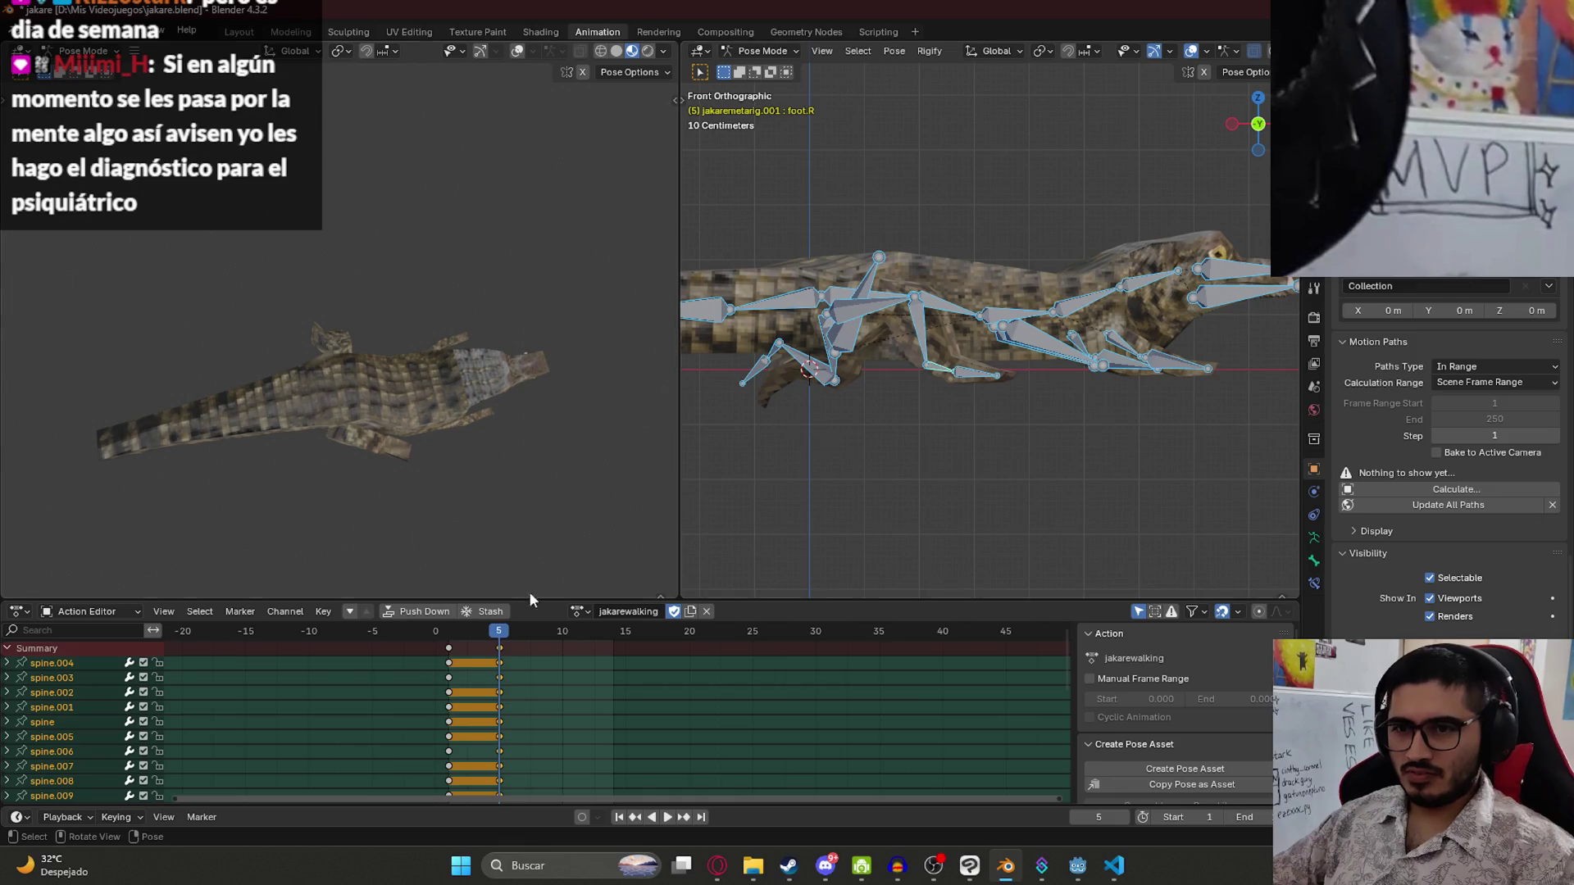
key("space")
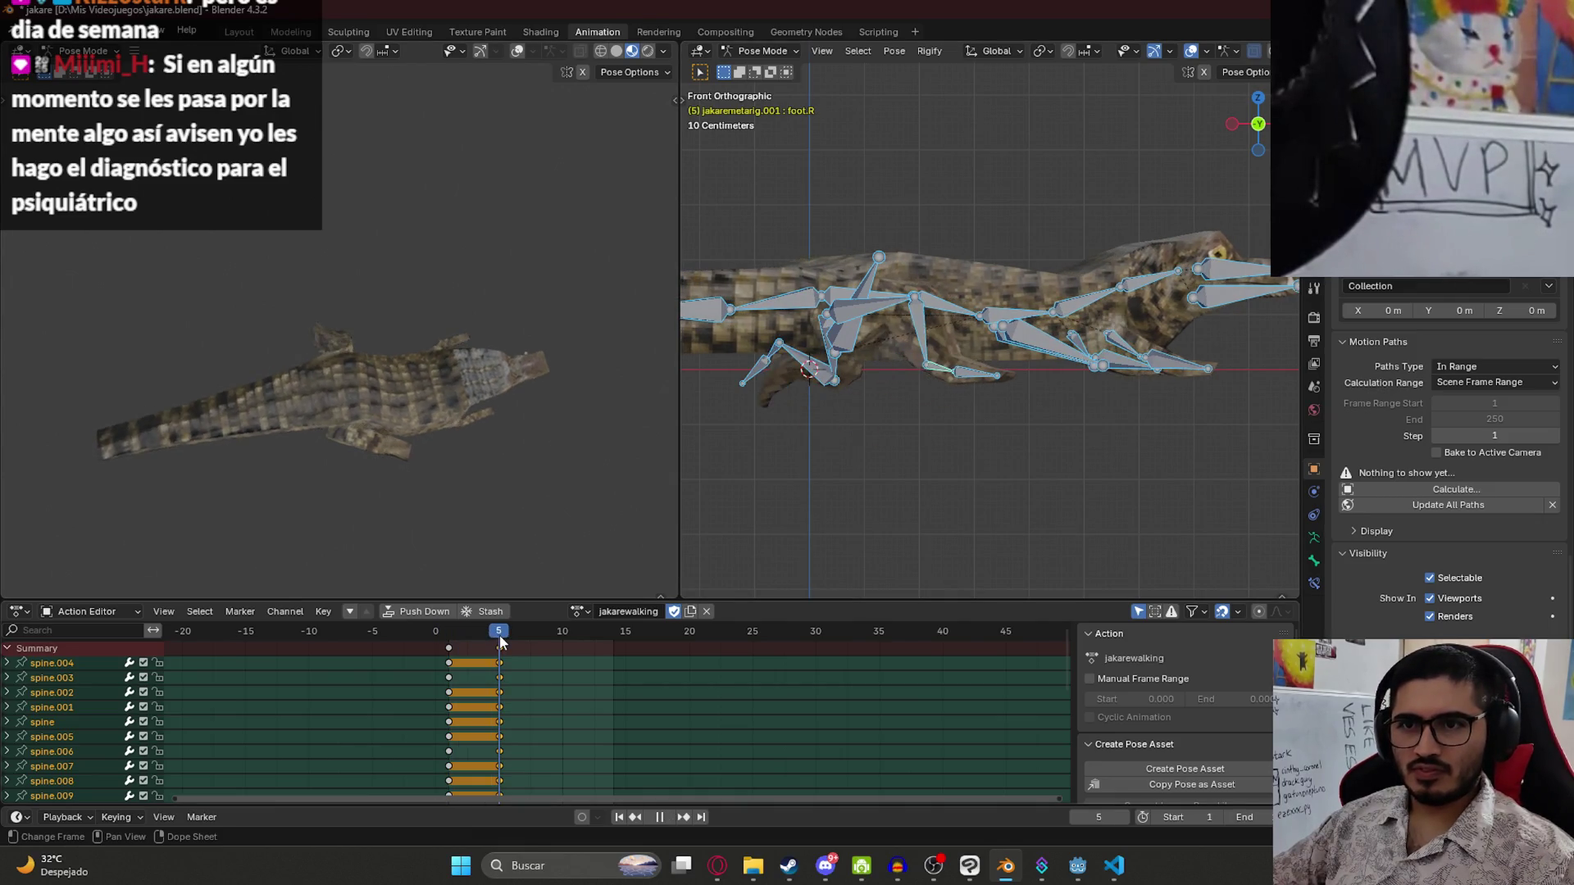
key("Escape")
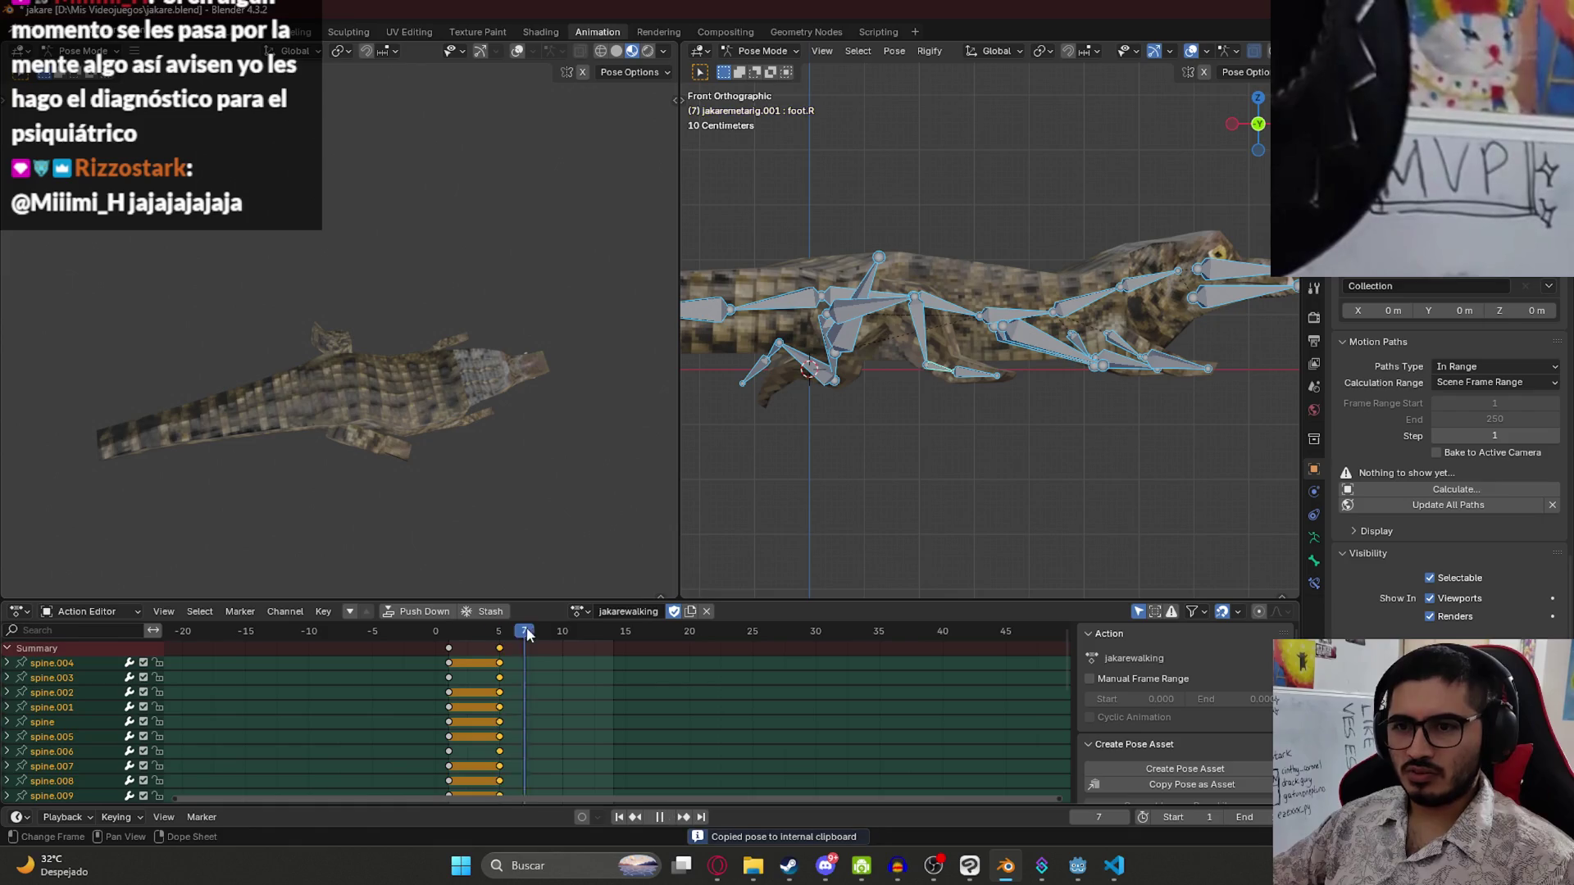
- Paste the copied pose at frame 10, keyframe it, and play back the walk
key("ctrl+v")
key("i")
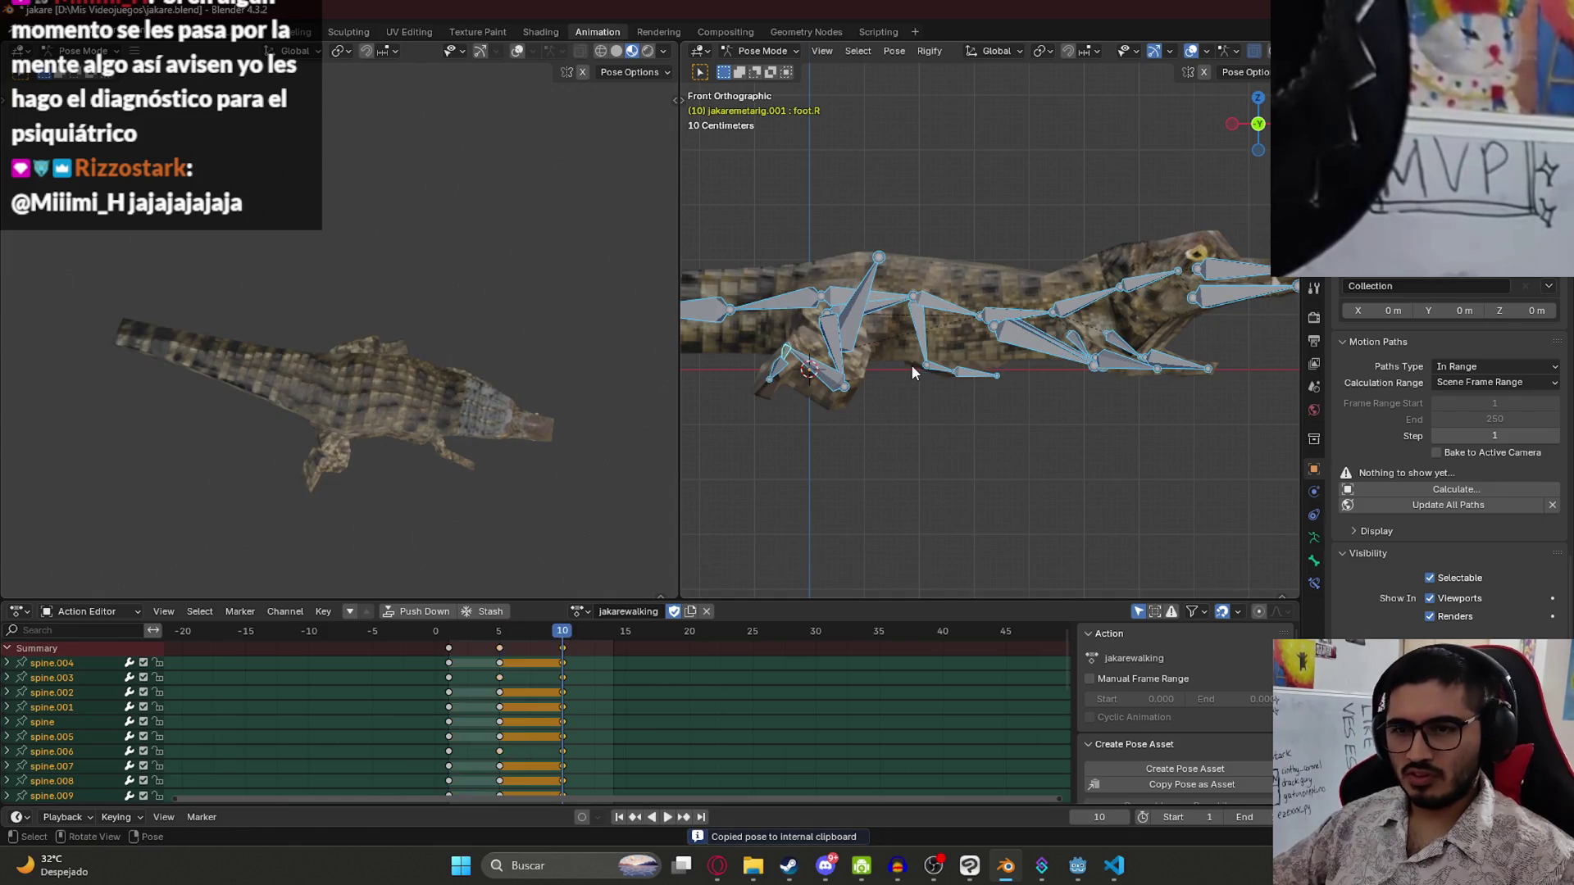
left_click(453, 635)
key("space")
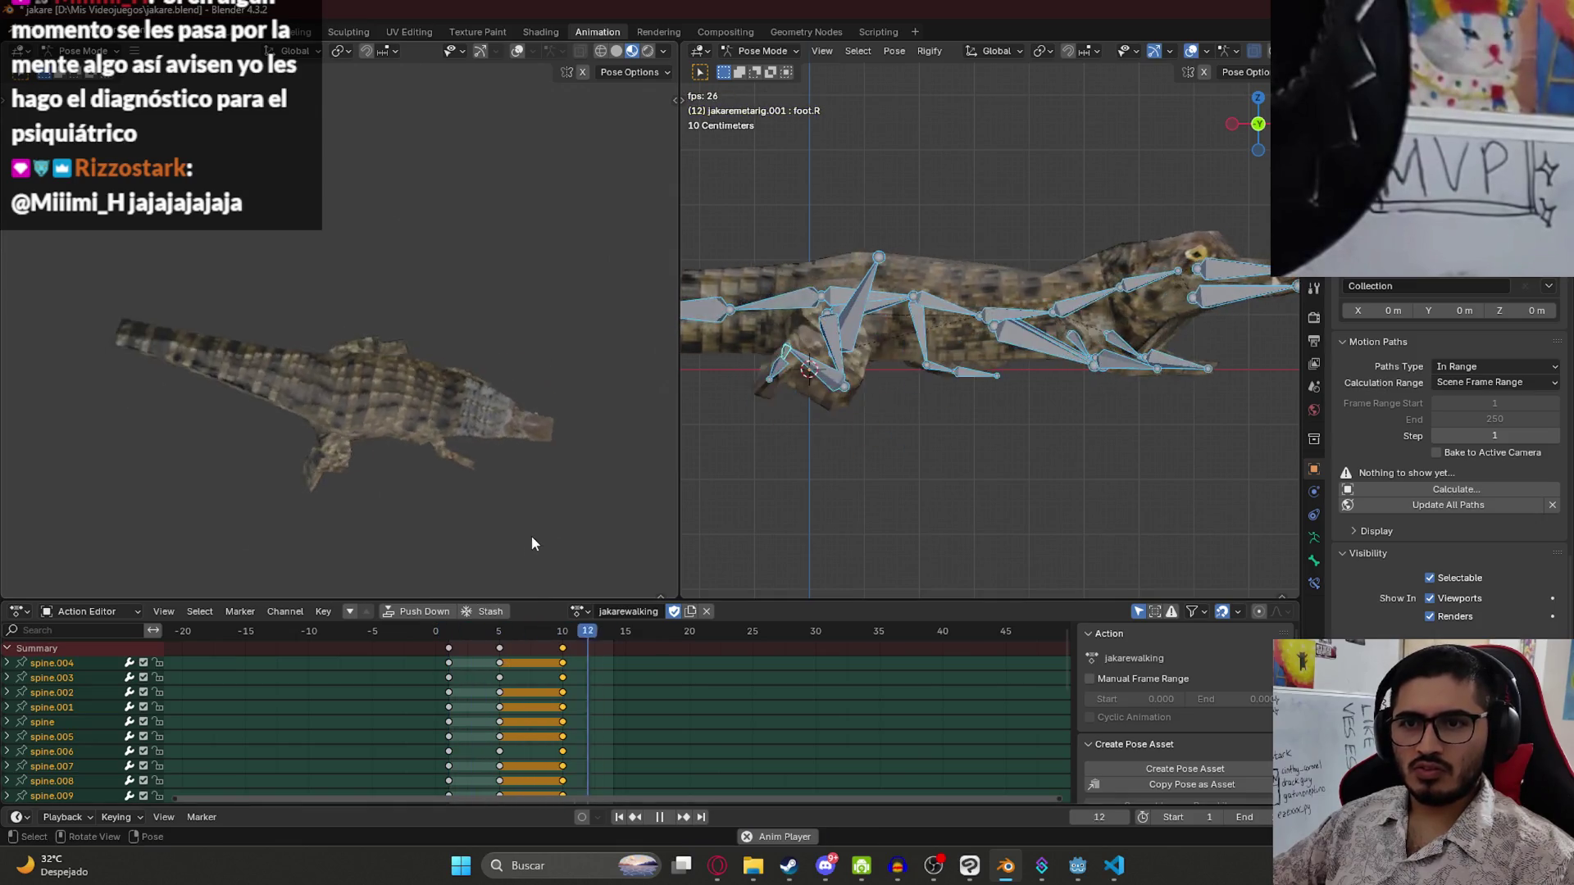
mouse_move(445, 352)
left_mouse_down()
mouse_move(287, 415)
mouse_move(468, 452)
mouse_move(492, 375)
mouse_move(458, 296)
mouse_move(381, 459)
left_mouse_up()
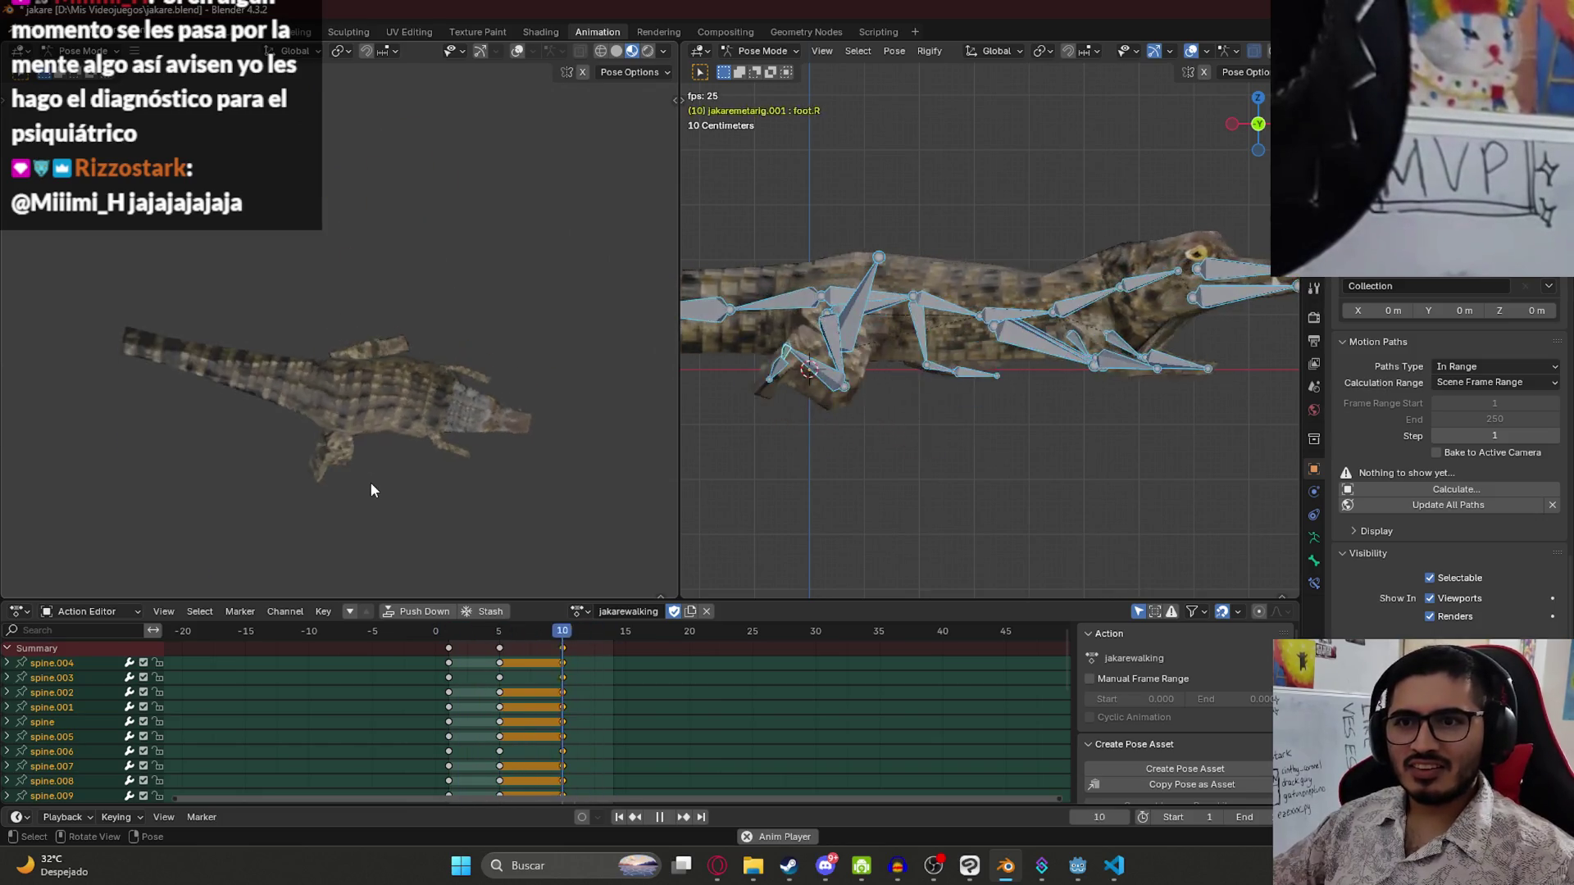
left_click(497, 637)
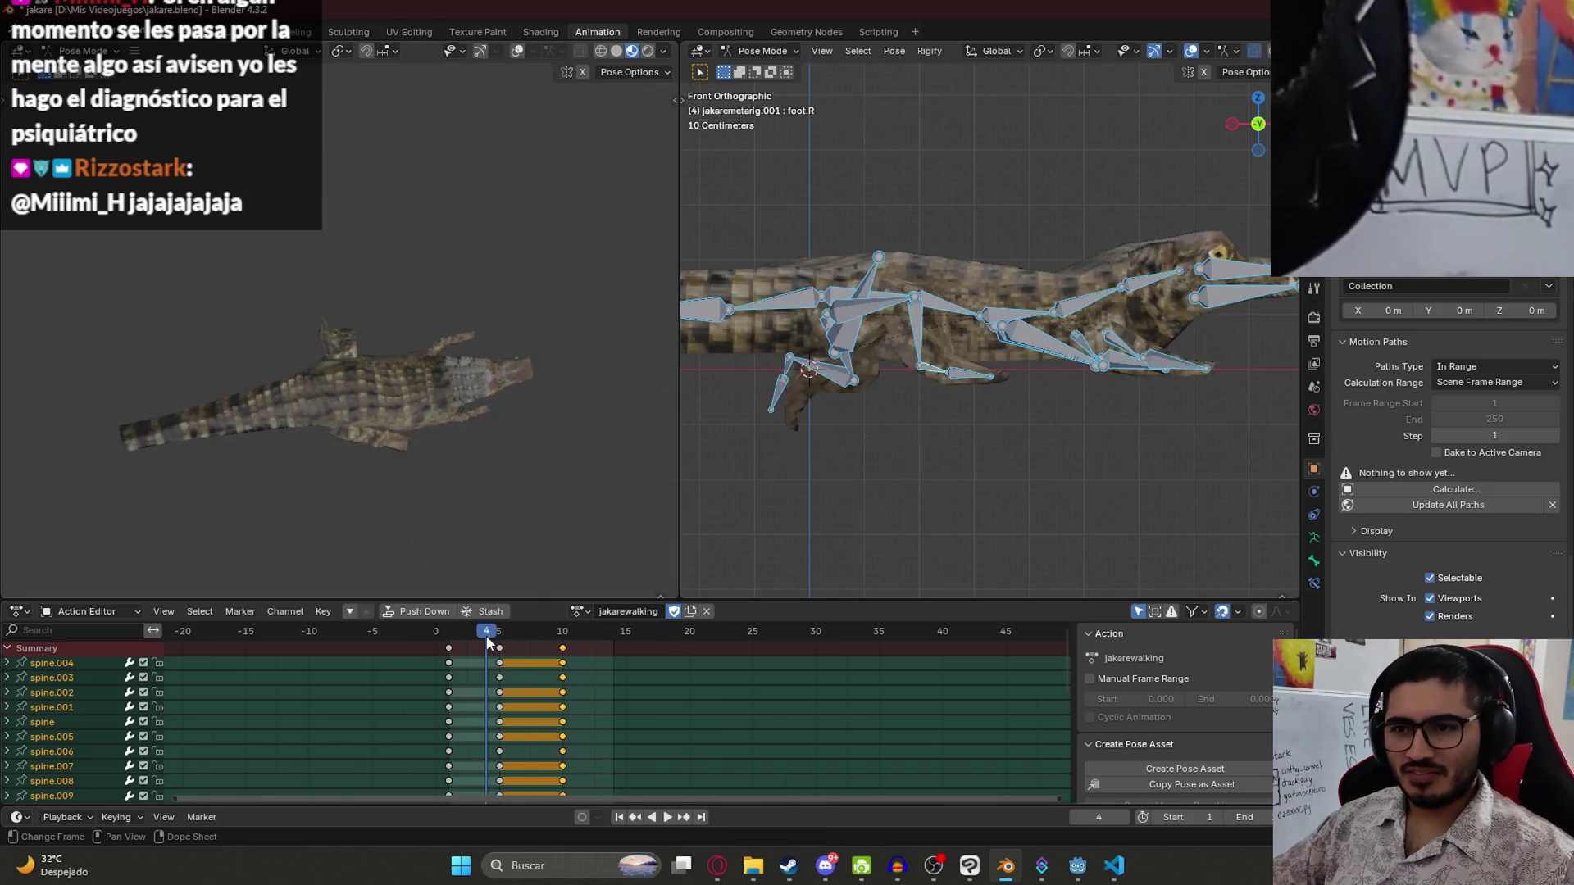
- Delete the frame-0 keyframes and move the frame-5 keys to frame 1
left_click(459, 643)
key("x")
left_click(450, 647)
left_click_drag(497, 645, 446, 645)
- Set the scene end frame to 20
type("10")
key("Return")
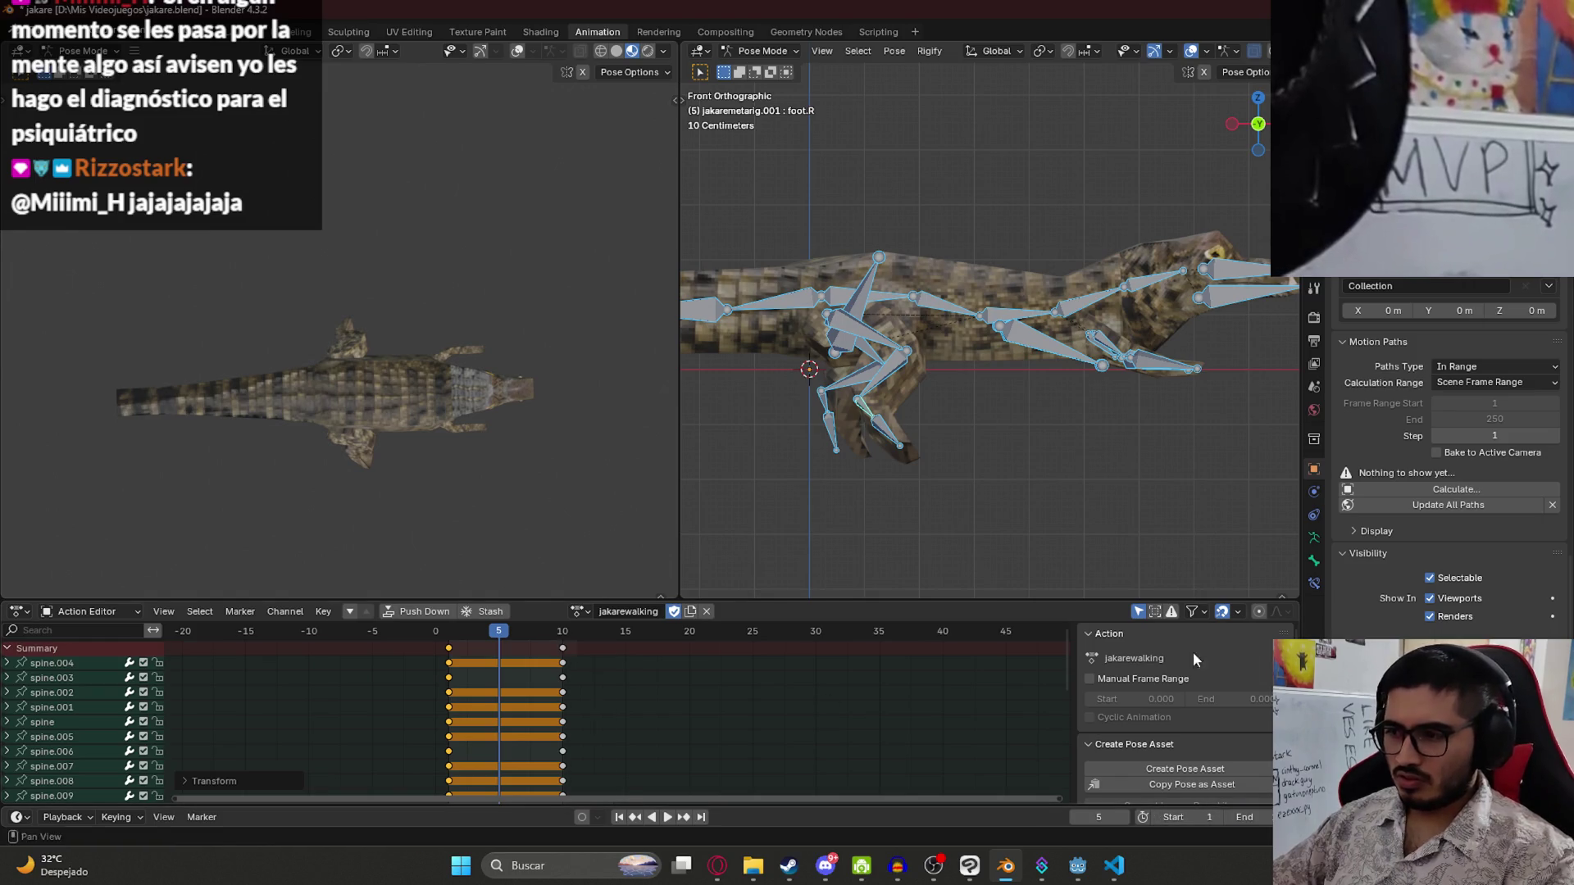
key("space")
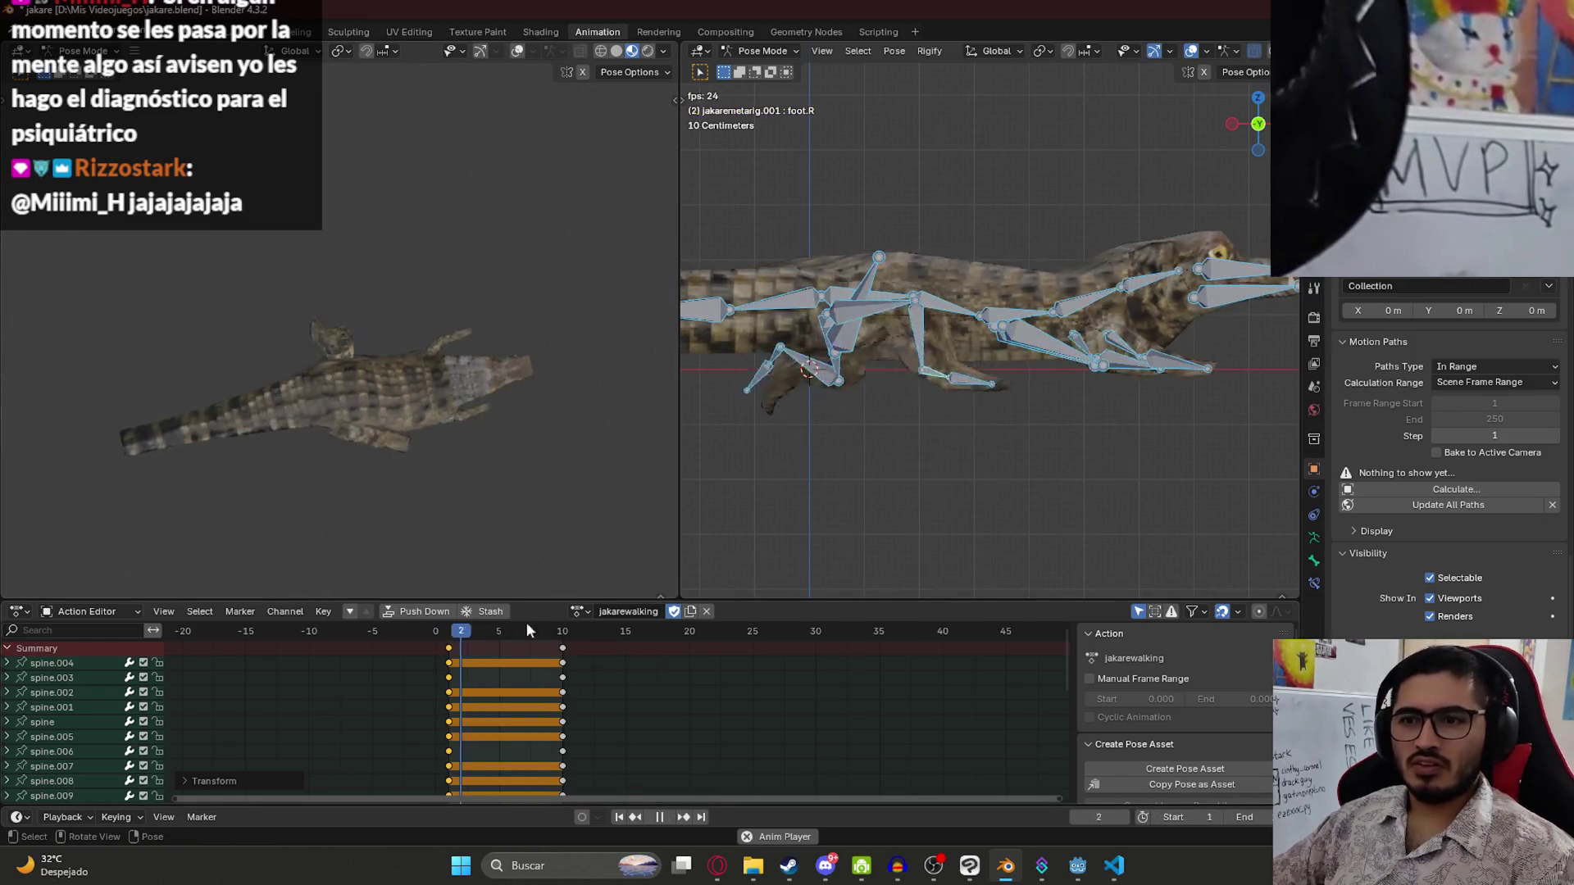
key("space")
type("0")
key("Return")
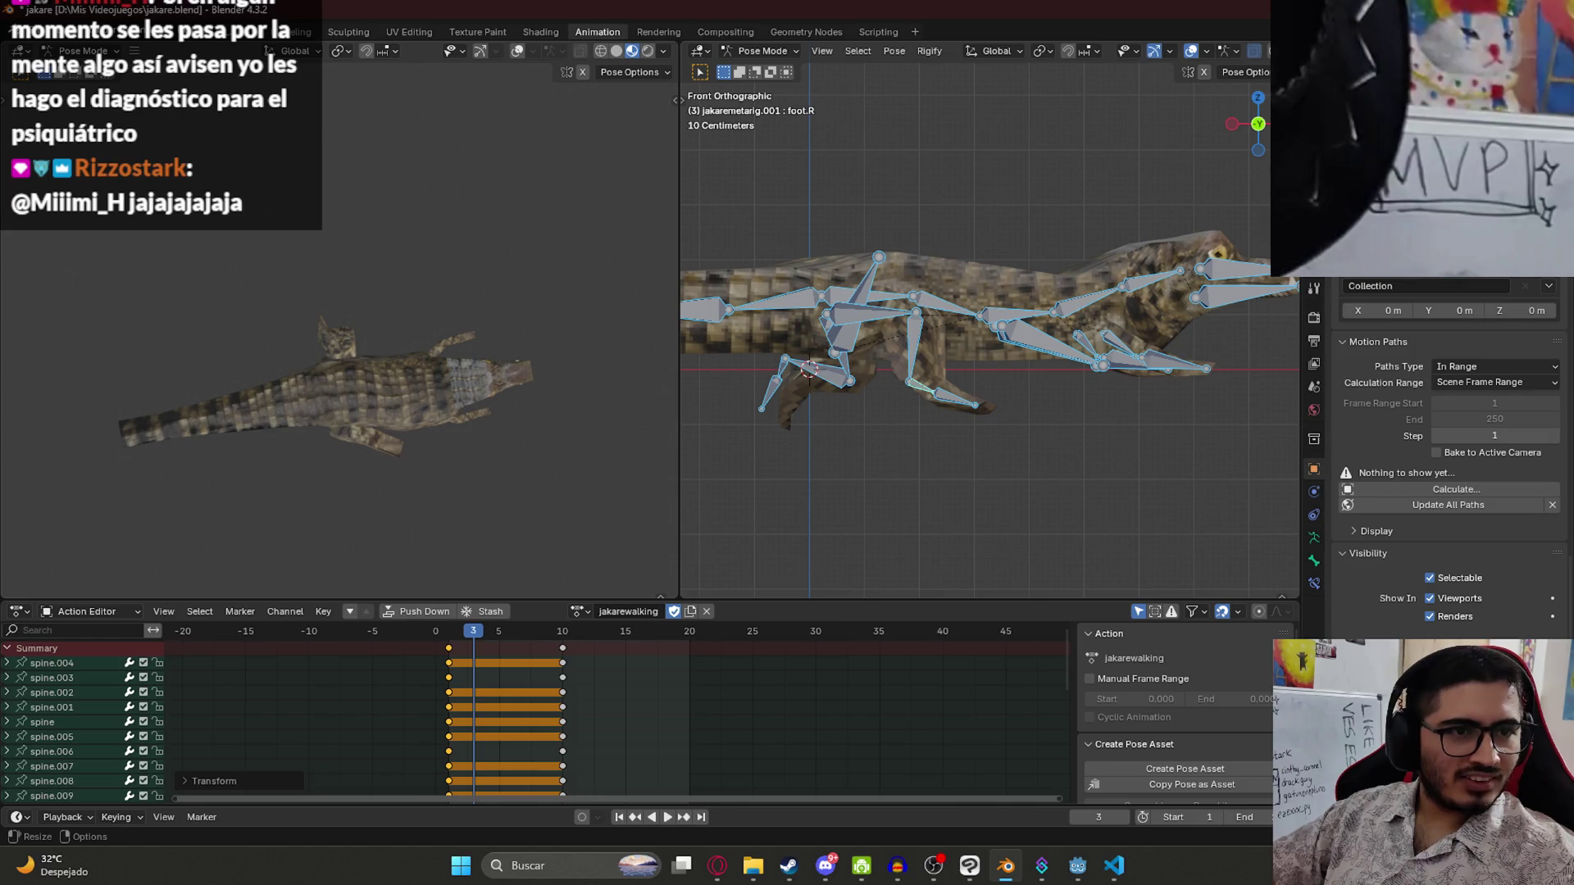
- Select all keyframes, play the walk, and return the playhead to frame 1
left_click(579, 668)
key("space")
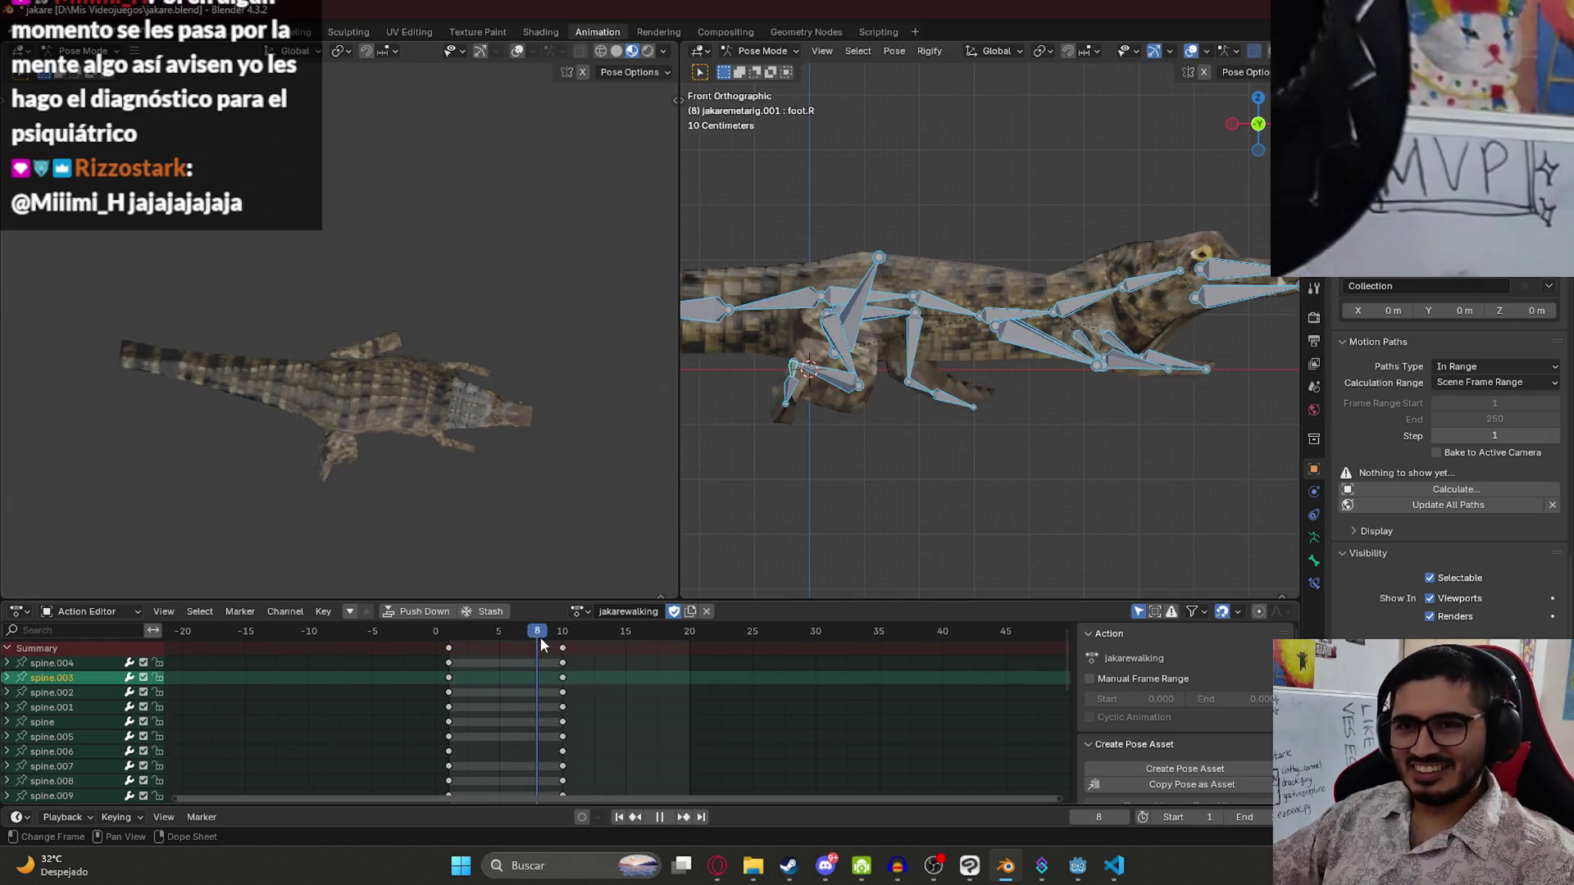
left_click(435, 638)
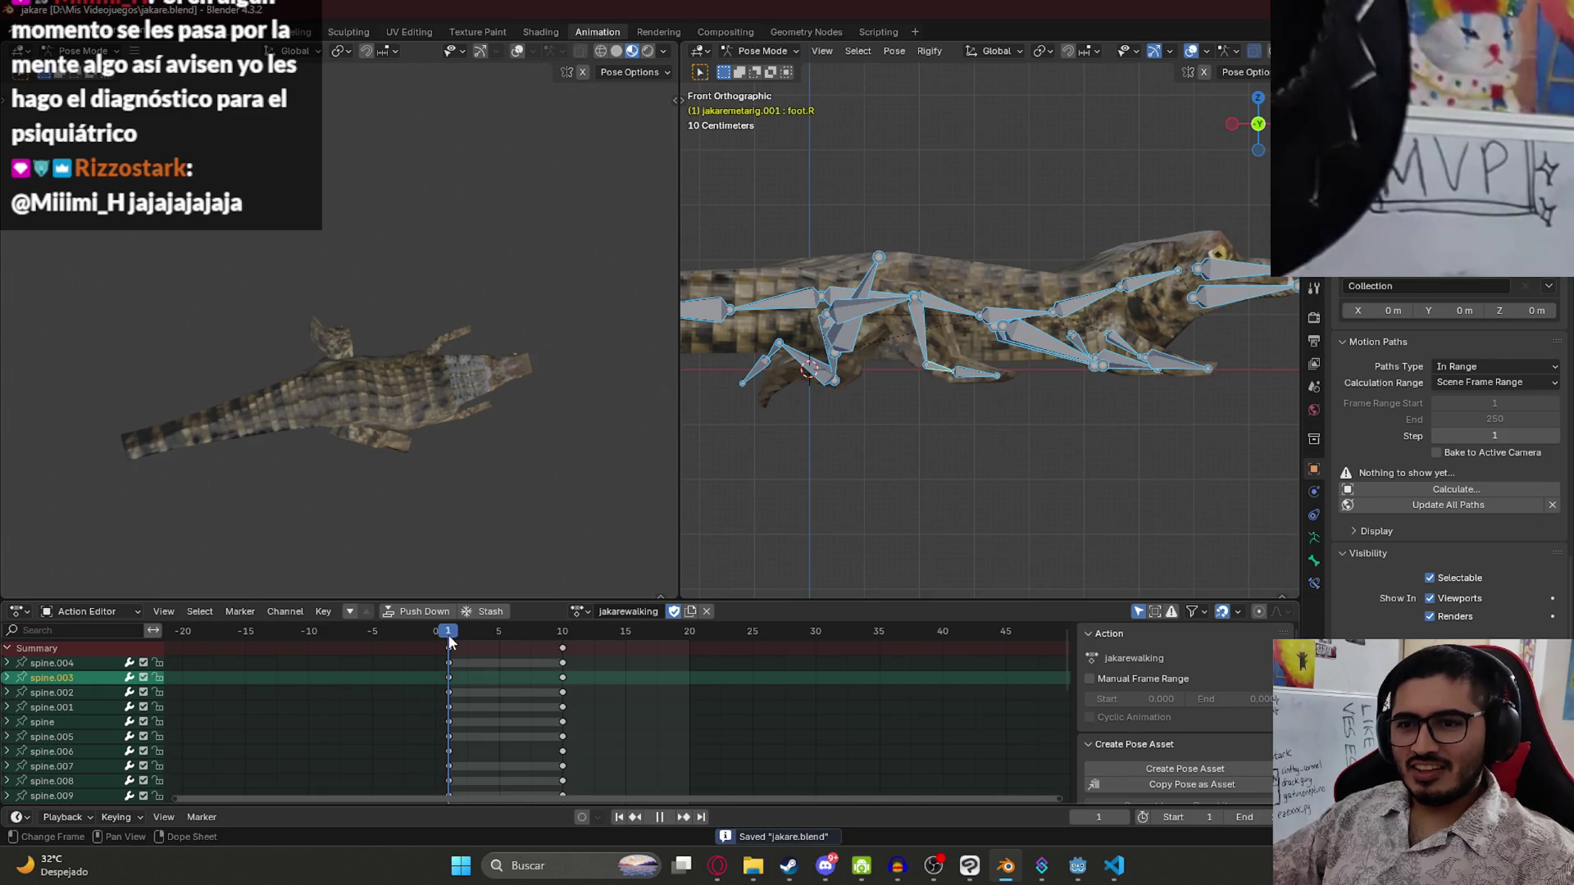
key("a")
key("space")
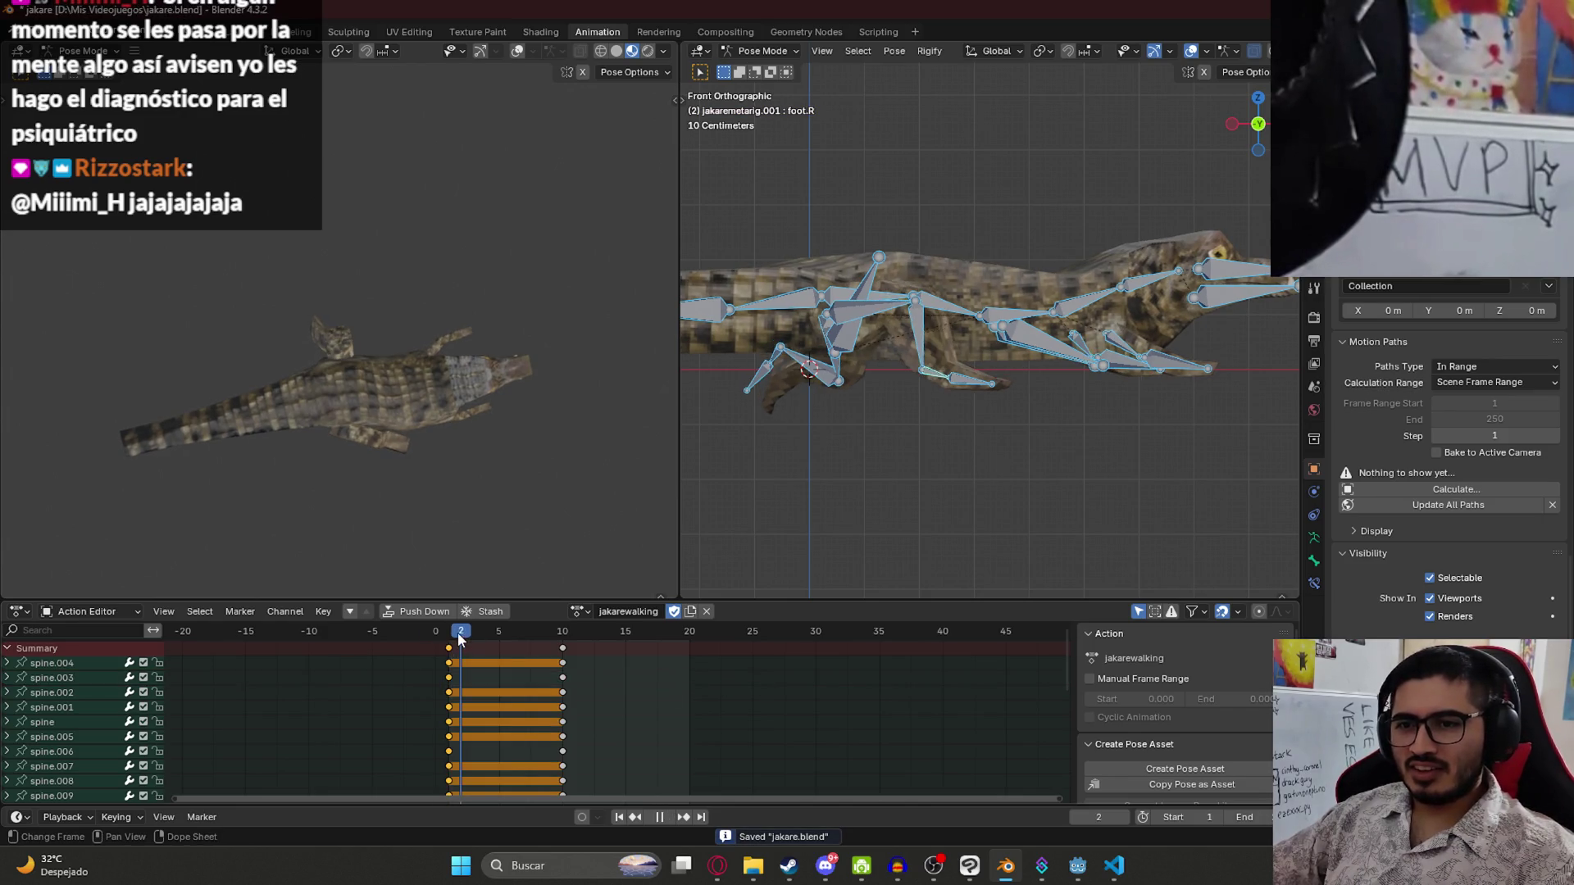
left_click(449, 640)
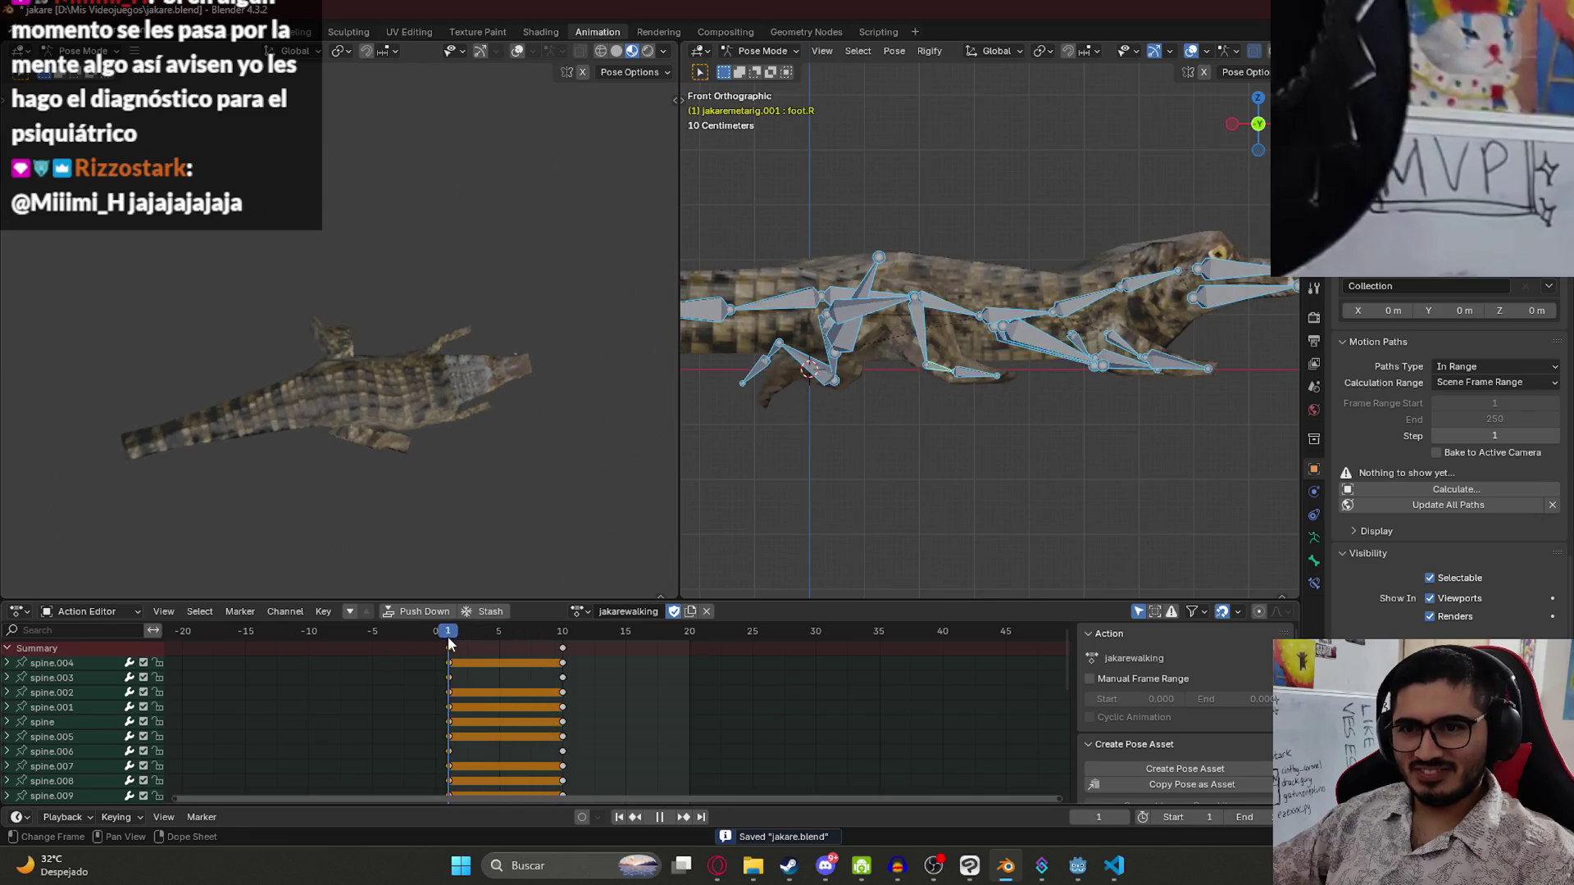
- Duplicate the starting keys to frame 20 and save jakare.blend
key("g")
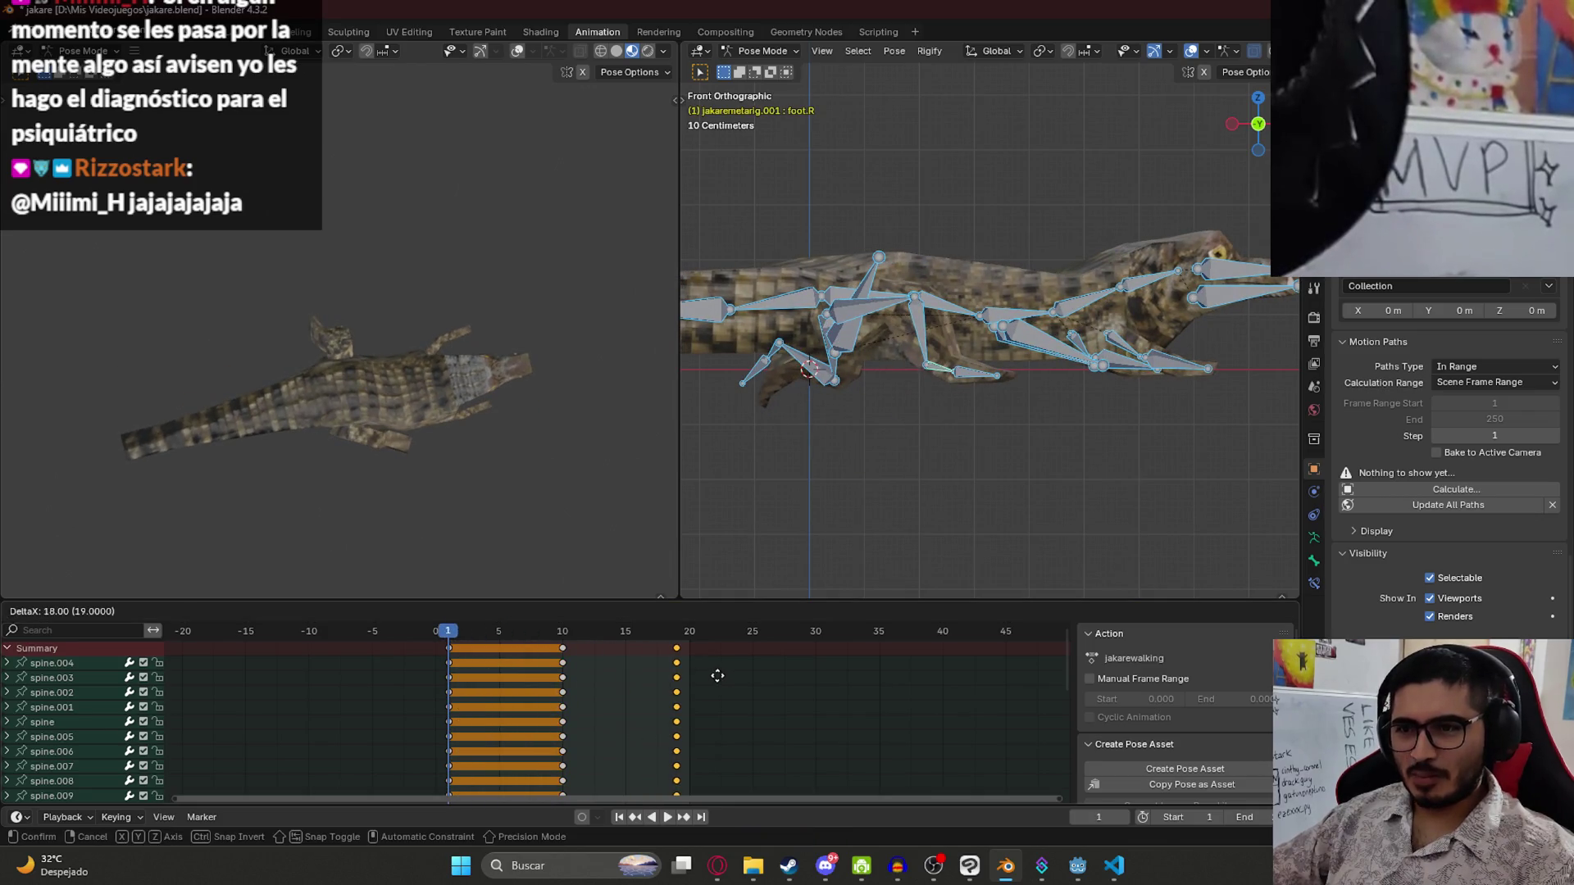
left_click(726, 673)
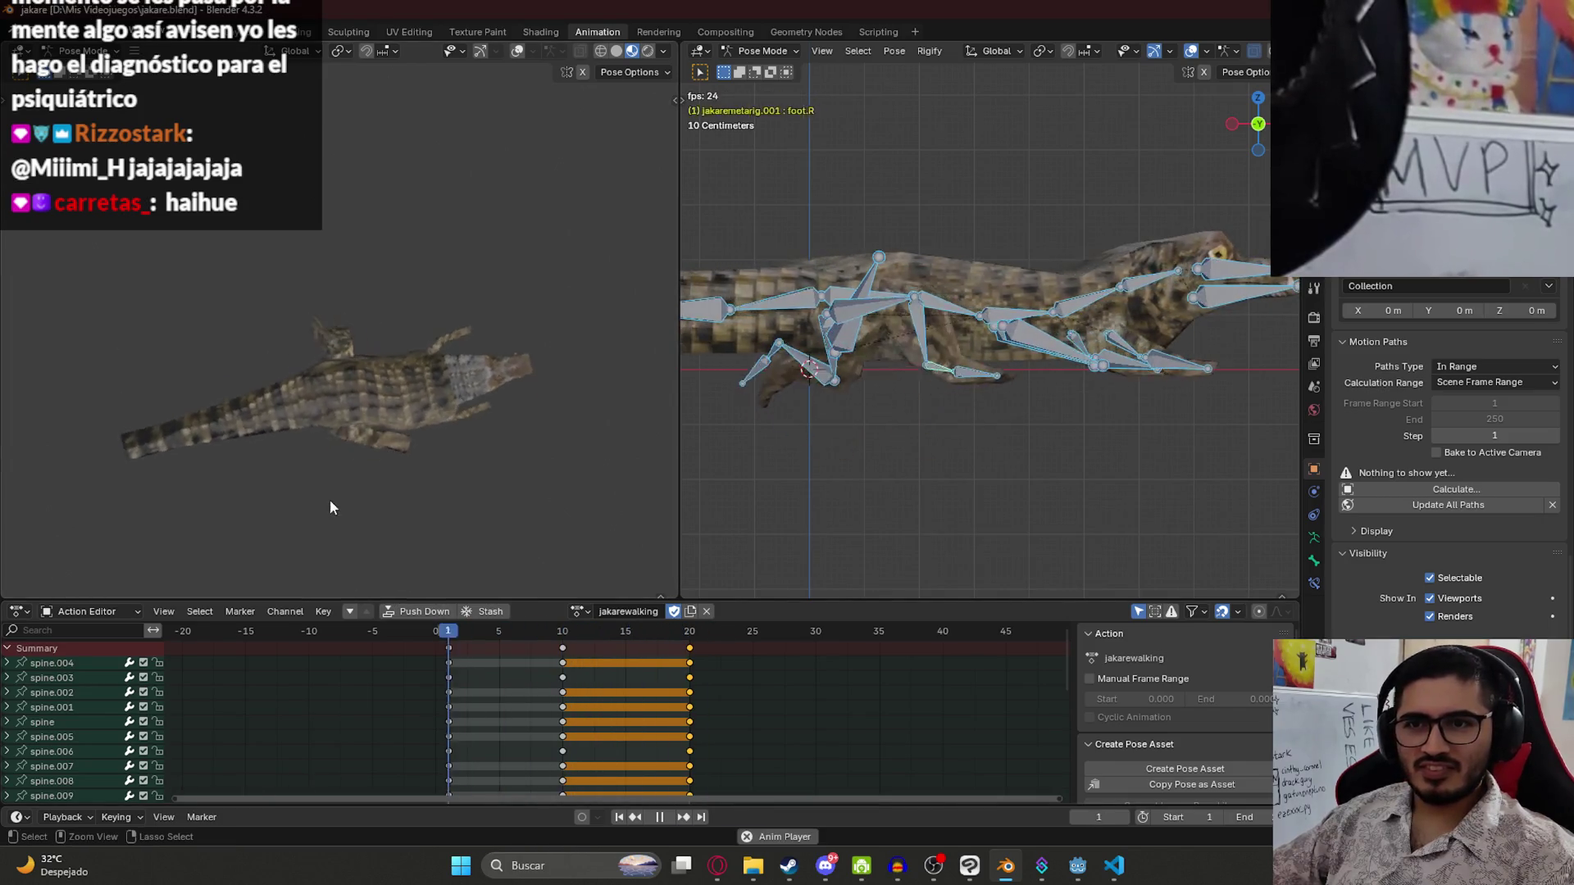
key("ctrl+s")
- Orbit the left viewport around the crocodile to check the looping walk, then stop playback
left_click_drag(217, 394, 430, 364)
scroll(429, 369, "up", 4)
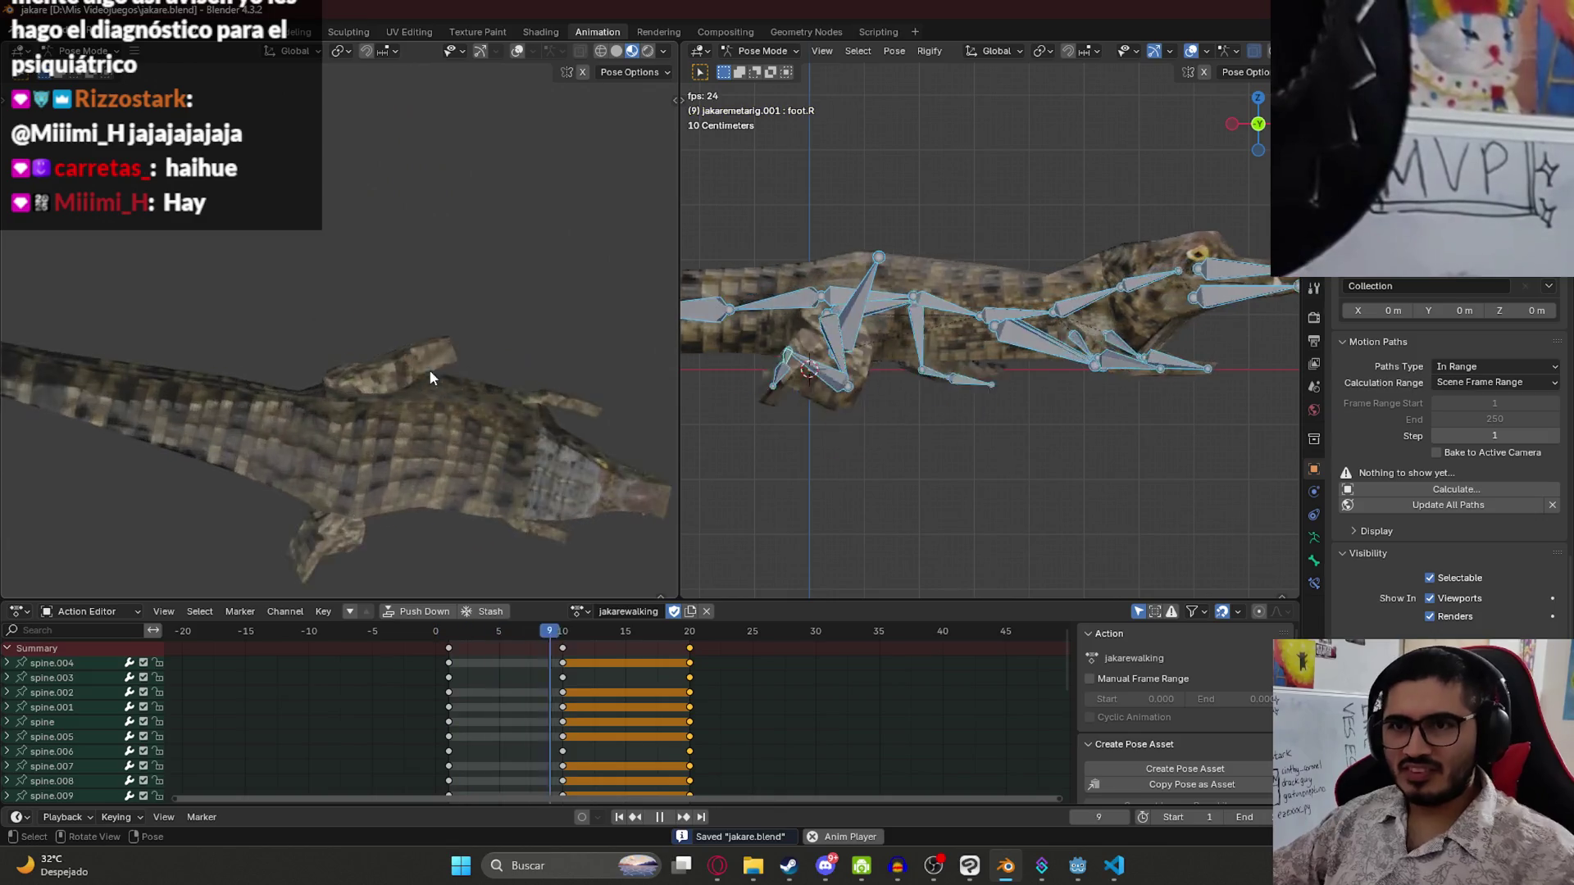
mouse_move(415, 430)
left_mouse_down()
mouse_move(327, 278)
mouse_move(430, 234)
left_mouse_up()
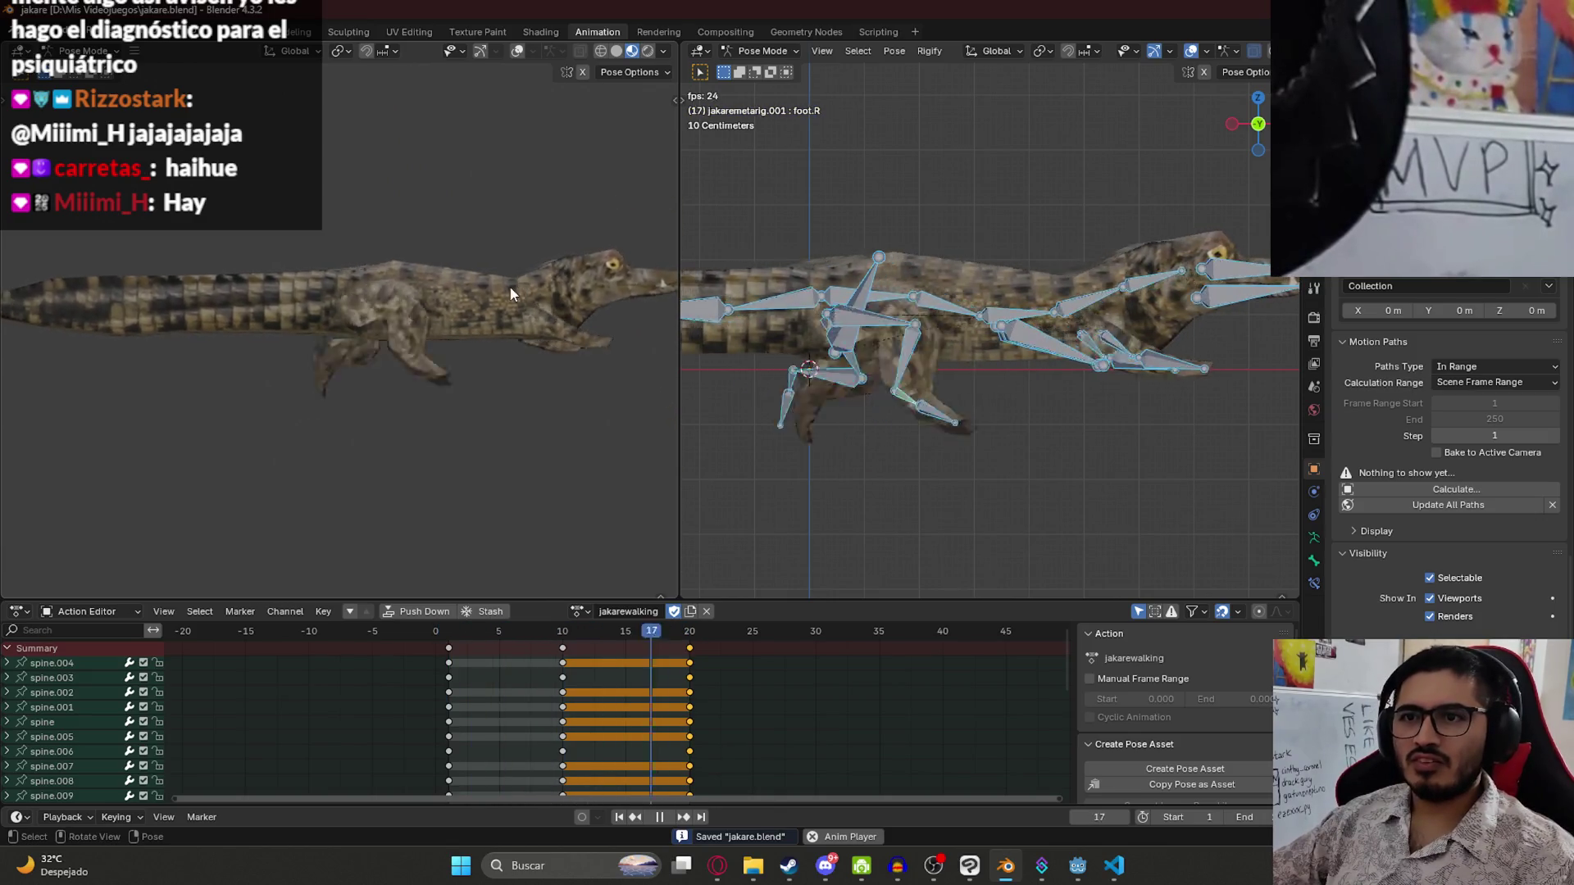
scroll(482, 318, "down", 3)
mouse_move(482, 318)
left_mouse_down()
mouse_move(219, 342)
mouse_move(287, 347)
mouse_move(285, 318)
mouse_move(386, 382)
mouse_move(368, 323)
mouse_move(356, 331)
mouse_move(379, 297)
mouse_move(423, 307)
mouse_move(221, 309)
mouse_move(204, 295)
mouse_move(362, 287)
mouse_move(394, 313)
mouse_move(428, 308)
mouse_move(483, 389)
left_mouse_up()
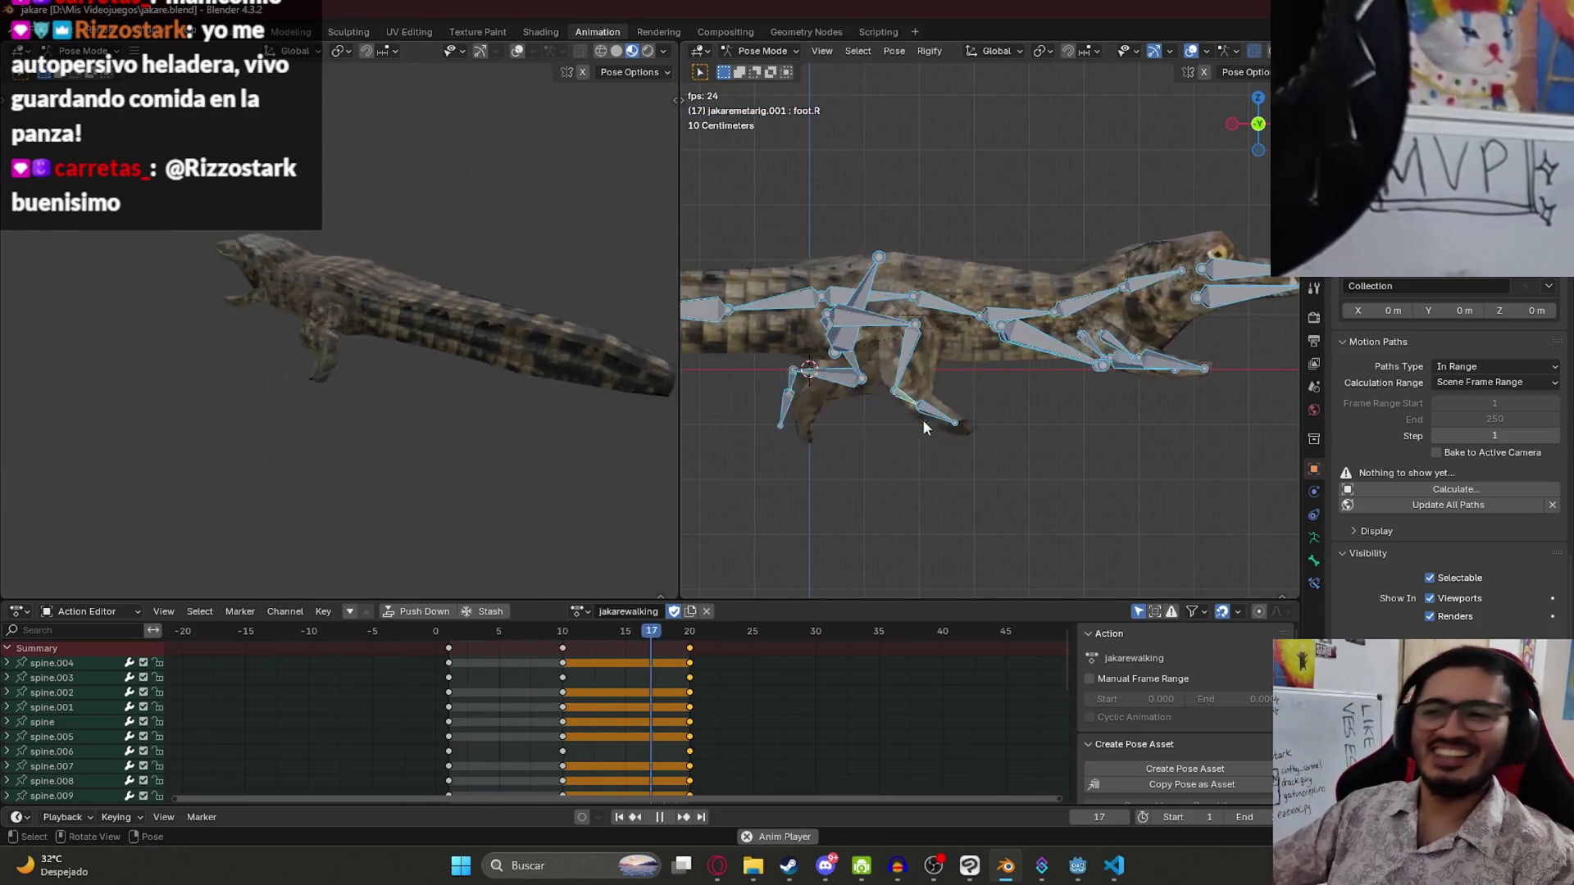
key("Escape")
- Bend the spine.001, spine and spine.002 bones into a curved pose
left_click_drag(819, 377, 1018, 354)
left_click(996, 352)
key("r")
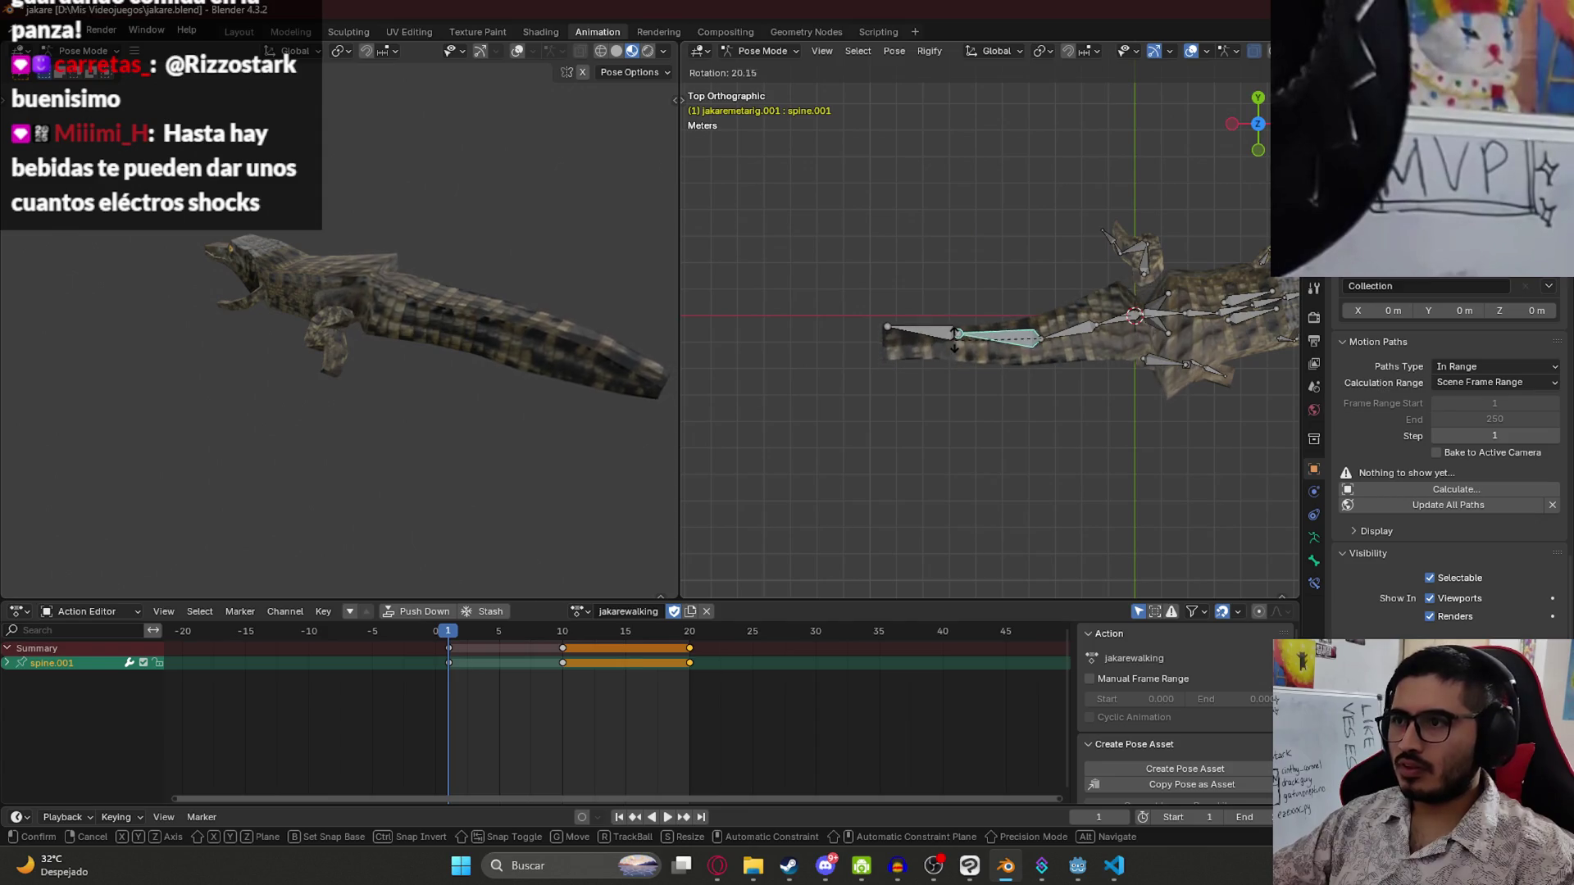
left_click(955, 340)
left_click(930, 354)
key("r")
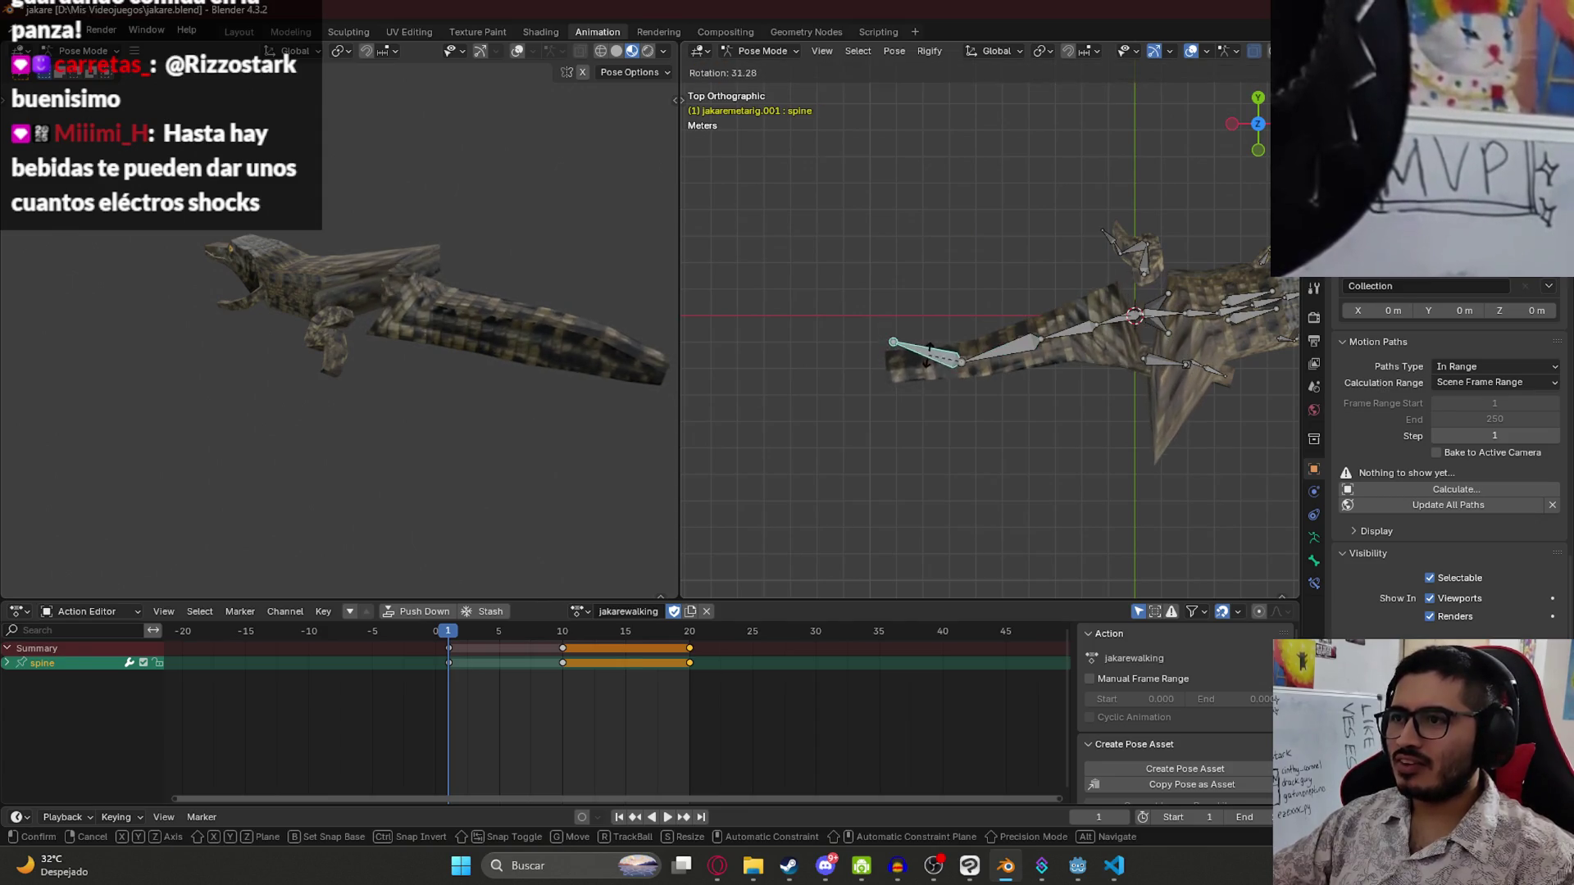
left_click(929, 354)
left_click(1055, 337)
key("r")
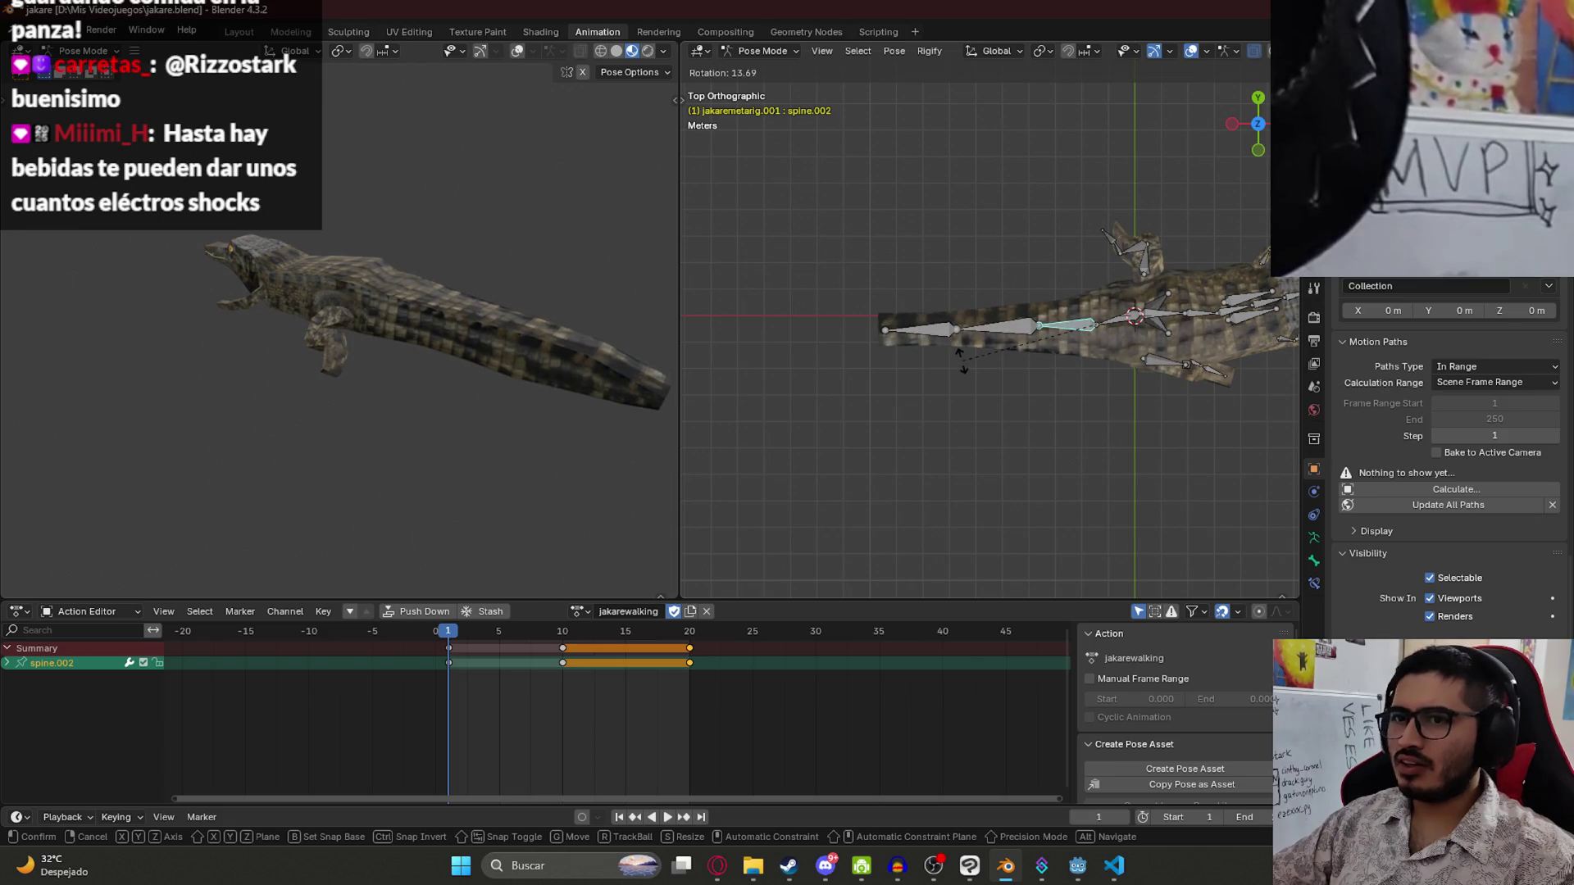
left_click(961, 361)
- Key the curved pose on all bones at frames 1, 20 and 10, then play the walk
key("a")
key("i")
left_click(687, 633)
key("ctrl+v")
key("i")
left_click(562, 632)
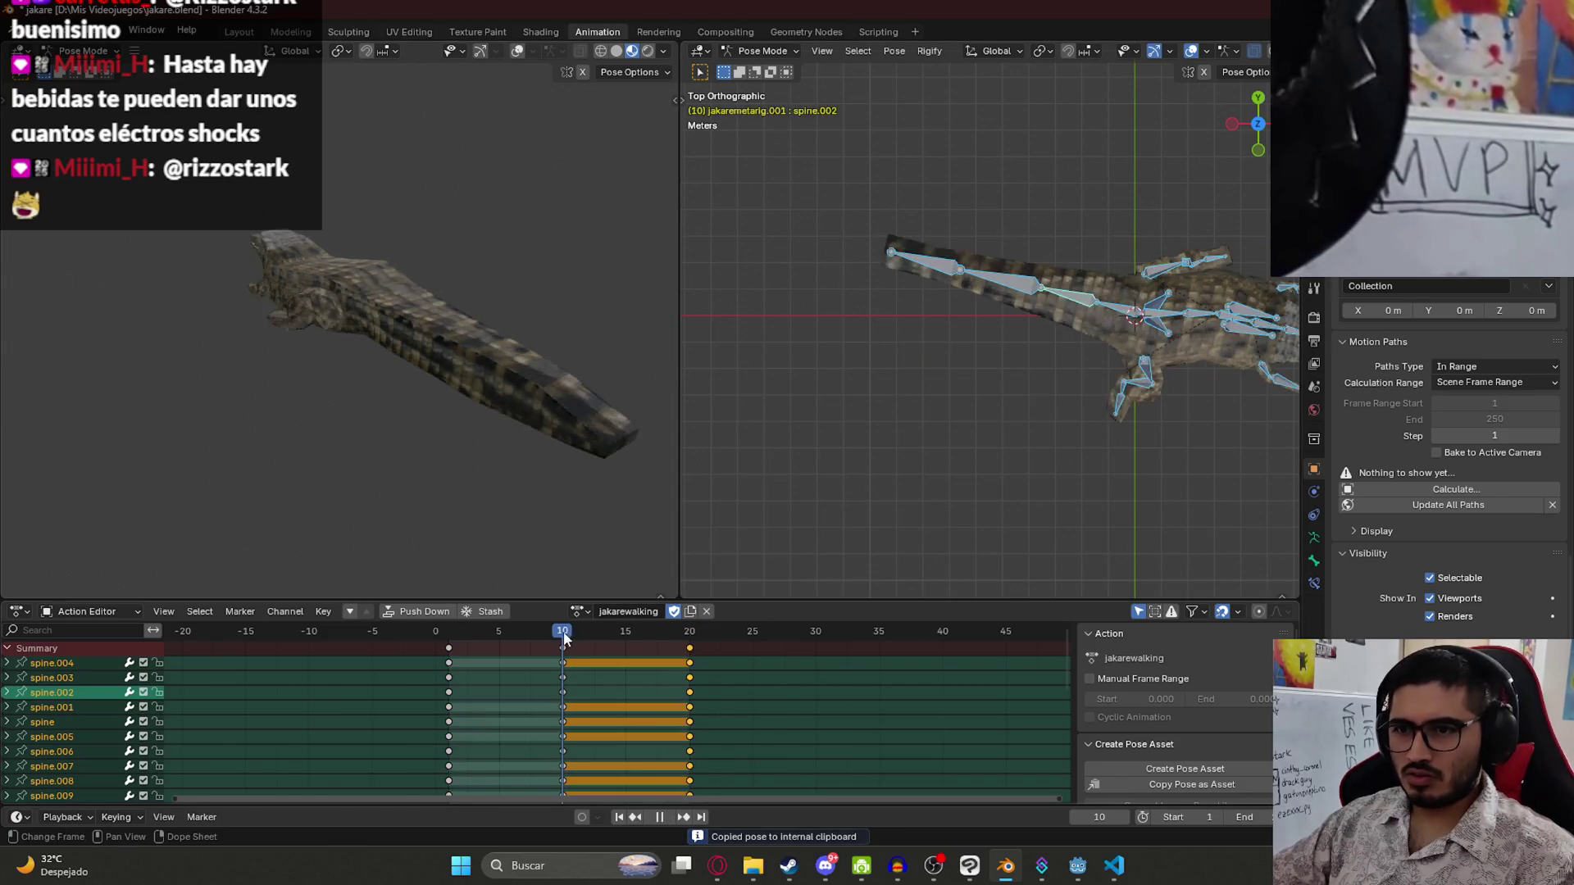
key("ctrl+v")
key("i")
key("space")
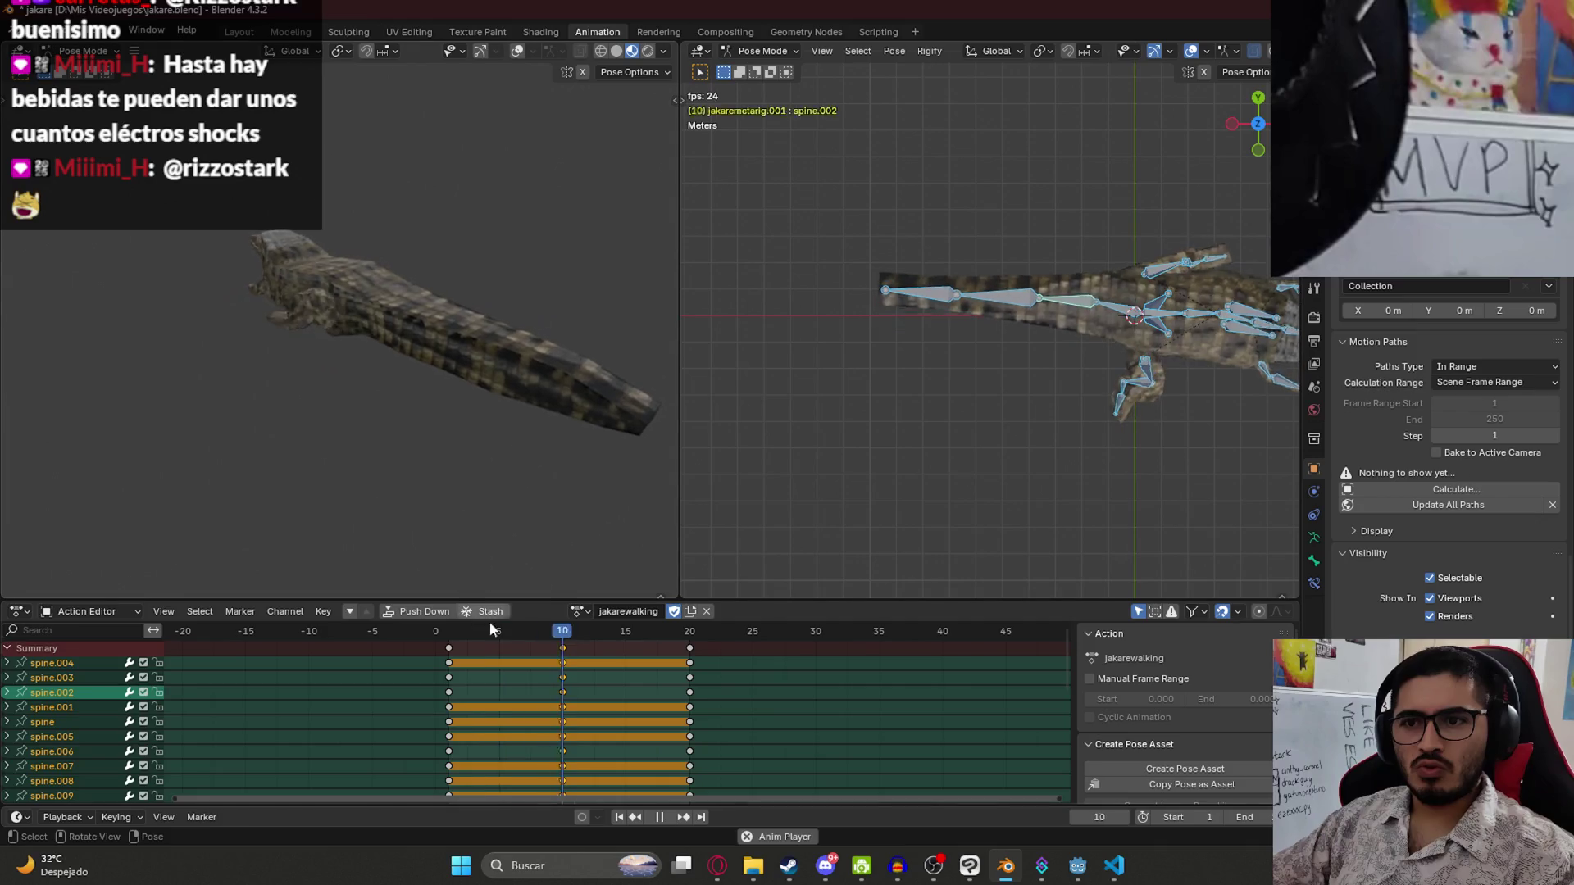
key("Escape")
left_click_drag(1250, 125, 1146, 184)
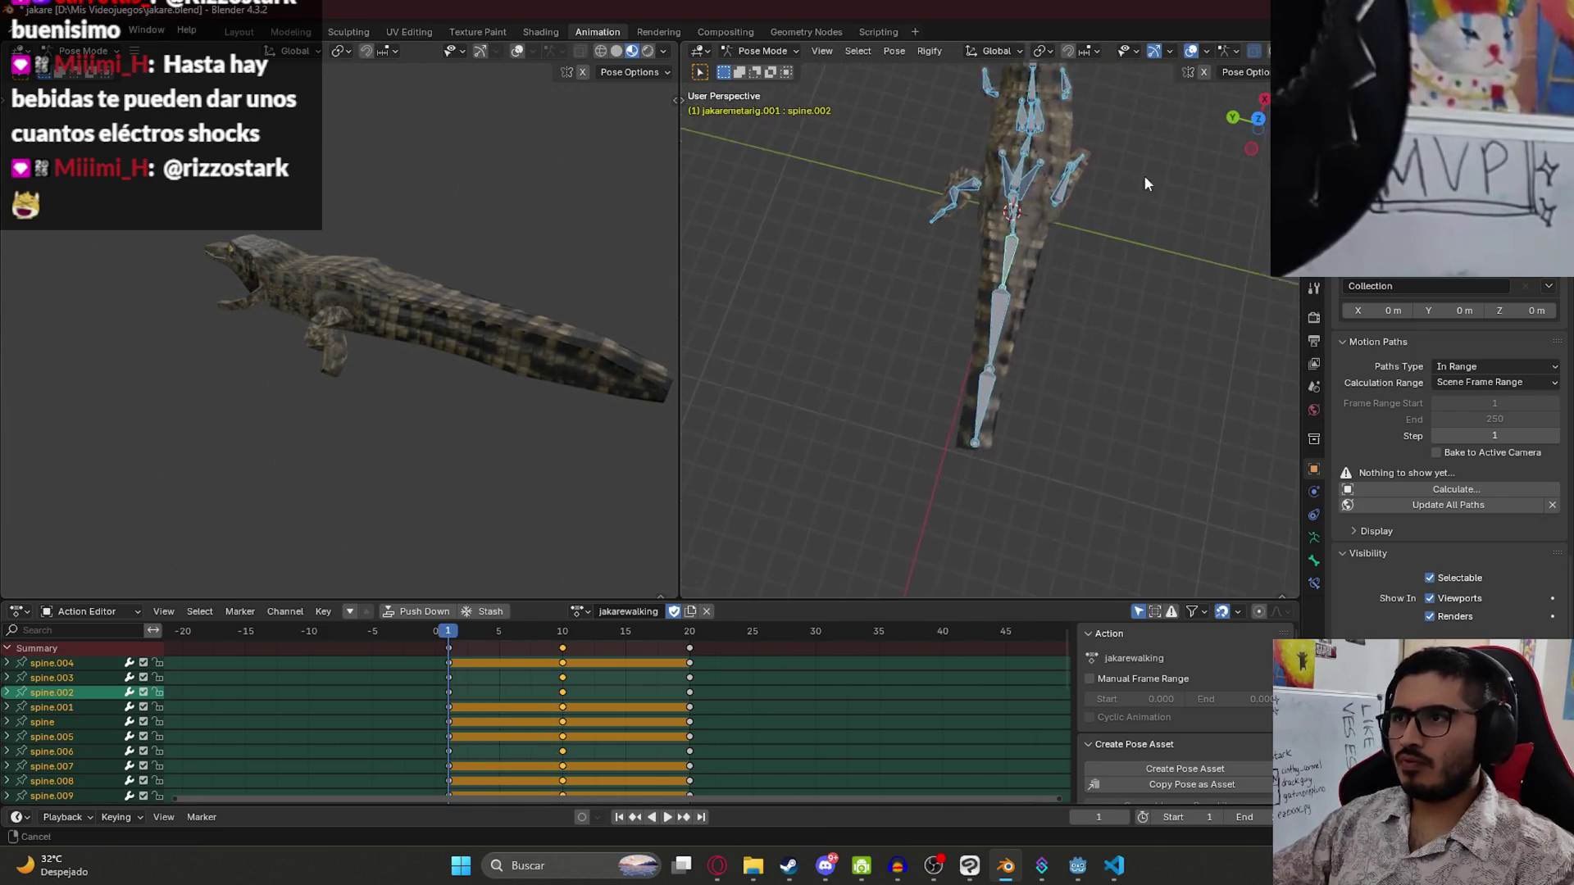
- Inspect the front leg from front and top views and preview the walk from frame 1
key("KP_1")
scroll(1106, 328, "up", 3)
mouse_move(1121, 378)
left_mouse_down()
mouse_move(1044, 241)
mouse_move(1059, 370)
mouse_move(1029, 382)
left_mouse_up()
left_click(1029, 382)
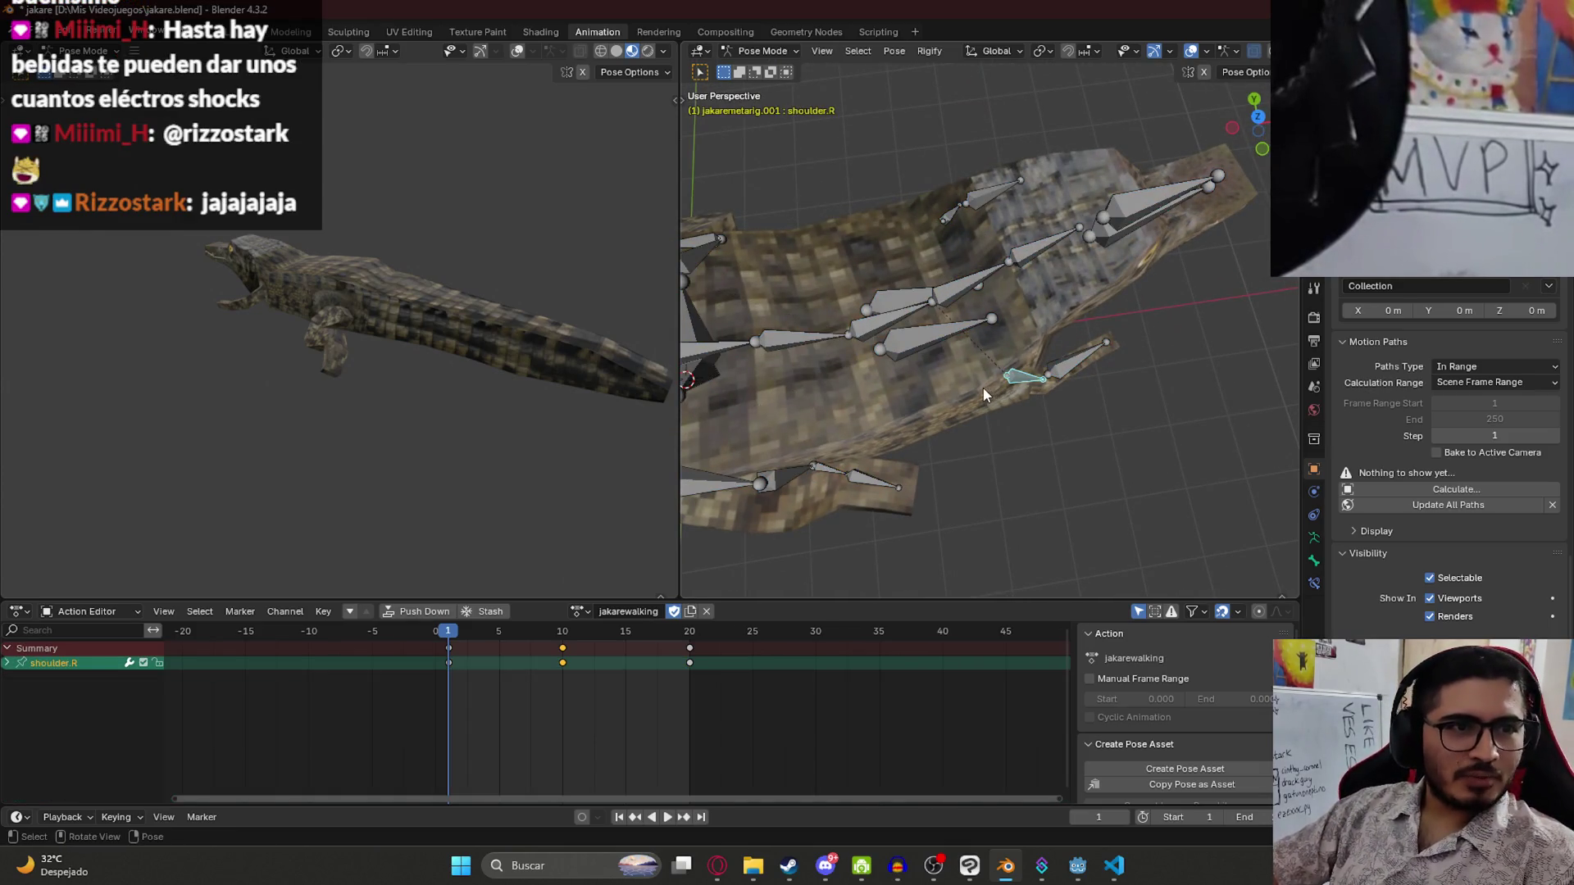
mouse_move(974, 376)
left_mouse_down()
mouse_move(1027, 360)
mouse_move(1005, 347)
left_mouse_up()
key("KP_7")
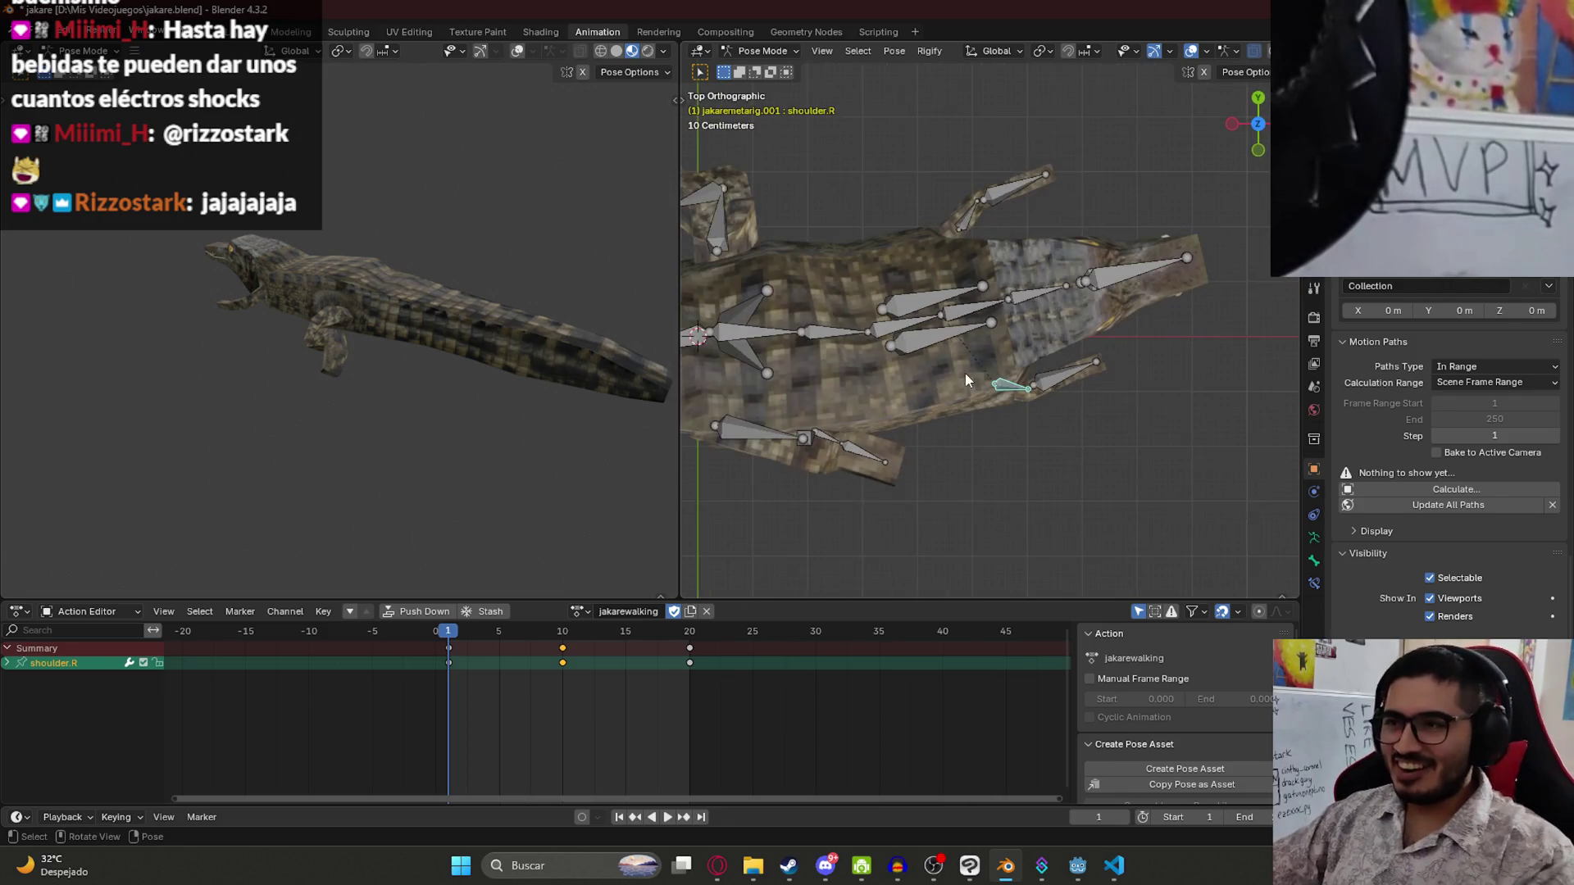
left_click_drag(1013, 470, 962, 431)
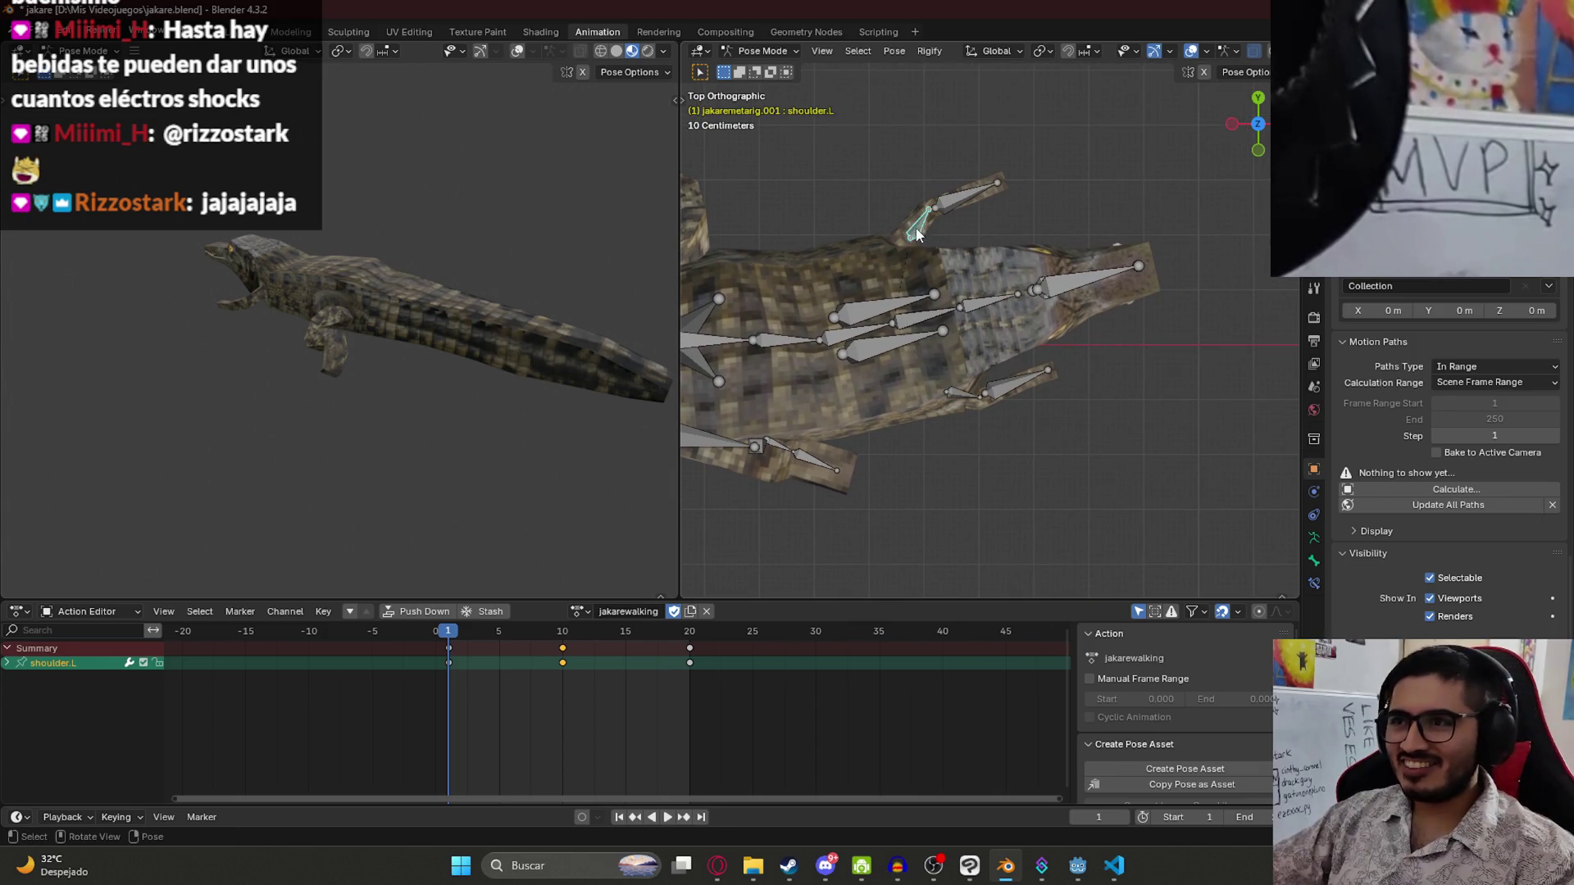
key("space")
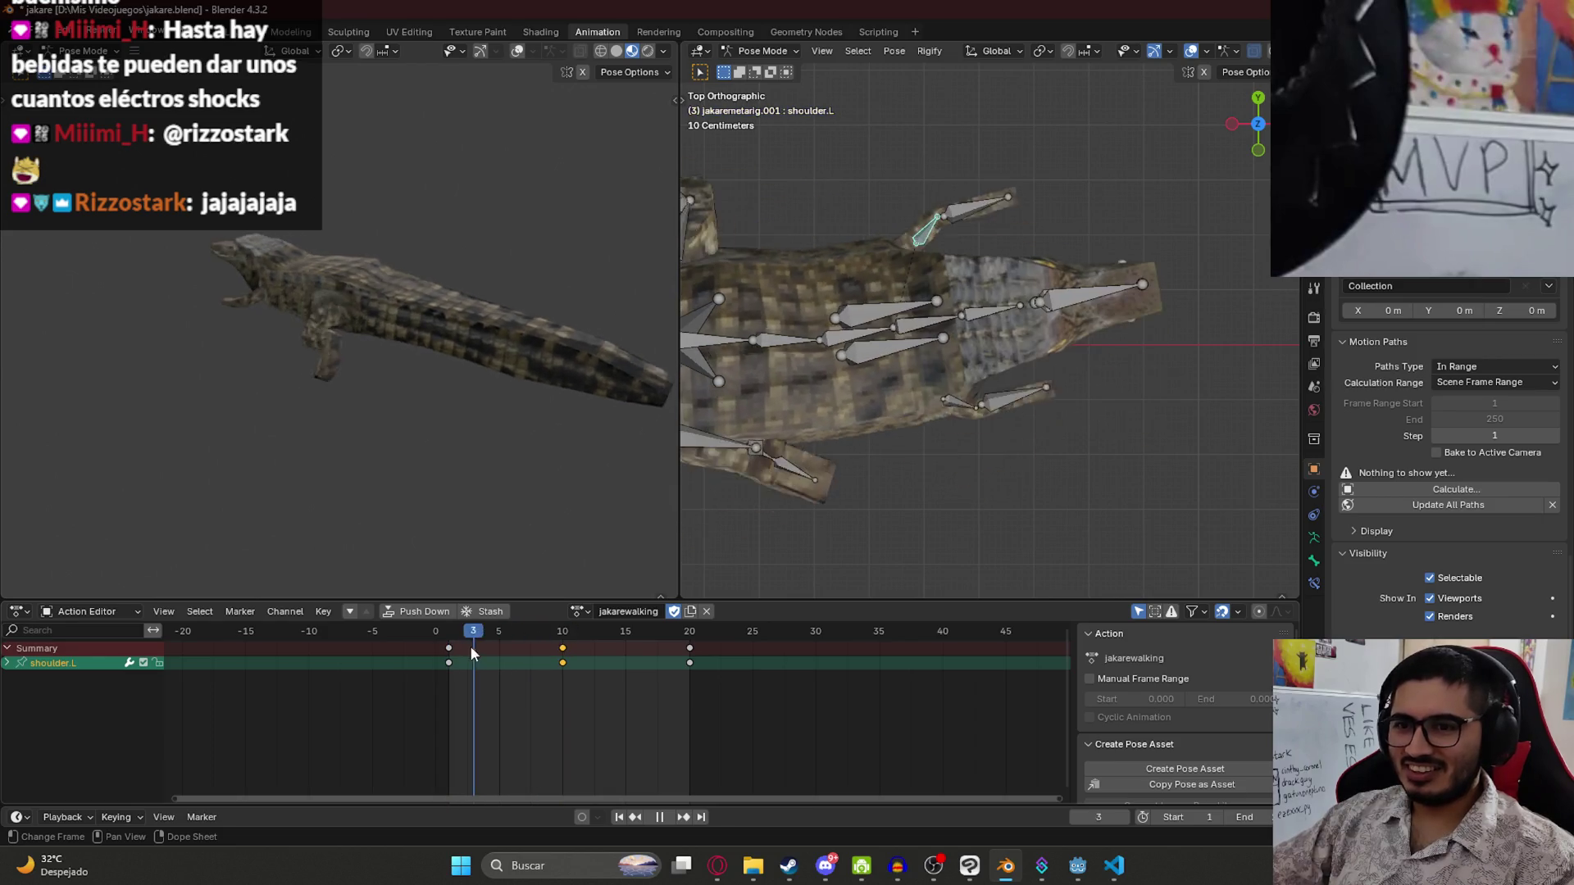
key("space")
mouse_move(869, 431)
left_mouse_down()
mouse_move(948, 323)
mouse_move(996, 367)
mouse_move(986, 423)
mouse_move(1000, 445)
left_mouse_up()
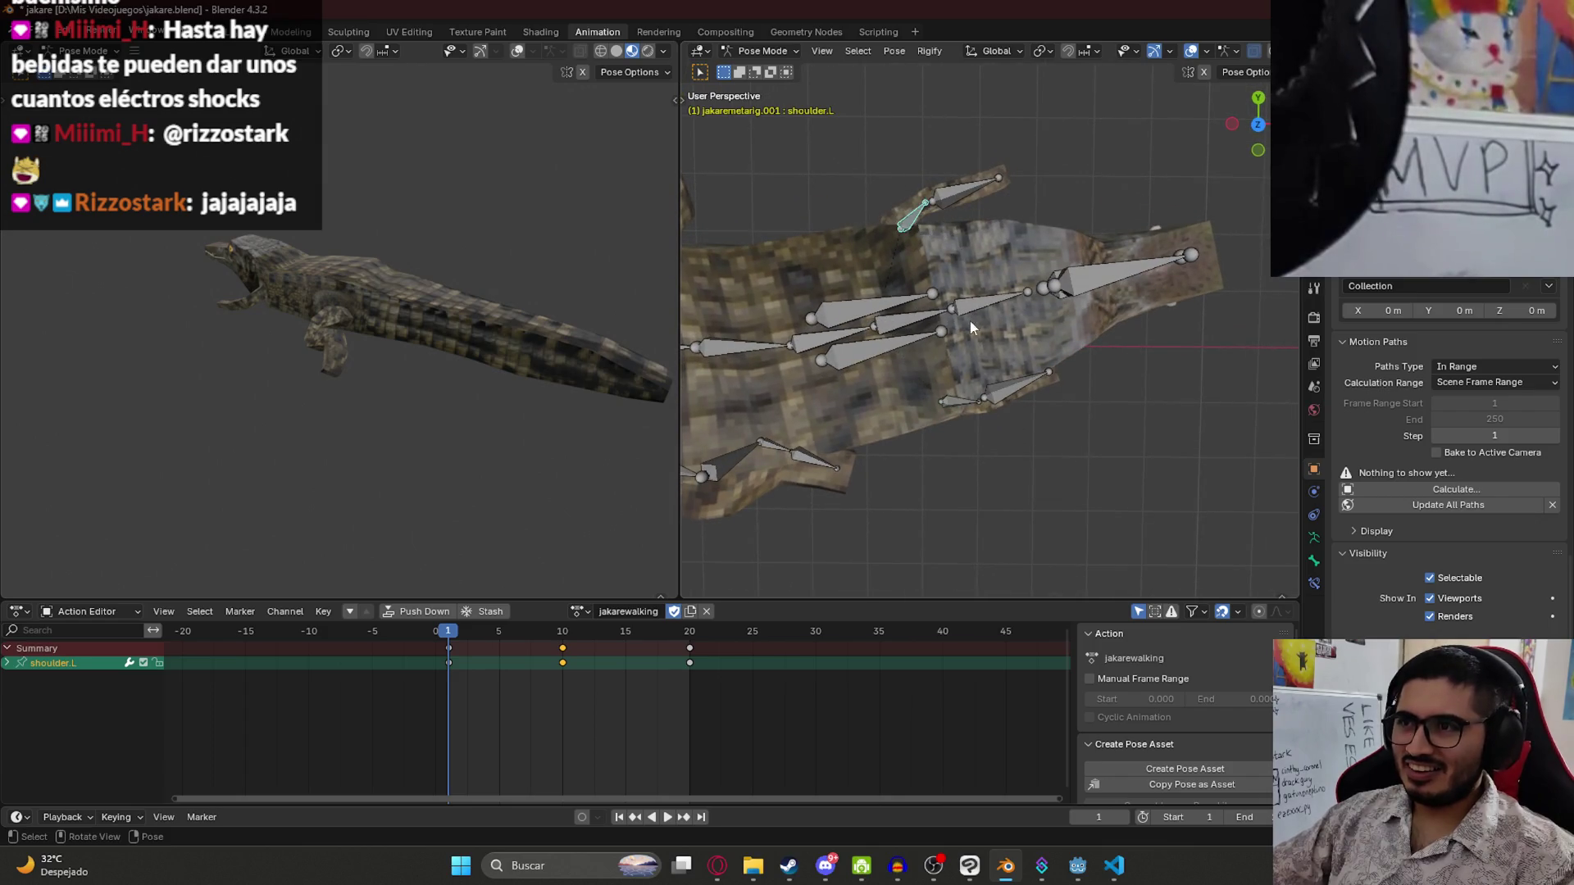
- Rotate shoulder.L around X and front_thigh.L around Z to re-pose the left front leg
key("r")
key("x")
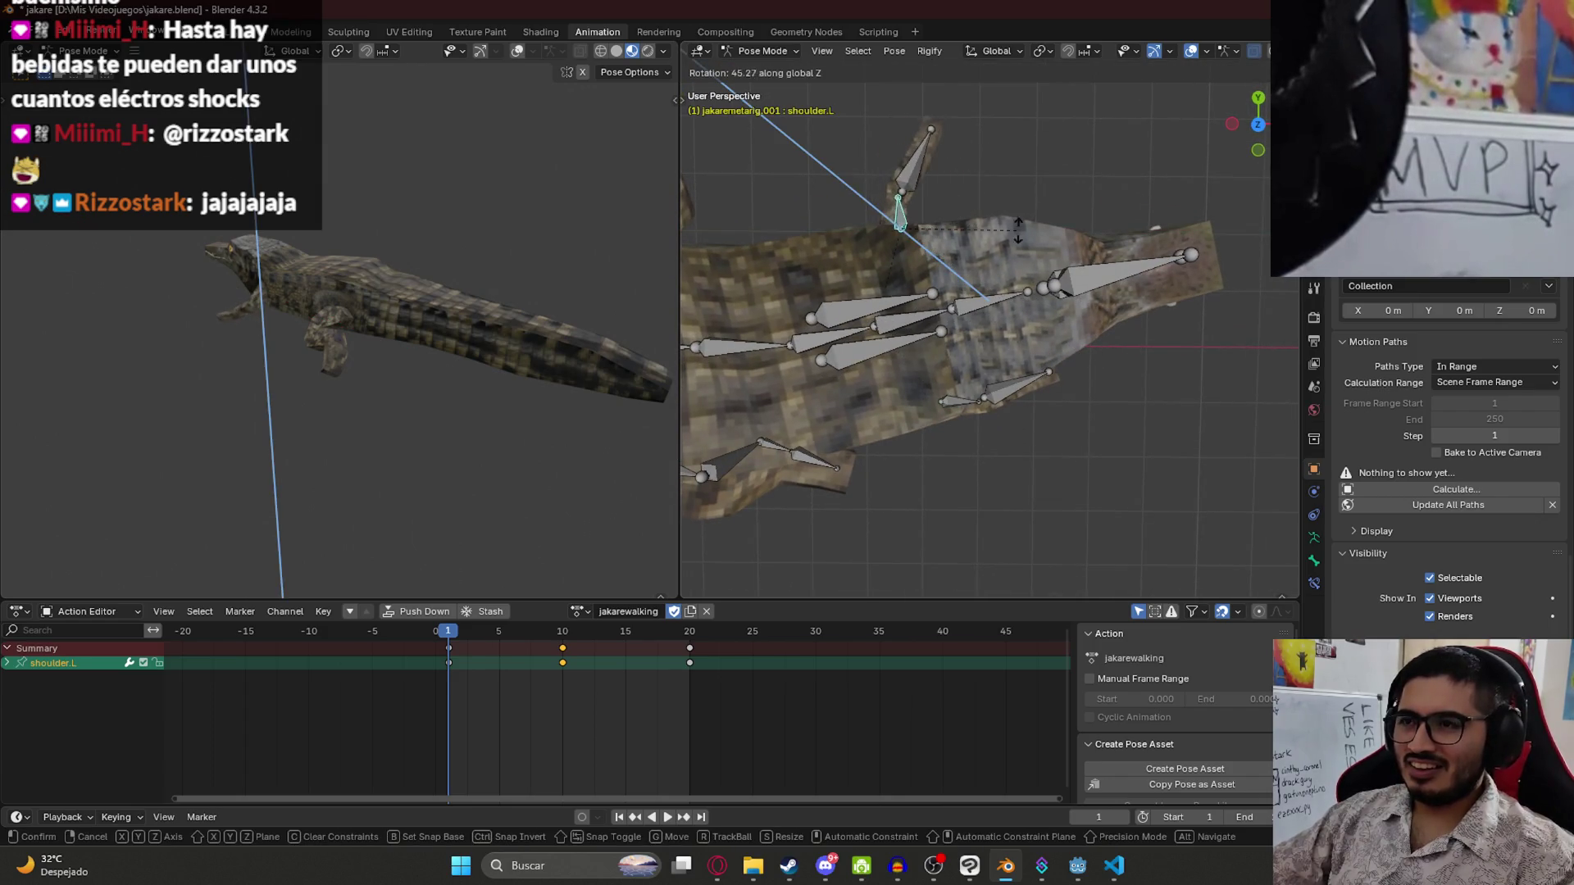
left_click(1055, 254)
left_click(935, 176)
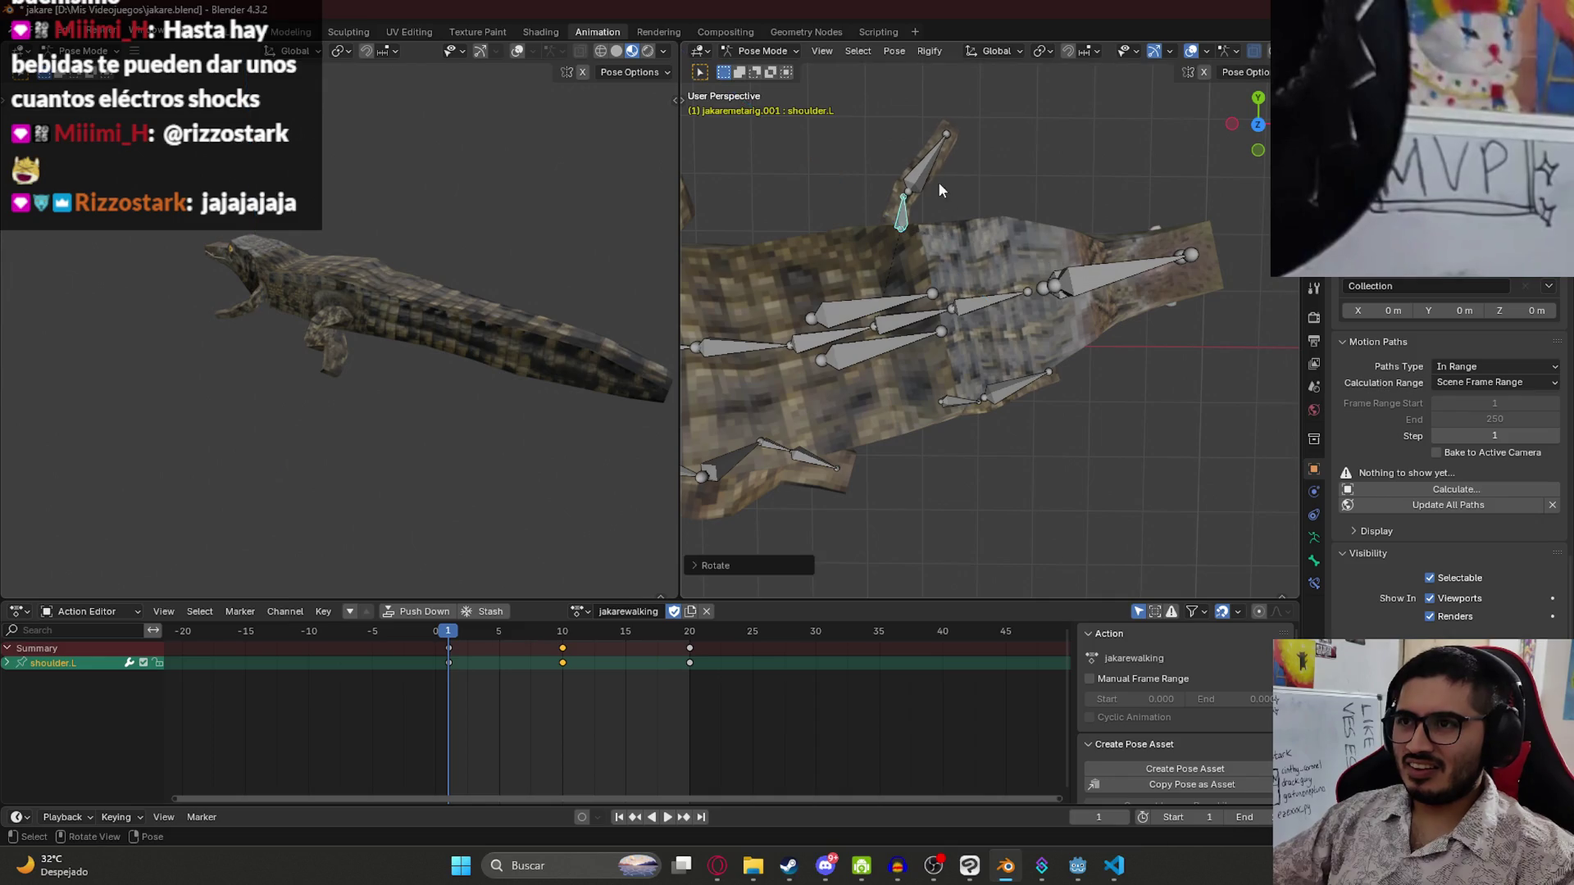
key("r")
key("x")
key("z")
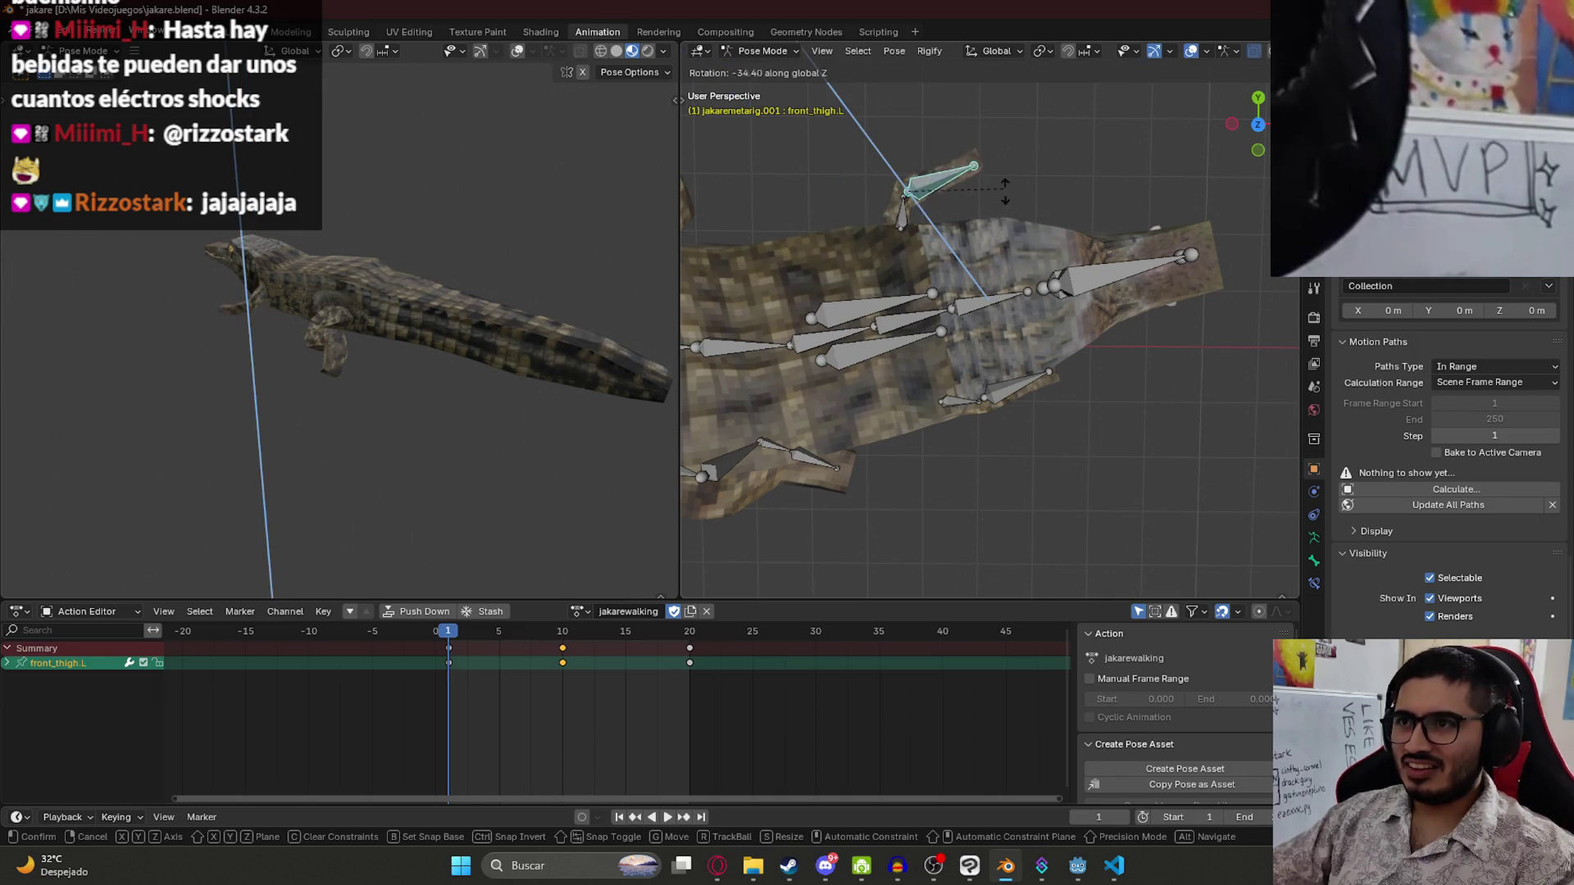
left_click(998, 161)
mouse_move(998, 161)
left_mouse_down()
mouse_move(942, 180)
mouse_move(902, 169)
mouse_move(1050, 284)
left_mouse_up()
- Copy the full pose, key it at frame 20, re-key frame 10, and play the walk
key("a")
key("ctrl+c")
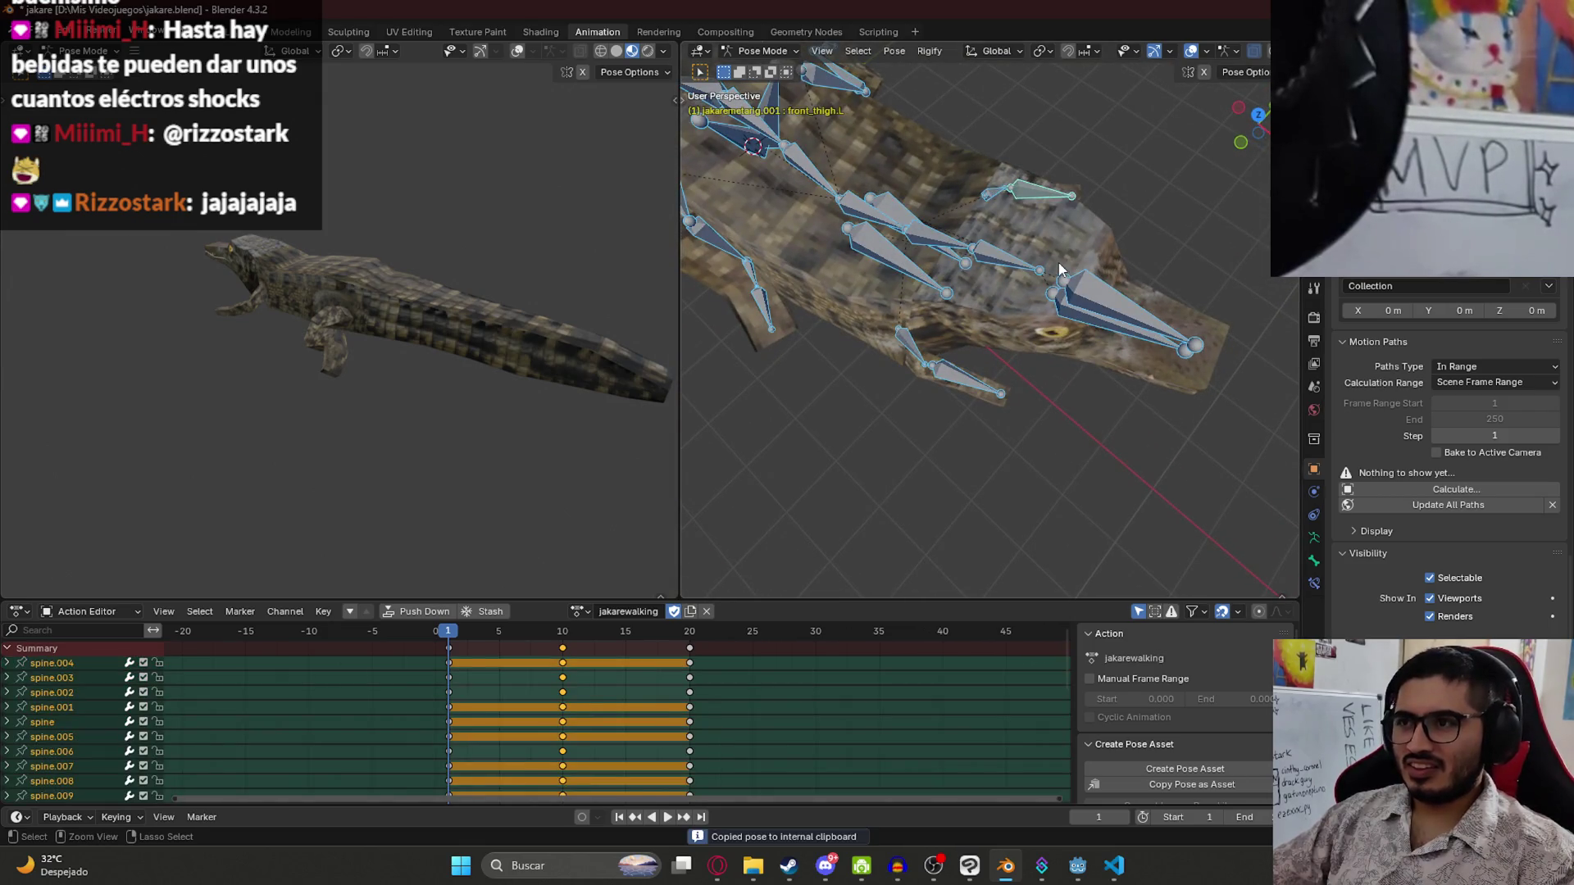
left_click_drag(645, 630, 693, 629)
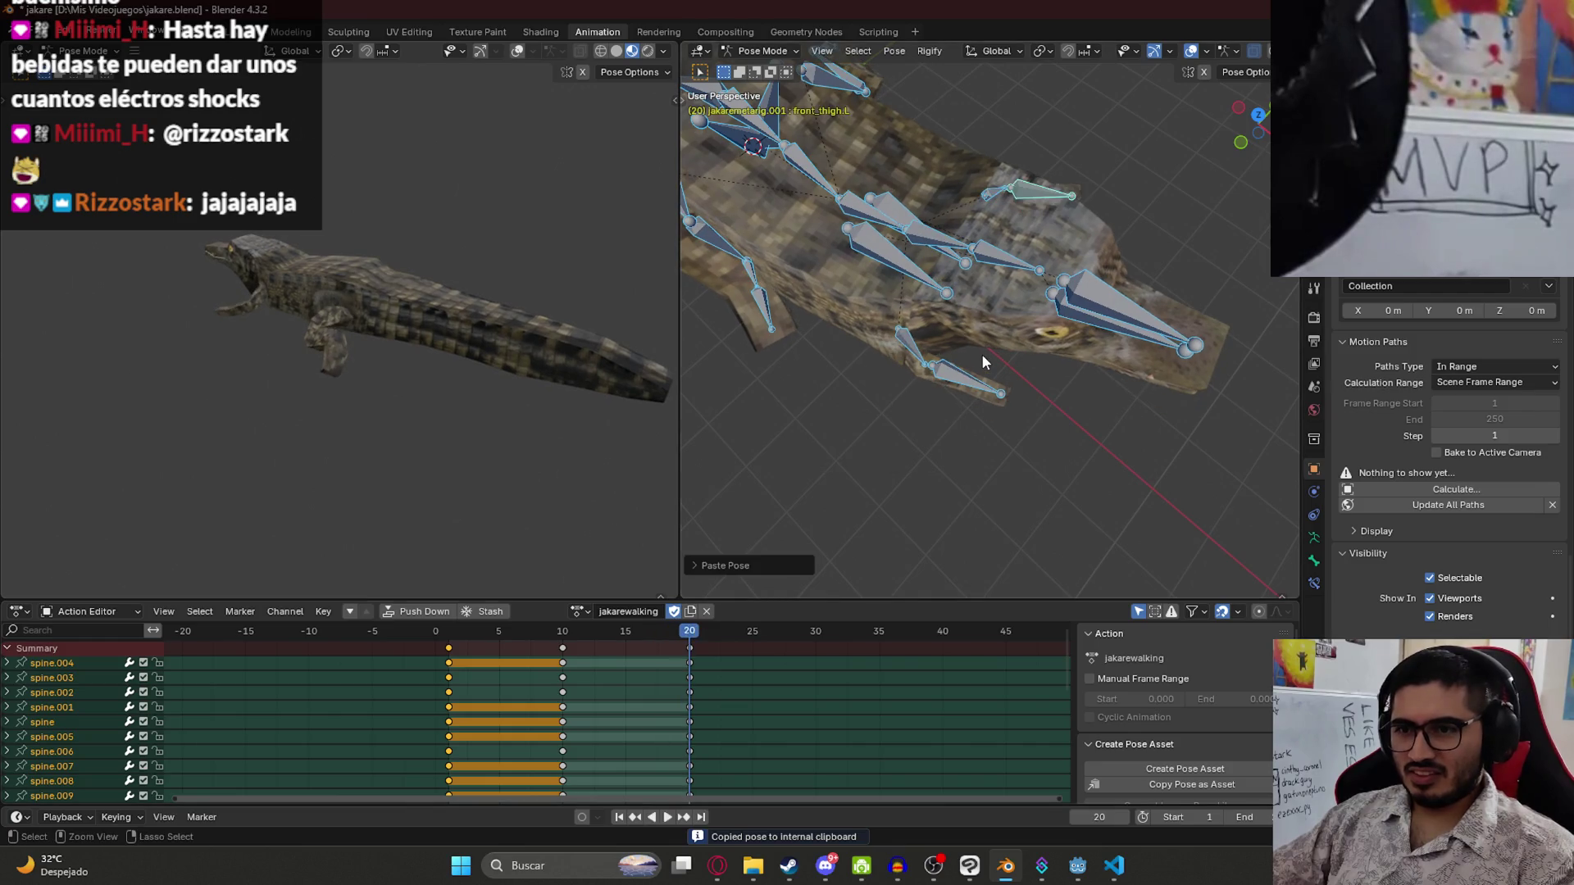
key("i")
key("Down")
key("i")
mouse_move(563, 631)
left_mouse_down()
mouse_move(460, 632)
mouse_move(713, 632)
mouse_move(473, 639)
left_mouse_up()
mouse_move(369, 368)
left_mouse_down()
mouse_move(274, 366)
mouse_move(423, 356)
mouse_move(263, 350)
mouse_move(379, 595)
left_mouse_up()
key("space")
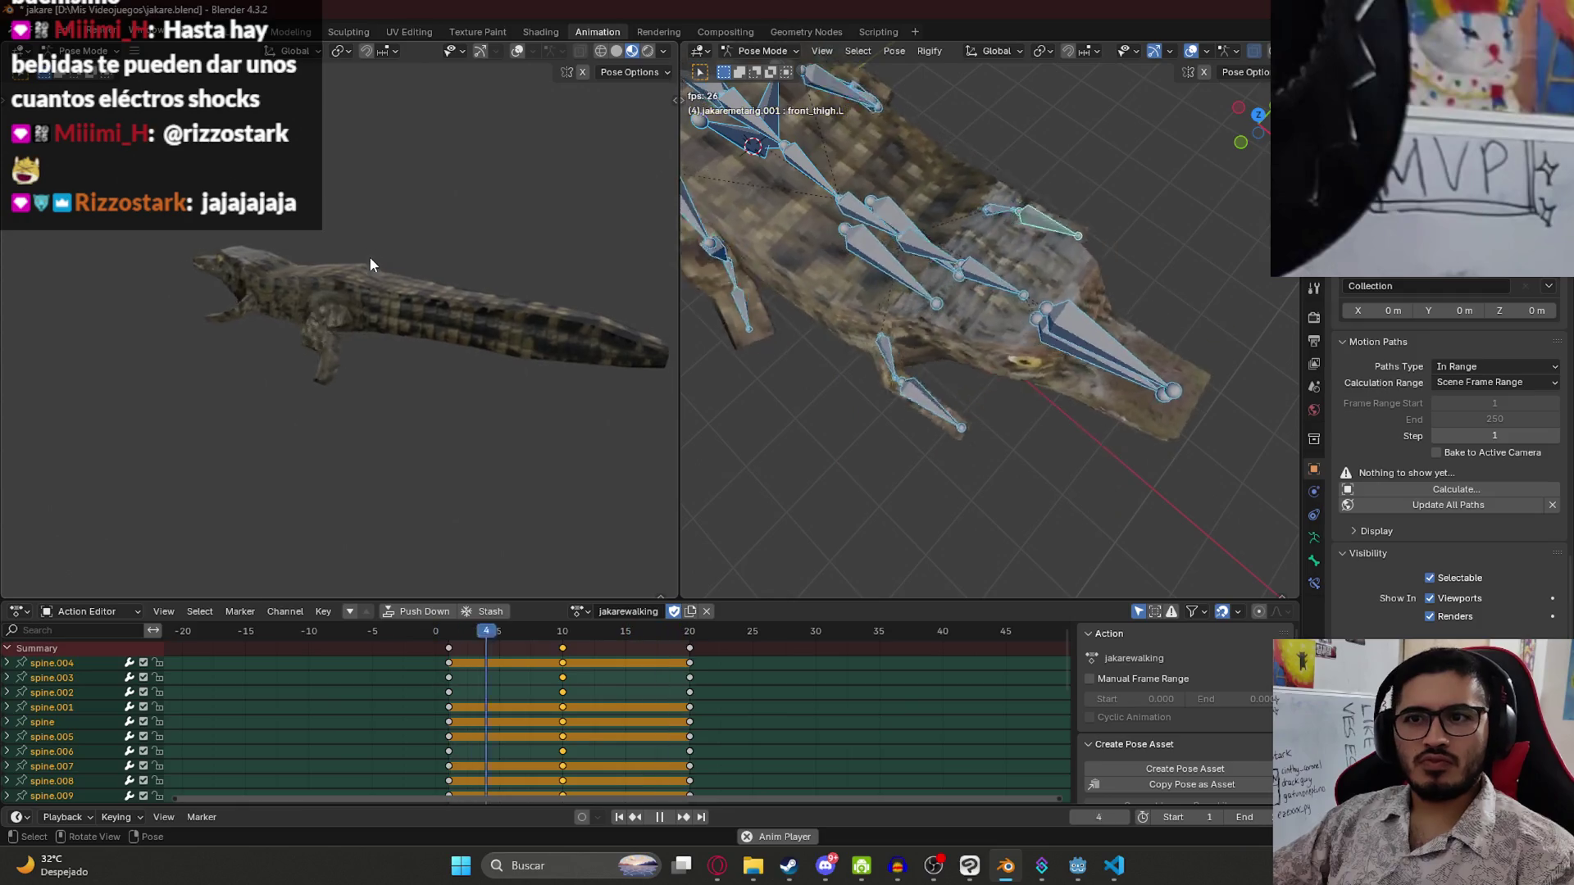
key("ctrl+s")
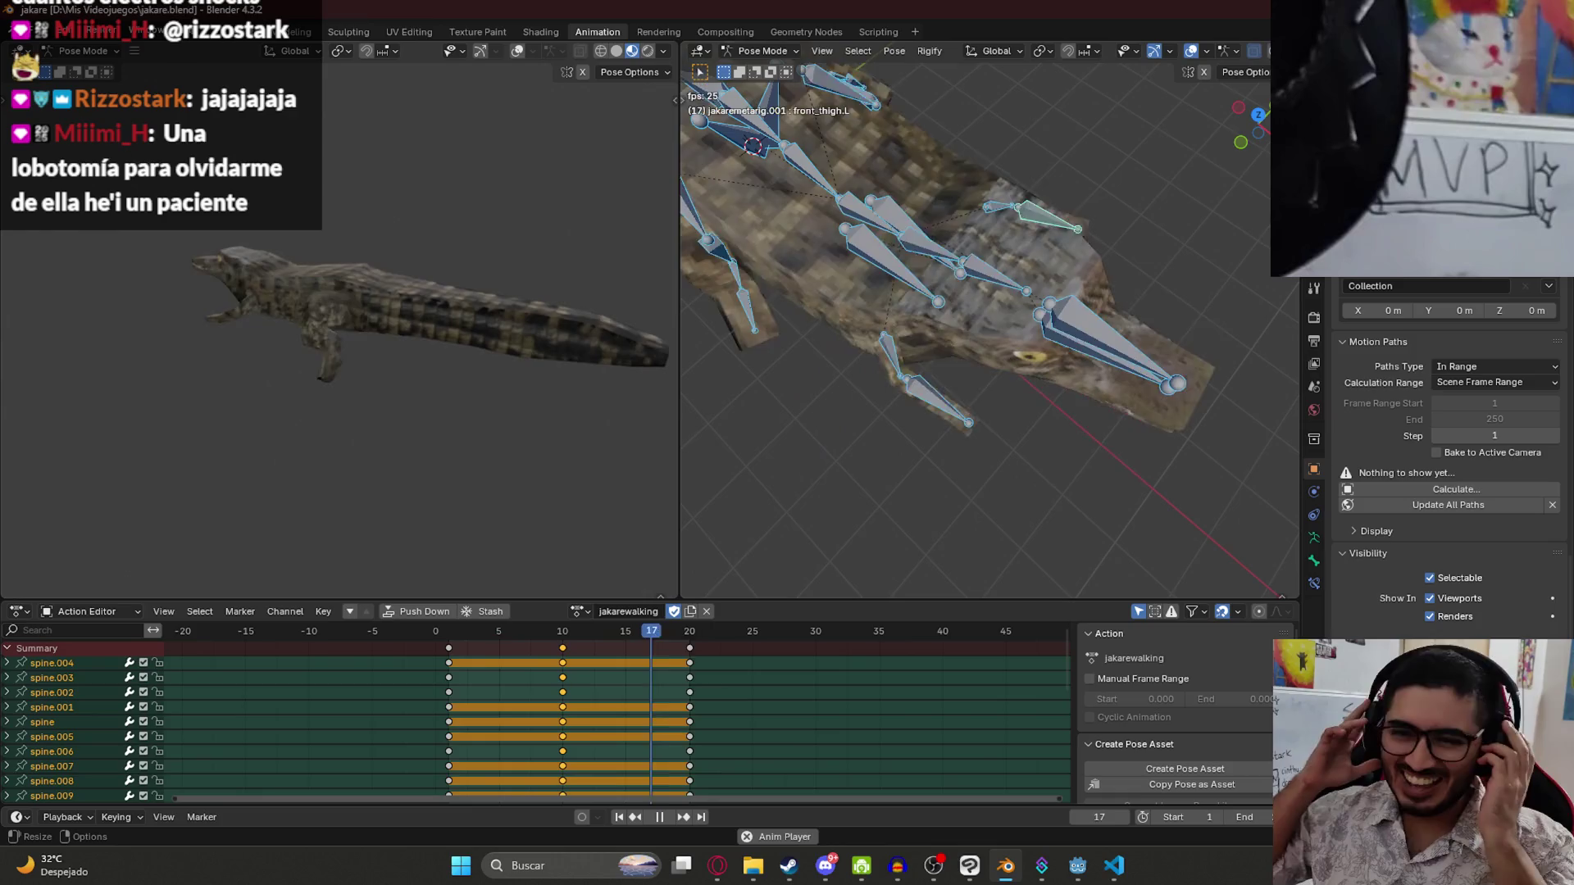
mouse_move(107, 248)
left_mouse_down()
mouse_move(392, 224)
mouse_move(307, 381)
mouse_move(287, 254)
mouse_move(219, 326)
left_mouse_up()
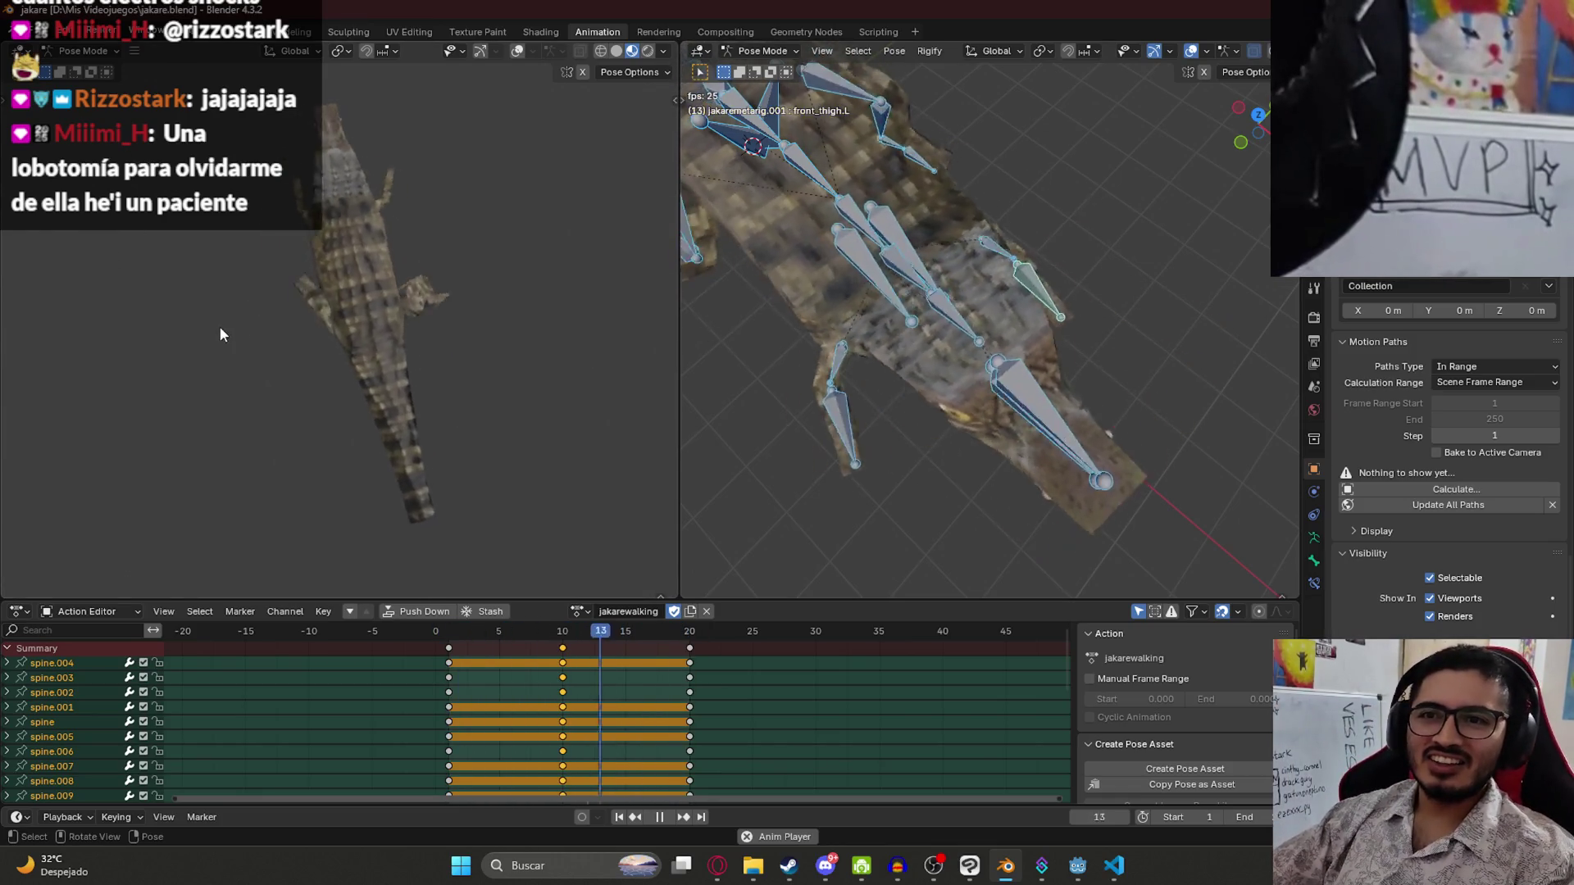
mouse_move(459, 632)
left_mouse_down()
mouse_move(445, 632)
mouse_move(561, 639)
mouse_move(448, 637)
left_mouse_up()
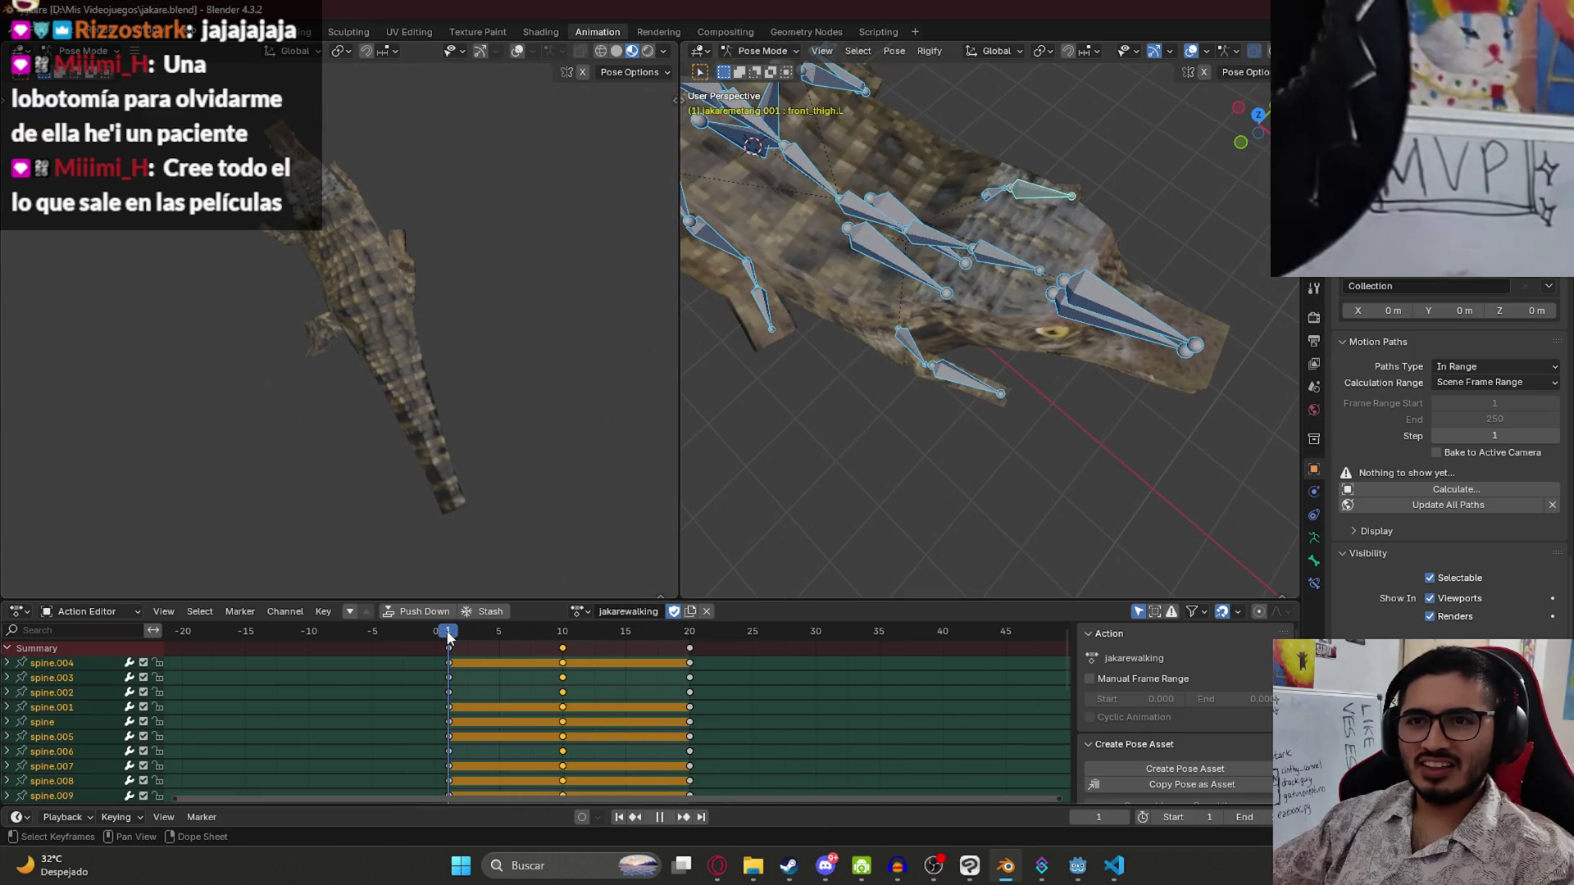
mouse_move(710, 399)
left_mouse_down()
mouse_move(933, 343)
mouse_move(1097, 339)
mouse_move(1087, 317)
left_mouse_up()
- Select the shoulder bone and centre a back view on the left shoulder
left_click(925, 286)
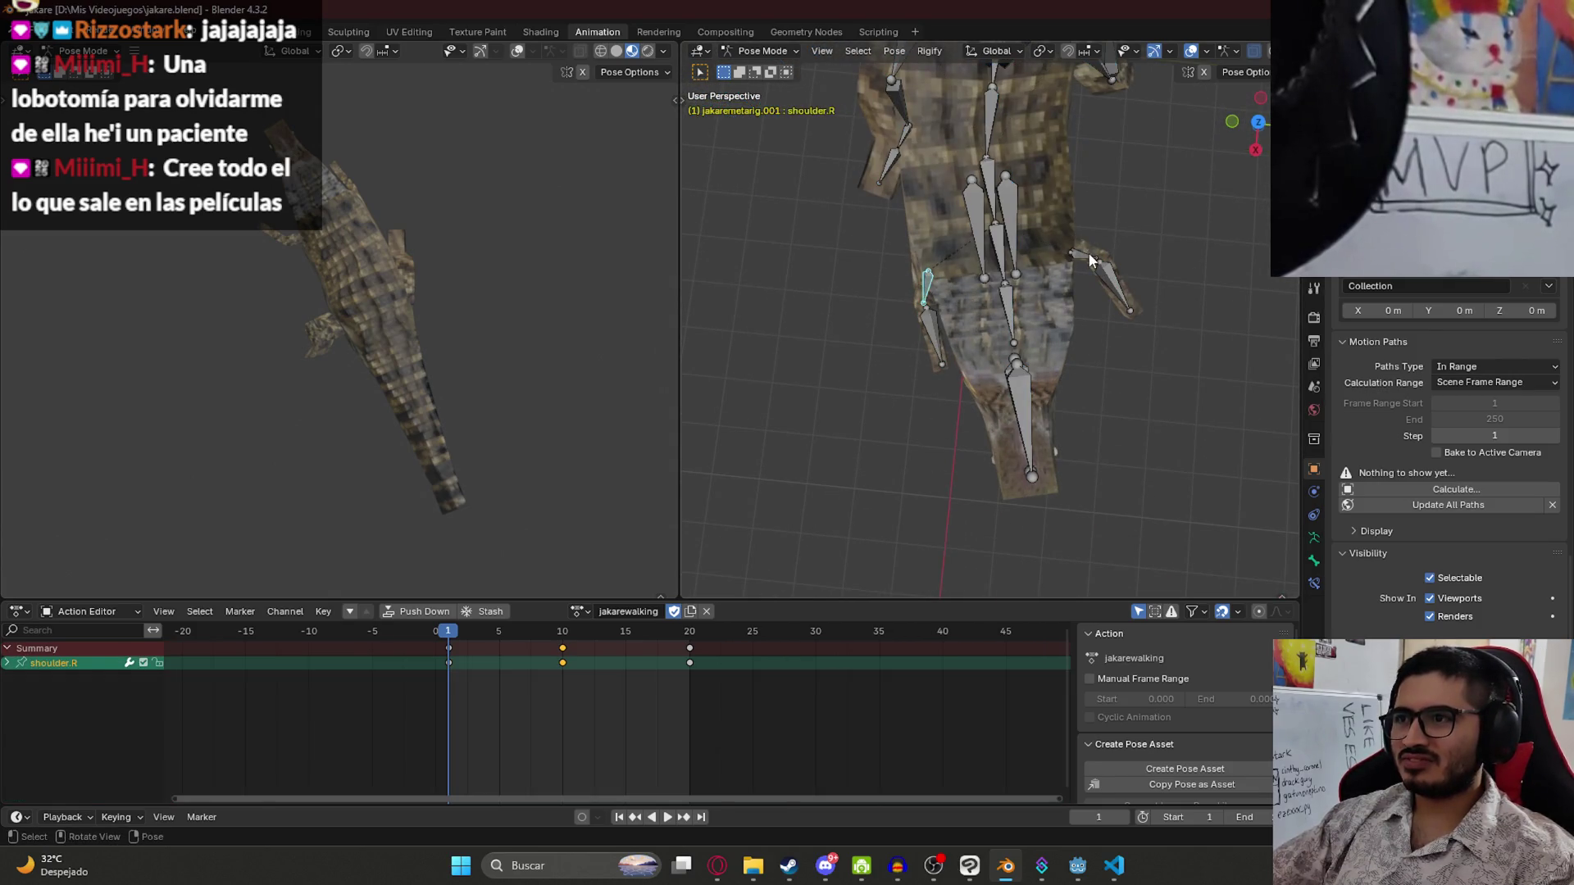
key("KP_1")
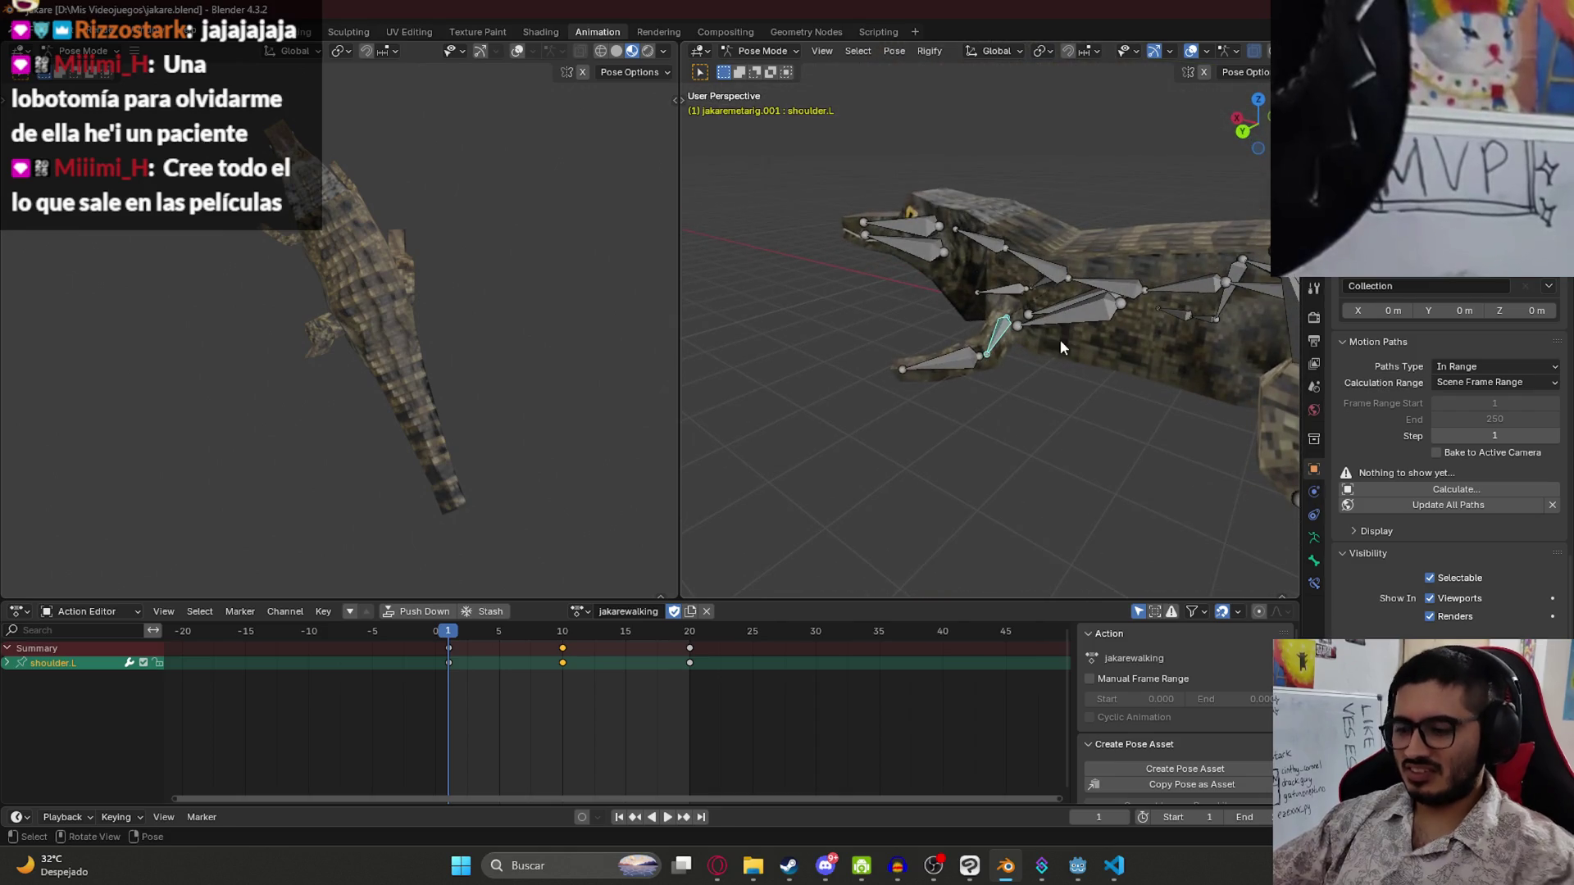
scroll(1060, 339, "down", 2)
key("ctrl+KP_1")
scroll(1059, 342, "up", 2)
scroll(1114, 244, "up", 2)
key("KP_Decimal")
- Rotate the left shoulder and left front thigh bones to re-pose the front leg
key("r")
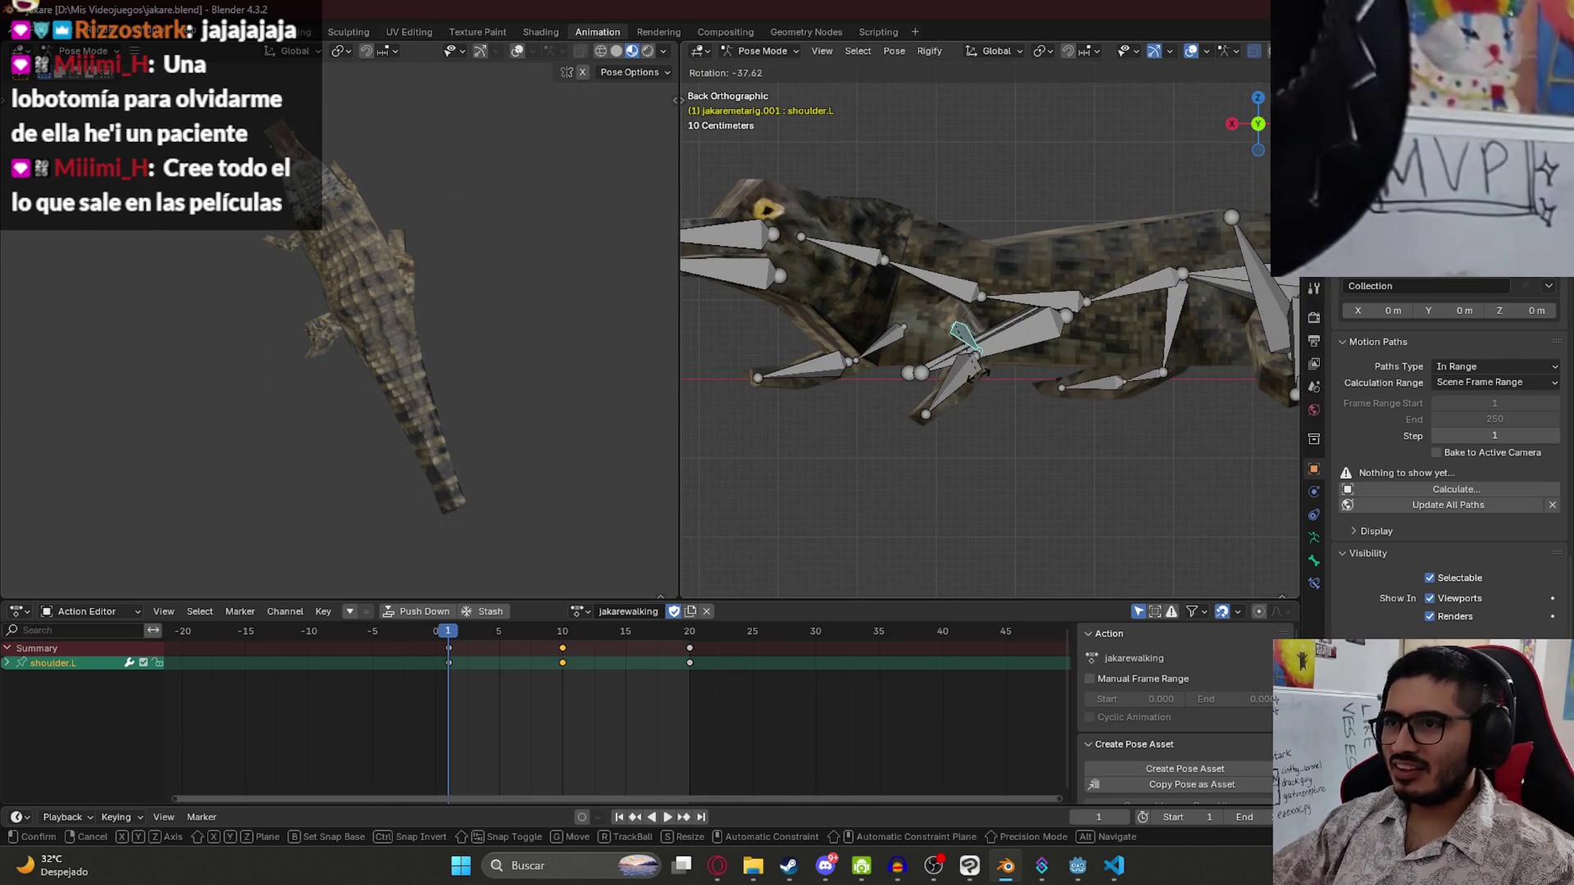
left_click(977, 377)
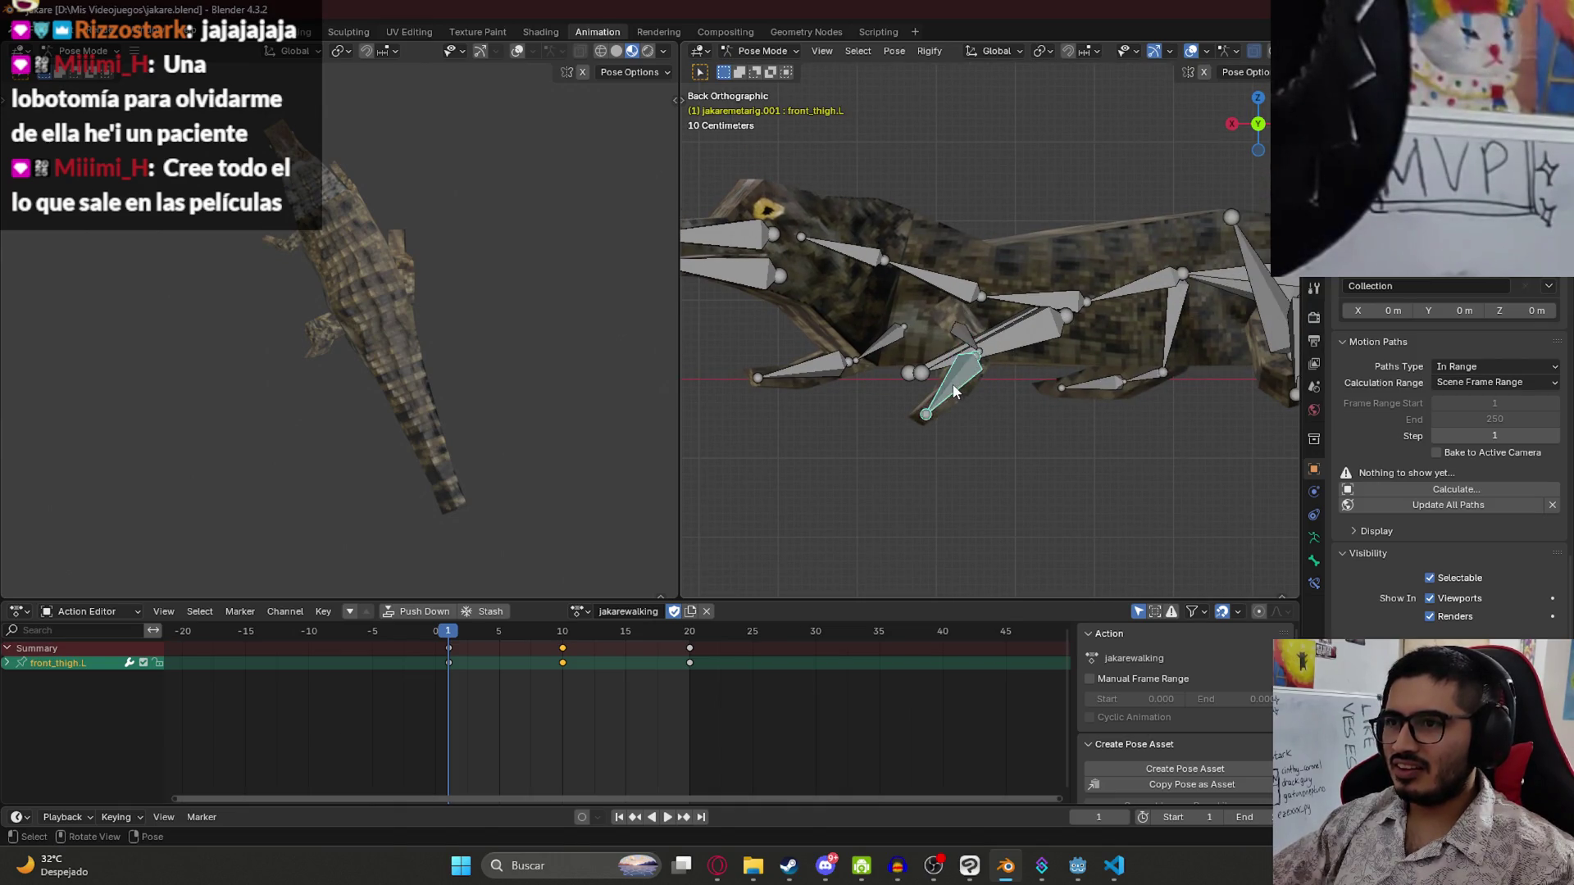
key("r")
left_click(964, 373)
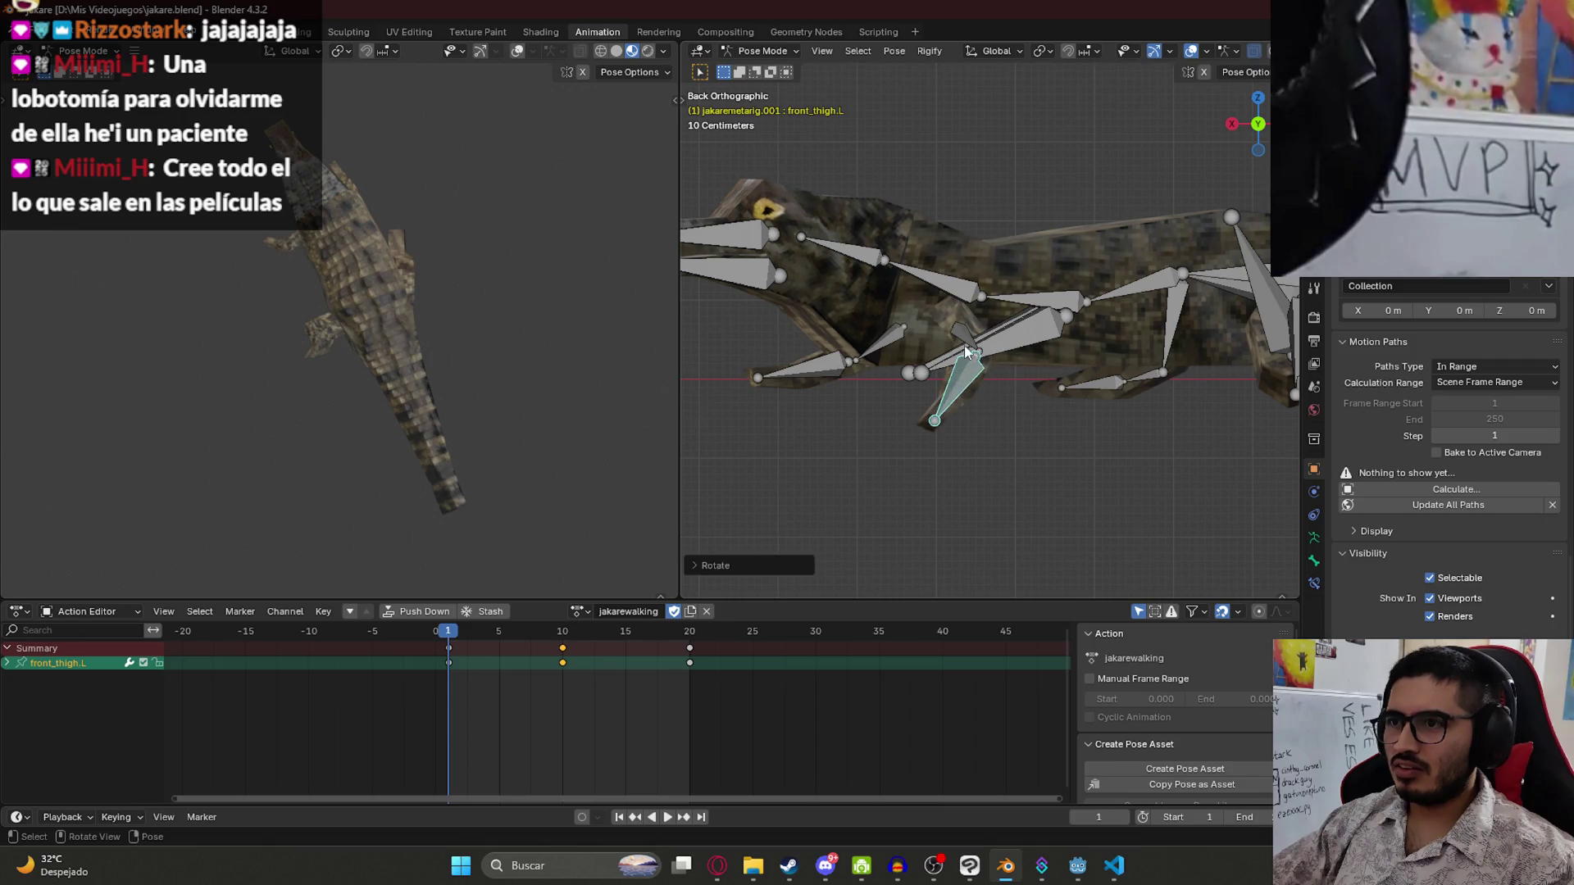
left_click(966, 338)
key("r")
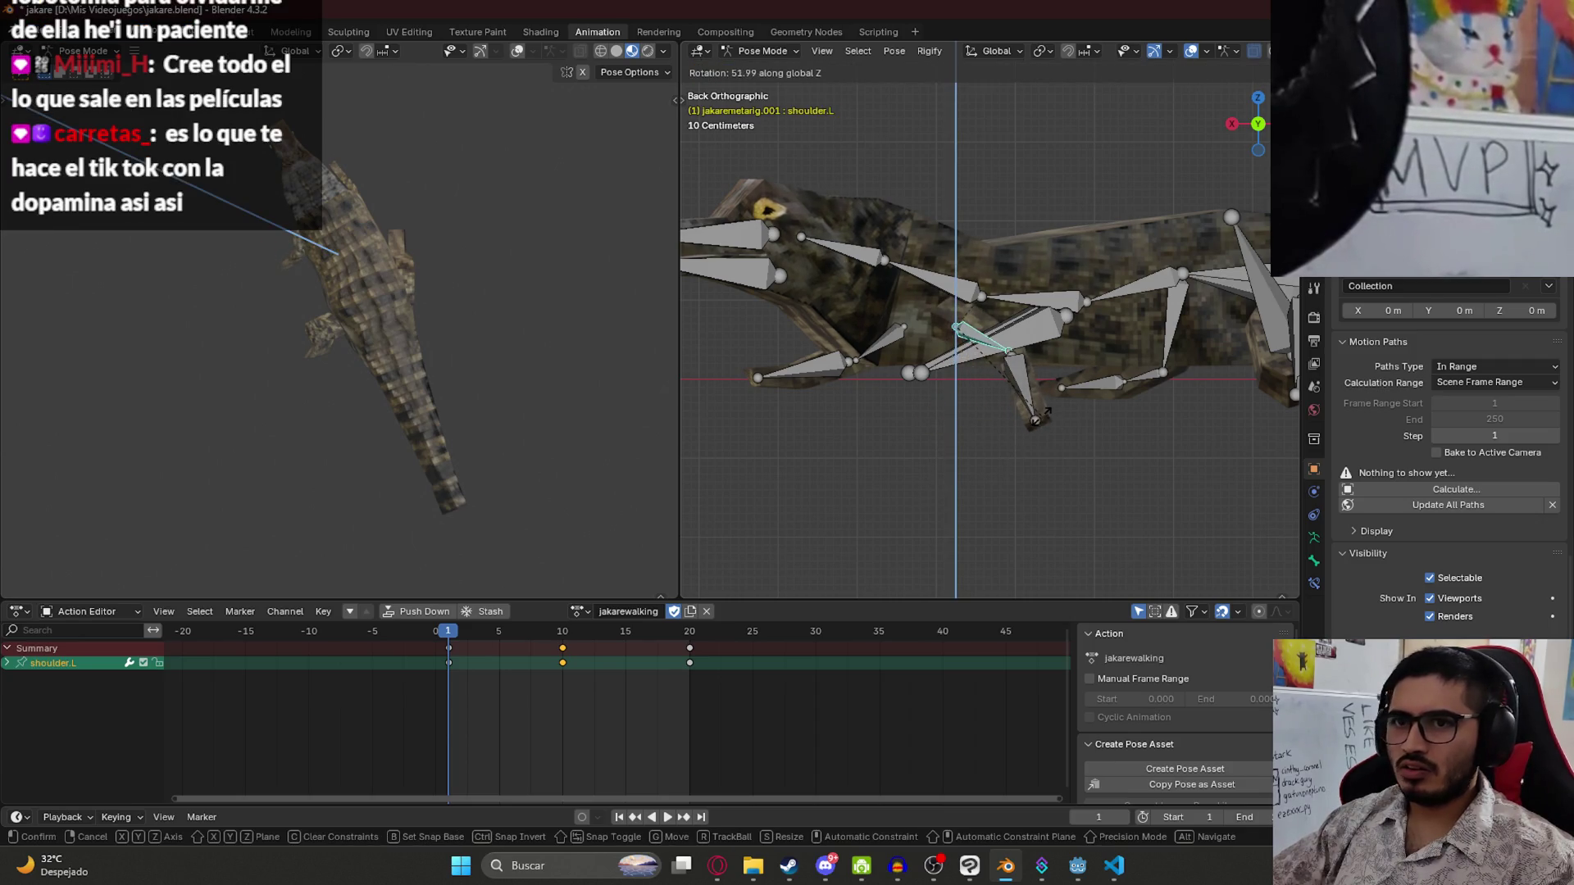
left_click(1036, 403)
- Key the adjusted pose on all bones at frames 20 and 10, play, and save jakare.blend
key("a")
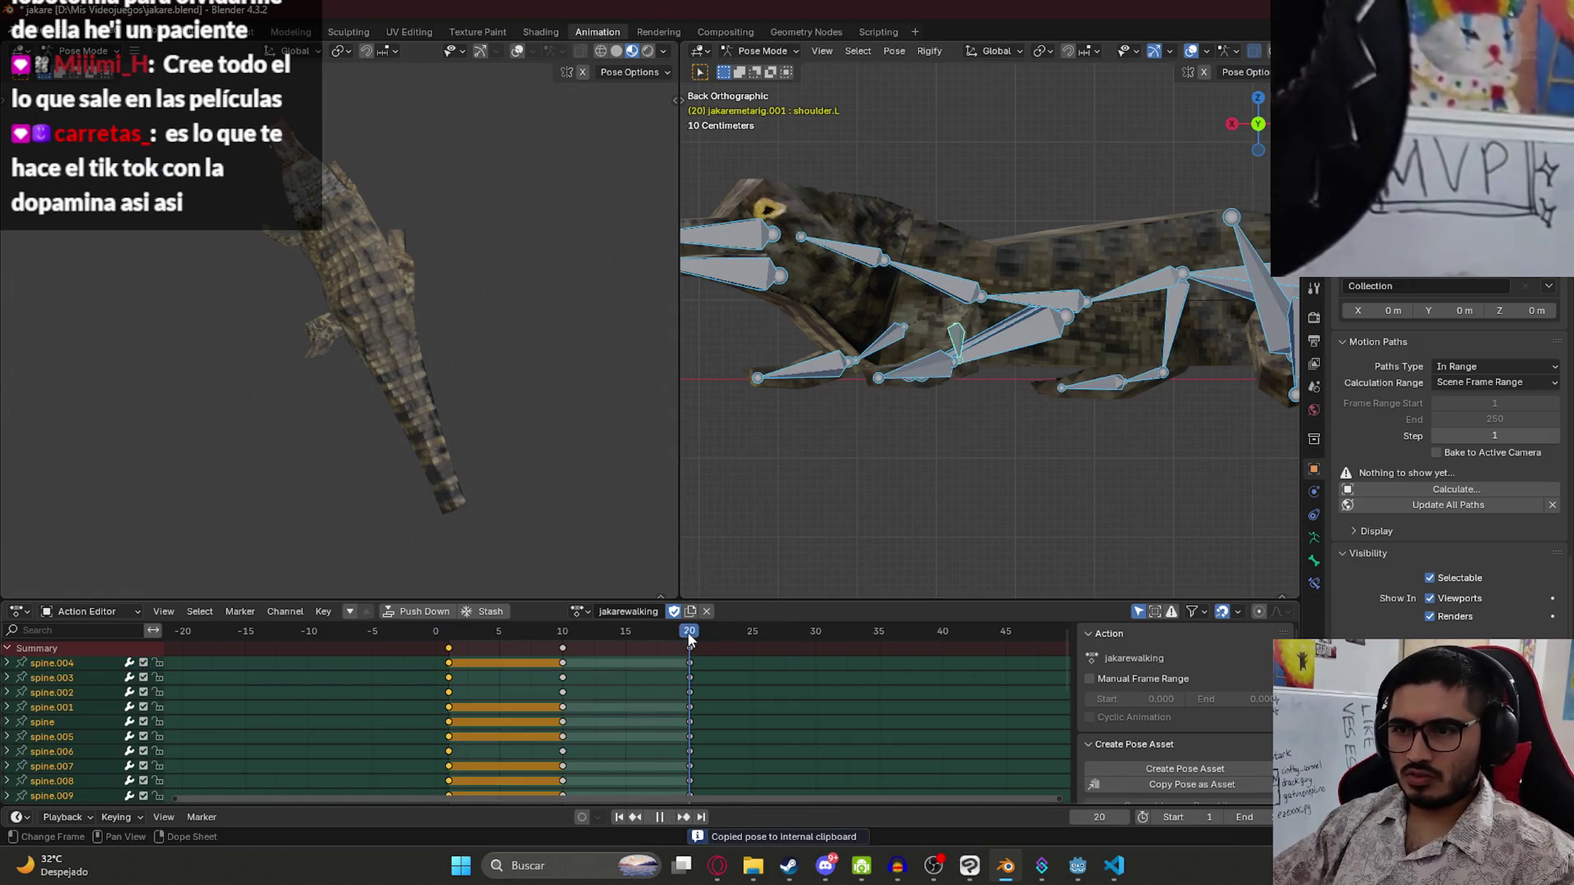
key("i")
mouse_move(540, 633)
left_mouse_down()
mouse_move(564, 642)
mouse_move(451, 639)
left_mouse_up()
key("i")
key("space")
key("ctrl+s")
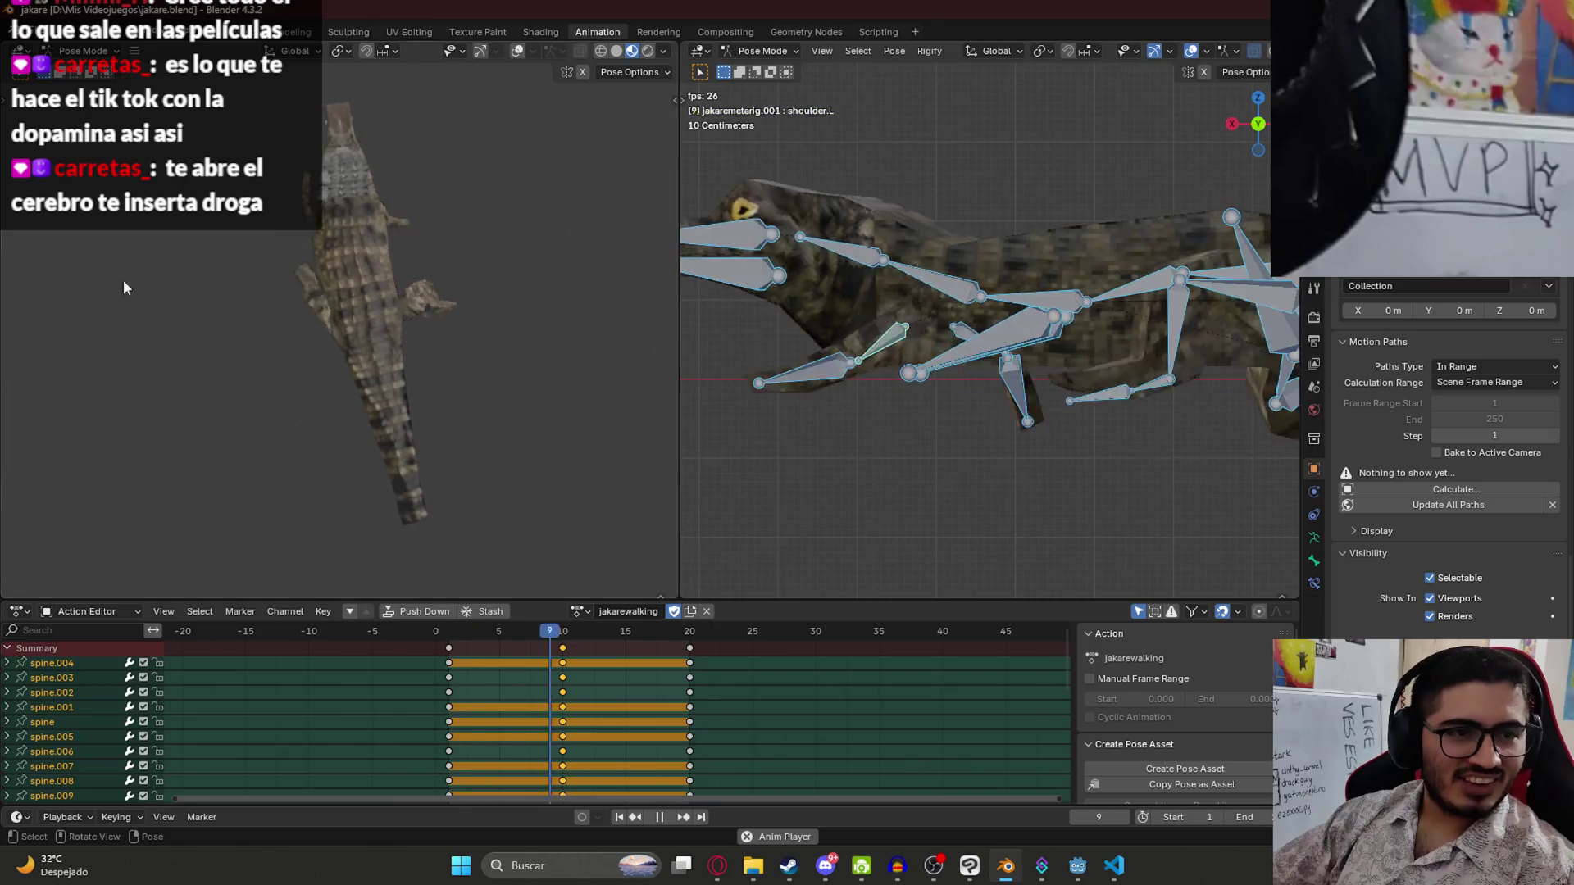
- Orbit and zoom around the crocodile while playing the walk cycle, saving jakare.blend
mouse_move(290, 318)
left_mouse_down()
mouse_move(436, 233)
mouse_move(485, 125)
left_mouse_up()
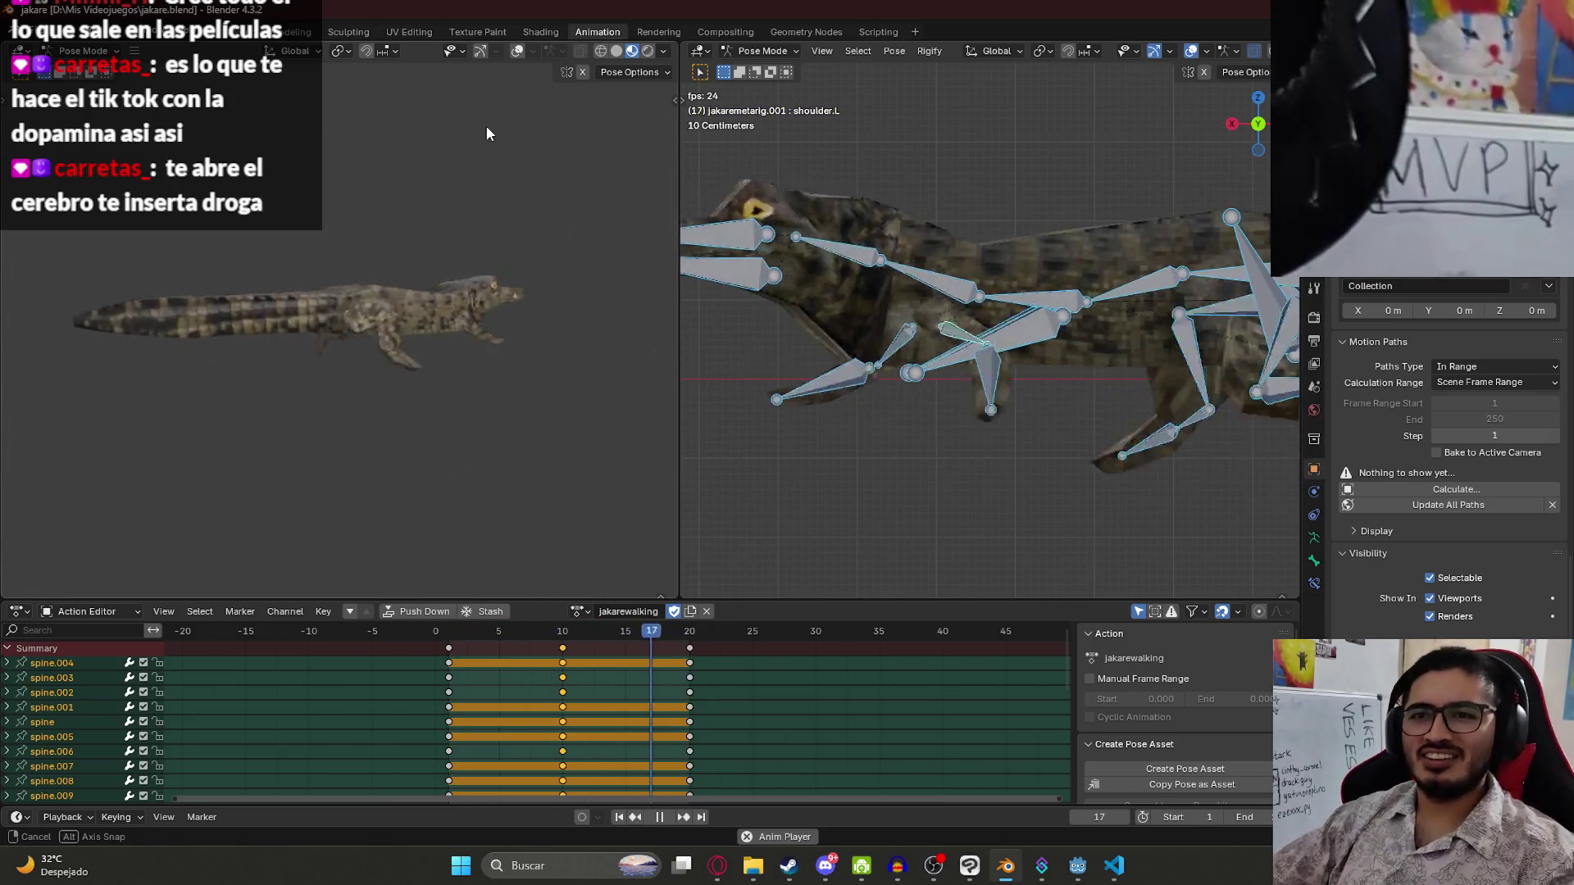
left_click_drag(338, 327, 342, 348)
scroll(342, 347, "up", 5)
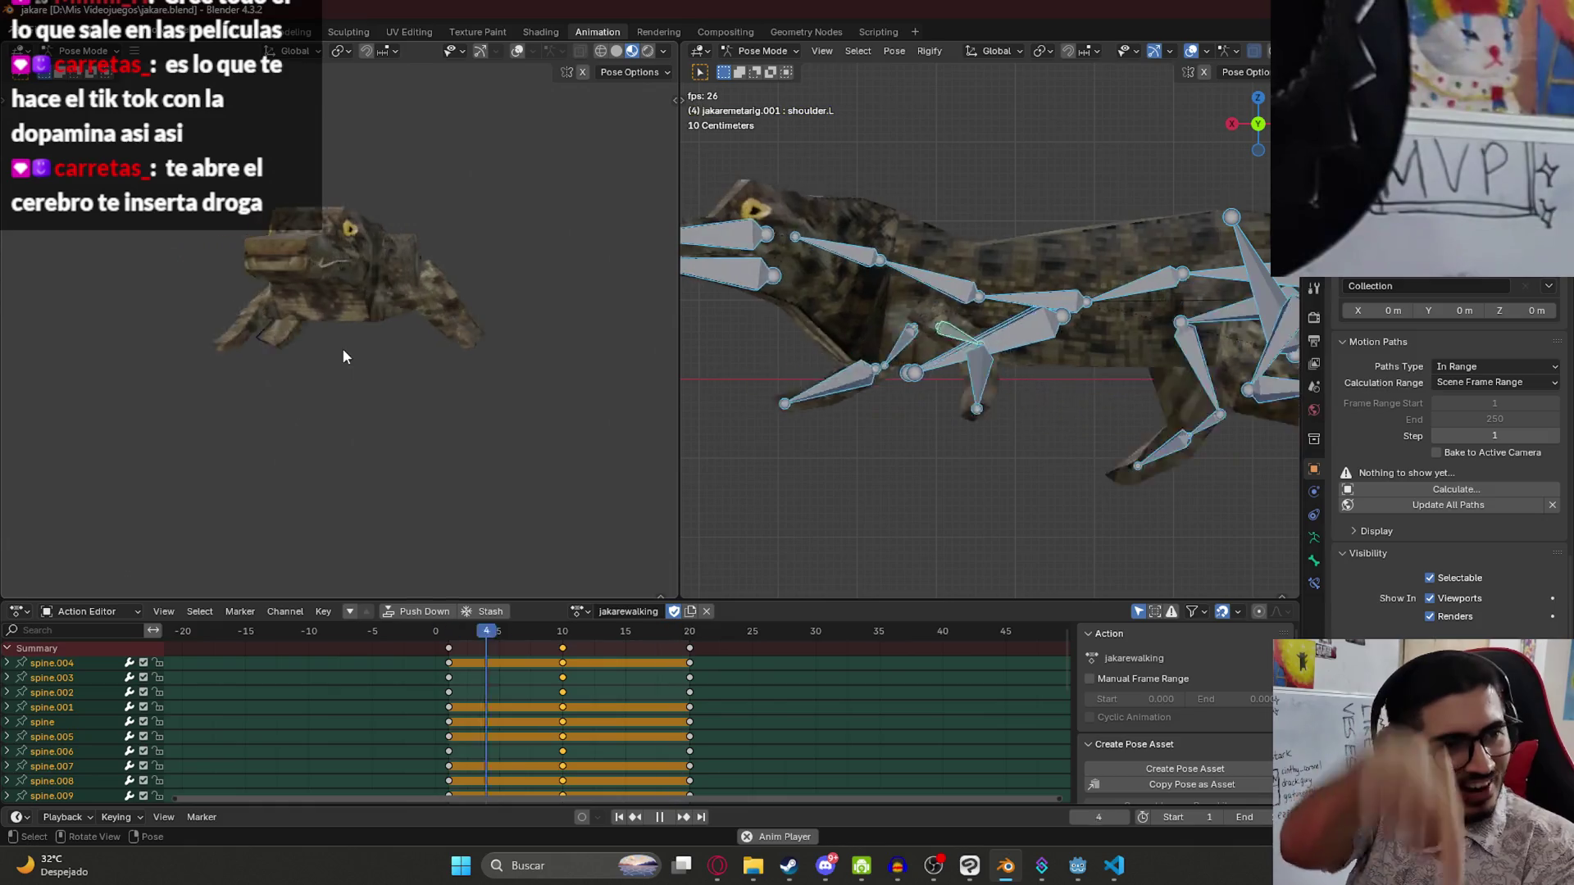
mouse_move(343, 348)
left_mouse_down()
mouse_move(387, 259)
mouse_move(351, 239)
mouse_move(383, 258)
left_mouse_up()
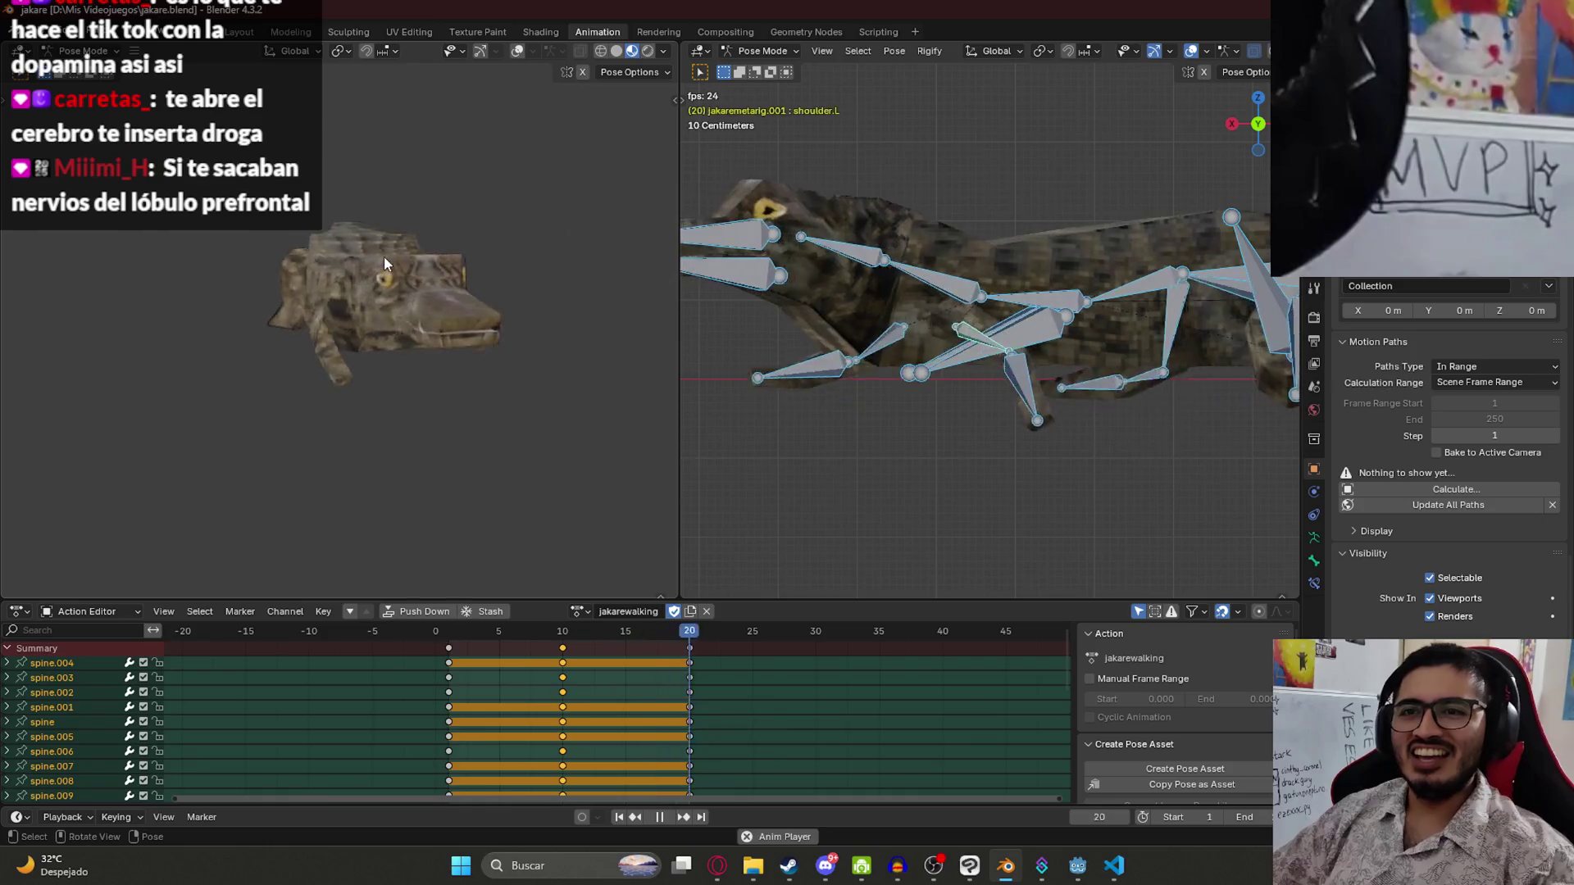
key("ctrl+s")
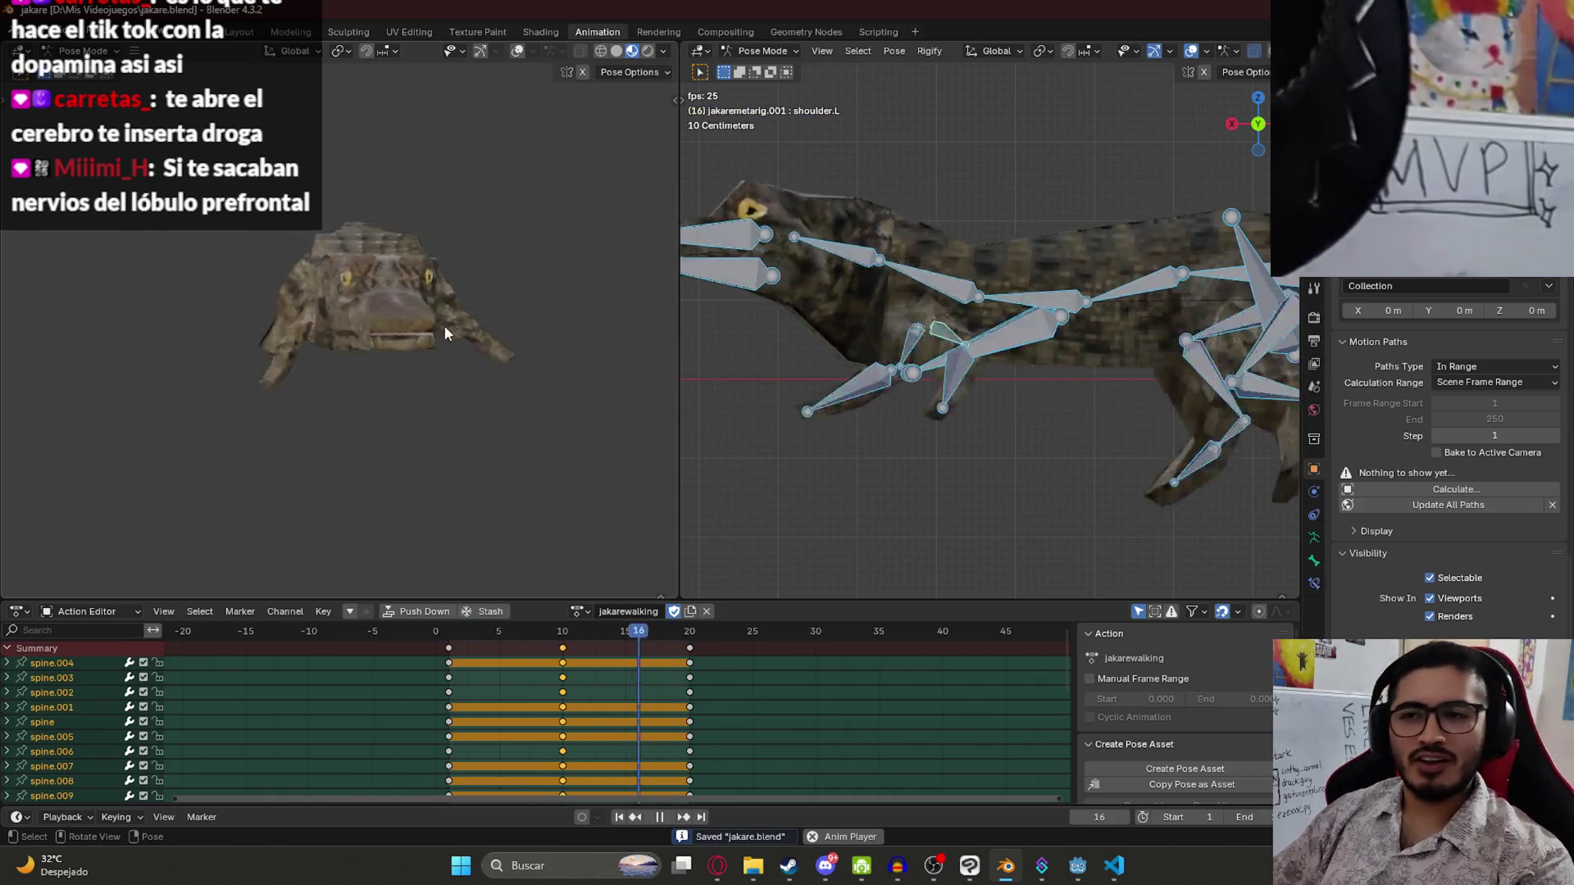
key("ctrl+KP_1")
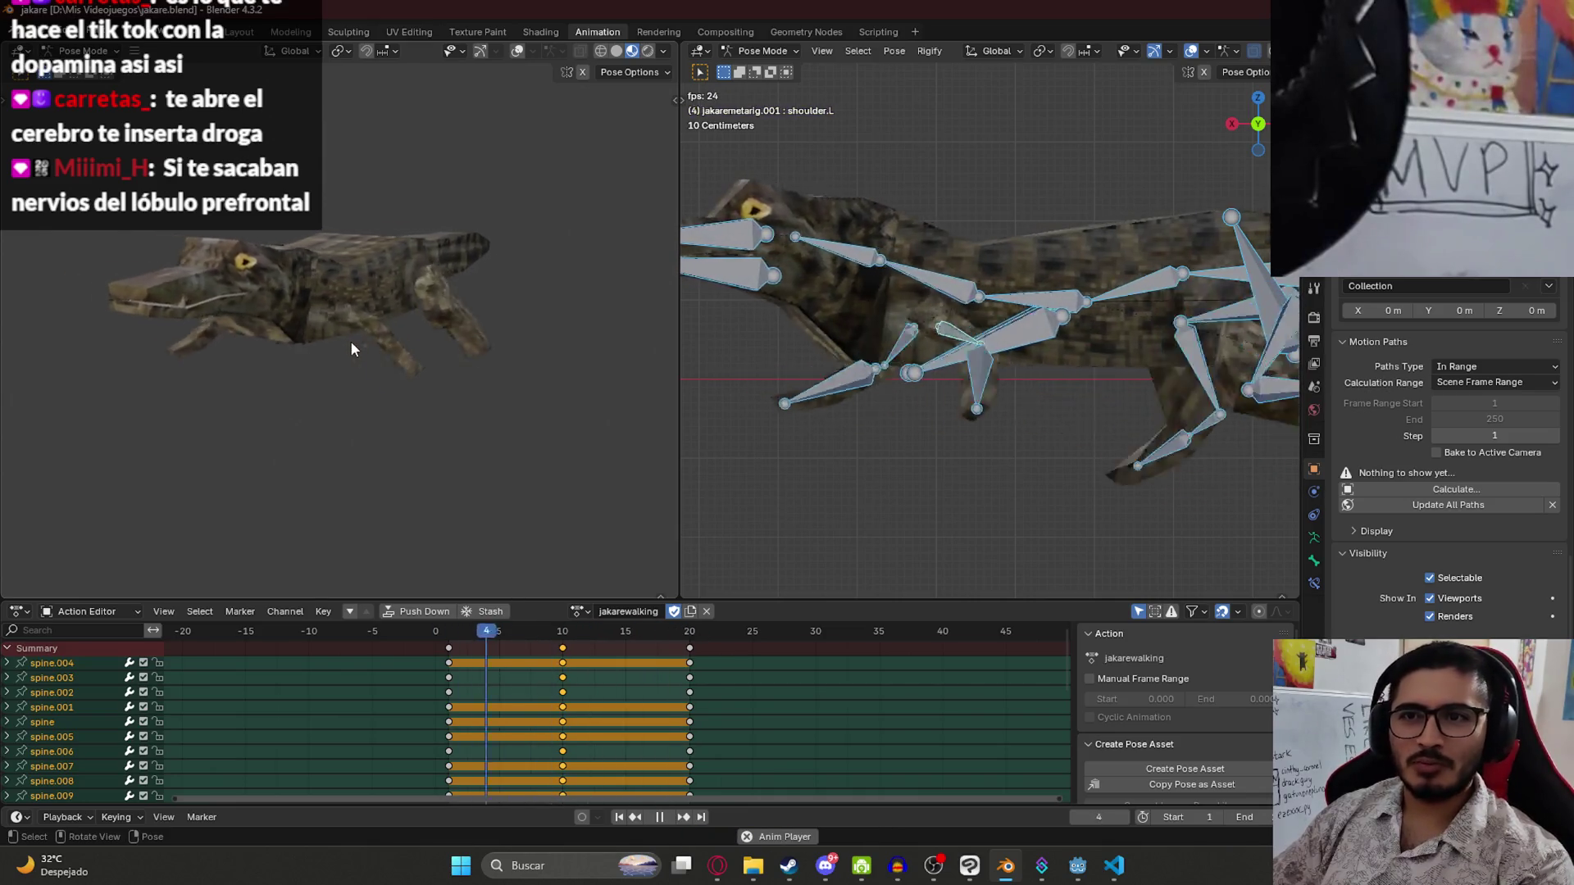
key("space")
mouse_move(309, 318)
left_mouse_down()
mouse_move(423, 303)
mouse_move(398, 312)
mouse_move(402, 327)
left_mouse_up()
scroll(369, 309, "up", 5)
key("space")
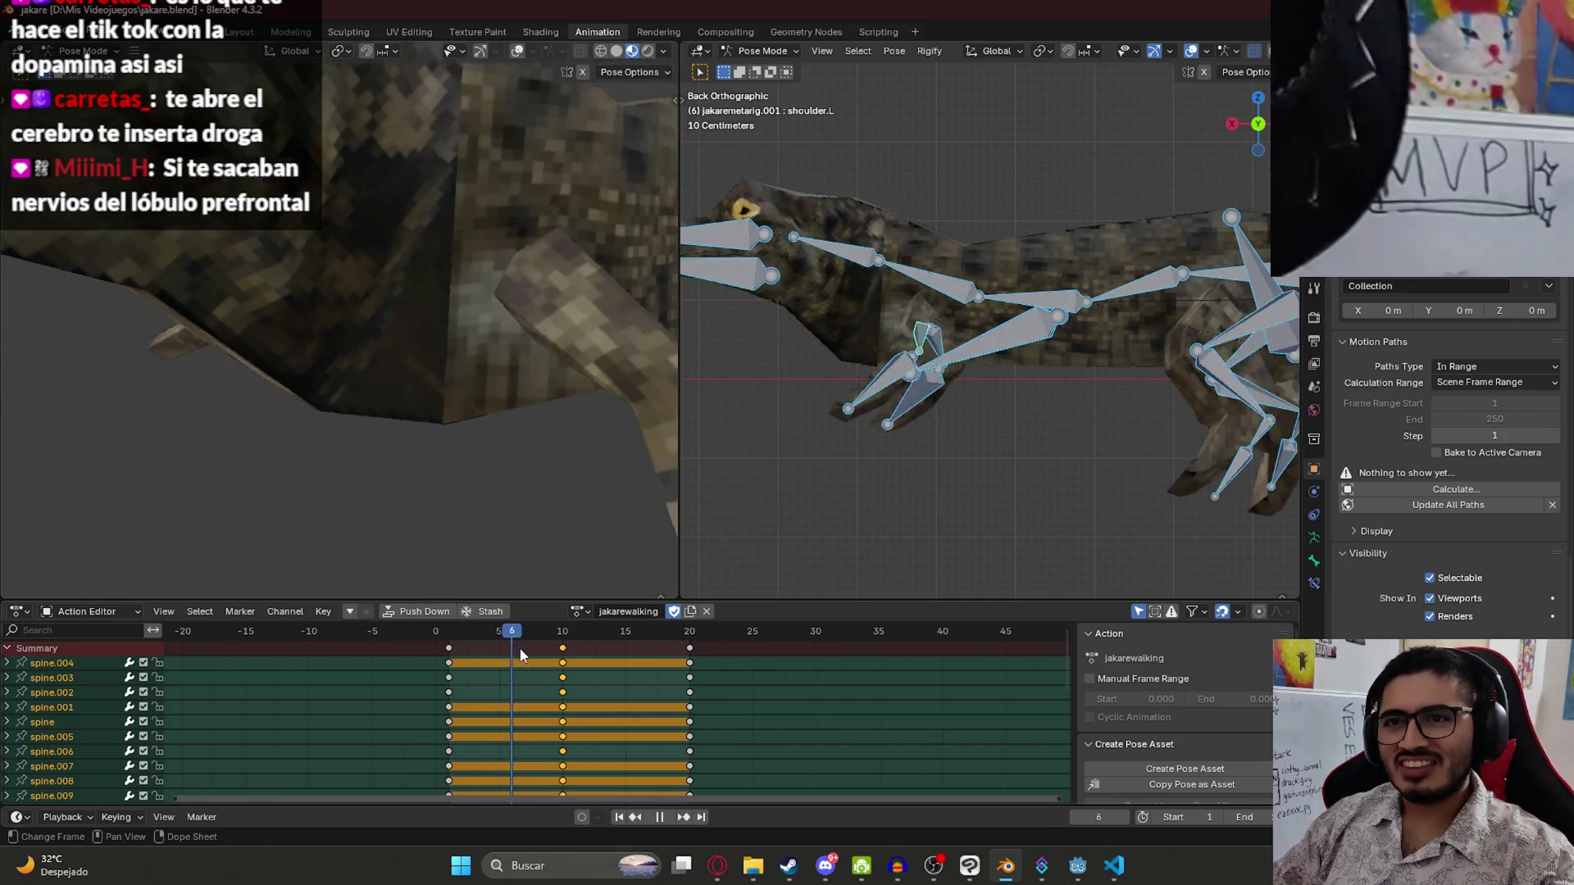
key("space")
scroll(469, 346, "down", 8)
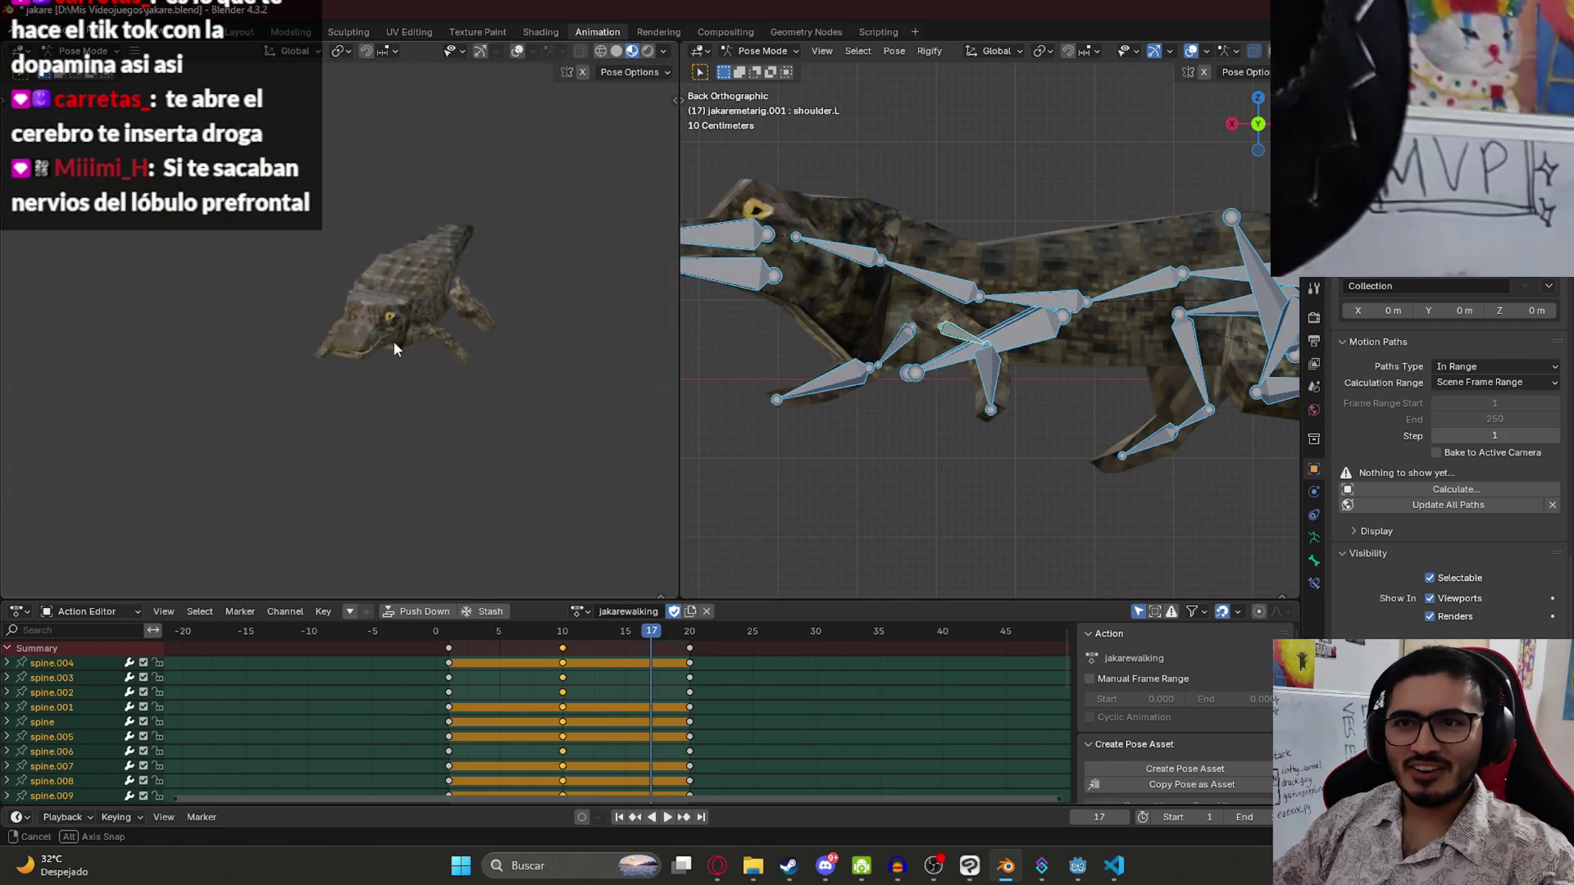
key("space")
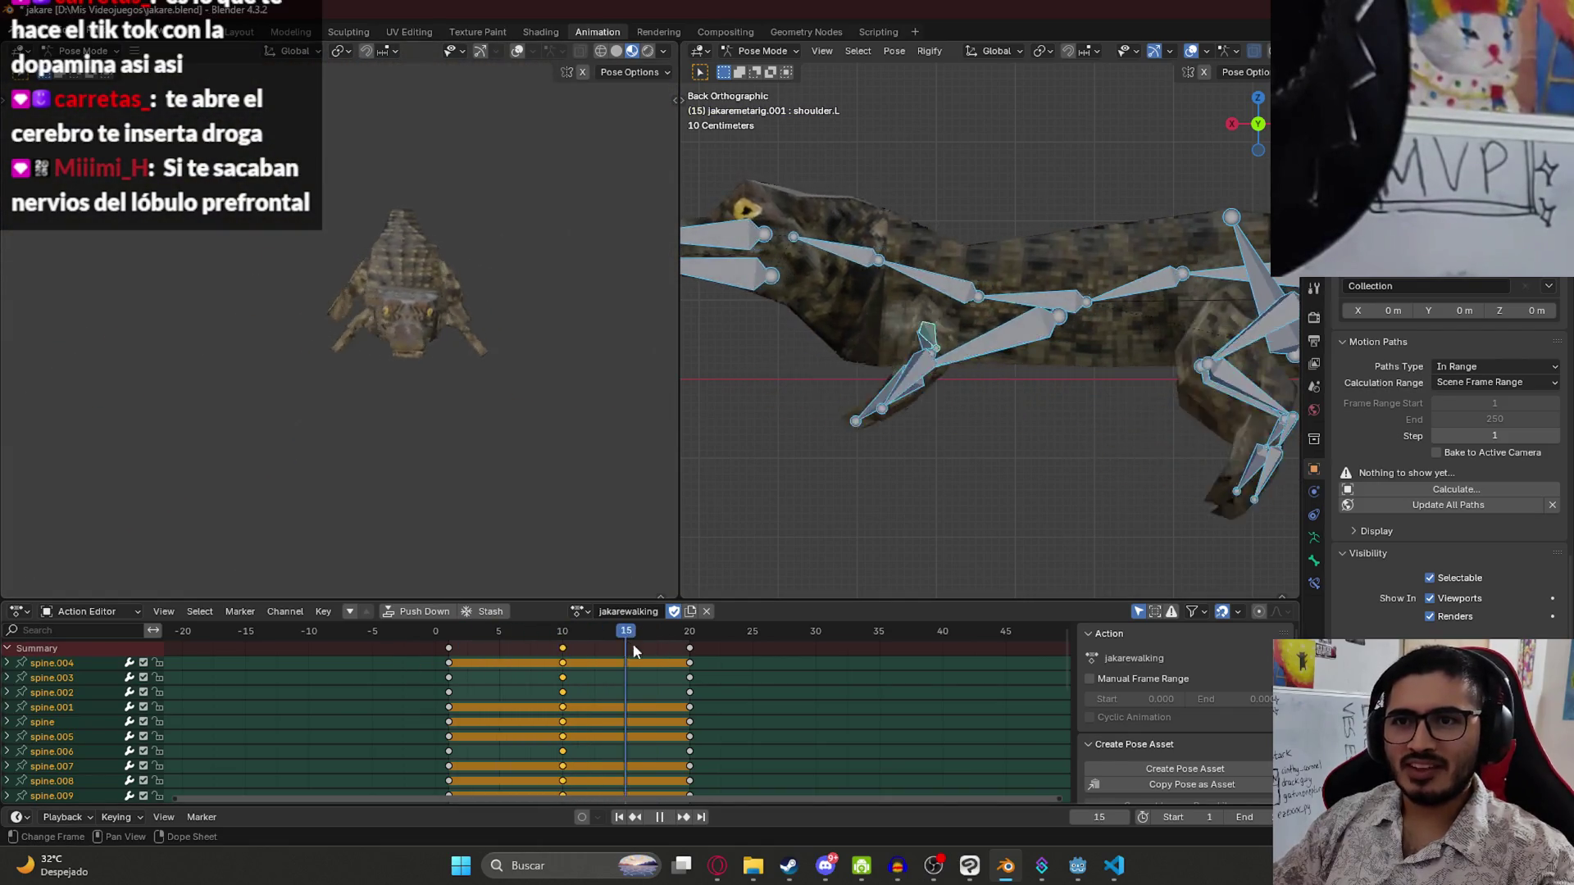
- Scrub back to frame 1, review the cycle from above and three-quarter side, and save again
left_click_drag(498, 650, 448, 651)
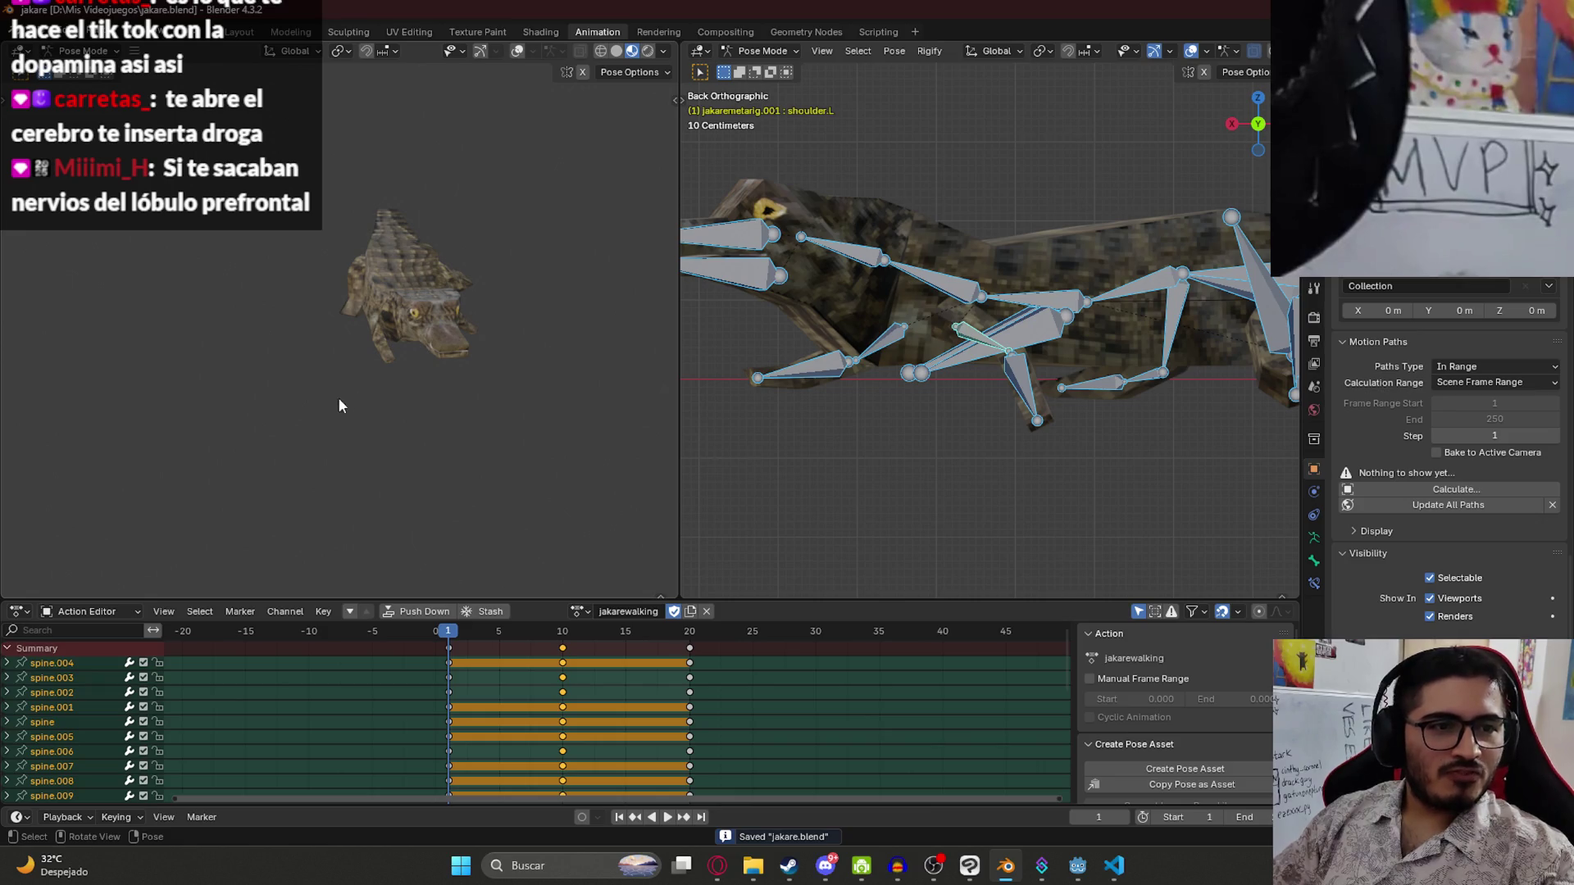
left_click_drag(431, 272, 460, 370)
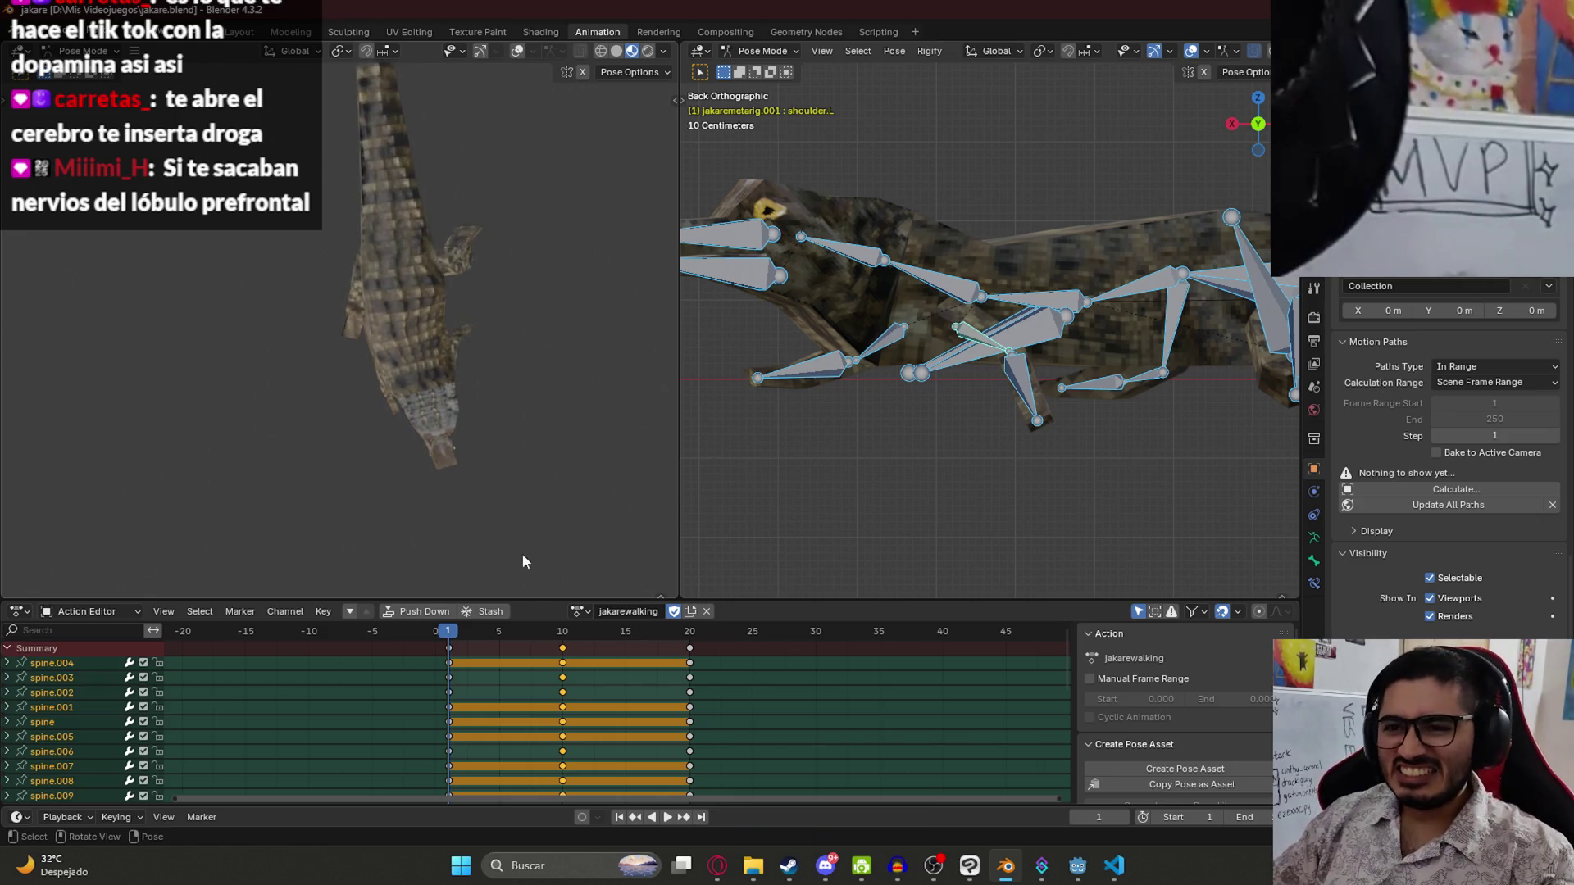
left_click_drag(487, 629, 513, 632)
mouse_move(410, 459)
left_mouse_down()
mouse_move(401, 392)
mouse_move(484, 257)
left_mouse_up()
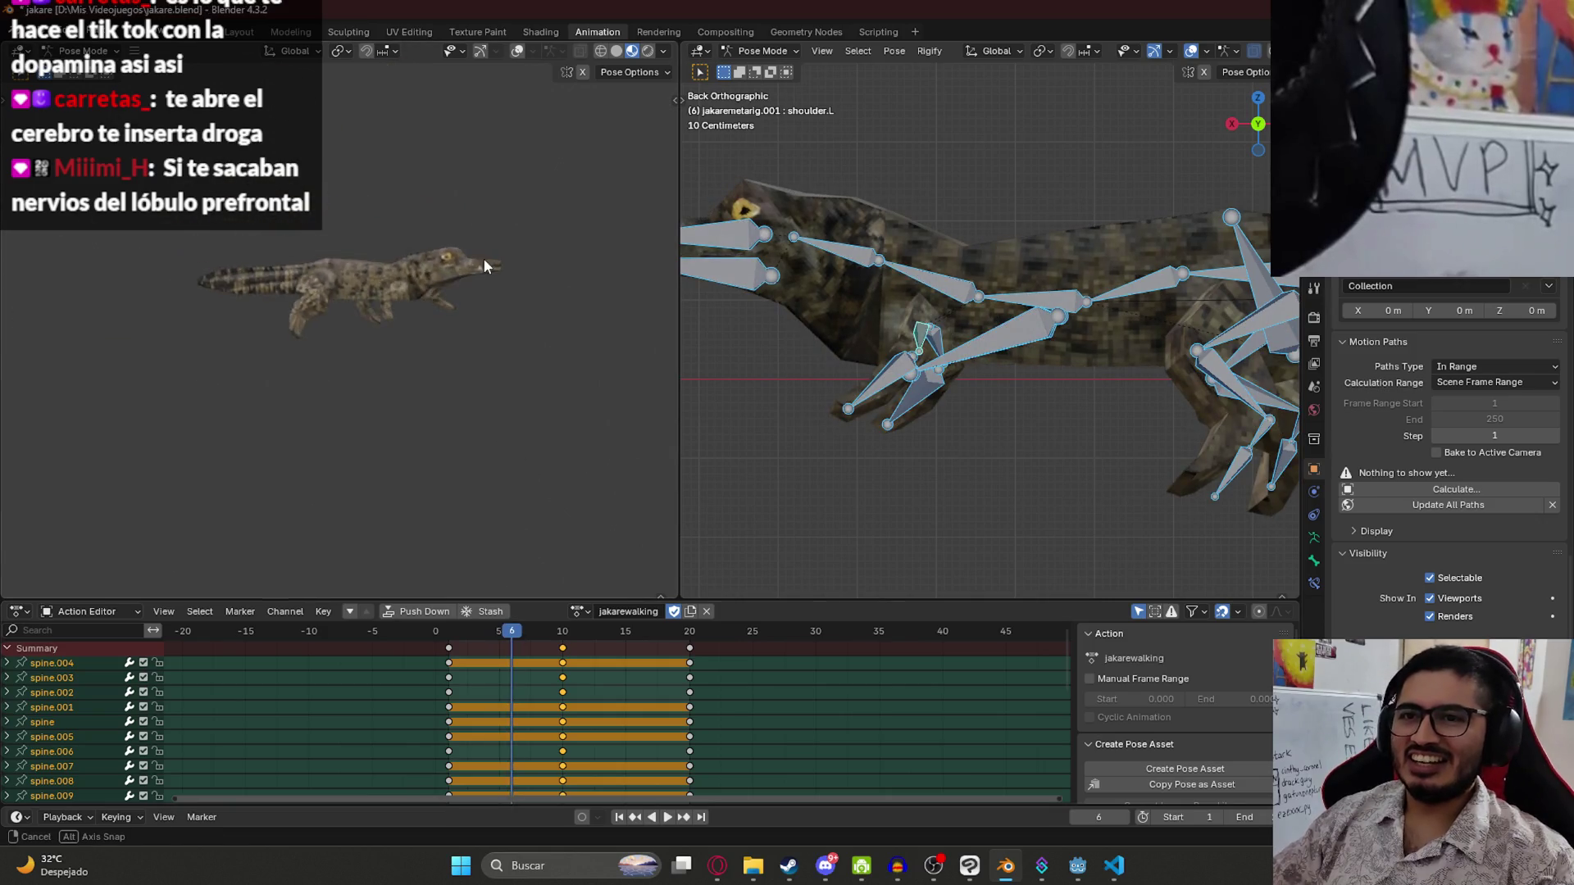
mouse_move(211, 293)
left_mouse_down()
mouse_move(174, 274)
mouse_move(156, 297)
mouse_move(265, 356)
mouse_move(345, 365)
left_mouse_up()
key("space")
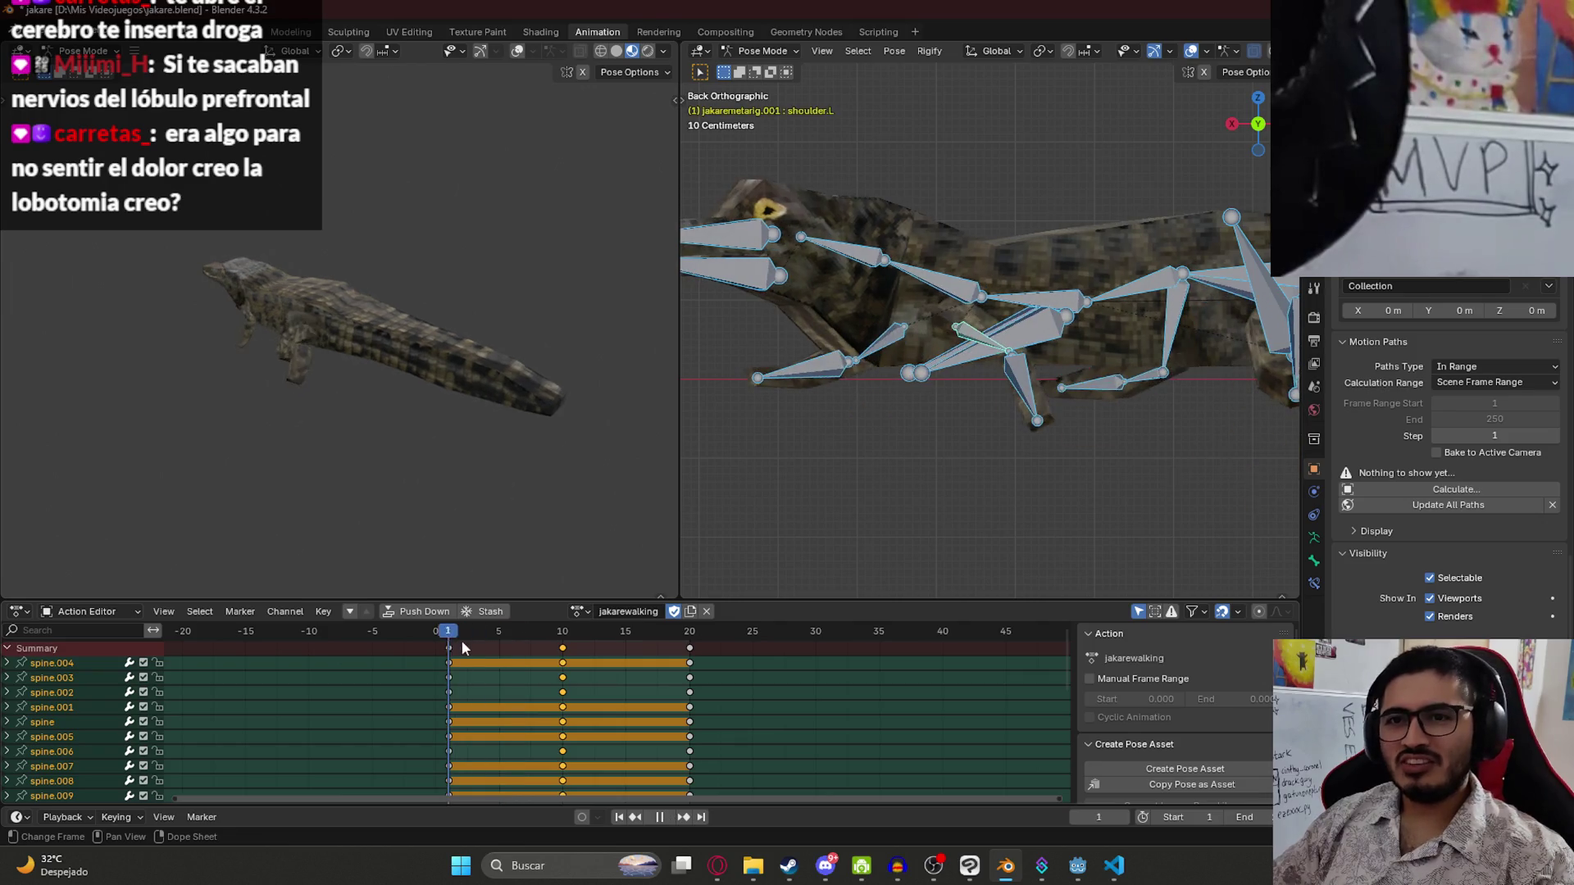
key("Escape")
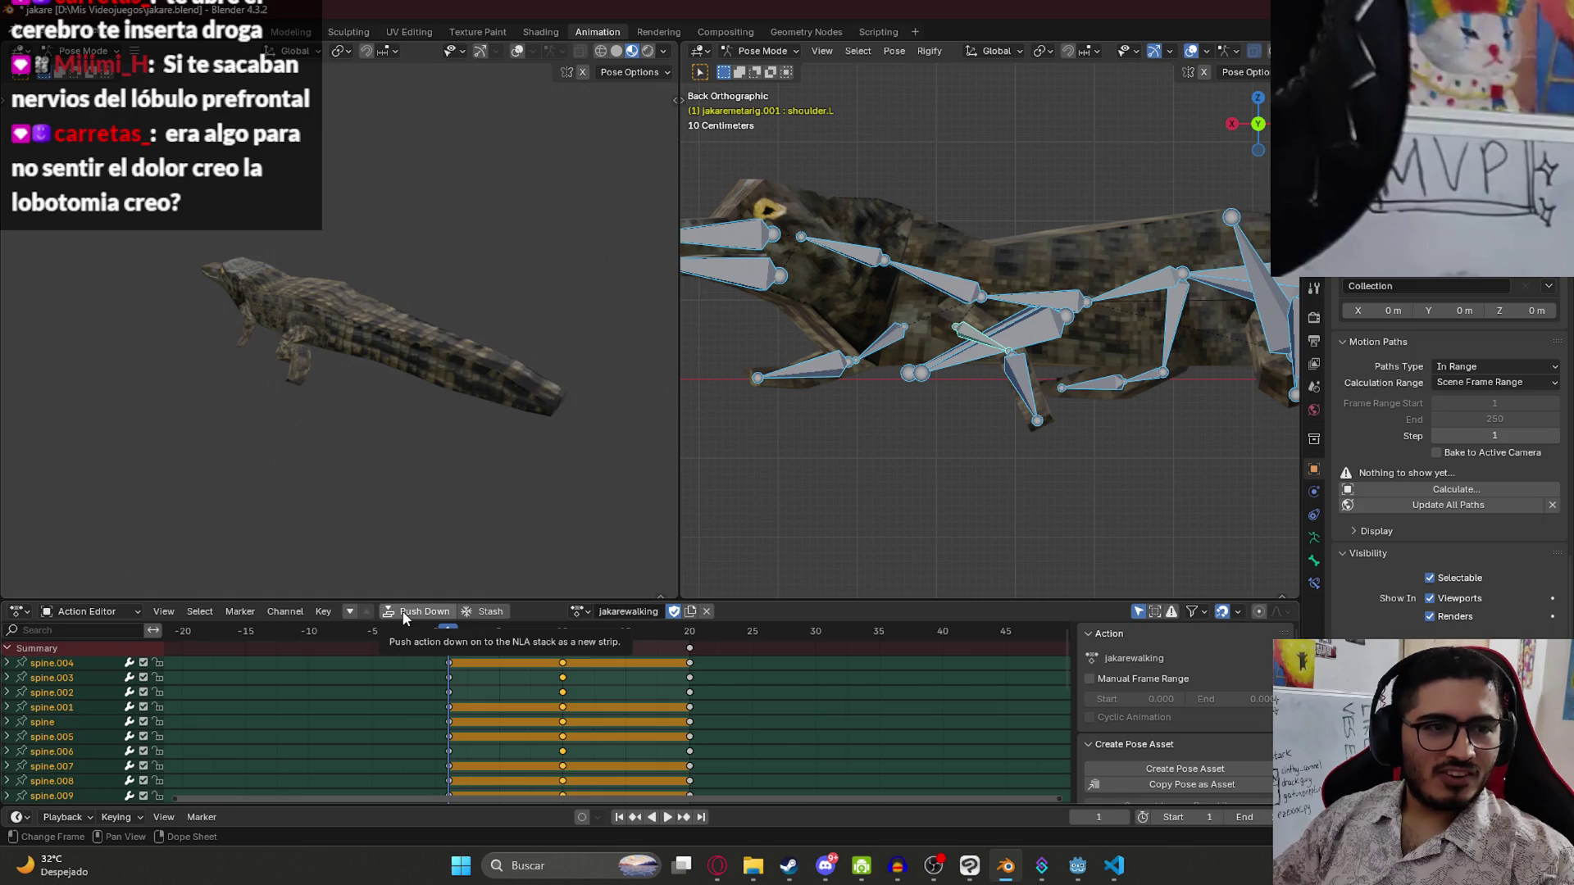
key("space")
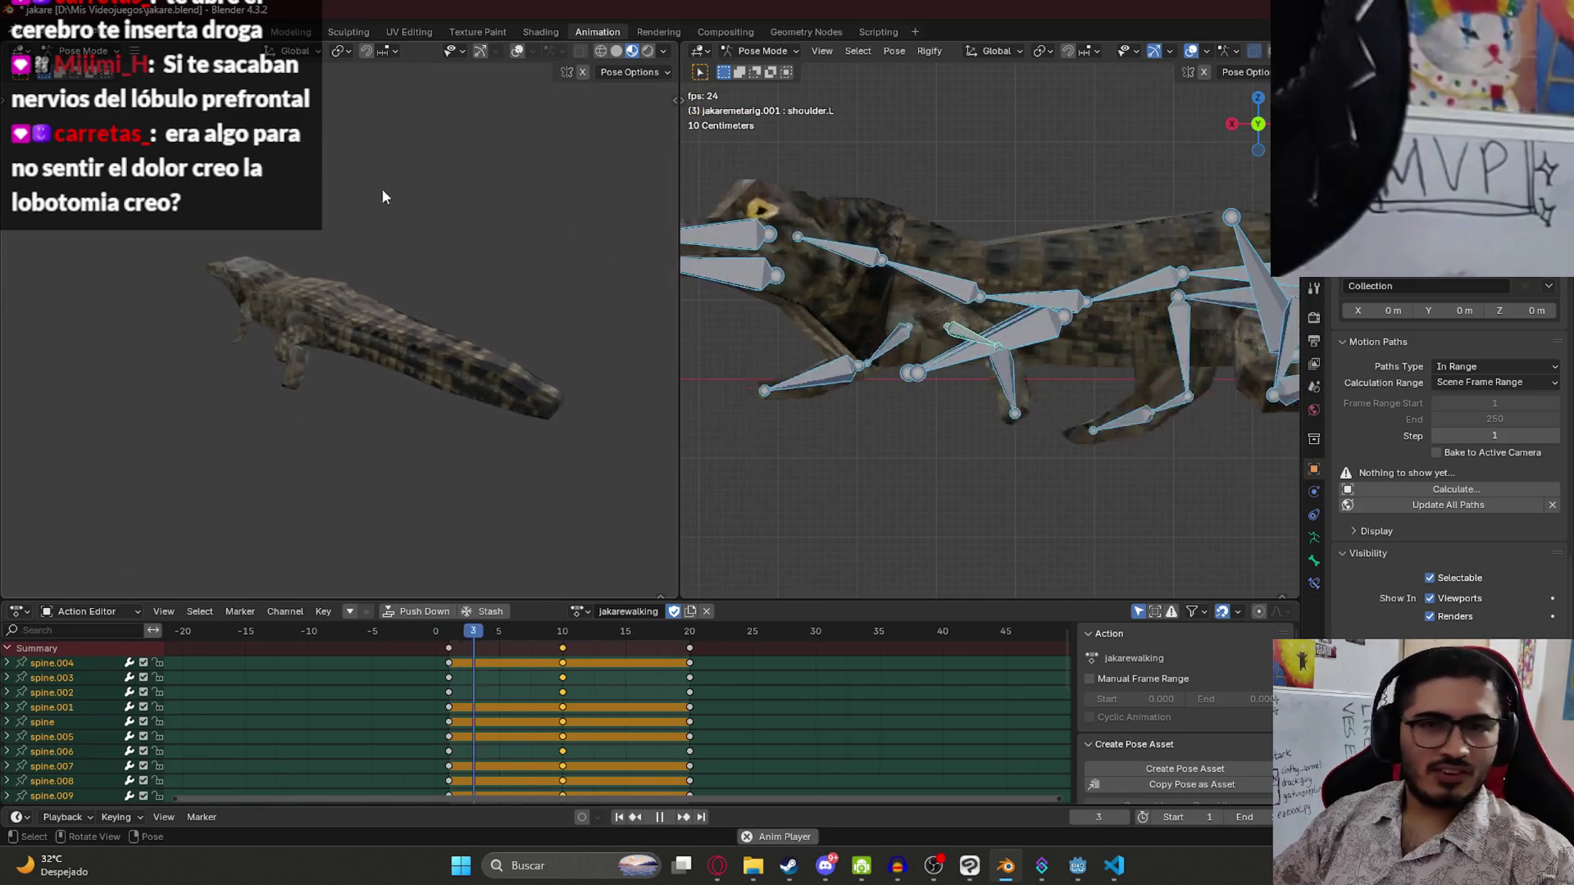
key("space")
left_click(451, 635)
key("space")
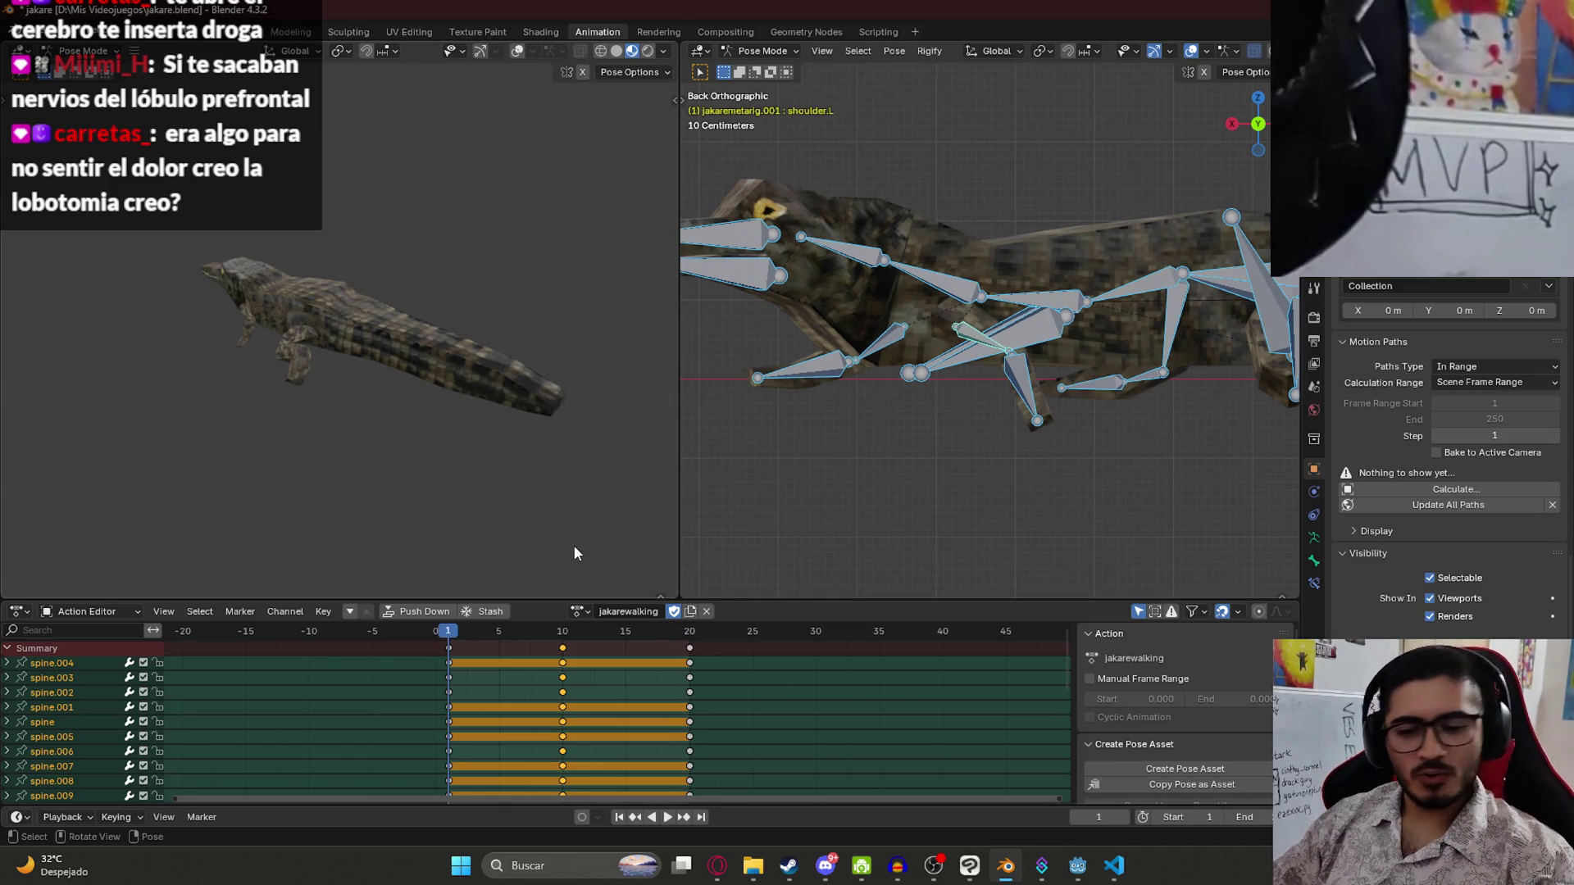
key("ctrl+s")
key("space")
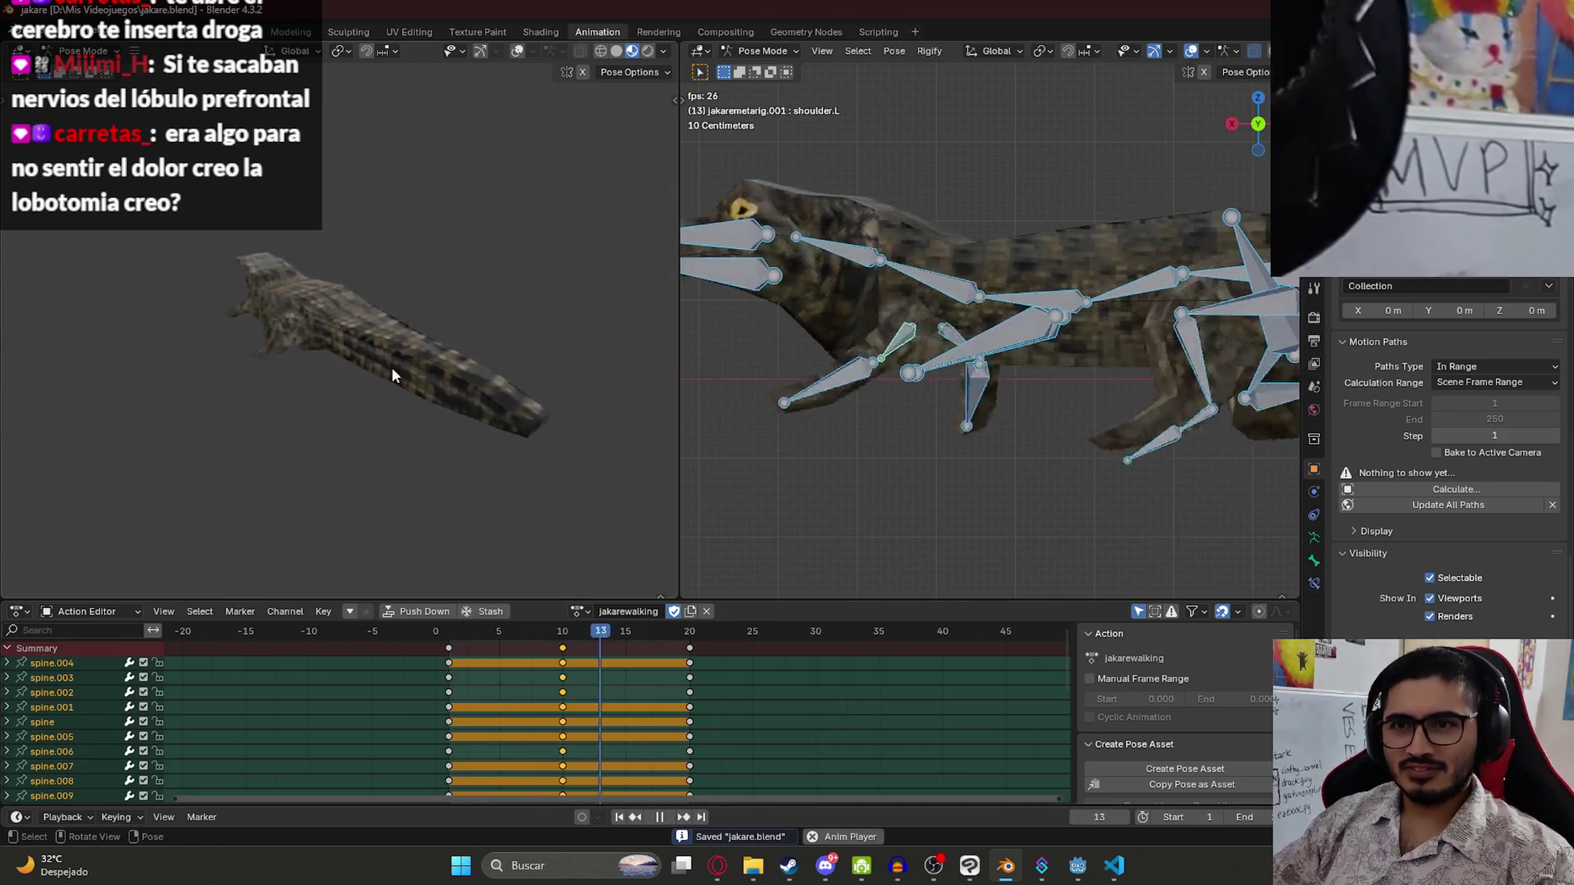
key("space")
- Switch to Layout, select the jakare.001 crocodile mesh, and orbit to look down on it
left_click(253, 32)
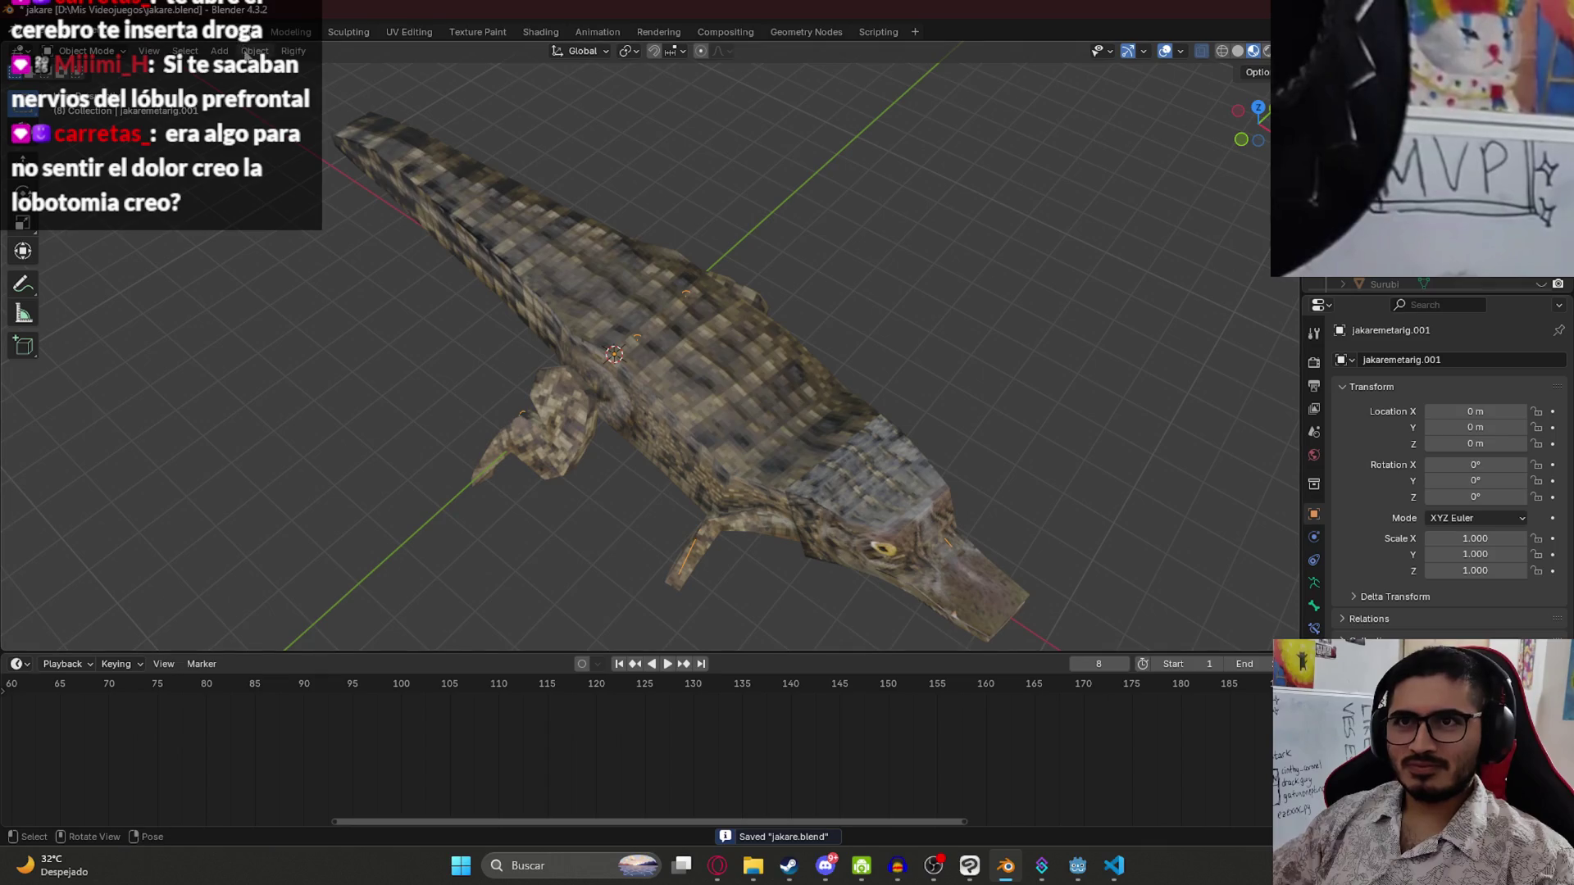
left_click(421, 170)
scroll(450, 246, "down", 5)
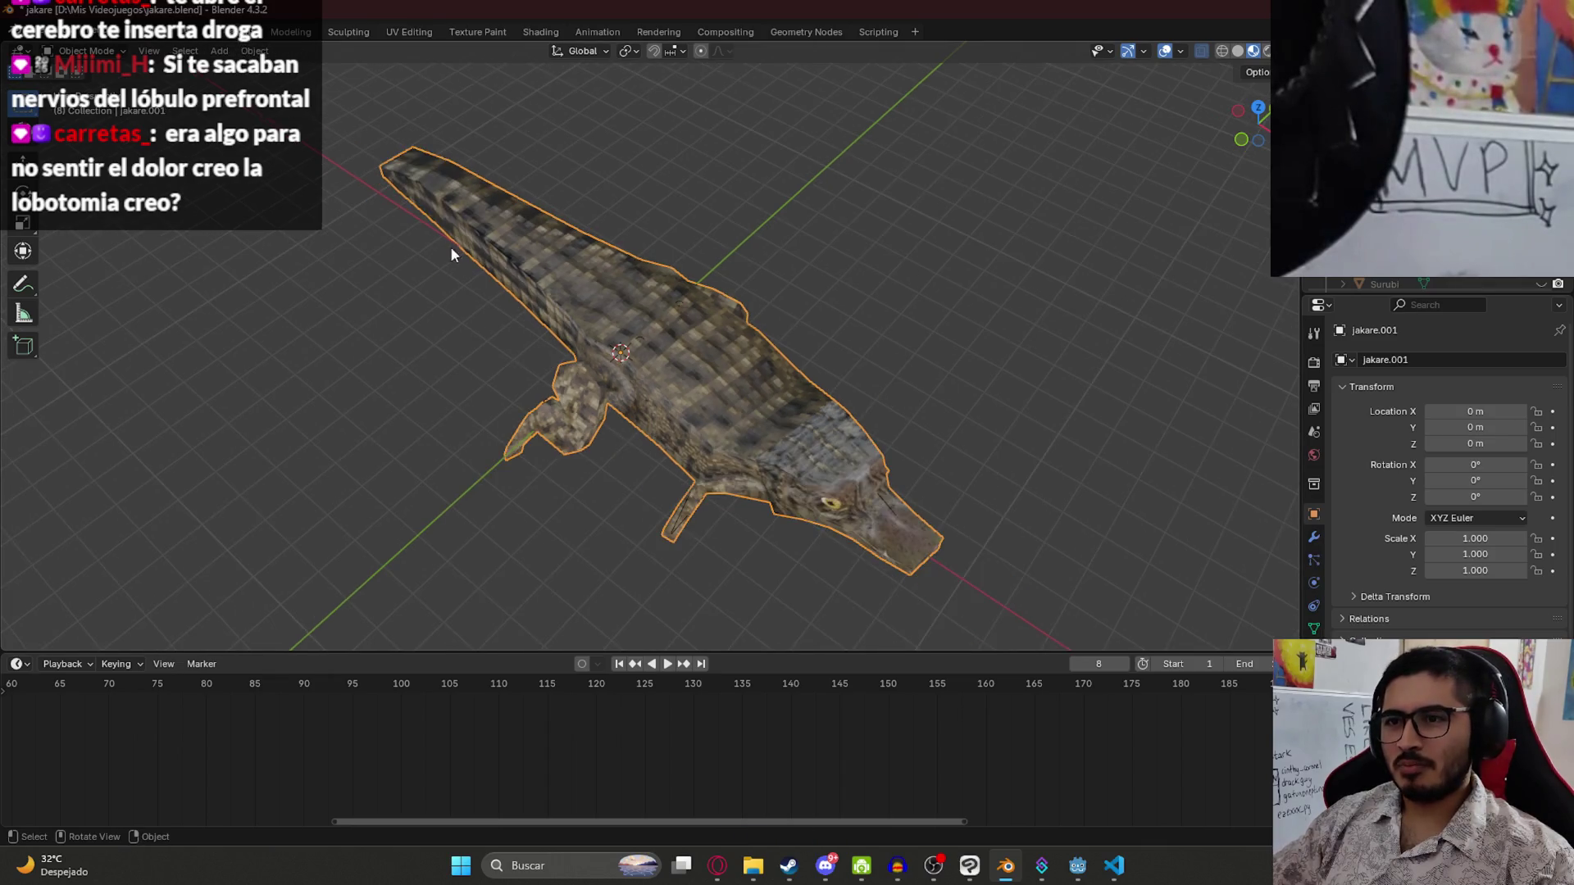
left_click_drag(1068, 562, 853, 458)
mouse_move(670, 372)
left_mouse_down()
mouse_move(597, 292)
mouse_move(772, 363)
left_mouse_up()
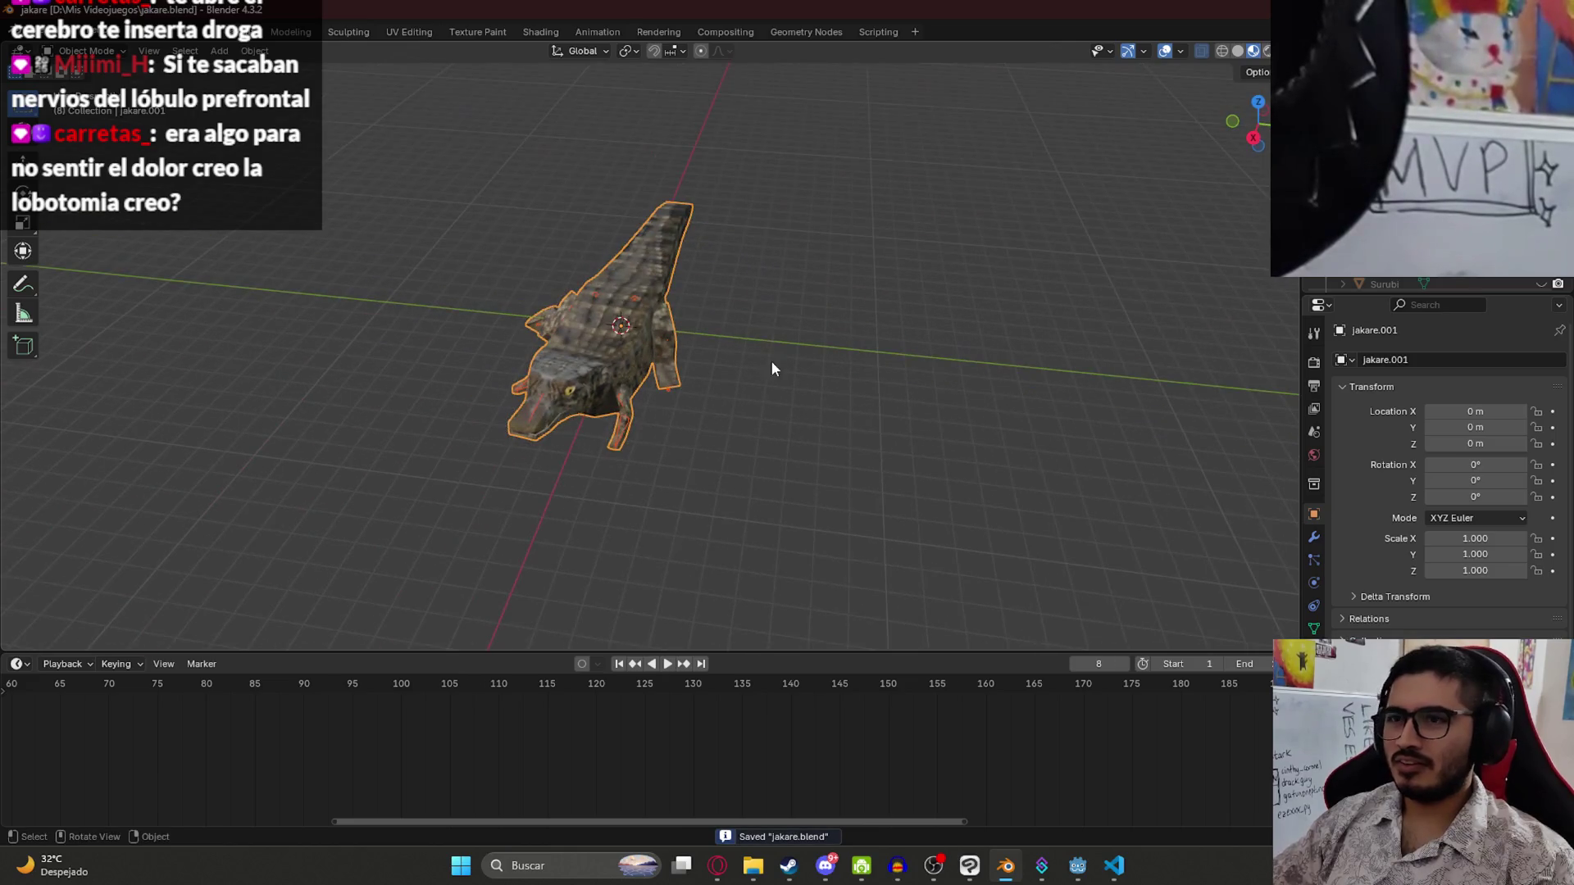
left_click(40, 31)
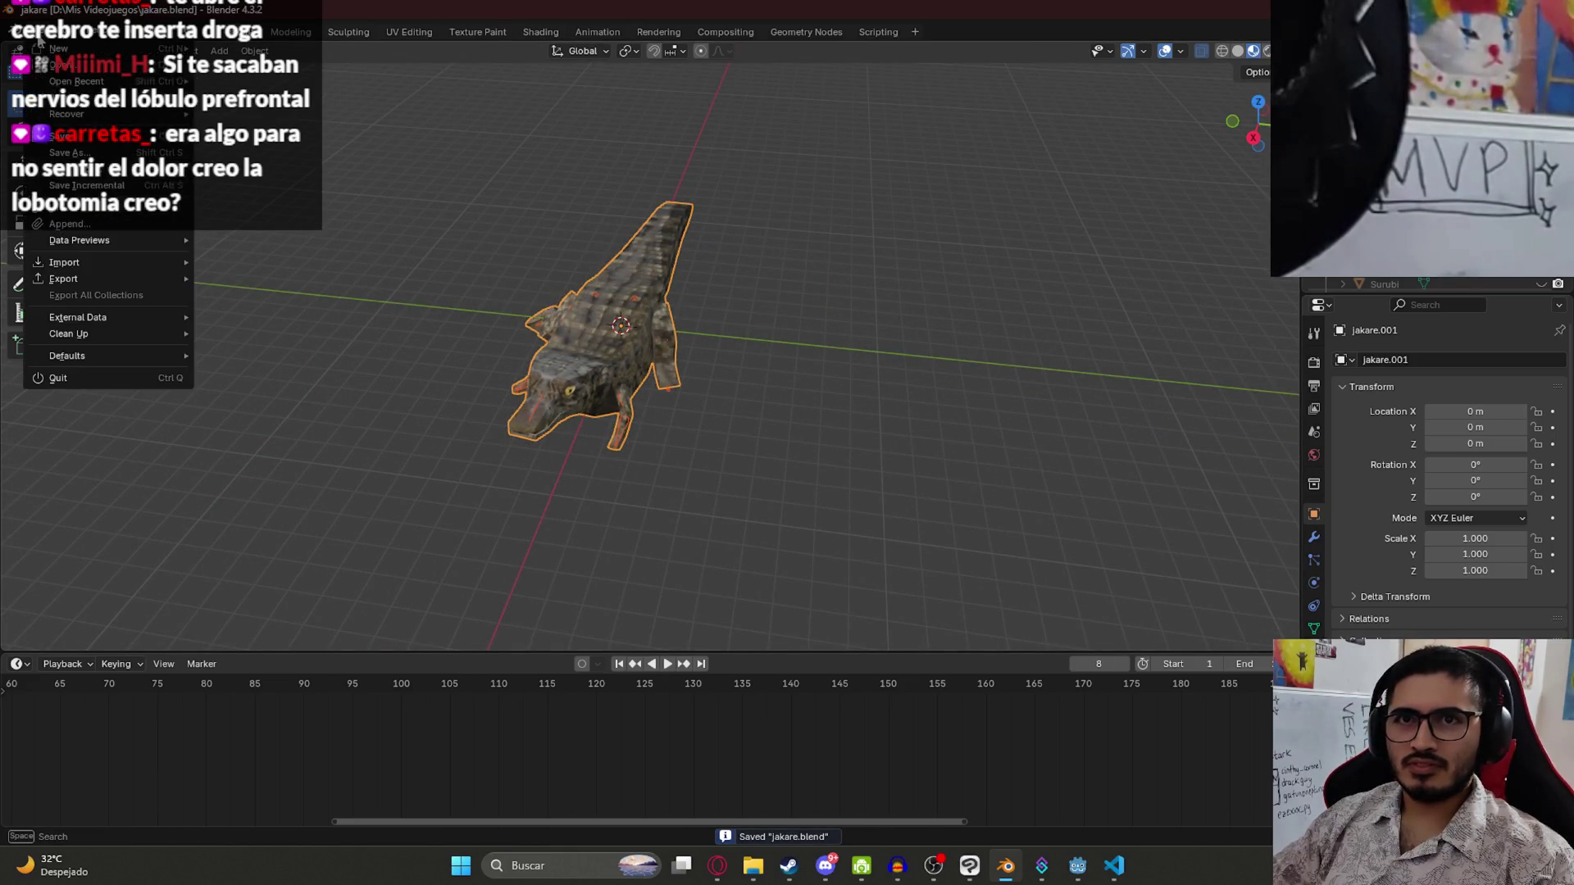
- Export the crocodile as glTF 2.0, overwriting jakare.glb in assets/others, then orbit the model
mouse_move(164, 279)
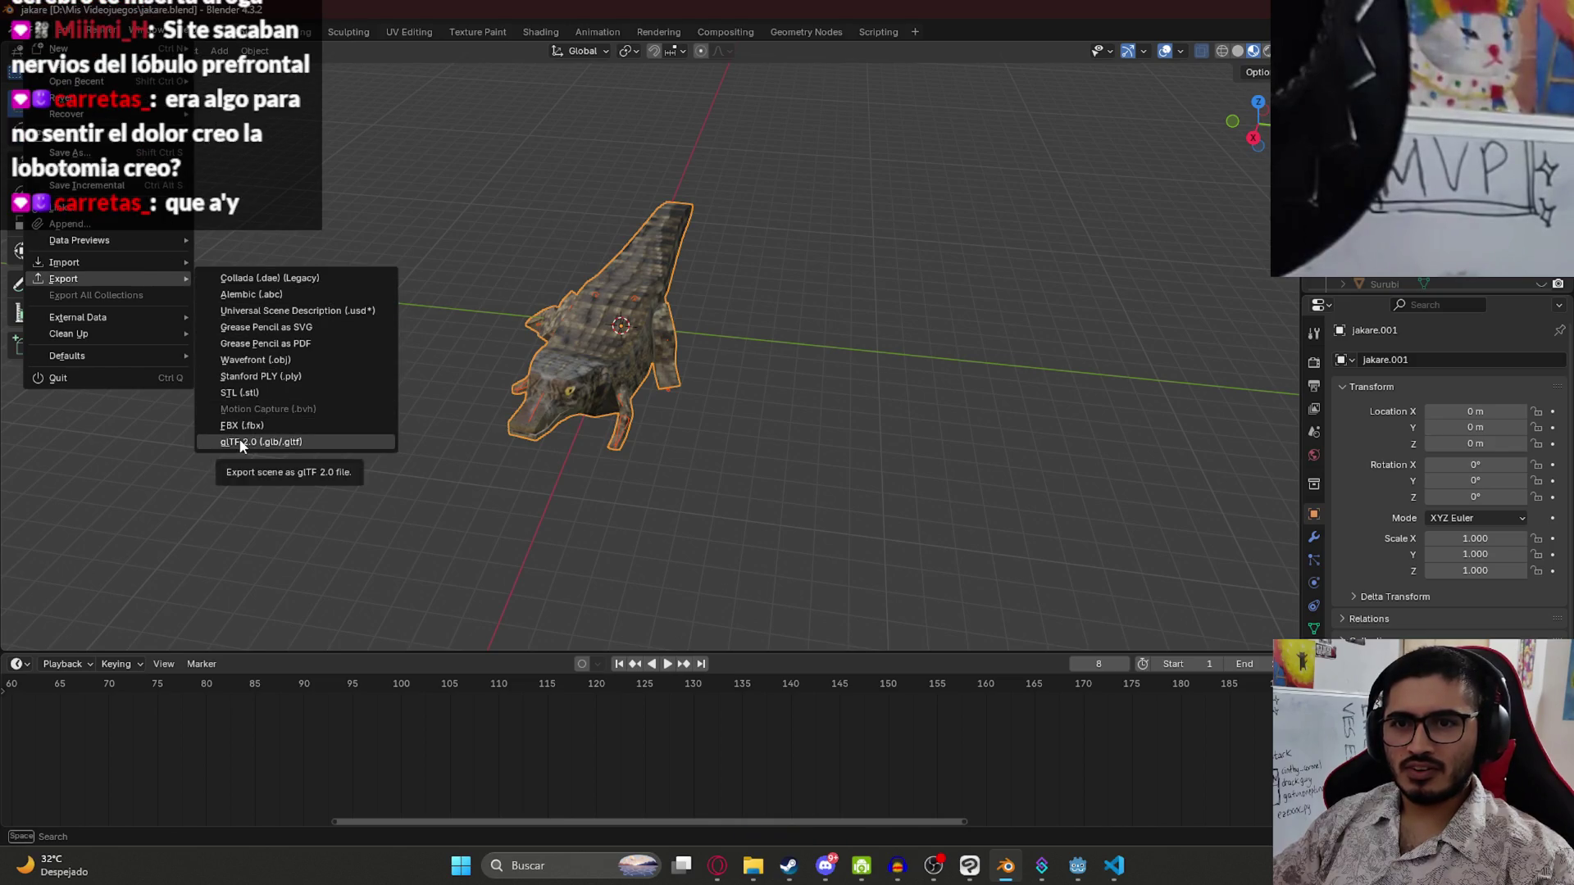
left_click(241, 445)
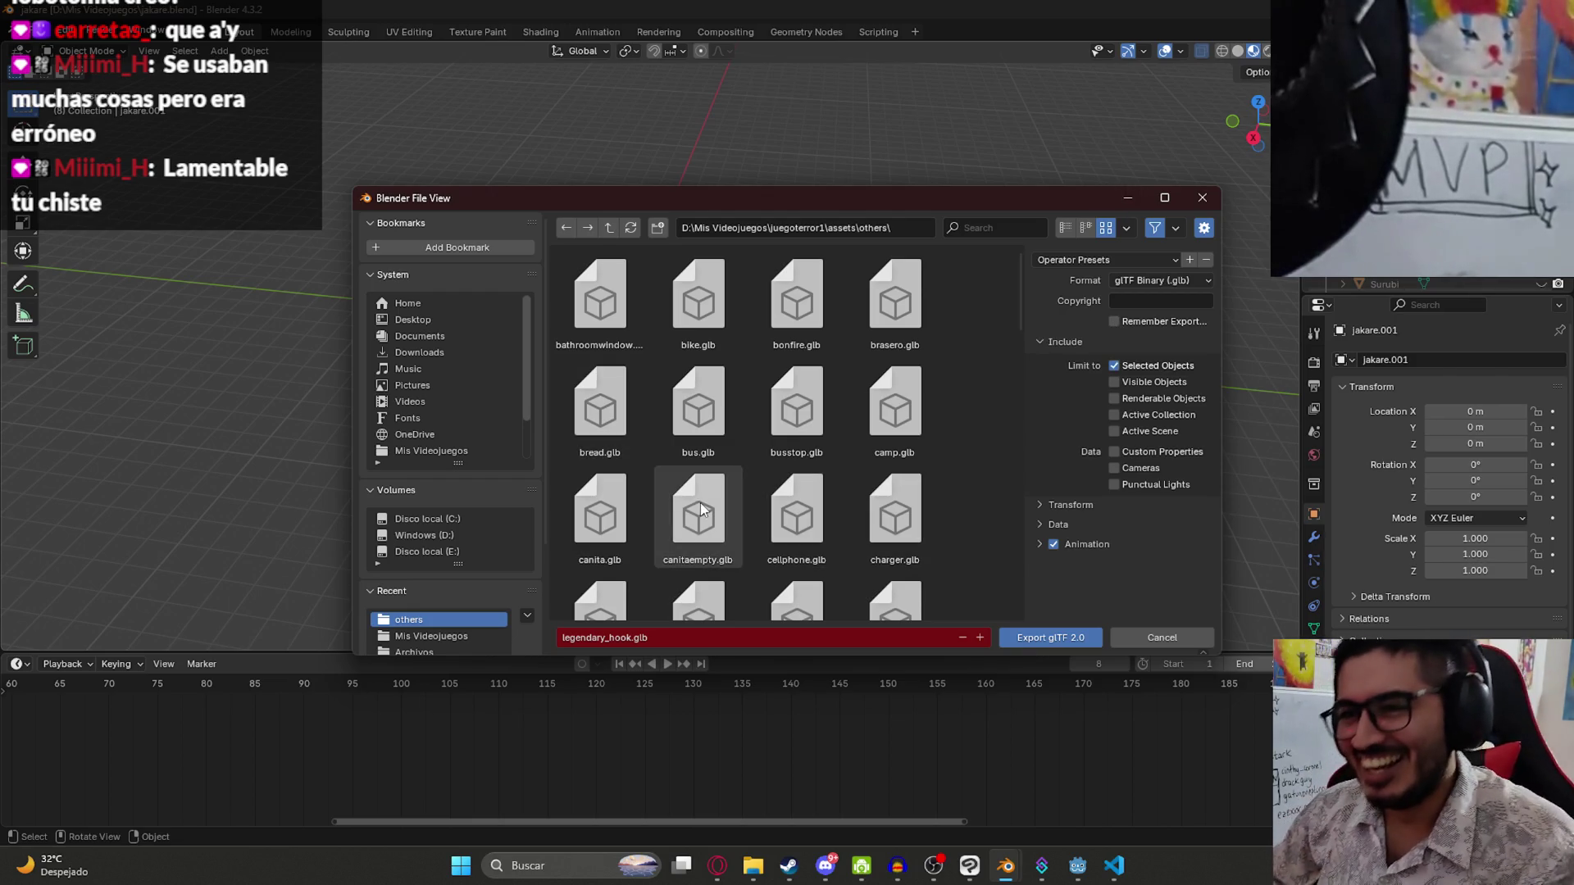
scroll(767, 370, "down", 10)
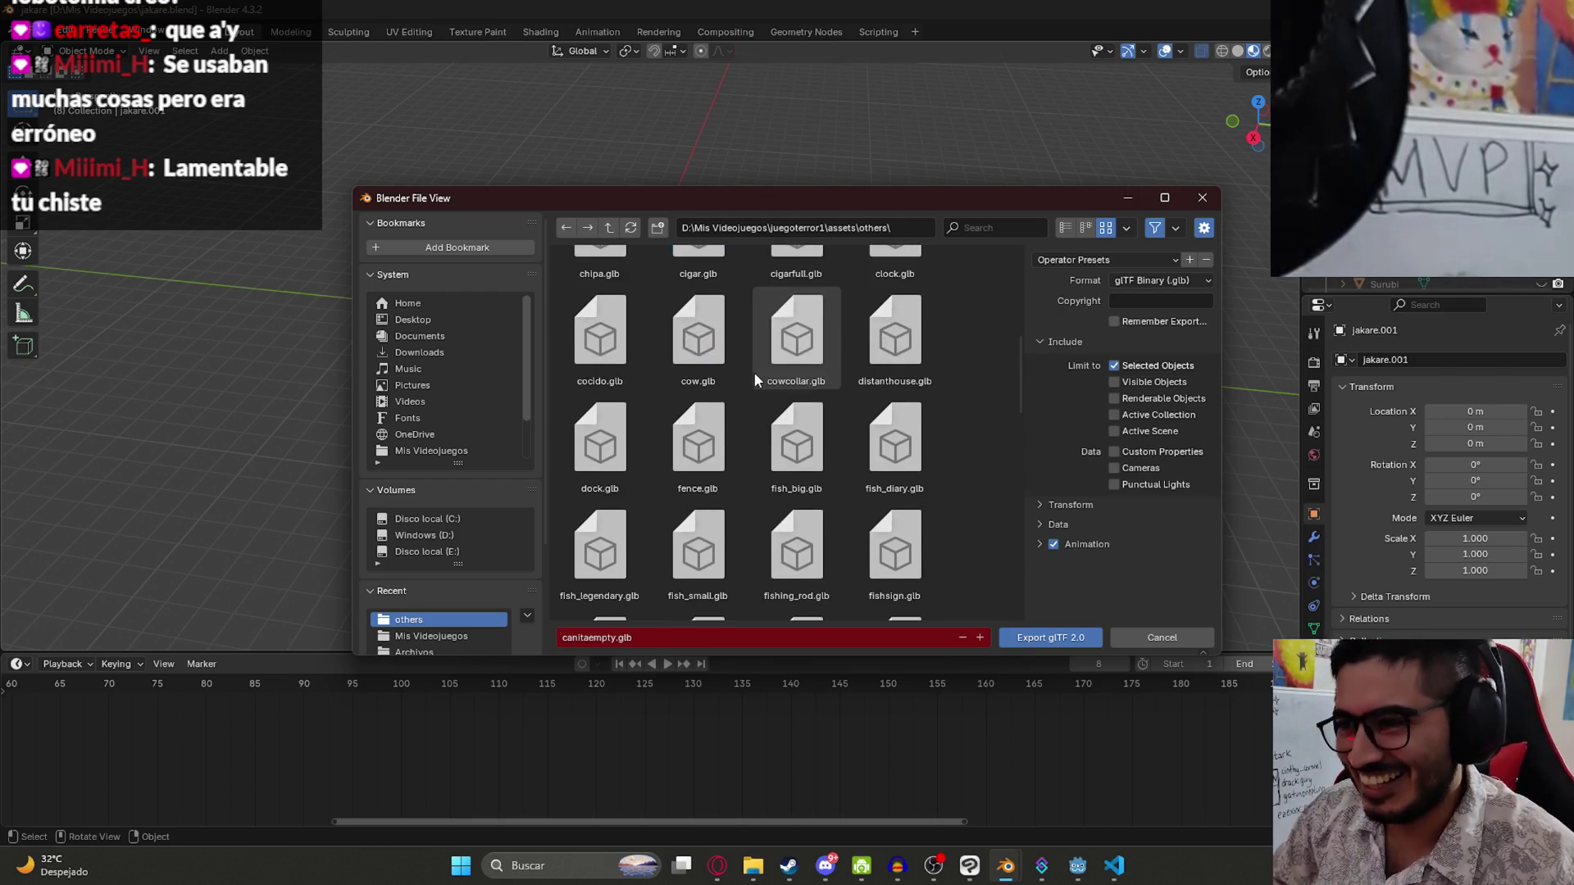
scroll(784, 384, "down", 1)
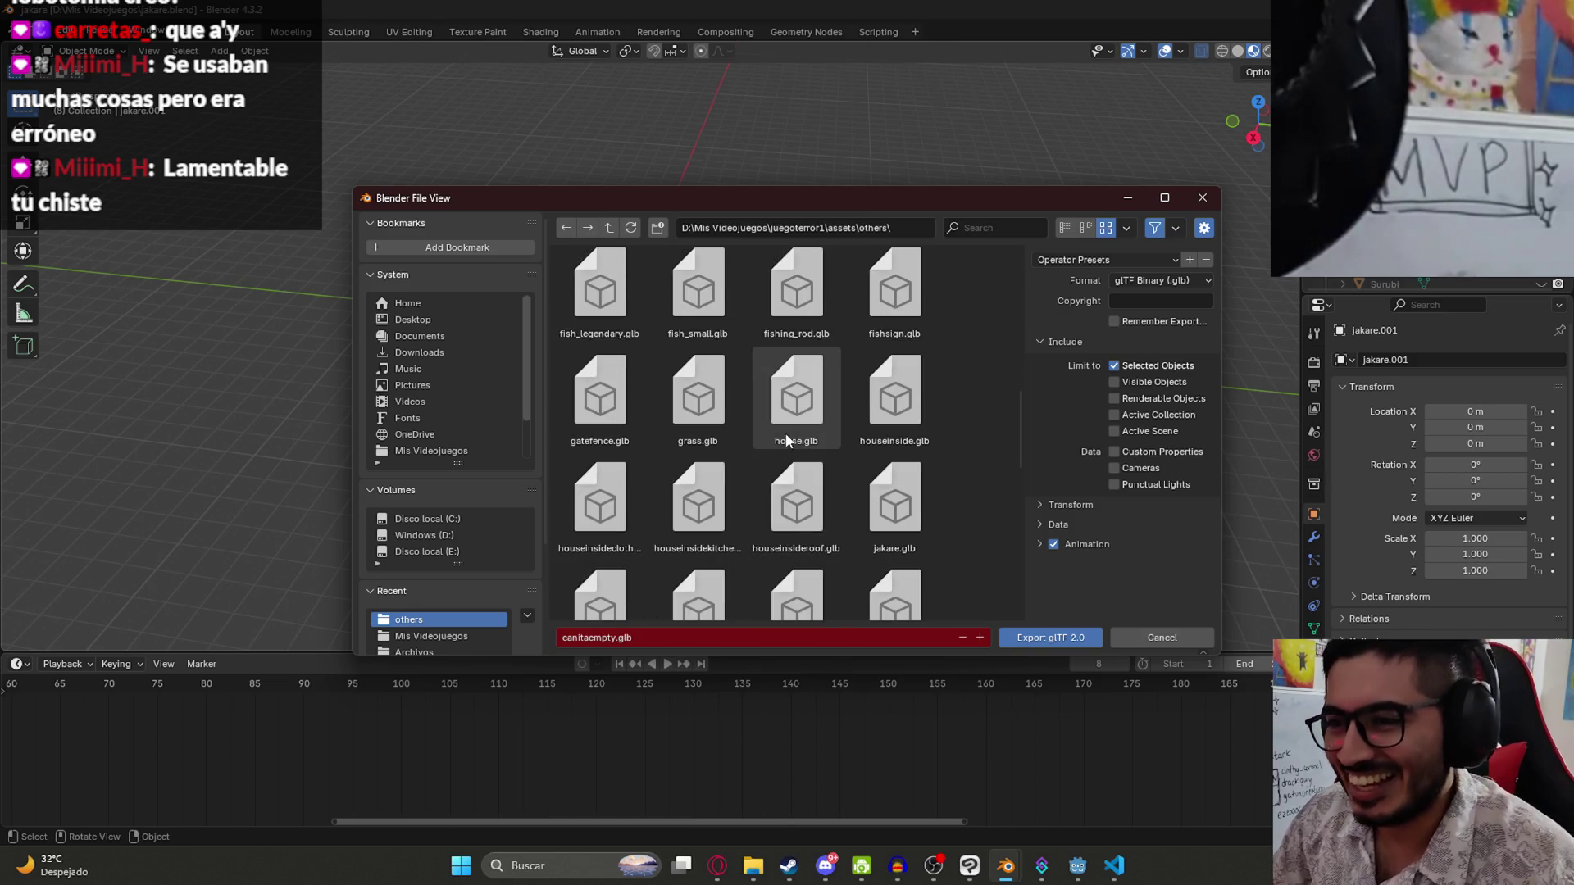
scroll(942, 491, "down", 3)
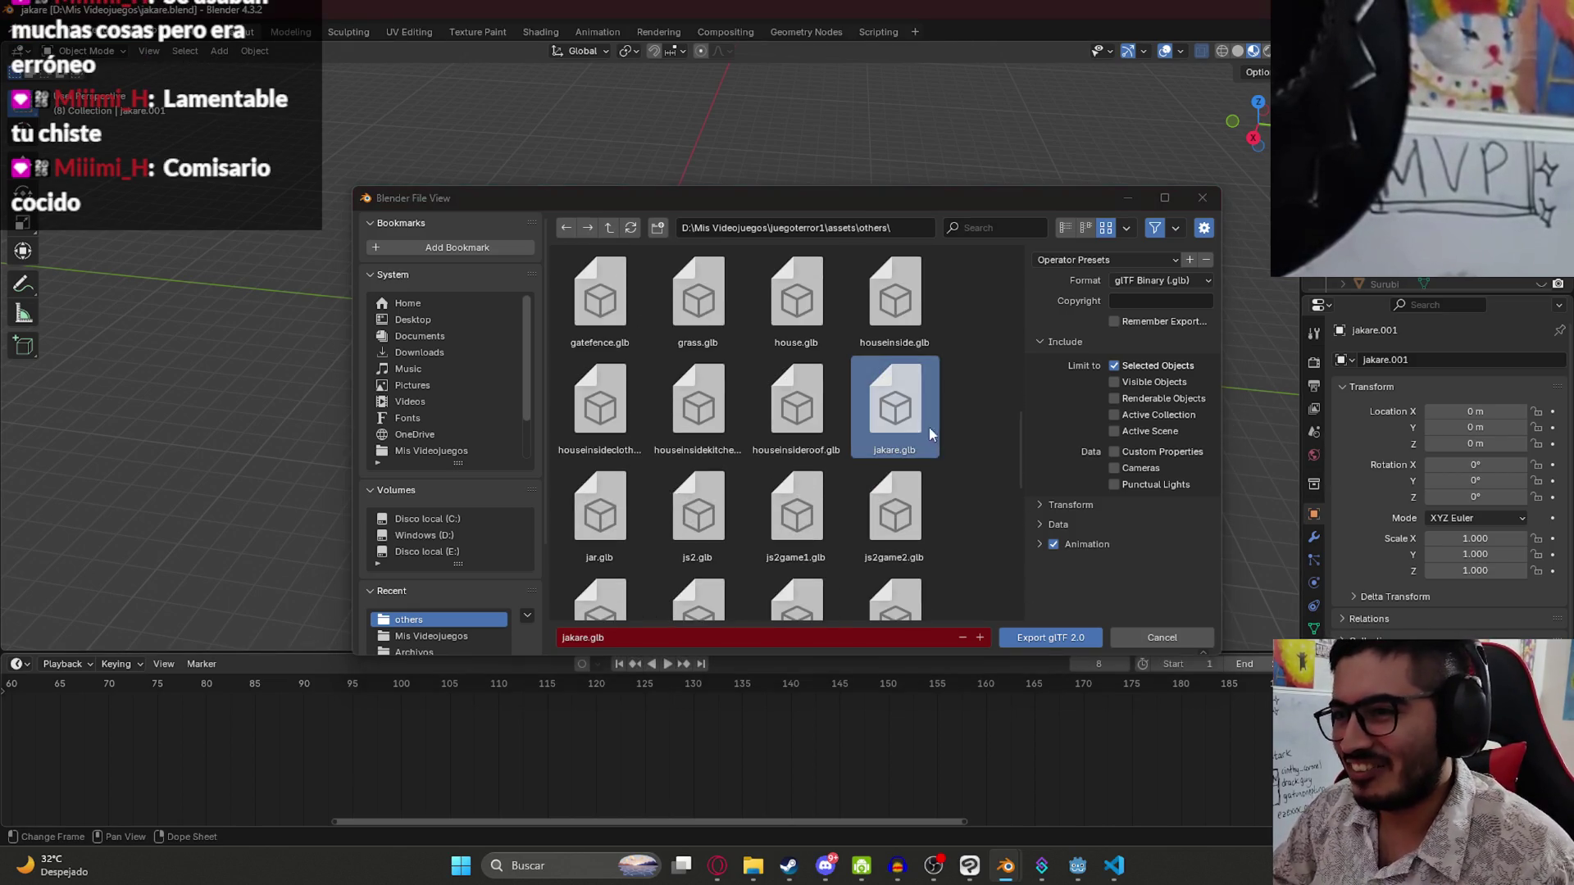
double_click(930, 434)
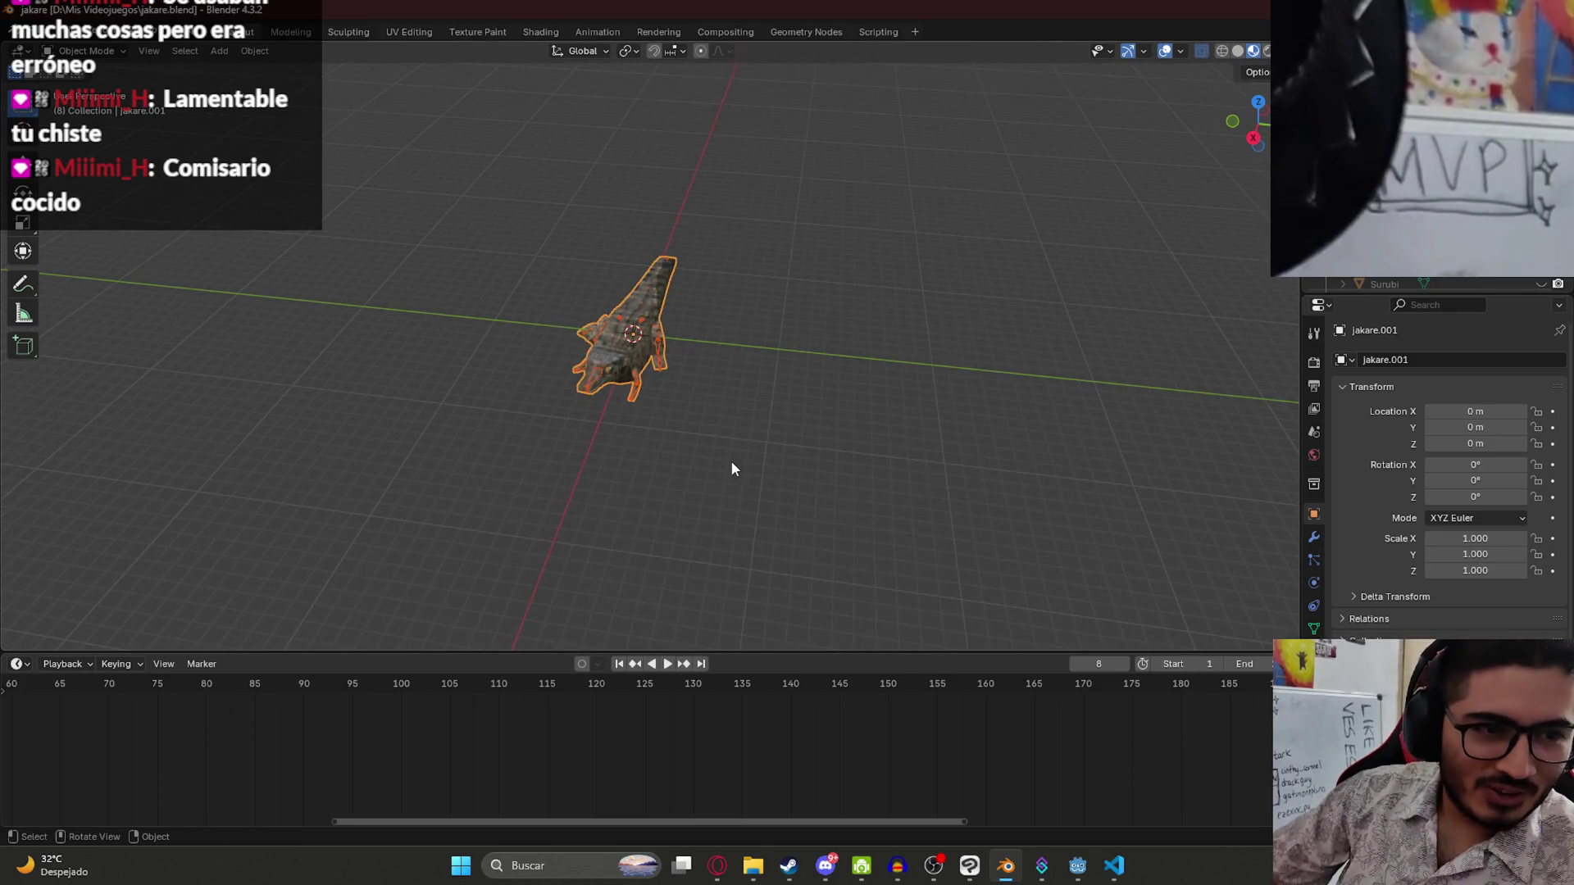
scroll(721, 455, "up", 5)
mouse_move(478, 449)
left_mouse_down()
mouse_move(544, 421)
mouse_move(866, 863)
left_mouse_up()
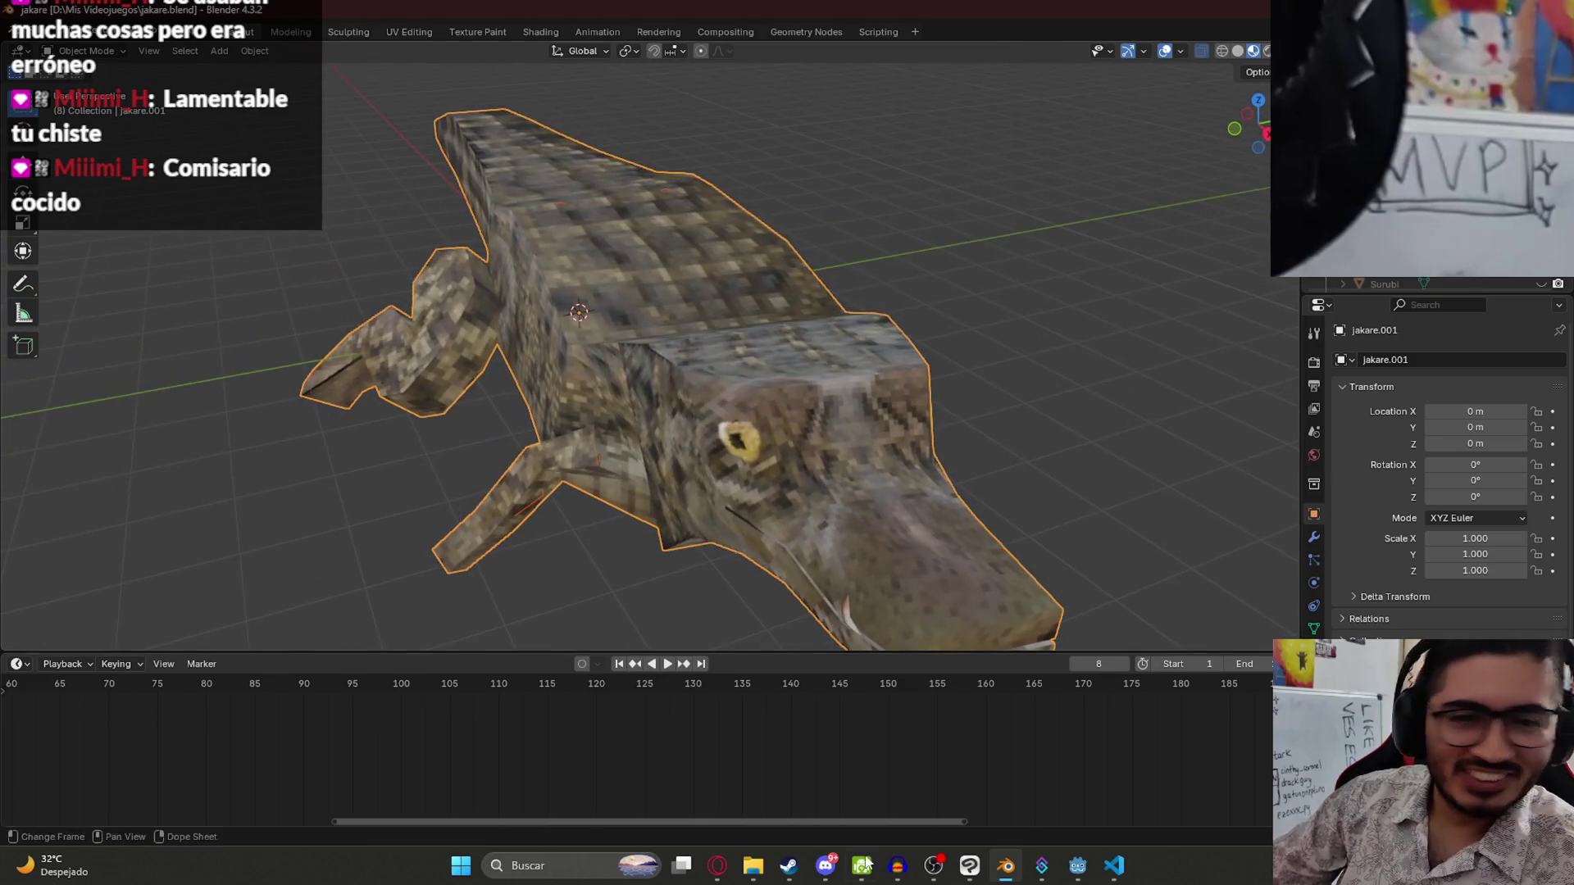
- In Godot, angle the level view and select the left crocodile's Jakare1 node
left_click(1079, 865)
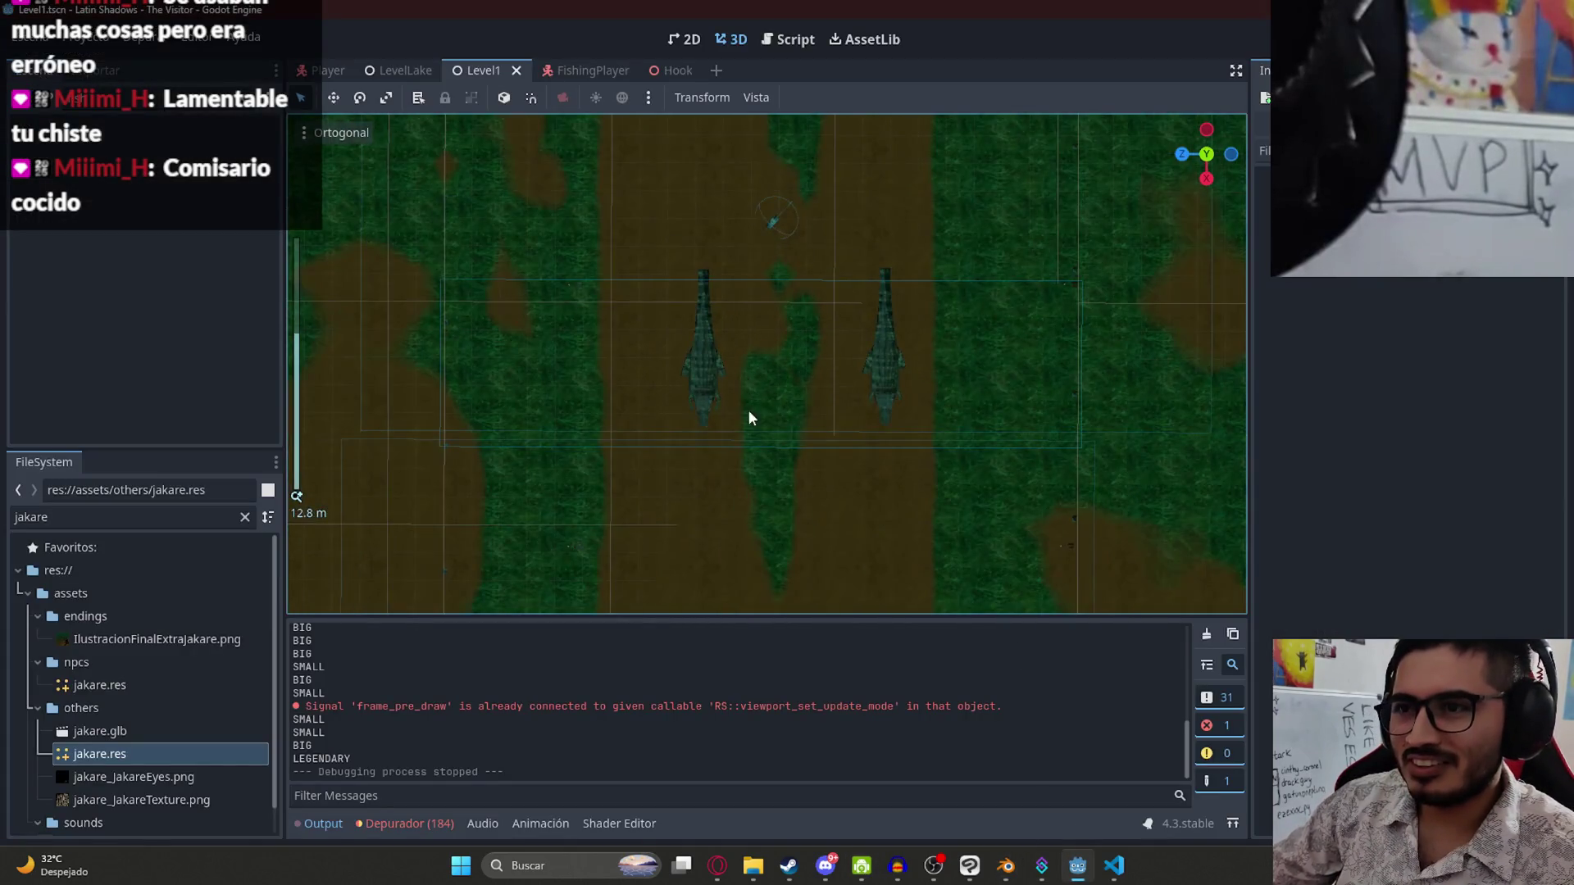
left_click_drag(746, 452, 755, 306)
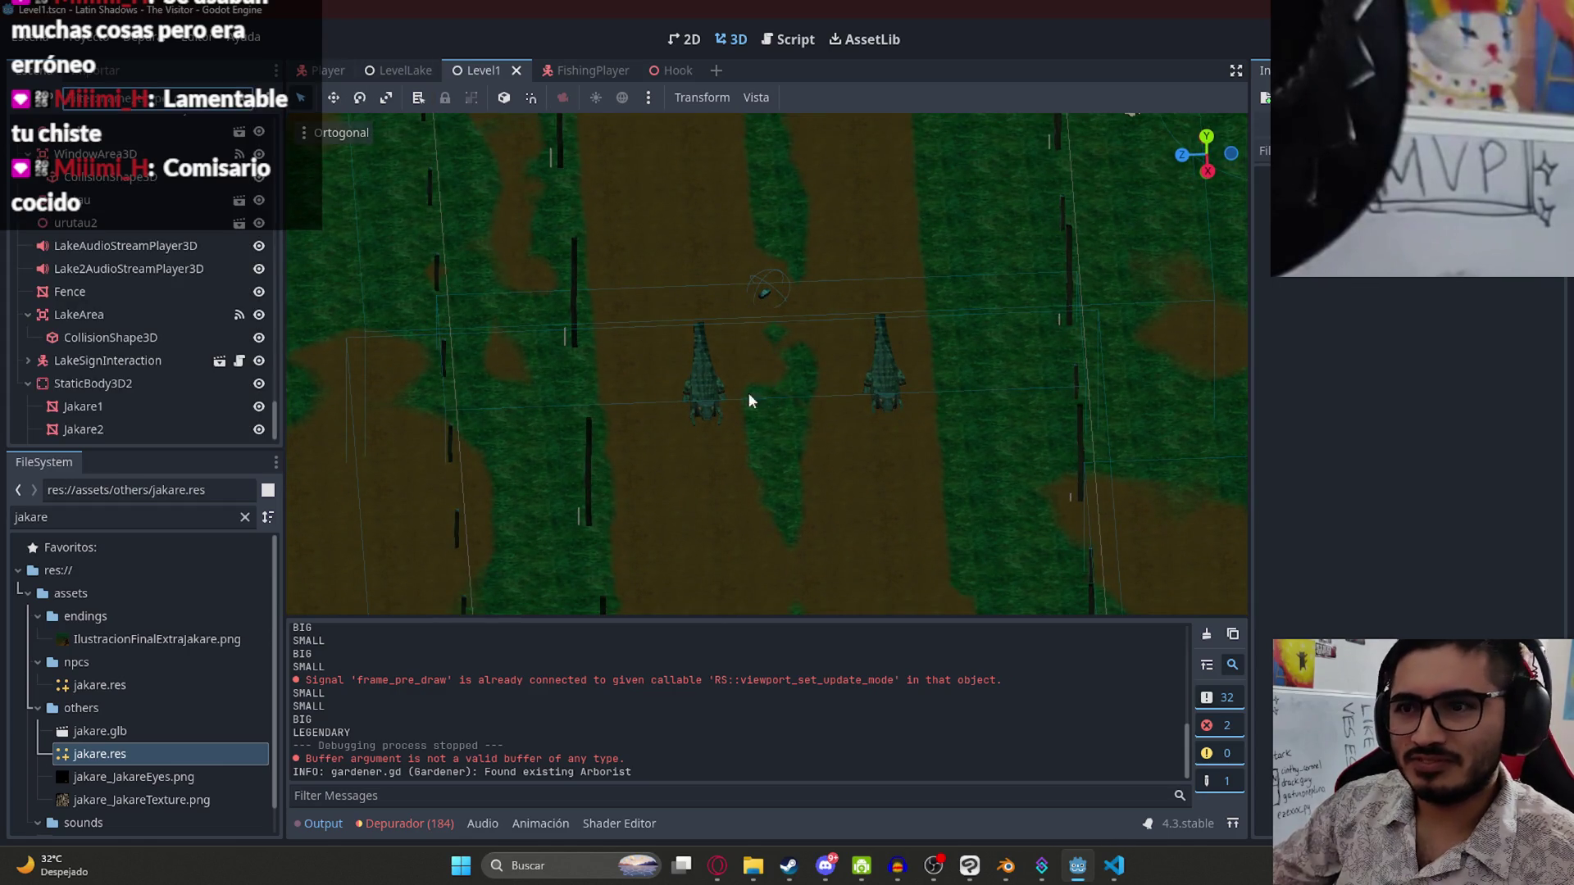
left_click(698, 377)
left_click(113, 384)
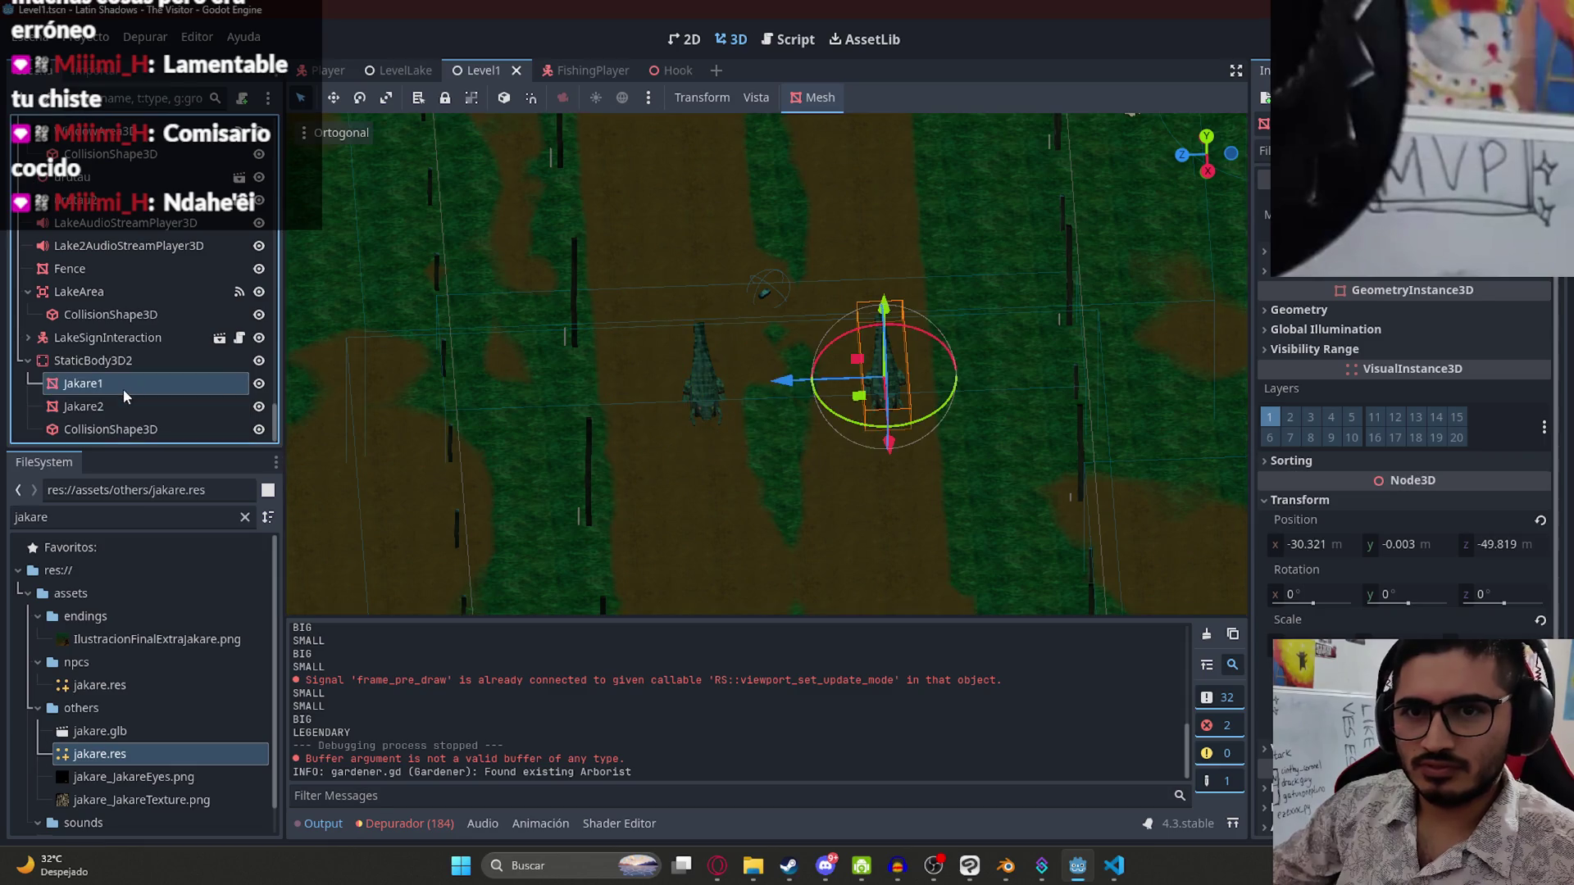
right_click(123, 388)
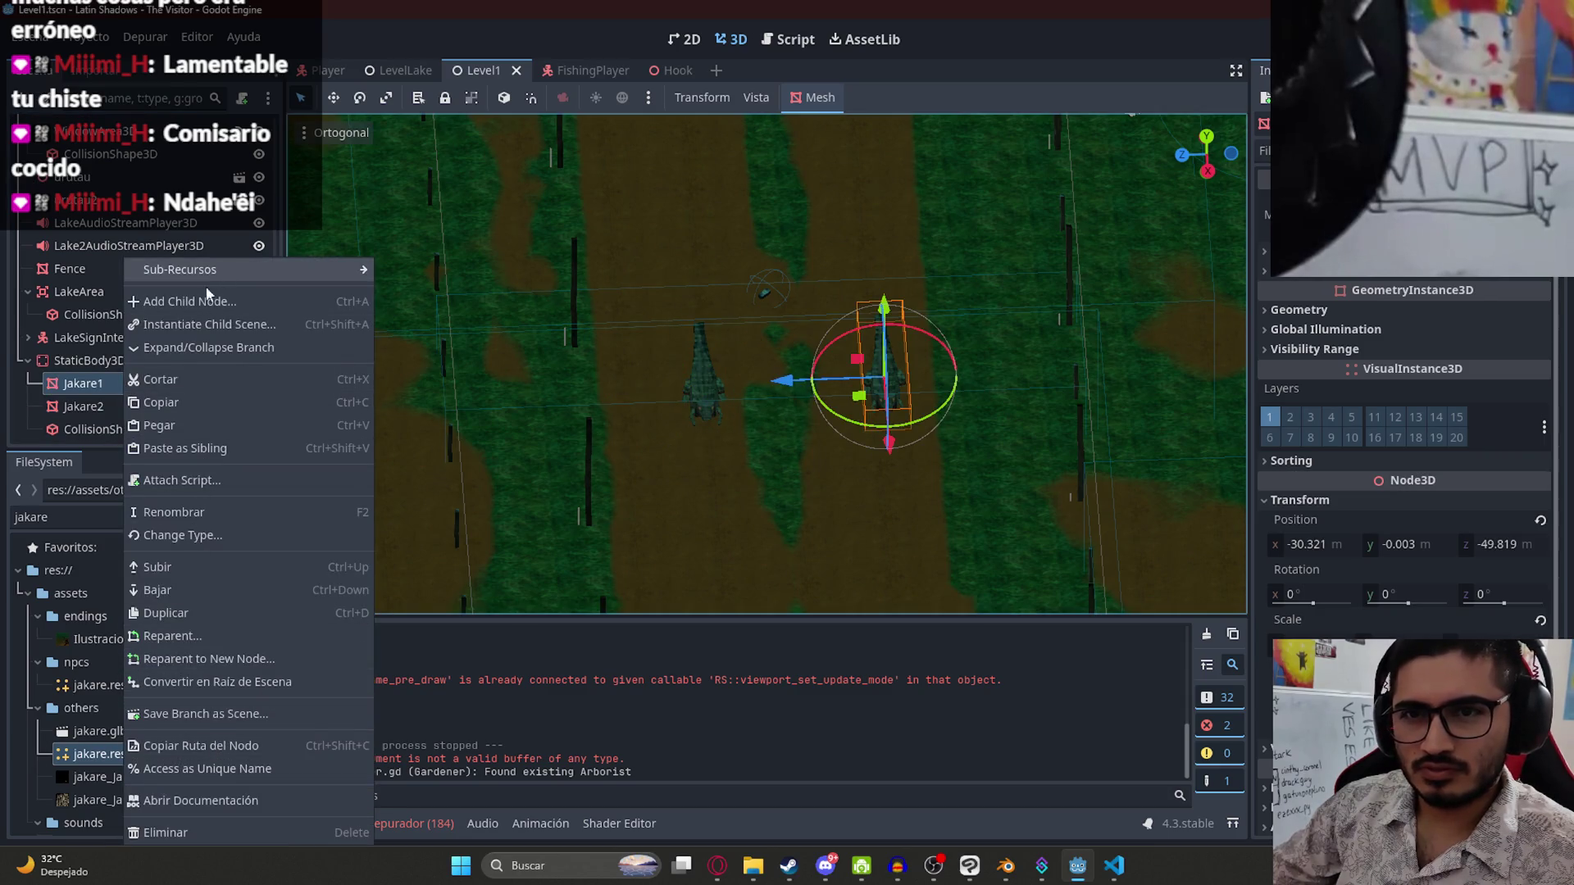
left_click(69, 389)
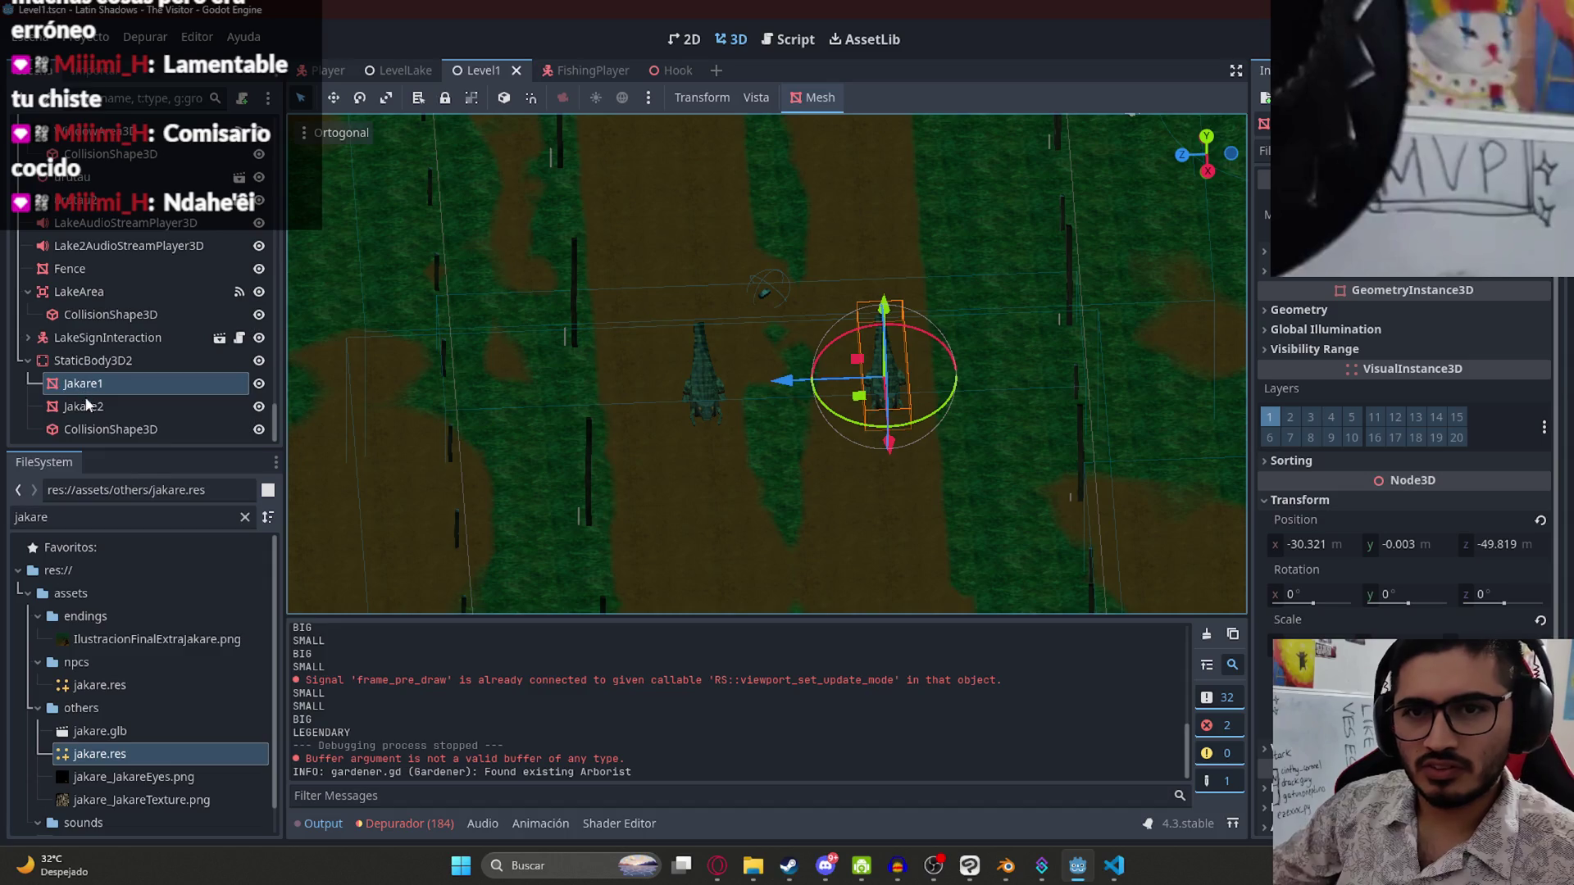
- Add two jakare.glb instances under StaticBody3D2 and delete the old Jakare1 and Jakare2 nodes
mouse_move(129, 739)
left_mouse_down()
mouse_move(131, 476)
mouse_move(110, 367)
left_mouse_up()
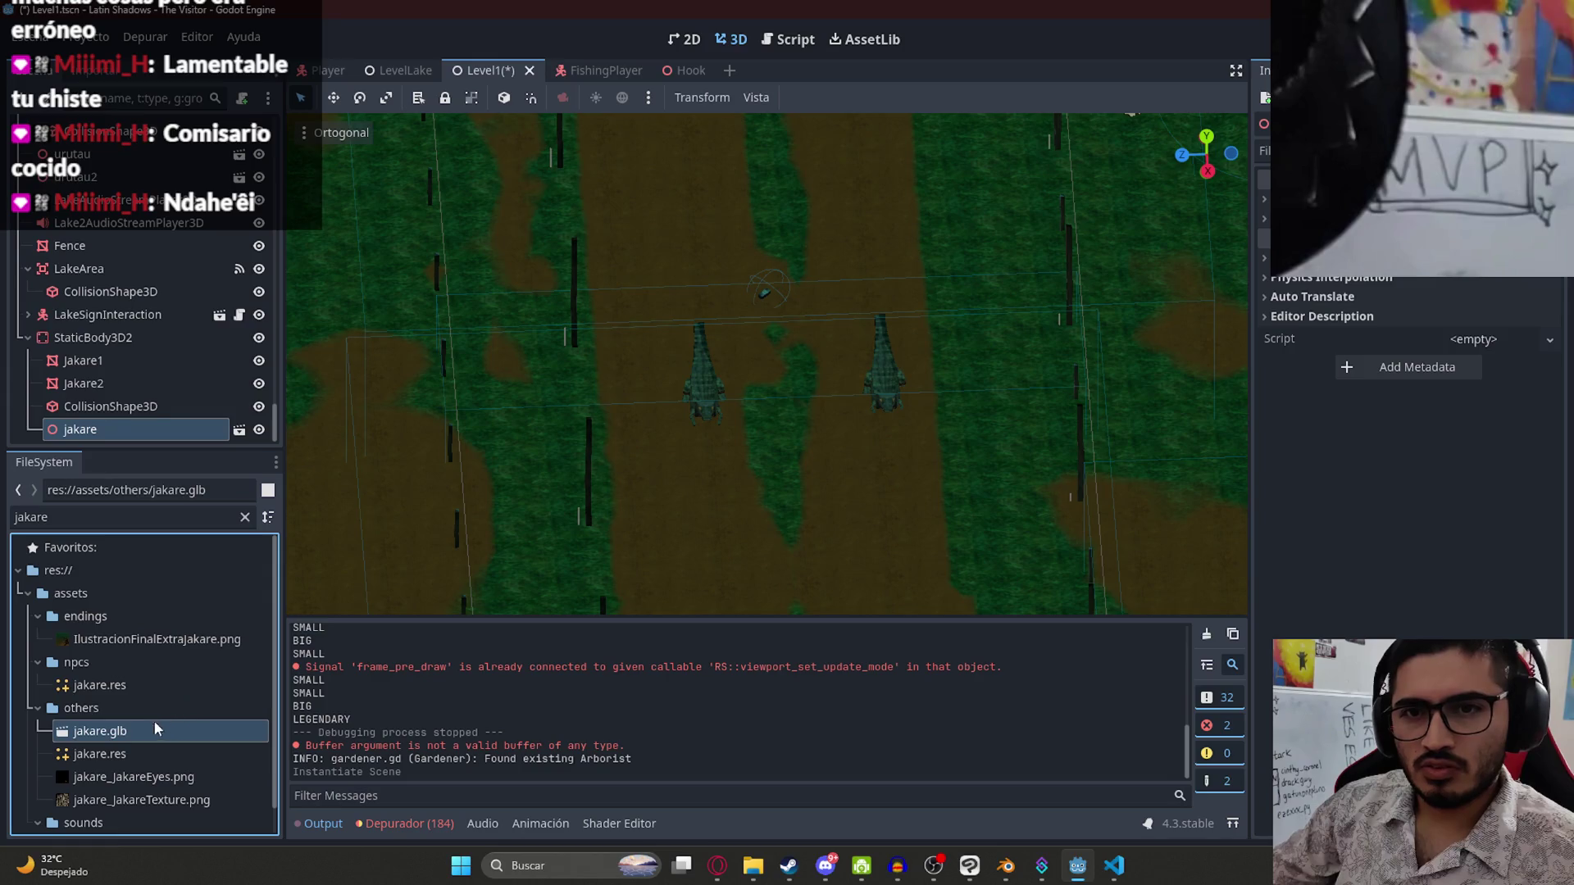
left_click_drag(129, 582, 112, 344)
left_click(116, 341)
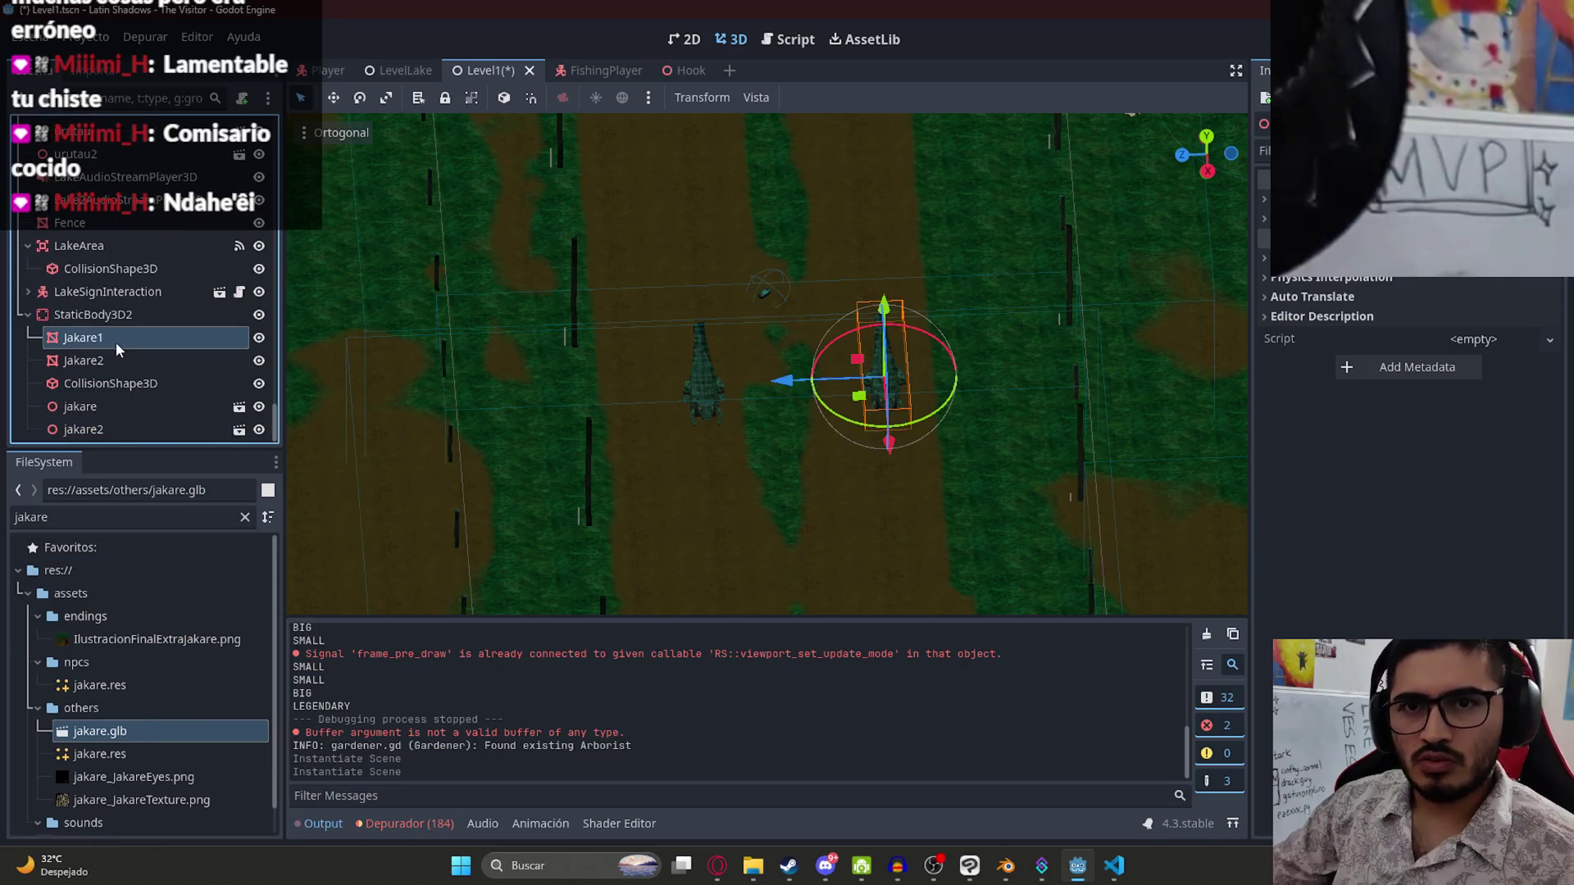
left_click(113, 359, "shift")
right_click(113, 359)
left_click(219, 704)
key("Return")
- Rename the new instances Jakare1 and Jakare2 and select both
double_click(94, 405)
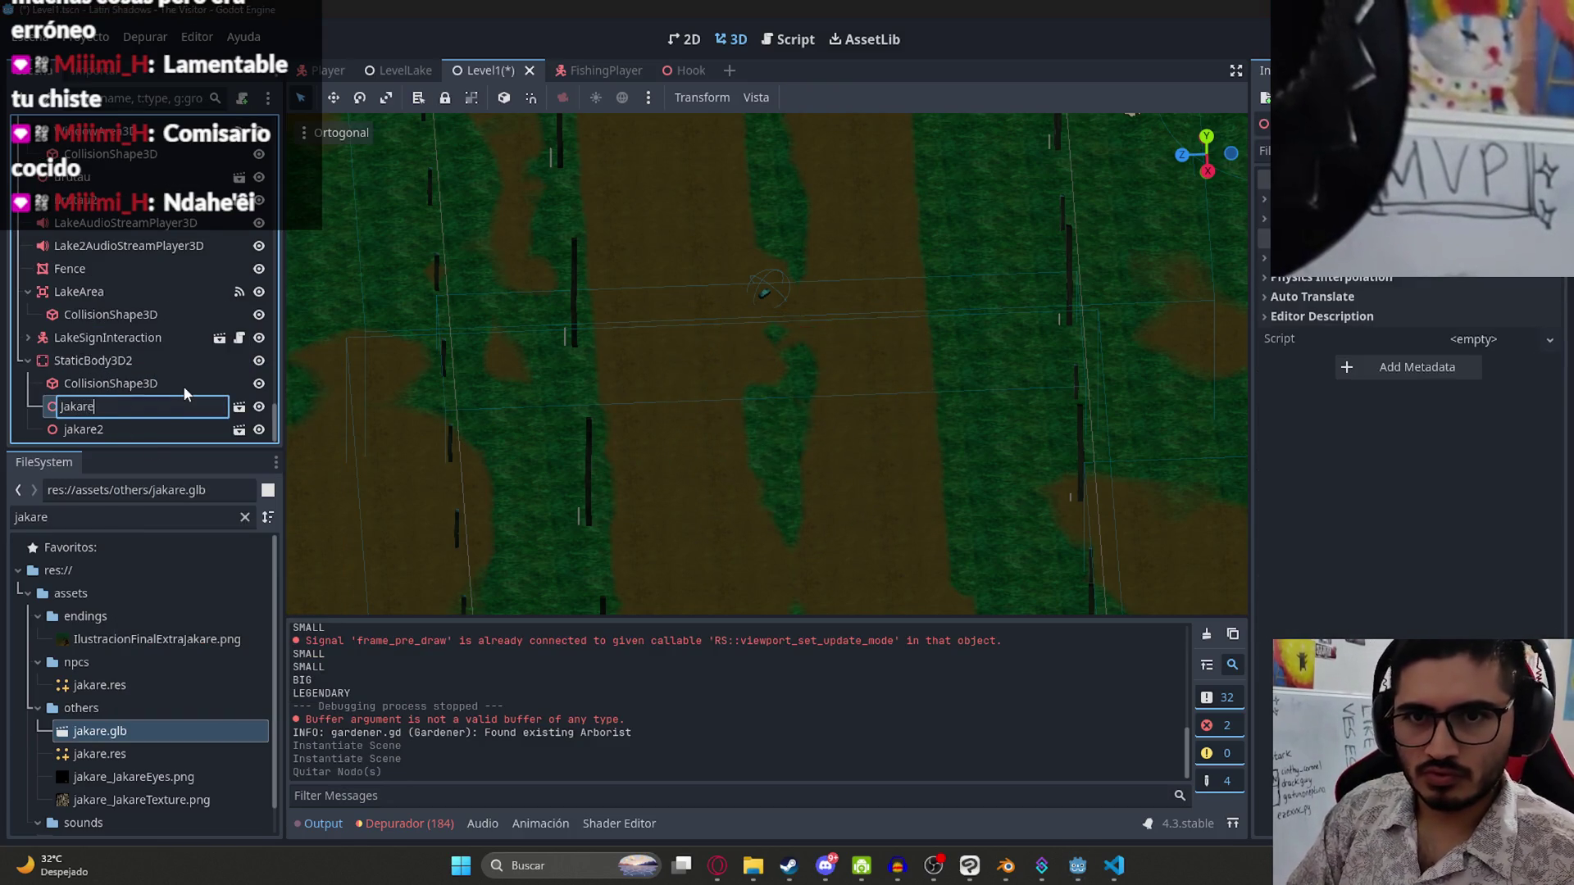
key("Return")
double_click(155, 411)
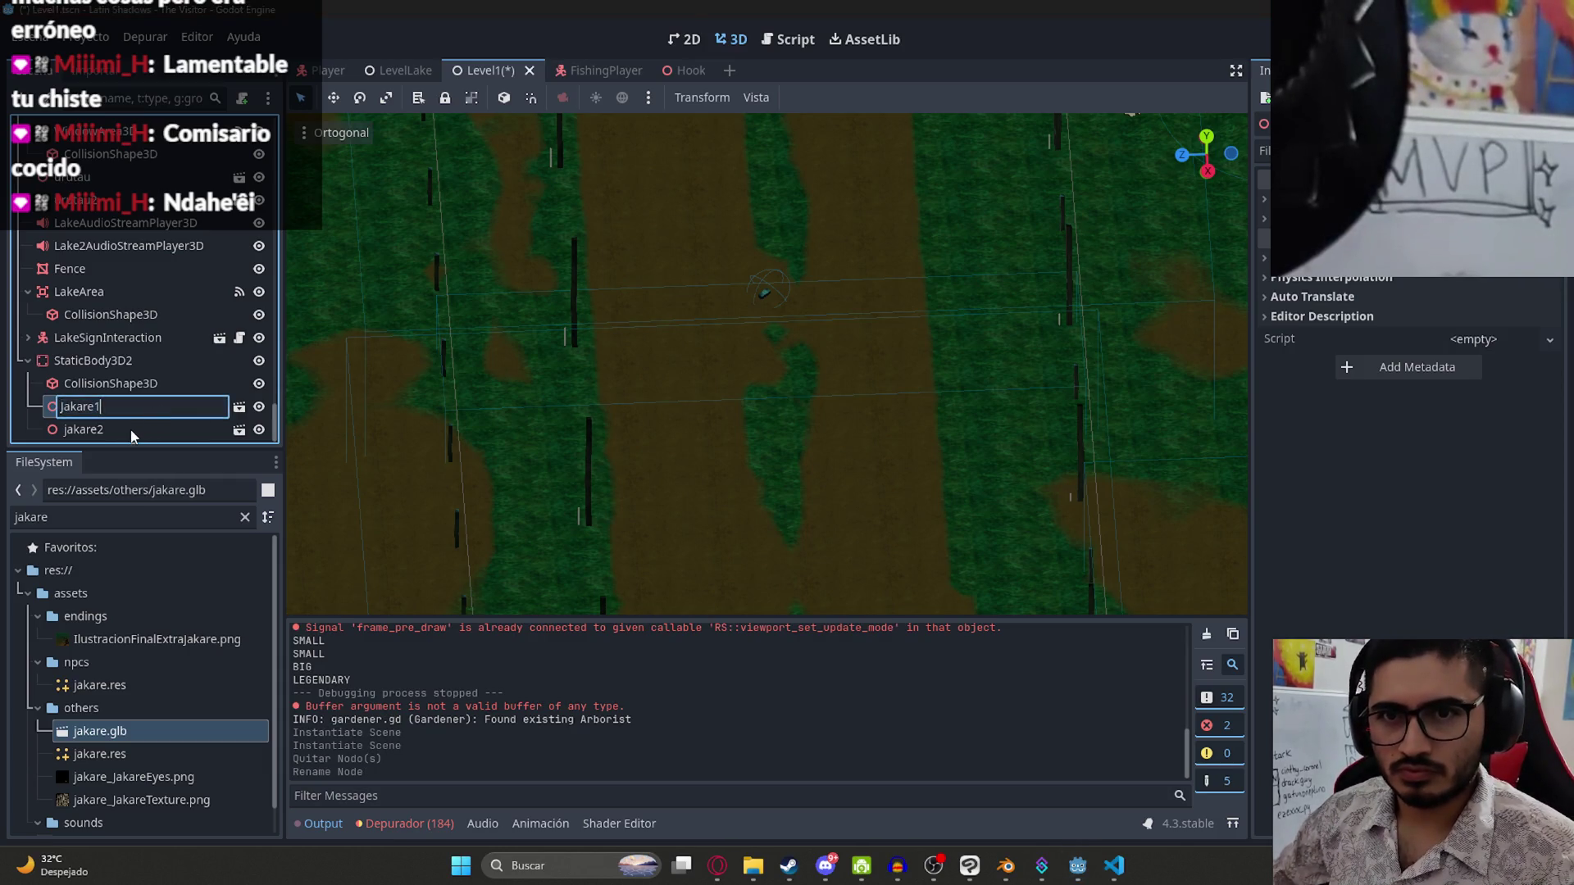
left_click(130, 430)
left_click(123, 429)
type("Jakare1")
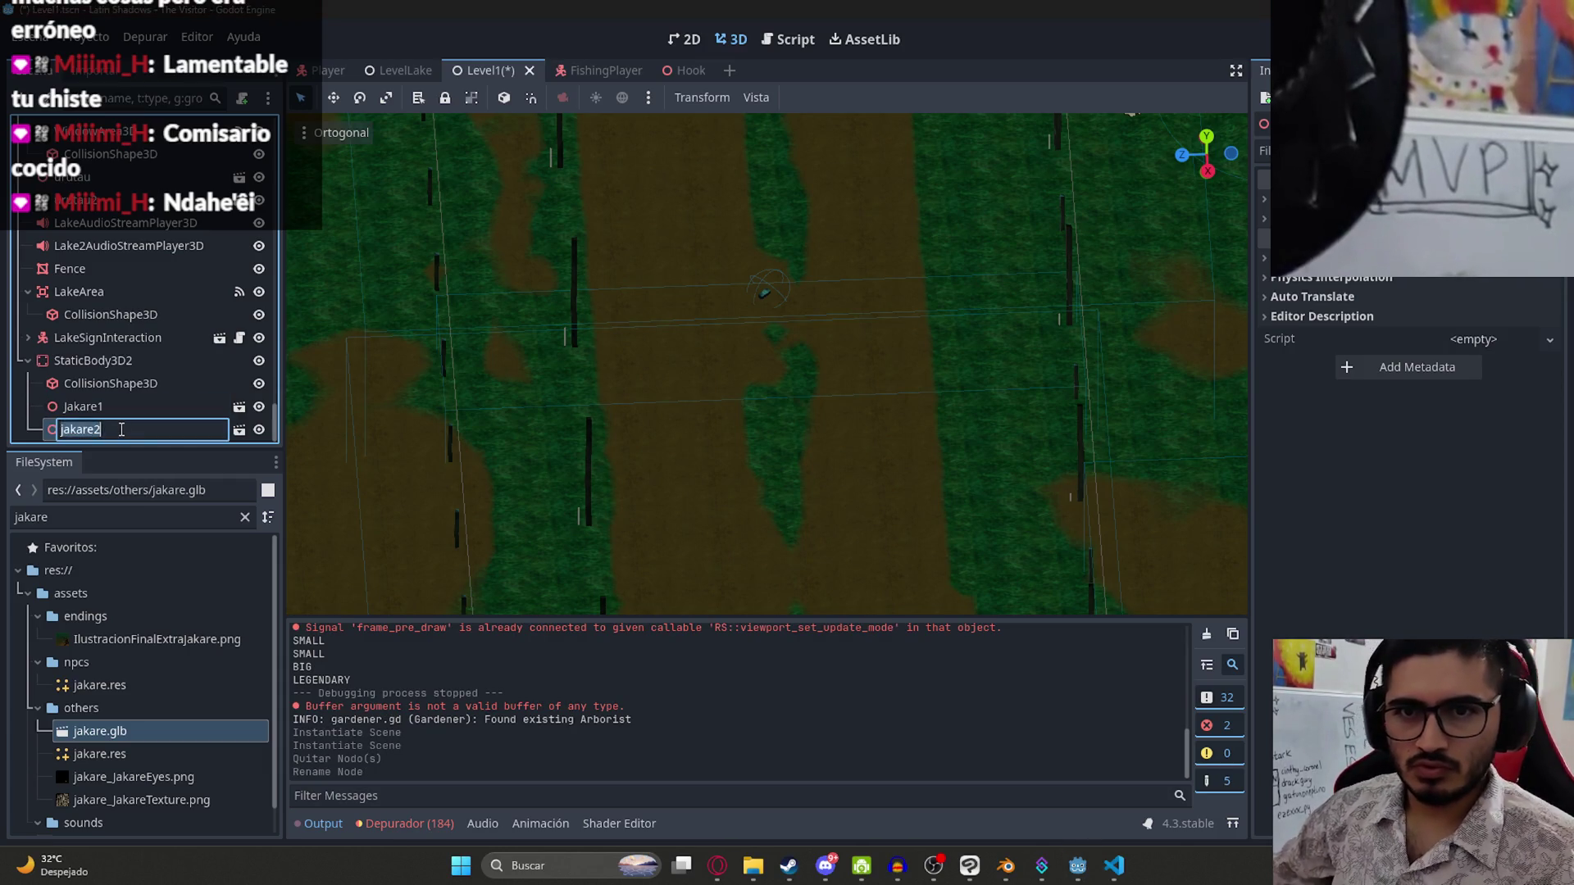
key("BackSpace")
type("2")
key("Return")
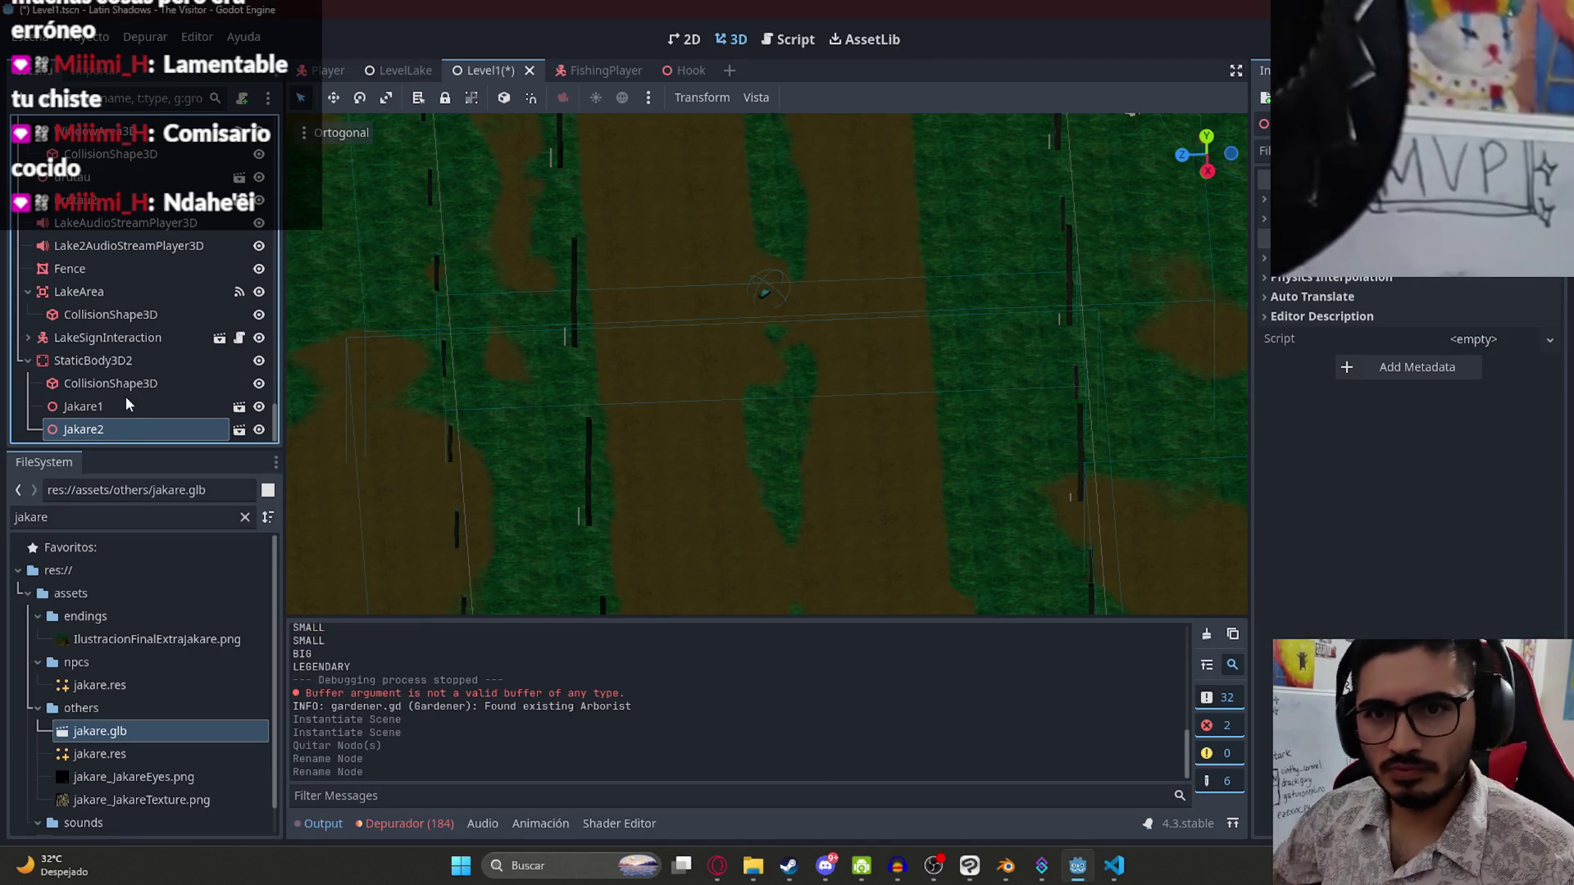
left_click(126, 401, "shift")
- Move both crocodiles up and right, then shift Jakare1 left away from Jakare2
key("f")
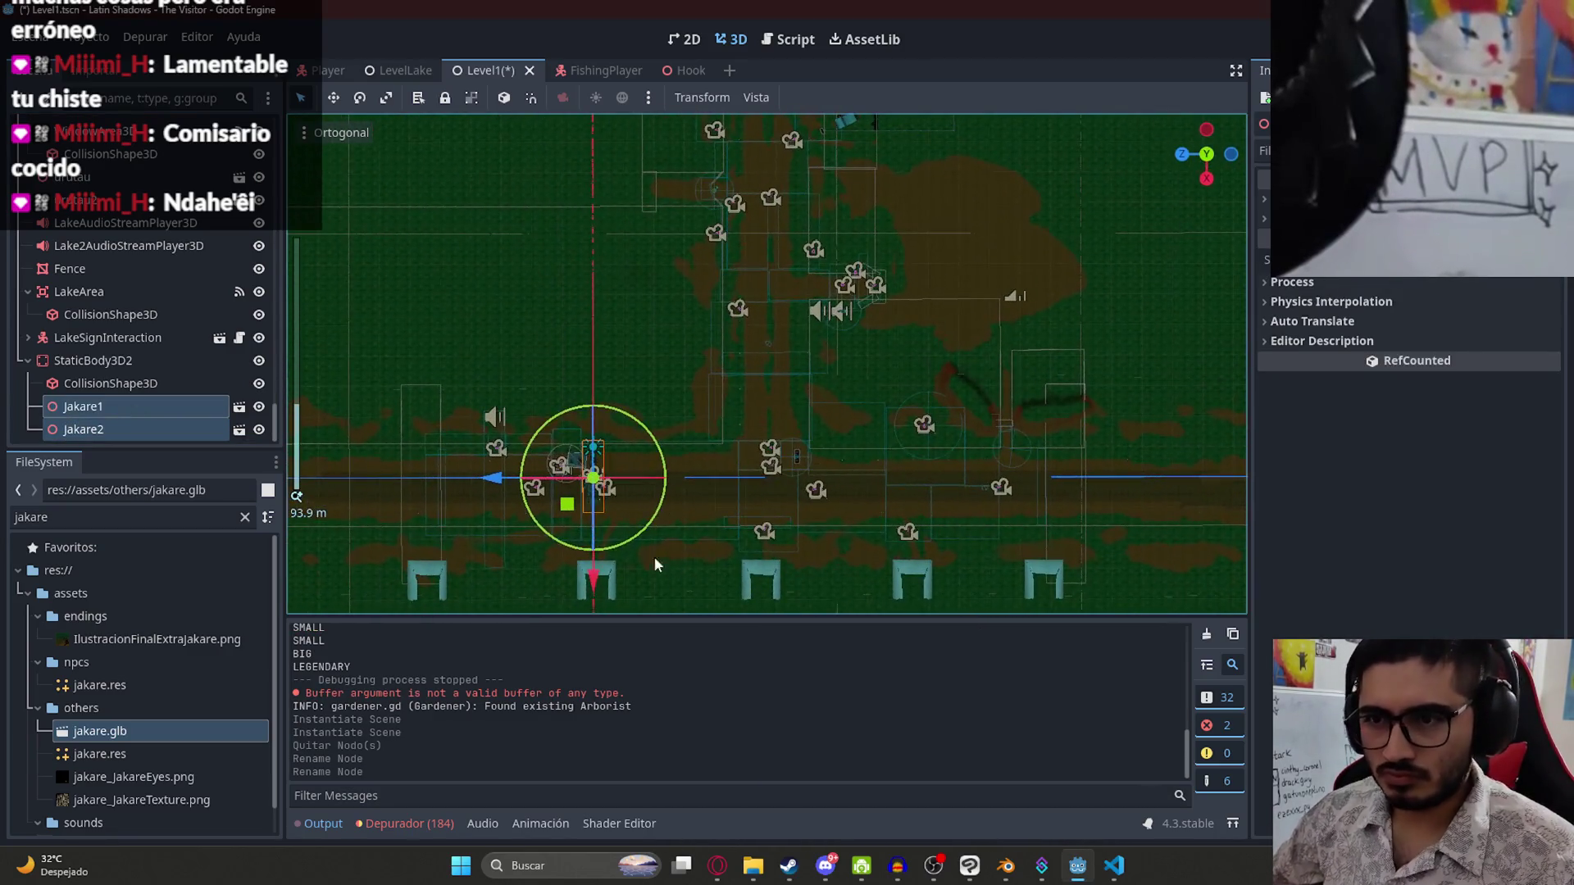
left_click_drag(570, 512, 726, 398)
scroll(748, 342, "up", 20)
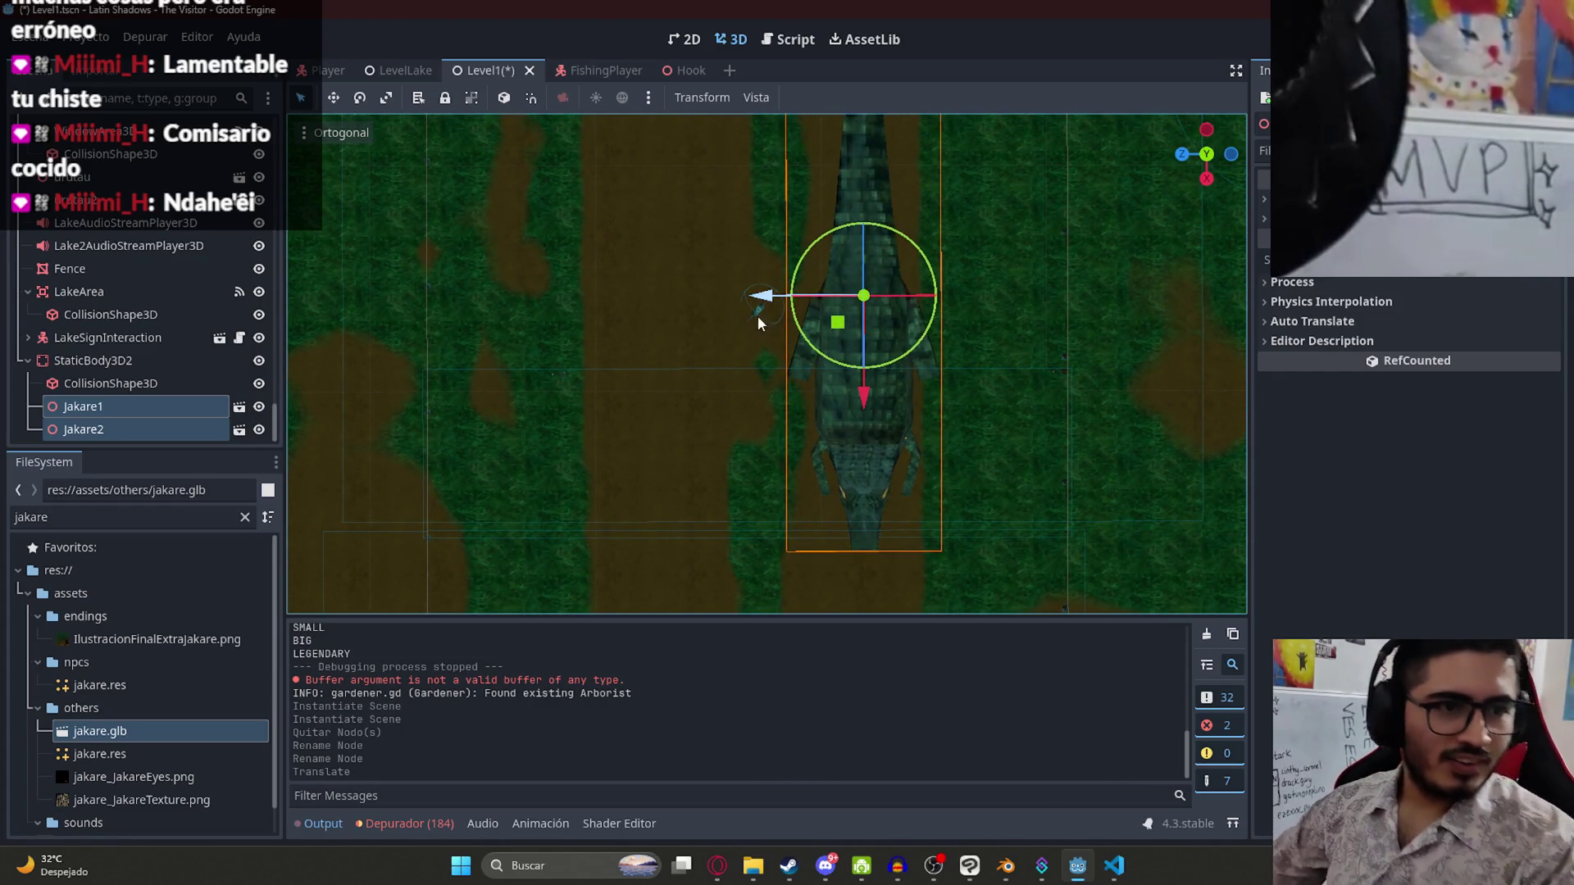
left_click(192, 416)
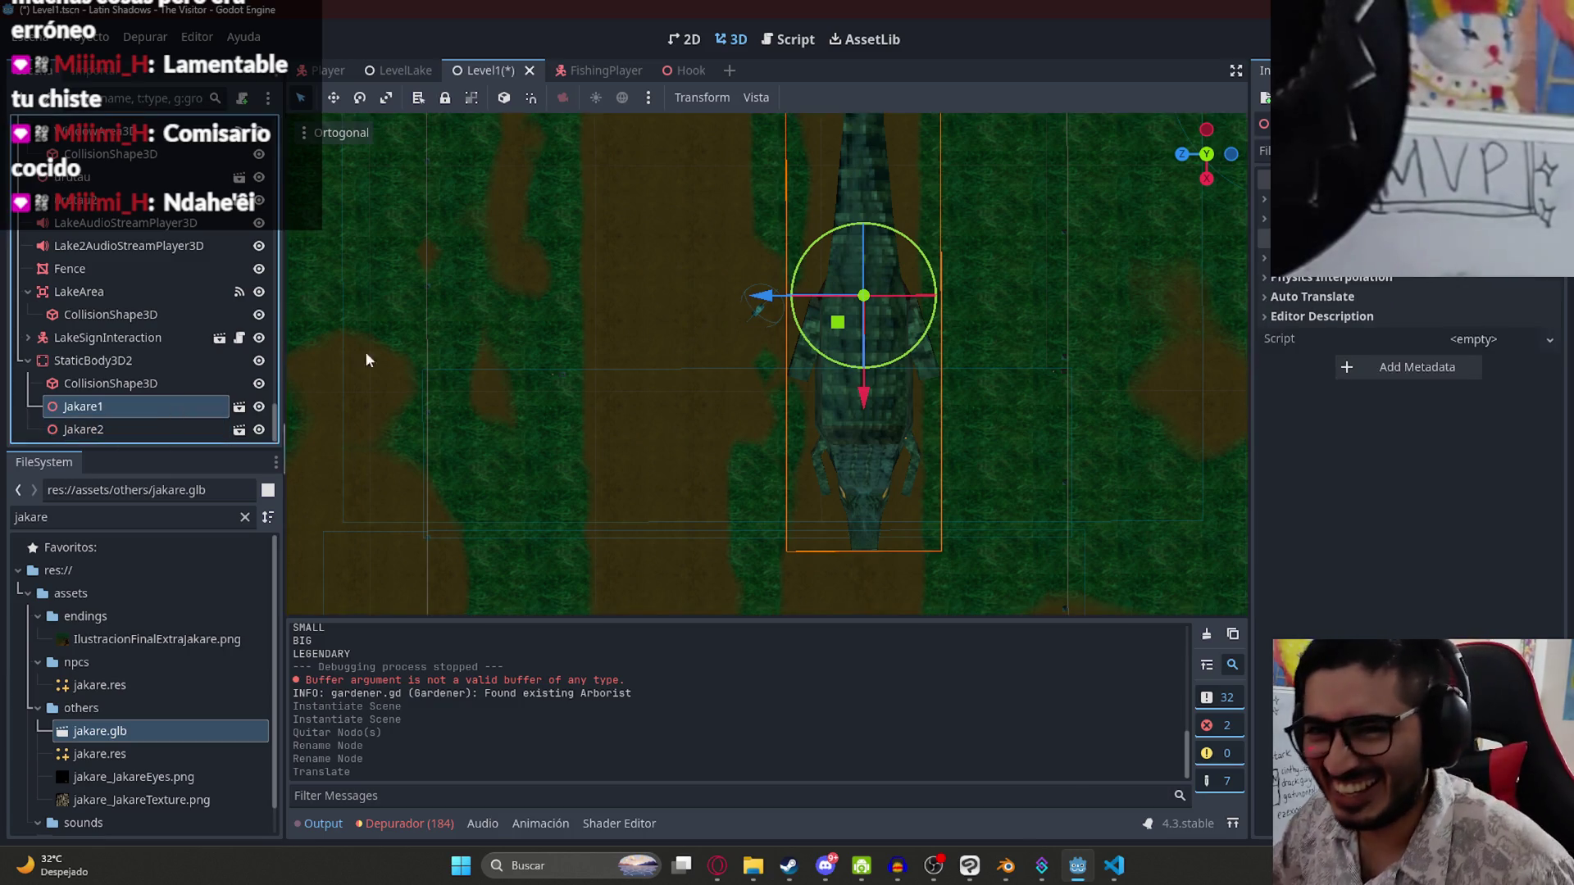
mouse_move(833, 330)
left_mouse_down()
mouse_move(562, 285)
mouse_move(636, 359)
left_mouse_up()
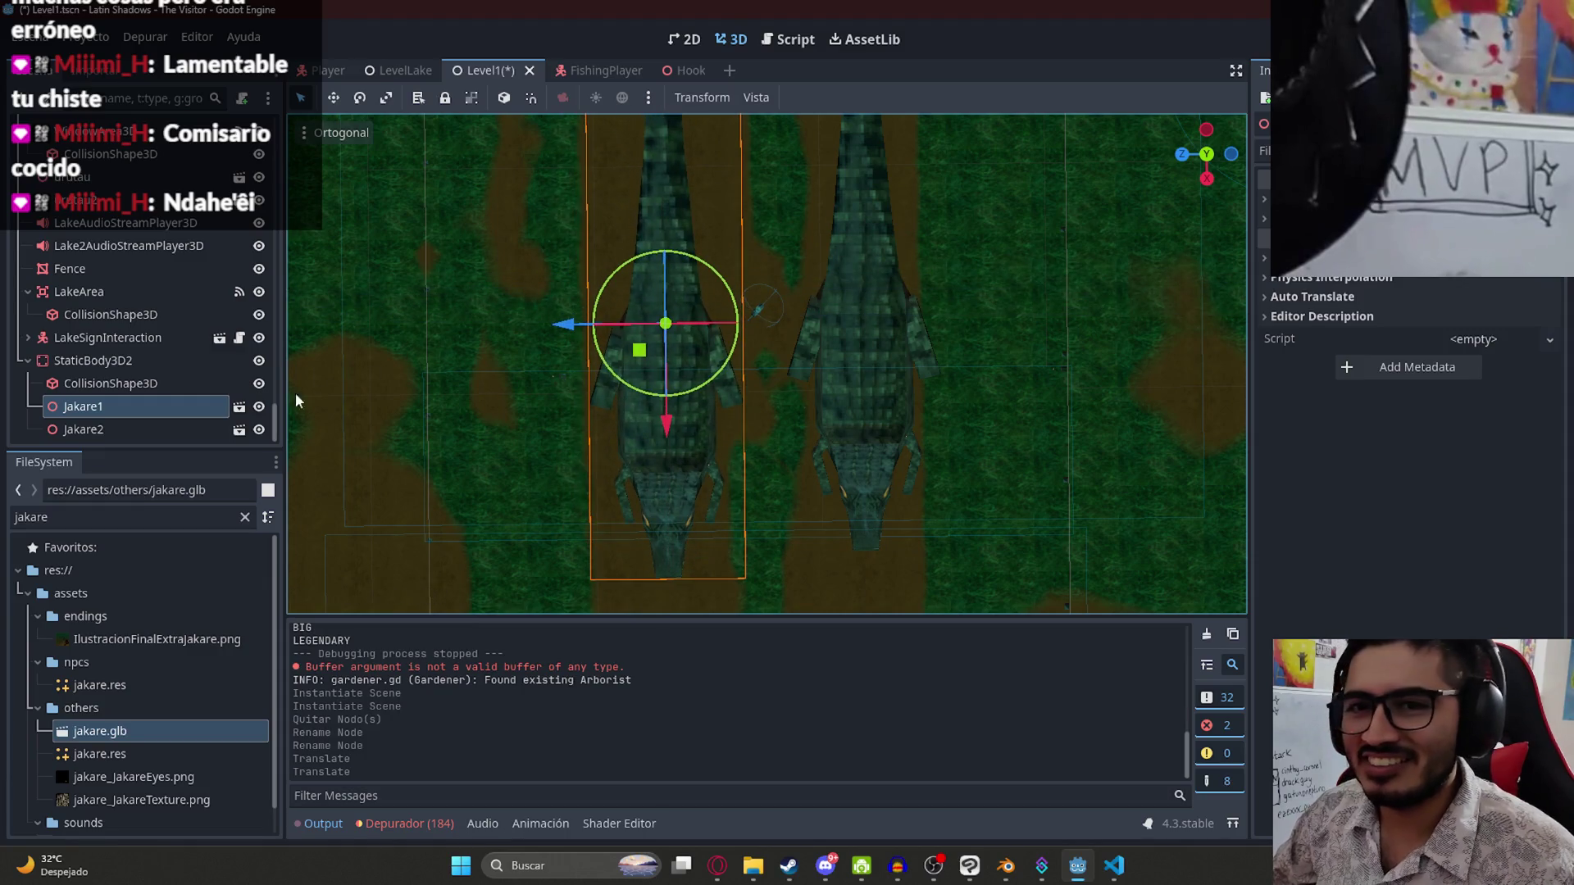
- Scale both Jakare crocodiles to 0.2
left_click(164, 429, "shift")
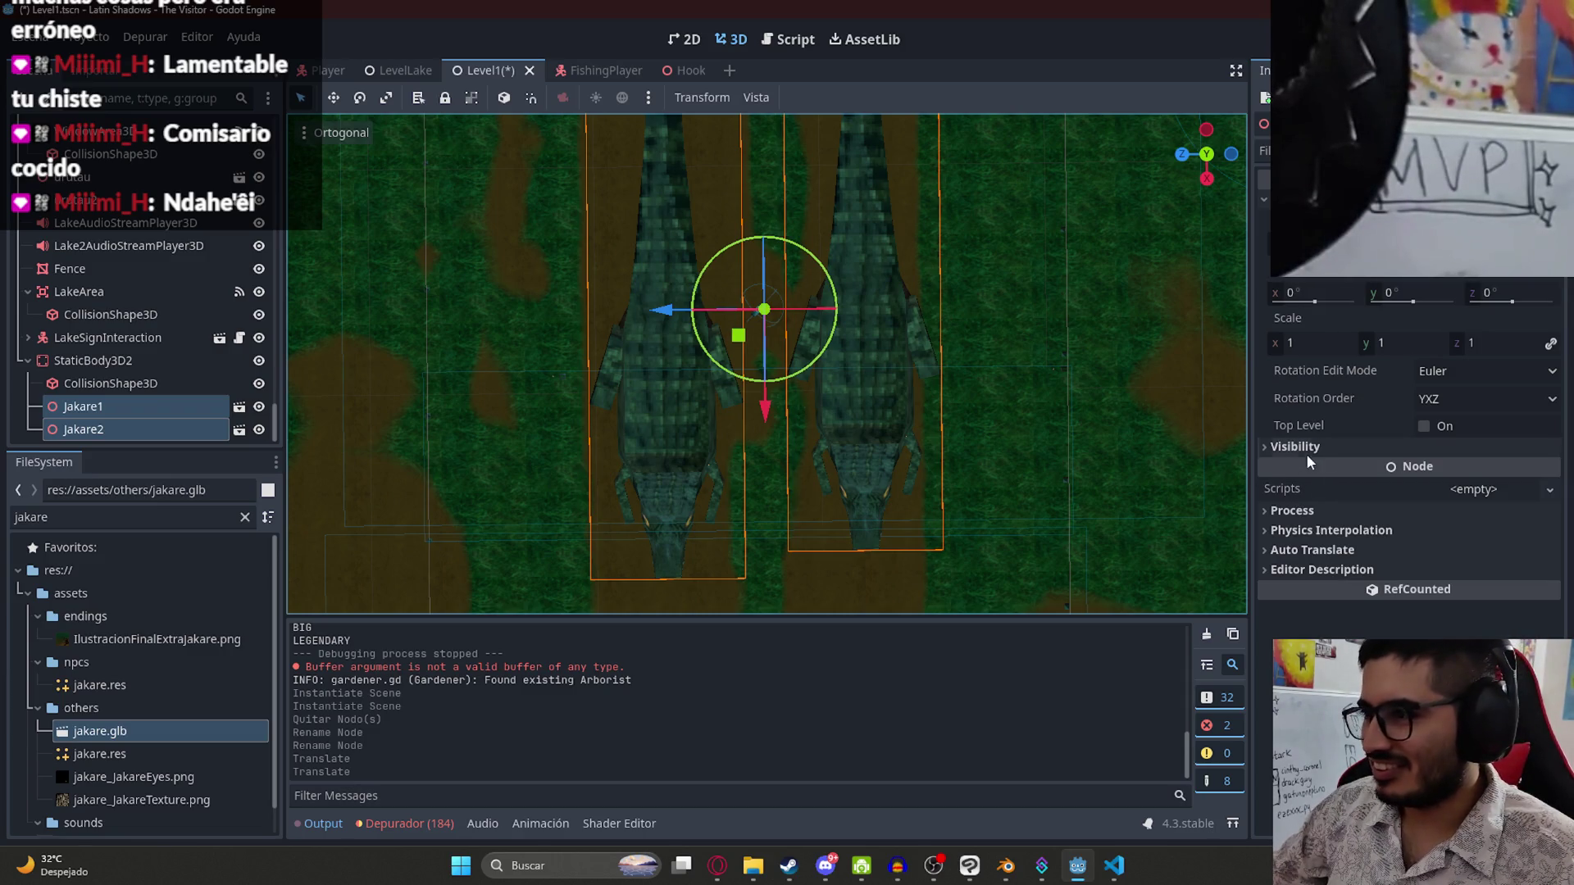
left_click(1313, 348)
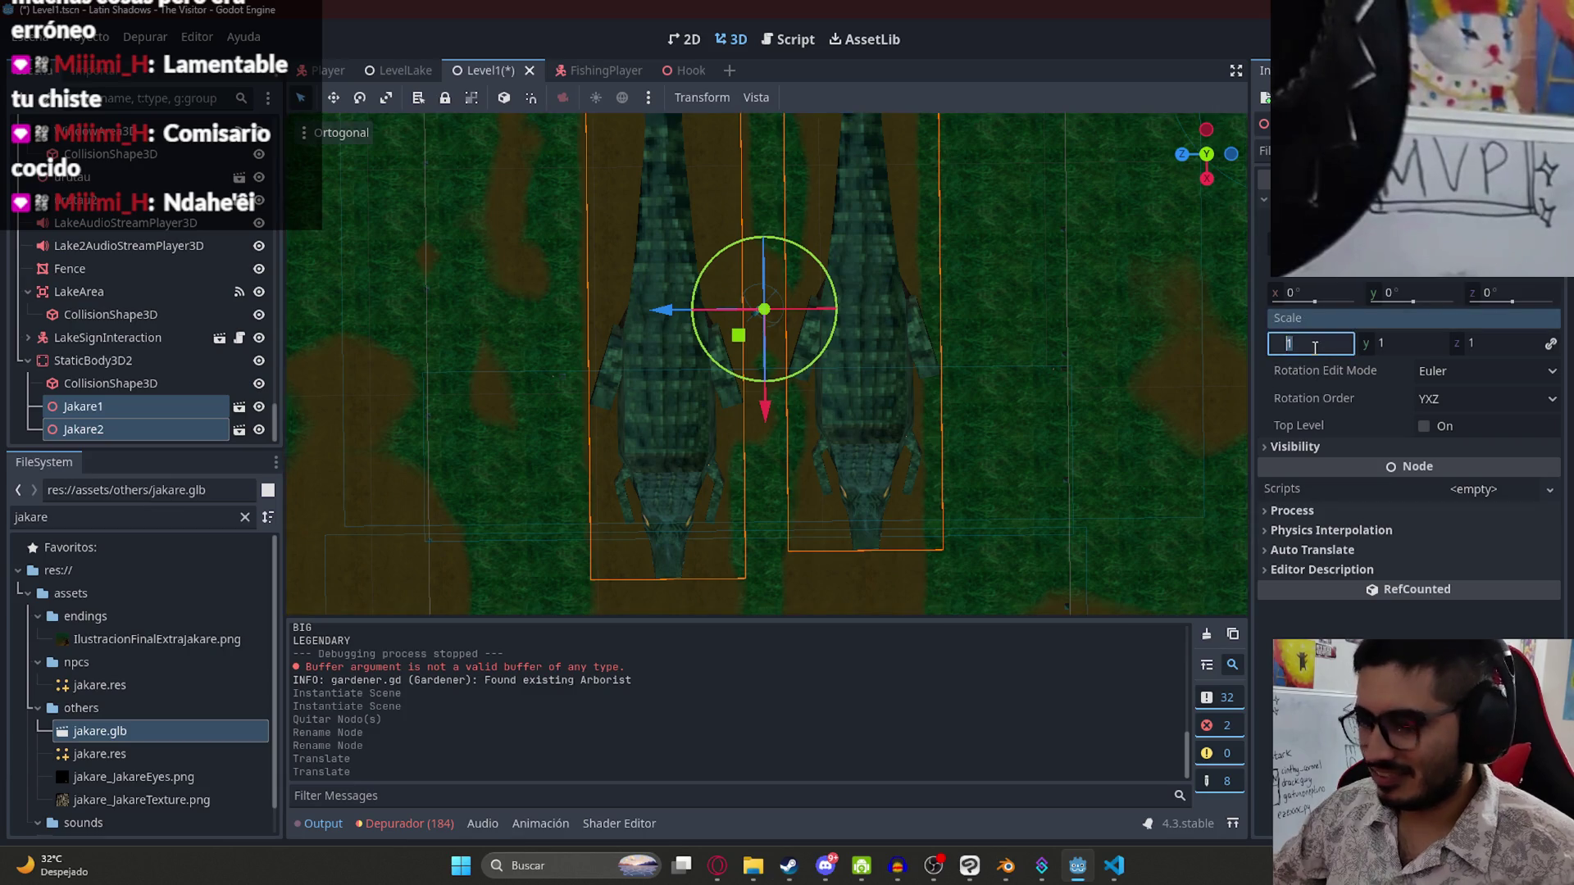
type("0.2")
key("Return")
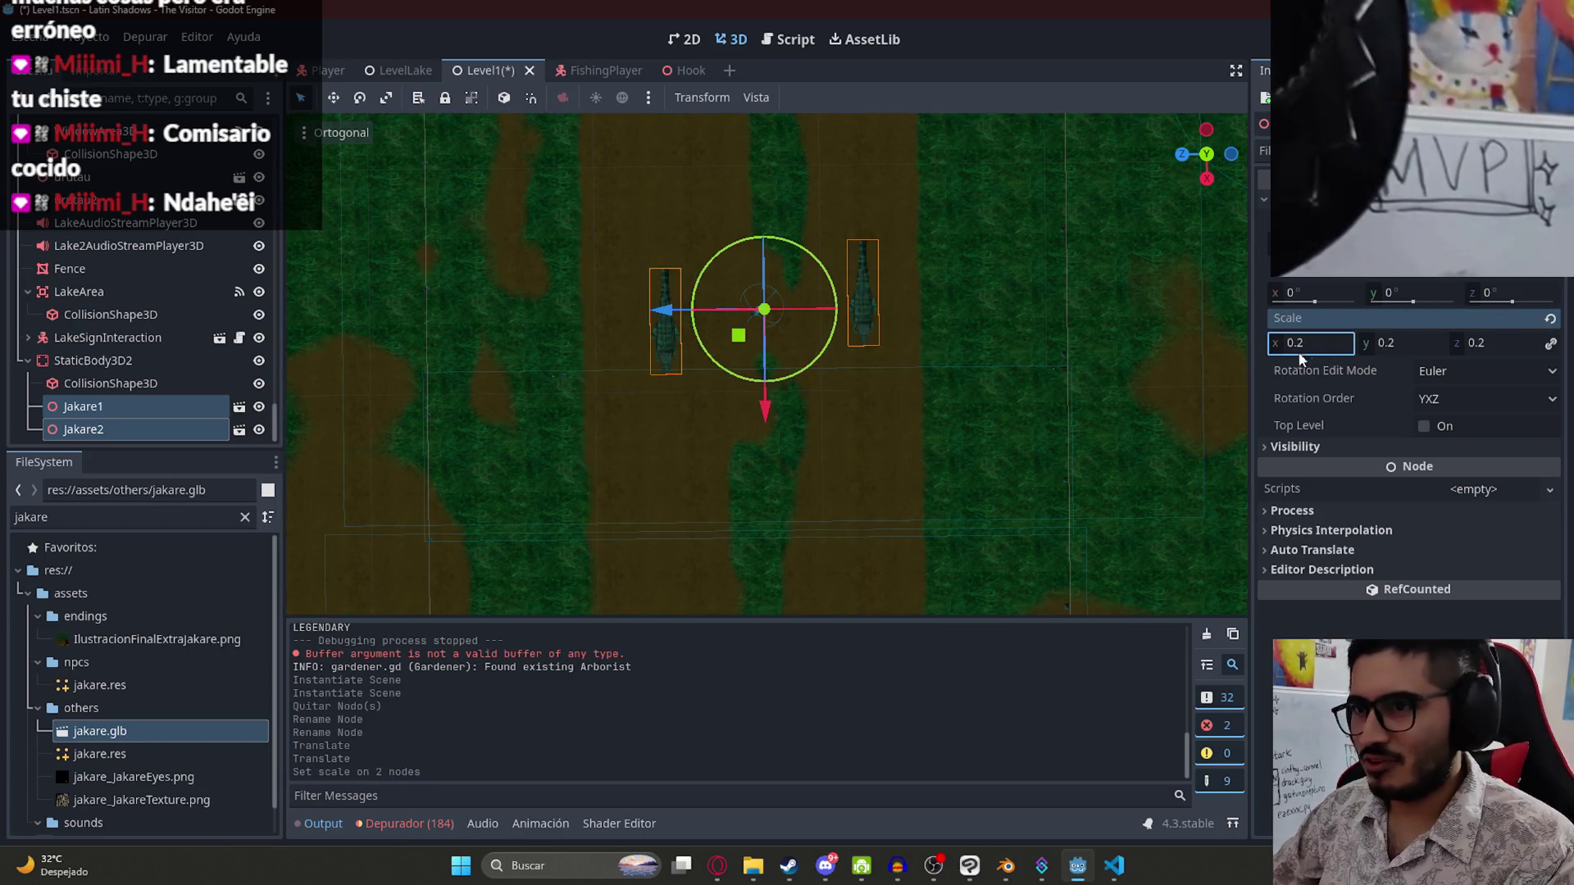
scroll(830, 341, "up", 1)
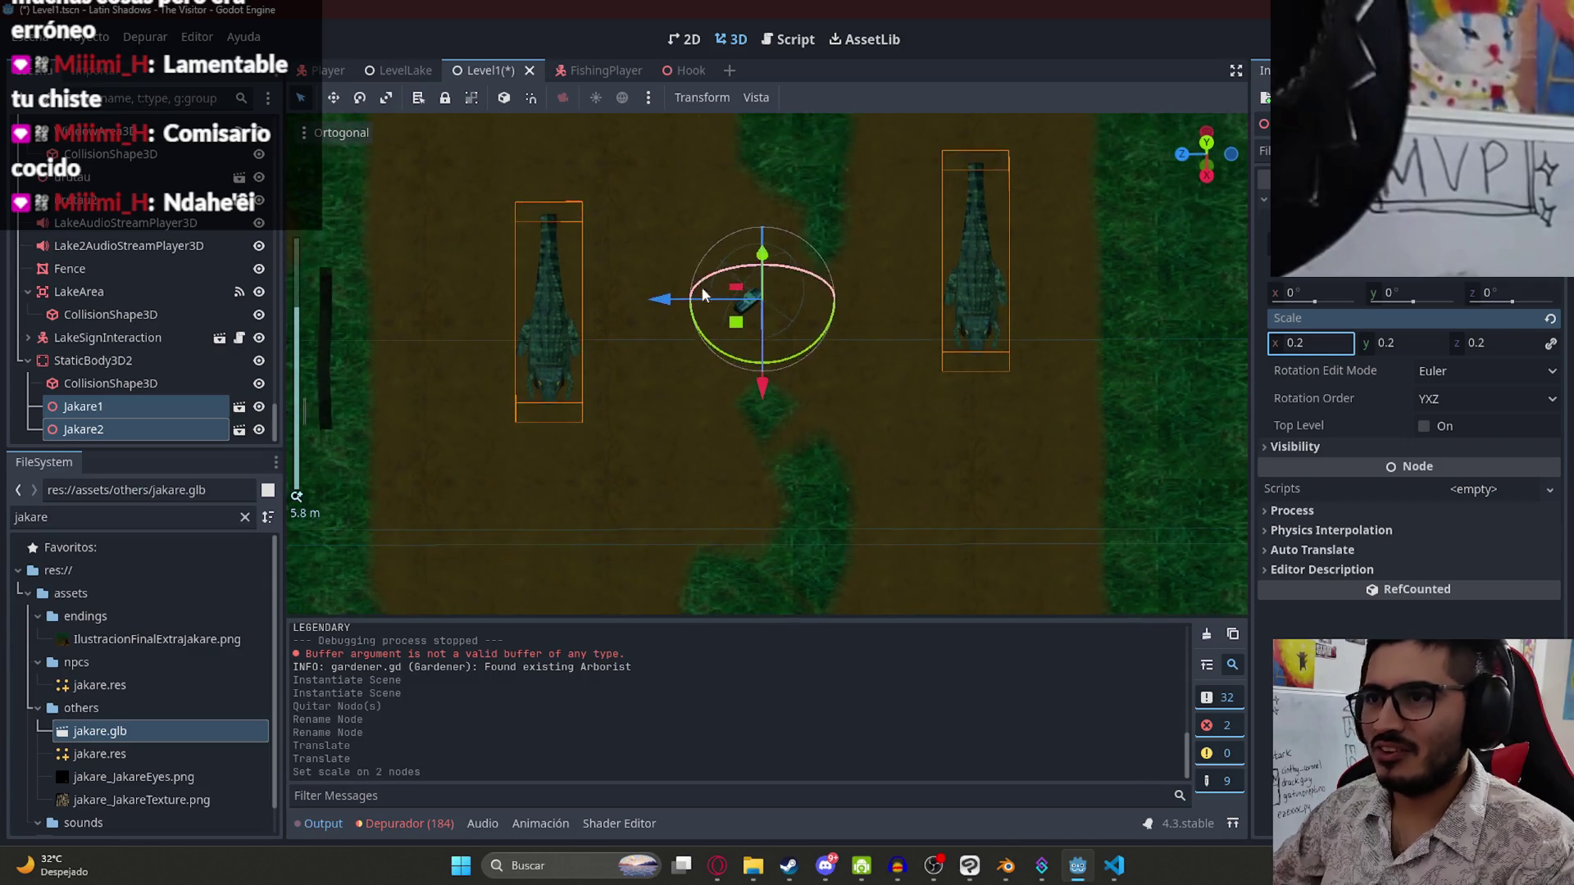
scroll(721, 366, "down", 5)
mouse_move(721, 367)
left_mouse_down()
mouse_move(789, 346)
mouse_move(669, 323)
mouse_move(744, 471)
left_mouse_up()
- Change the scale of both crocodiles to 0.3
left_click(1340, 341)
type("0.3")
key("Return")
mouse_move(854, 499)
left_mouse_down()
mouse_move(823, 310)
mouse_move(826, 558)
left_mouse_up()
scroll(768, 414, "up", 3)
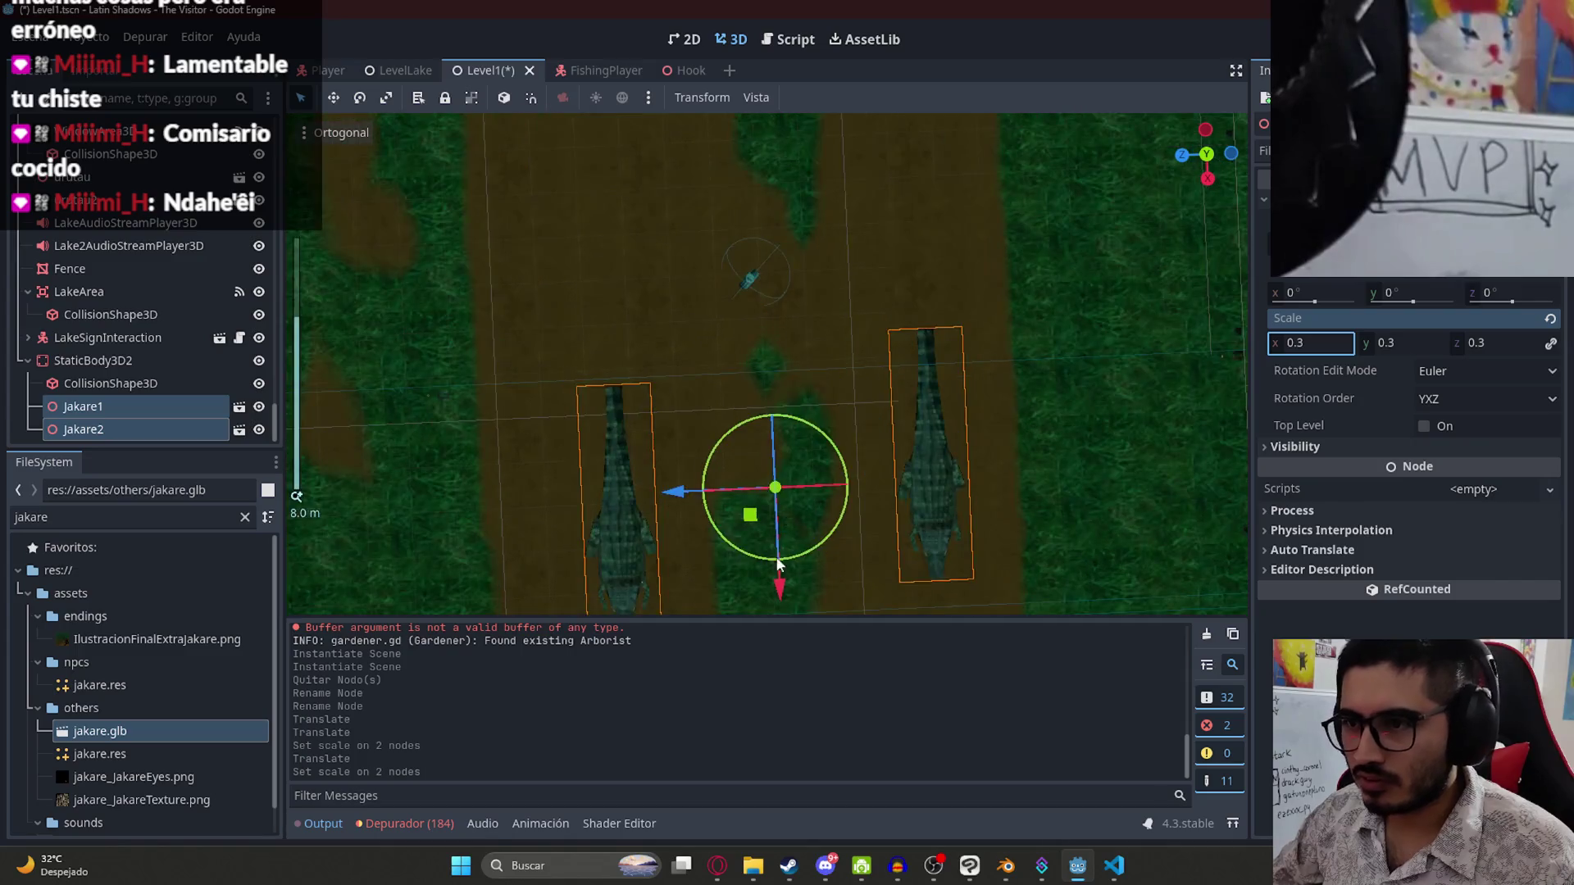
mouse_move(768, 414)
left_mouse_down()
mouse_move(801, 478)
mouse_move(785, 455)
left_mouse_up()
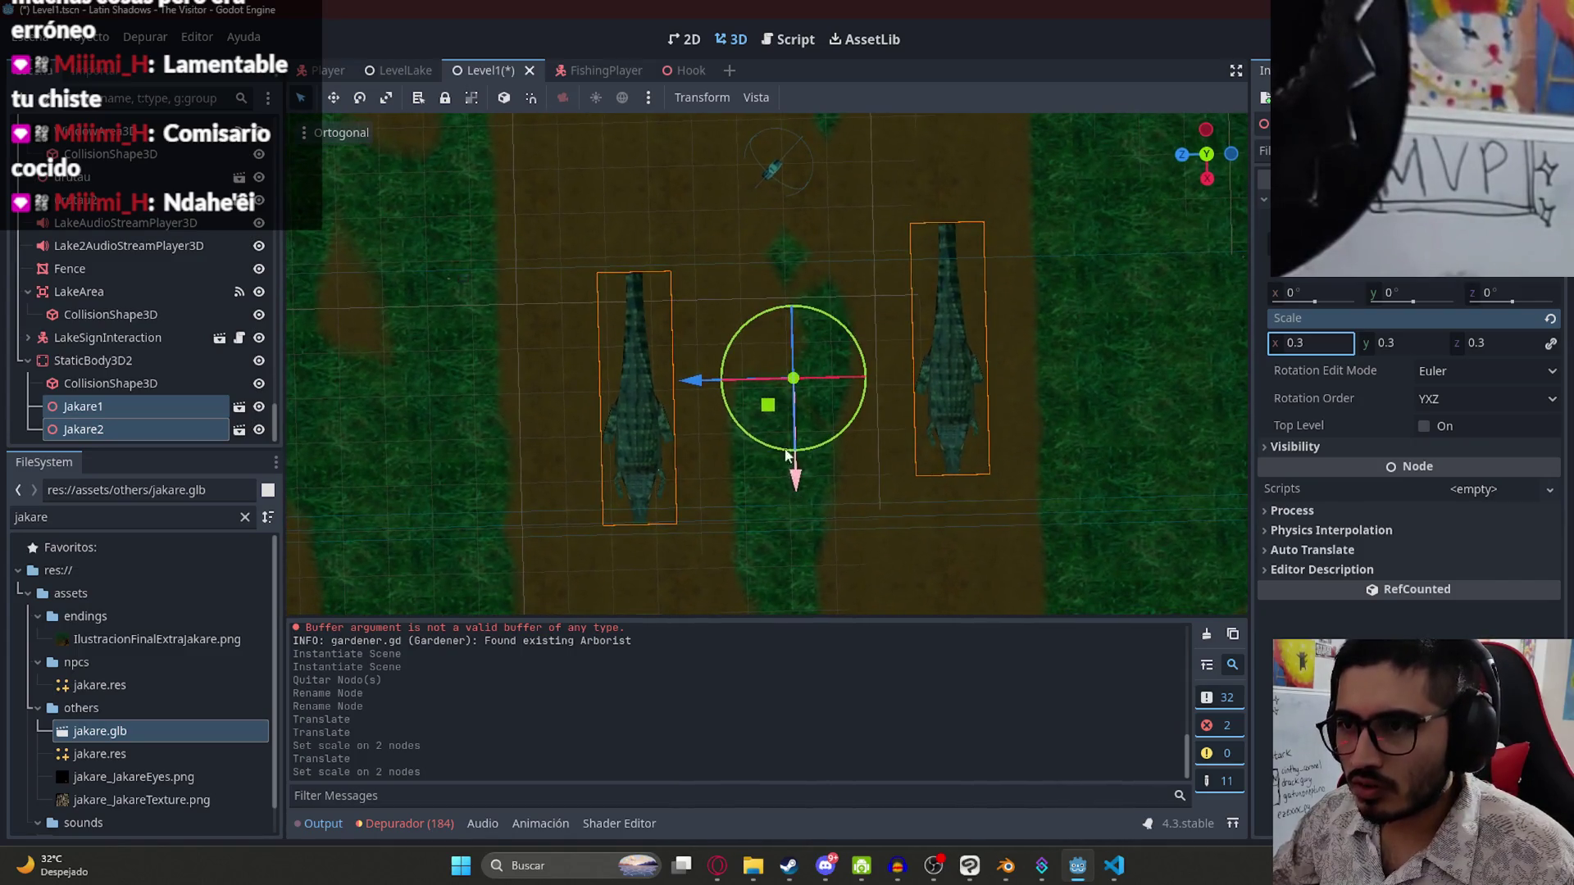
middle_click(657, 459)
- Nudge Jakare1 slightly upward and Jakare2 into position, then save Level1
left_click(742, 240)
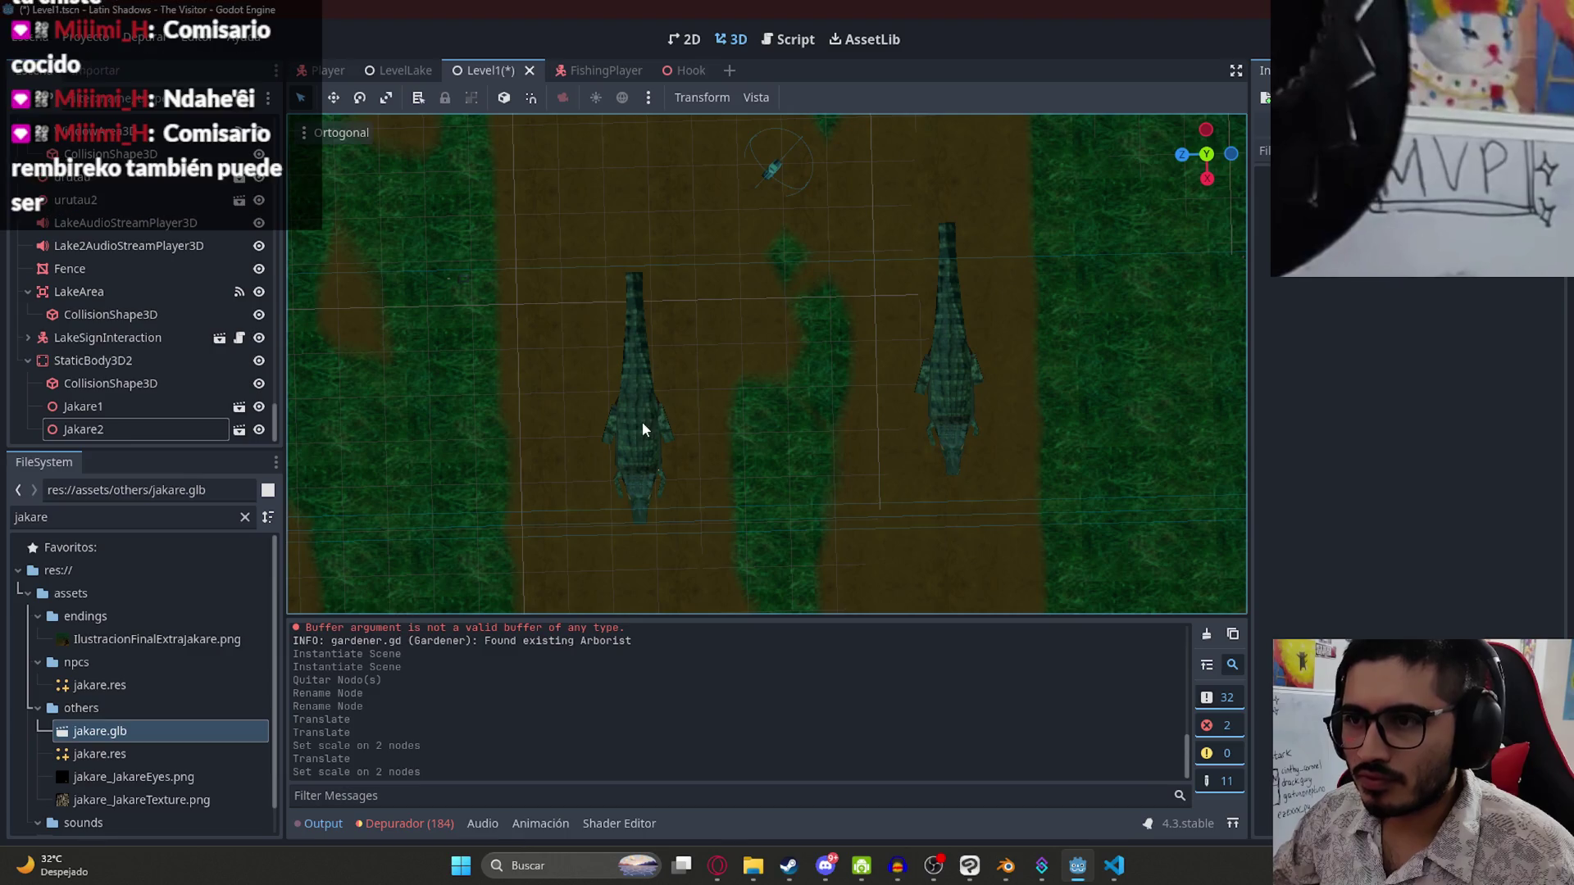
left_click(644, 425)
left_click(114, 387)
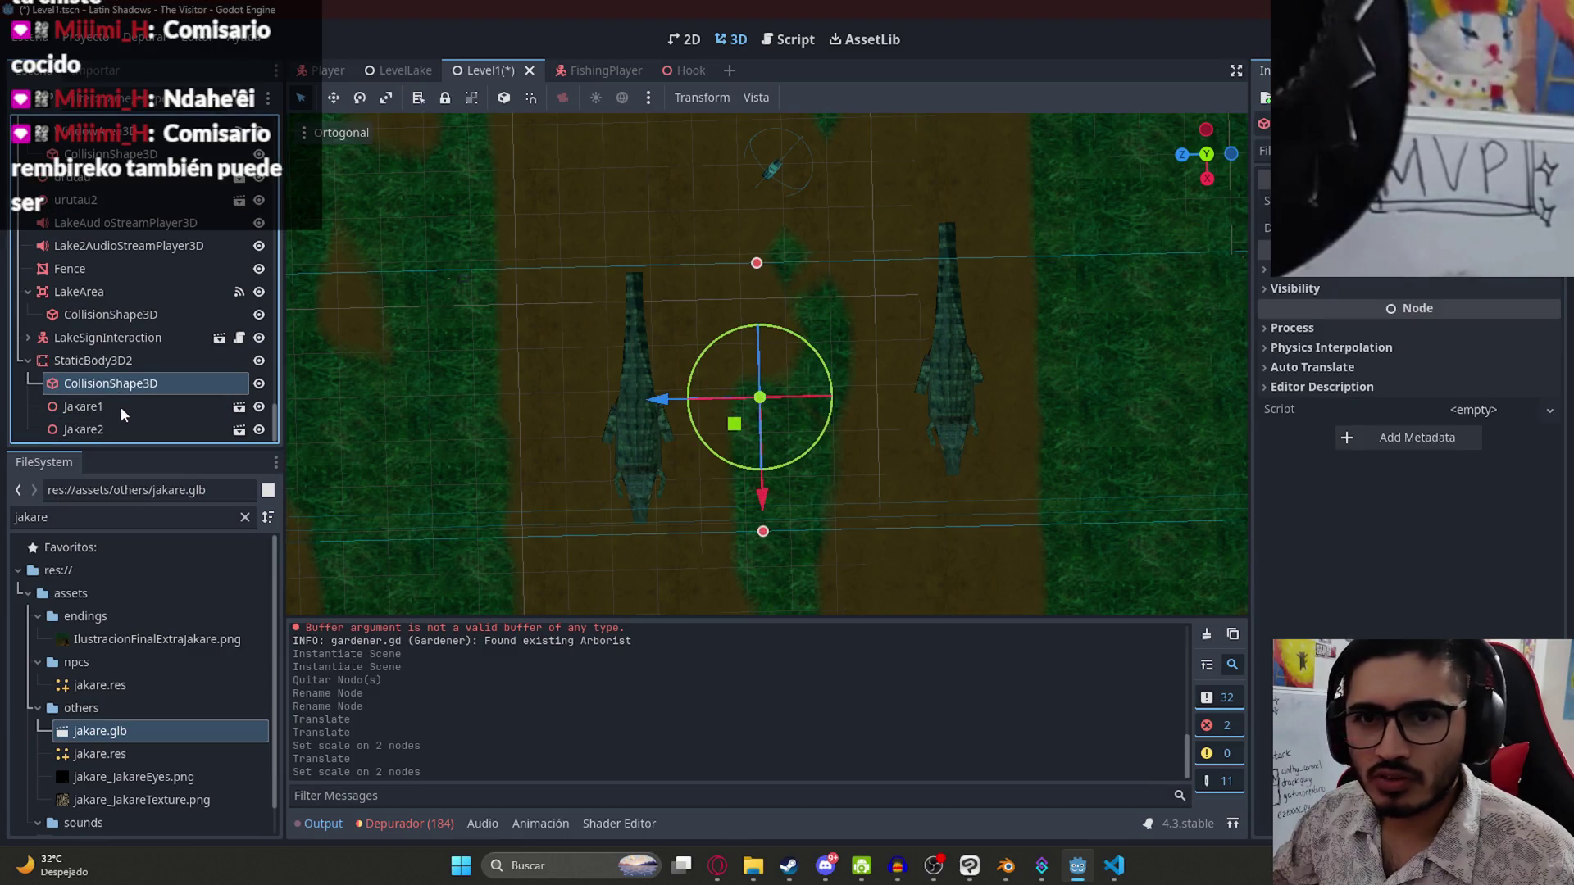
left_click(121, 406)
left_click_drag(613, 432, 614, 381)
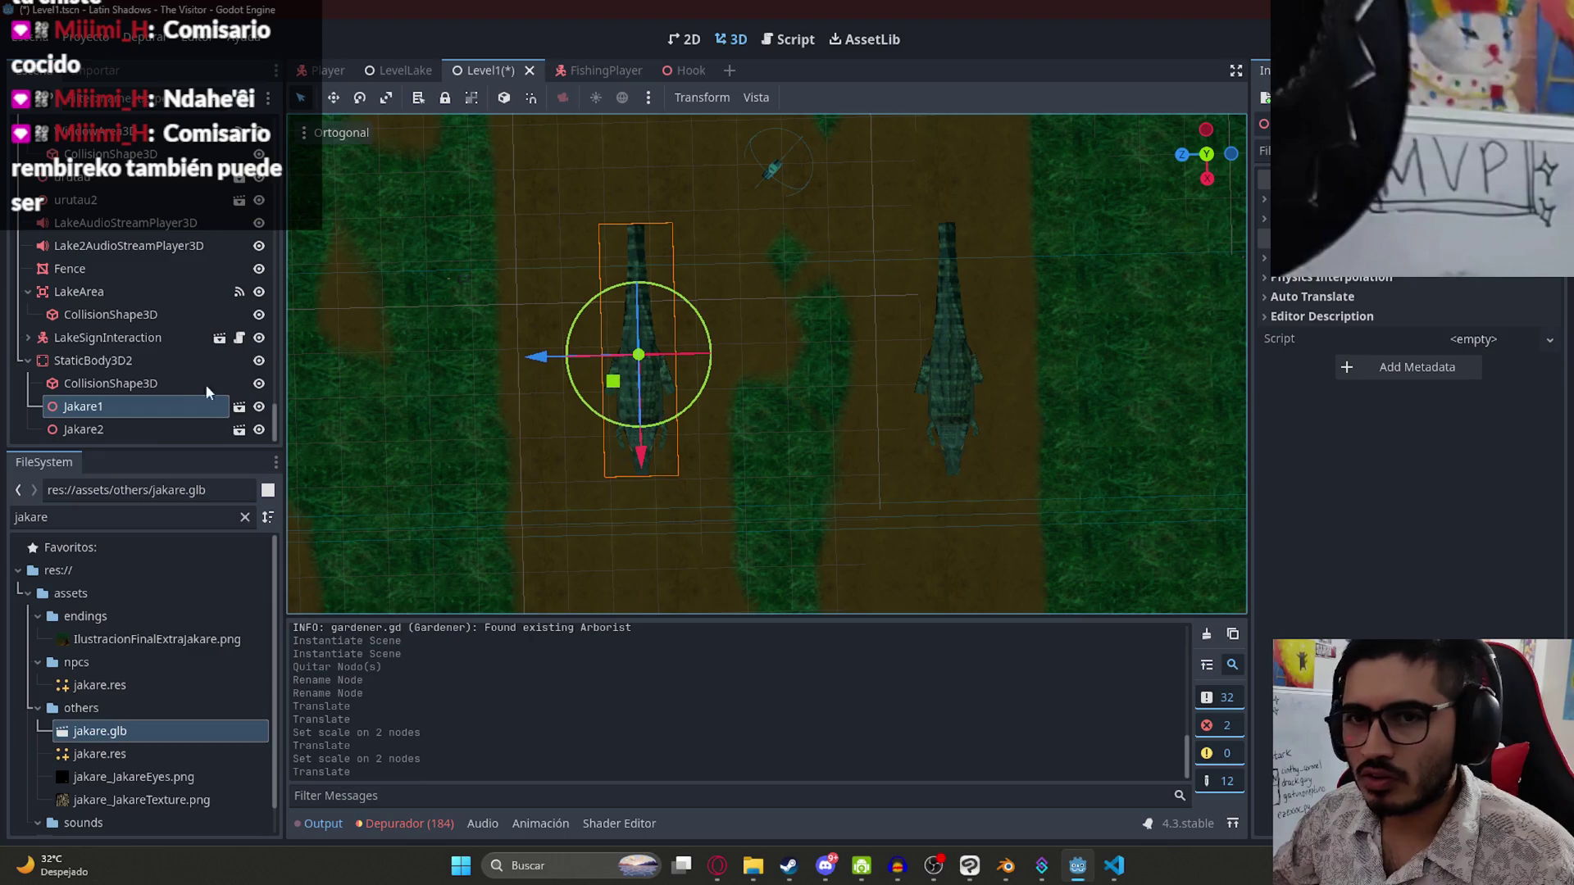
left_click(150, 425)
mouse_move(927, 382)
left_mouse_down()
mouse_move(923, 369)
mouse_move(906, 468)
mouse_move(886, 245)
left_mouse_up()
key("ctrl+s")
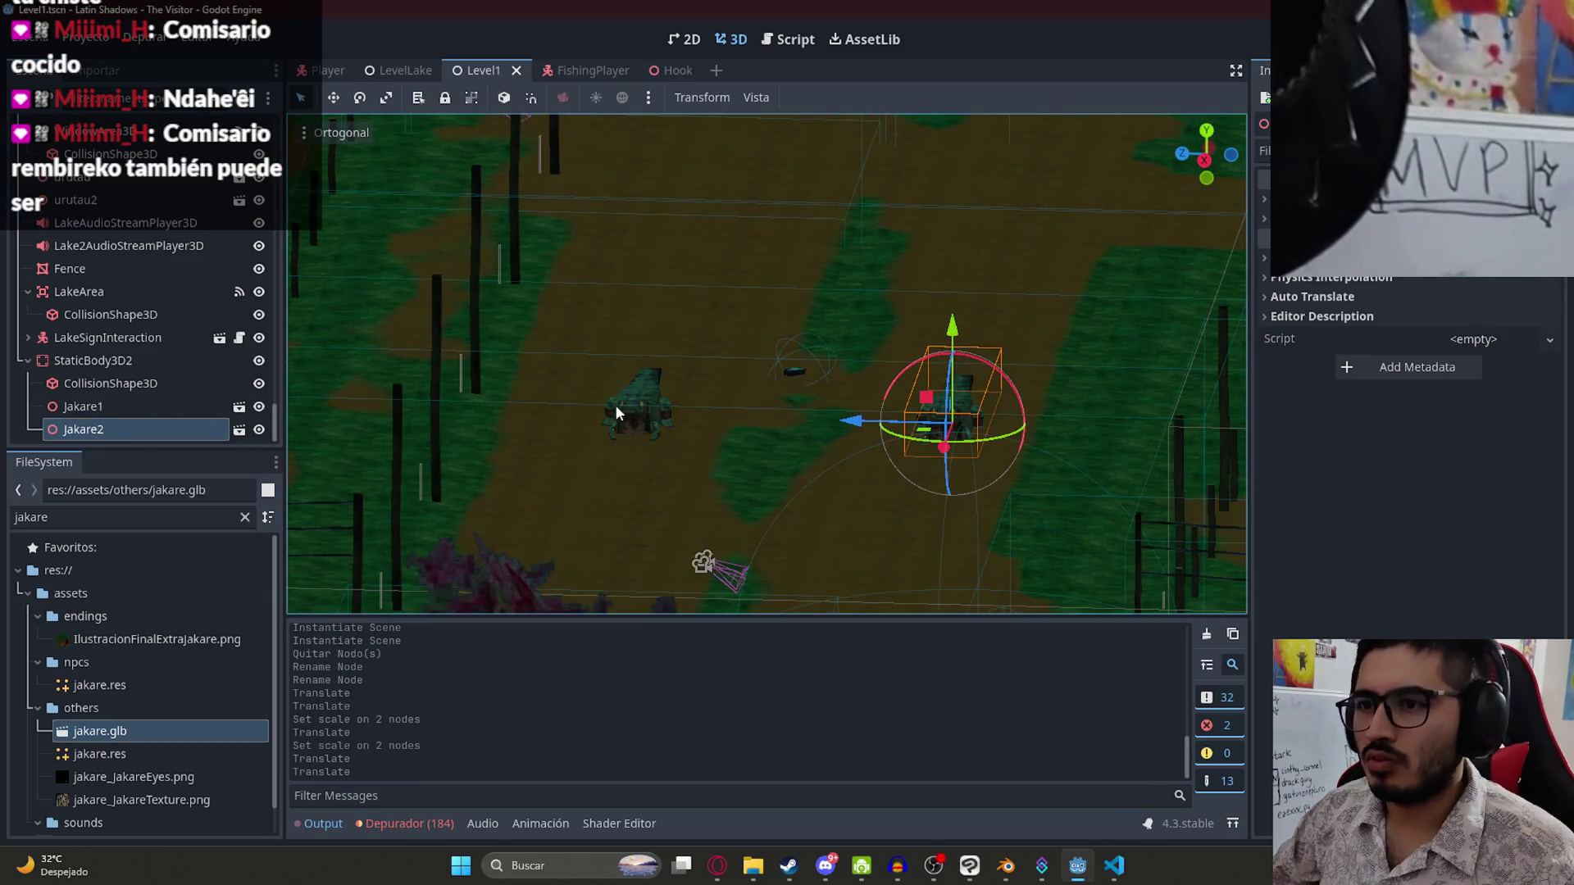
- Lower both crocodiles along the vertical axis, save Level1, and play the scene
key("KP_7")
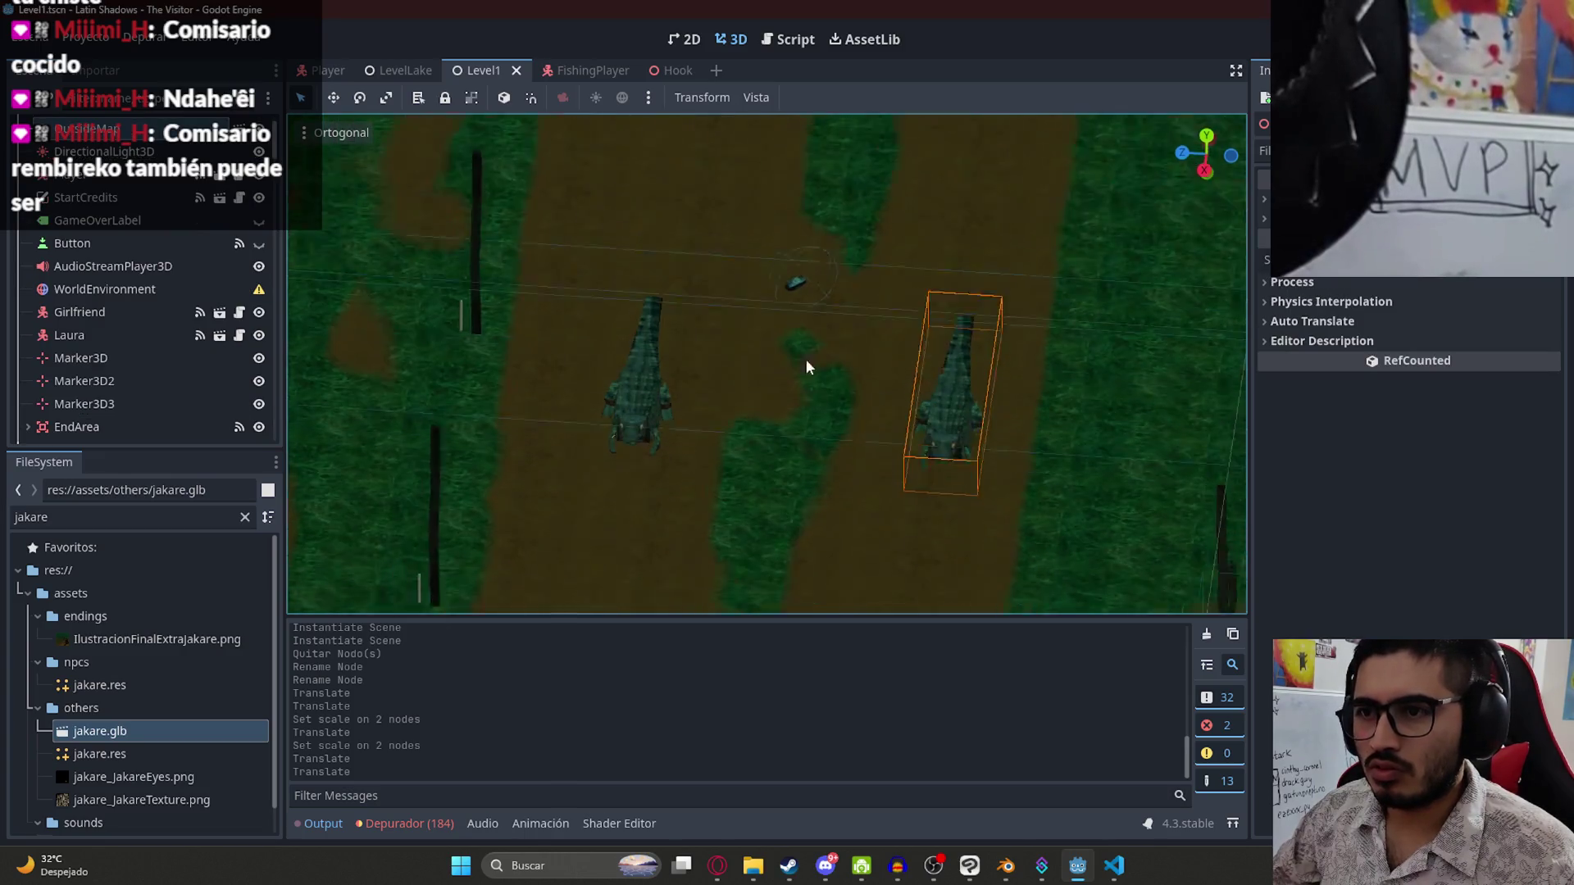
left_click(642, 385)
left_click(961, 385, "shift")
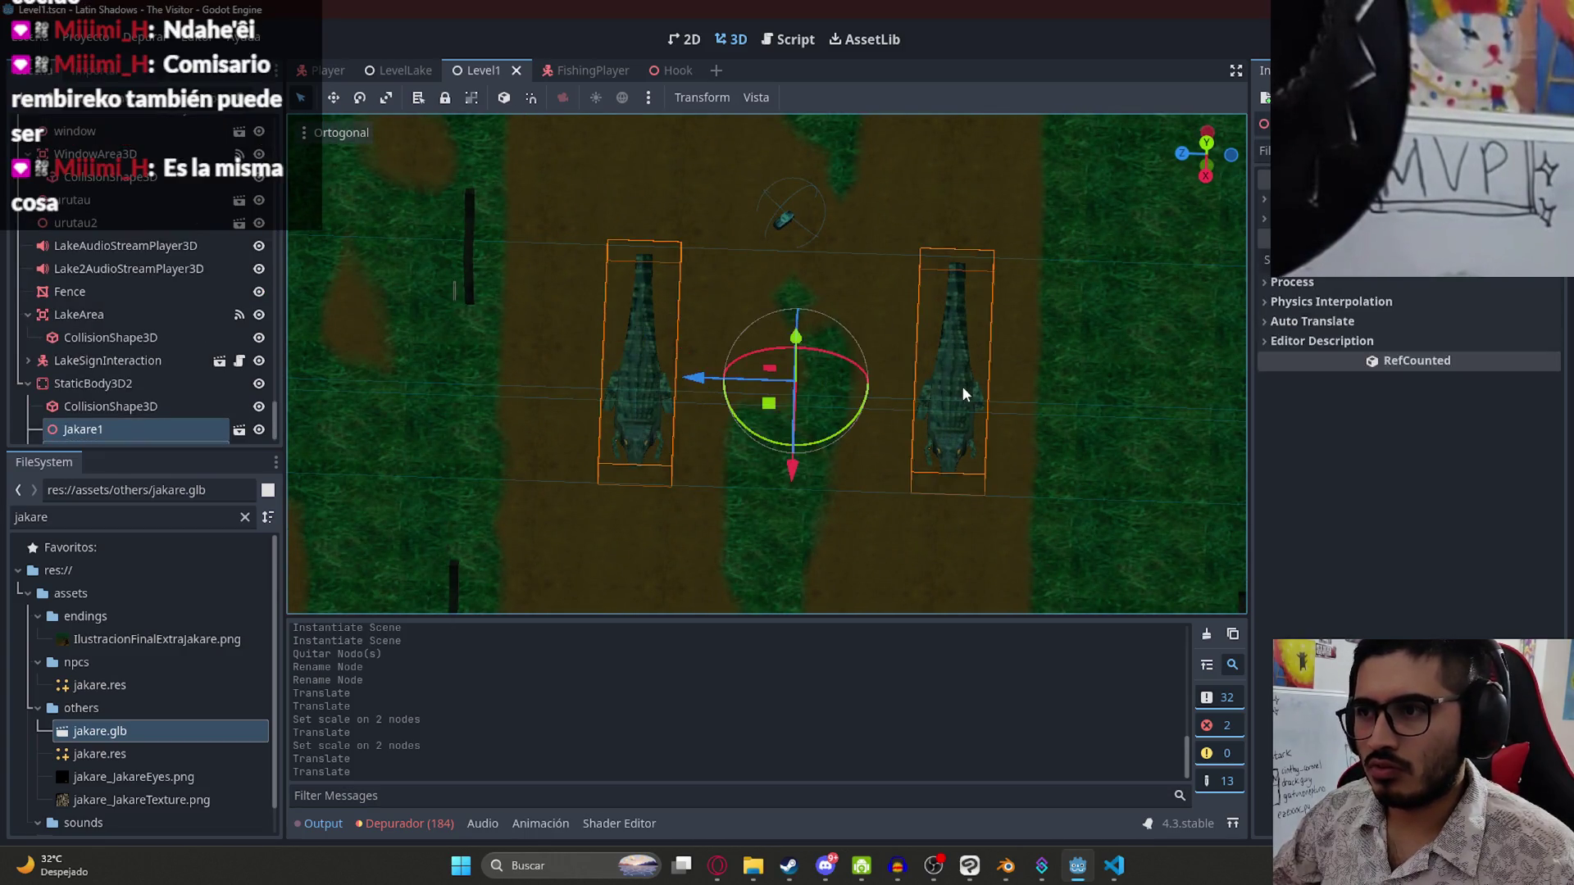
scroll(853, 320, "up", 3)
scroll(785, 336, "up", 3)
left_click_drag(830, 385, 838, 381)
key("ctrl+s")
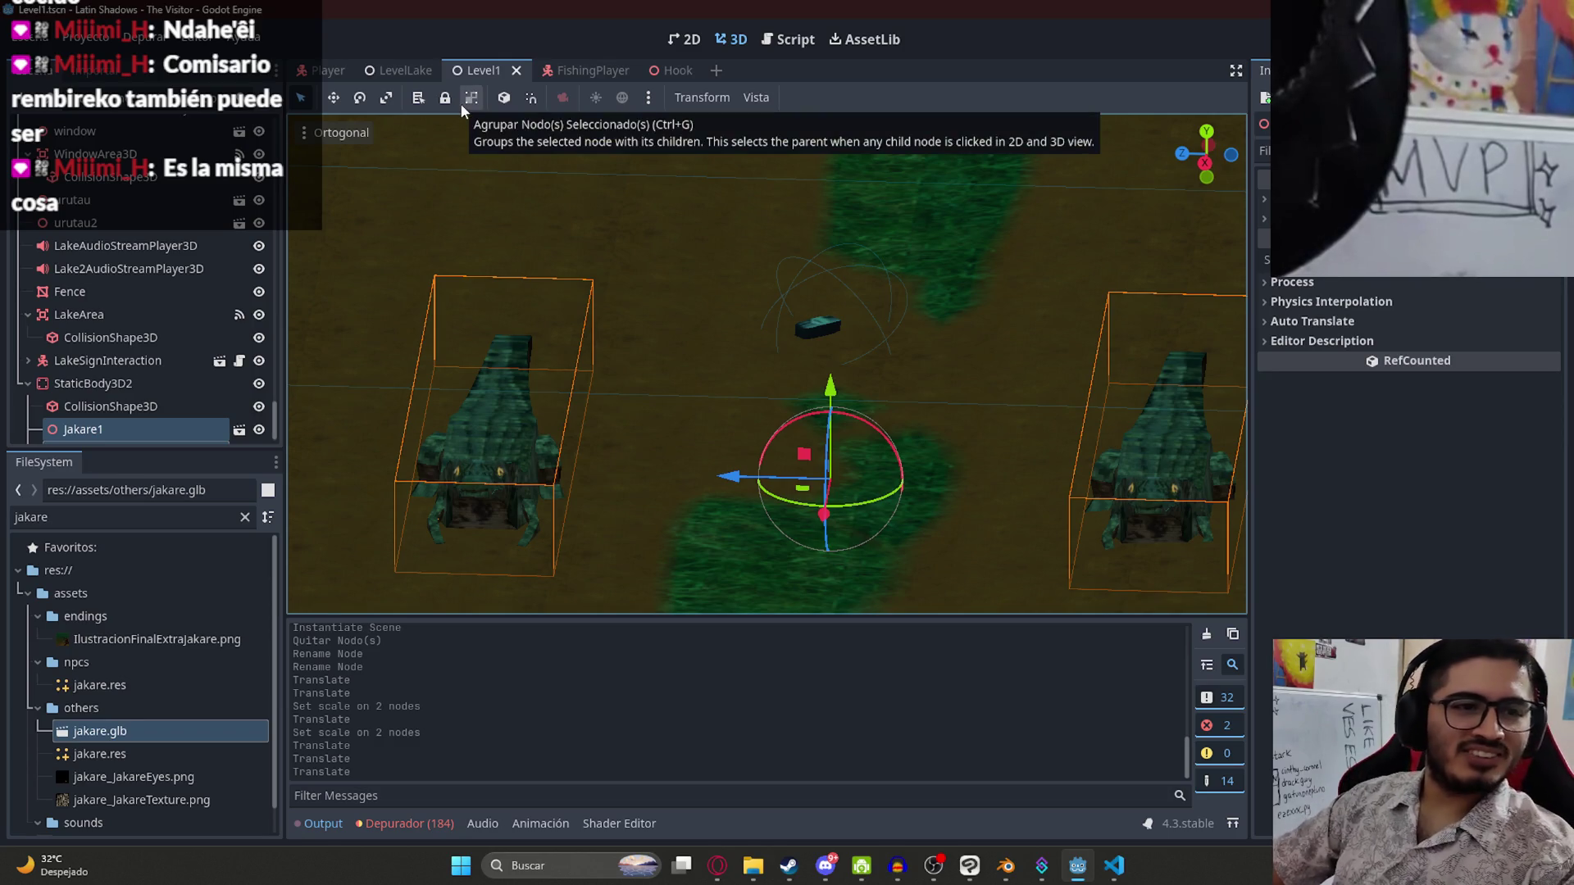
left_click(565, 203)
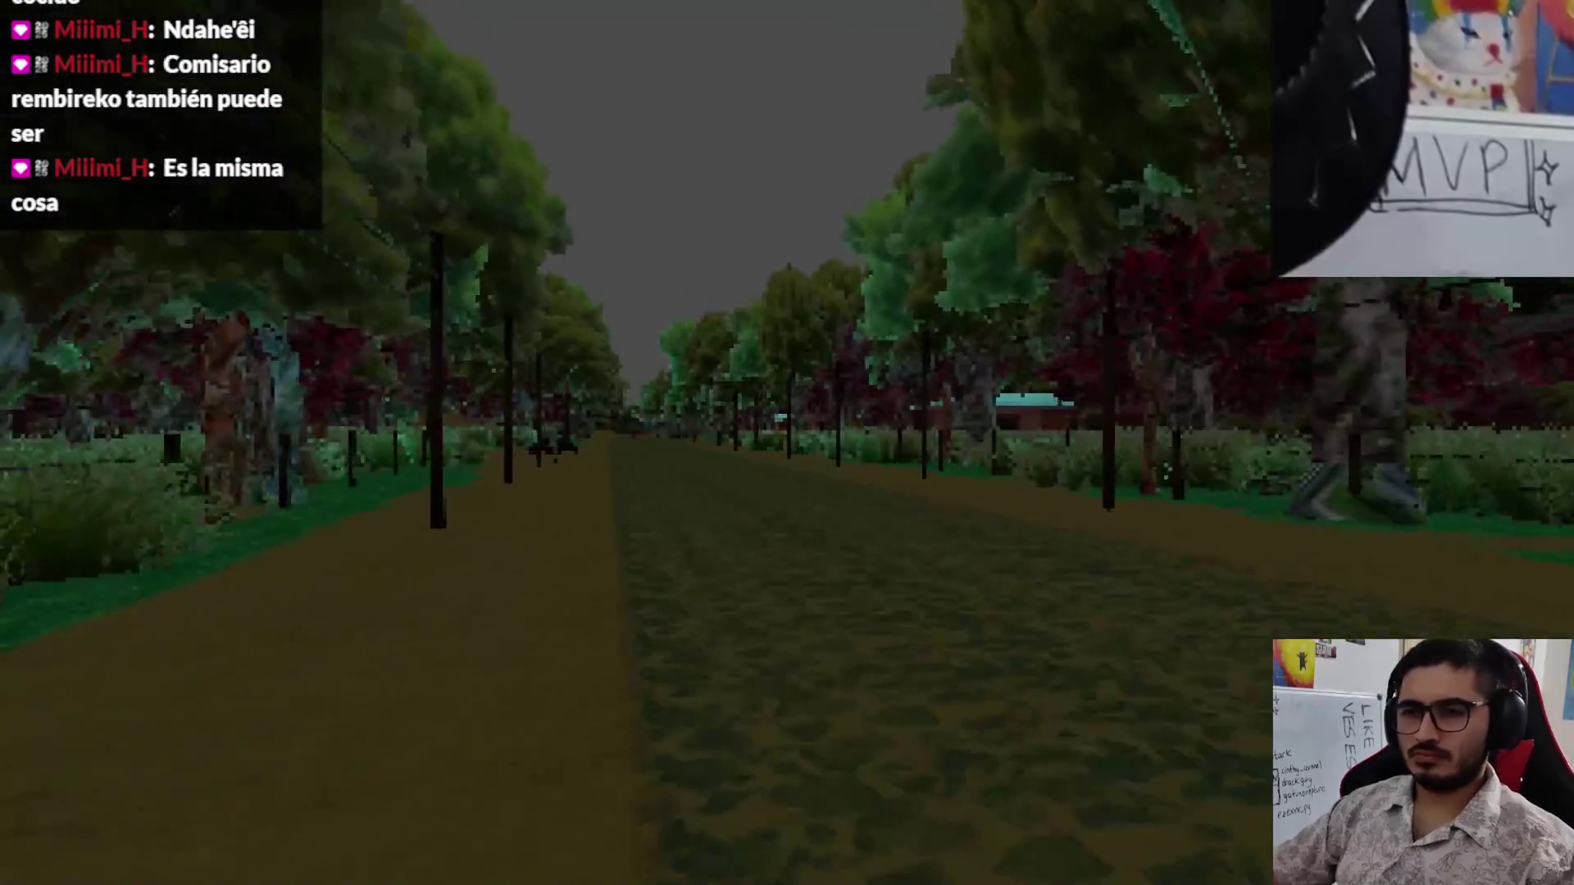
- Walk forward along the park path past the crocodiles, then pause and quit to the editor
key("w")
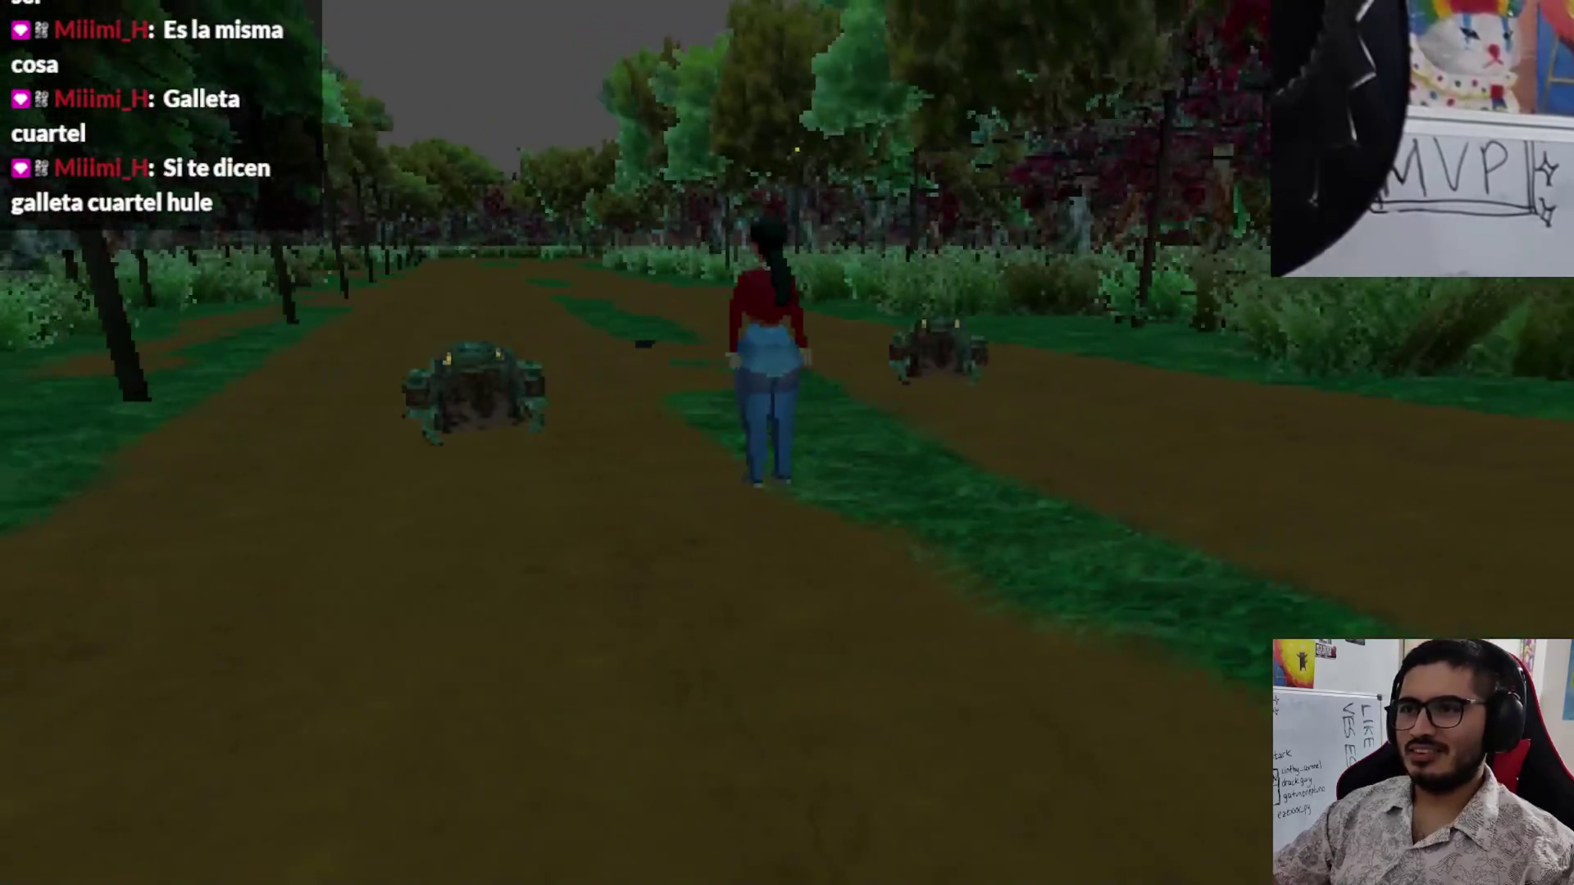
key("Escape")
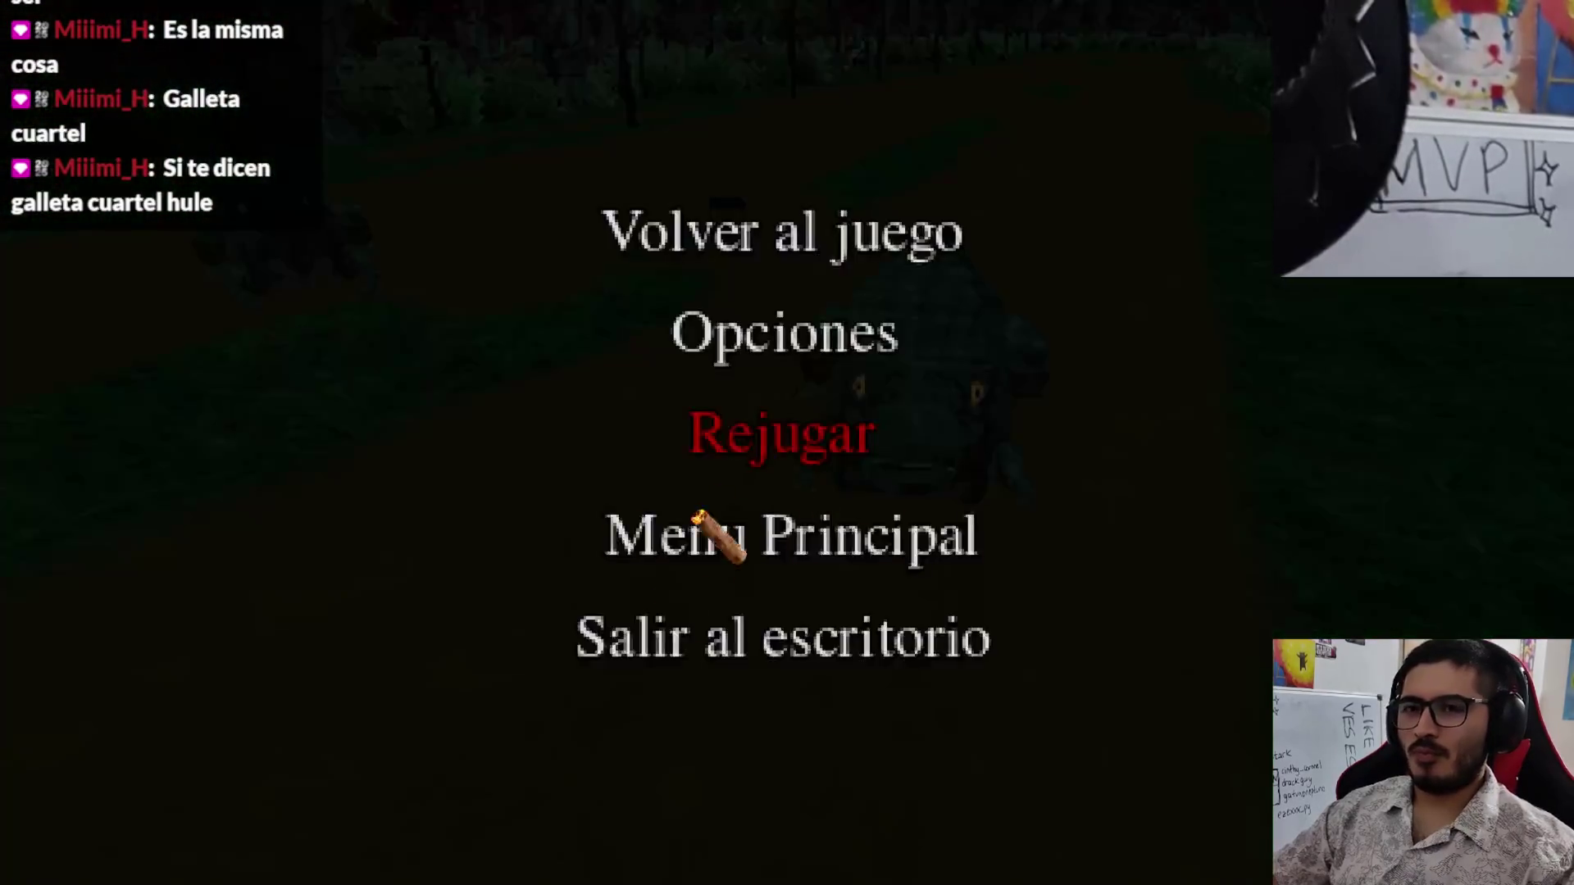
left_click(665, 644)
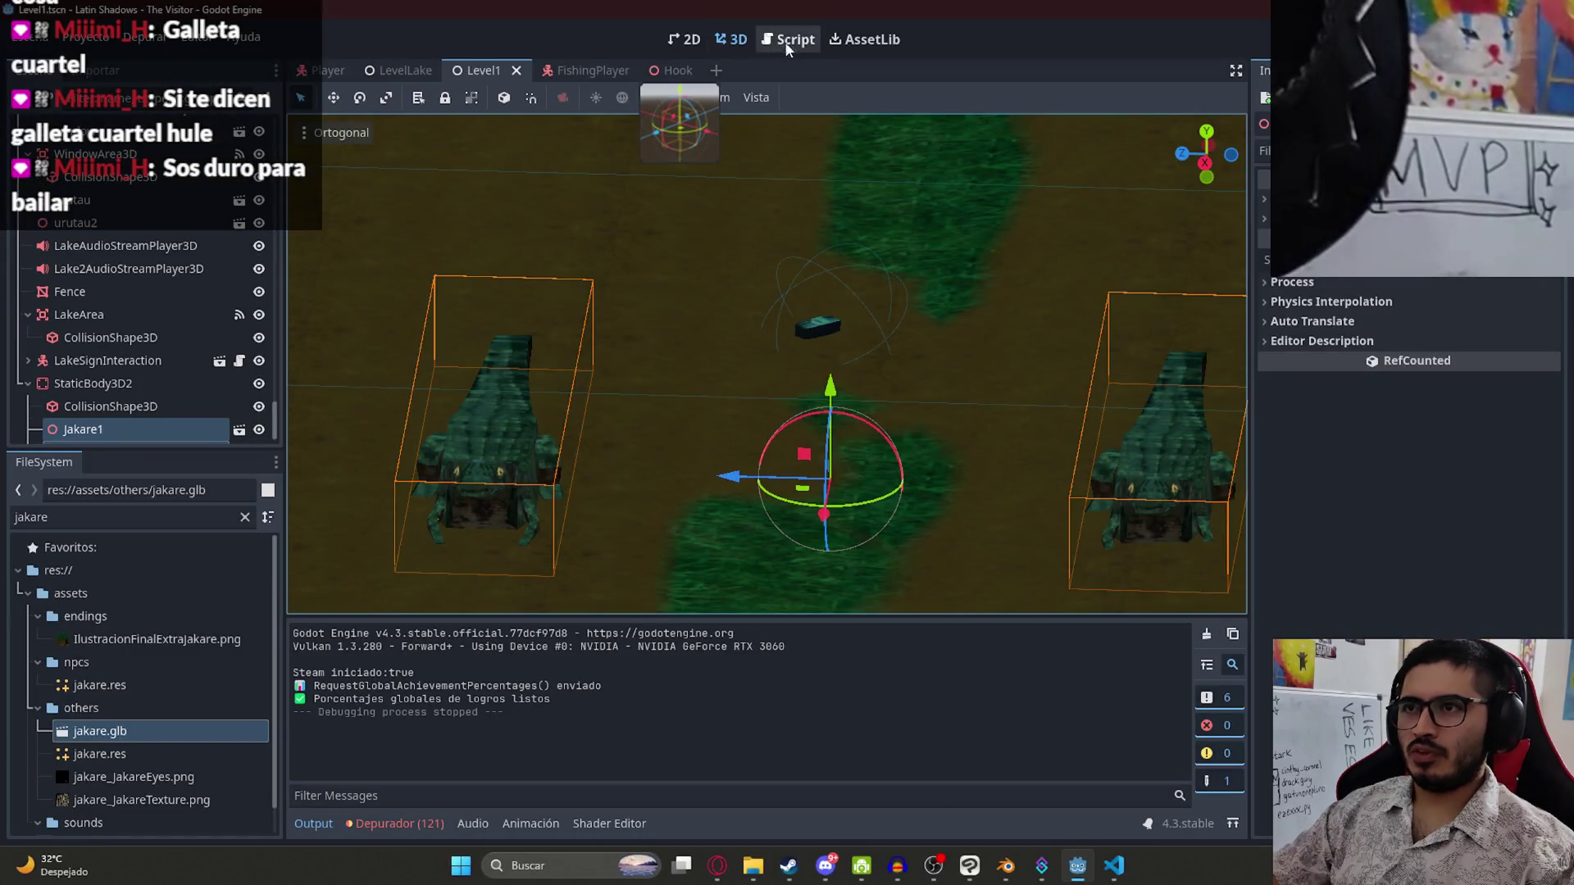
- Orbit the view down onto the left and right crocodiles and select them
scroll(814, 264, "down", 2)
left_click_drag(814, 264, 843, 499)
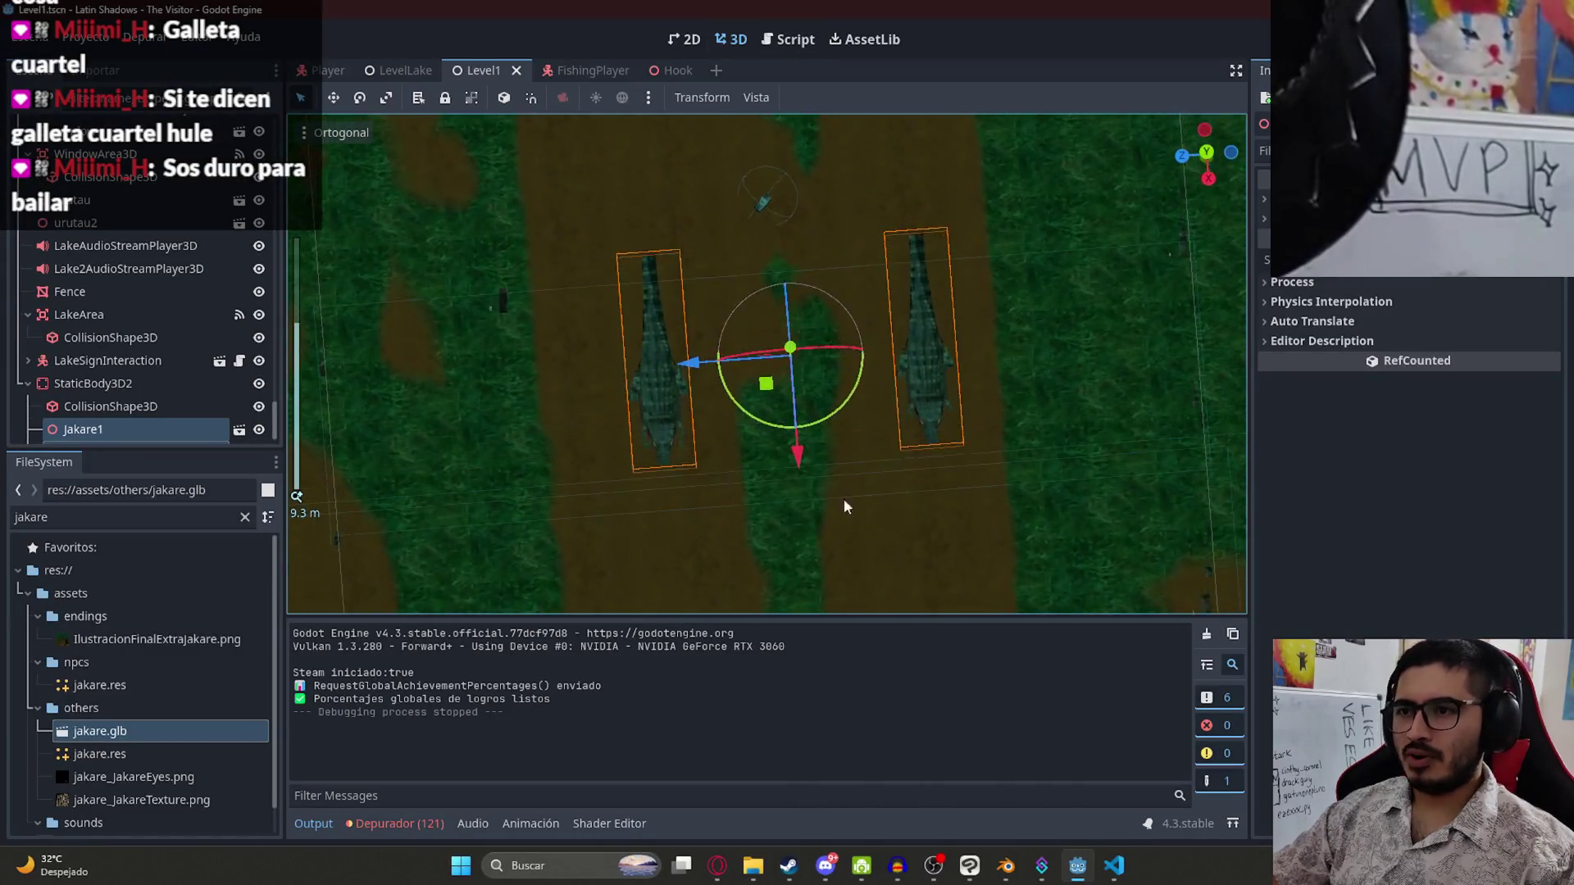
left_click(877, 426)
left_click(676, 417)
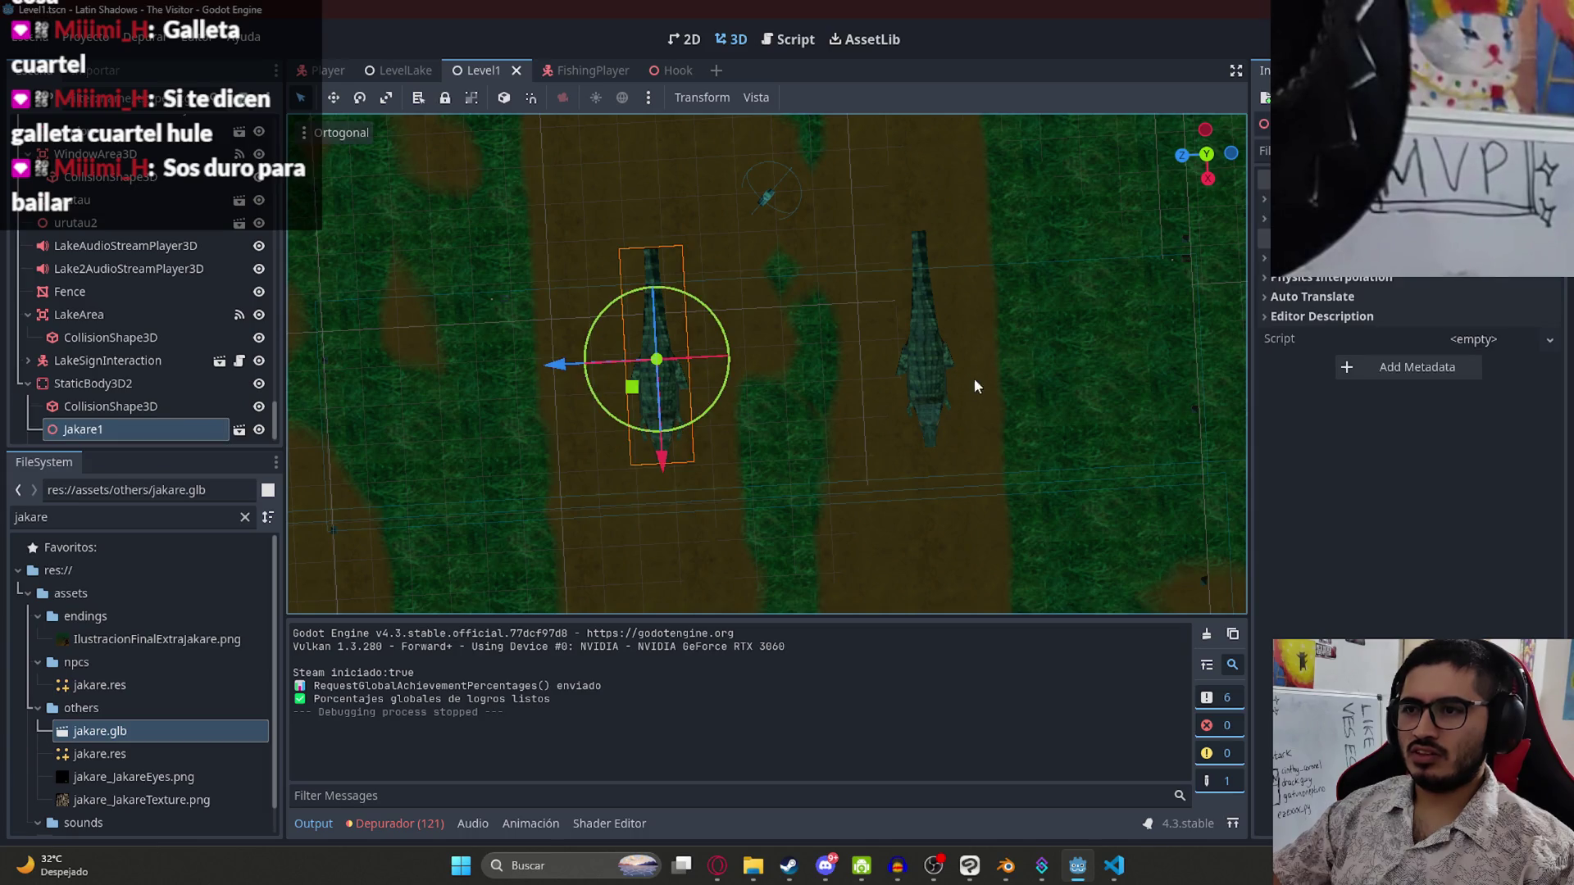
left_click(913, 365)
left_click(657, 369)
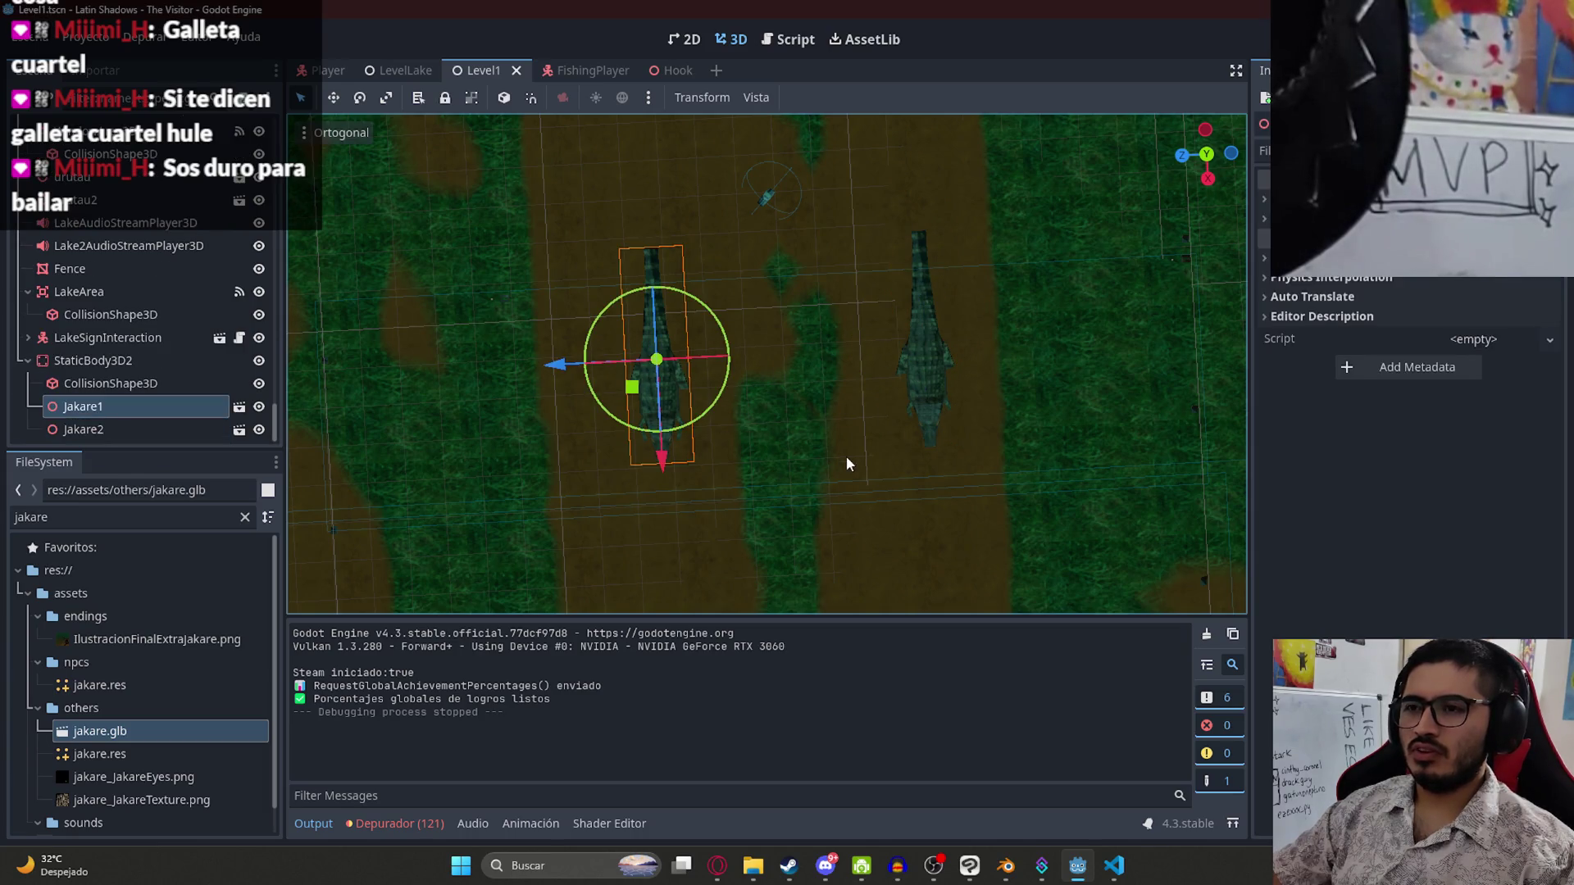
- Switch to top view and frame StaticBody3D2's collision shape between the crocodiles
key("KP_7")
scroll(736, 474, "up", 3)
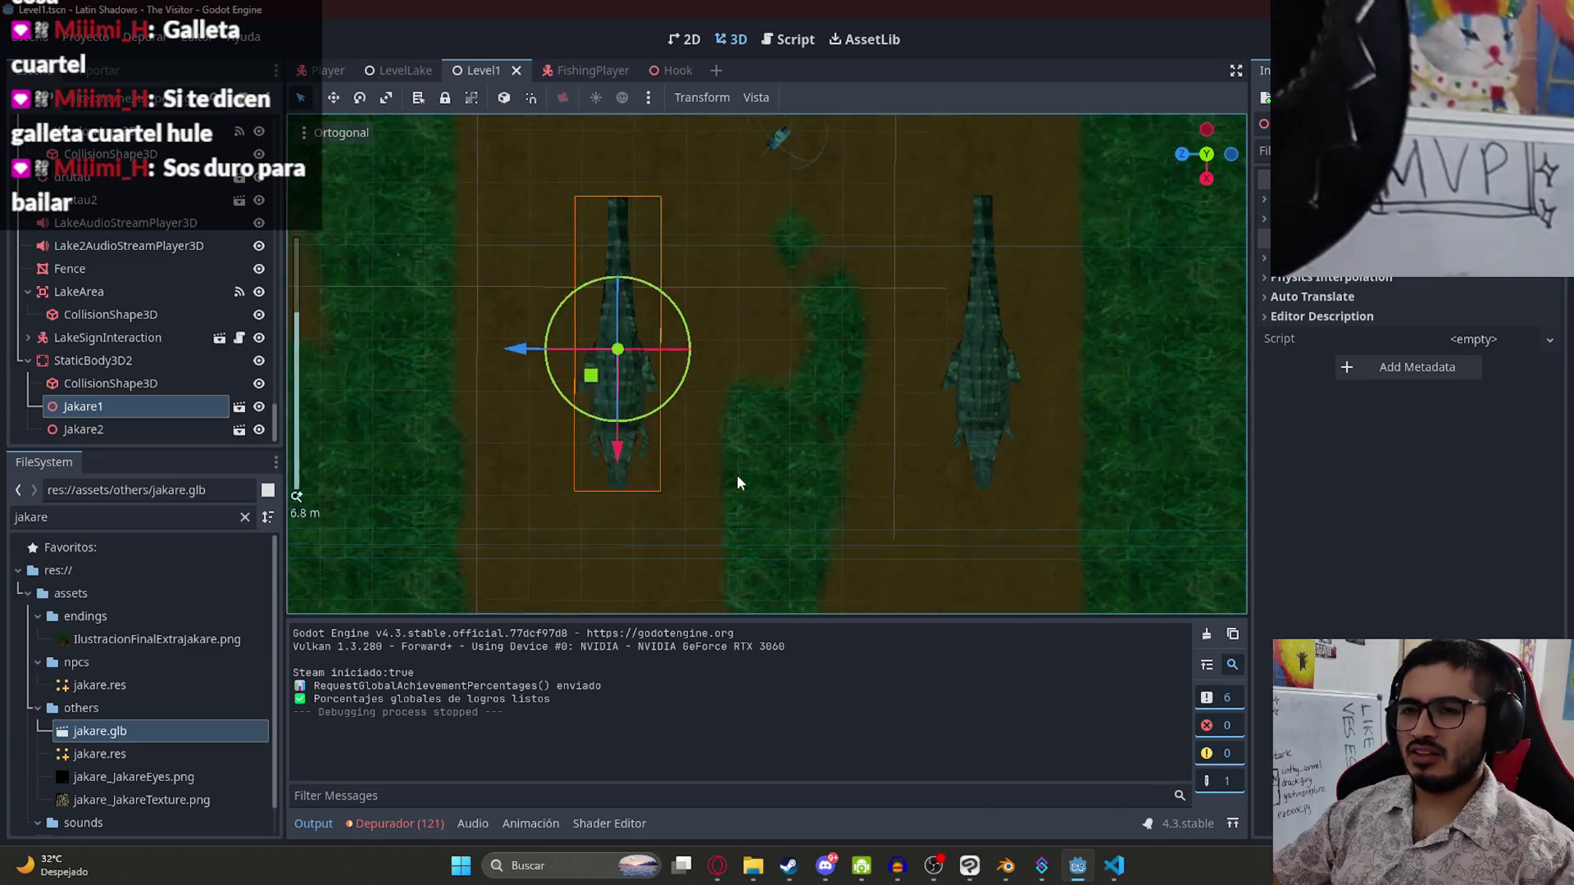
left_click(127, 381)
key("f")
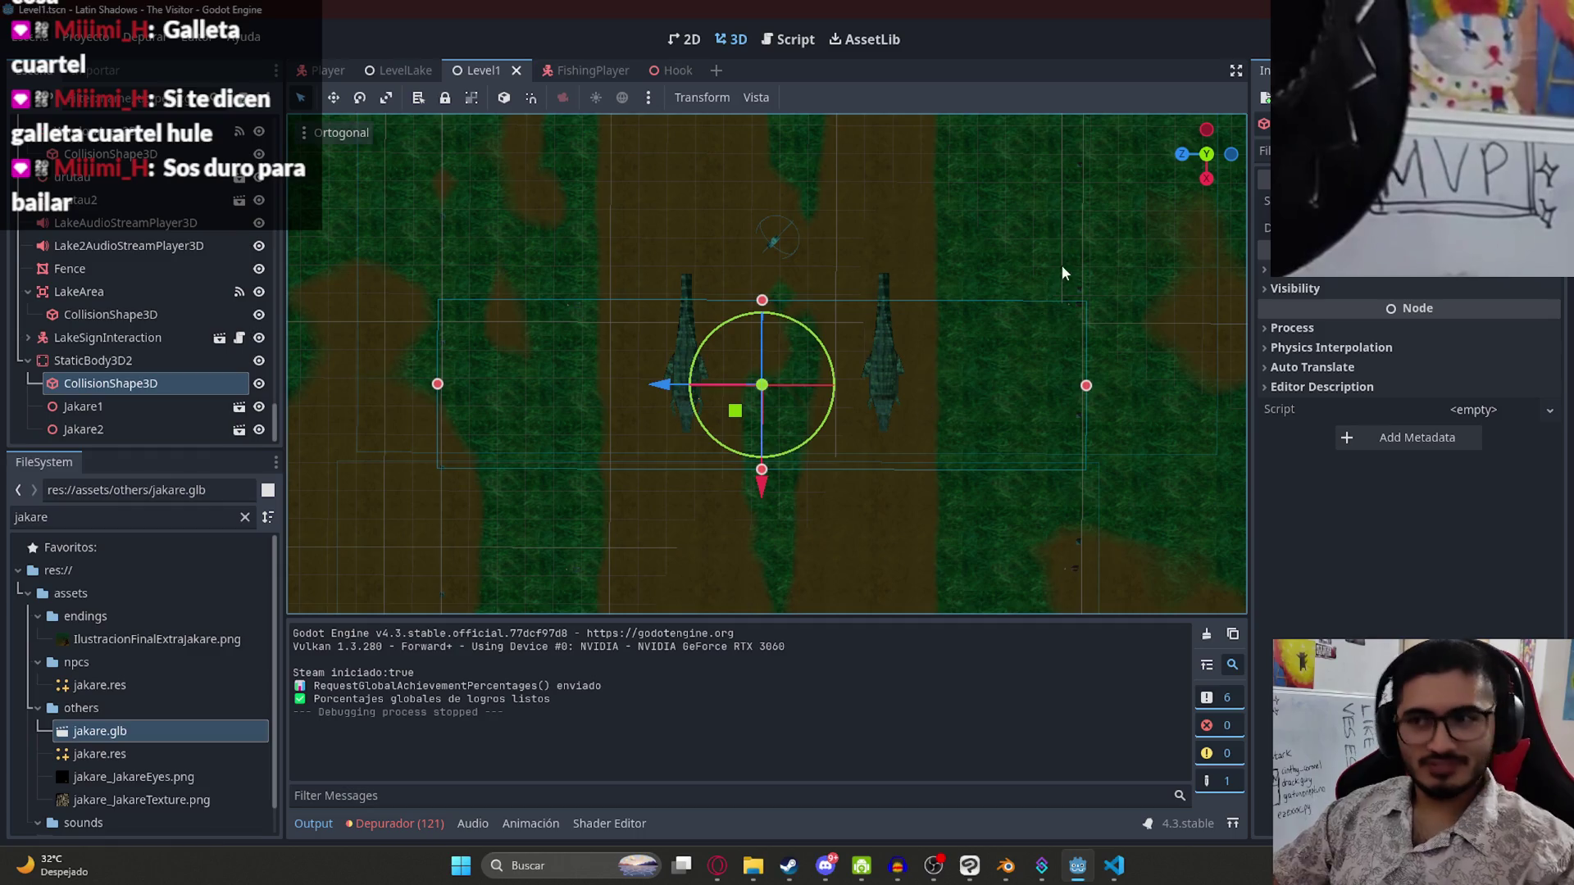
scroll(796, 428, "up", 5)
scroll(804, 317, "down", 2)
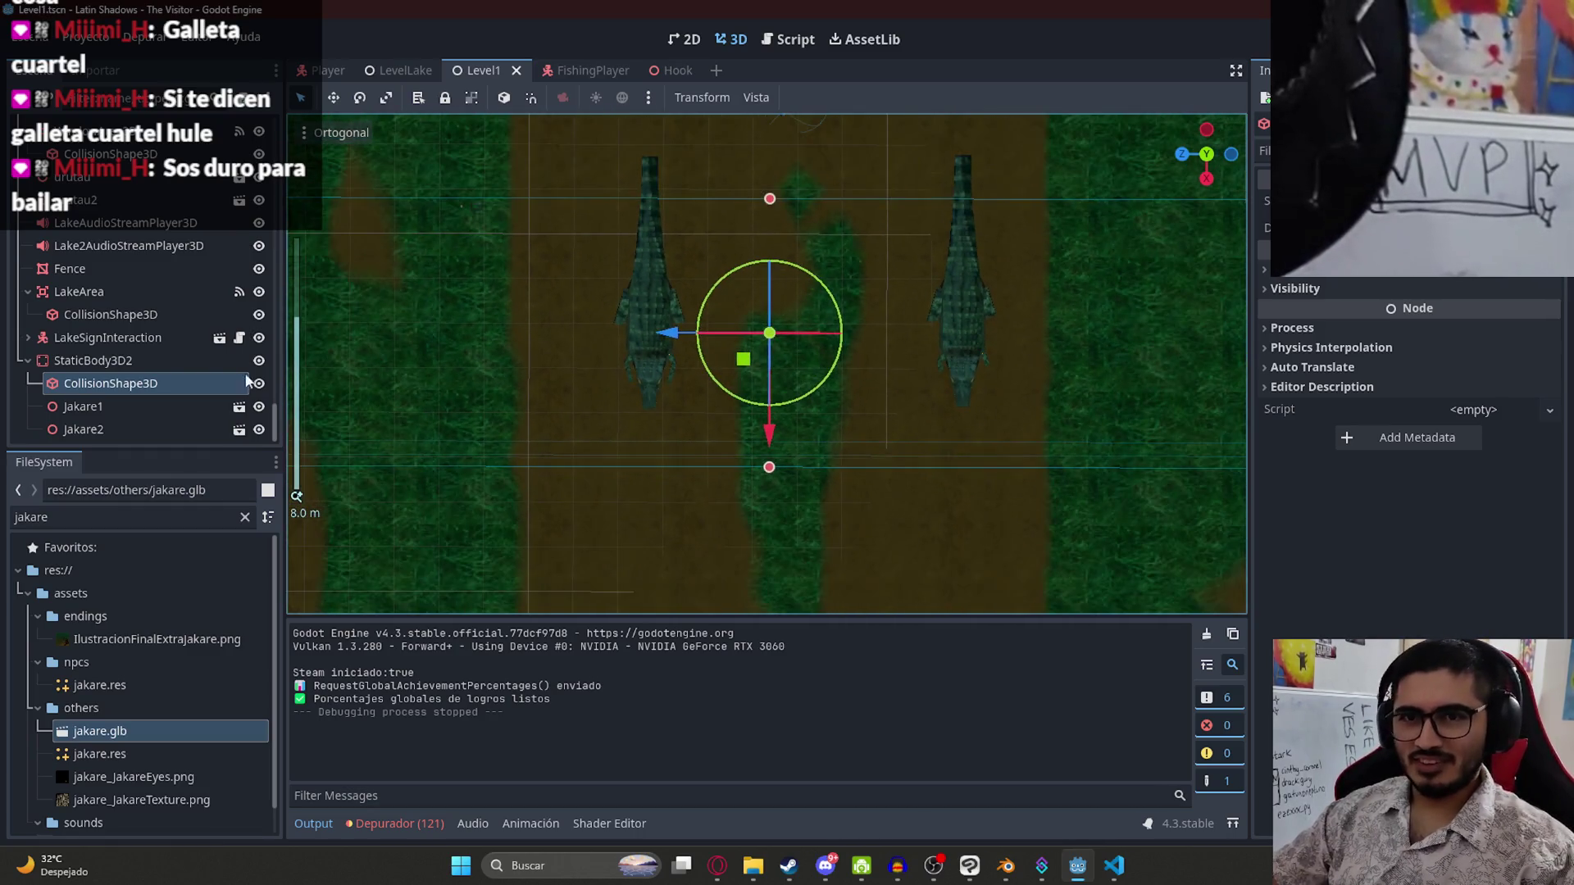
- Rename the StaticBody3D2 node to Jakares
left_click(127, 360)
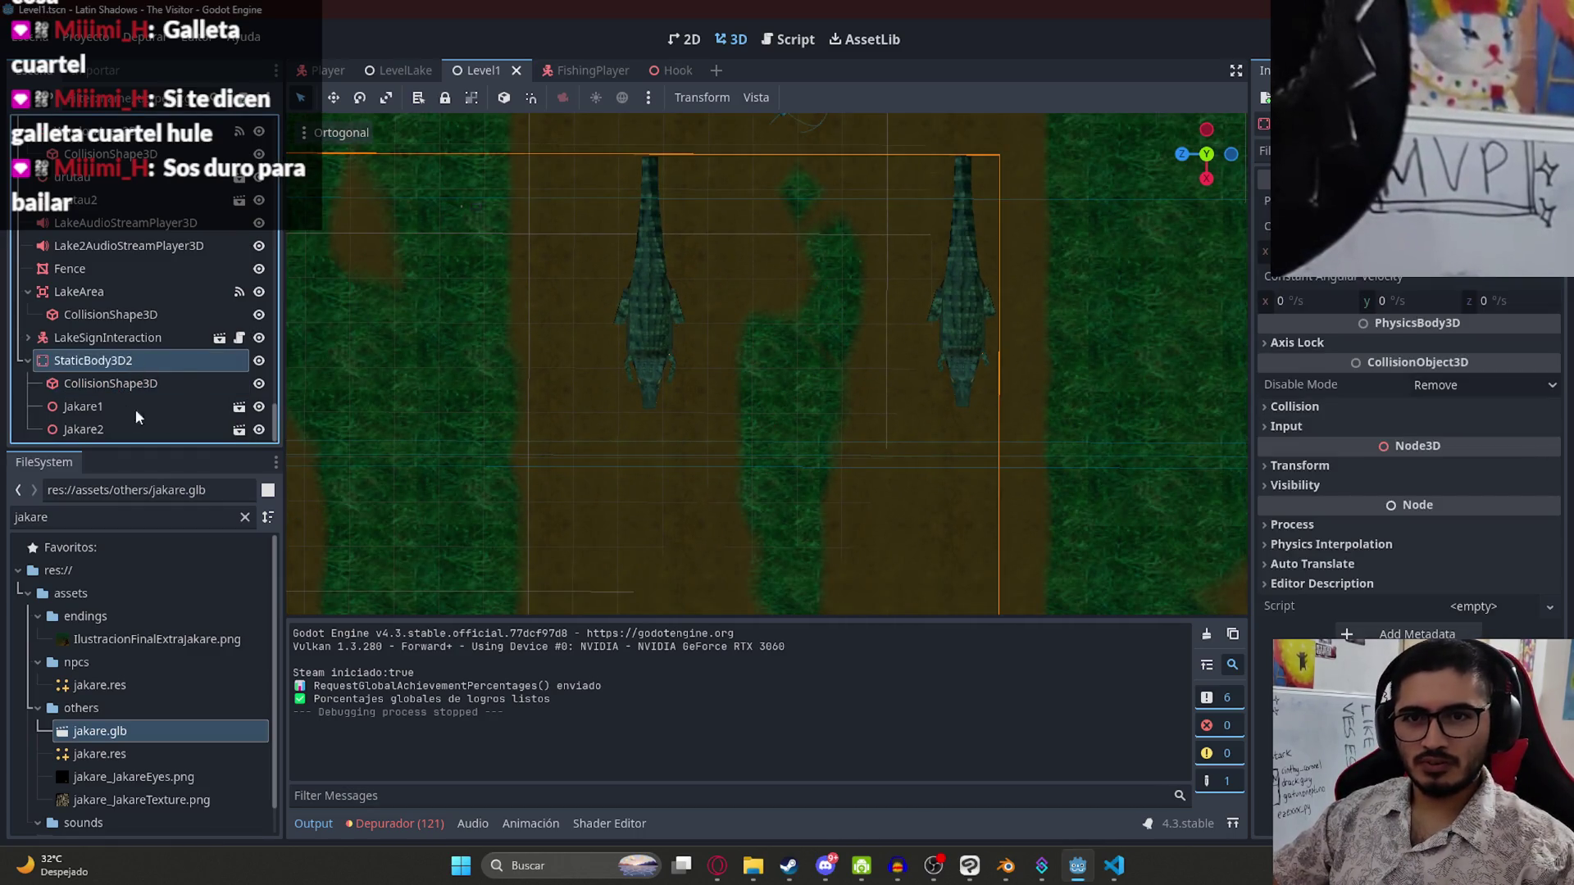
left_click(66, 360)
type("Jakare")
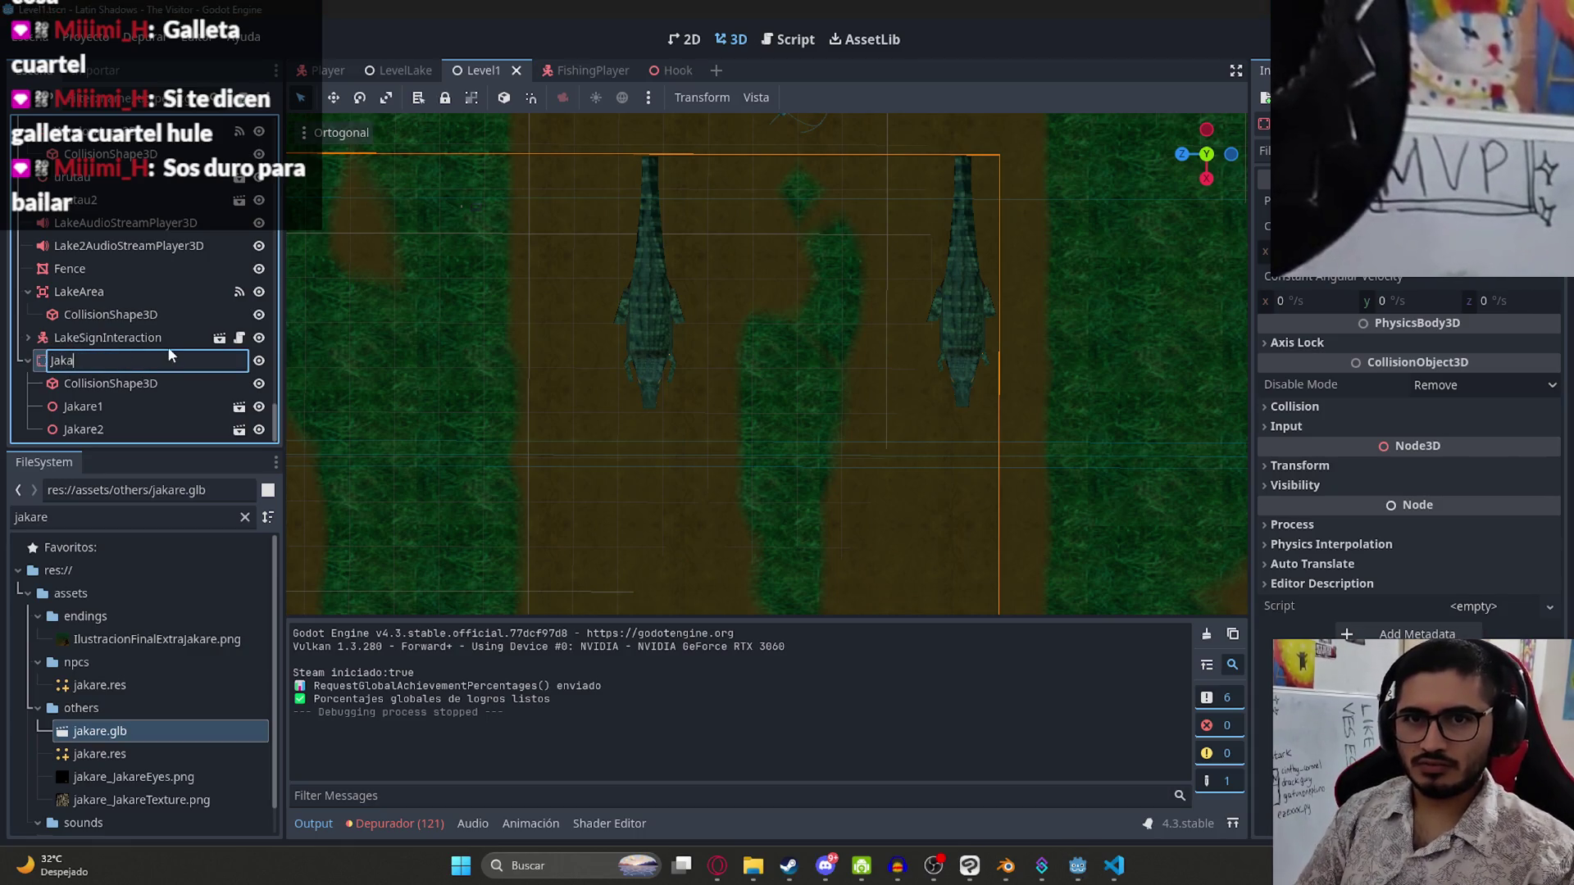
type("StaticBody3")
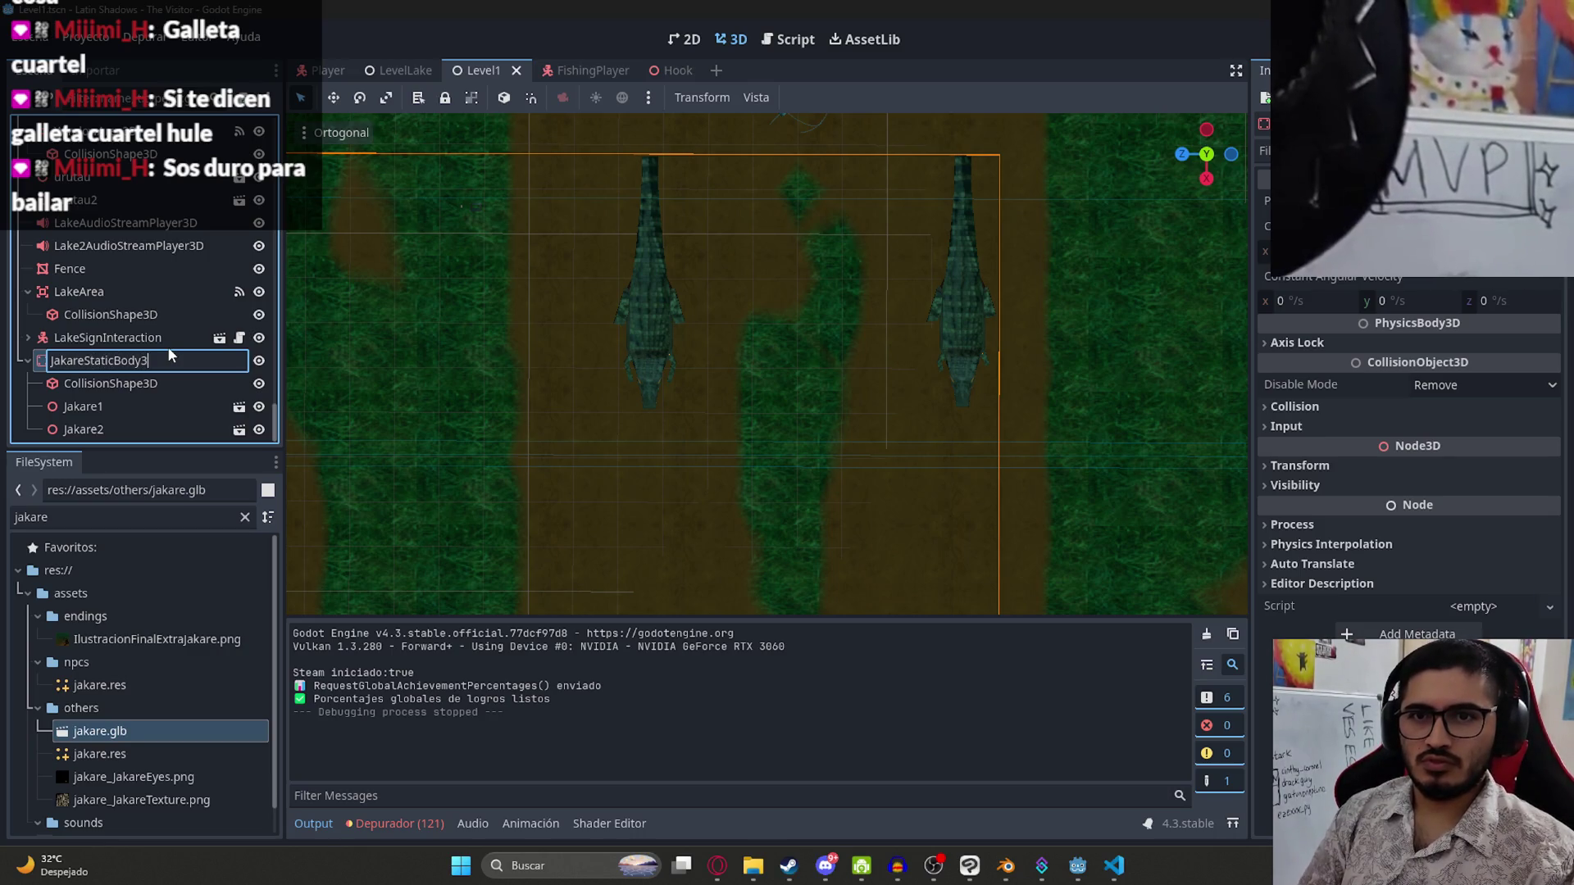
type("D")
key("Return")
left_click(146, 359)
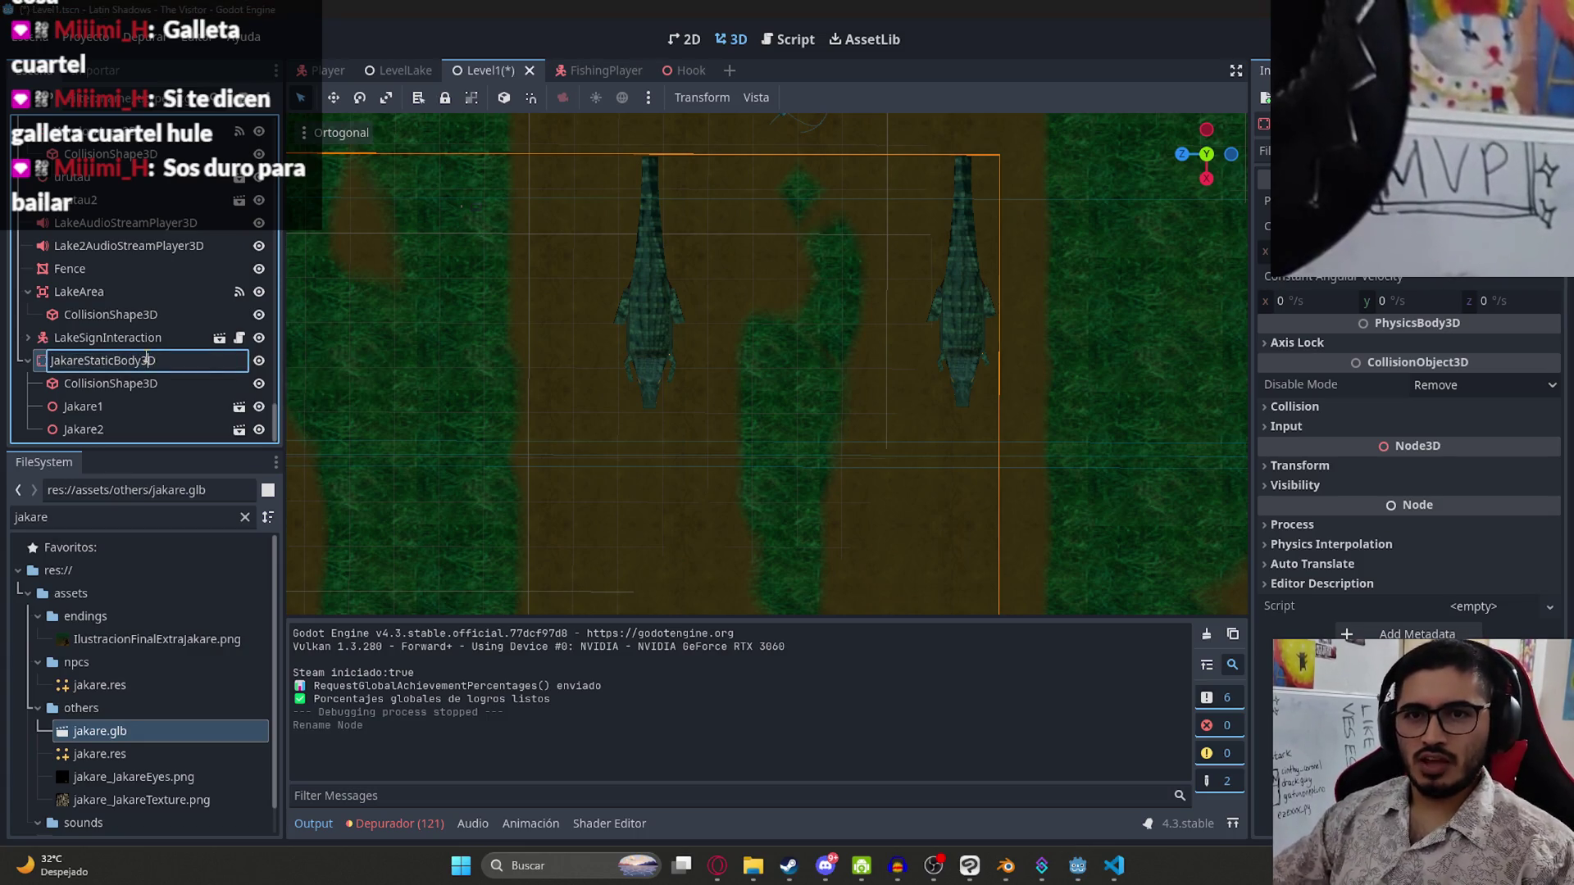
type("res")
key("Return")
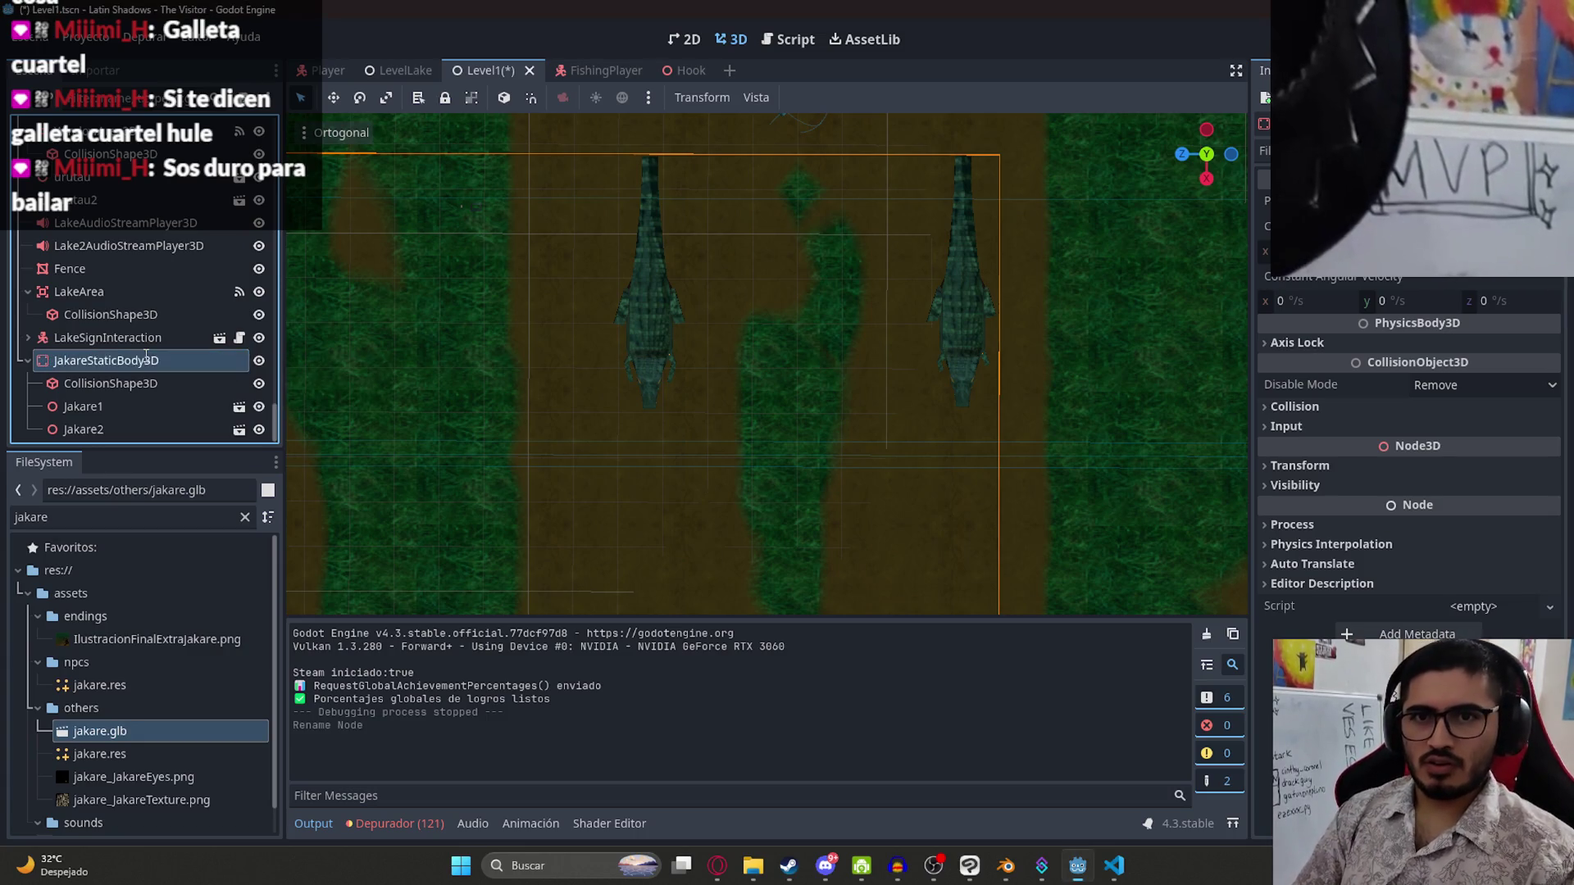
left_click(145, 354)
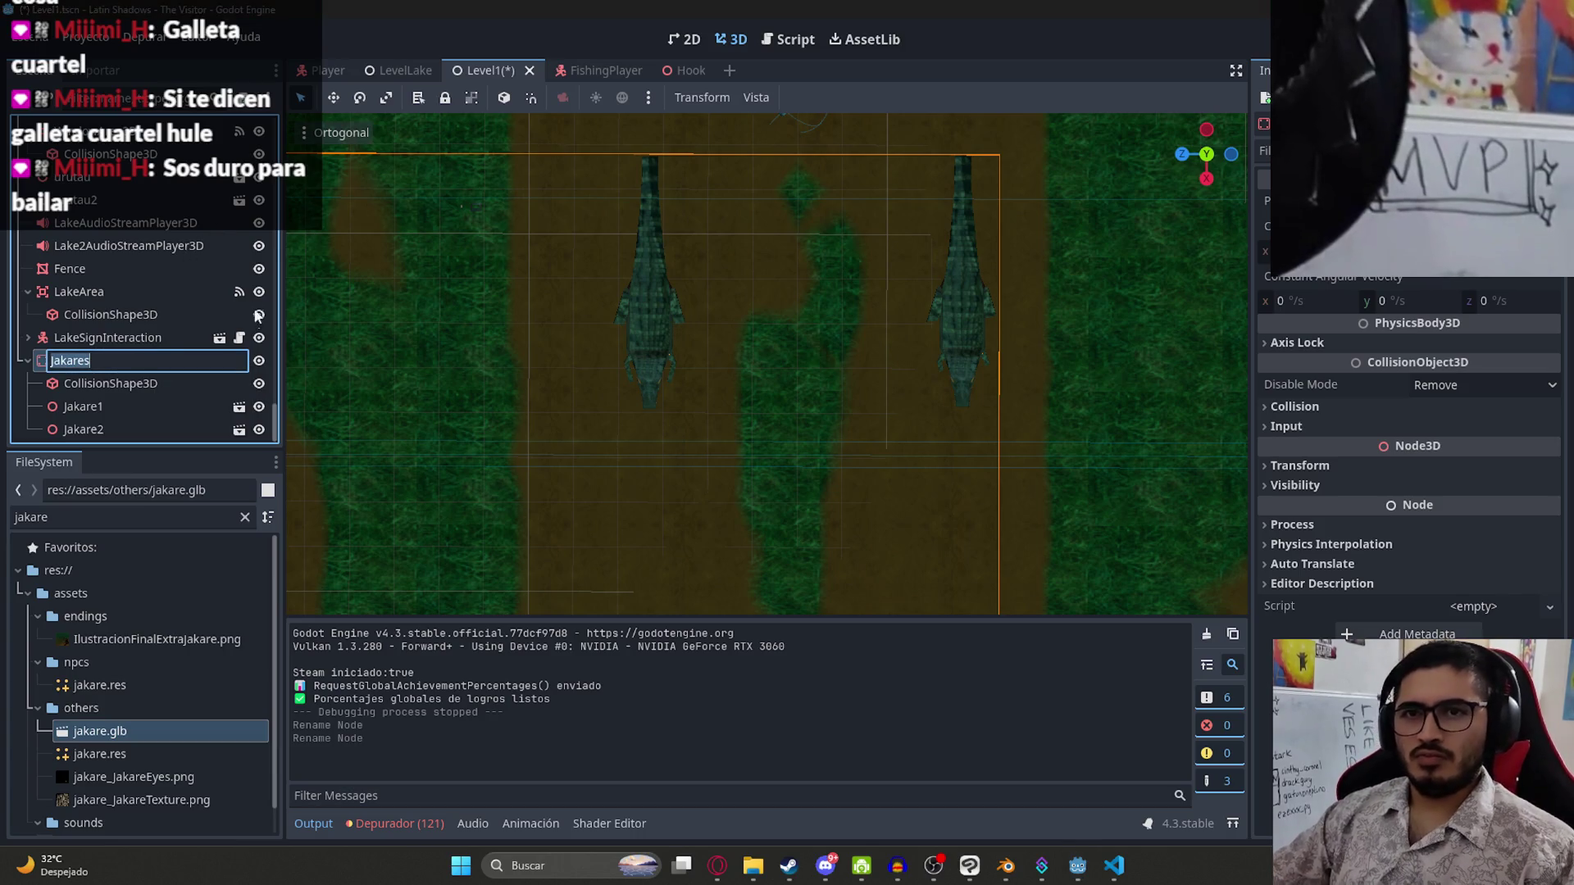
key("Return")
- Save Level1 and open the root node's level_1.gd script
key("ctrl+s")
left_click_drag(275, 426, 273, 131)
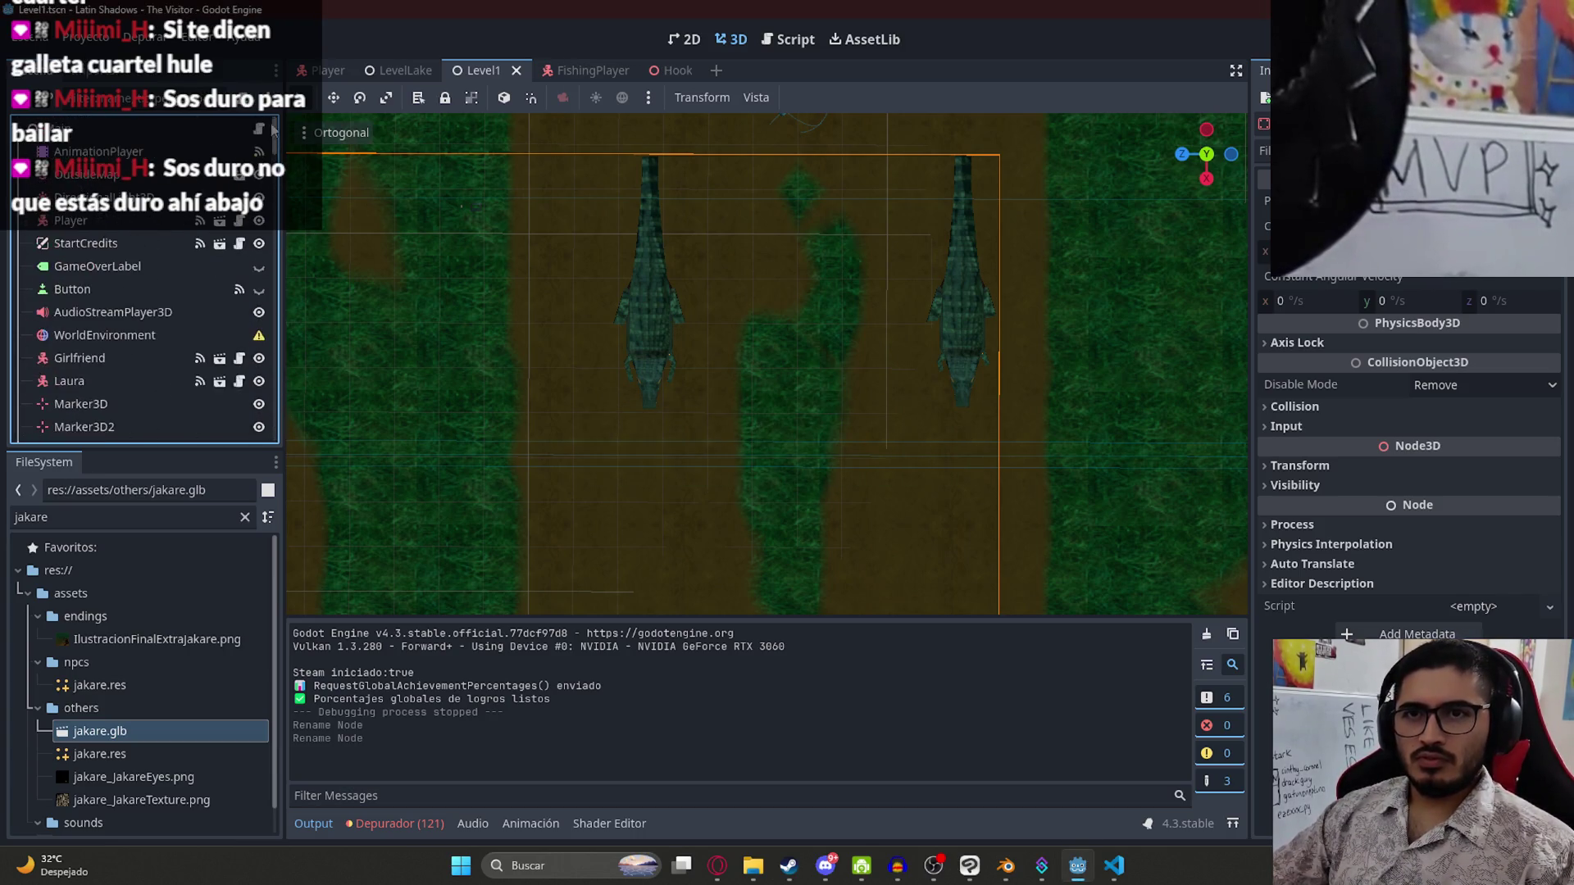
left_click(260, 131)
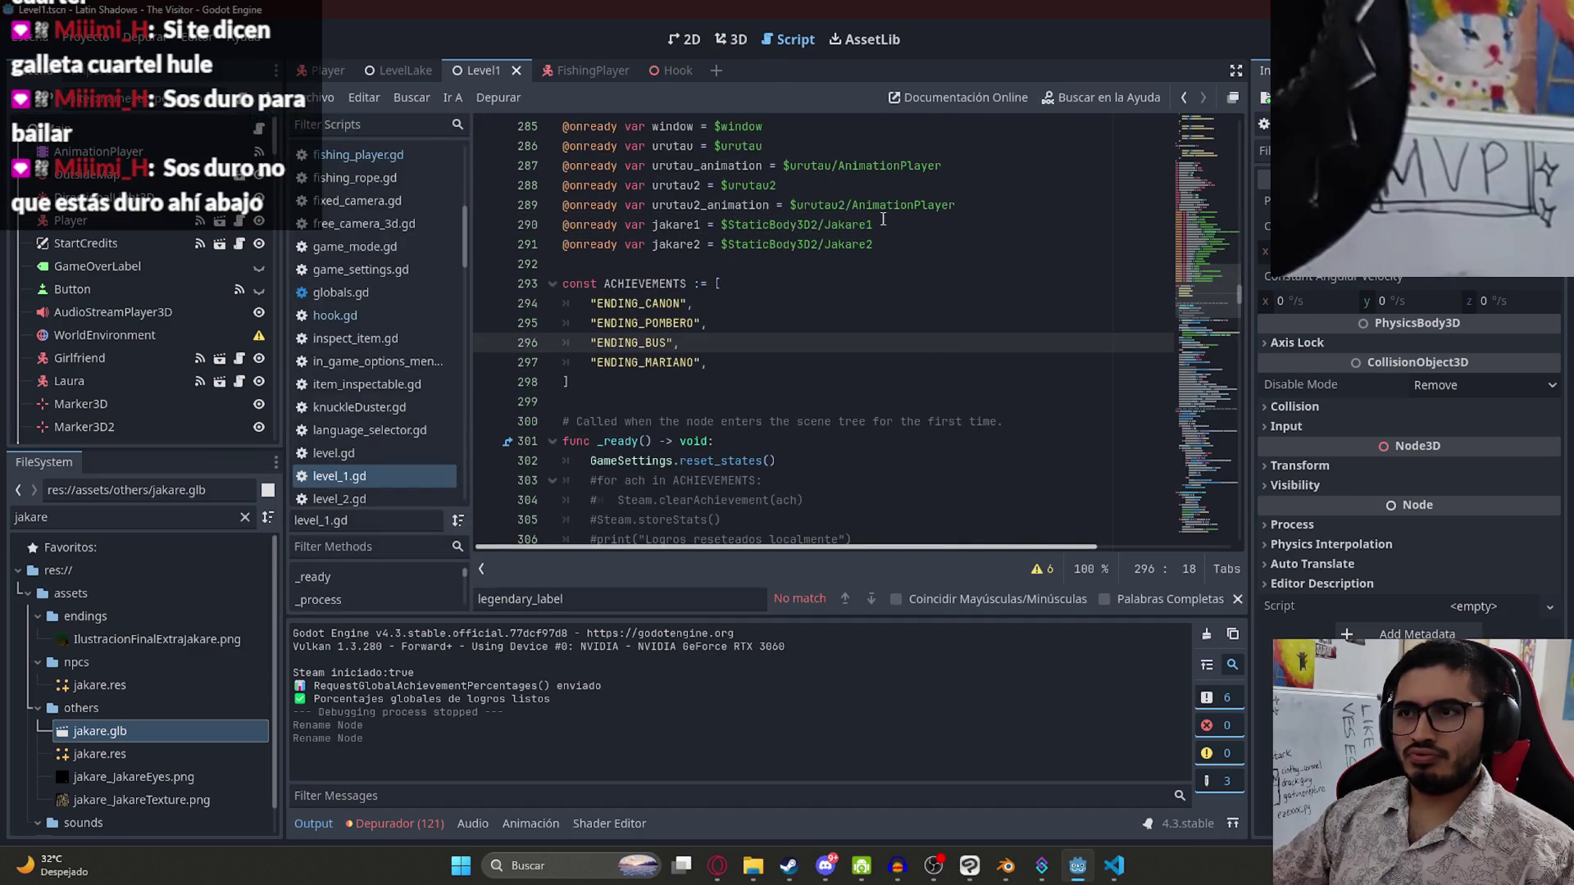
- Change the jakare1 and jakare2 node paths to $Jakares/Jakare1 and $Jakares/Jakare2
double_click(779, 223)
key("ctrl+d")
type("Jakares")
key("Escape")
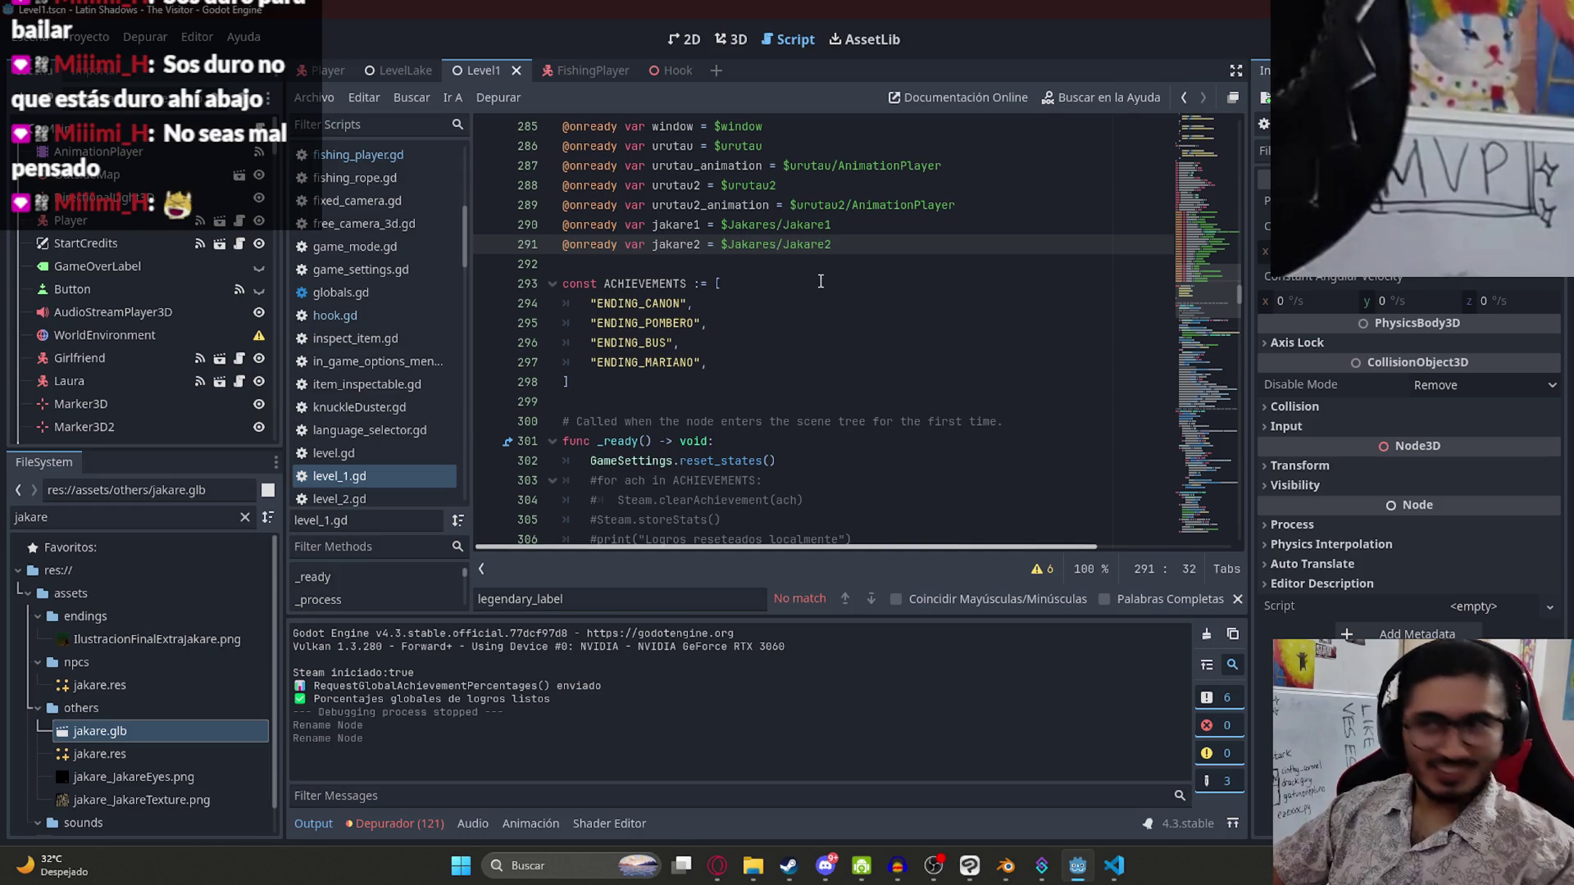
double_click(750, 225)
scroll(817, 366, "up", 3)
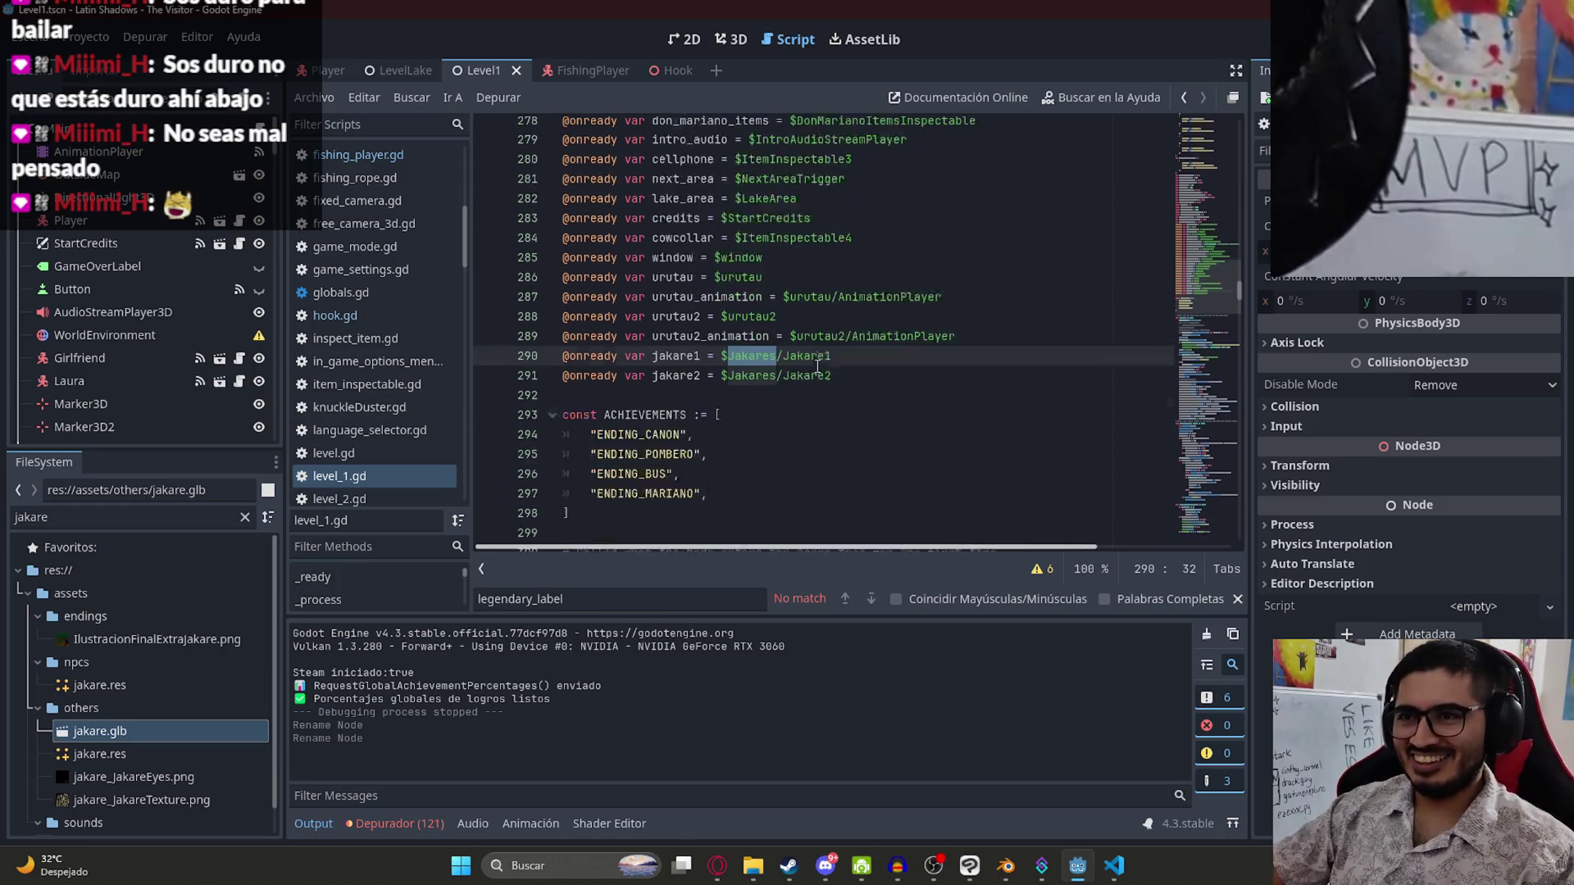
scroll(817, 367, "down", 1)
scroll(811, 364, "up", 3)
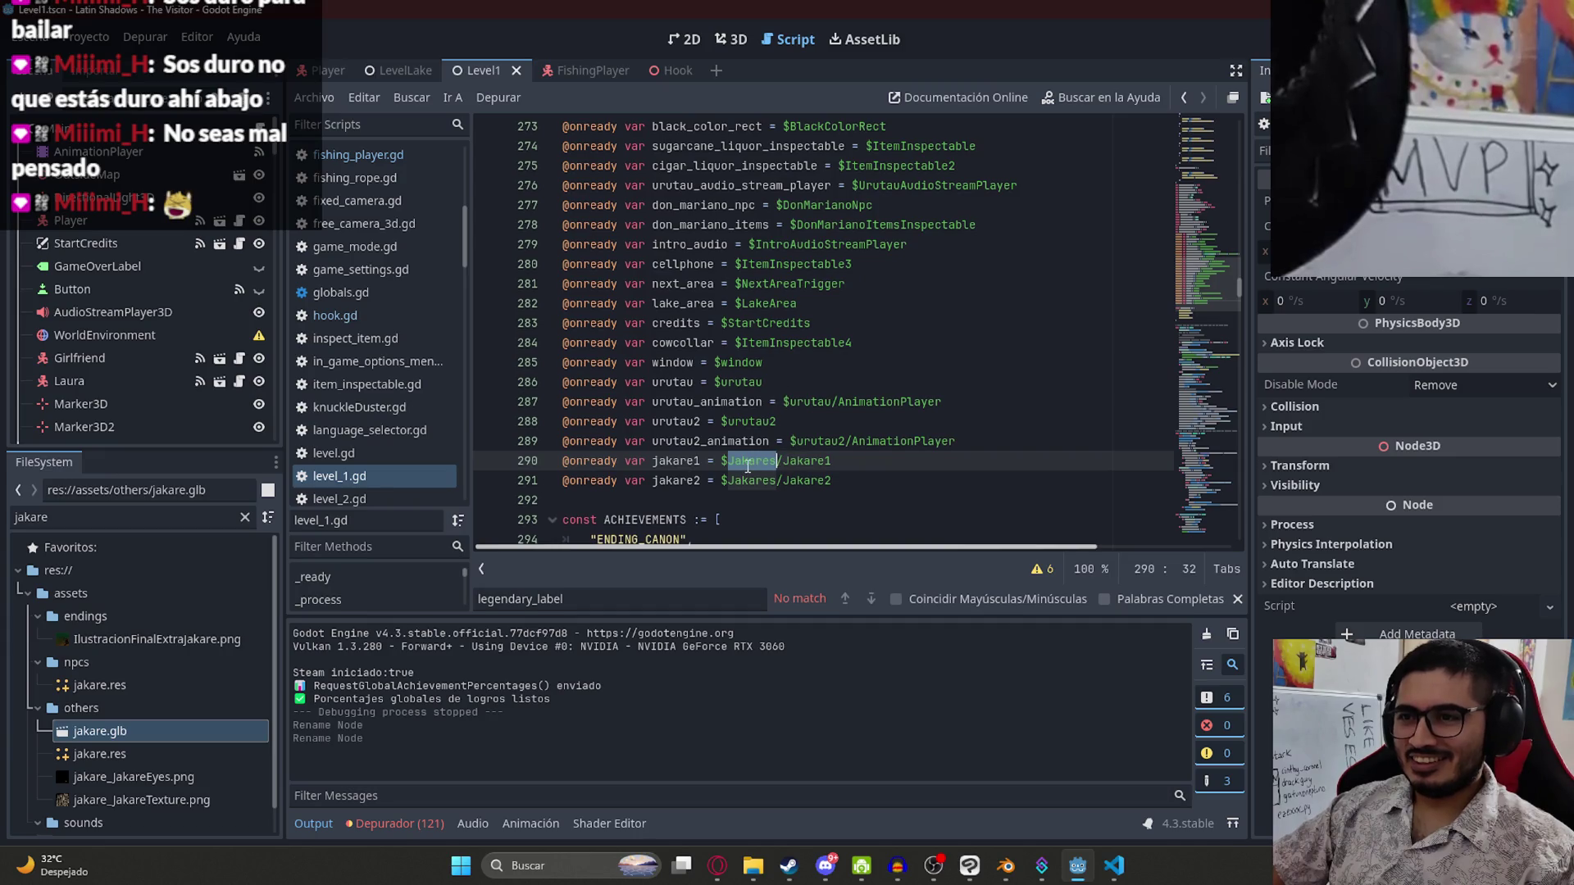
key("ctrl+z")
- Search level_1.gd for leftover StaticBody3D2 references, then return to the 3D view
key("ctrl+f")
type("StaticBody3D2")
key("ctrl+a")
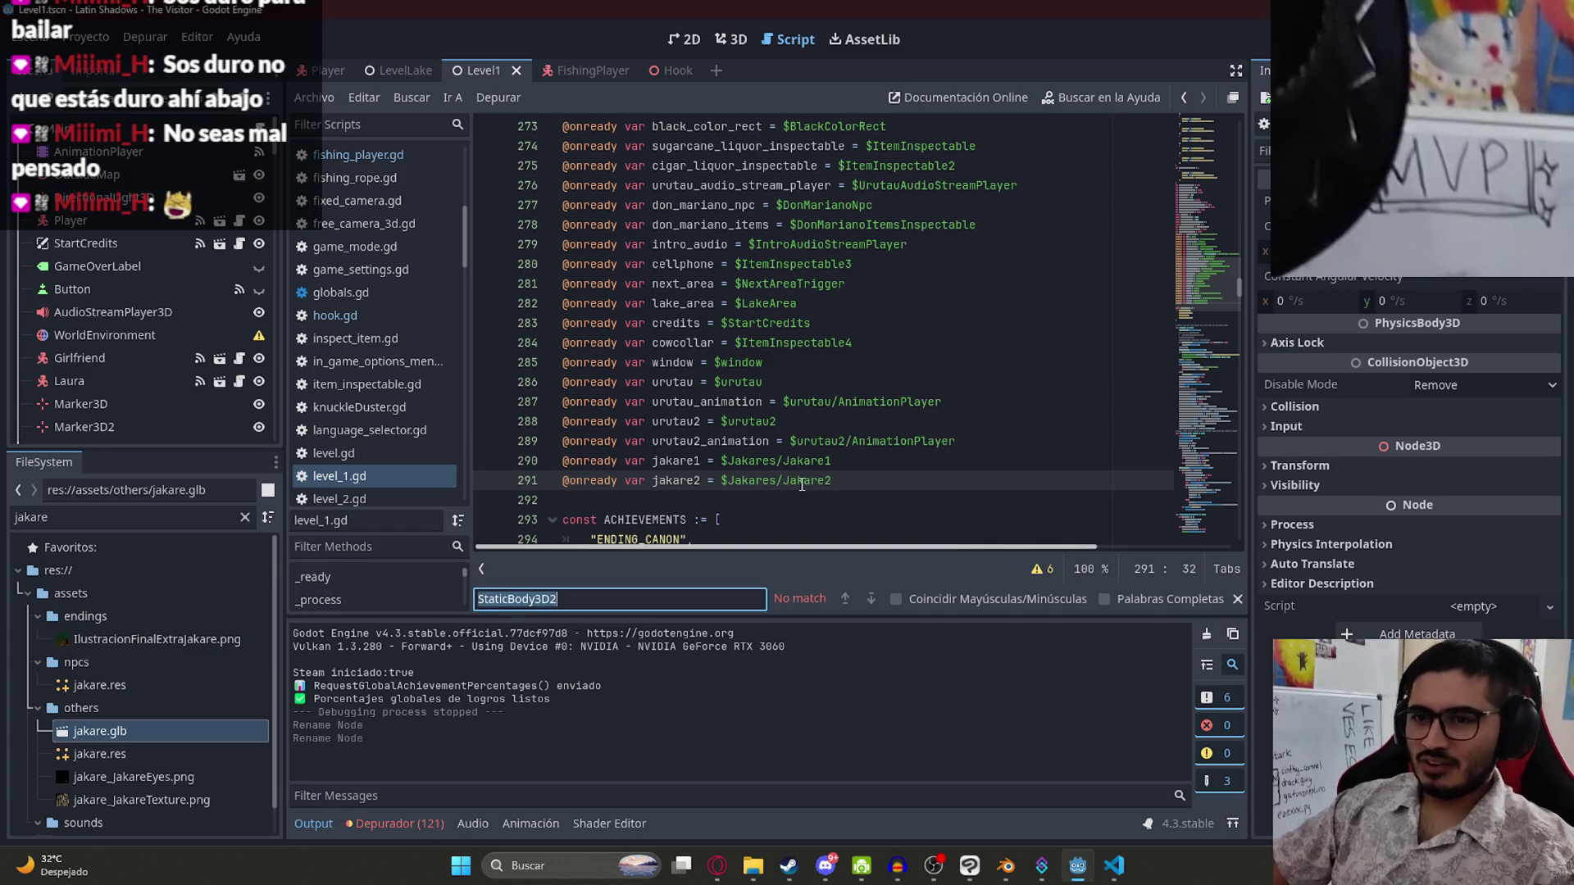
key("BackSpace")
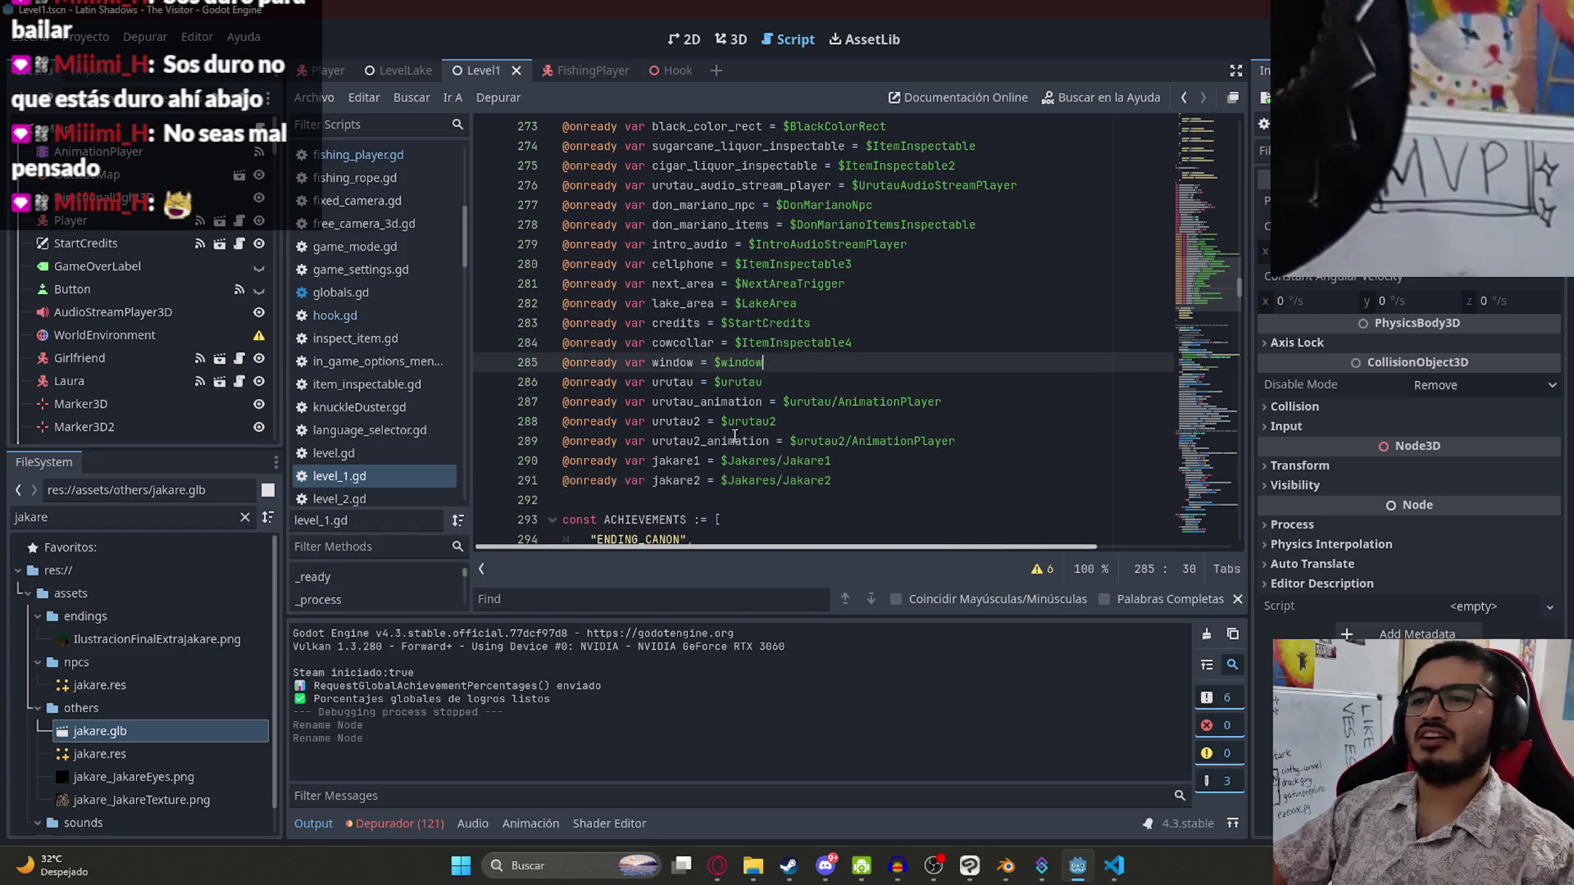
scroll(793, 369, "down", 4)
double_click(673, 245)
left_click(734, 304)
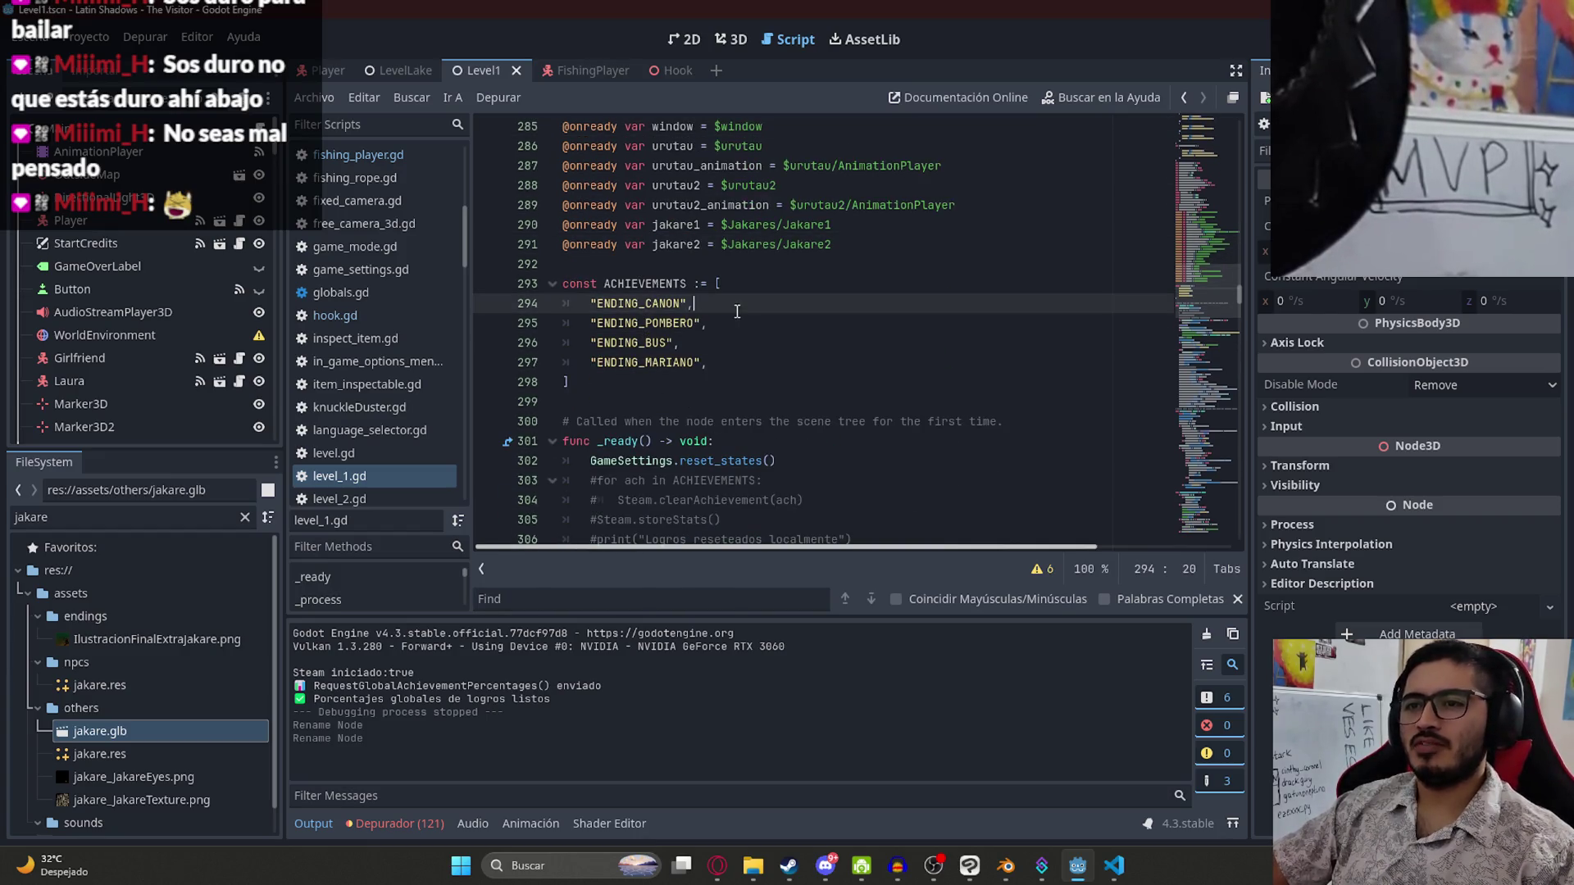
left_click_drag(1211, 274, 1211, 501)
left_click(996, 372)
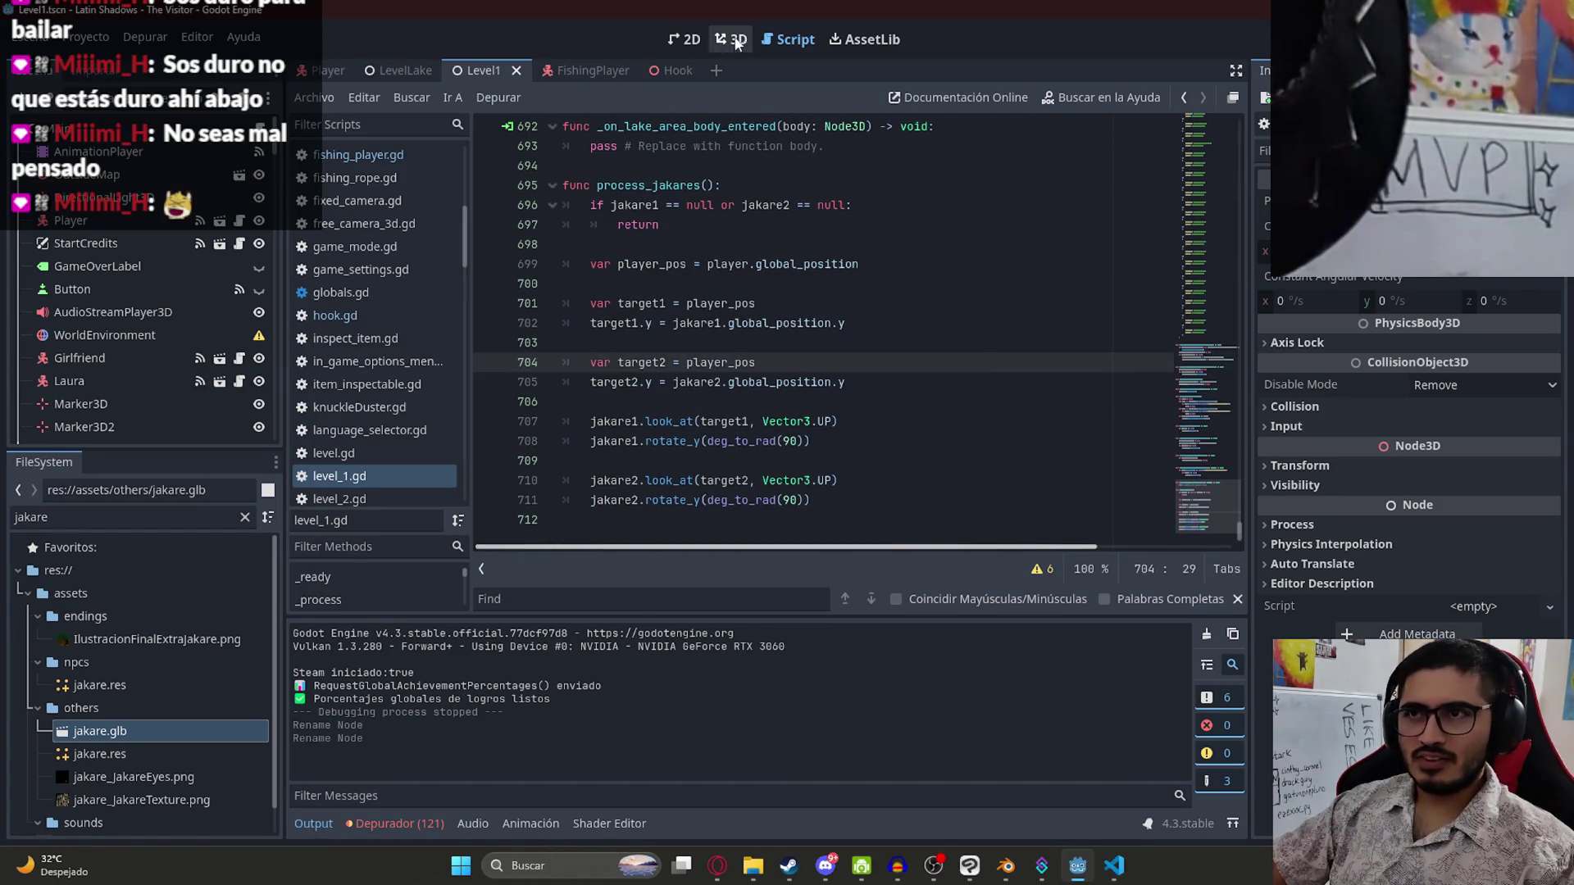
left_click(732, 39)
- Reframe the view around the two crocodiles and select Jakare1 and Jakare2
scroll(684, 331, "up", 10)
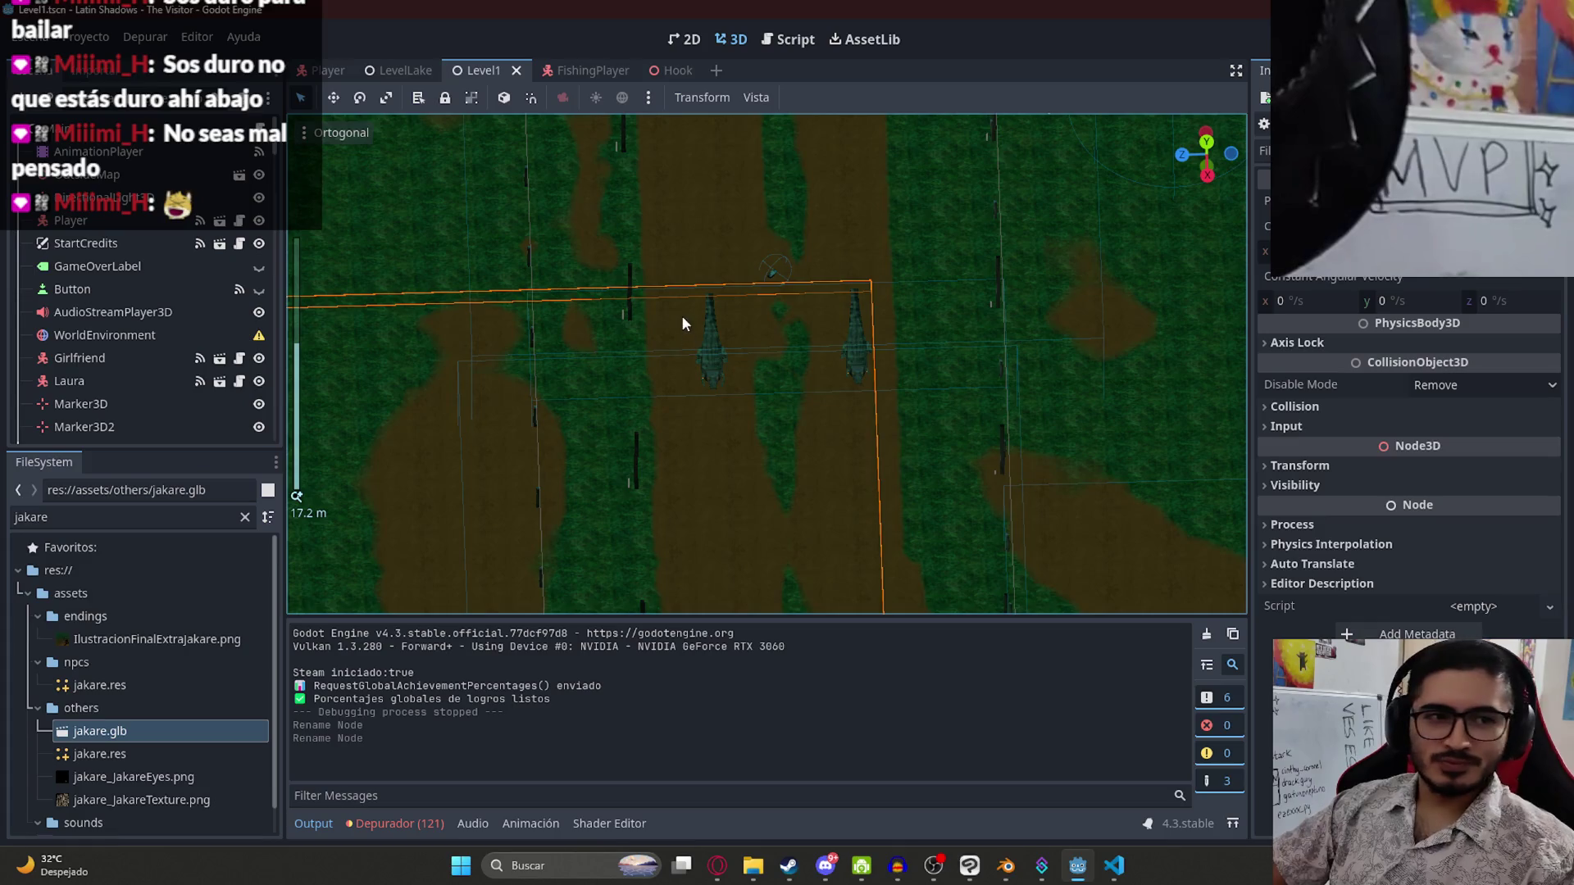
mouse_move(766, 495)
left_mouse_down()
mouse_move(797, 274)
mouse_move(819, 287)
mouse_move(834, 487)
mouse_move(748, 377)
left_mouse_up()
scroll(819, 287, "down", 3)
left_click(747, 385)
scroll(920, 449, "up", 2)
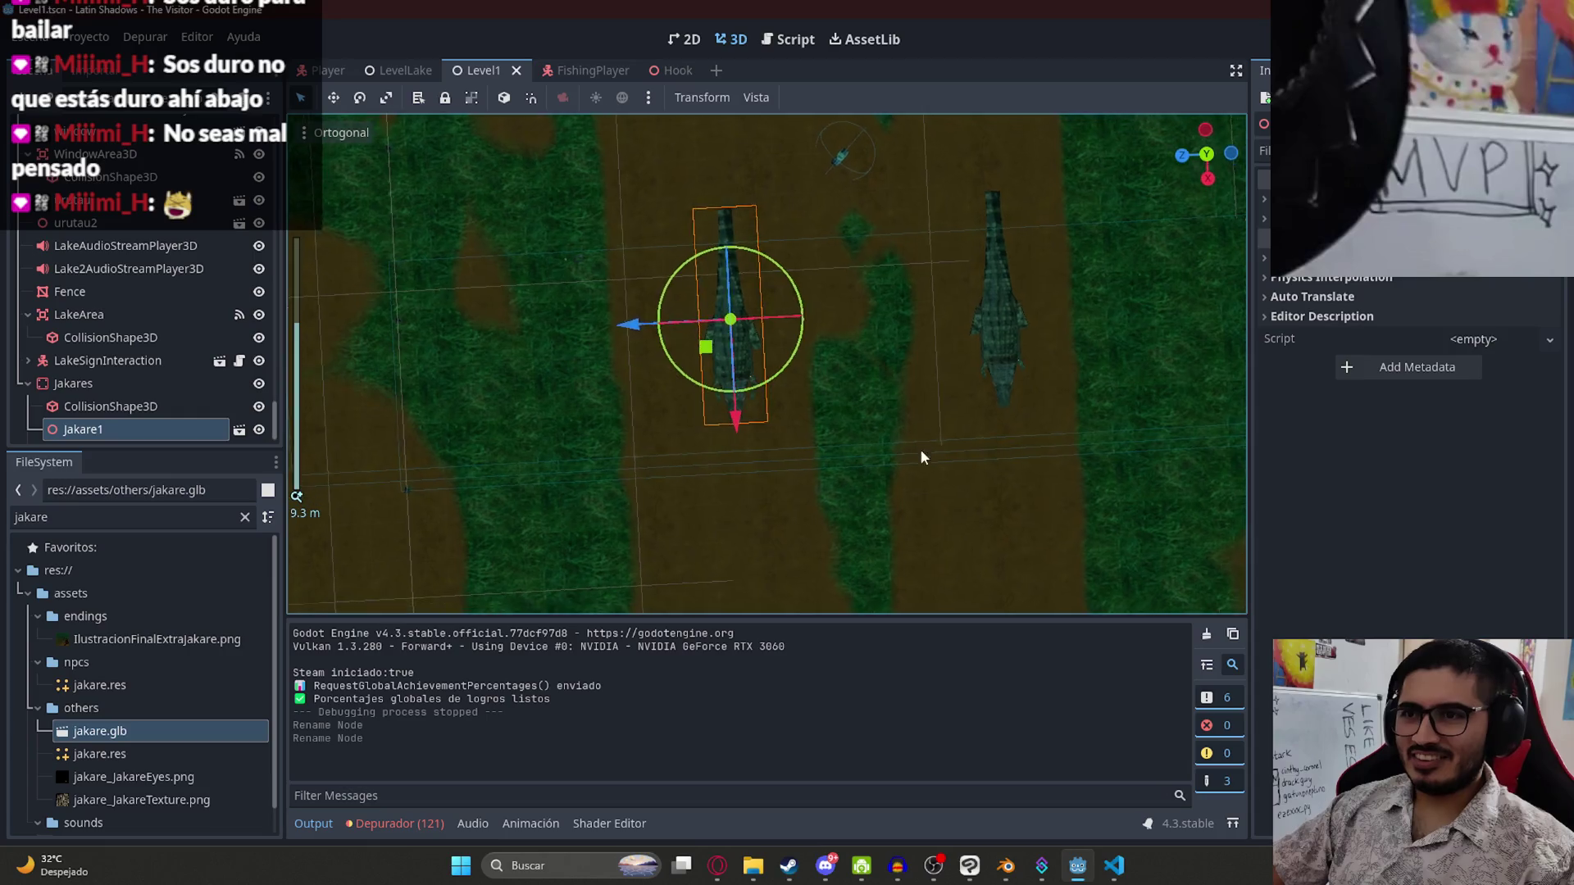
left_click(135, 409)
scroll(135, 410, "down", 1)
left_click(126, 429)
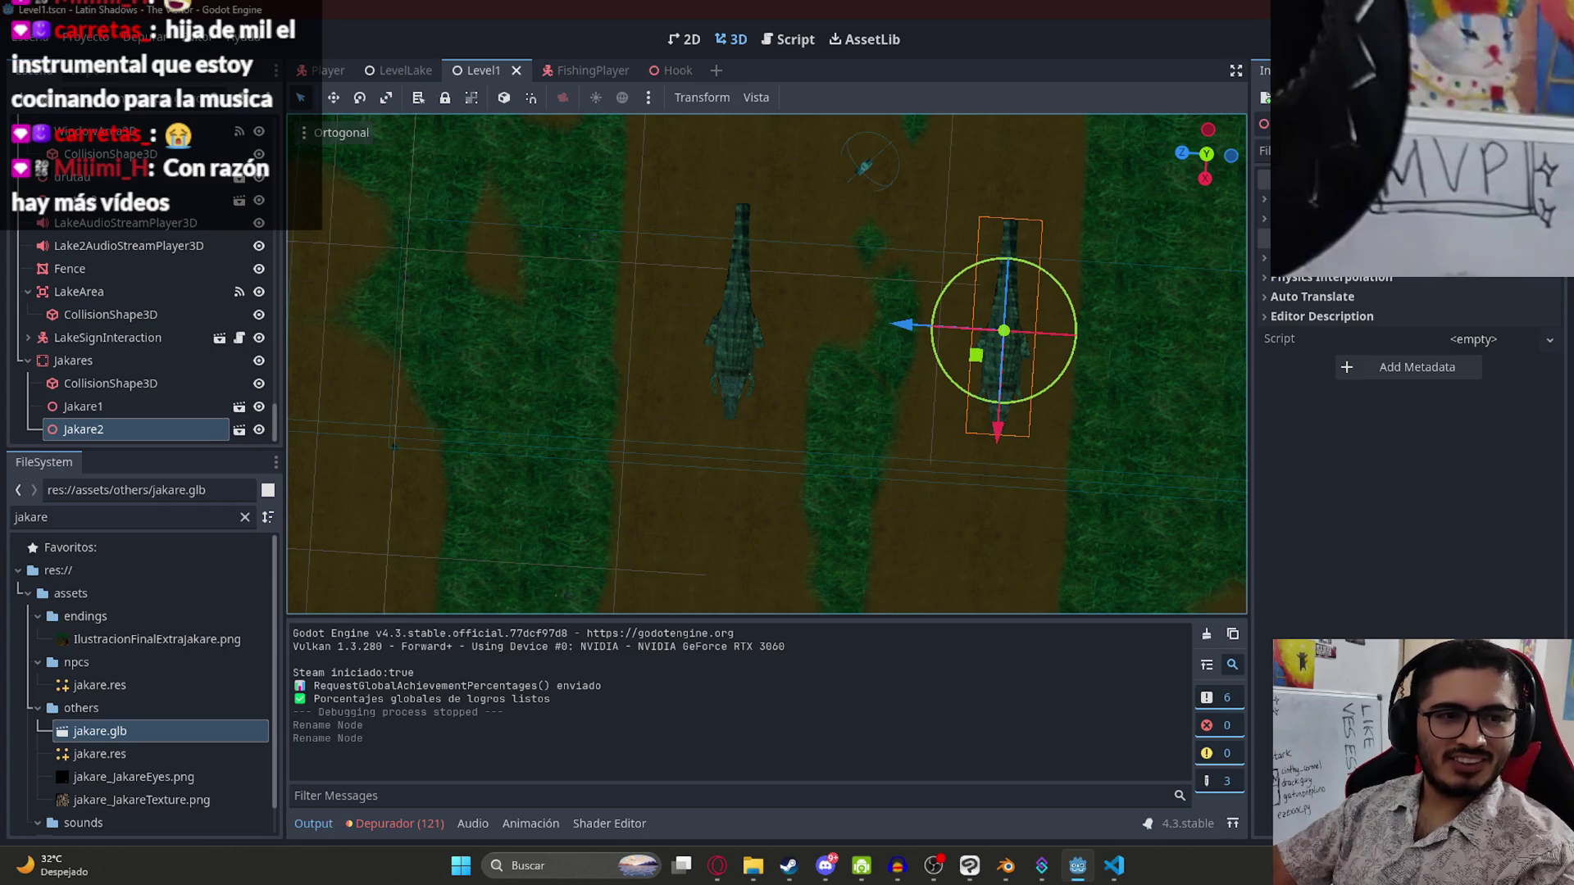
key("alt+Tab")
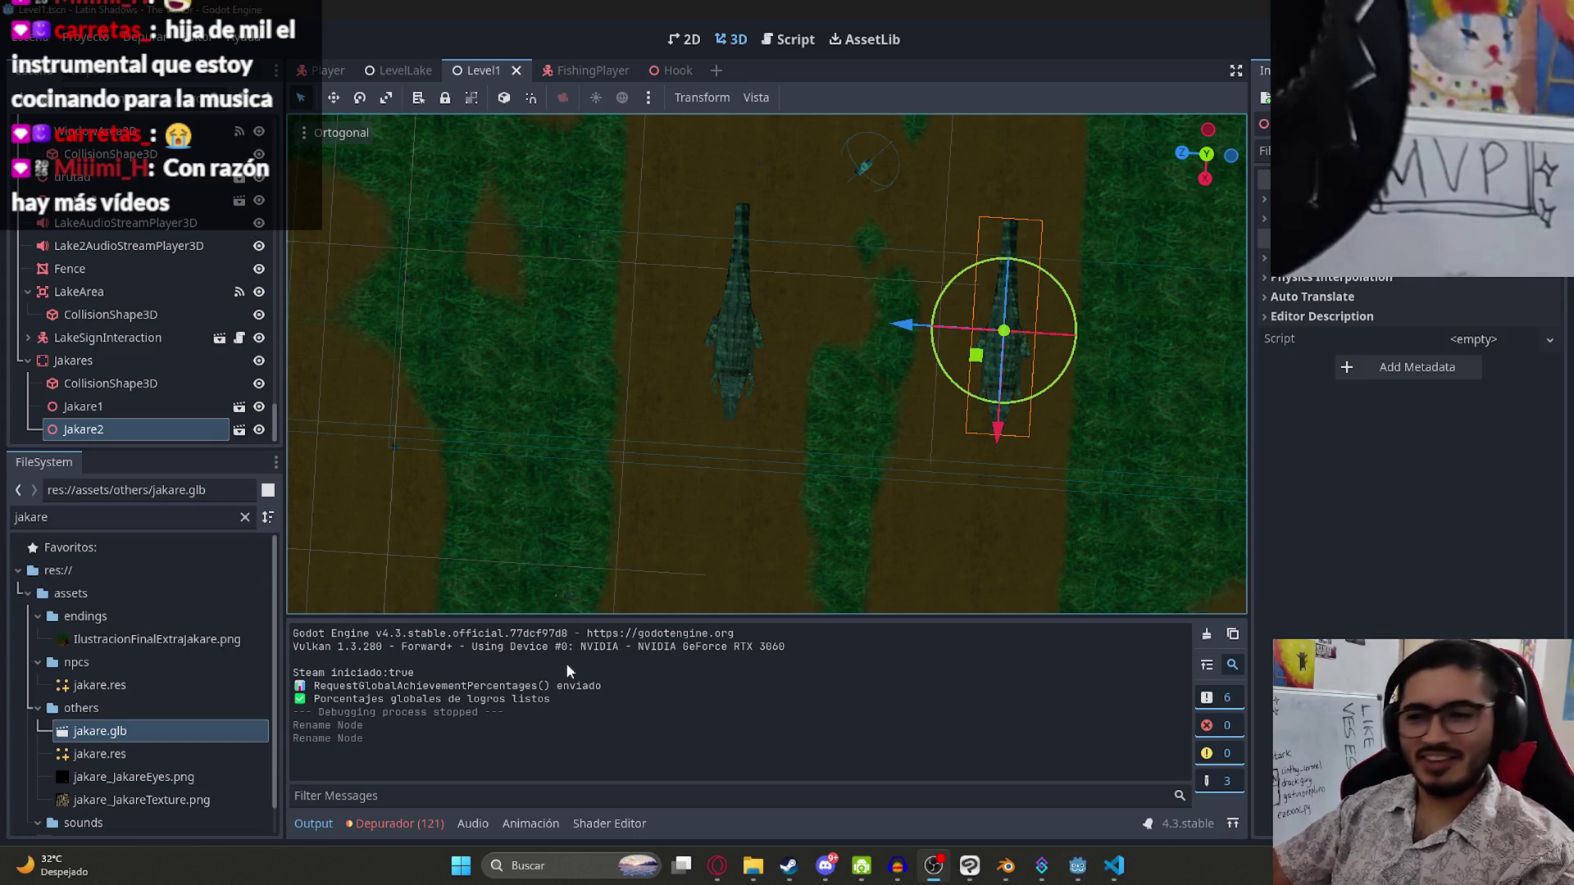
scroll(824, 333, "down", 3)
scroll(787, 369, "up", 6)
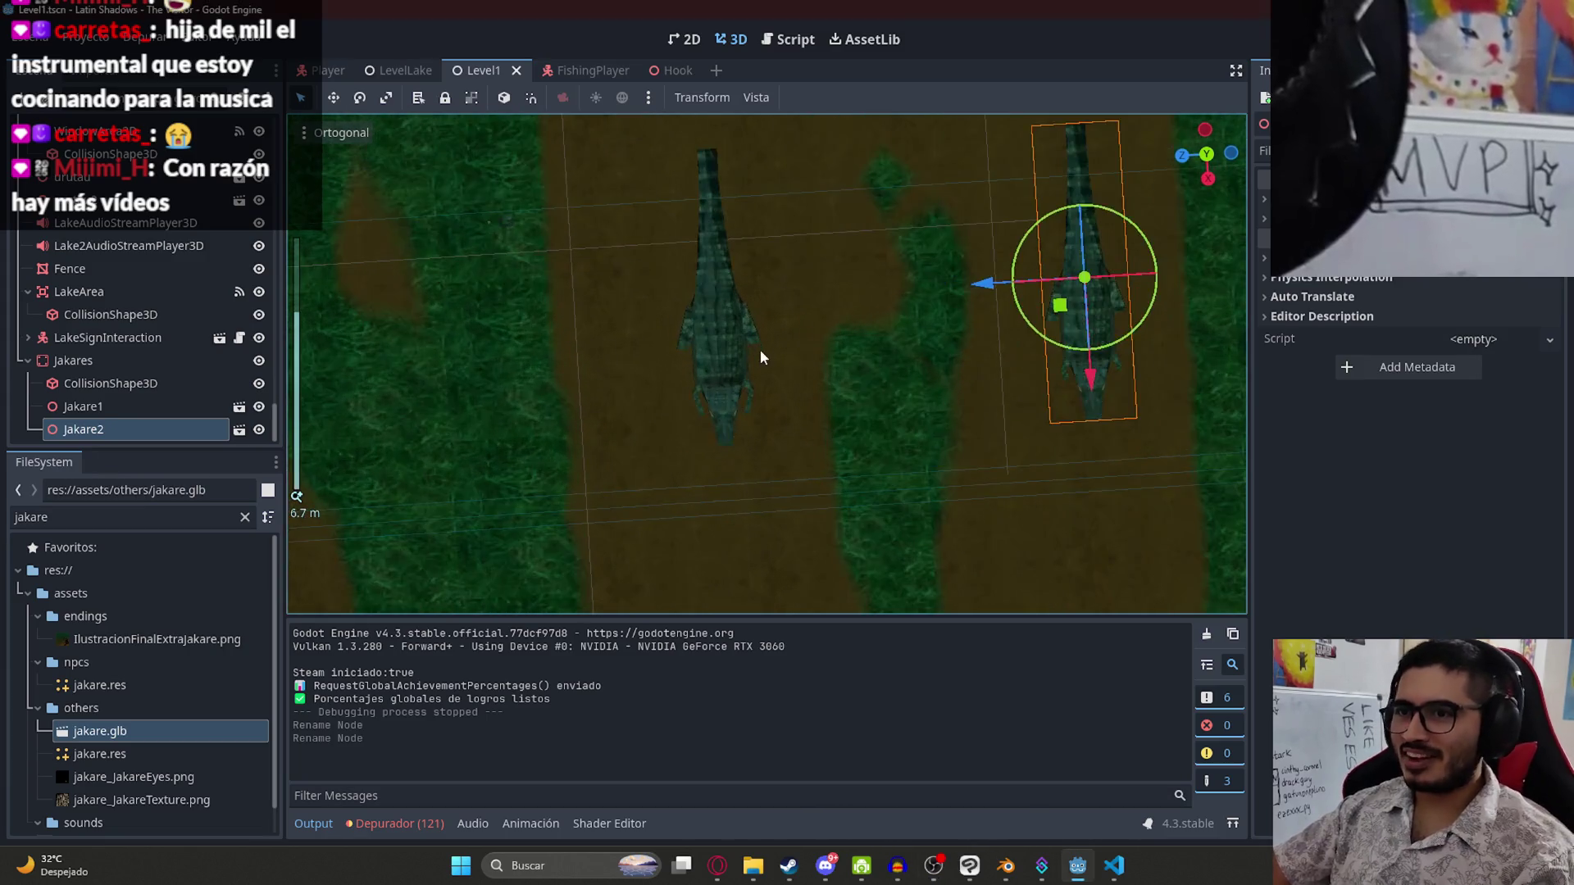
- Nudge Jakare2 down and right, move Jakare1 further left, and save the level
left_click(738, 360)
scroll(879, 444, "down", 5)
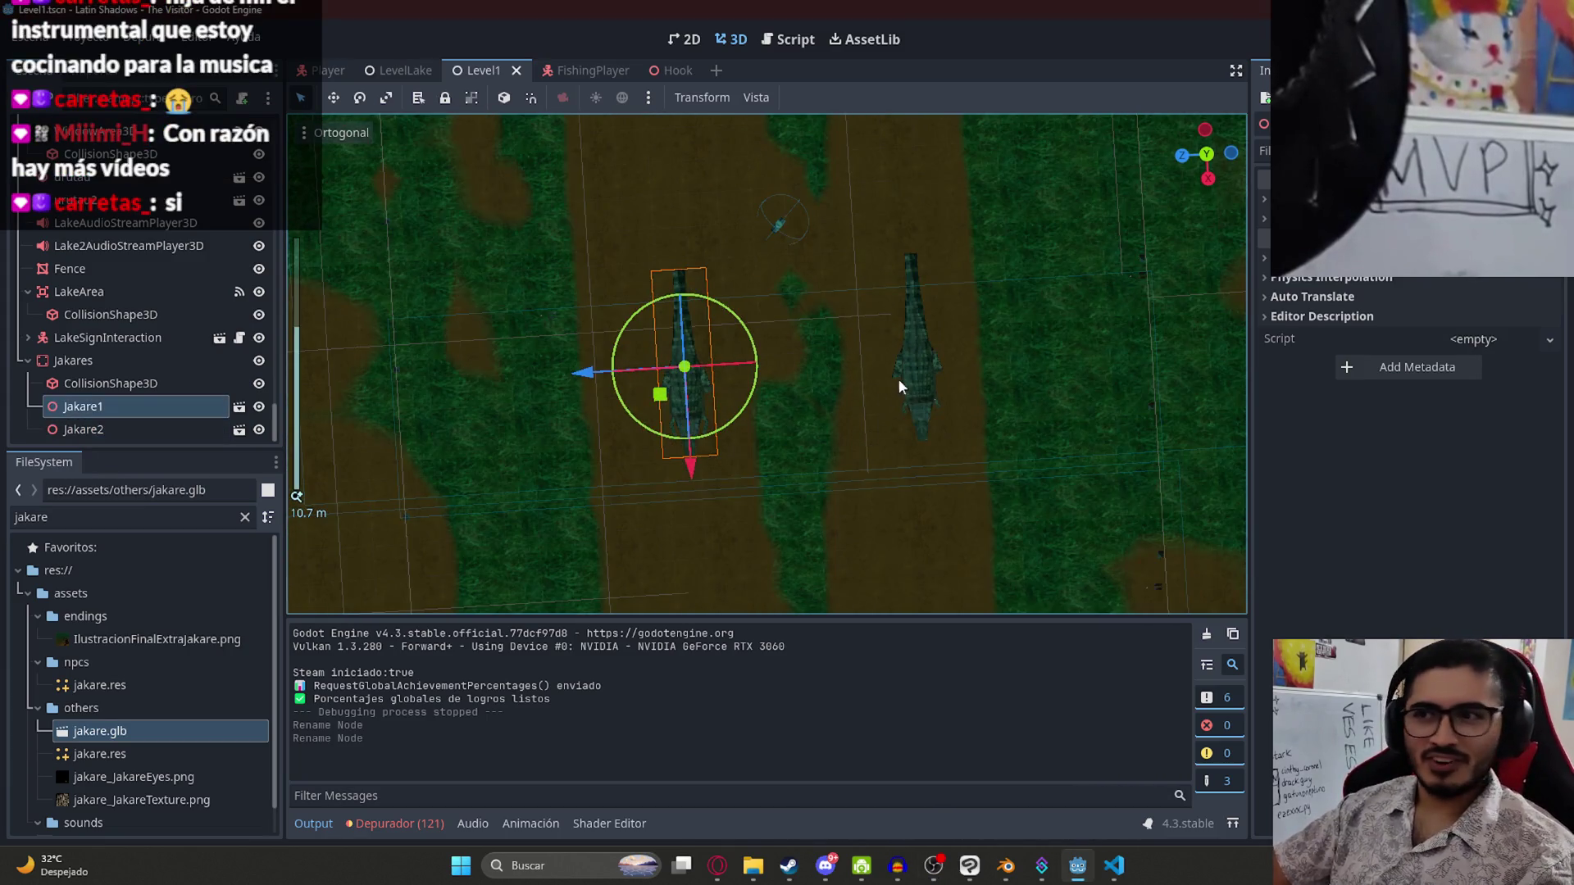
left_click(904, 393)
left_click_drag(904, 394, 937, 401)
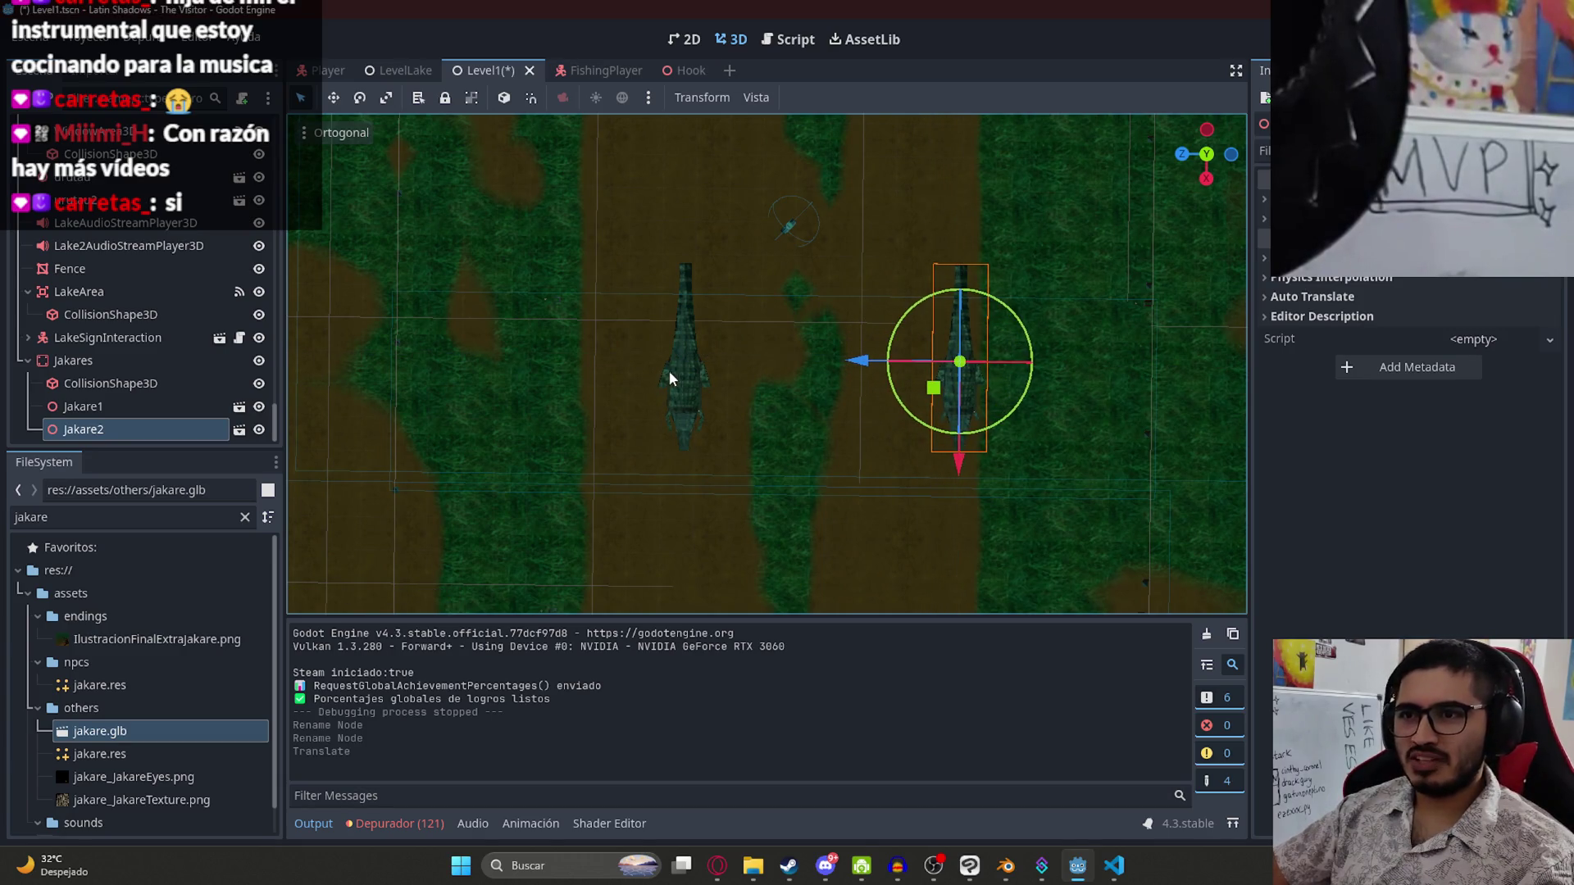
left_click(669, 377)
left_click_drag(657, 391, 617, 395)
key("ctrl+s")
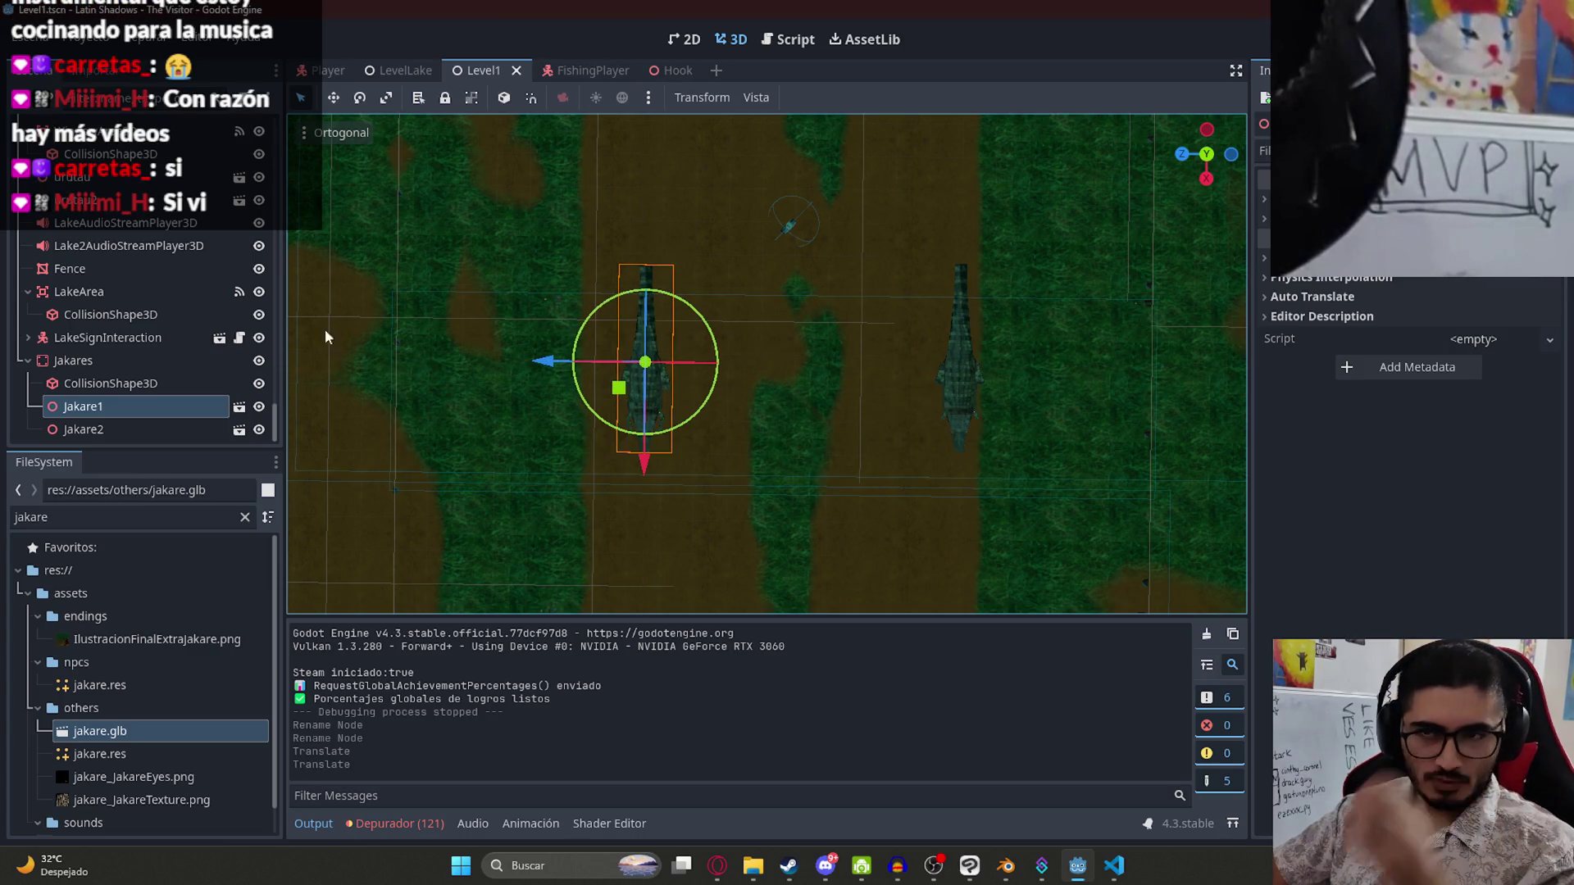
- Collapse the Jakares node and start adding a child node to the level root
left_click(121, 360)
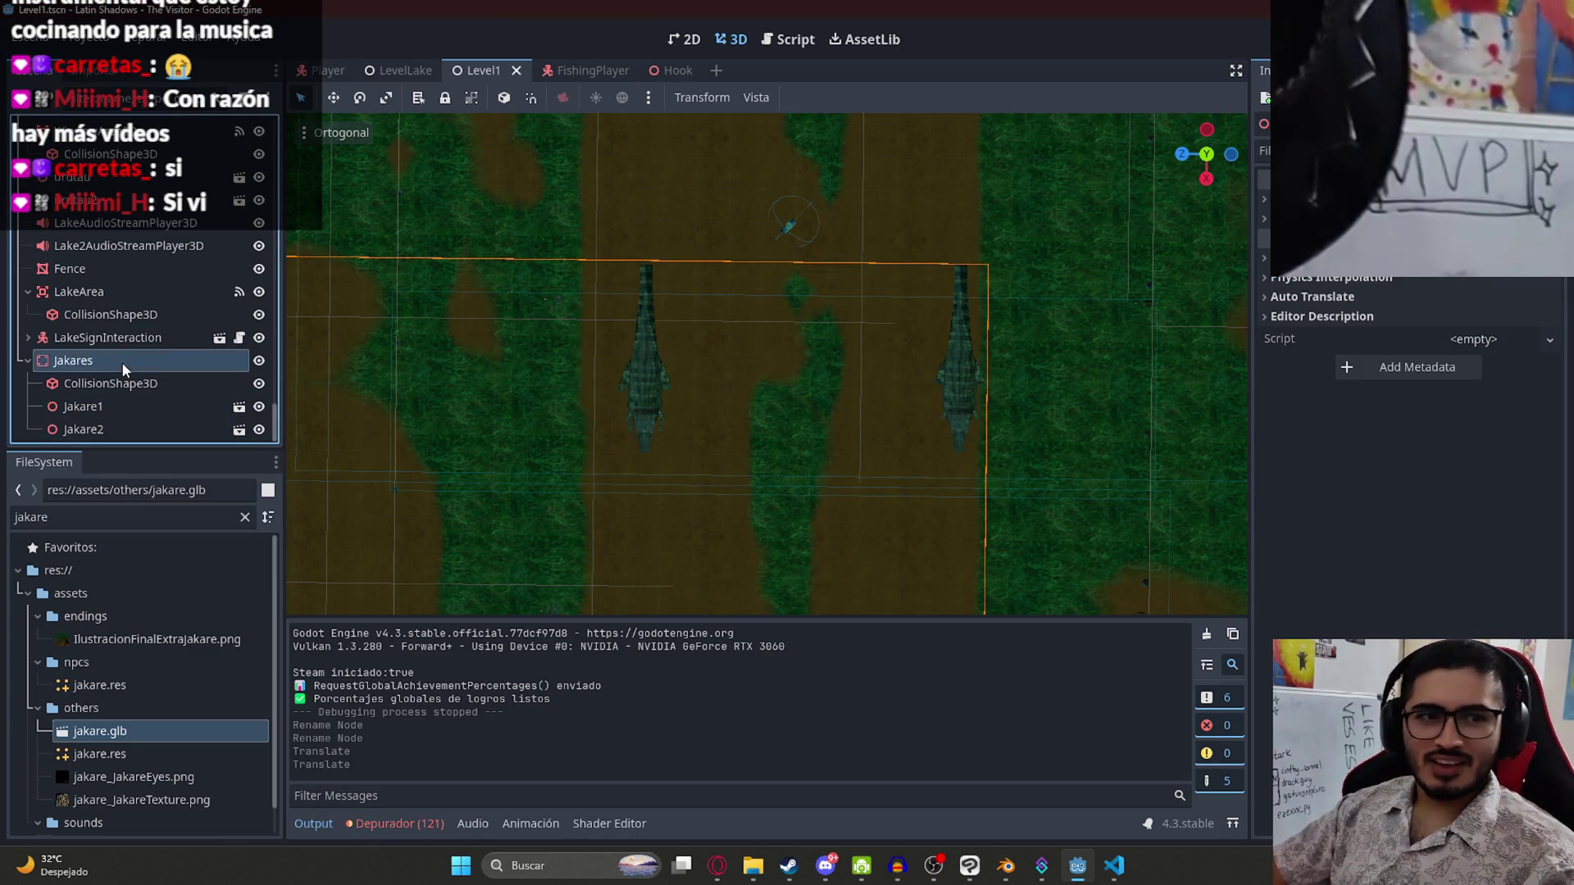
left_click(28, 360)
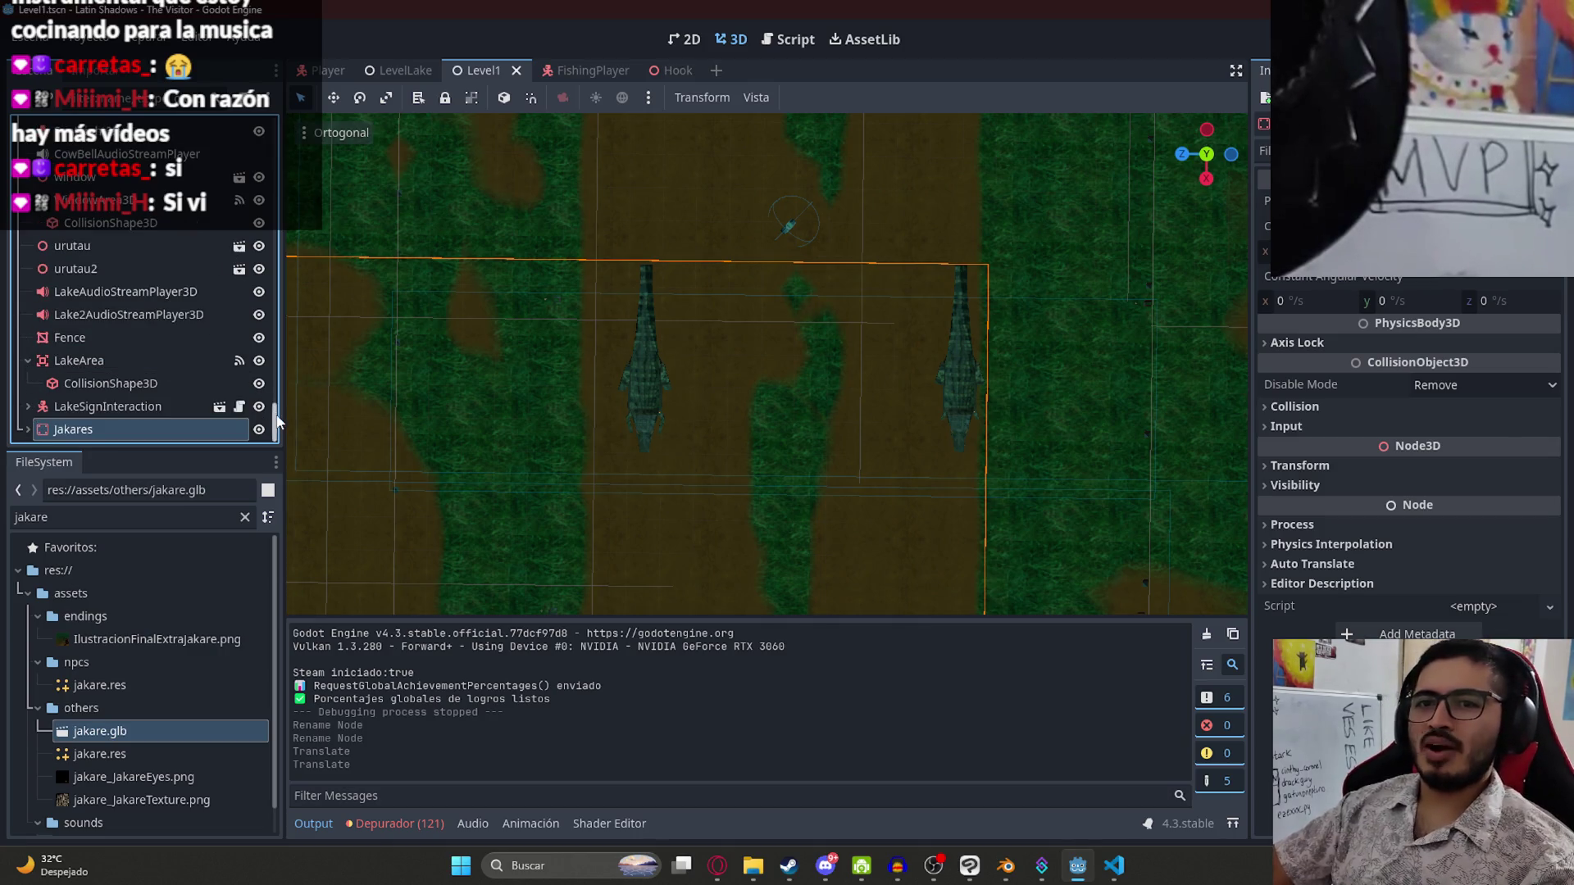
left_click_drag(273, 417, 278, 125)
right_click(205, 164)
left_click(214, 174)
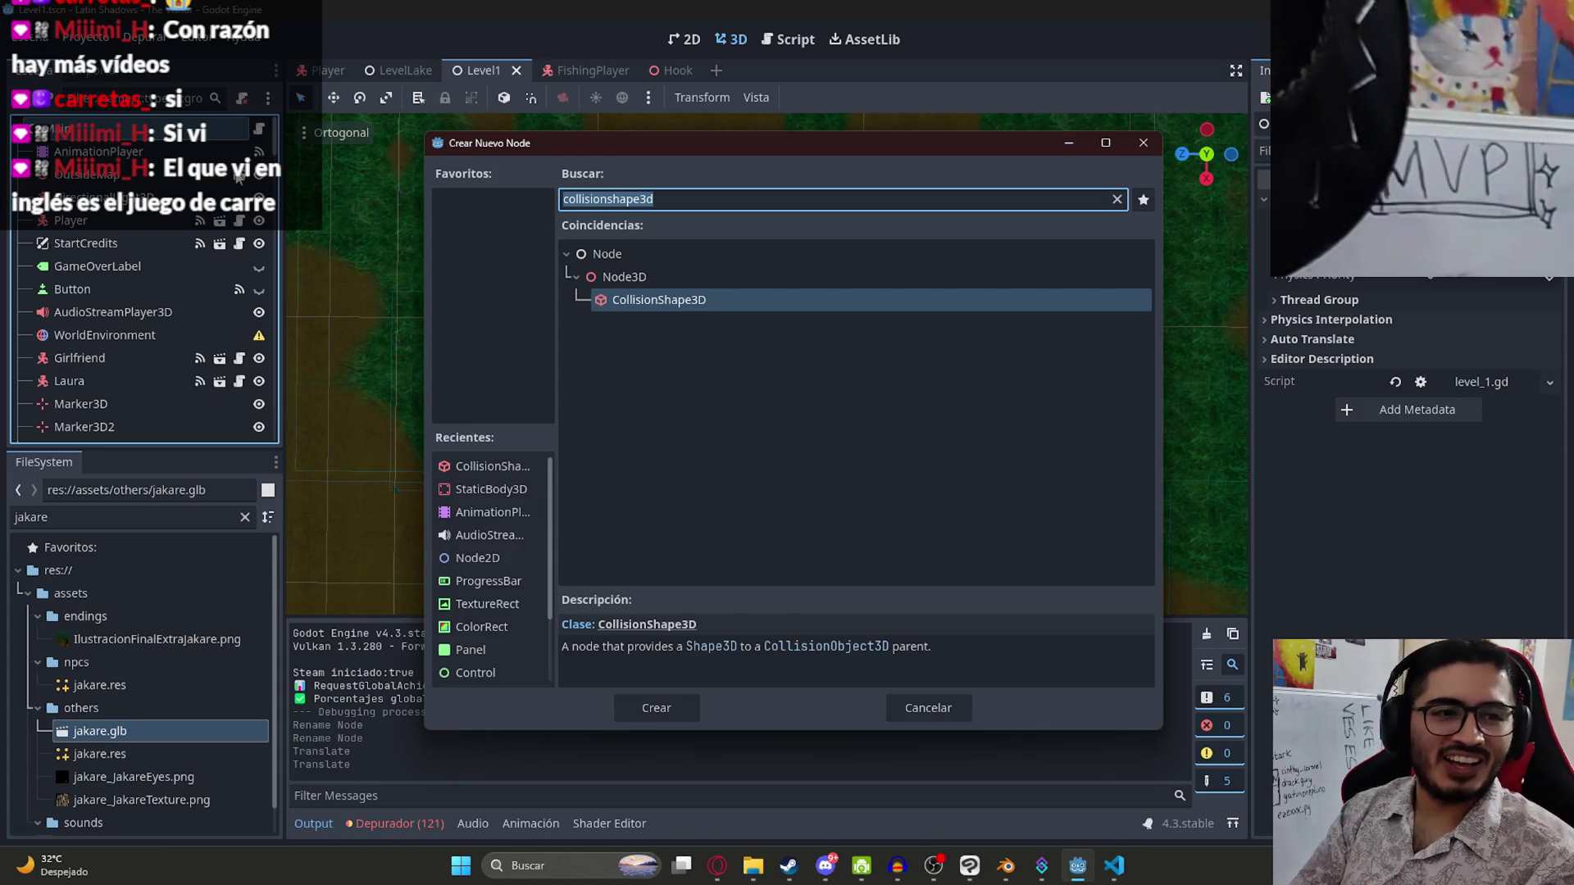
- Create an Area3D node and name it JakareArea3D
type("area3d")
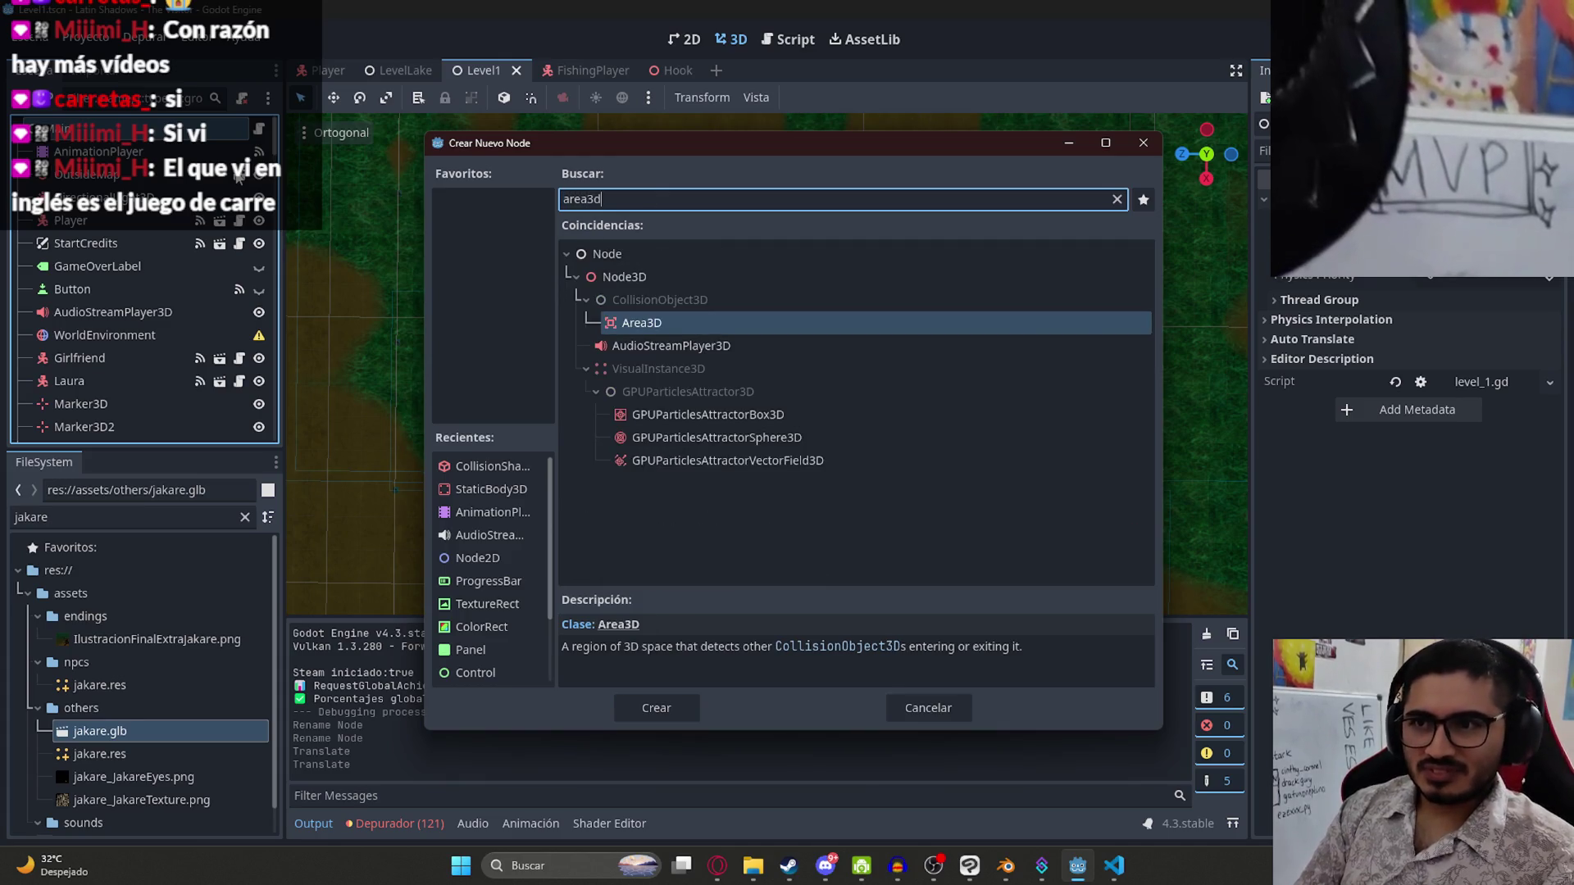
key("Return")
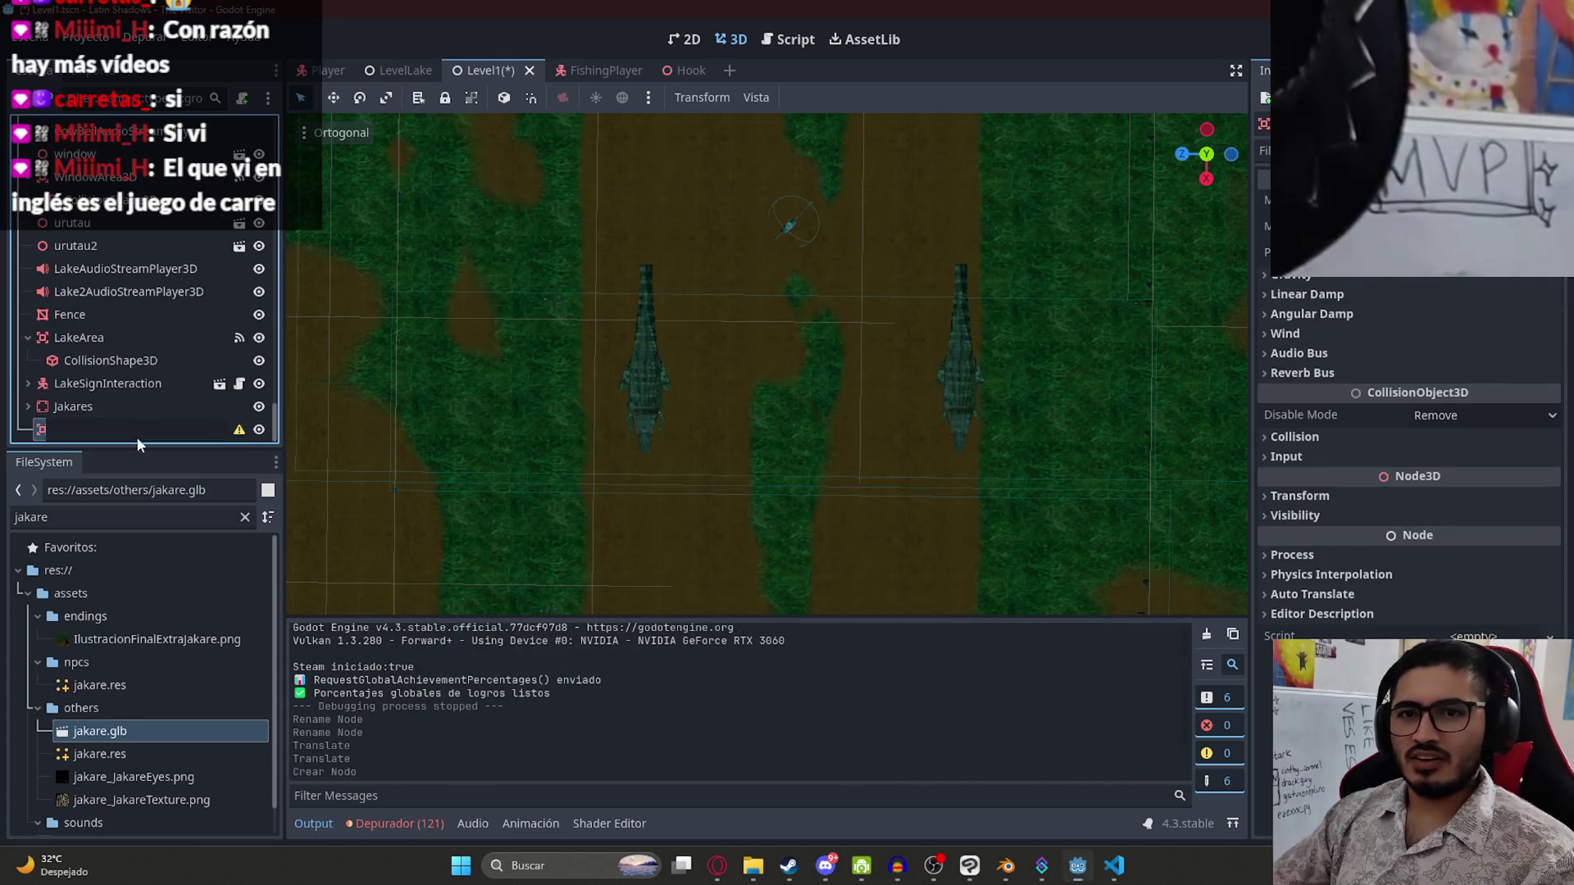
key("Home")
type("Jakare")
key("Return")
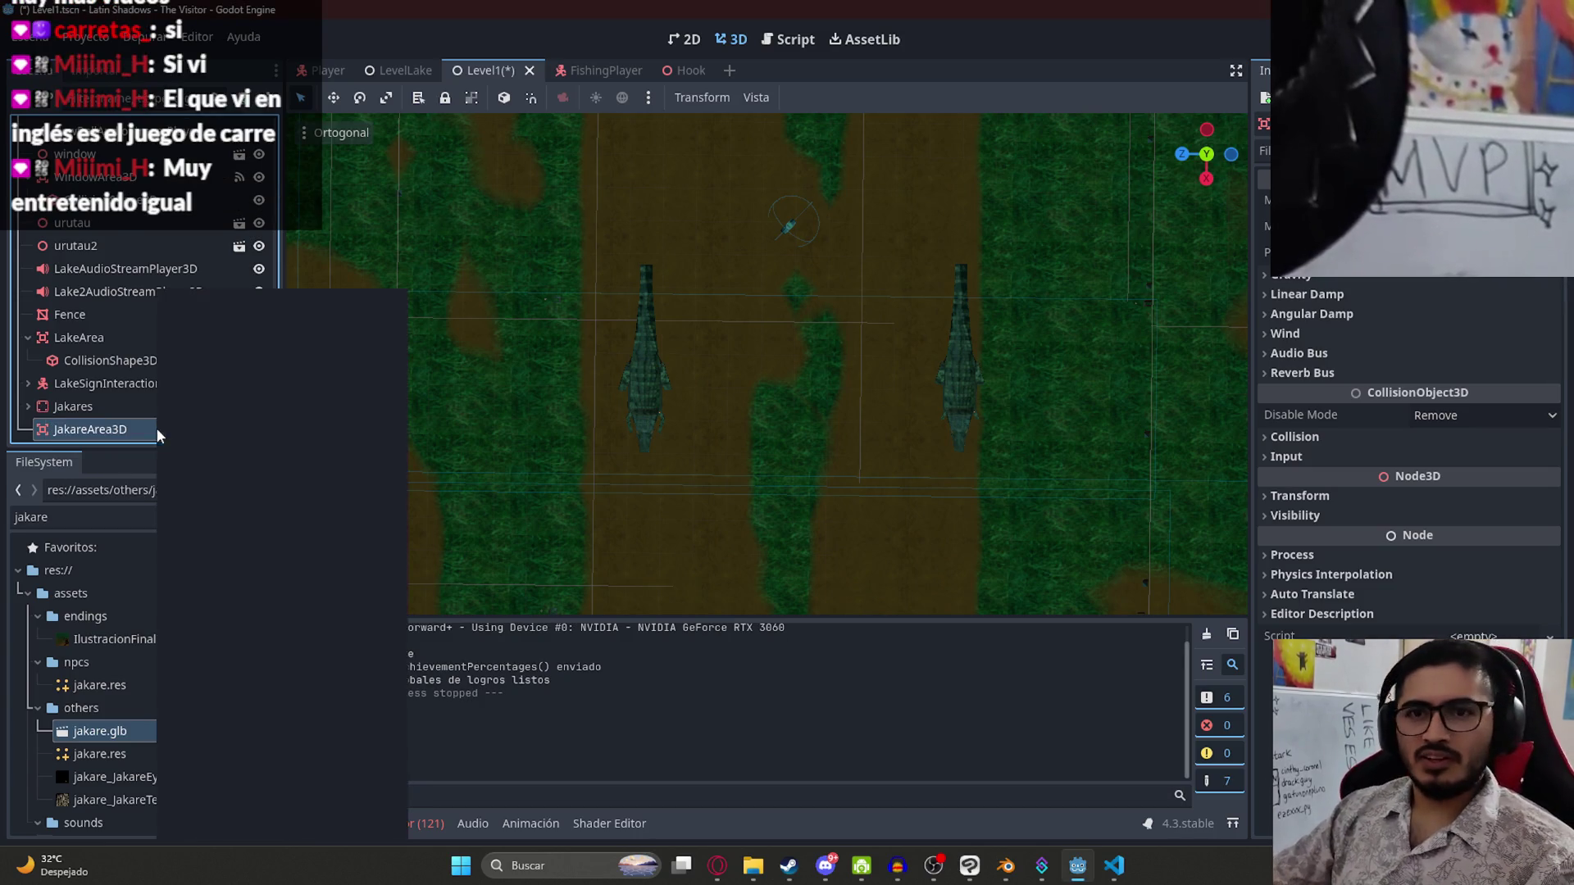
- Add a CollisionShape3D child under JakareArea3D
left_click(205, 300)
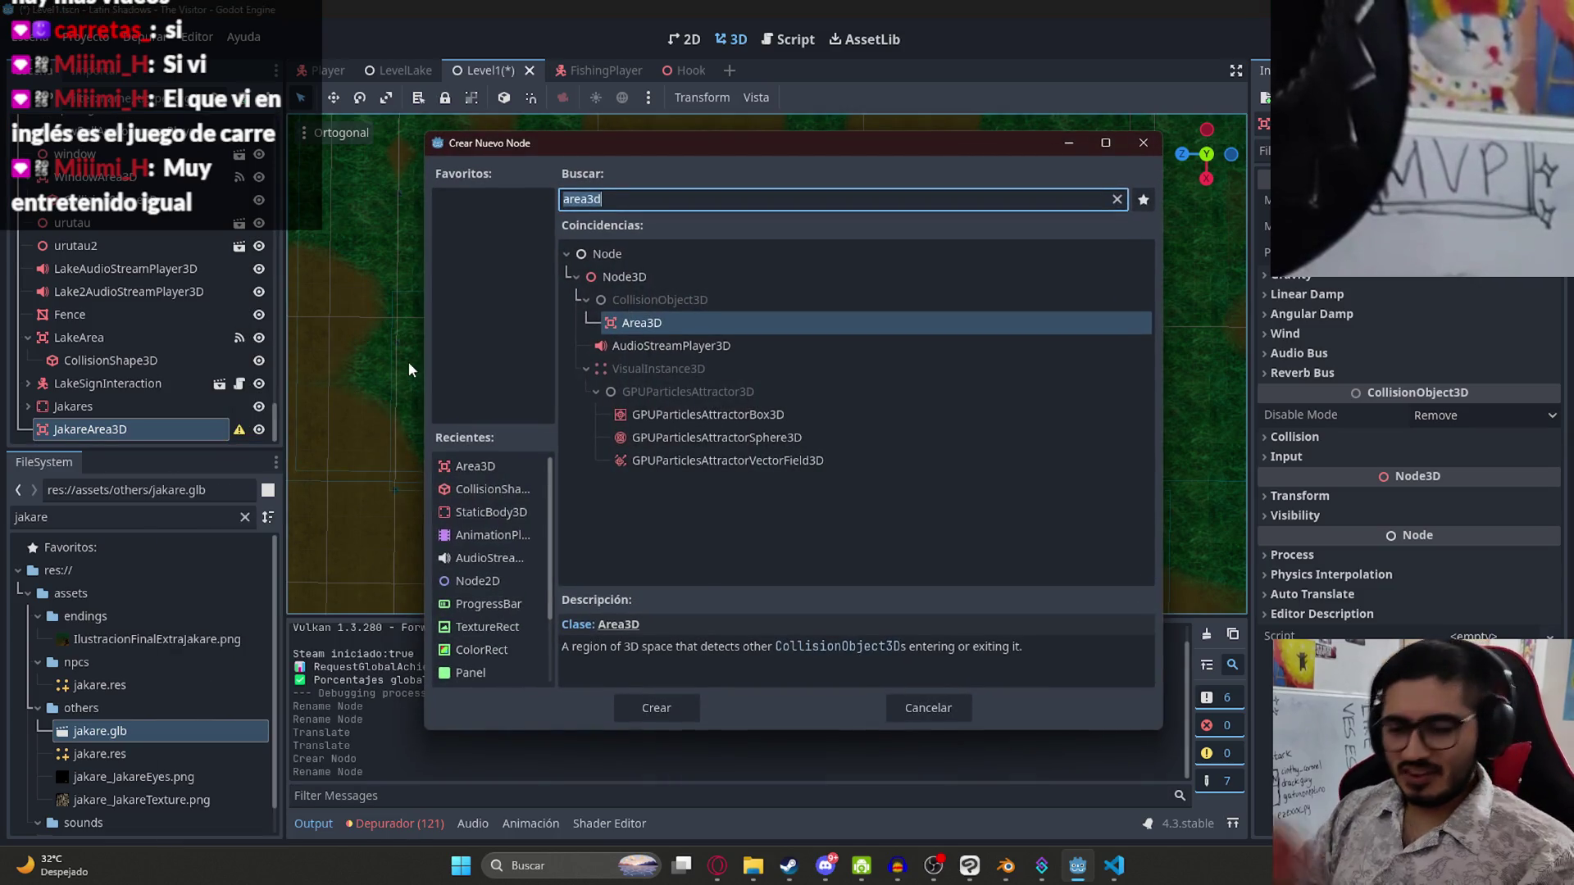
type("collisionsh")
key("Return")
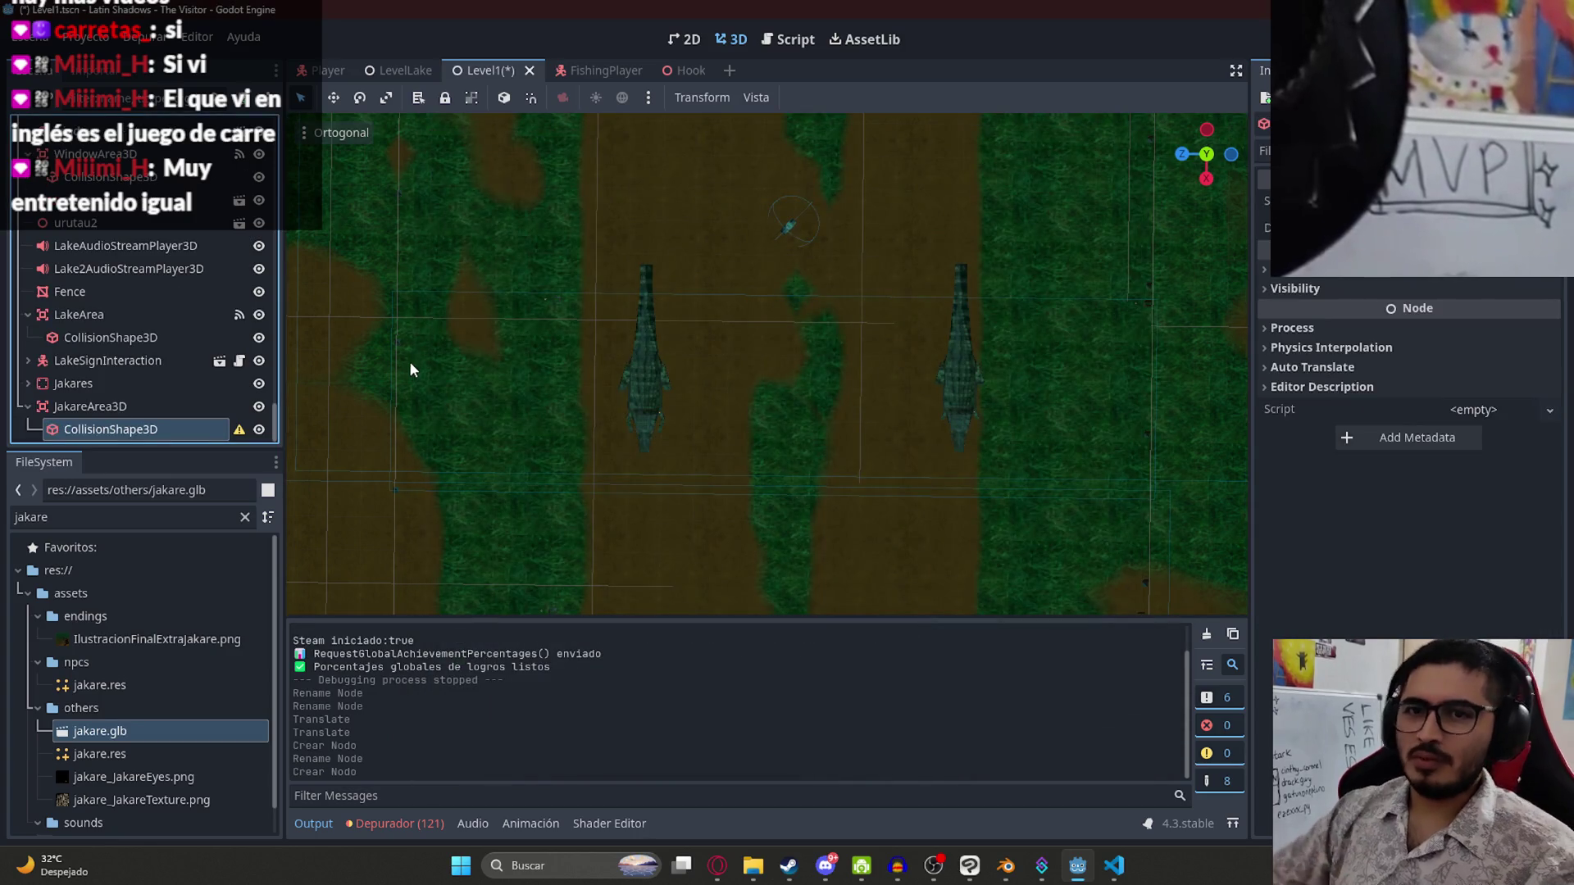
- Give the collision shape a new BoxShape3D and place it between the crocodiles
left_click(1444, 266)
left_click(1467, 289)
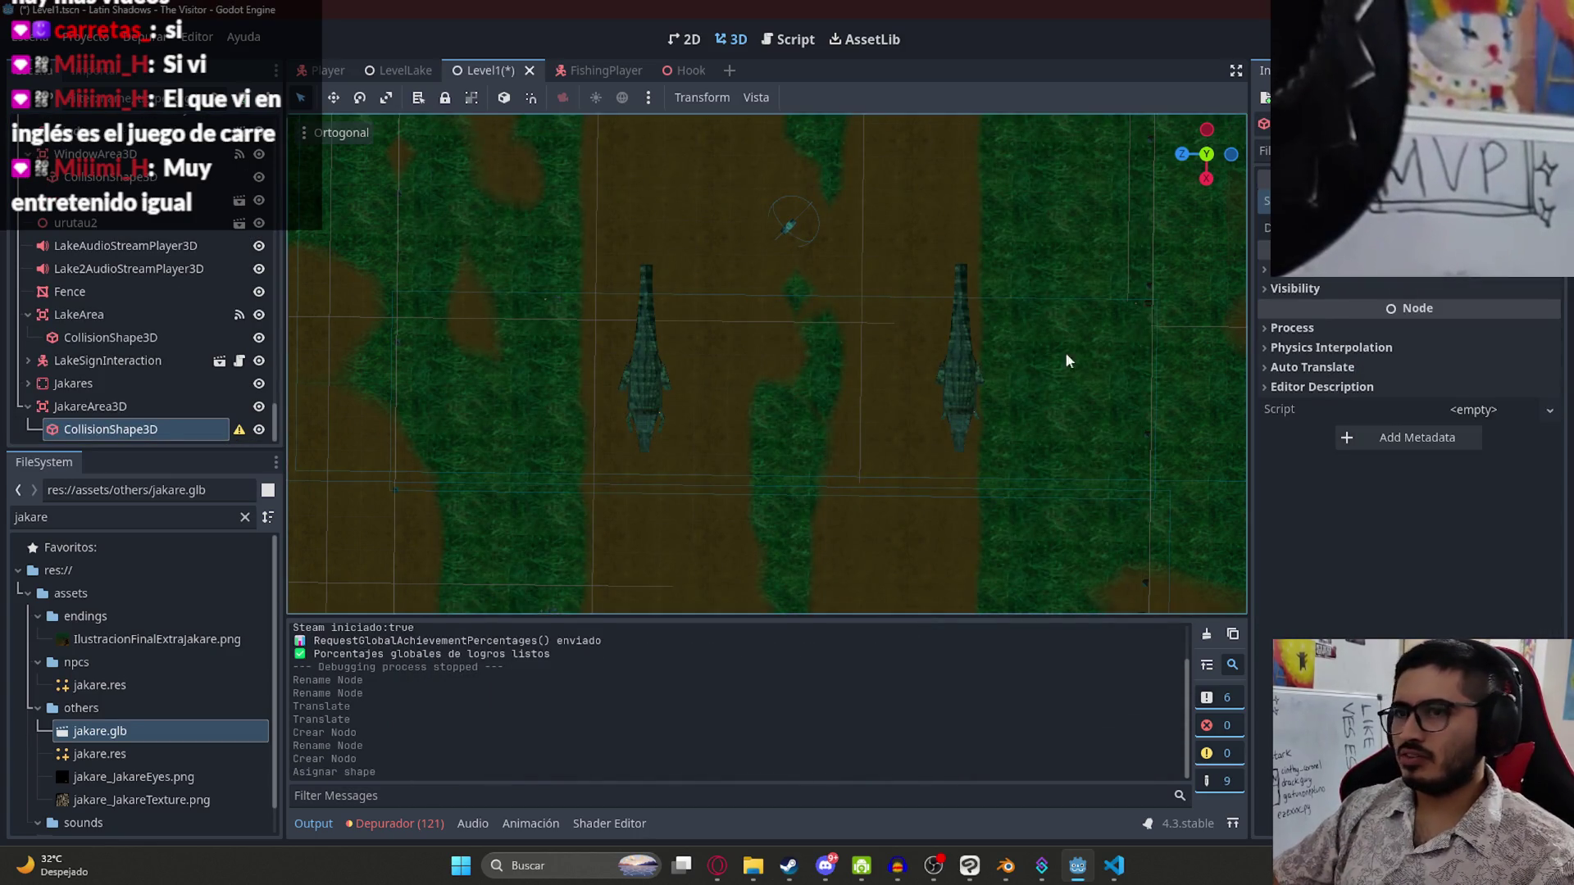
scroll(706, 410, "down", 10)
left_click_drag(599, 500, 716, 399)
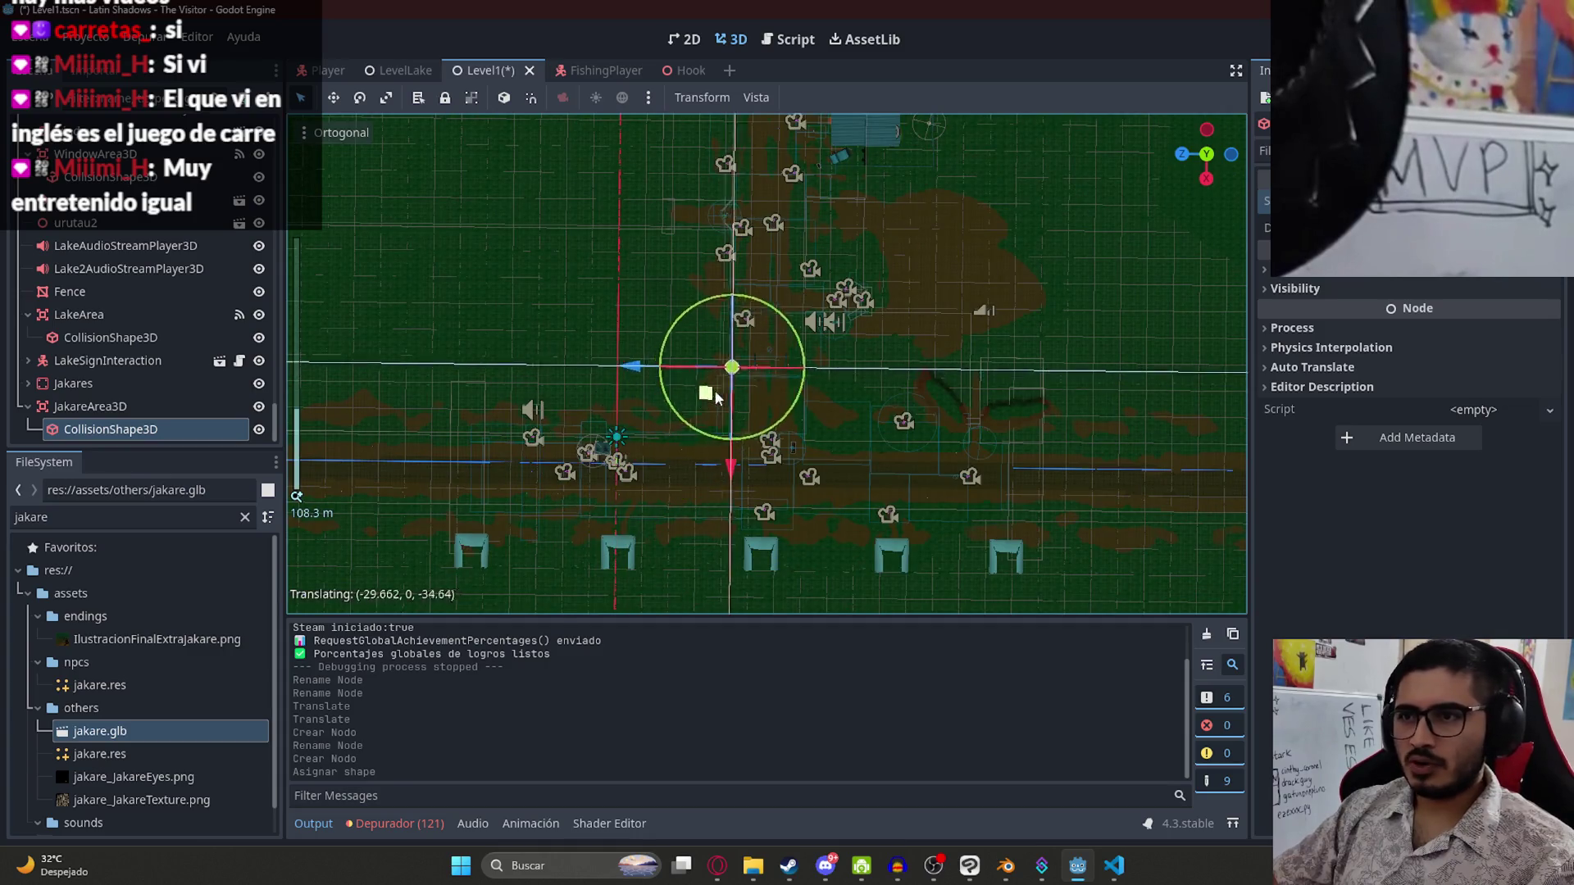
scroll(716, 399, "up", 15)
left_click_drag(811, 327, 807, 361)
scroll(884, 426, "down", 4)
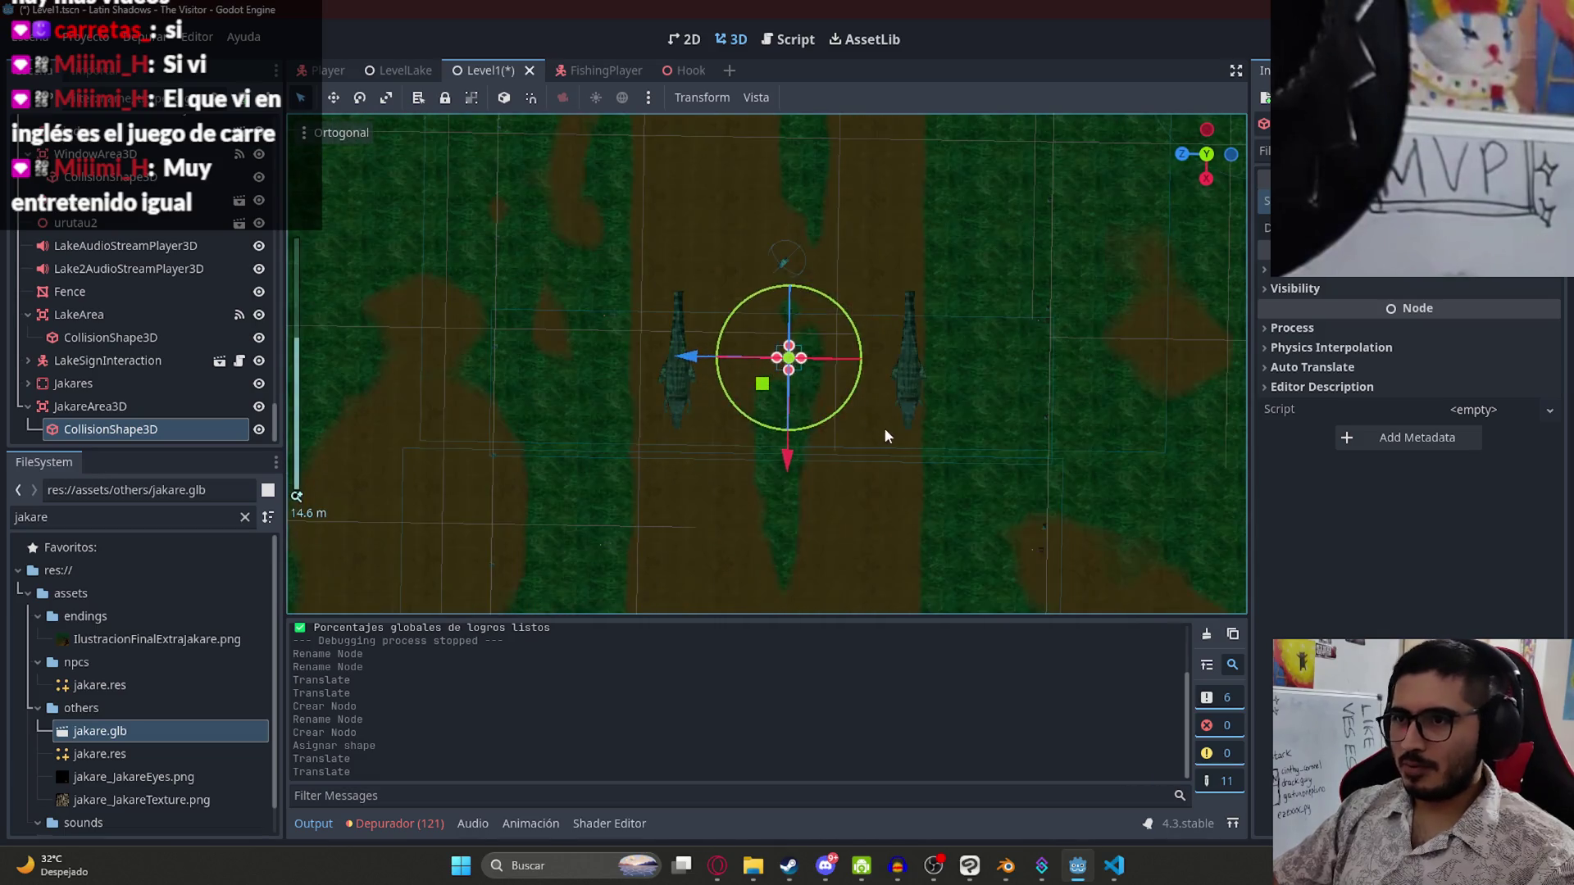
scroll(815, 384, "up", 3)
- Stretch the box to about 5.86 × 1 × 34.91 and save the level
left_click_drag(807, 389, 822, 560)
scroll(795, 492, "down", 3)
left_click_drag(766, 412, 432, 404)
left_click_drag(796, 410, 1173, 436)
mouse_move(770, 393)
left_mouse_down()
mouse_move(784, 336)
mouse_move(789, 562)
left_mouse_up()
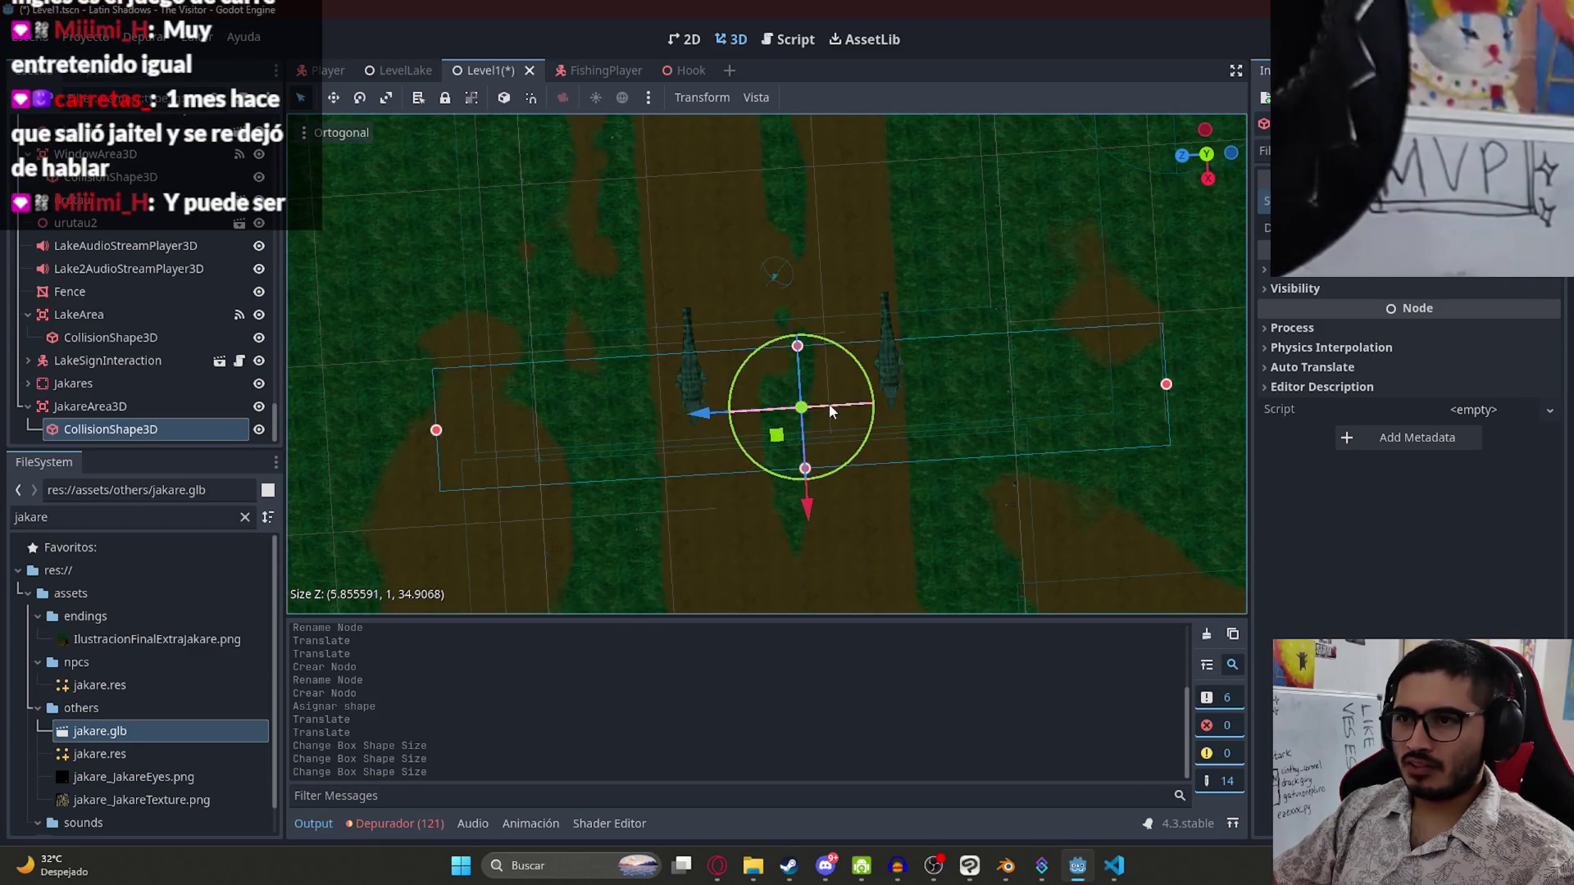
key("ctrl+s")
left_click(126, 404)
scroll(755, 230, "up", 5)
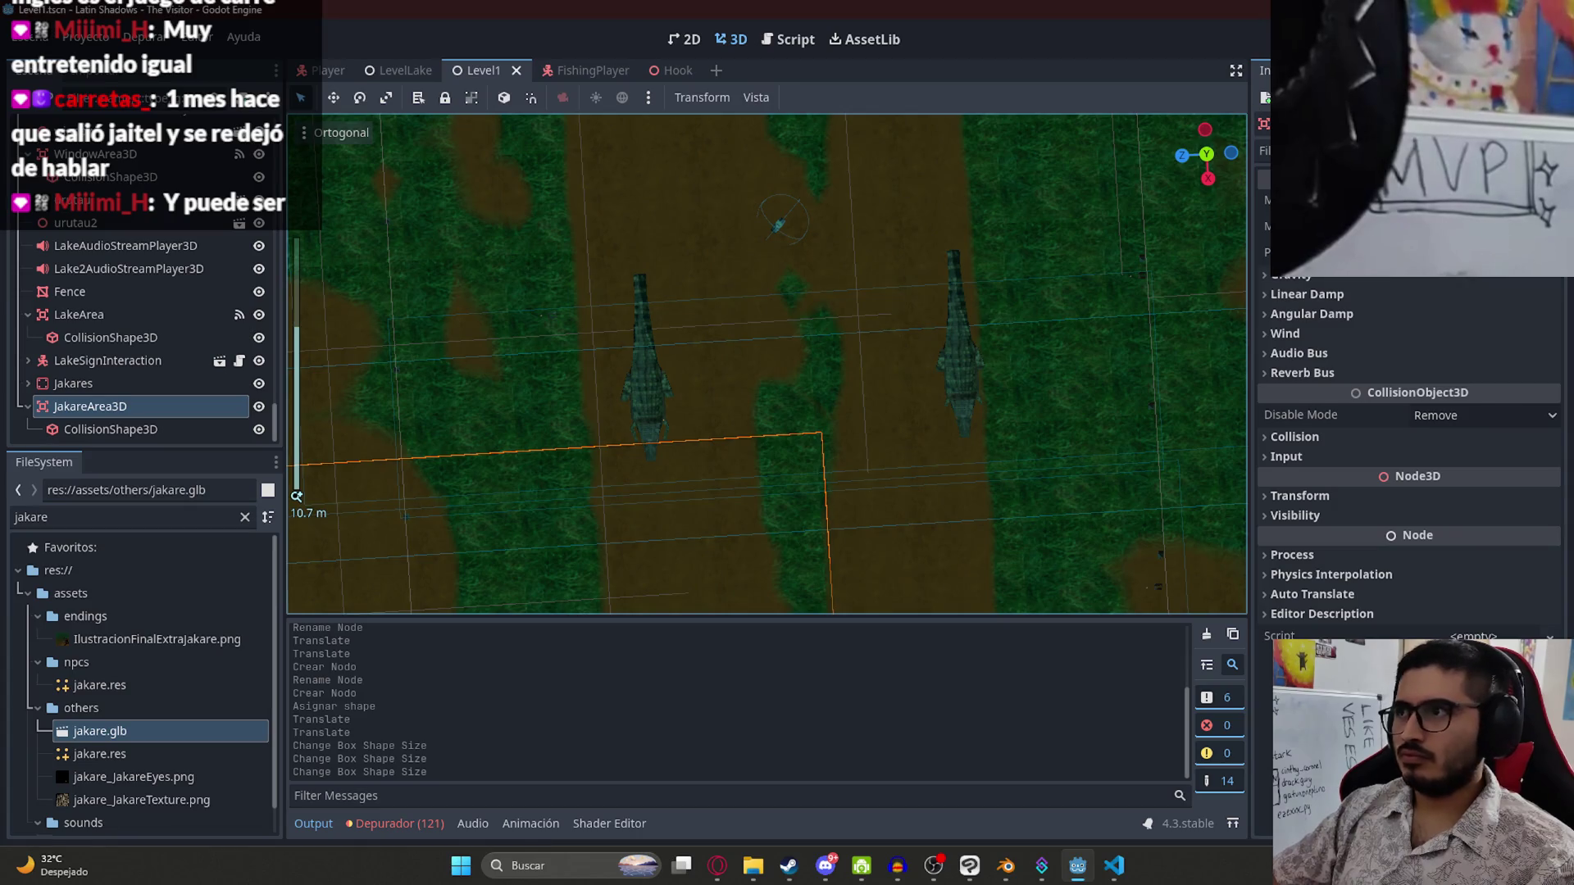
- Widen the JakareArea3D box to size 7 and save the level
left_click(1348, 69)
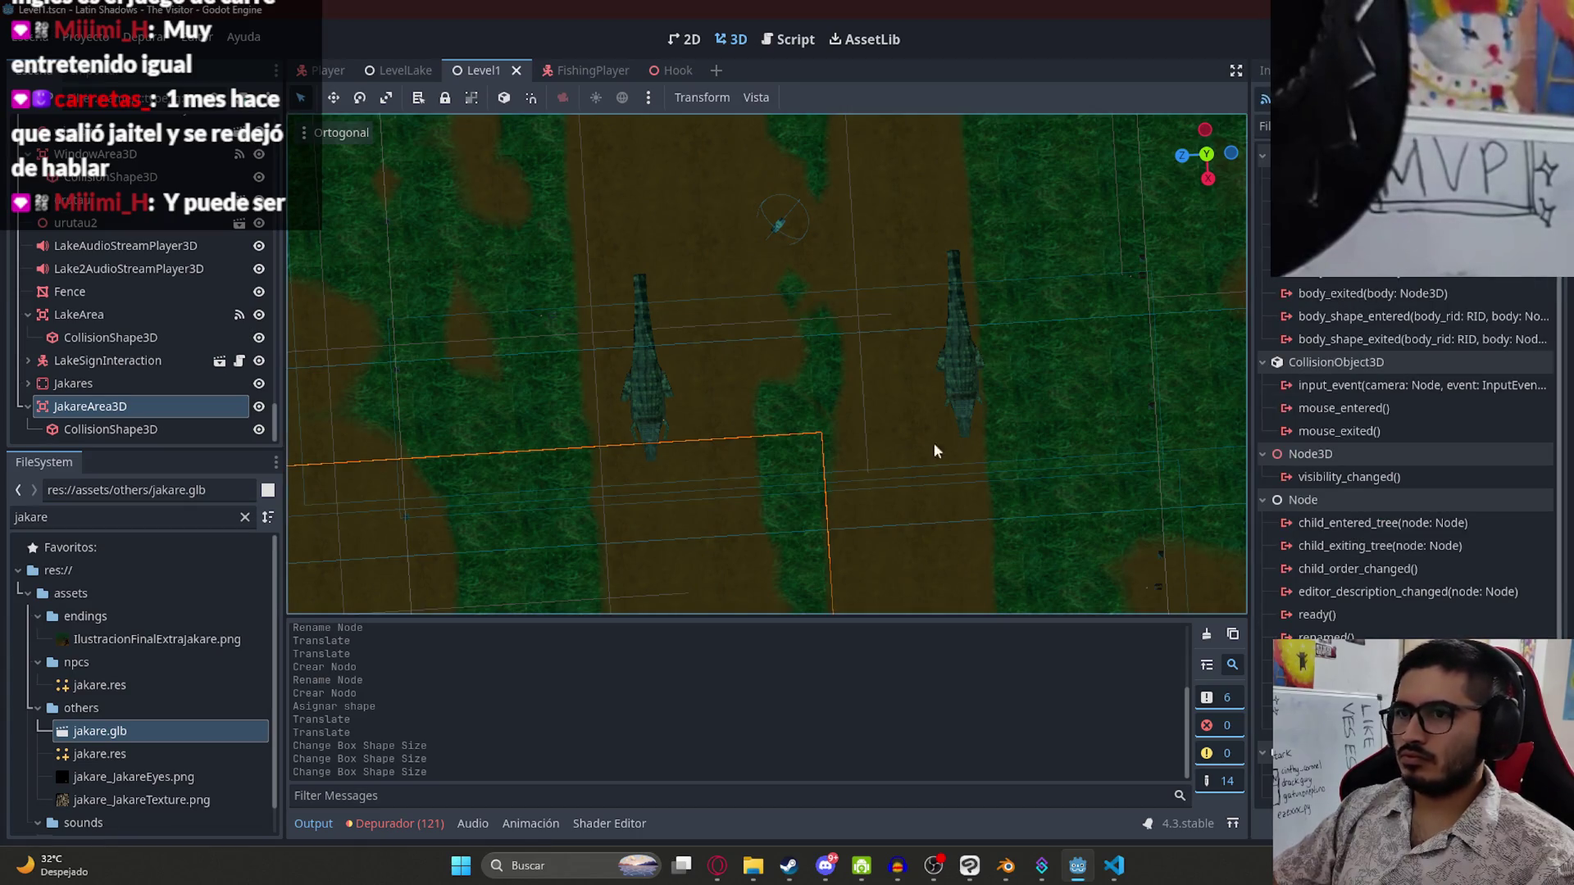
scroll(902, 410, "down", 3)
left_click(229, 427)
left_click_drag(793, 455, 794, 475)
scroll(783, 467, "up", 5)
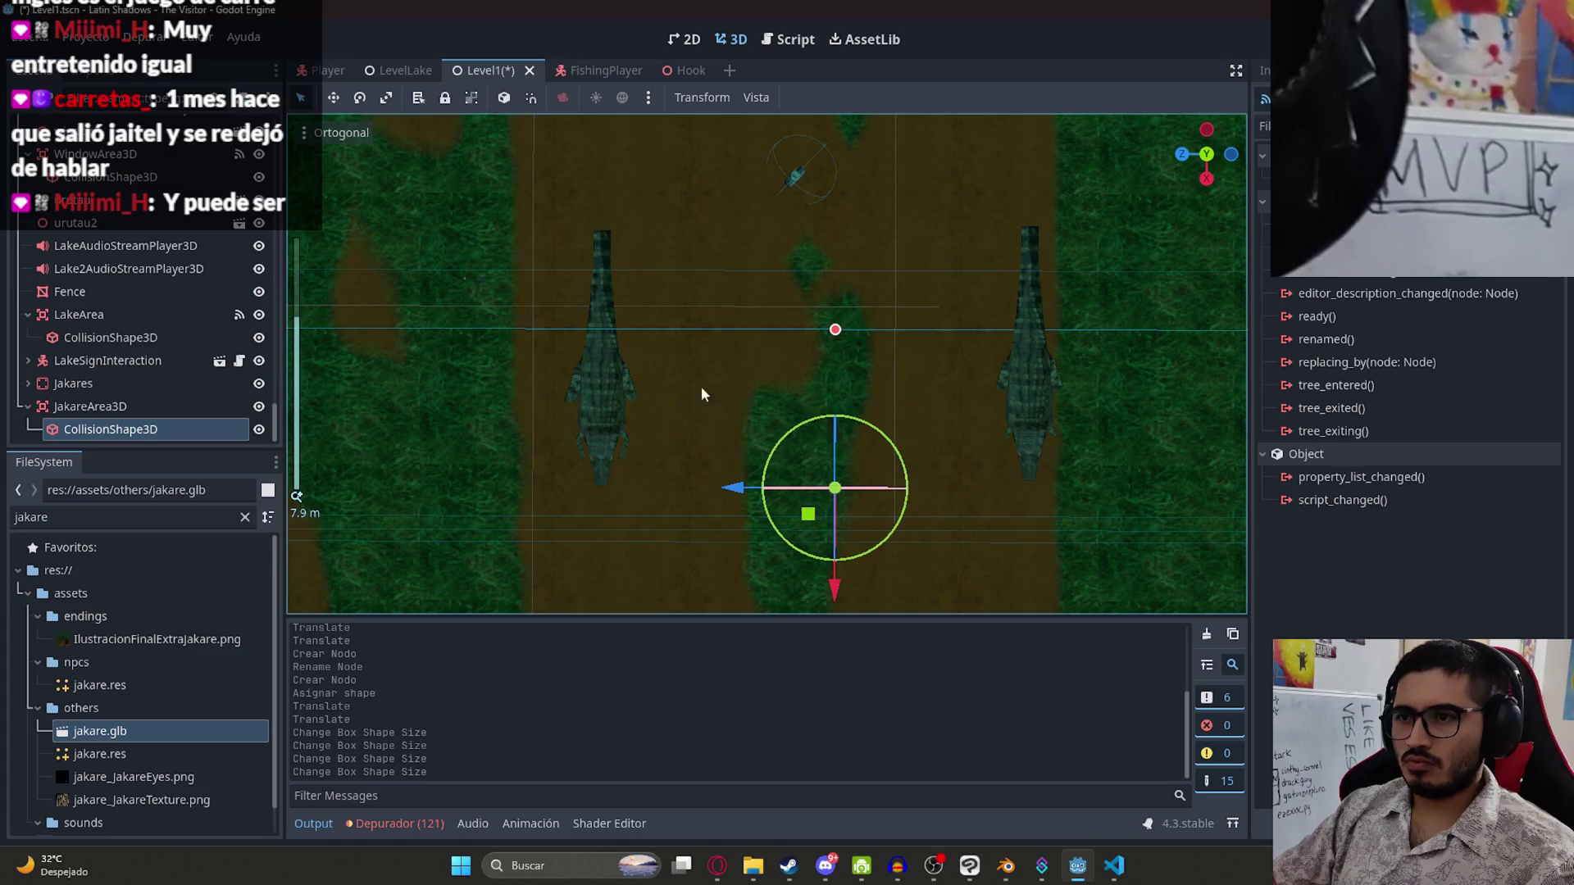
key("ctrl+s")
- Connect JakareArea3D's body_entered signal to a new handler in level_1.gd
left_click(115, 407)
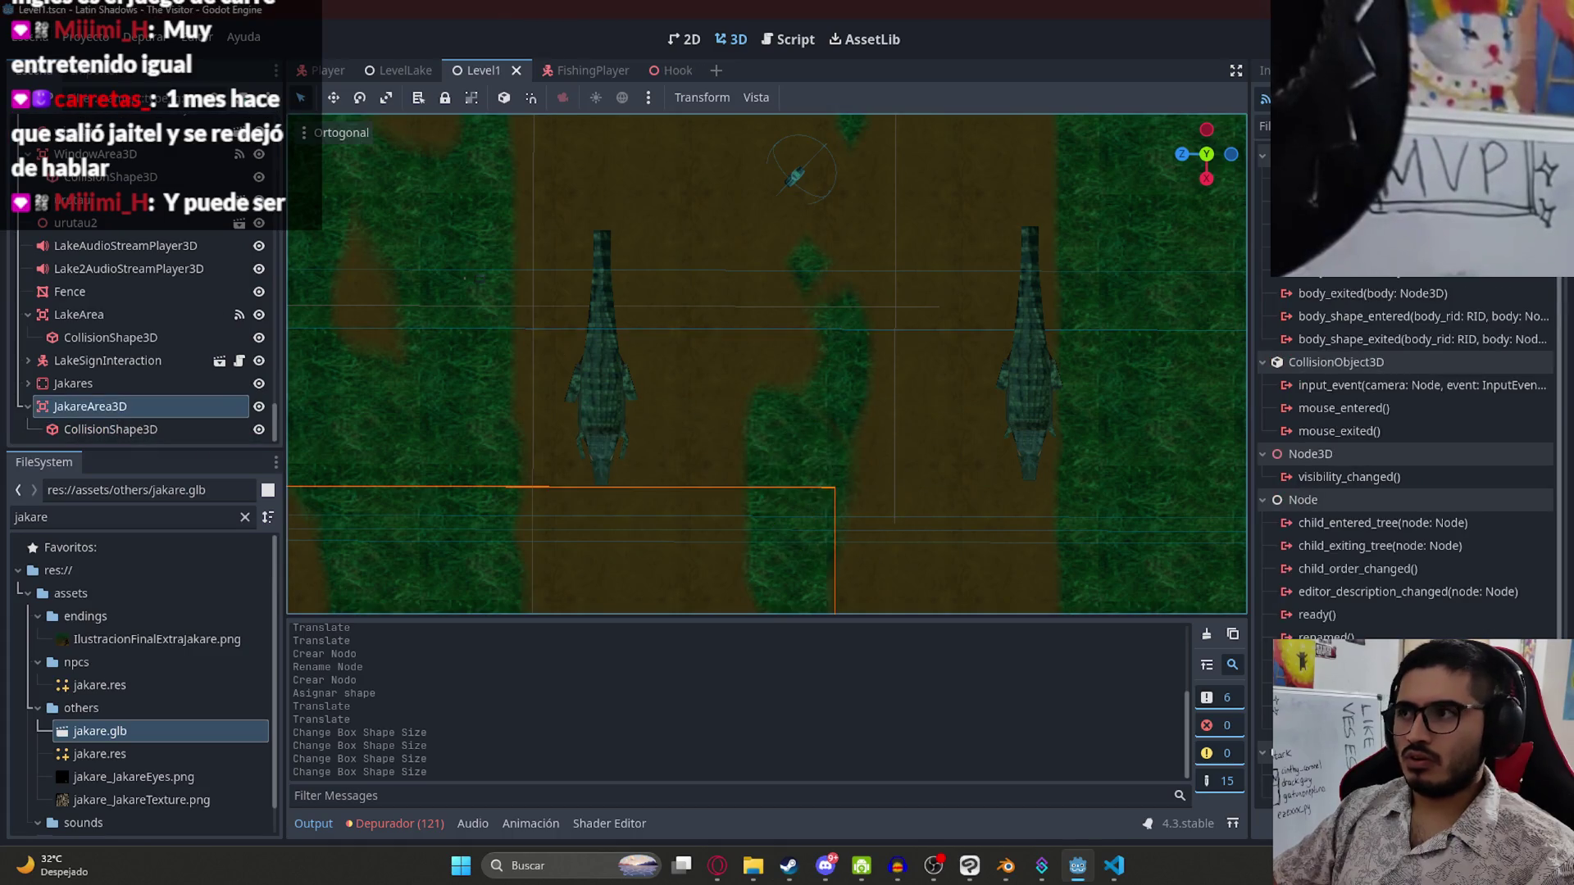
double_click(1363, 275)
left_click(716, 627)
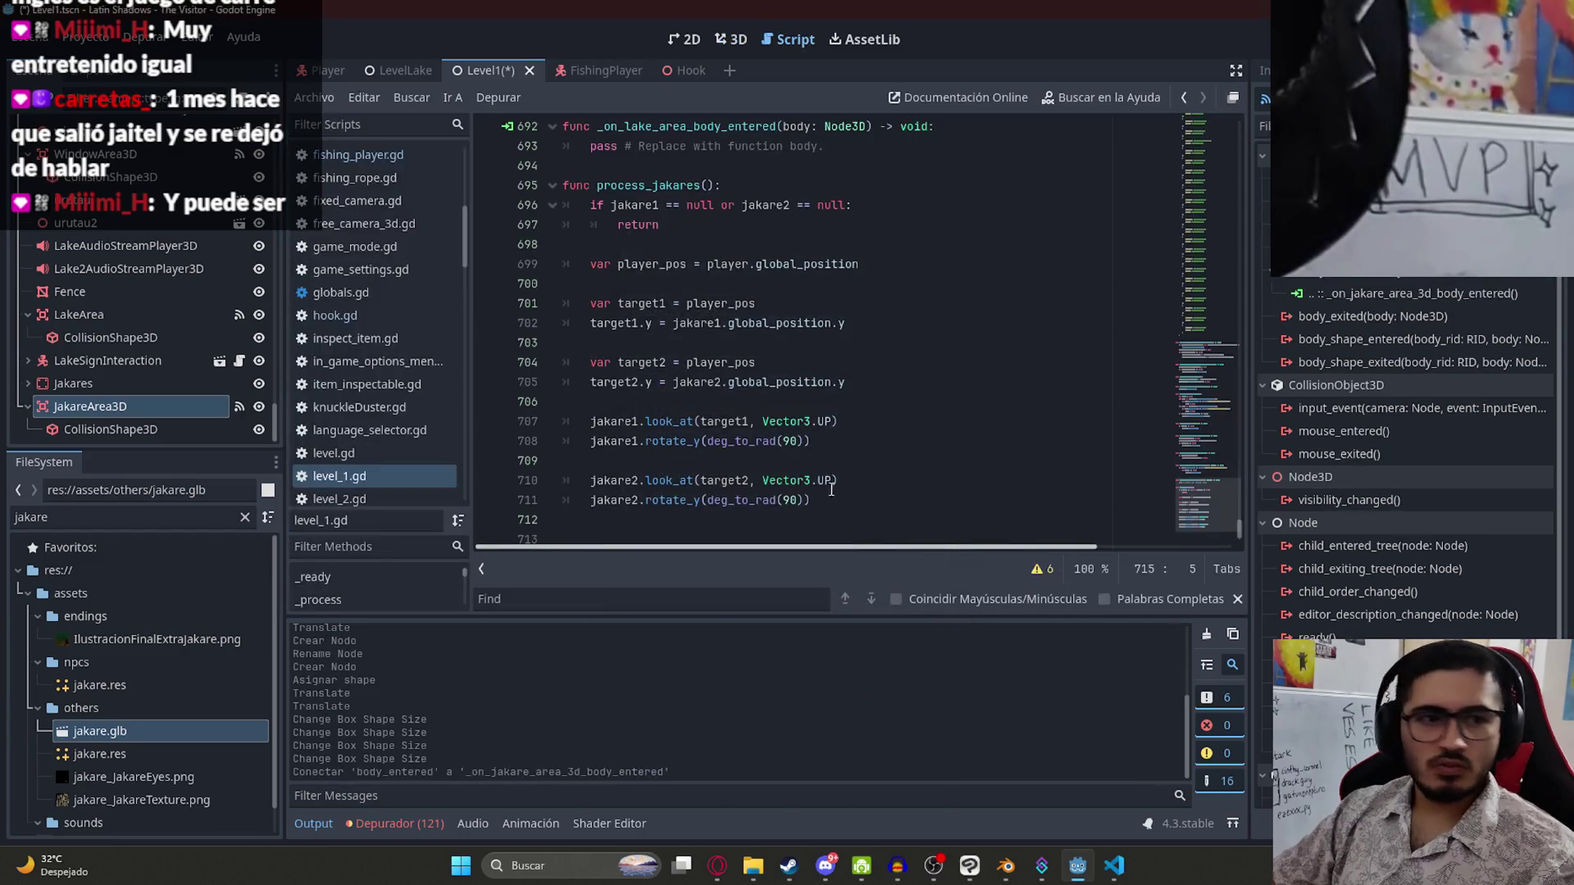
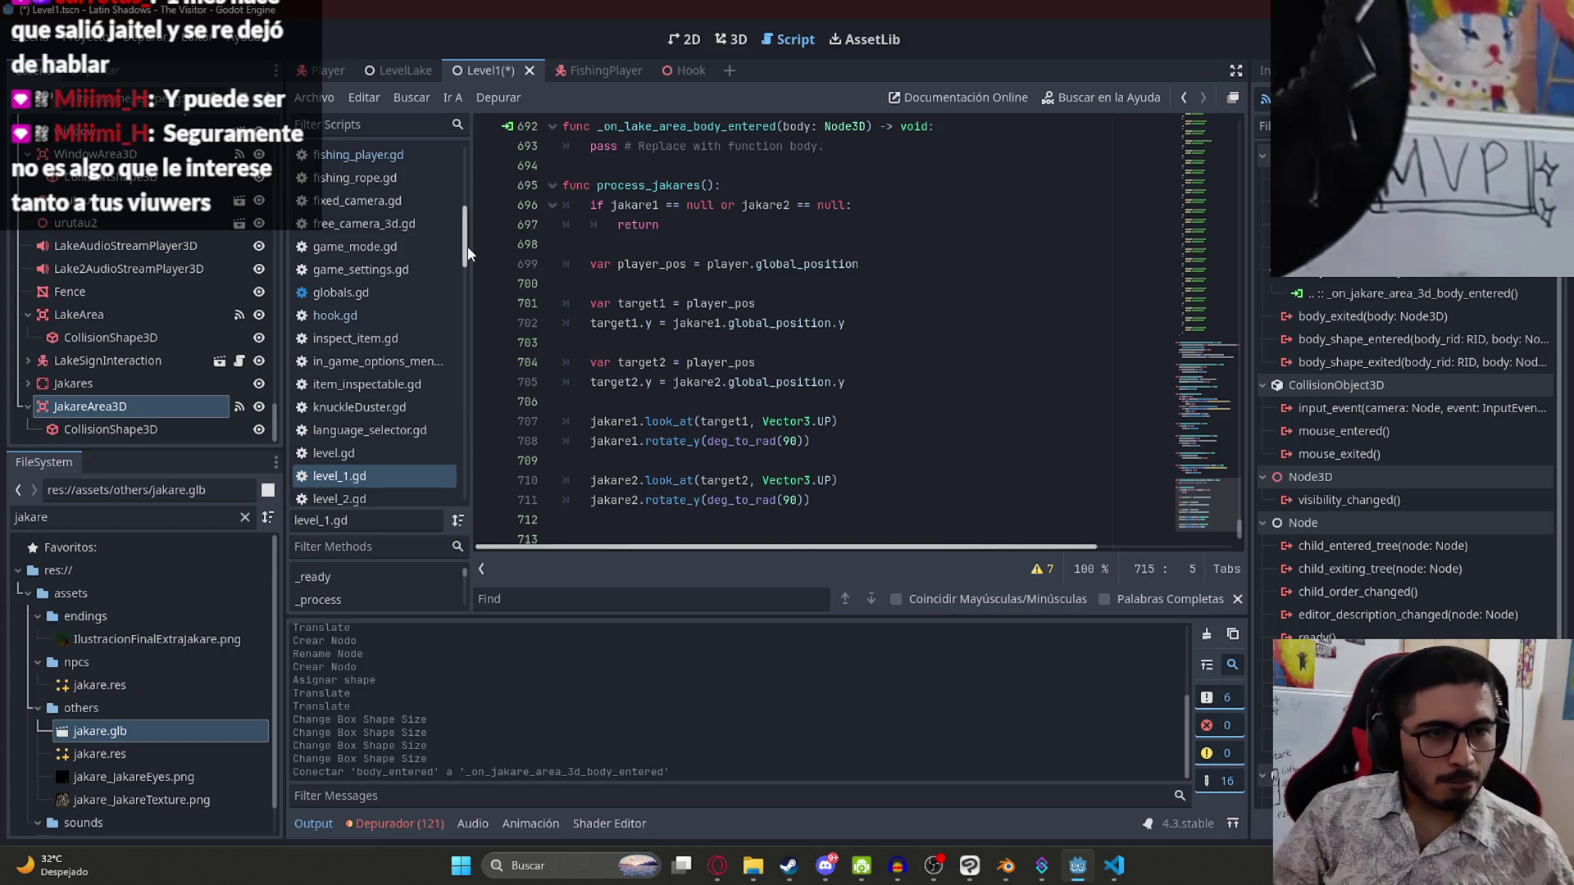
- Save level_1.gd with Ctrl+S, then bring the YouTube browser window to the front
left_click(777, 204)
key("ctrl+s")
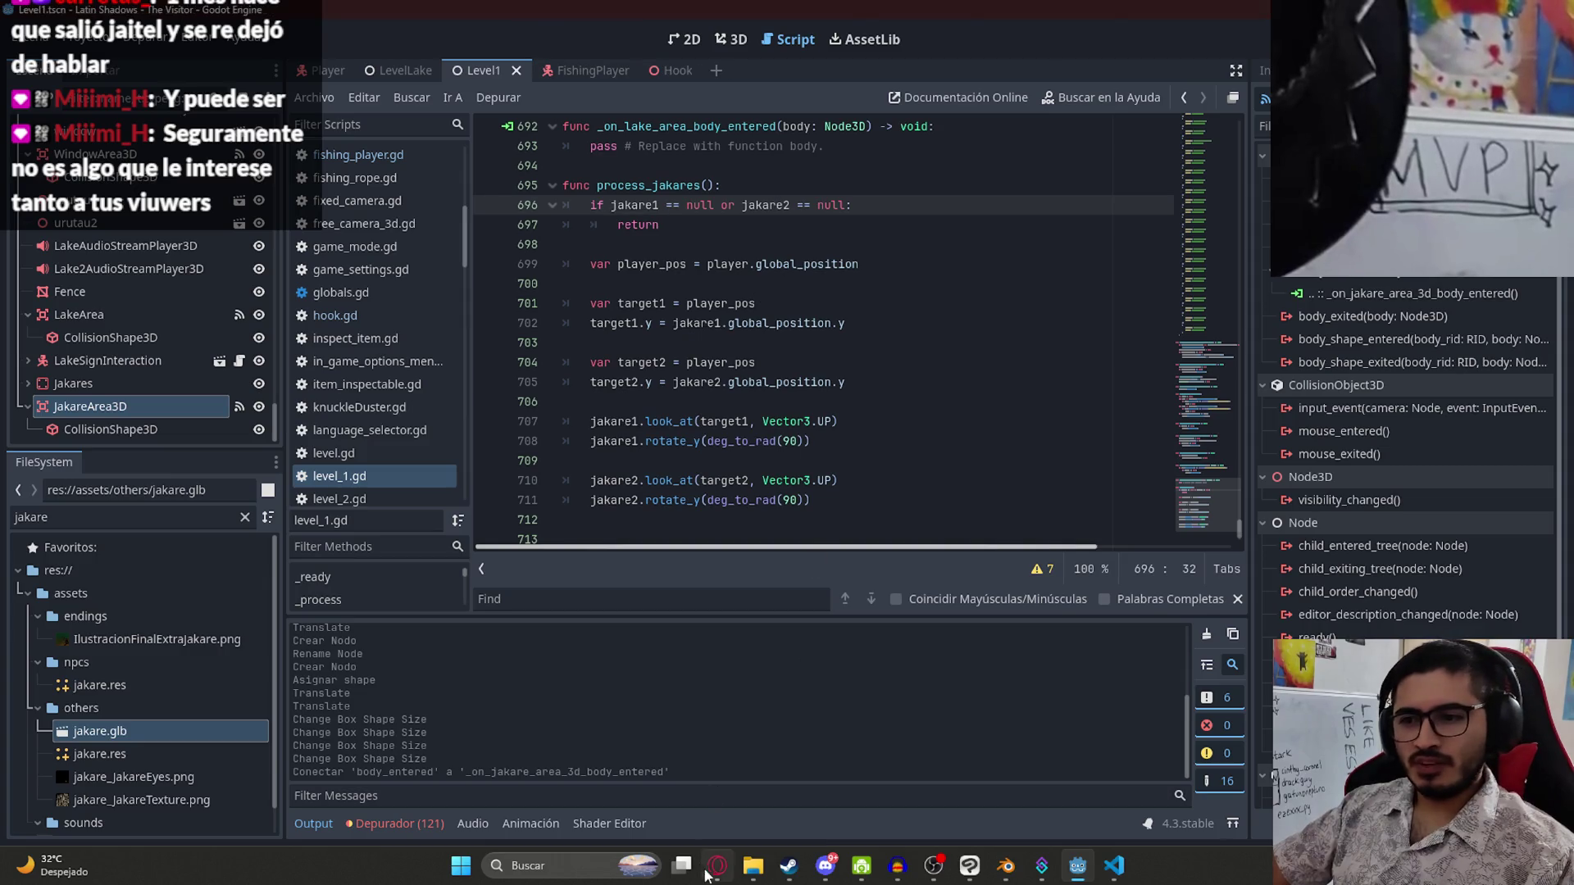
left_click(717, 866)
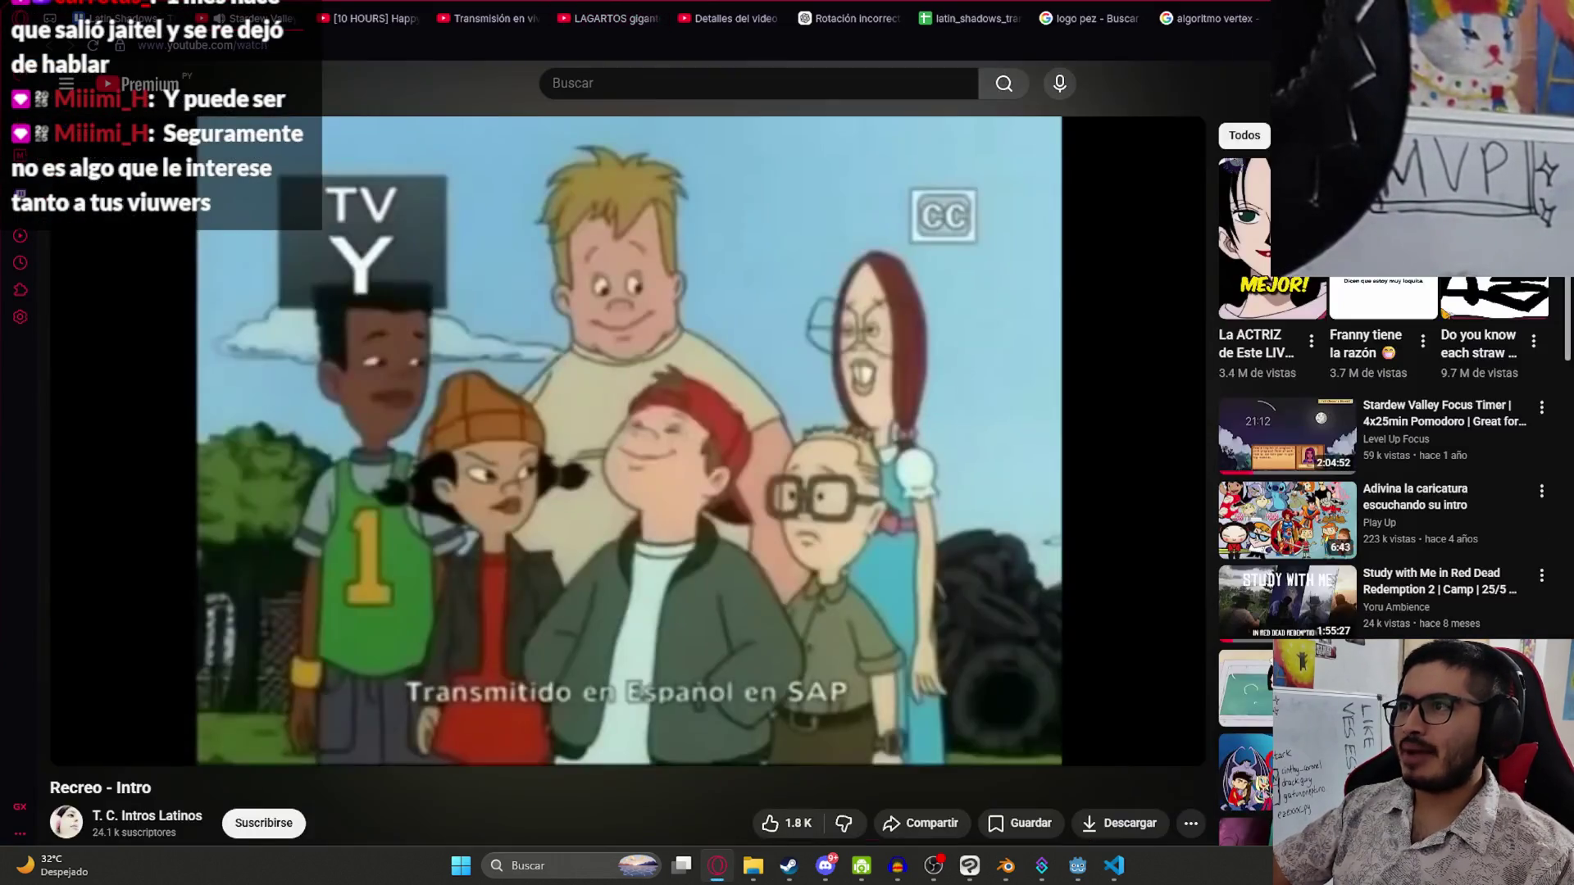
- Open the creator's channel's featured gameplays channel on YouTube, then return to Godot
left_click(1541, 83)
left_click(1361, 139)
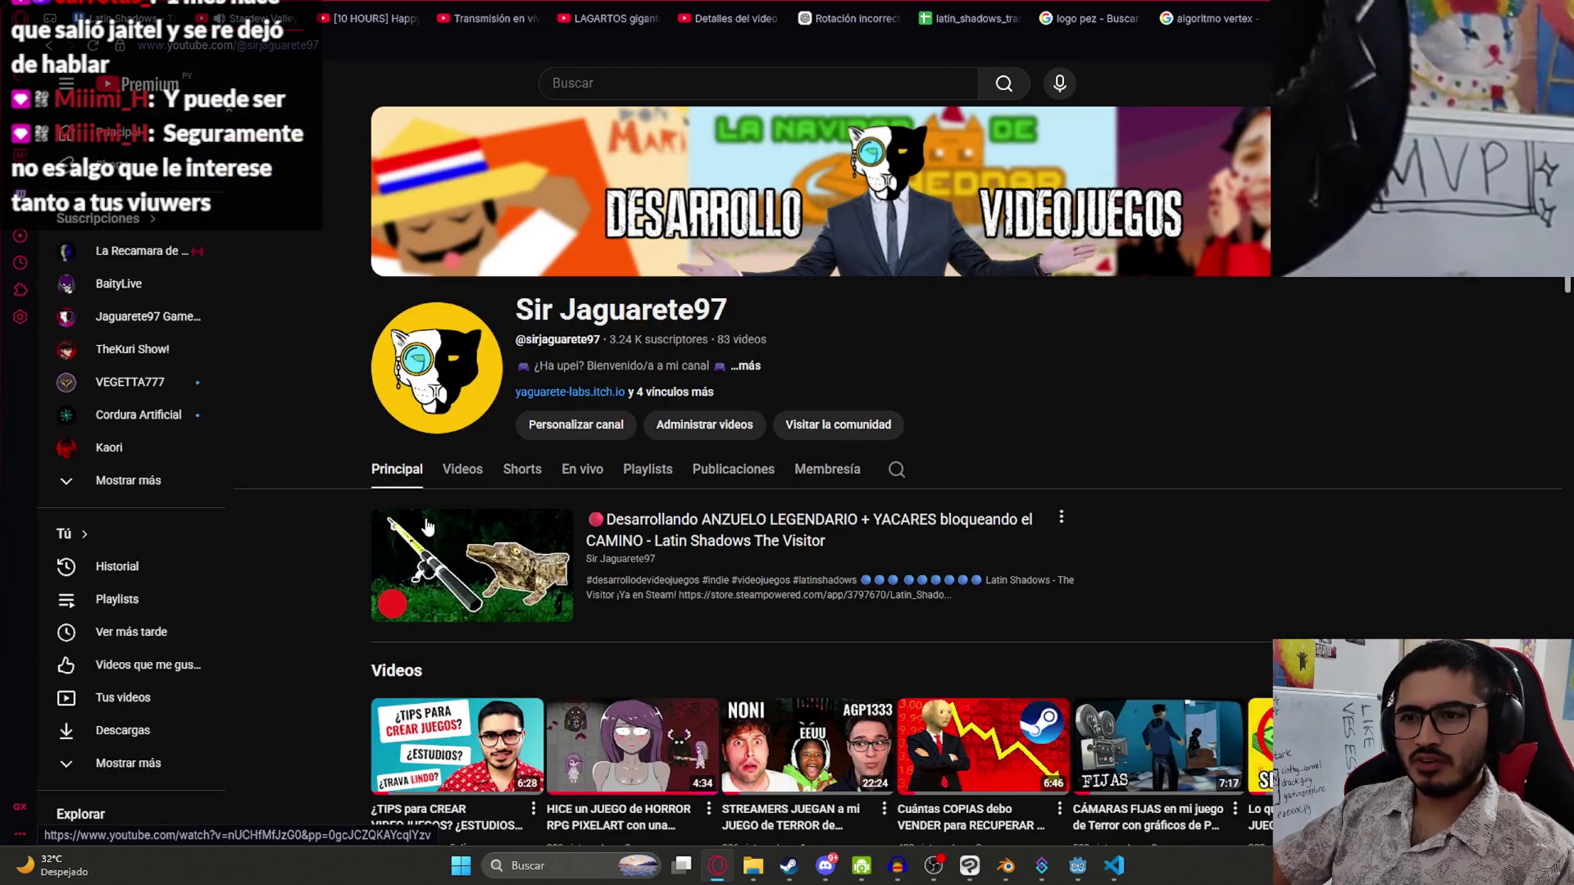
scroll(450, 568, "down", 6)
scroll(450, 568, "down", 5)
left_click(456, 692)
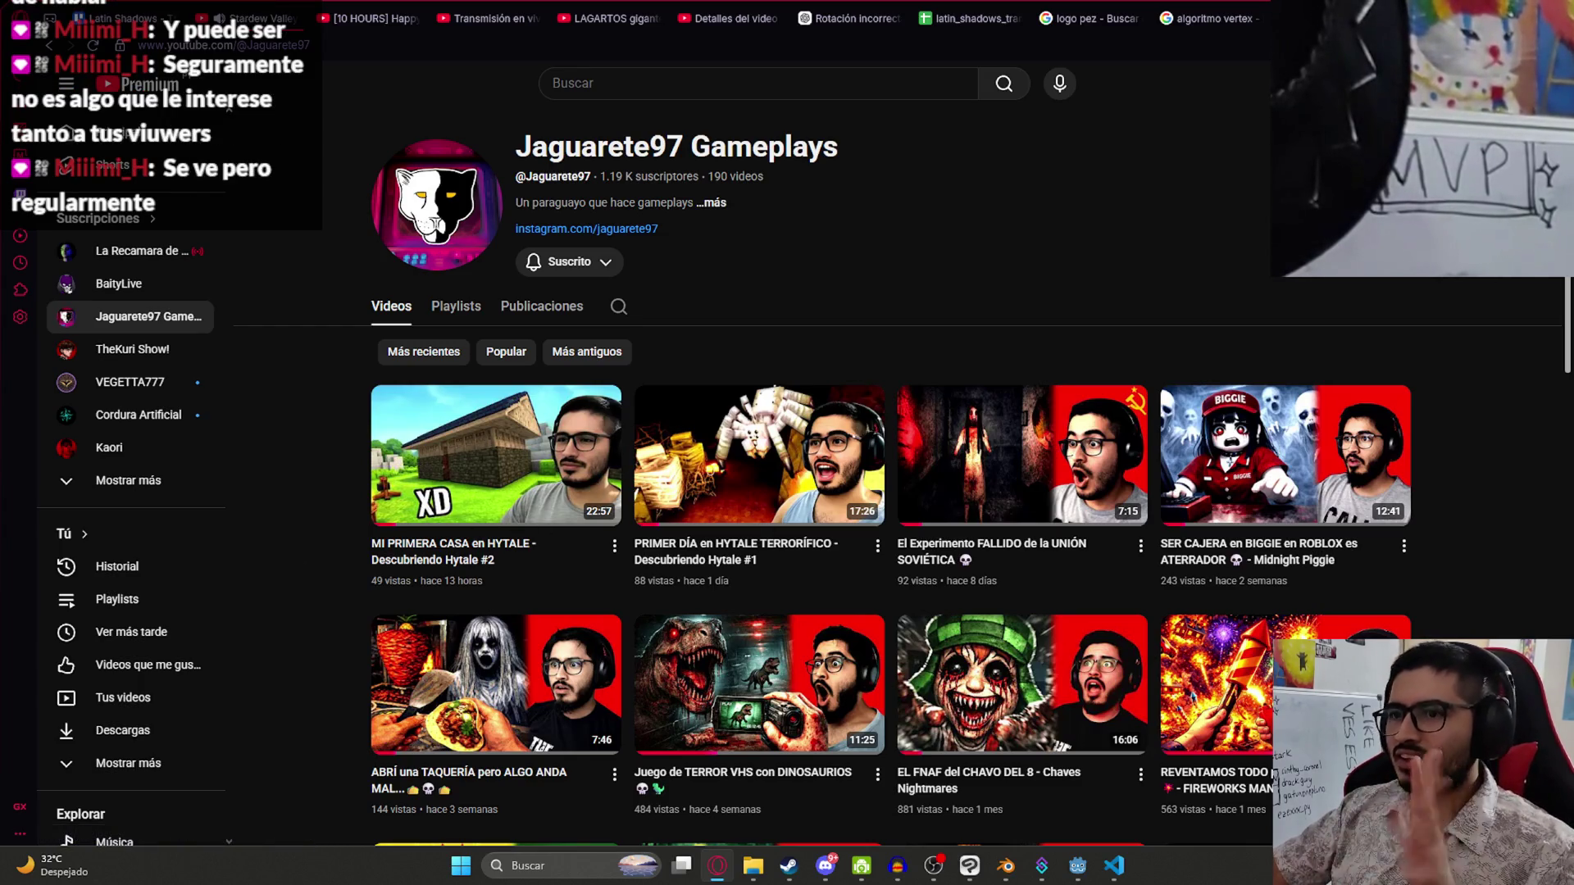
key("alt+Tab")
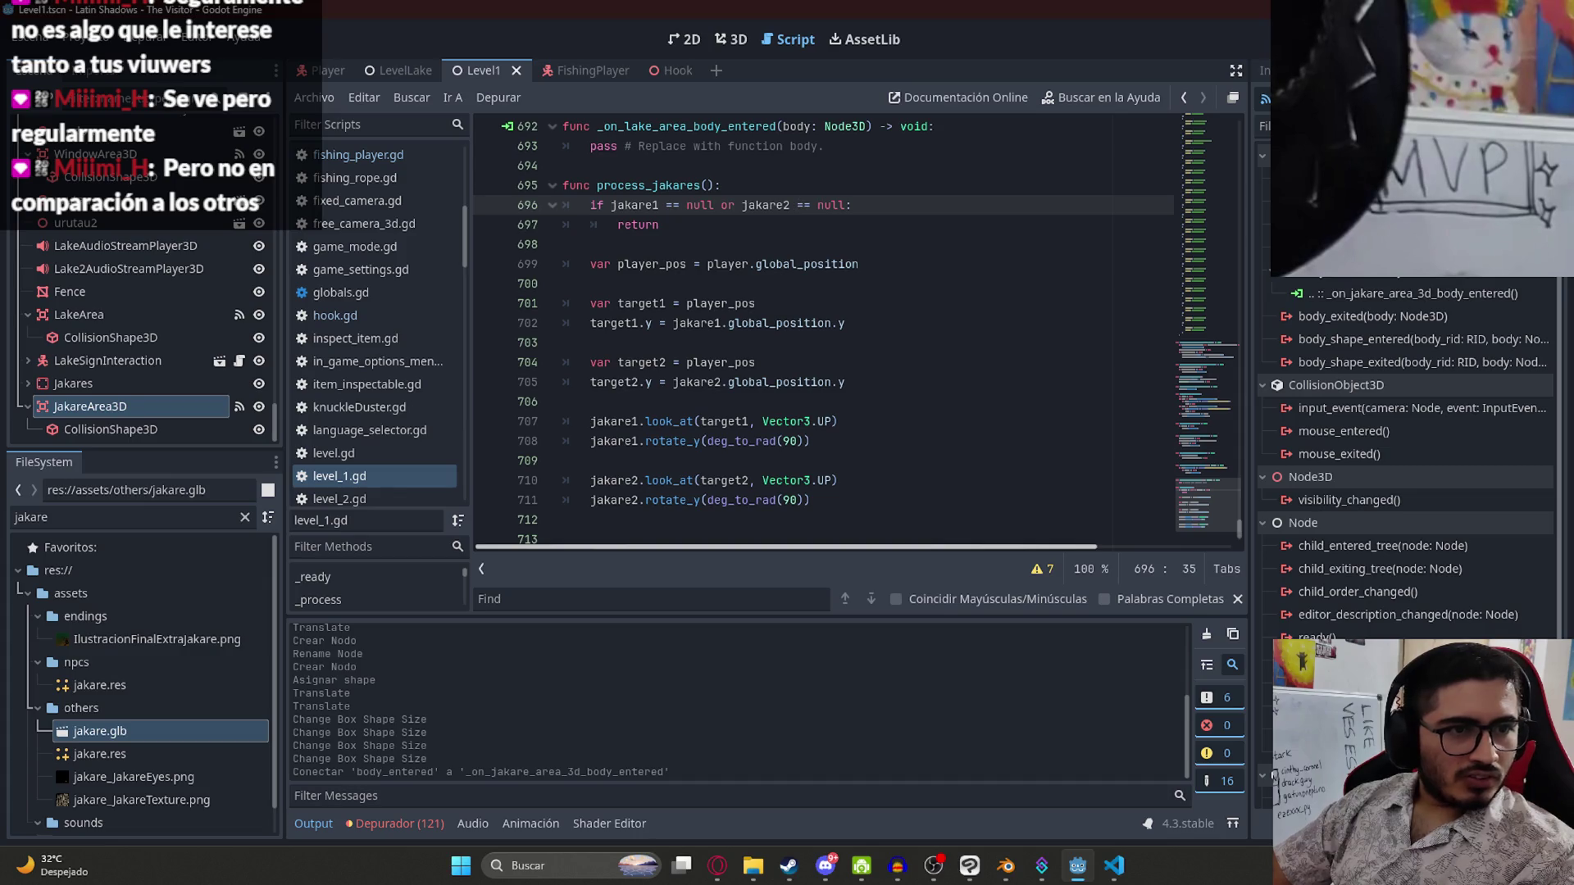
- Check the YouTube channel page briefly, then view Level1 in the 3D workspace with both jakares
left_click(853, 361)
scroll(1089, 407, "up", 8)
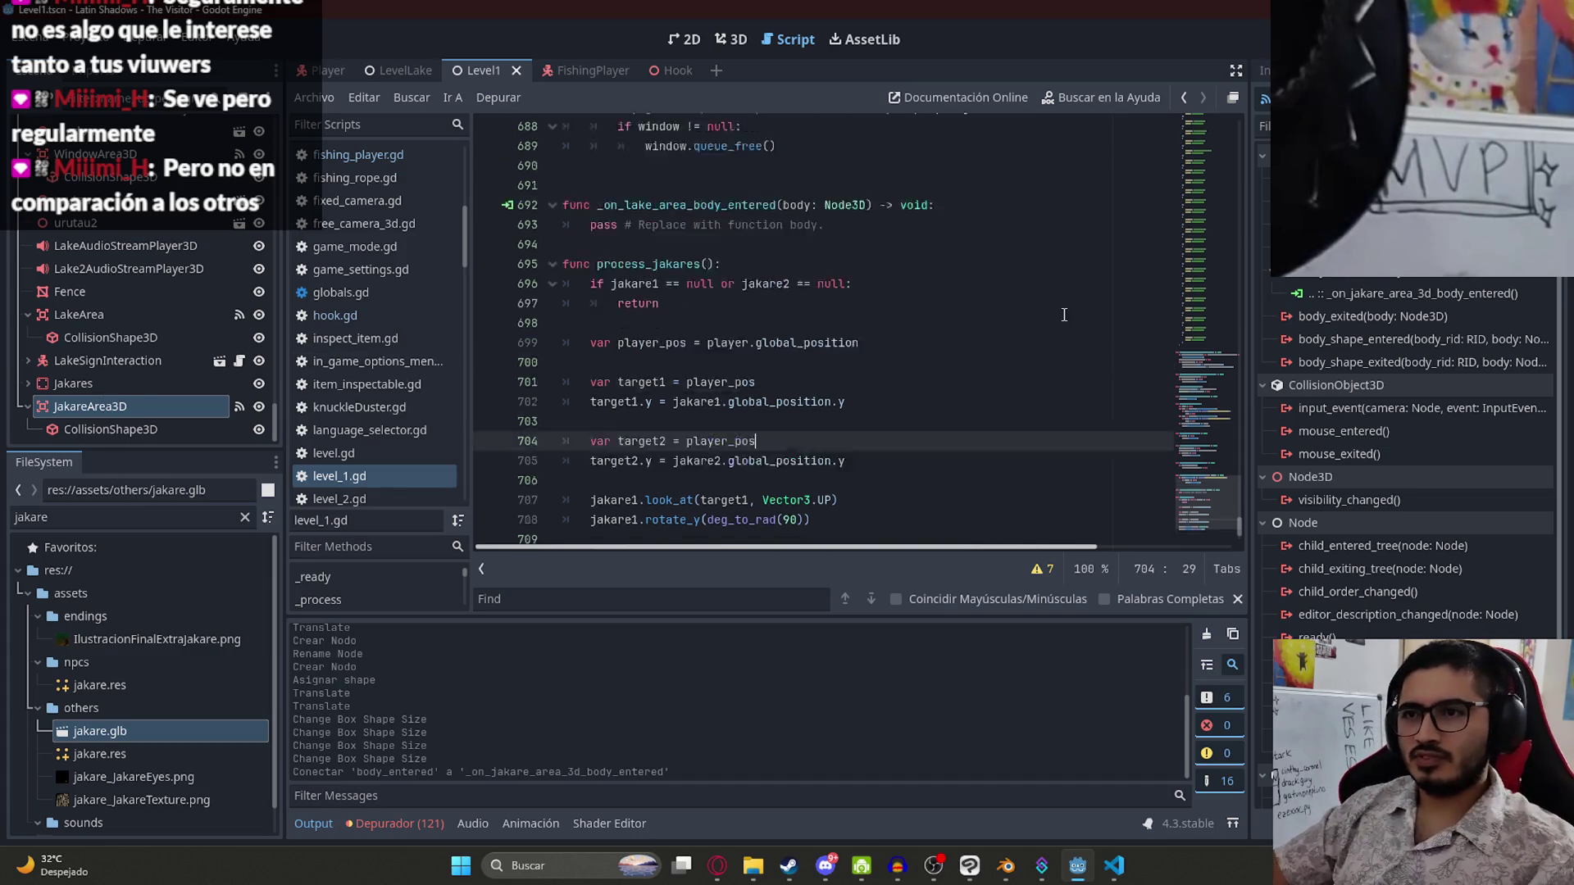
scroll(1090, 407, "down", 5)
left_click(717, 865)
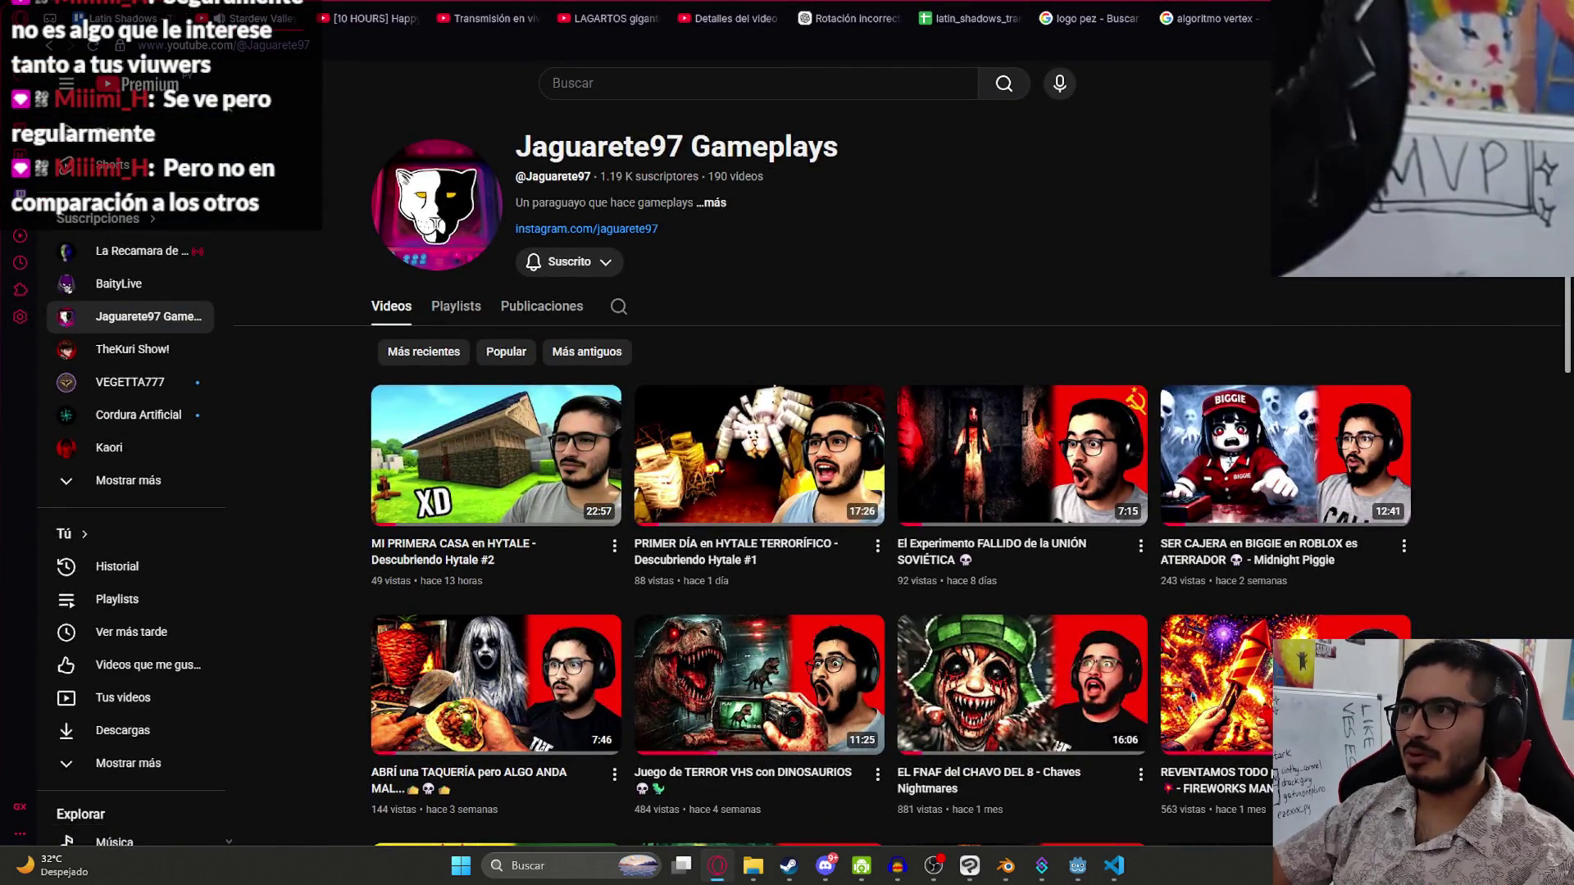
key("alt+Tab")
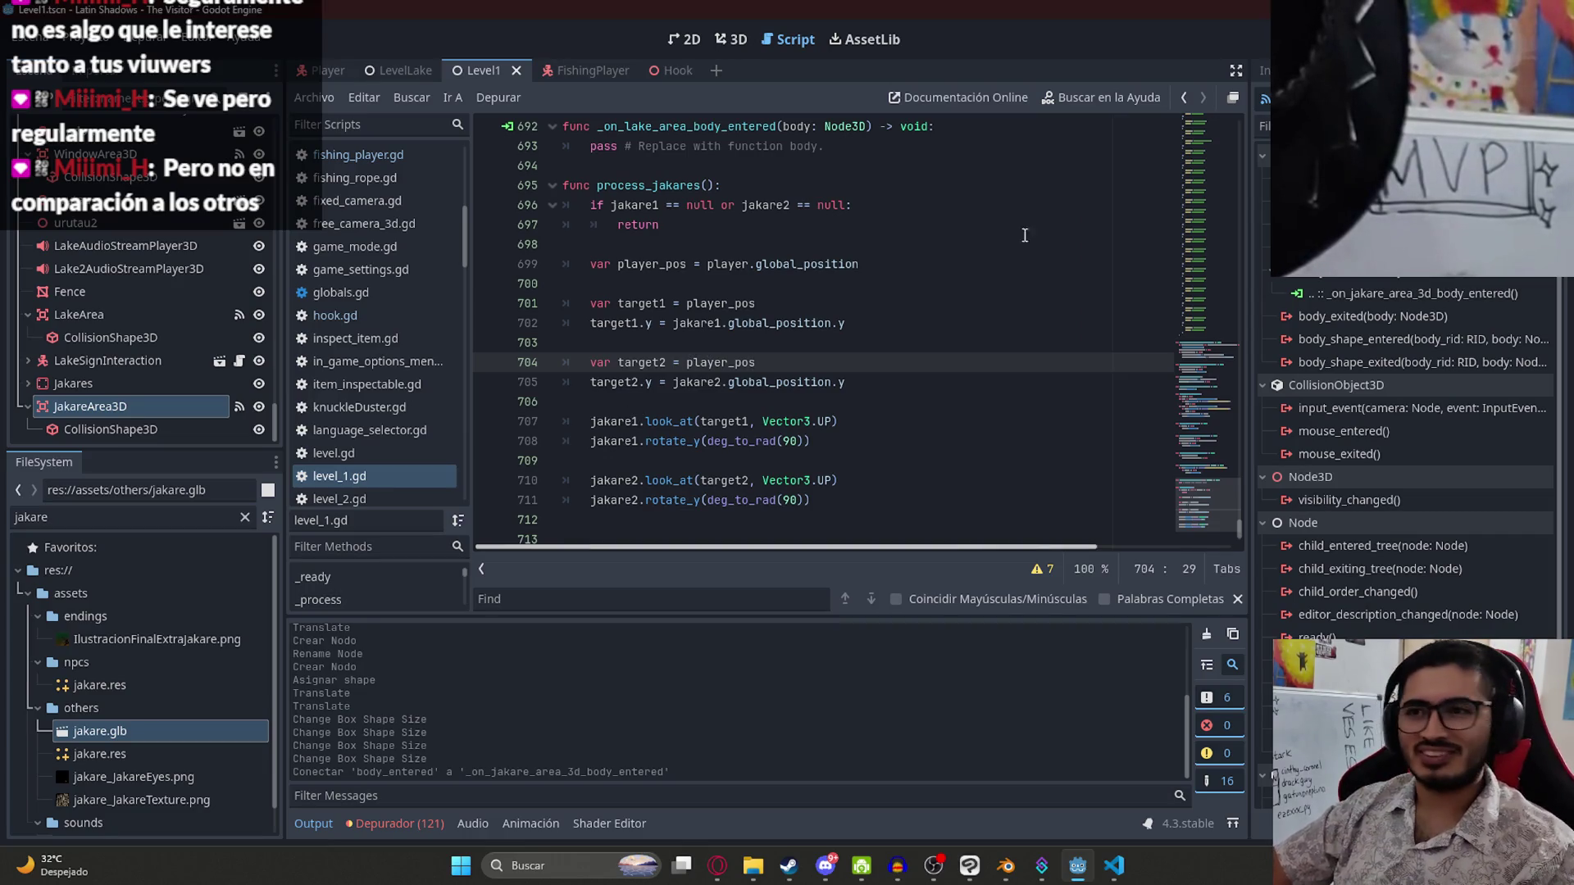
left_click(731, 39)
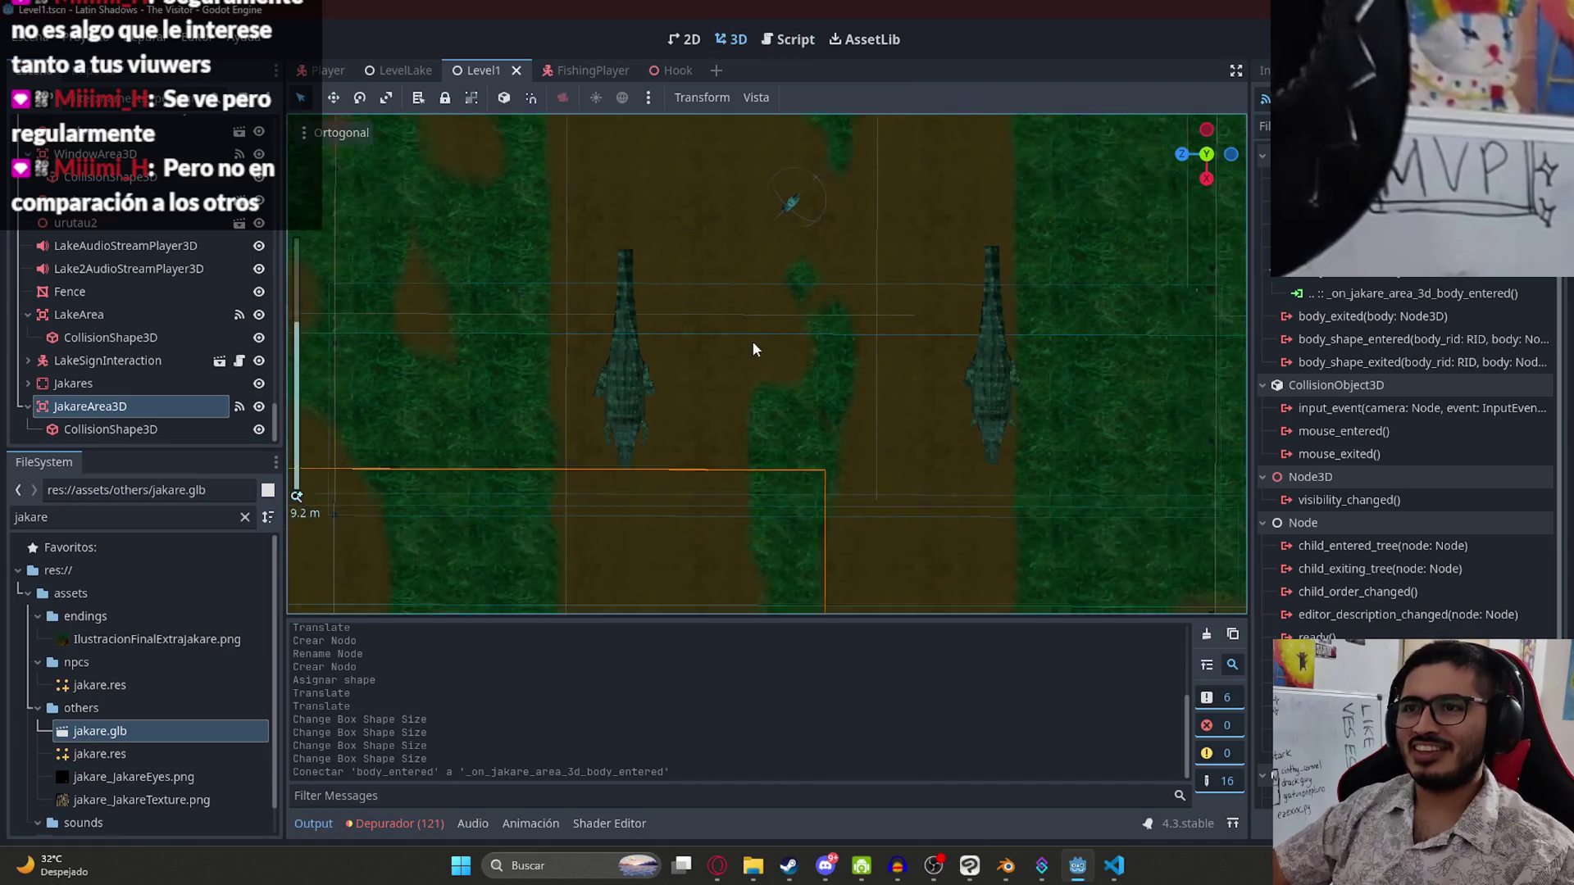
- Save the scene, select JakareArea3D and open its connected body_entered handler
scroll(753, 349, "down", 5)
key("ctrl+s")
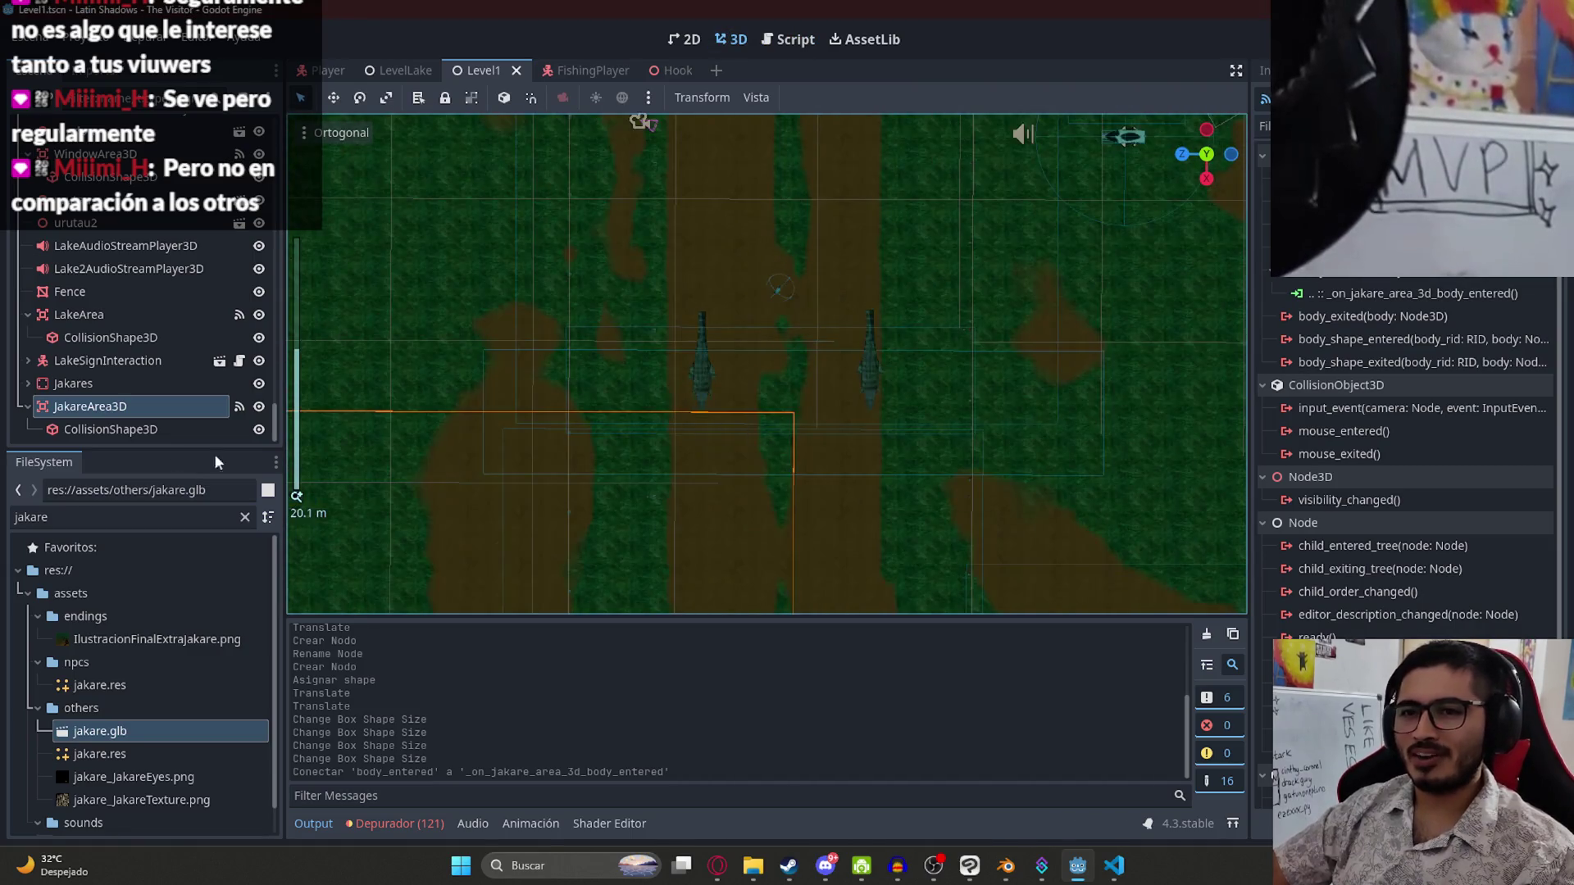
left_click(132, 432)
key("f")
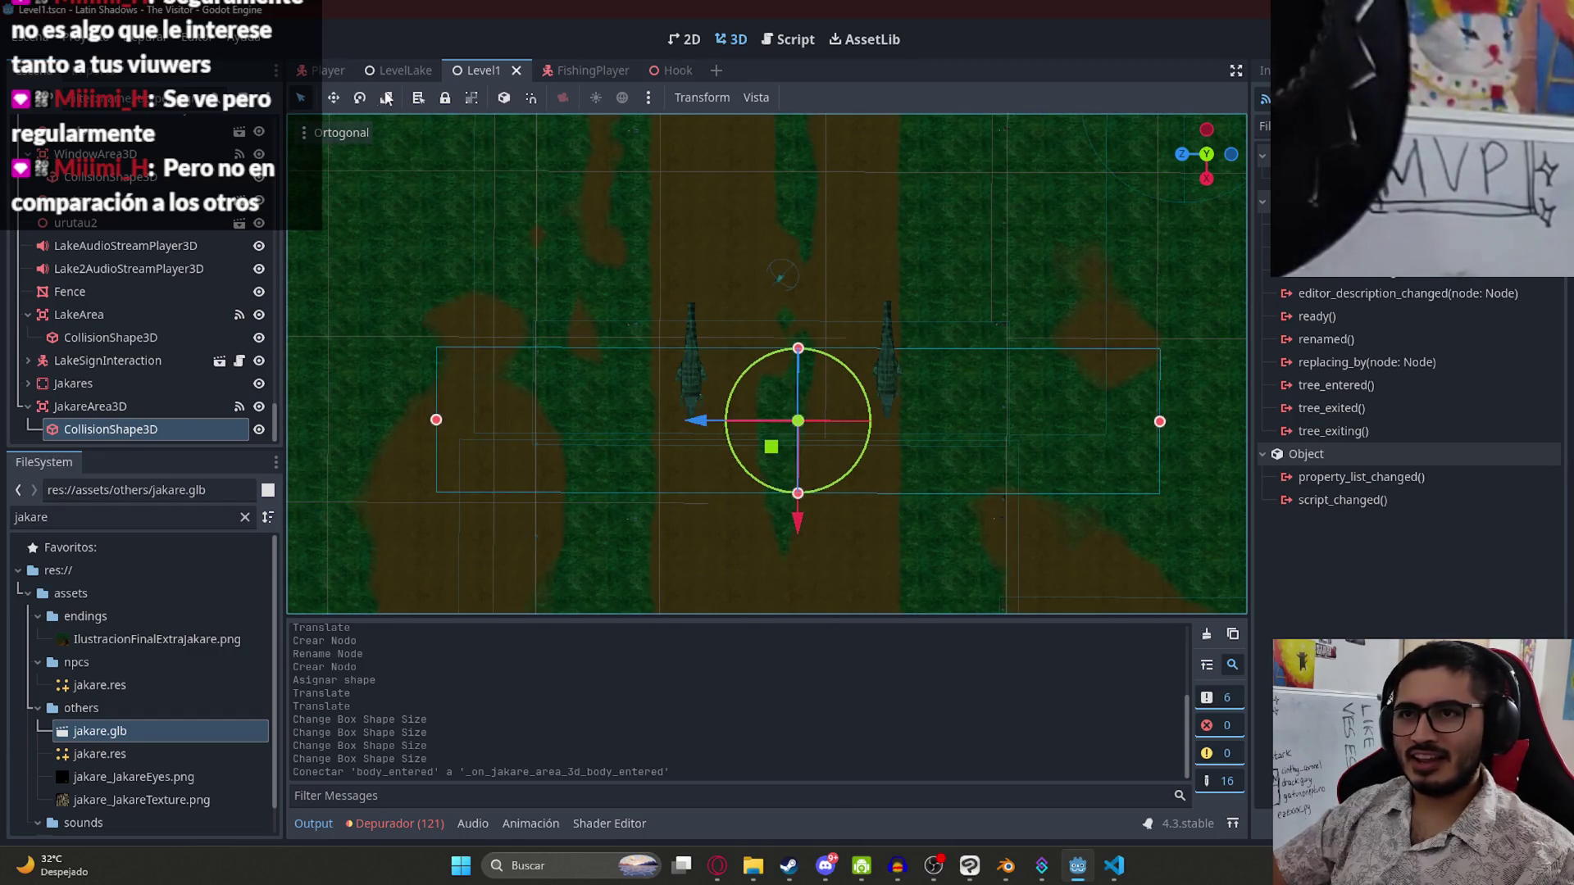
left_click(137, 409)
double_click(1376, 295)
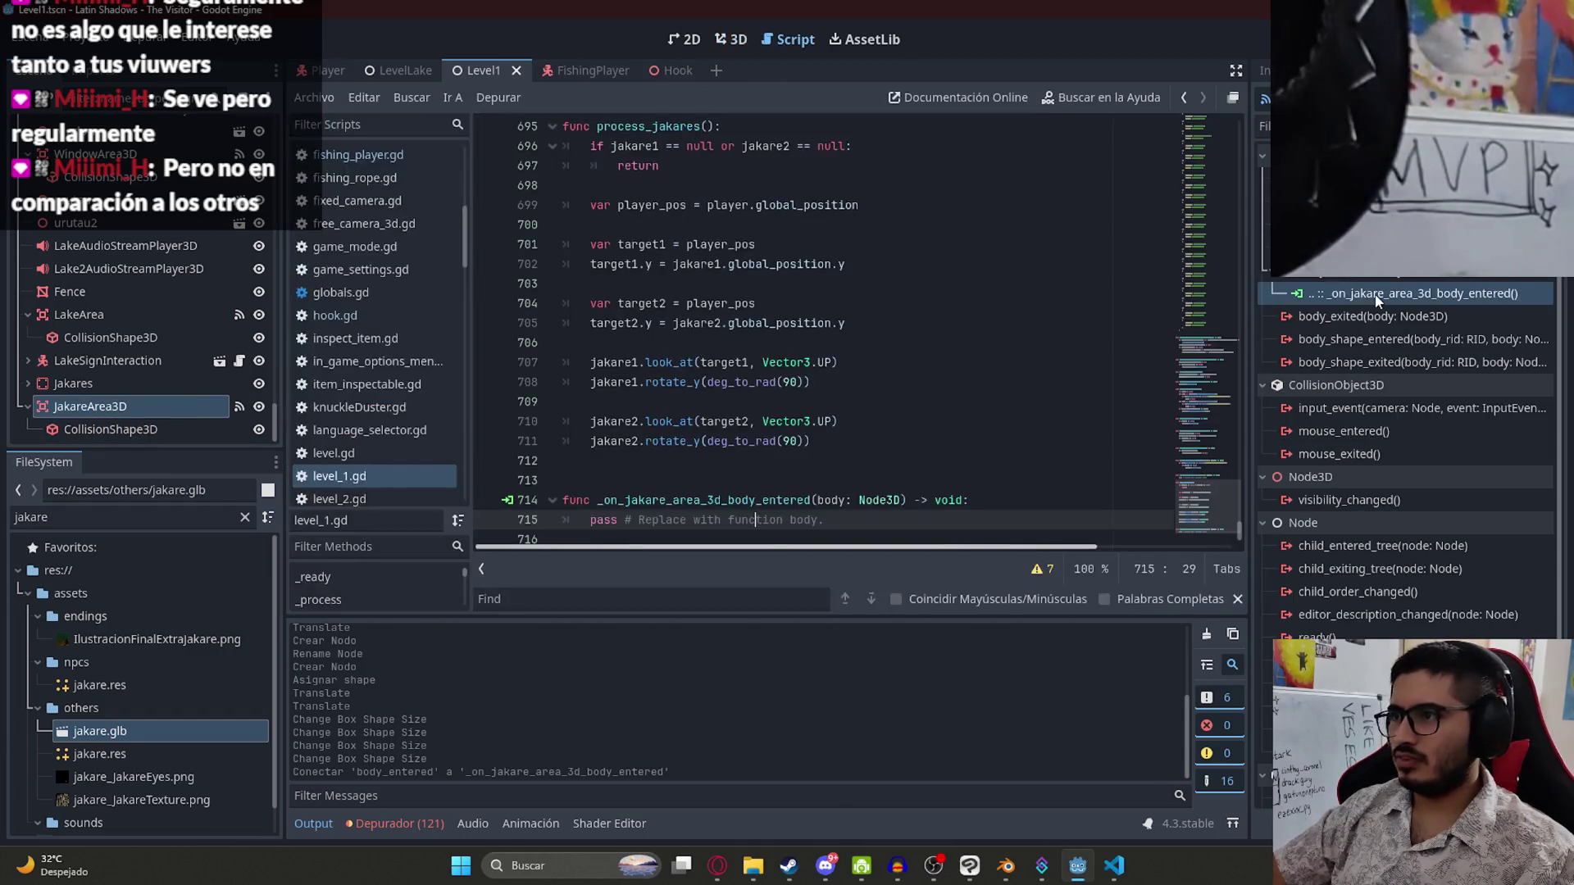
- Find _on_jakare_area_3d_body_entered in VS Code's level_1.gd and delete its pass line
double_click(729, 494)
key("ctrl+c")
left_click(1108, 879)
key("ctrl+f")
key("ctrl+v")
left_click(609, 550)
key("shift+Home")
key("BackSpace")
scroll(703, 536, "down", 1)
- Add the condition if body.get_script() == preload("res://scripts/player.gd"): to the handler
type("body.get_")
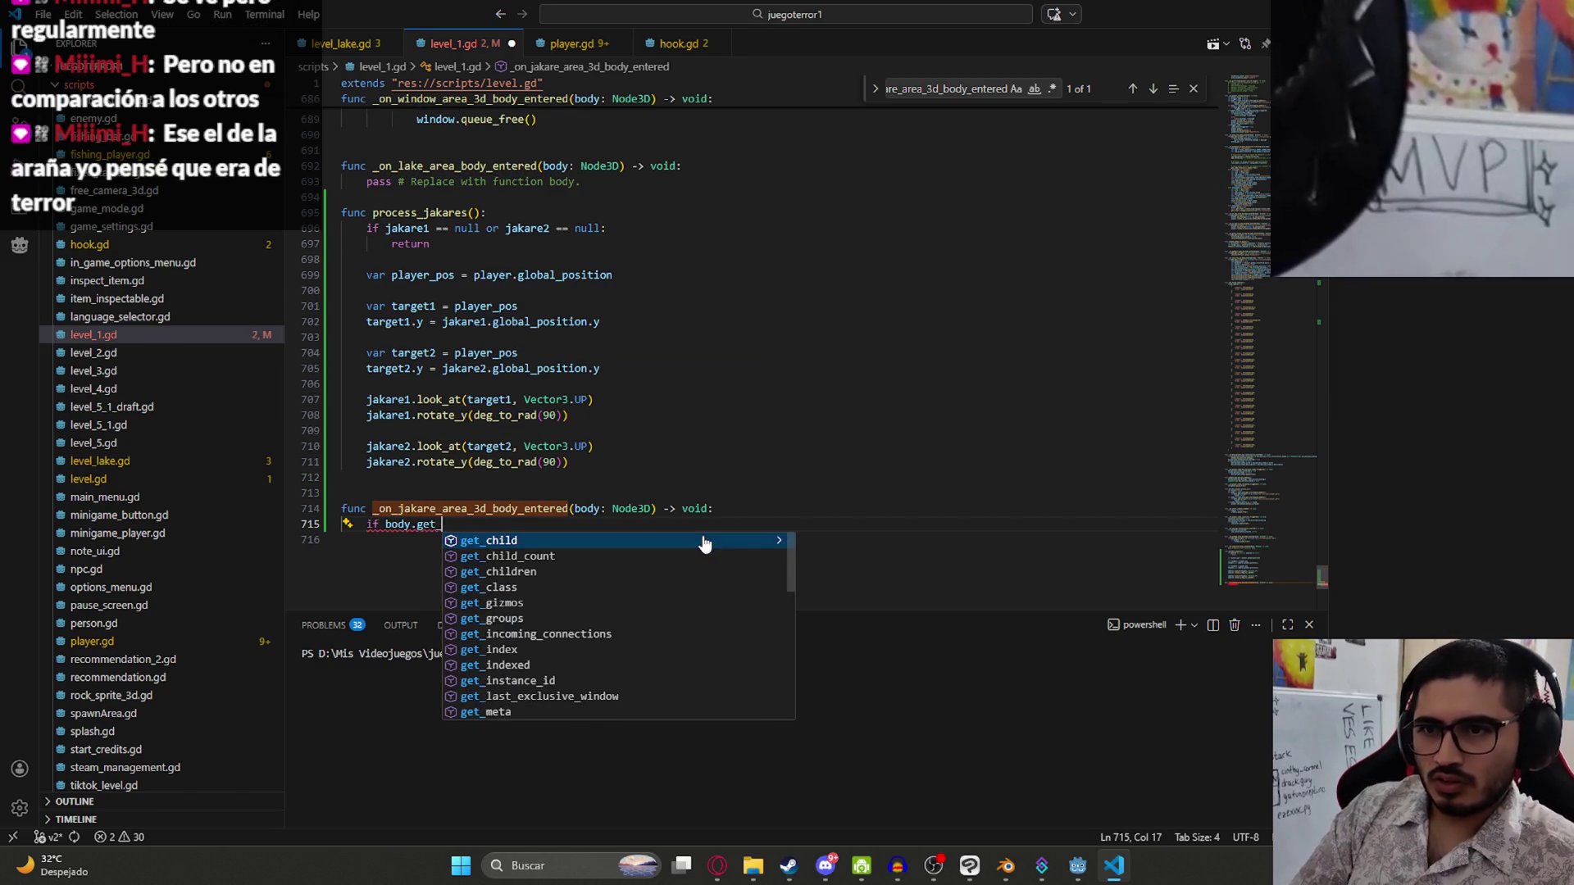
type("scr")
key("Tab")
key("Tab")
left_click(613, 565)
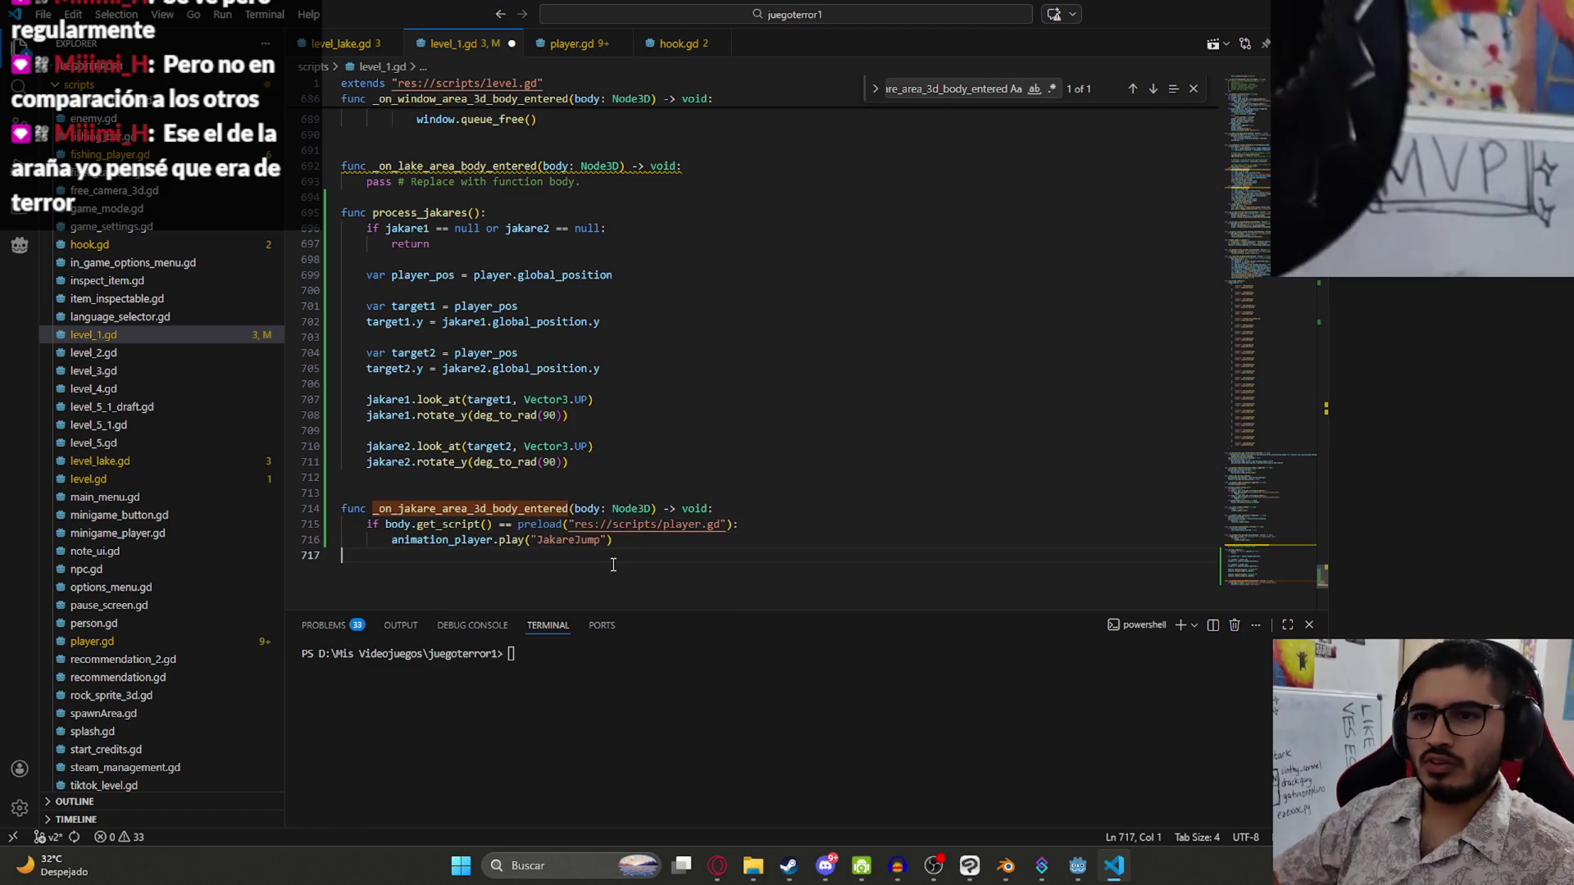
left_click_drag(628, 542, 460, 540)
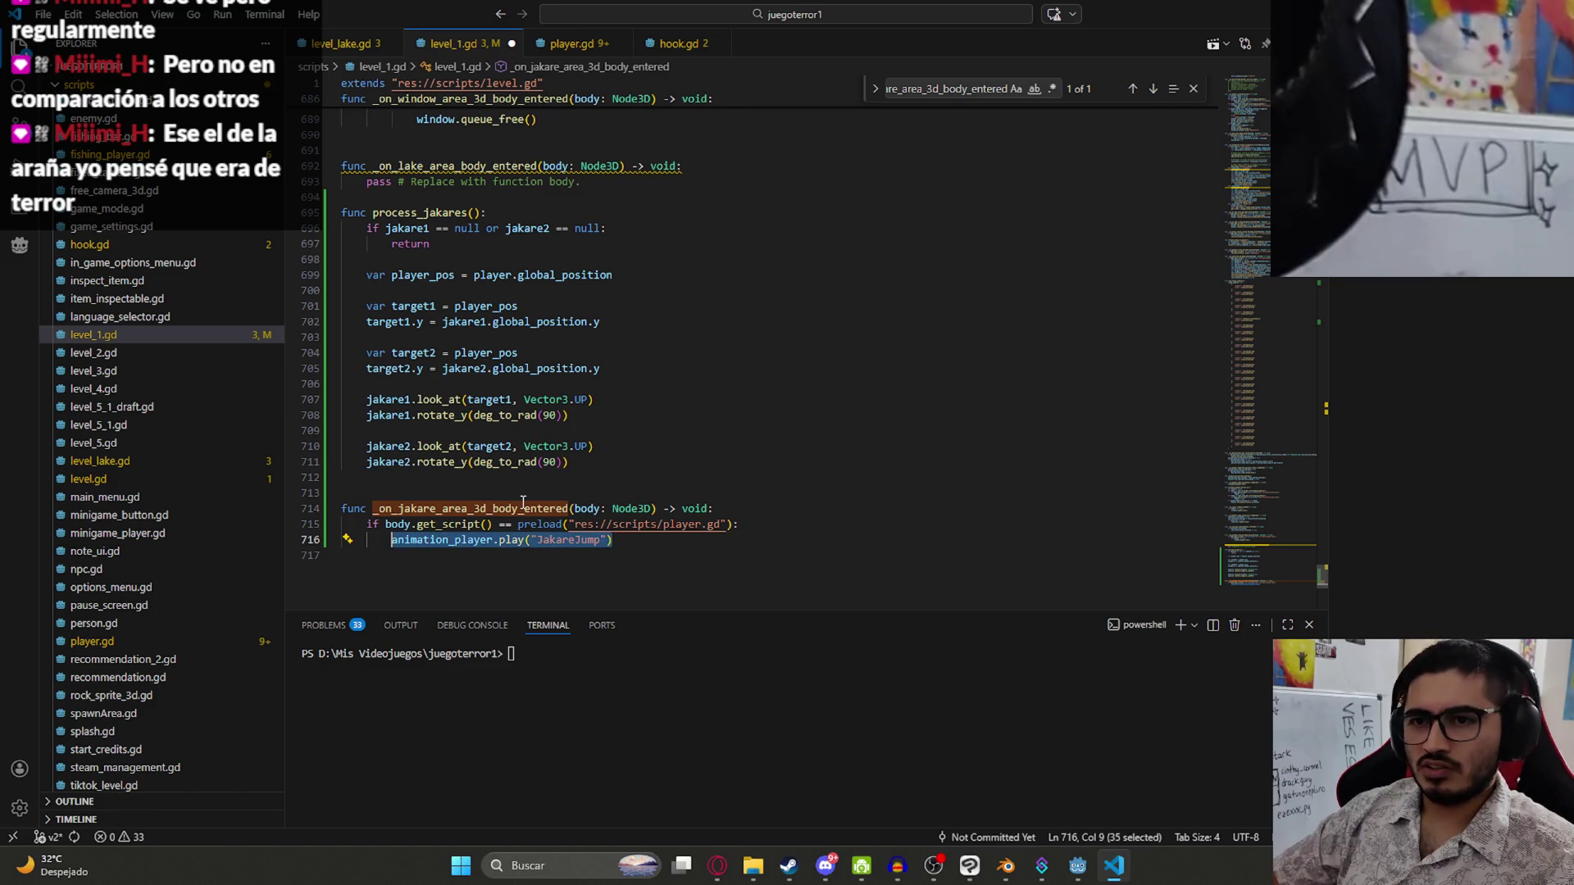
key("BackSpace")
- Start a jakare1 line inside the condition and jump to jakare1's declaration
type("jak")
key("Return")
type(".p")
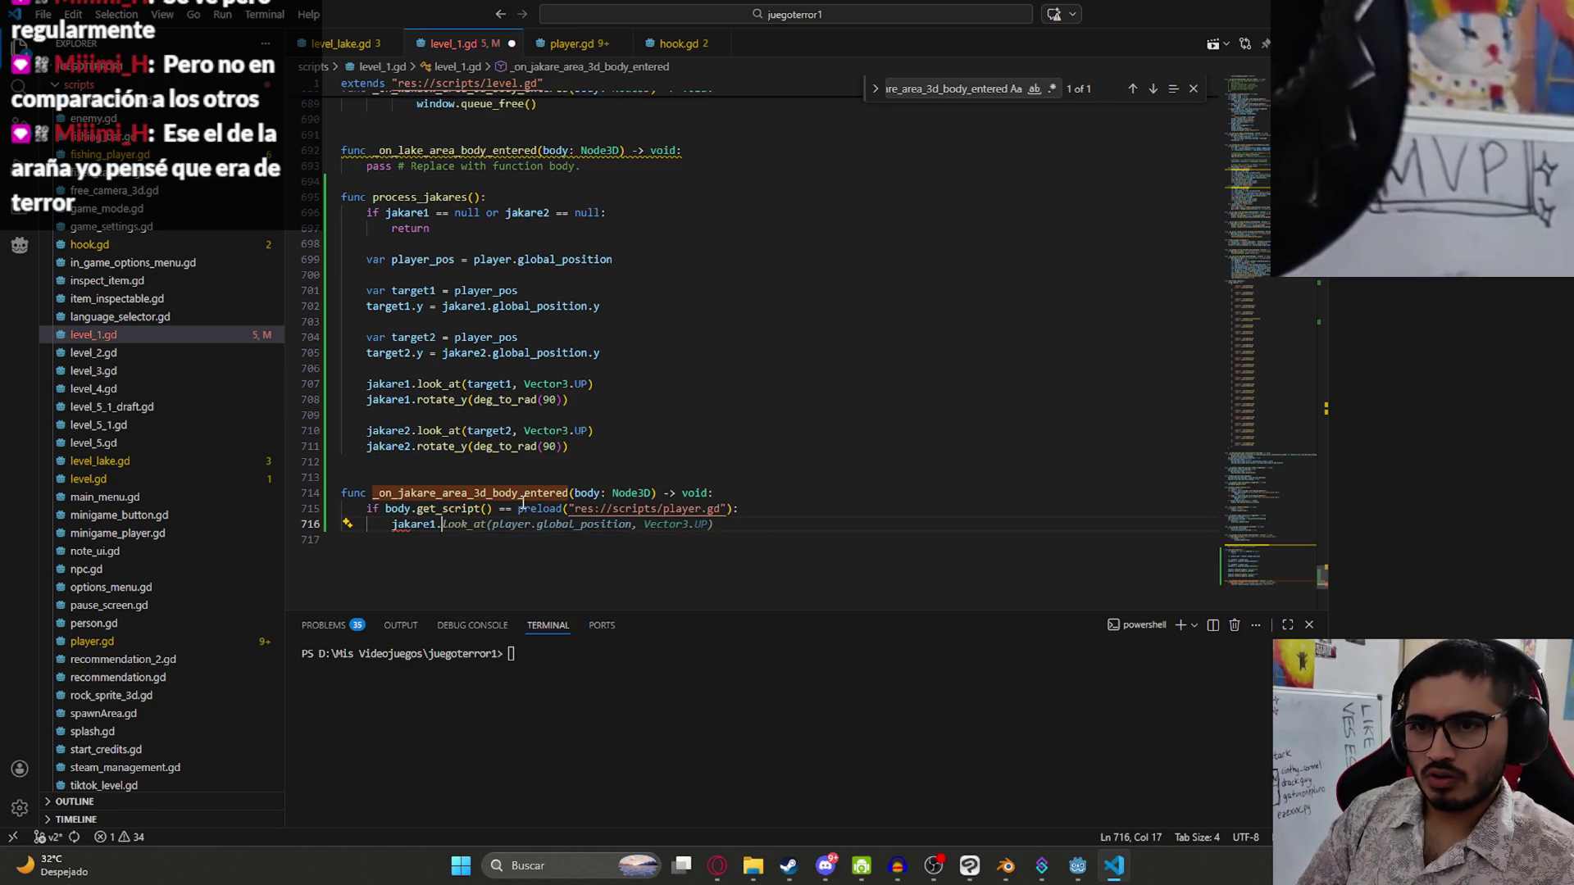
type("l")
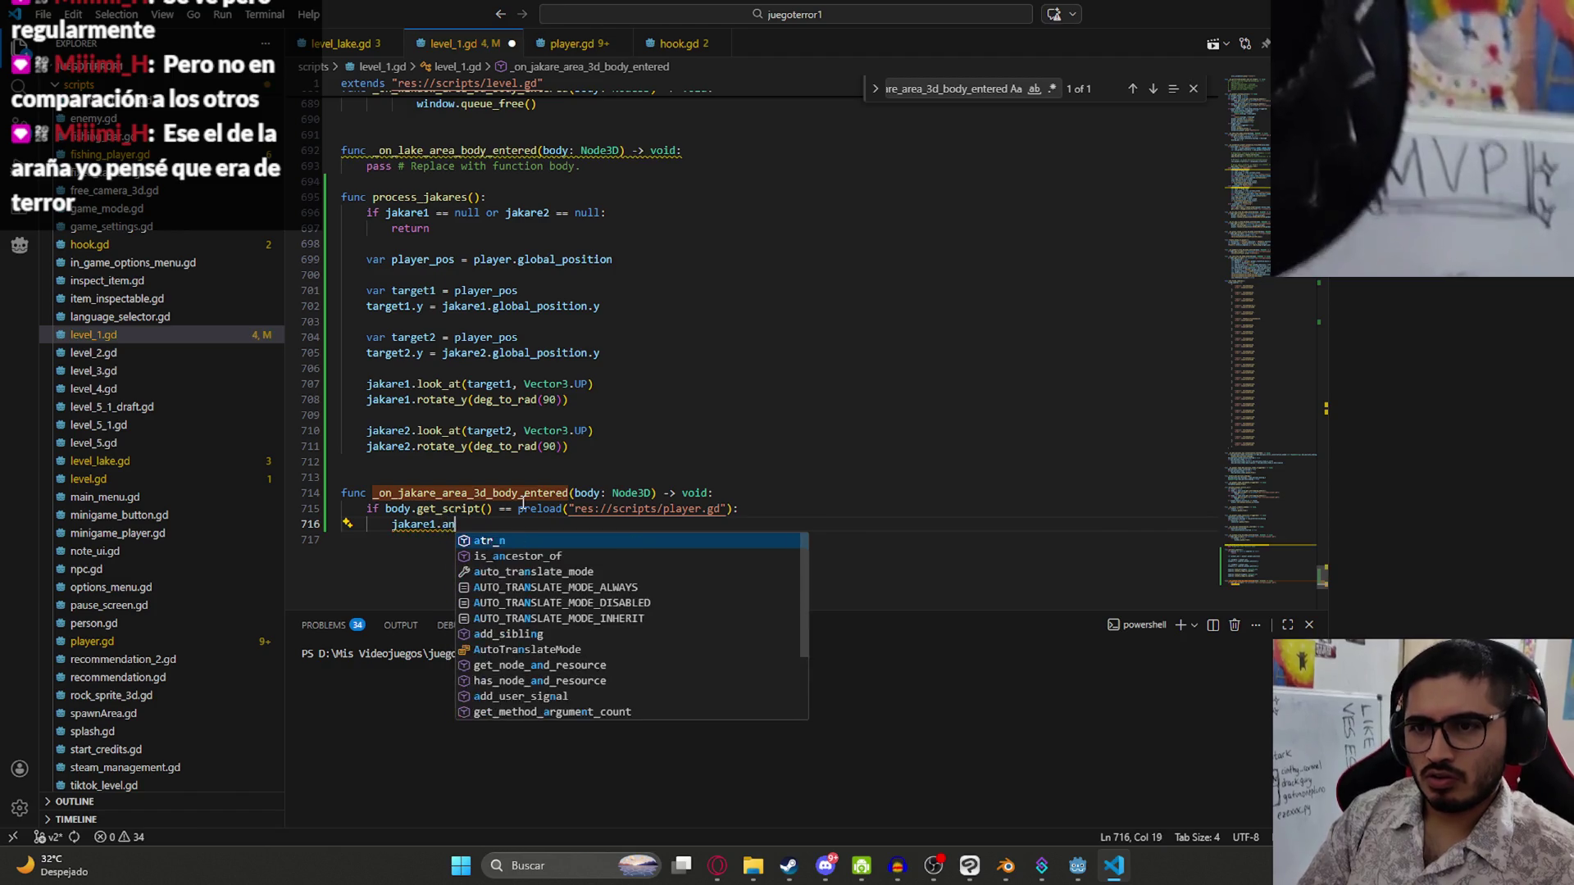
key("BackSpace")
key("BackSpace")
key("BackSpace")
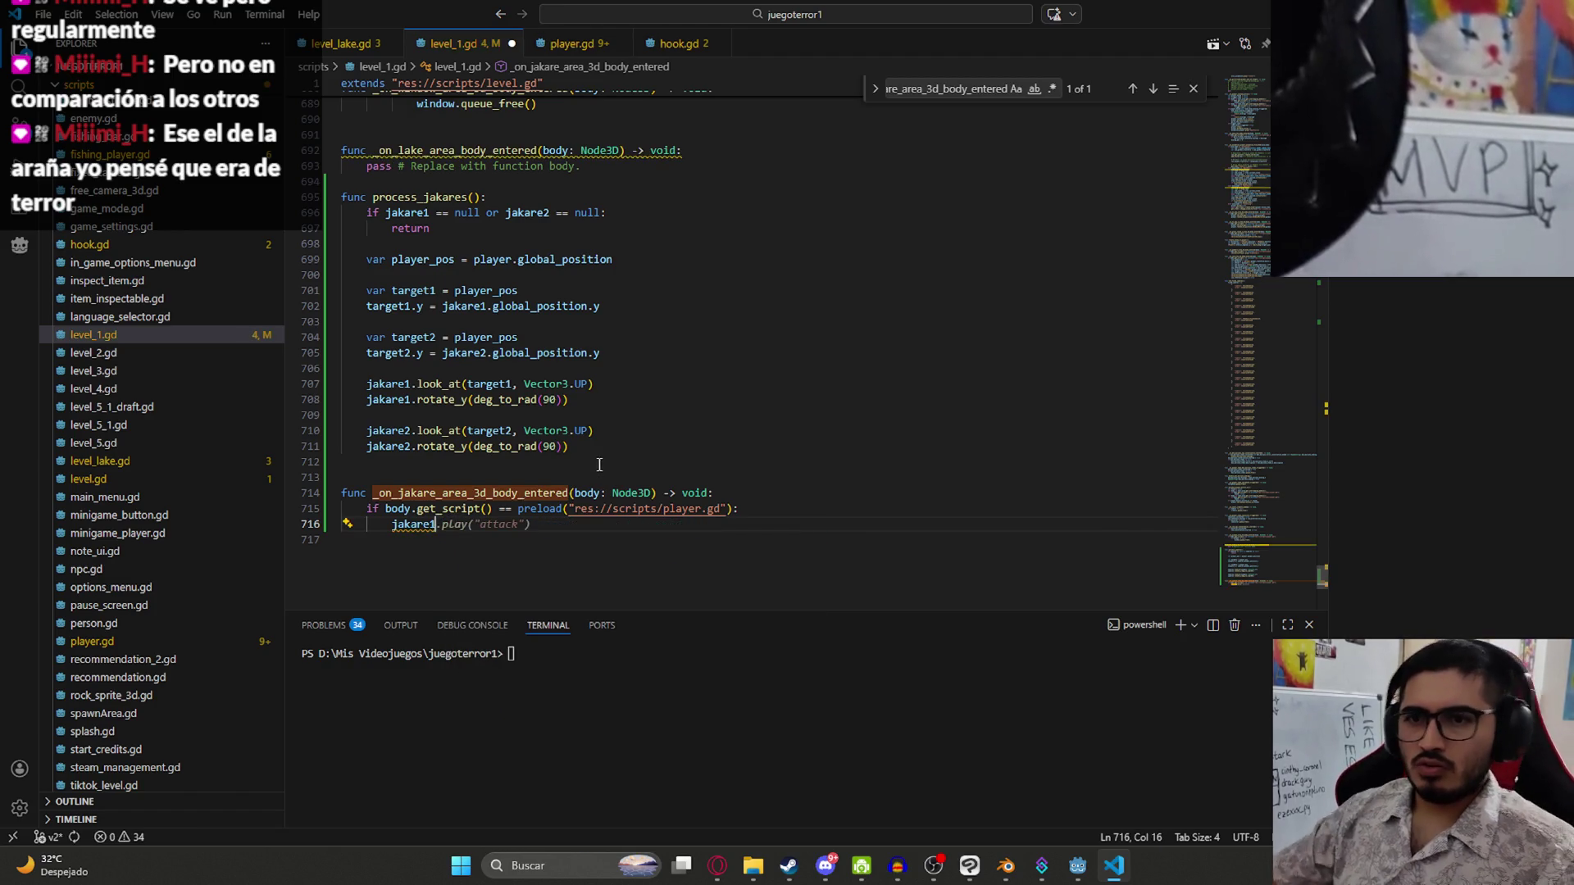
left_click(426, 526, "ctrl")
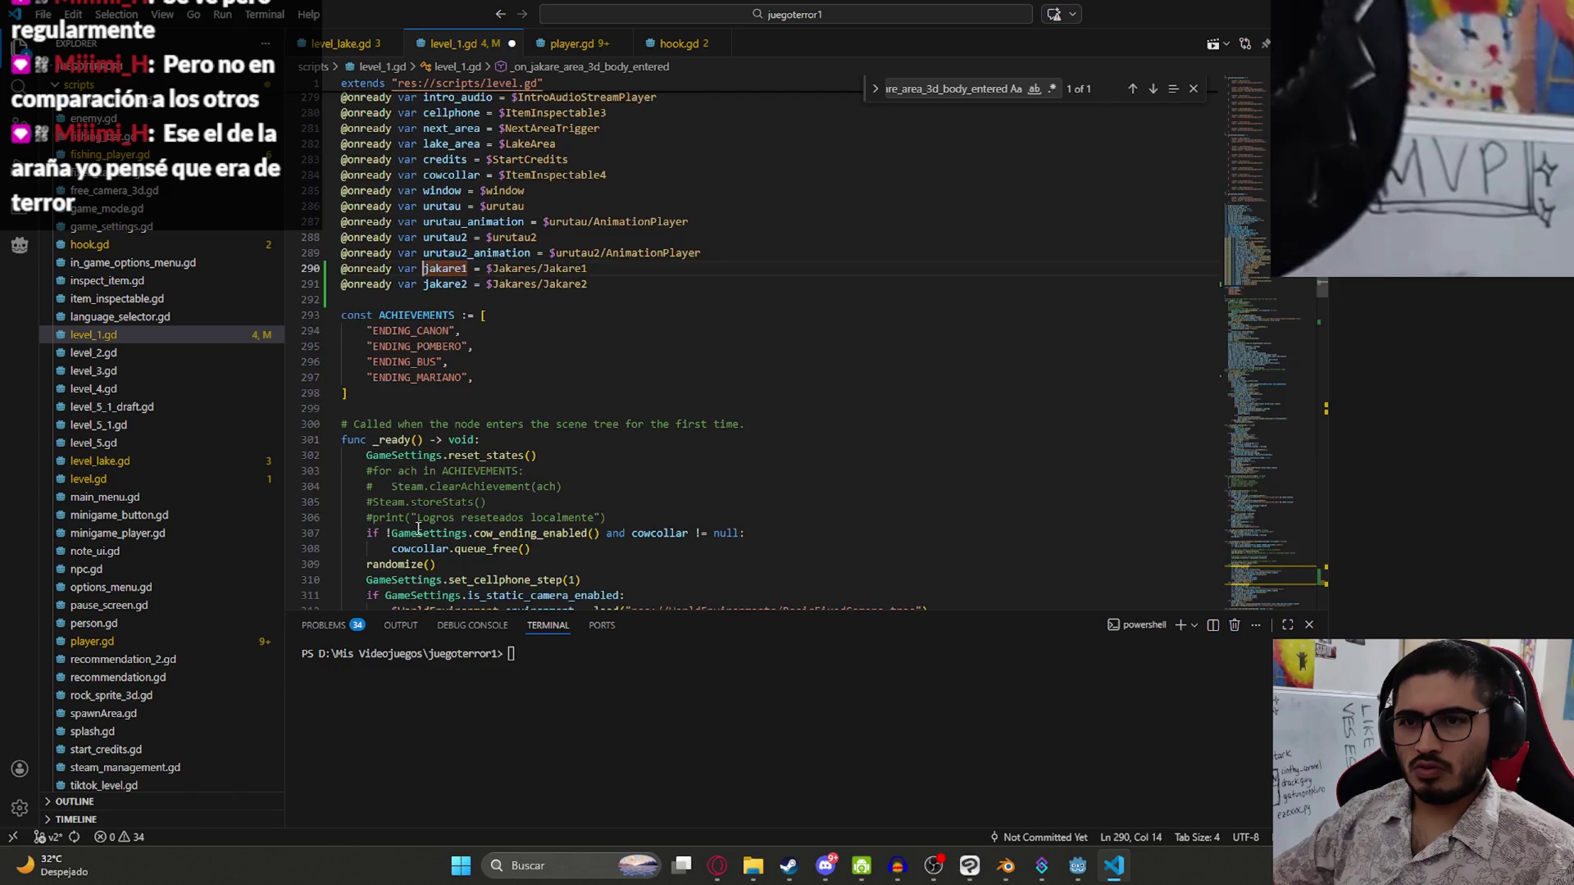
left_click(646, 282)
key("Return")
type("onready var jaka")
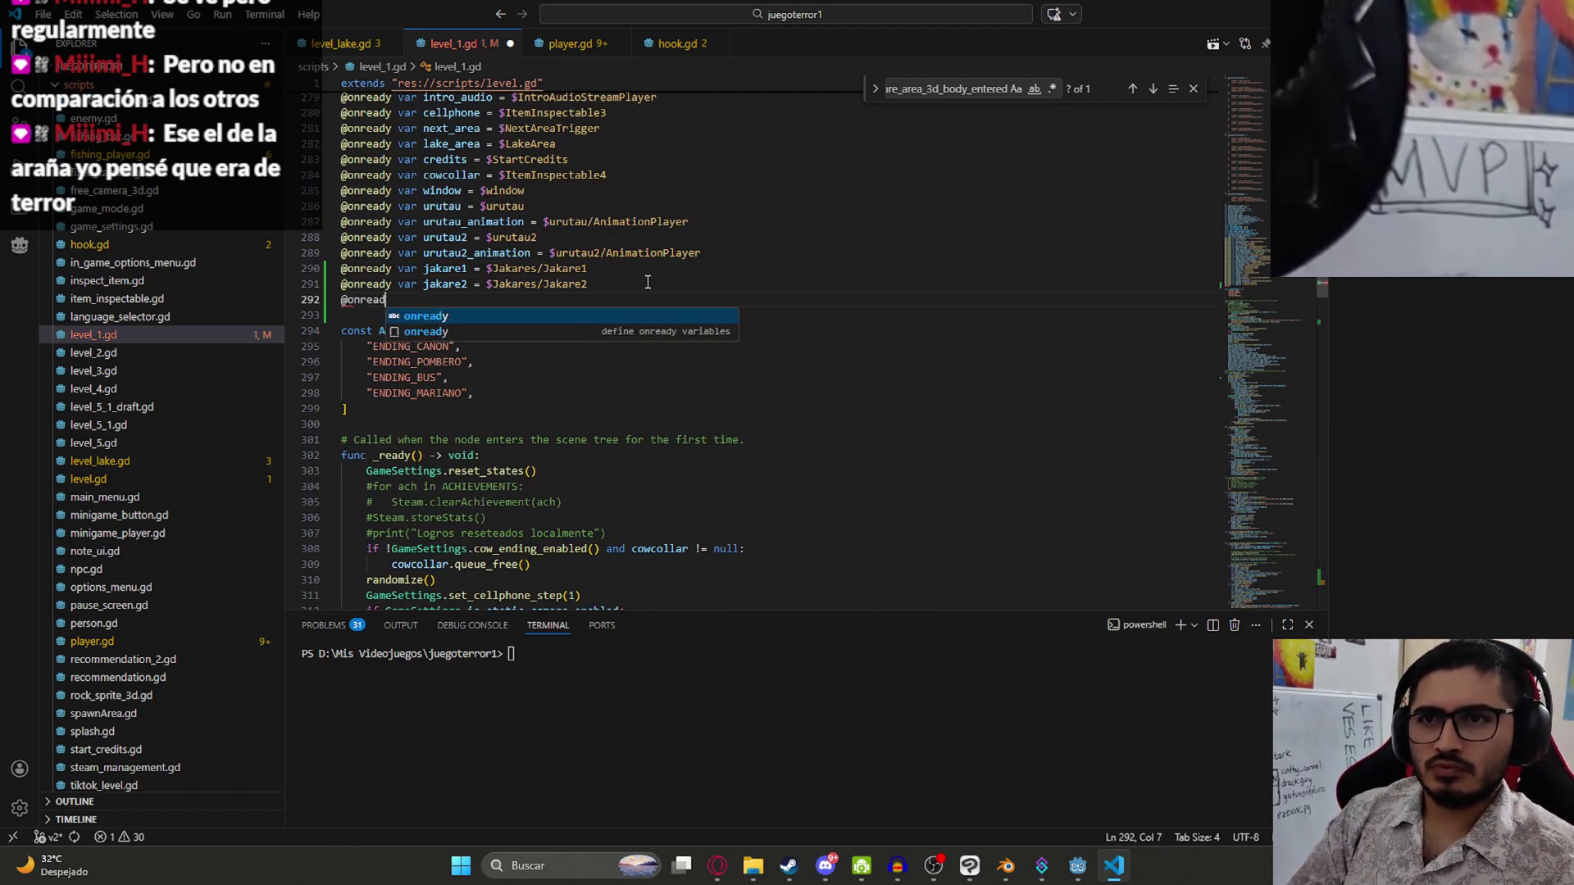
type("re1_")
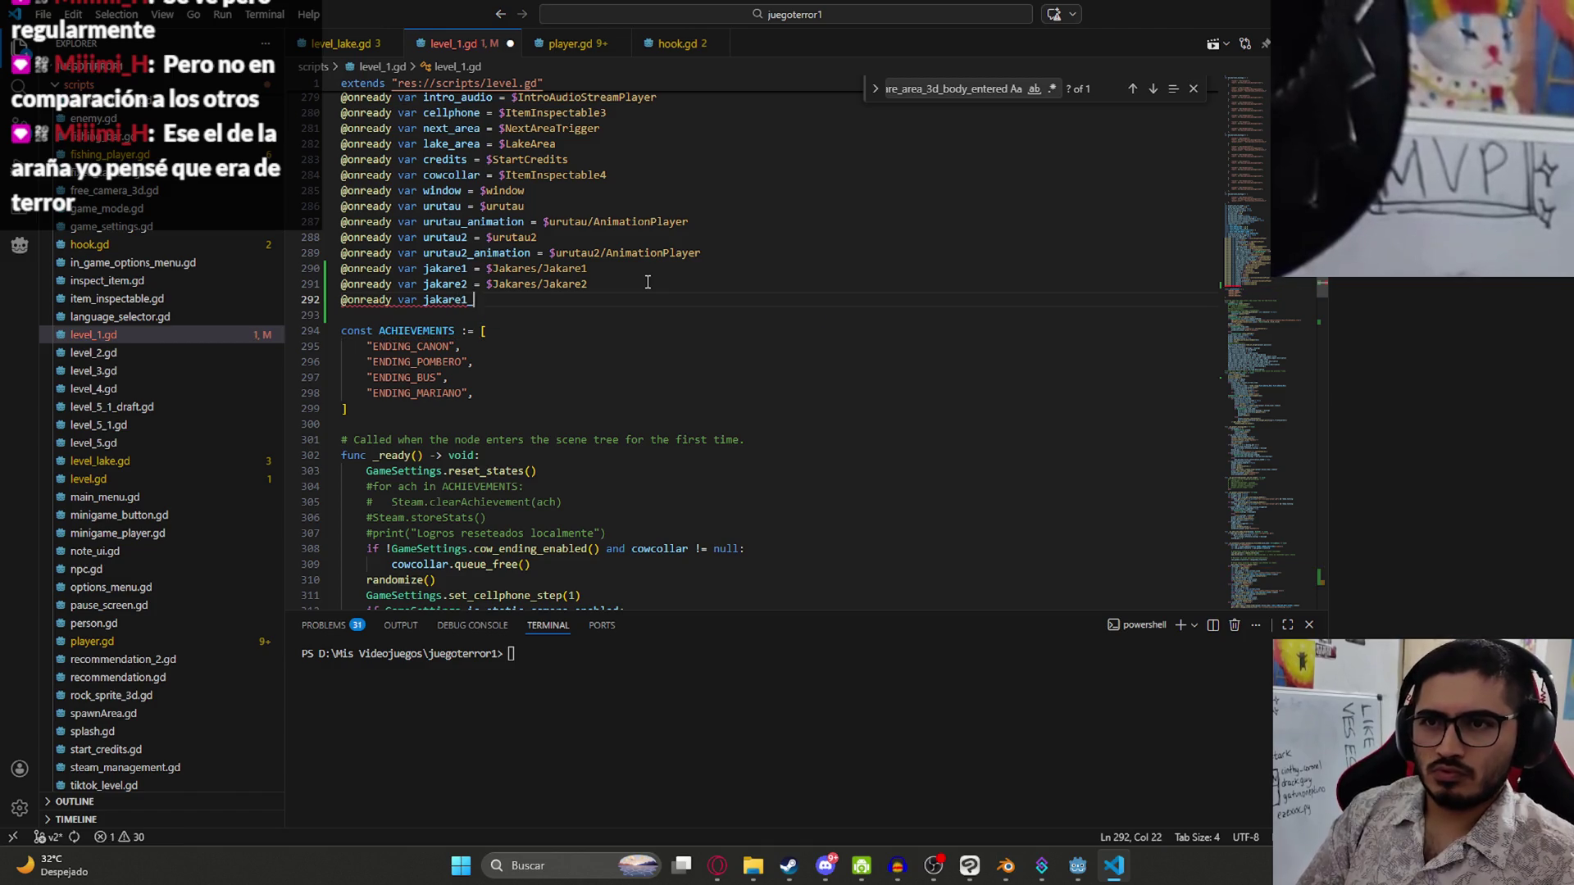
type("animation_player ")
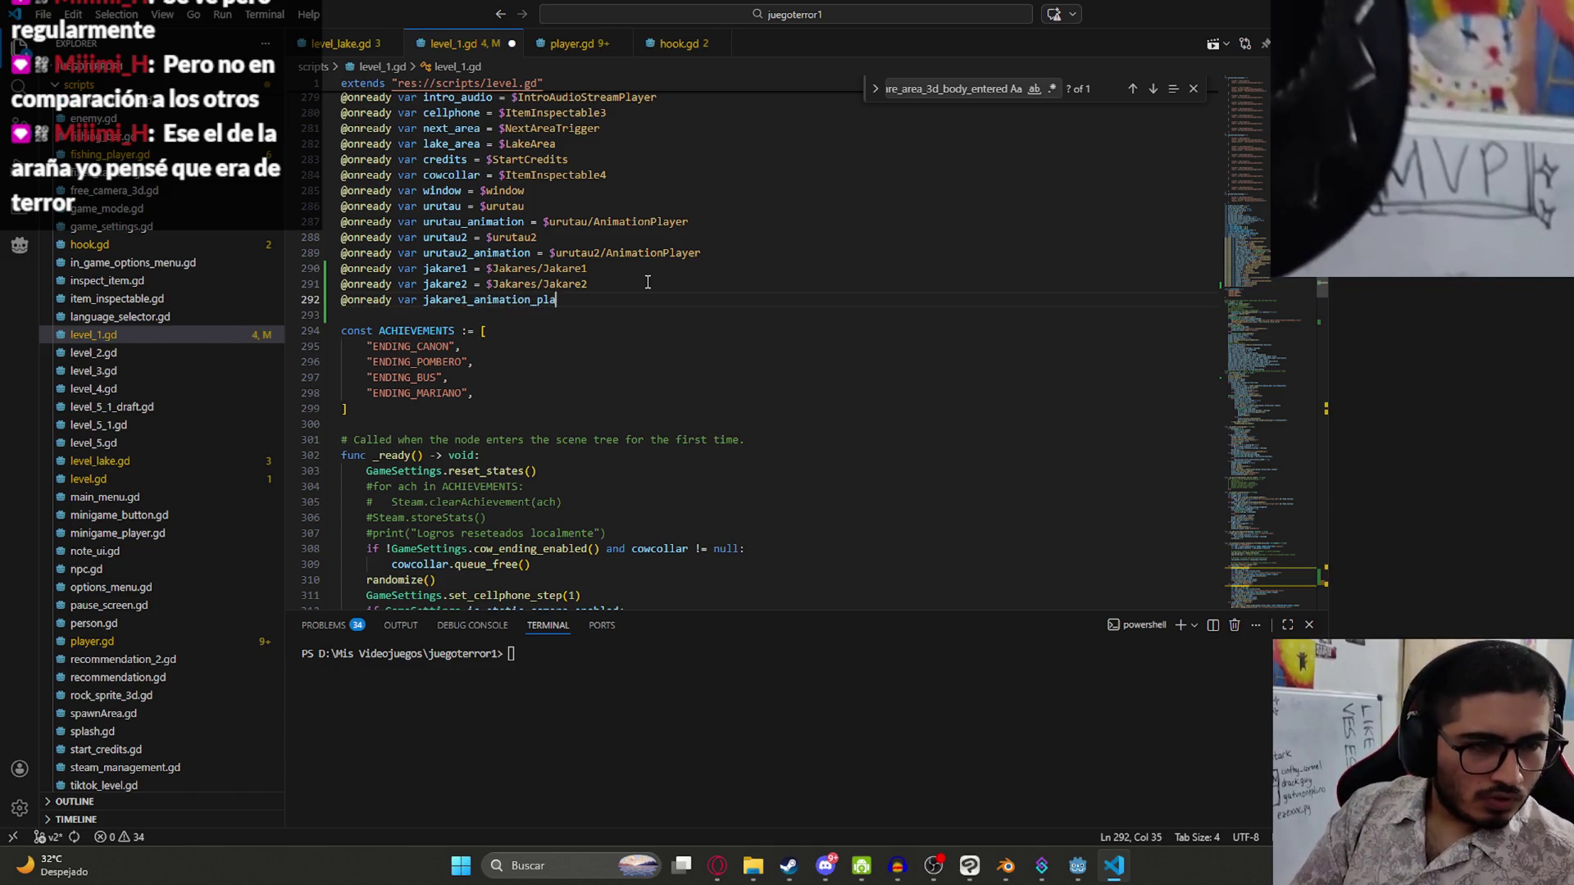
type("=")
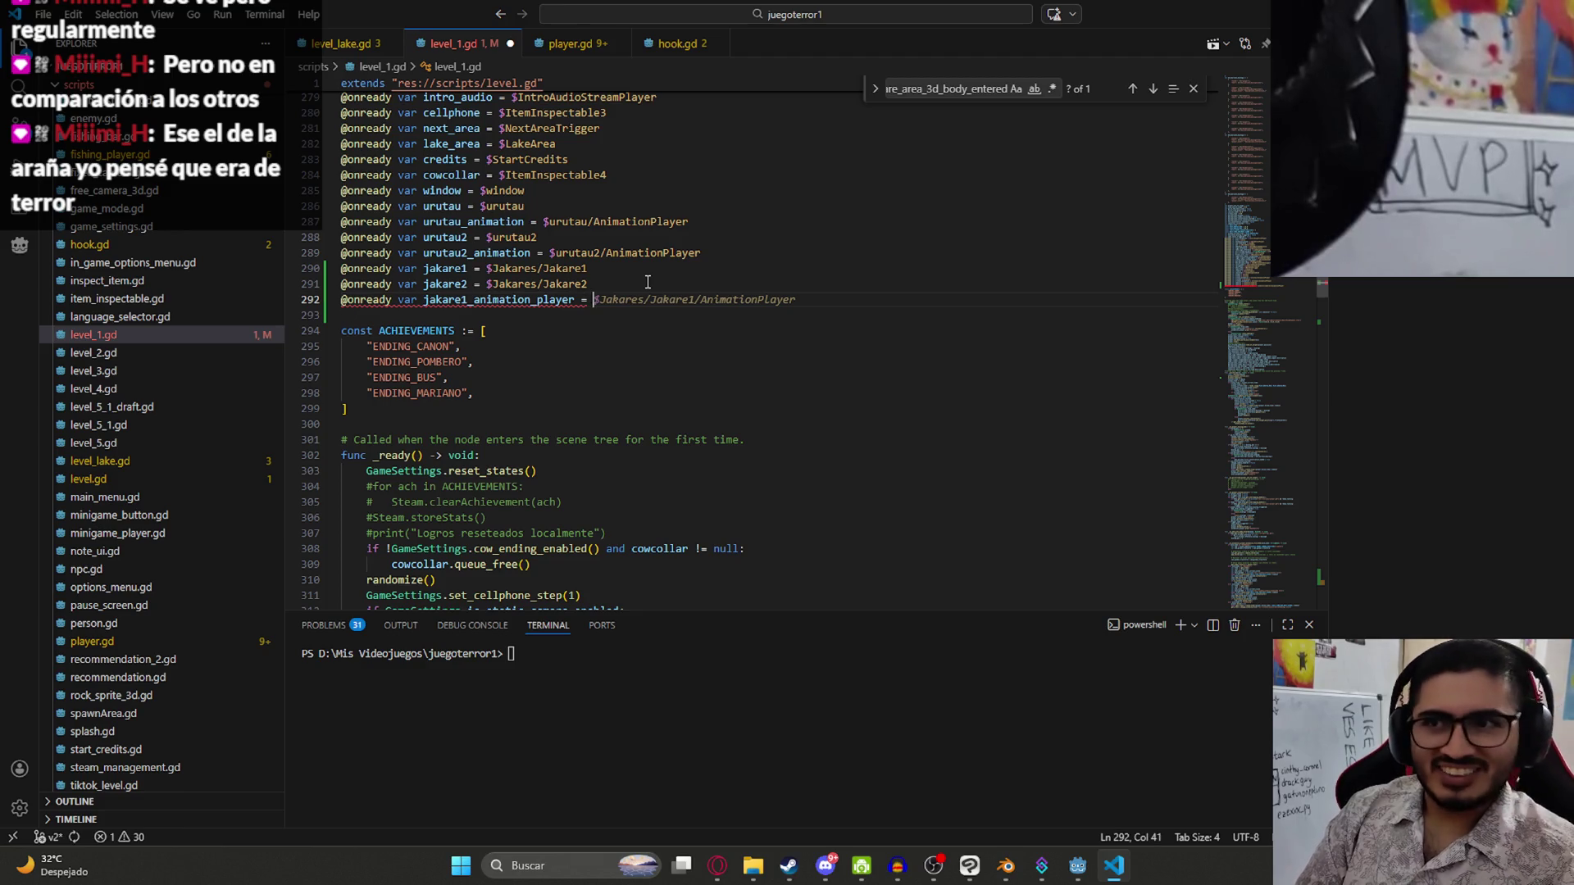
key("Return")
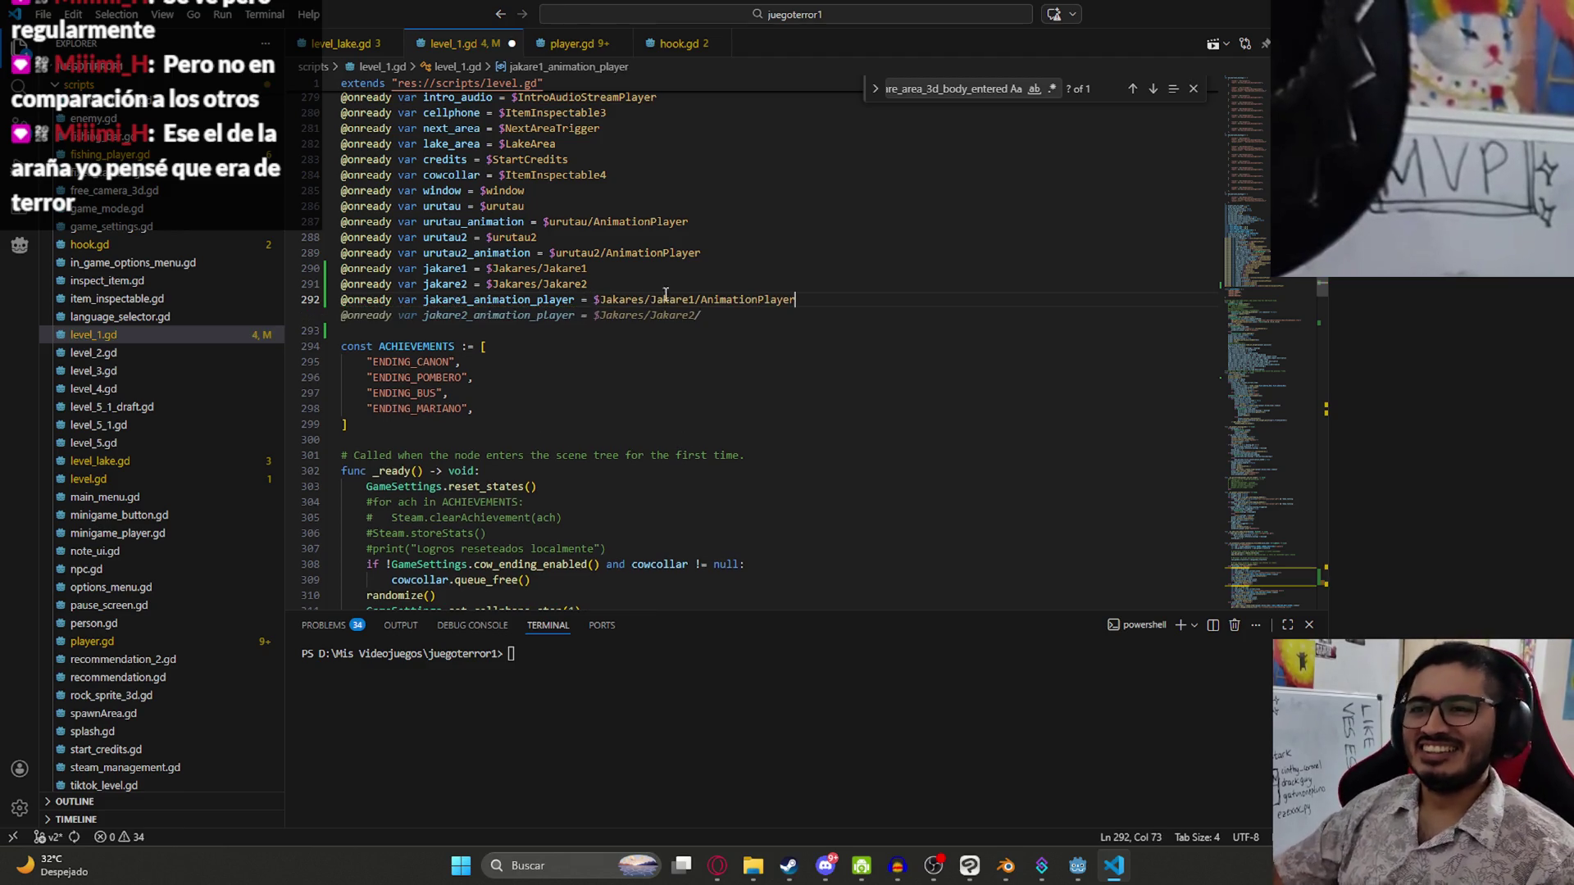
key("Tab")
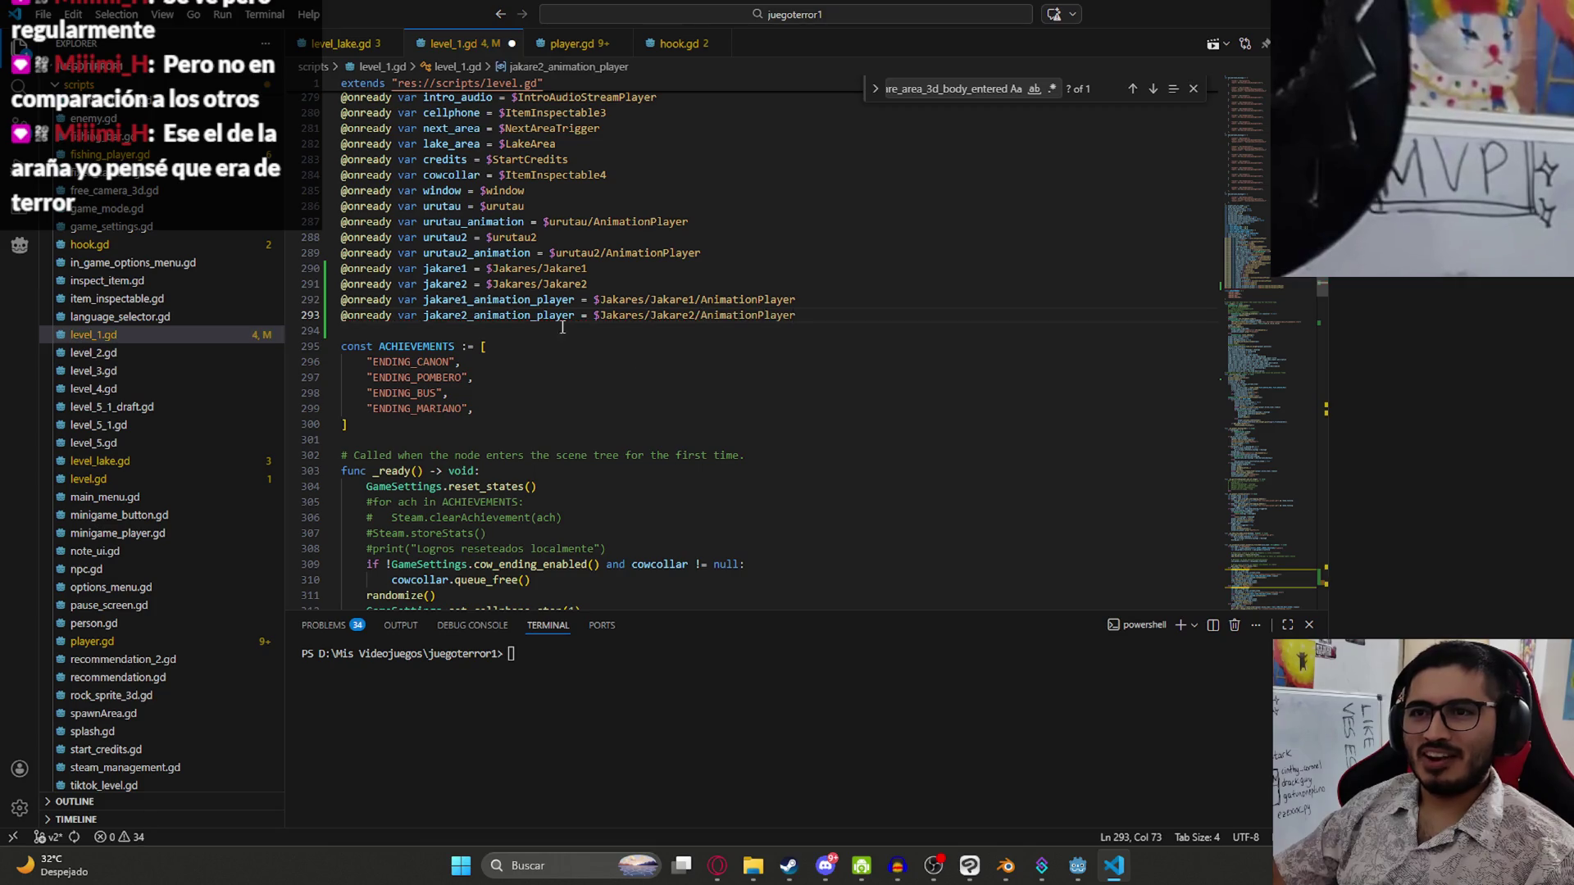
double_click(534, 299)
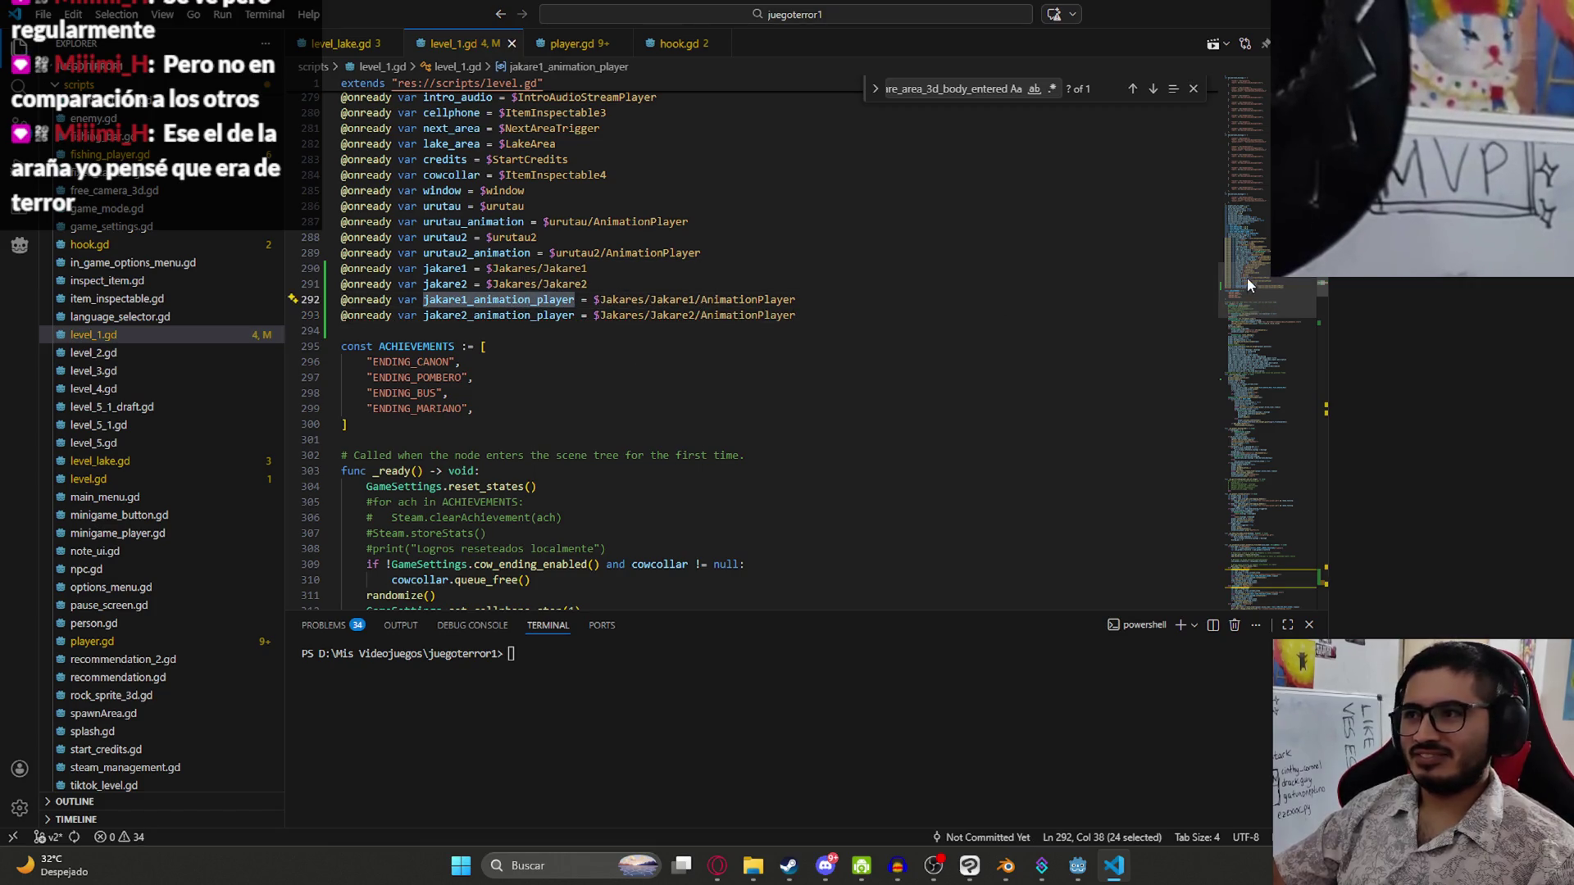
- Back in the handler, start the line with jakare1_animation_player
left_click(1283, 553)
scroll(1282, 553, "down", 10)
left_click(822, 281)
type("jakare1_animation_player")
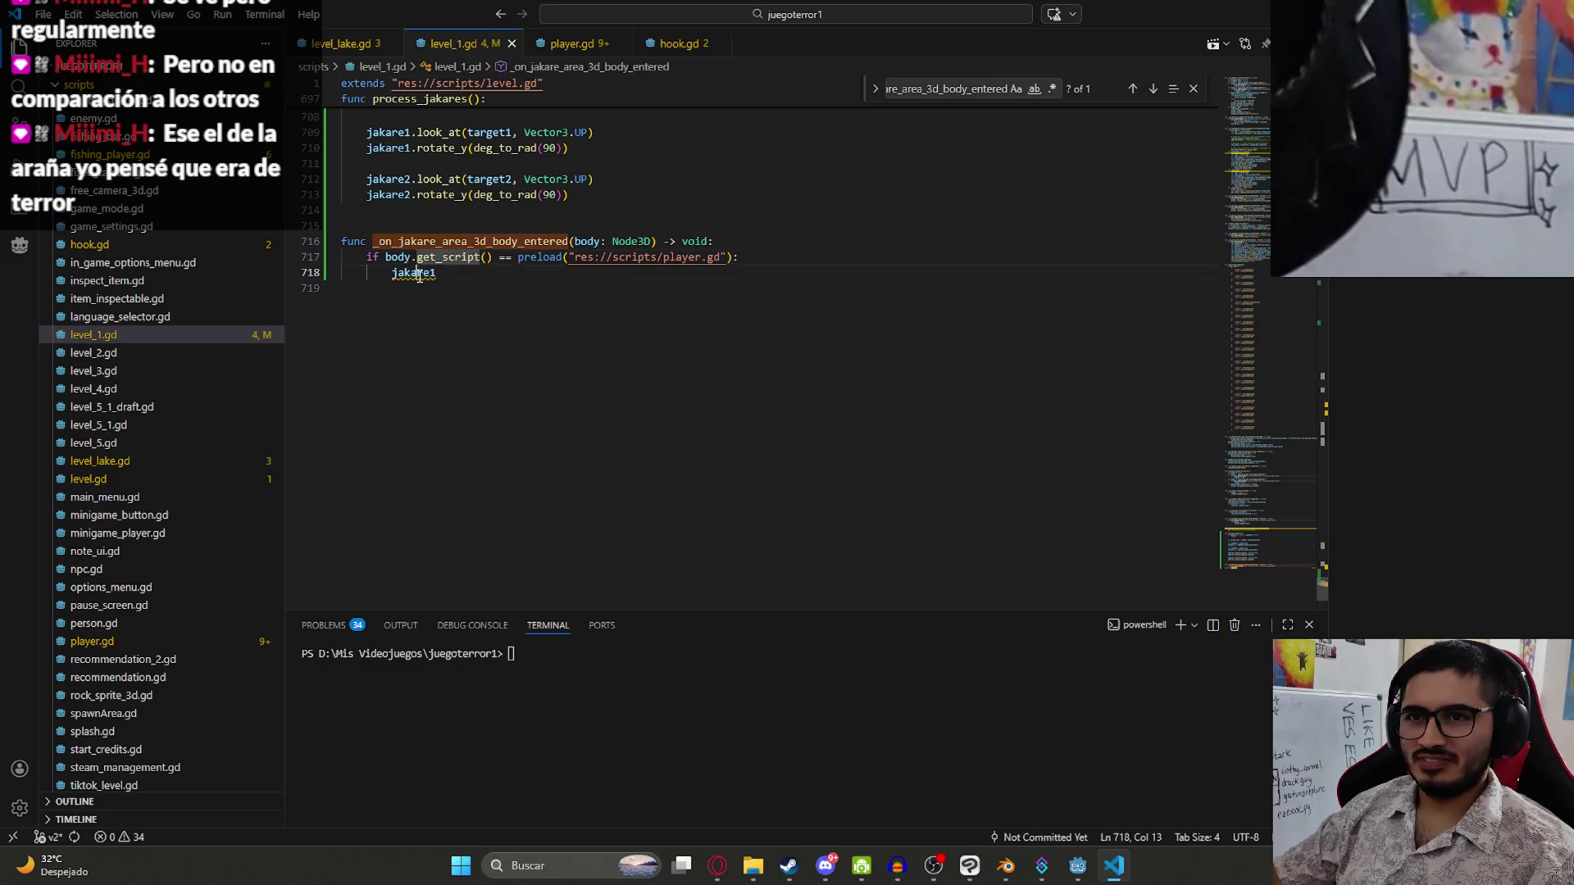
type(".")
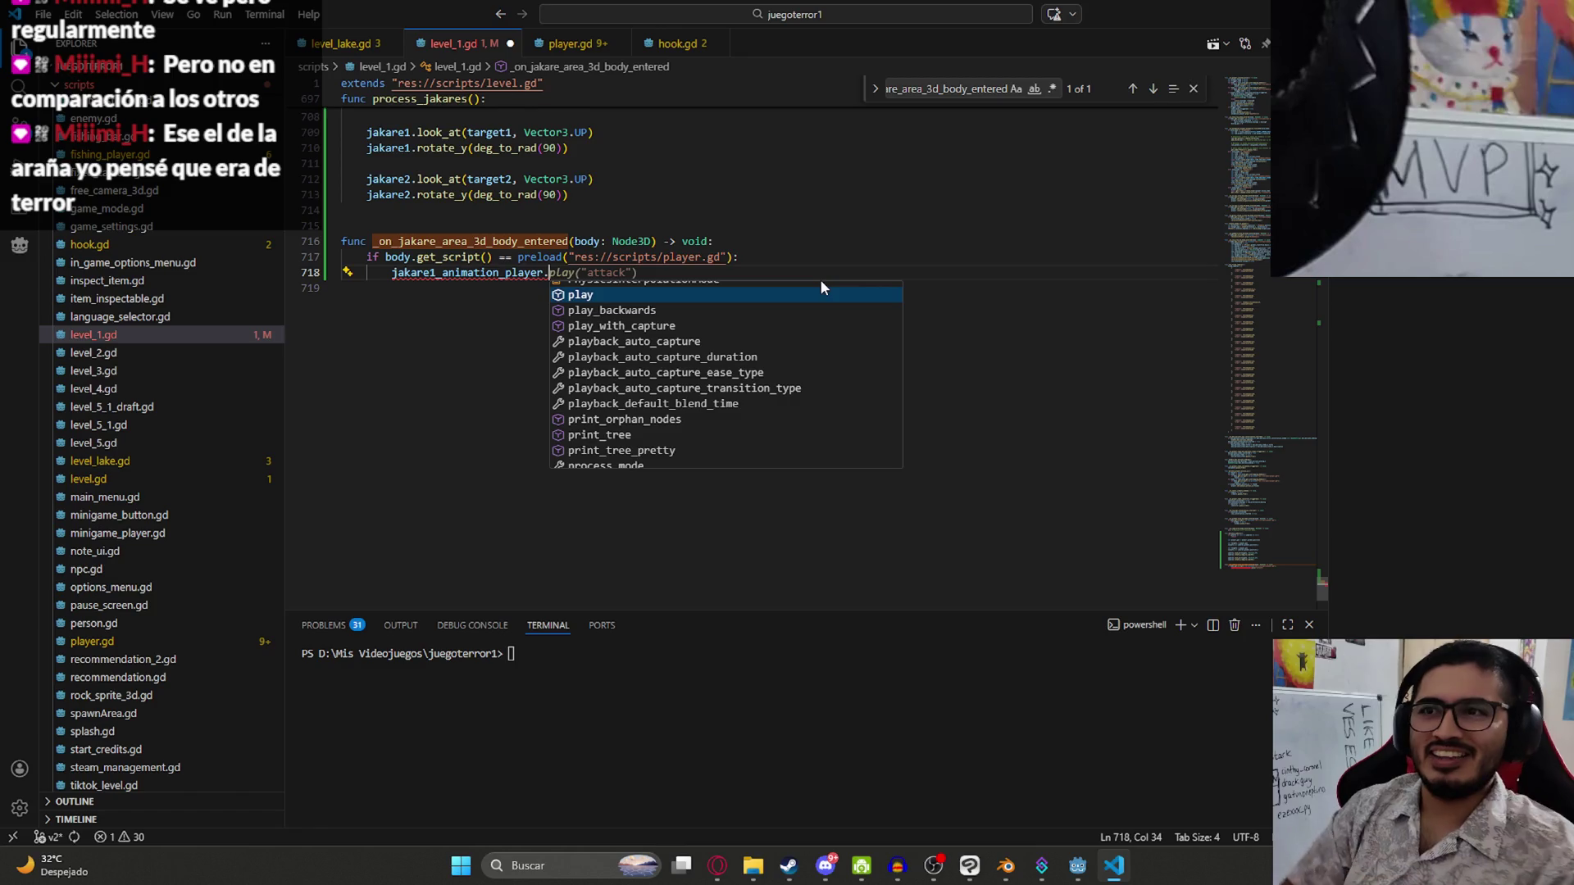
- Make the handler call play("eating") on both jakare animation players
key("Tab")
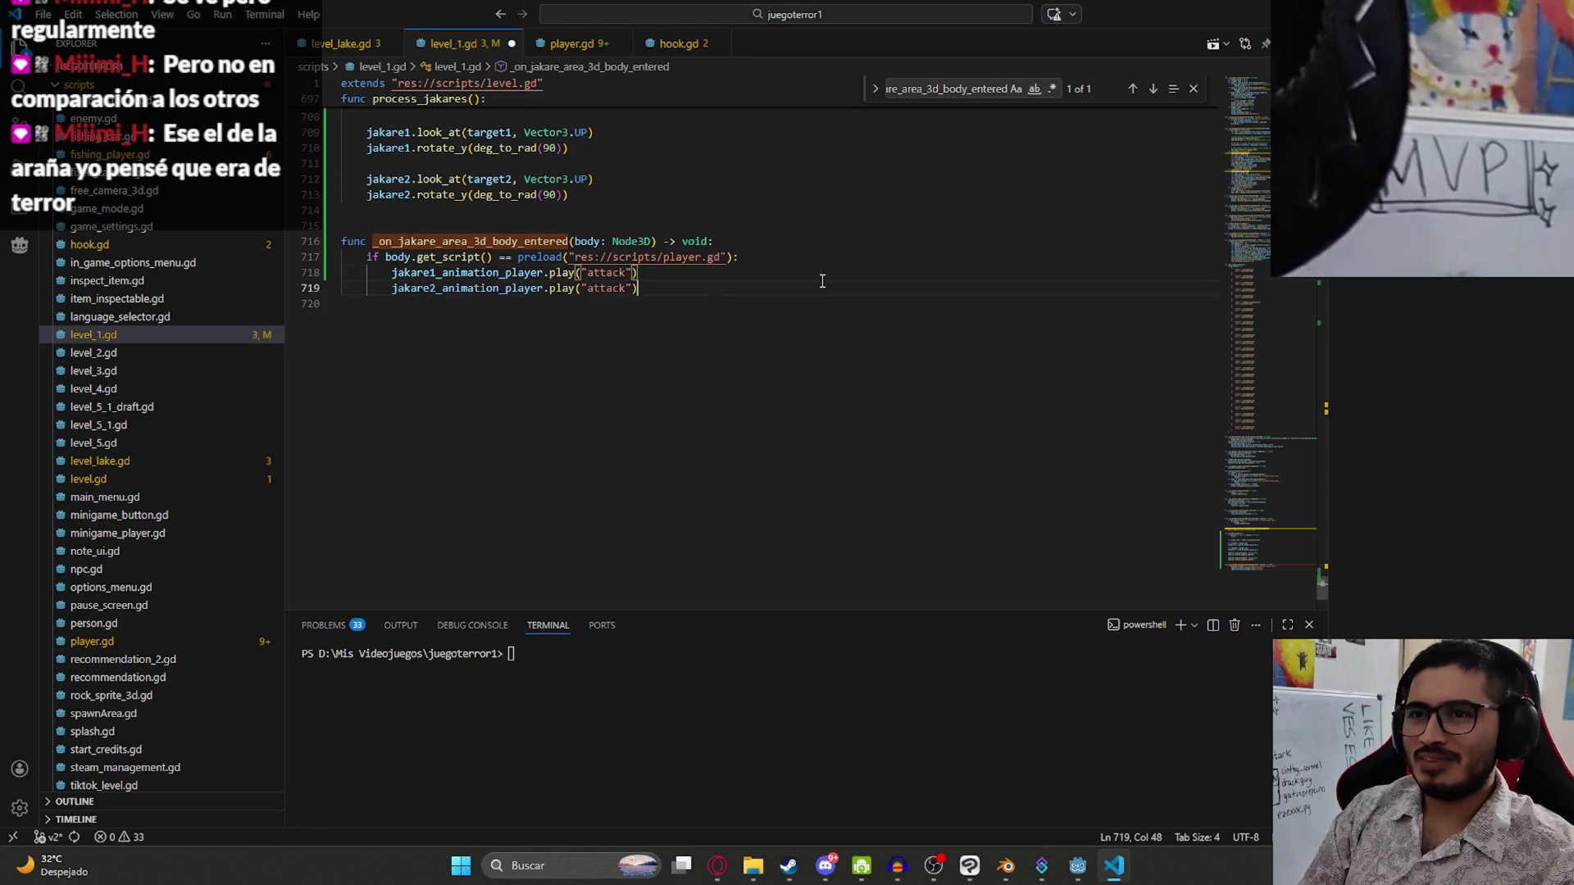
double_click(609, 275)
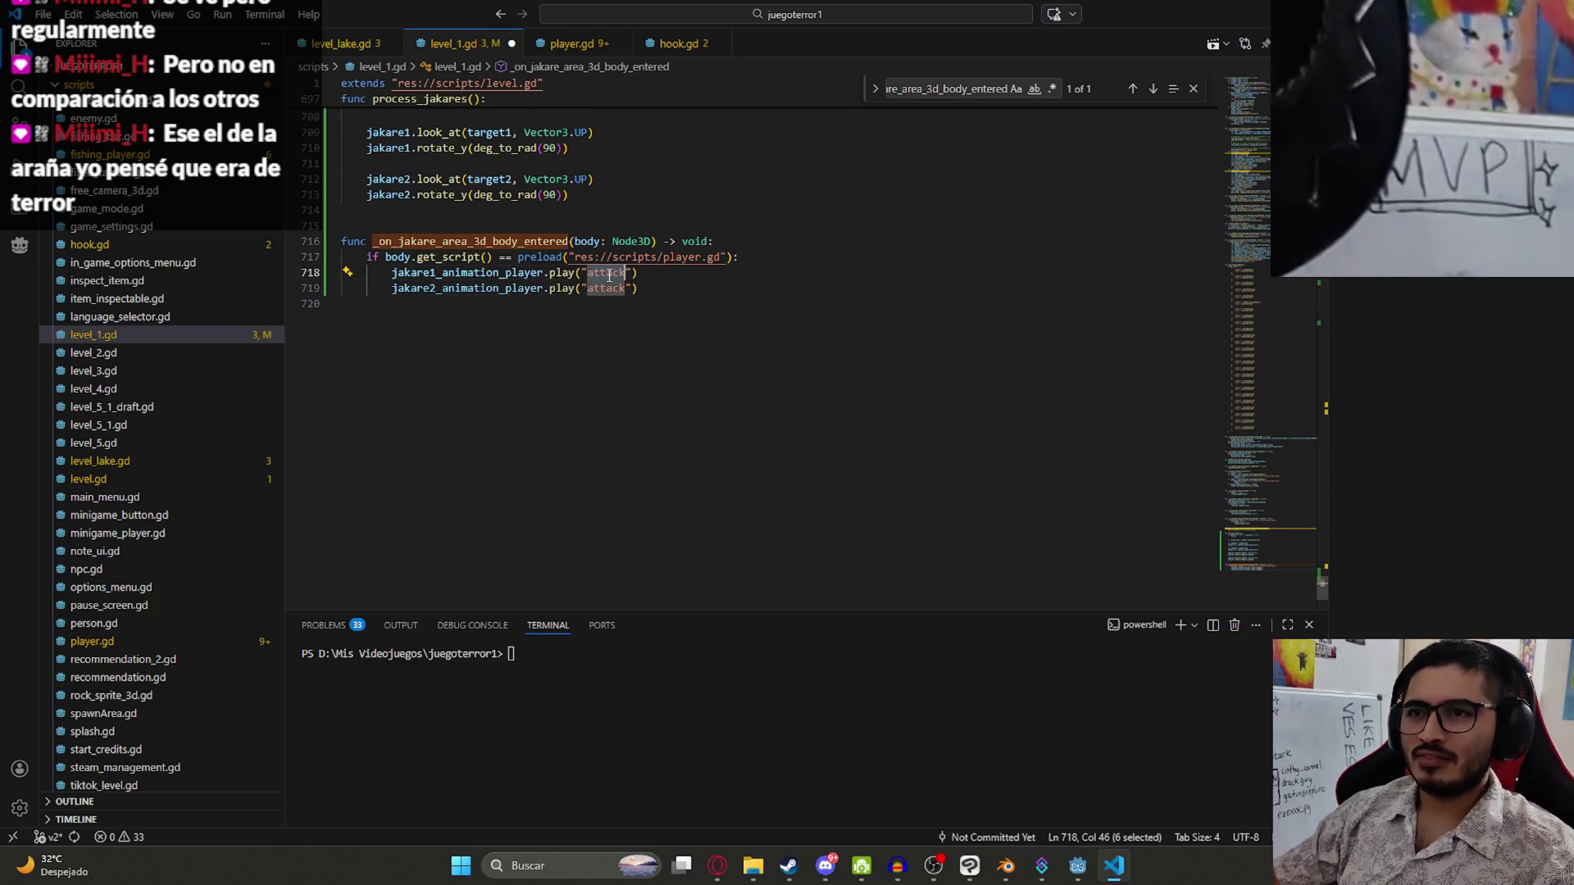
type("eating")
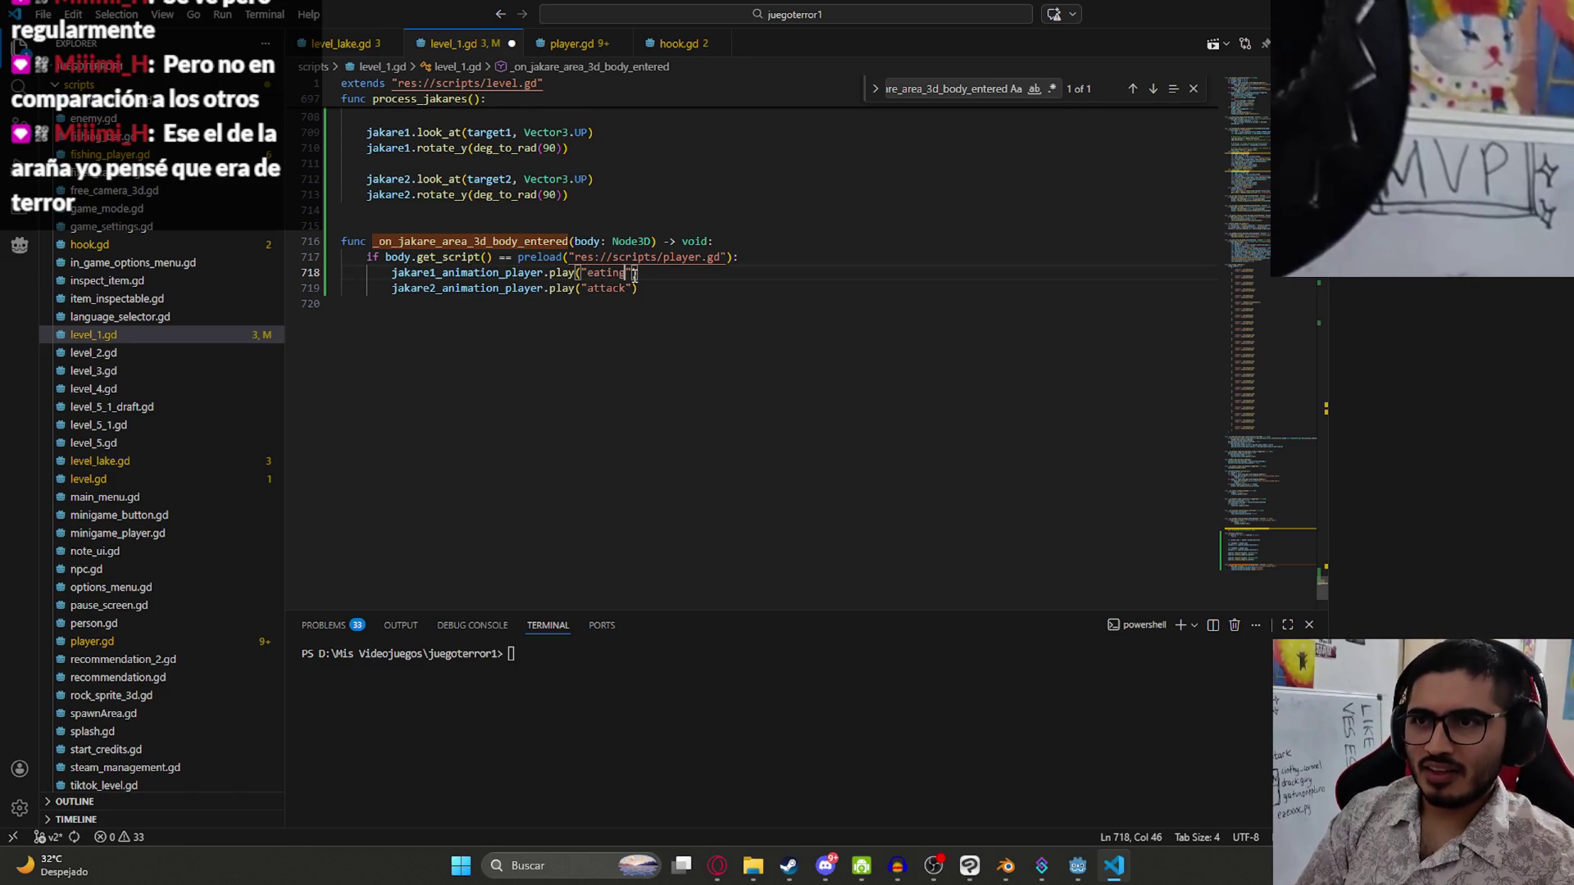
key("BackSpace")
key("BackSpace")
key("BackSpace")
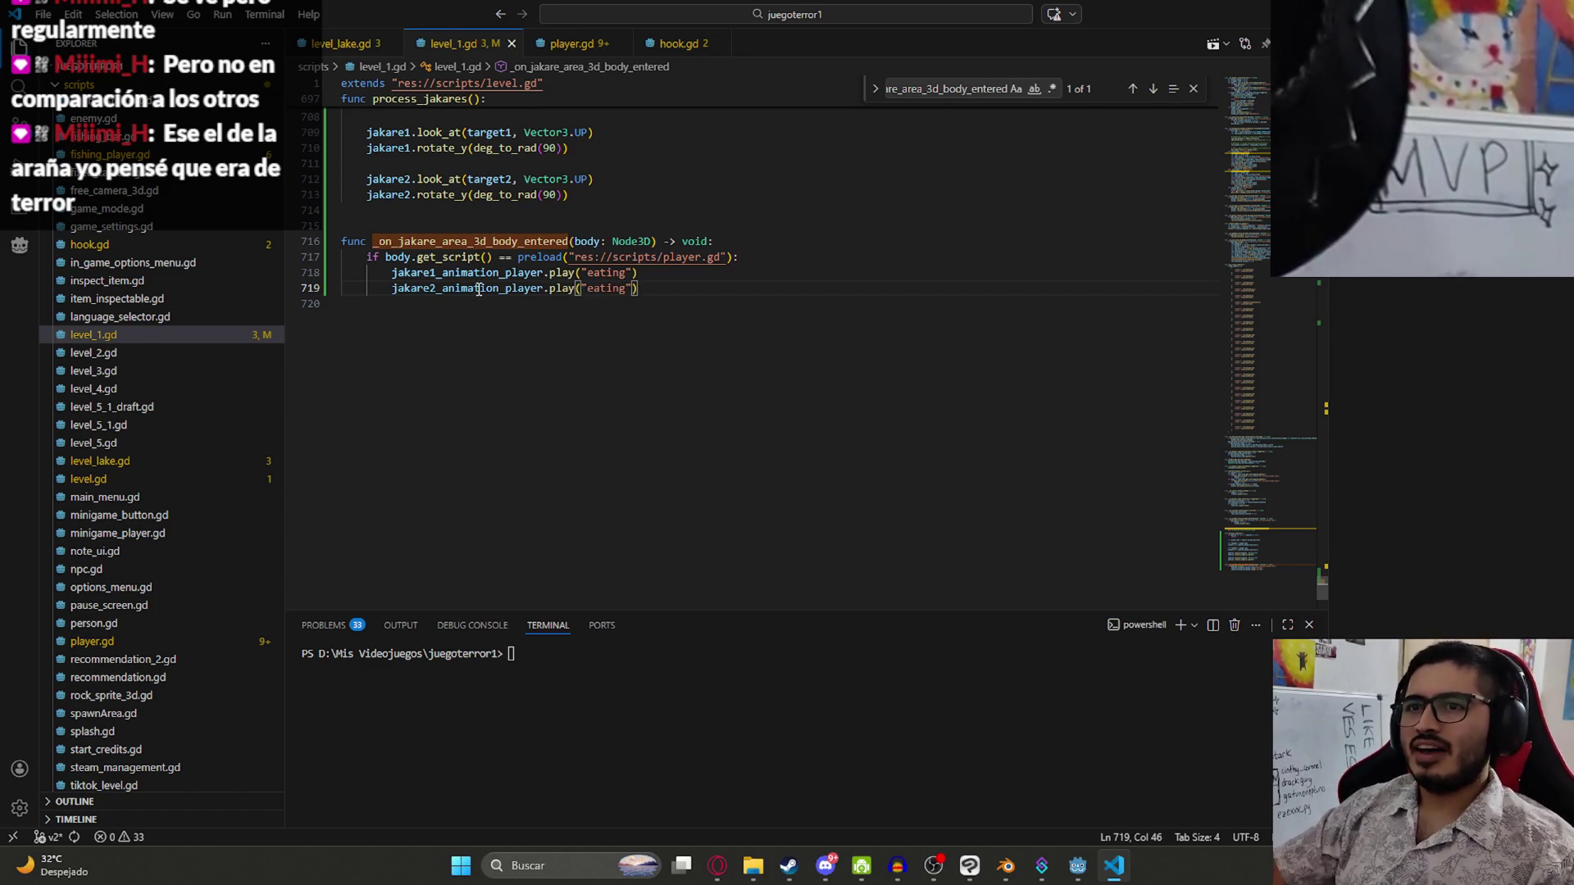
left_click(1077, 866)
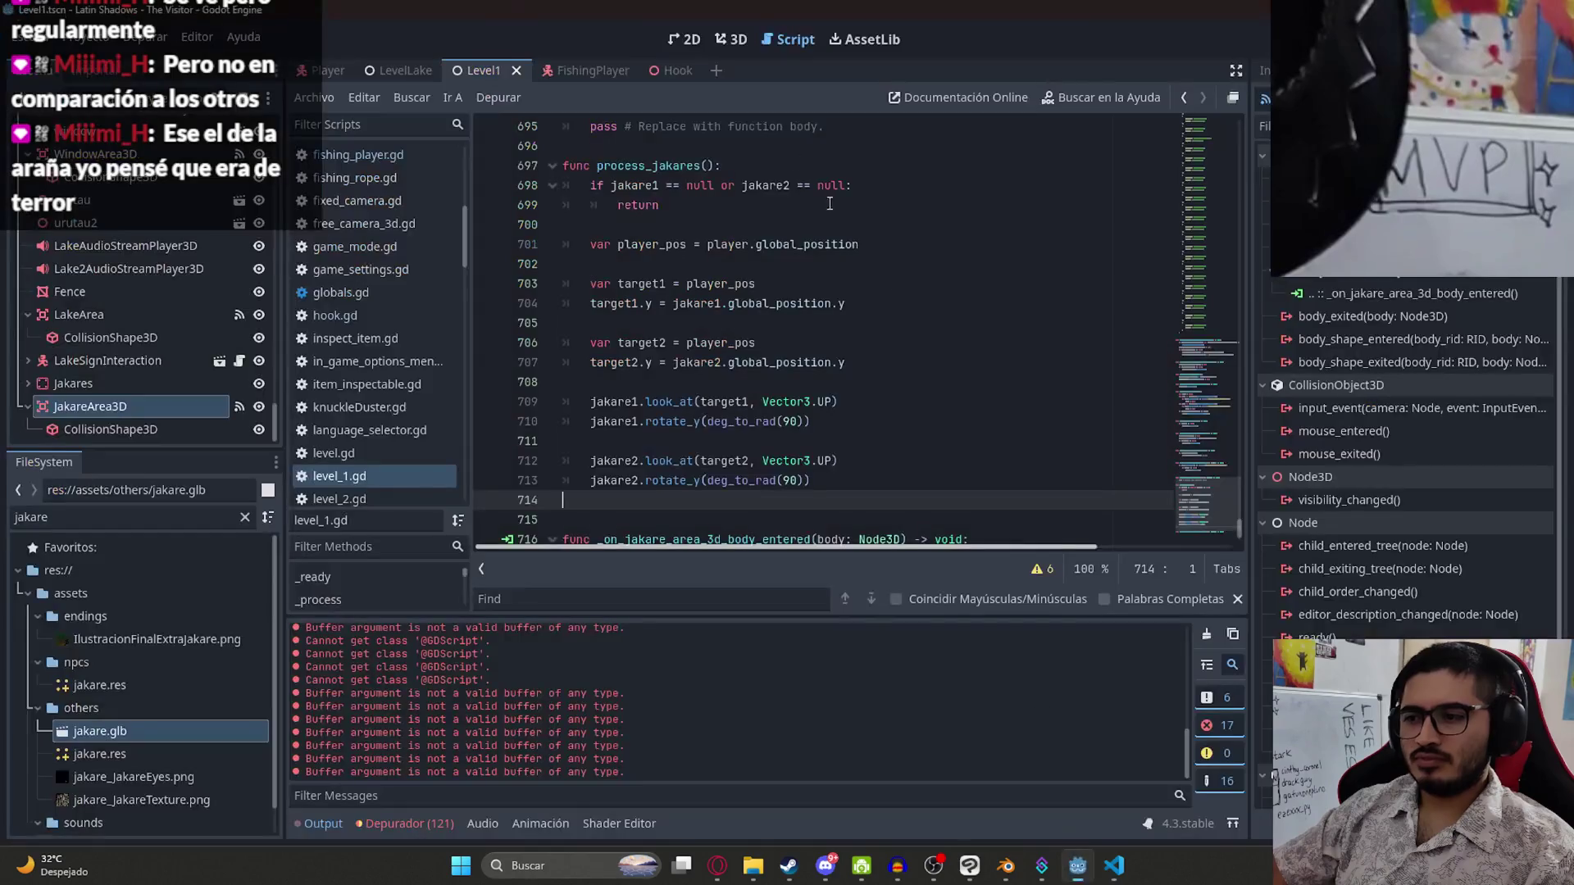
- Run the project to test the jakare area trigger
left_click(651, 330)
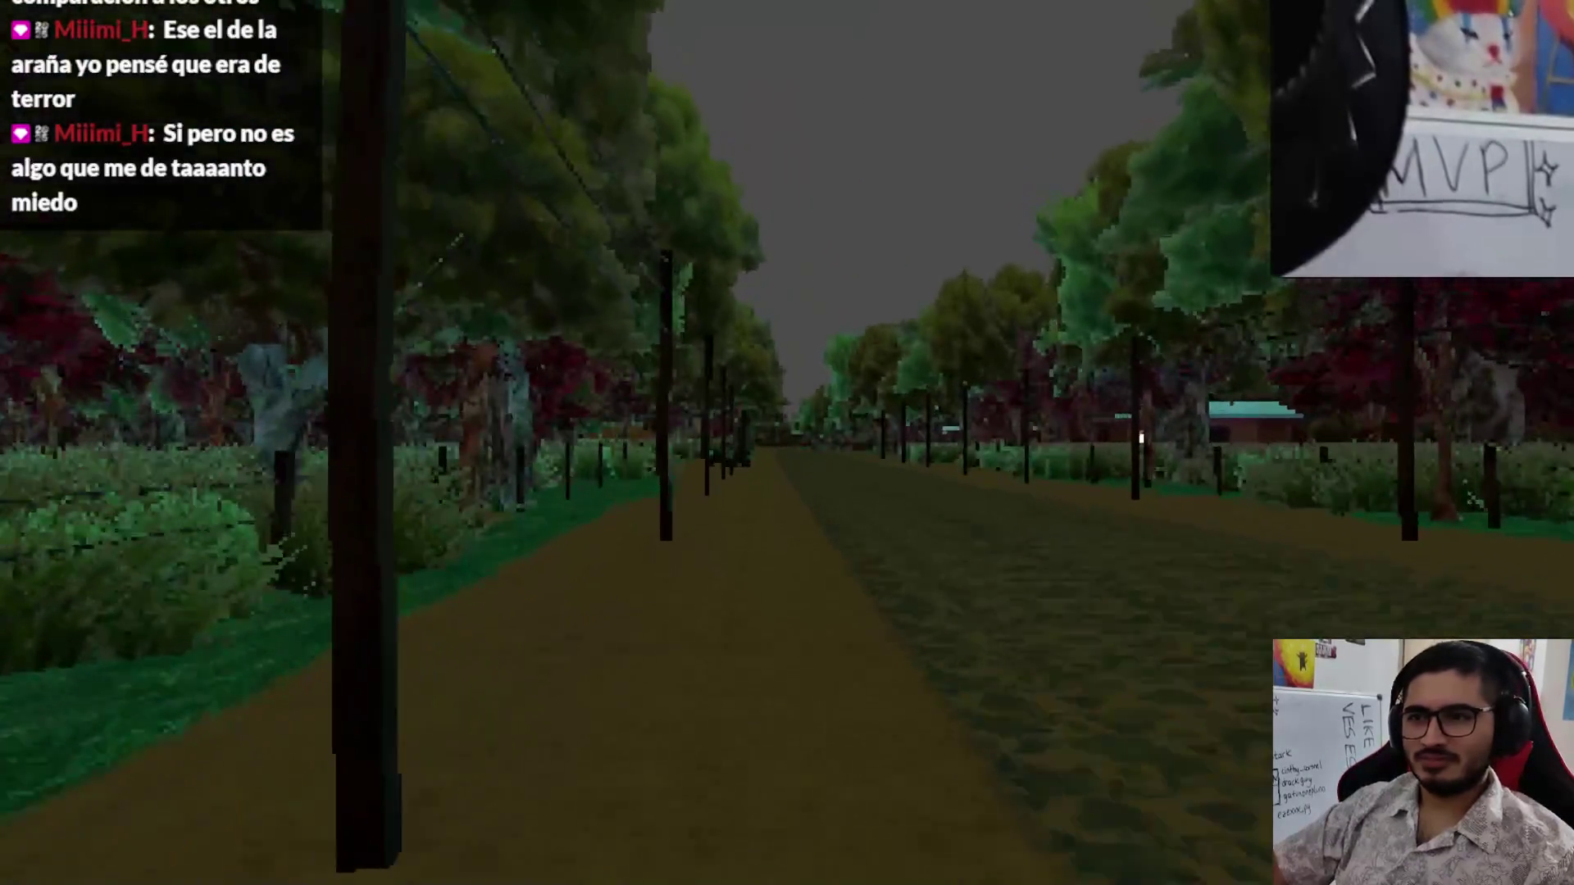
- Walk the player with W along the dirt path past the jakares, then stop the game with F8
key("w")
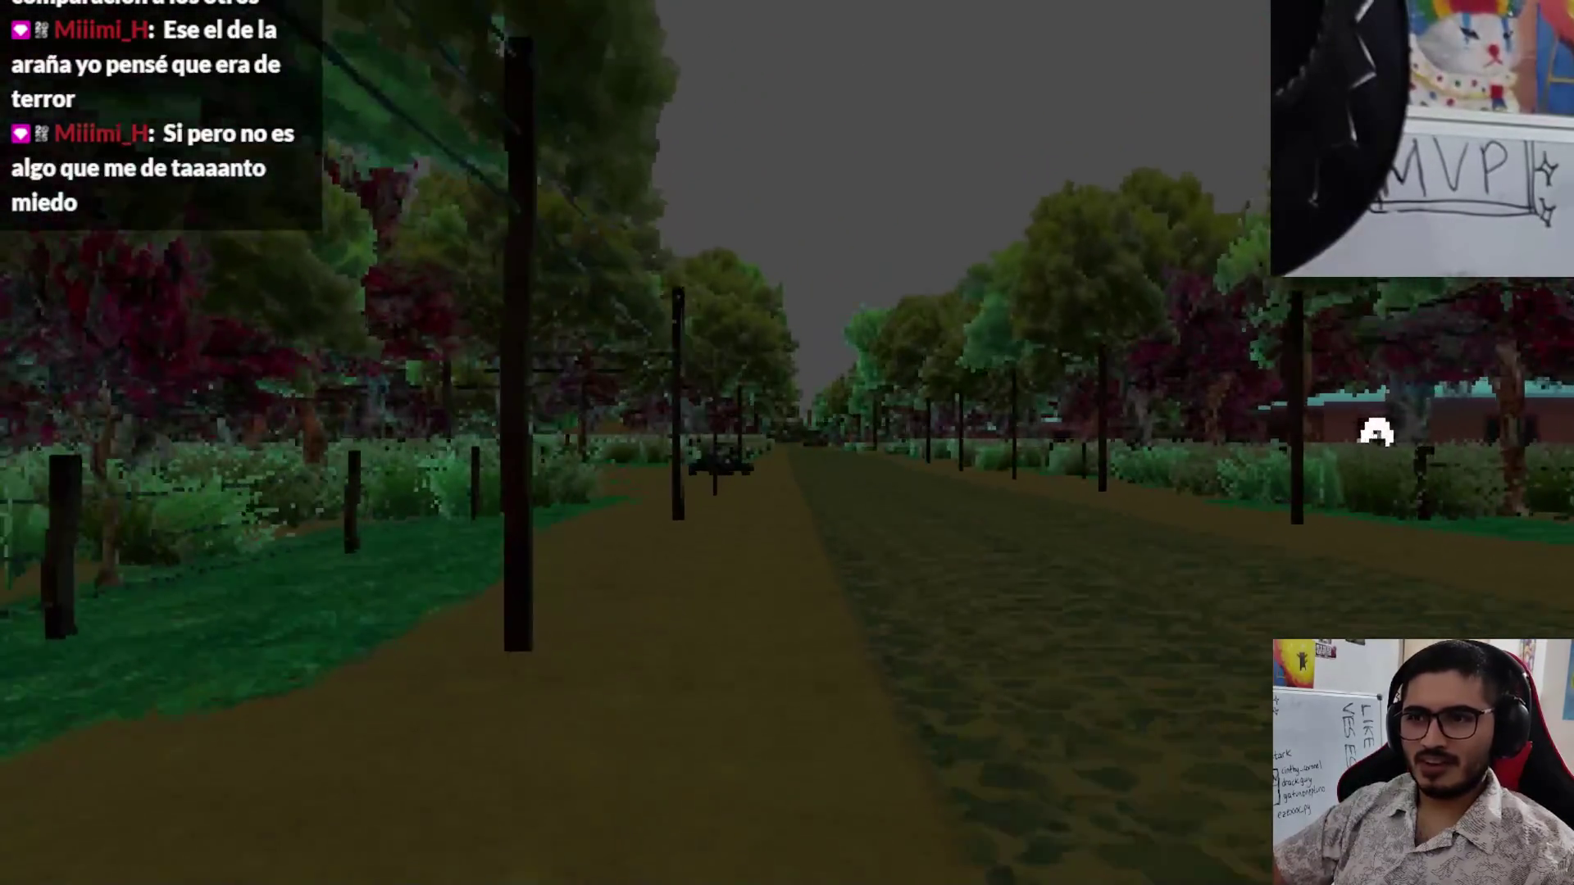
key("w")
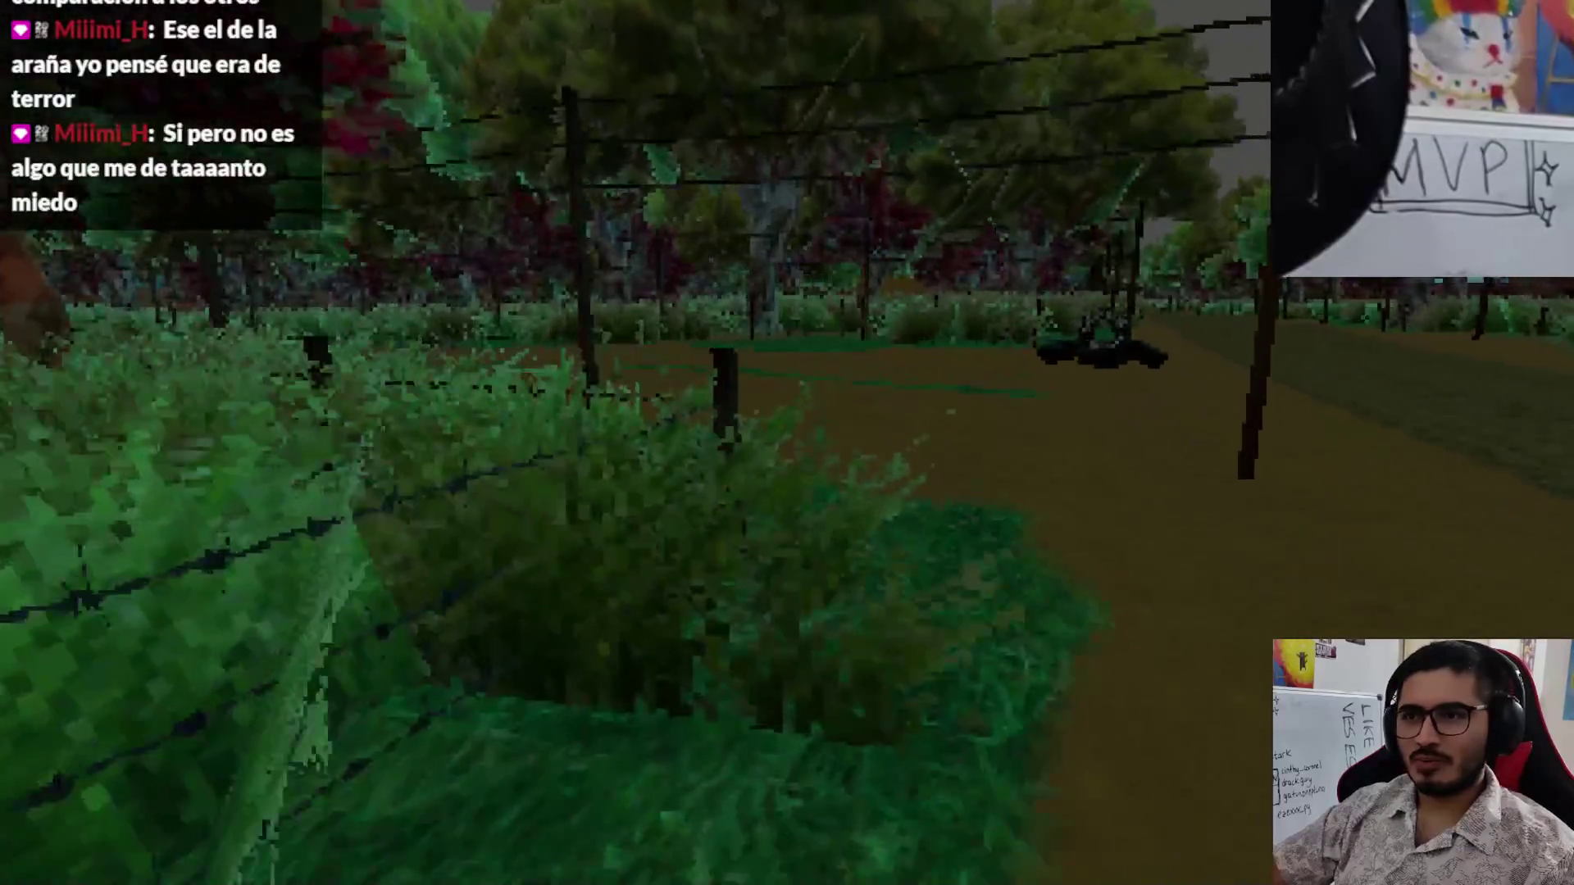
key("w")
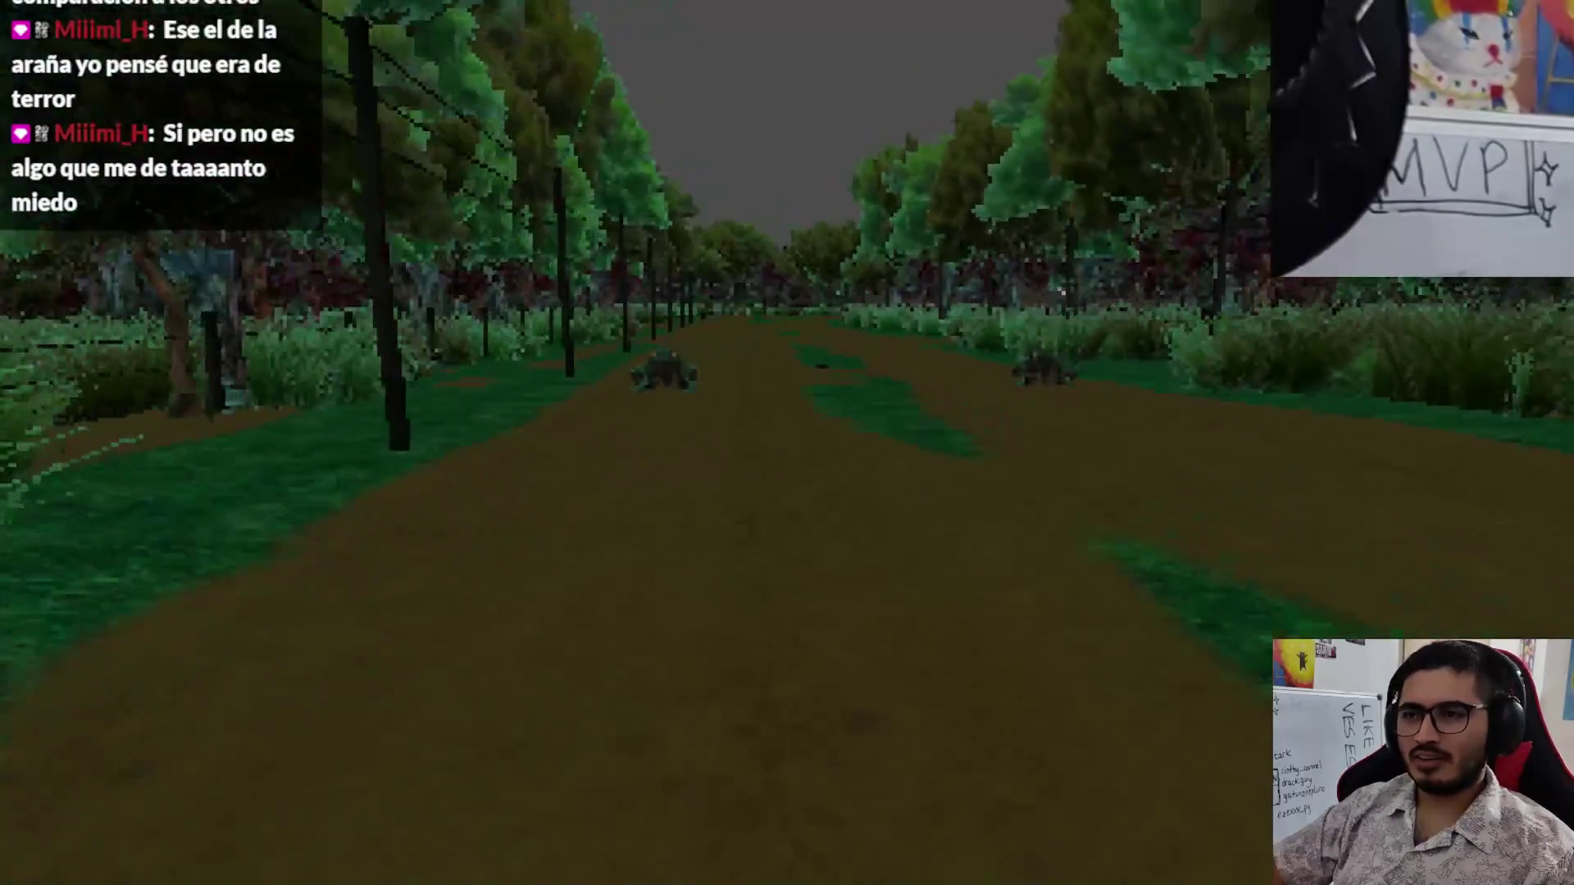
key("w")
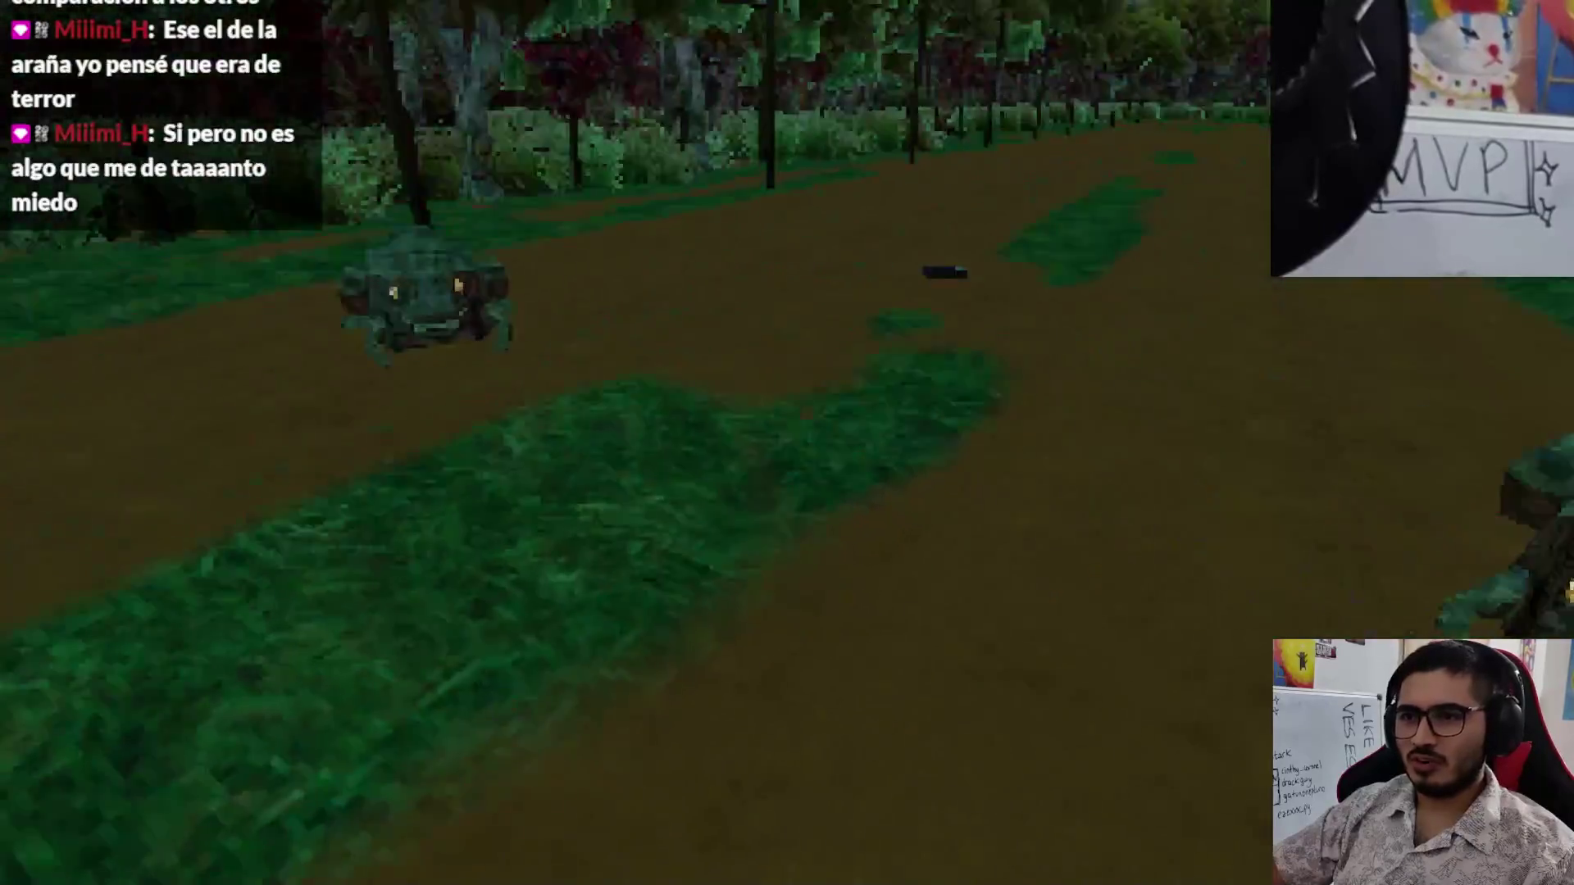
key("w")
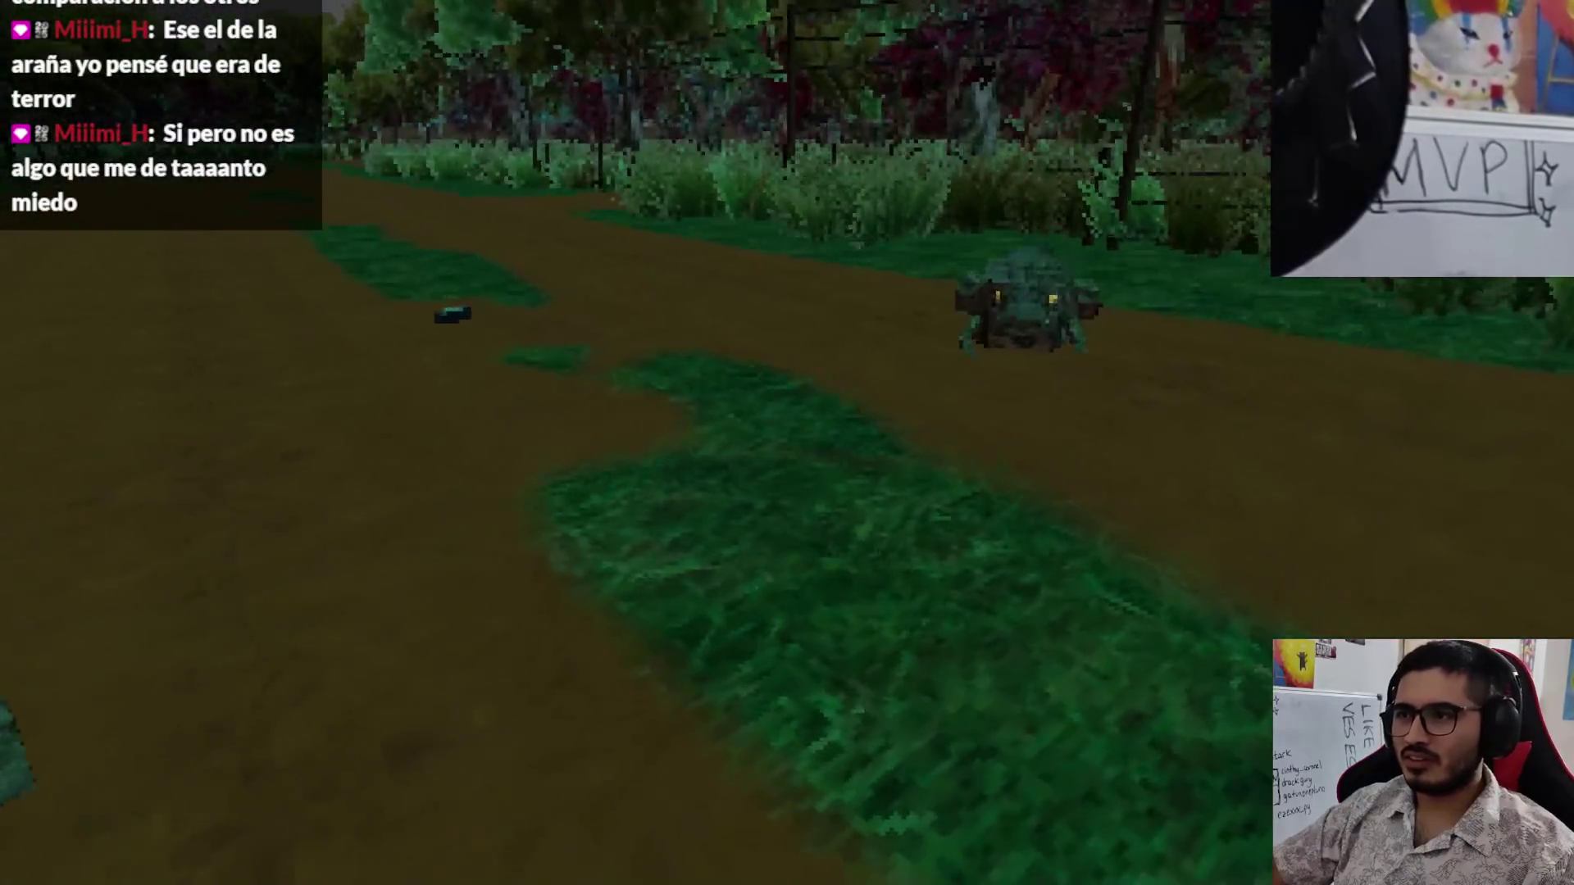
key("w")
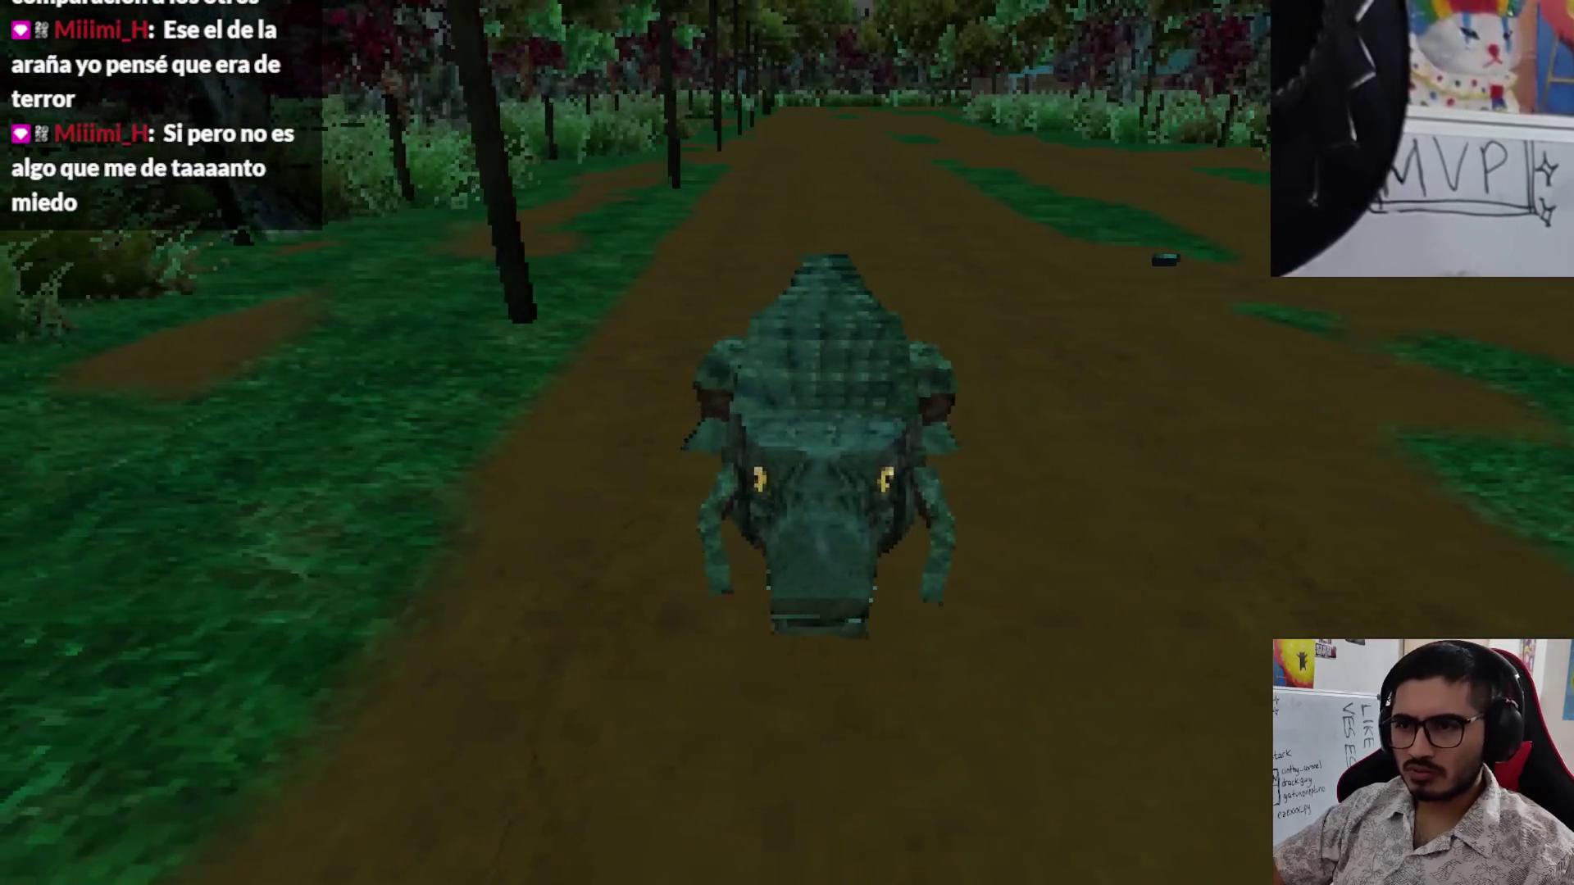
key("w")
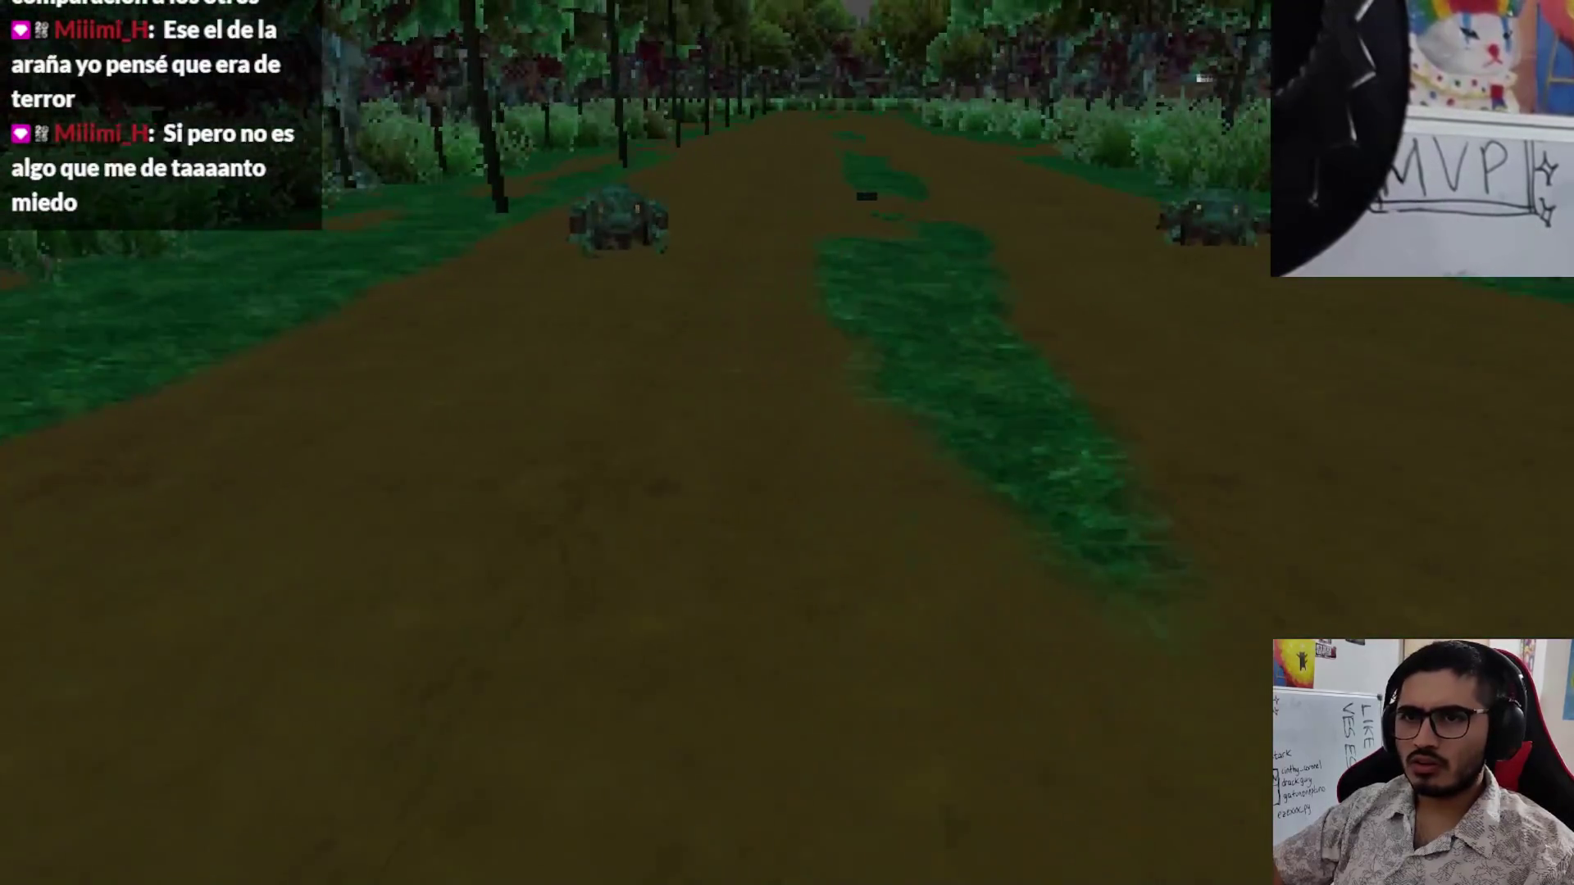
key("w")
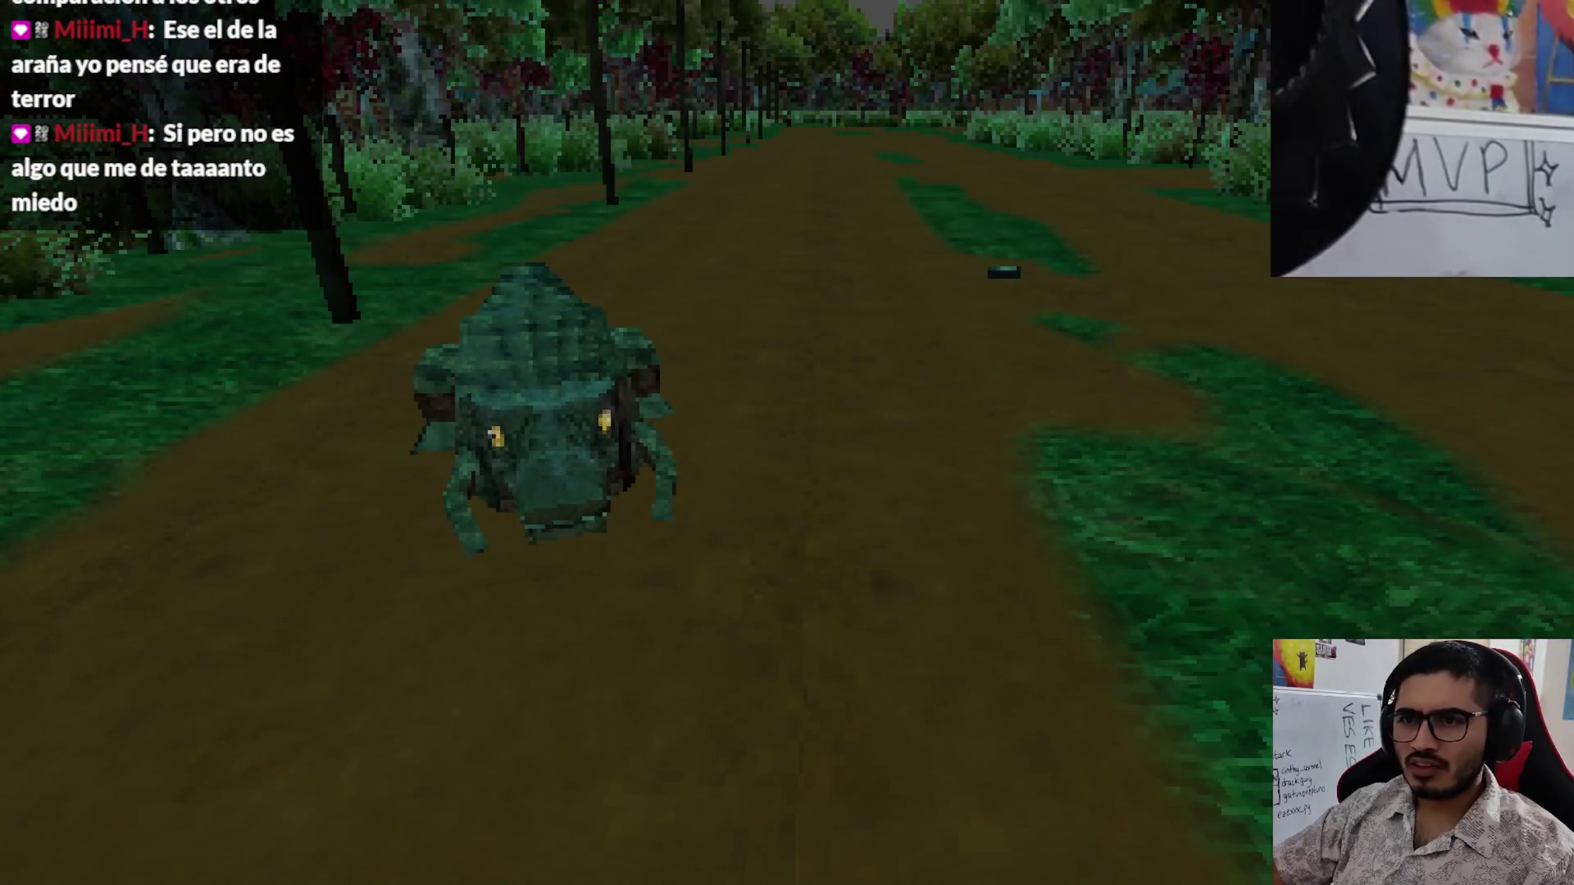
key("F8")
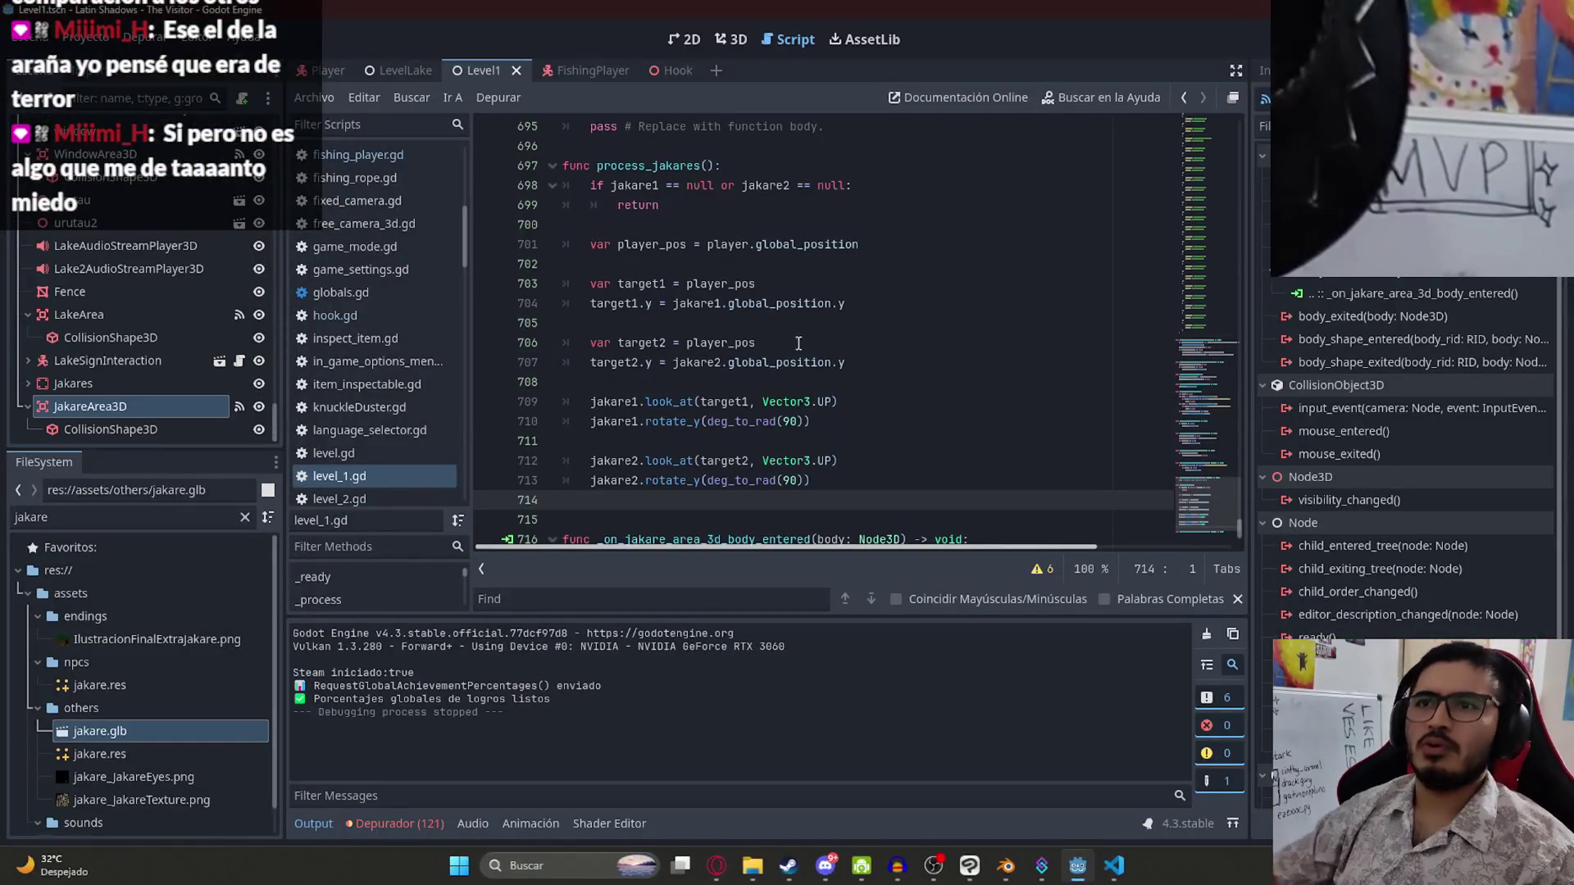
left_click(730, 39)
- In jakare.glb's import settings, set the eating animation to loop and reimport
double_click(140, 730)
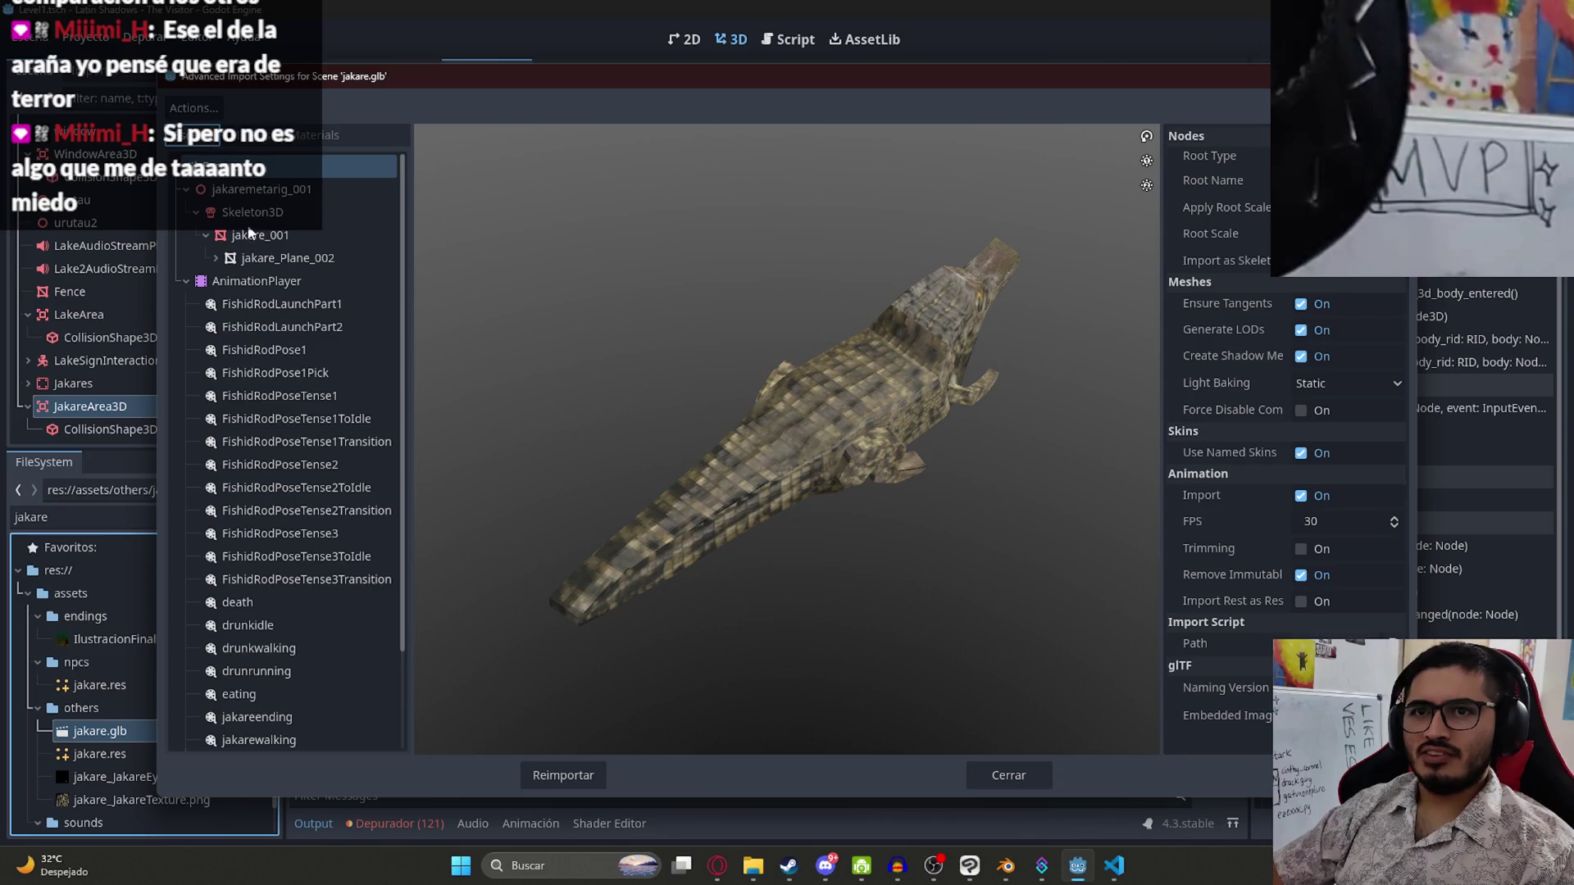
left_click(257, 287)
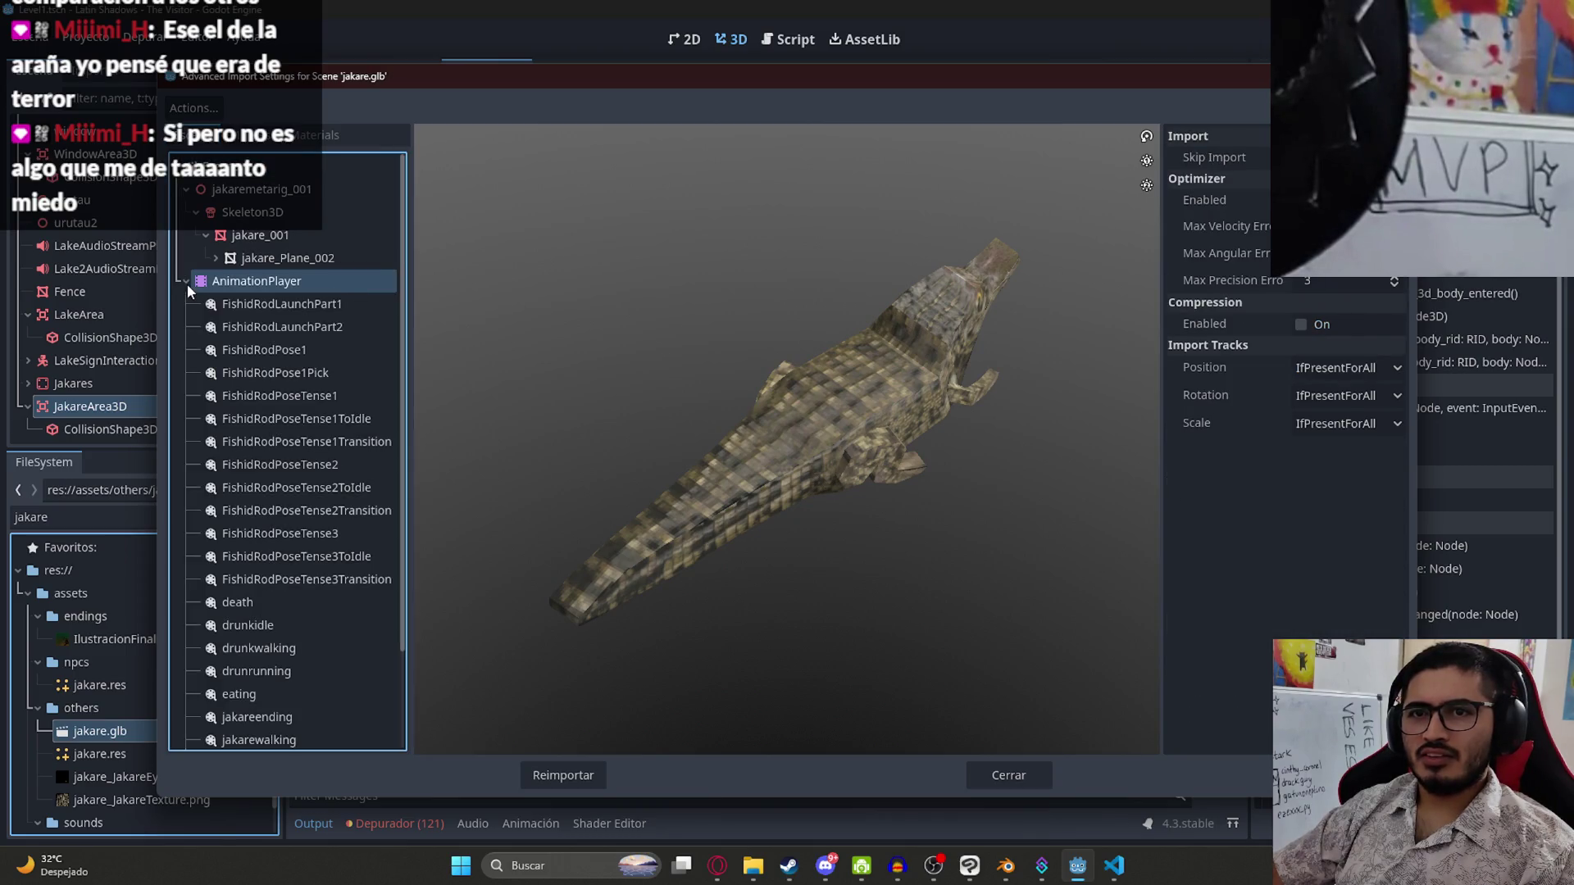
scroll(358, 534, "down", 3)
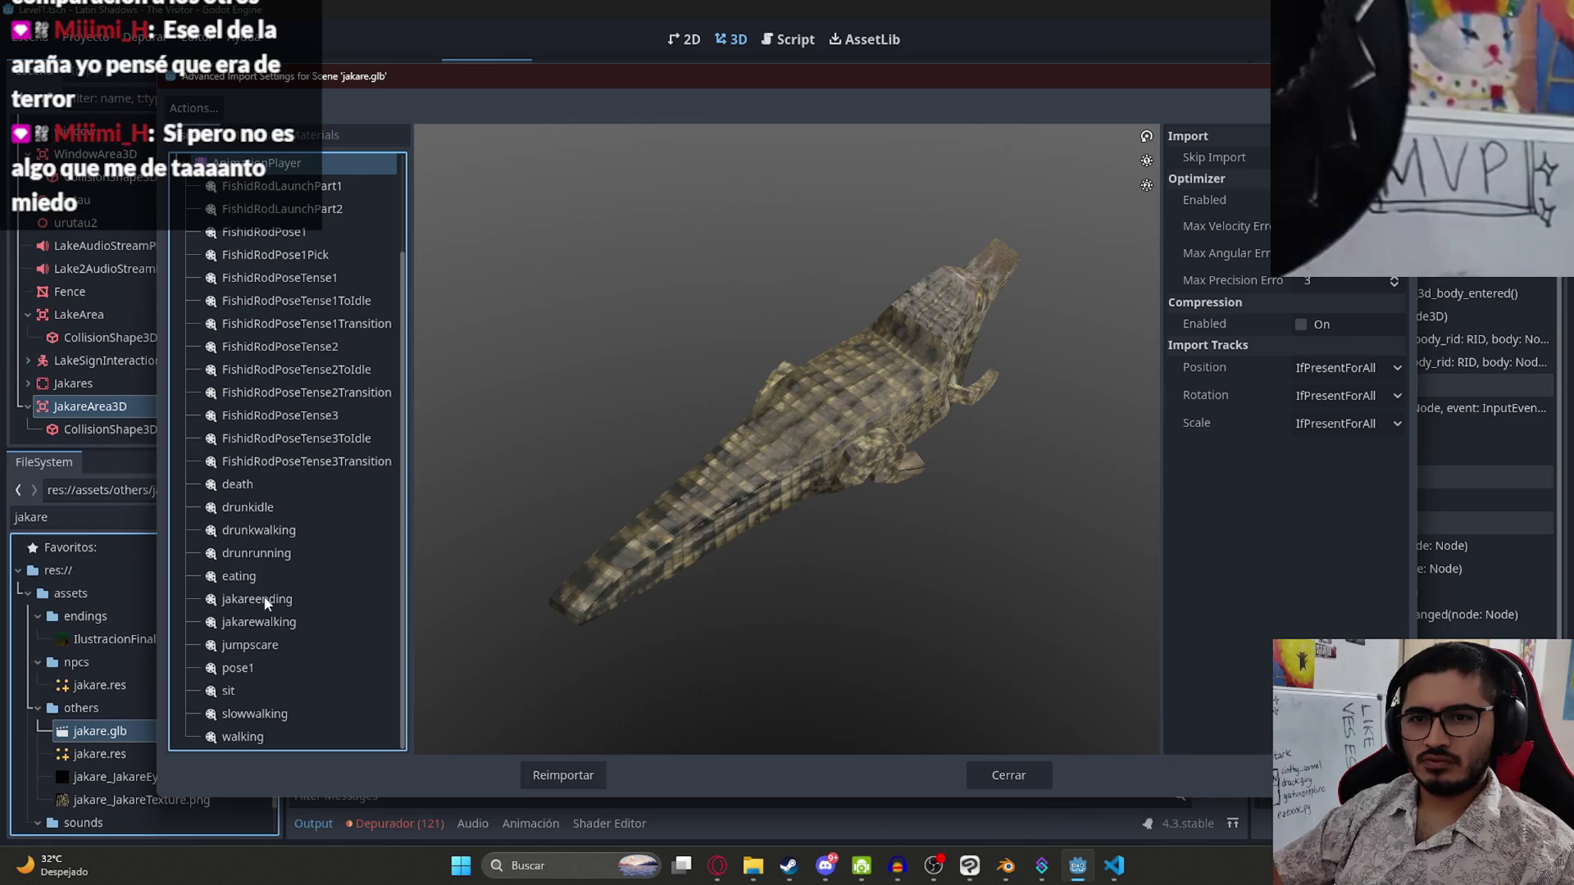
left_click(325, 576)
left_click(1213, 159)
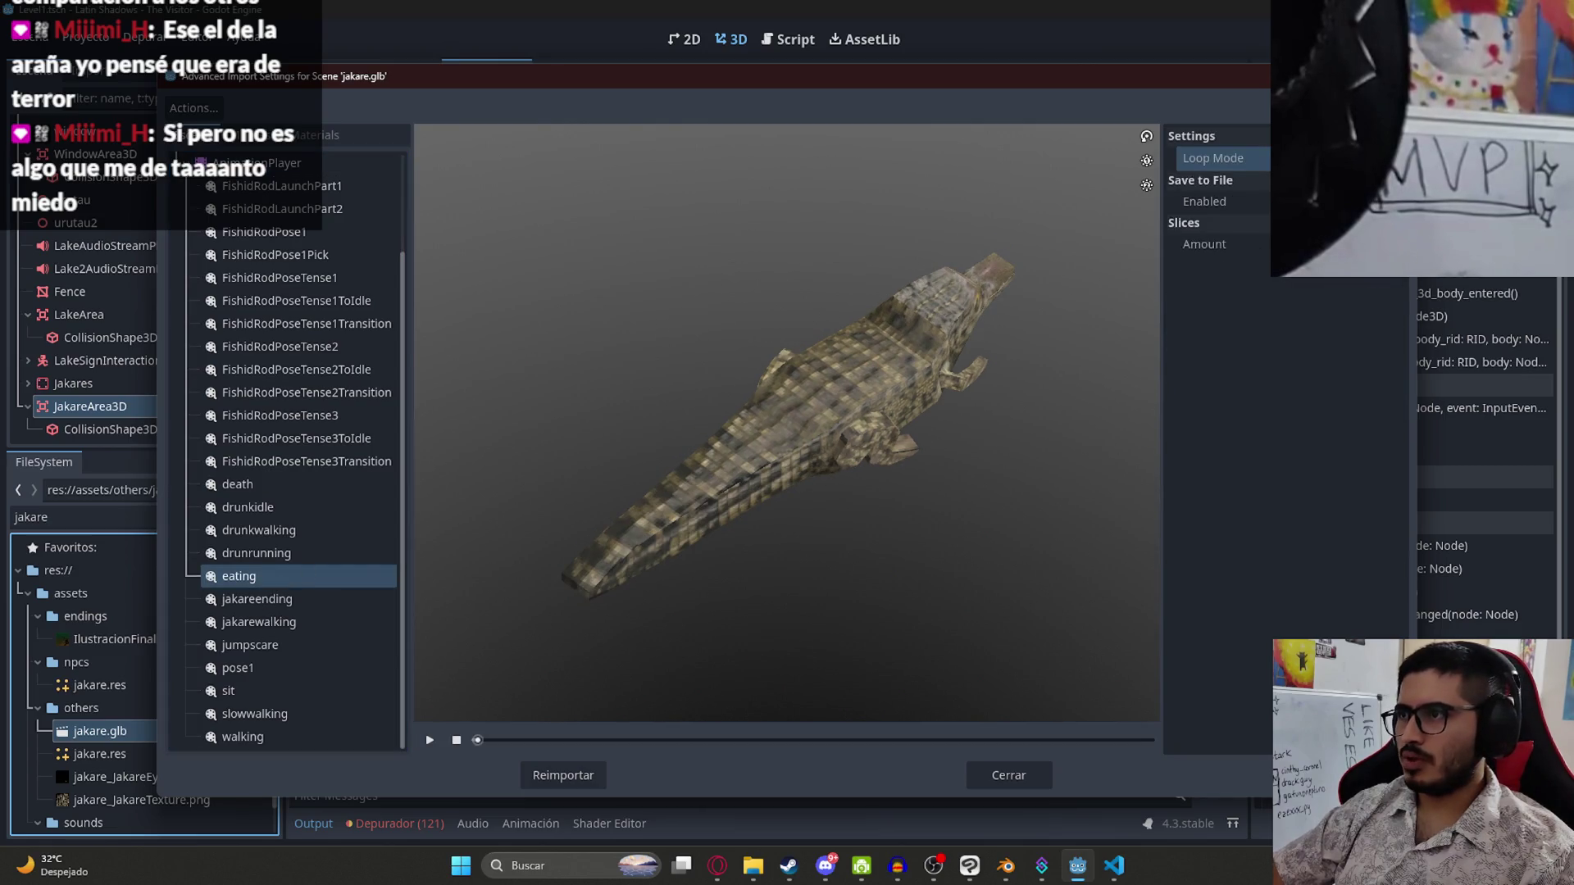
left_click(558, 776)
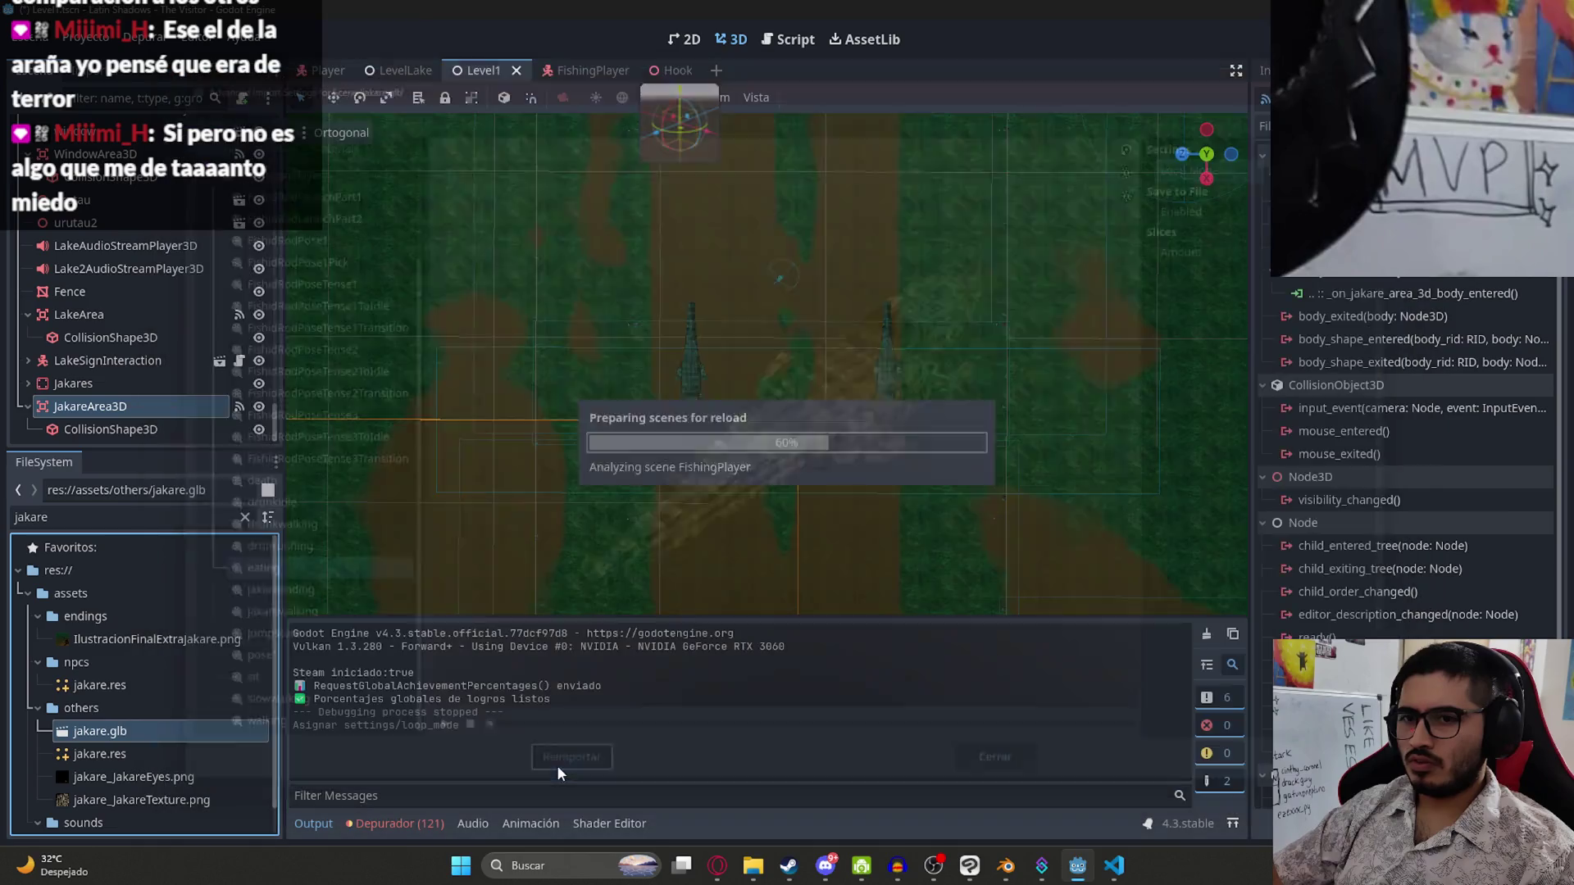
- Save and reload the Level1 scene from its scene tab menu
right_click(477, 72)
left_click(534, 186)
right_click(489, 71)
left_click(518, 198)
left_click(906, 468)
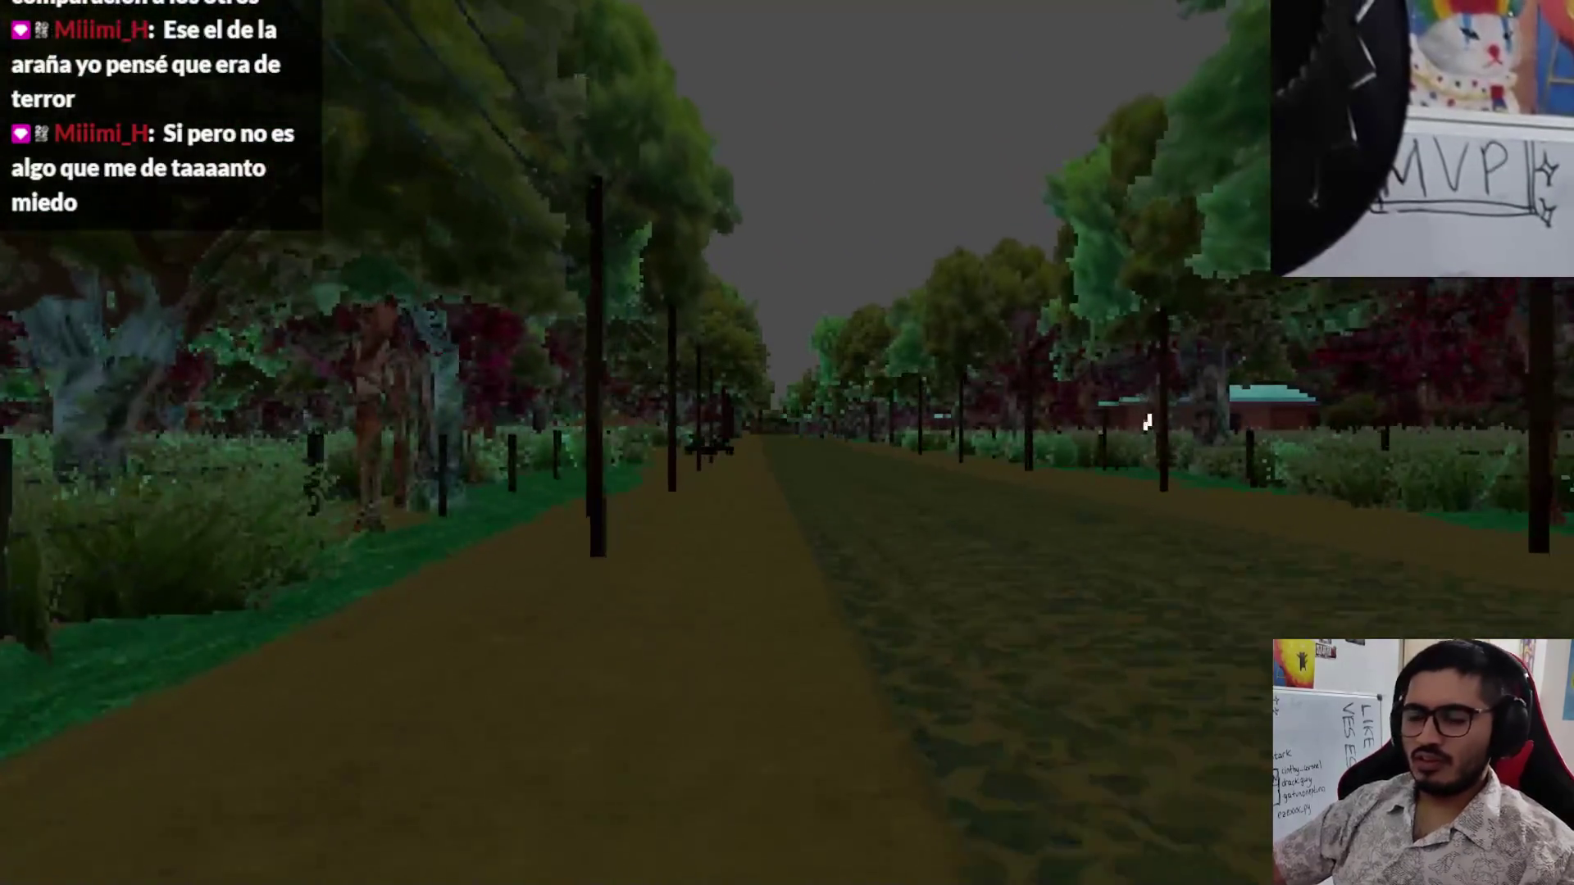
- Walk down the tree-lined path past the jakares, then bring up the pause menu with Esc
key("w")
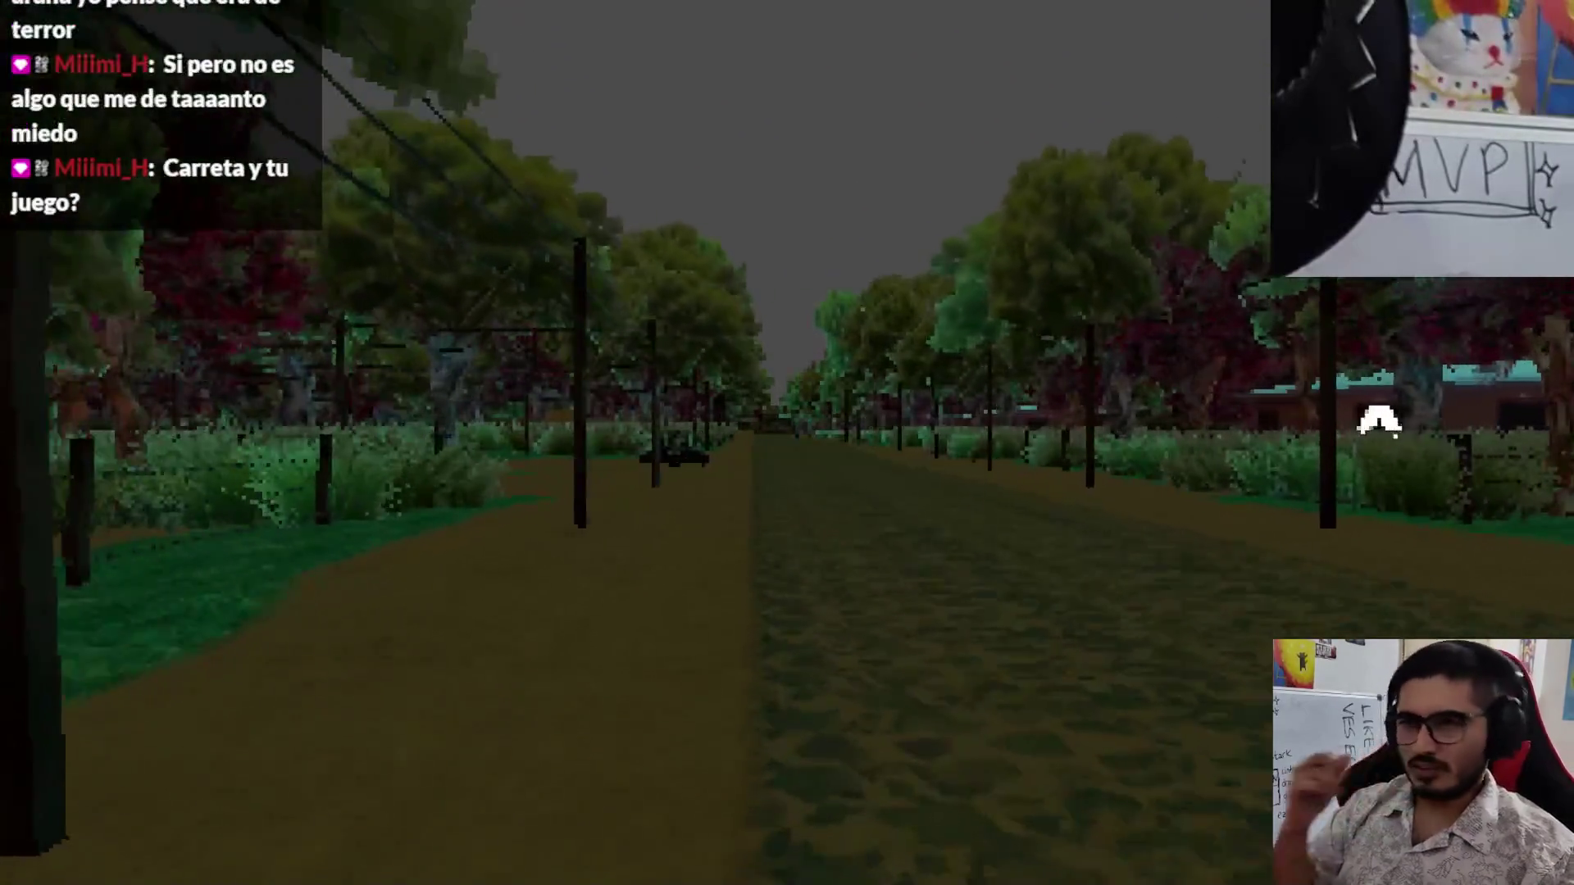
key("w")
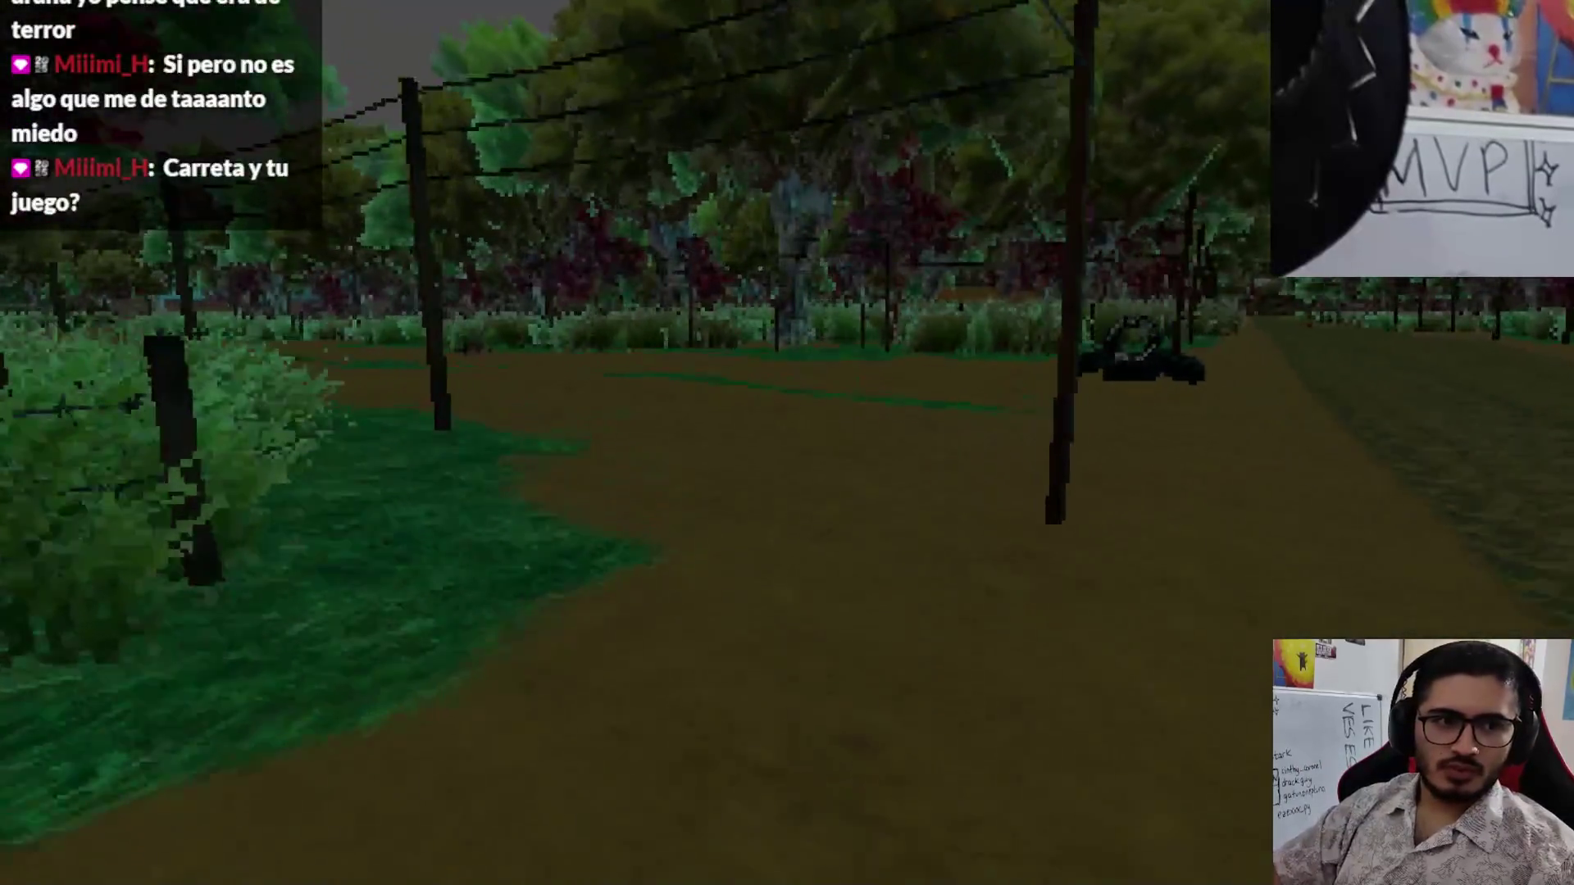
key("w")
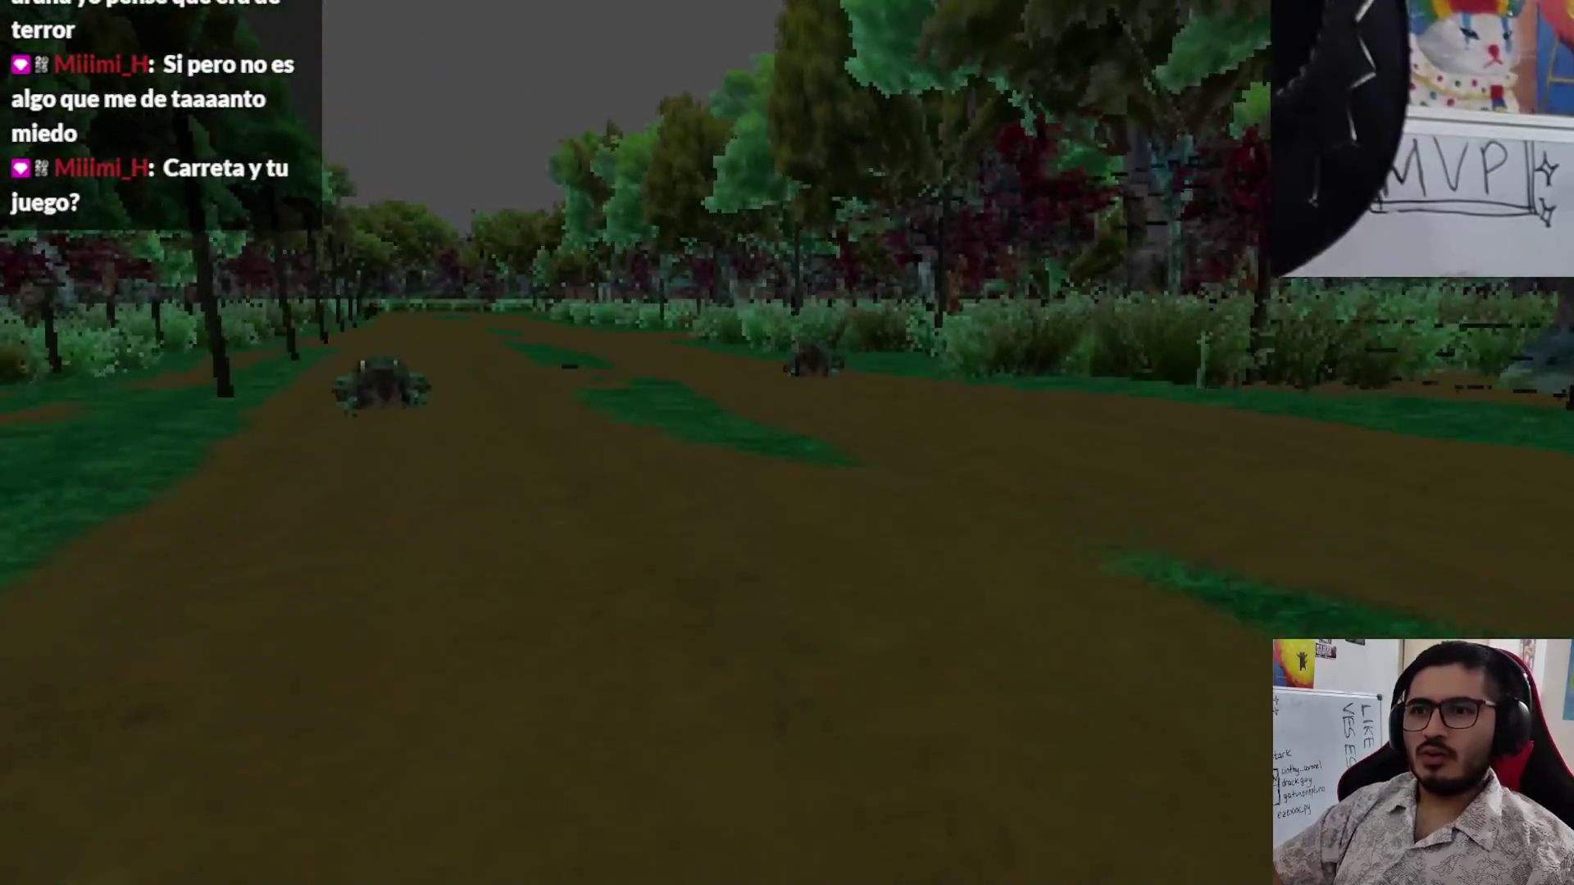
key("w")
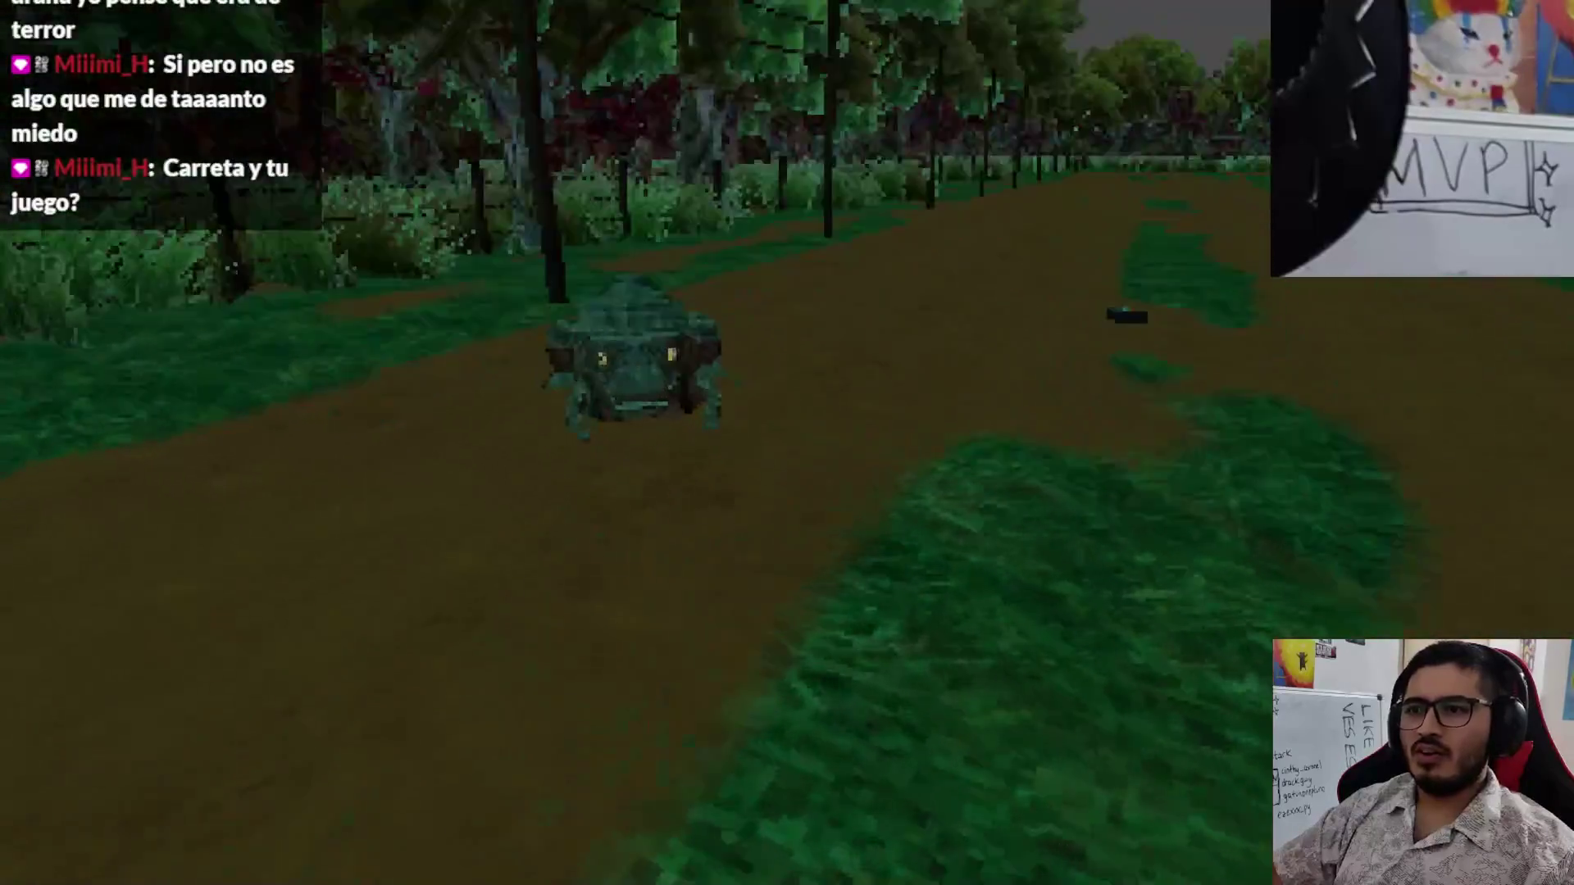
key("w")
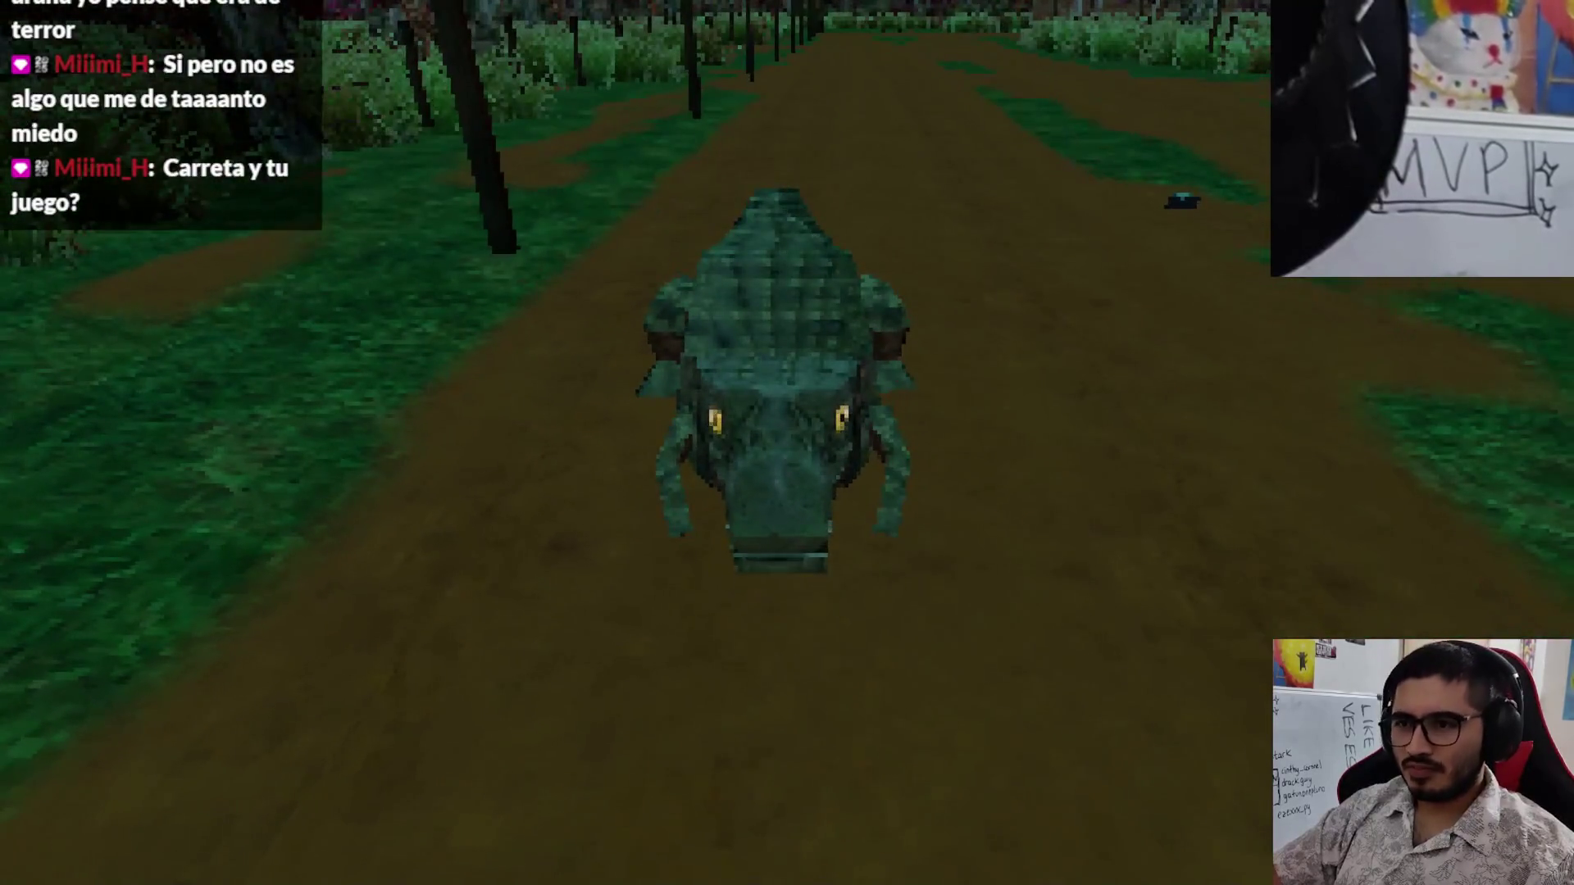
key("w")
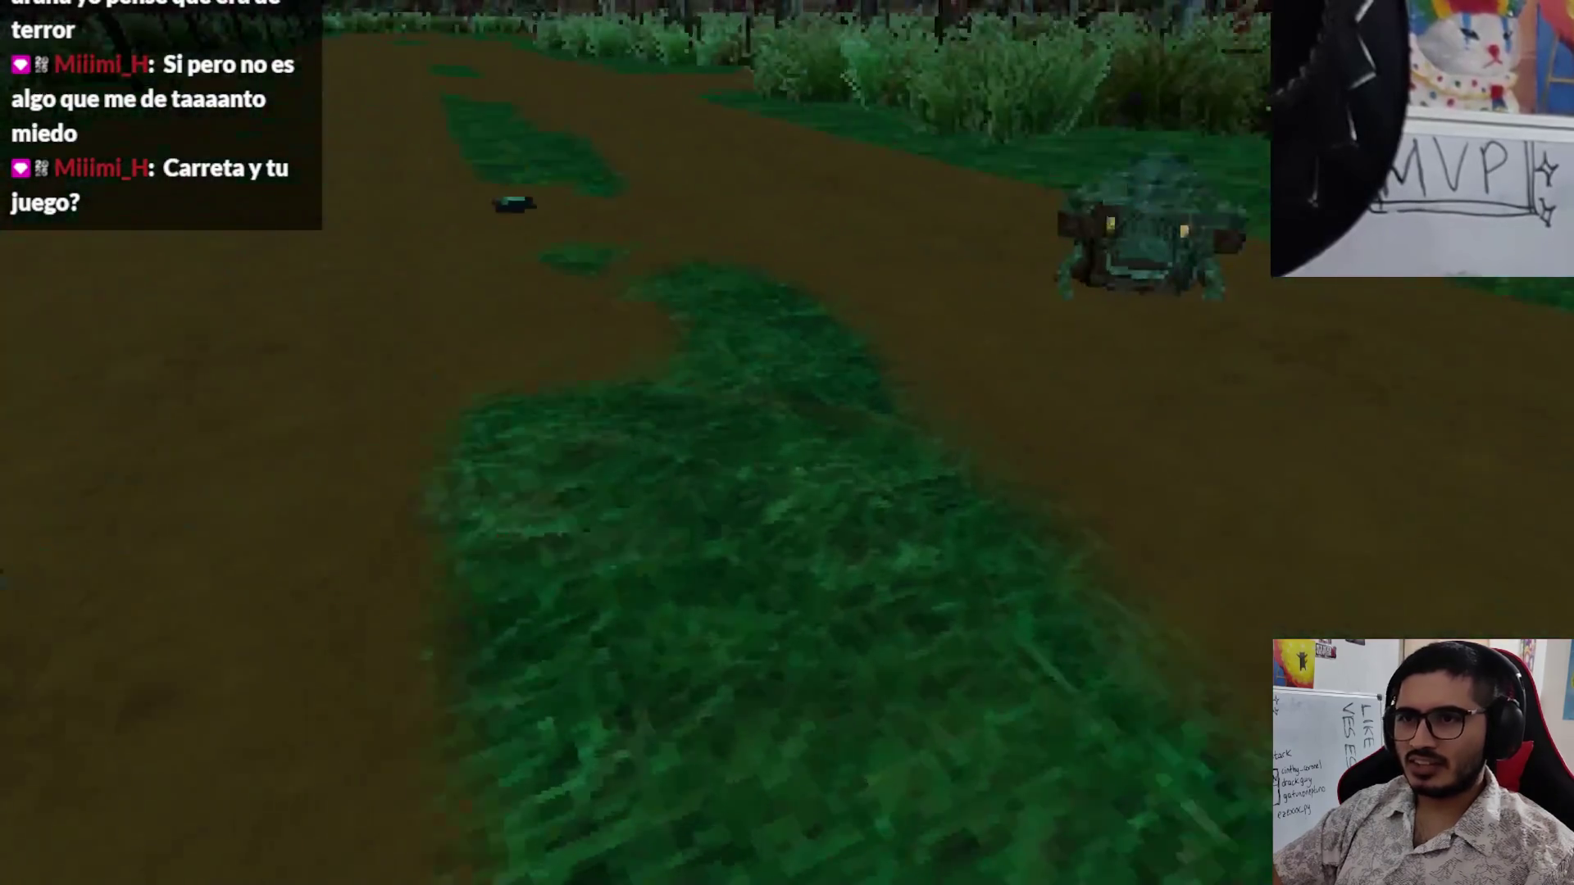
key("w")
key("Escape")
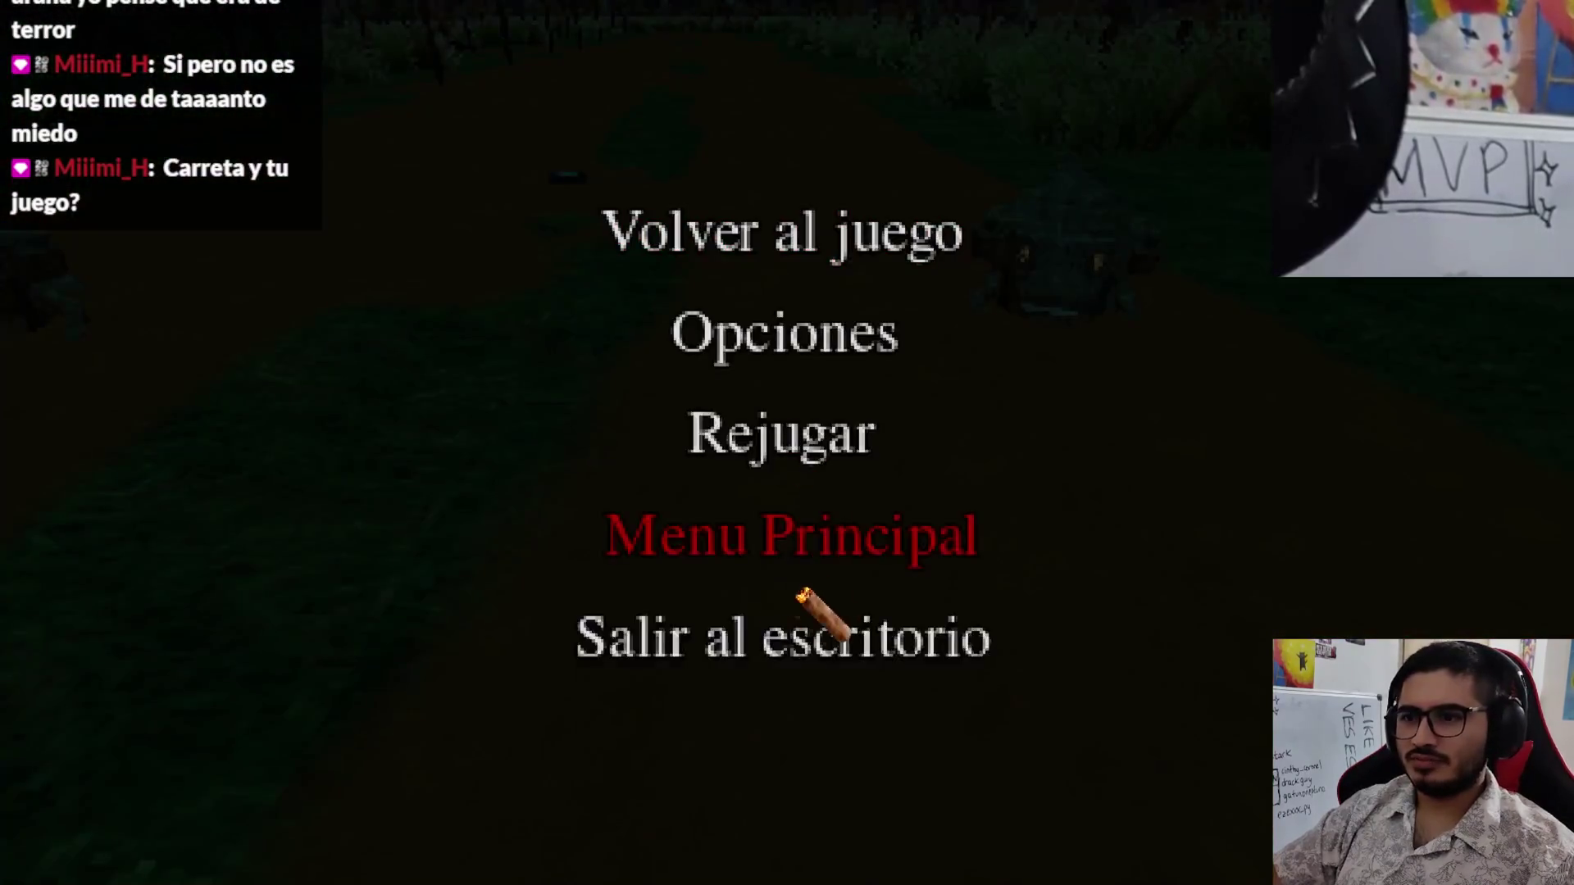
left_click(771, 633)
left_click(1108, 865)
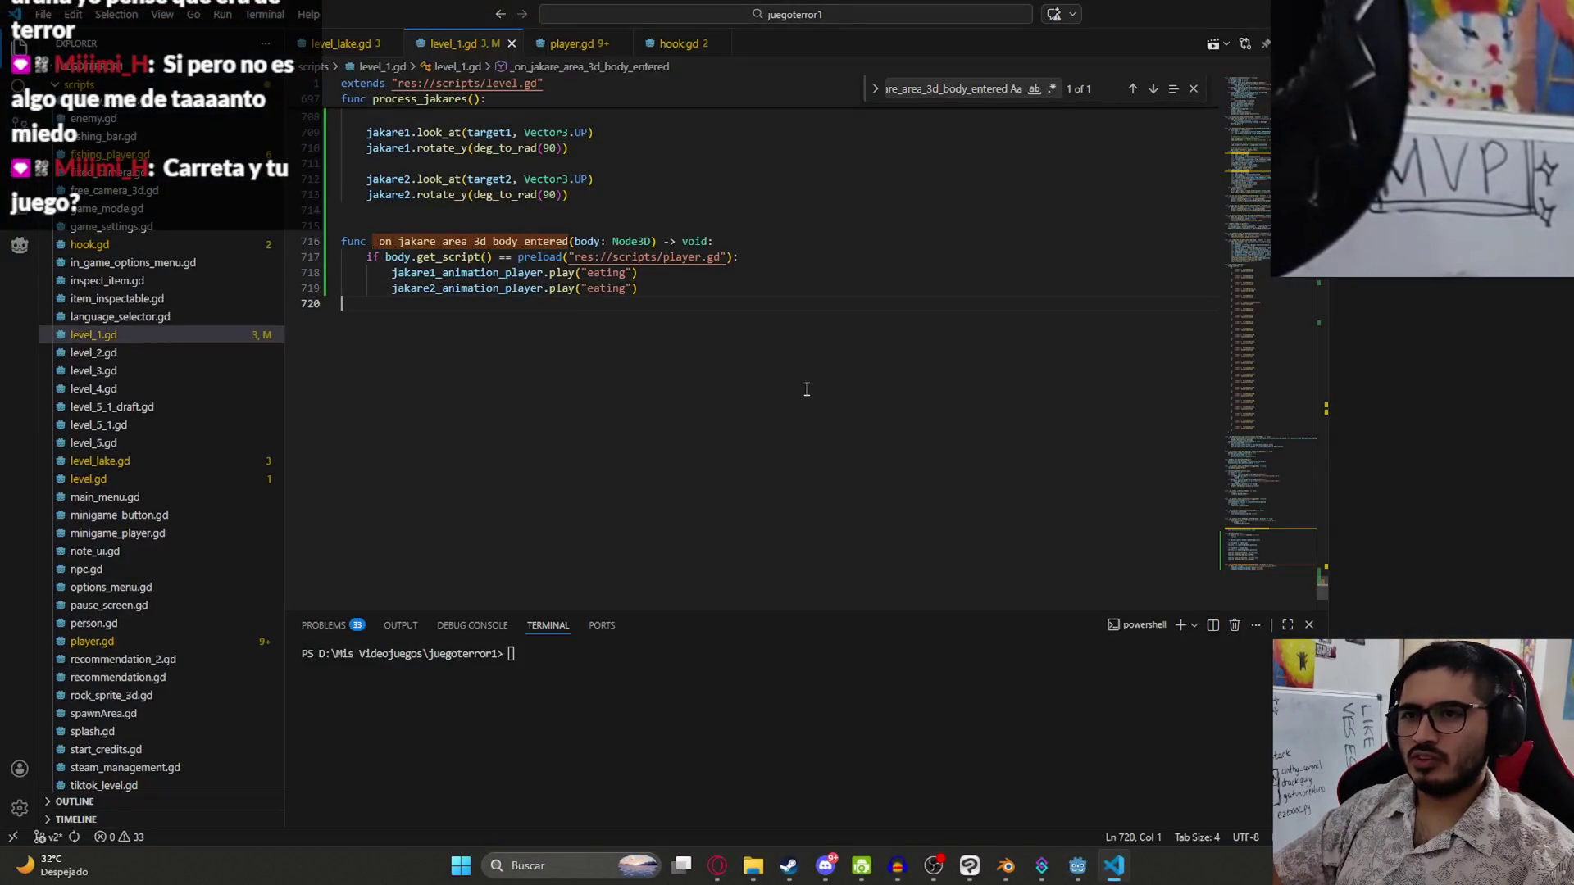
scroll(705, 276, "up", 5)
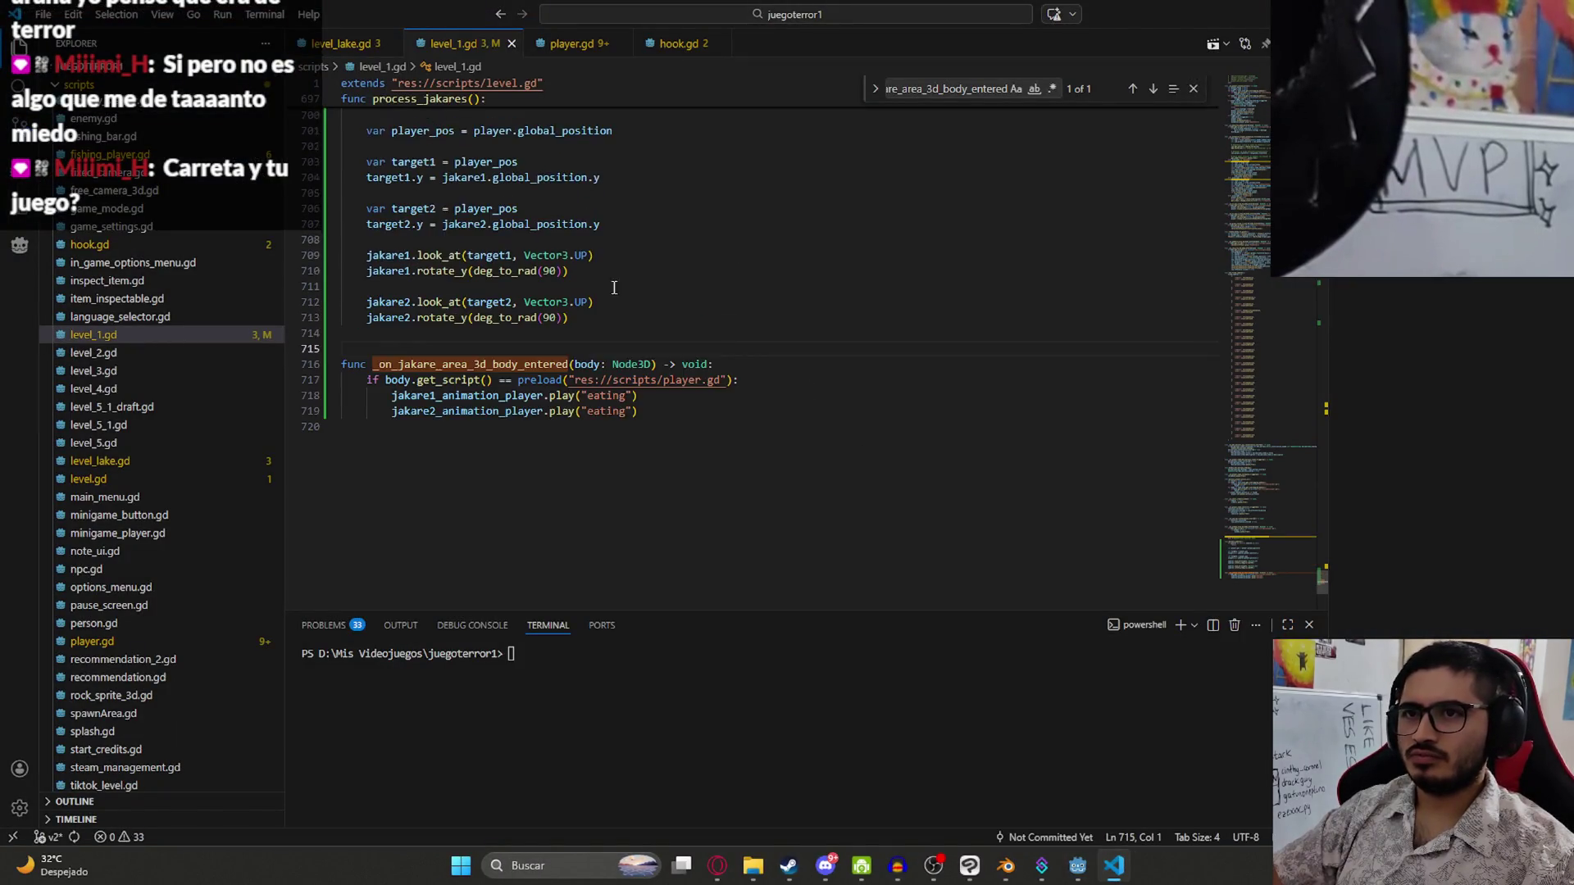
double_click(420, 191)
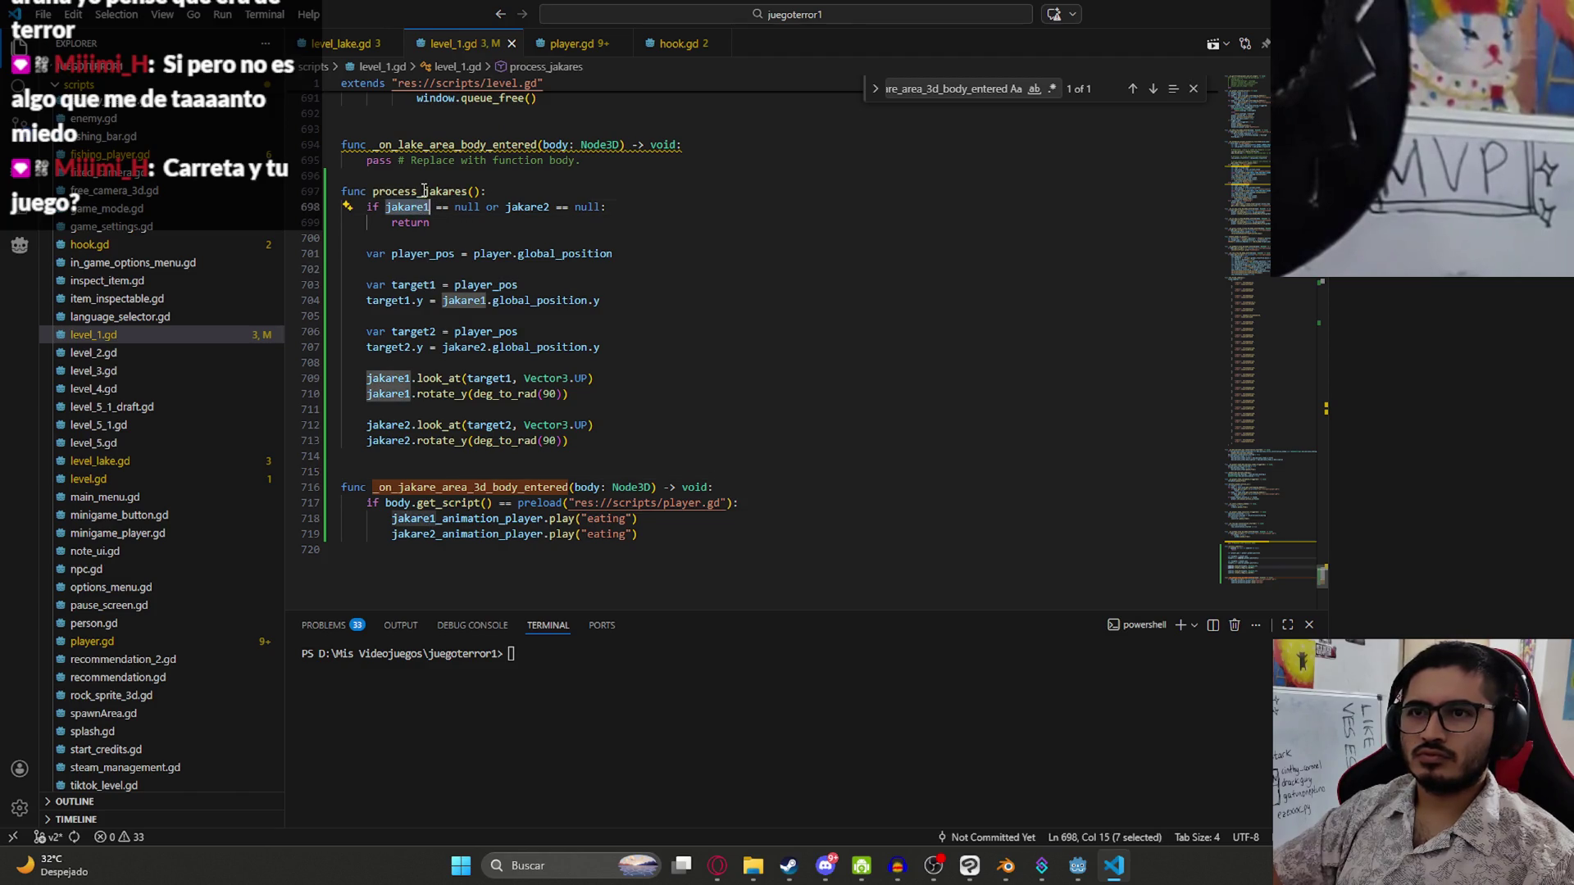
key("ctrl+f")
key("Return")
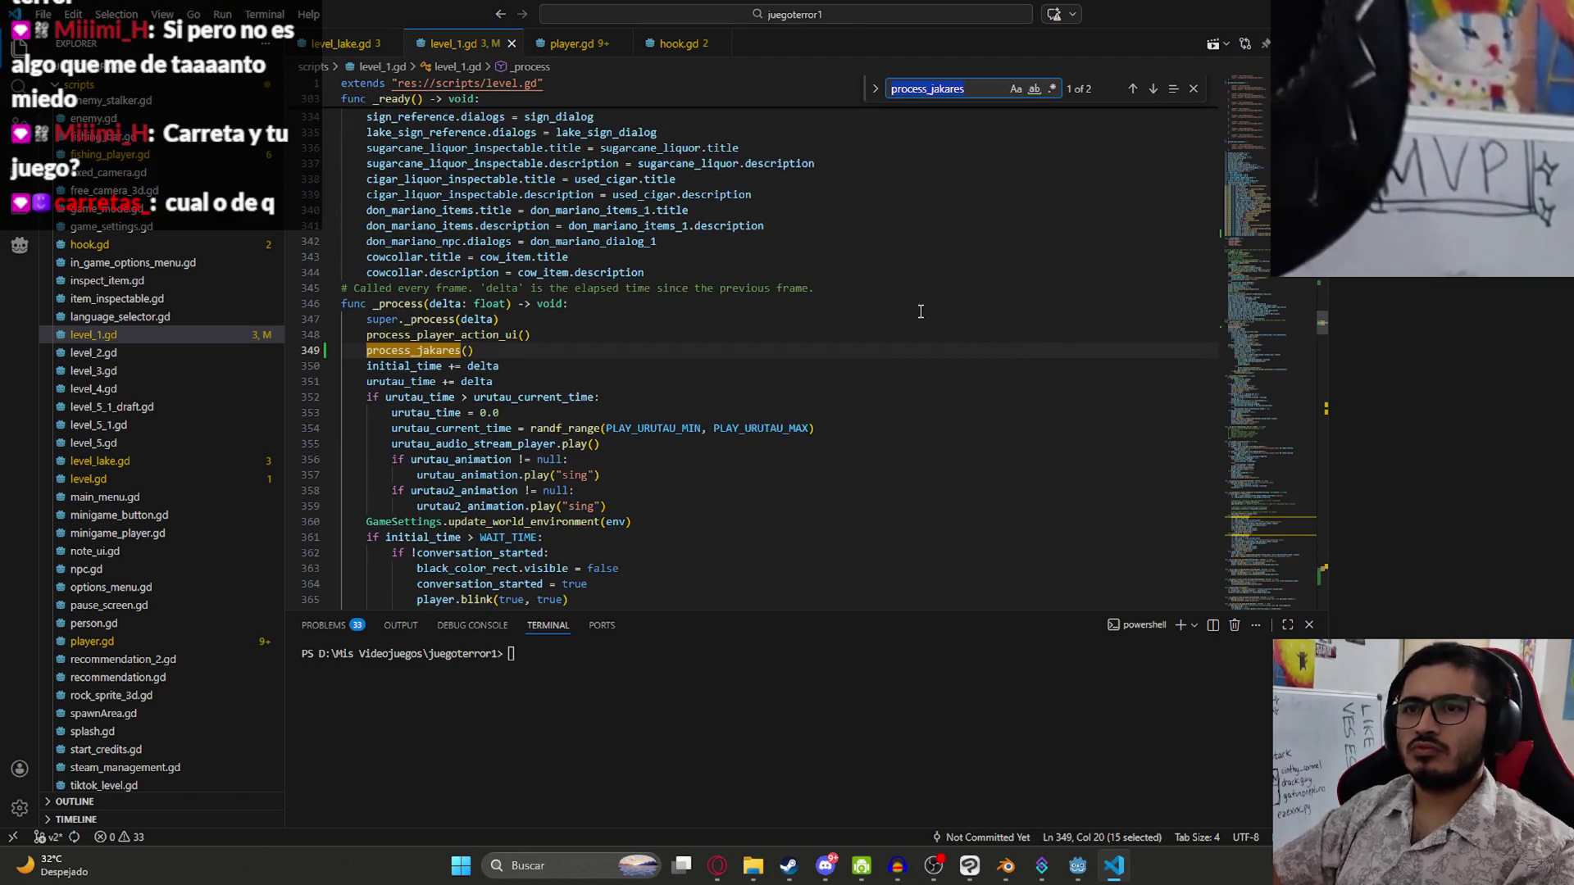
scroll(920, 311, "up", 12)
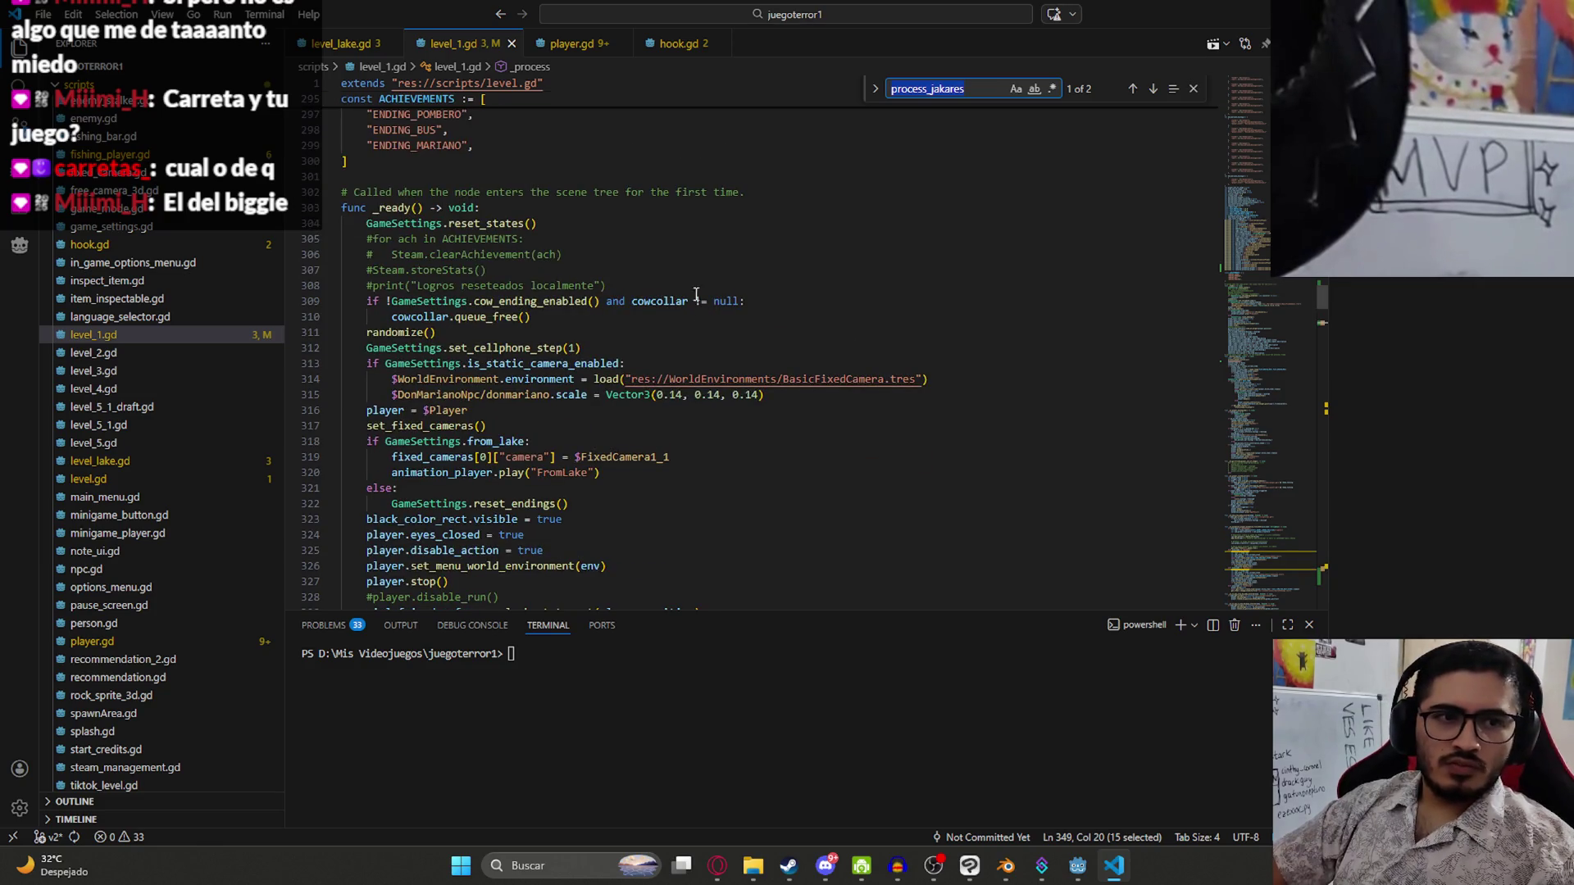
scroll(693, 304, "up", 12)
left_click(542, 374)
scroll(666, 318, "down", 5)
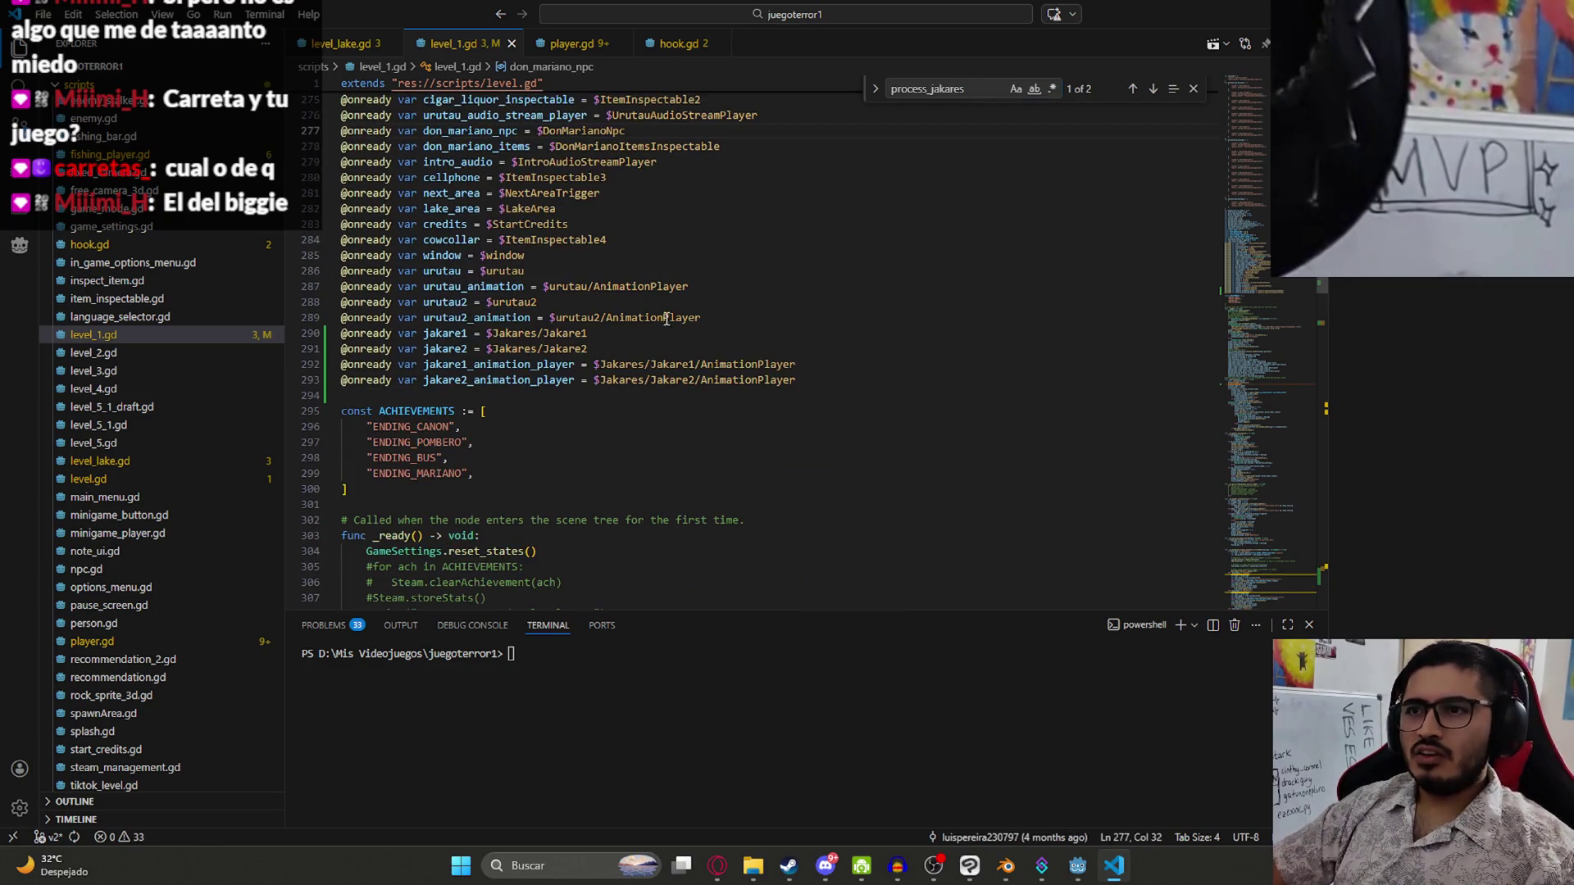
left_click(847, 376)
key("Return")
type("@onready var")
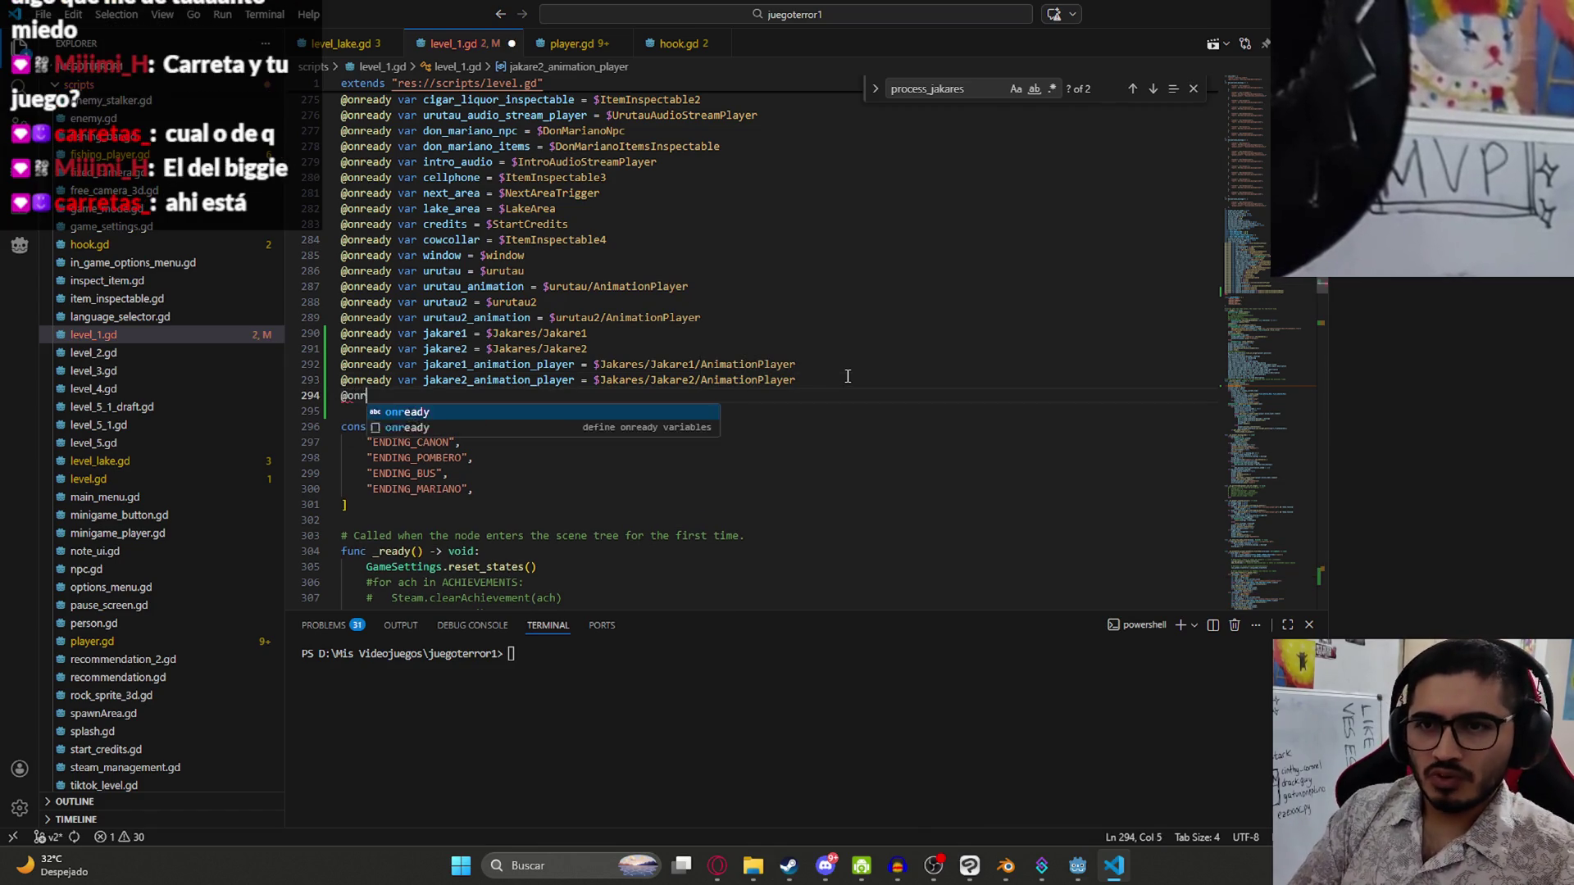
type(" jaka")
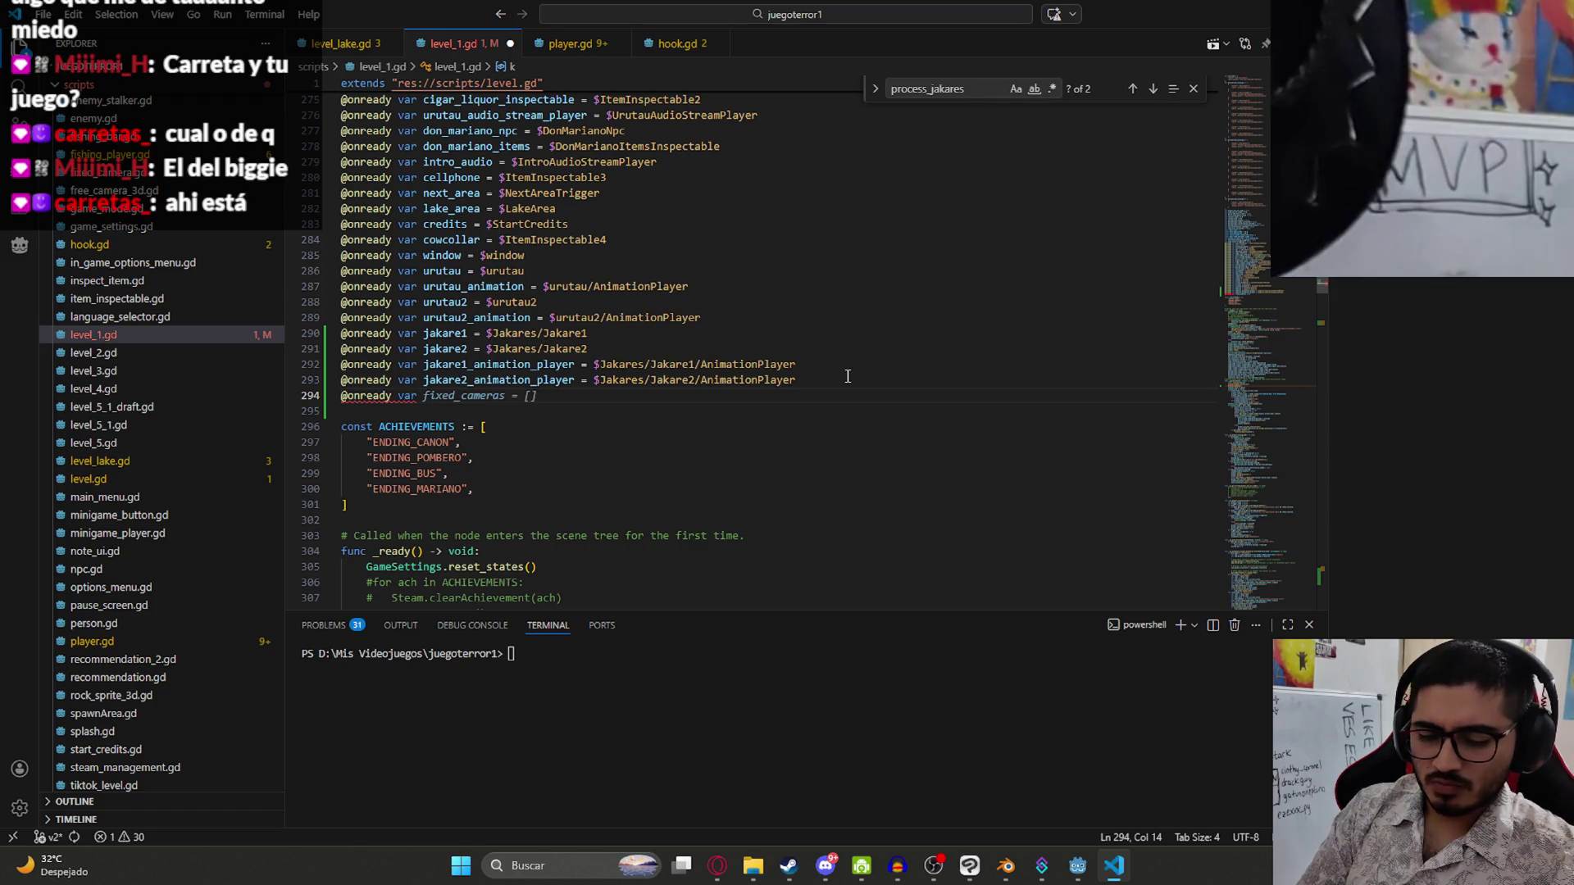
type("re")
key("BackSpace")
key("BackSpace")
key("BackSpace")
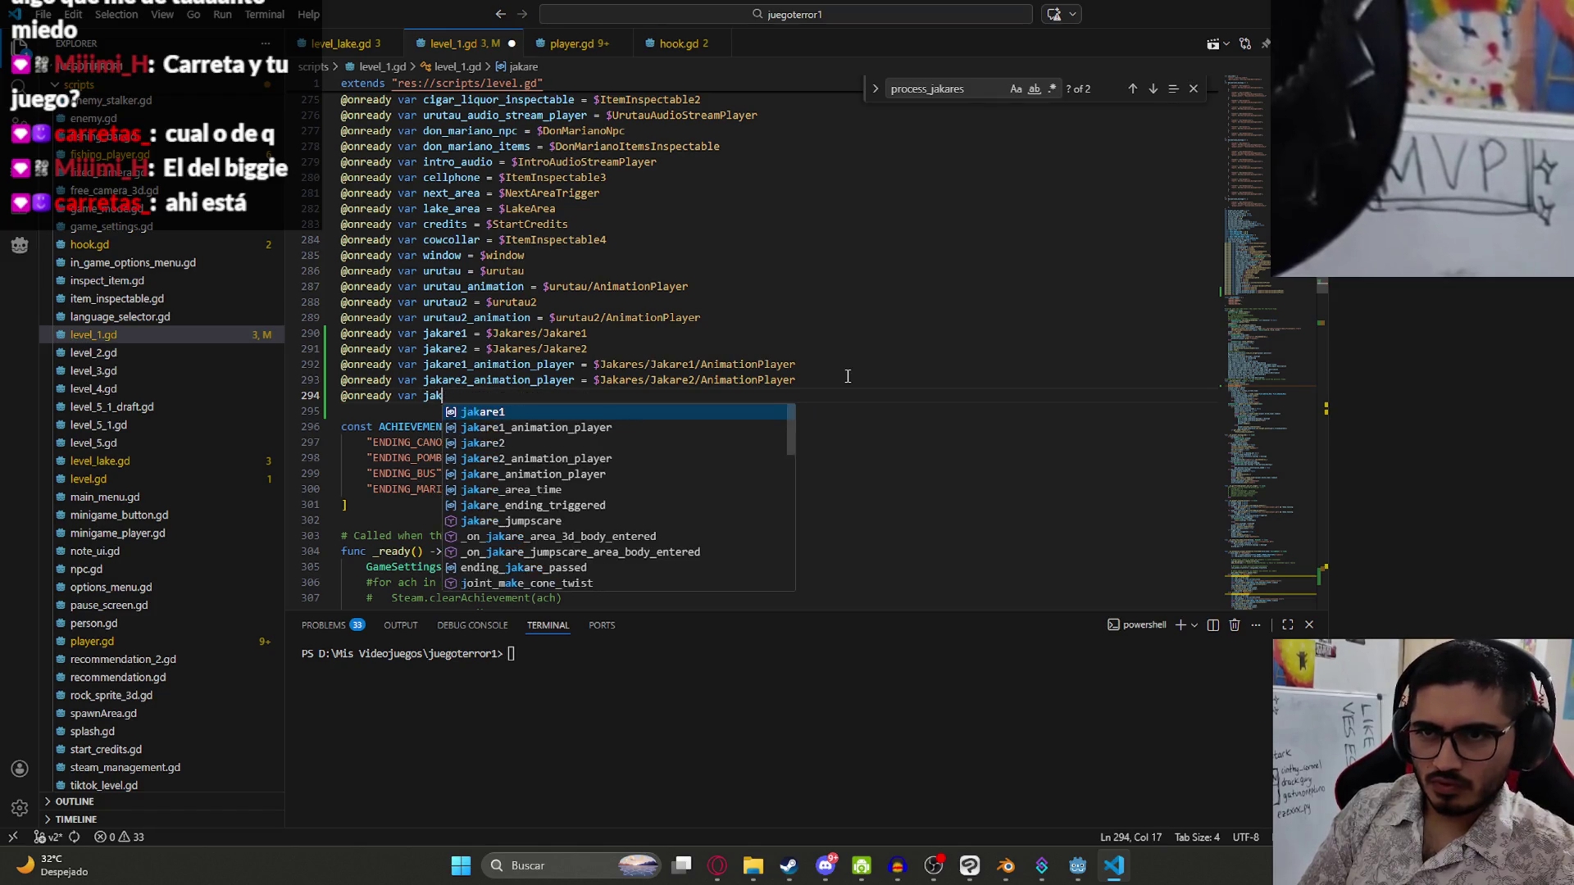
type("rotate_jakares = true")
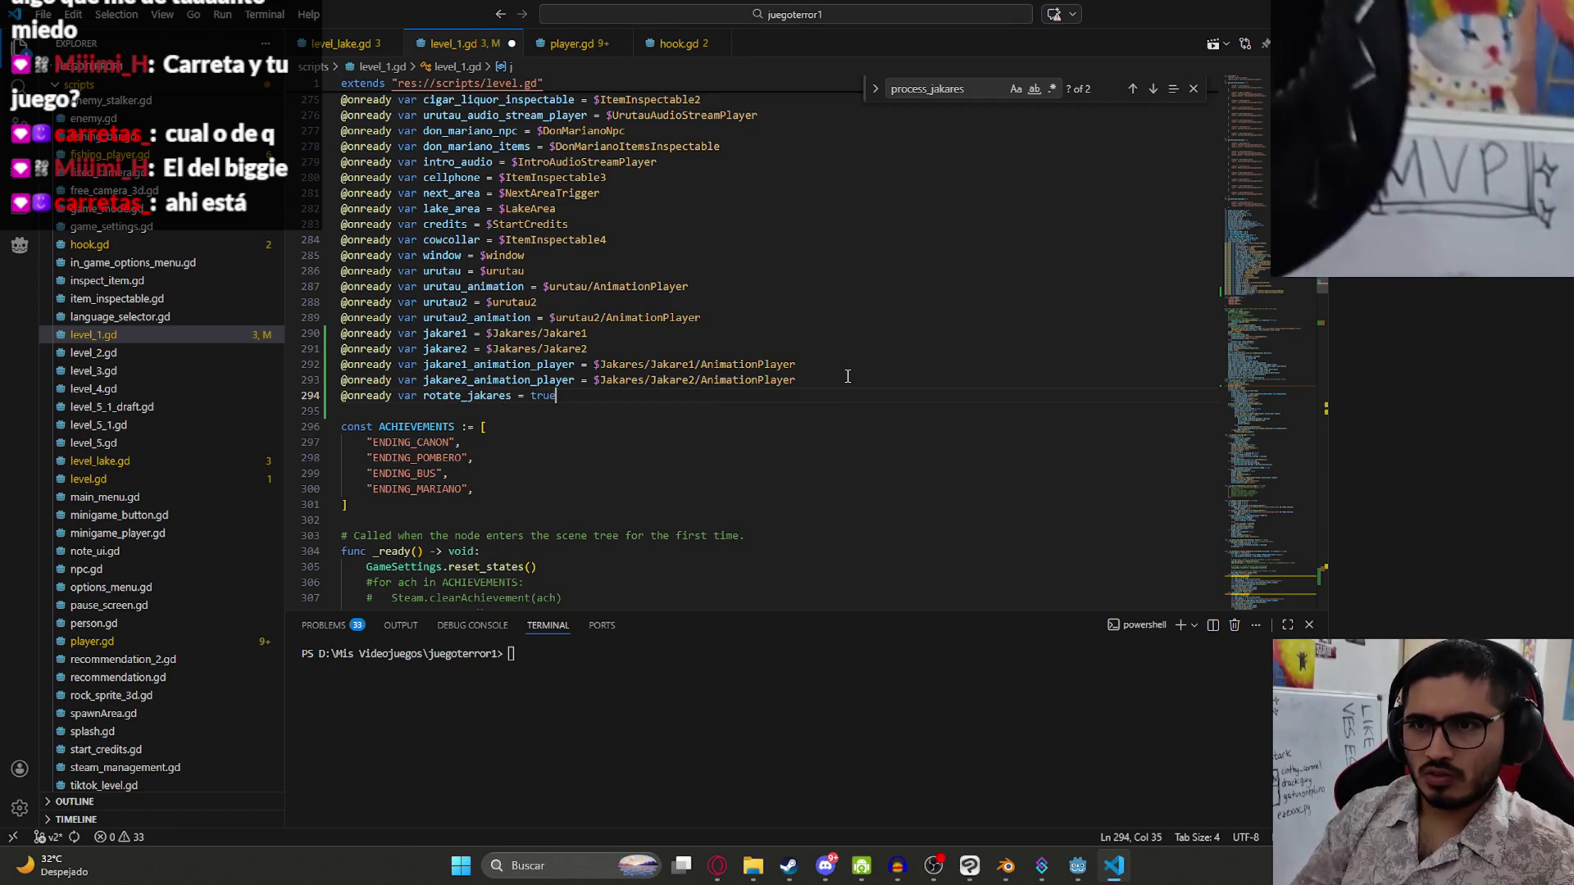
key("ctrl+s")
- Add 'or !rotate_jakares' to process_jakares' early-return check and save the script
double_click(474, 397)
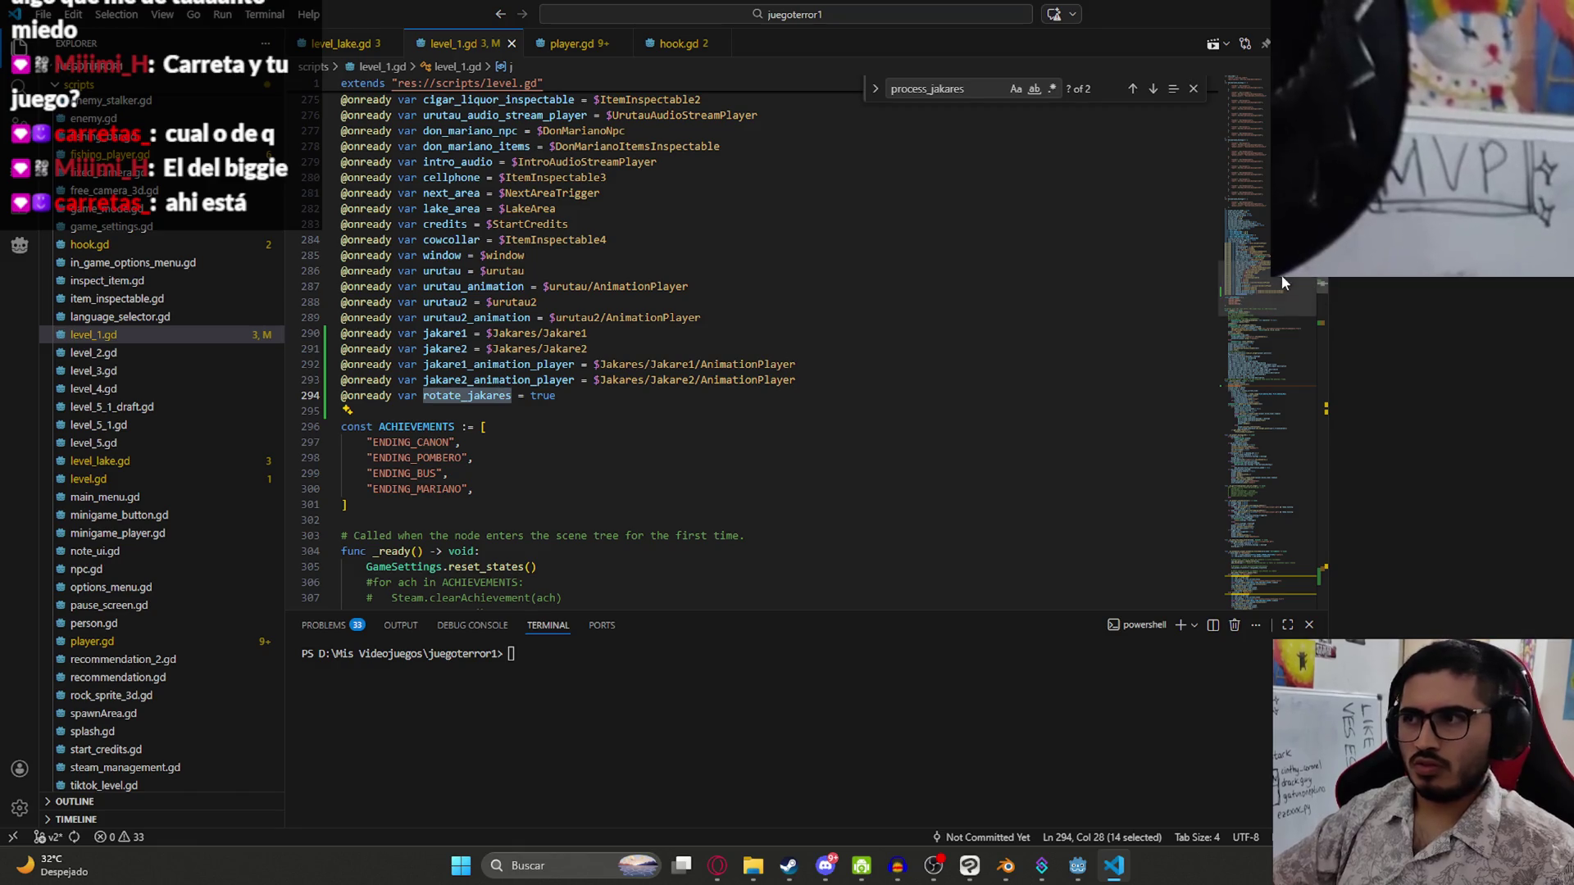
scroll(639, 417, "down", 10)
scroll(1256, 323, "down", 20)
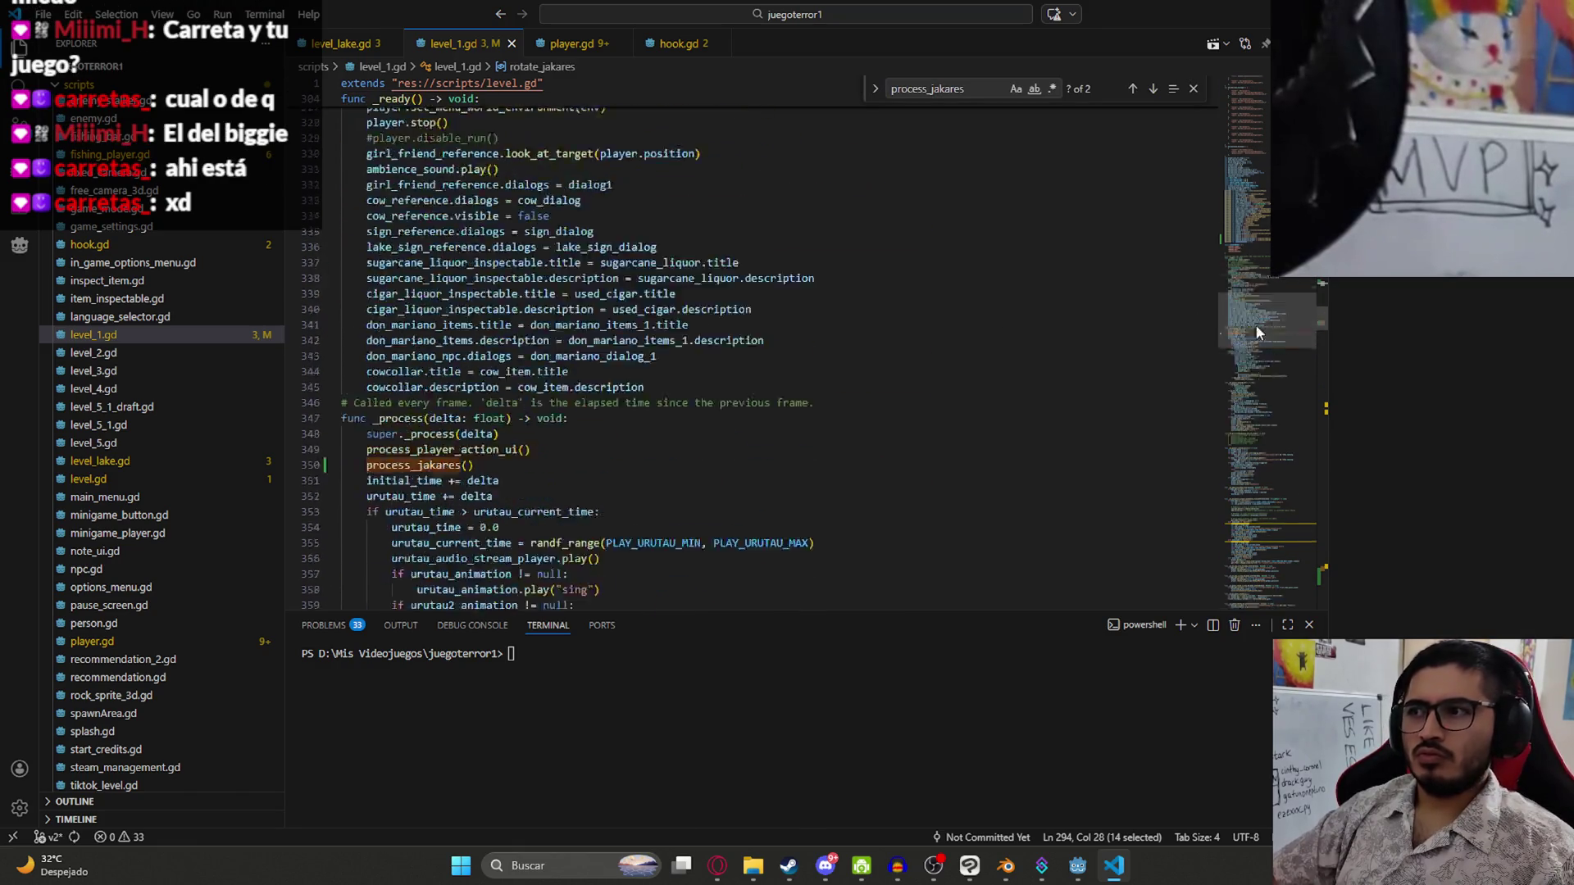
scroll(558, 360, "up", 8)
left_click(531, 217)
left_click(598, 232)
type("or rotate_jakares")
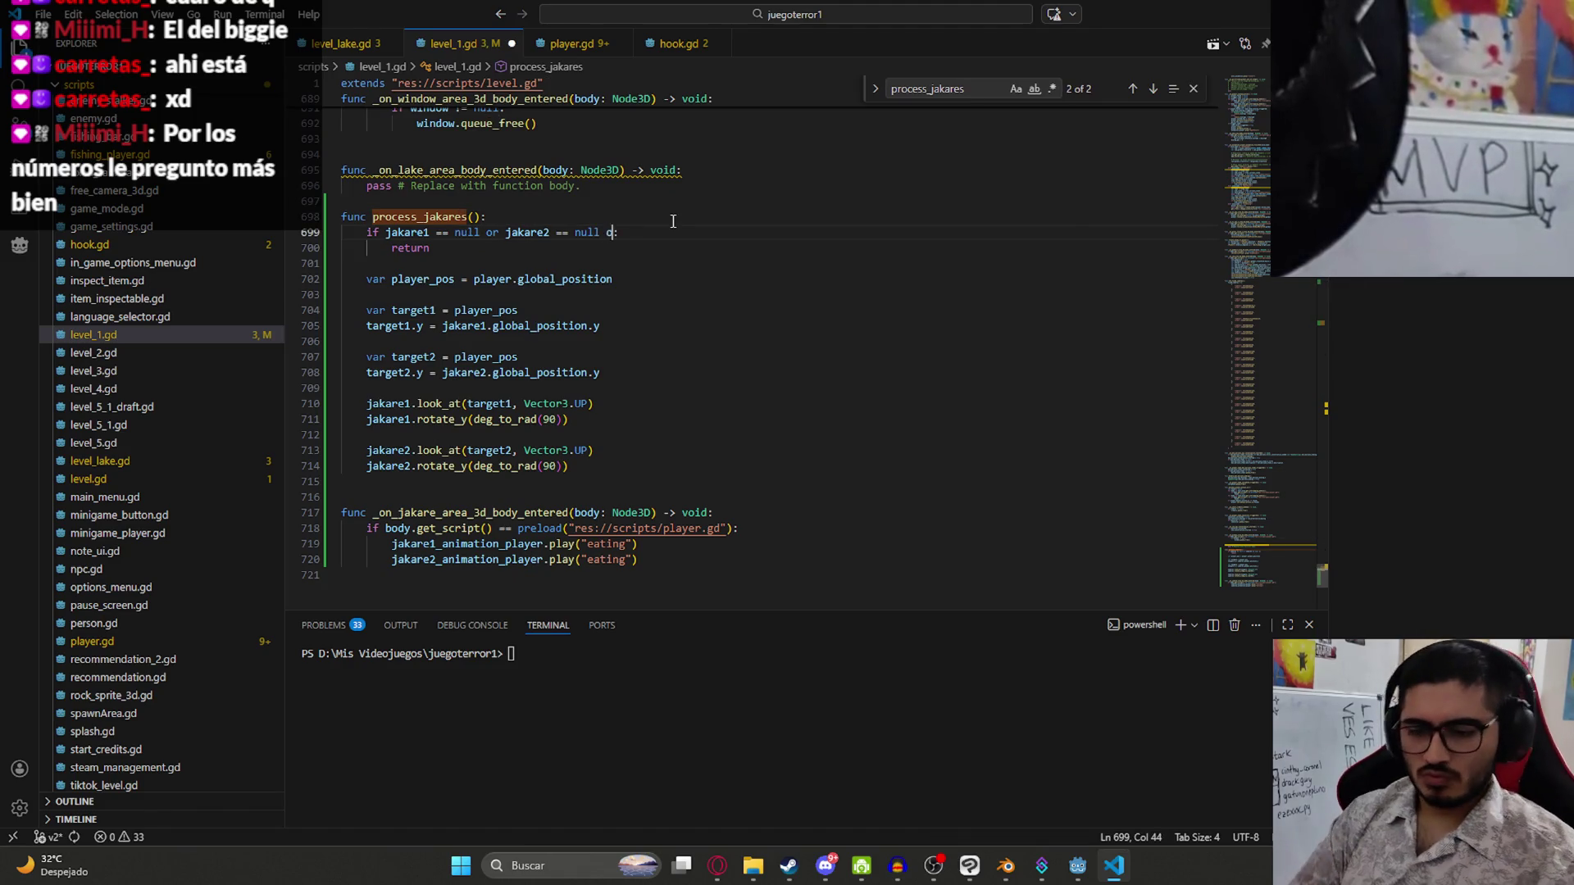
type("!")
key("ctrl+Right")
key("ctrl+s")
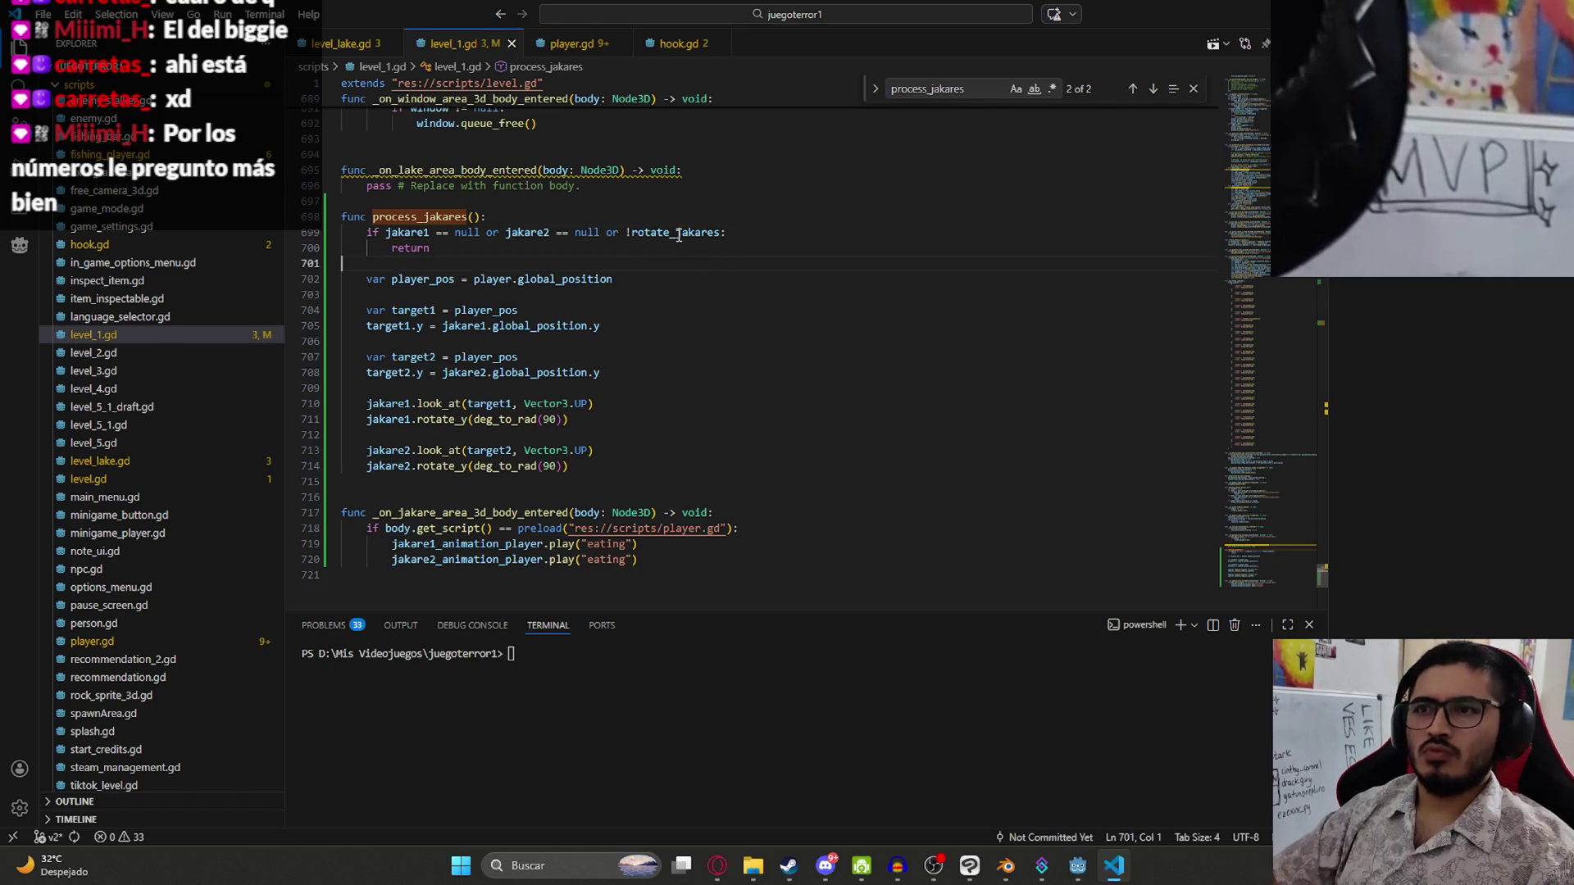
- Set rotate_jakares = true inside _on_jakare_area_3d_body_entered
double_click(678, 234)
key("ctrl+c")
left_click(780, 532)
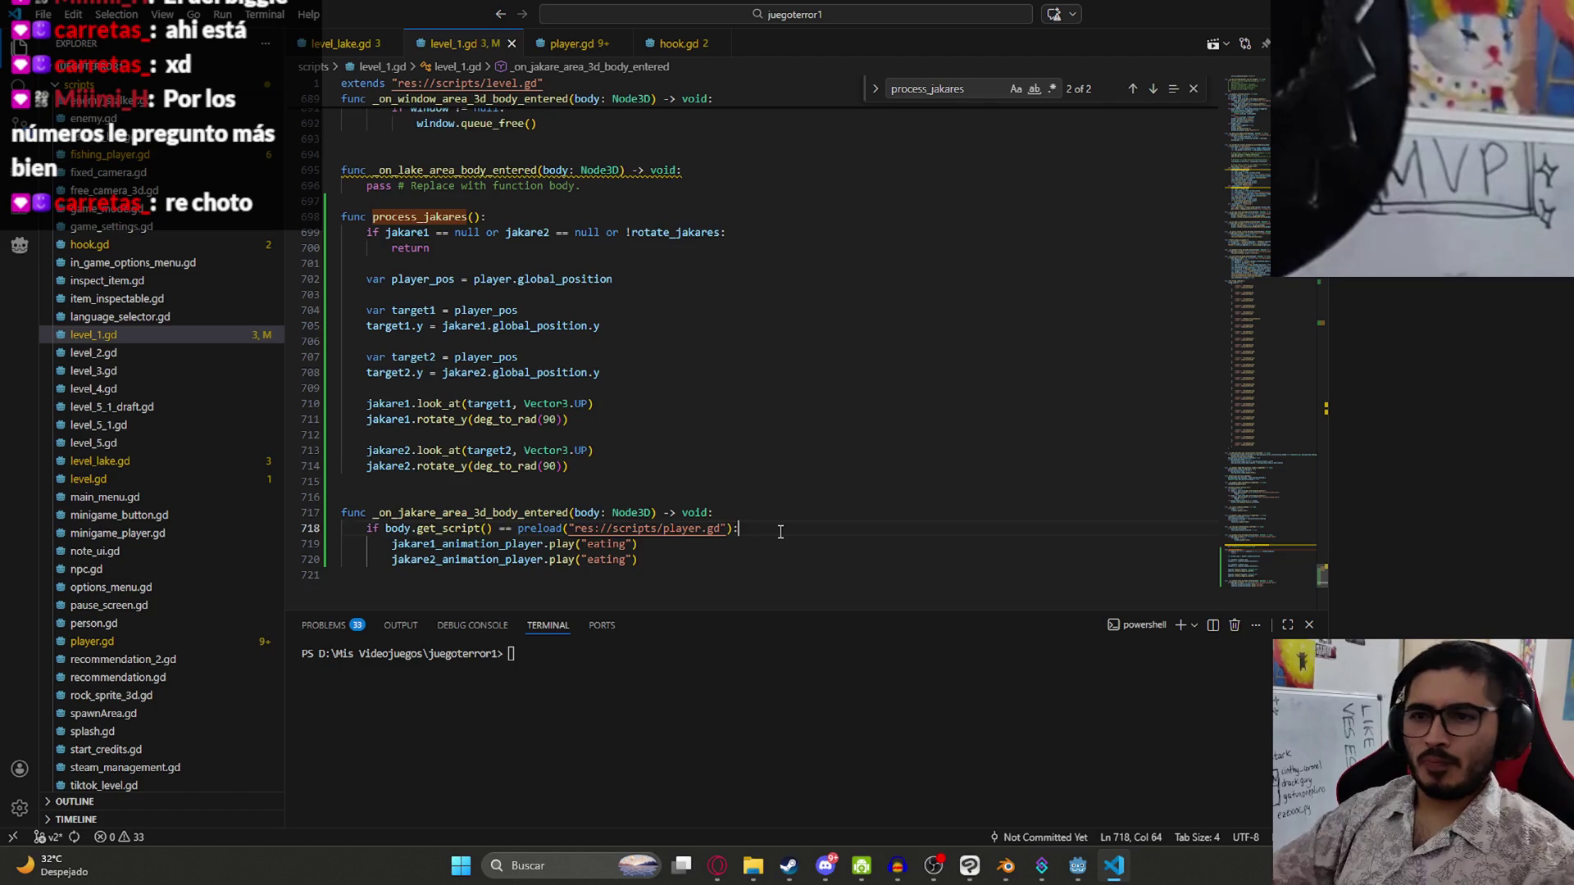
key("Return")
key("ctrl+v")
type("rue")
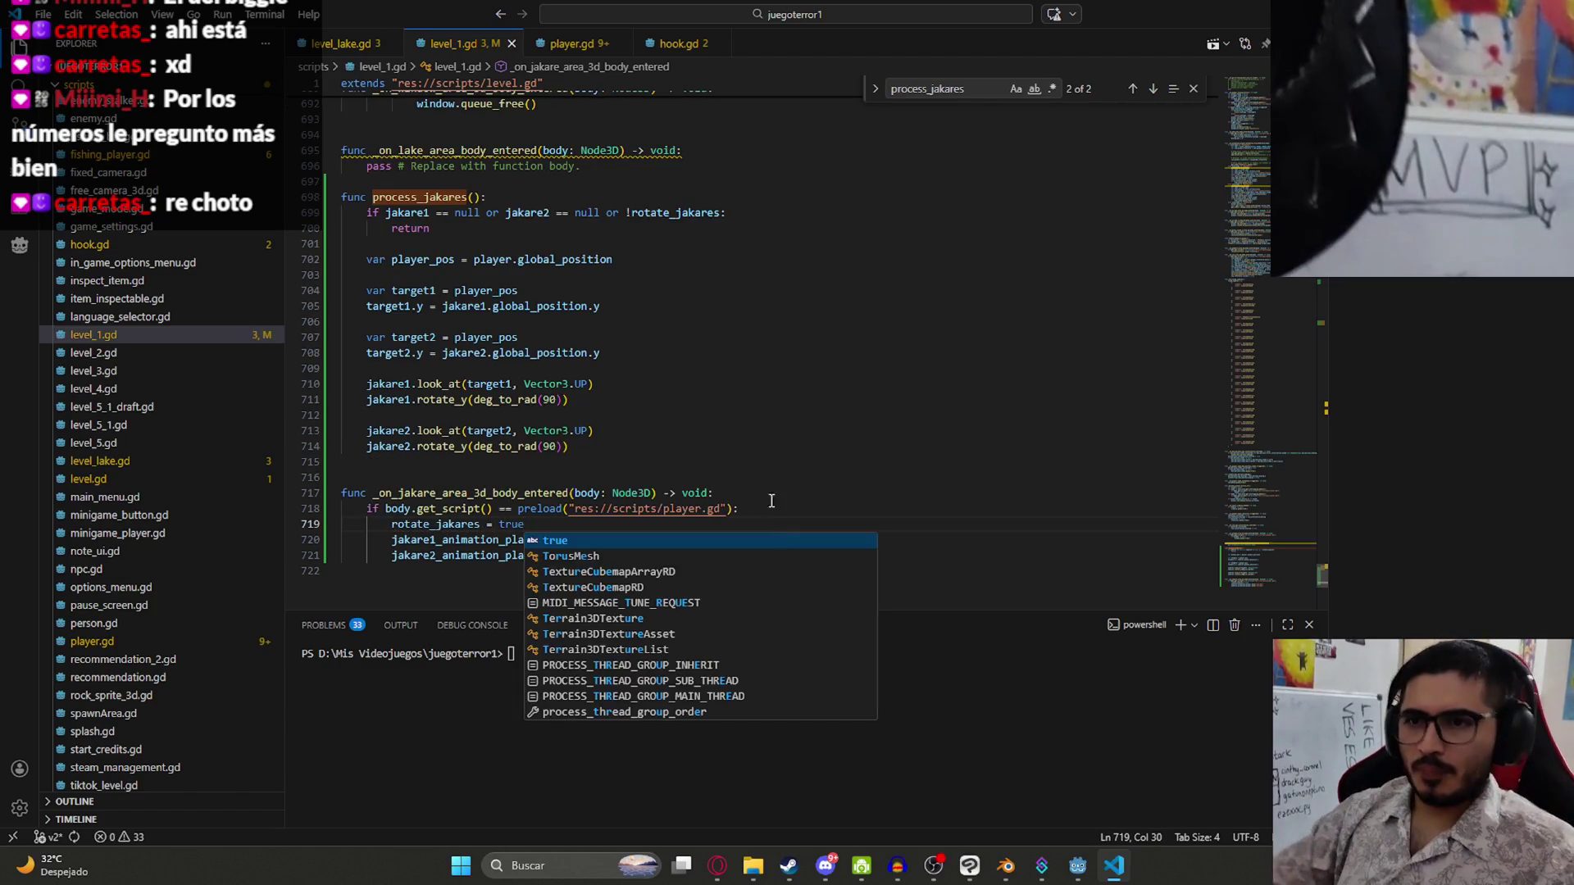
left_click(574, 415)
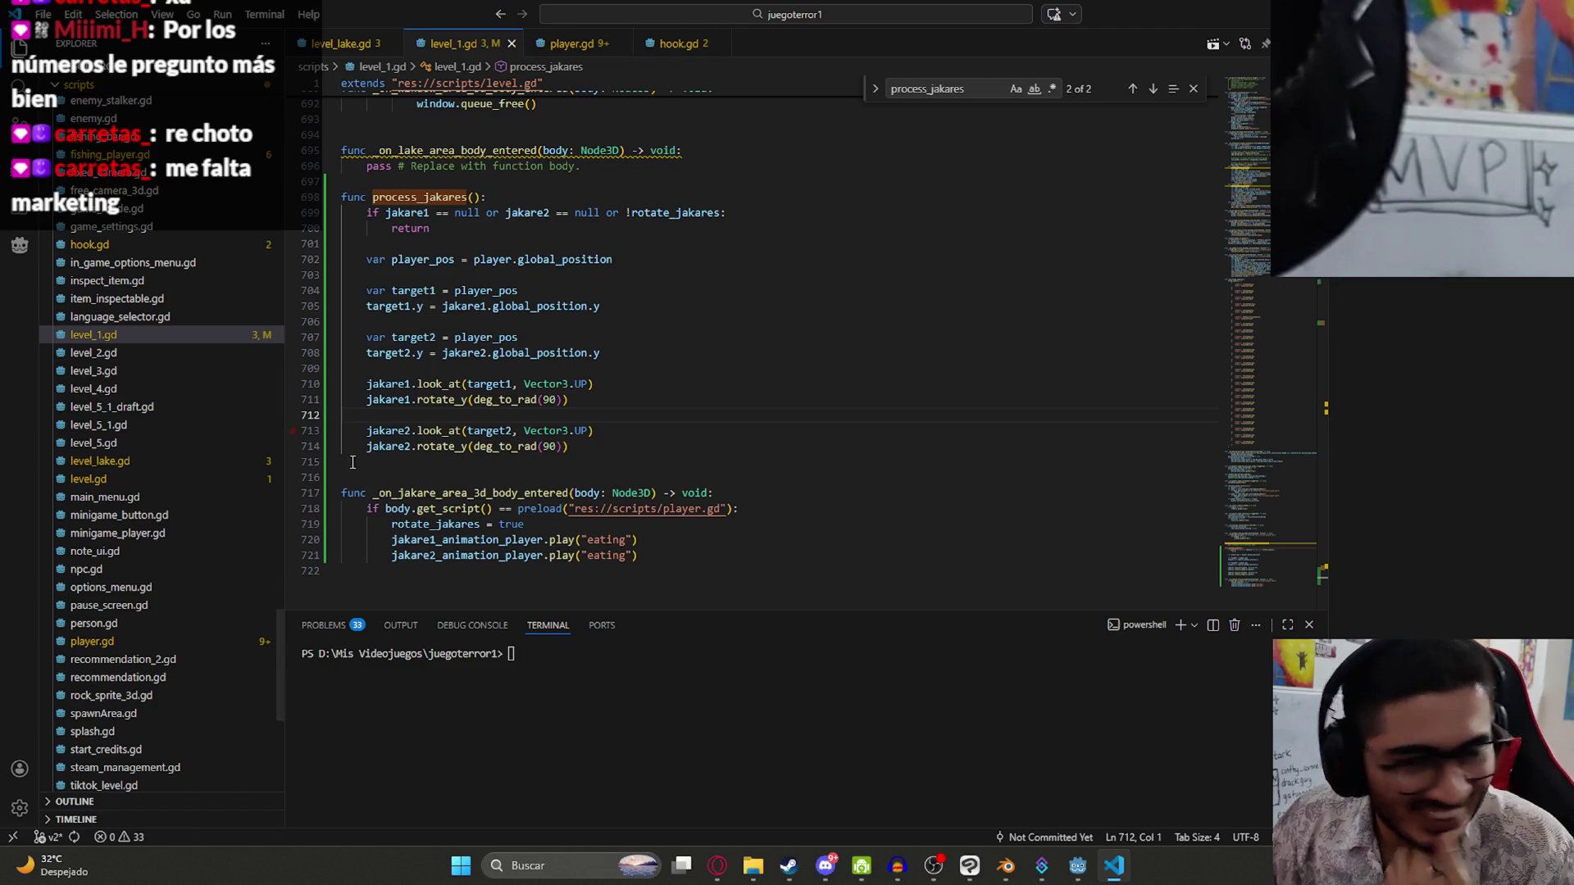
mouse_move(715, 880)
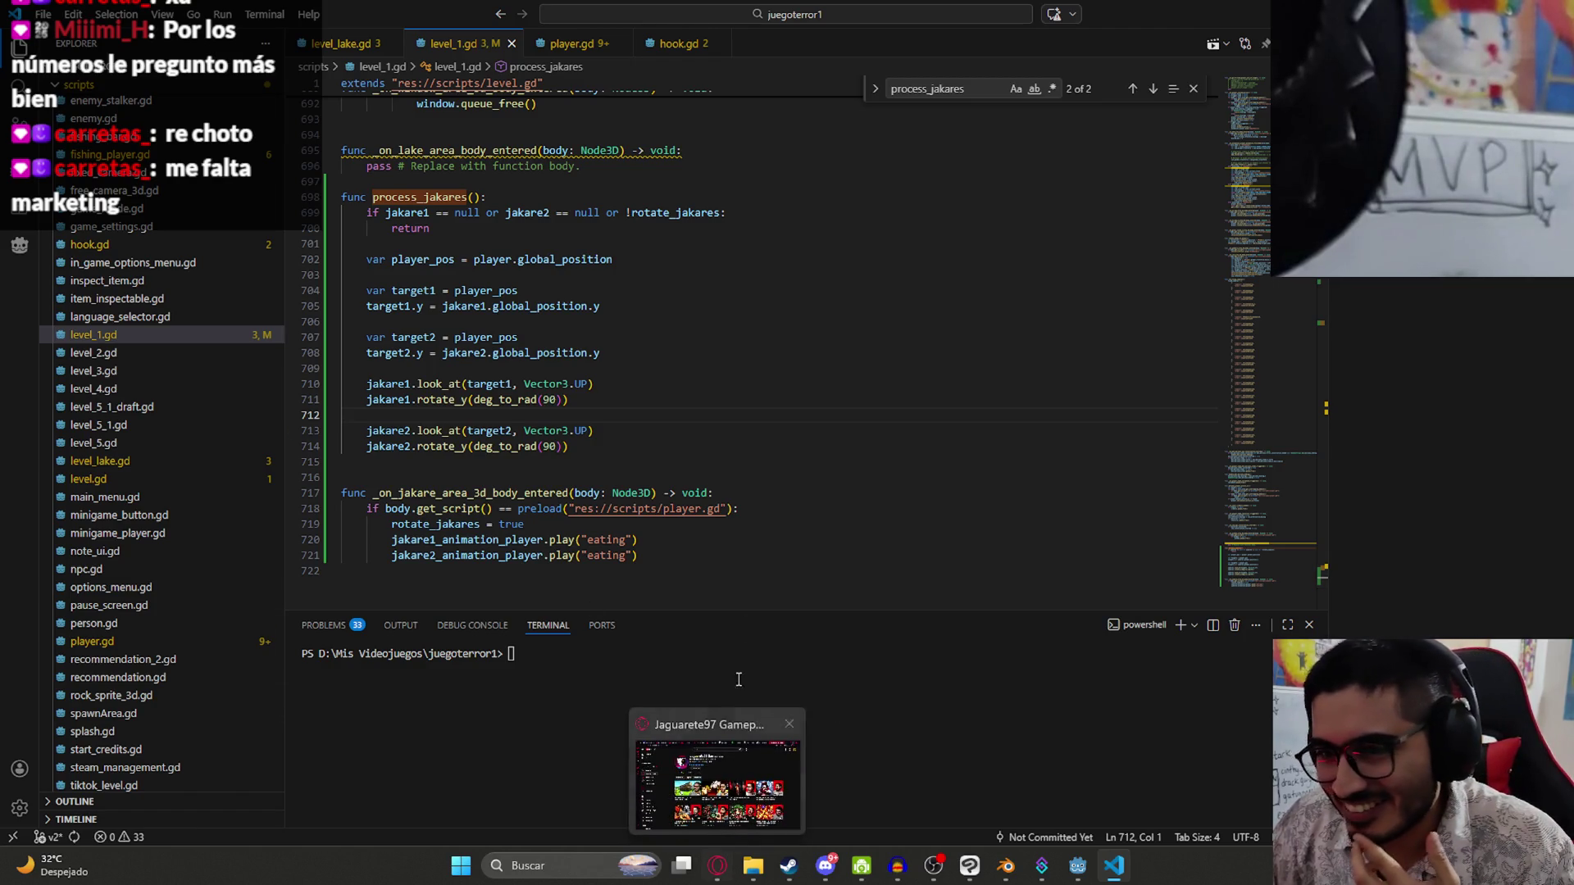
left_click(735, 492)
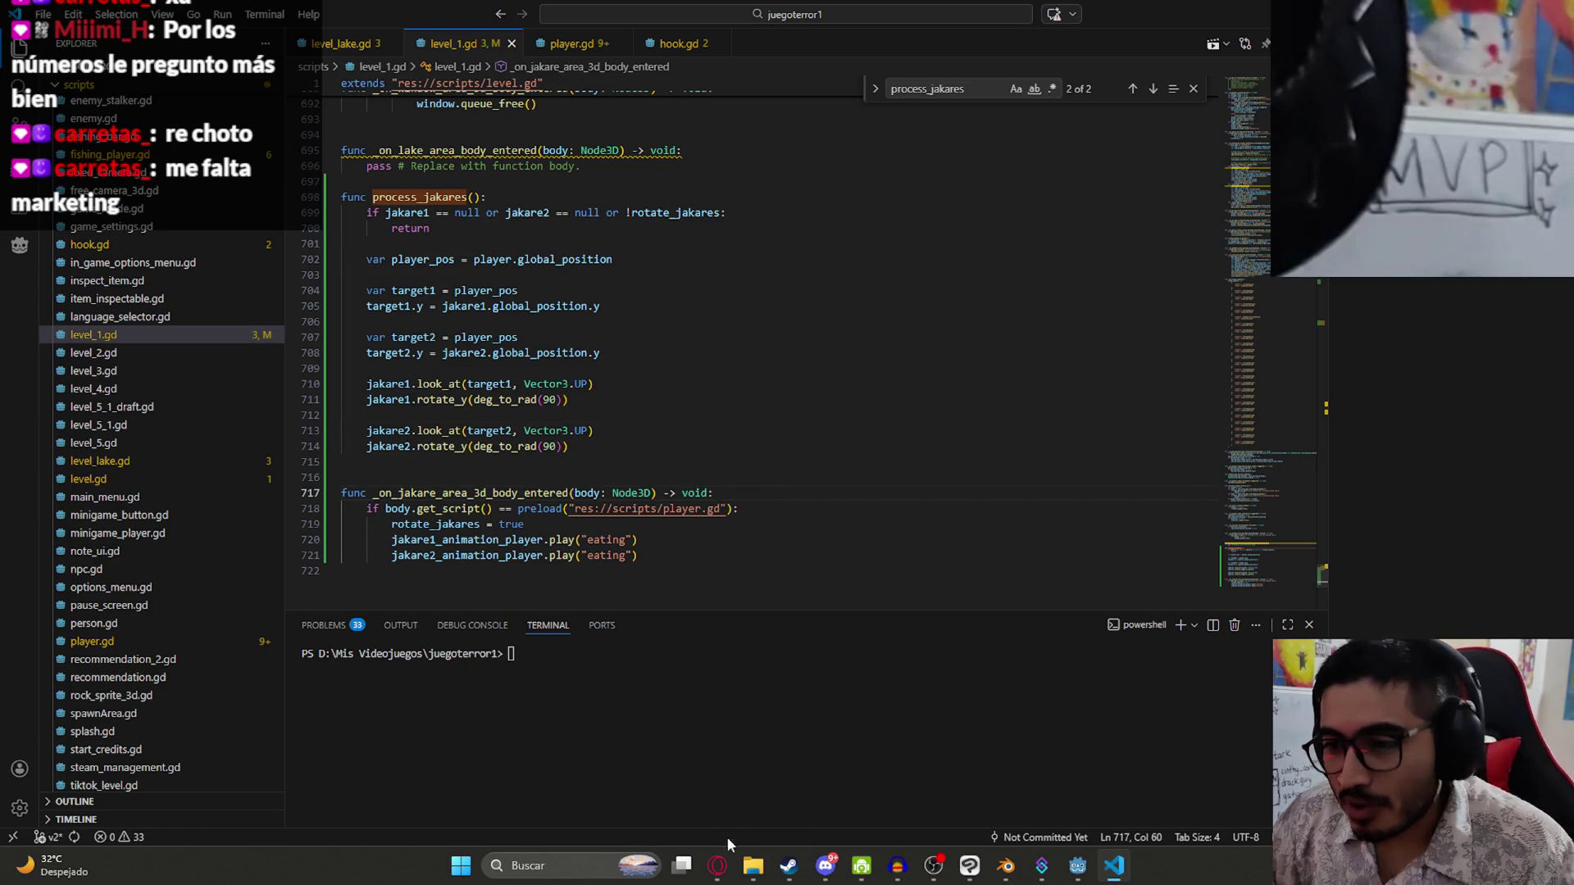
- Bring Opera forward and play the [10 HOURS] Happy Monkey Circle video full screen
left_click(718, 865)
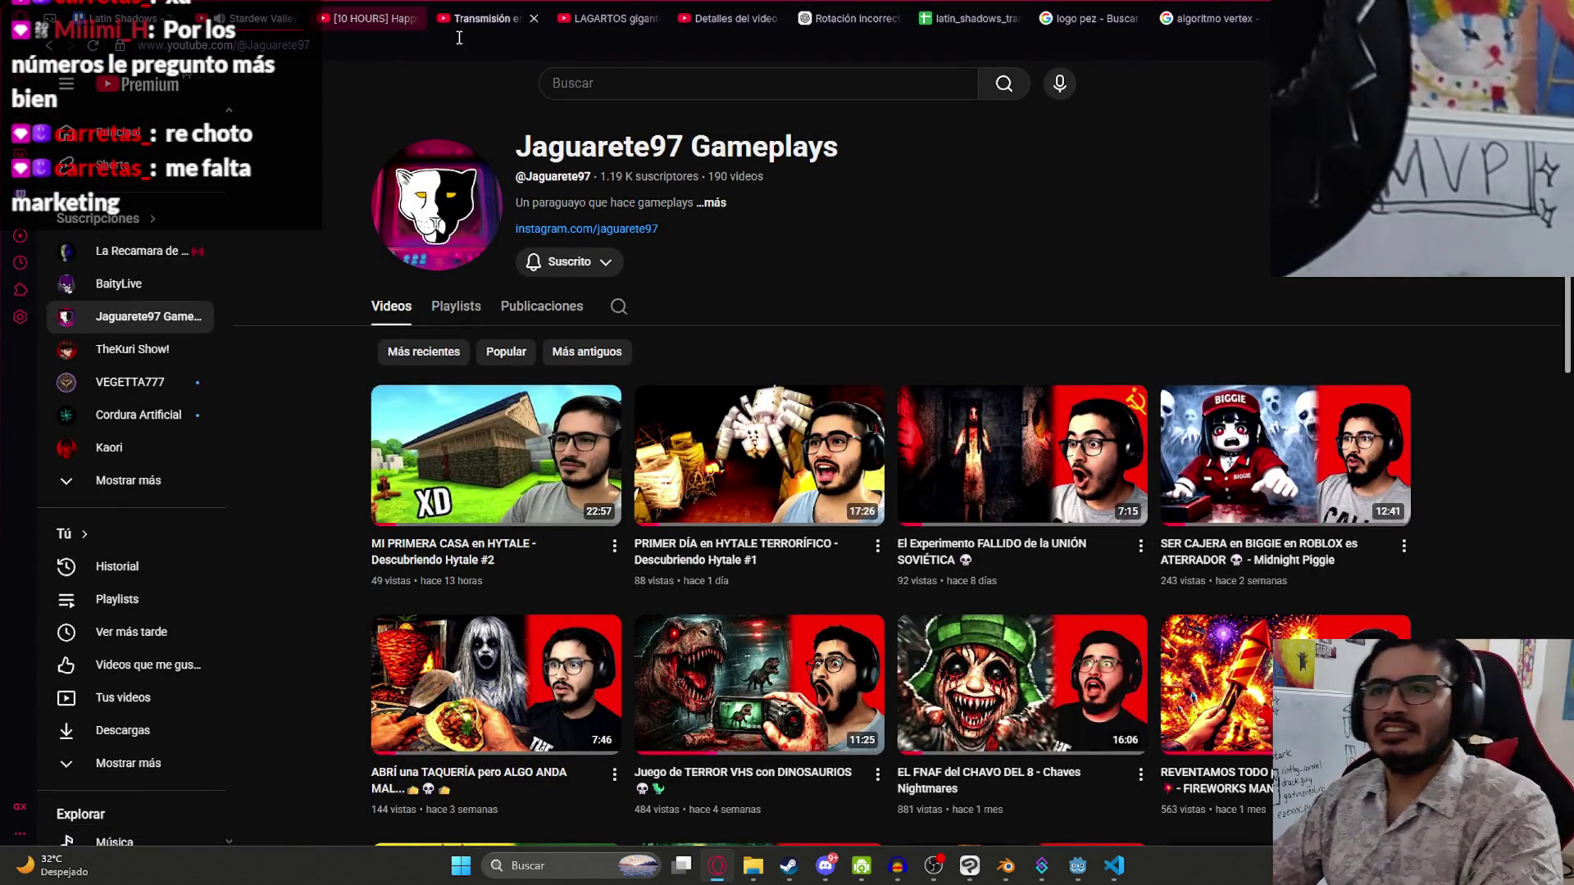
left_click(373, 18)
left_click(256, 21)
left_click(347, 162)
key("ctrl+Tab")
left_click(527, 447)
double_click(470, 484)
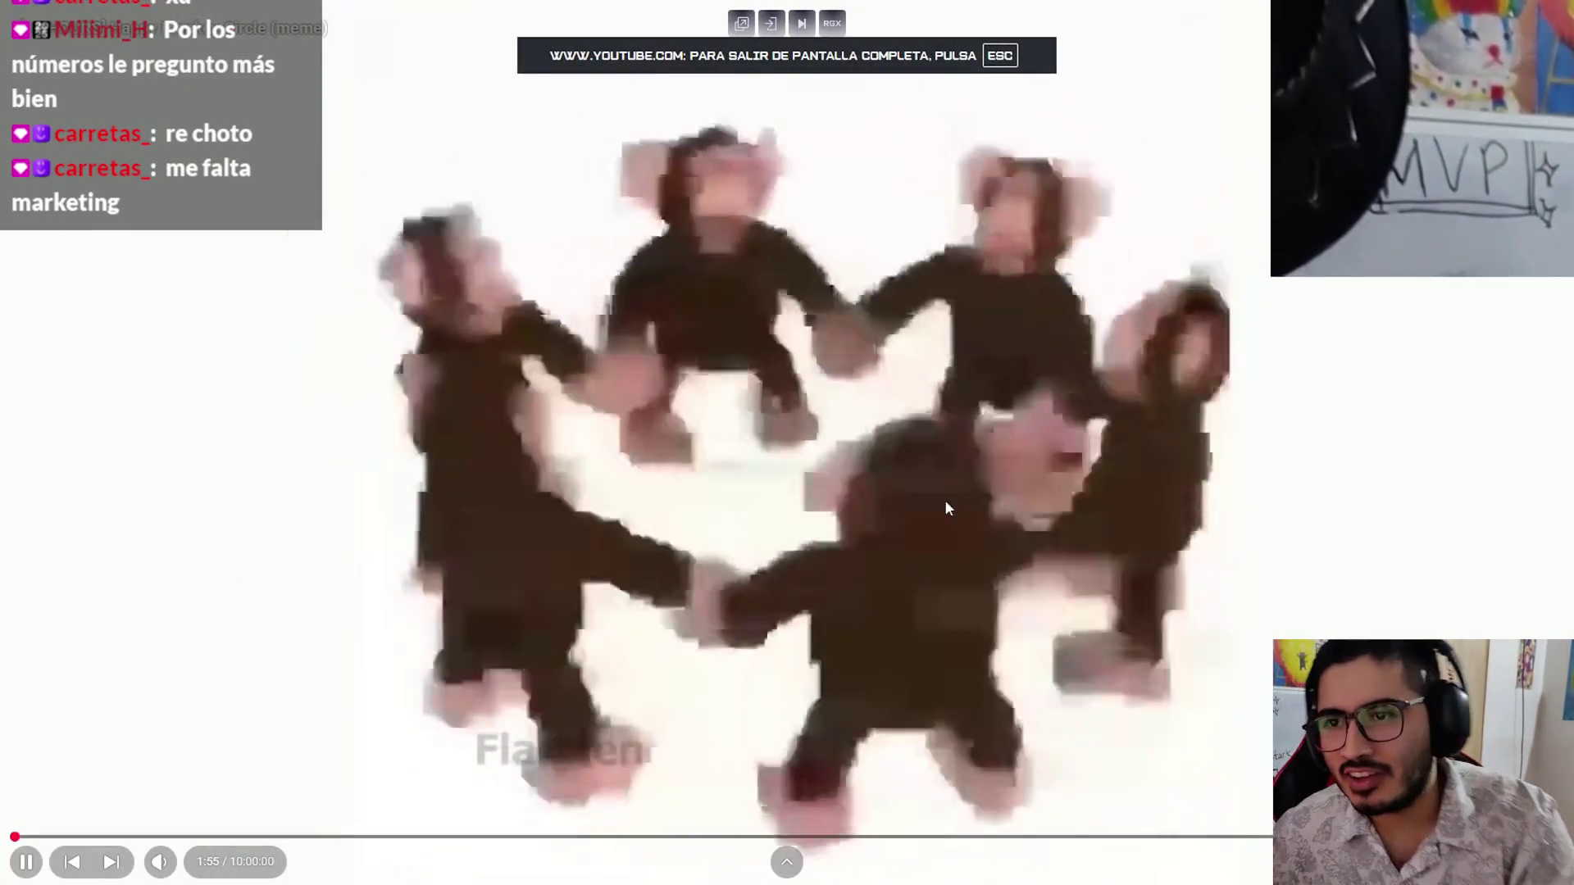
double_click(942, 508)
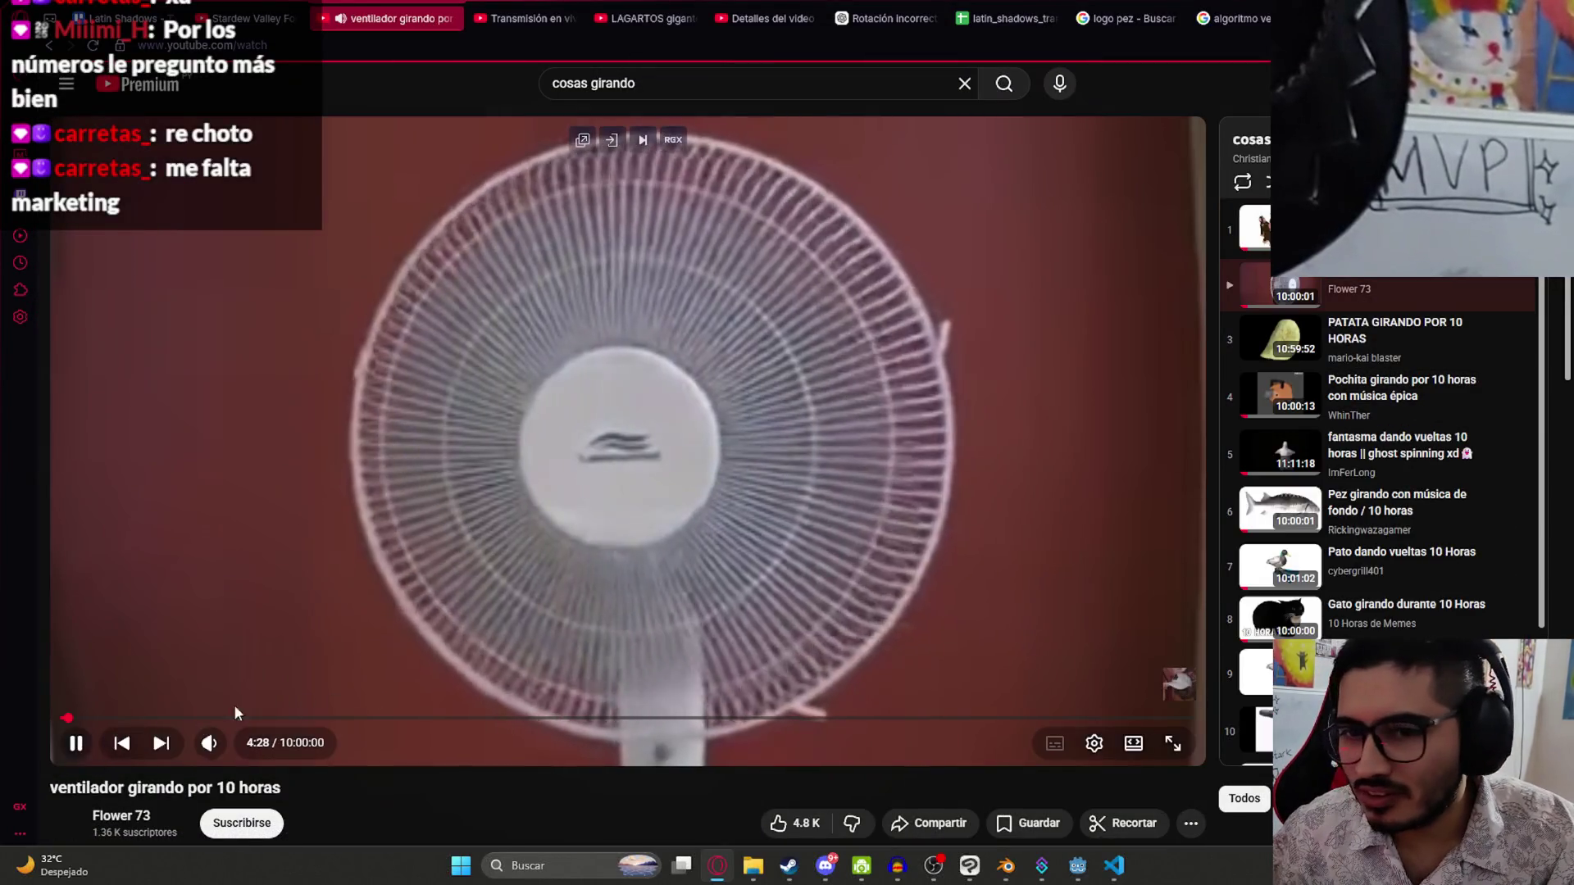
- Play the ventilador girando por 10 horas fan video full screen
double_click(559, 548)
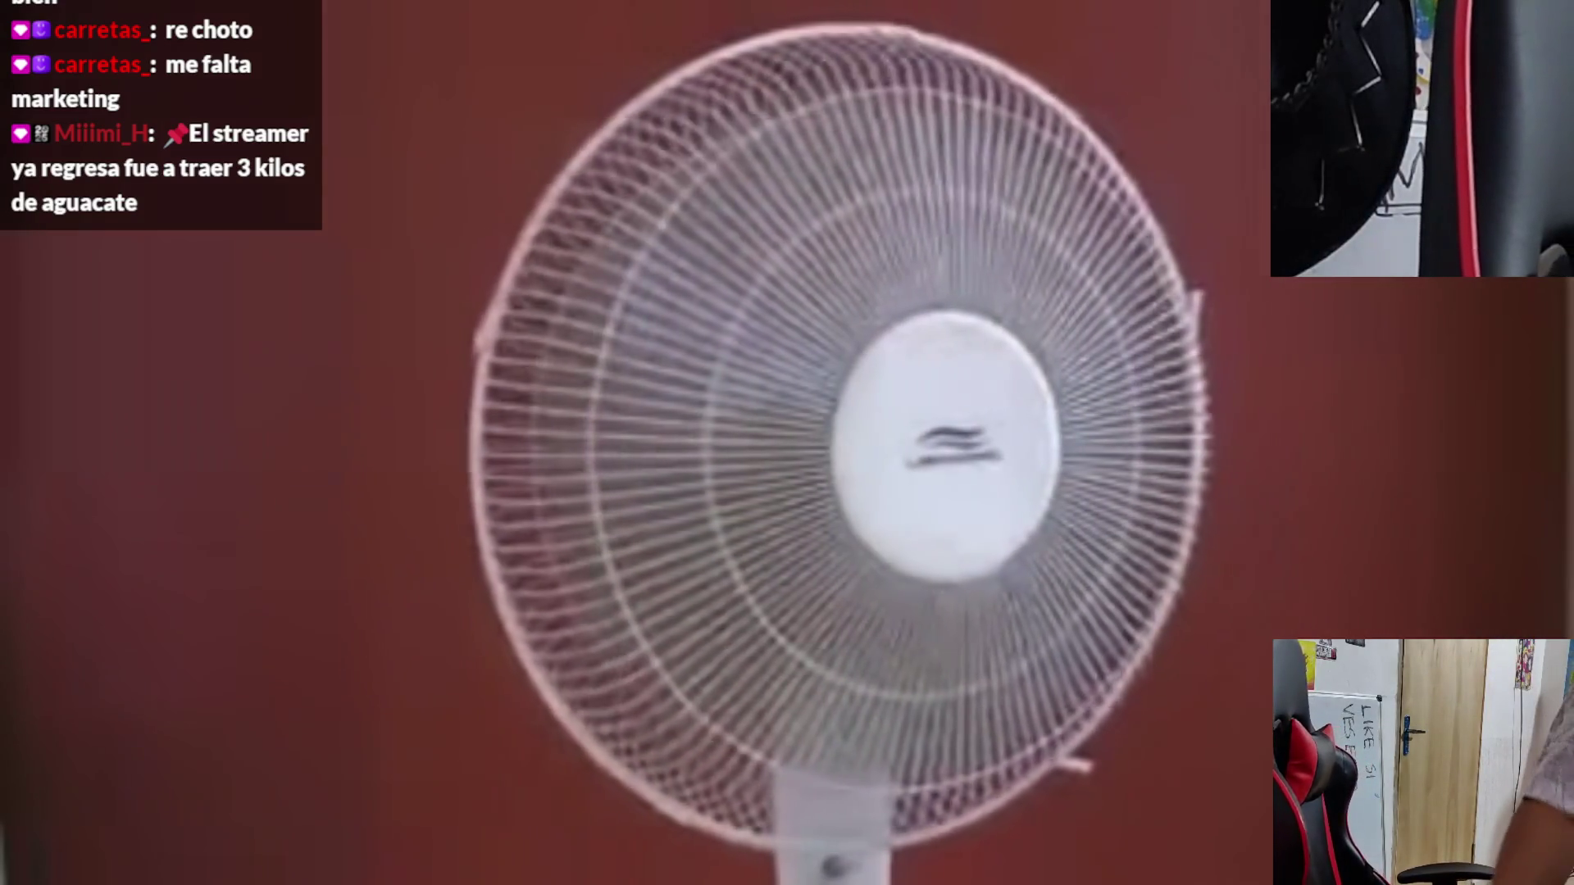
- Pause the fan video, leave full screen, and resume the Stardew Valley Focus Timer tab
key("space")
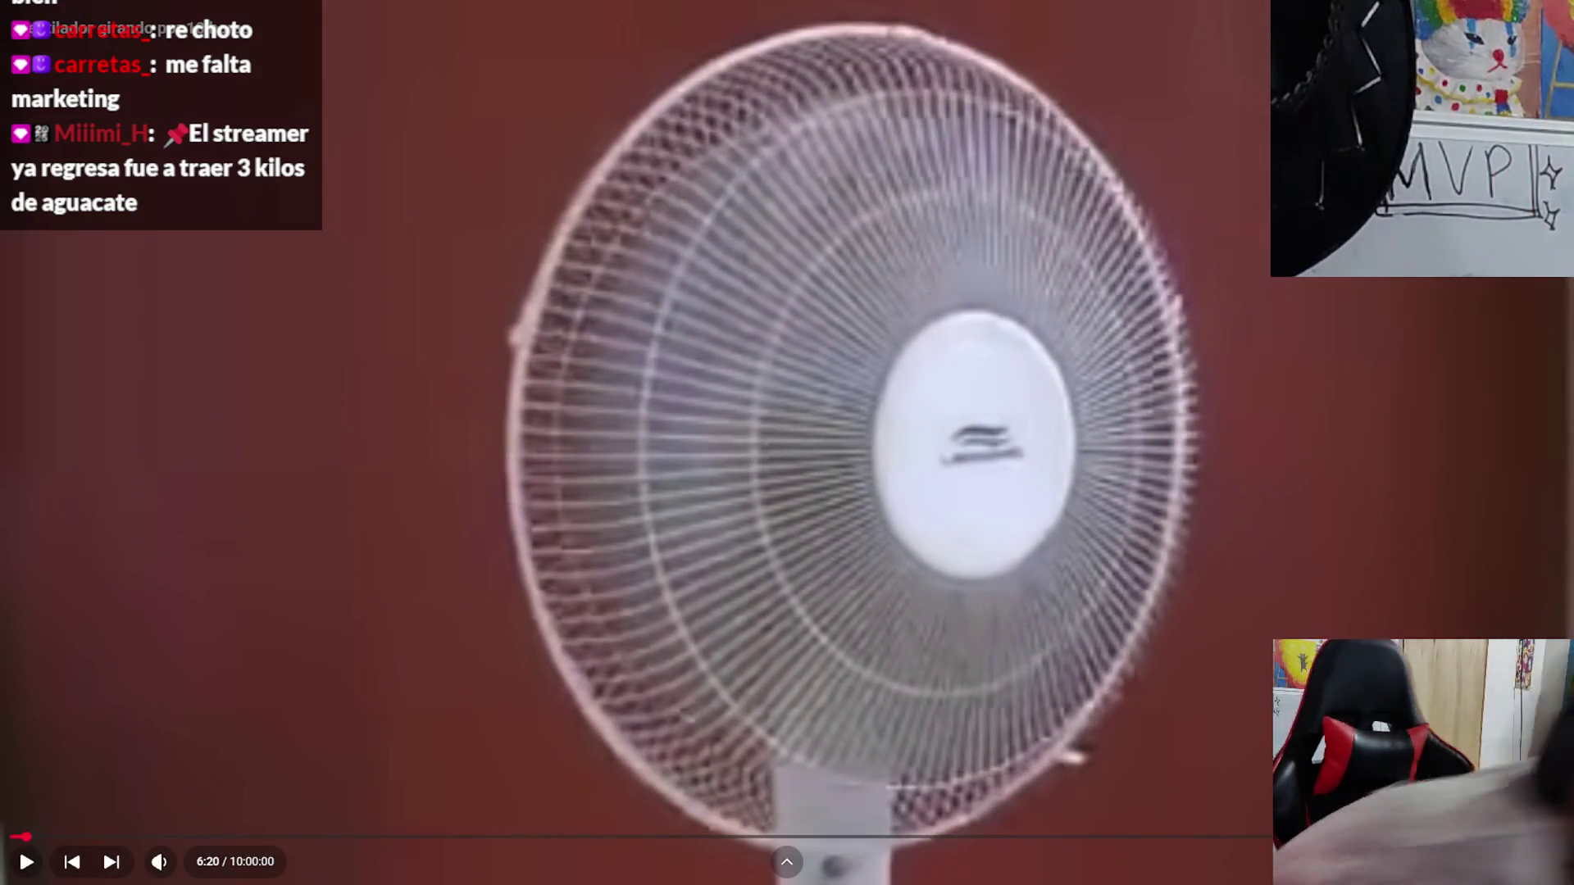
key("Escape")
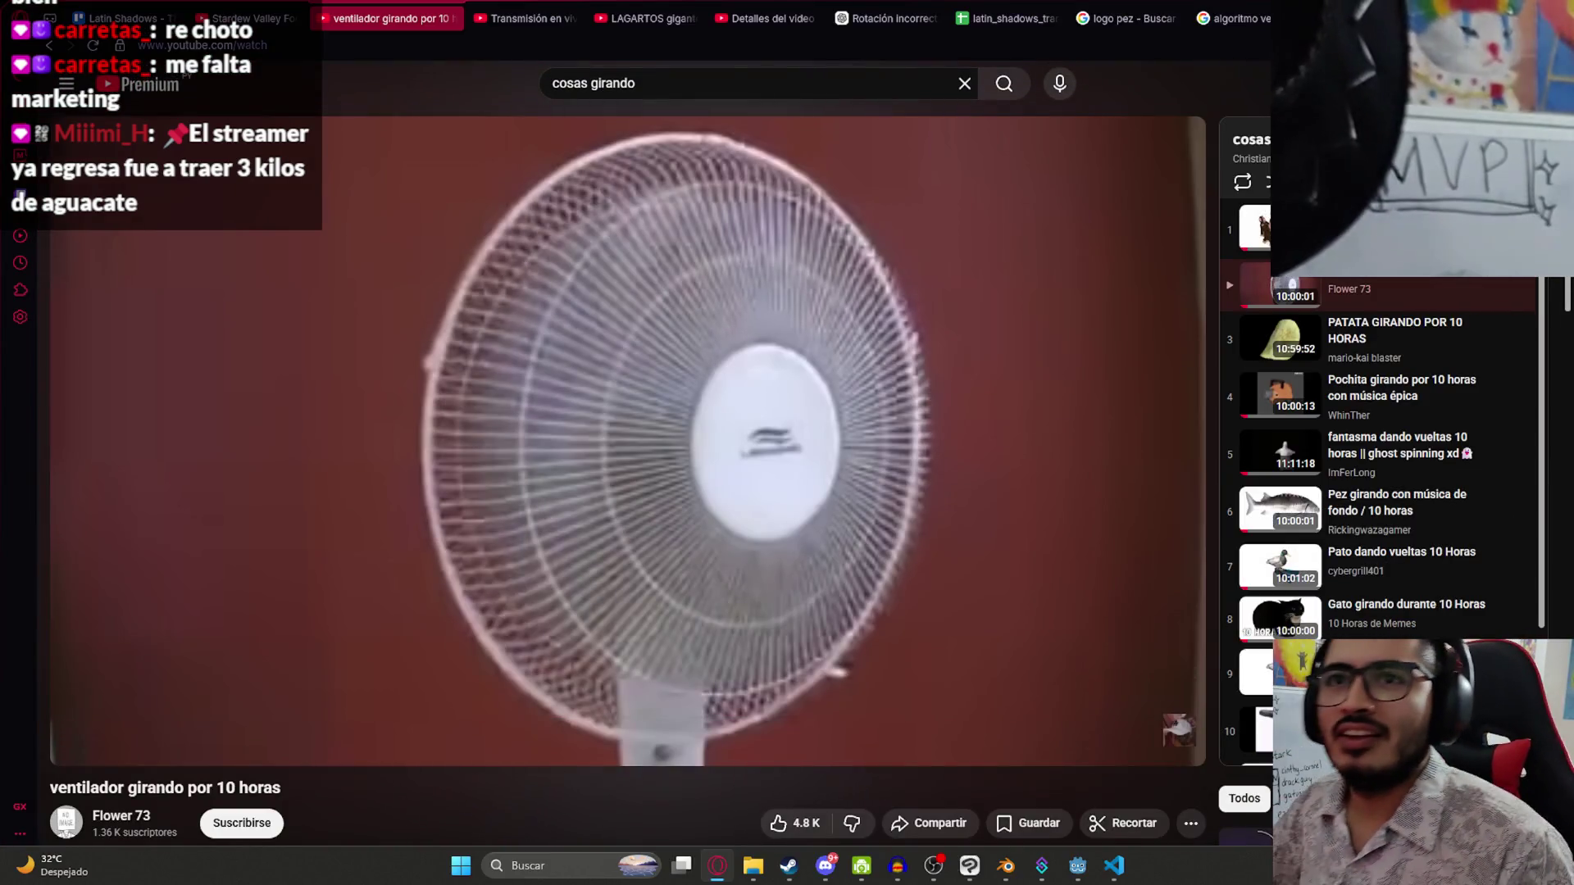
key("ctrl+shift+Tab")
left_click(521, 348)
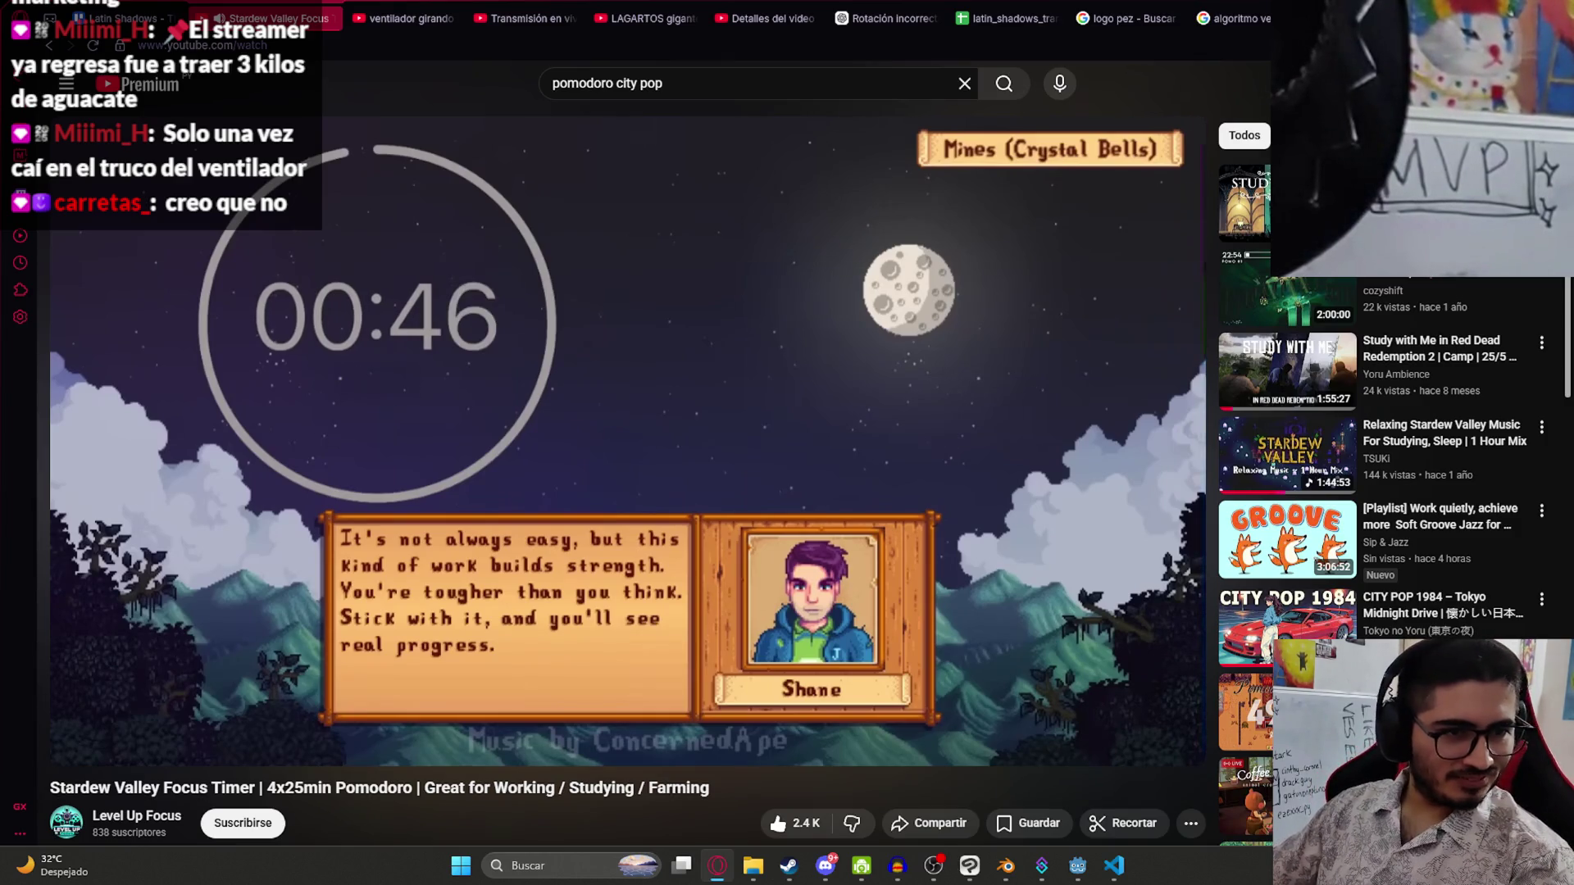
- Glance at the Godot editor, then return to the browser
left_click(1068, 877)
scroll(823, 433, "up", 5)
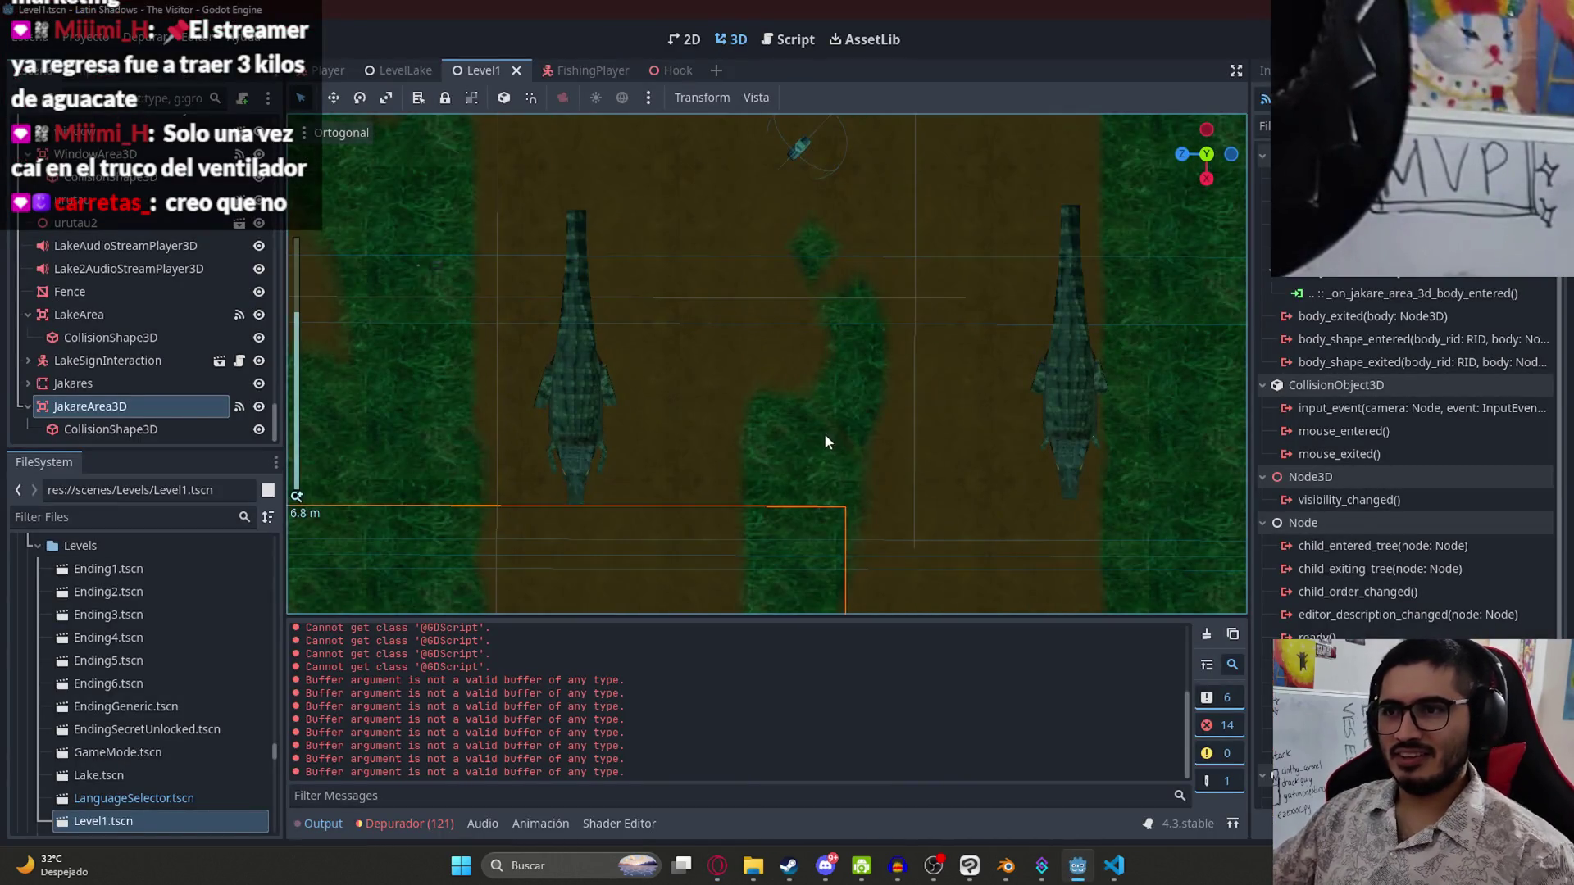
left_click(719, 868)
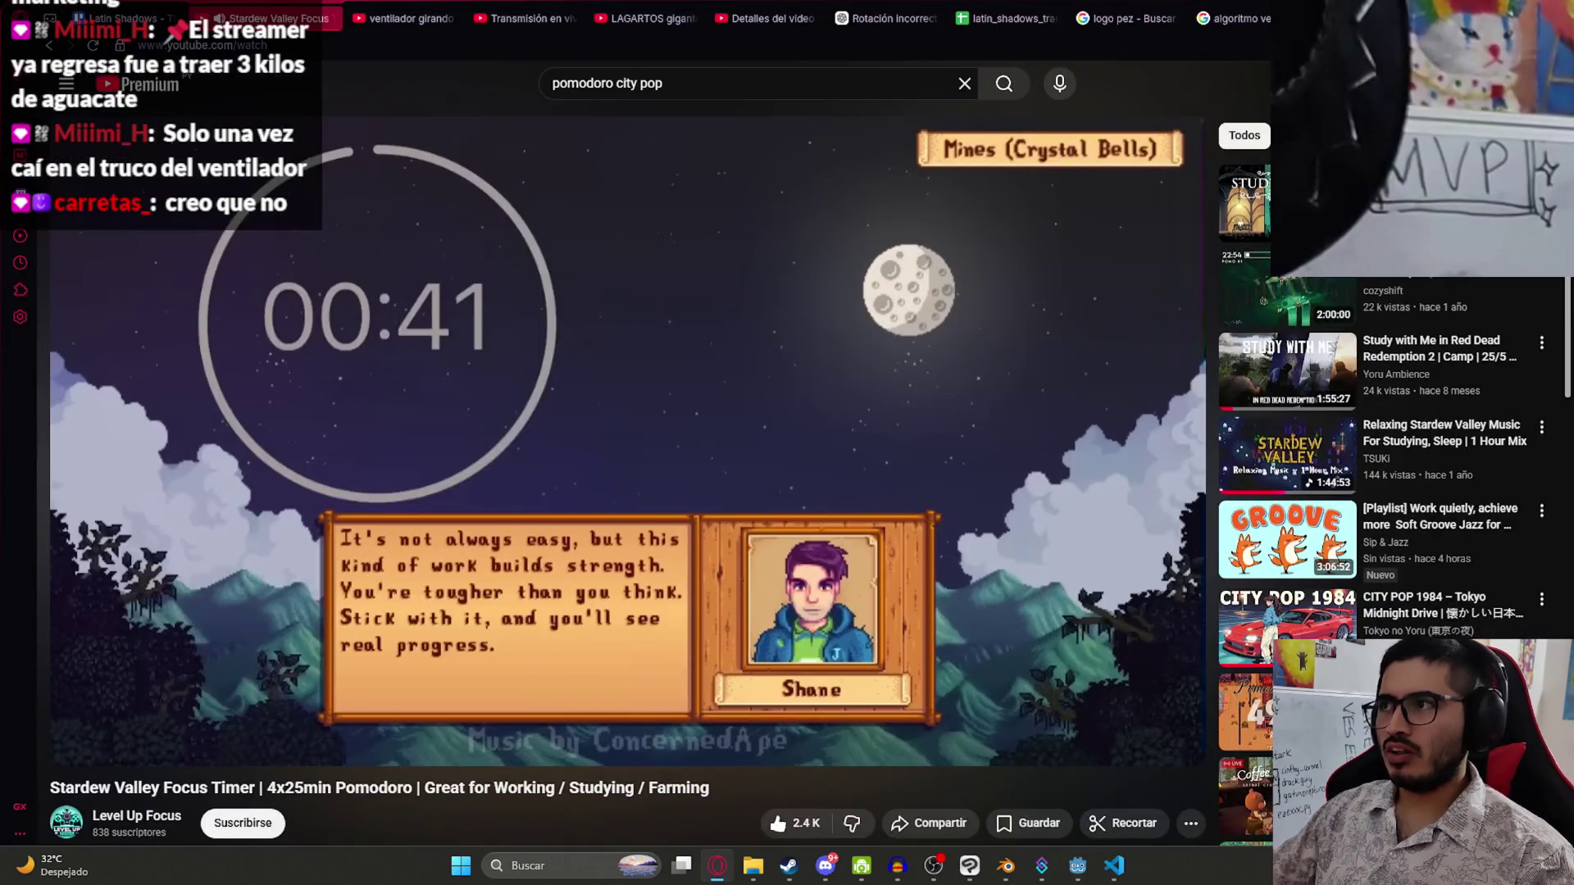
- Load the TikTok channel's profile page in a new tab, then return to the focus-timer video
key("ctrl+t")
type("tiktok.com/@jaguarete97.gameplays/video/7602702899797331220")
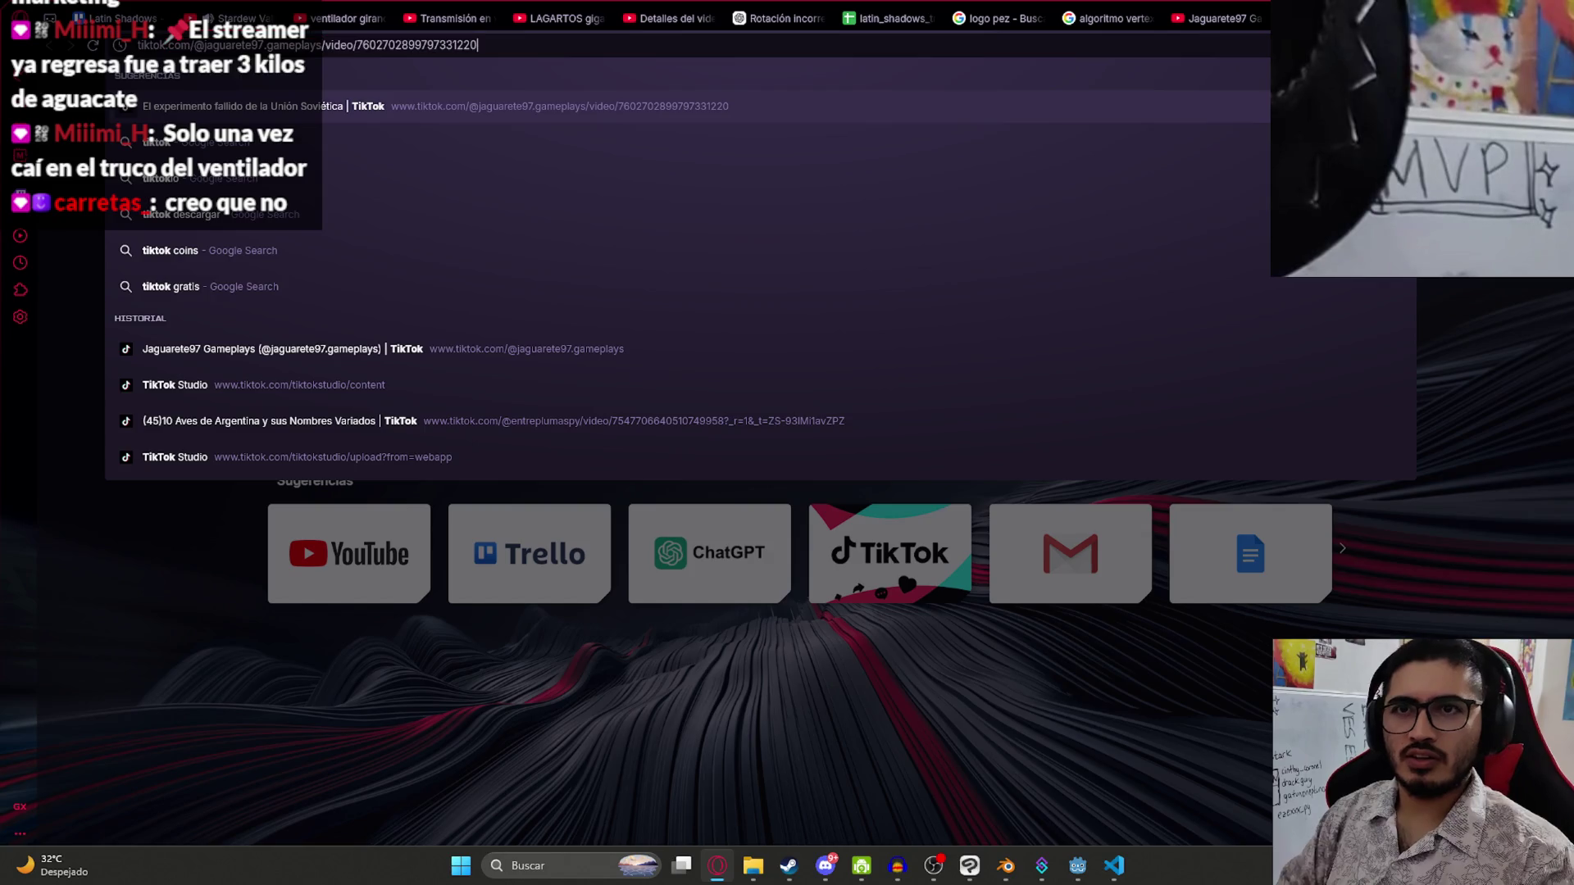
left_click(336, 50)
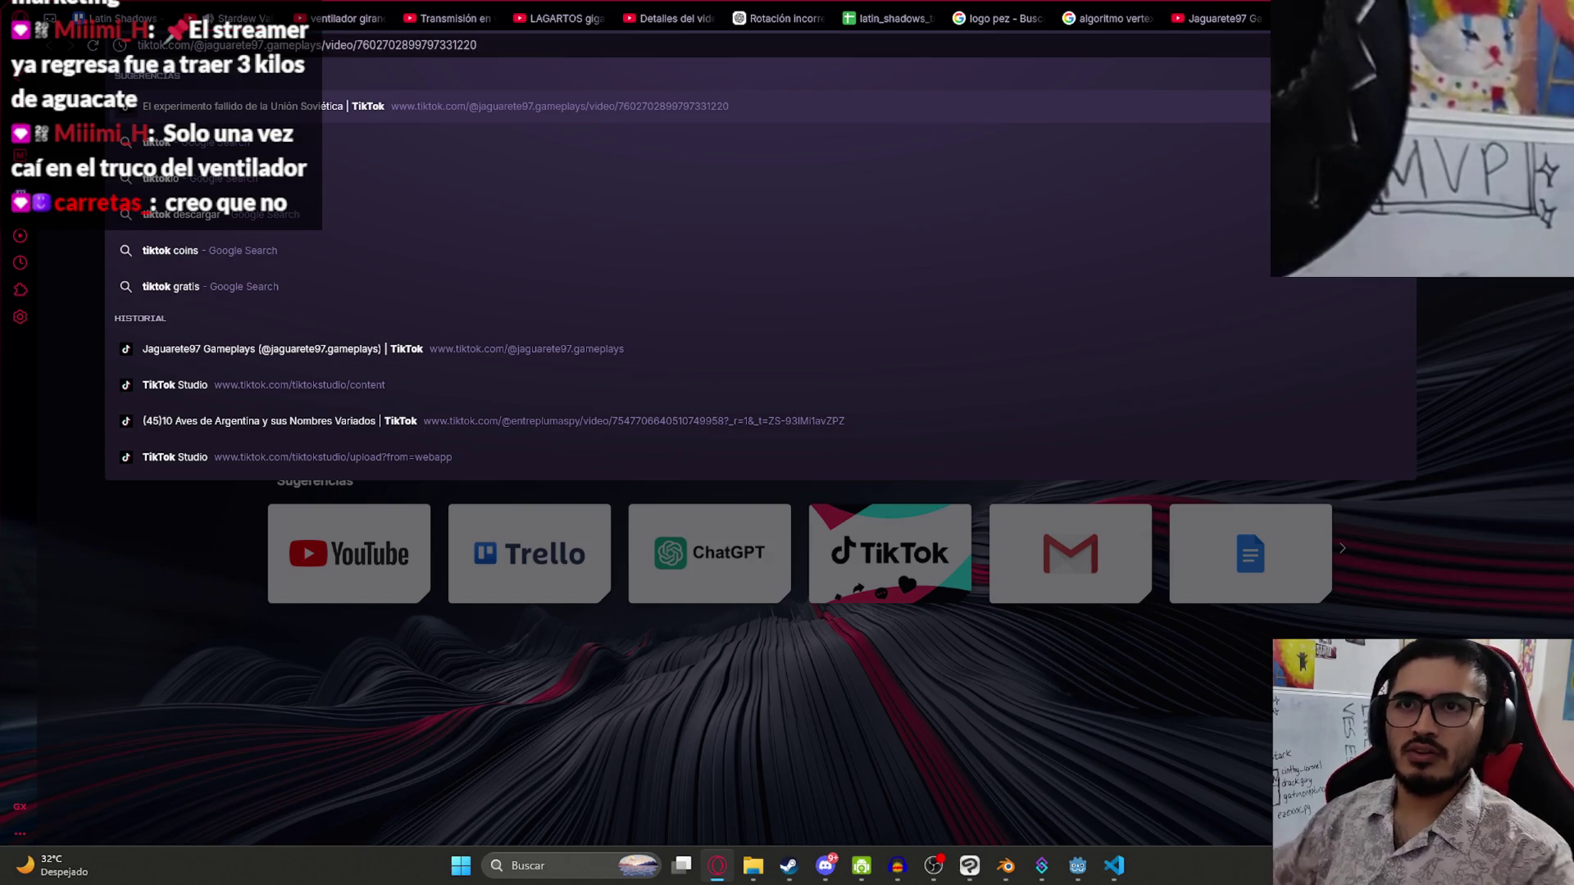
key("shift+End")
key("Delete")
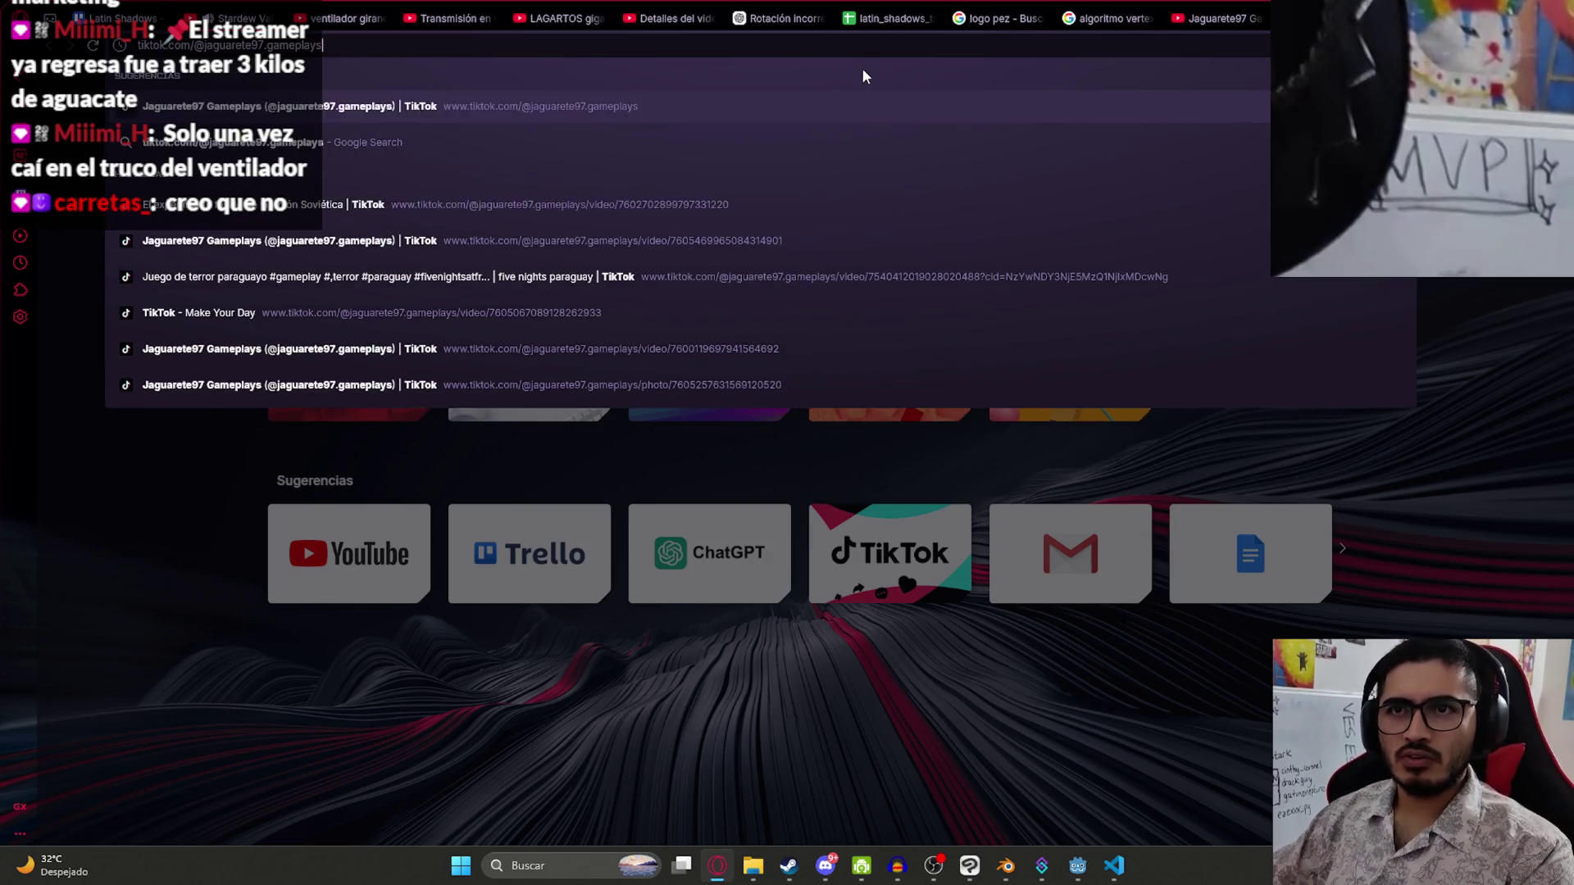
key("Return")
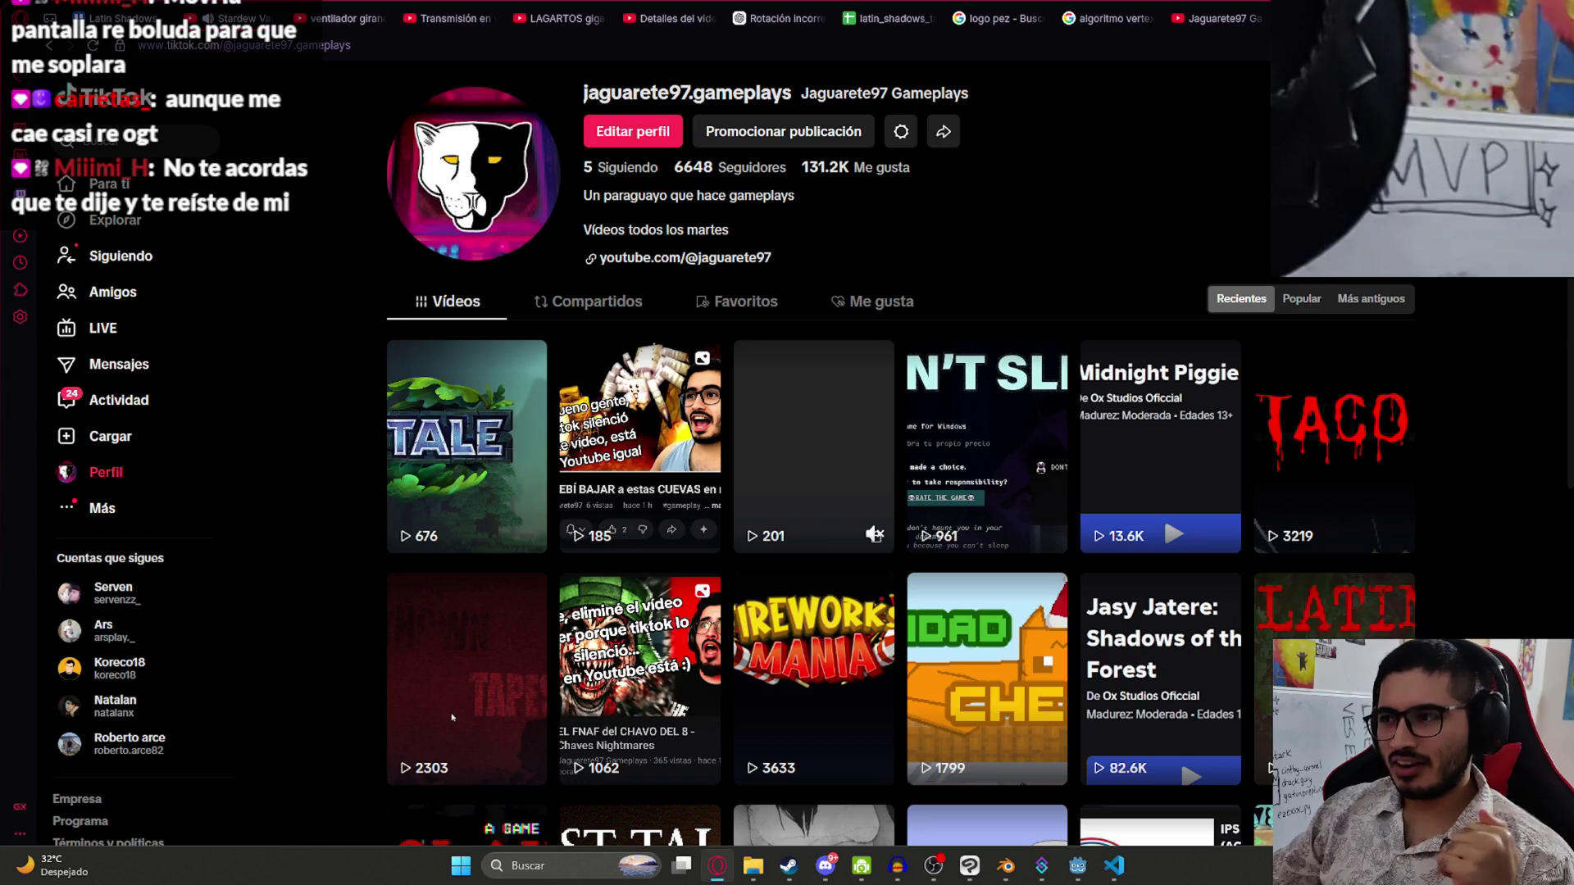
key("ctrl+Tab")
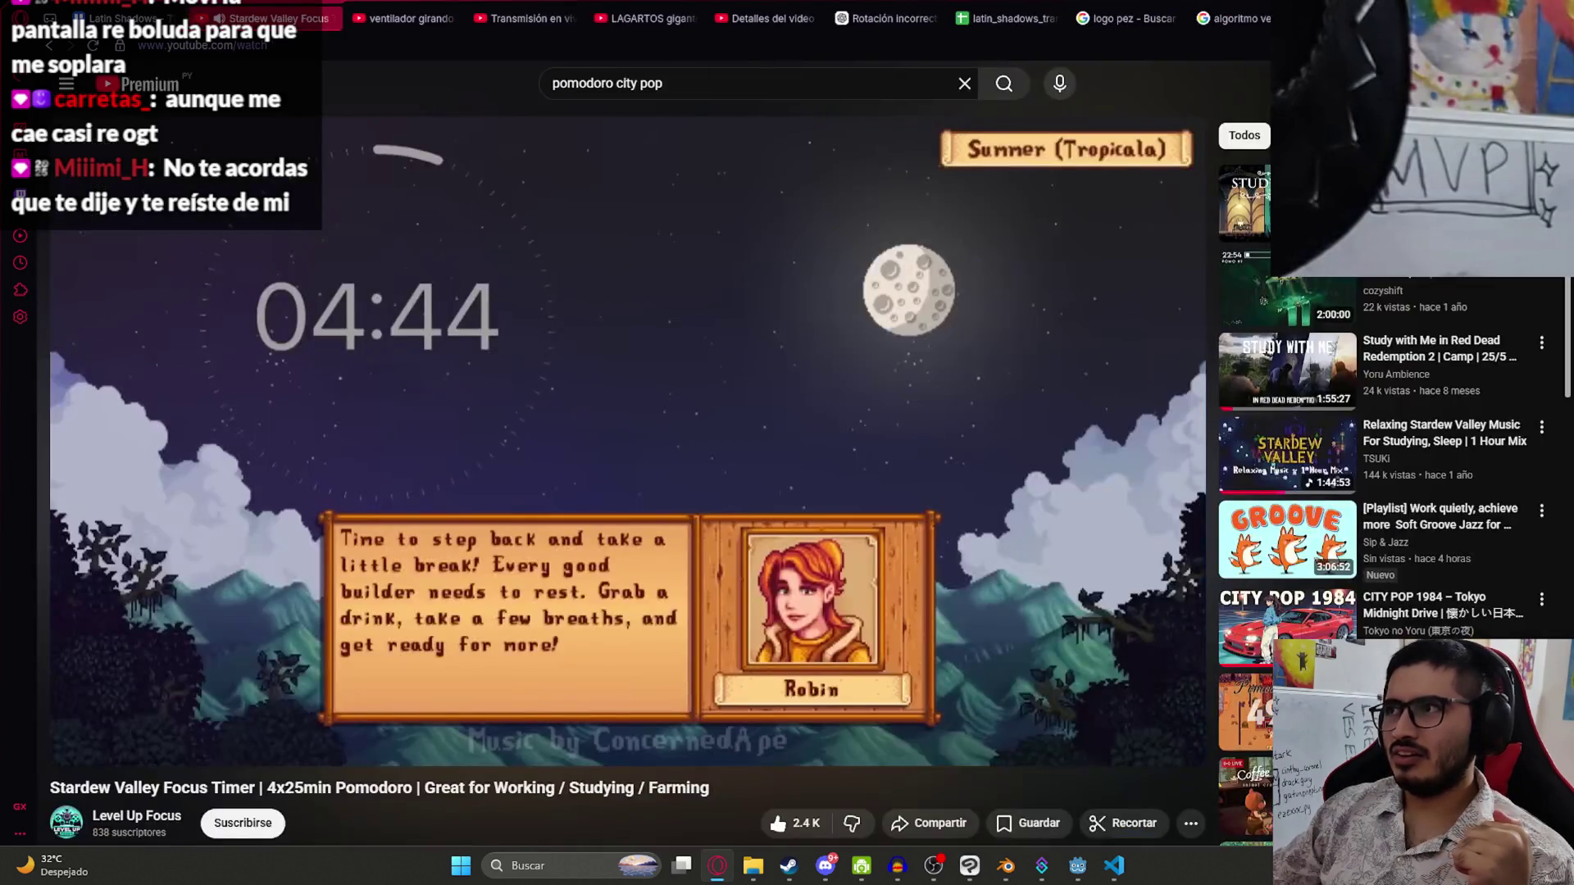
- In Godot, select the JakareArea3D collision shape, save Level1, and select the AnimationPlayer
key("alt+Tab")
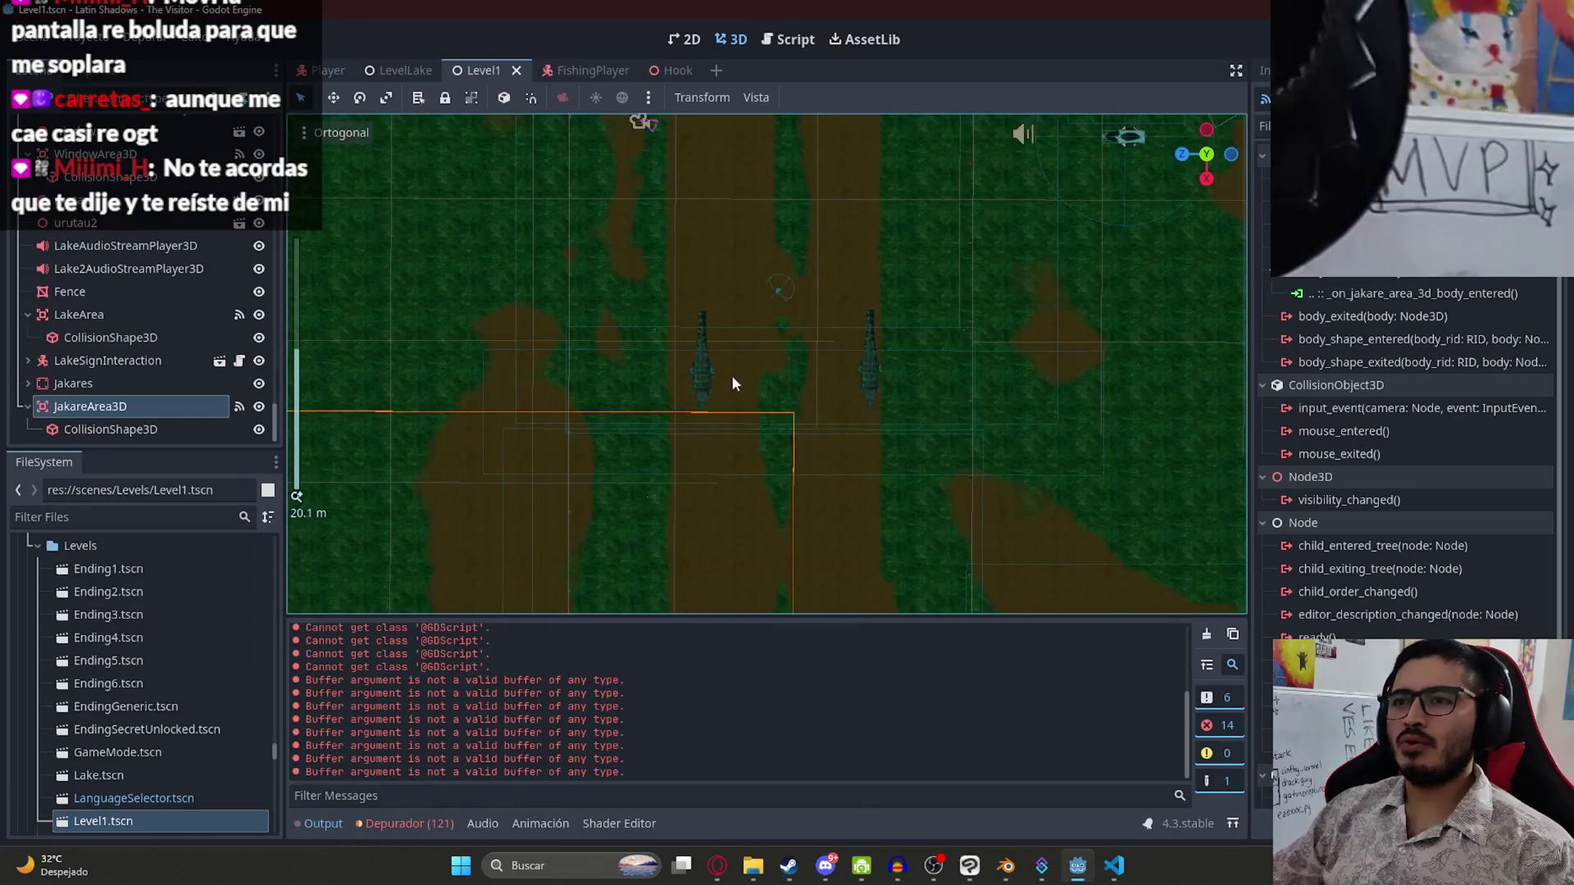
left_click(605, 376)
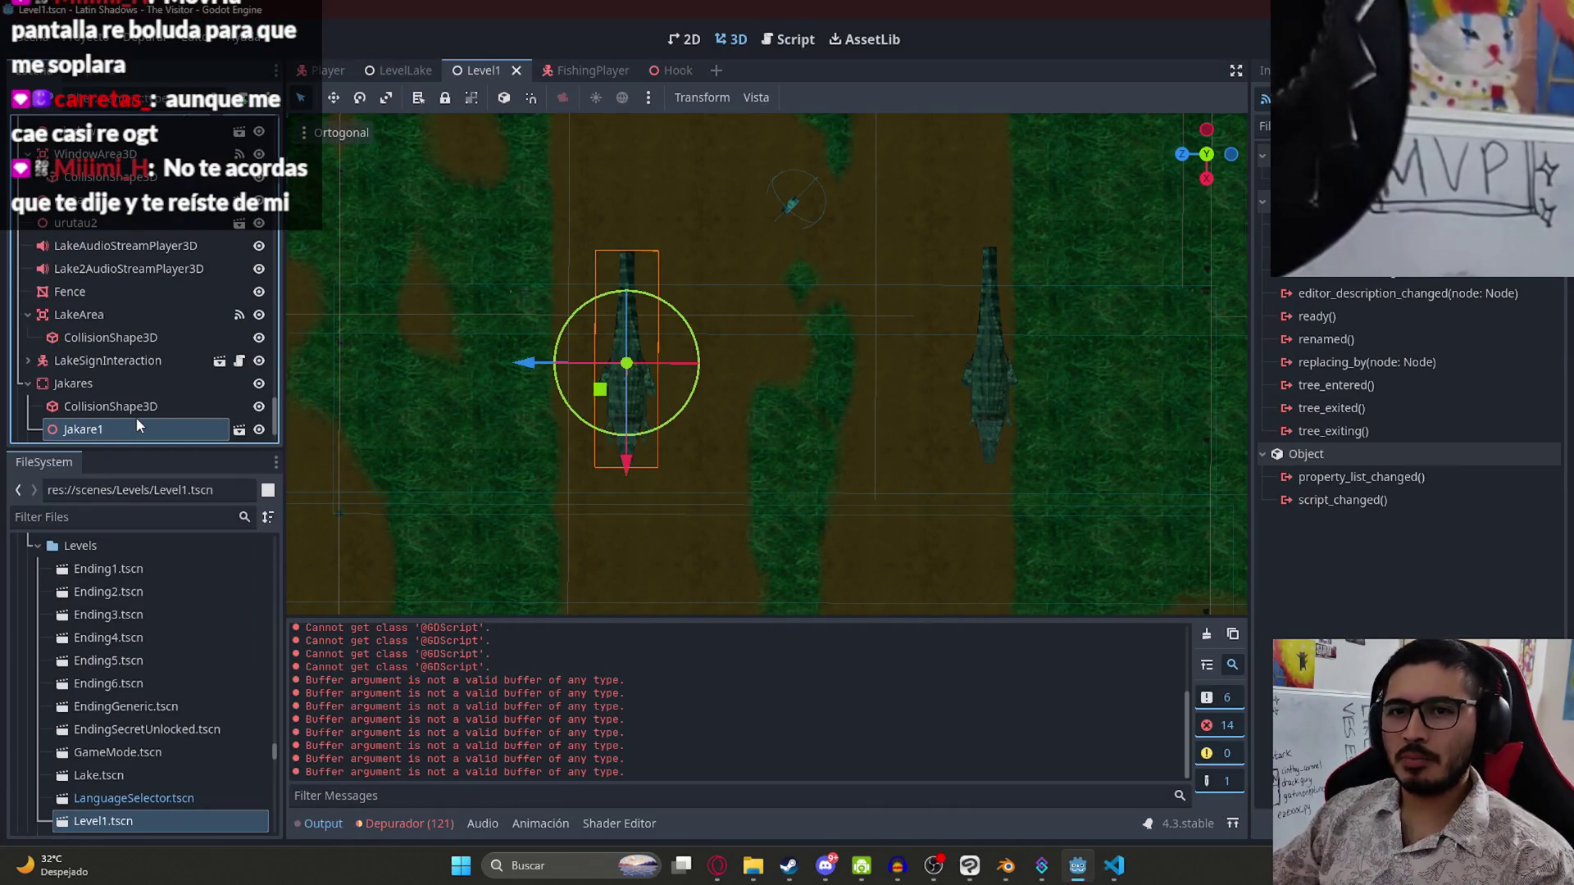
left_click(667, 349)
scroll(816, 469, "down", 5)
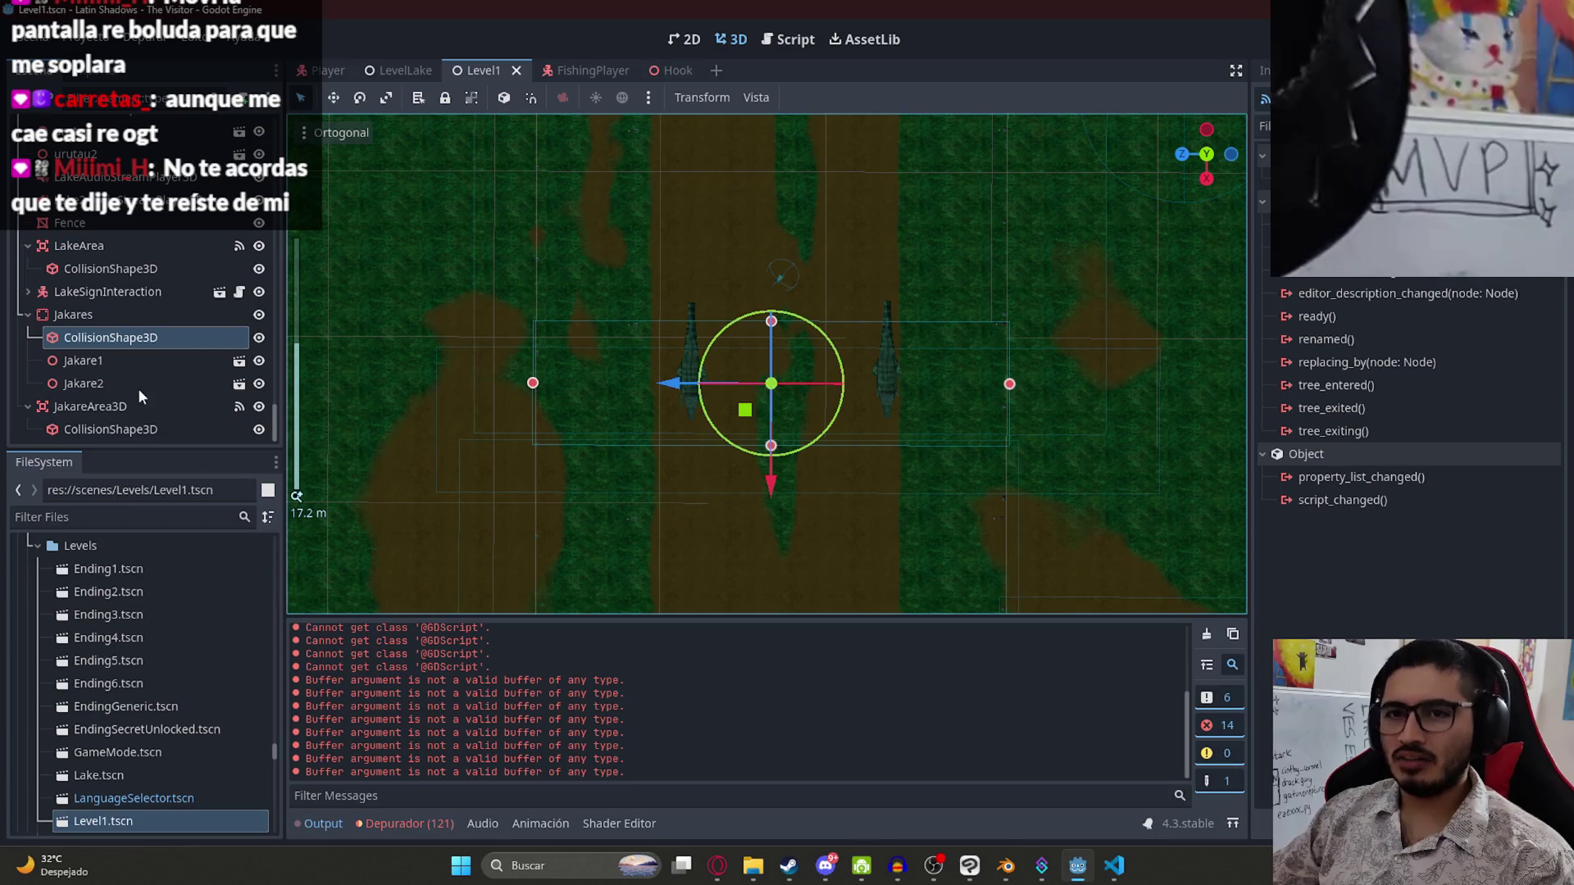
left_click(110, 428)
key("ctrl+s")
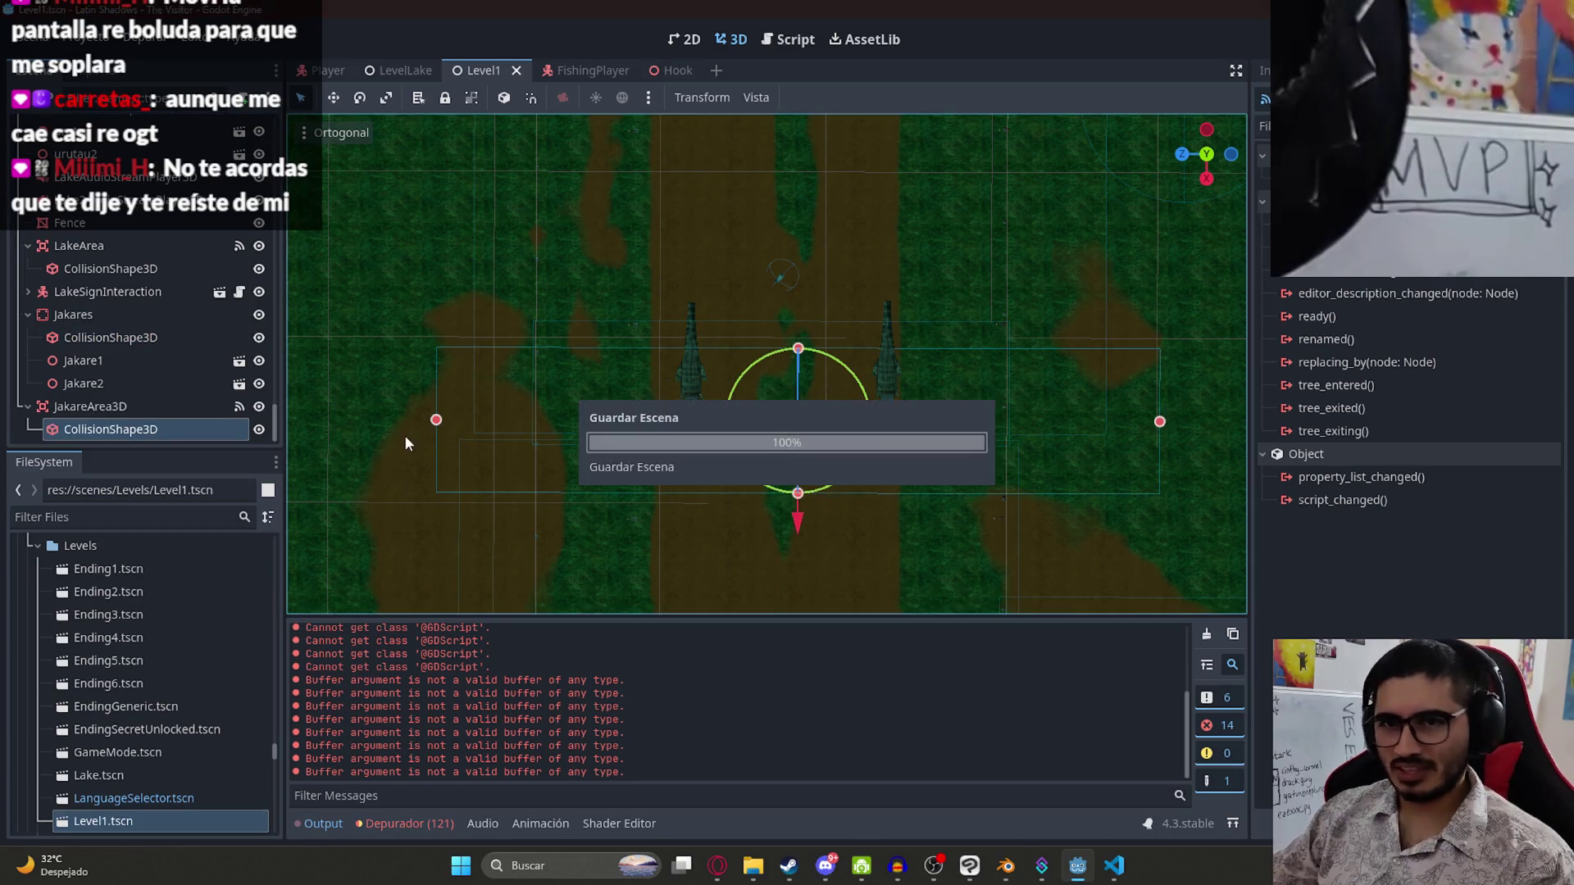
left_click_drag(278, 425, 292, 117)
left_click(148, 154)
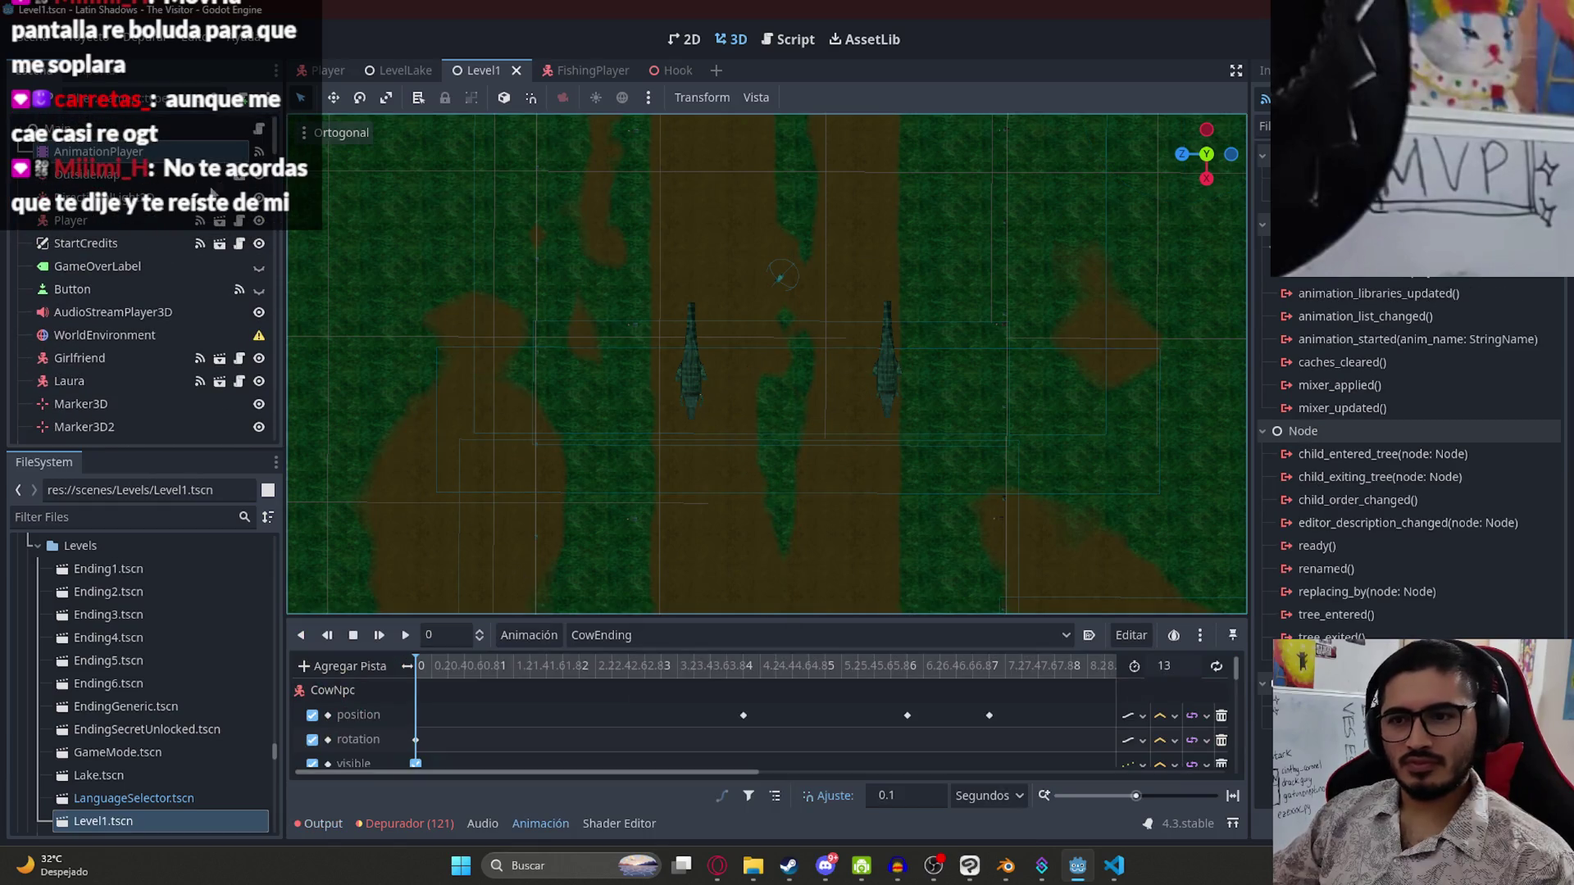
- Add a new animation named JakareUnlocked through the Animation menu's New option
left_click(617, 637)
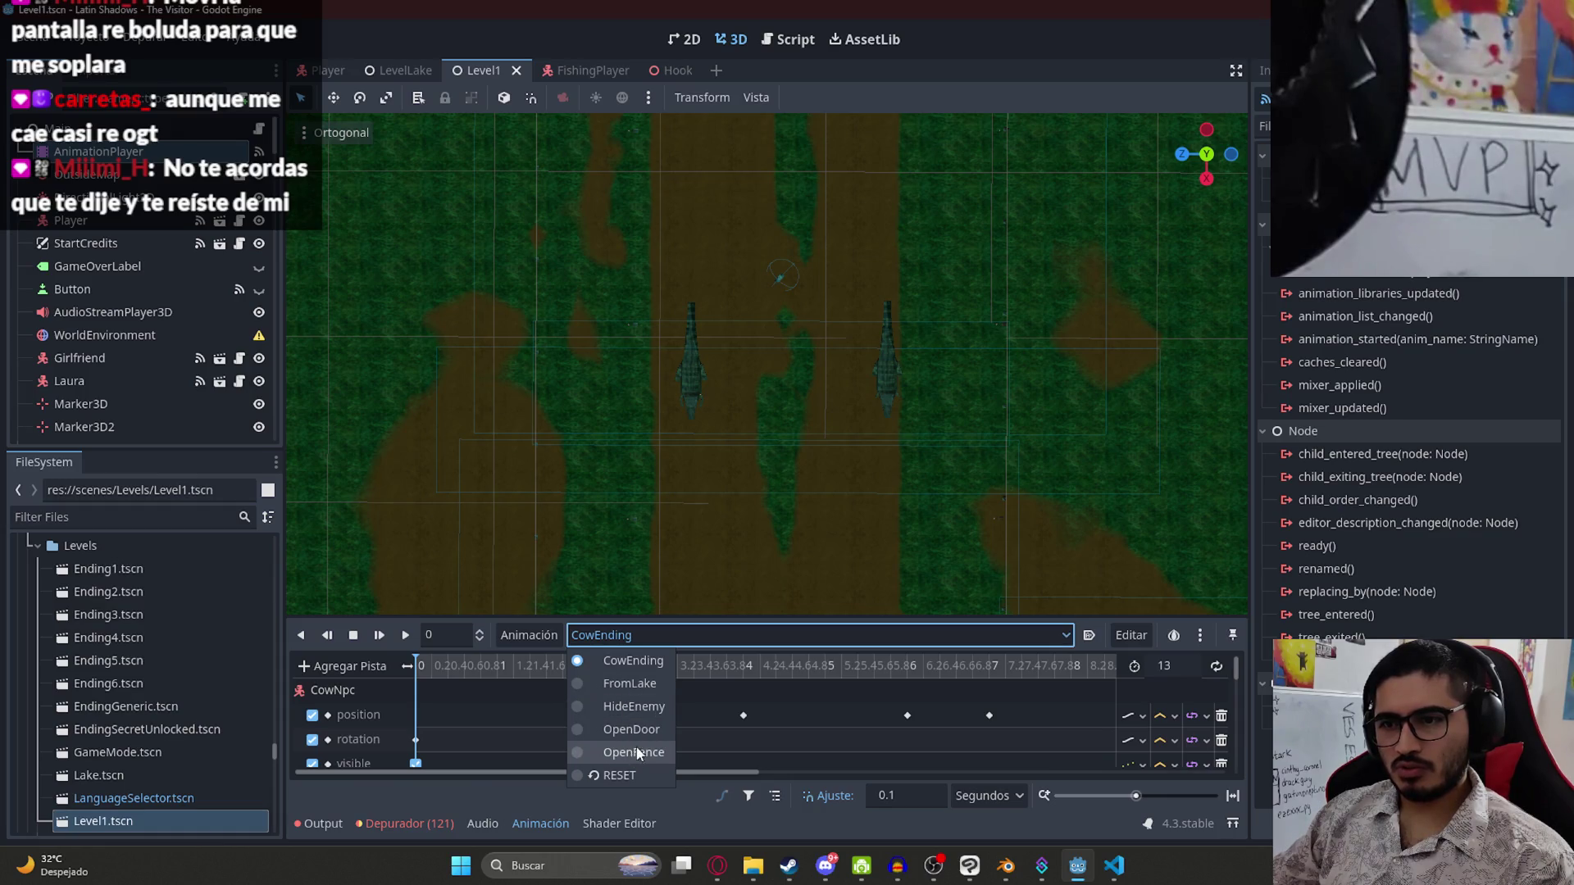
left_click(667, 640)
left_click(529, 634)
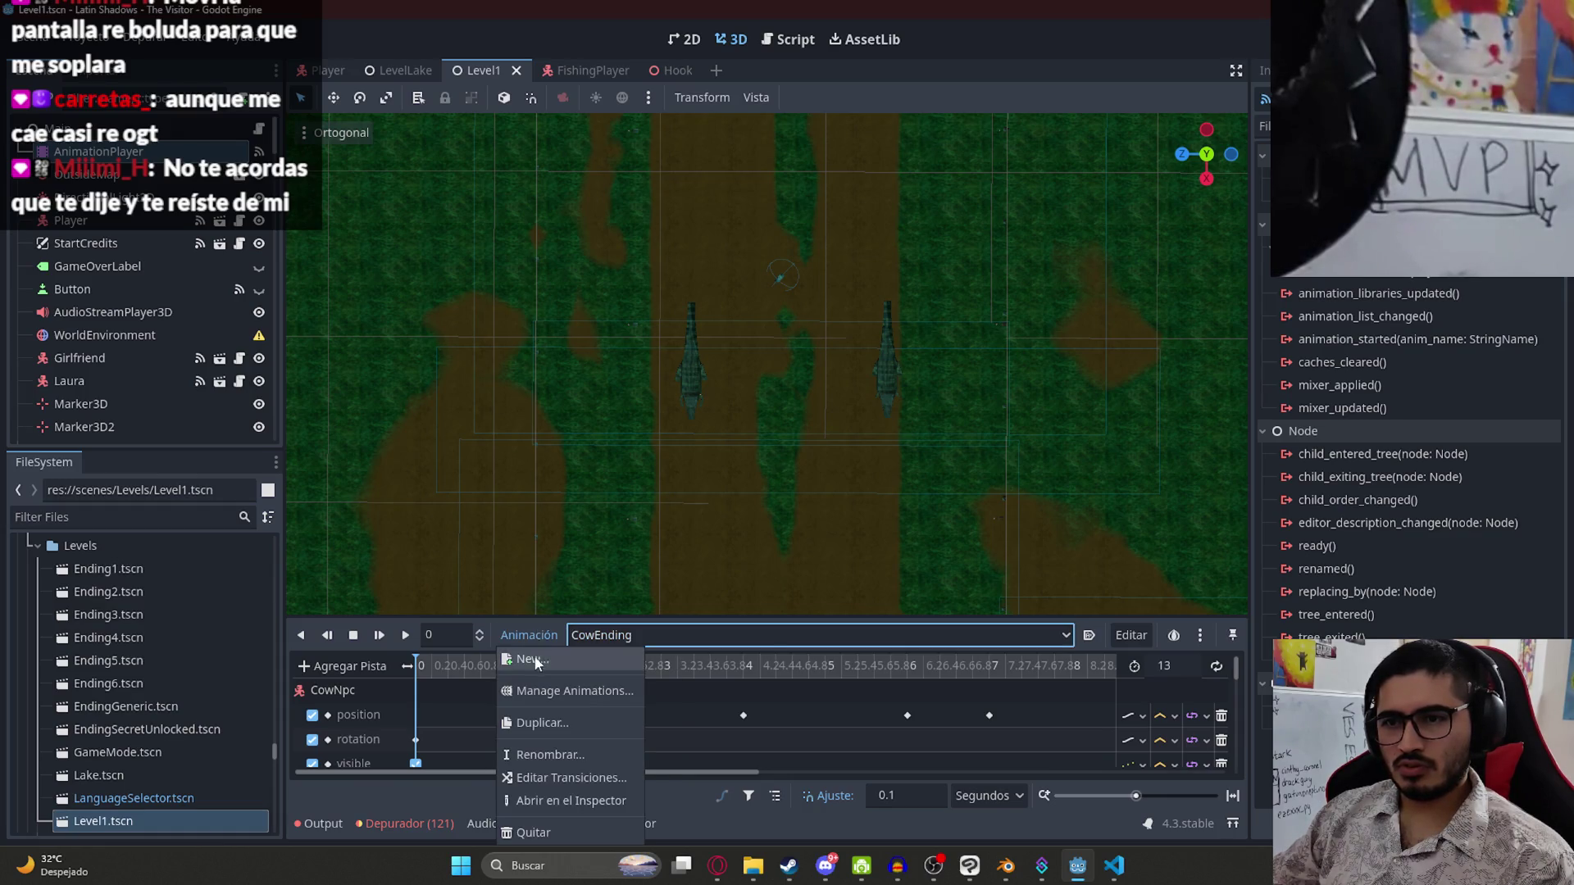
left_click(532, 658)
type("JakareU")
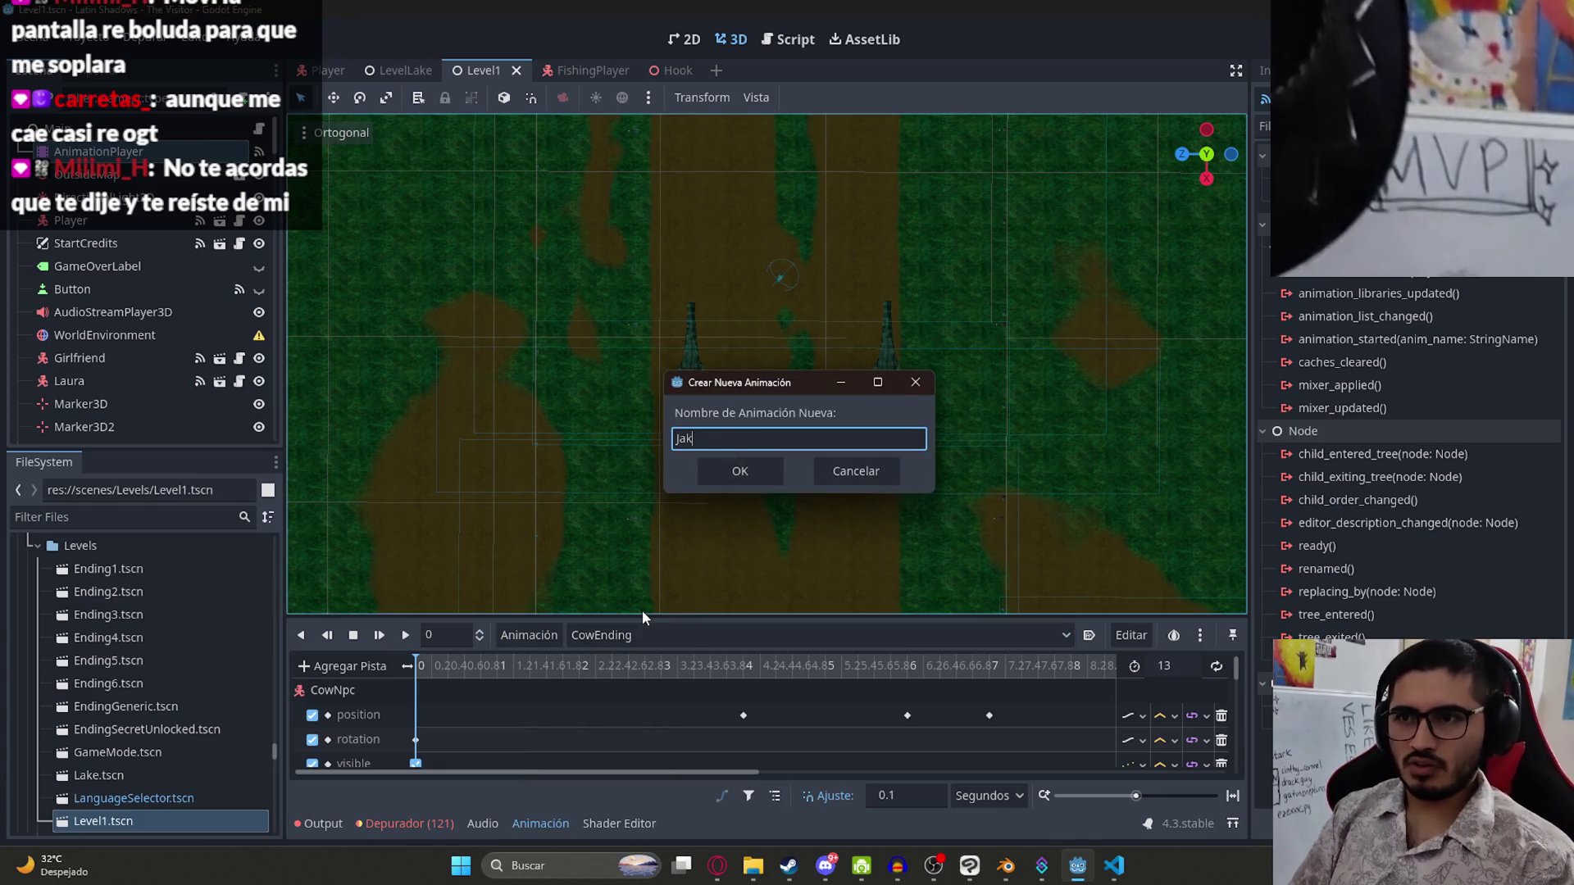
type("nlocke")
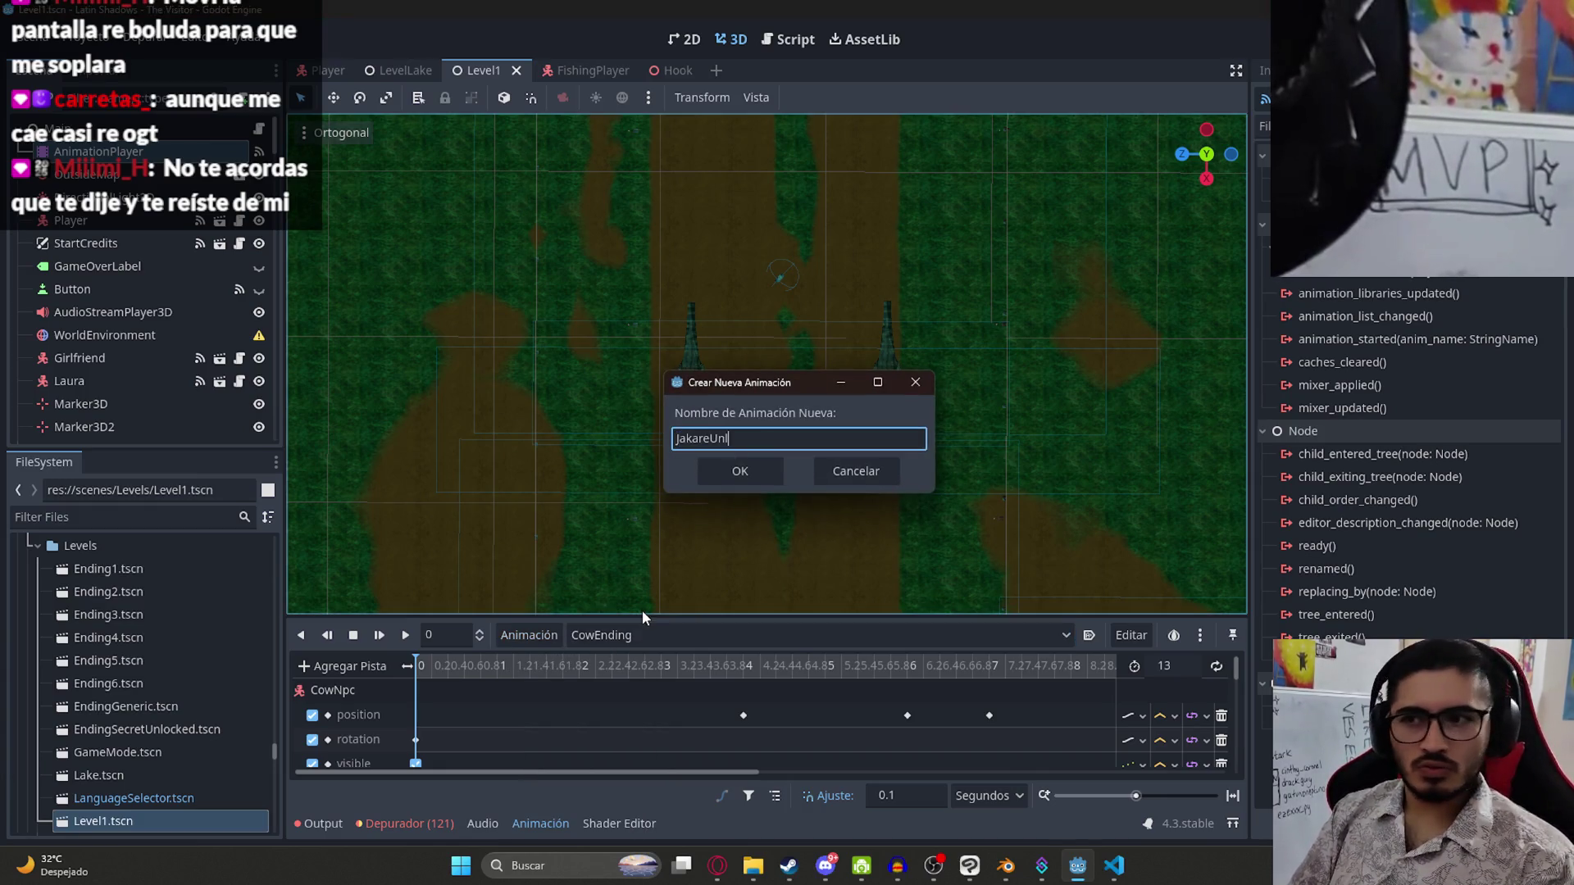
type("d")
key("Return")
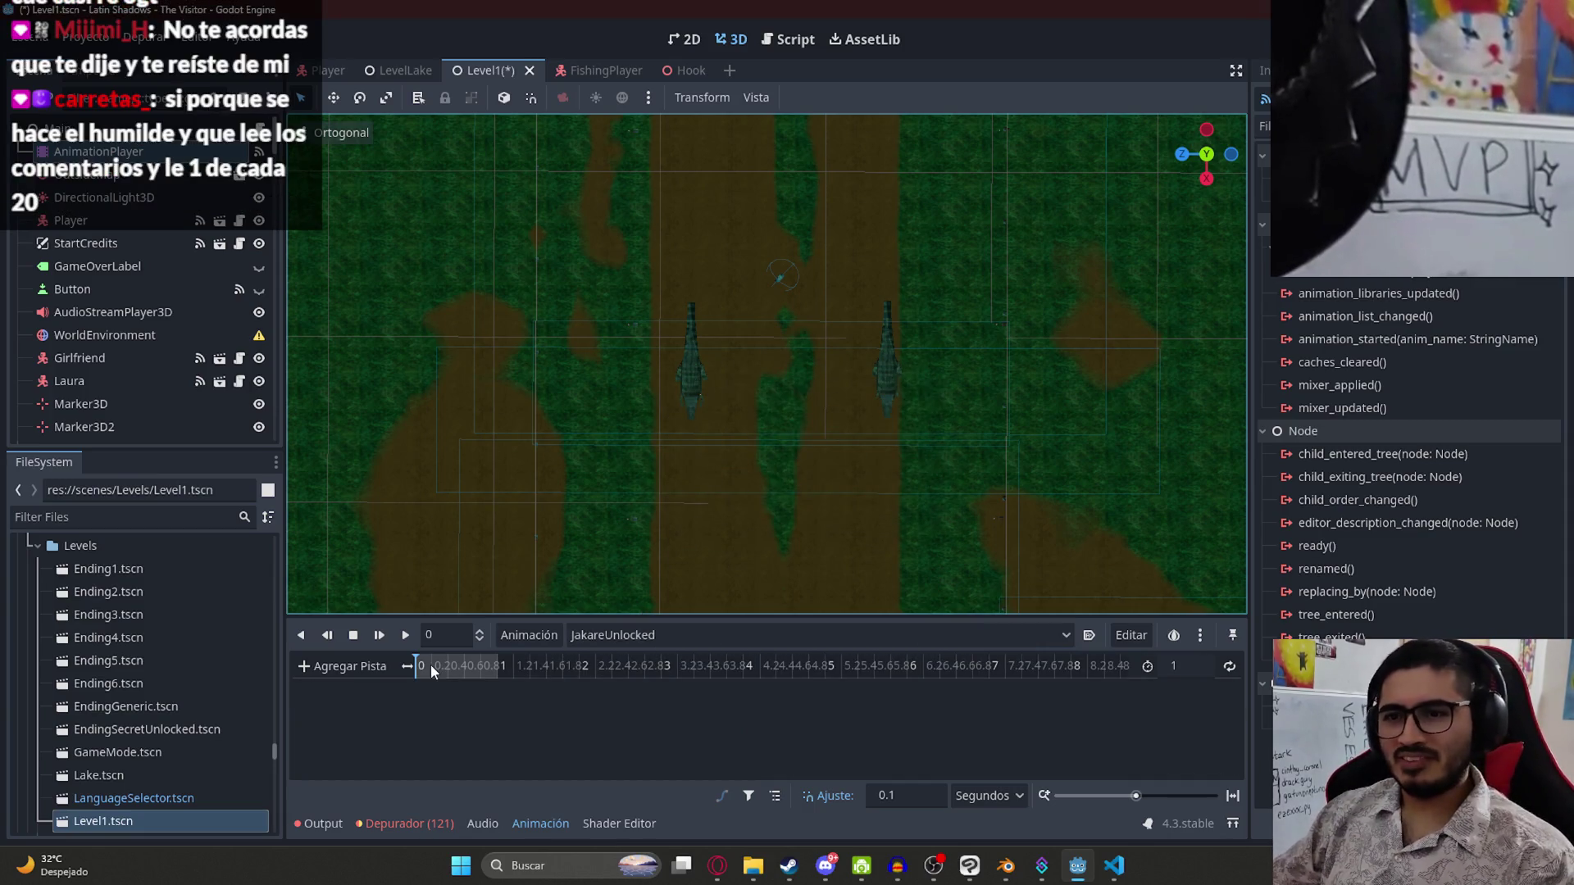
- Create position and rotation key tracks for Jakare1 and Jakare2 in JakareUnlocked
scroll(135, 320, "down", 5)
left_click_drag(277, 179, 298, 451)
left_click(131, 365)
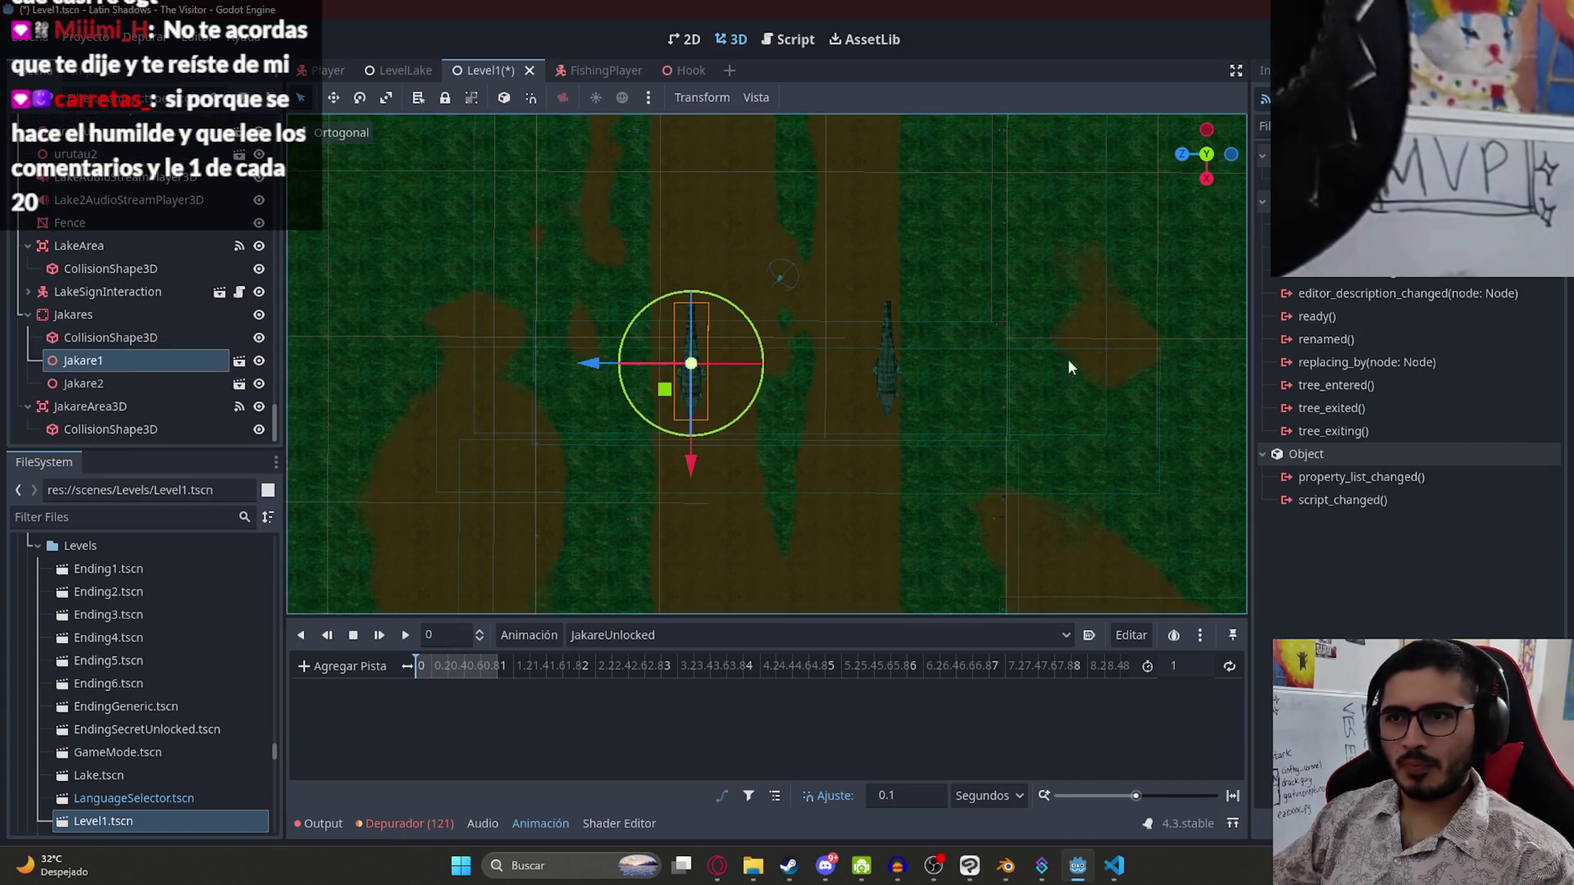
left_click(1265, 70)
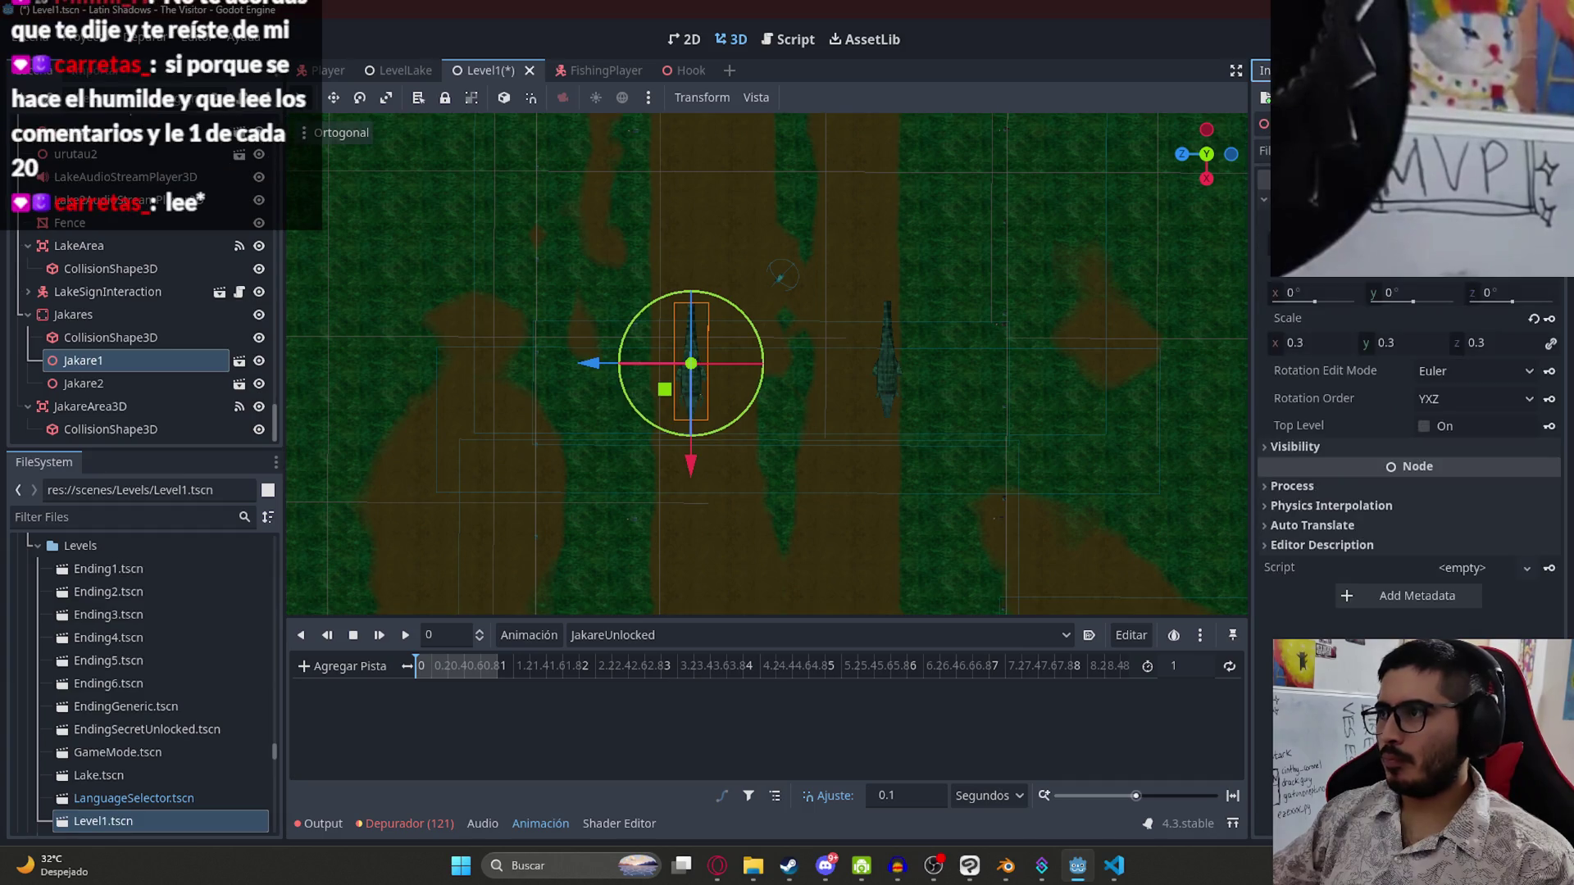
key("k")
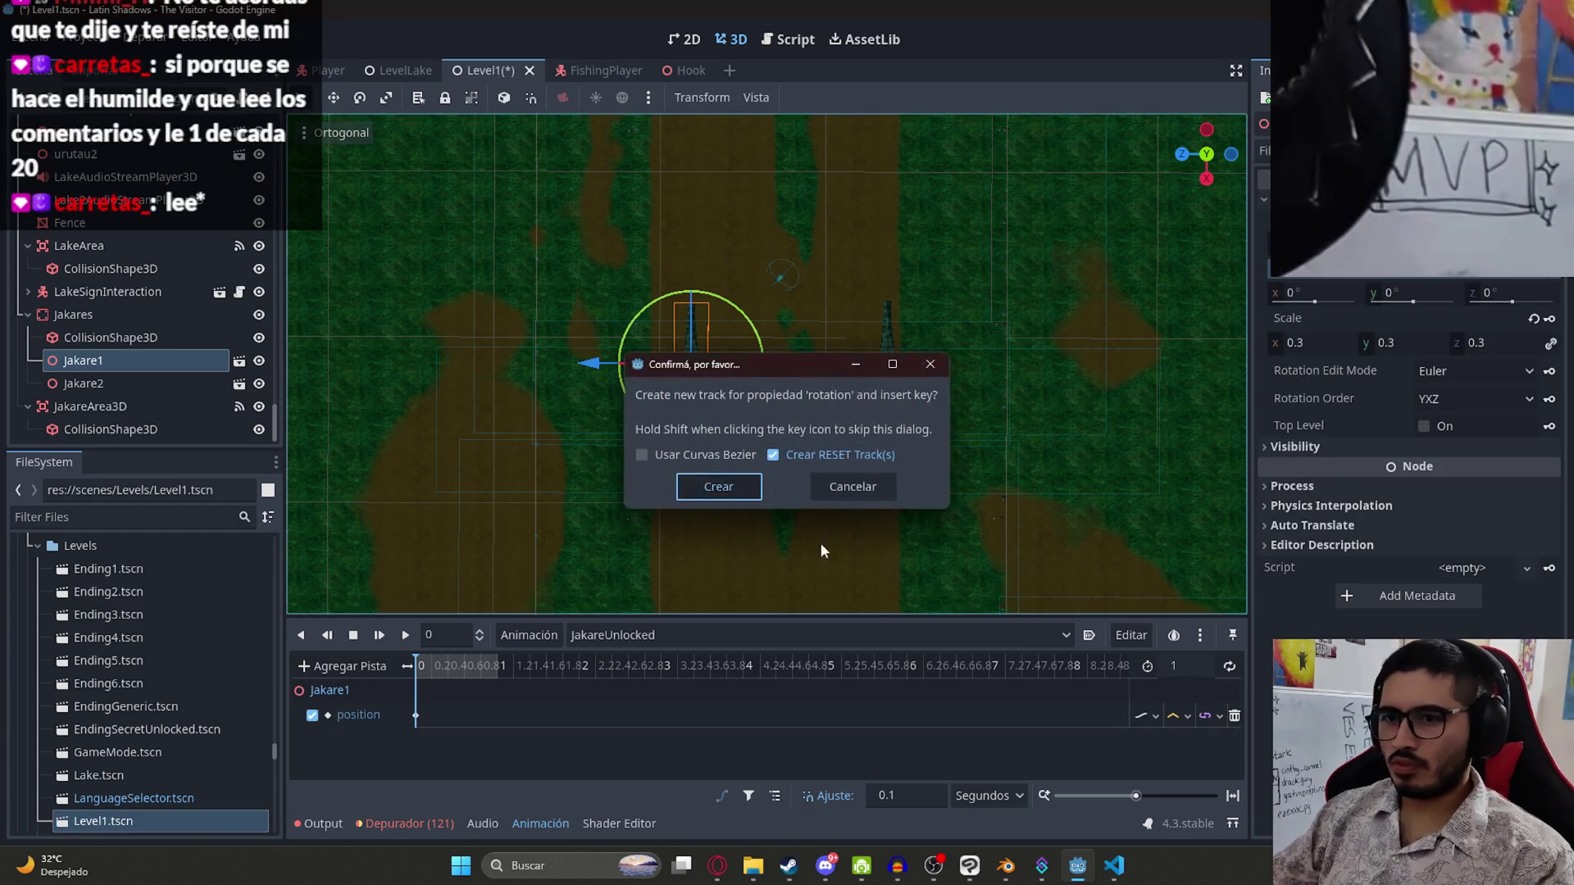
key("Return")
left_click(891, 380)
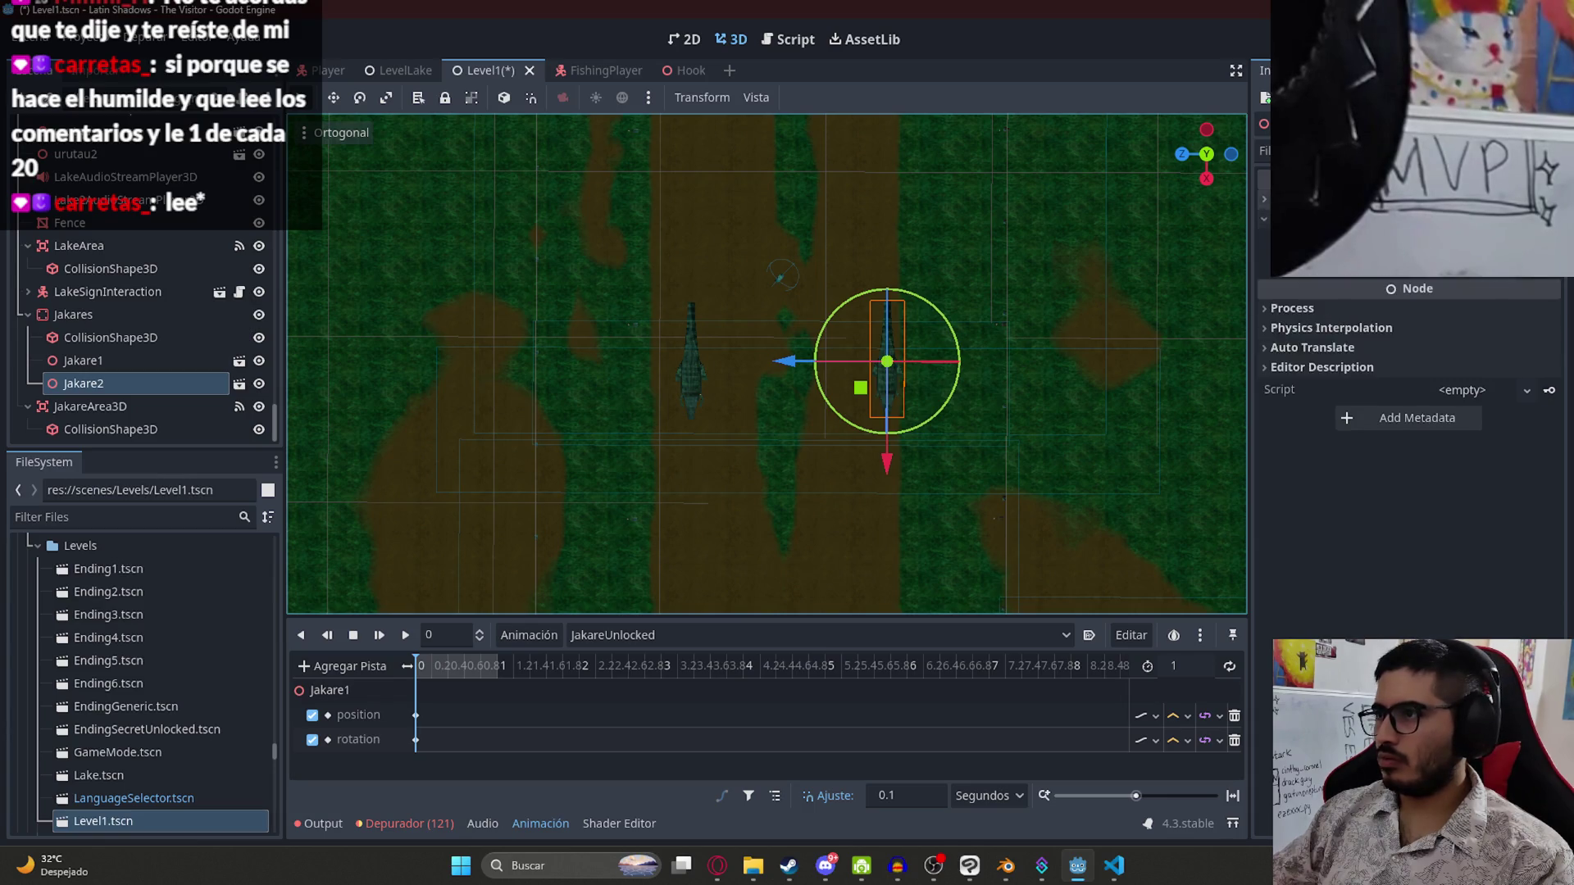
key("k")
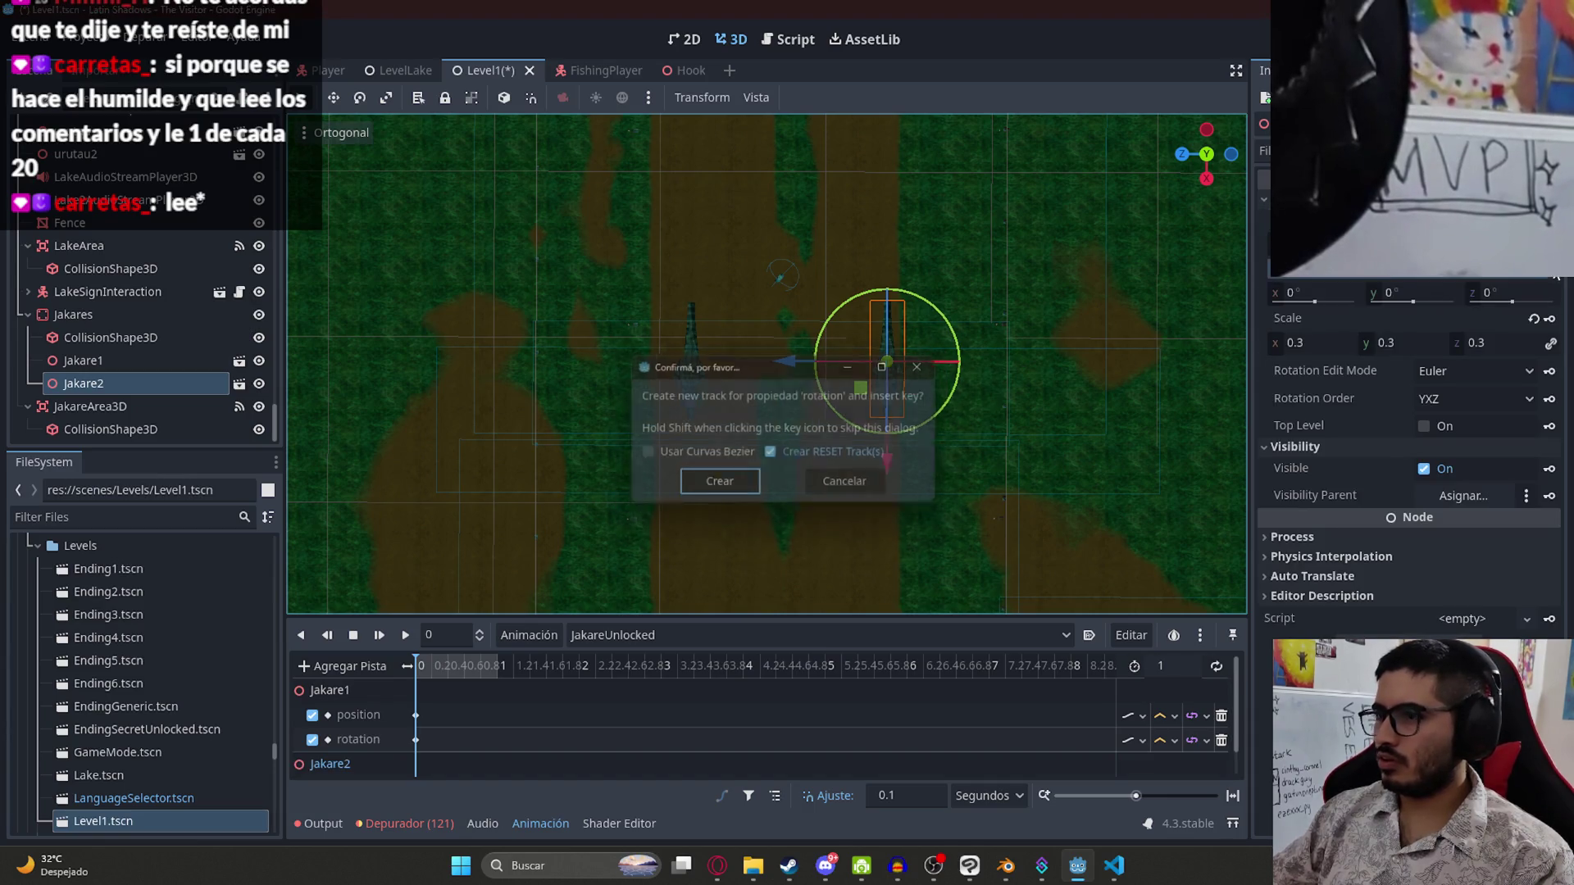
key("Return")
- Set the animation length to 10 and move the playhead to about 4 seconds
left_click(1174, 664)
type("10")
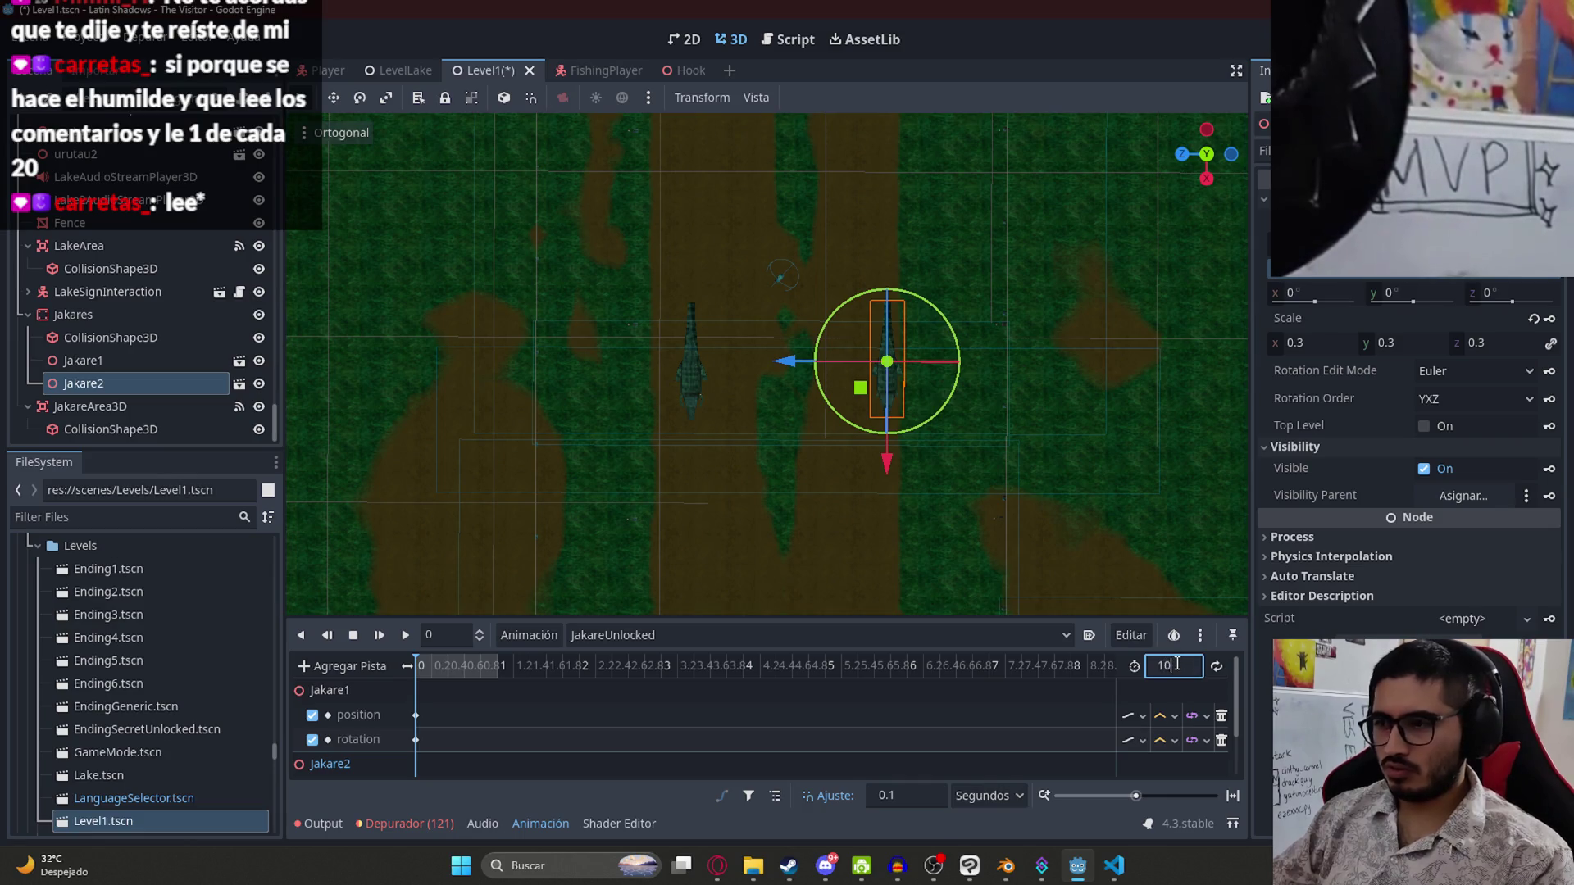
left_click_drag(510, 670, 744, 673)
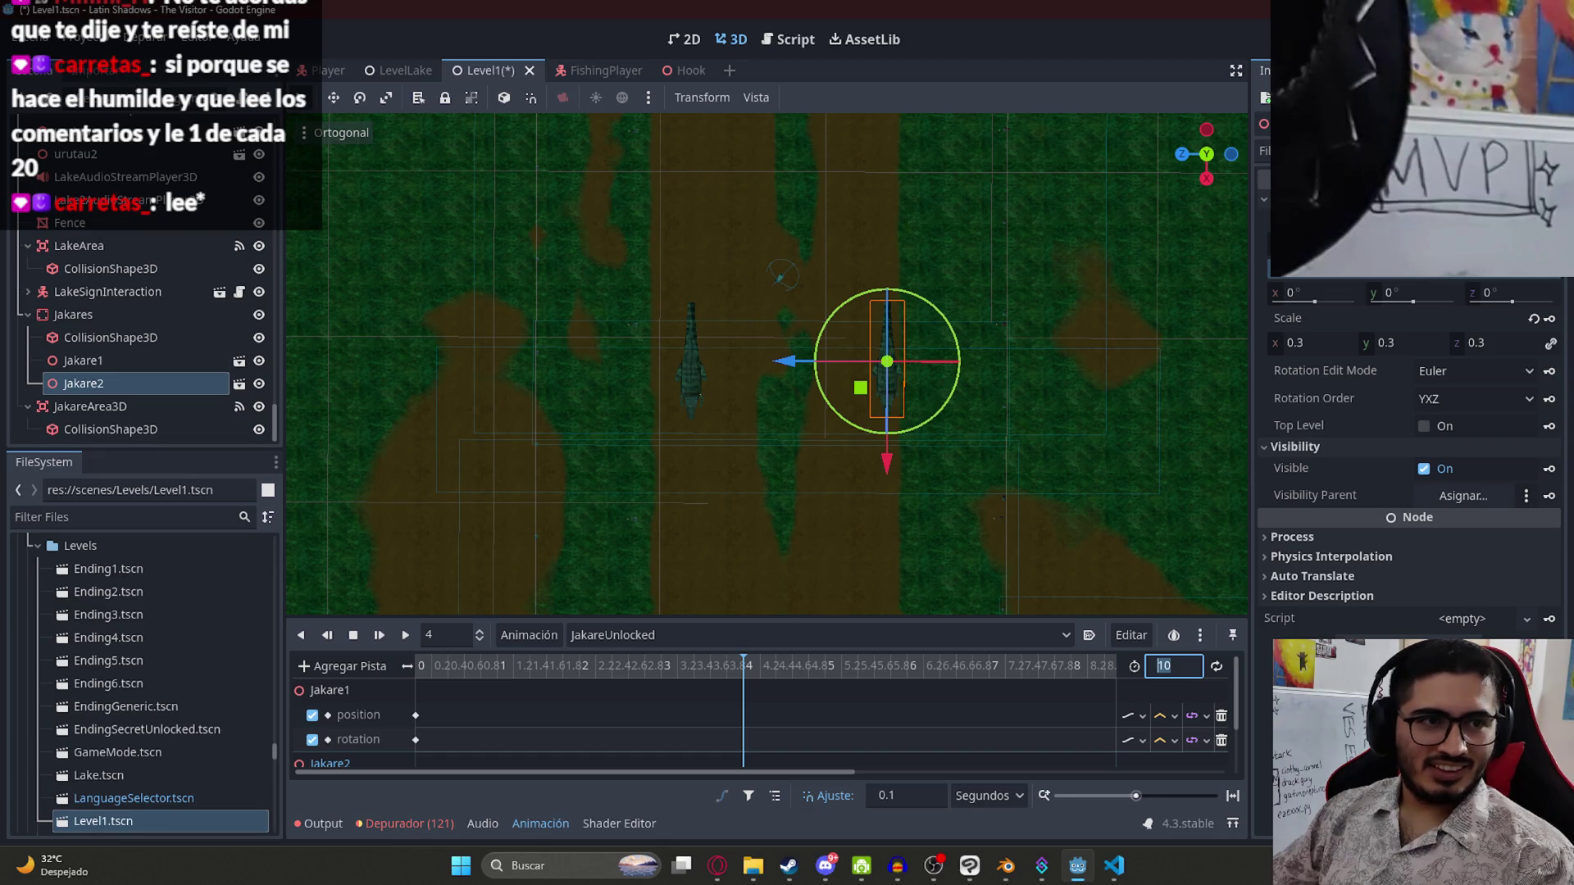
scroll(868, 486, "up", 2)
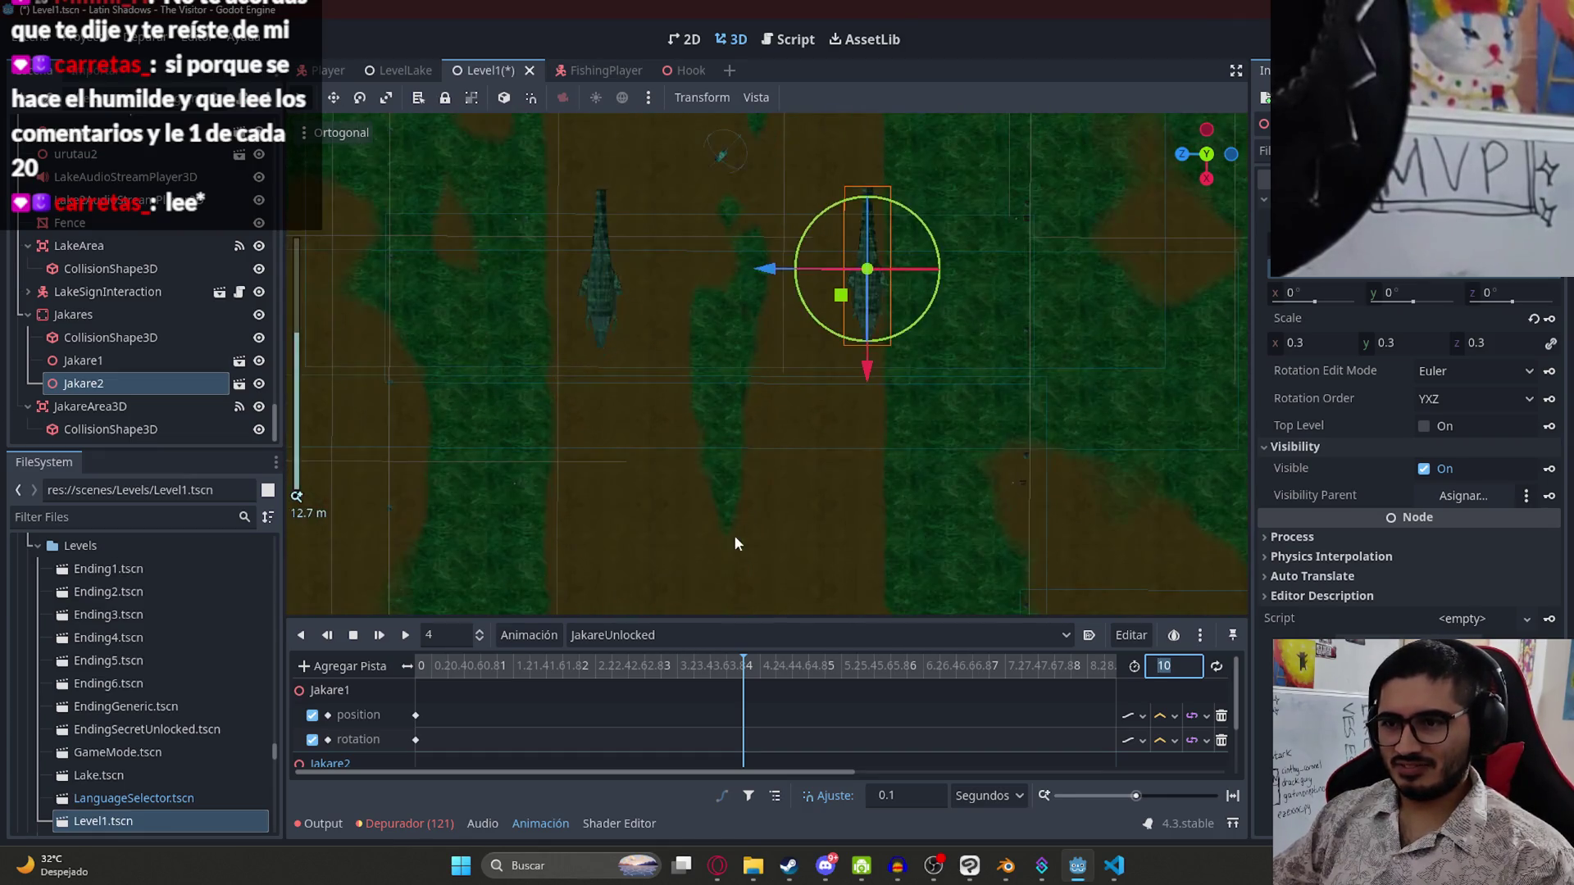
scroll(803, 387, "up", 3)
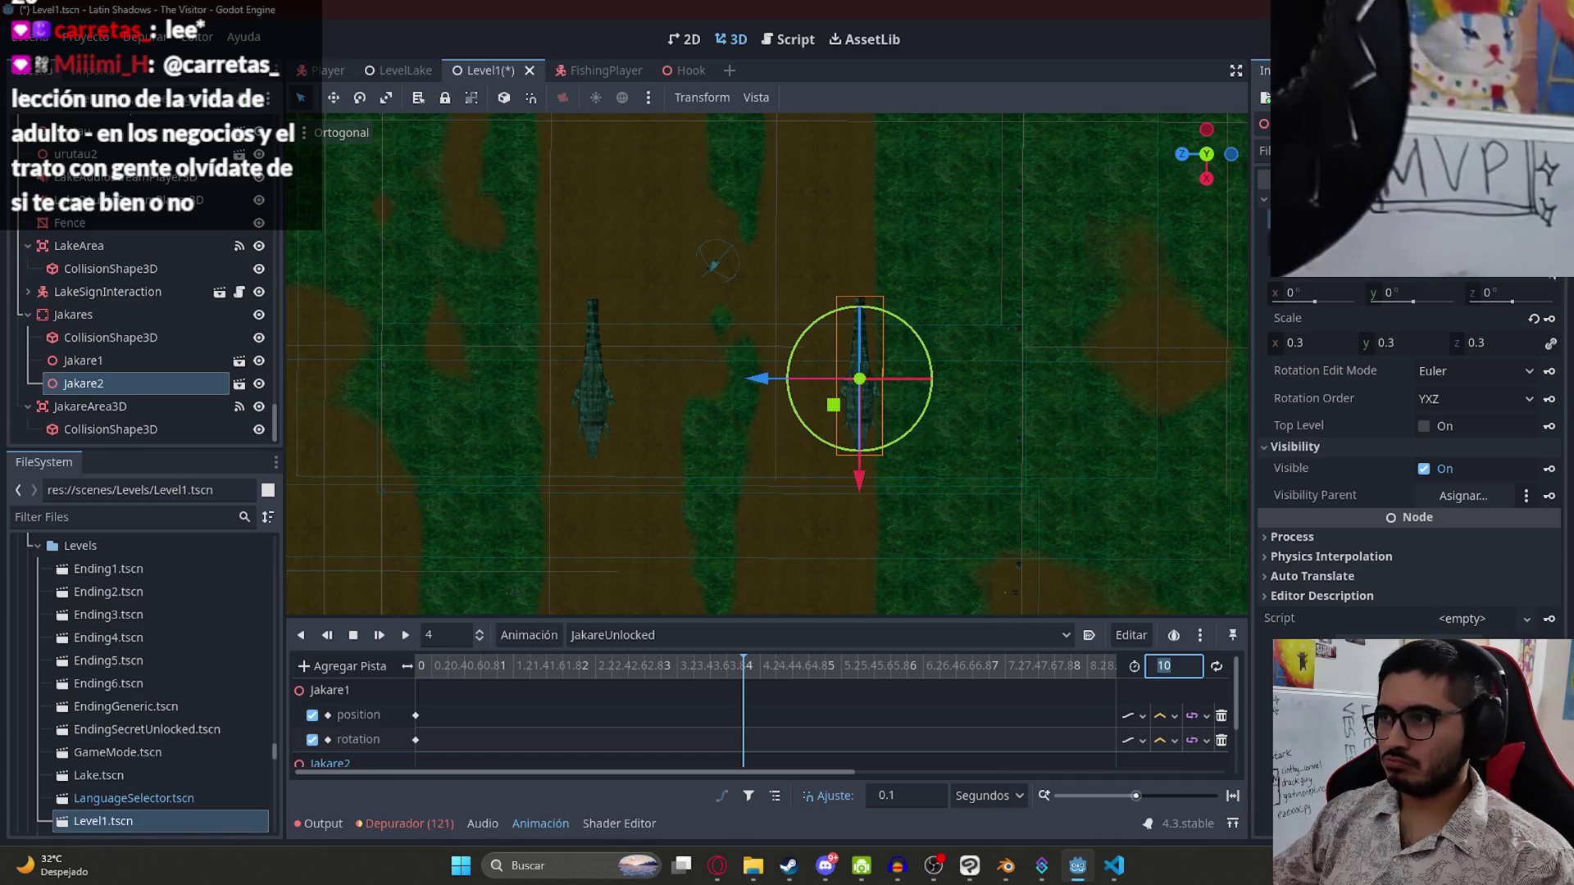
scroll(864, 716, "down", 2)
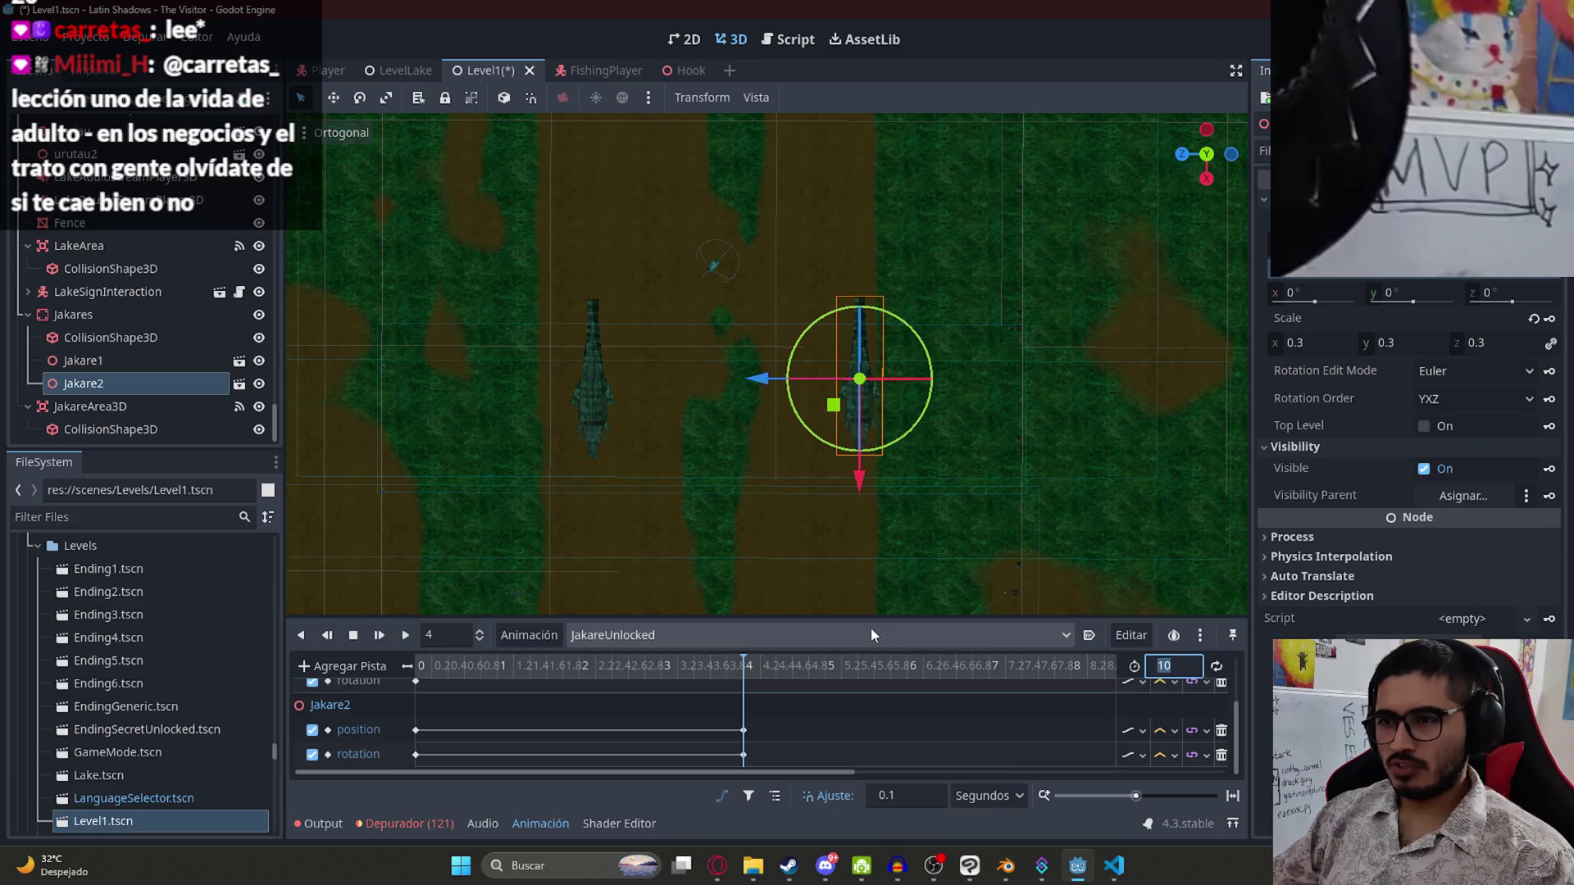
left_click_drag(876, 624, 875, 520)
- Key Jakare1's rotation and position at 4 seconds, then save the Level1 scene
left_click(625, 340)
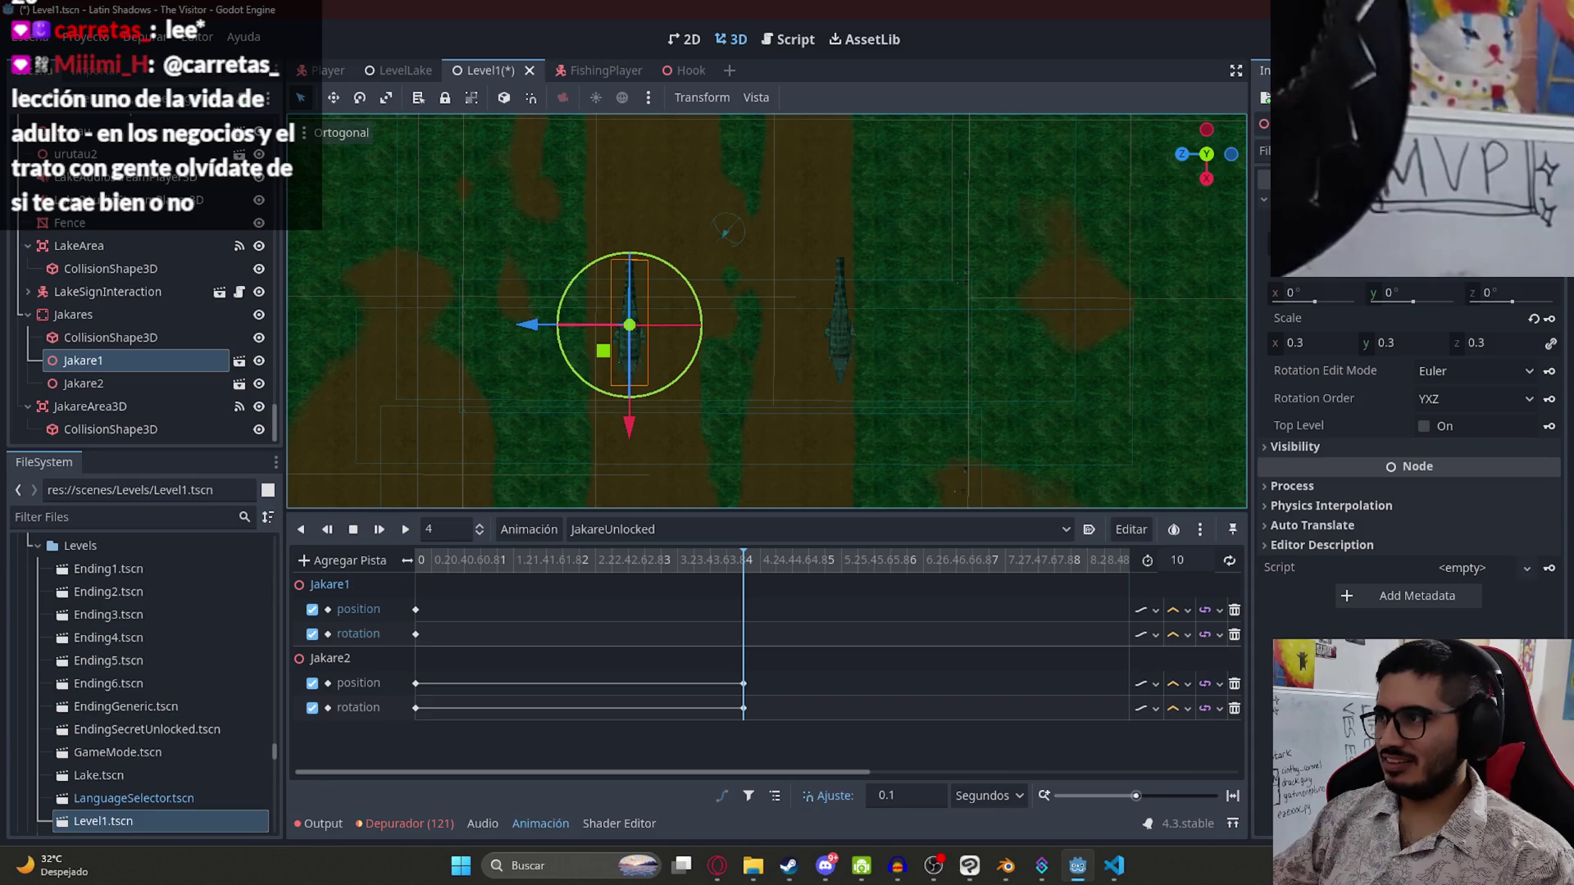
left_click(1552, 282)
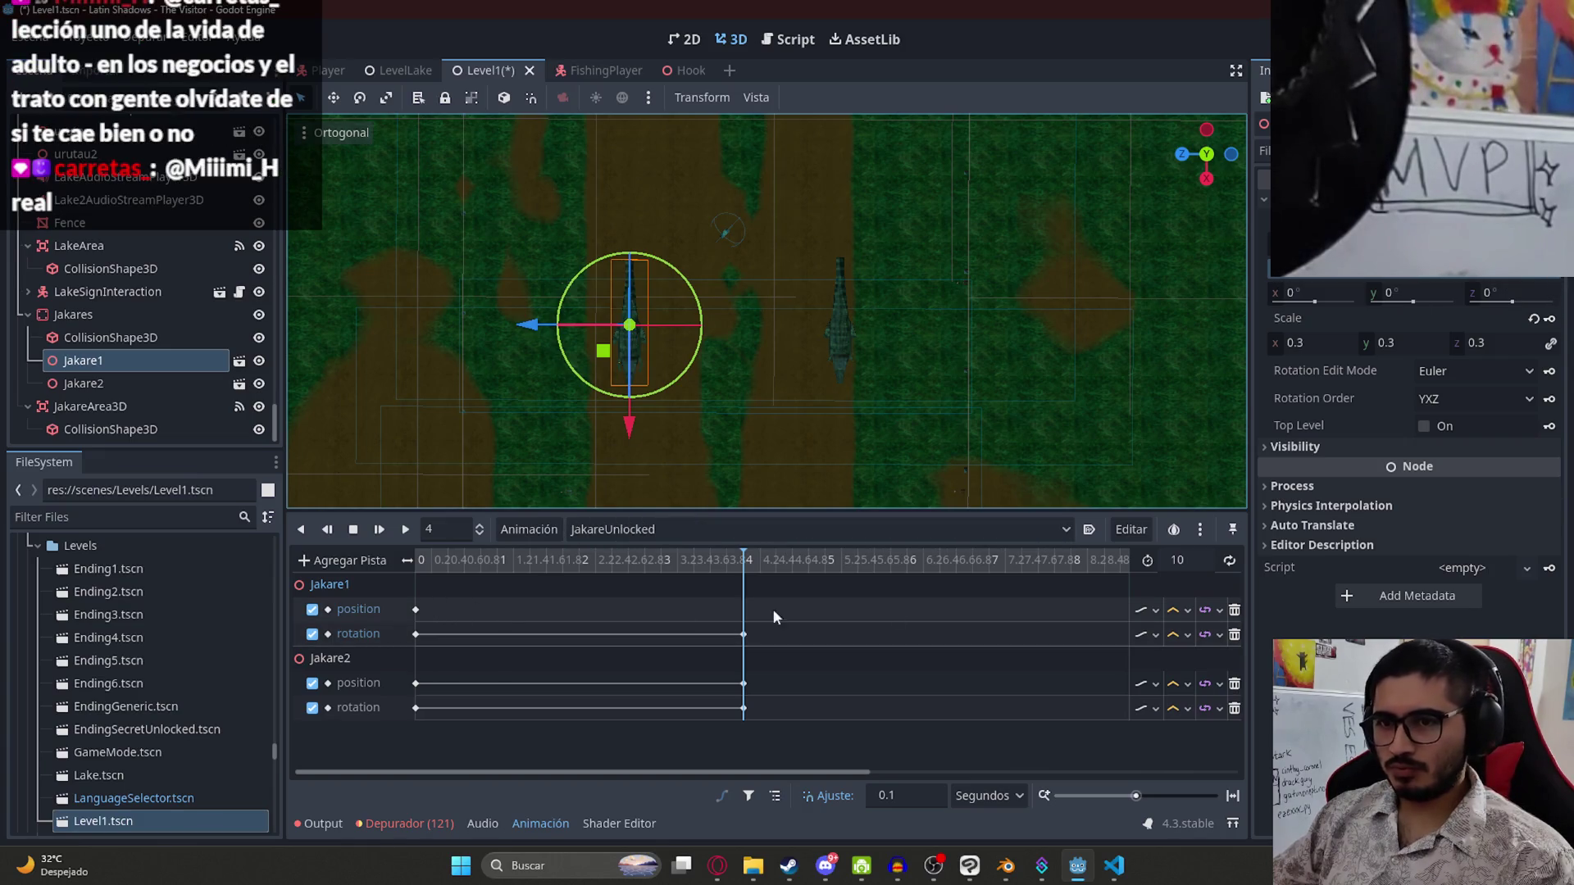
key("k")
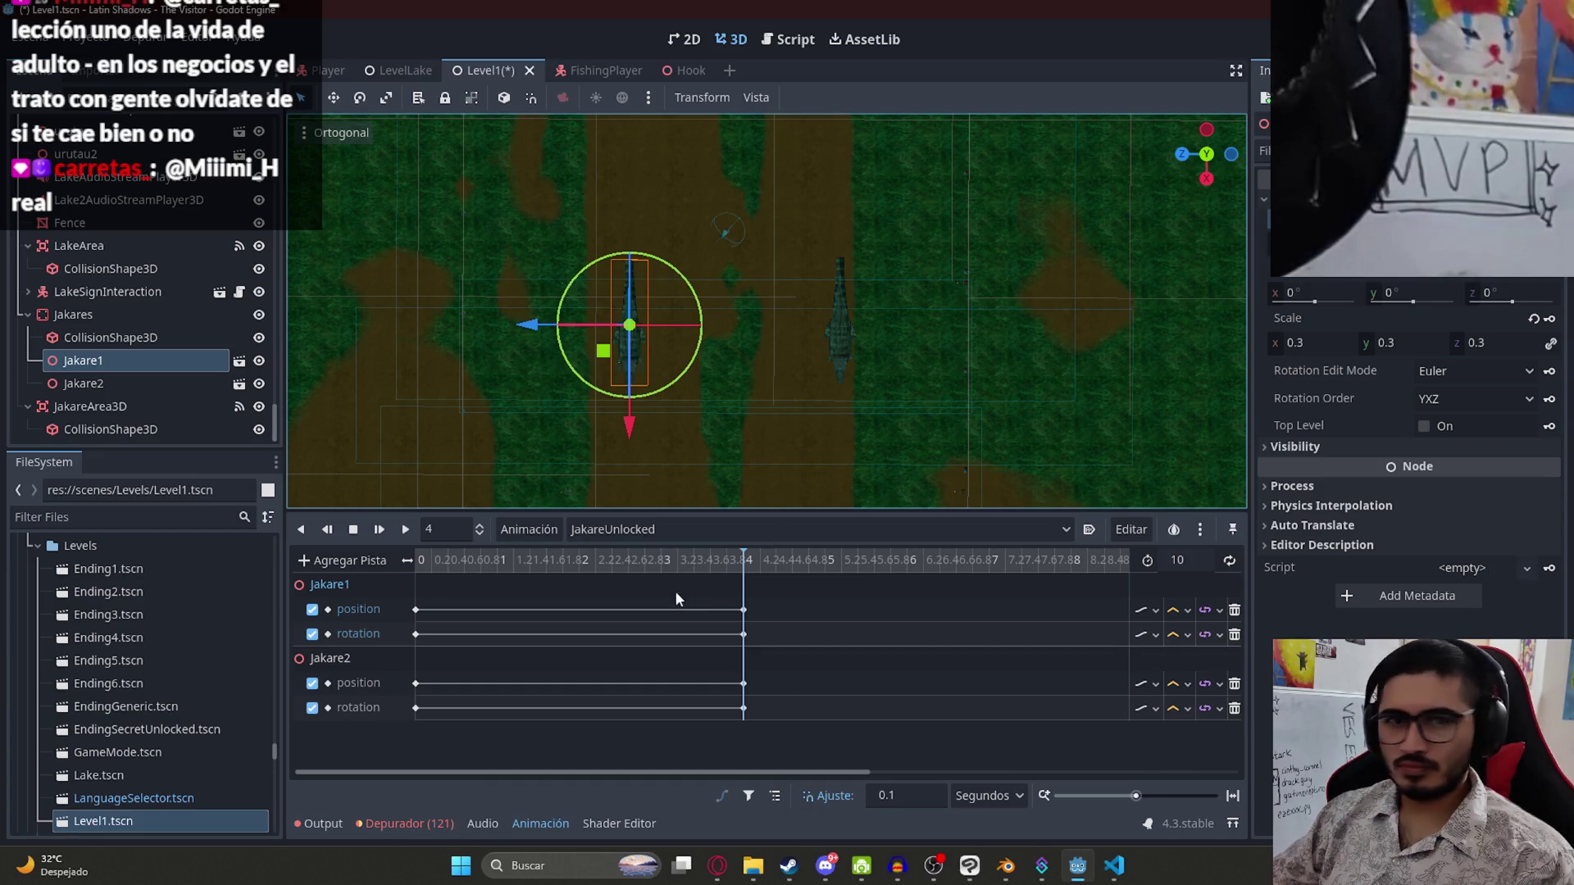
key("ctrl+s")
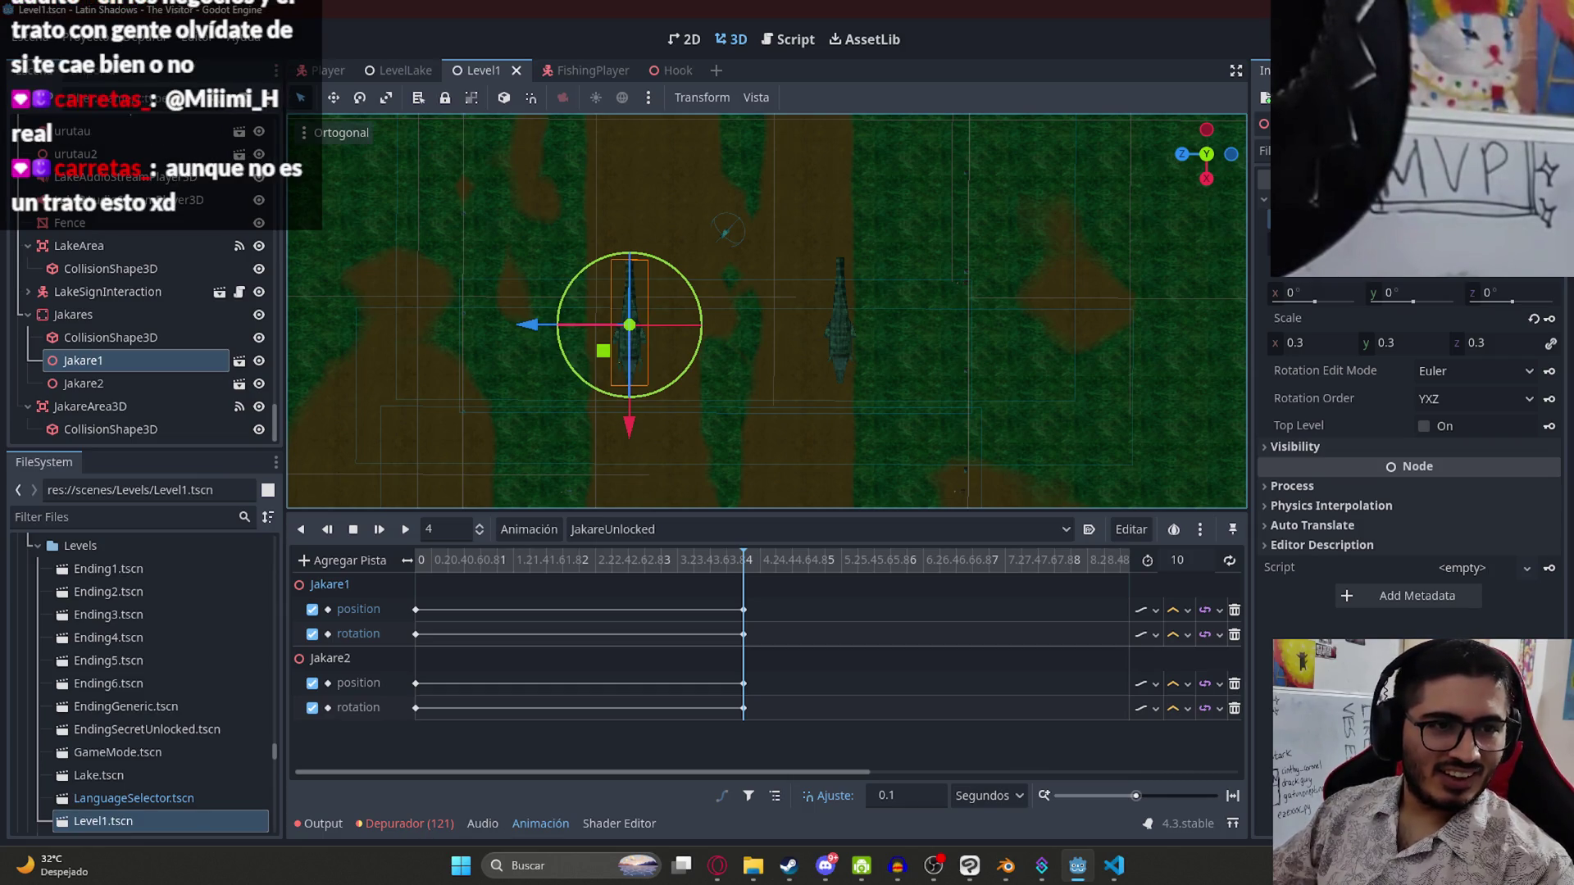
- At 5 seconds, turn Jakare1 to -120° and Jakare2 to about 122° around Y, keying Jakare2's rotation
mouse_move(752, 549)
left_mouse_down()
mouse_move(842, 520)
mouse_move(828, 538)
left_mouse_up()
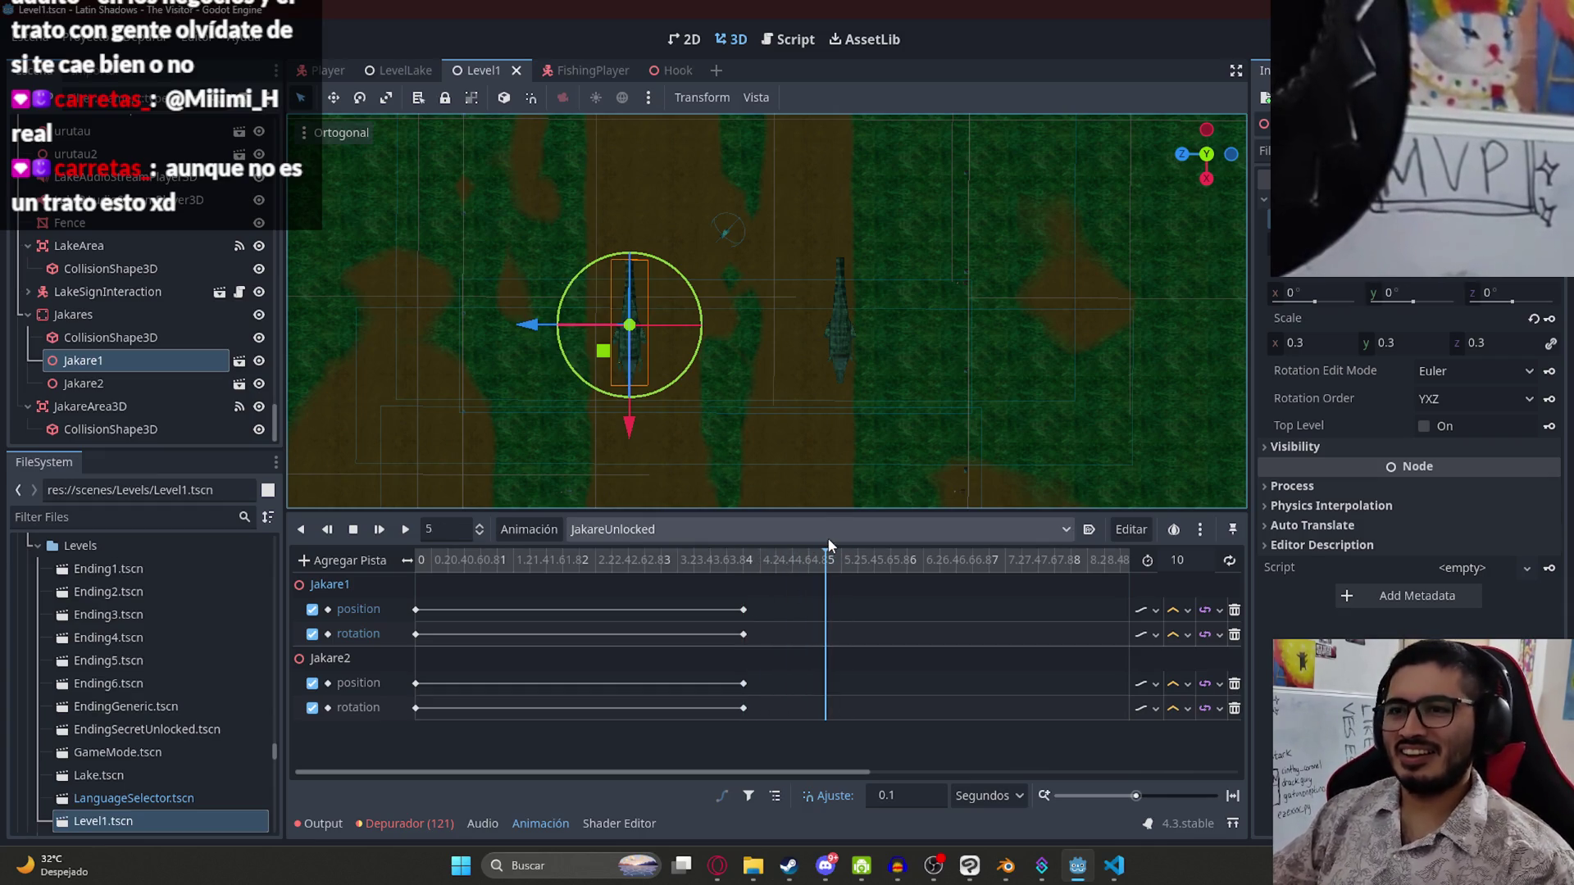
mouse_move(662, 396)
left_mouse_down()
mouse_move(544, 400)
mouse_move(480, 317)
left_mouse_up()
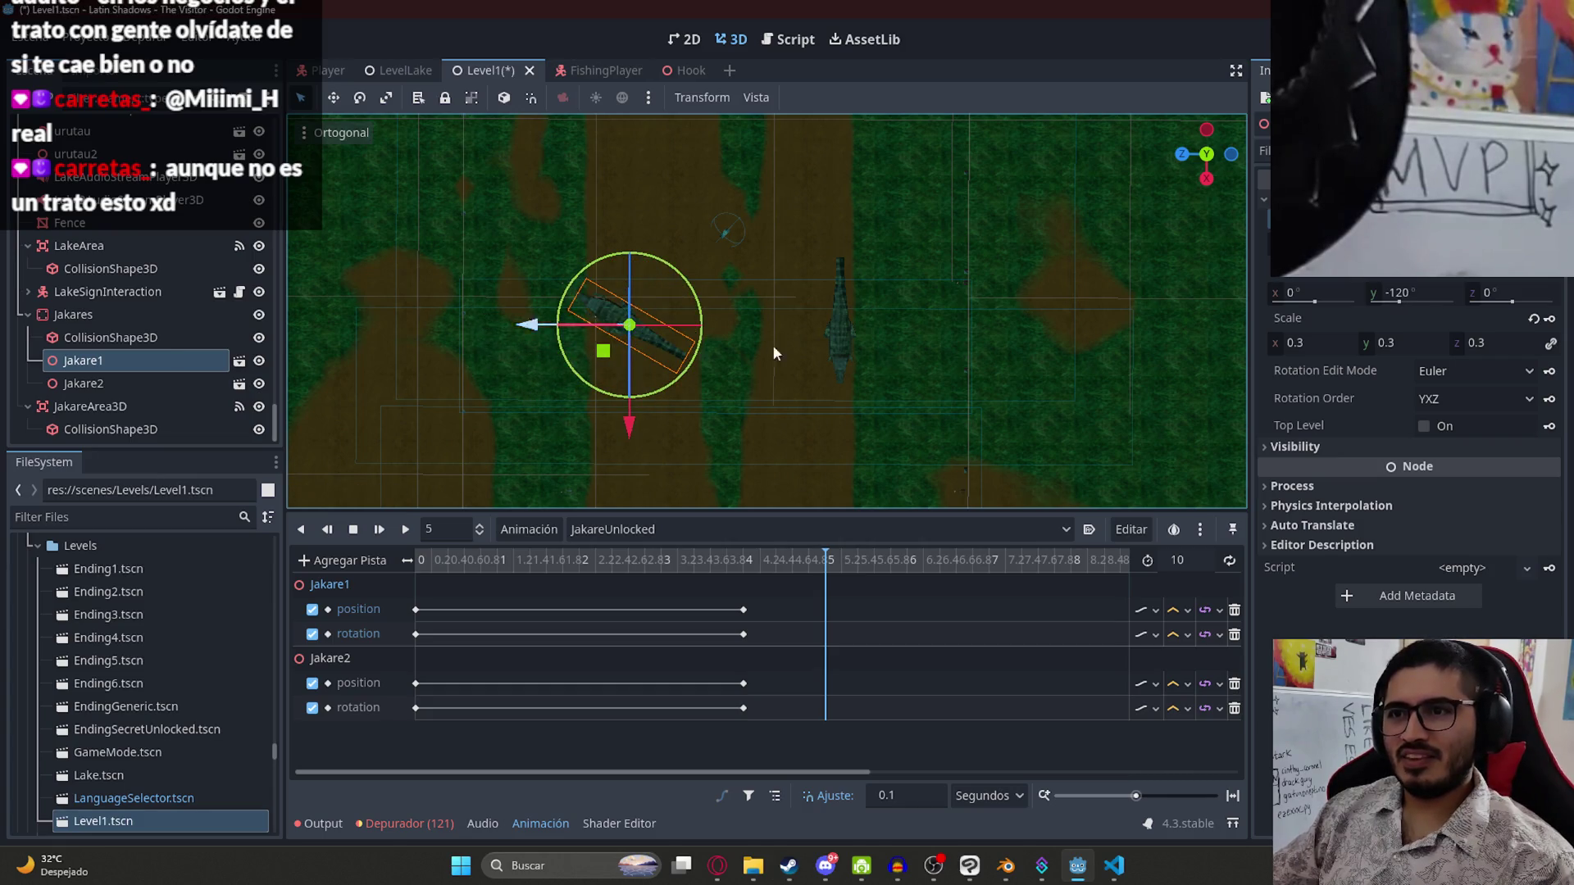
left_click(838, 336)
mouse_move(818, 394)
left_mouse_down()
mouse_move(931, 382)
mouse_move(1023, 282)
left_mouse_up()
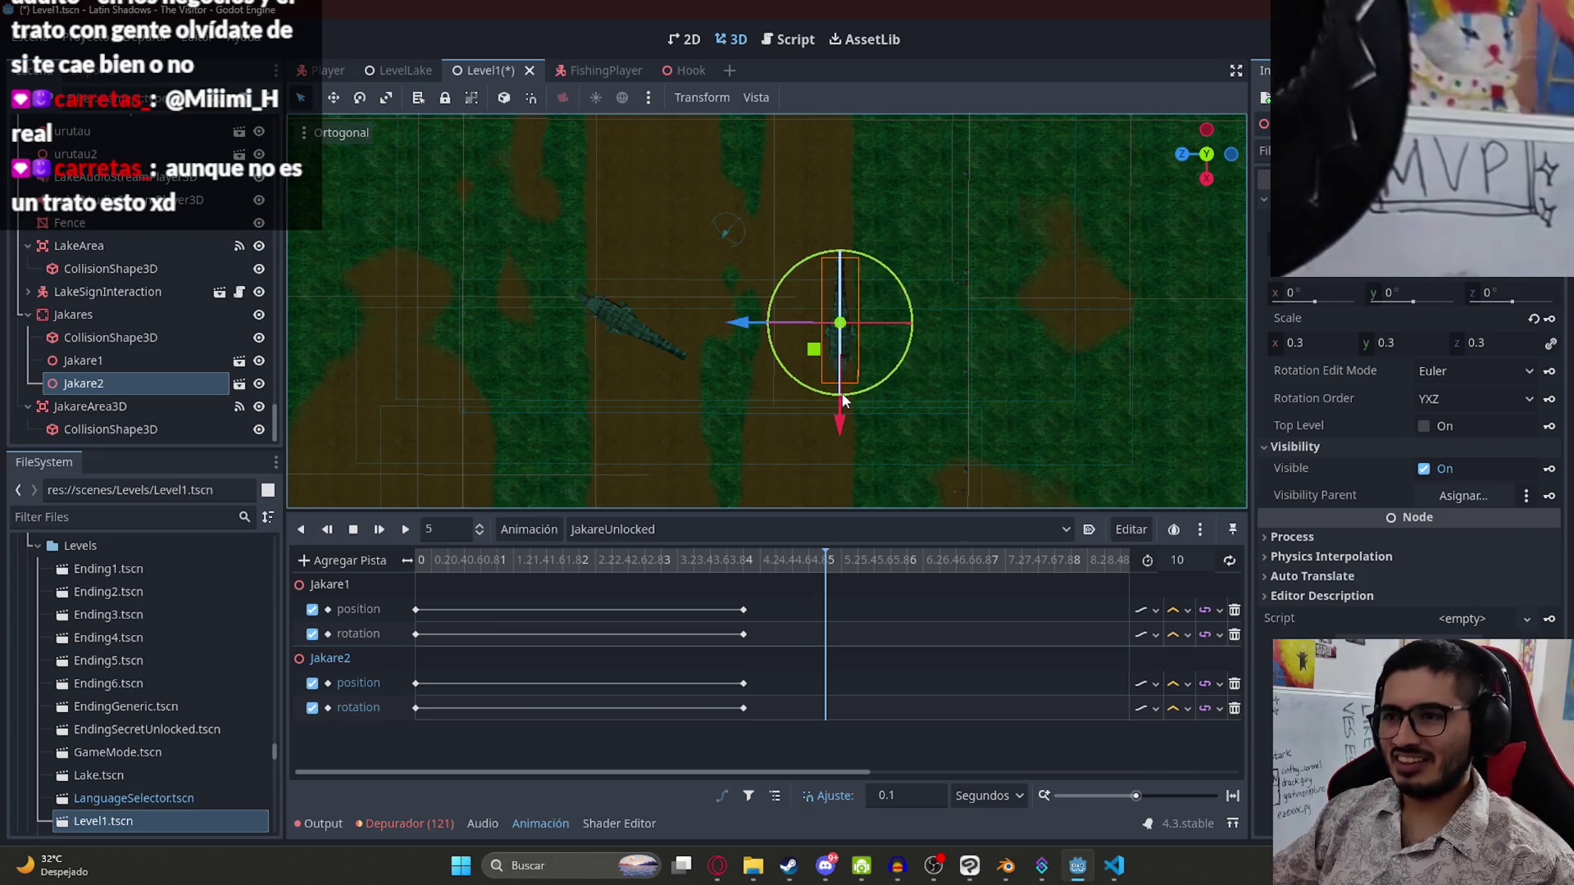
mouse_move(843, 399)
left_mouse_down()
mouse_move(962, 332)
mouse_move(968, 219)
mouse_move(981, 225)
left_mouse_up()
left_click(1548, 278)
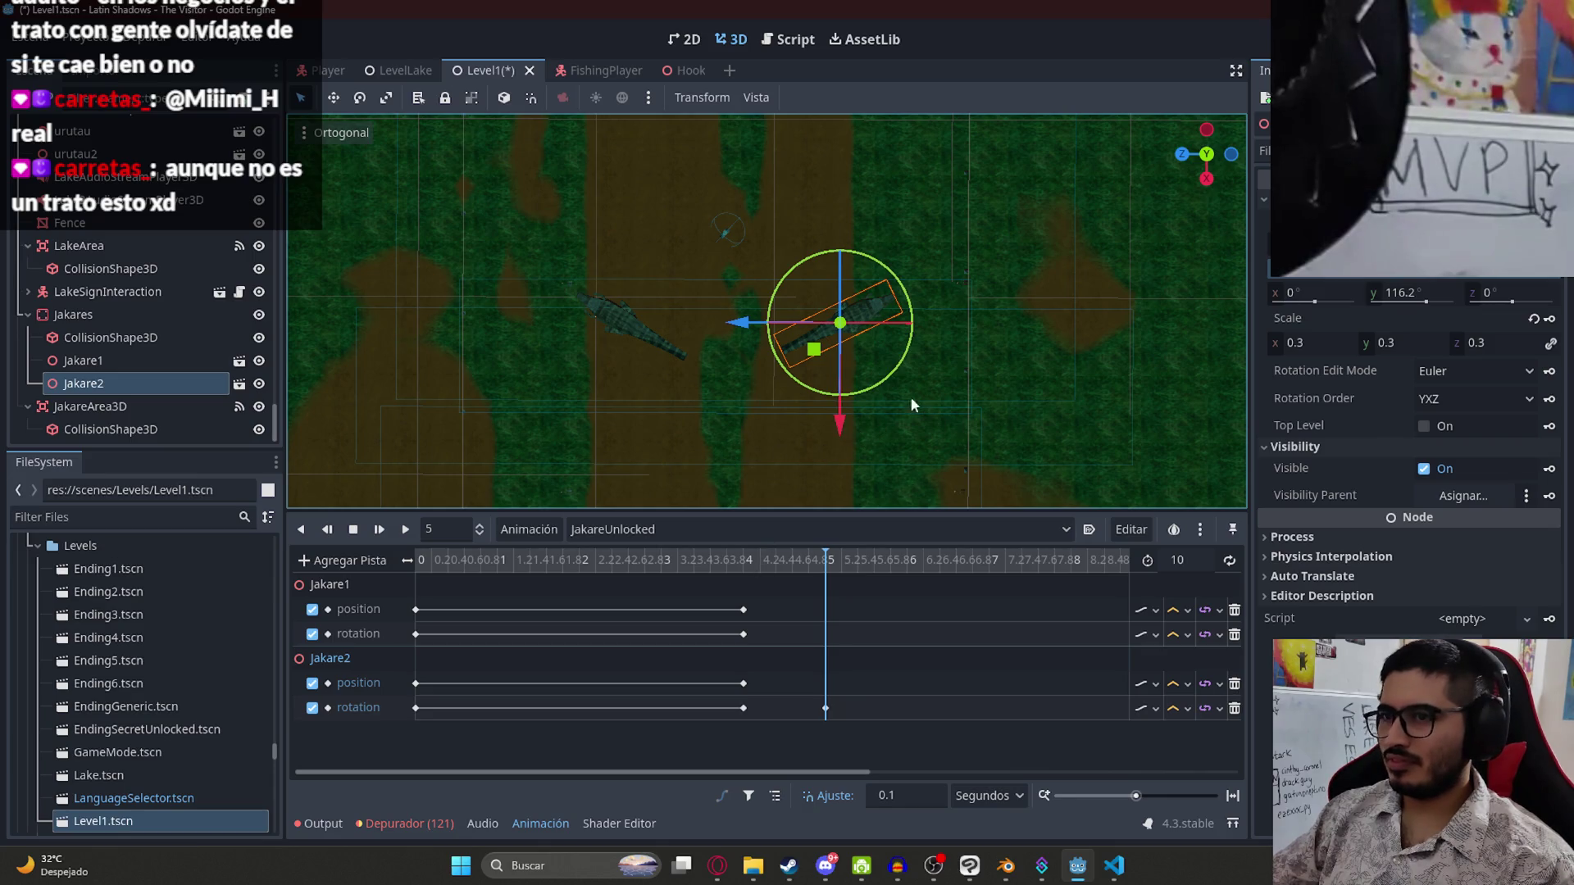
- Nudge both crocodiles' positions at 5 seconds and key their new position and rotation
left_click_drag(823, 349, 839, 340)
key("k")
left_click(629, 326)
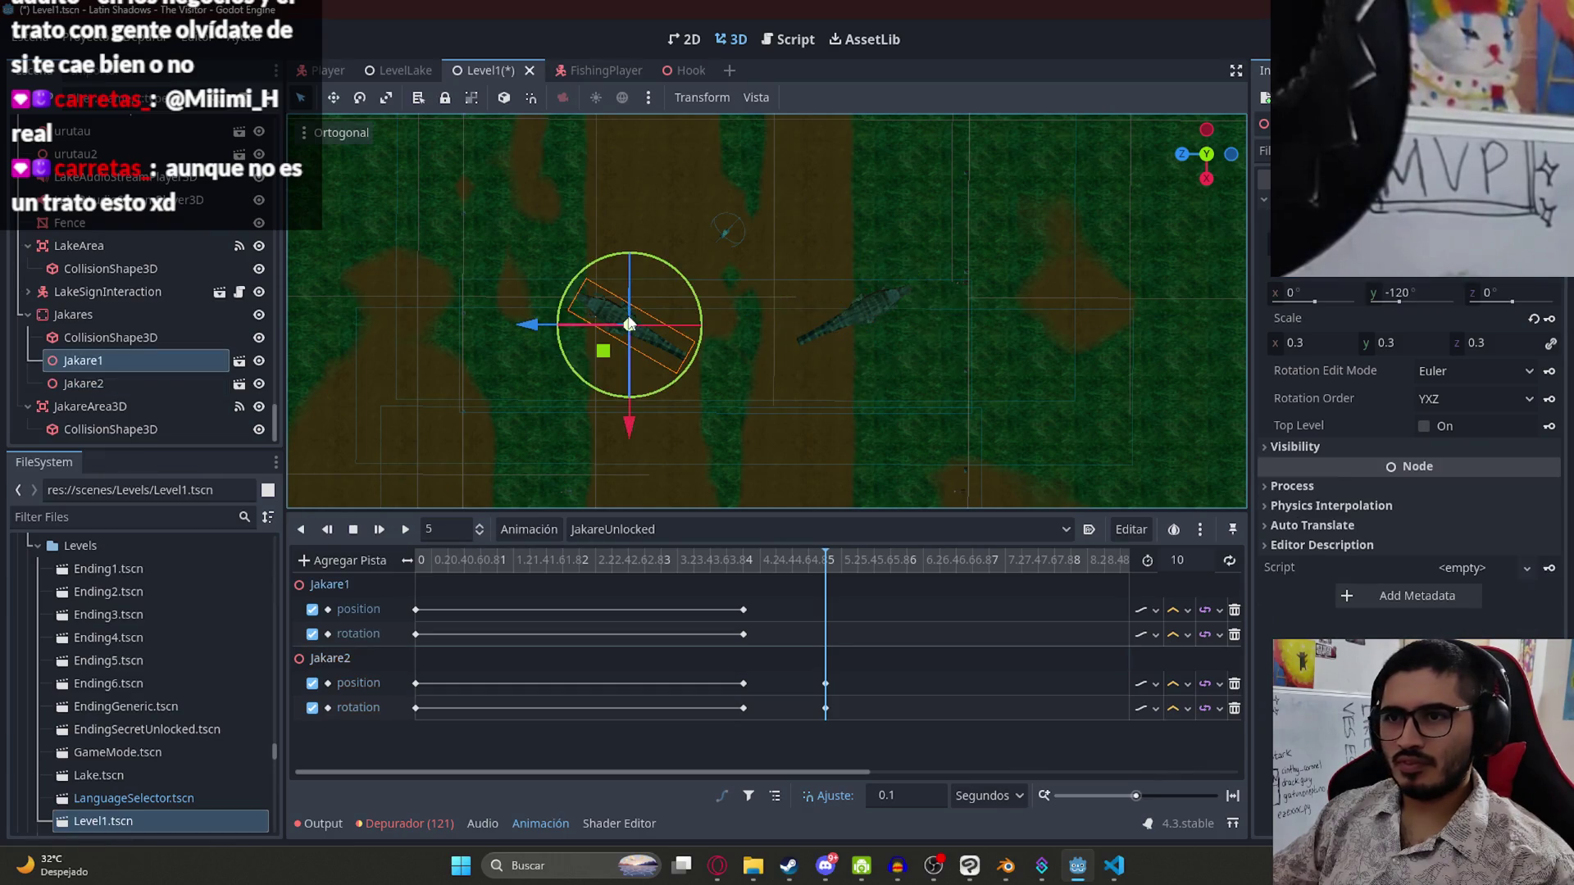
left_click_drag(608, 355, 583, 341)
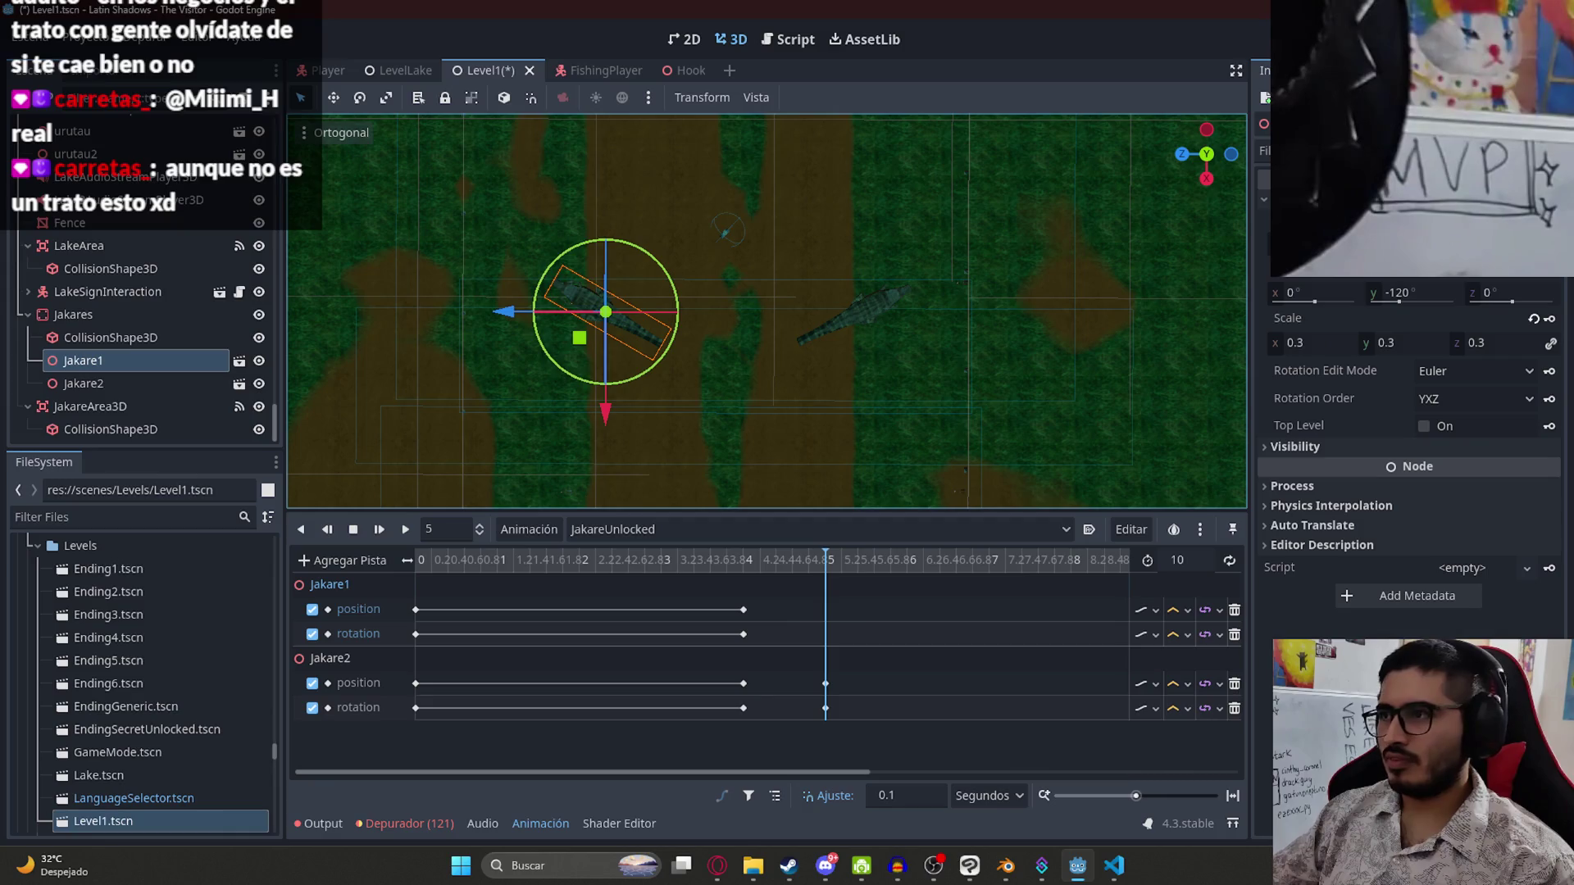
key("k")
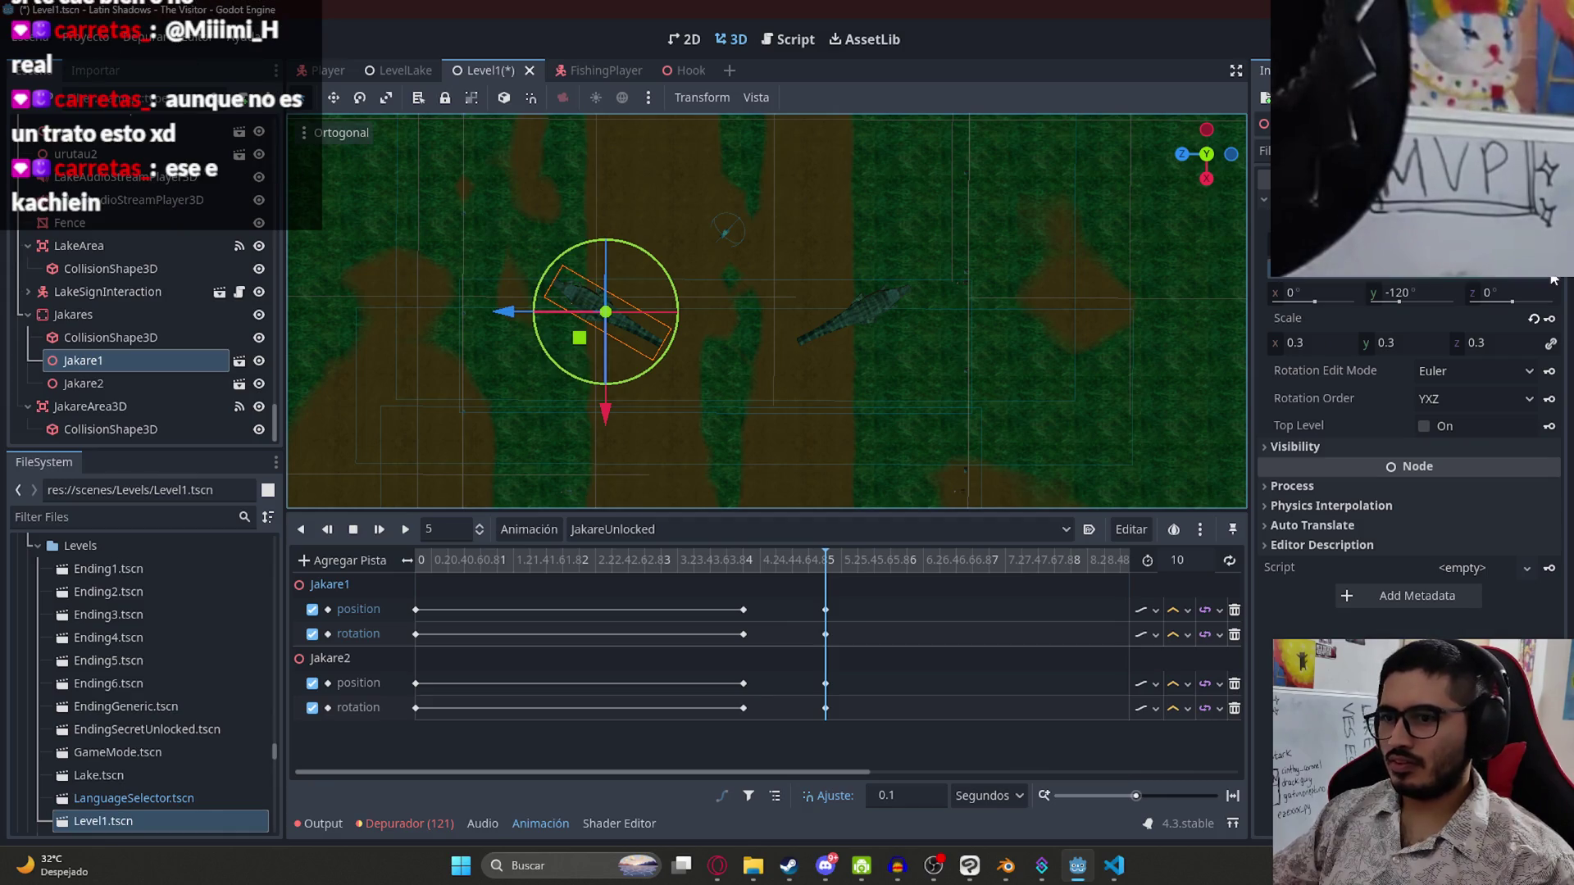
- Move Jakare1 further toward the upper left and play from 5 seconds to check the movement
left_click_drag(750, 566, 994, 587)
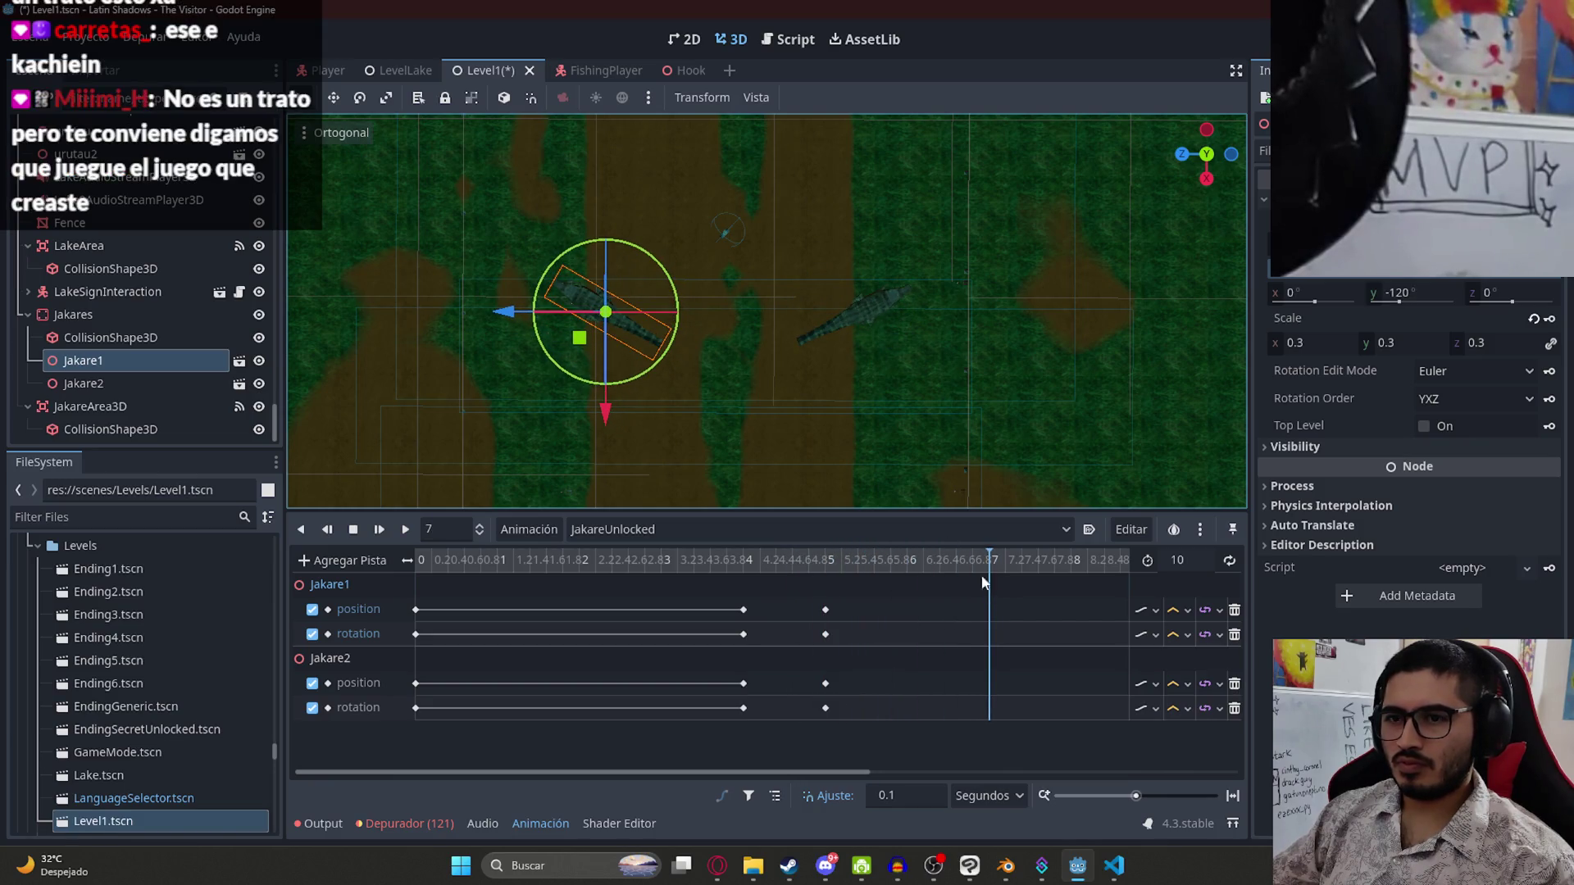
scroll(708, 319, "down", 5)
scroll(708, 318, "up", 5)
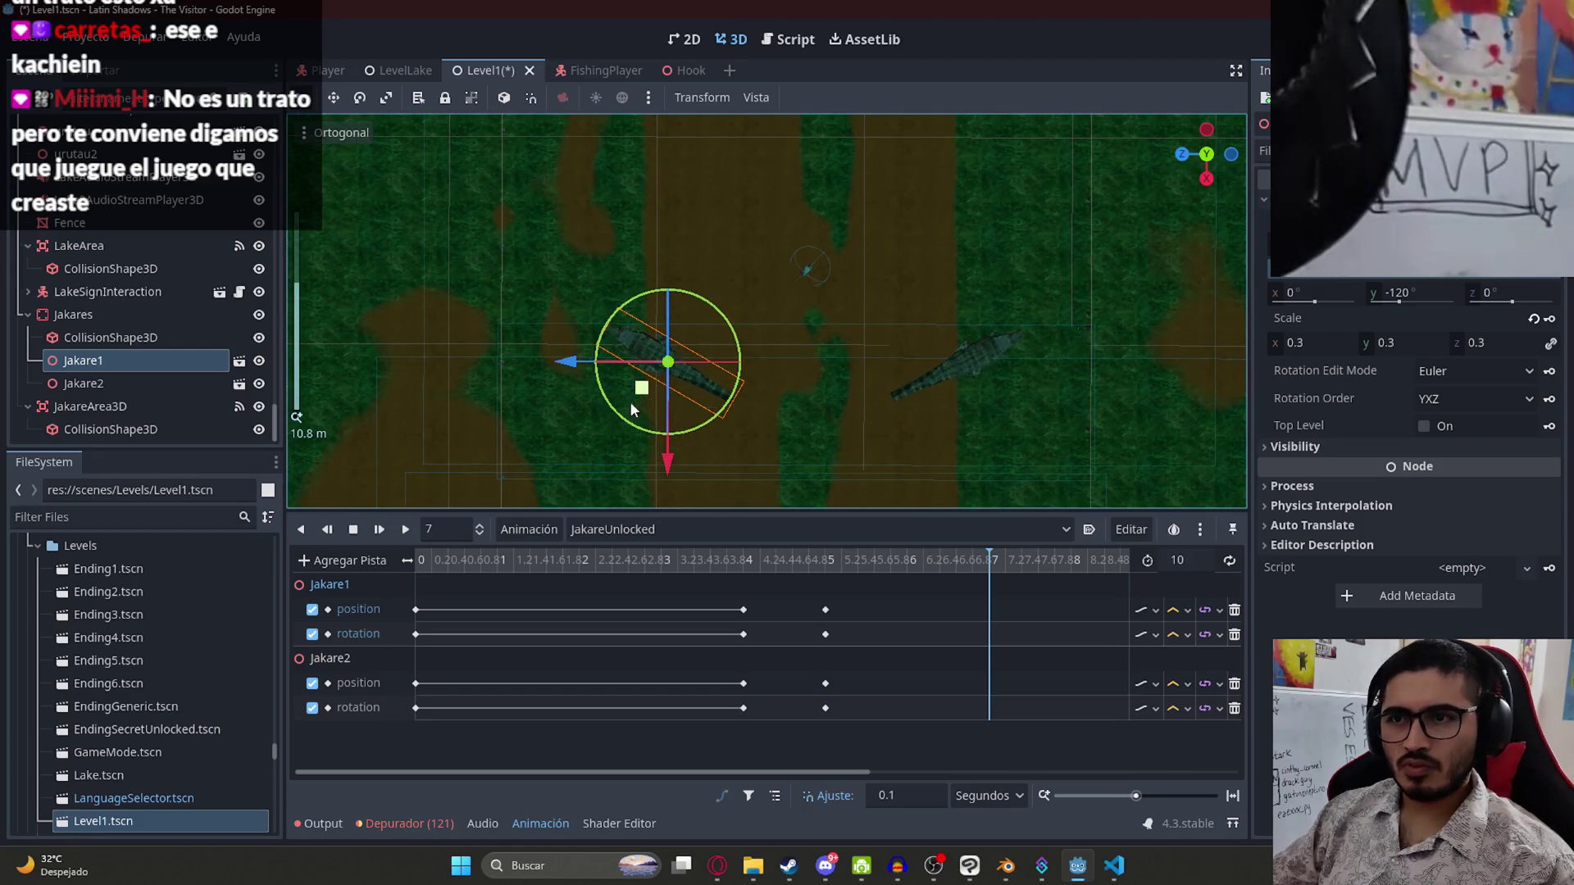
left_click_drag(641, 394, 397, 265)
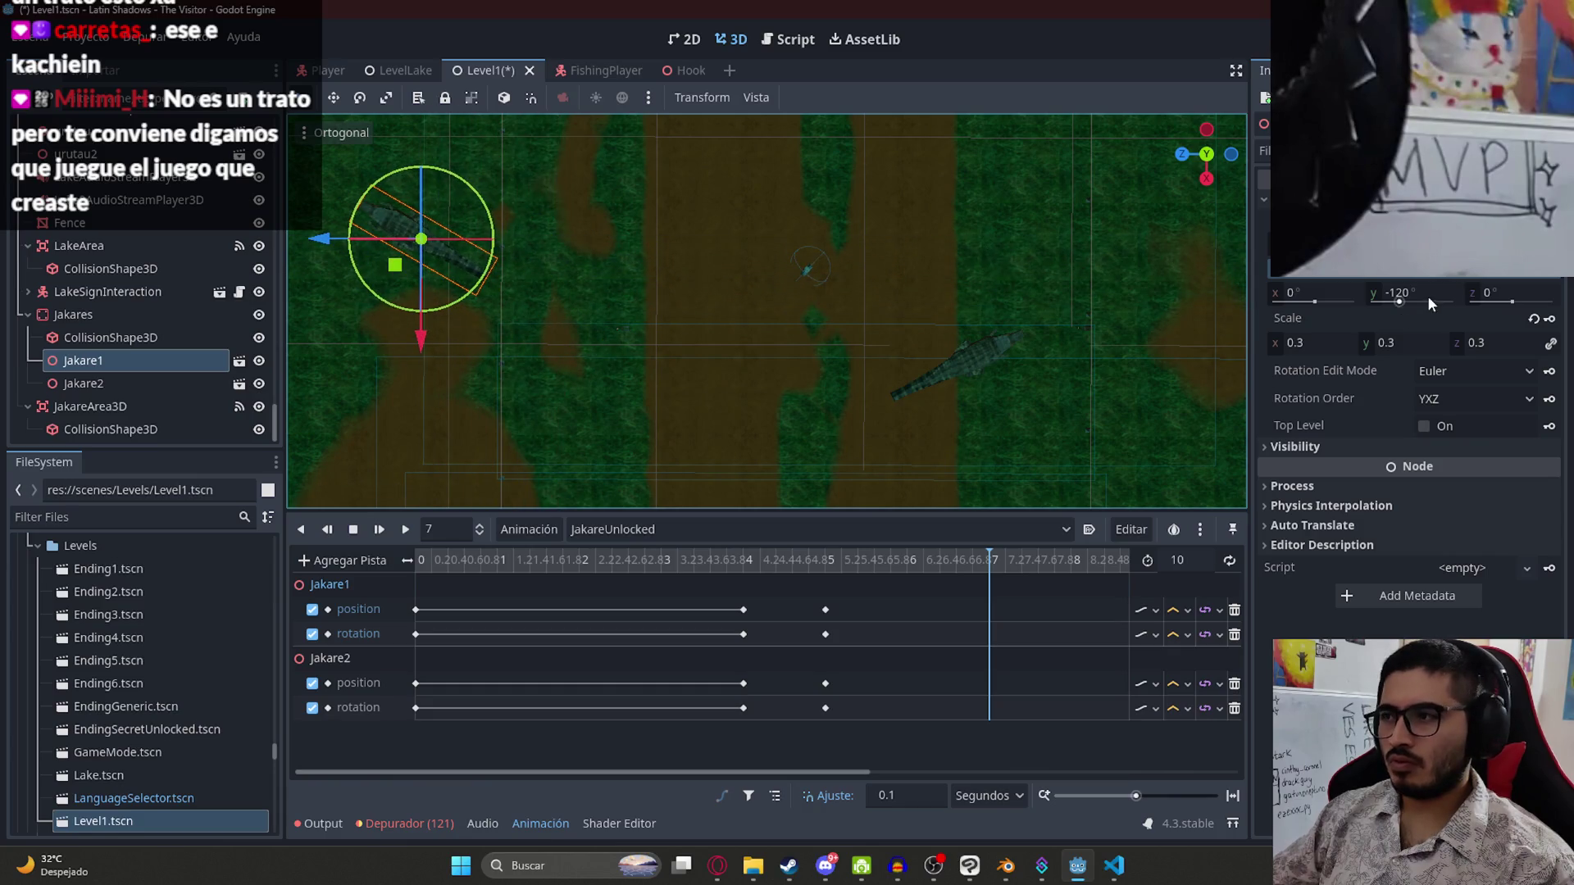
left_click(826, 559)
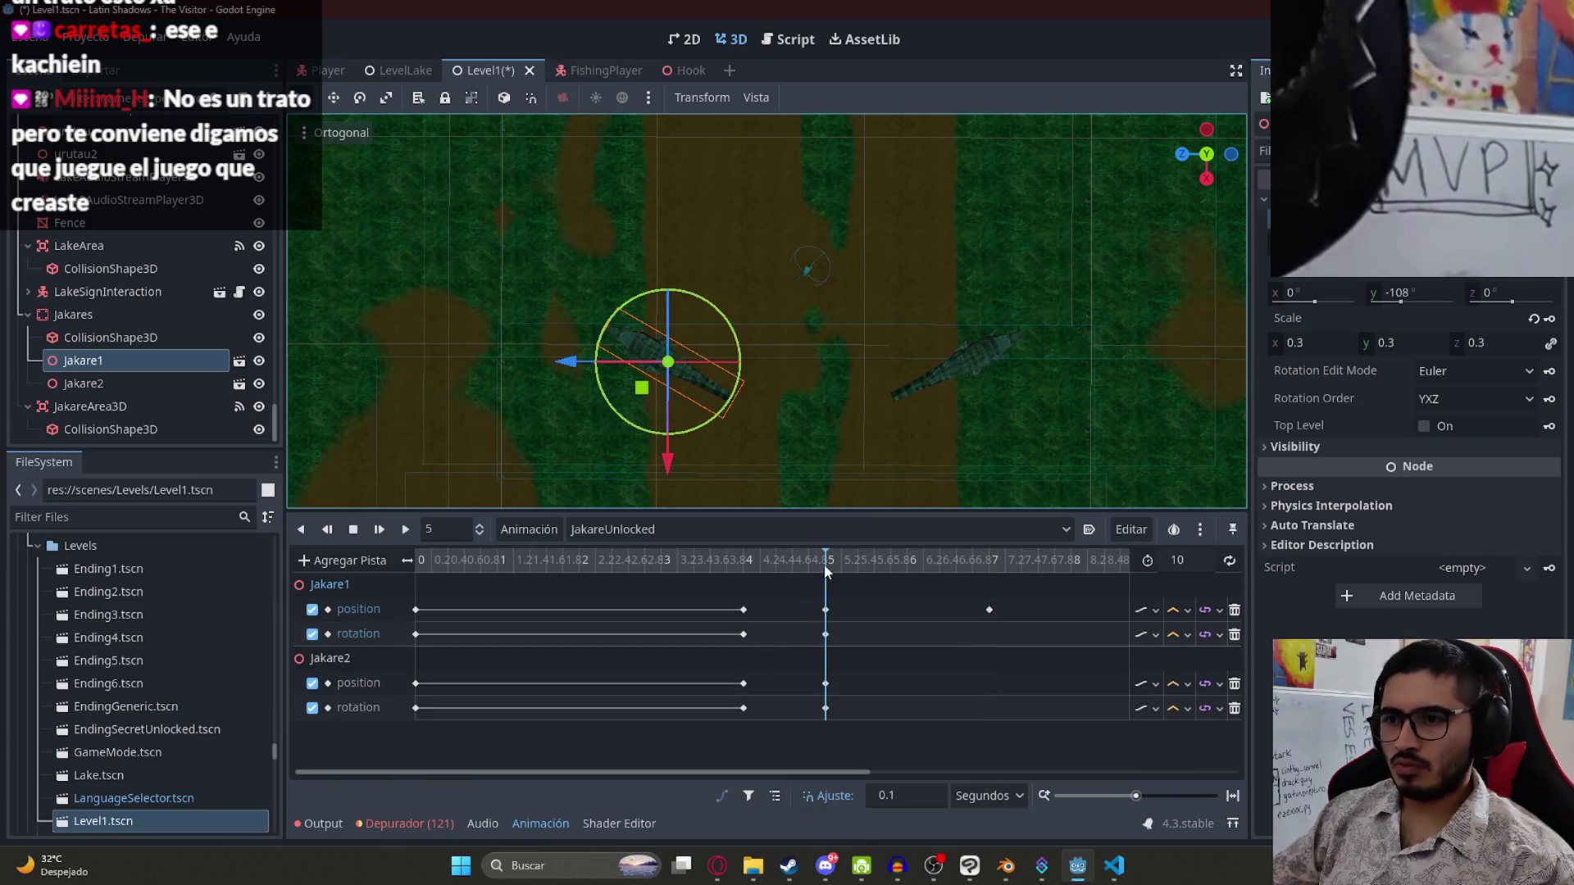
left_click(378, 529)
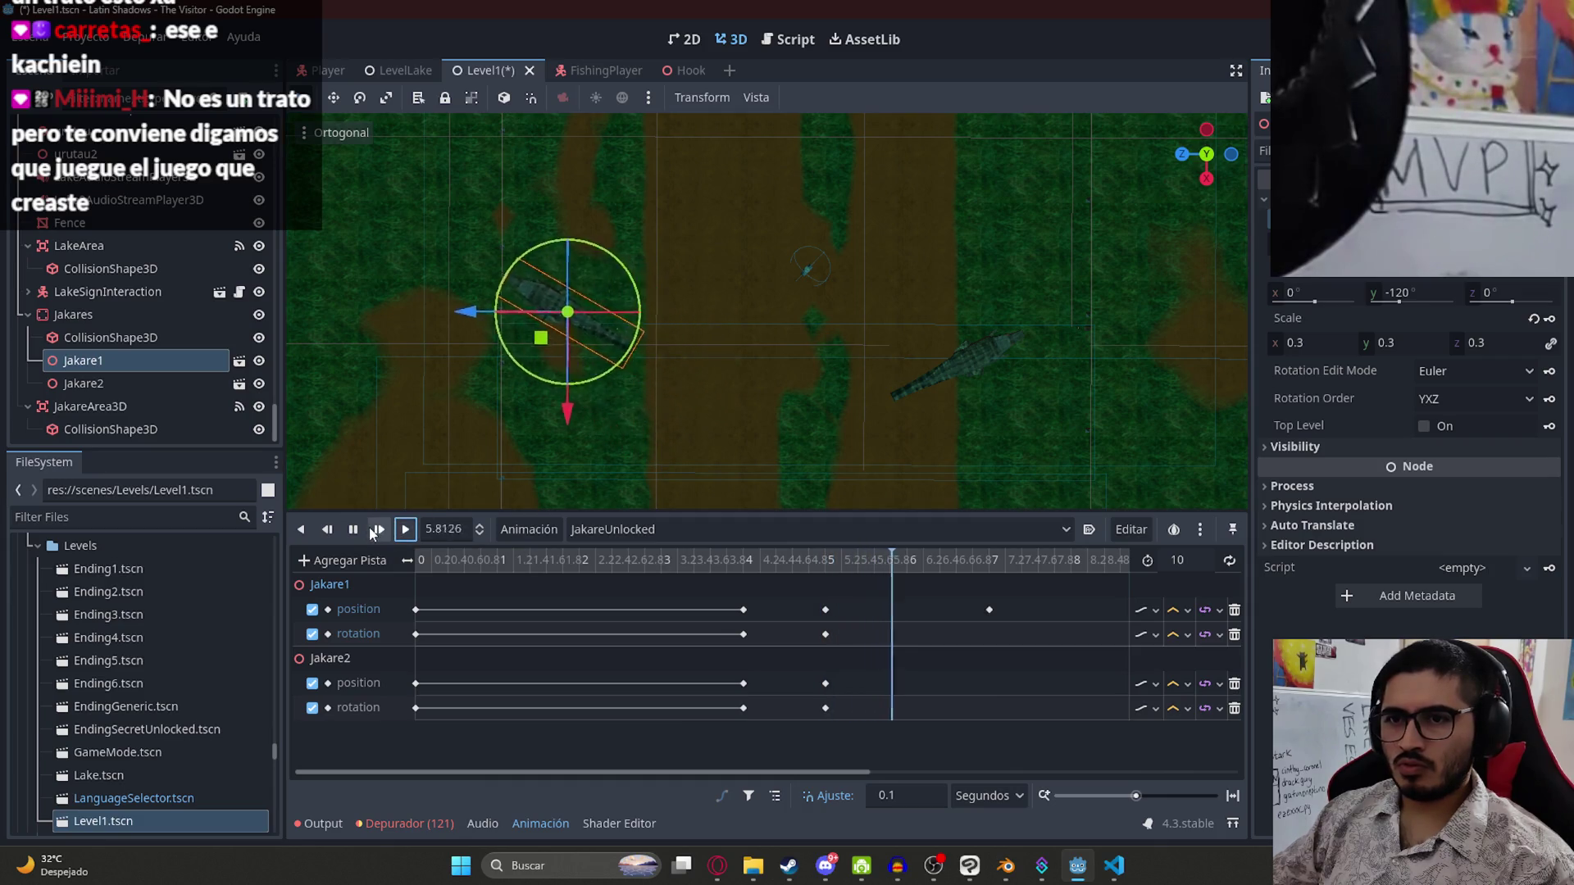
left_click(829, 564)
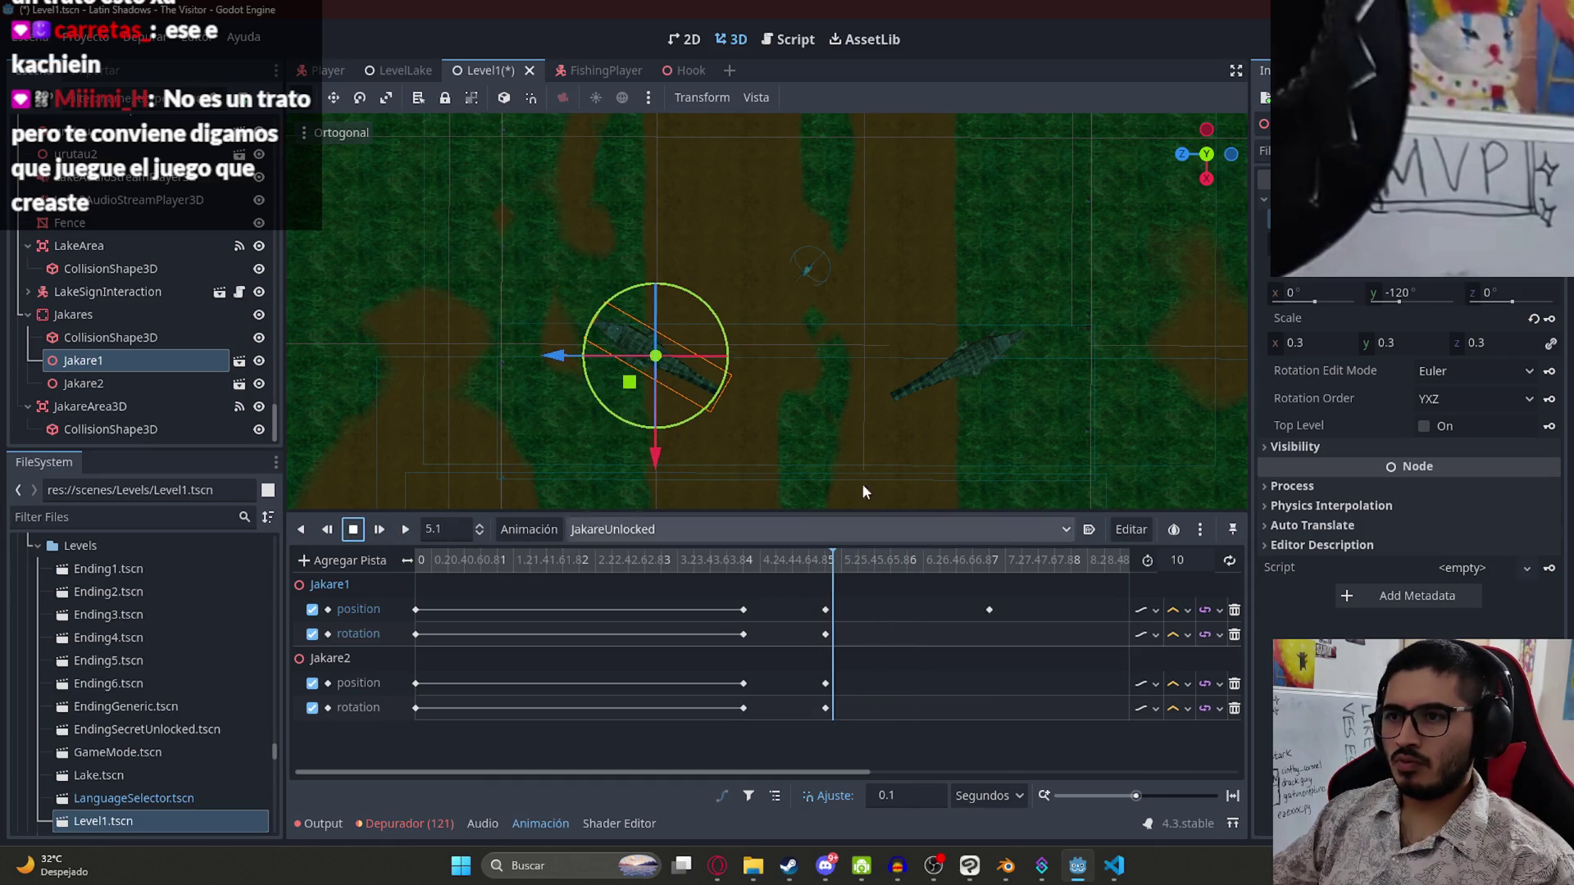
- Reposition Jakare2 at 7 seconds, then shift the keyframes at 4, 5 and 7 seconds one second earlier
left_click(945, 362)
left_click_drag(972, 564, 989, 564)
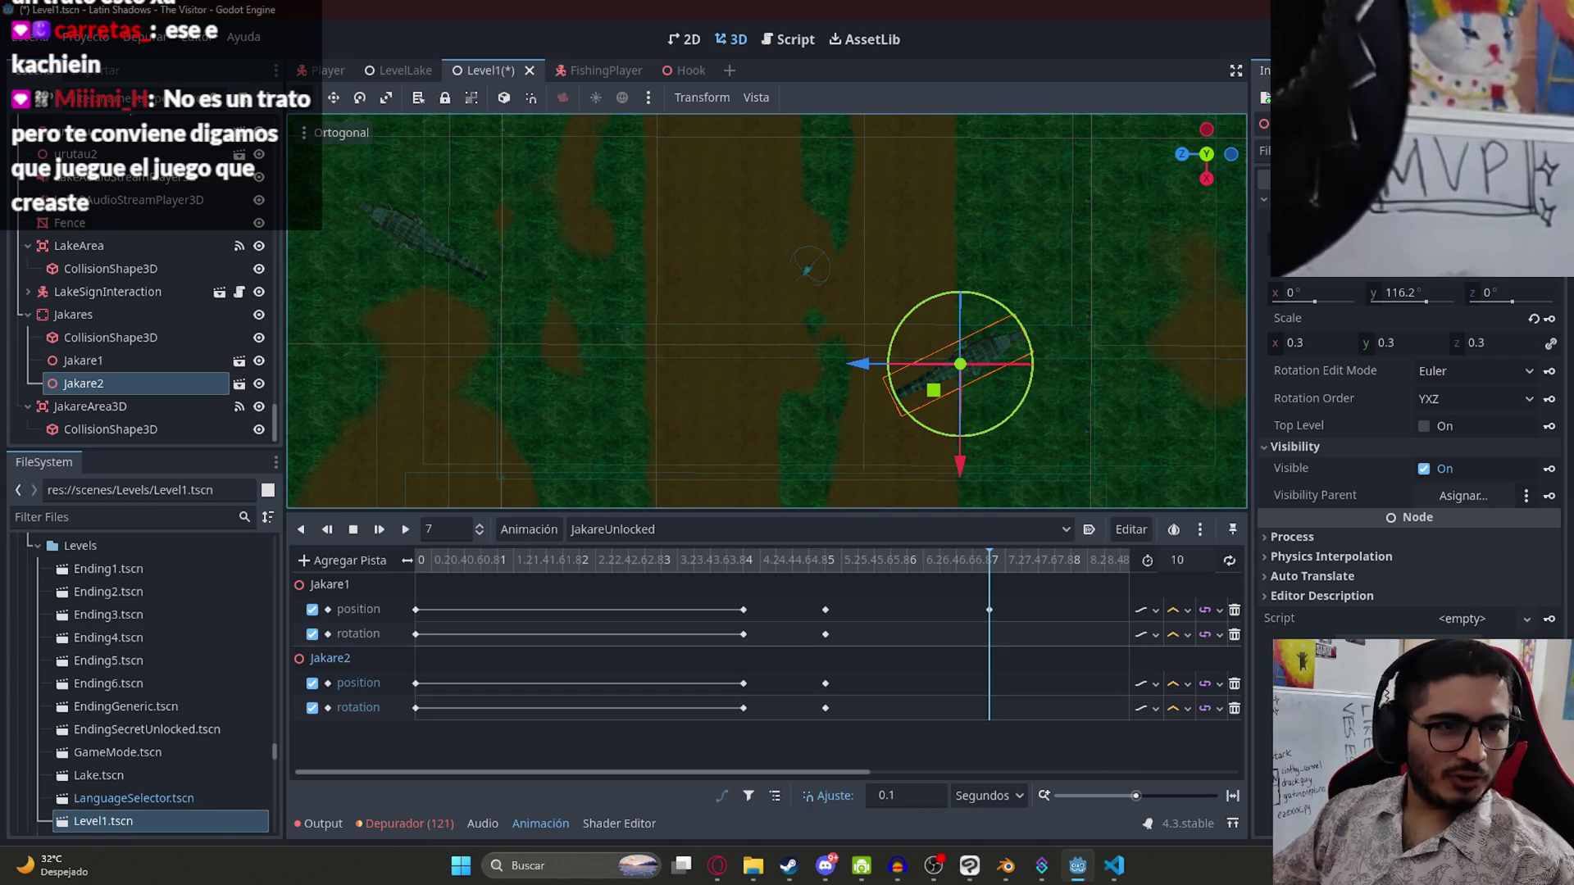
mouse_move(933, 390)
left_mouse_down()
mouse_move(865, 373)
mouse_move(783, 440)
mouse_move(939, 378)
left_mouse_up()
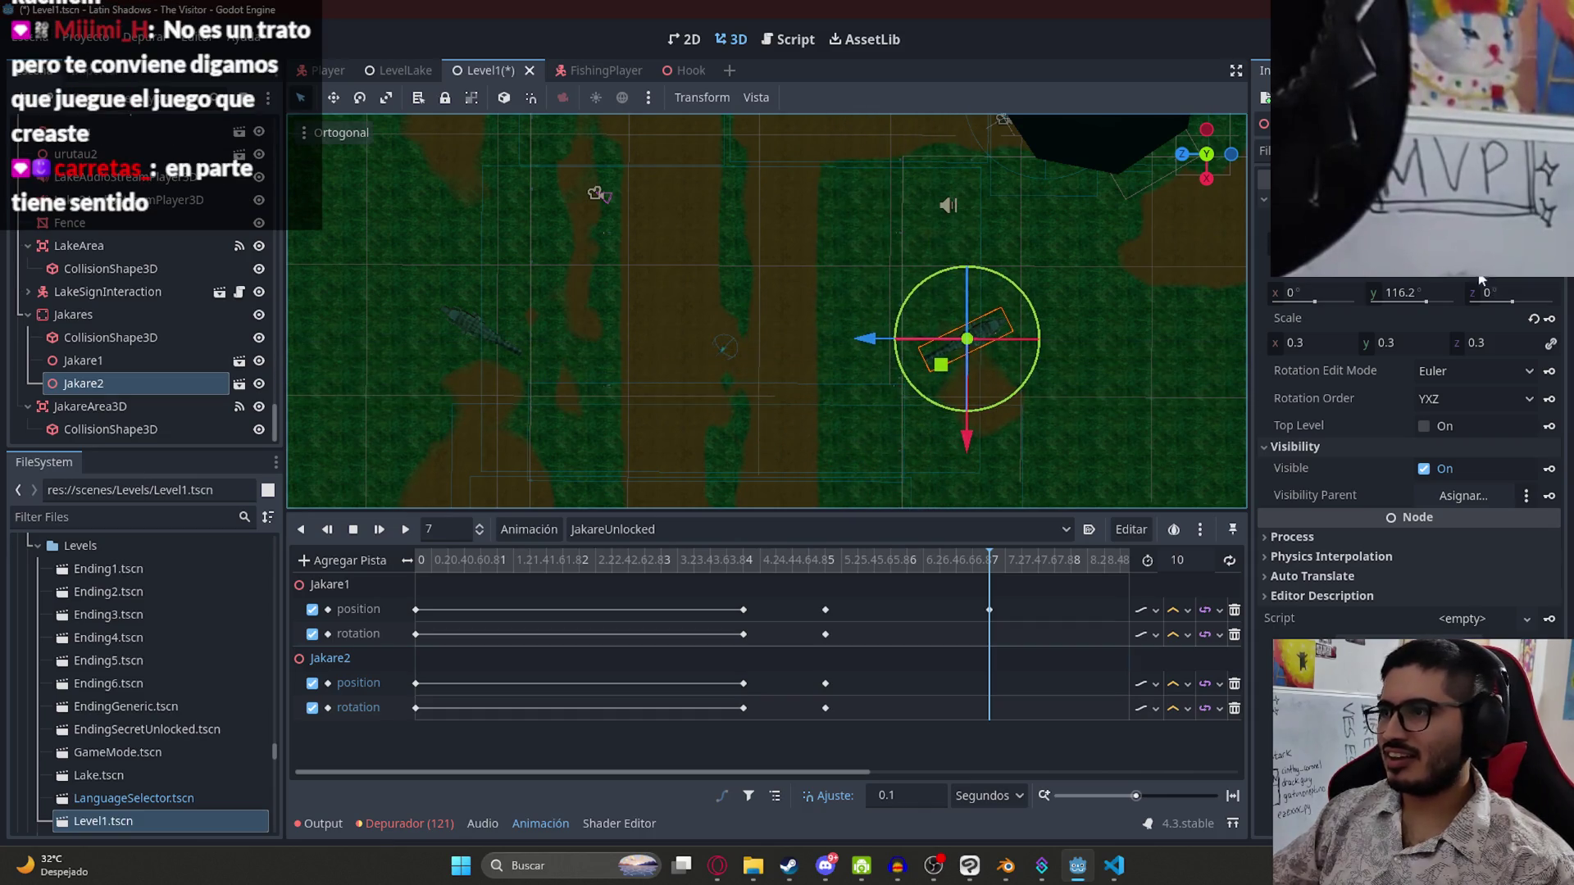
mouse_move(718, 560)
left_mouse_down()
mouse_move(827, 554)
mouse_move(509, 547)
left_mouse_up()
left_click_drag(1024, 726, 705, 594)
left_click_drag(743, 609, 661, 608)
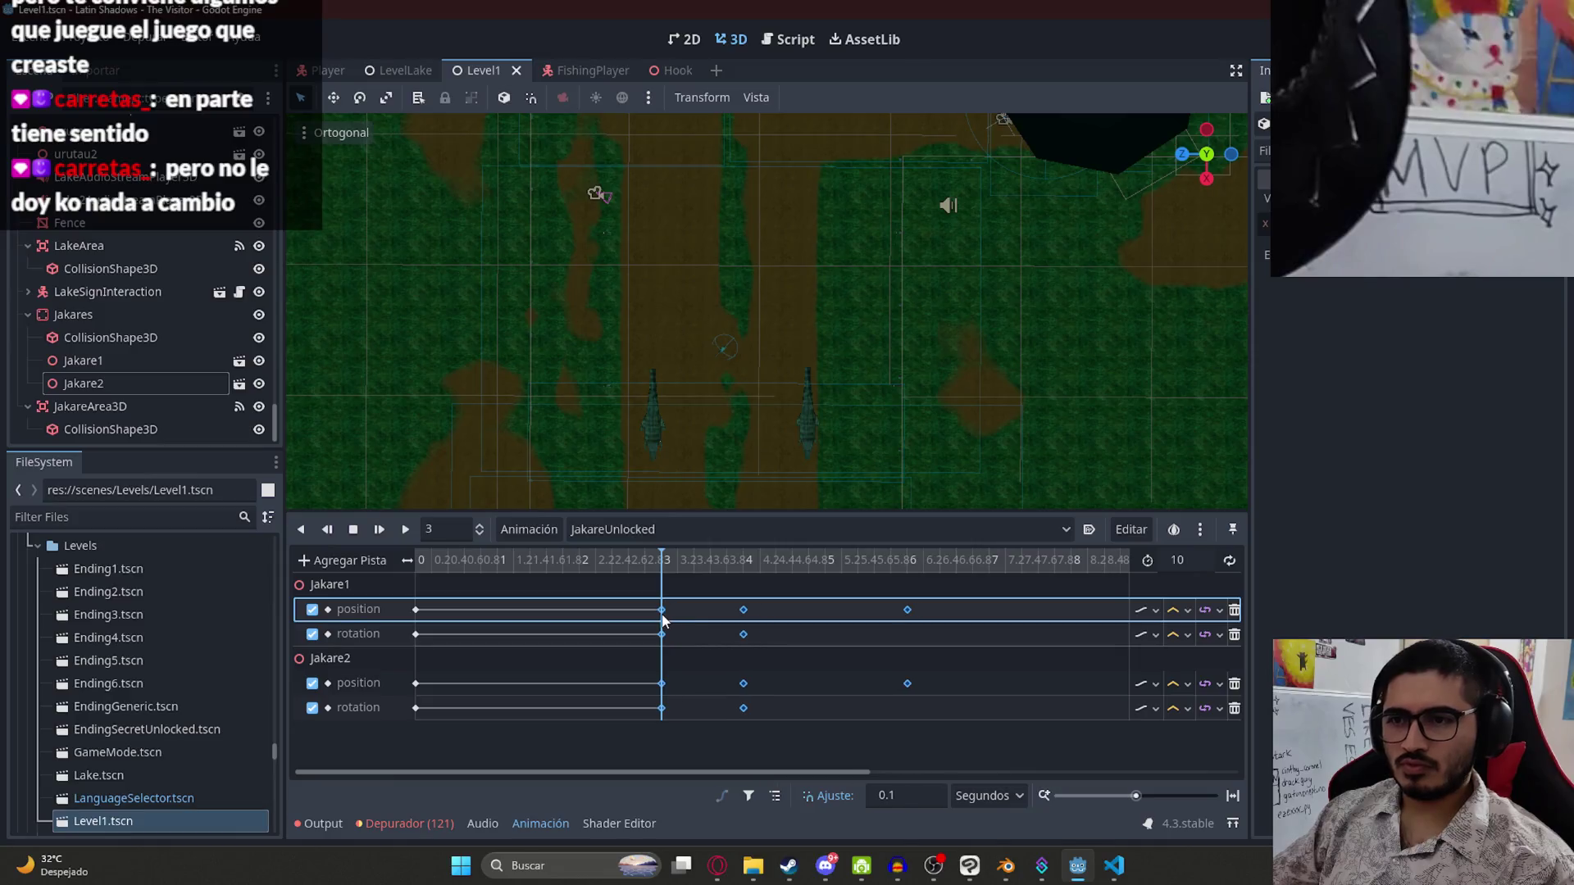
- Change the JakareUnlocked length to 8 seconds, after briefly trying 6, and save the scene
left_click(915, 560)
double_click(1180, 560)
type("6")
key("Return")
key("ctrl+s")
type("8")
key("Return")
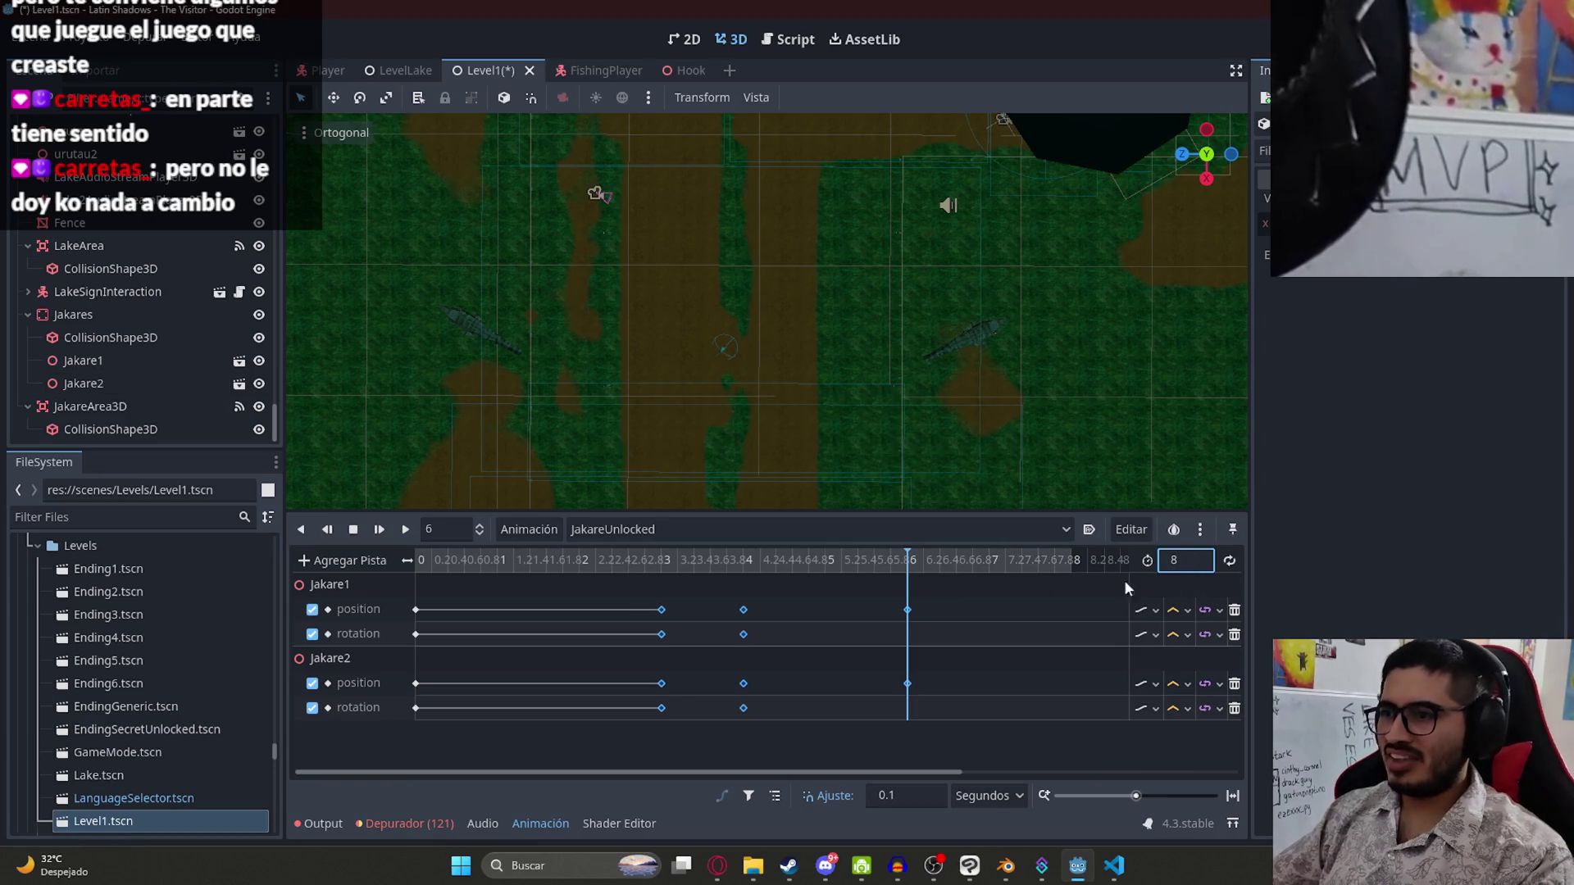
left_click(923, 564)
key("a")
key("s")
key("ctrl+s")
- Select the Player, centre the view on it, and move it to a new spot in the level
scroll(158, 363, "up", 3)
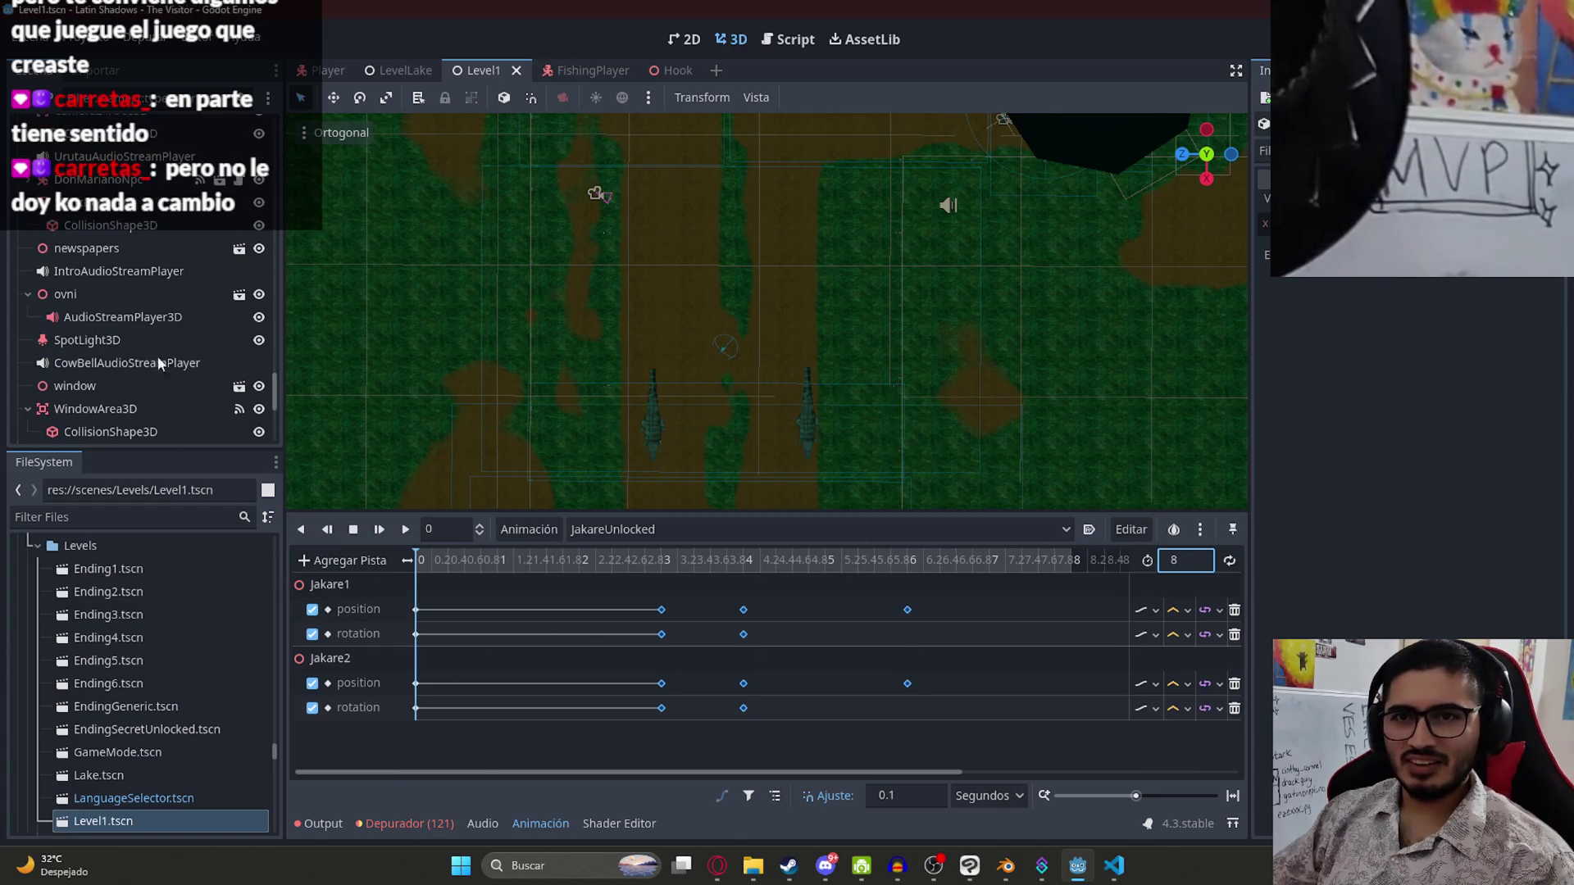
scroll(274, 389, "up", 5)
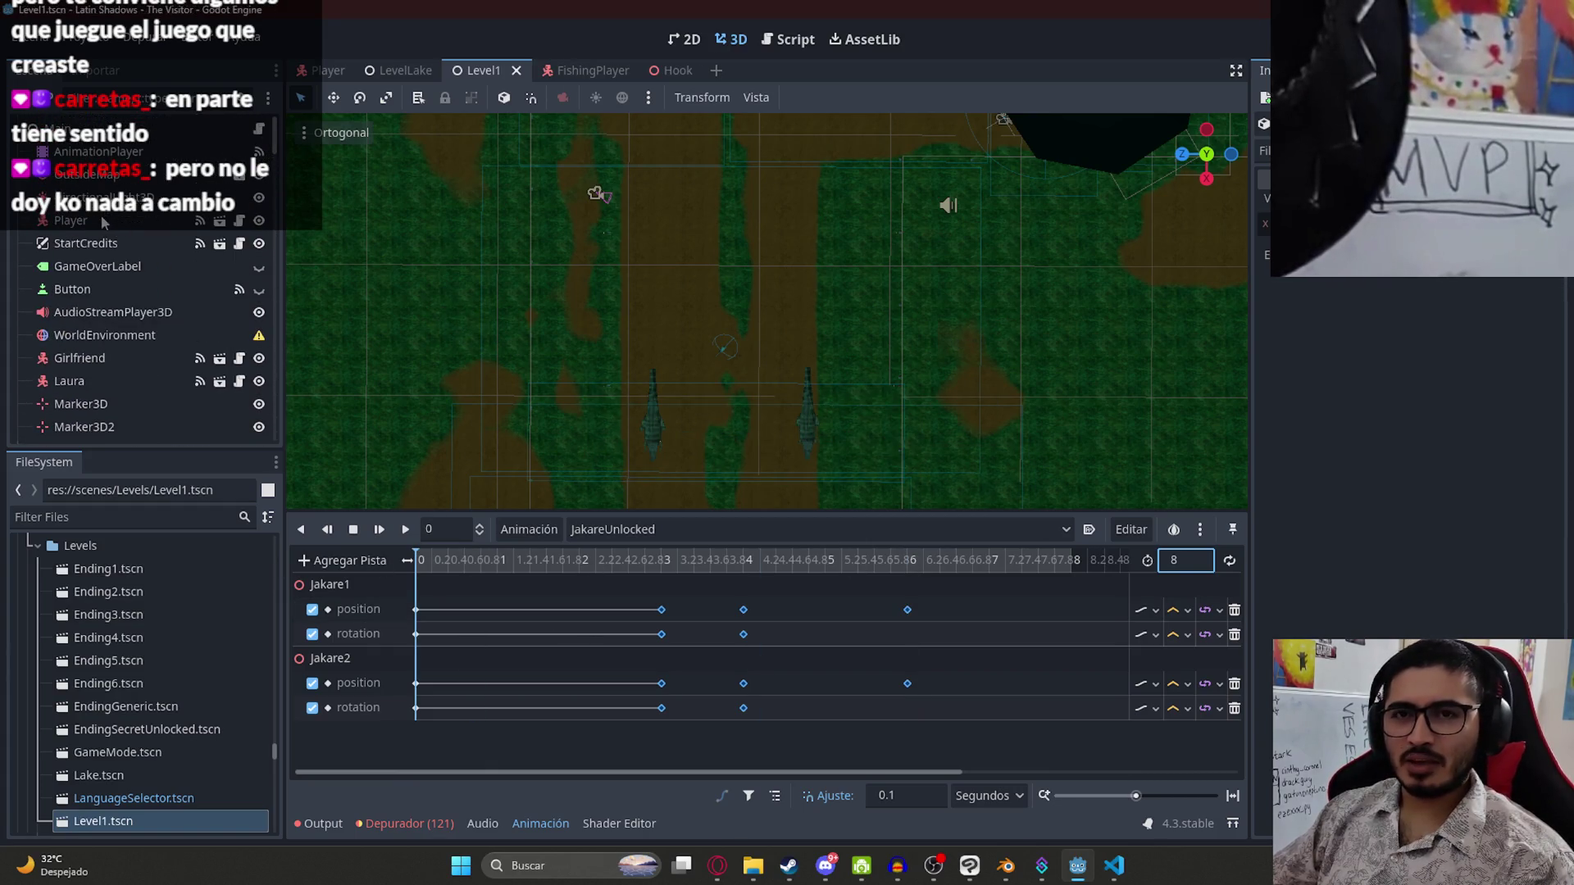
left_click(117, 223)
key("f")
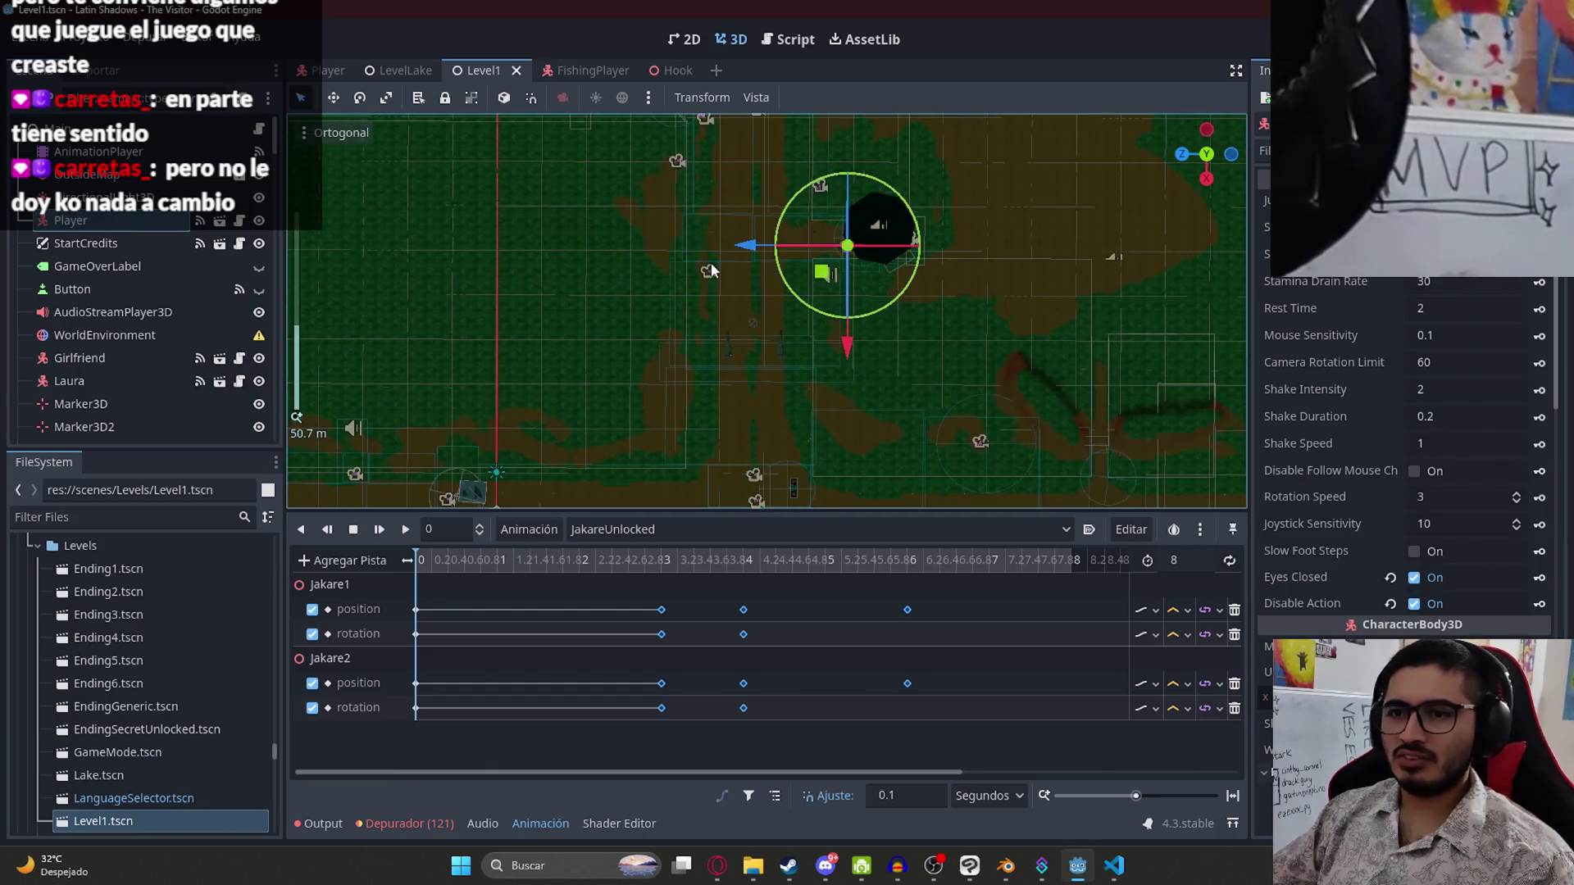
left_click_drag(803, 296, 711, 379)
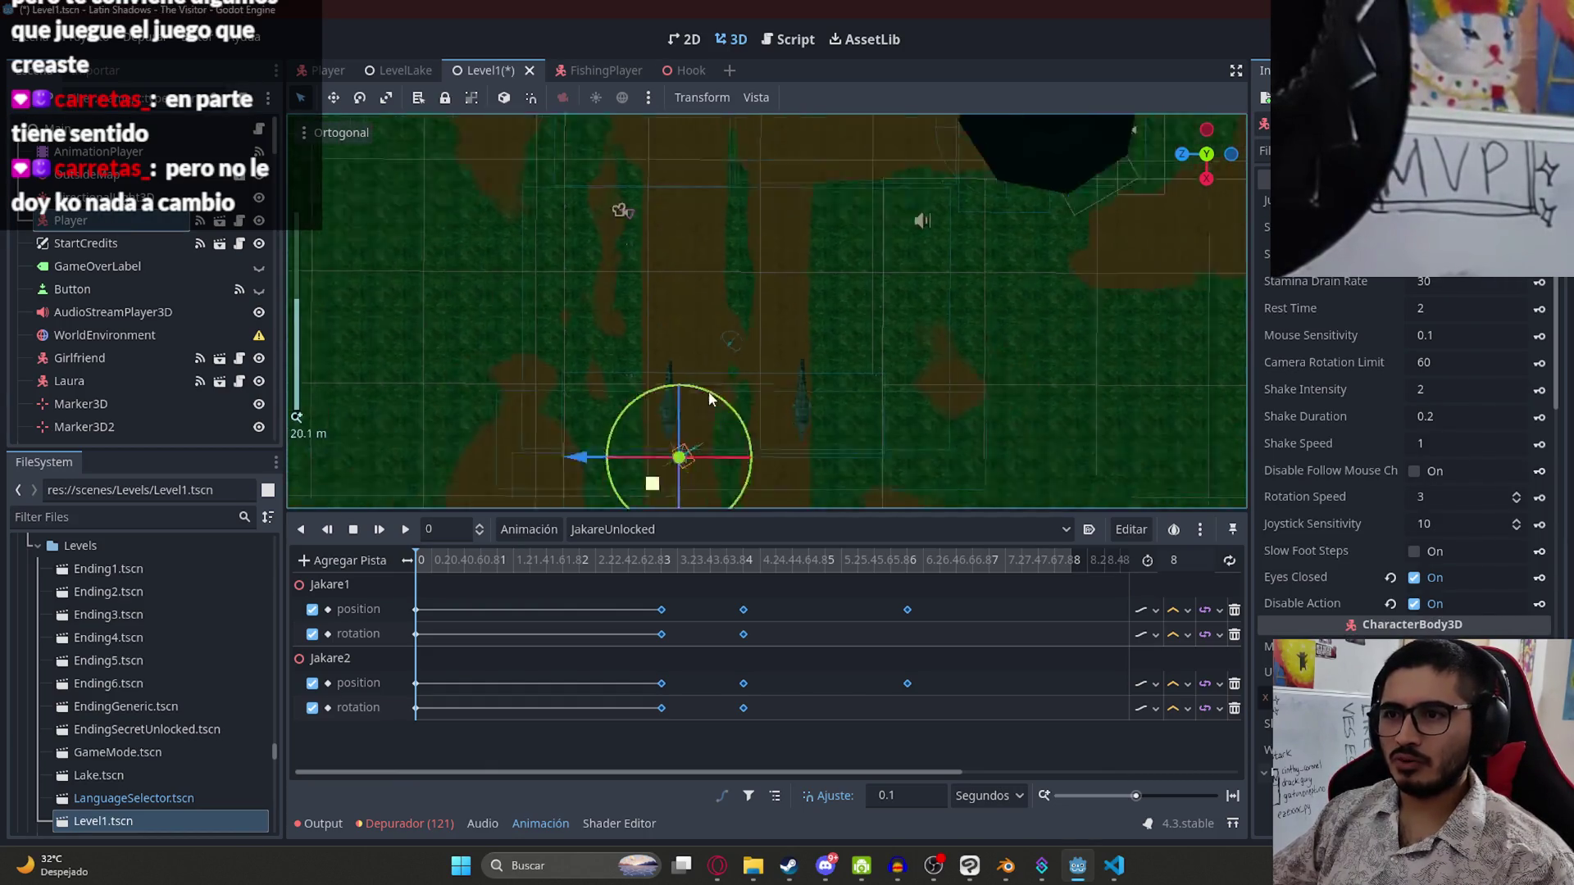
- Enable Editable Children on the Player and place it on the path between the crocodiles
right_click(120, 228)
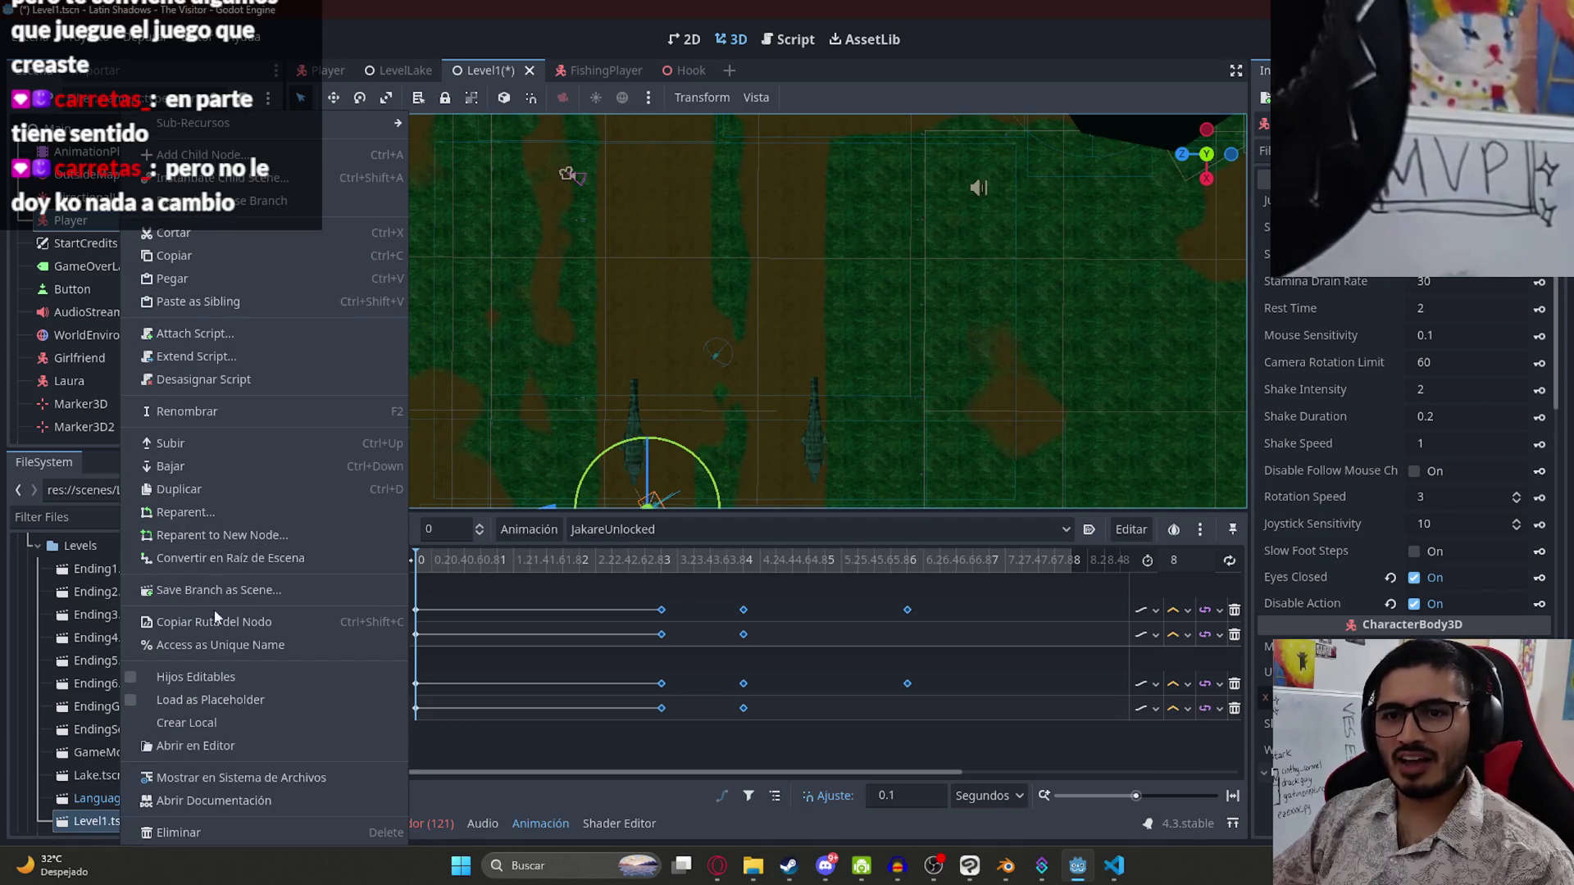
left_click(199, 677)
scroll(667, 416, "up", 5)
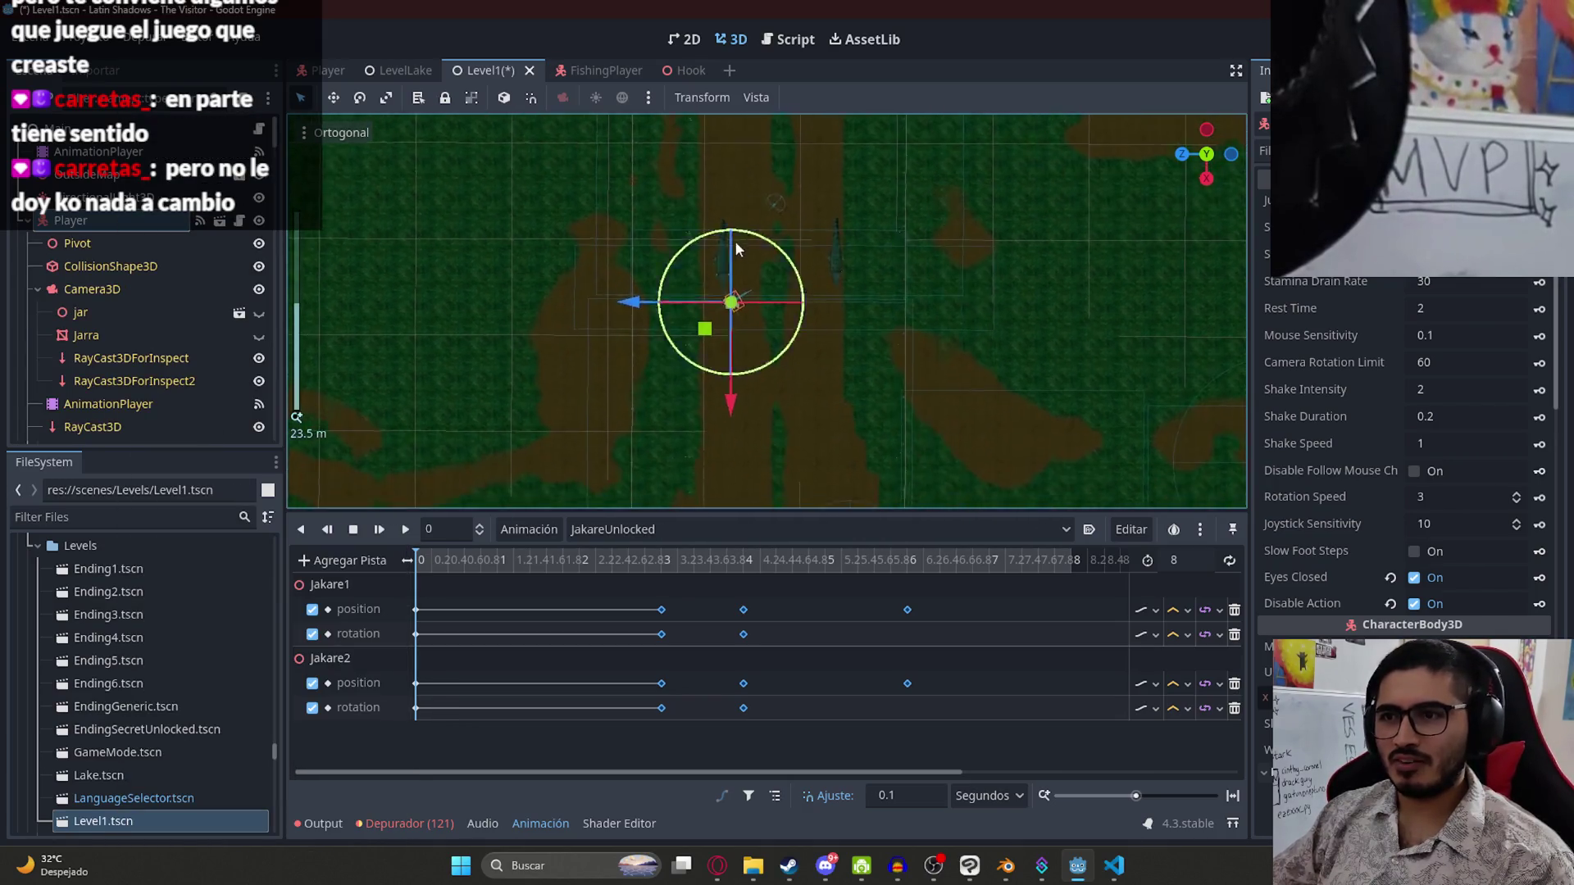
mouse_move(656, 326)
left_mouse_down()
mouse_move(748, 398)
mouse_move(746, 471)
mouse_move(737, 363)
mouse_move(850, 322)
mouse_move(900, 376)
left_mouse_up()
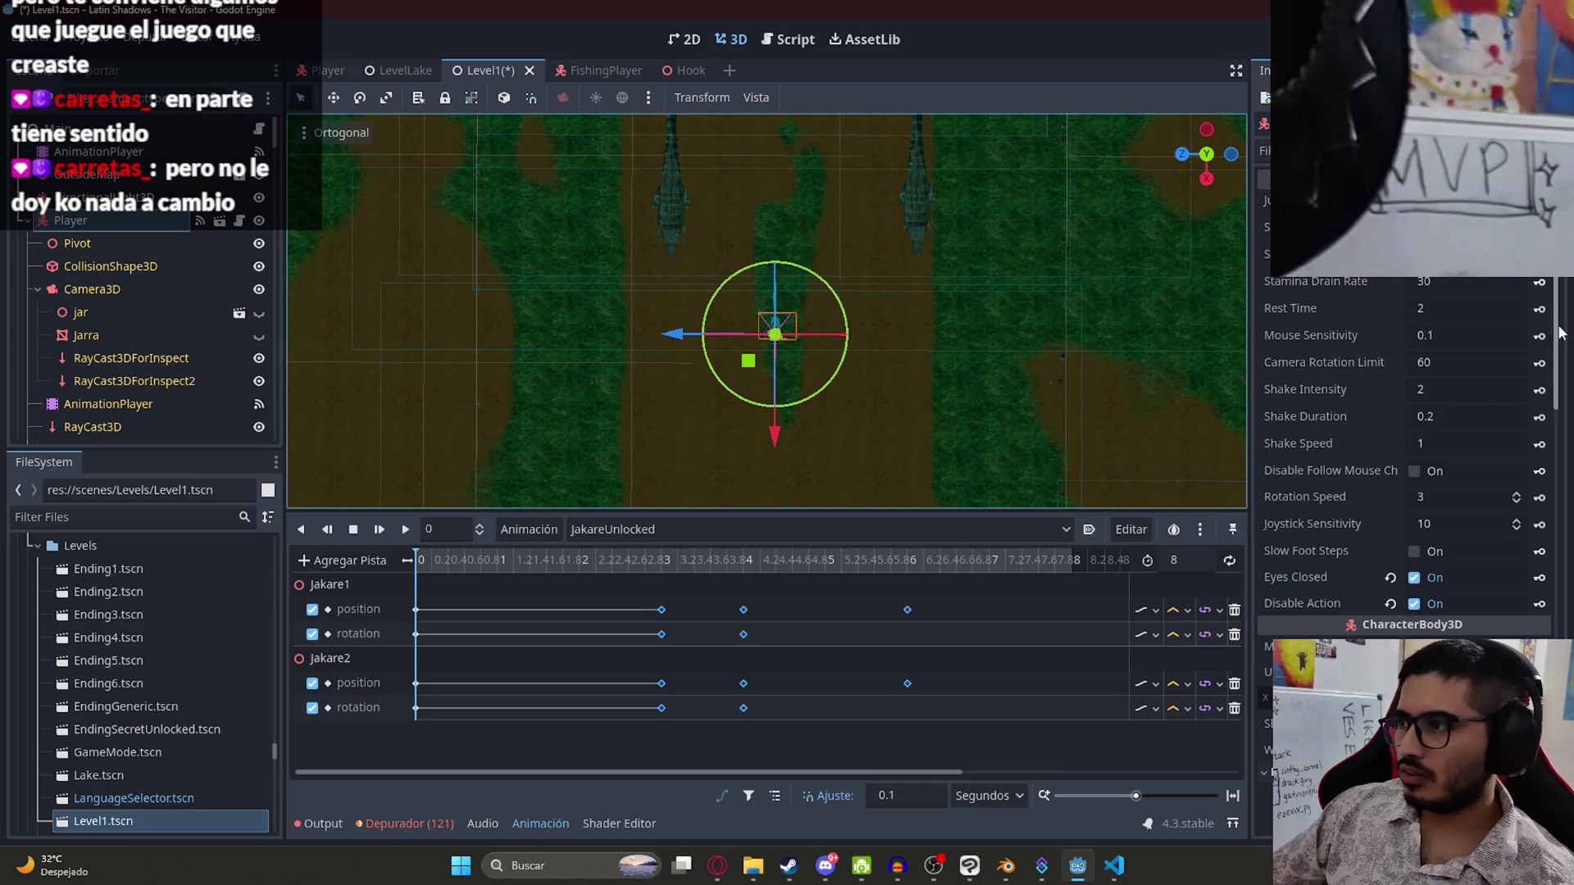
- Create Player position and rotation tracks in JakareUnlocked and set its Y rotation to 90
scroll(1560, 329, "down", 10)
scroll(1537, 504, "down", 2)
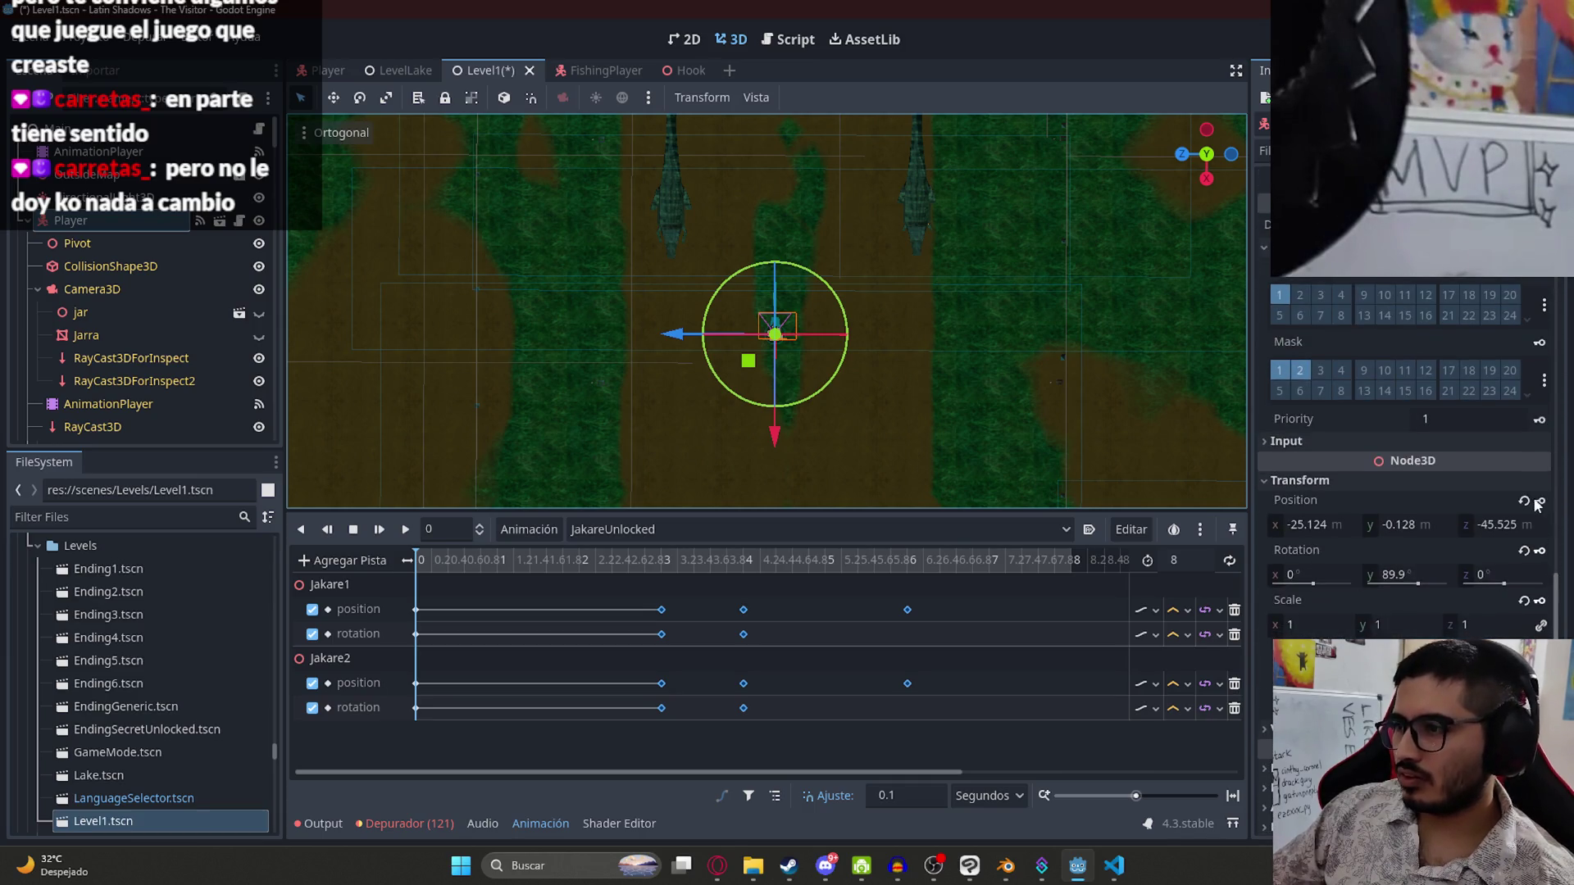
left_click(1539, 503)
left_click(719, 487)
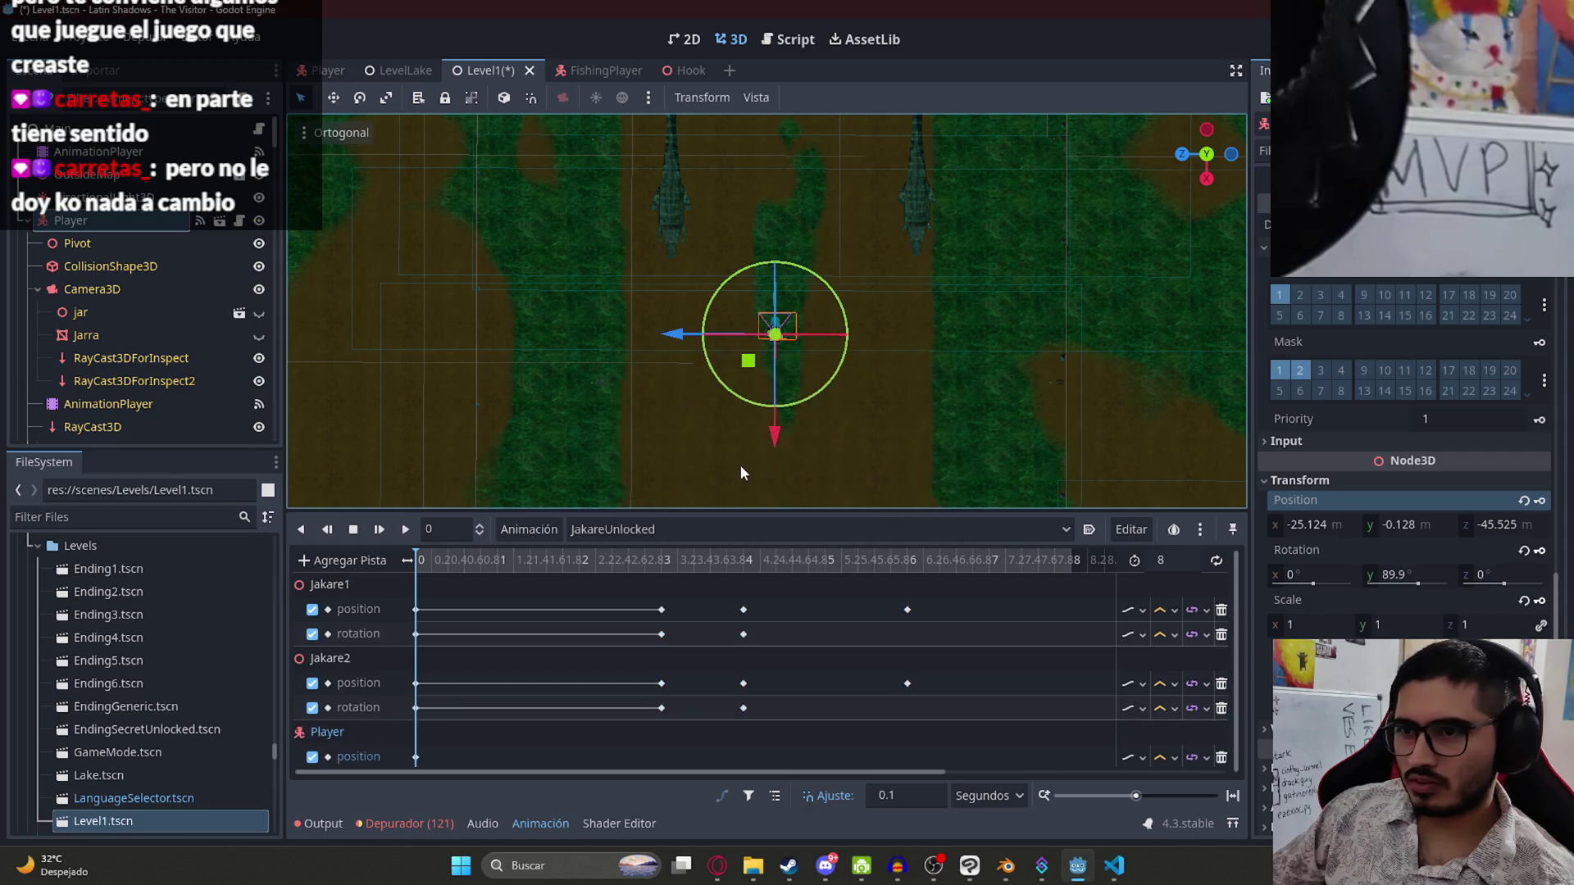
left_click(1541, 557)
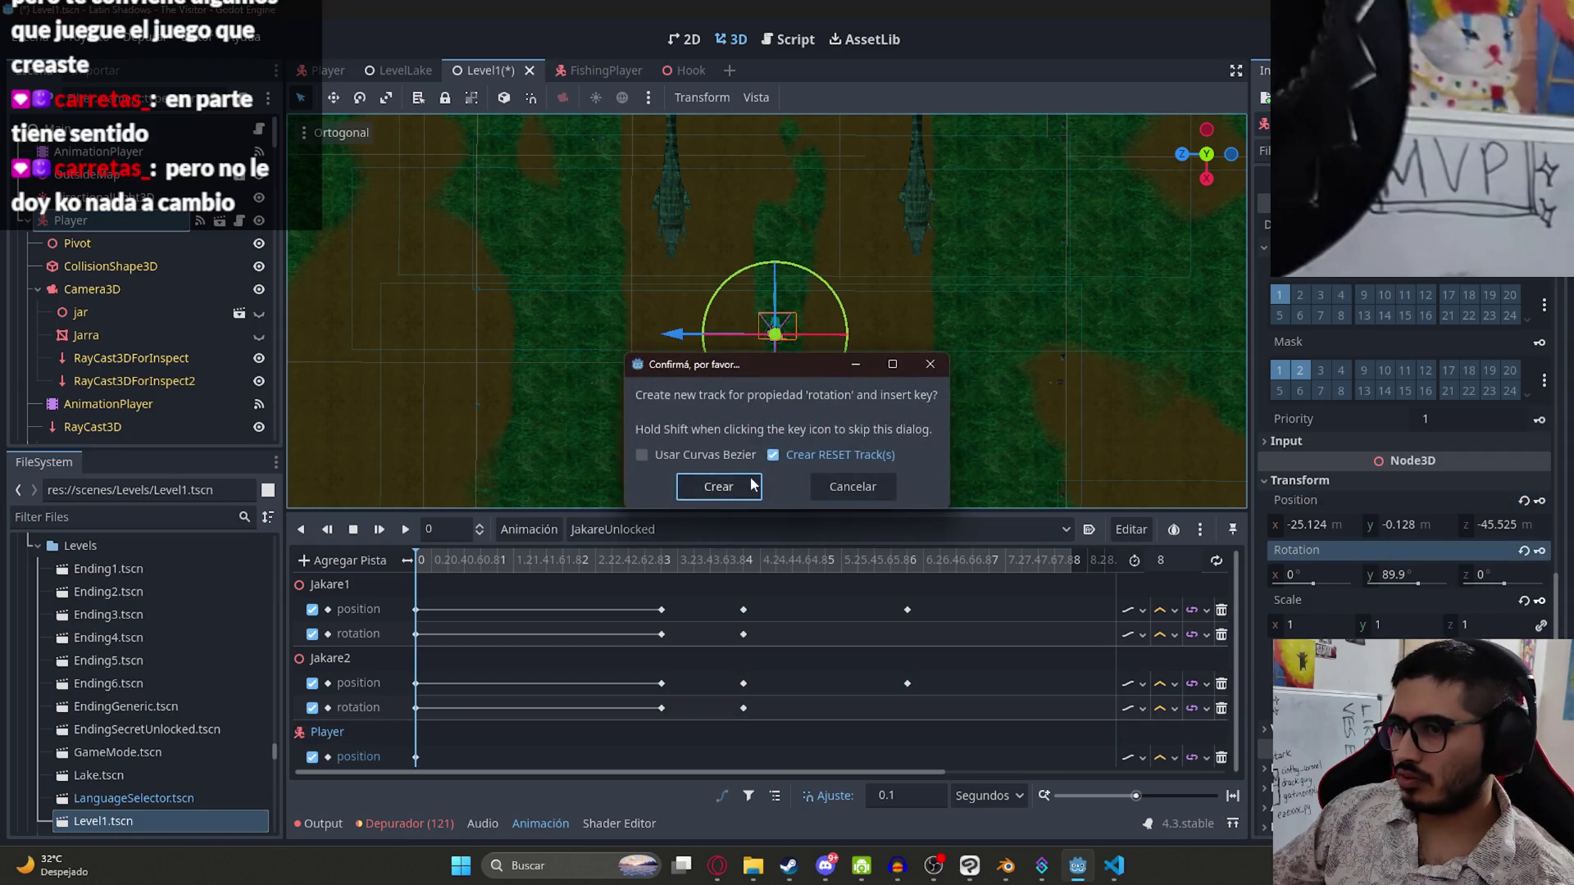
left_click(719, 485)
left_click(1397, 574)
type("90")
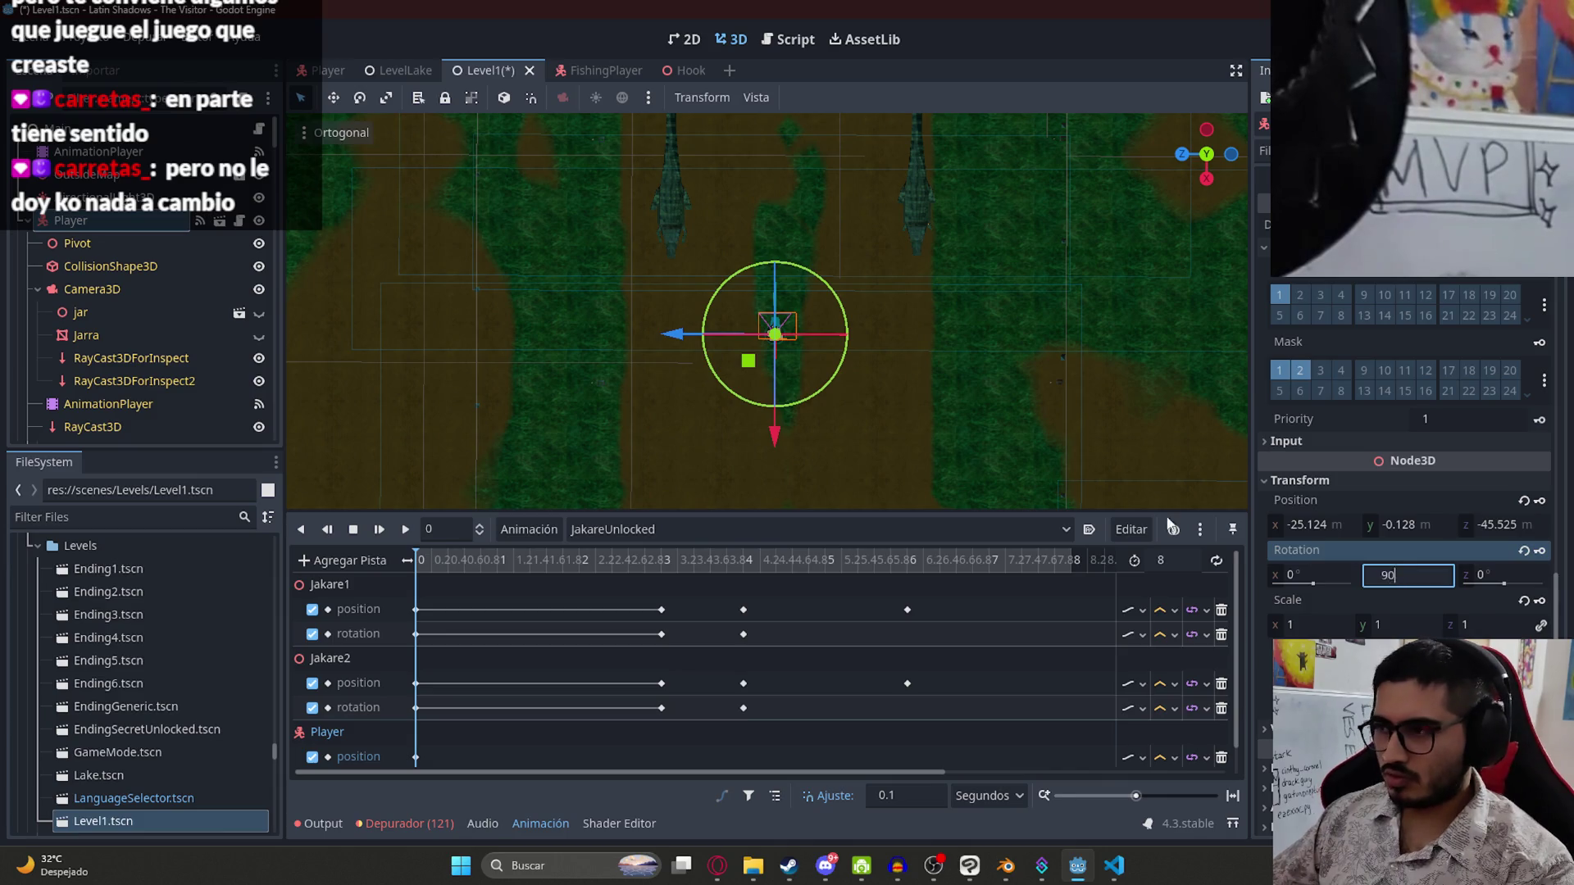
key("Return")
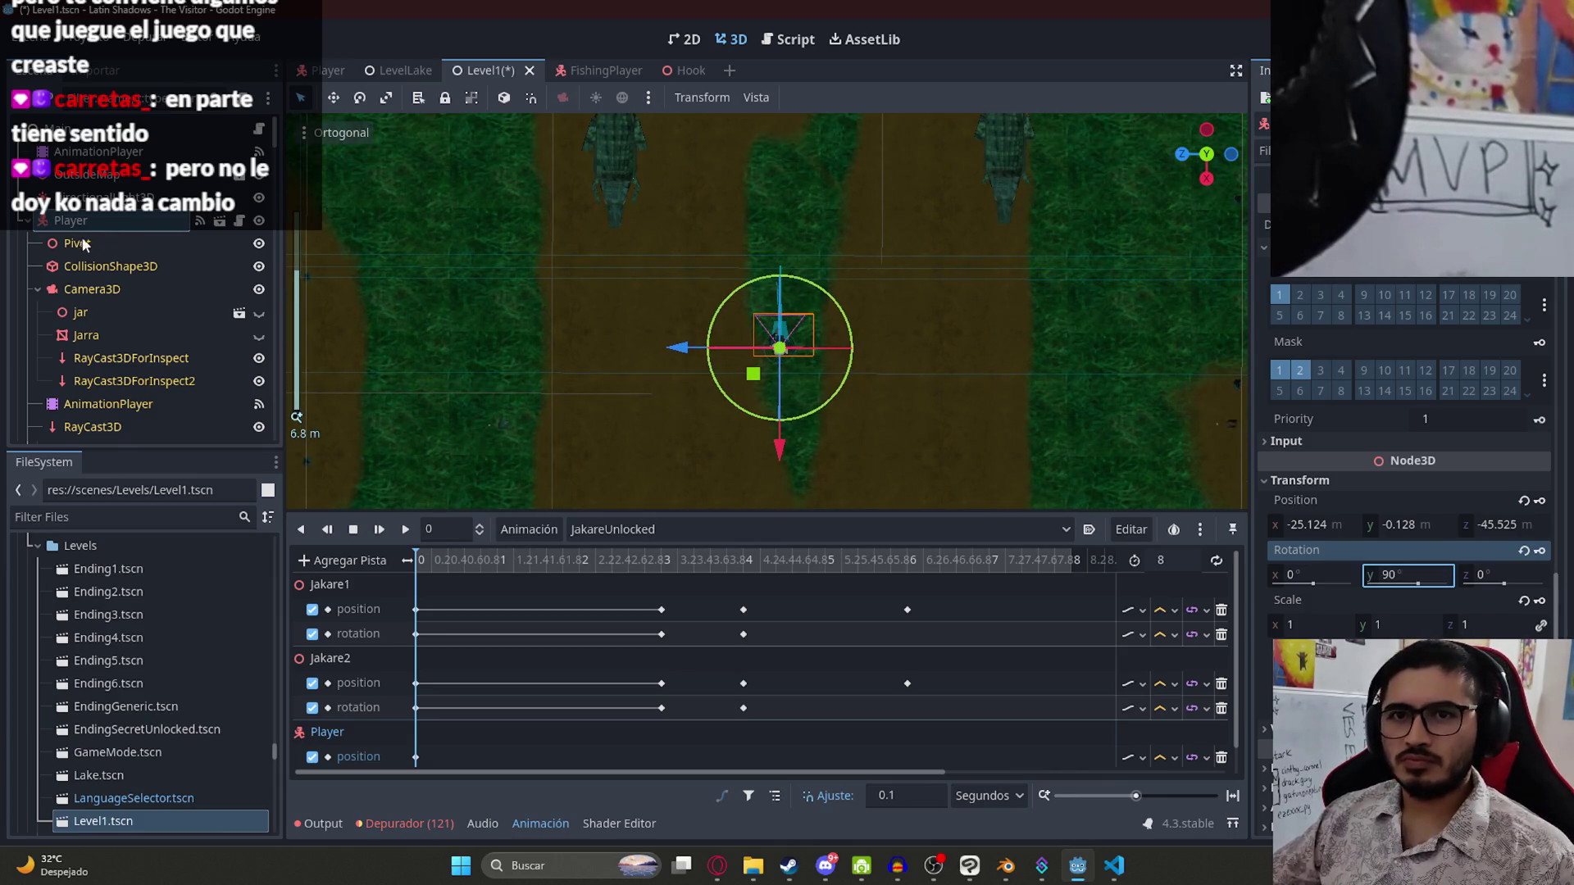
- Preview through the Player's Camera3D and hide the prota model from view
left_click(89, 289)
mouse_move(1047, 399)
left_mouse_down()
mouse_move(976, 337)
mouse_move(963, 350)
left_mouse_up()
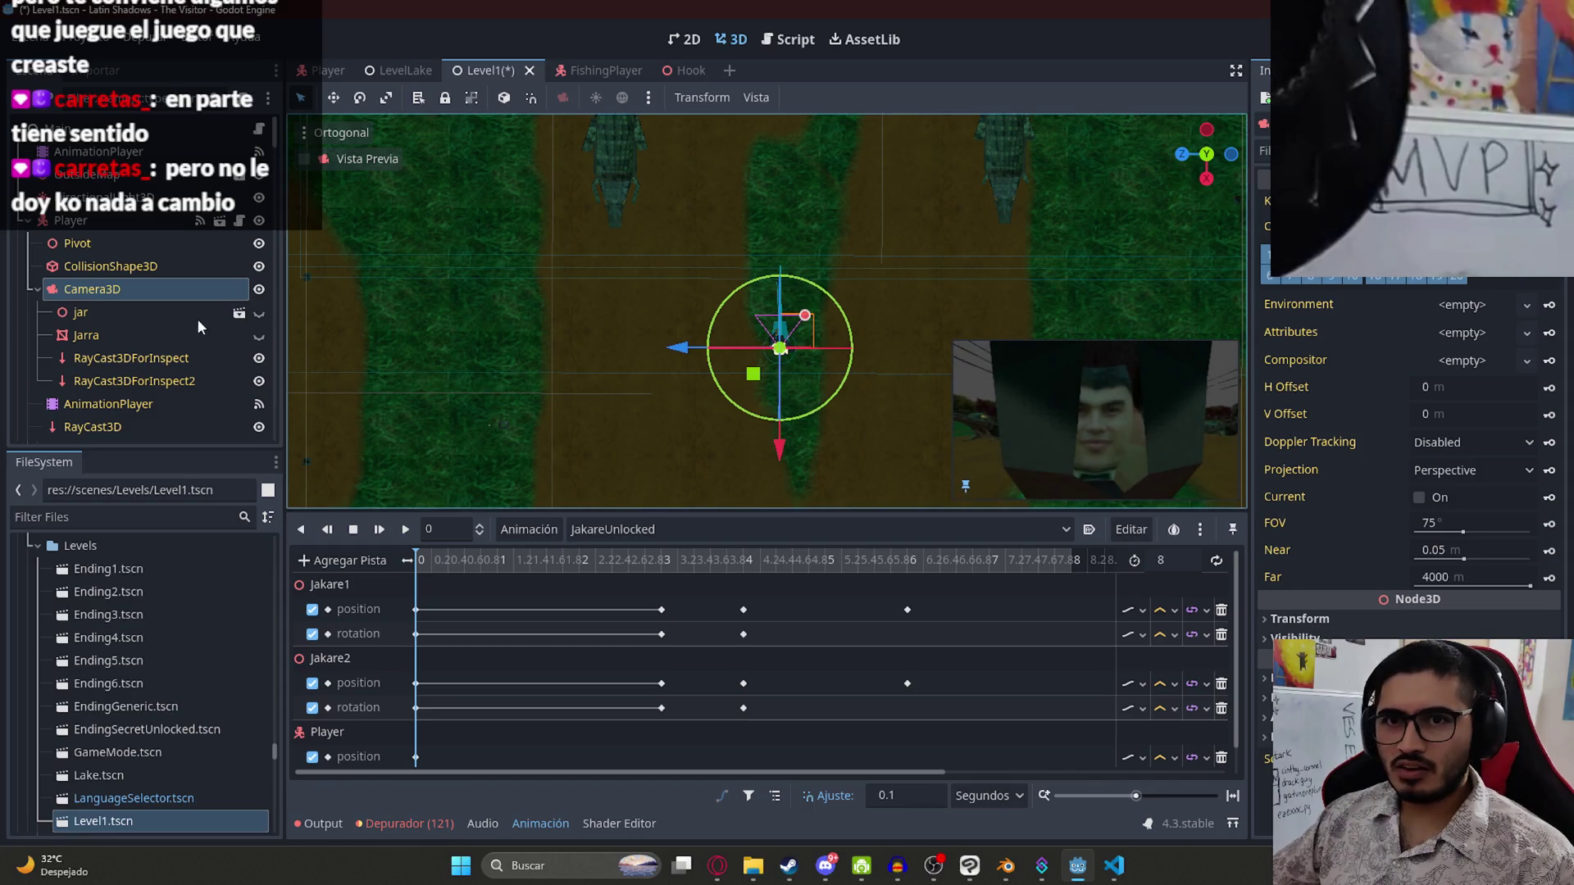
left_click(38, 290)
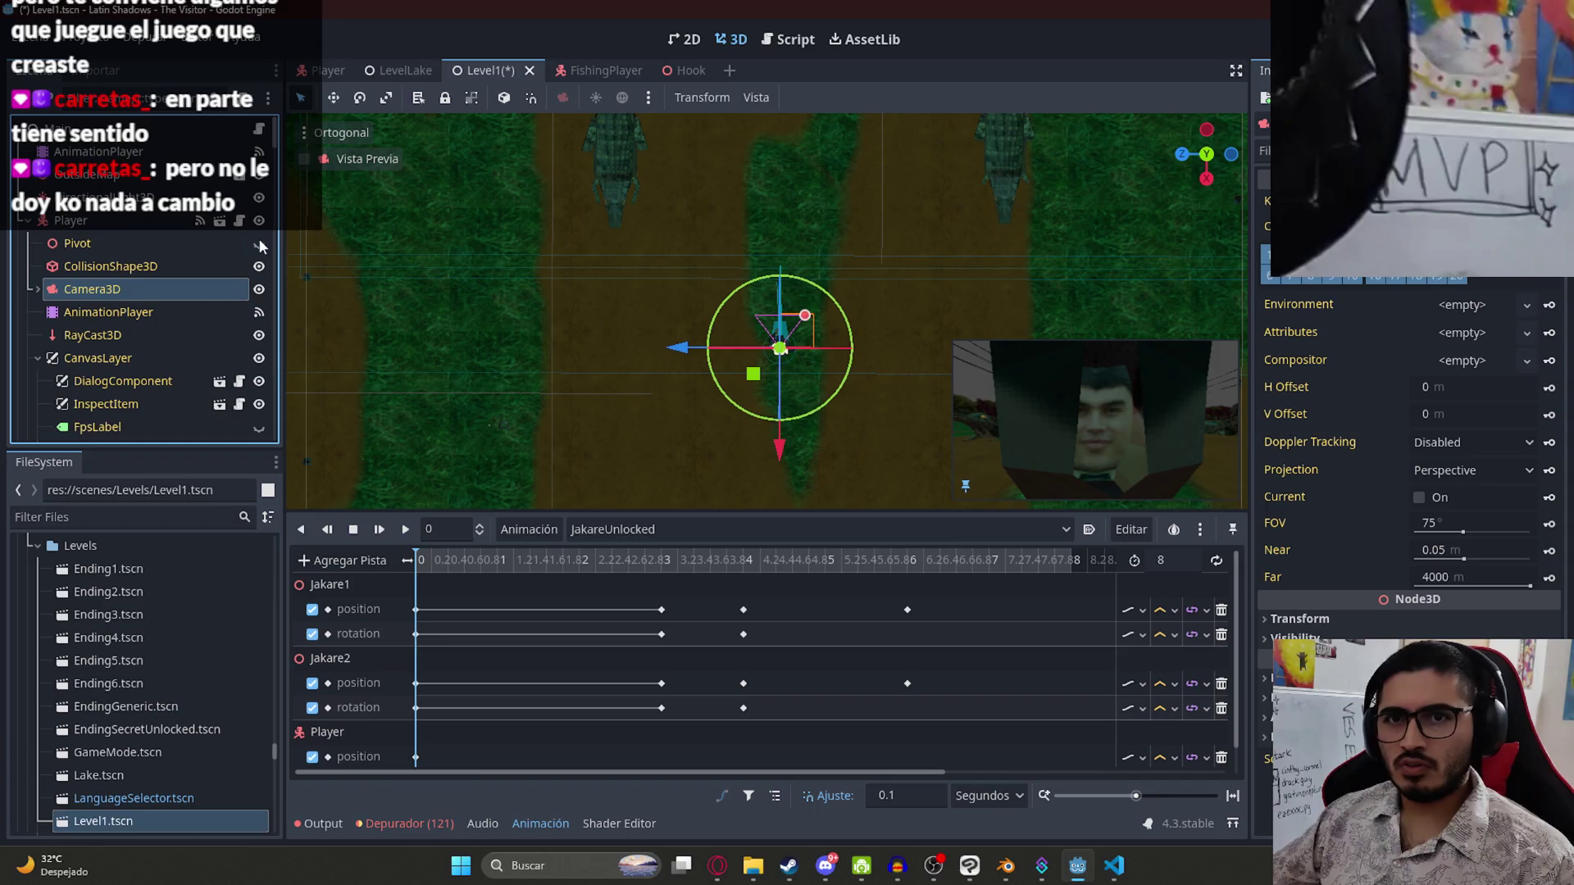
scroll(205, 328, "down", 3)
scroll(197, 326, "up", 2)
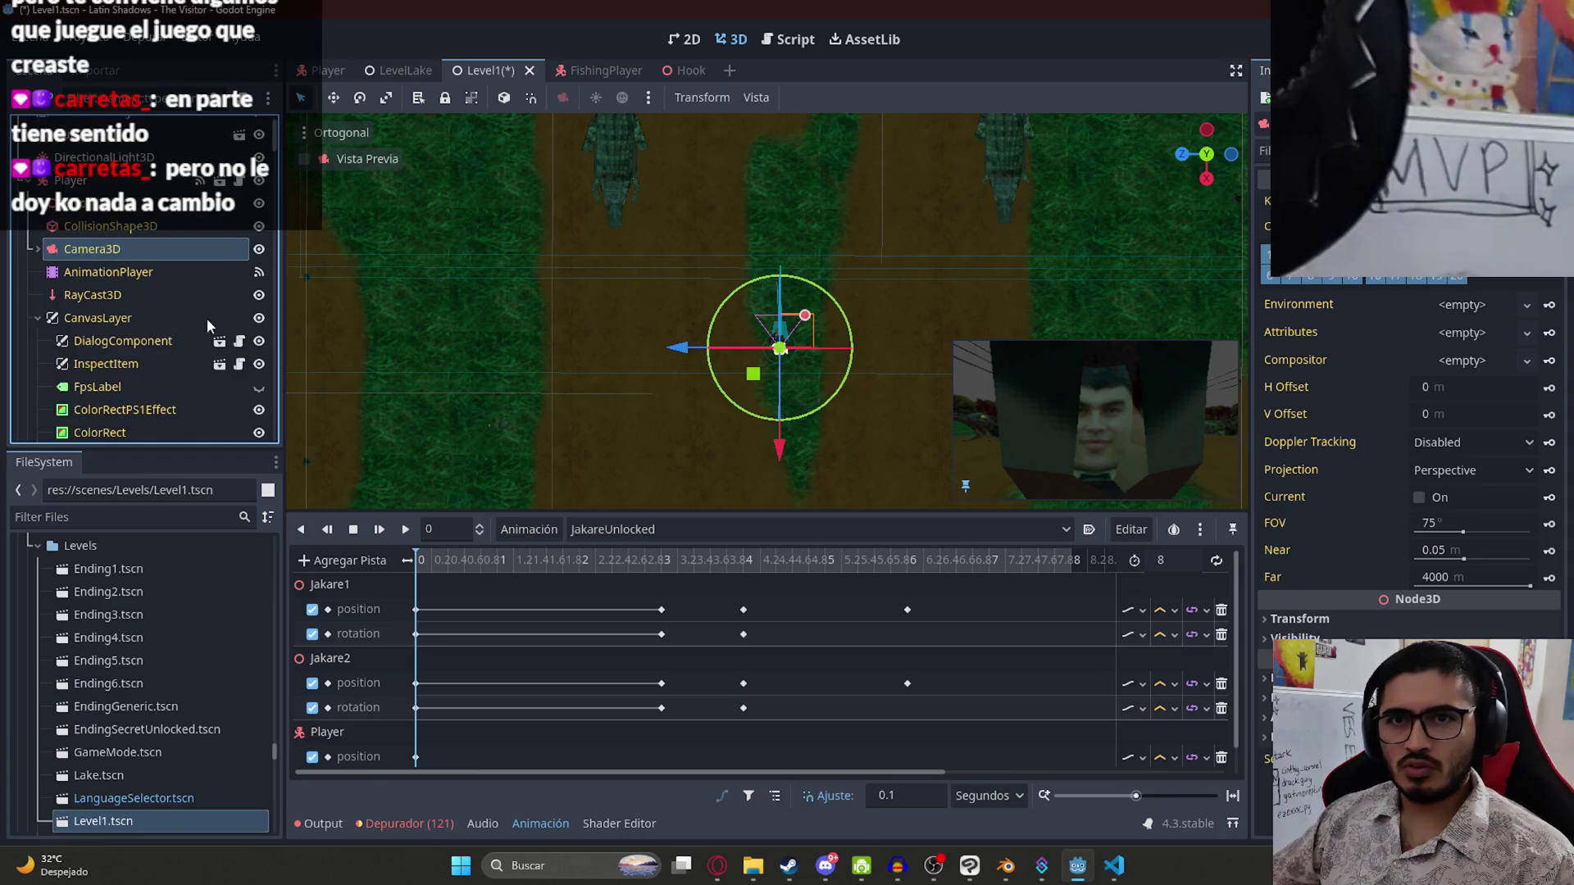
scroll(196, 323, "down", 5)
scroll(66, 186, "up", 1)
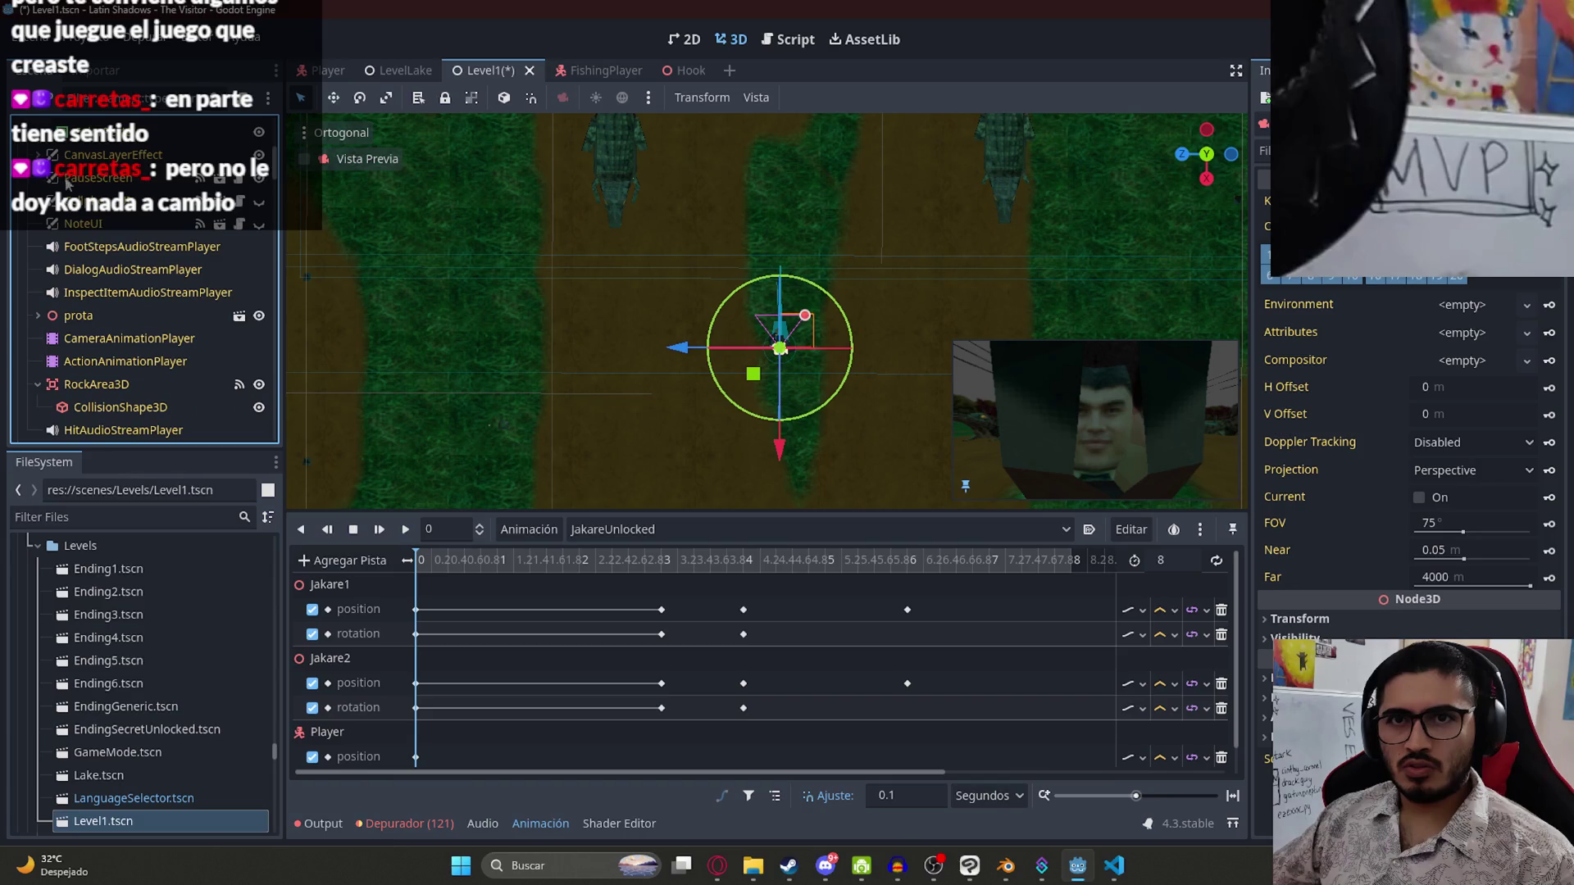
left_click(259, 317)
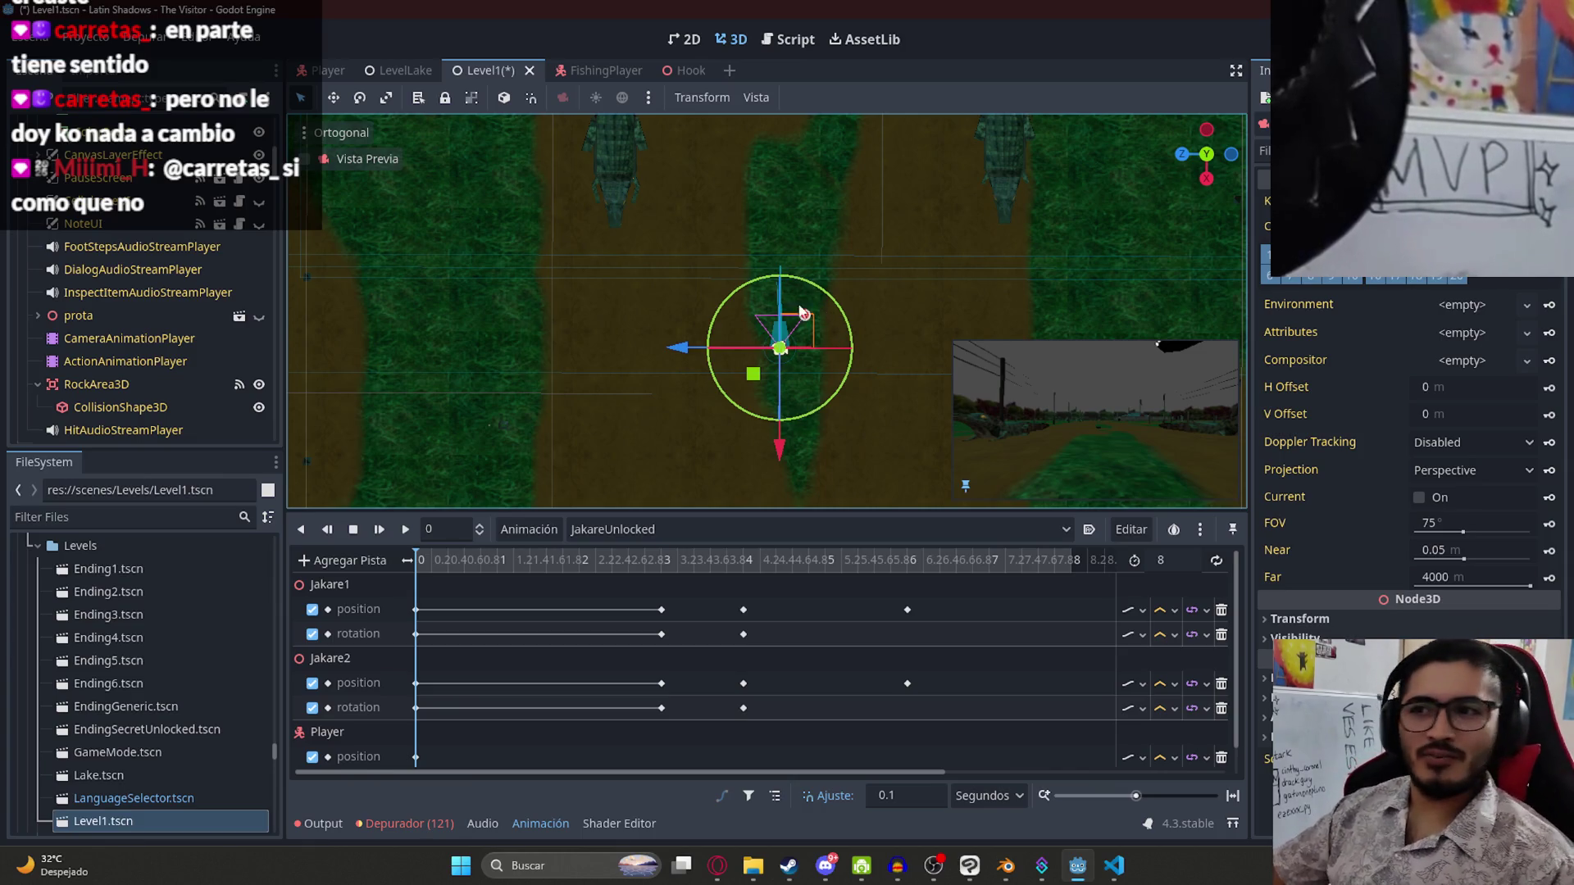
- Preview the animation at 0.6 seconds and reselect the Player node
scroll(798, 262, "up", 2)
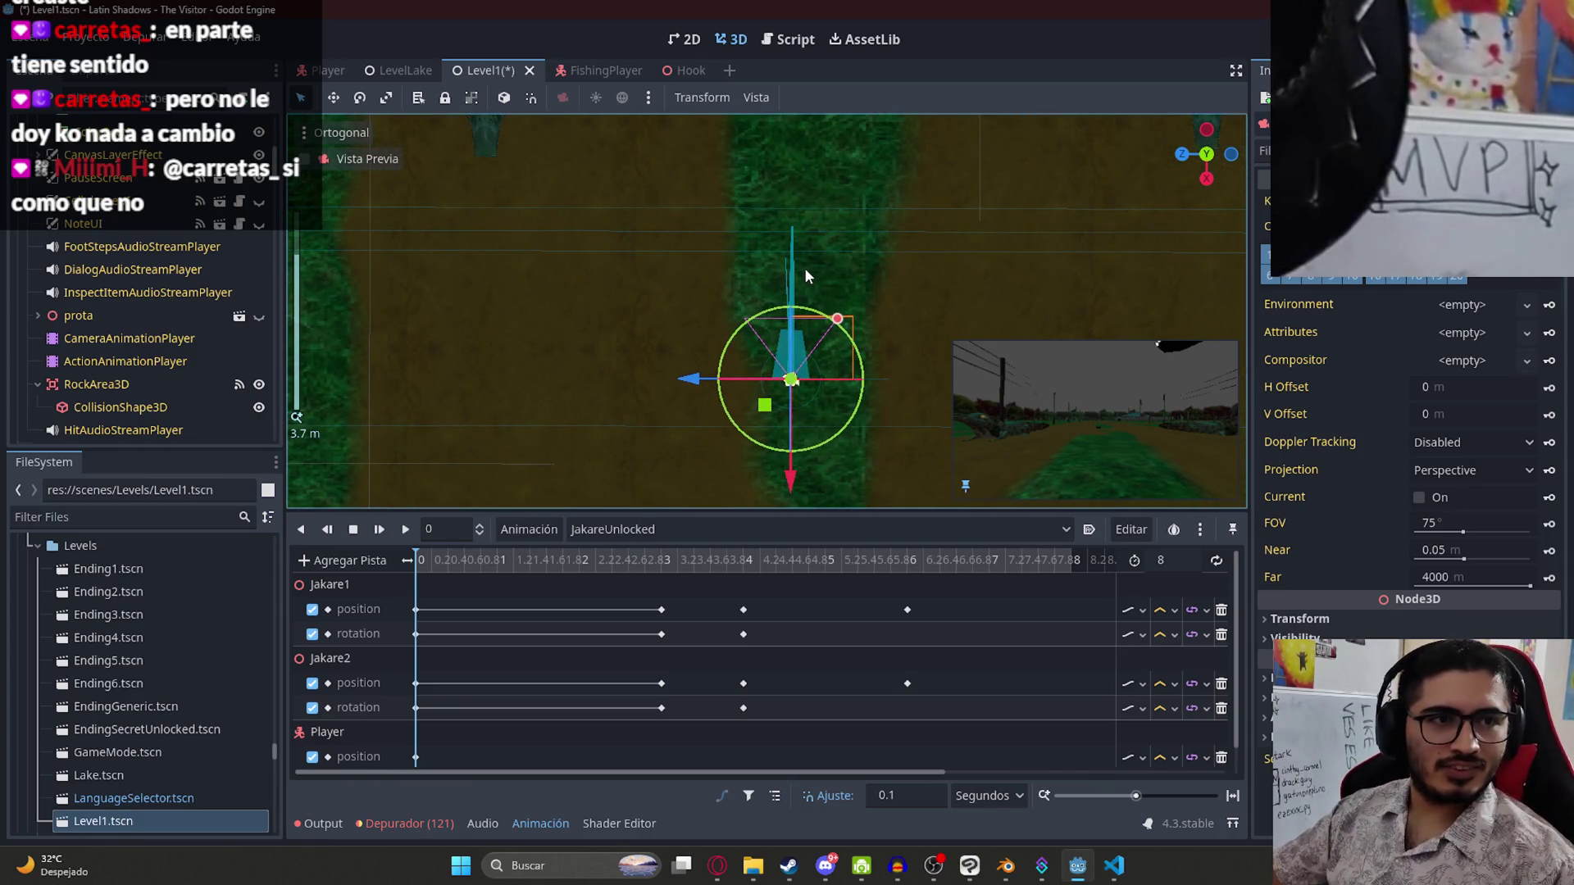
scroll(810, 367, "up", 3)
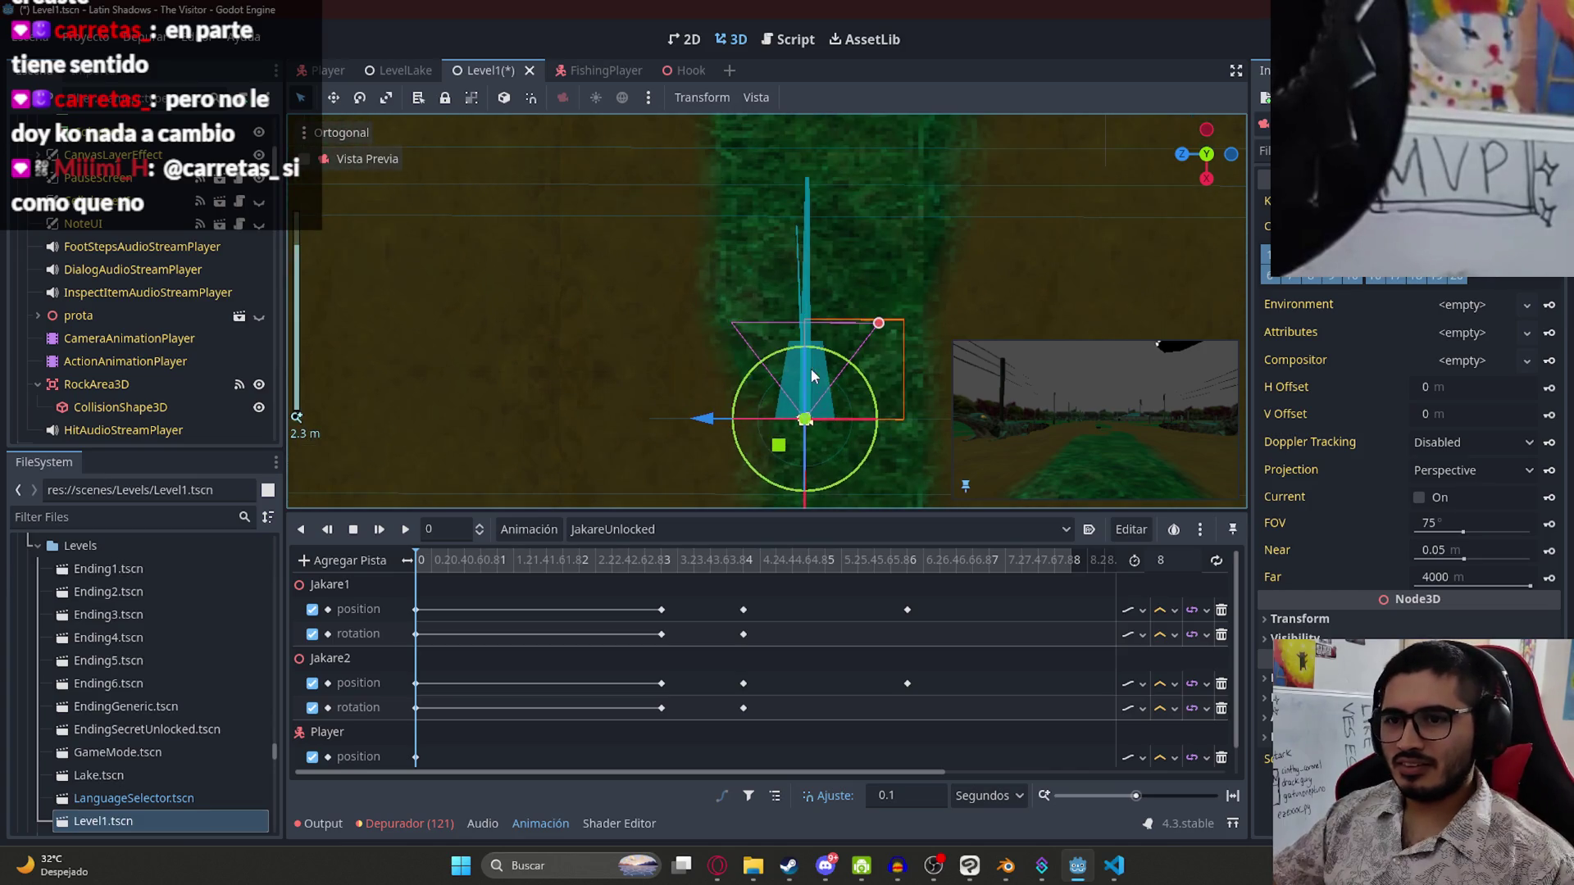
mouse_move(438, 560)
left_mouse_down()
mouse_move(728, 559)
mouse_move(465, 559)
left_mouse_up()
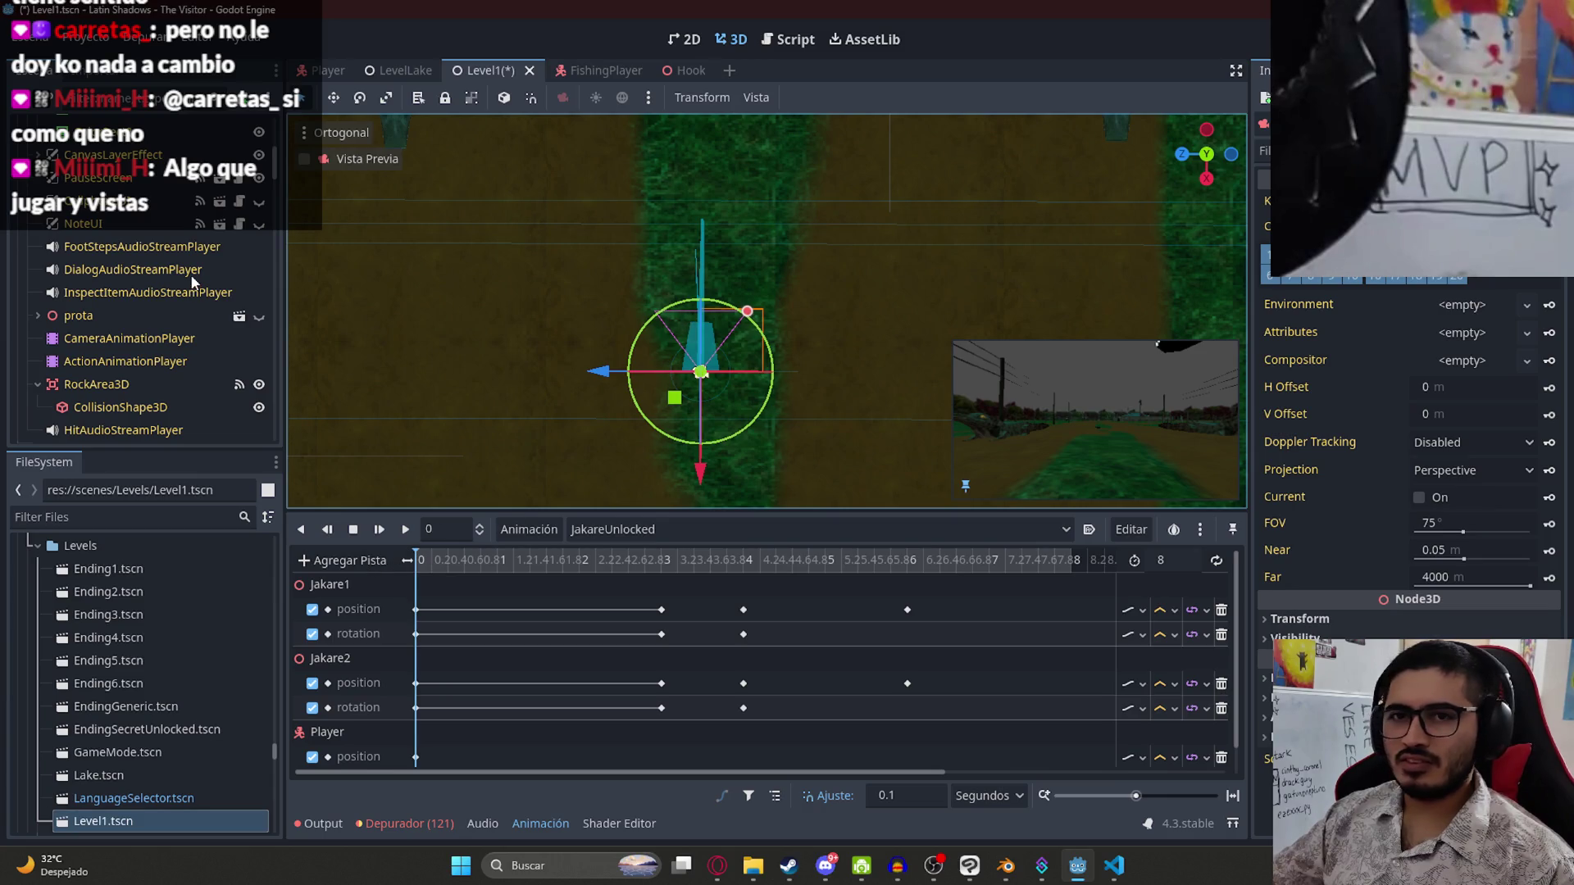
scroll(189, 276, "up", 3)
scroll(188, 275, "up", 2)
left_click(82, 220)
- Raise the Player slightly above the ground on the Y axis and preview the animation at 1.6 seconds
mouse_move(528, 310)
left_mouse_down()
mouse_move(499, 243)
mouse_move(653, 200)
left_mouse_up()
scroll(693, 348, "up", 3)
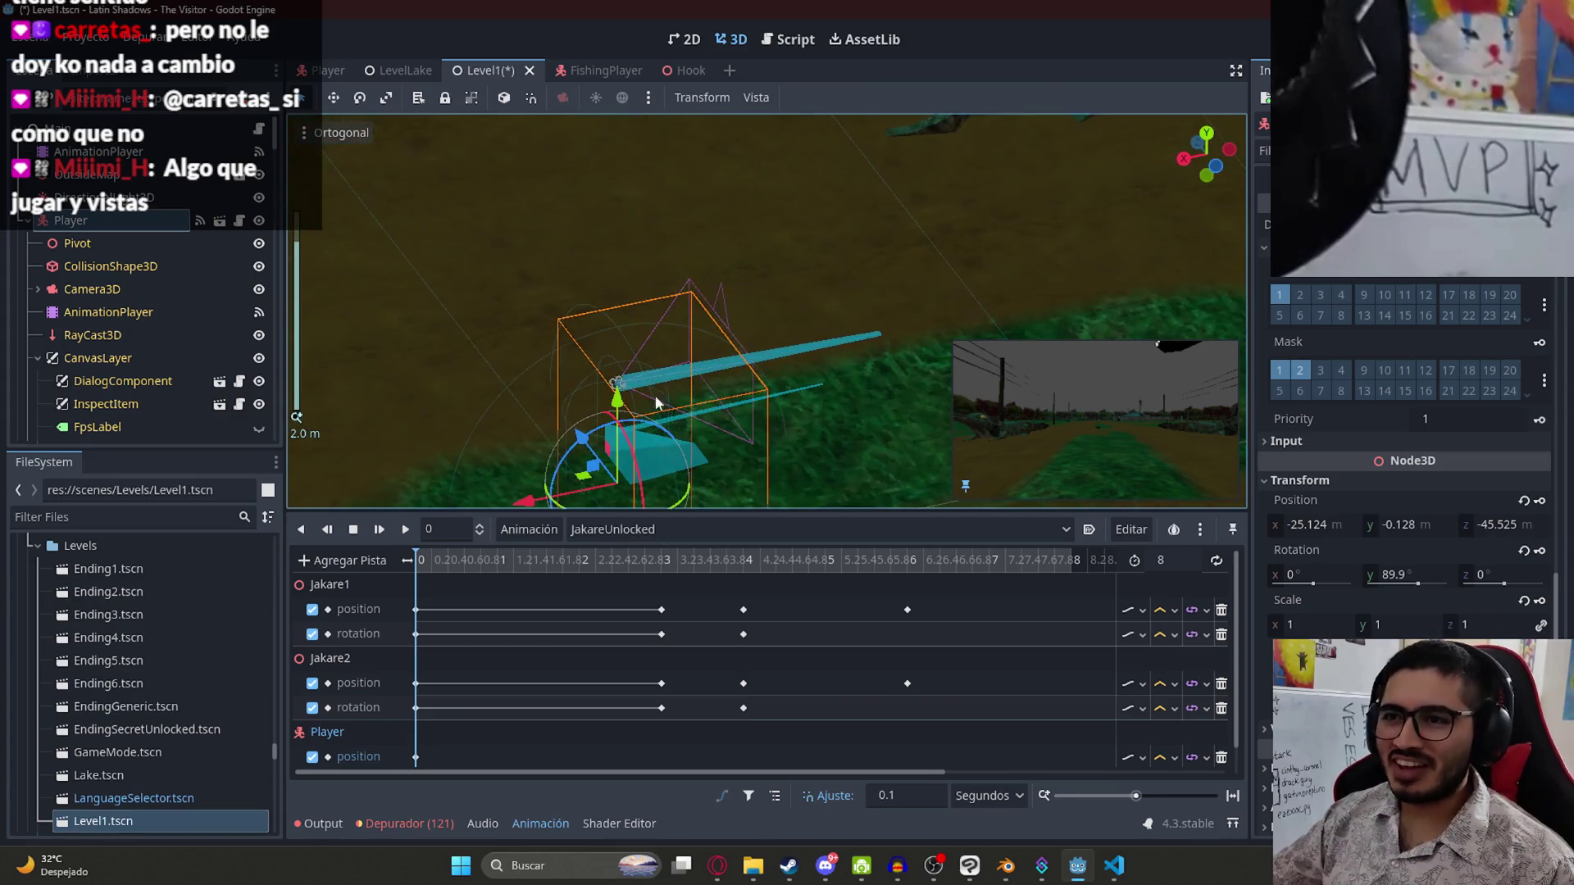
left_click_drag(645, 375, 644, 270)
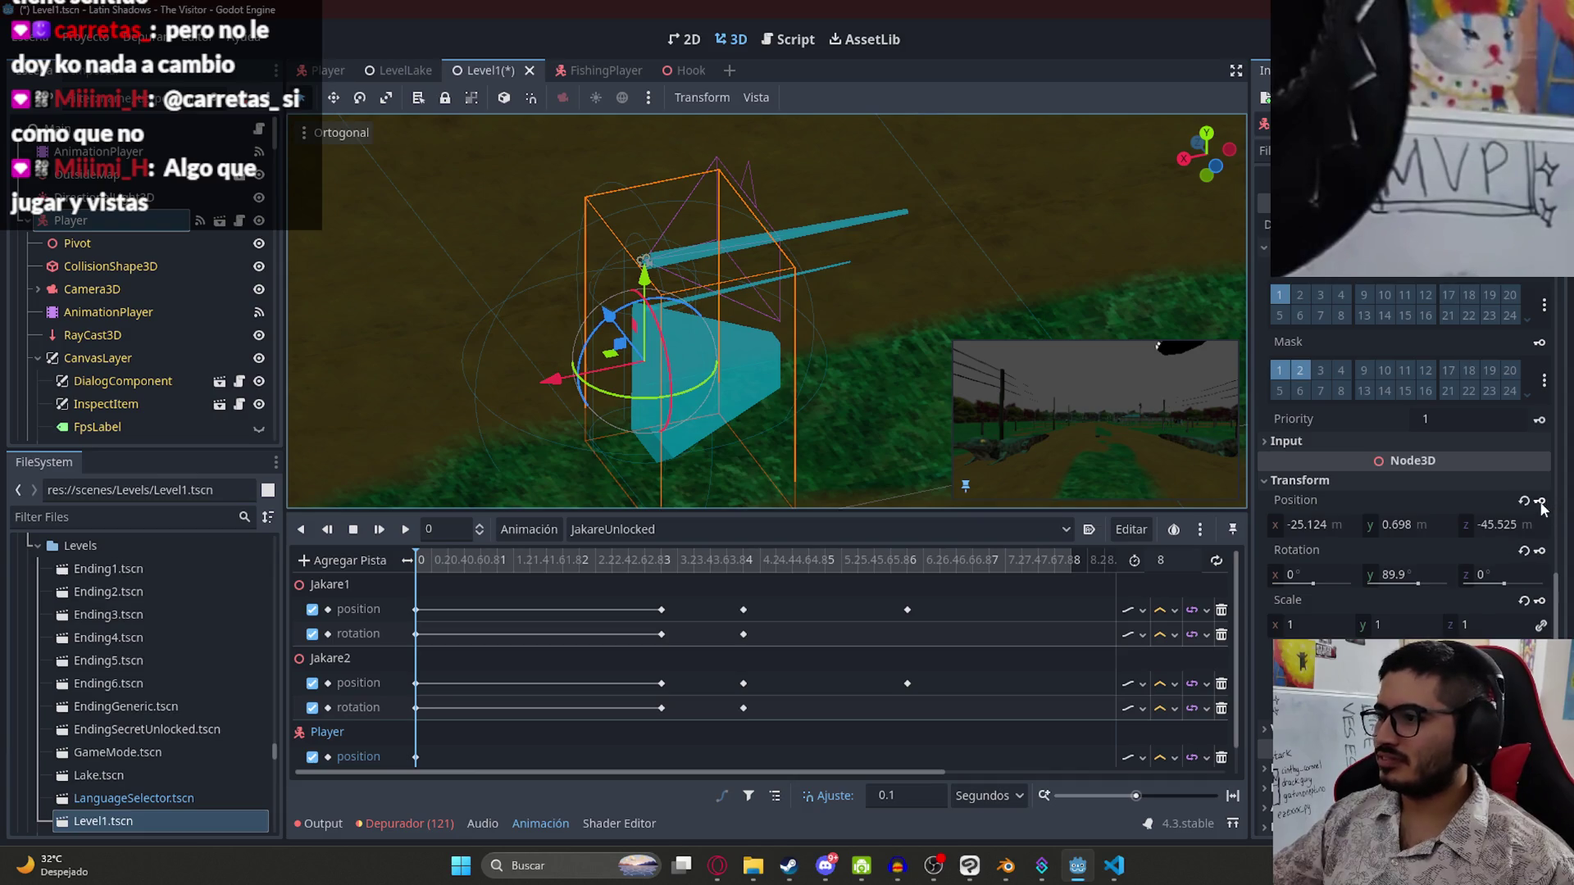
left_click(1540, 550)
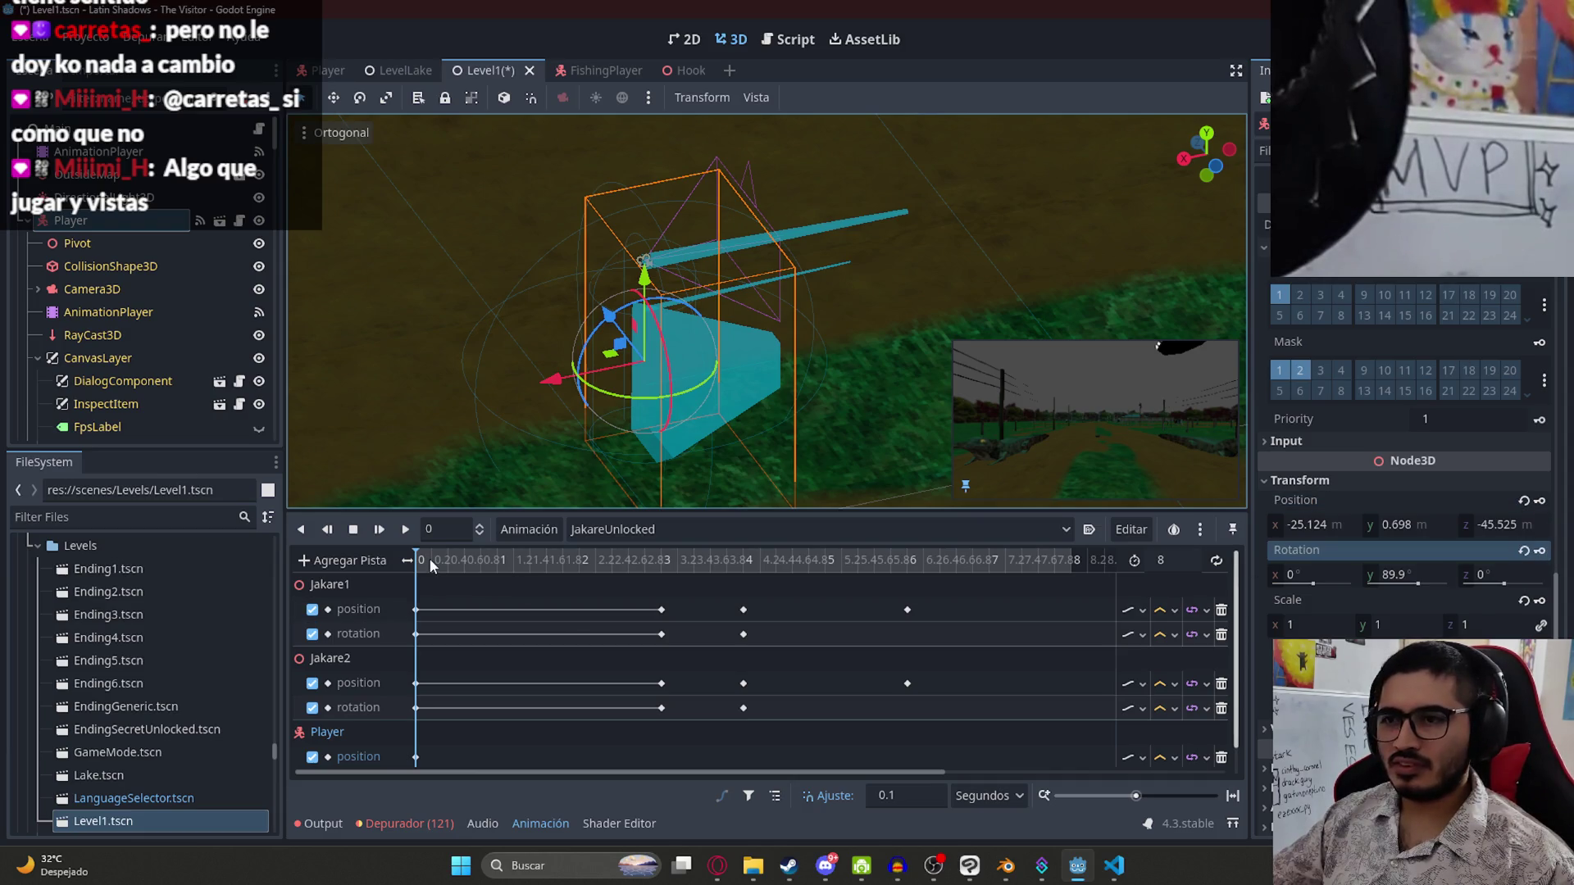
mouse_move(430, 557)
left_mouse_down()
mouse_move(792, 580)
mouse_move(657, 589)
mouse_move(778, 584)
mouse_move(743, 605)
left_mouse_up()
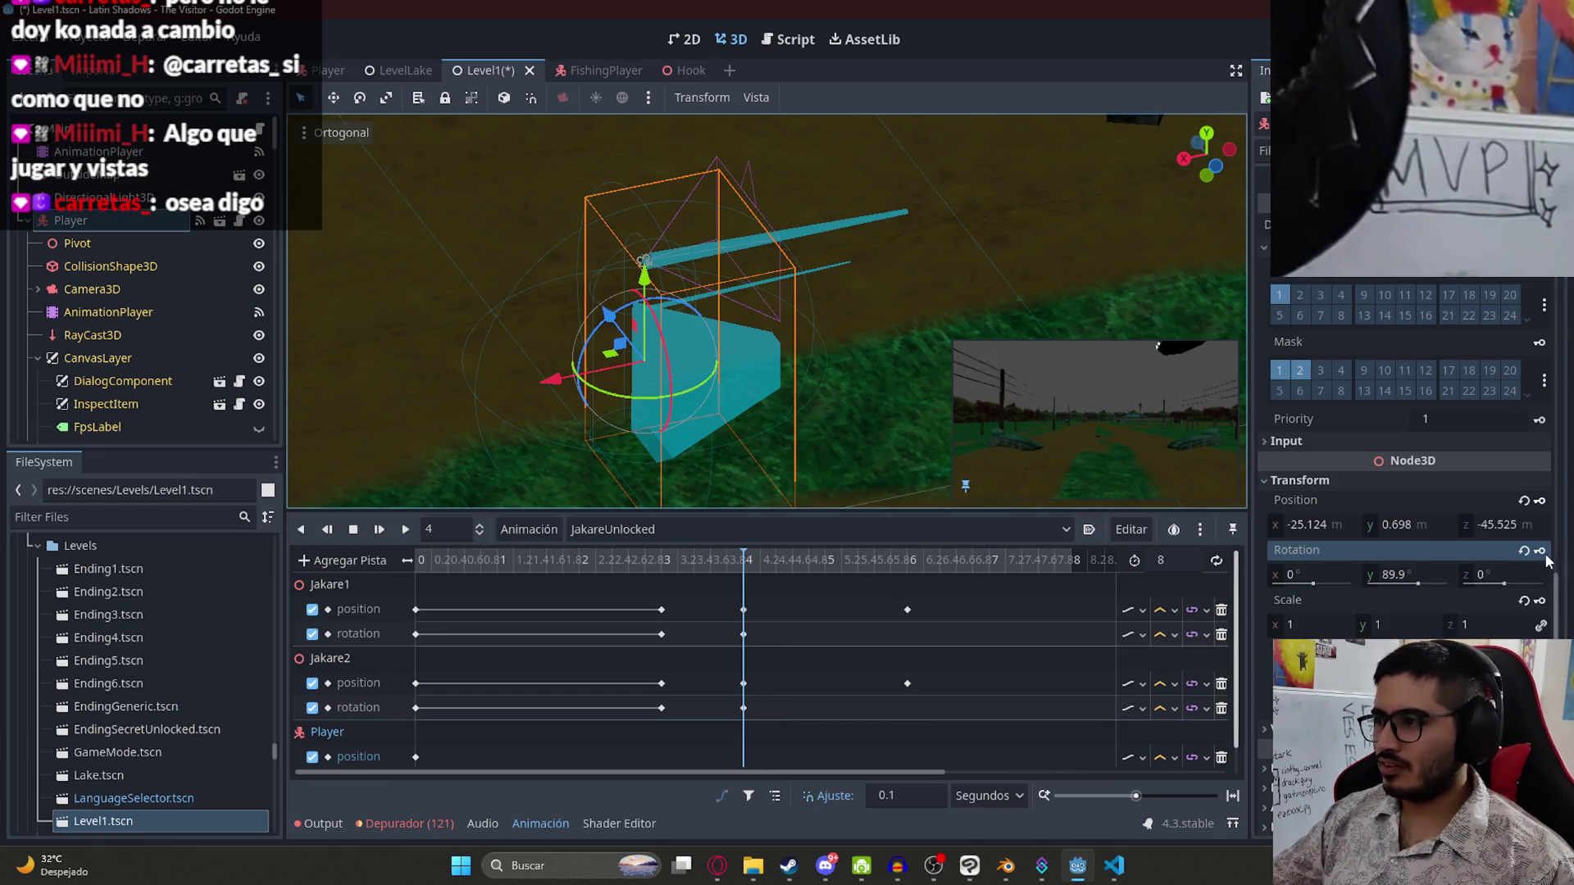
- Near the 6-second mark, turn the Player to about 40.7° around Y, then switch to the browser
left_click_drag(762, 558, 828, 558)
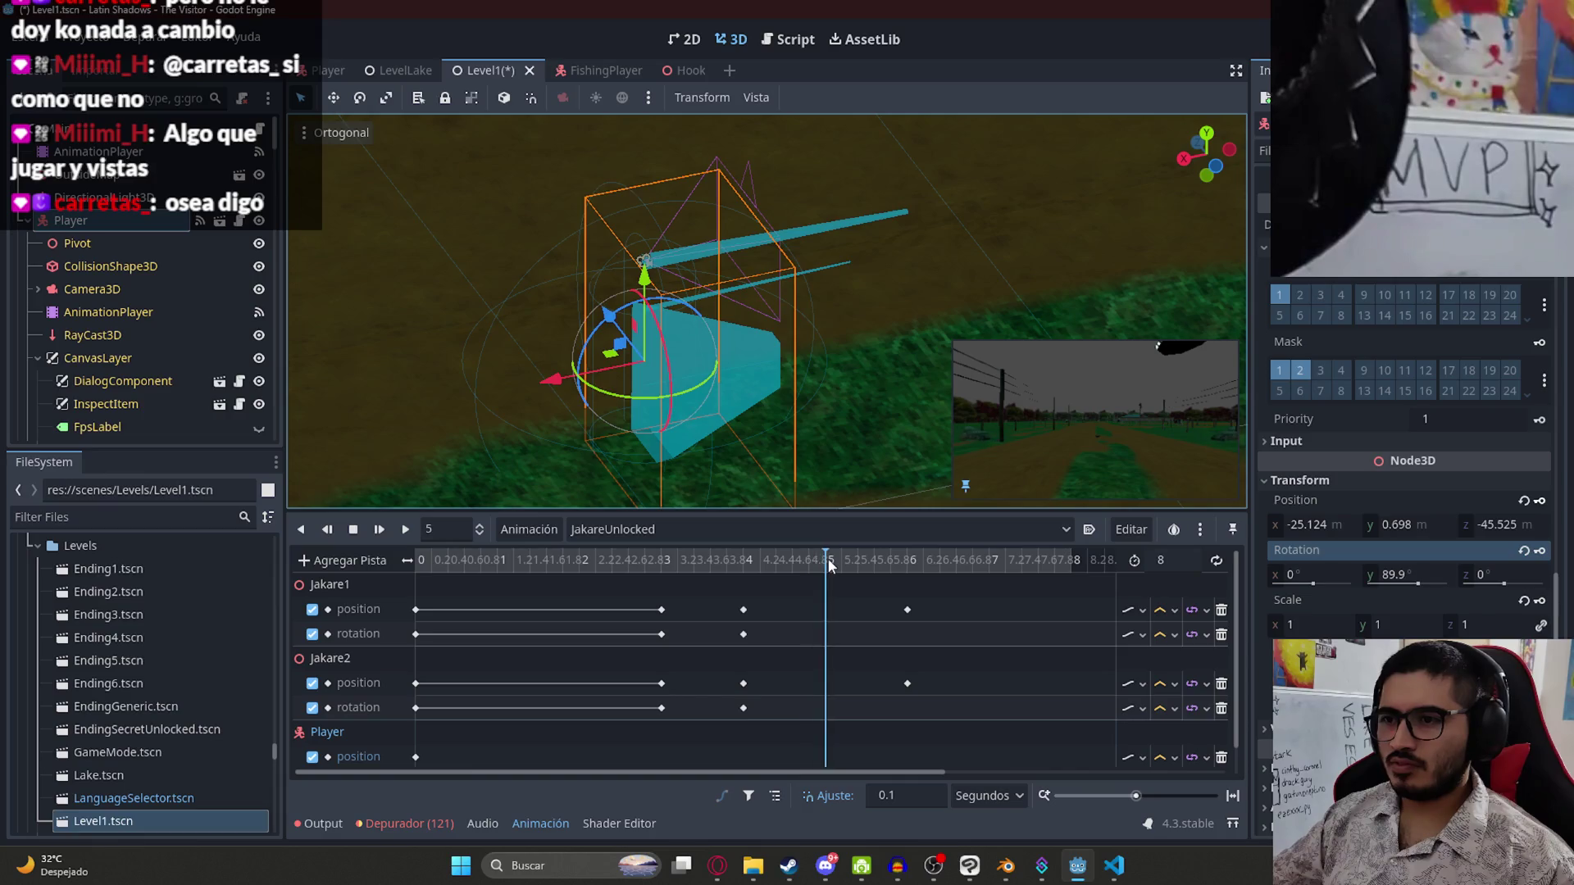
mouse_move(778, 475)
left_mouse_down()
mouse_move(752, 397)
mouse_move(819, 390)
left_mouse_up()
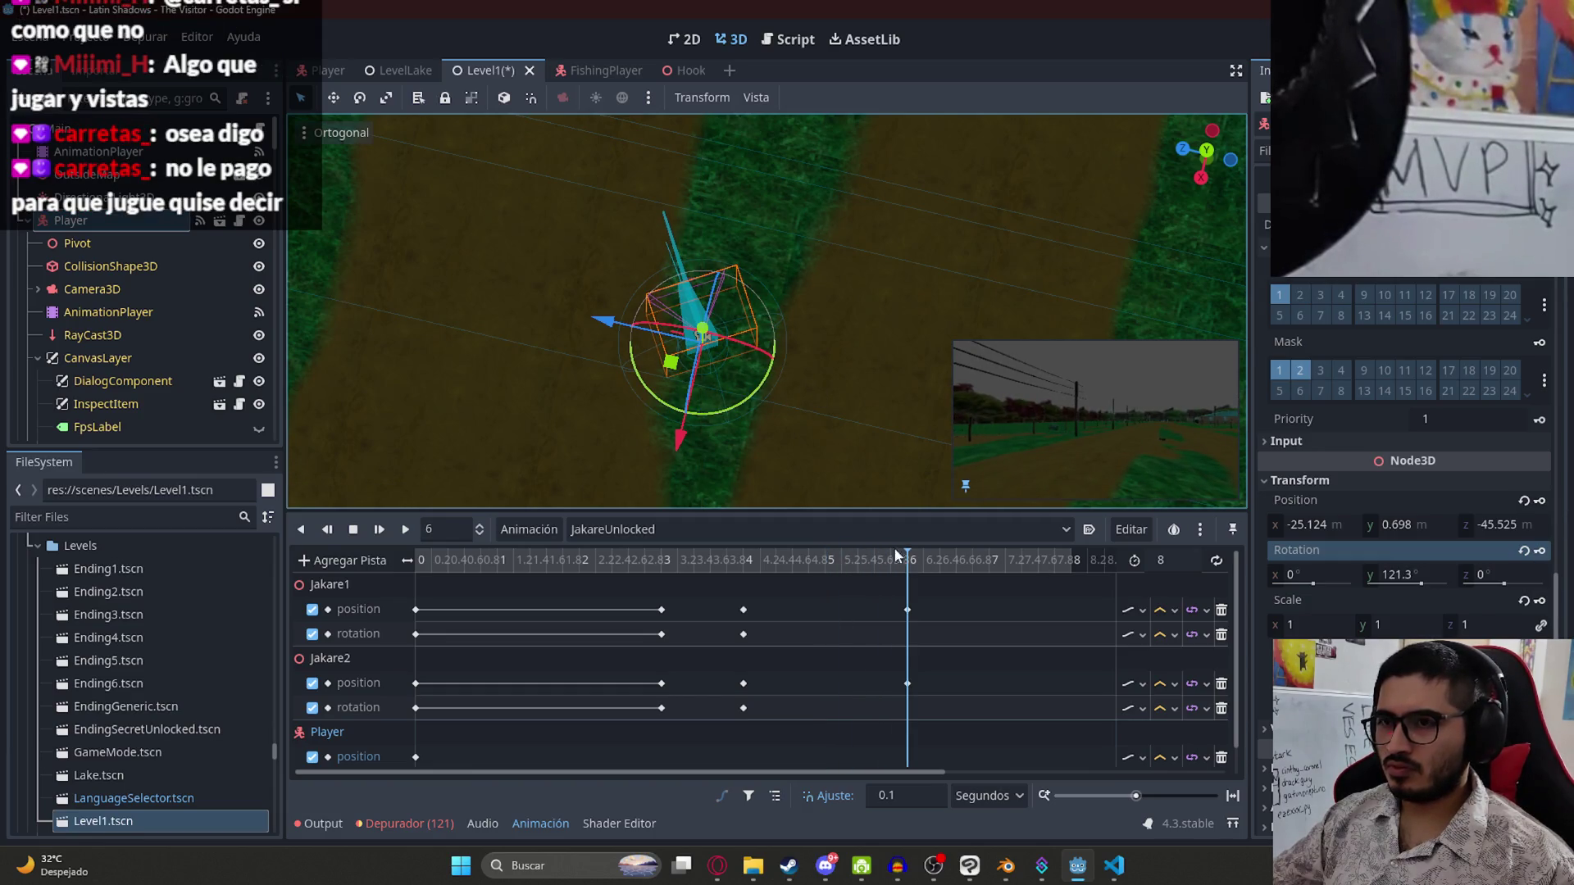
mouse_move(752, 401)
left_mouse_down()
mouse_move(625, 411)
mouse_move(644, 424)
left_mouse_up()
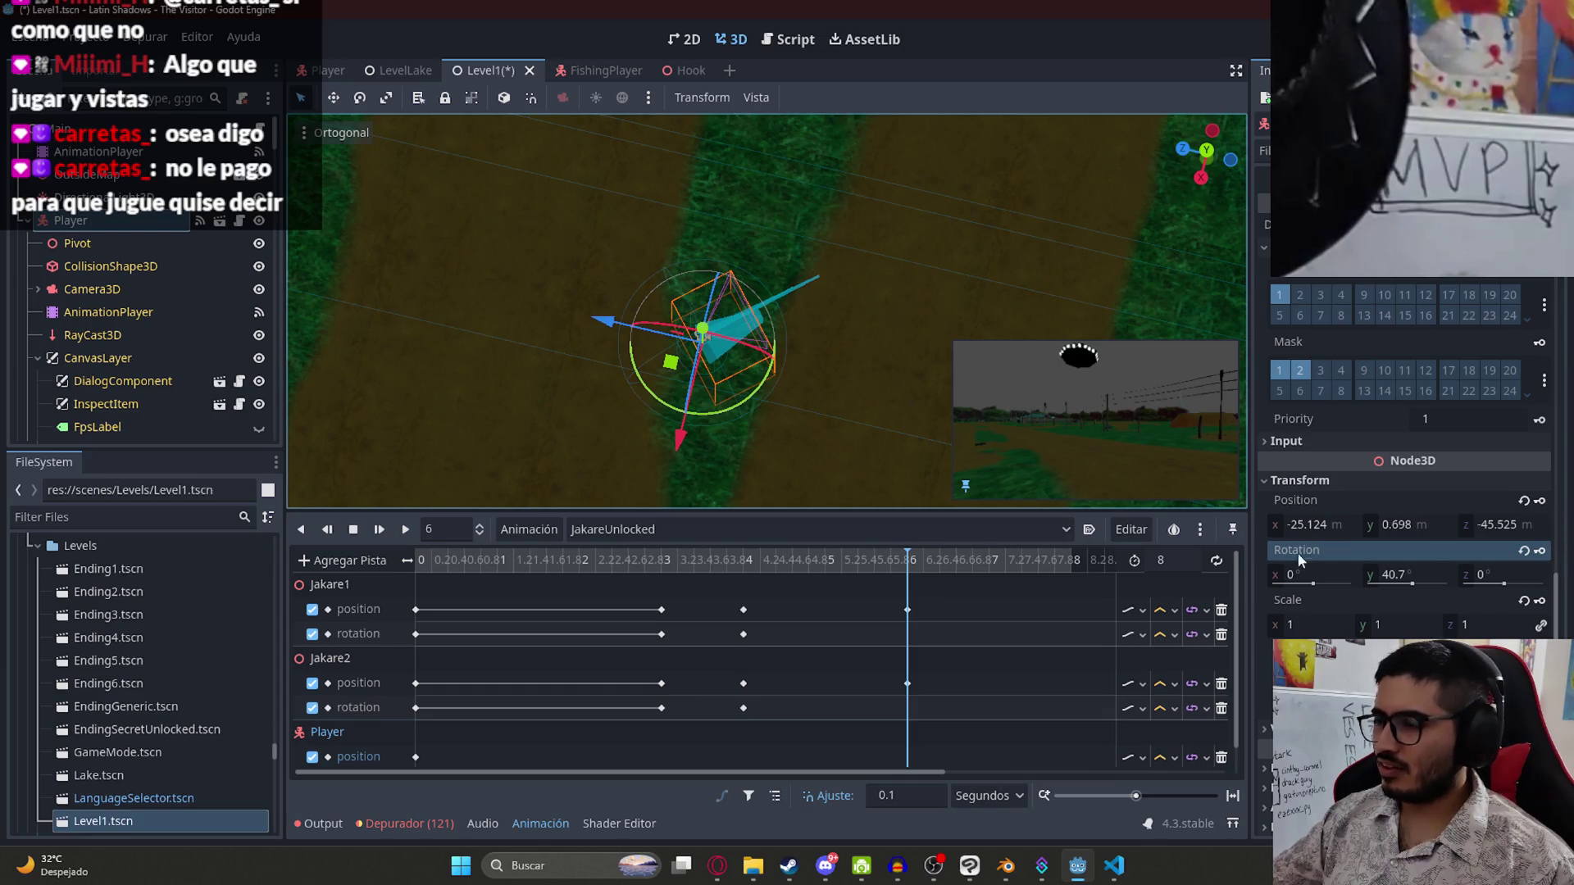
left_click_drag(741, 560, 914, 561)
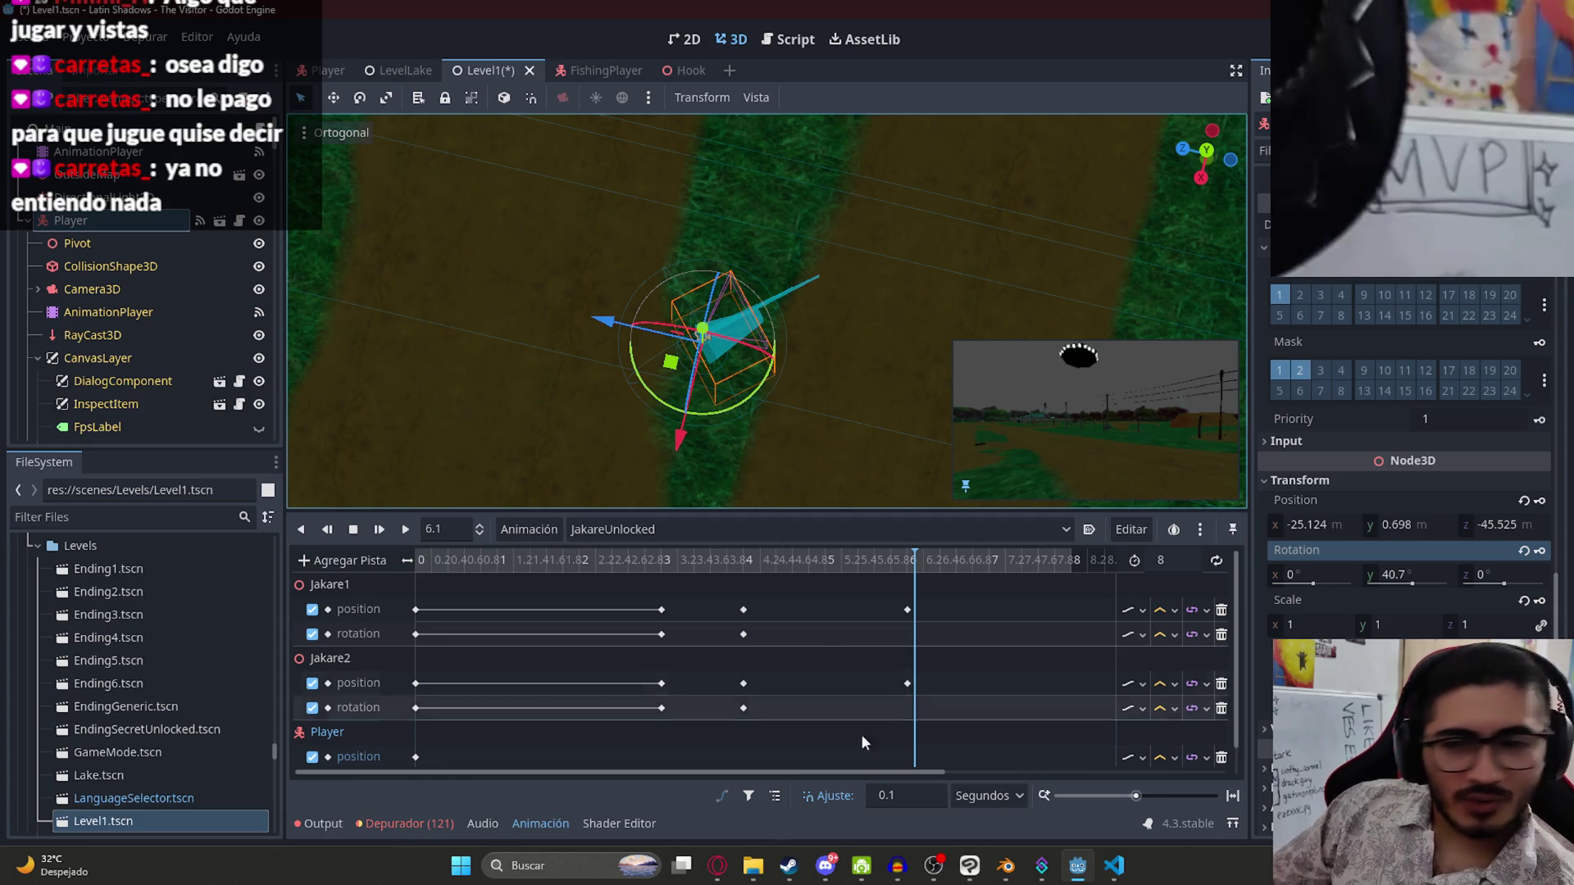
left_click(717, 865)
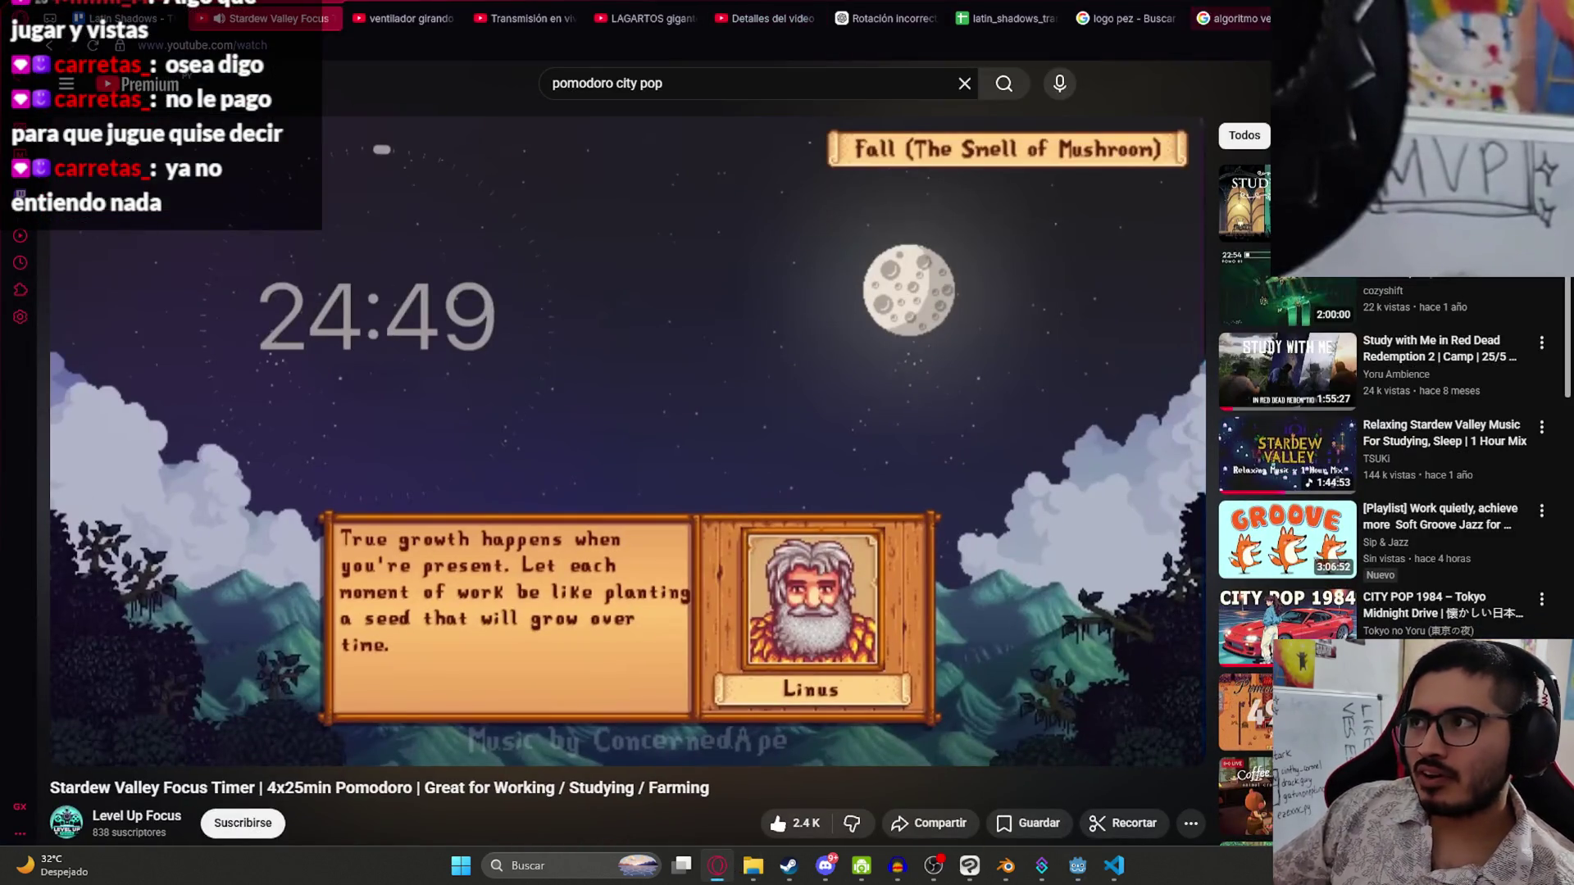
- Open the jaguarete TikTok profile in a new tab and mute the tab
key("ctrl+t")
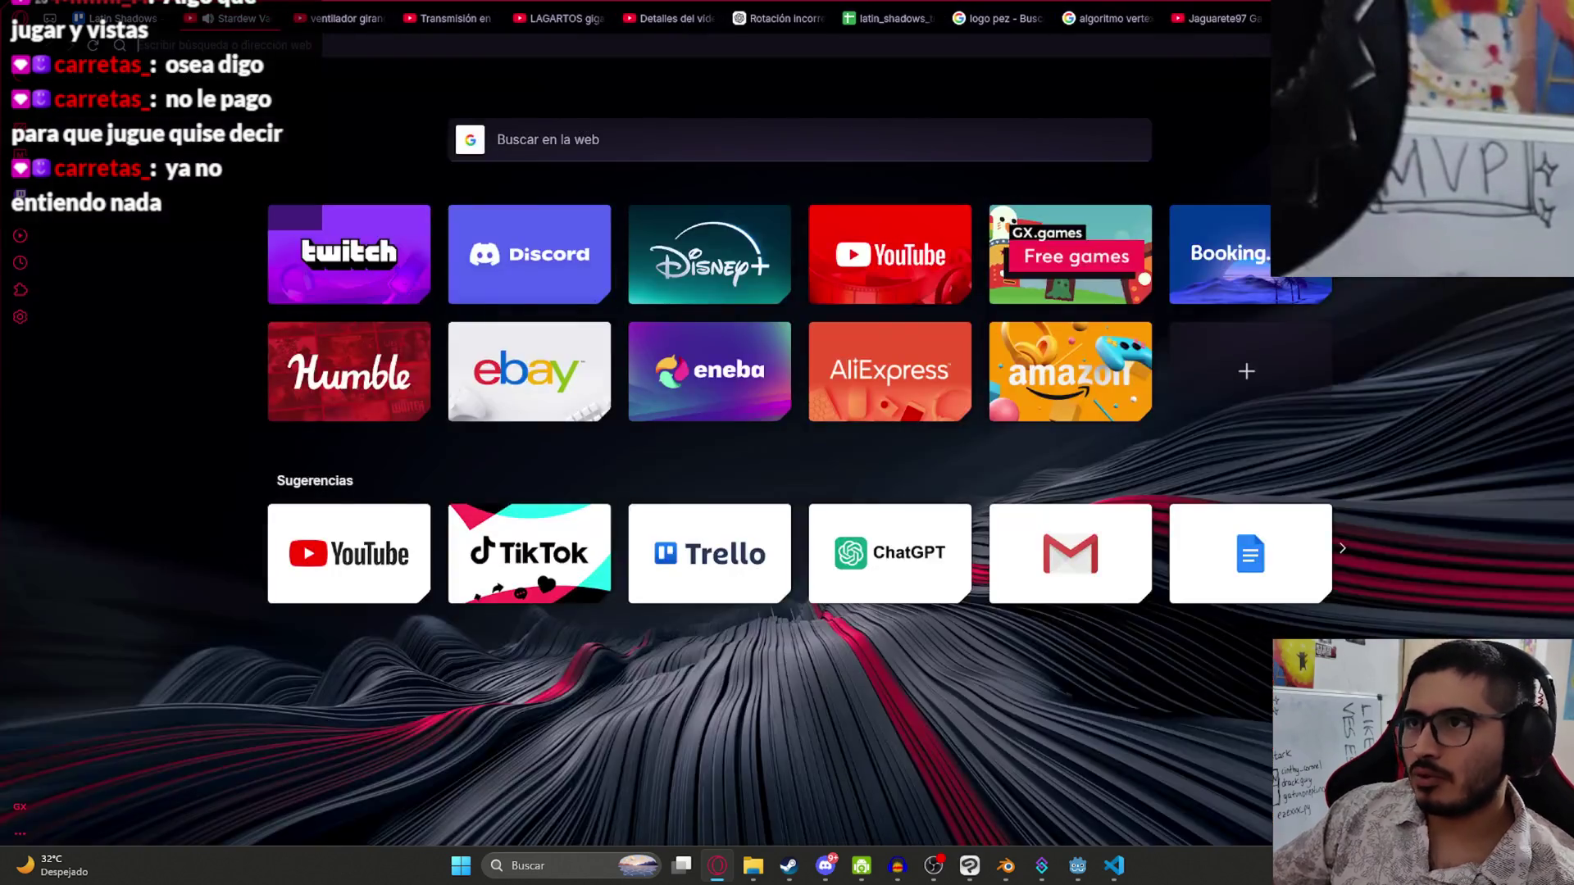
type("jaguarete")
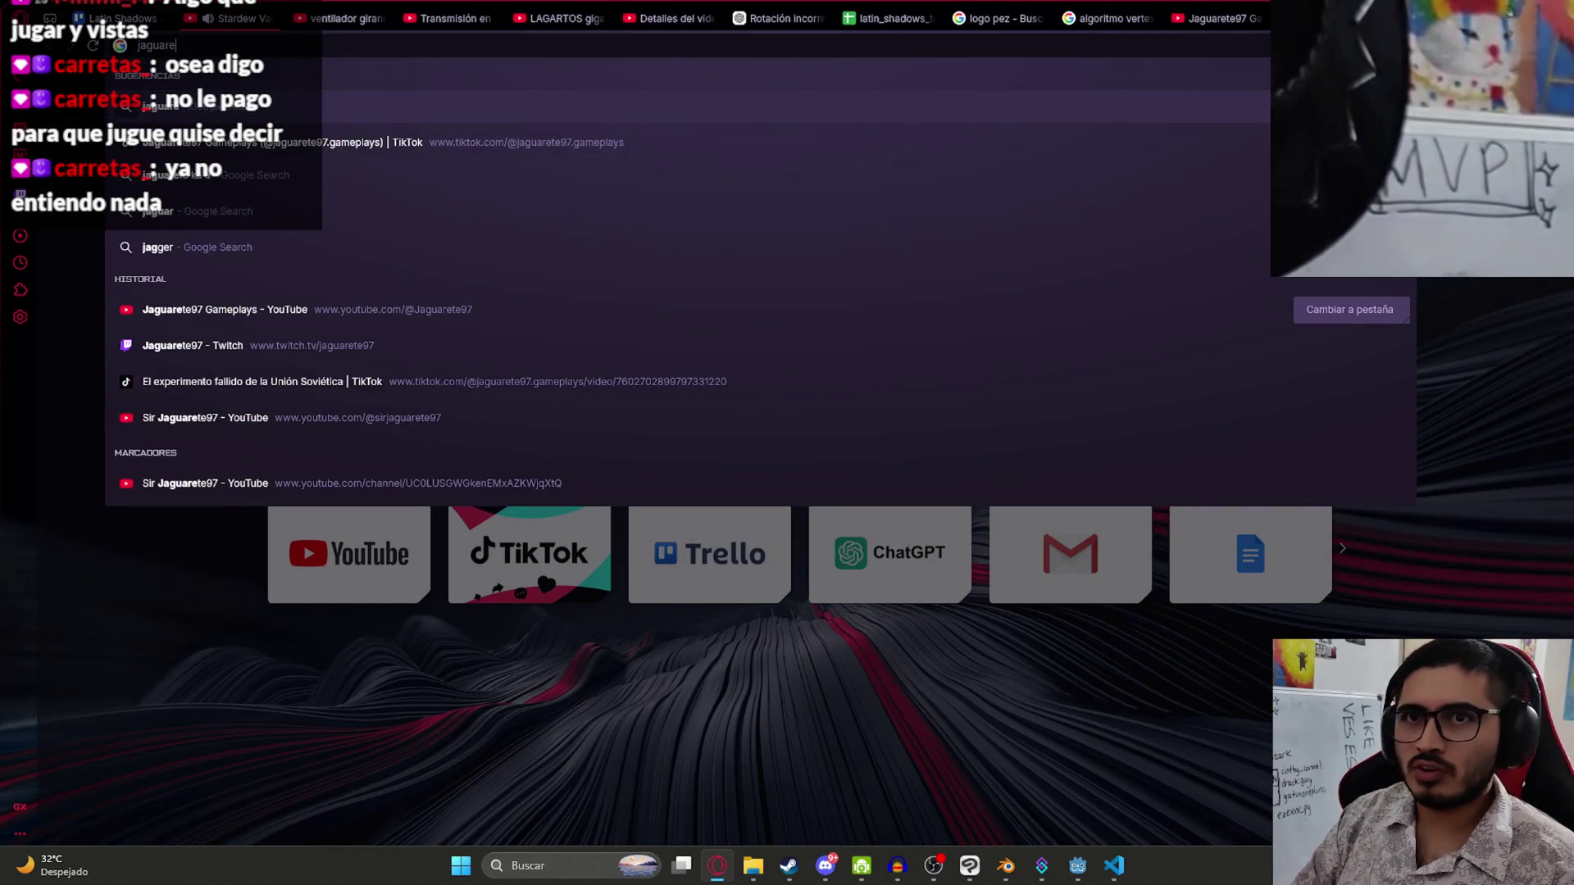
key("Down")
key("Return")
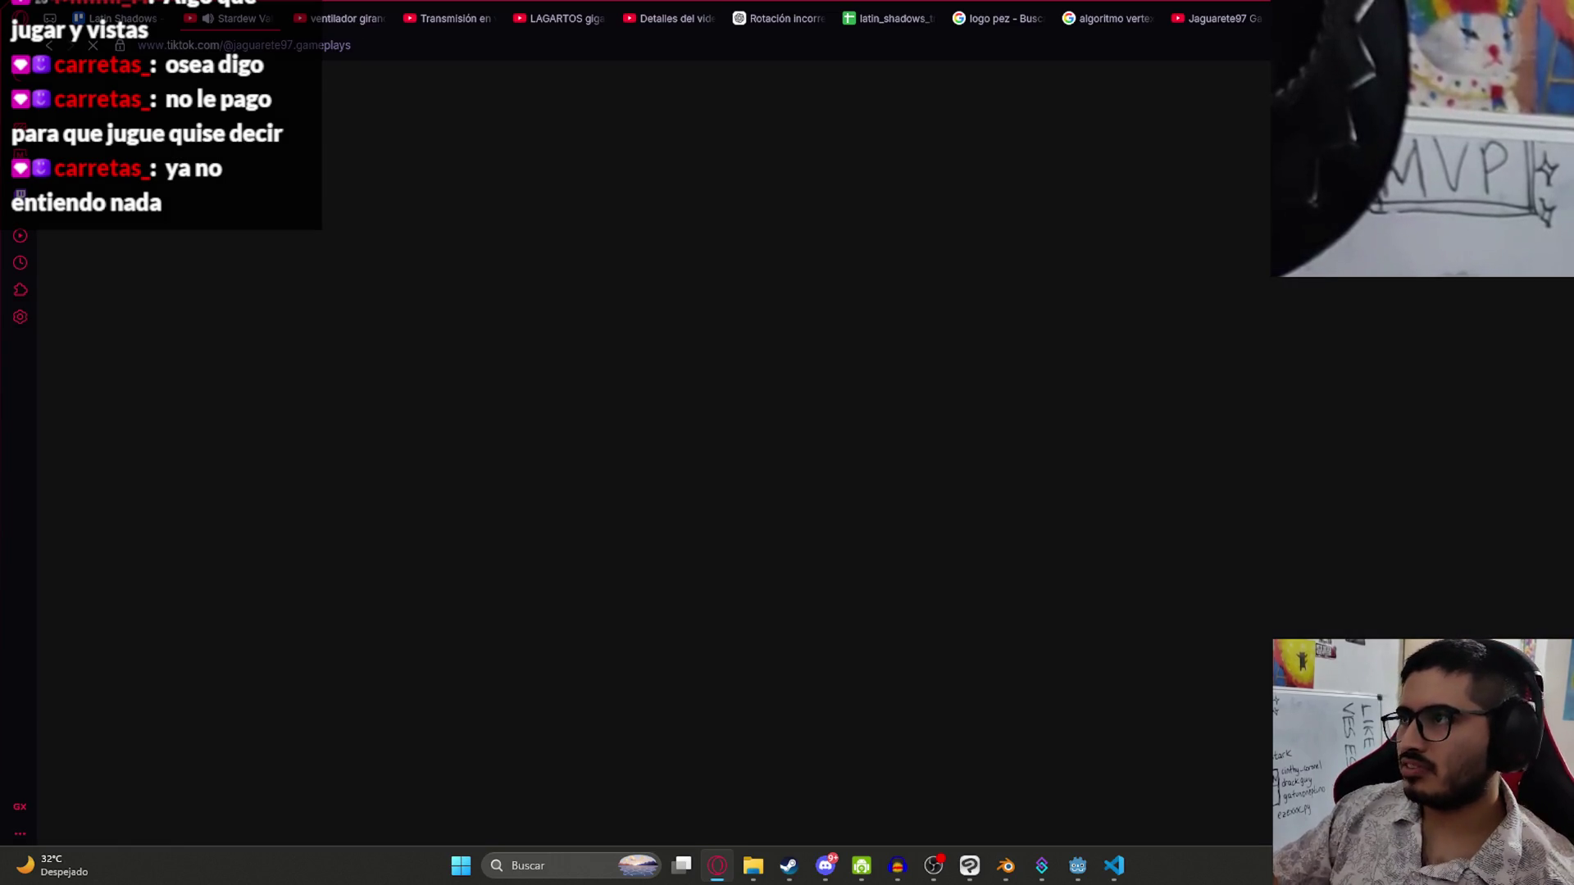
right_click(1045, 9)
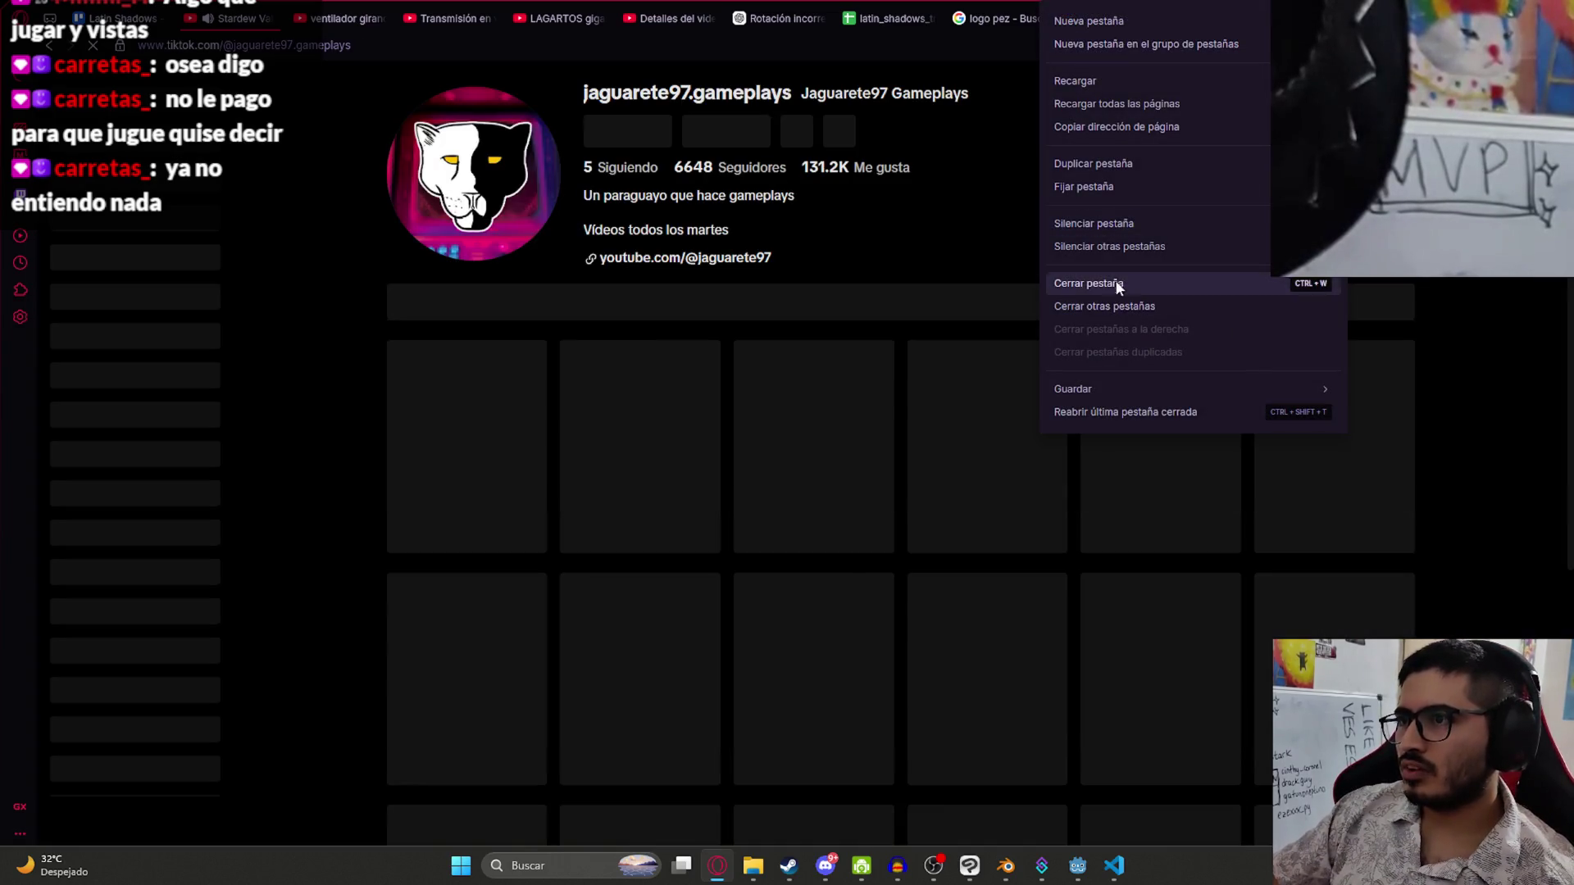
left_click(1111, 234)
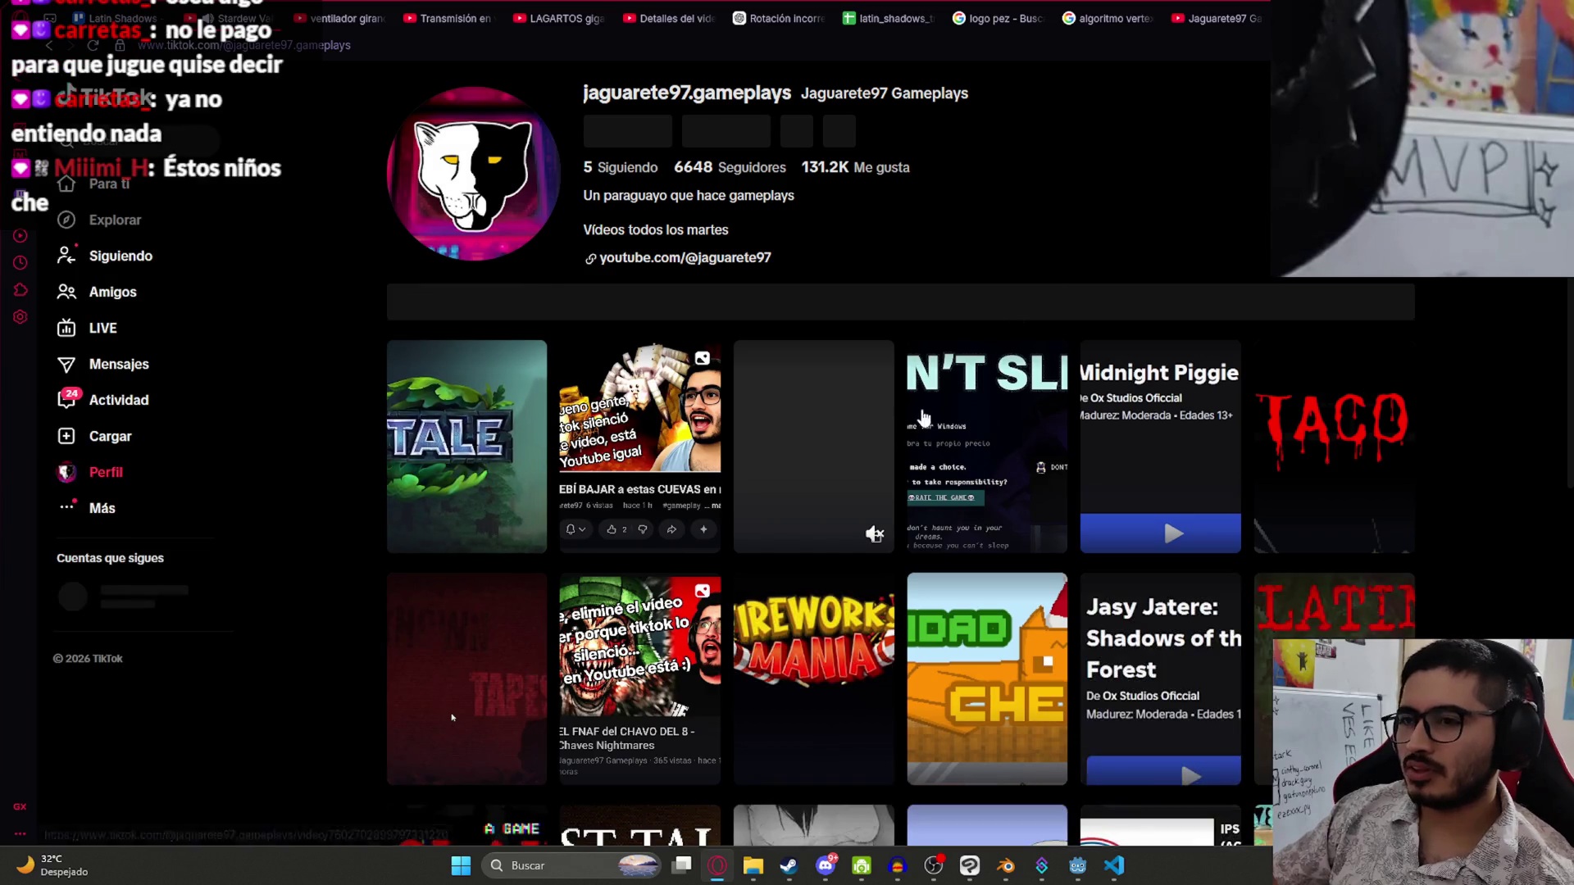
- Browse the profile's video grid, close the TikTok tab, and return to Godot
scroll(885, 466, "down", 4)
scroll(885, 467, "down", 3)
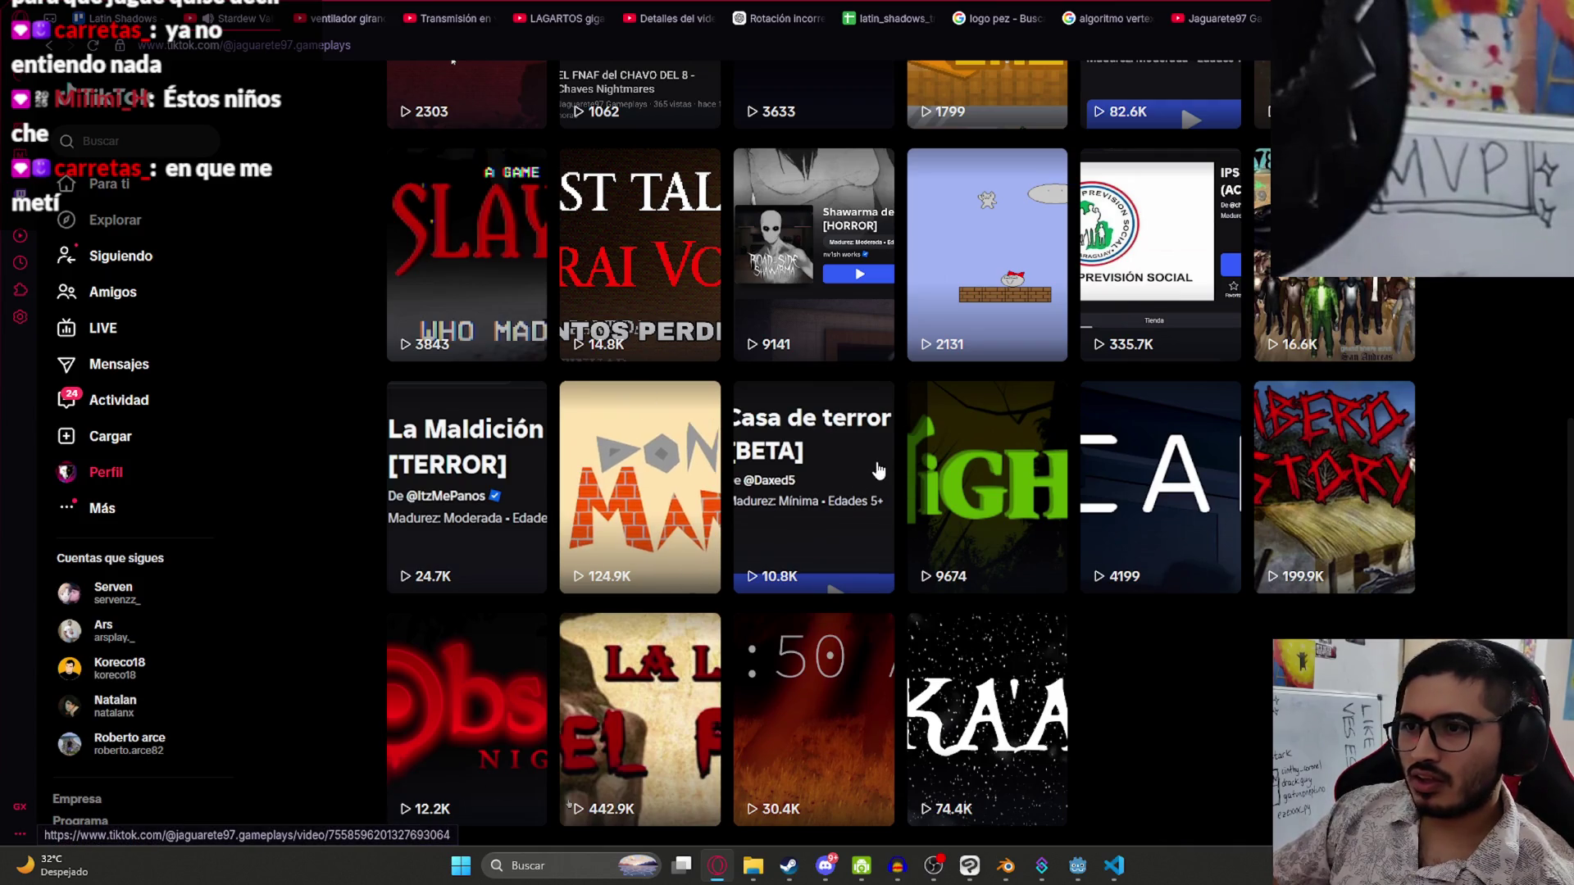
scroll(715, 619, "up", 3)
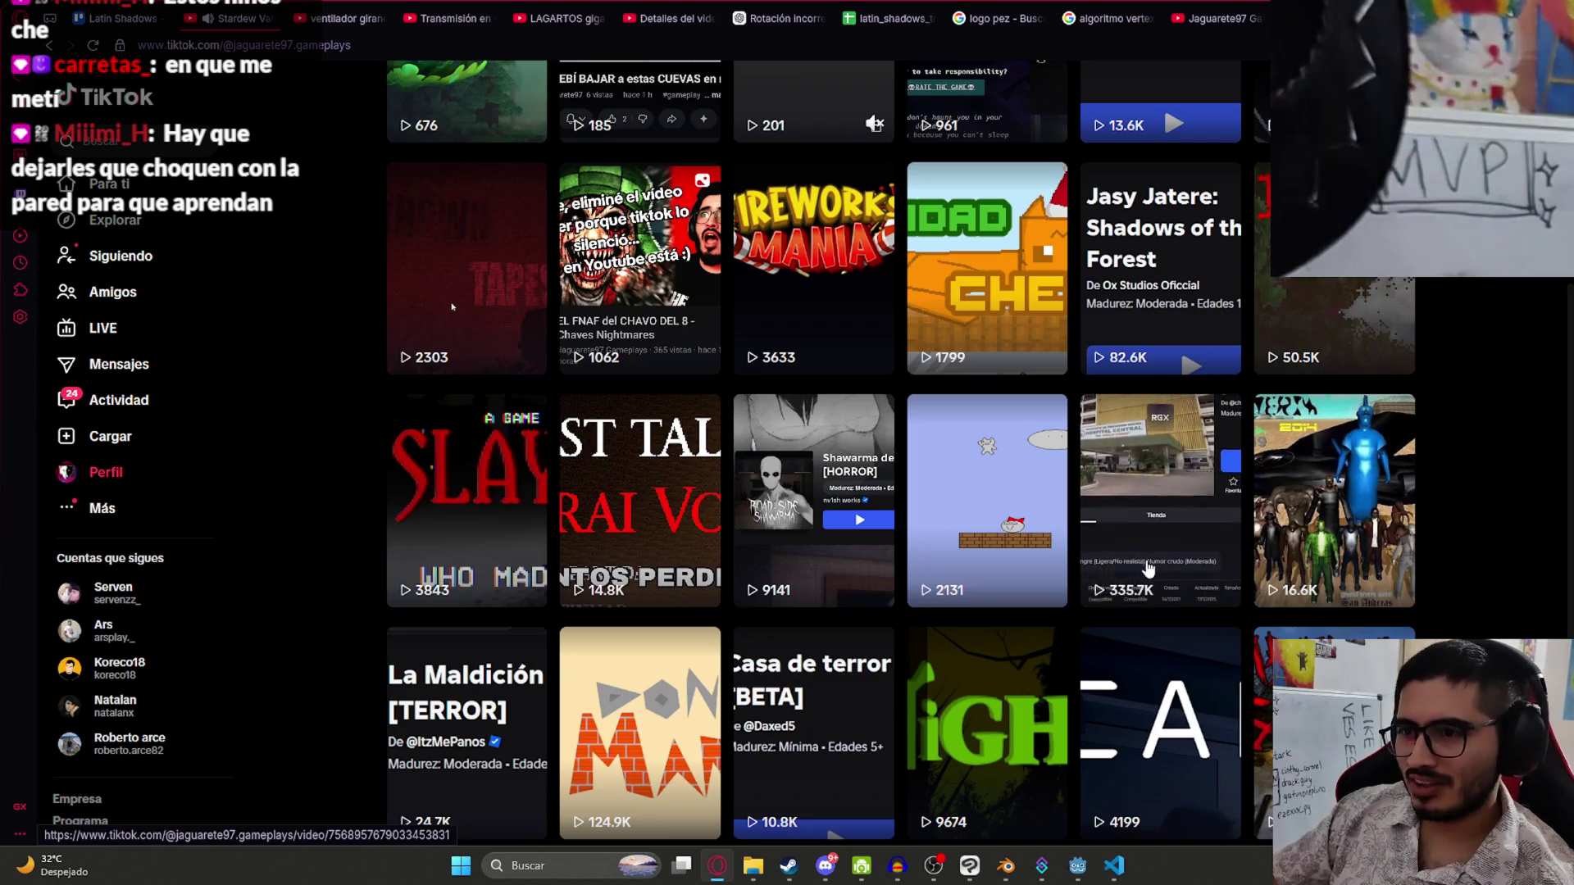
scroll(379, 527, "up", 2)
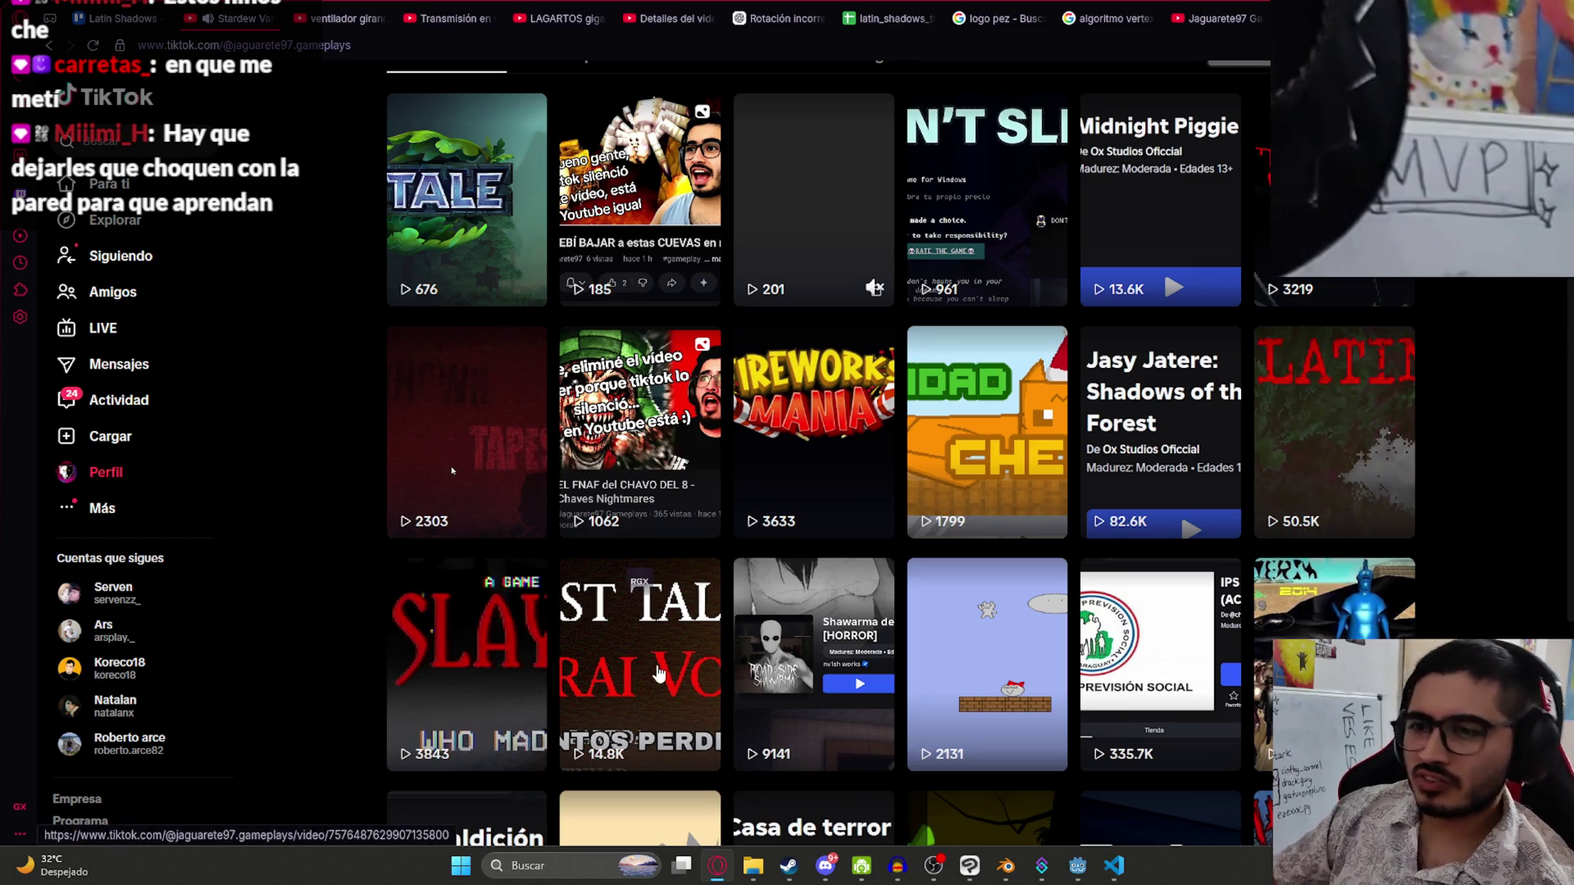
scroll(608, 699, "up", 3)
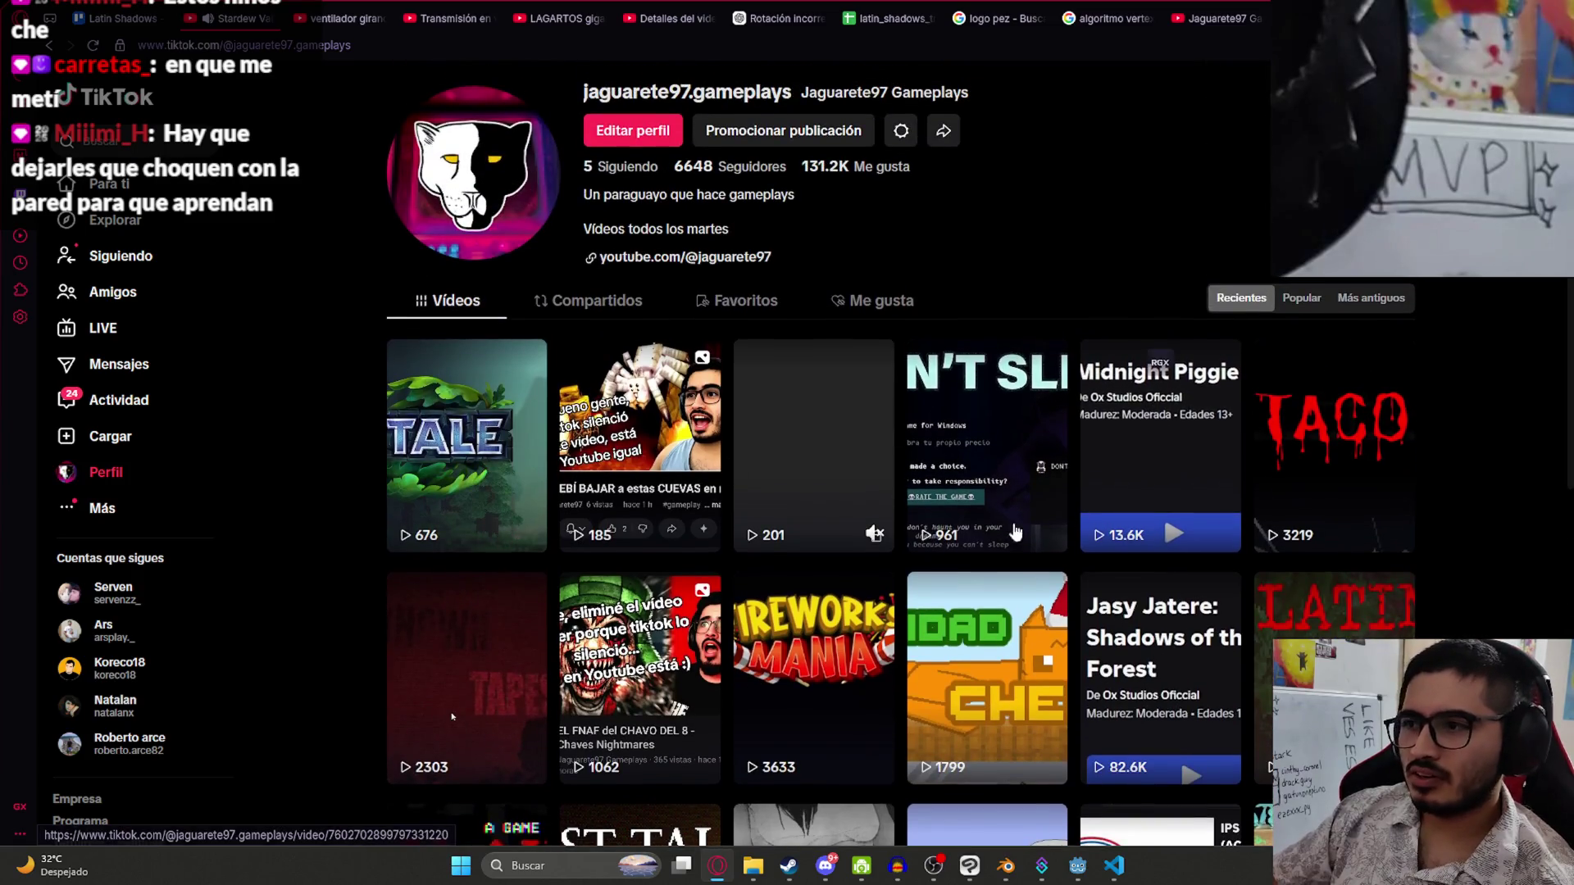
scroll(1159, 491, "down", 2)
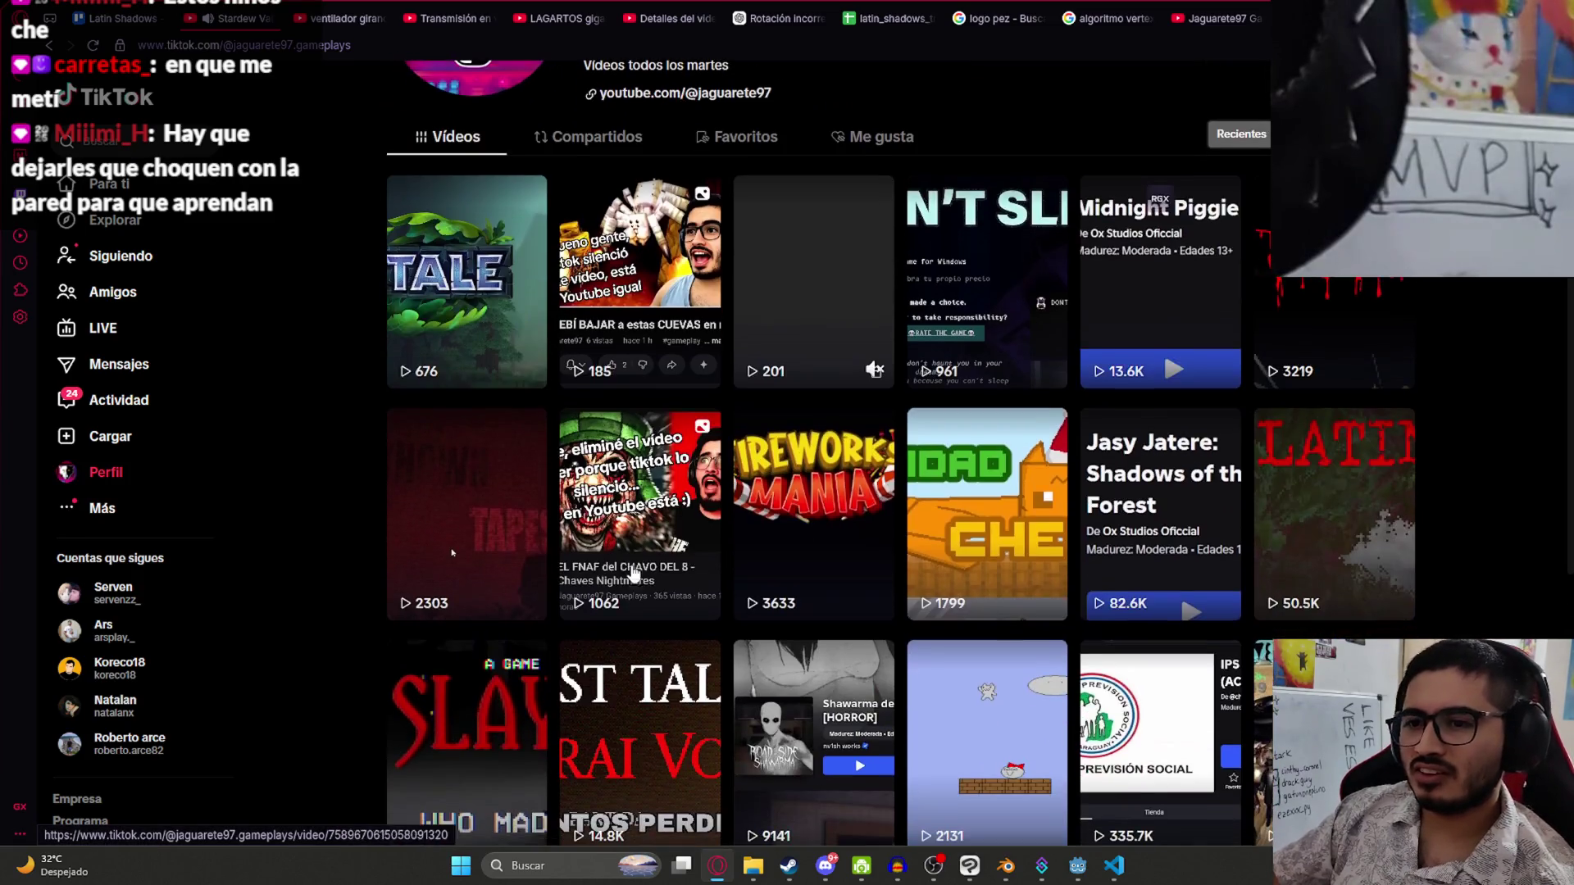
scroll(945, 592, "up", 2)
key("ctrl+w")
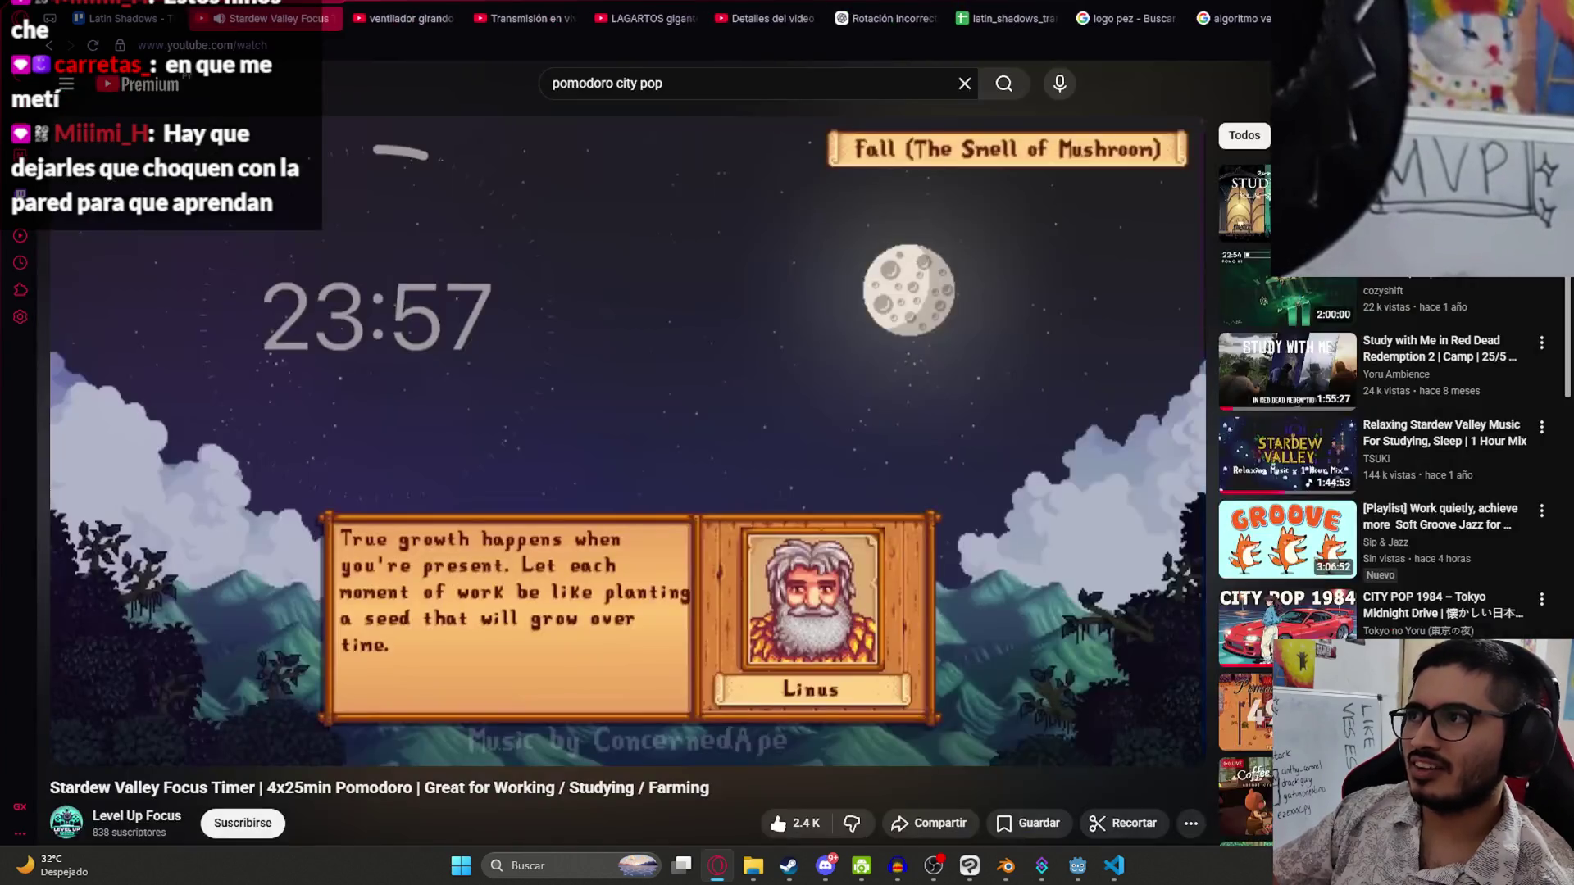
key("alt+Tab")
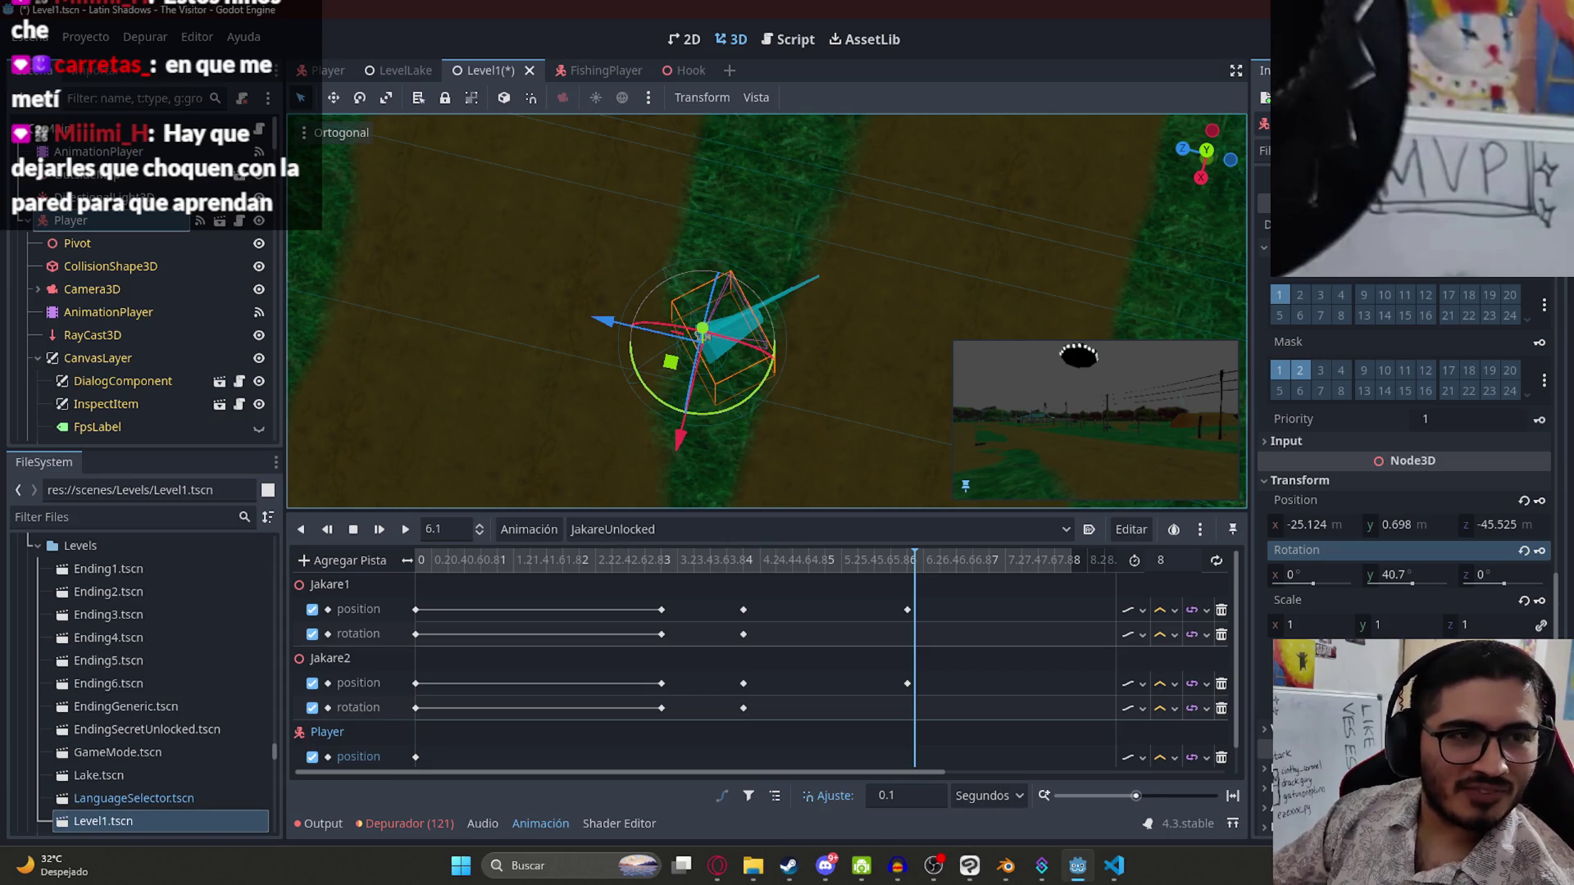
- Around 6–7 seconds, turn the Player to exactly 90° Y rotation
mouse_move(910, 563)
left_mouse_down()
mouse_move(754, 563)
mouse_move(955, 564)
mouse_move(912, 573)
left_mouse_up()
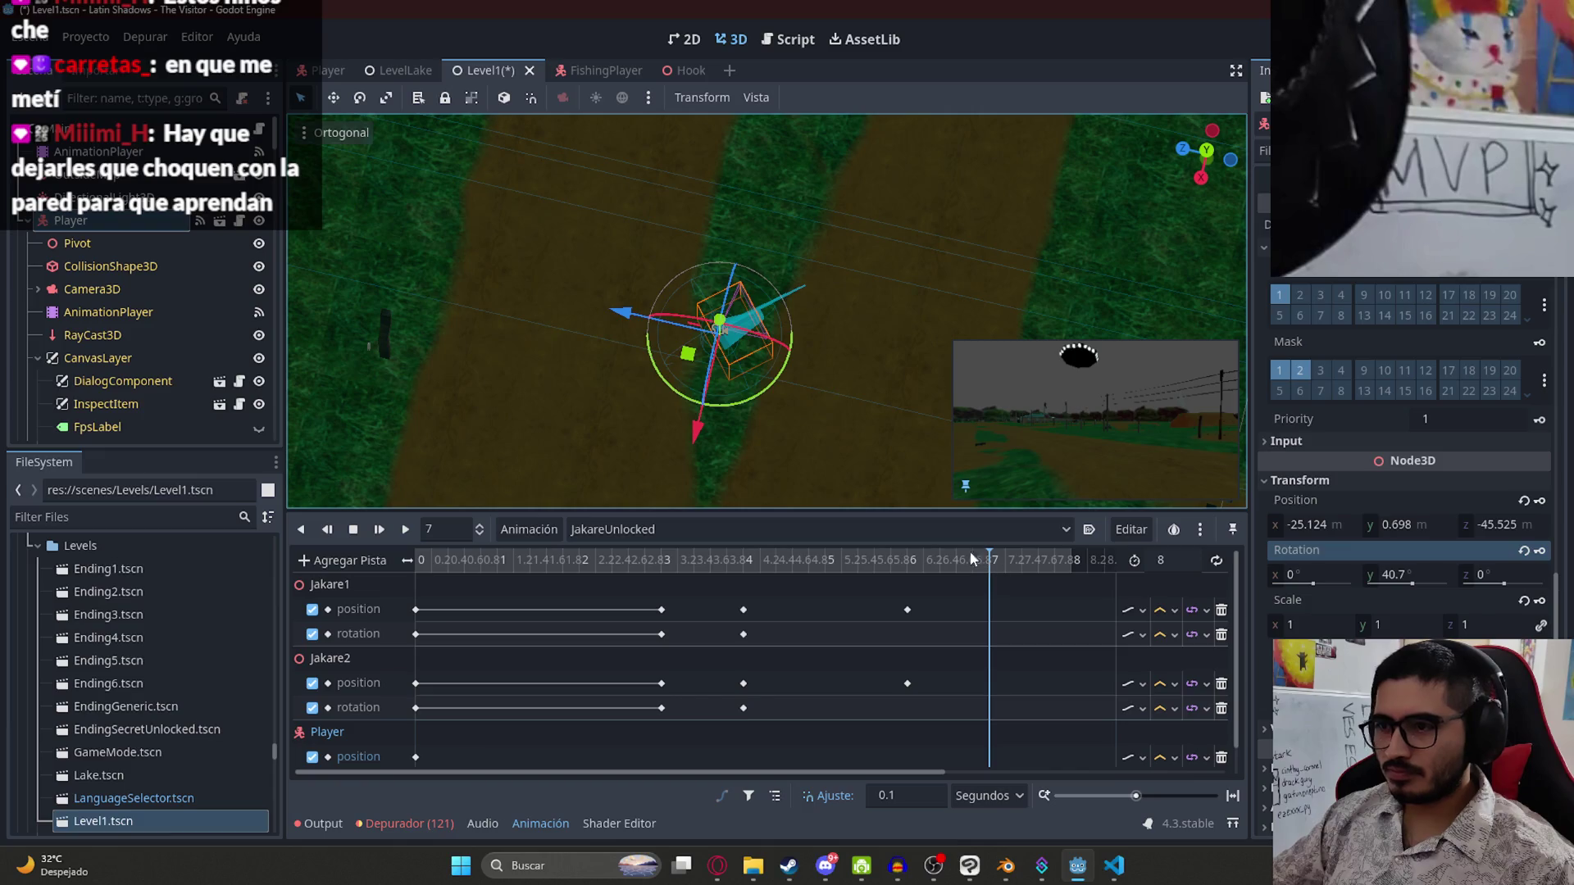
left_click_drag(751, 408, 872, 381)
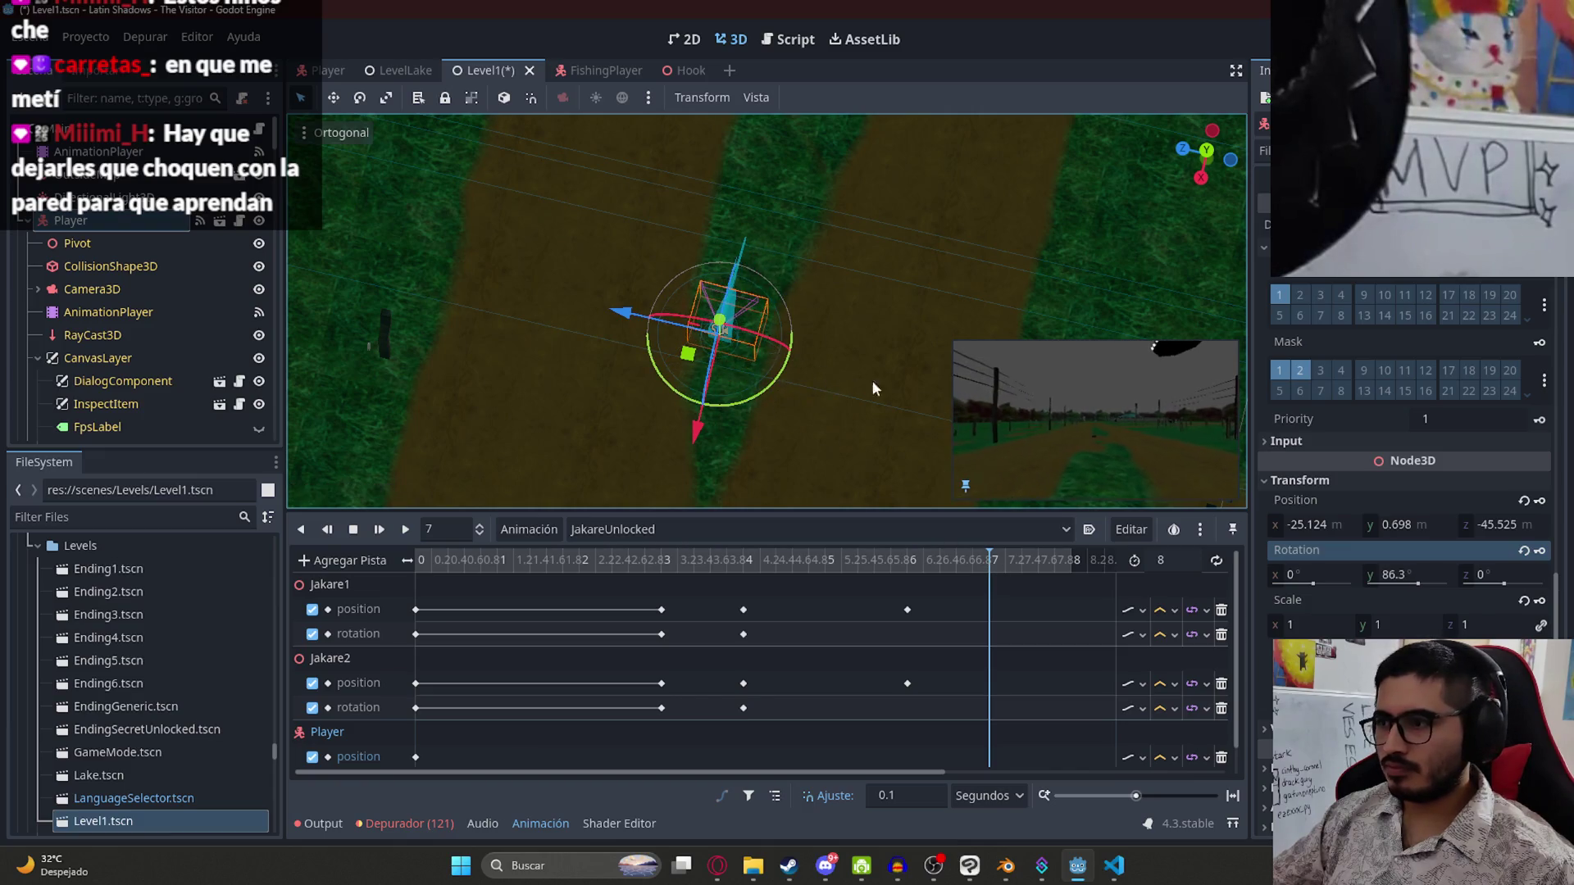
left_click(1411, 574)
type("90")
key("Return")
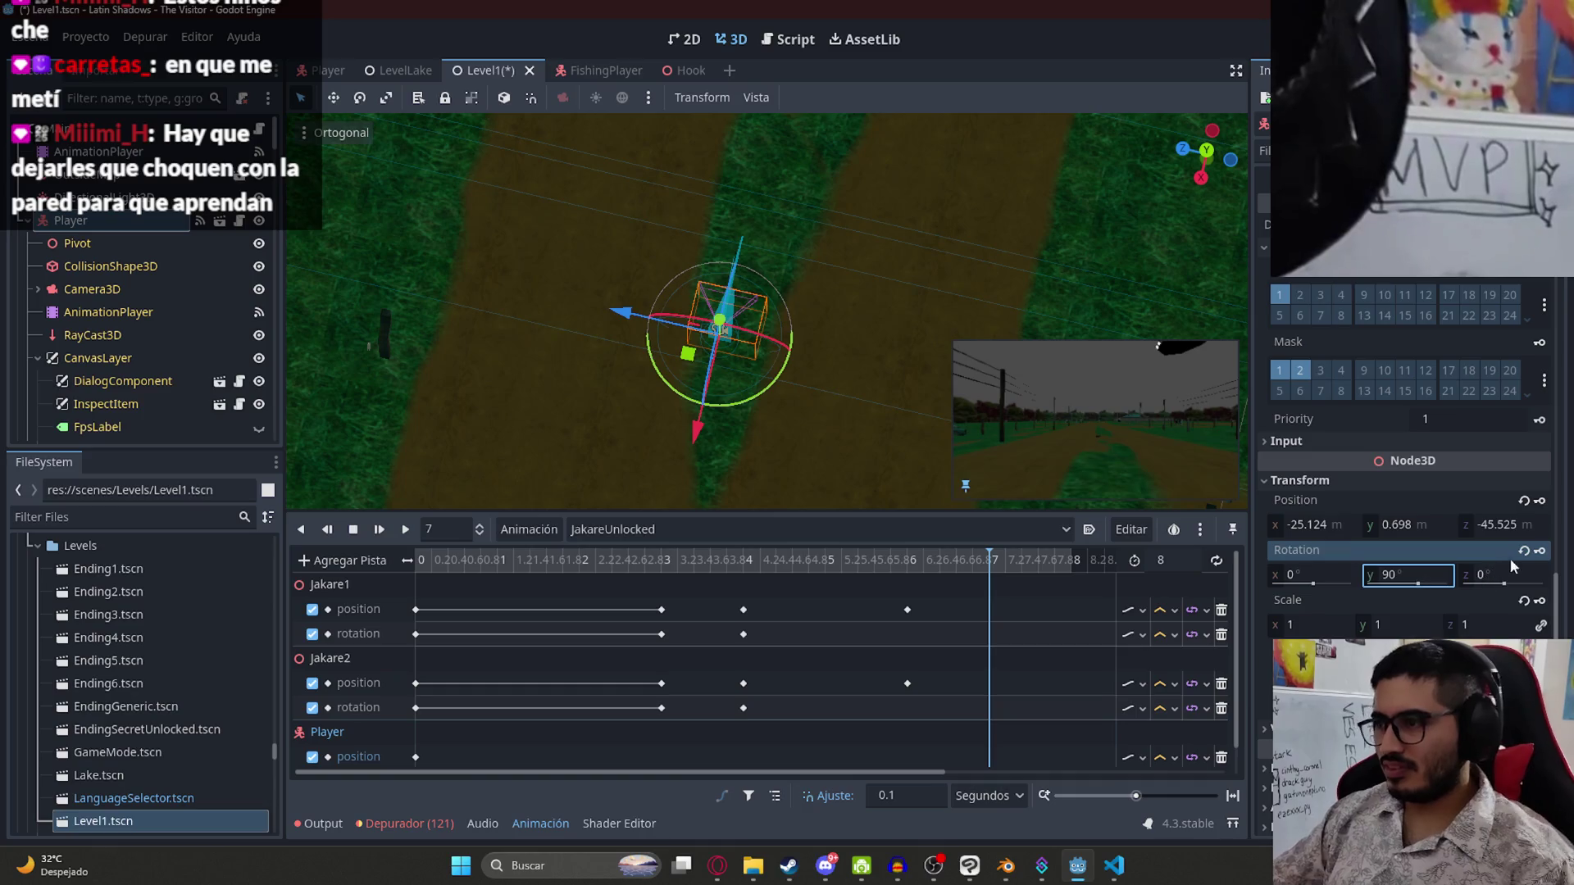
- Play JakareUnlocked from the start and stop it at 3.9 seconds to check the motion
scroll(798, 632, "down", 1)
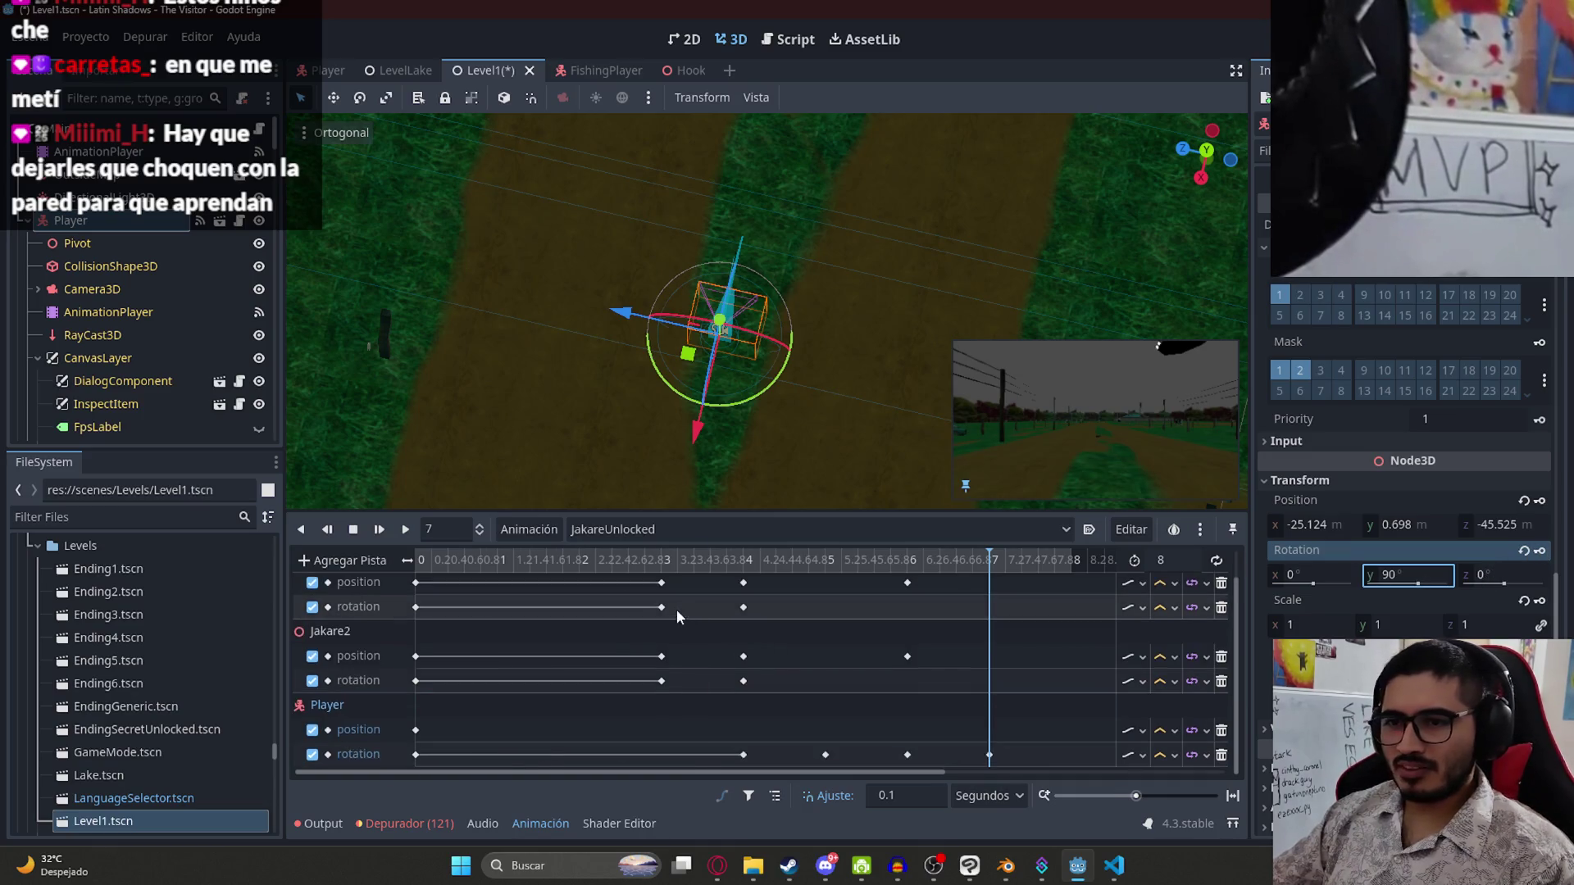
scroll(676, 608, "down", 3)
left_click(410, 560)
left_click(408, 527)
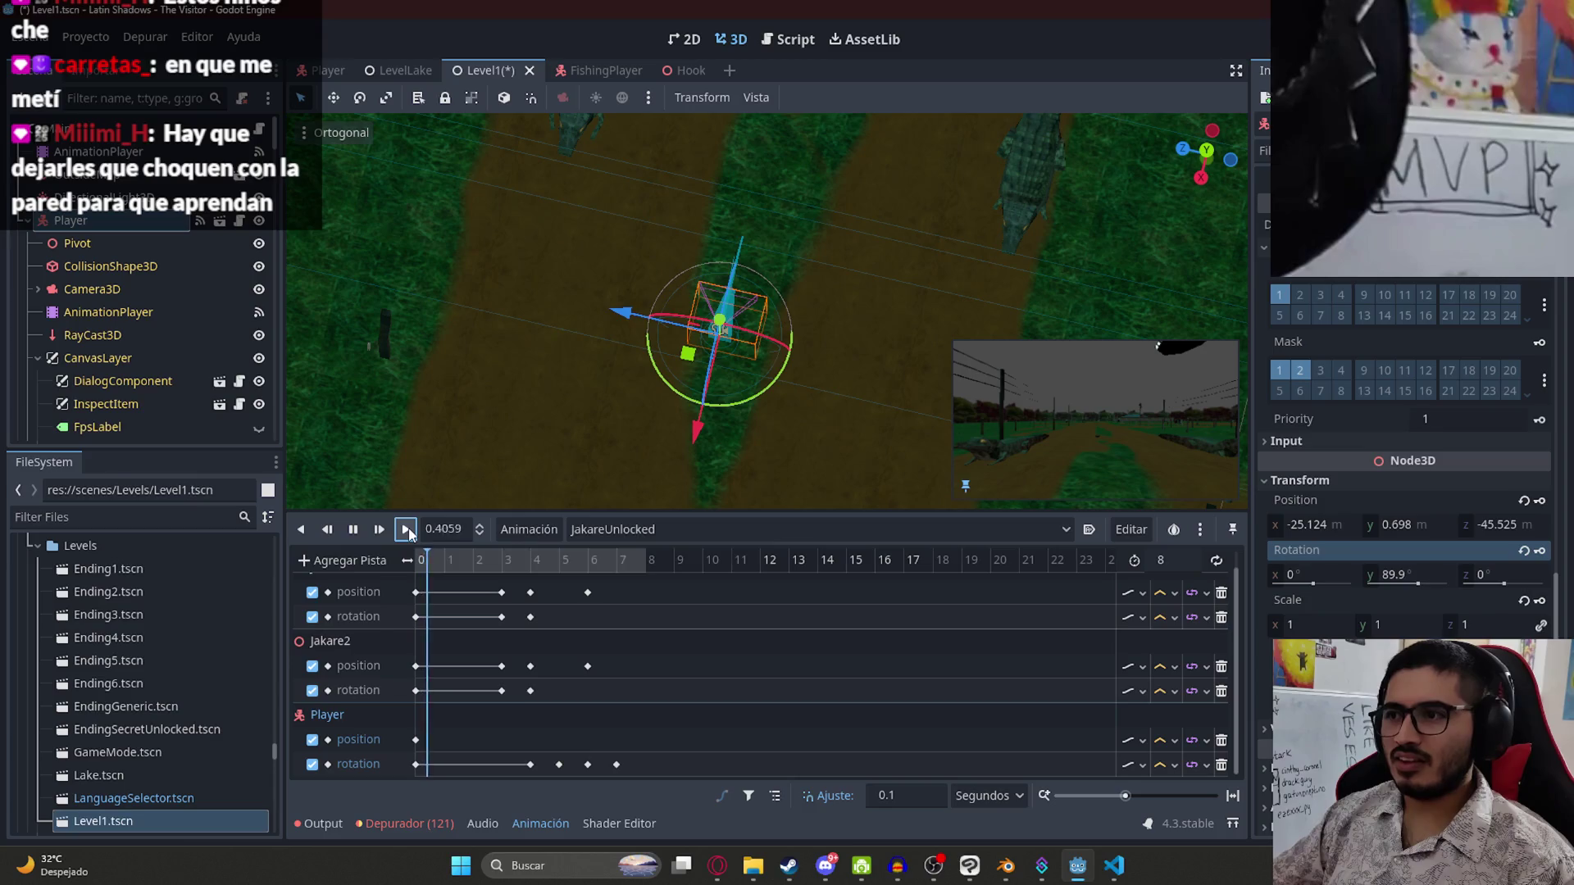
left_click(529, 571)
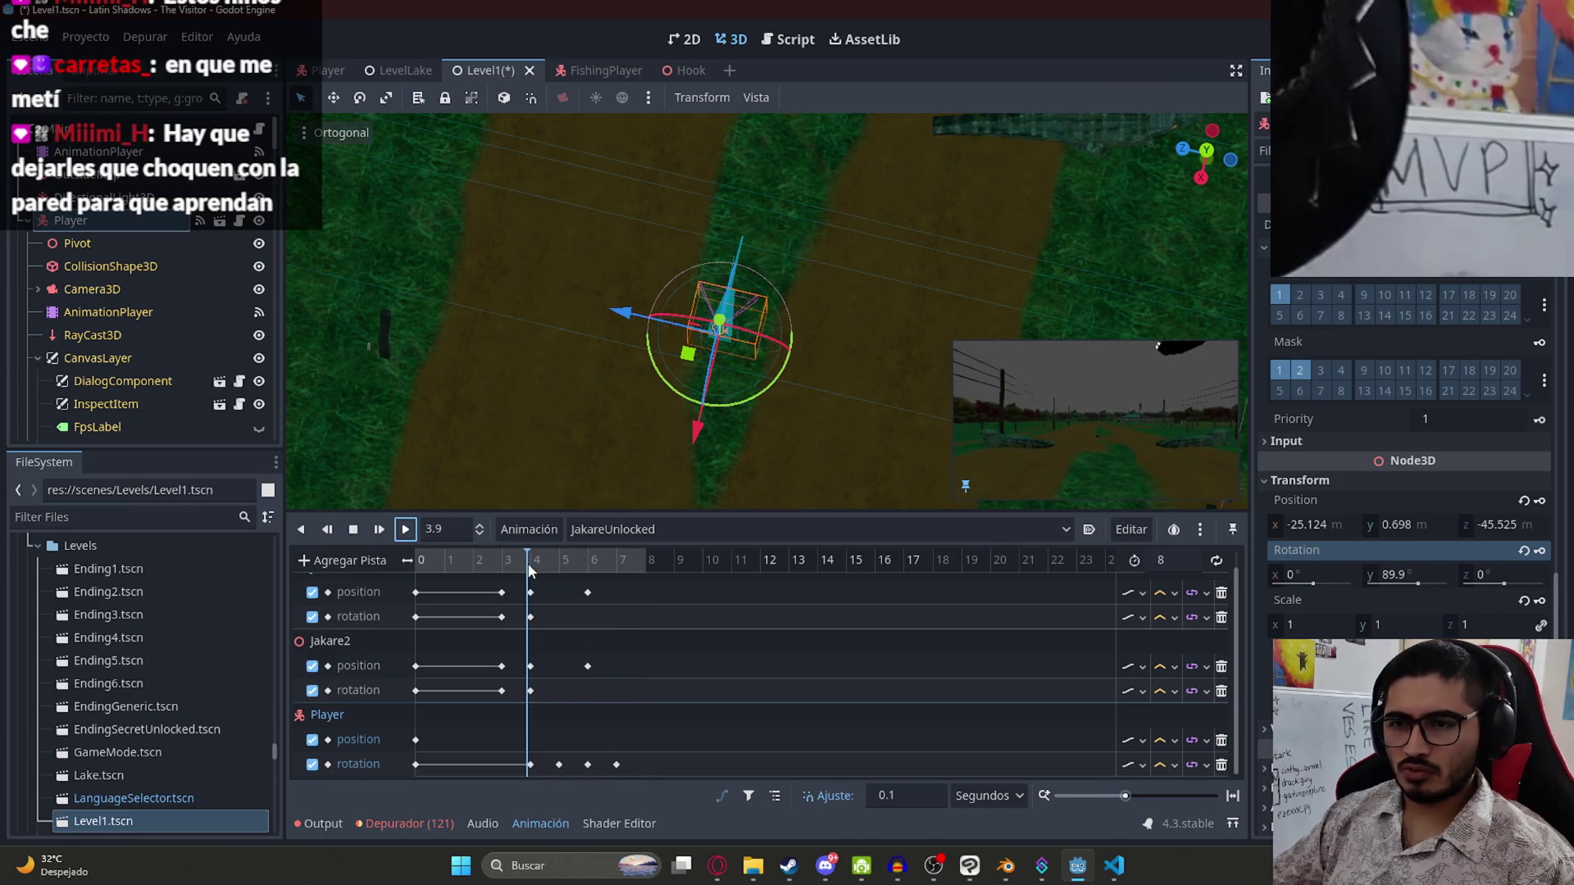
- Extend JakareUnlocked to 10 seconds and add a Player rotation keyframe at the 10-second end
scroll(557, 574, "up", 2)
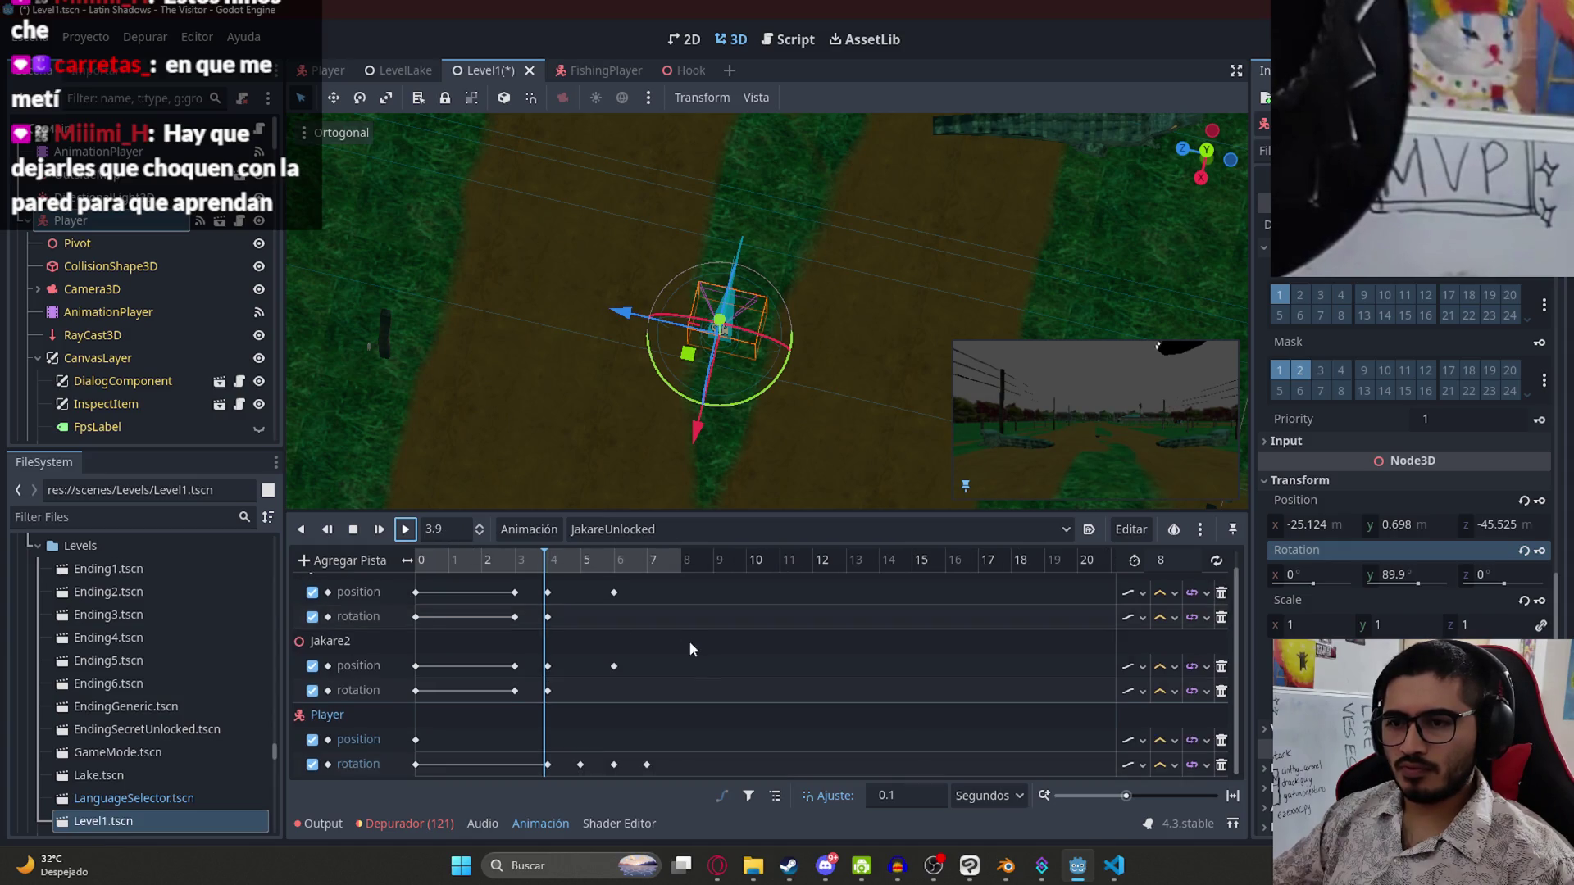
scroll(1058, 668, "down", 1)
left_click(1163, 559)
type("10")
key("Return")
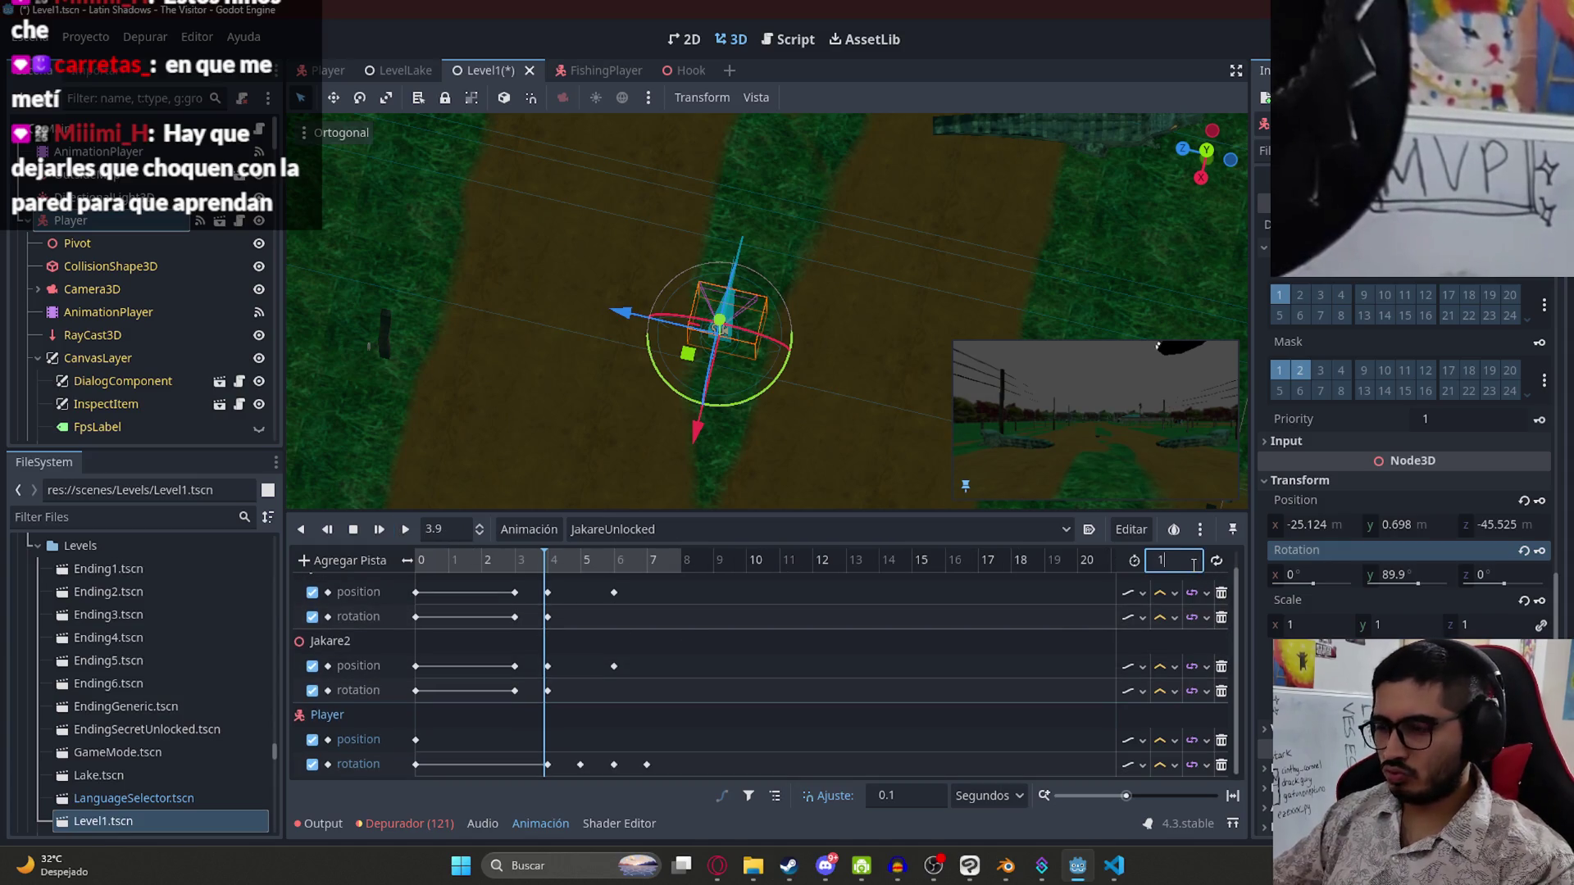
right_click(650, 764)
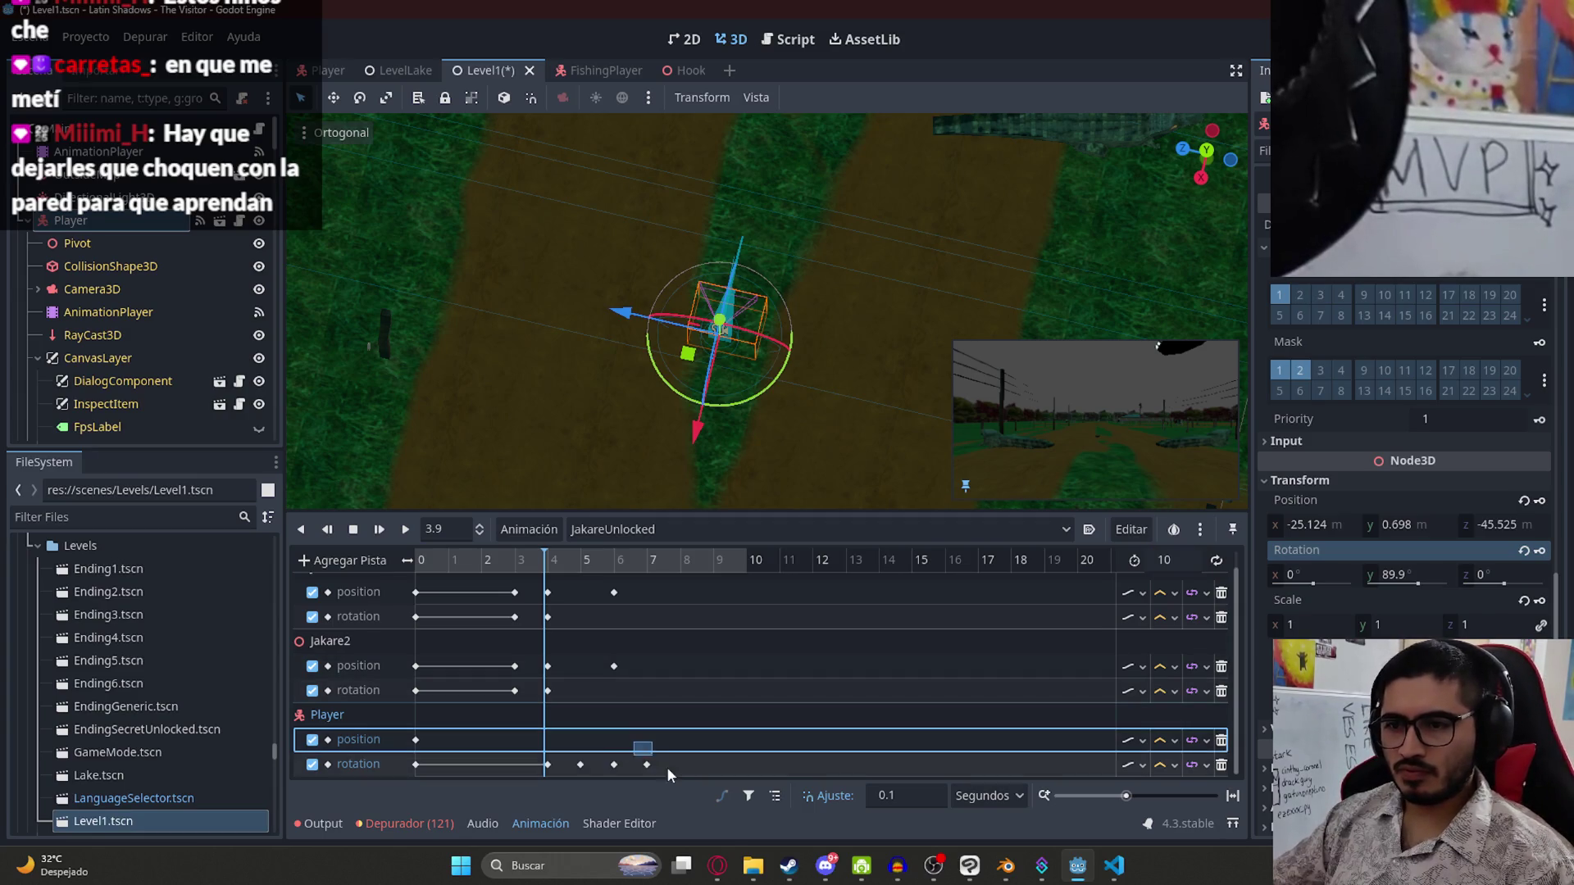
left_click(661, 774)
left_click(745, 560)
key("bracketleft")
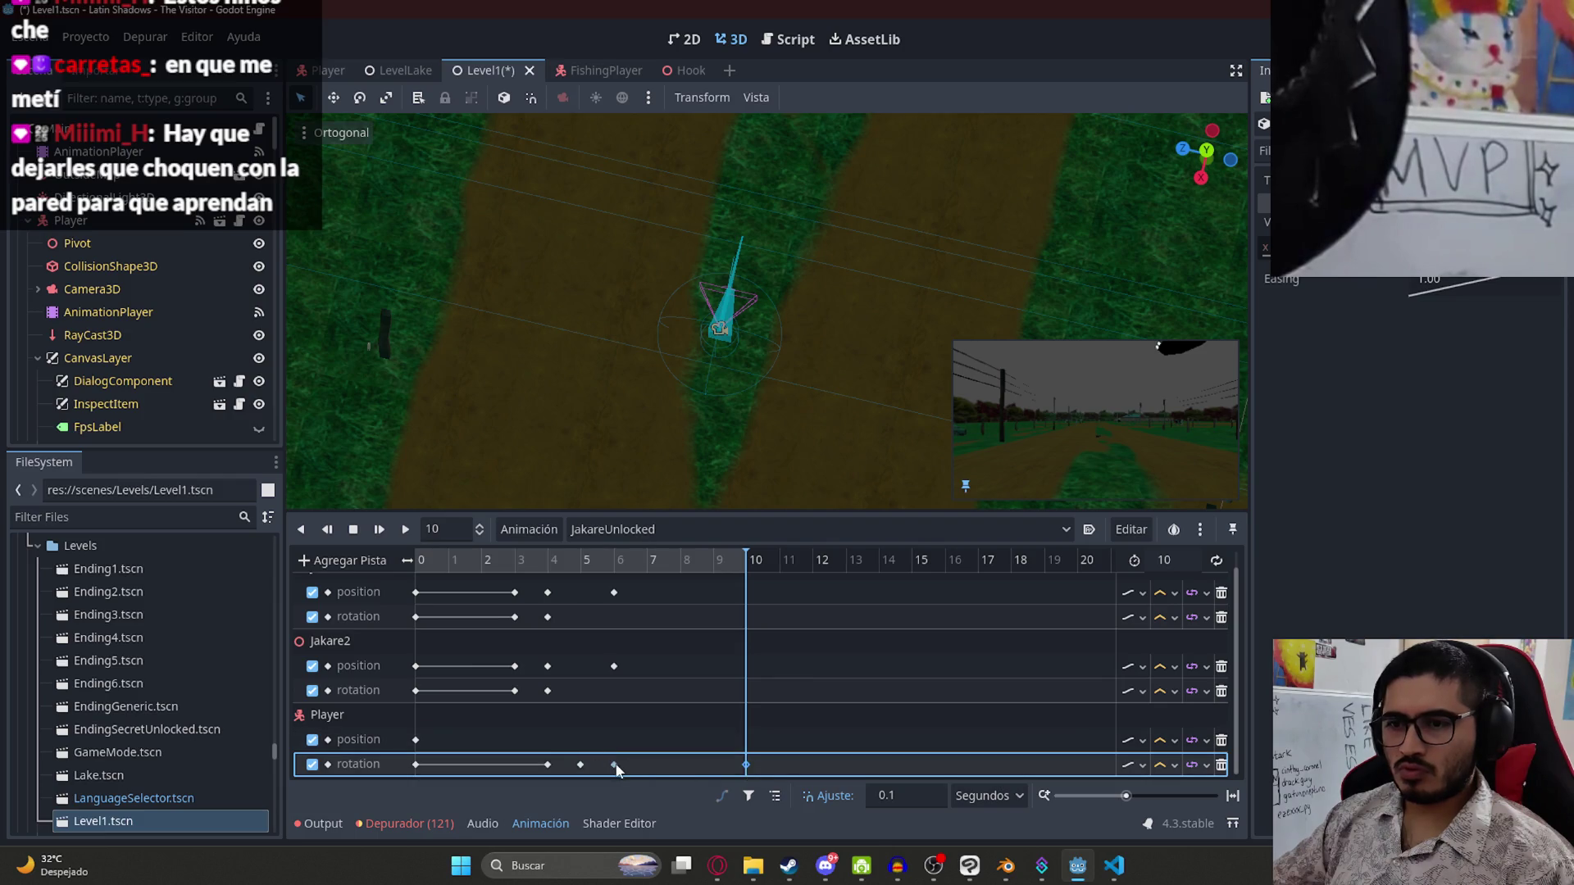
left_click_drag(634, 762, 653, 755)
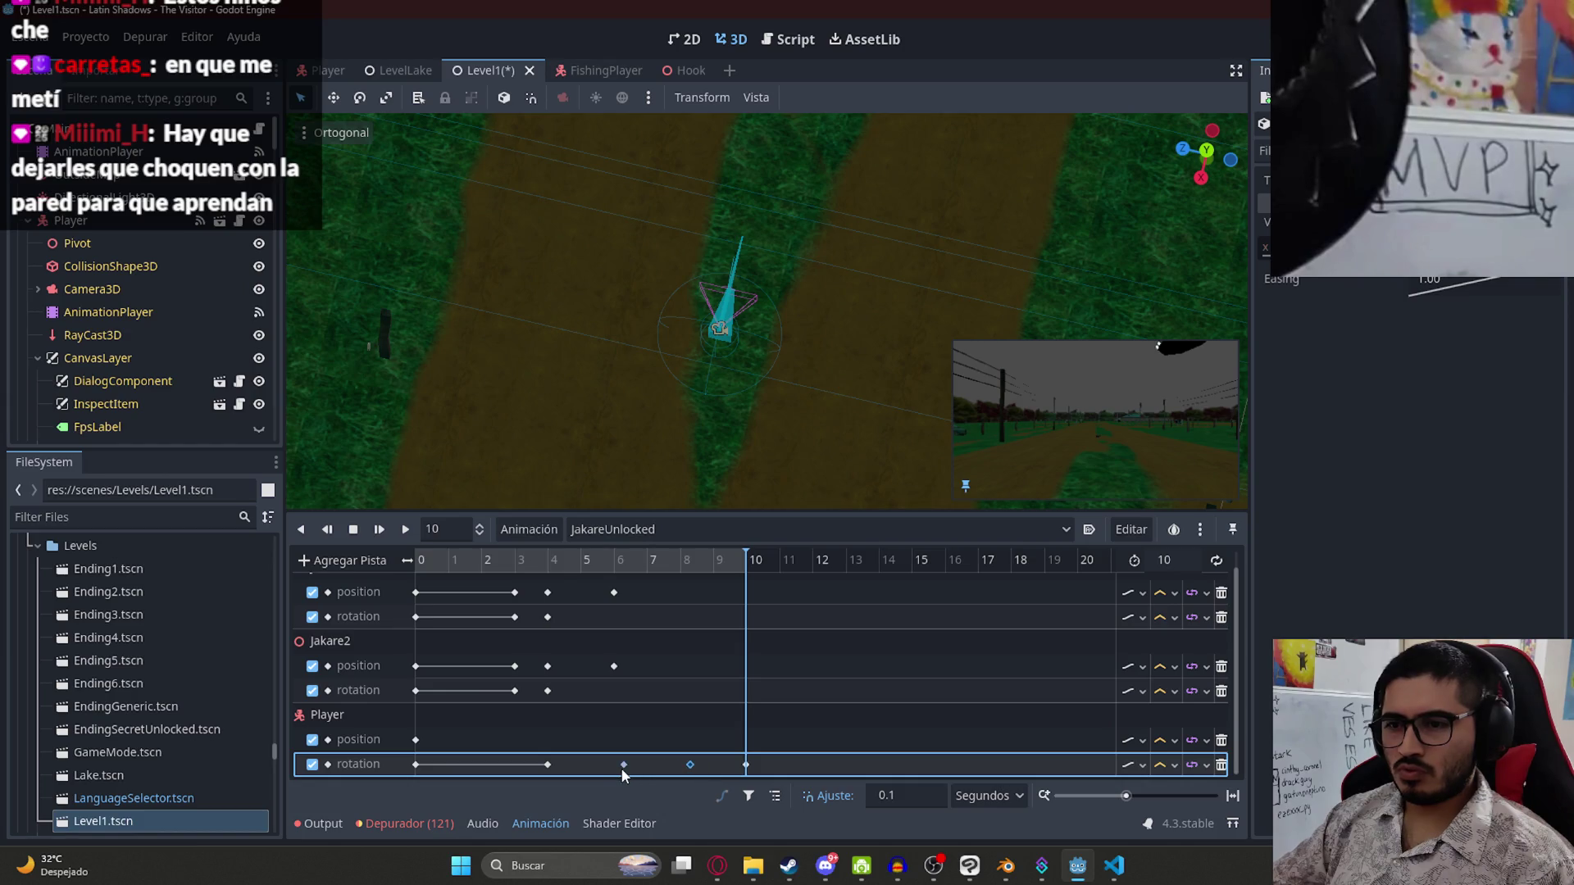
key("alt+Tab")
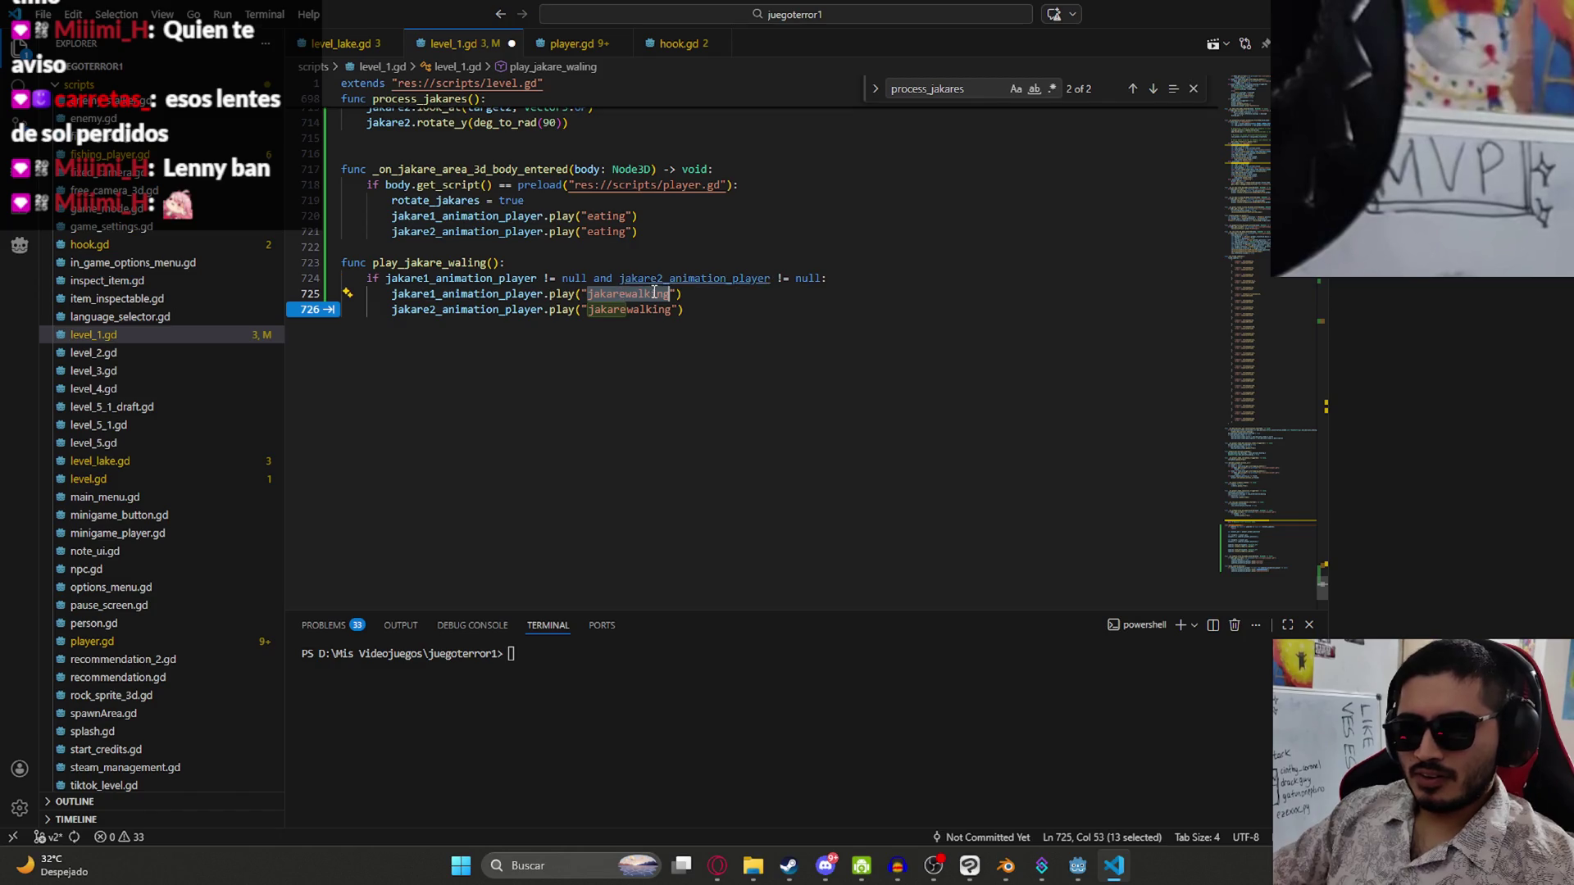
- In level_1.gd, select jakare1_animation_player and jakarewalking, then return to Godot
double_click(433, 297)
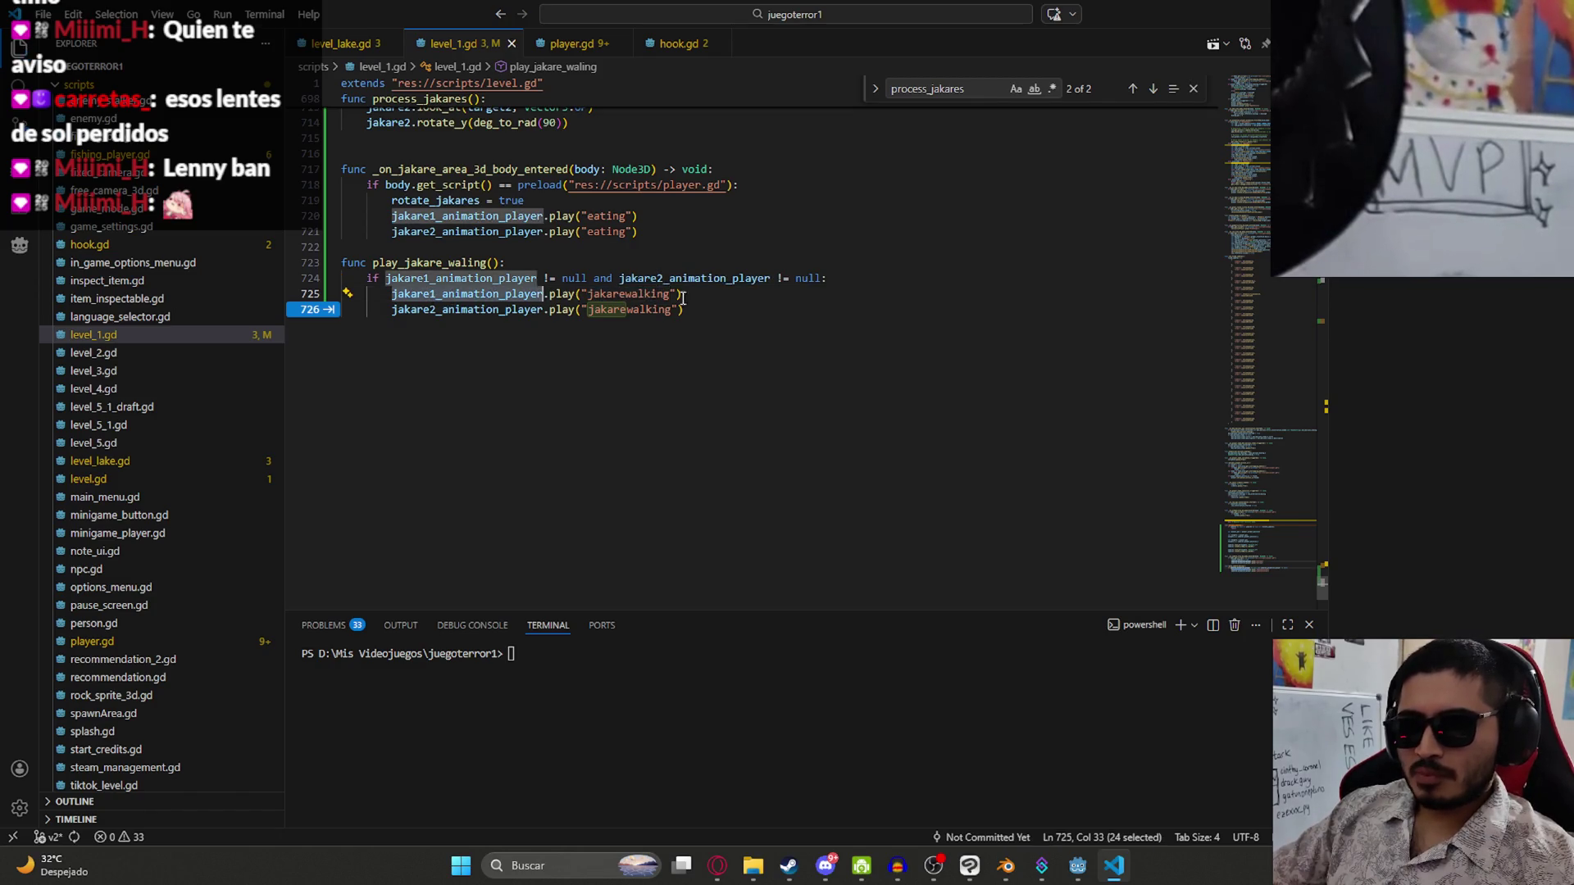
double_click(638, 296)
key("alt+Tab")
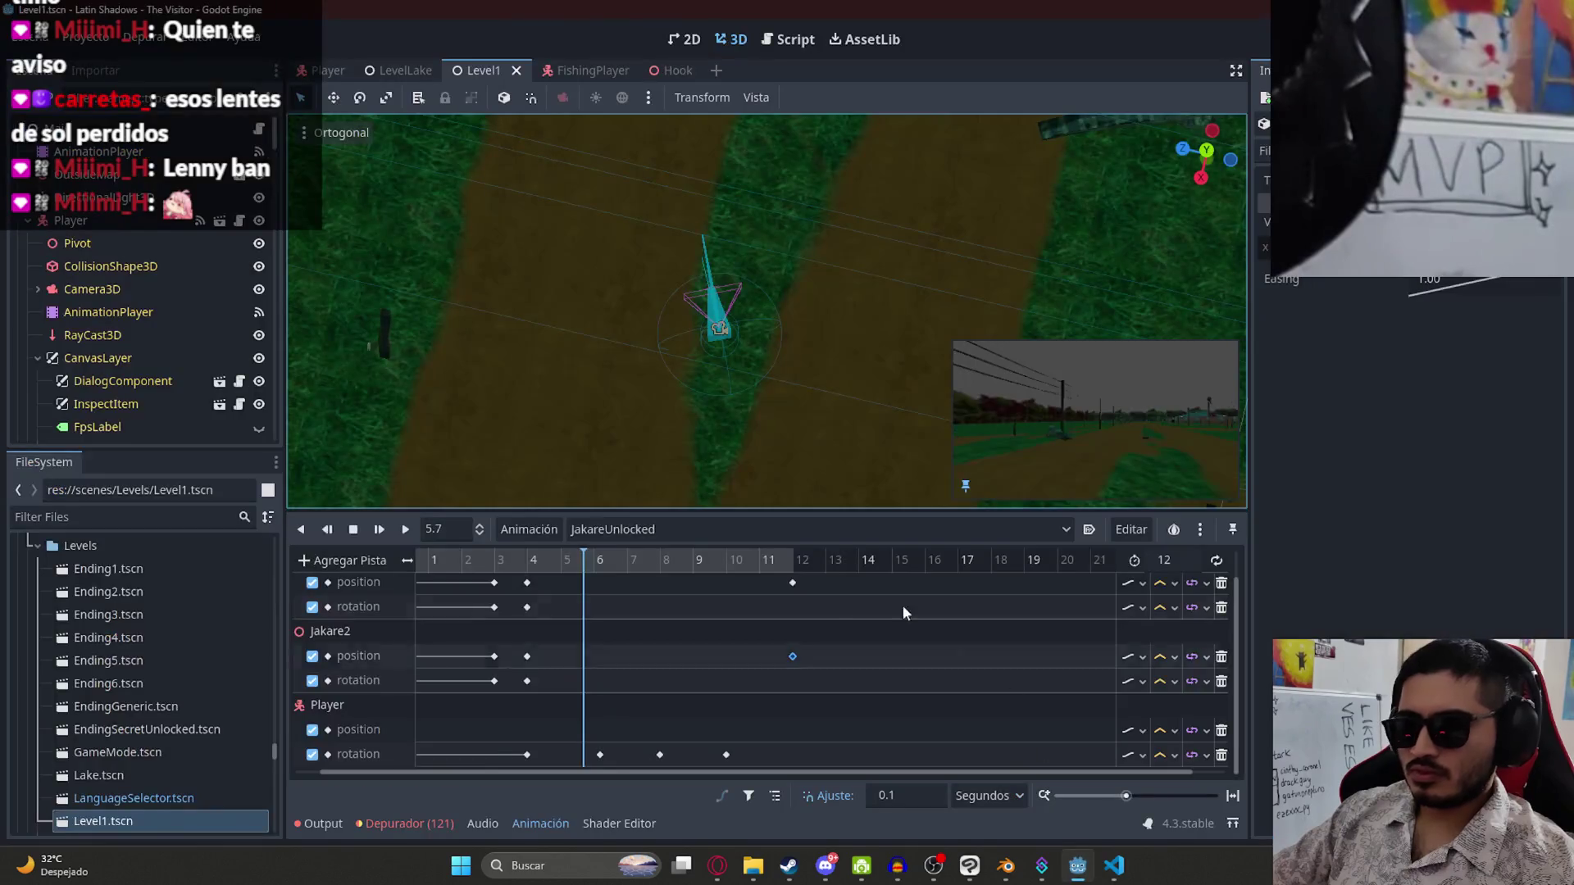
- Set the JakareUnlocked playhead to 3 seconds and start adding a new track
mouse_move(525, 560)
left_mouse_down()
mouse_move(451, 561)
mouse_move(833, 587)
mouse_move(243, 587)
mouse_move(581, 647)
mouse_move(393, 639)
mouse_move(544, 656)
left_mouse_up()
left_click_drag(490, 654, 496, 654)
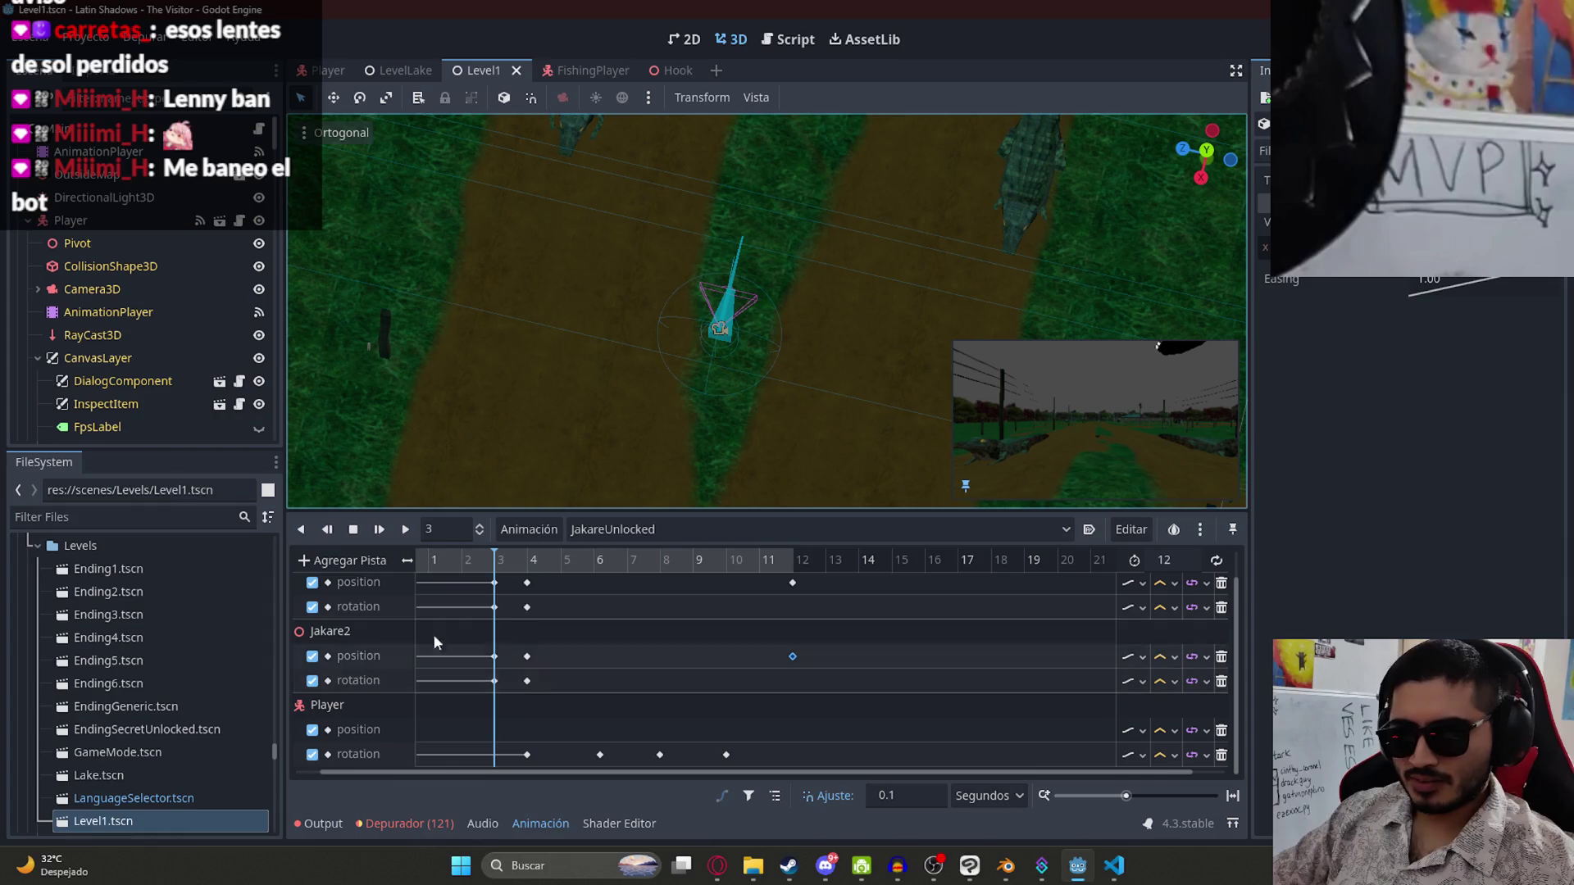
left_click(365, 562)
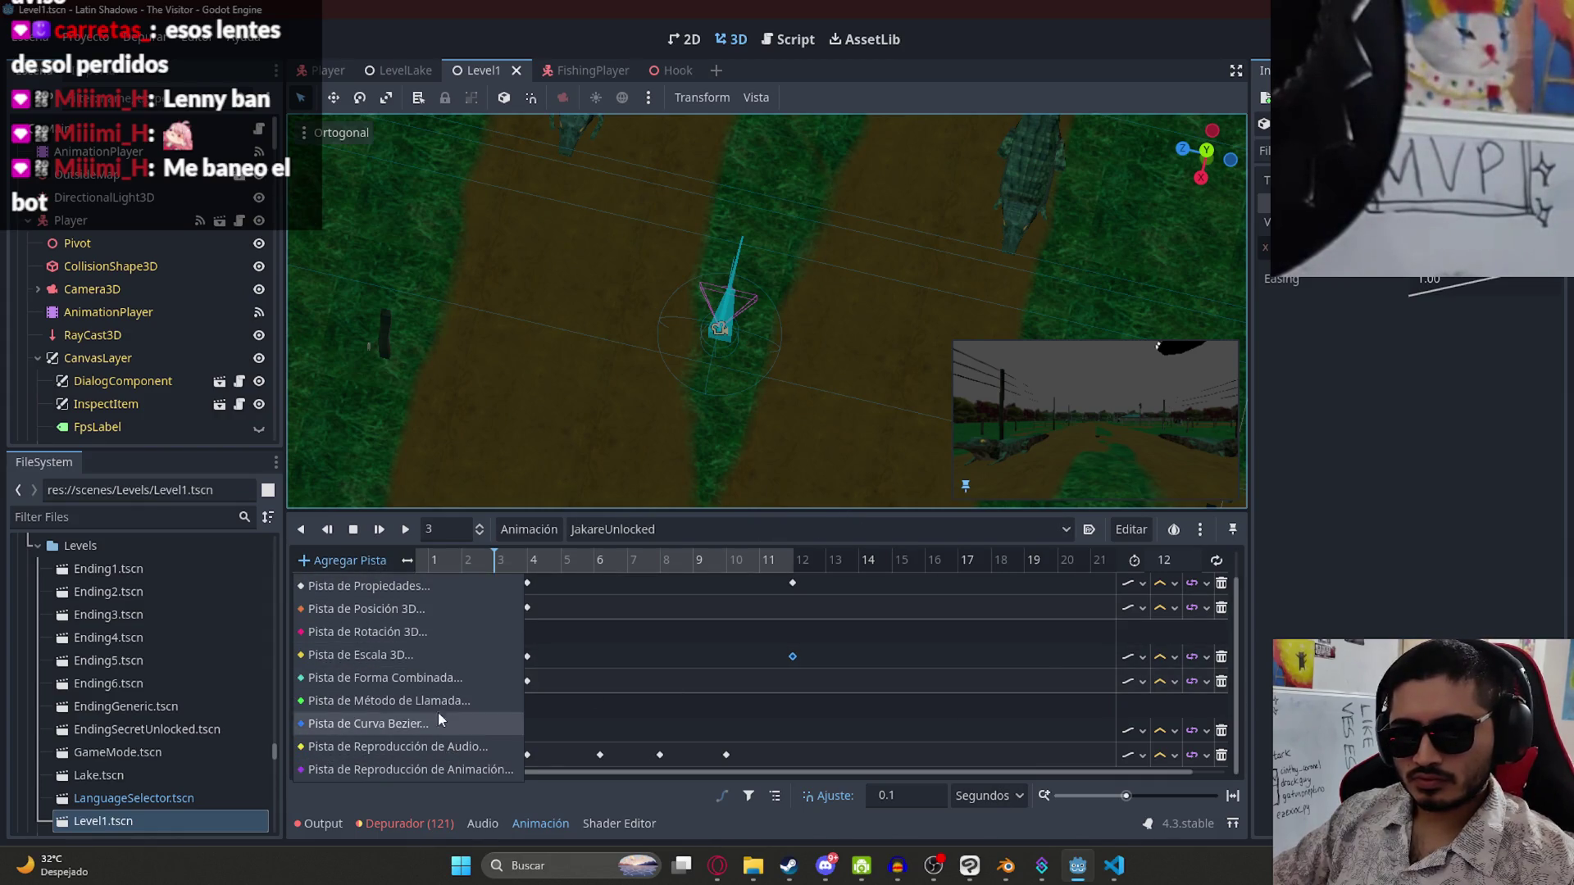
- Add a Call Method track targeting the Main node and insert a key on it
left_click(410, 700)
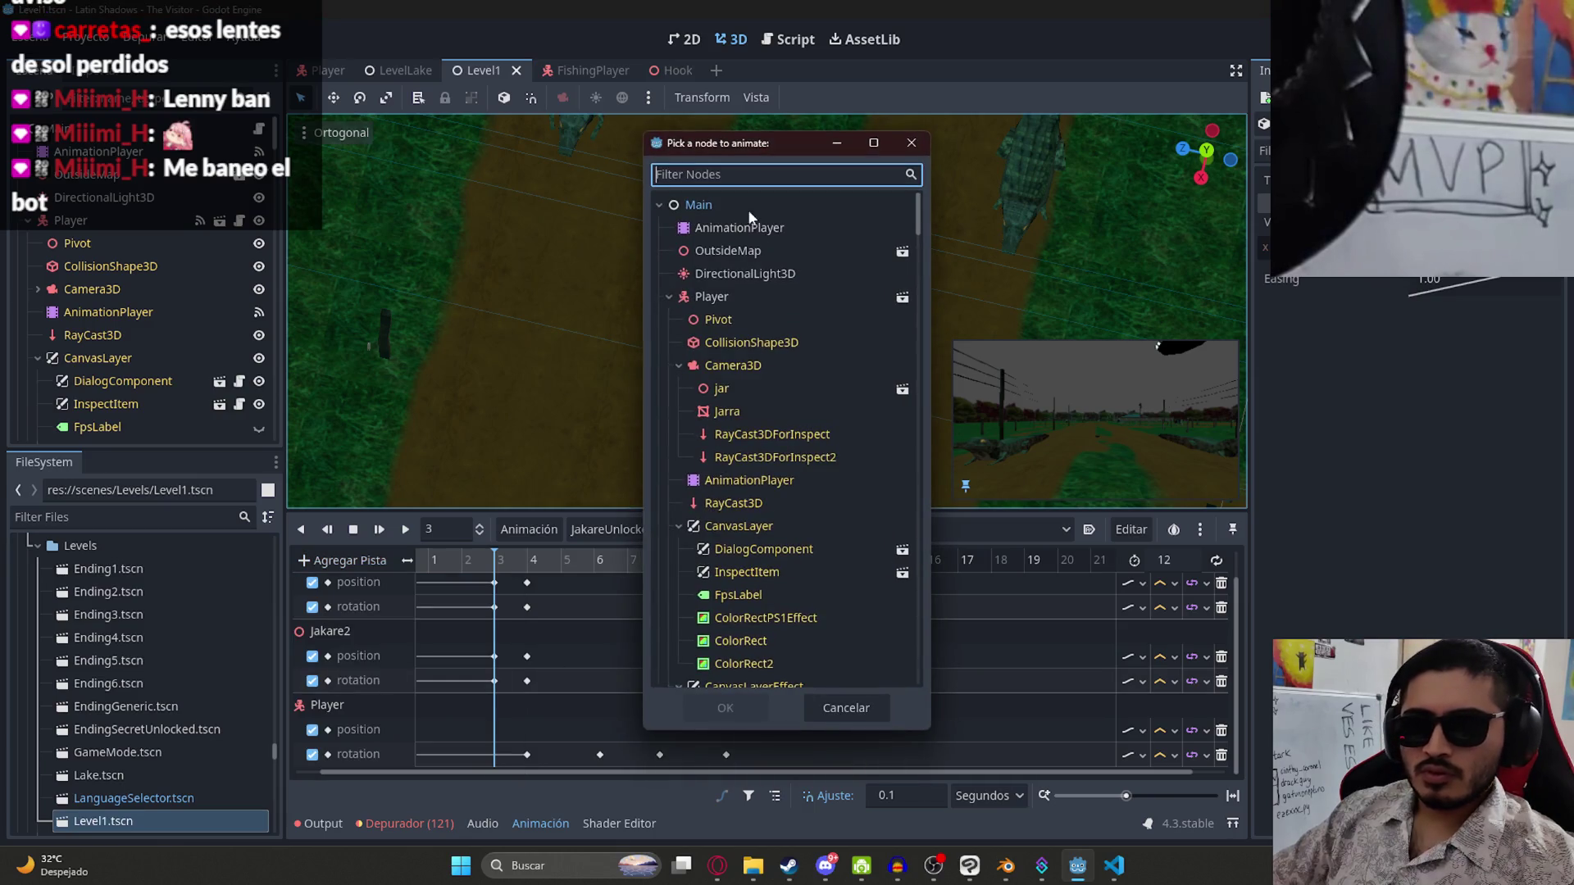
left_click(697, 204)
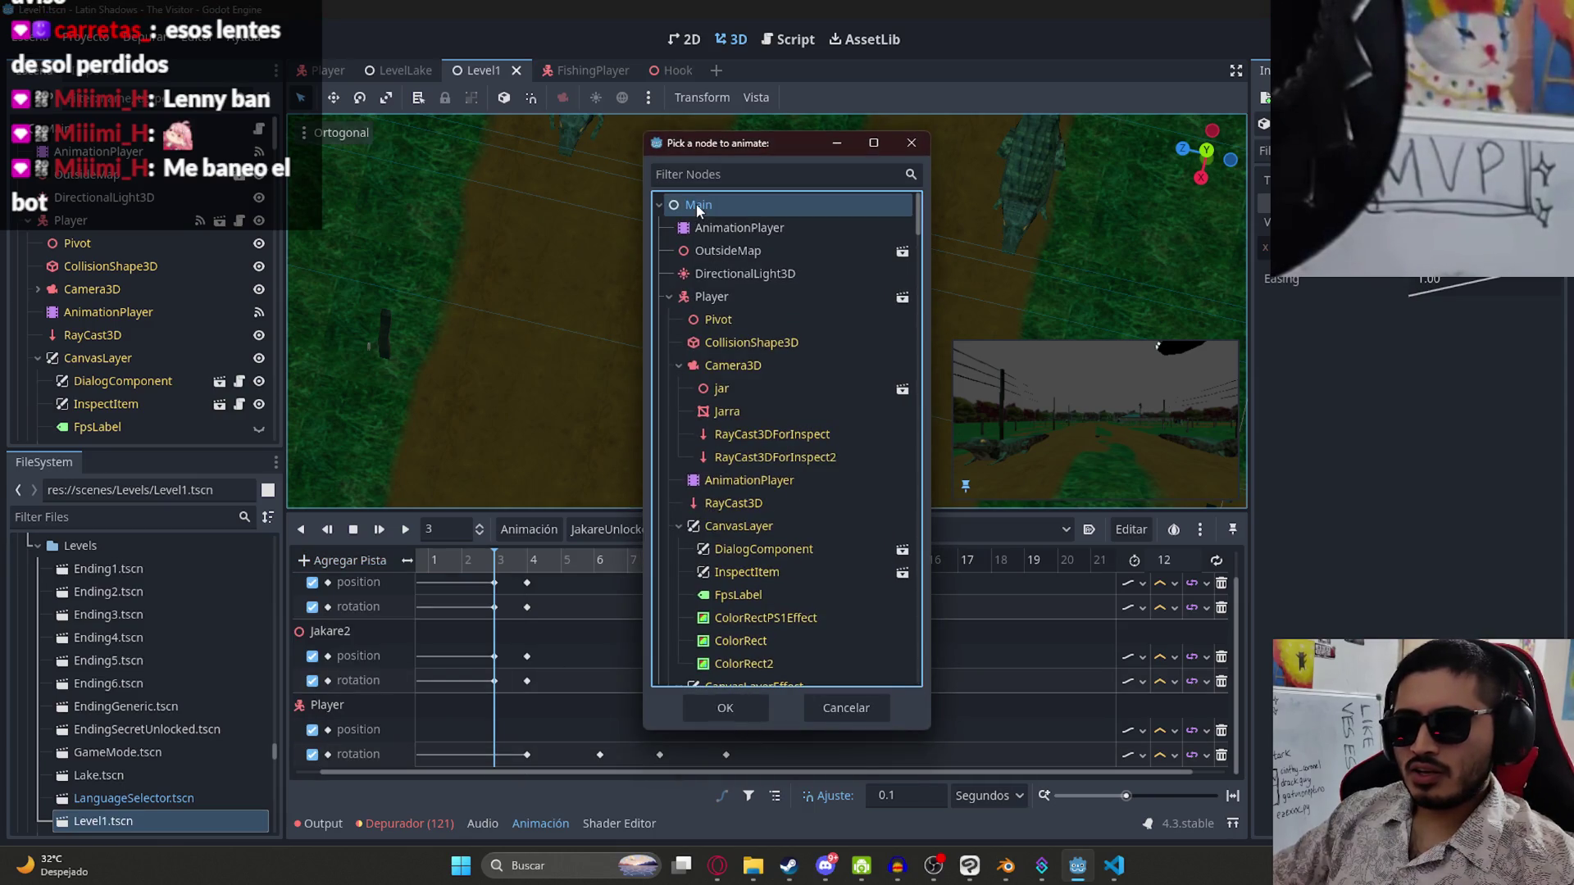
left_click(725, 708)
right_click(492, 753)
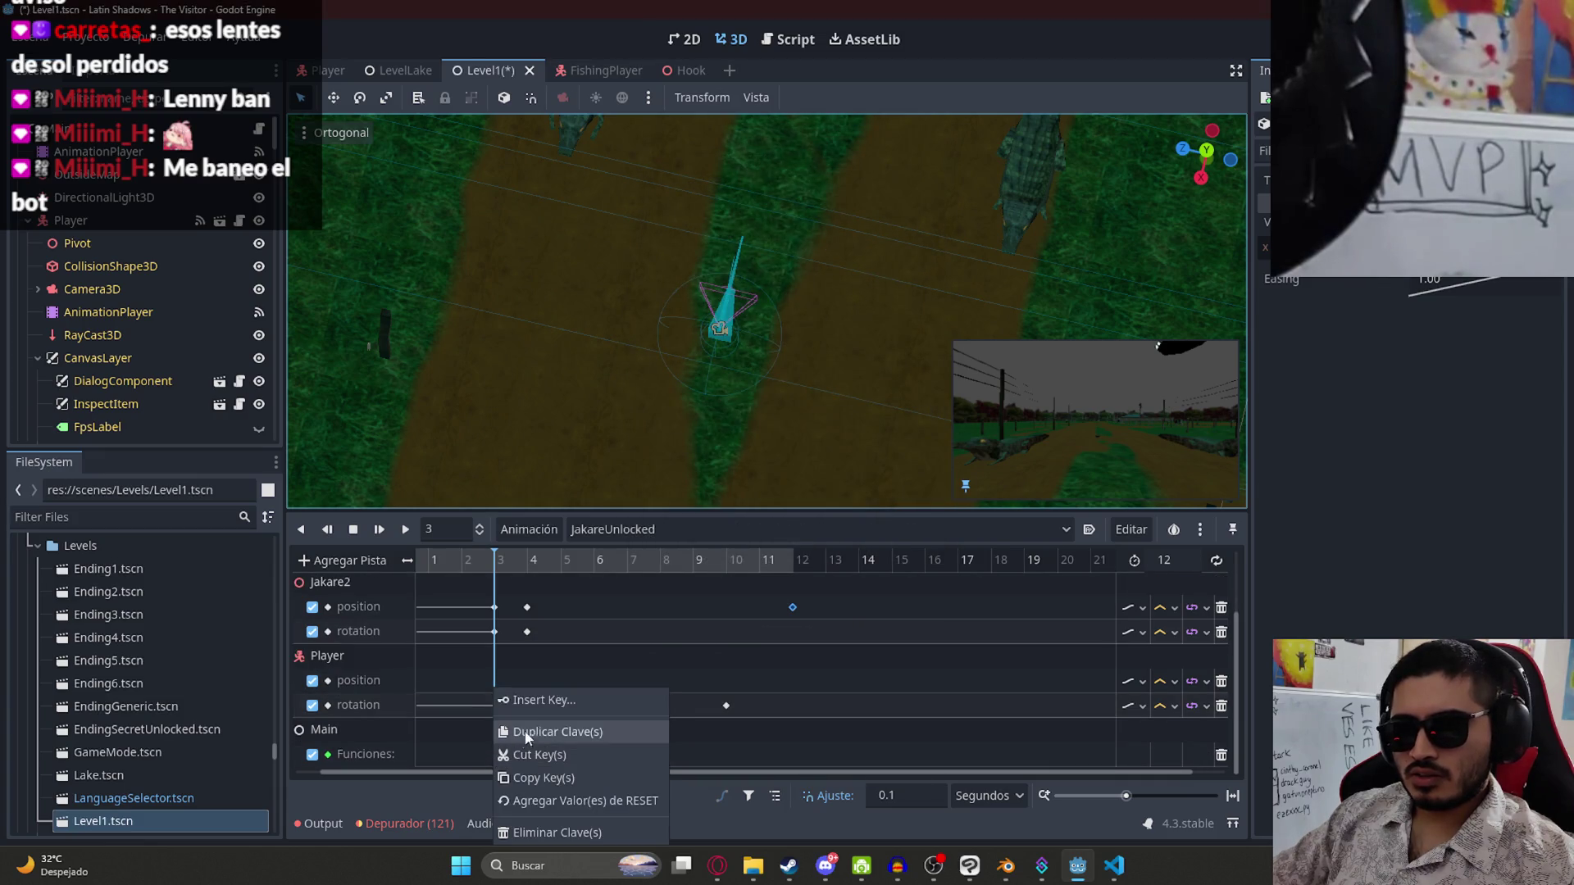
left_click(536, 696)
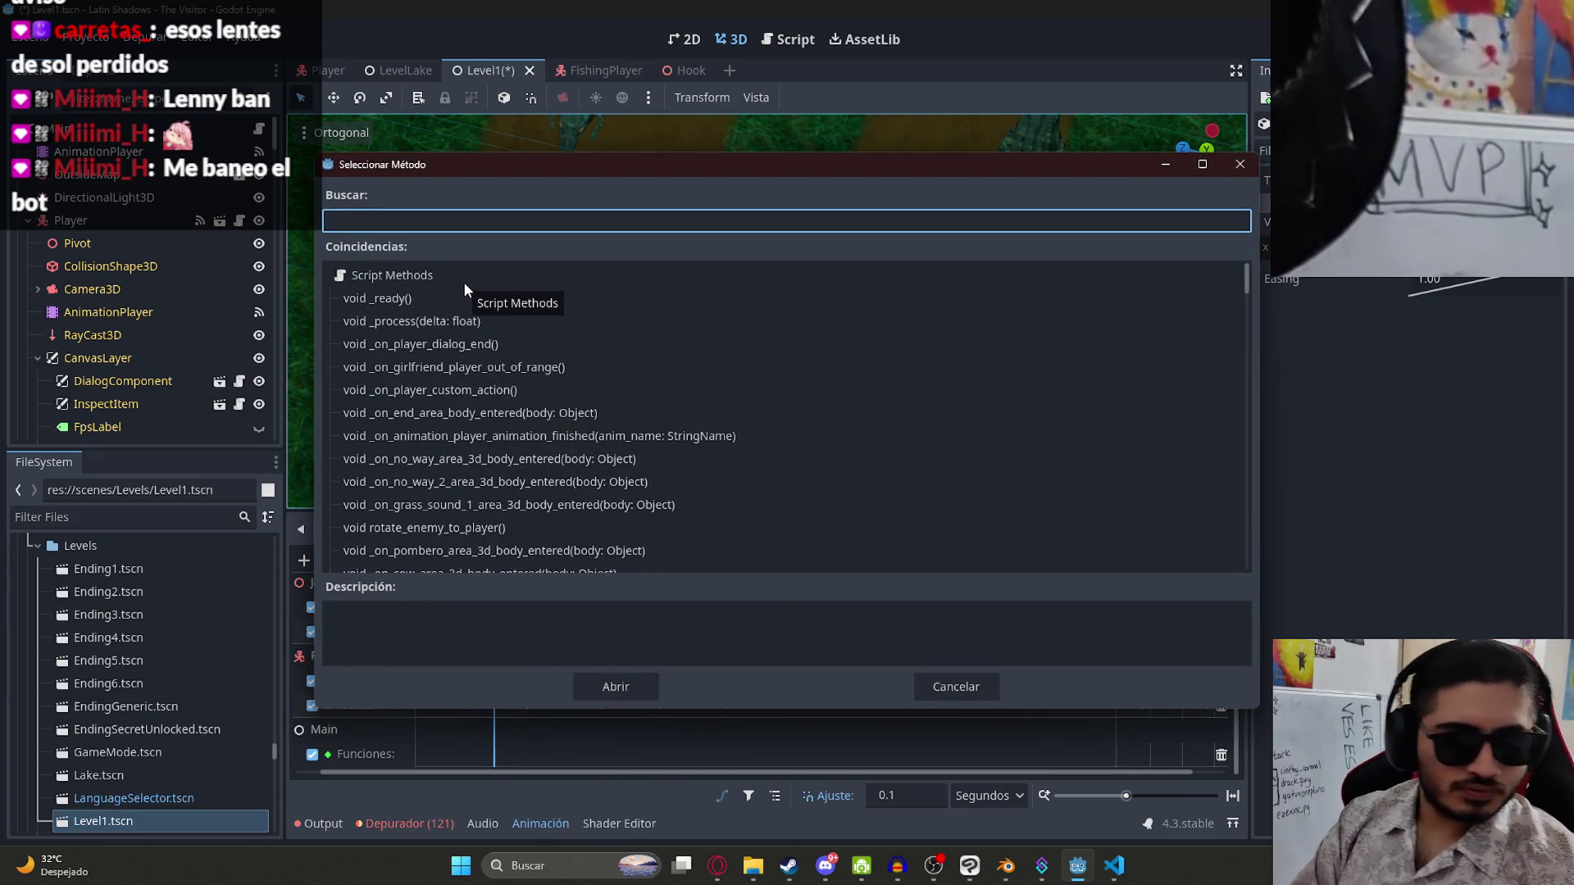
- Choose play_jakare_waling() as the key's method, save Level1, and rewind to frame 0
type("jaka")
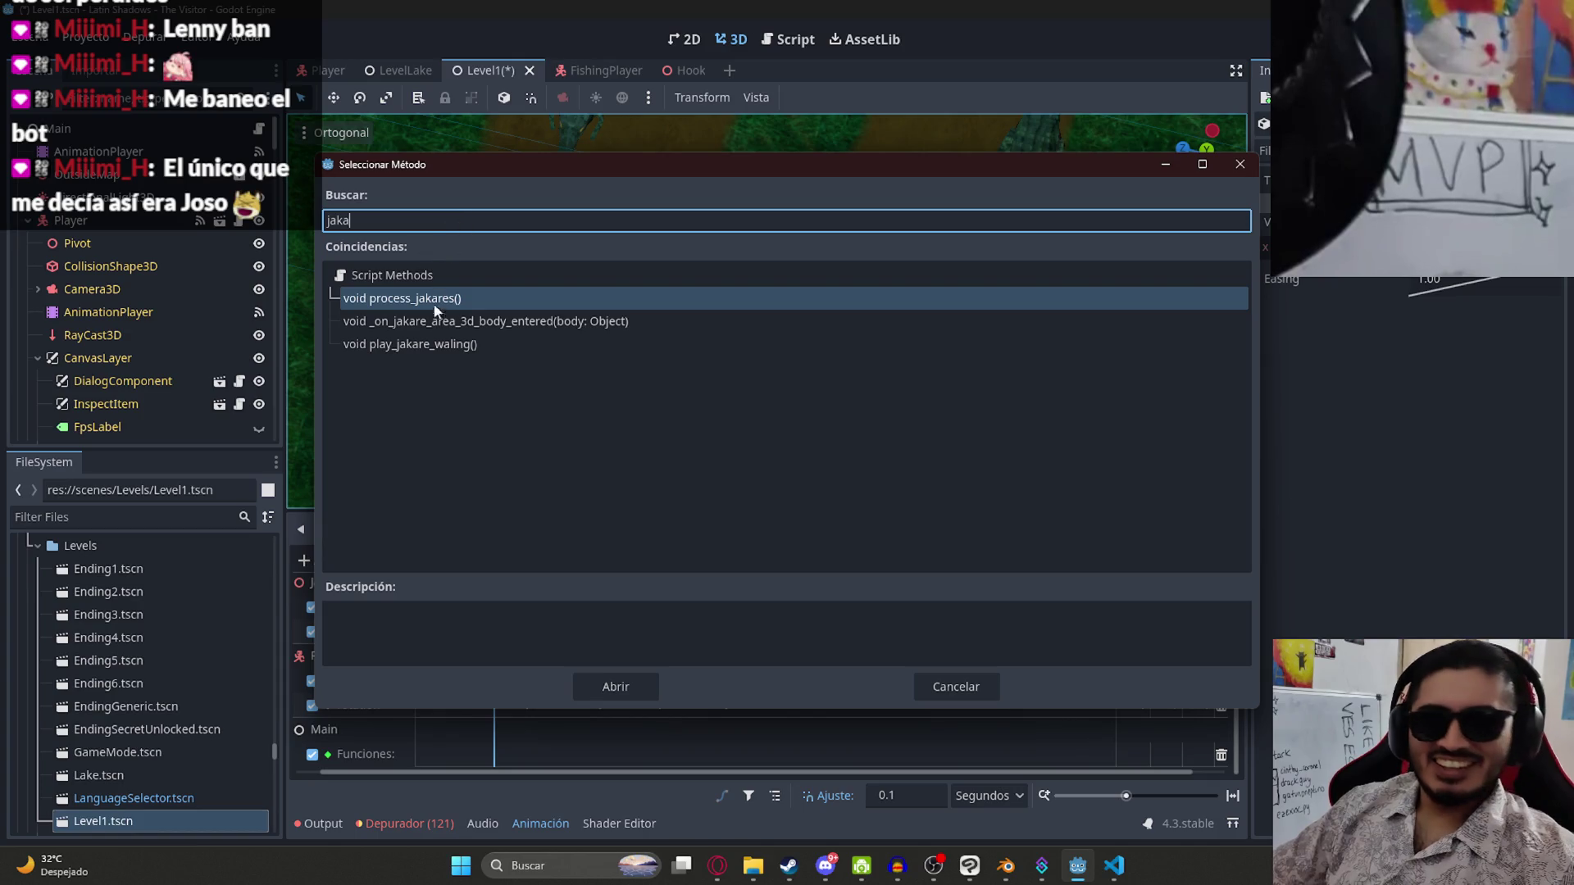
left_click(439, 344)
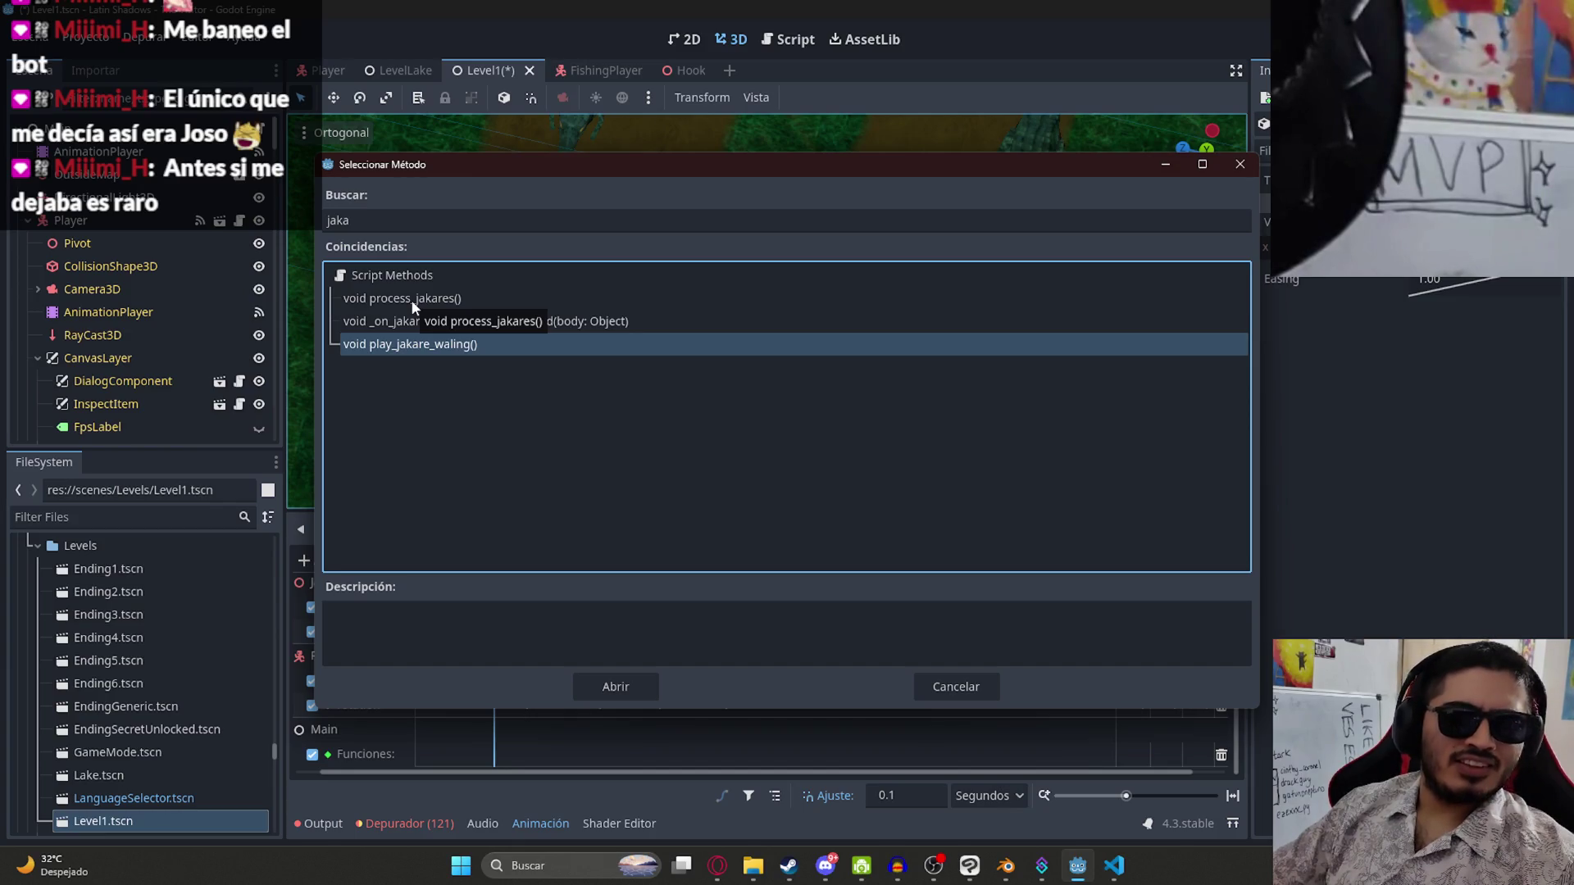
left_click(415, 322)
left_click(404, 345)
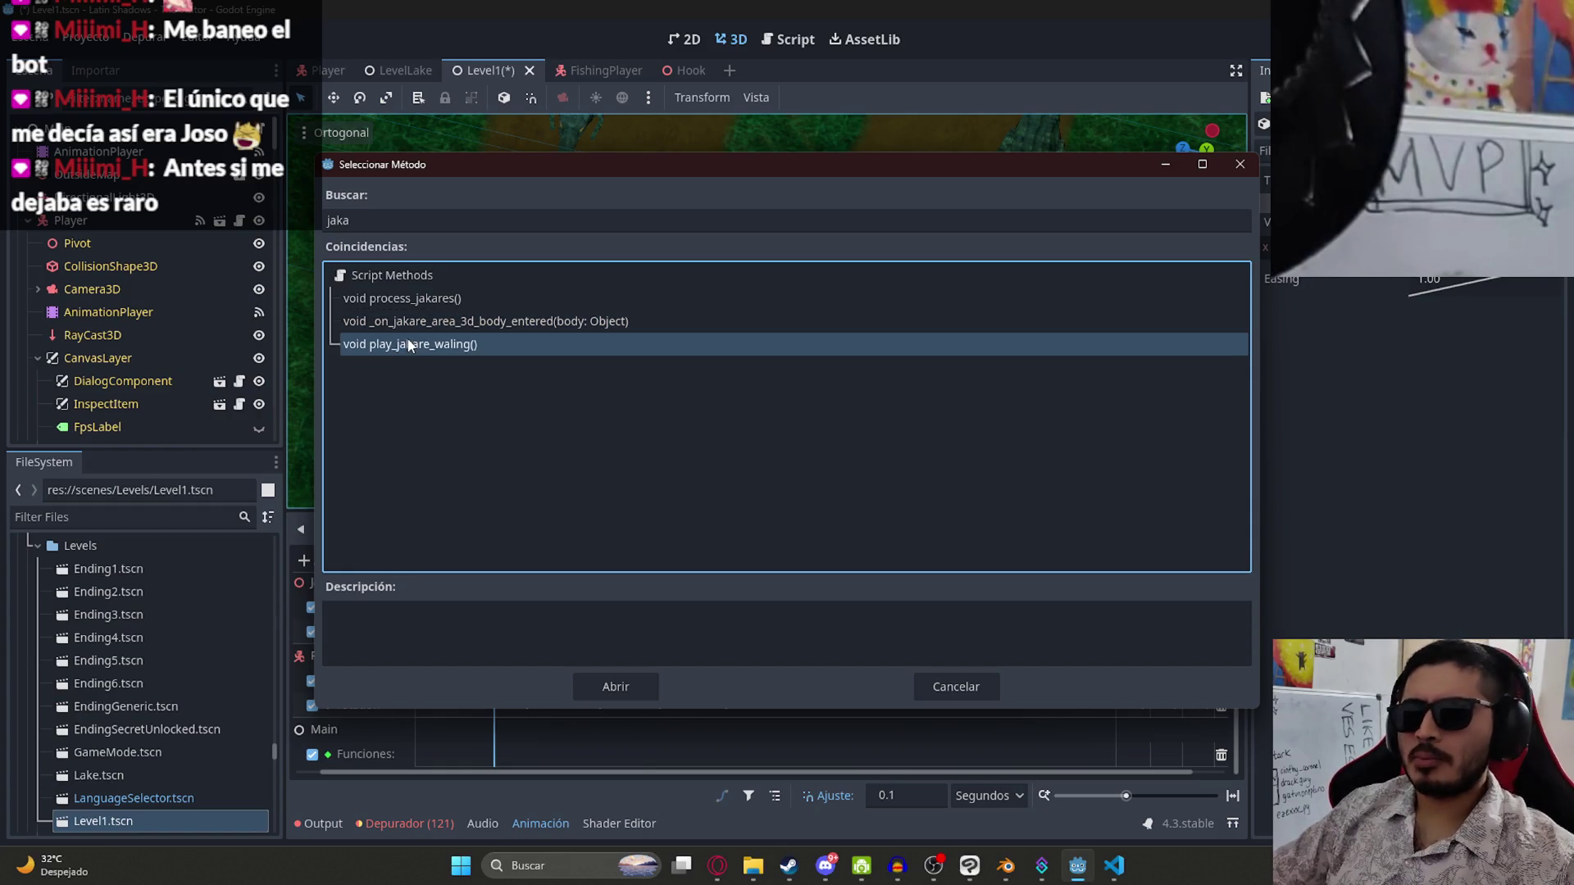
left_click(410, 303)
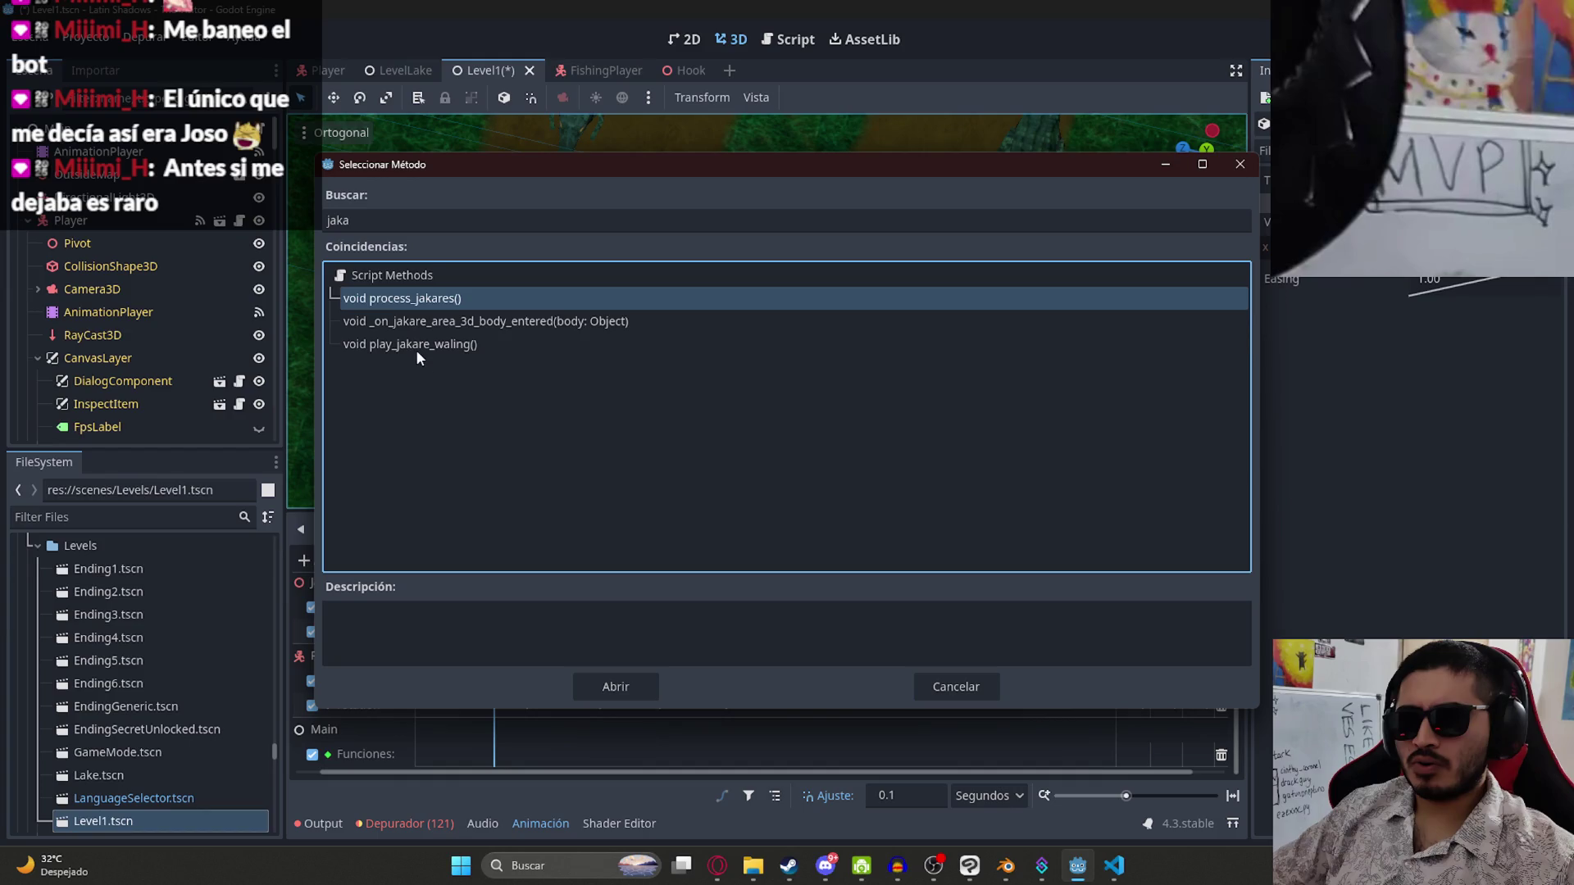
double_click(418, 346)
left_click(495, 755)
key("ctrl+s")
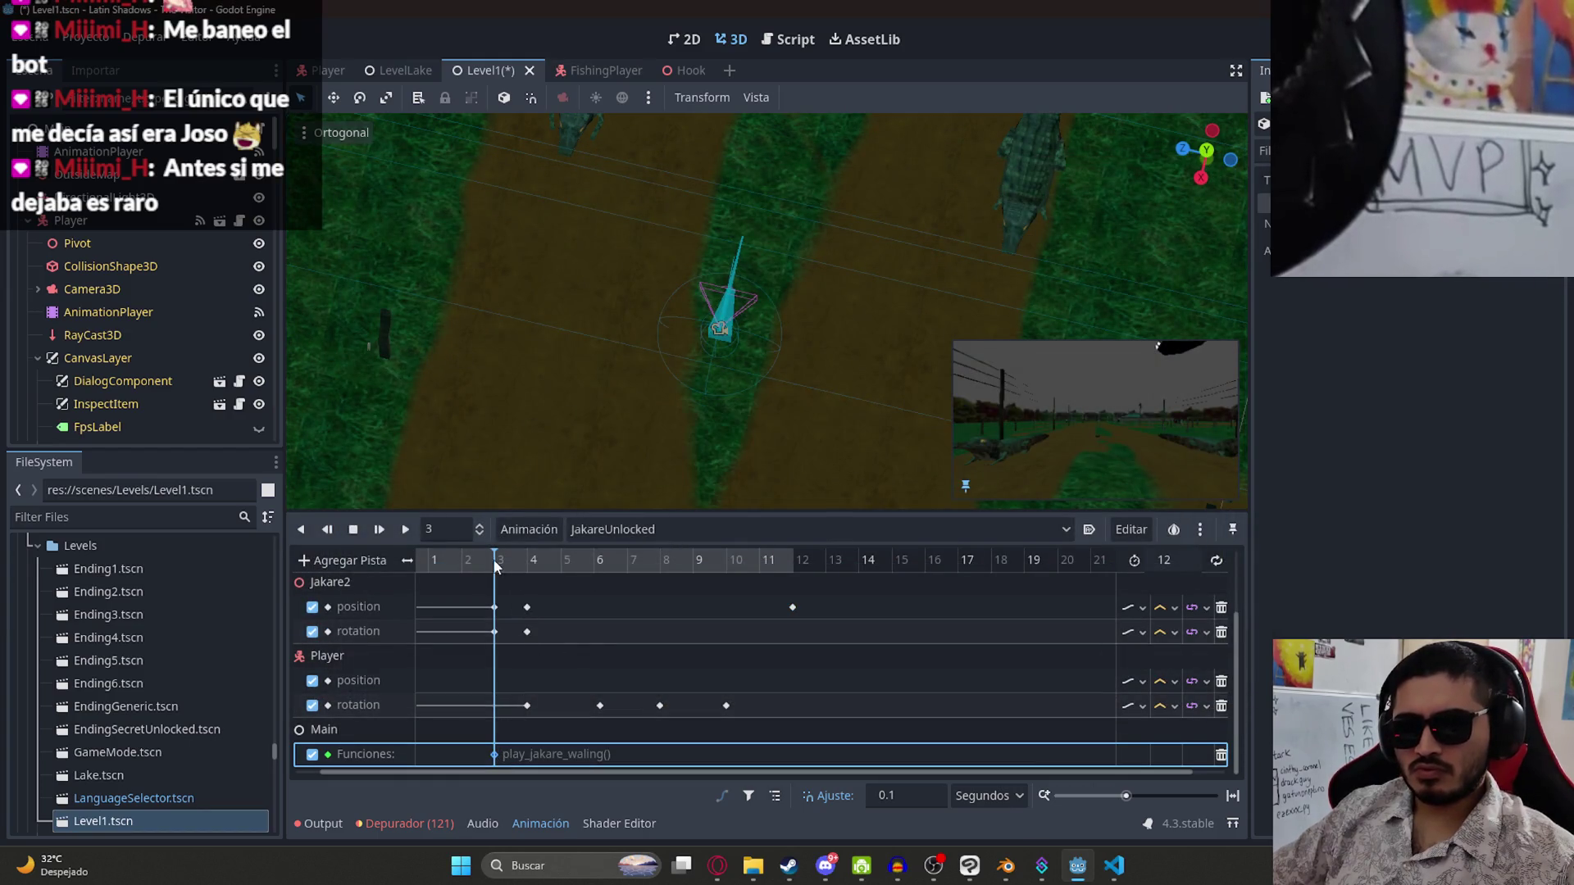
left_click_drag(422, 562, 332, 562)
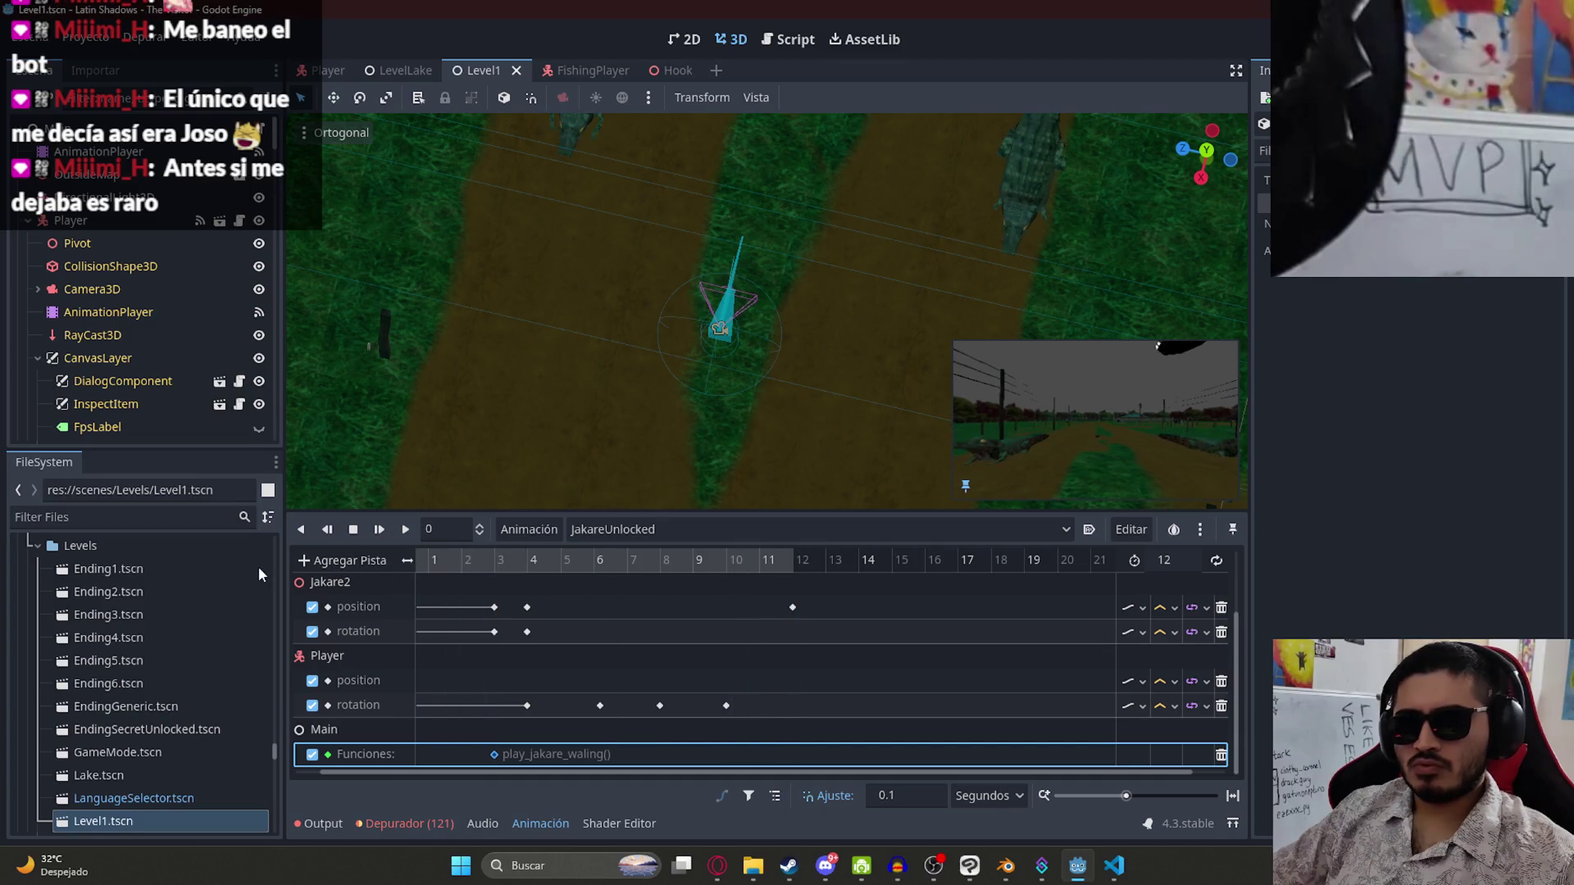
- Switch the animation timeline back to RESET and save the scene
left_click(656, 529)
left_click(627, 680)
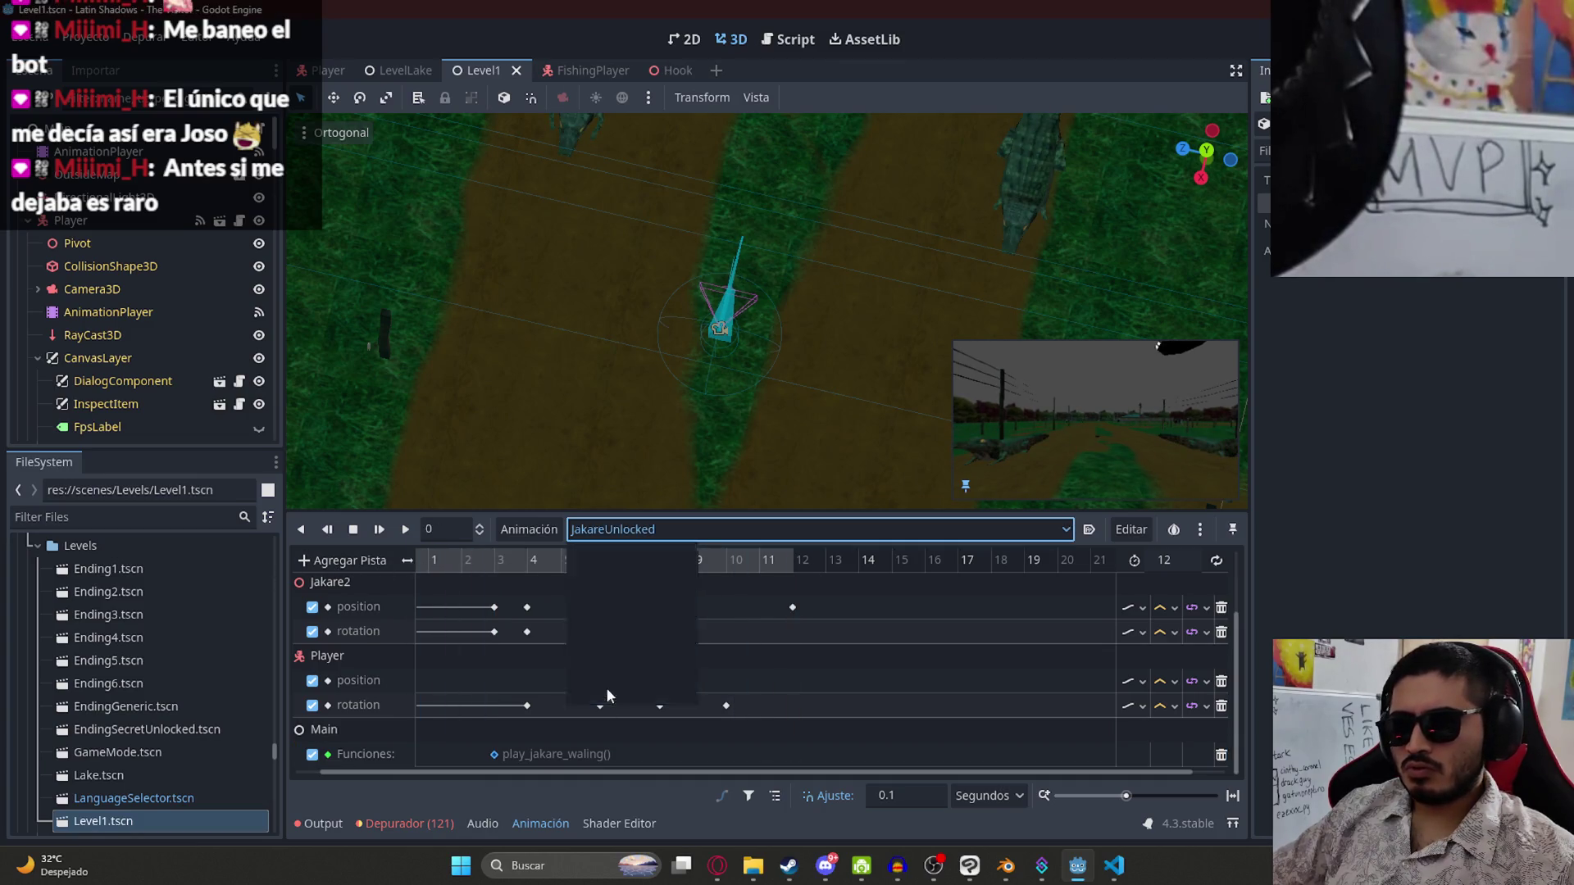
key("ctrl+s")
- In level_1.gd's jakare body-entered handler, add an animation_player.play call after the eating call
left_click(785, 41)
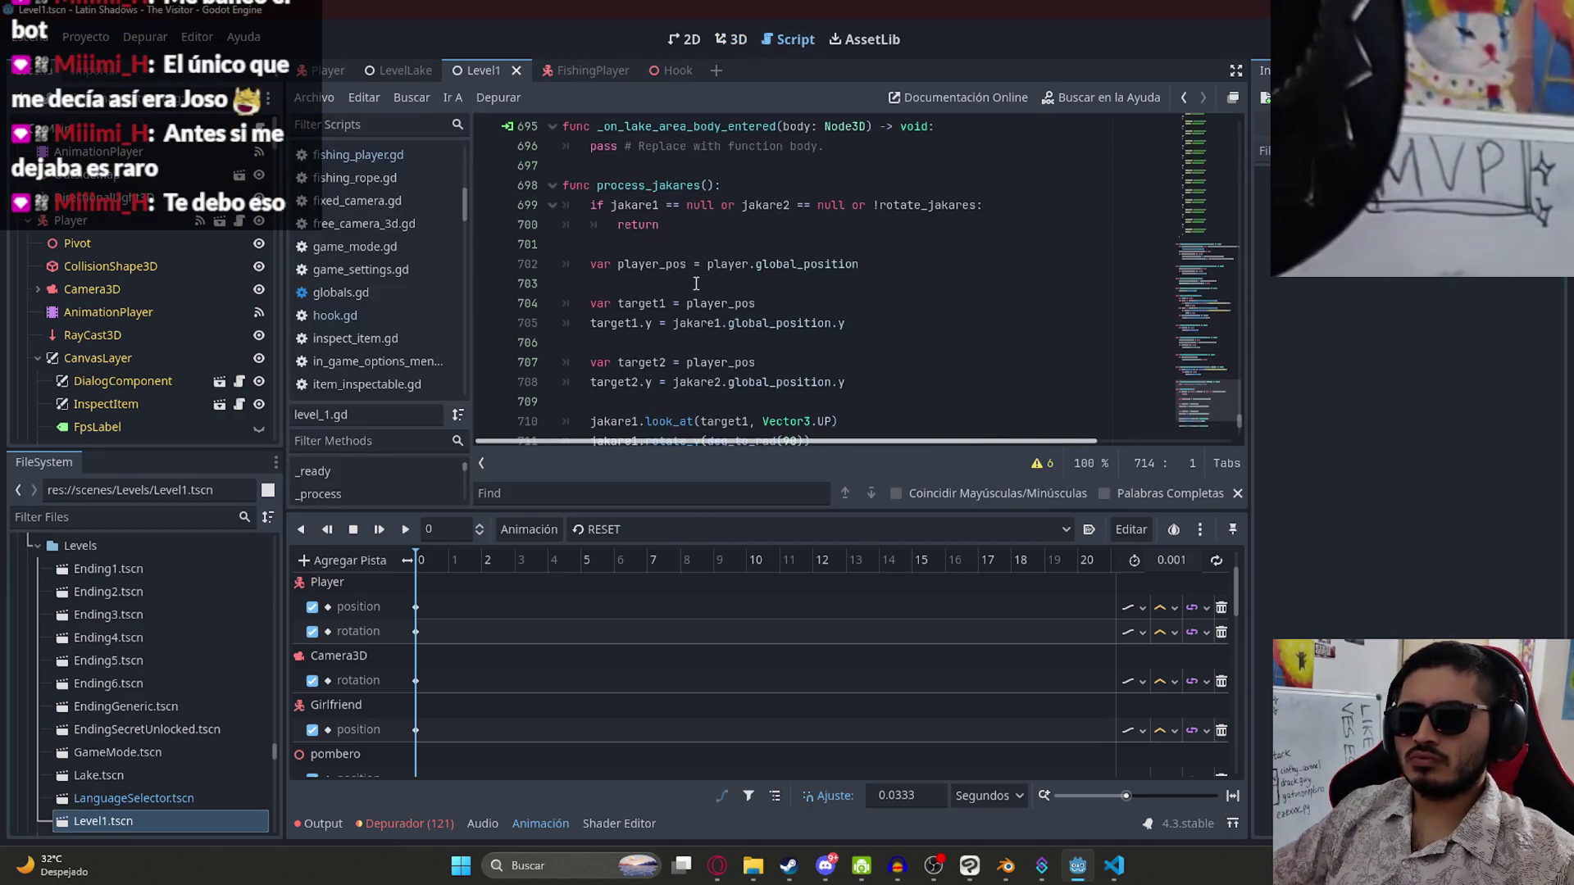
left_click(1113, 865)
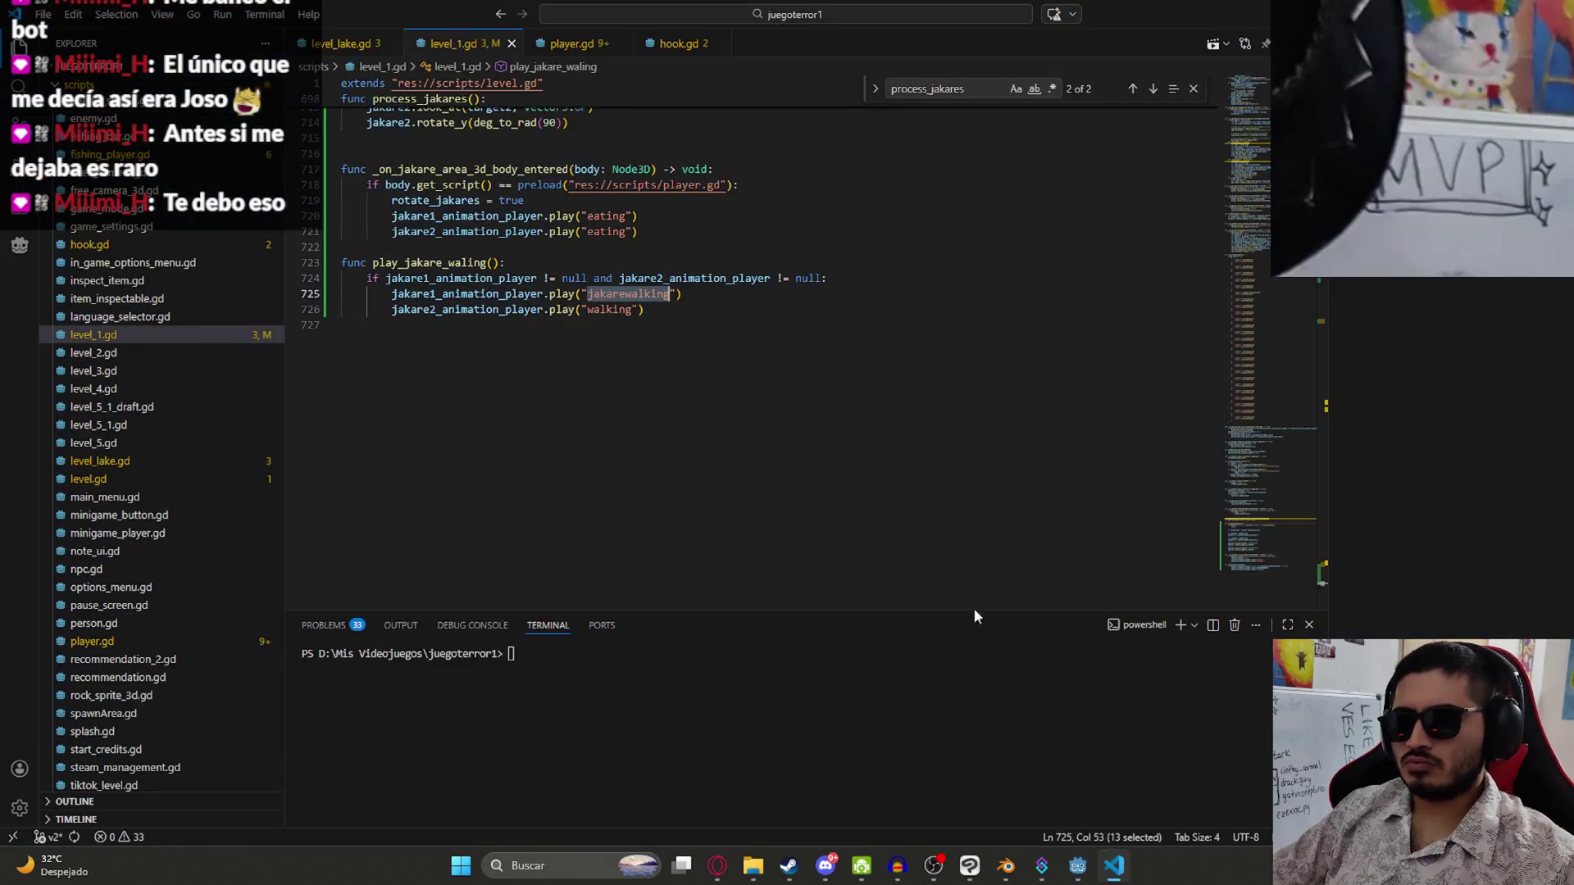
scroll(857, 445, "up", 1)
double_click(430, 467)
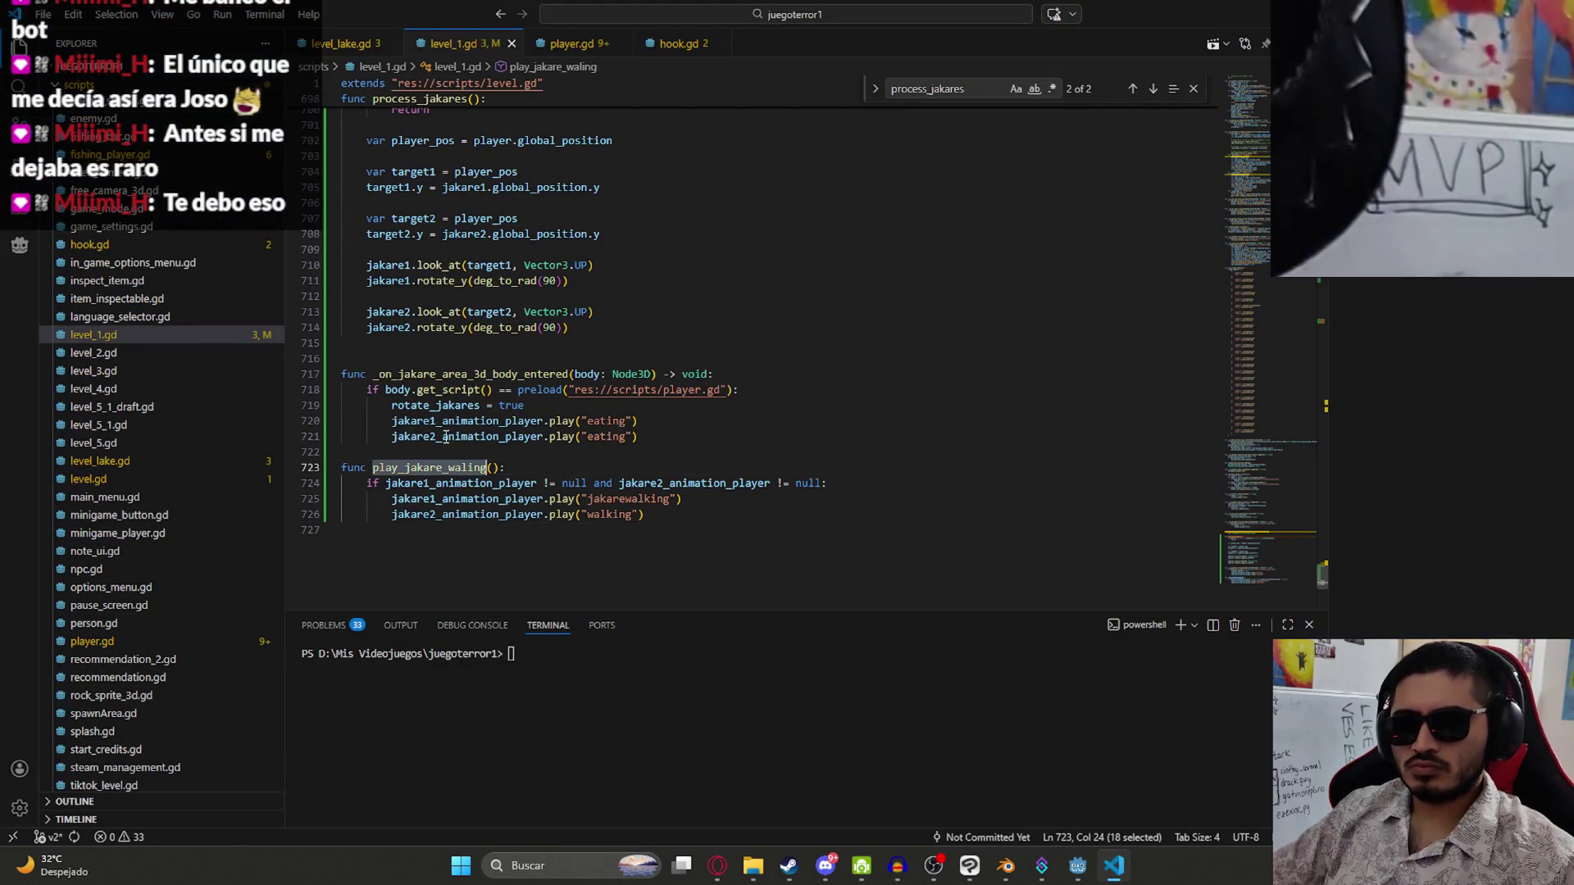
double_click(481, 370)
left_click(701, 437)
key("Return")
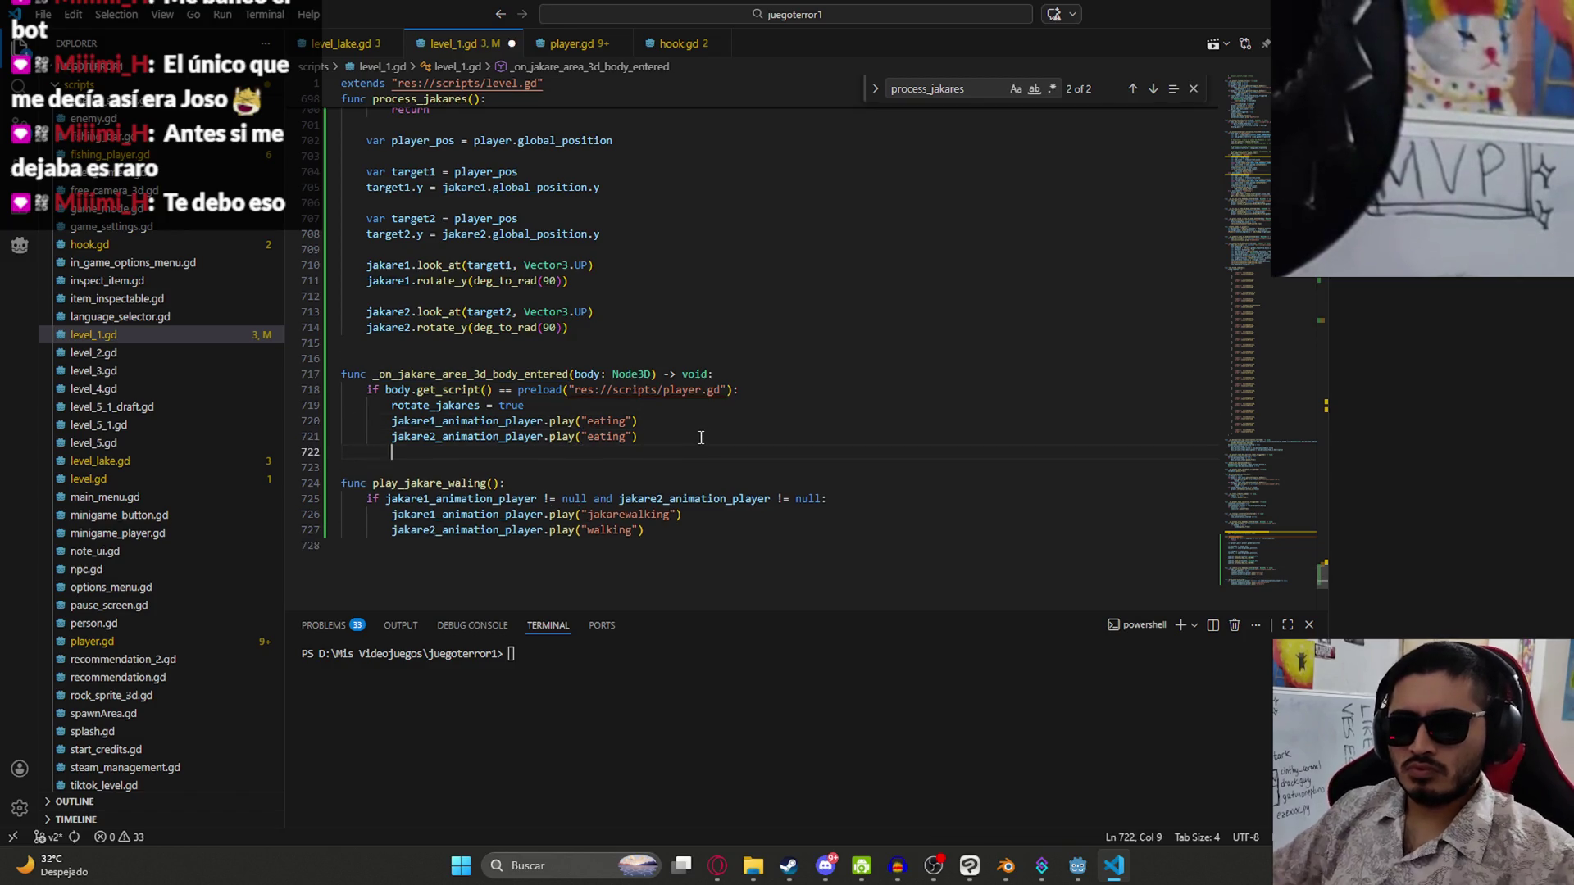
type("animation_player.pl")
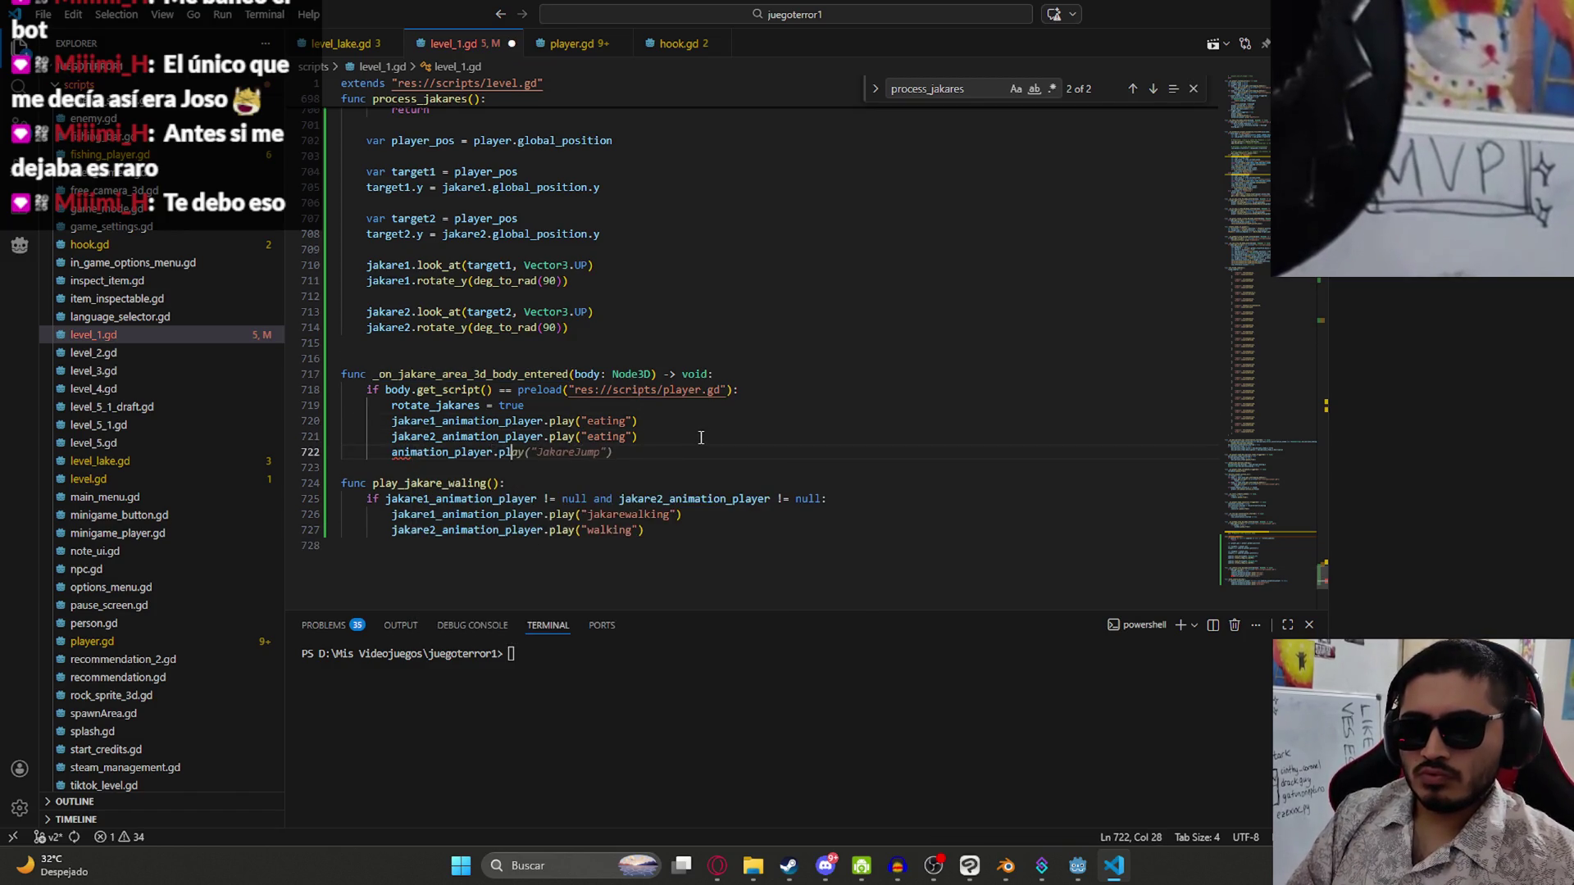
key("Tab")
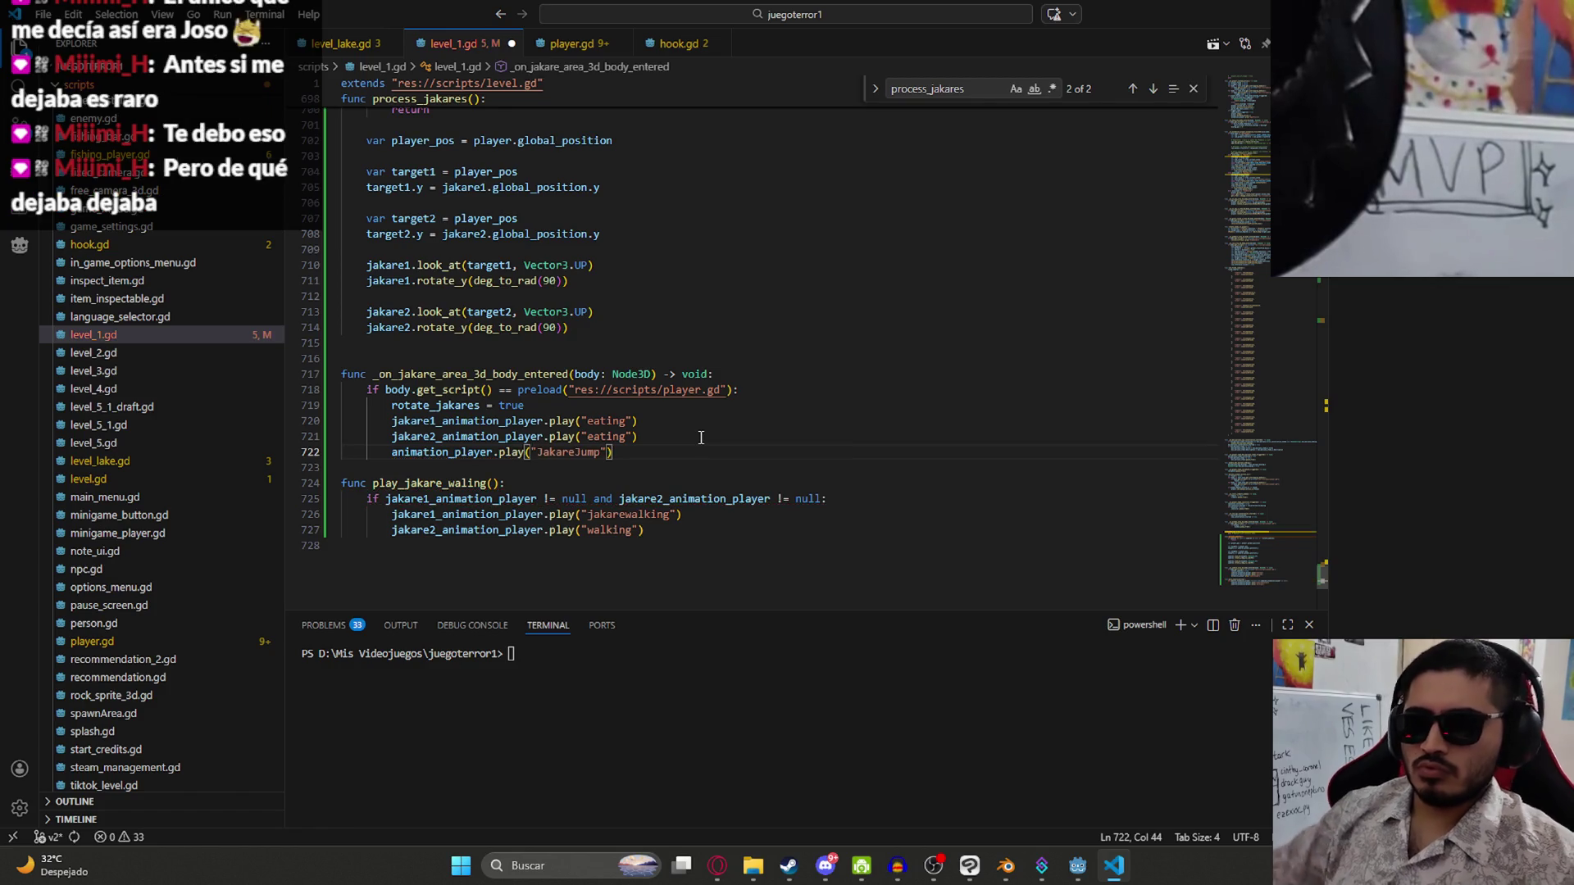
- Check the animation names in Godot and change the played animation to "JakareUnlocked"
left_click(1077, 865)
left_click(626, 535)
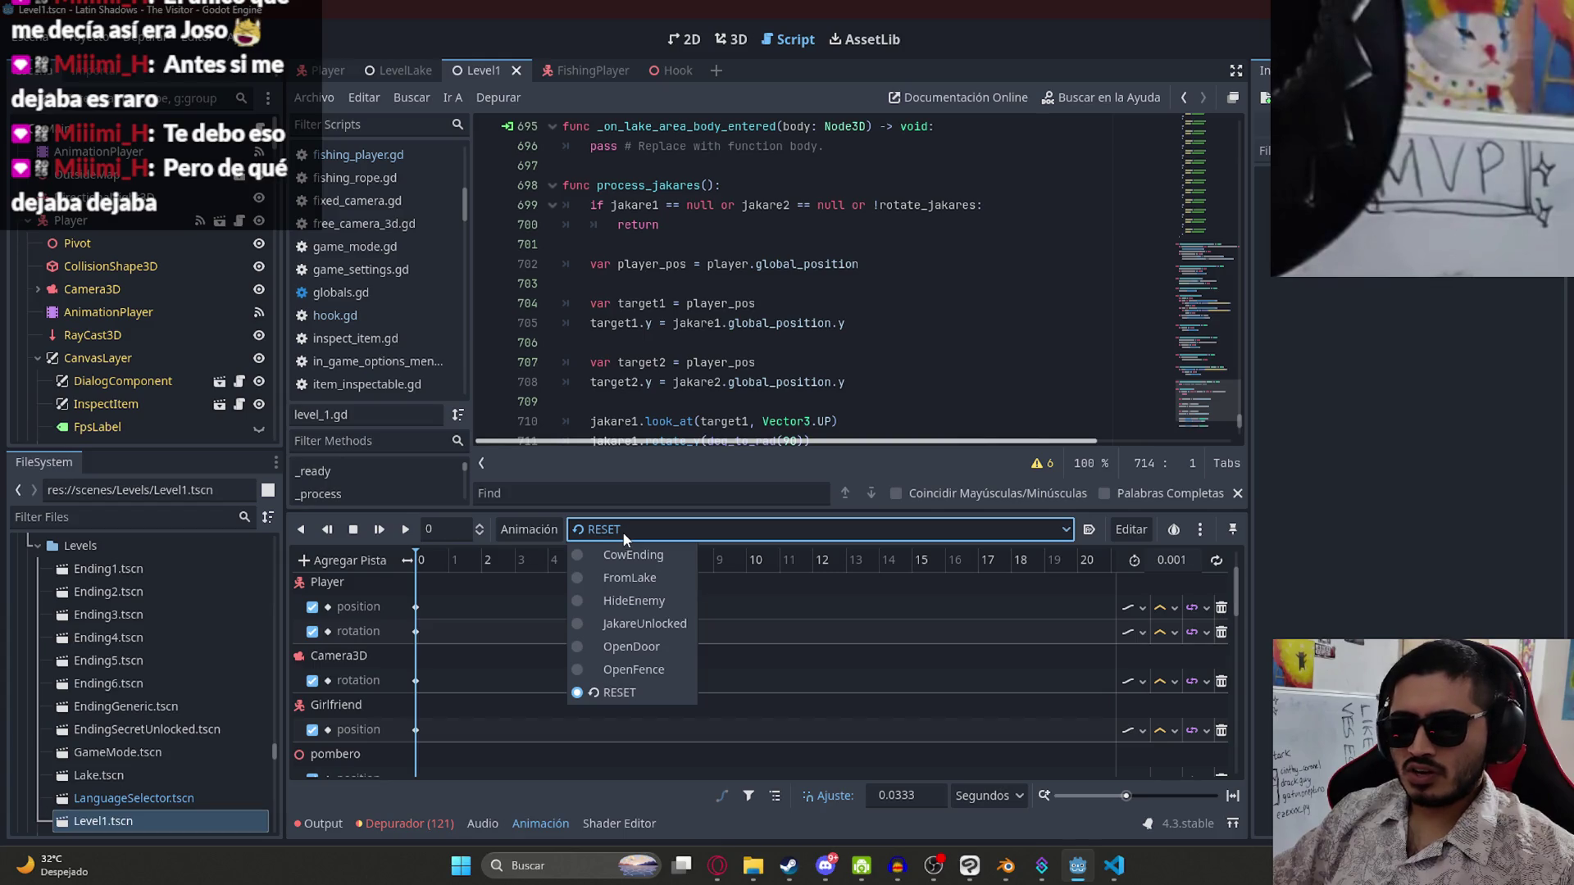
key("alt+Tab")
left_click_drag(600, 453, 576, 452)
type("Unlocked")
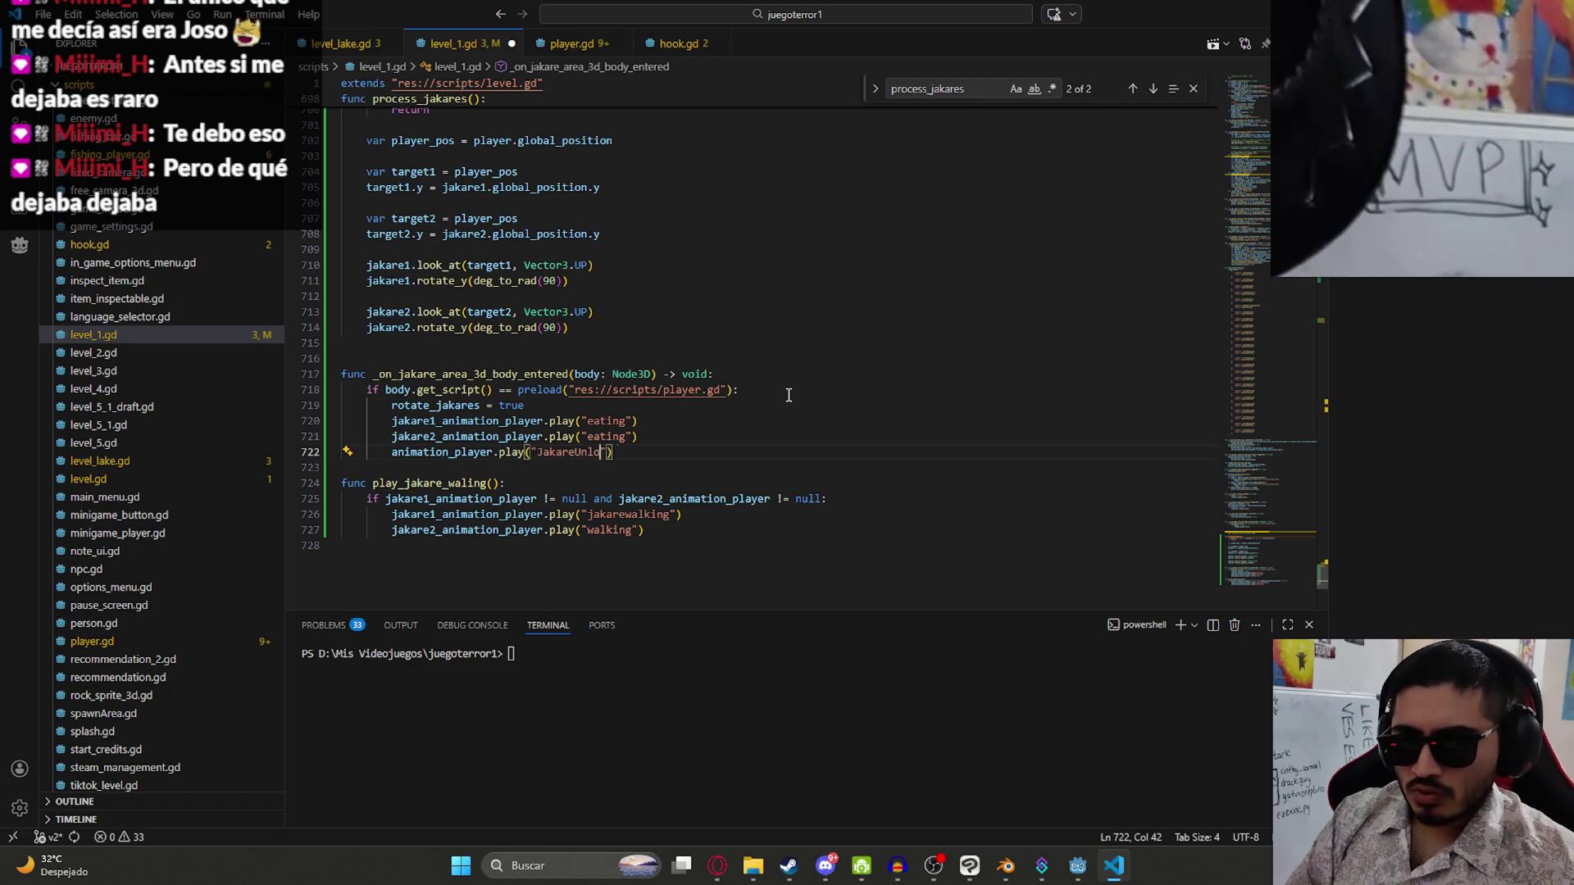
- Add player.stop() on the next line, save level_1.gd, and return to Godot
left_click(649, 450)
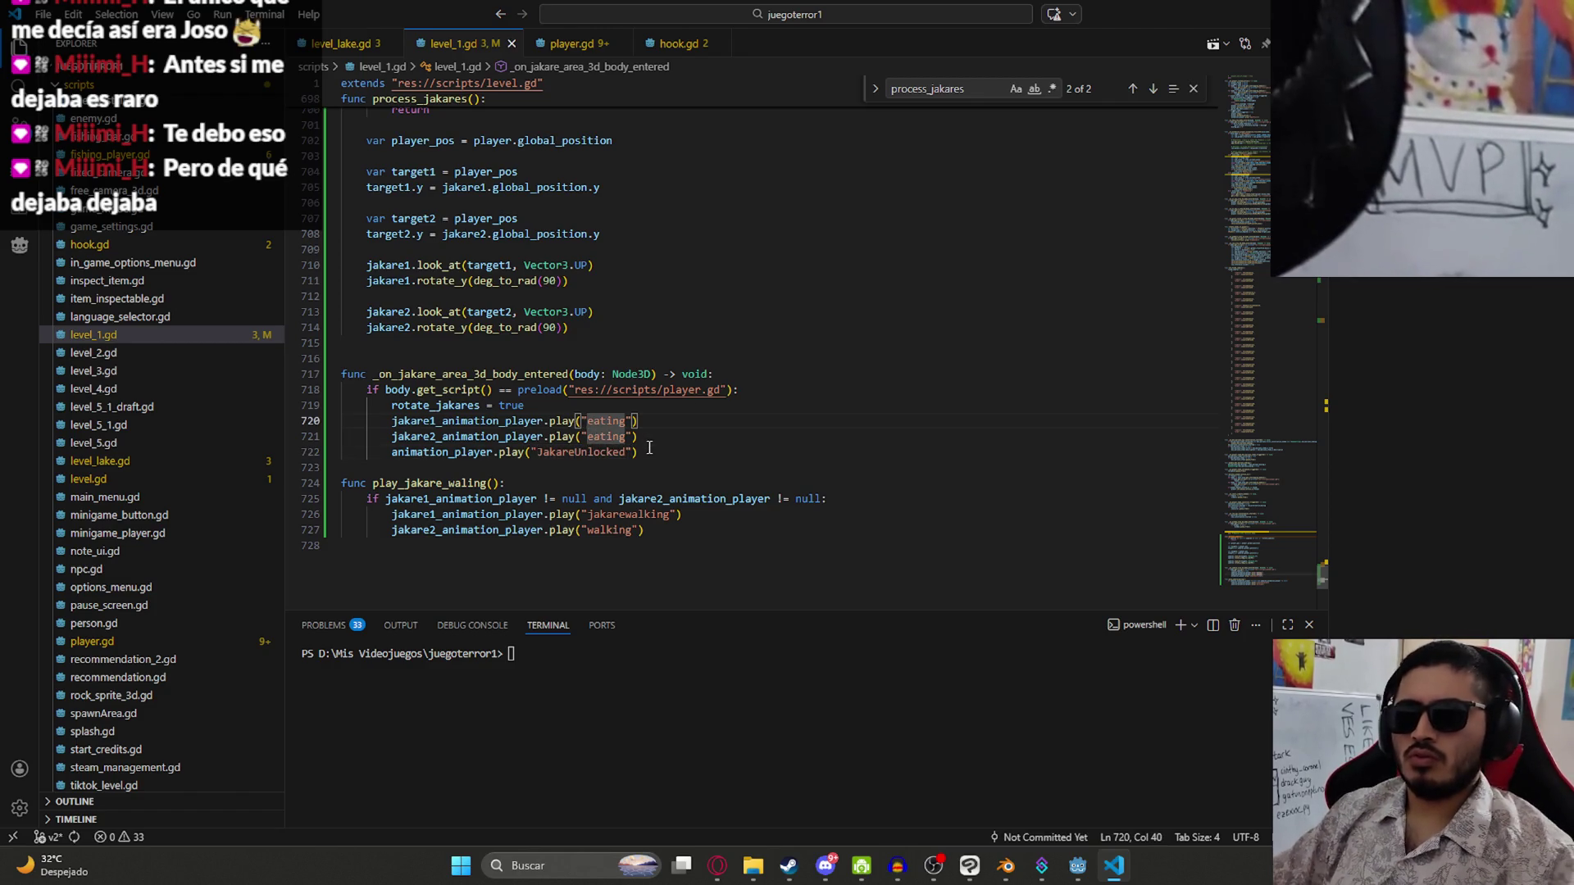
key("Return")
type("player")
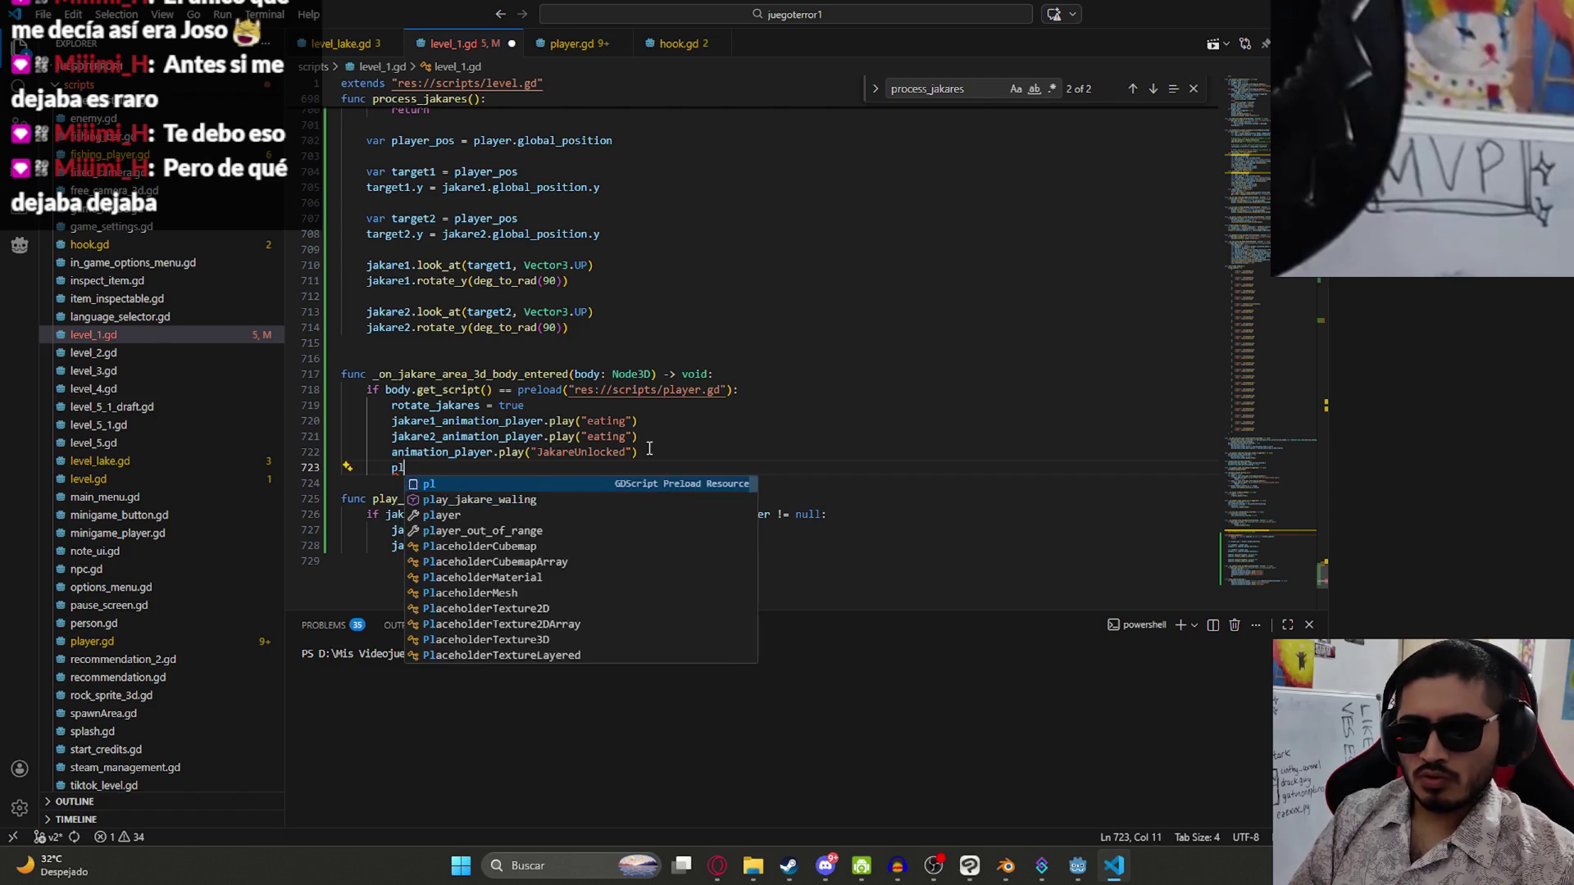
type(".stop()")
key("ctrl+s")
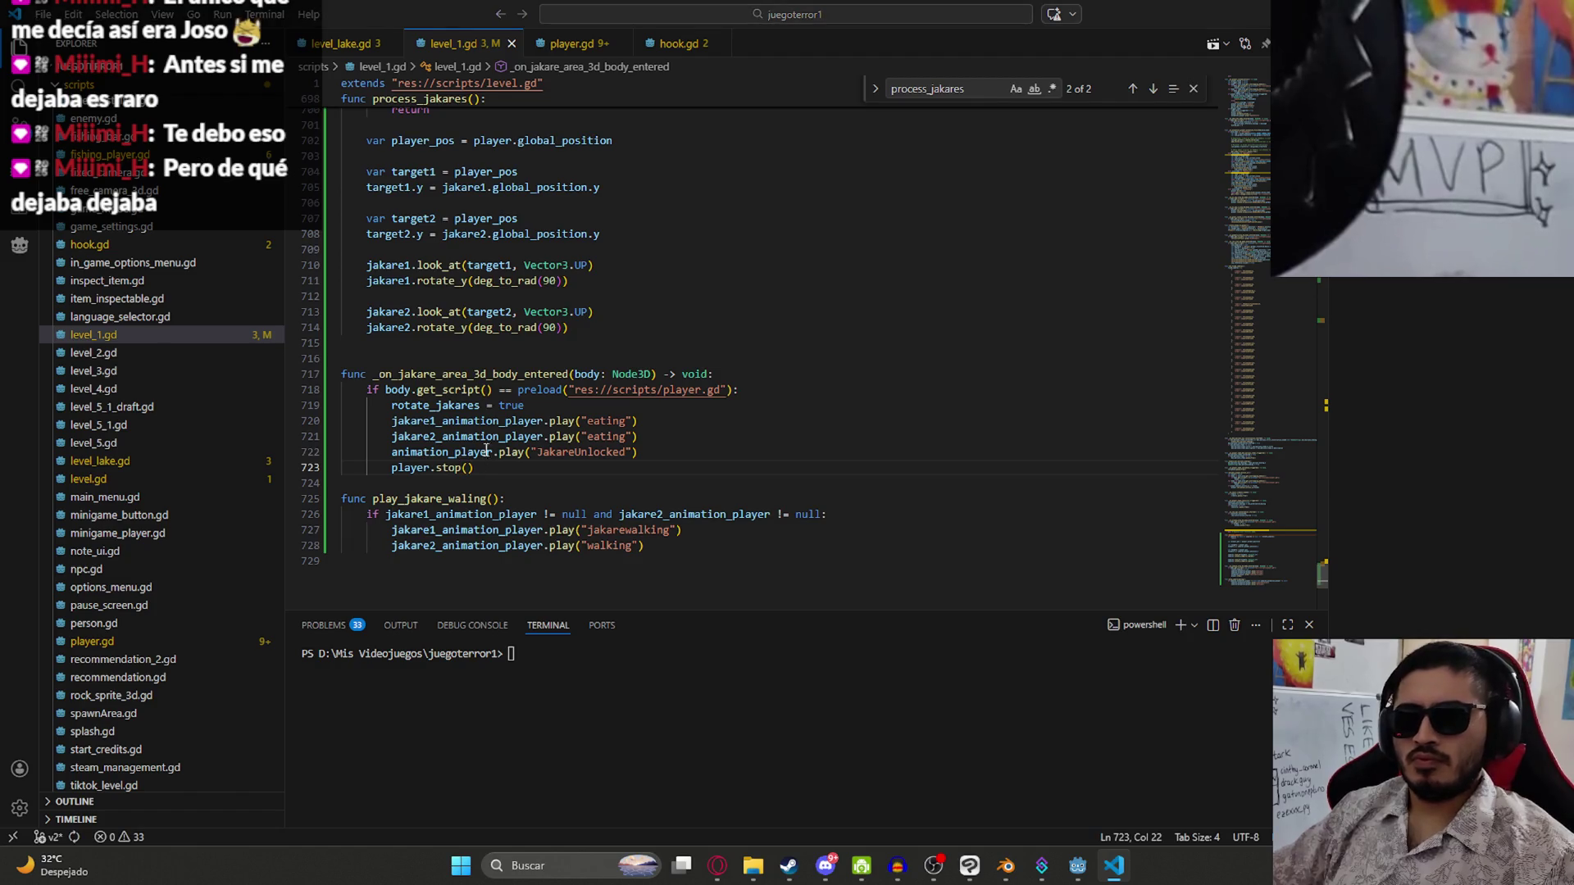
key("alt+Tab")
right_click(491, 76)
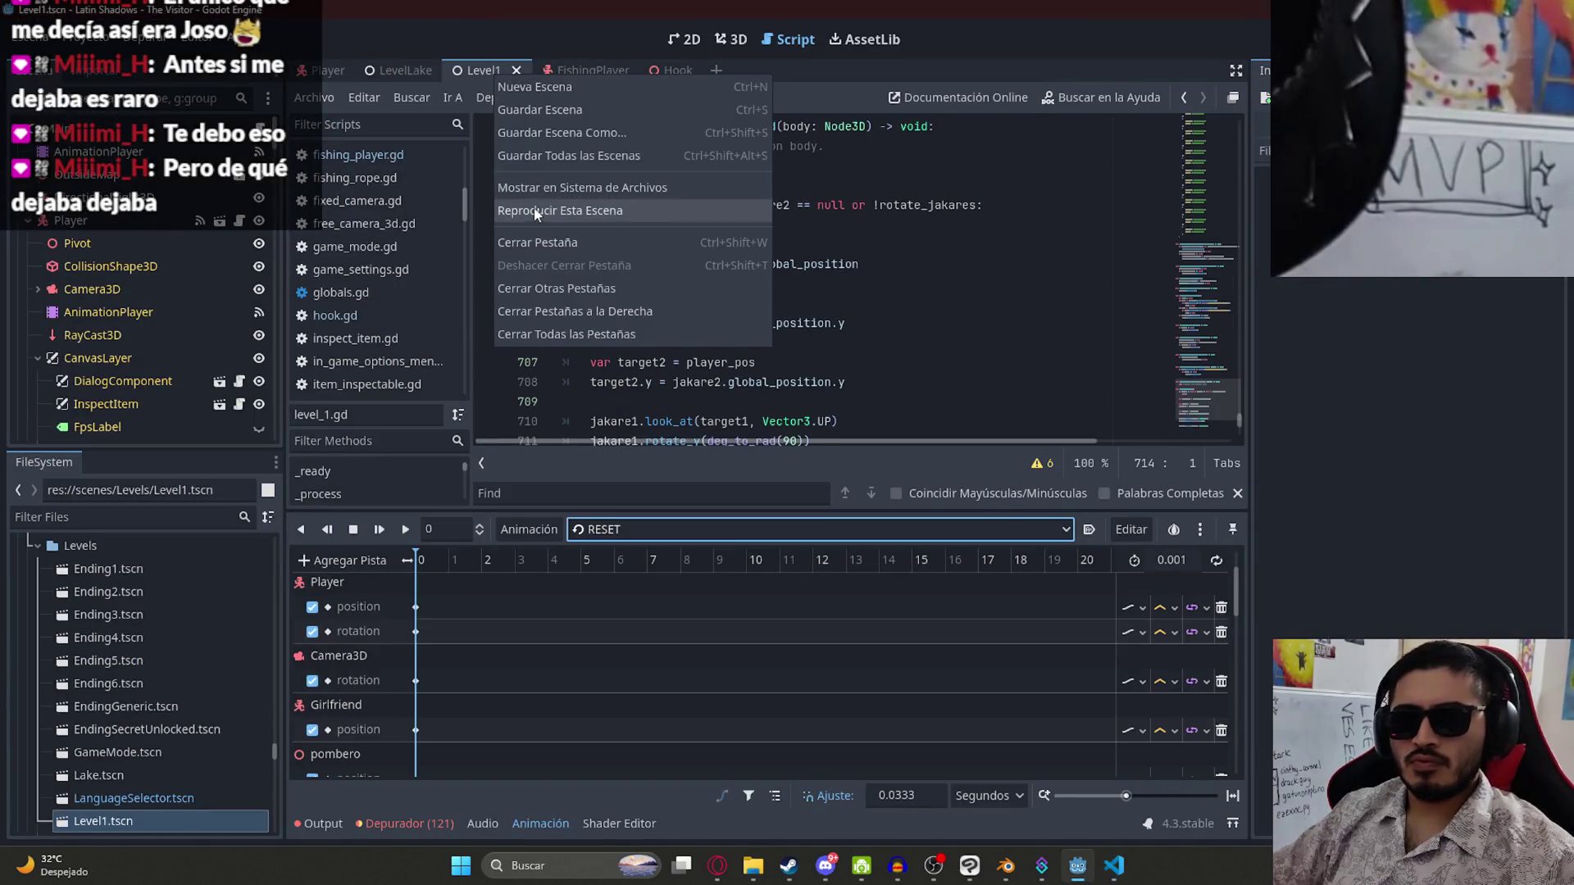
- Play the Level1 scene, walk down the park path past the jakares, then stop with F8
left_click(590, 209)
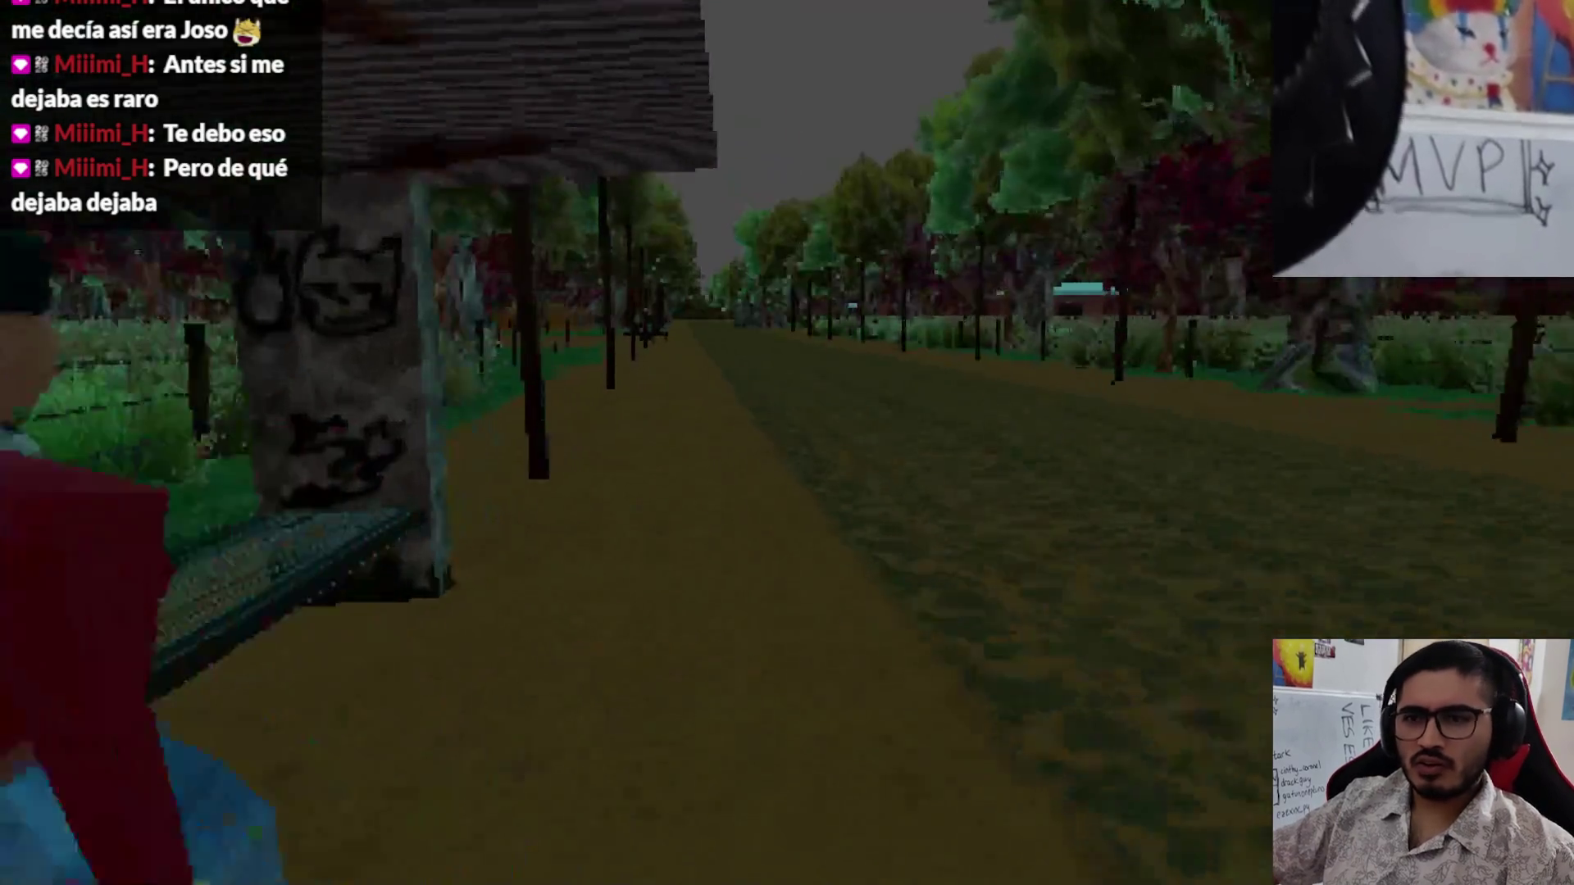
key("w")
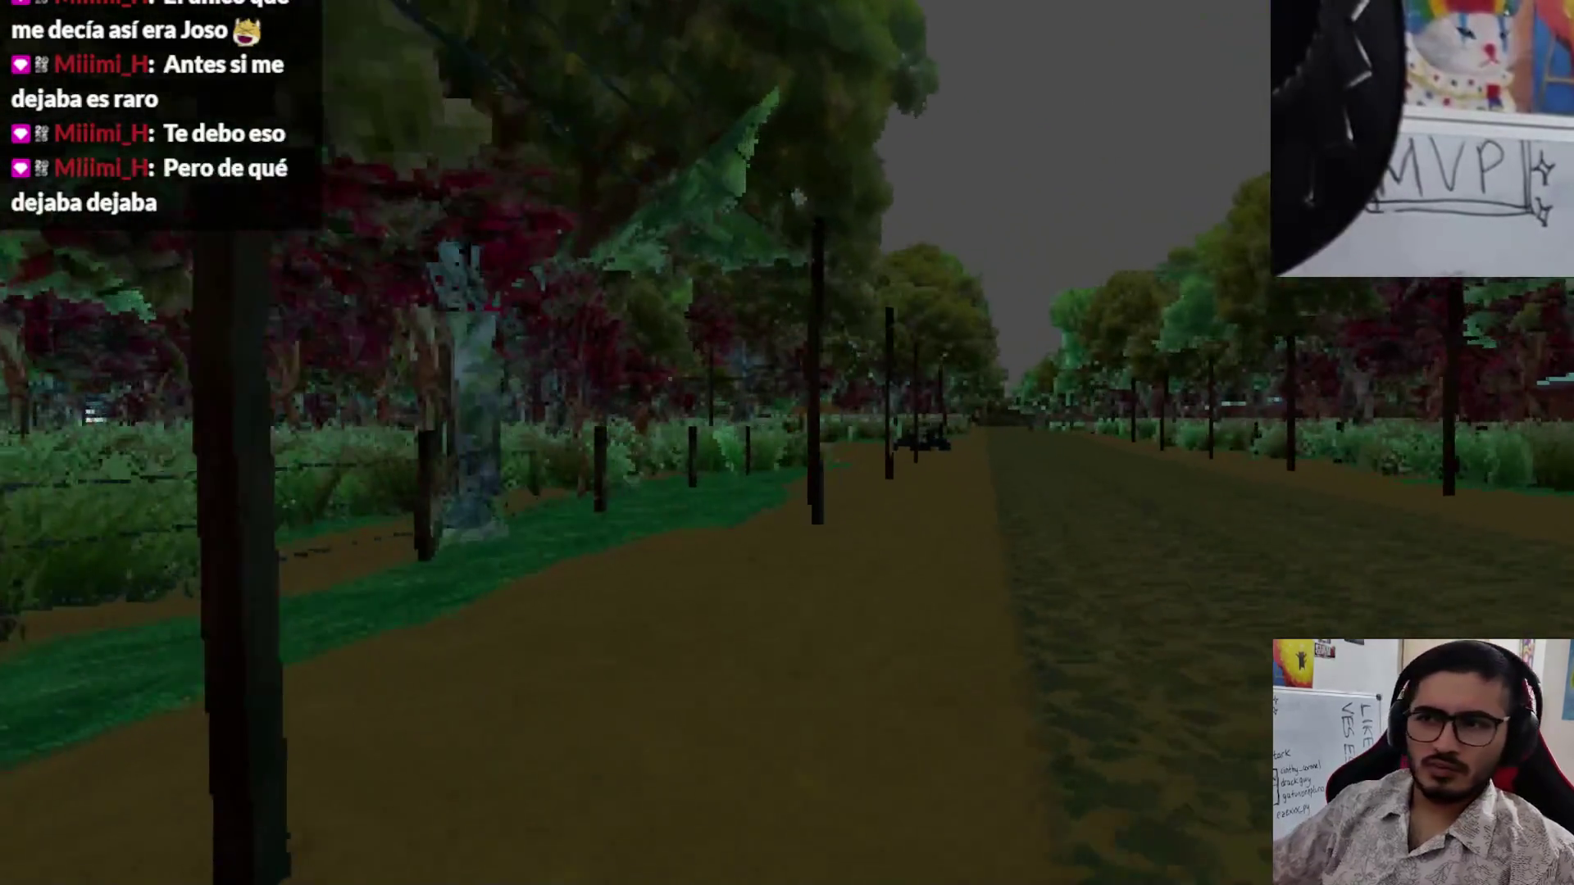
key("w")
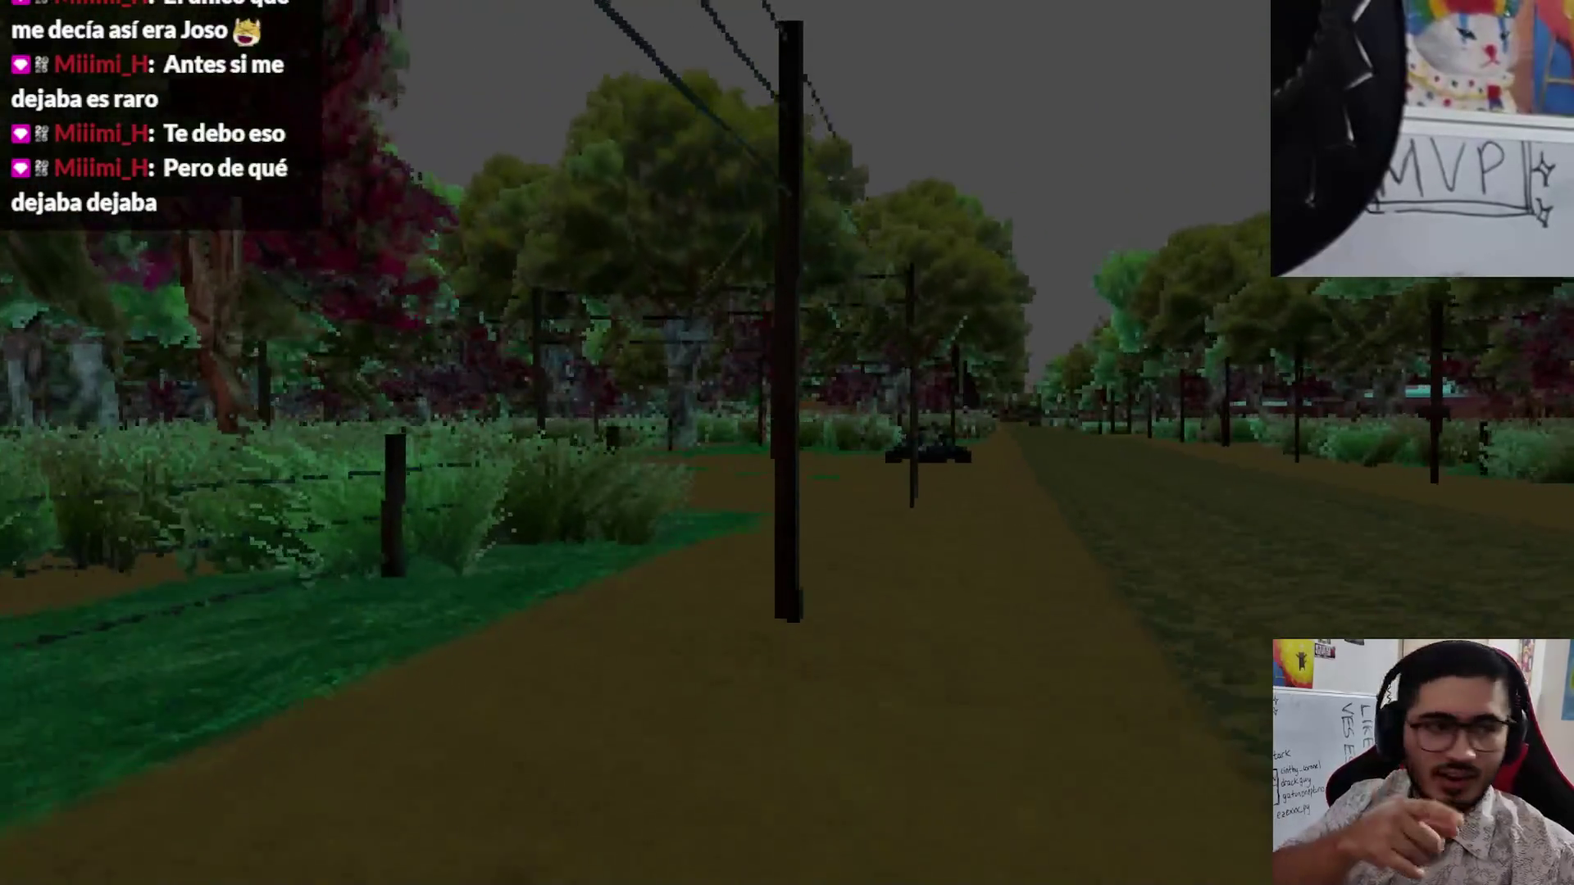
key("w")
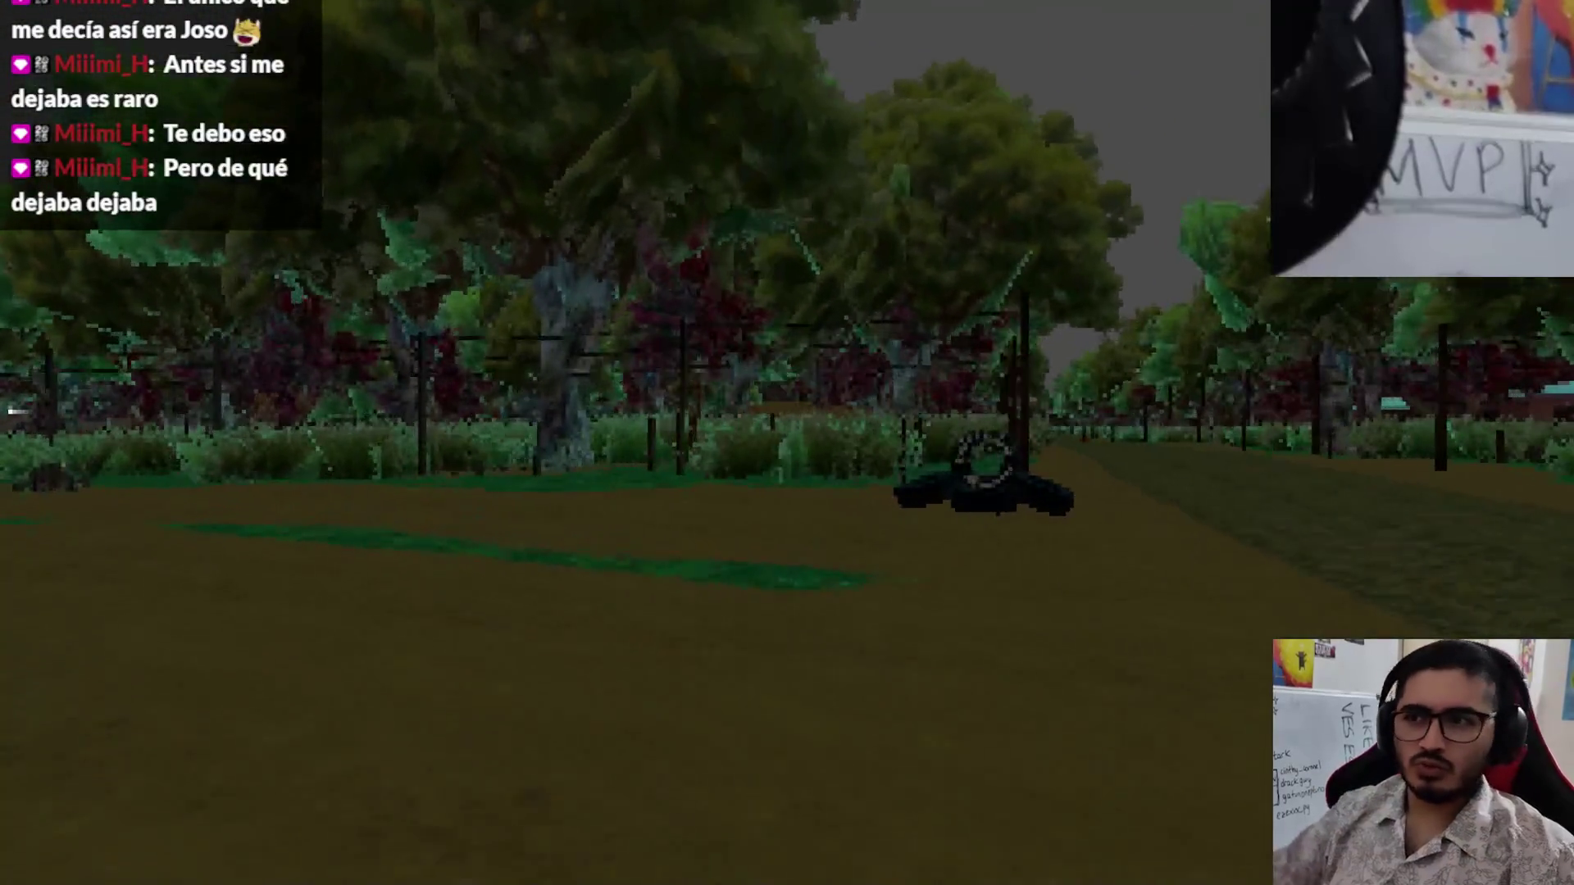
key("w")
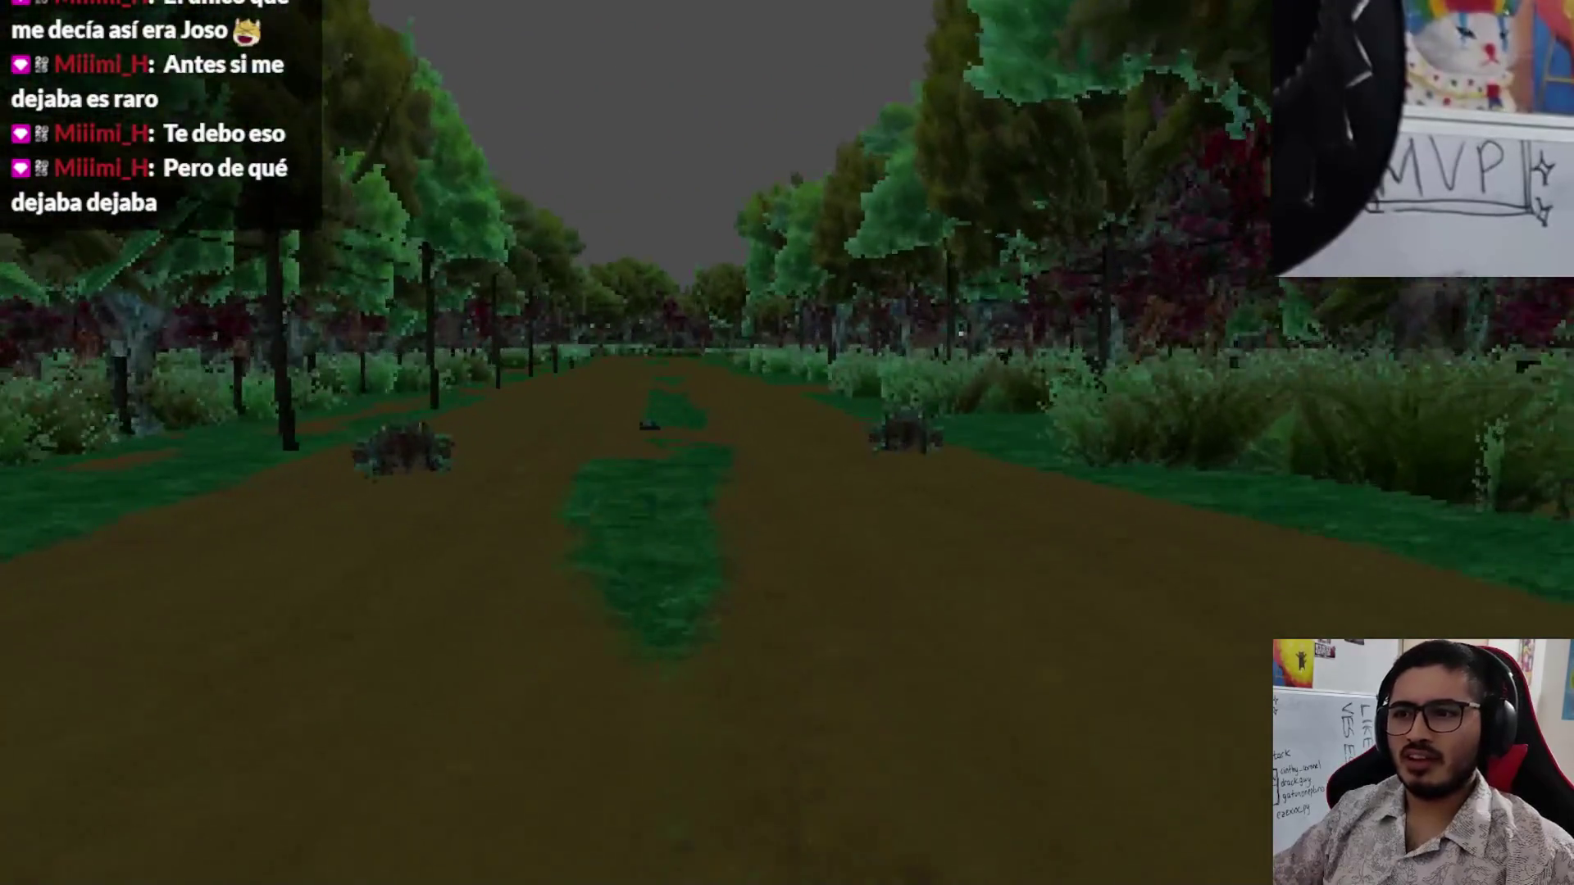
key("w")
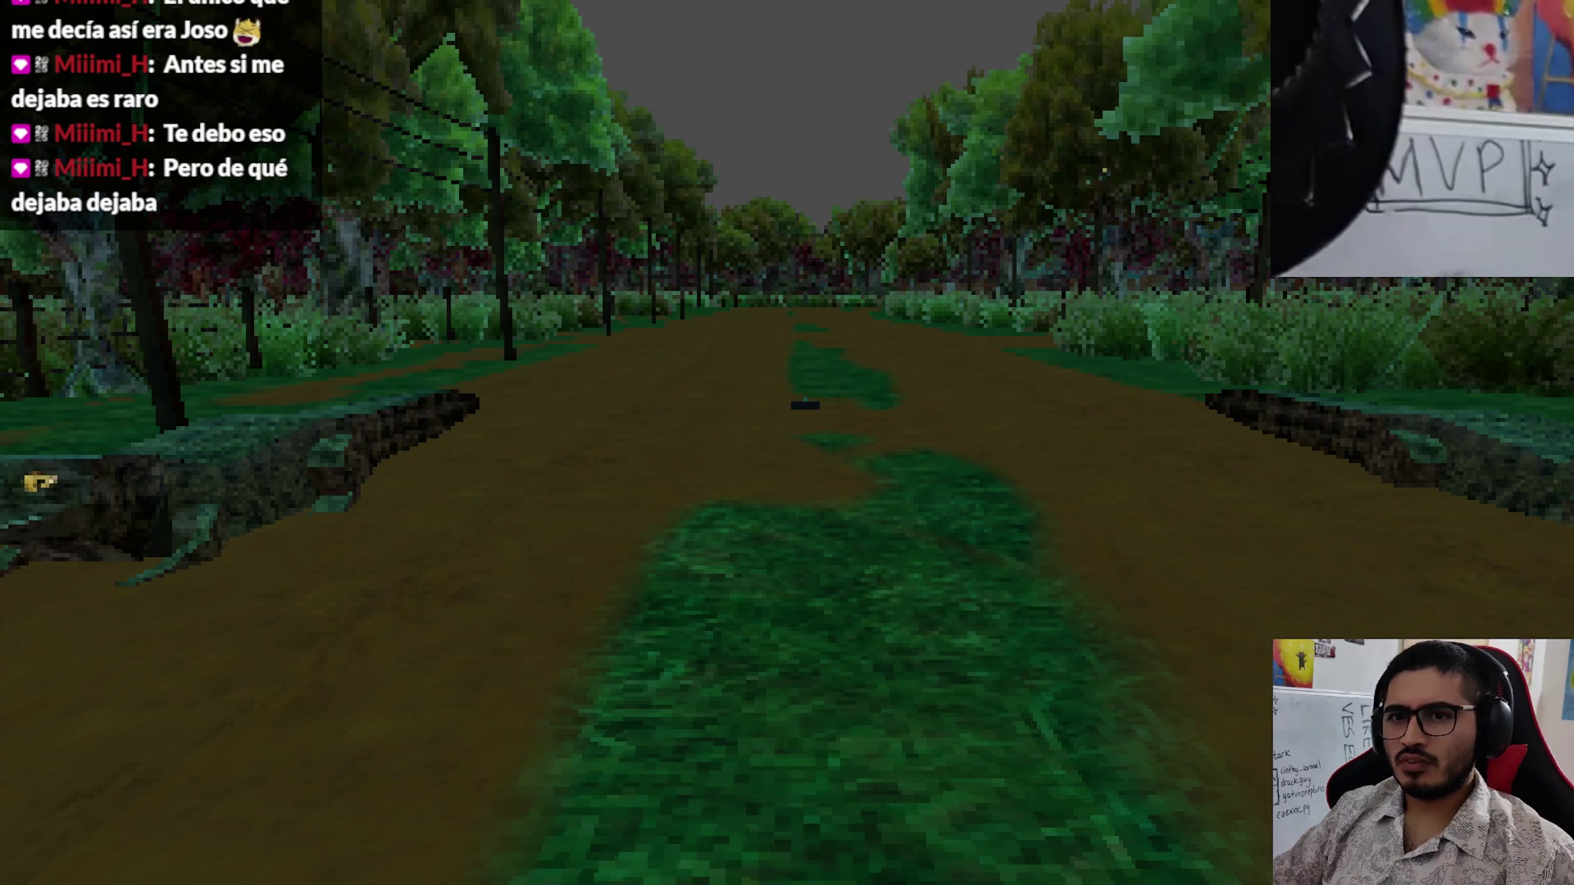
key("w")
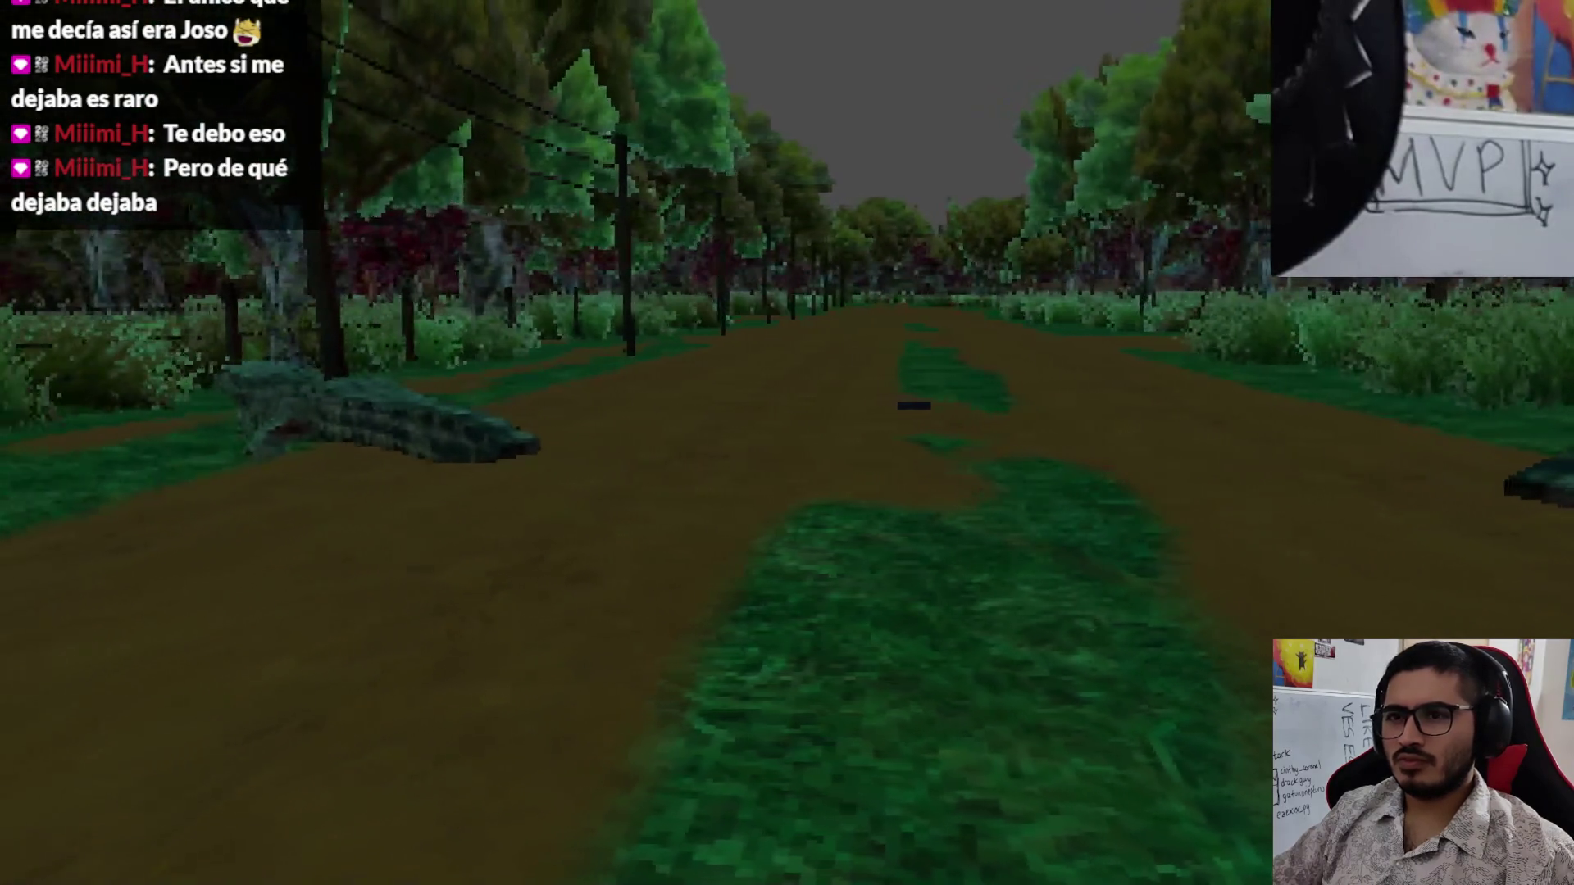
key("w")
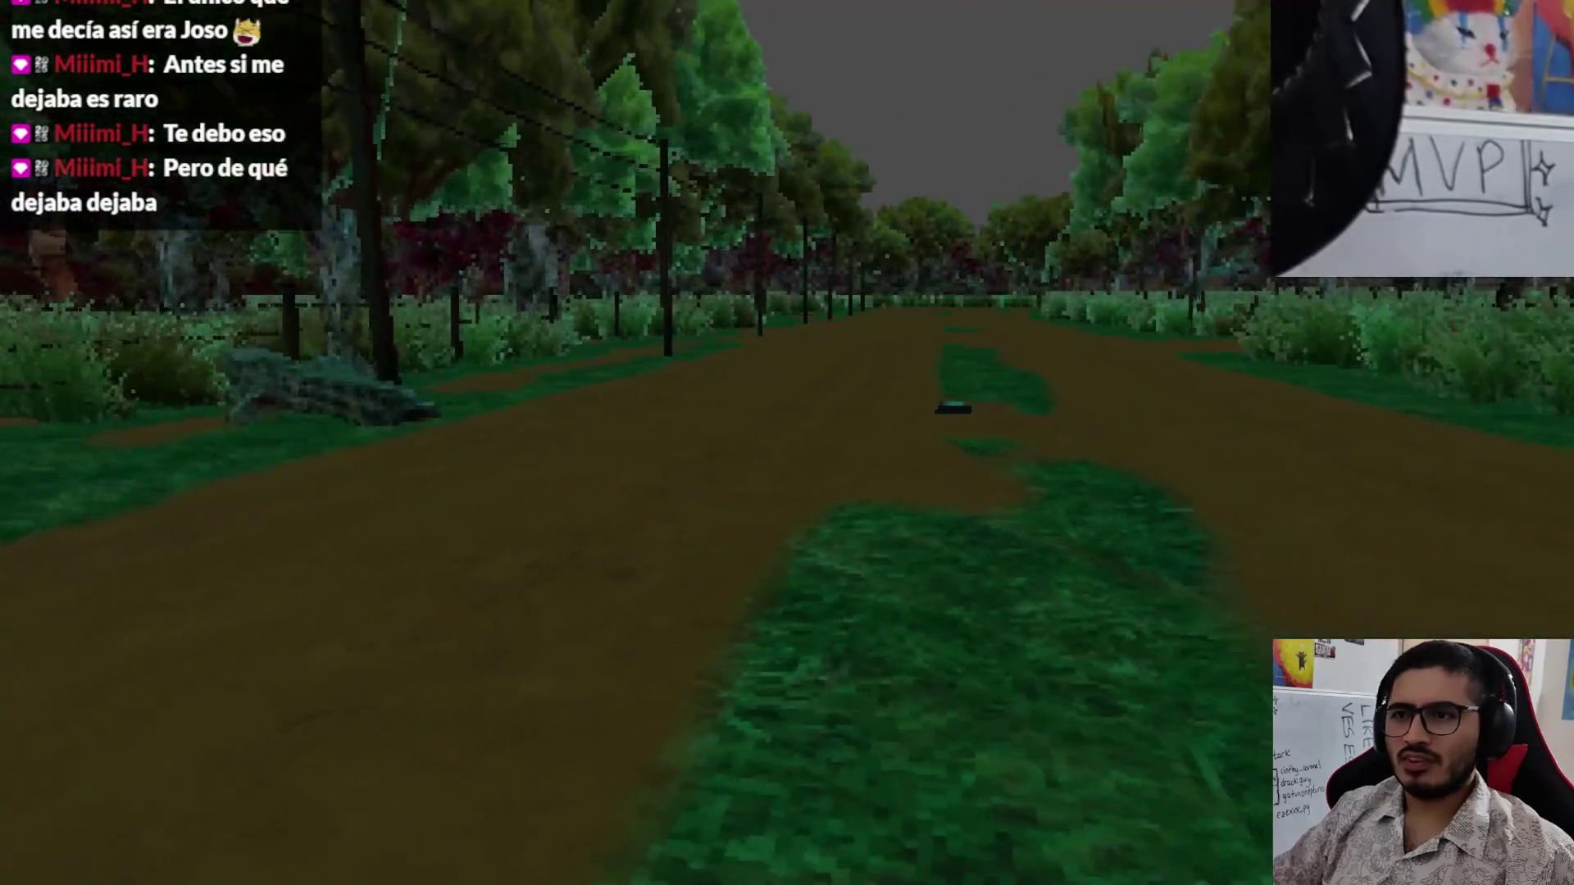
key("w")
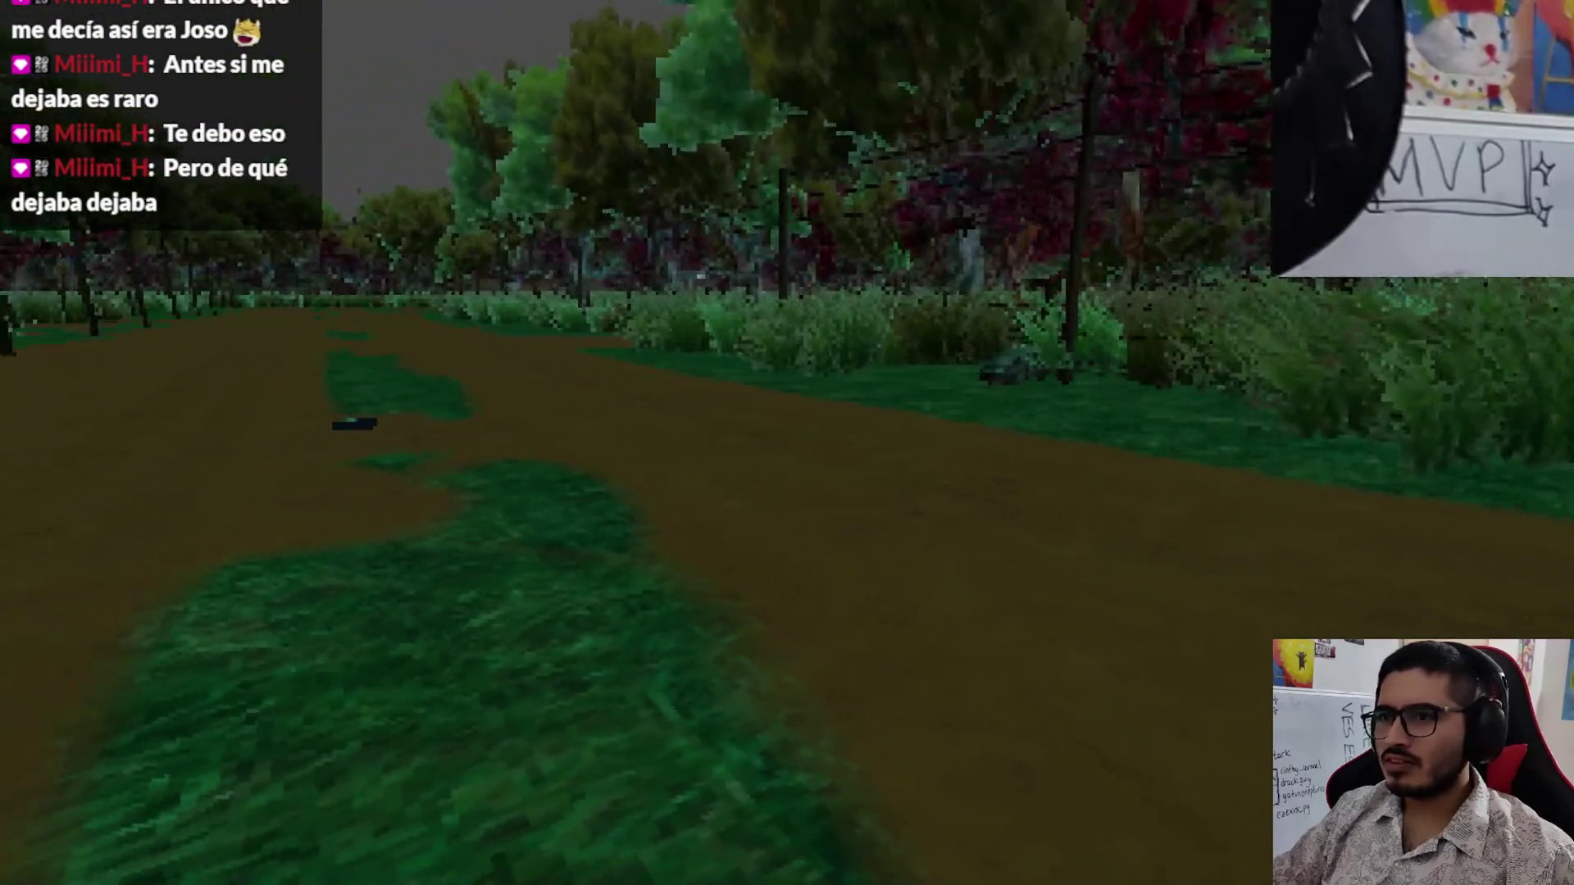
key("a")
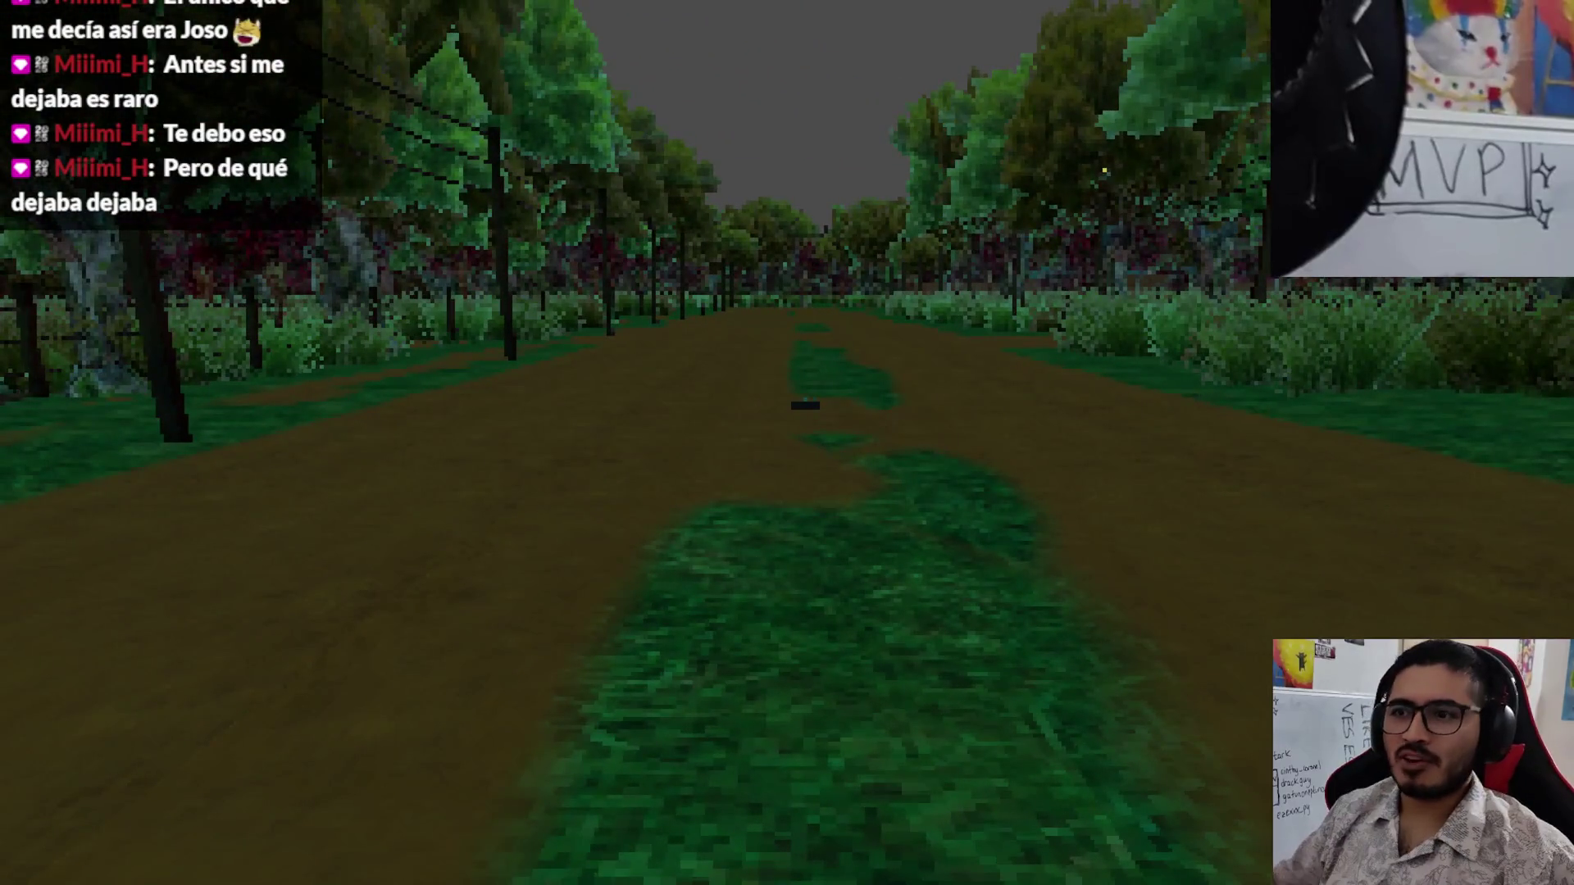
key("F8")
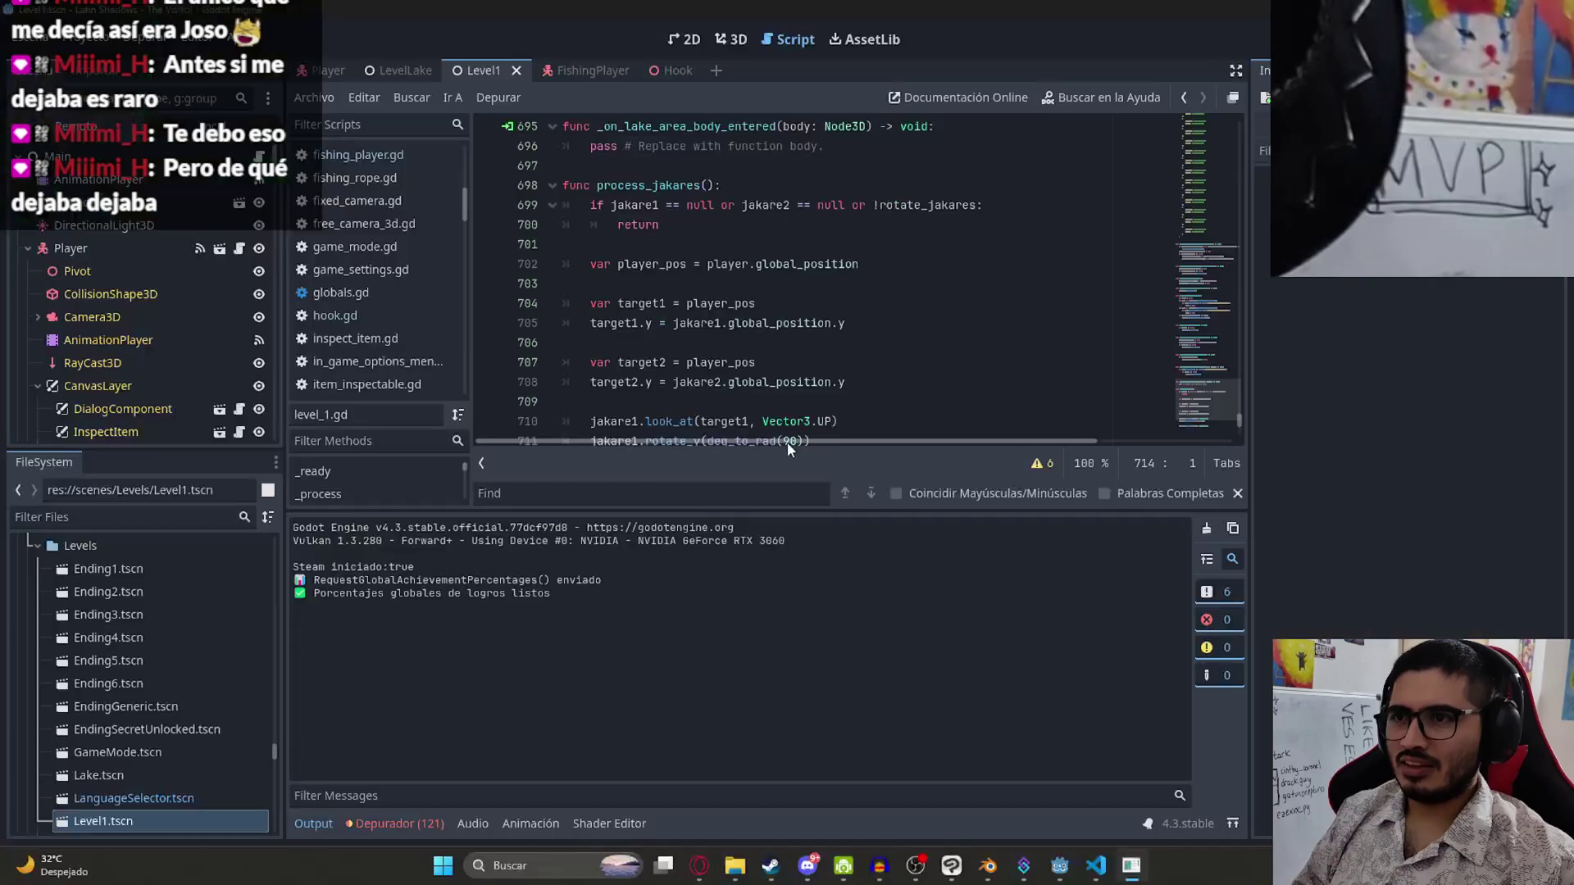
- In the 3D view, collapse the Player node in the Scene tree to reach JakareArea3D
left_click(733, 40)
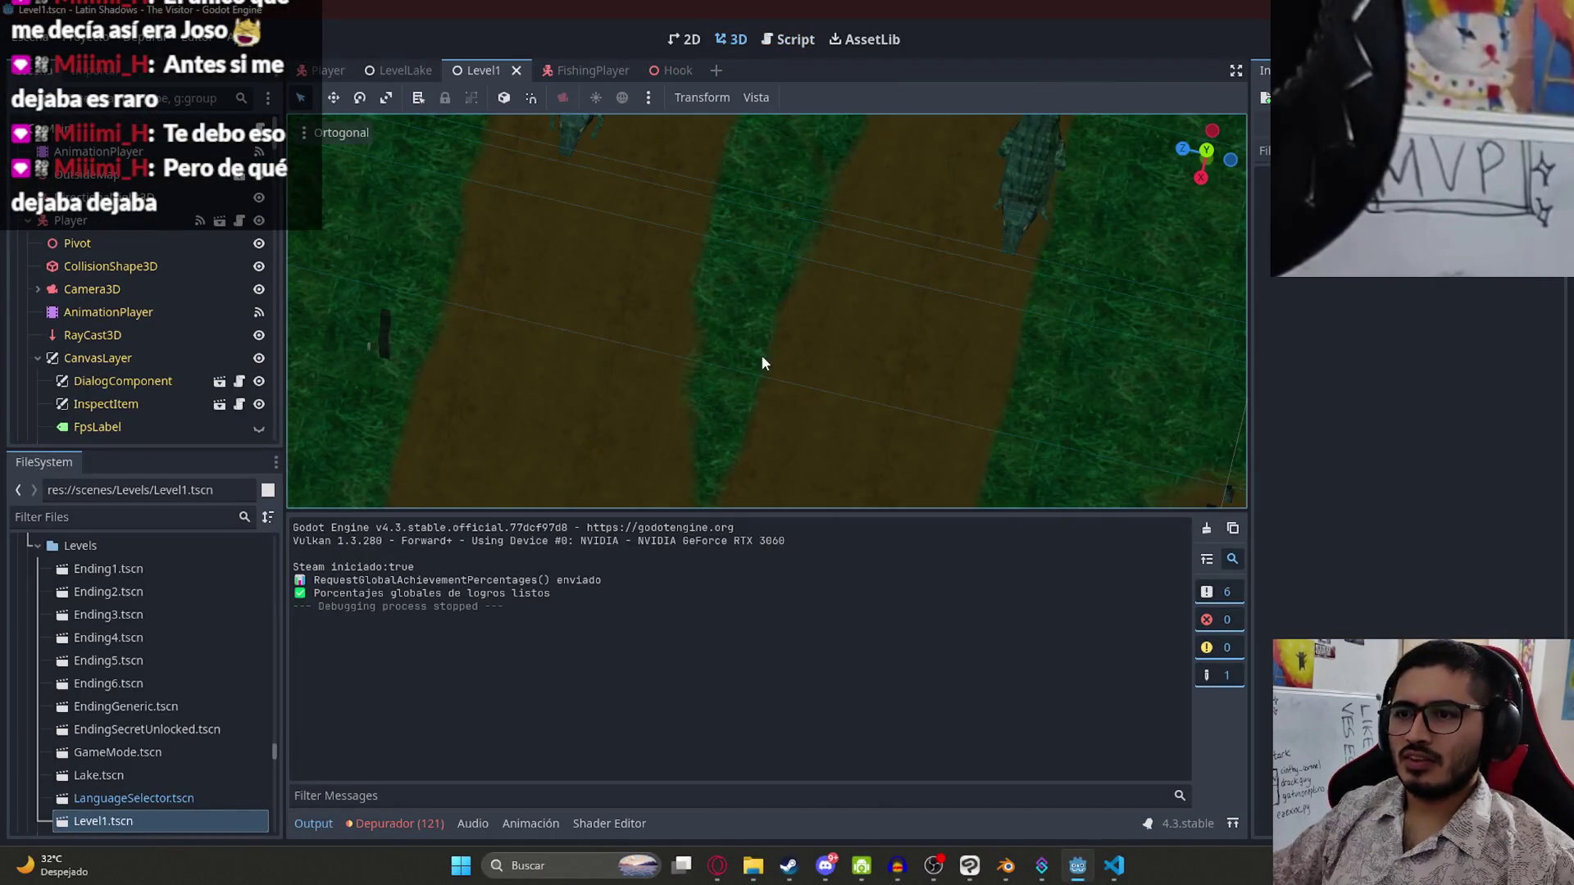
scroll(762, 363, "down", 10)
scroll(751, 303, "up", 10)
scroll(708, 244, "down", 6)
scroll(196, 344, "down", 5)
scroll(196, 268, "up", 5)
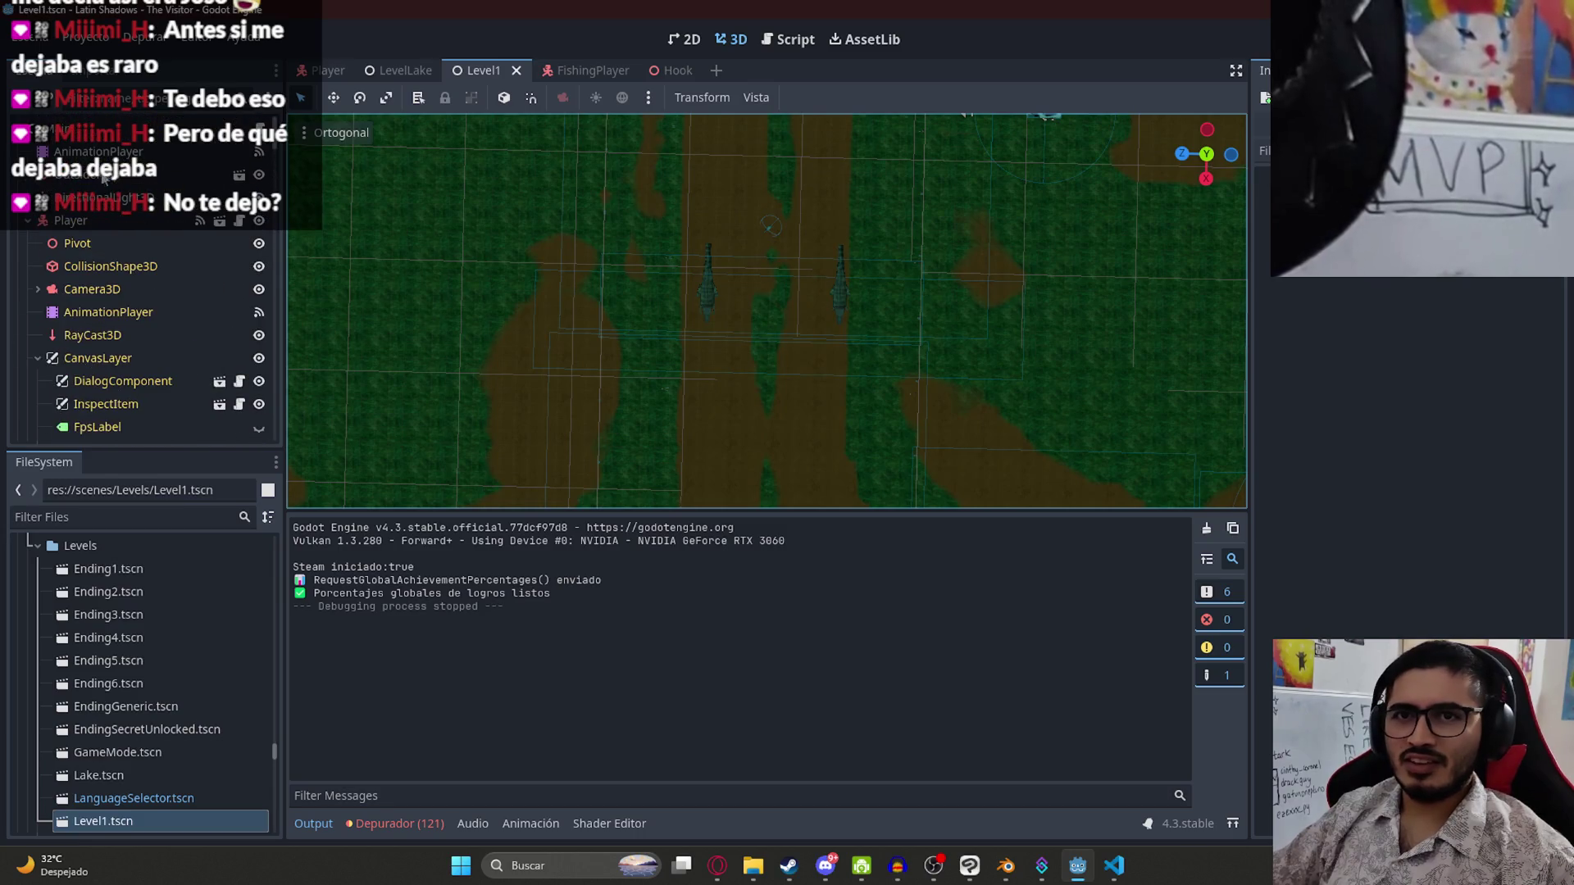
left_click(29, 221)
scroll(164, 328, "down", 5)
- Focus the viewport on JakareArea3D's CollisionShape3D sphere, then switch to OBS Studio
left_click(137, 429)
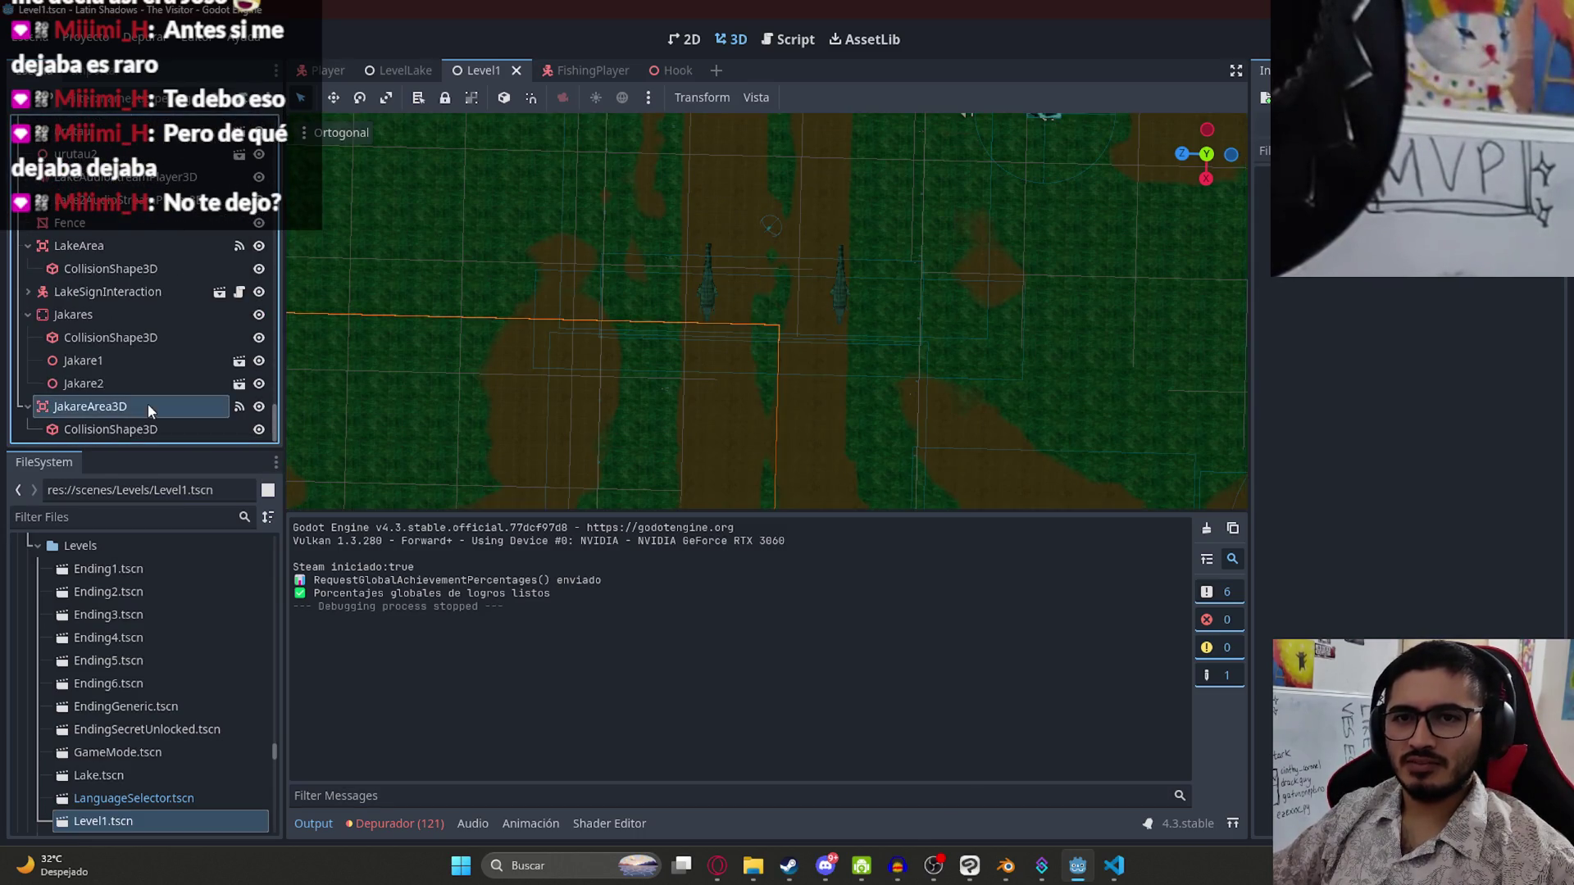
double_click(136, 429)
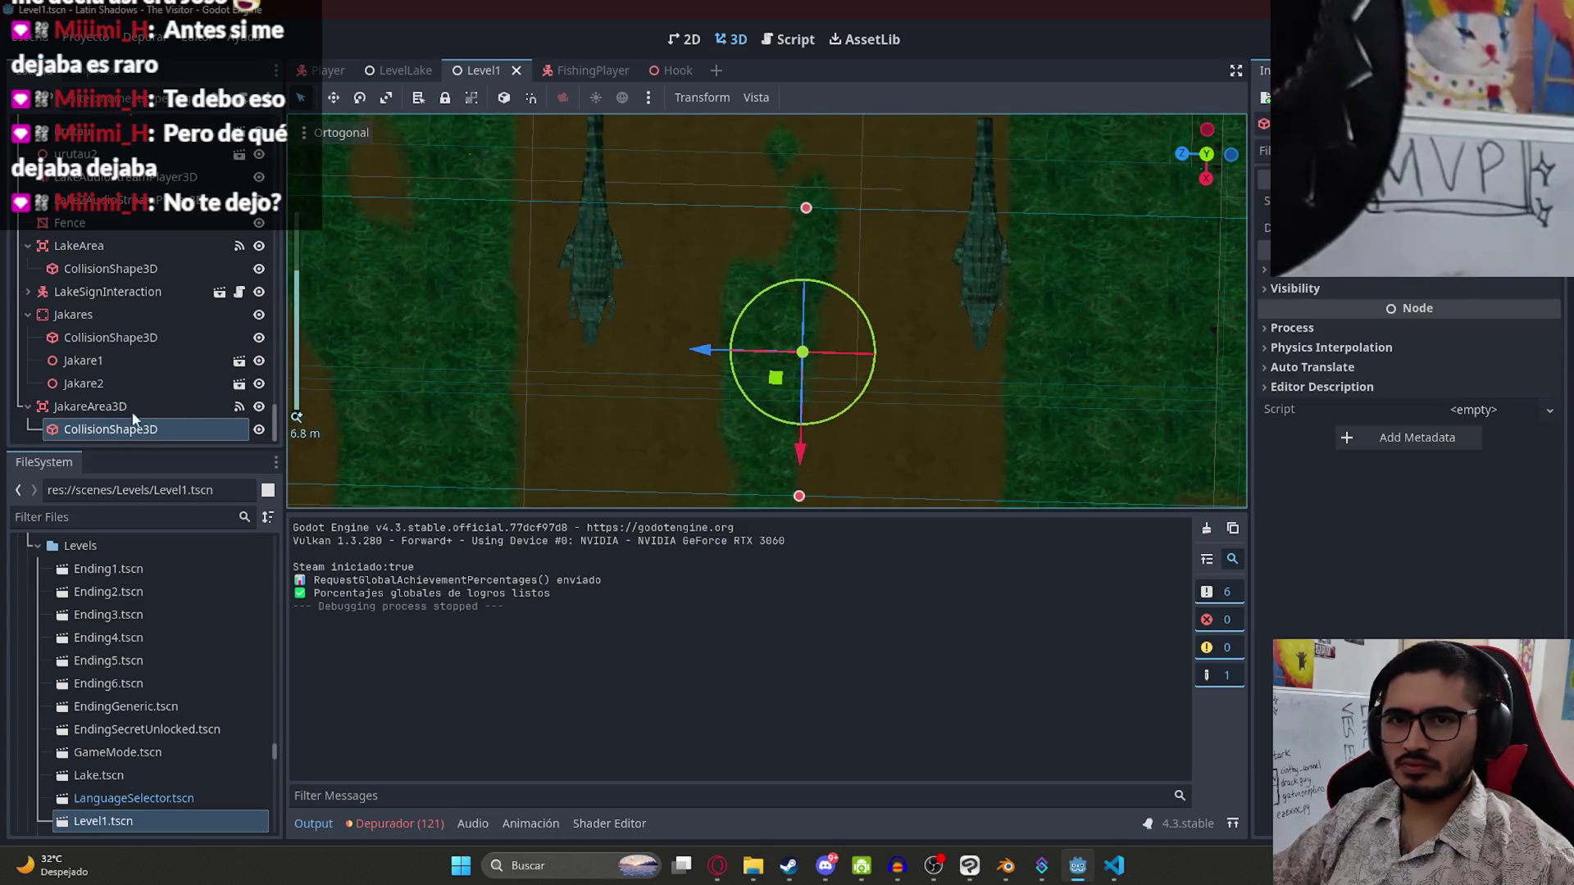
scroll(148, 303, "up", 10)
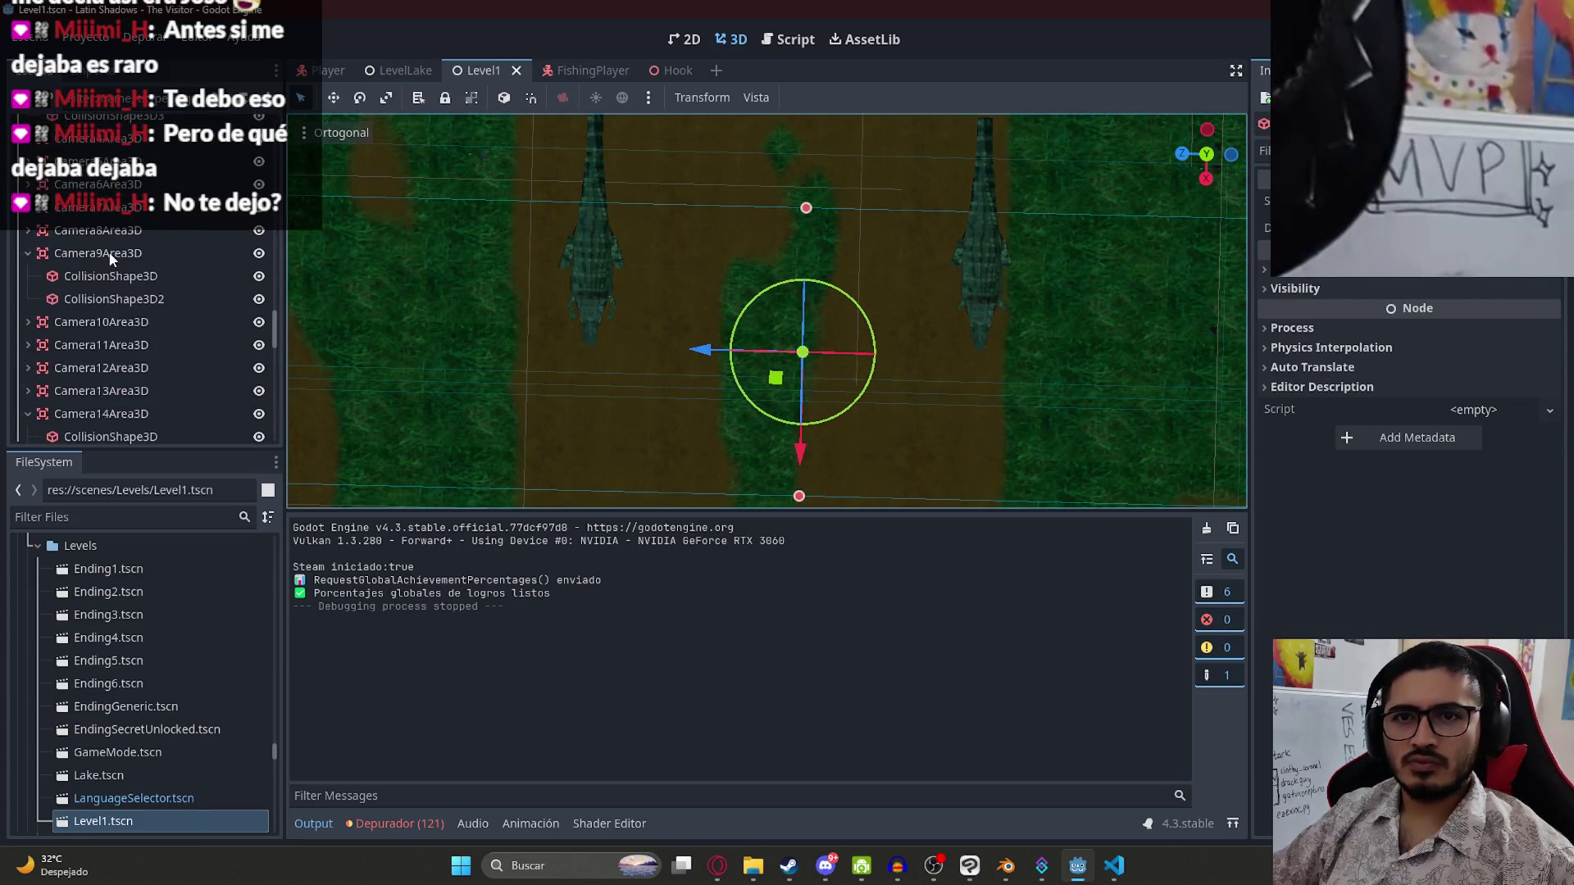
left_click_drag(277, 343, 274, 463)
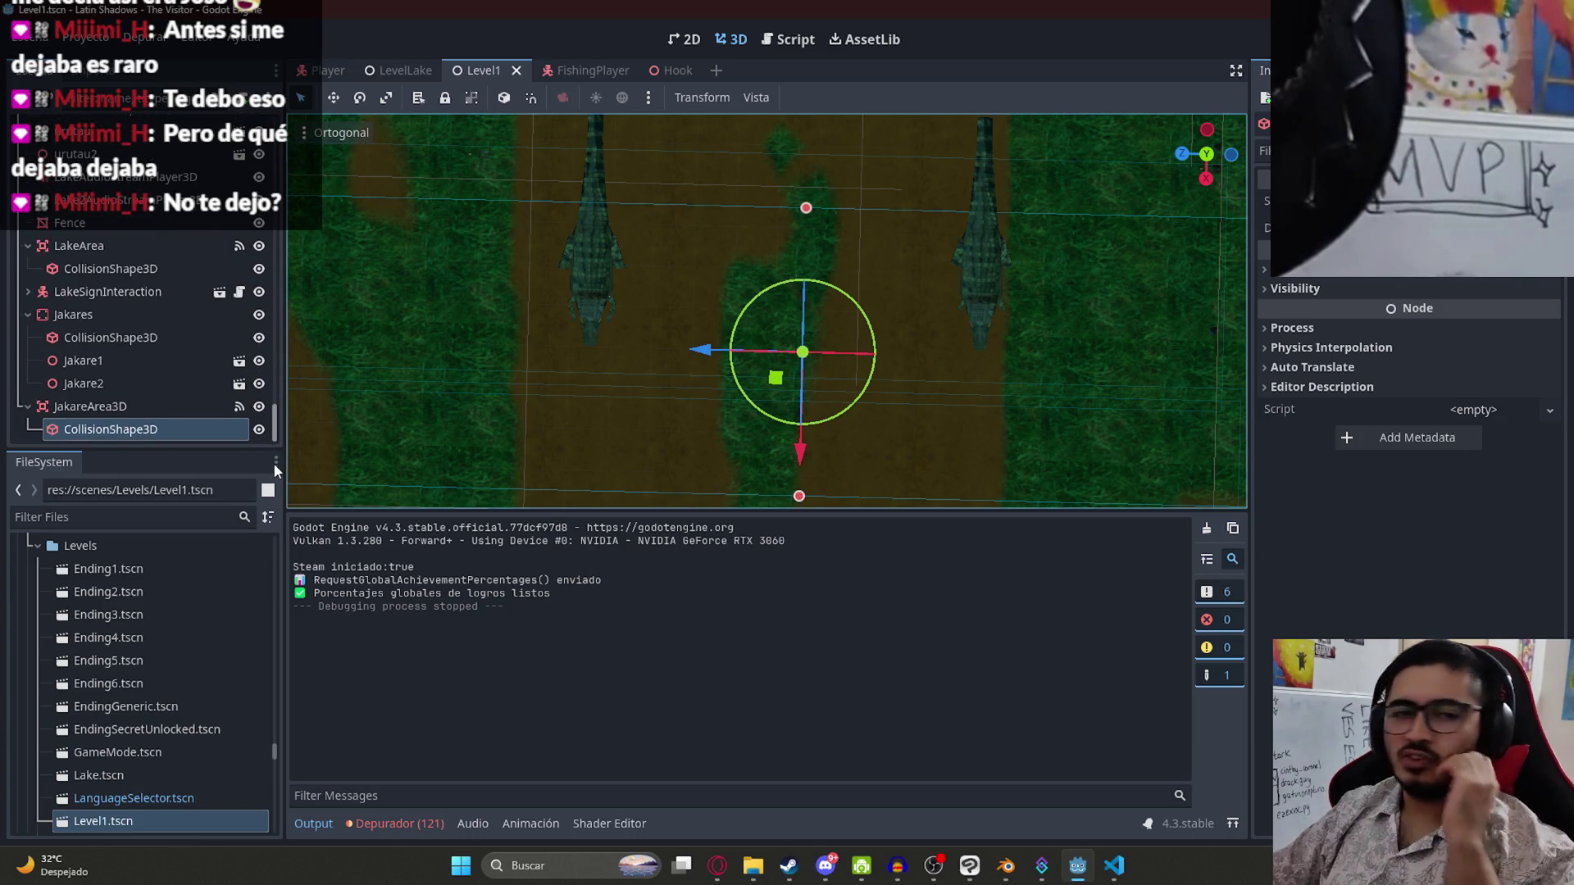
key("alt+Tab")
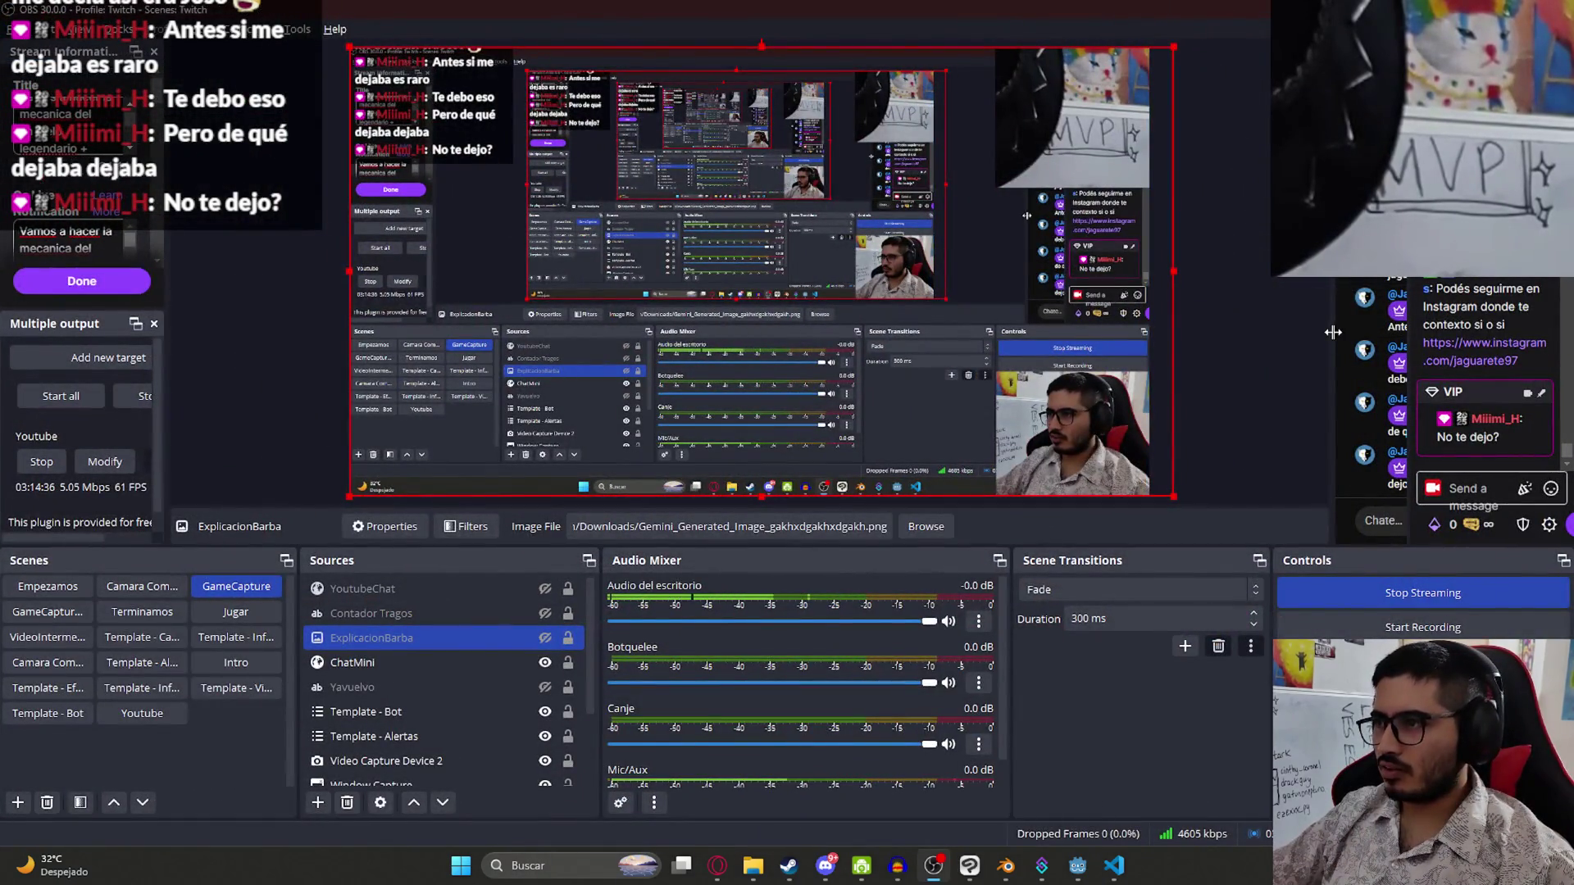
- Drag the dock splitters to give the YouTube chat more width, then return to Godot
left_click_drag(1336, 340, 1024, 350)
left_click_drag(1172, 352, 1298, 356)
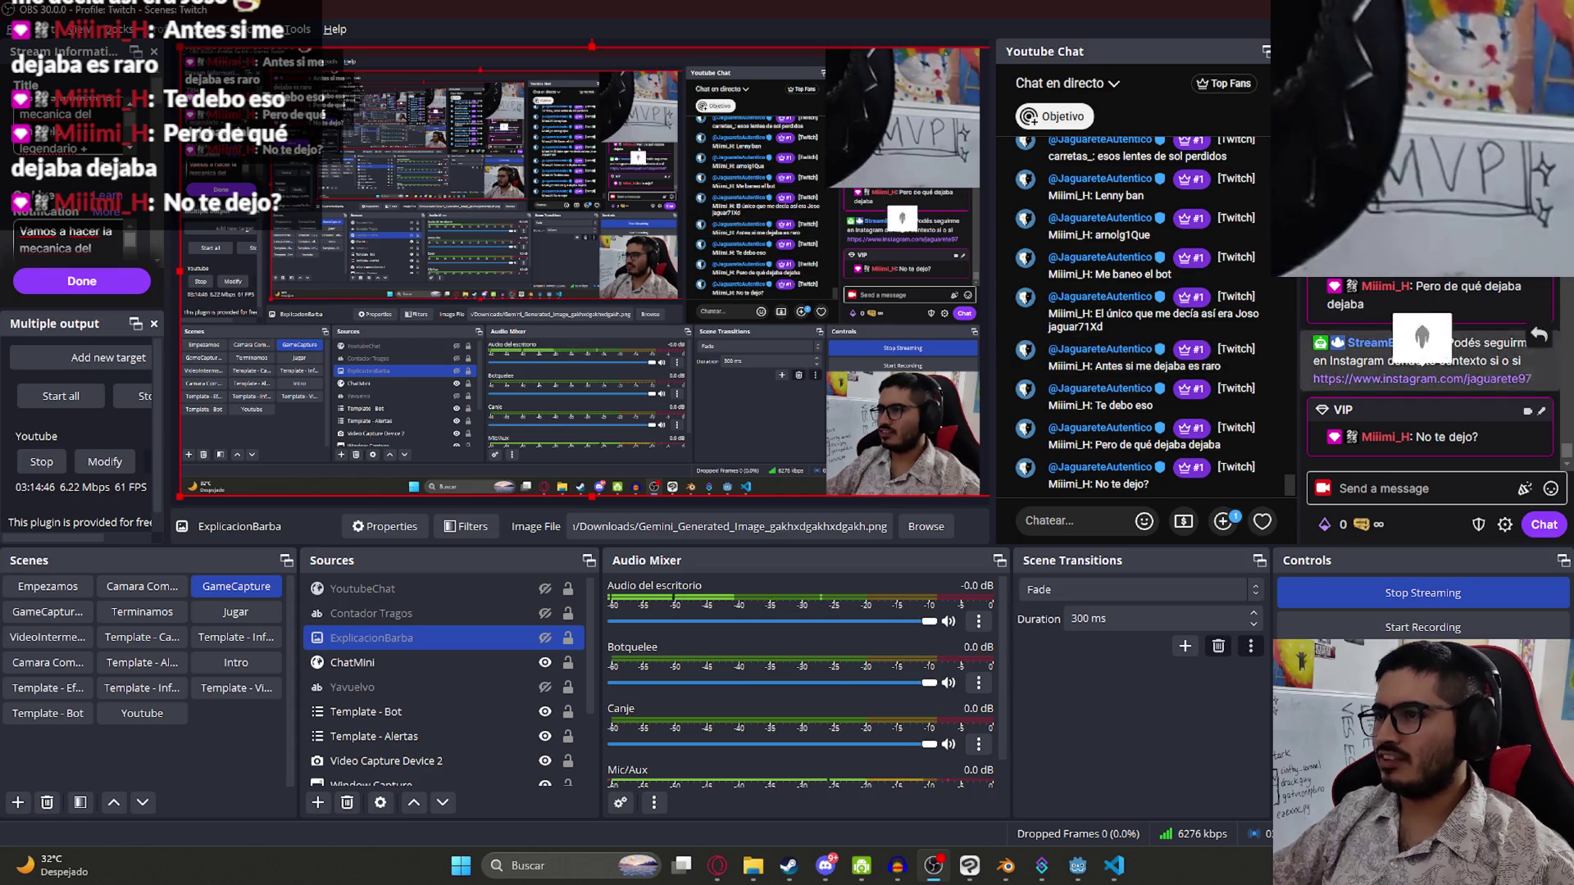
key("alt+Tab")
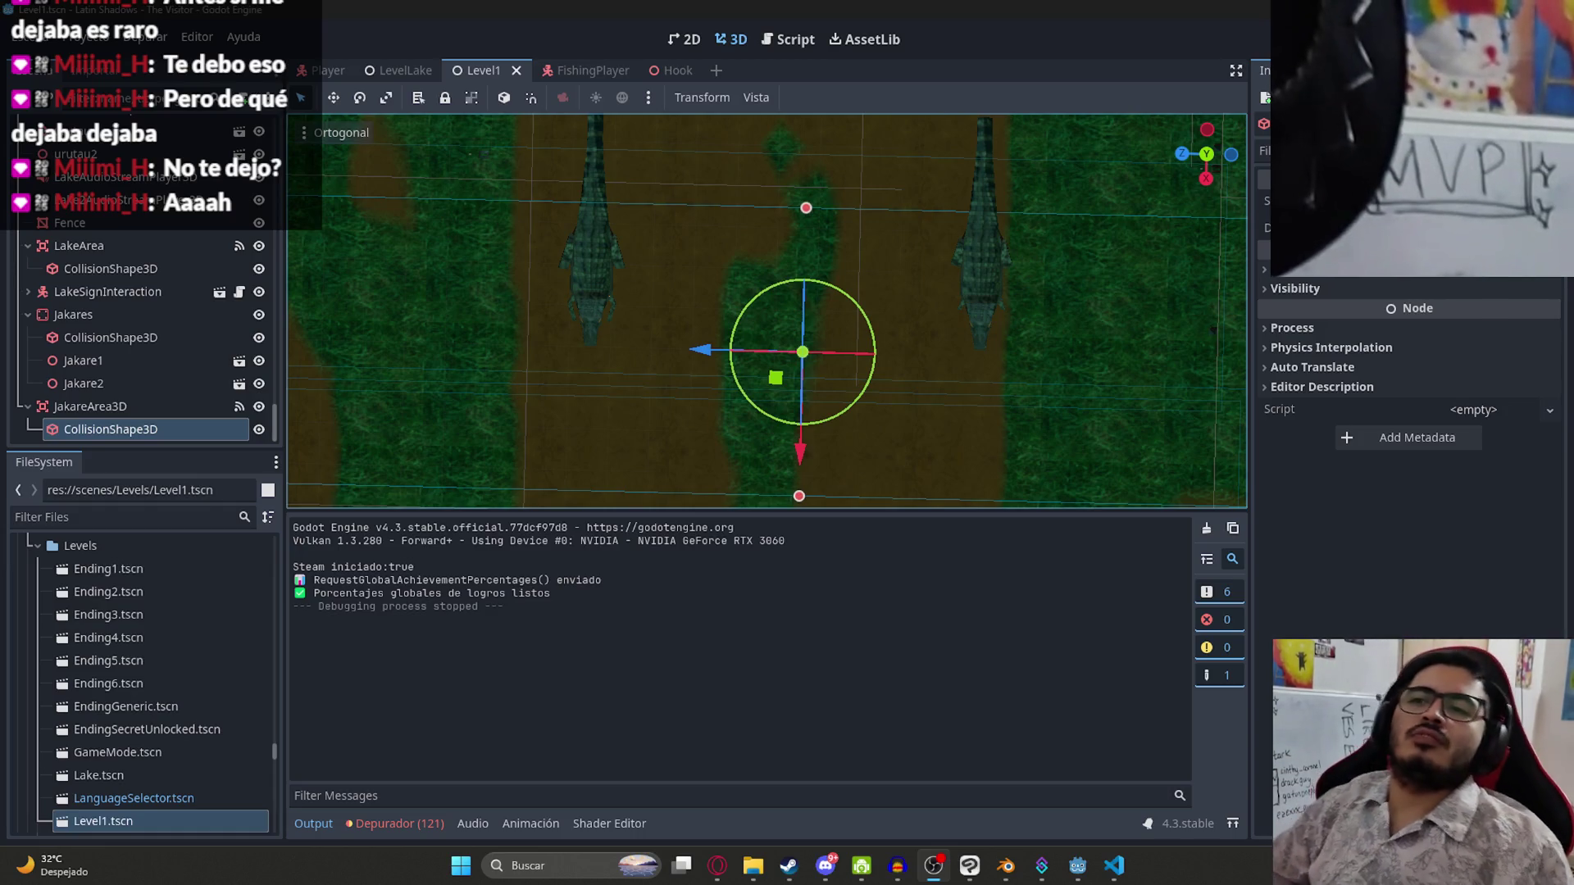
- Load the JakareUnlocked animation on the AnimationPlayer and select the player's Camera3D to preview
scroll(118, 291, "up", 5)
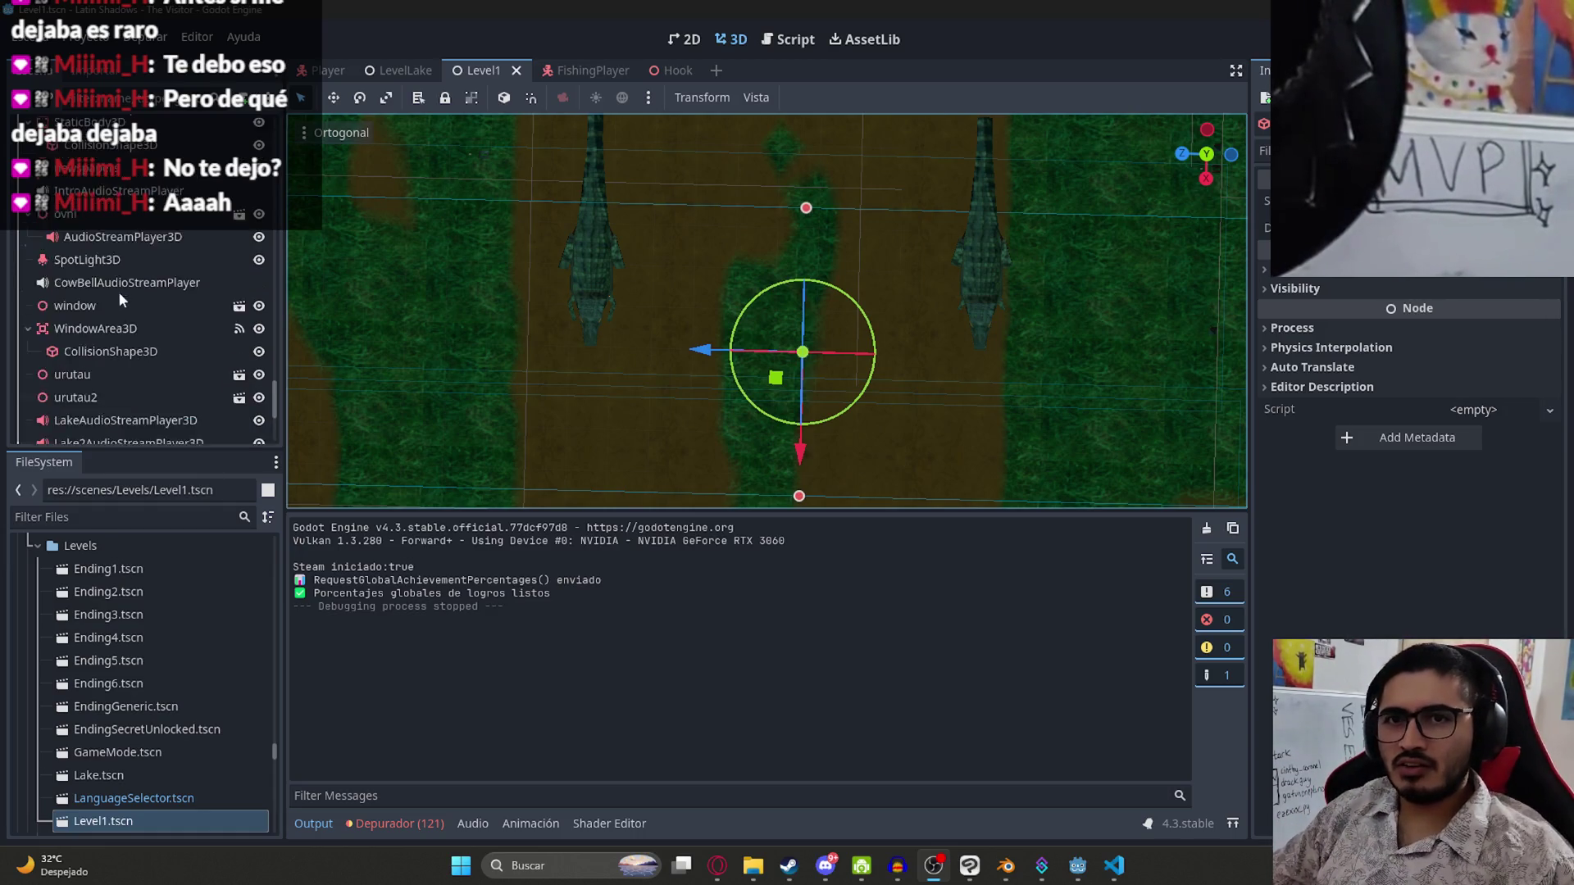
scroll(277, 380, "up", 3)
left_click(98, 151)
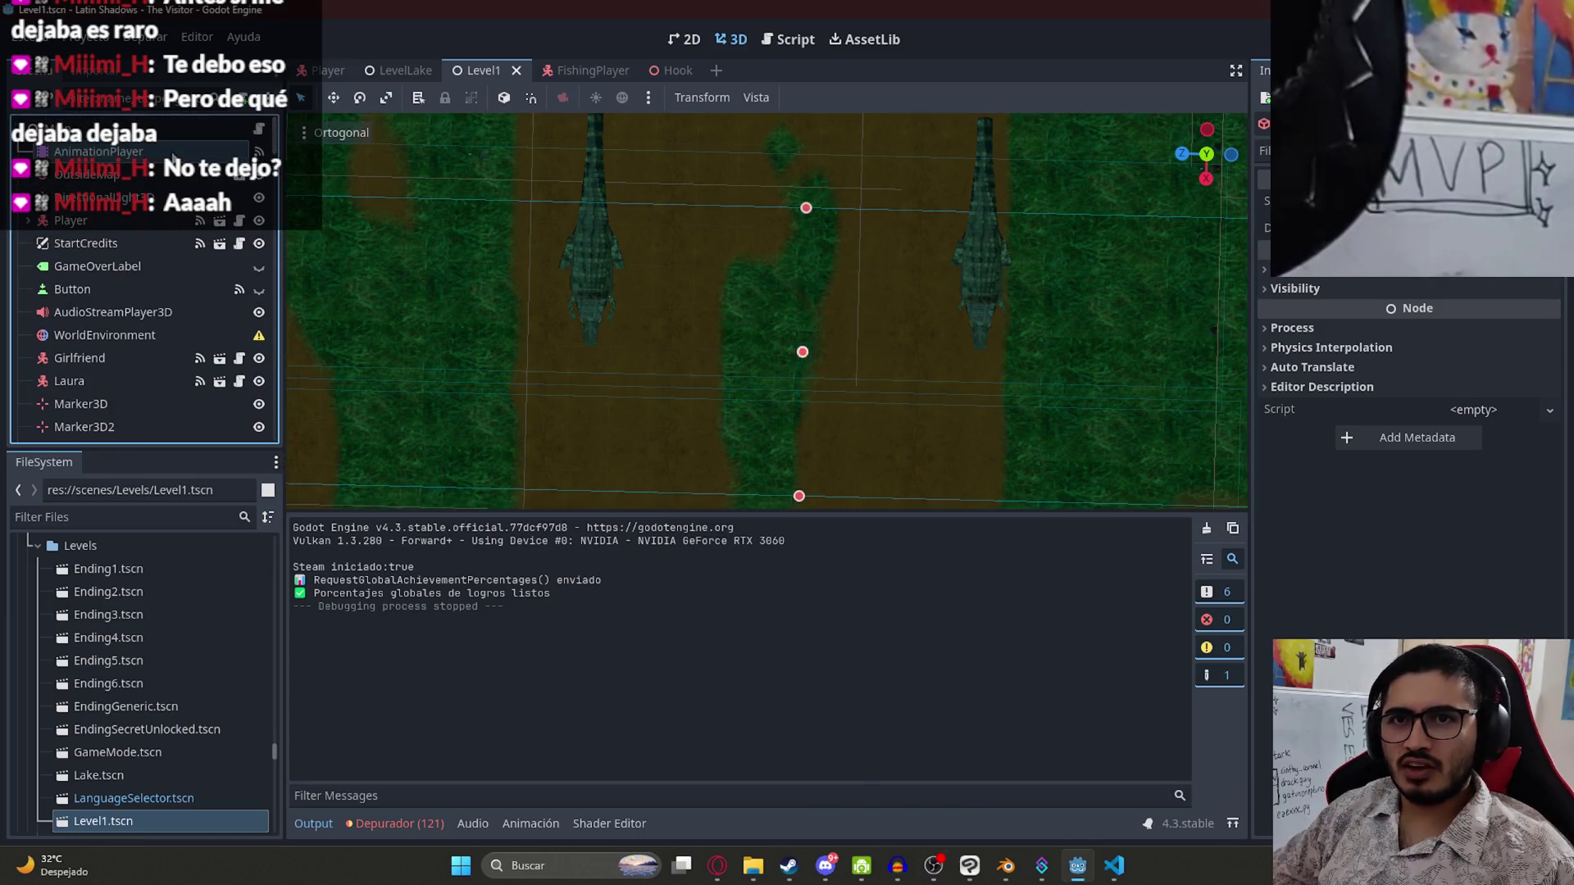
left_click(644, 529)
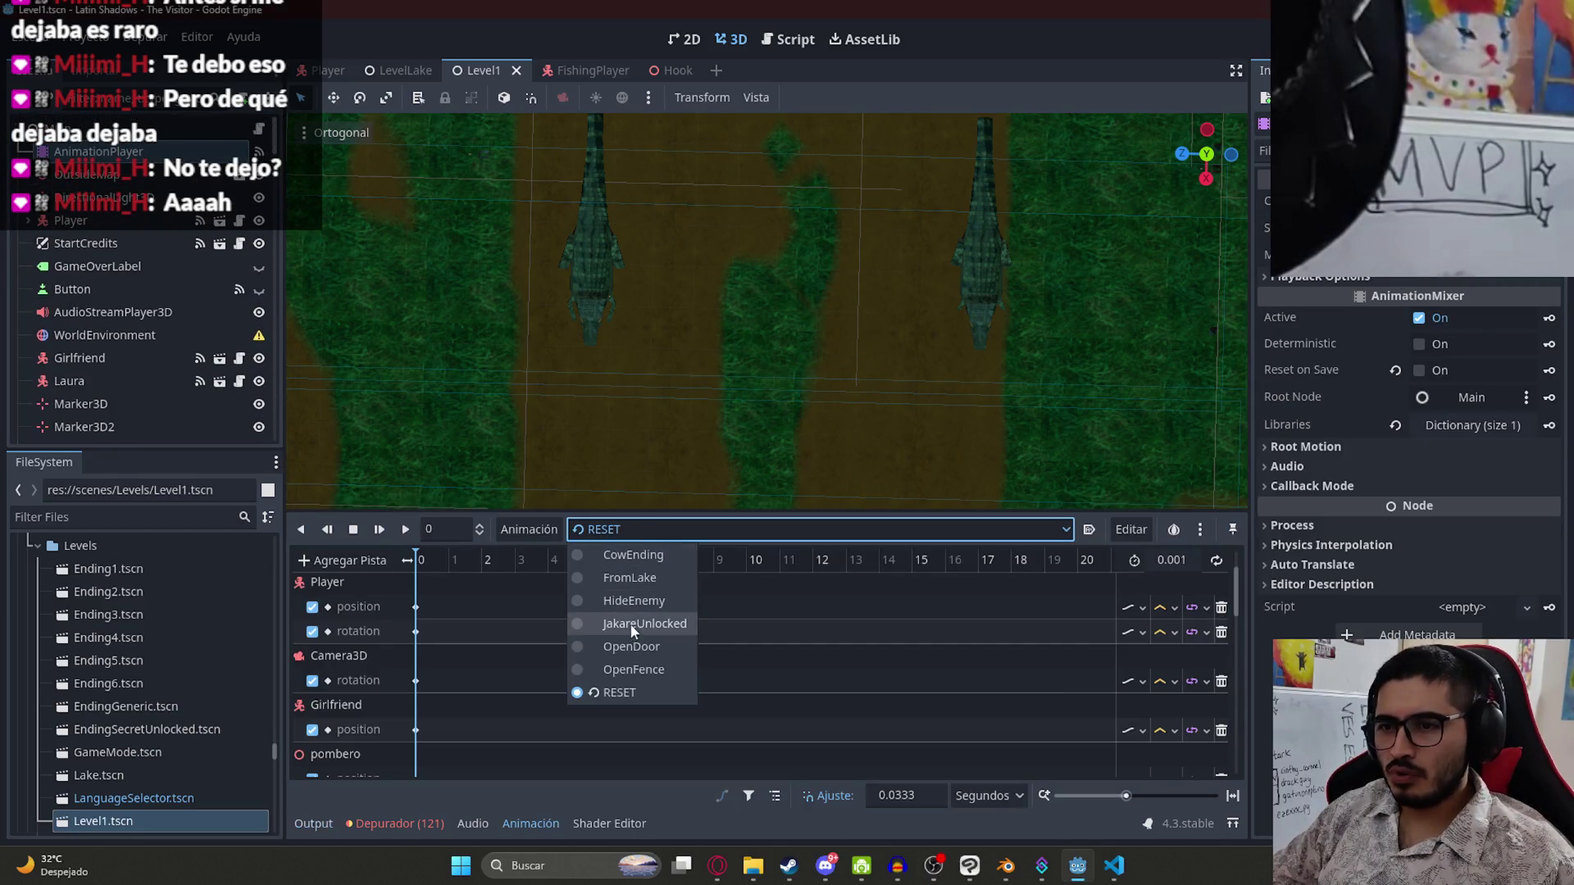
left_click(628, 627)
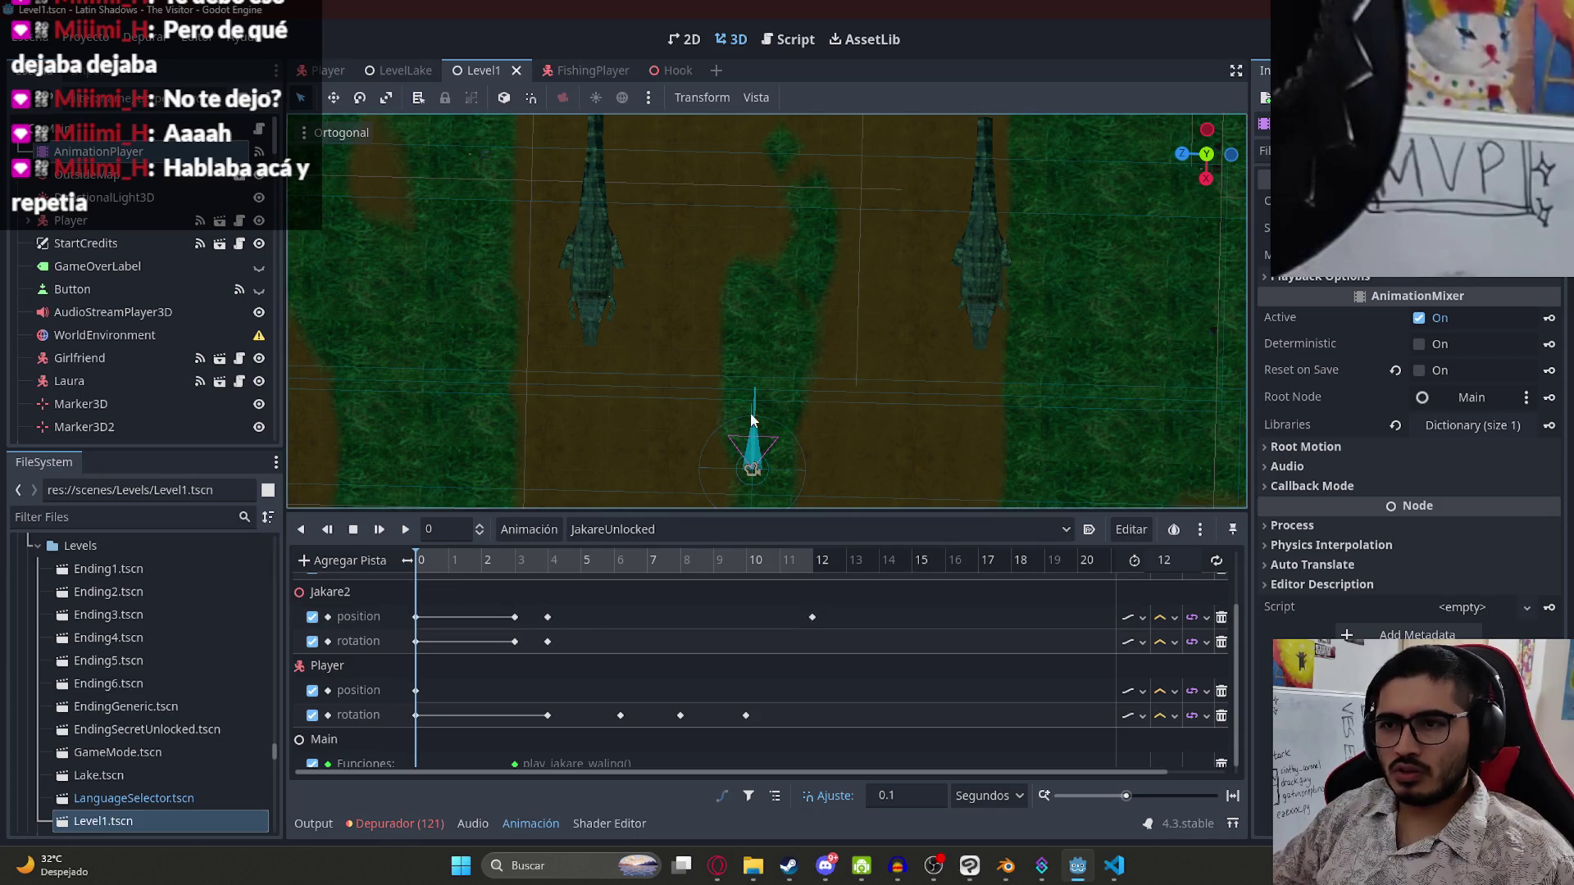
left_click(30, 221)
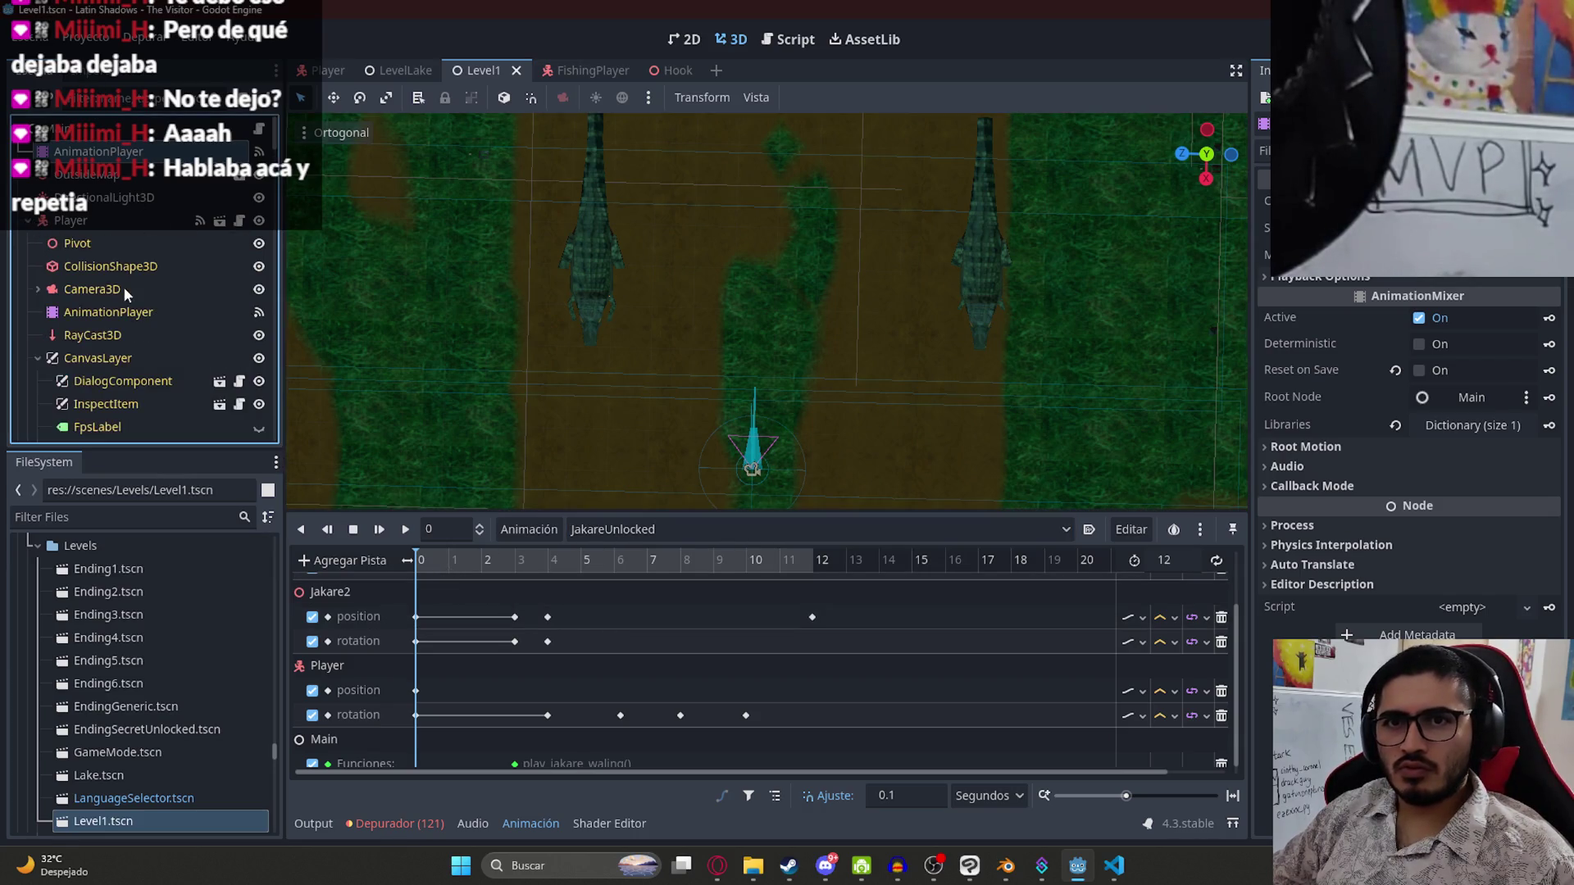
left_click(123, 288)
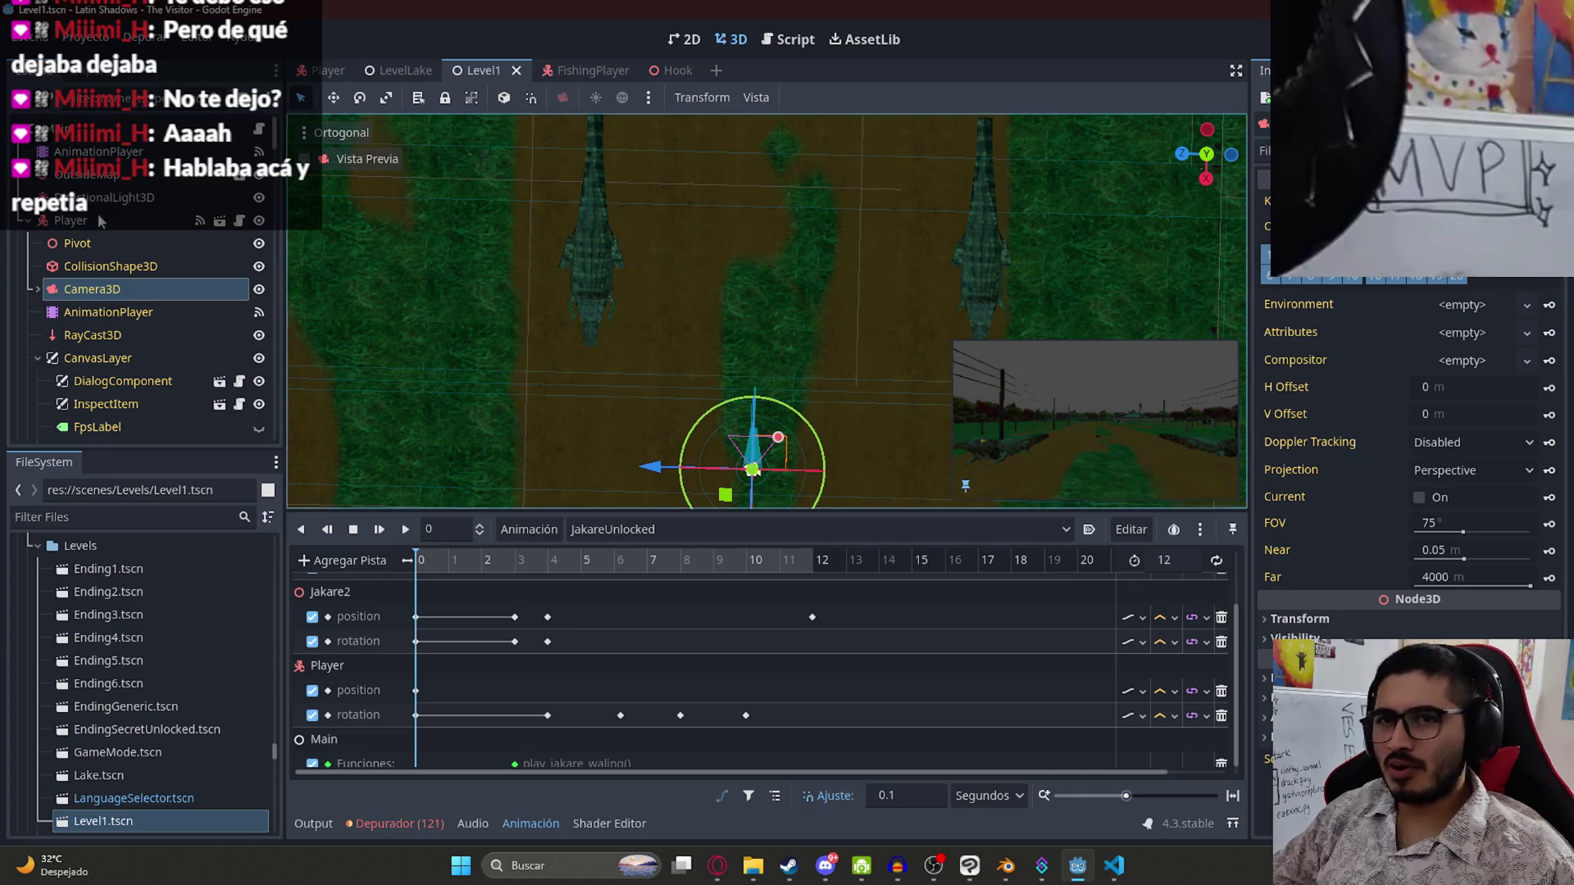
- Move the Player to x -24.071, z -45.937, scrub the animation preview, and save Level1
left_click(662, 477)
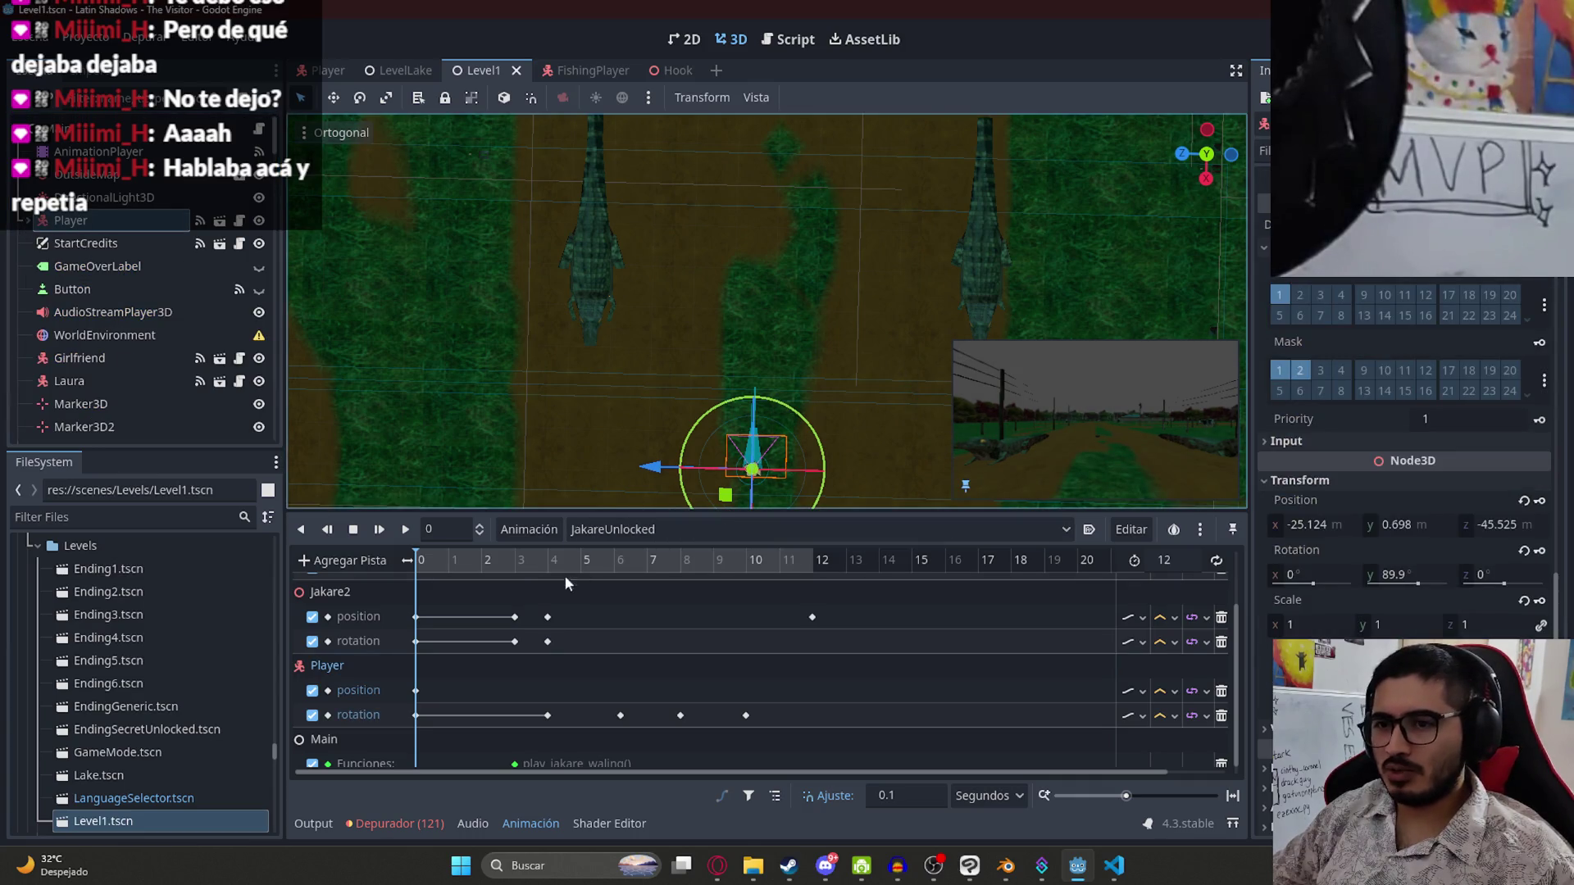
scroll(602, 664, "down", 1)
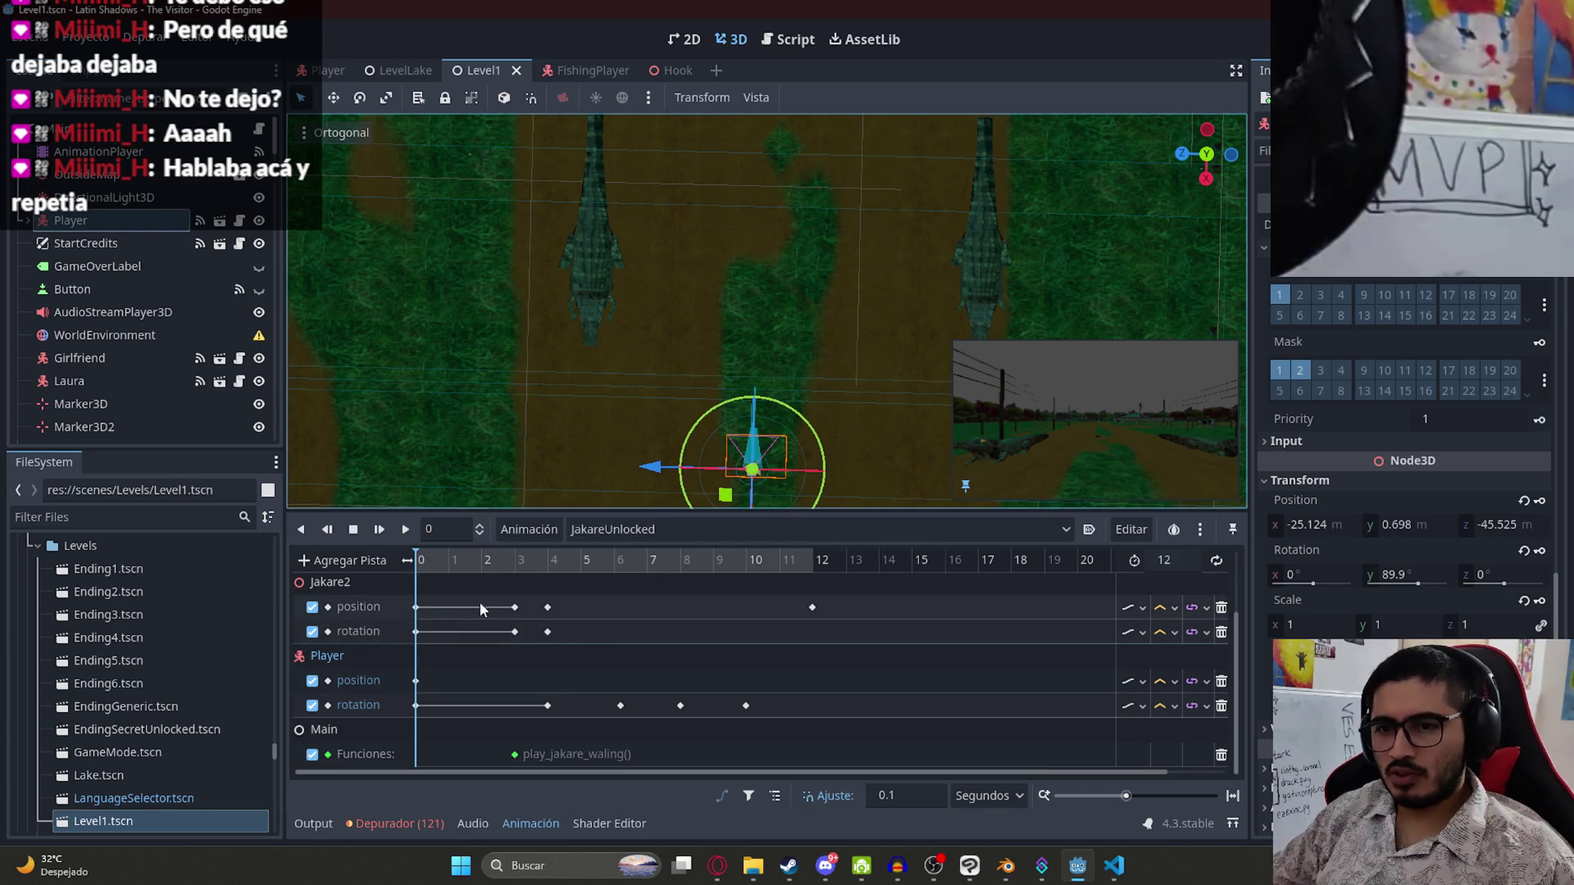
scroll(728, 367, "up", 3)
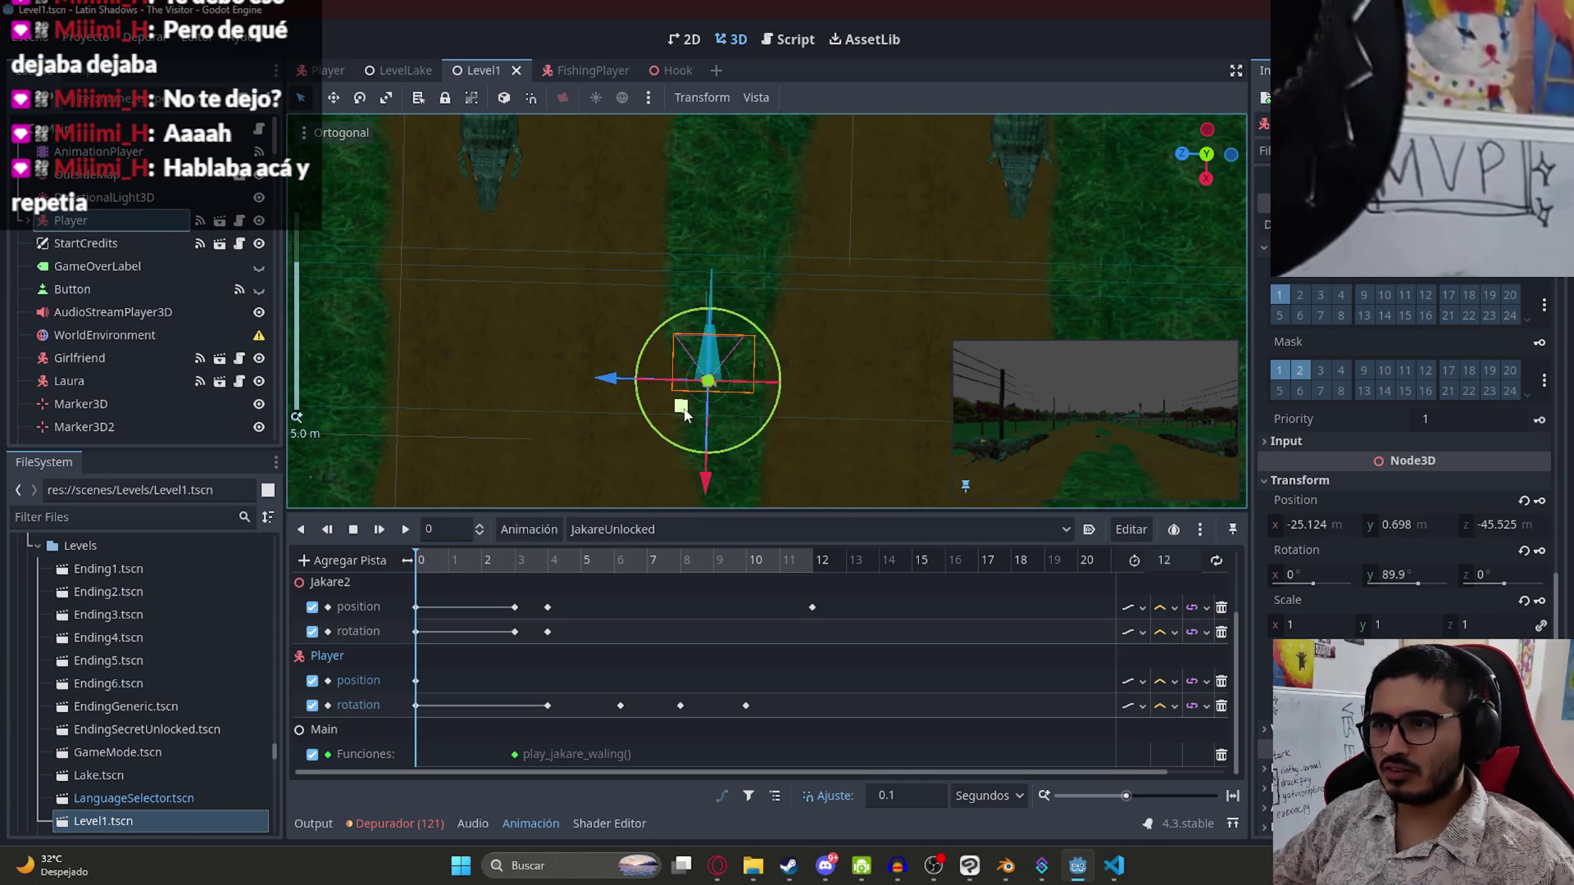
left_click_drag(705, 479, 703, 534)
left_click_drag(614, 440, 637, 447)
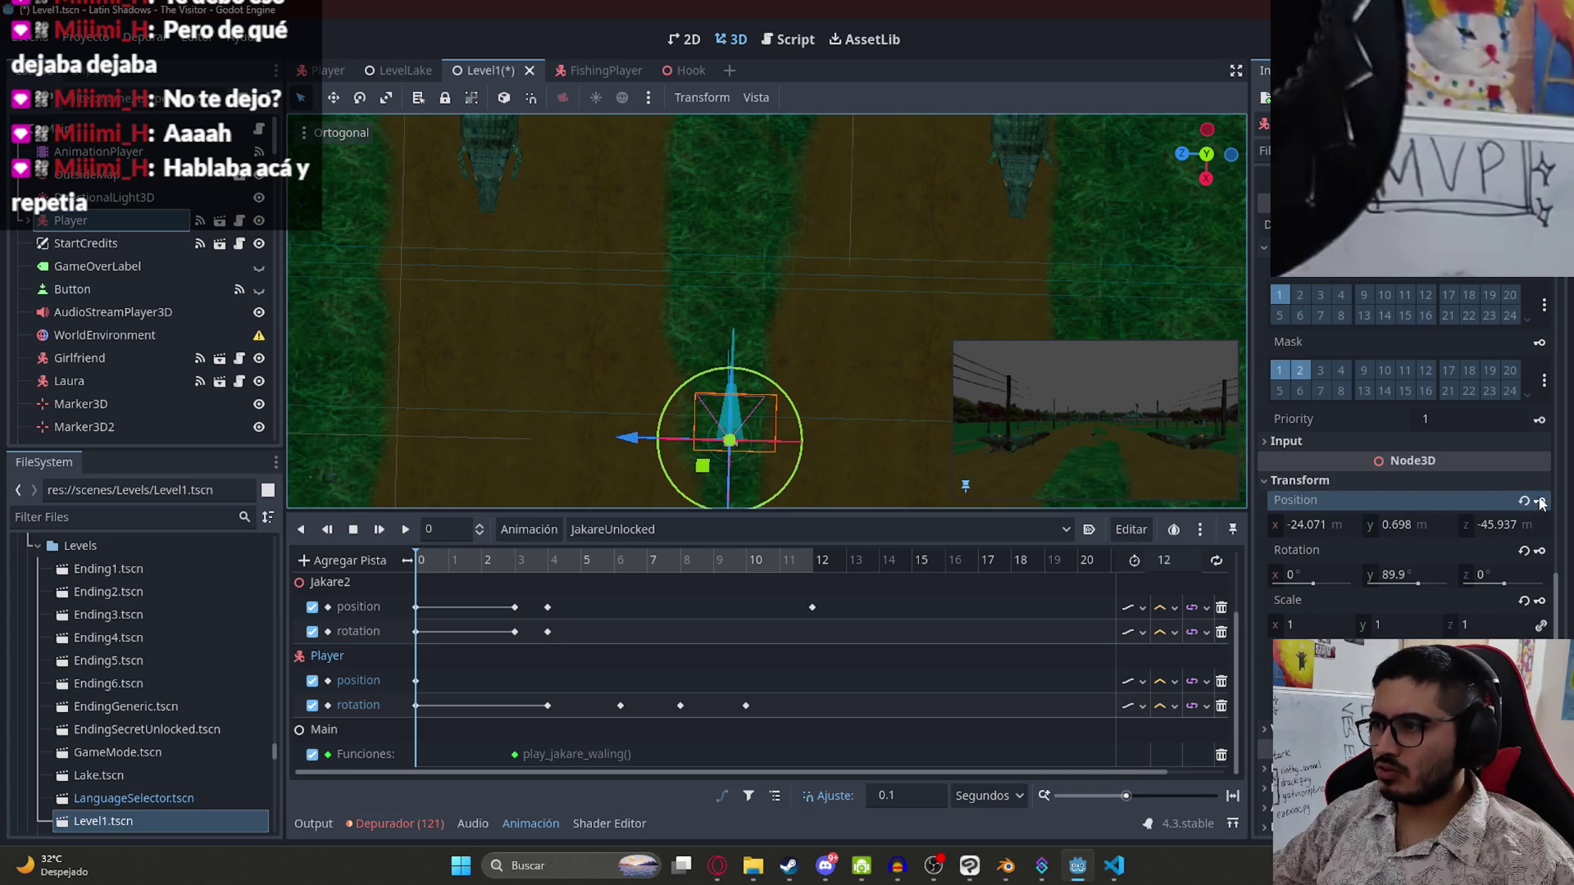
mouse_move(445, 558)
left_mouse_down()
mouse_move(702, 563)
mouse_move(414, 559)
left_mouse_up()
key("ctrl+s")
left_click(645, 531)
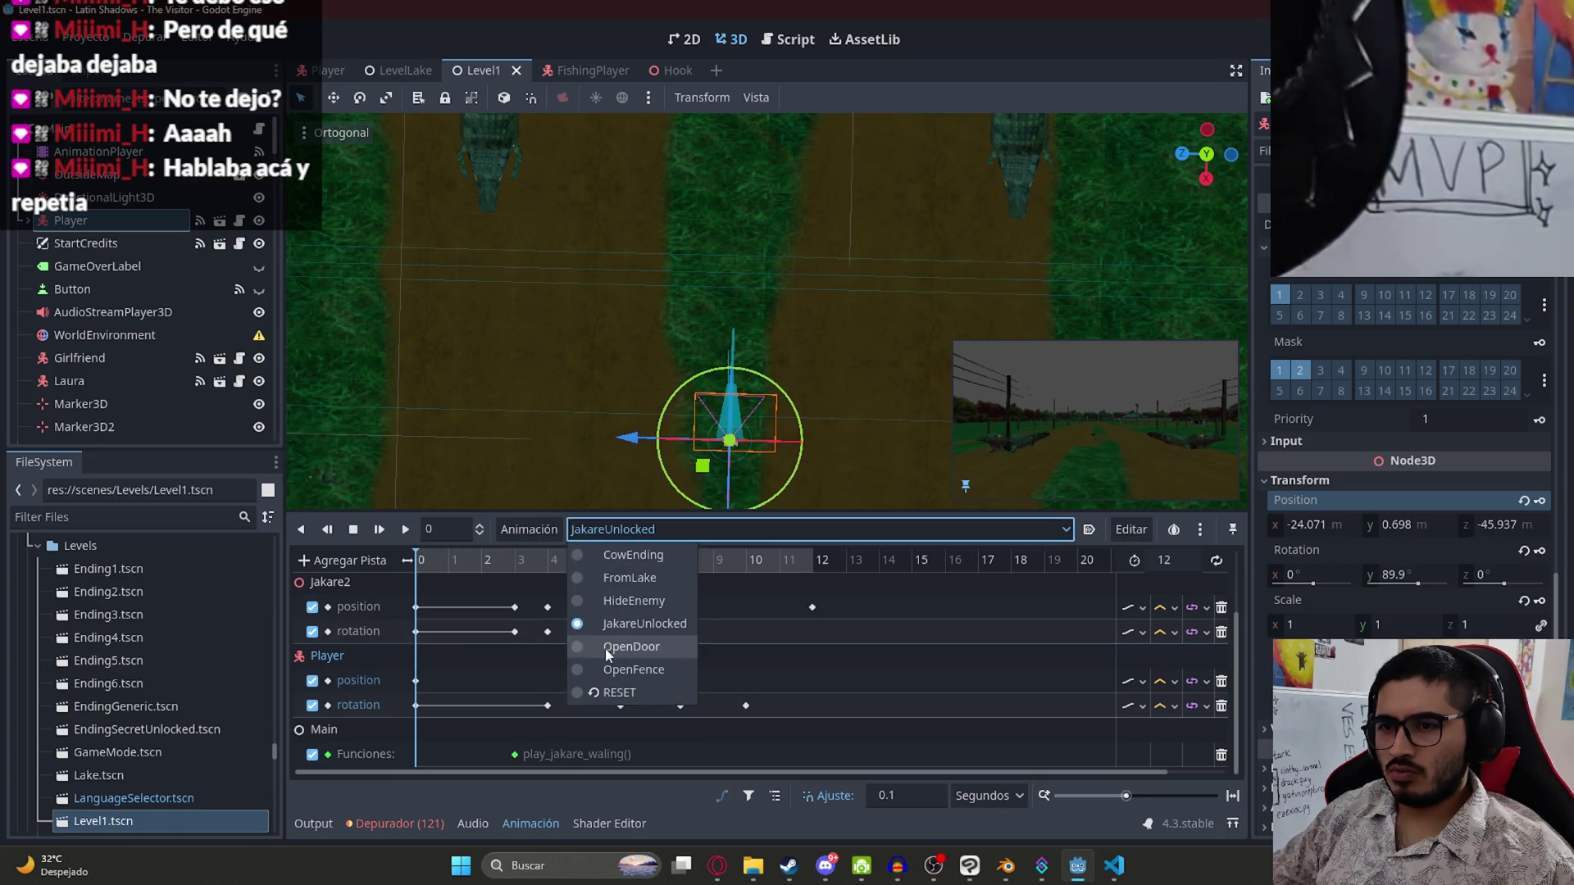
- Set the animation back to RESET, filter FileSystem by 'jakare', and open jakare.glb's import settings
left_click(609, 693)
left_click(141, 529)
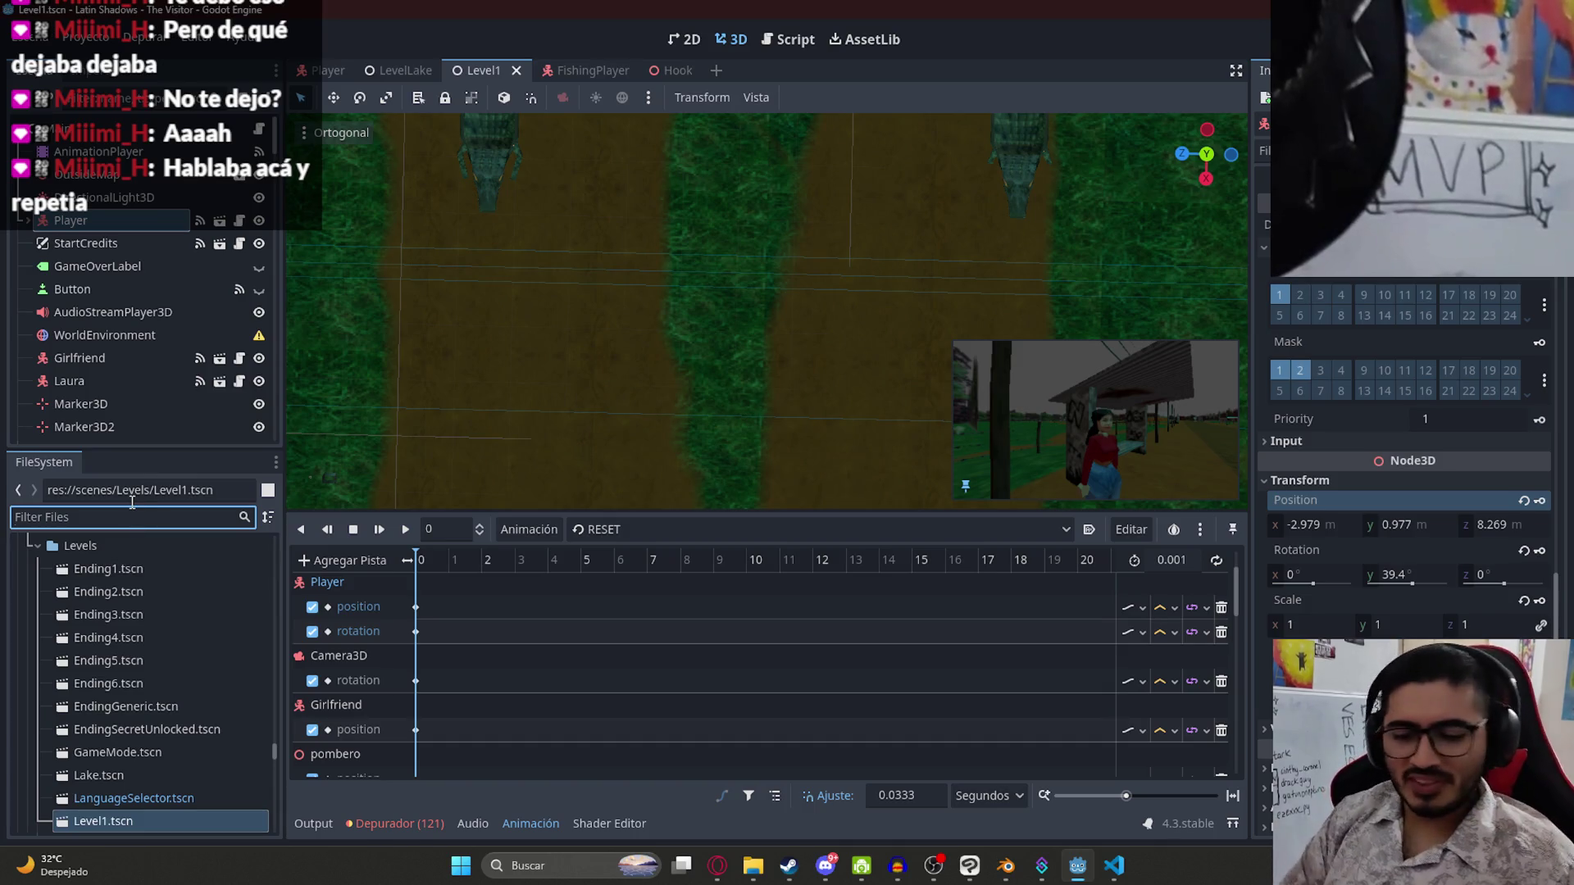
type("jakare")
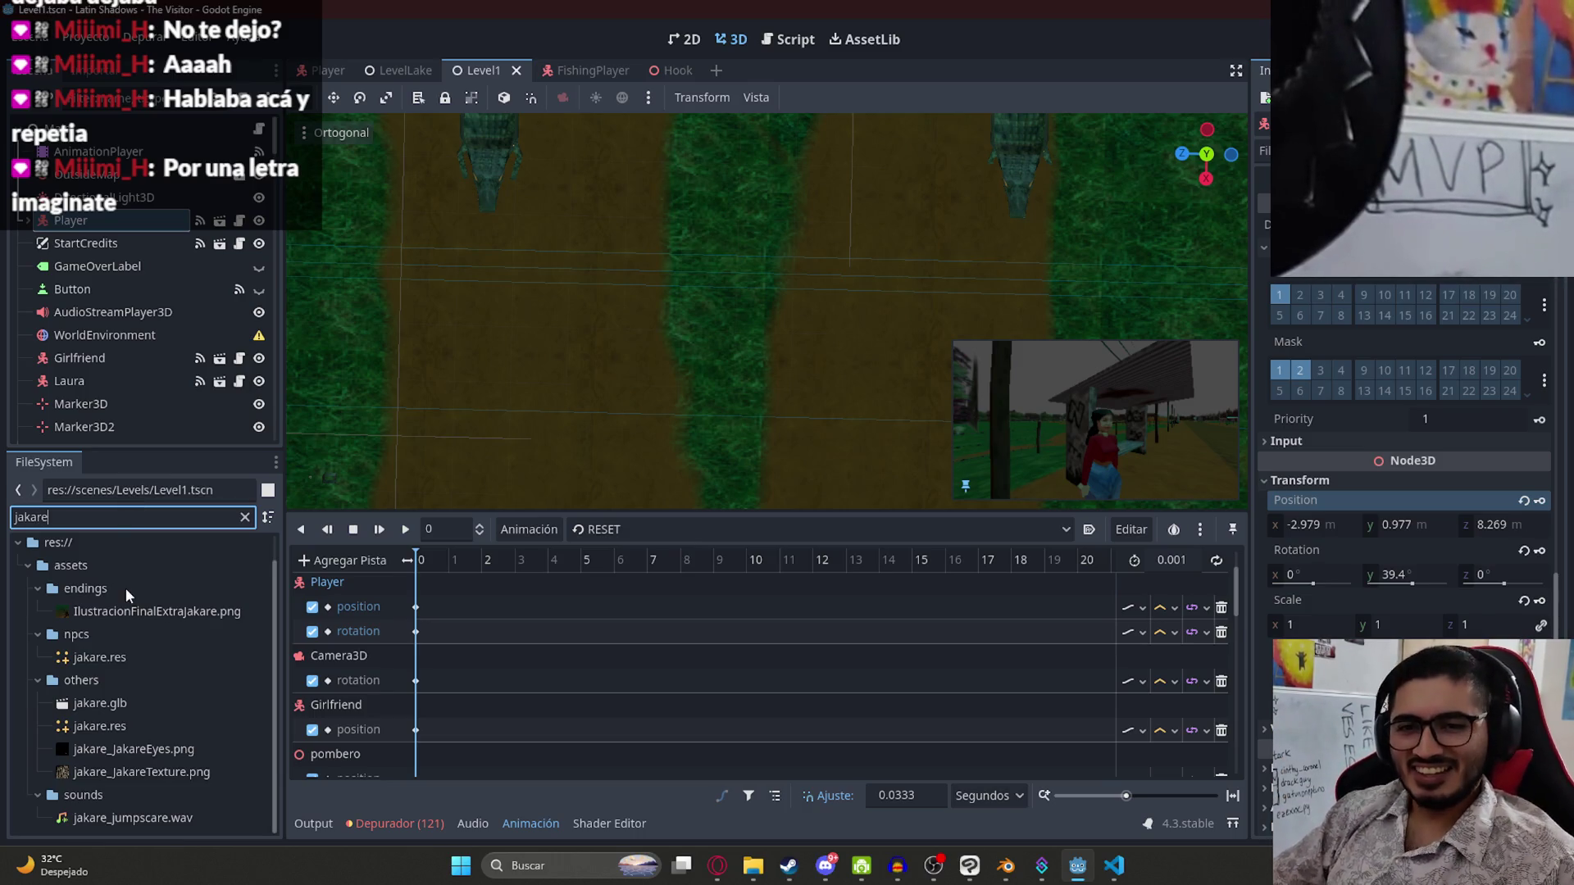
double_click(98, 702)
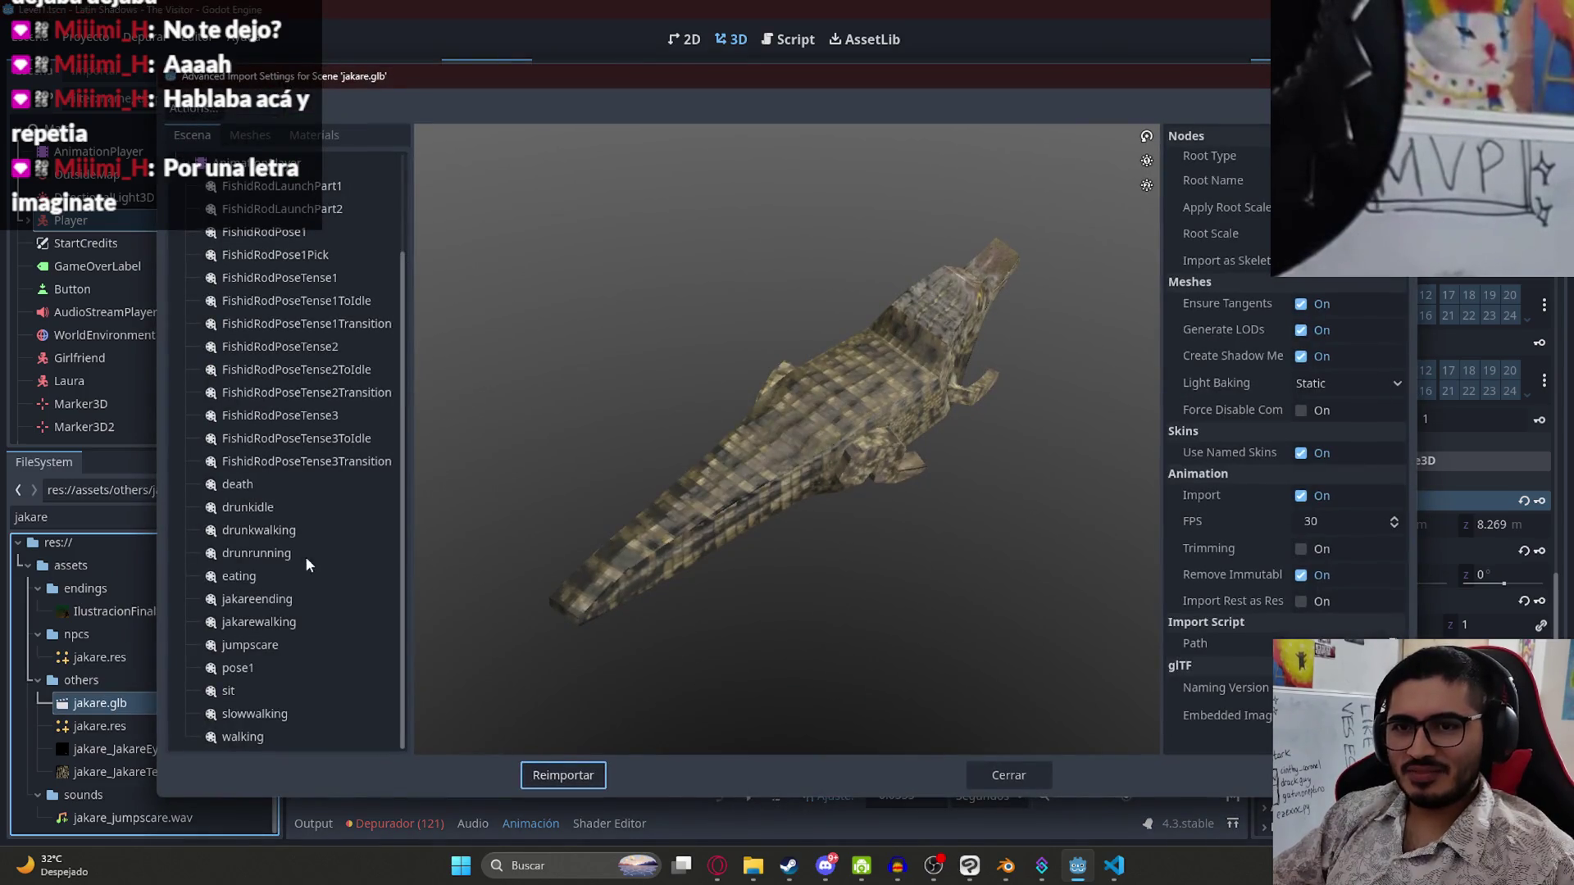
- Set jakarewalking to loop, reimport jakare.glb, and play the Level1 scene
left_click(268, 625)
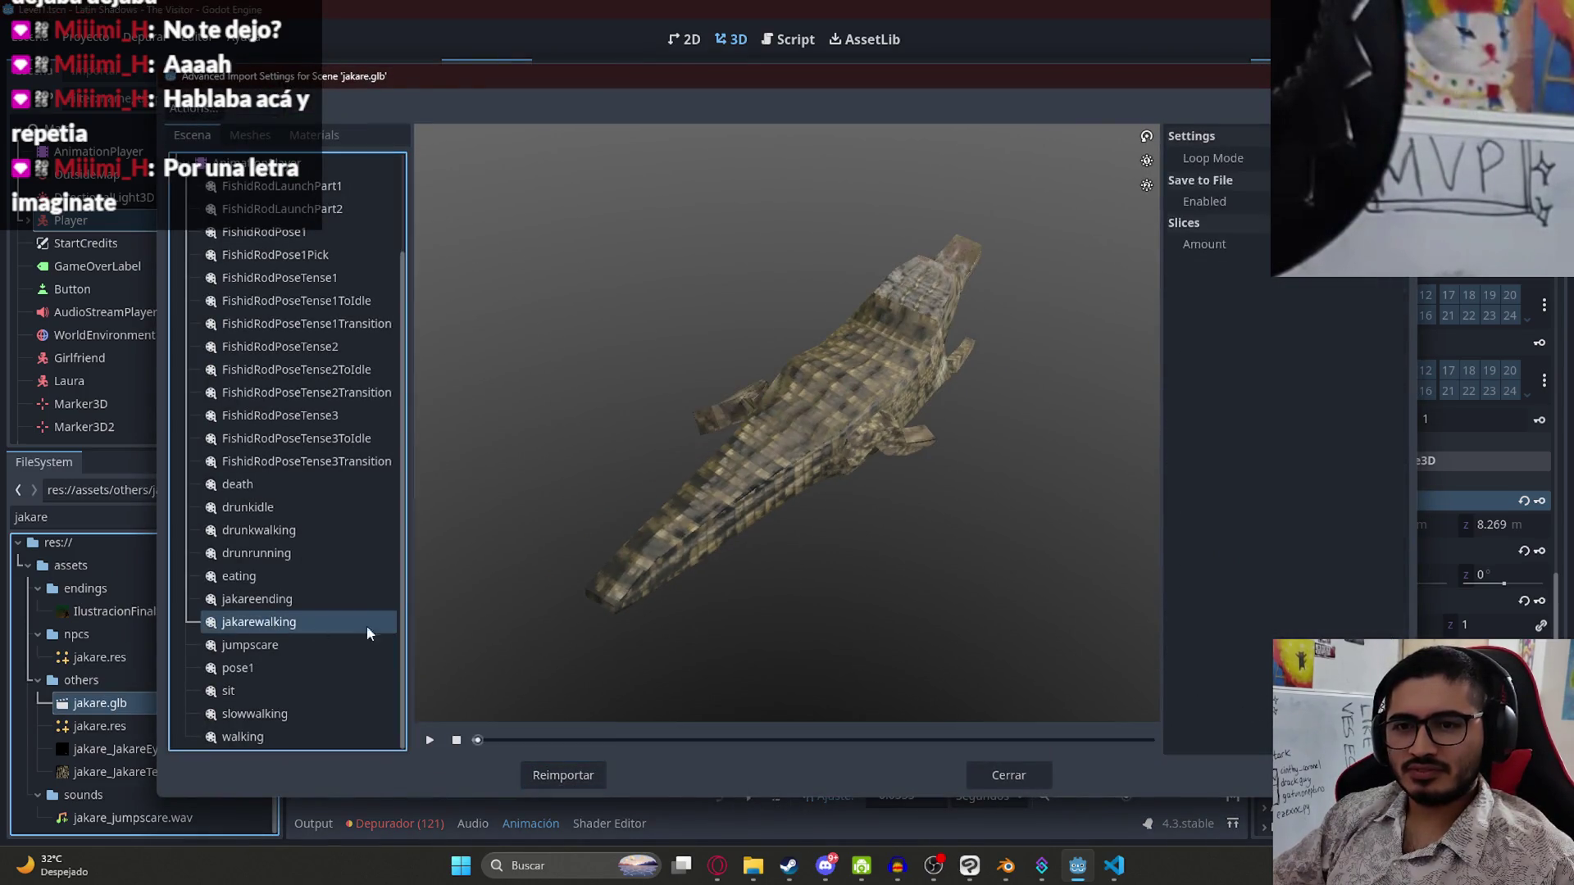
left_click(1213, 158)
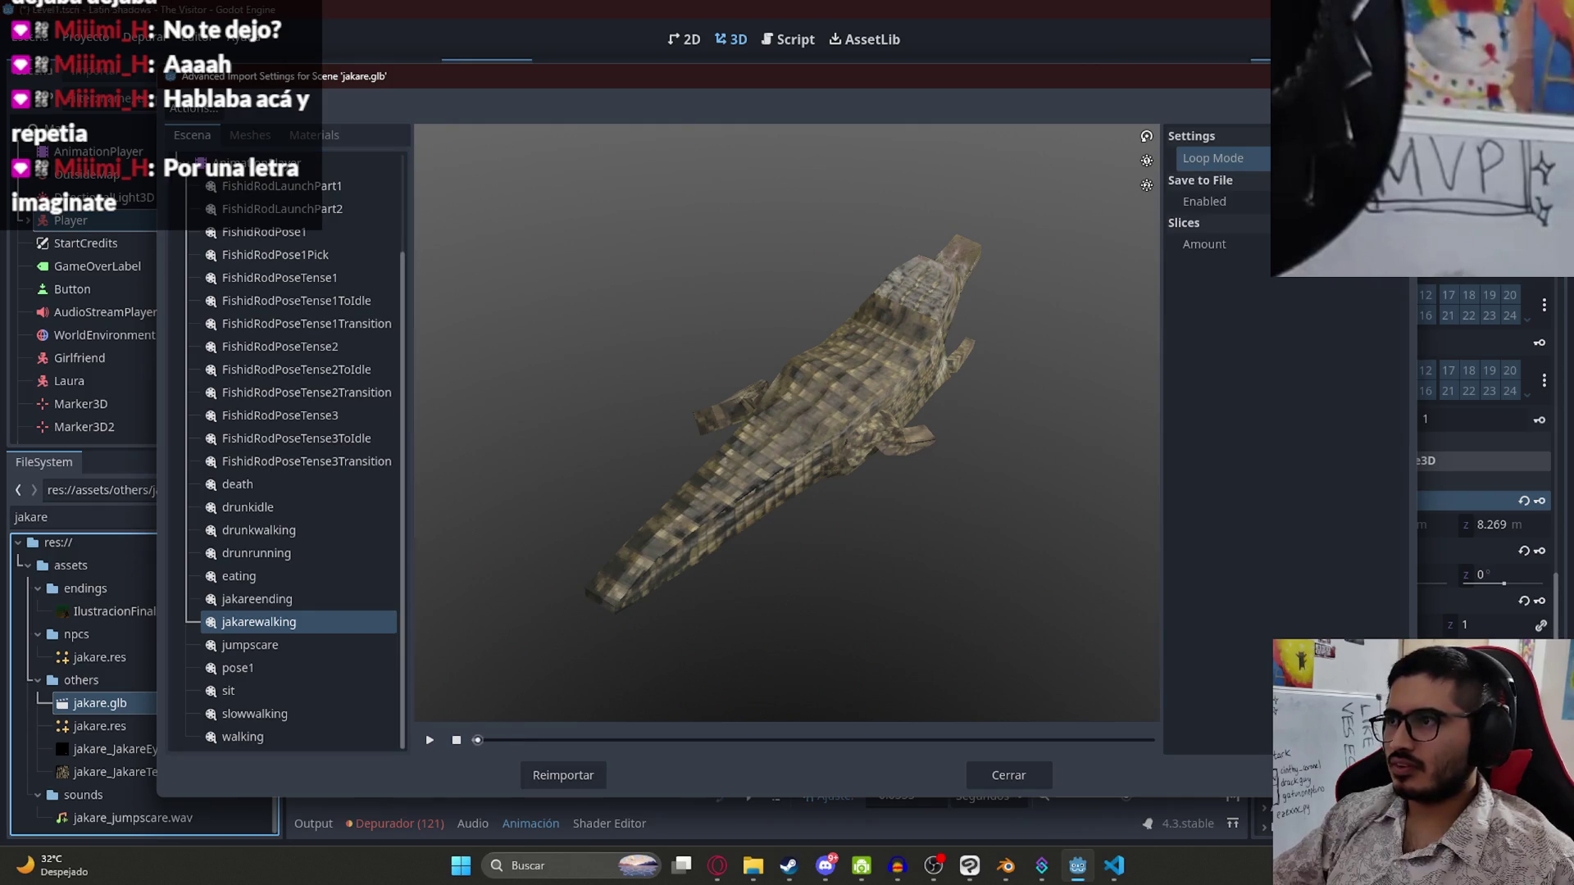
left_click(563, 776)
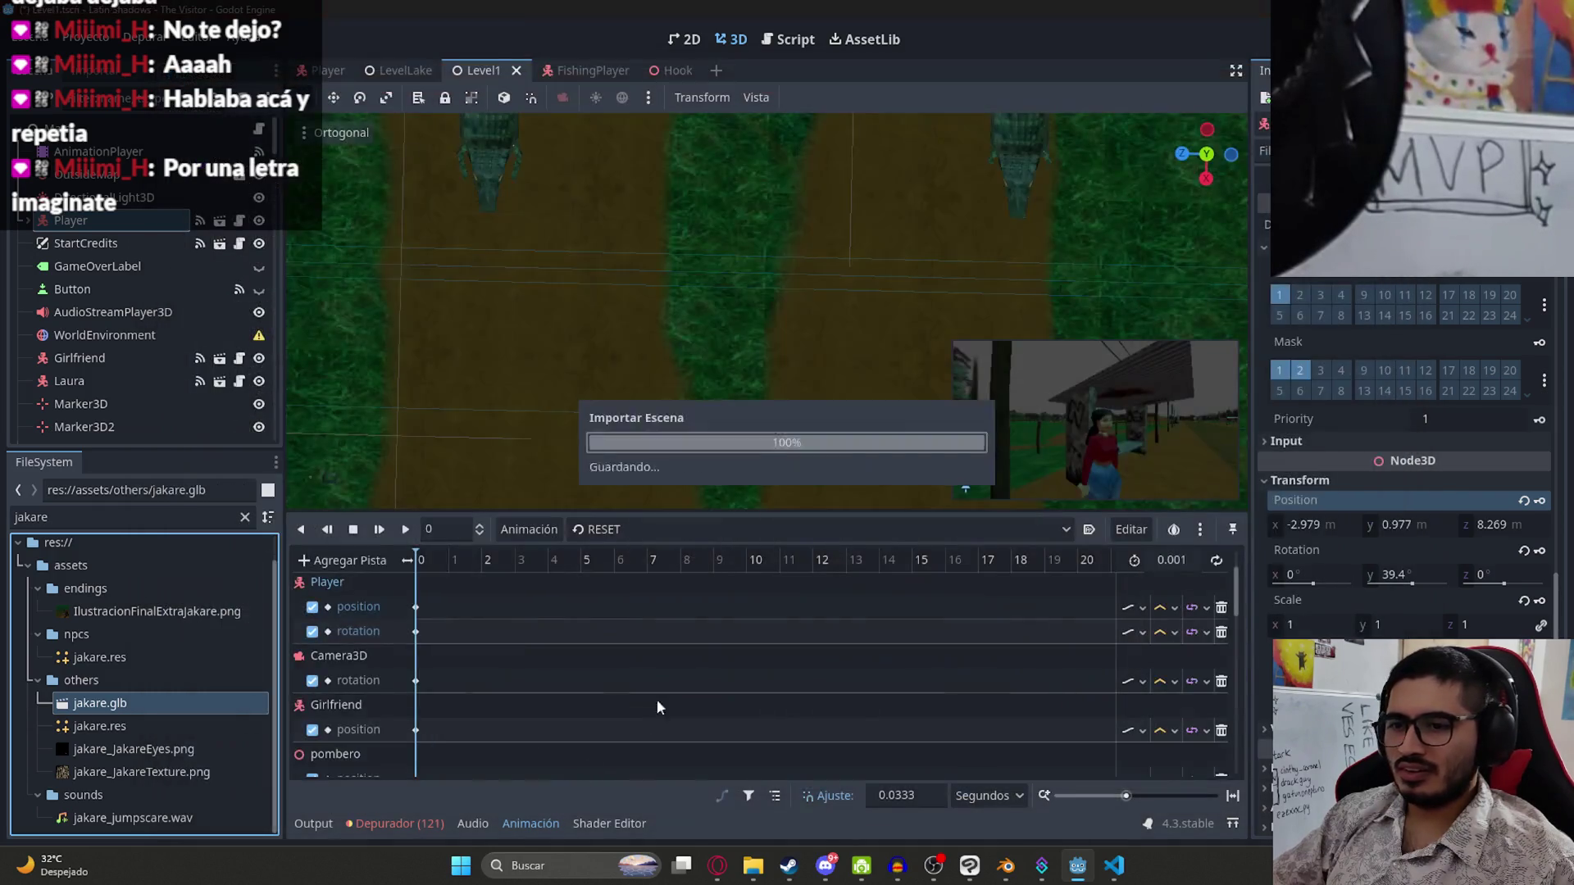
right_click(479, 70)
left_click(512, 196)
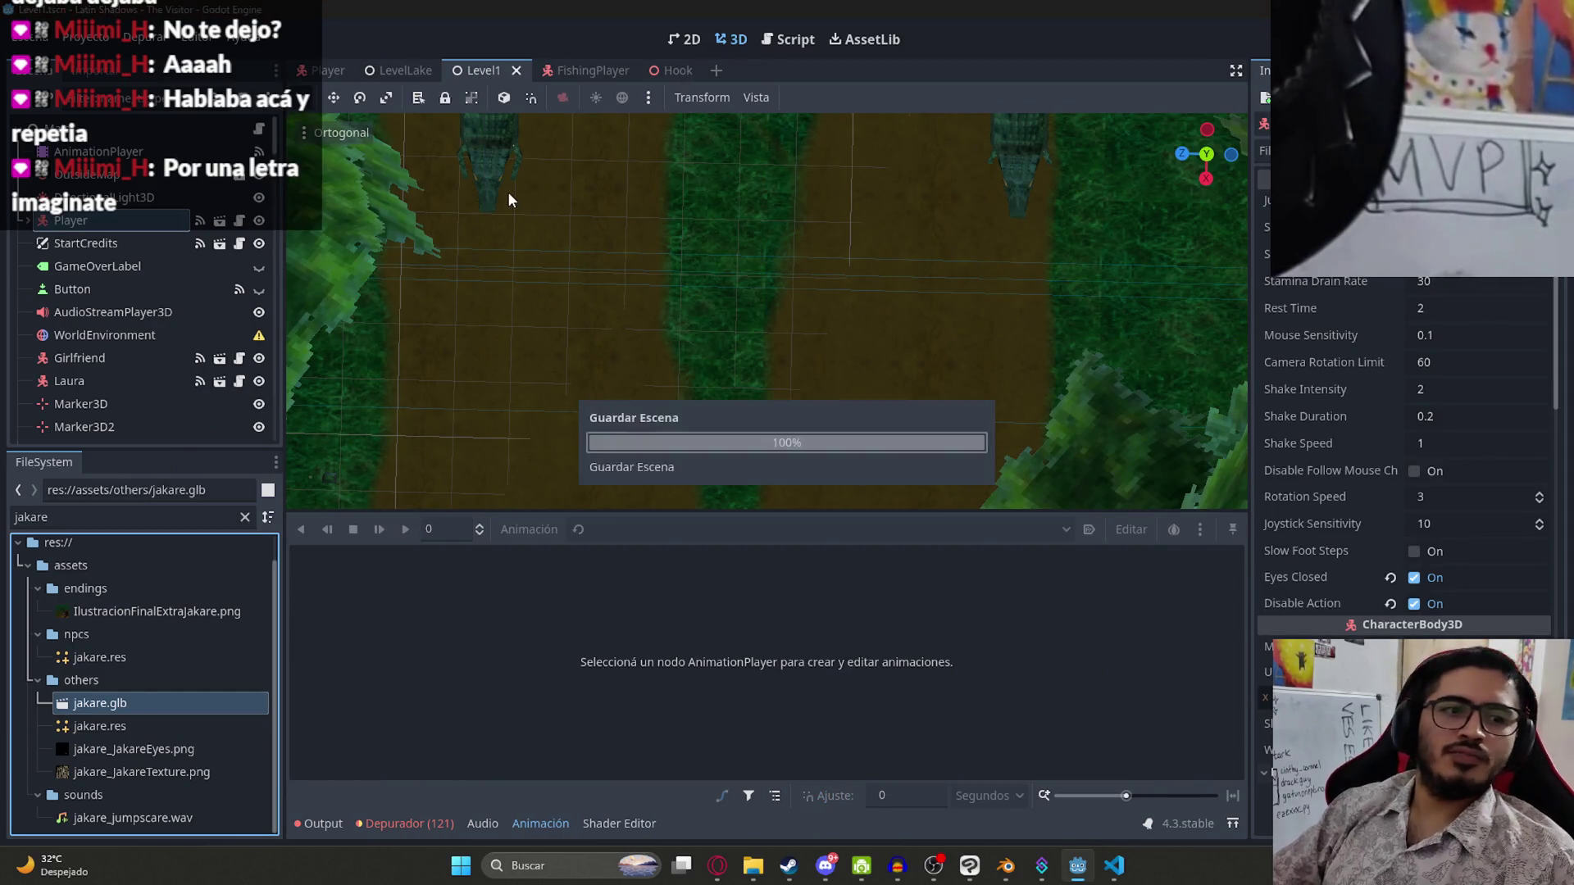
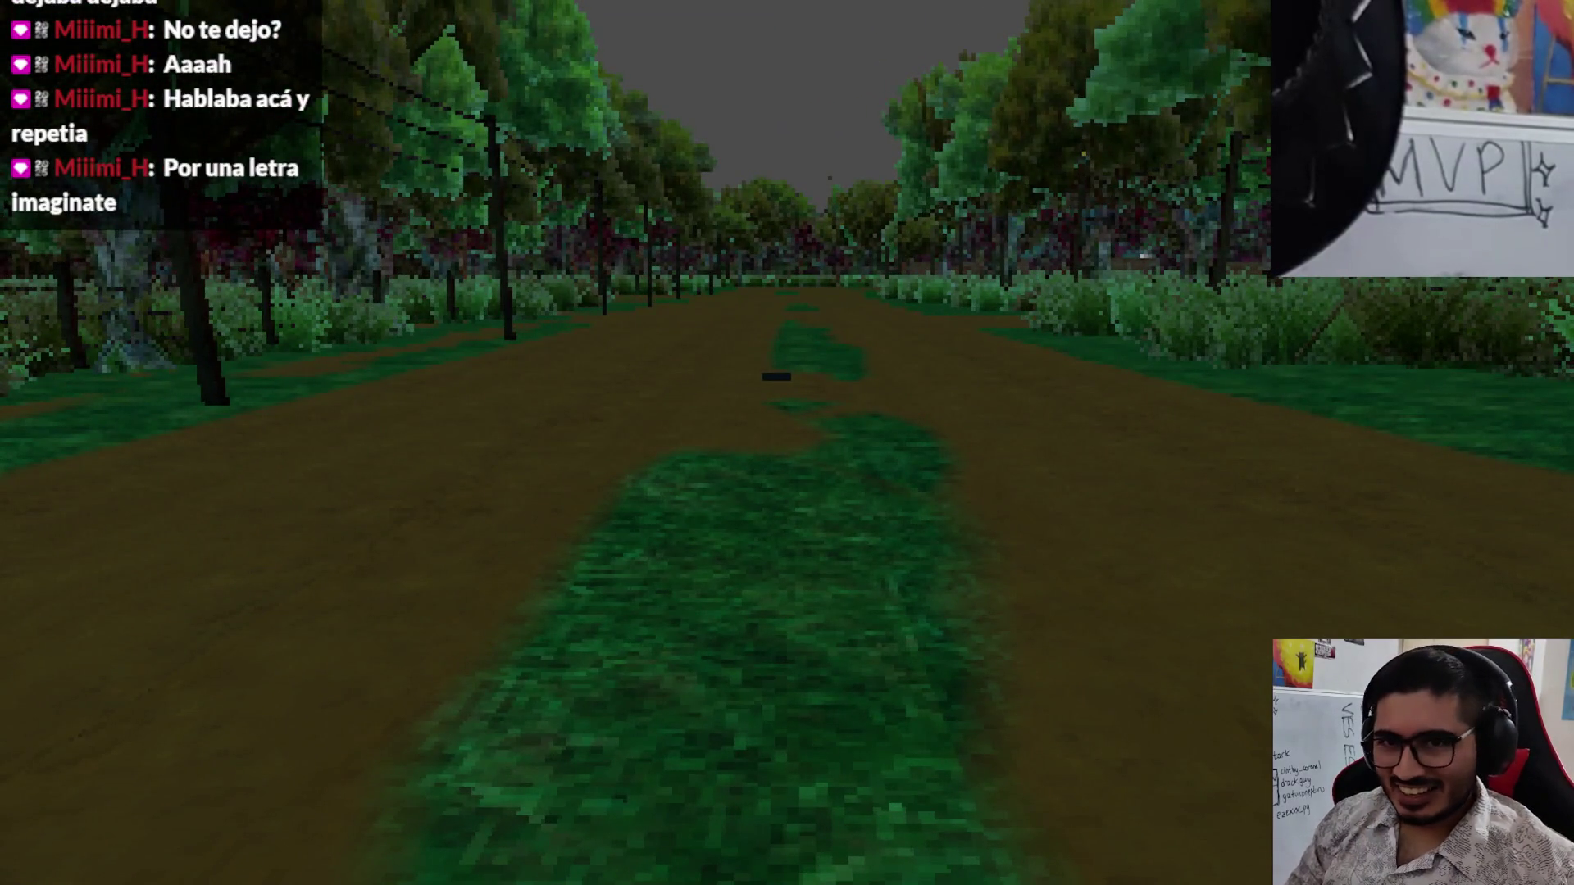
- Stop the playtest and change 'walking' to 'jakarewalking' on line 728 of level_1.gd, then save
key("F8")
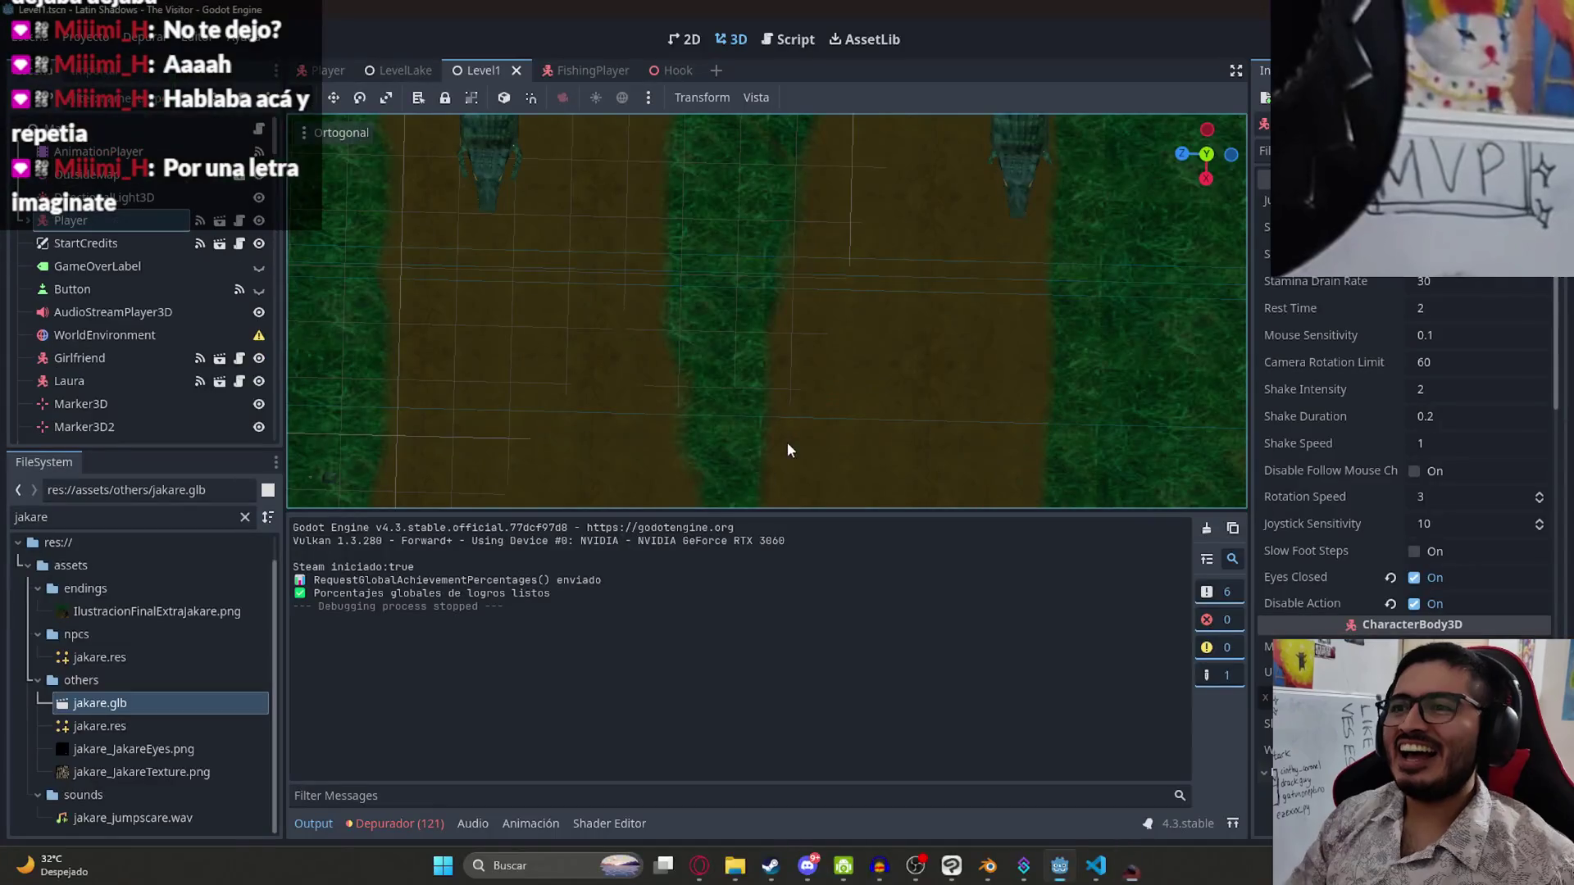
scroll(940, 262, "up", 8)
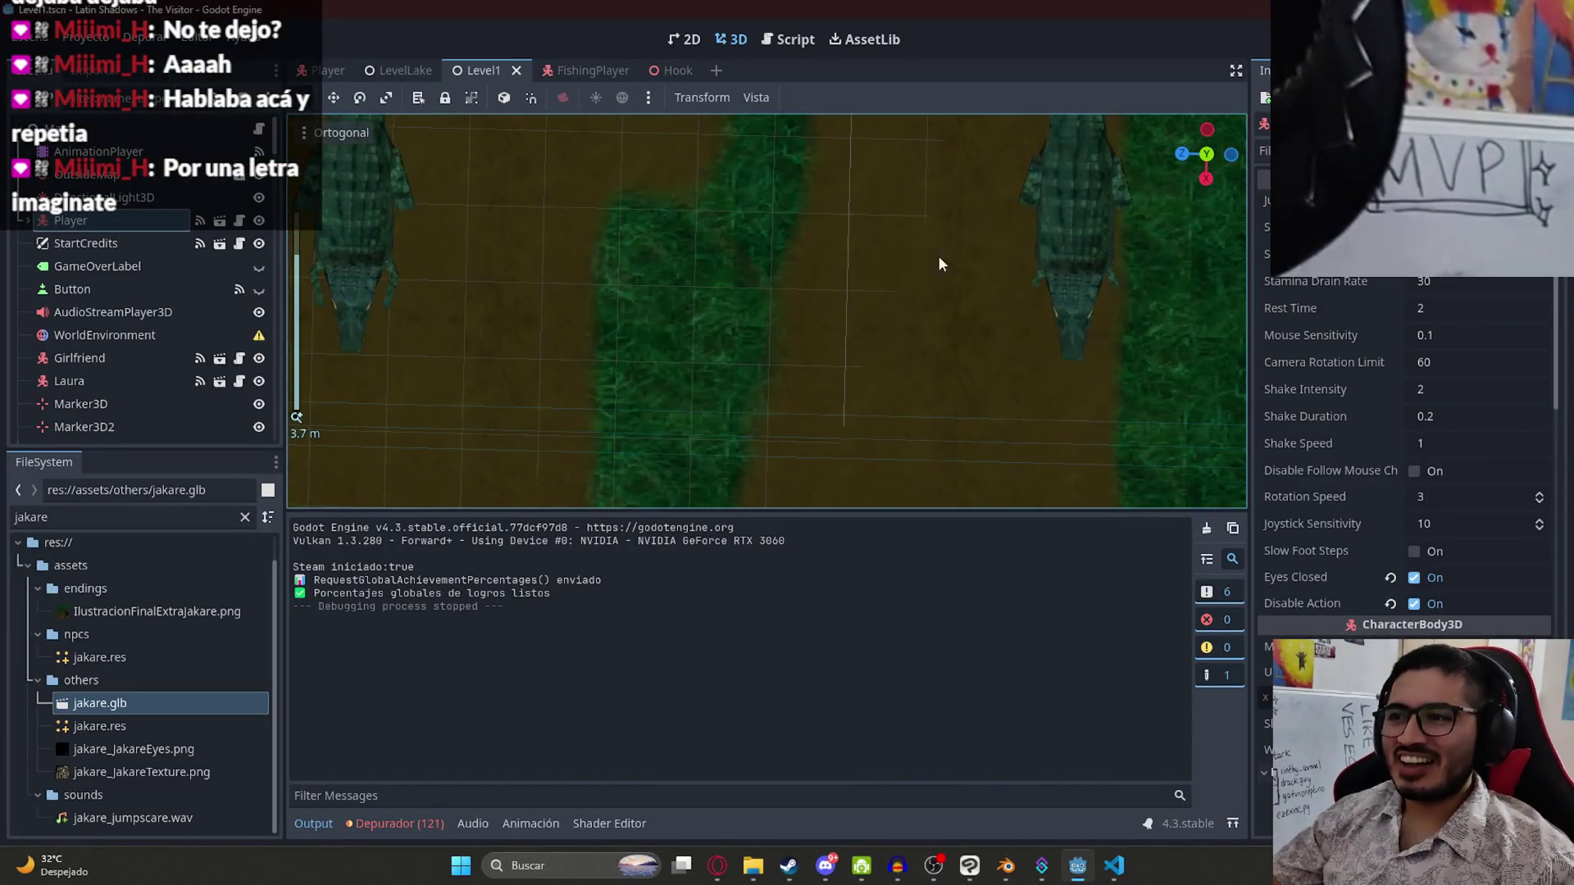
left_click(789, 39)
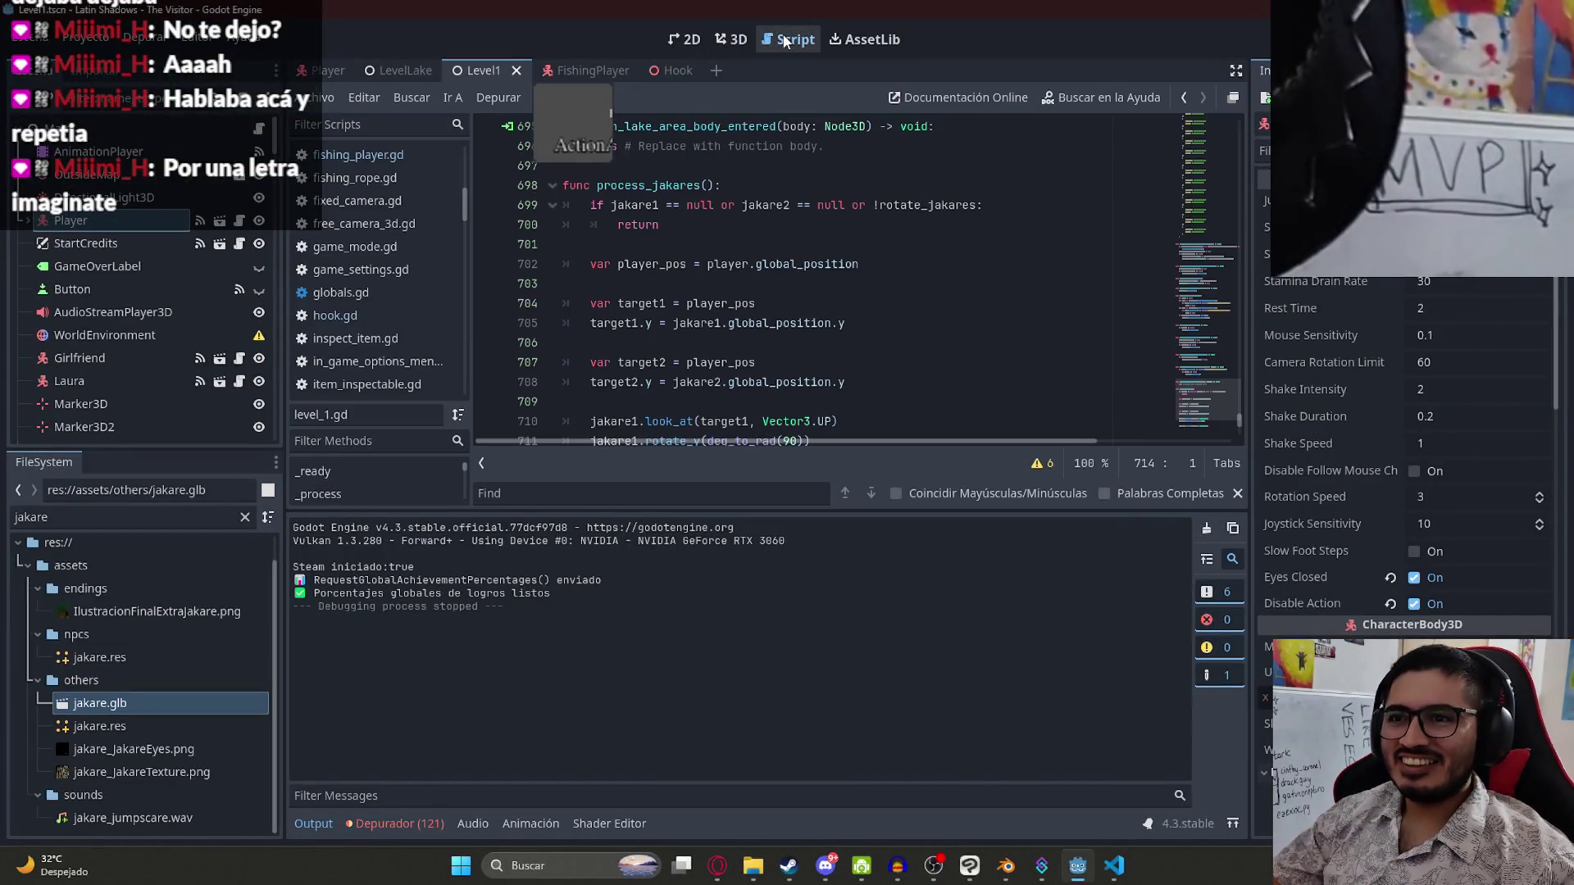
left_click(721, 205)
left_click(735, 41)
key("alt+Tab")
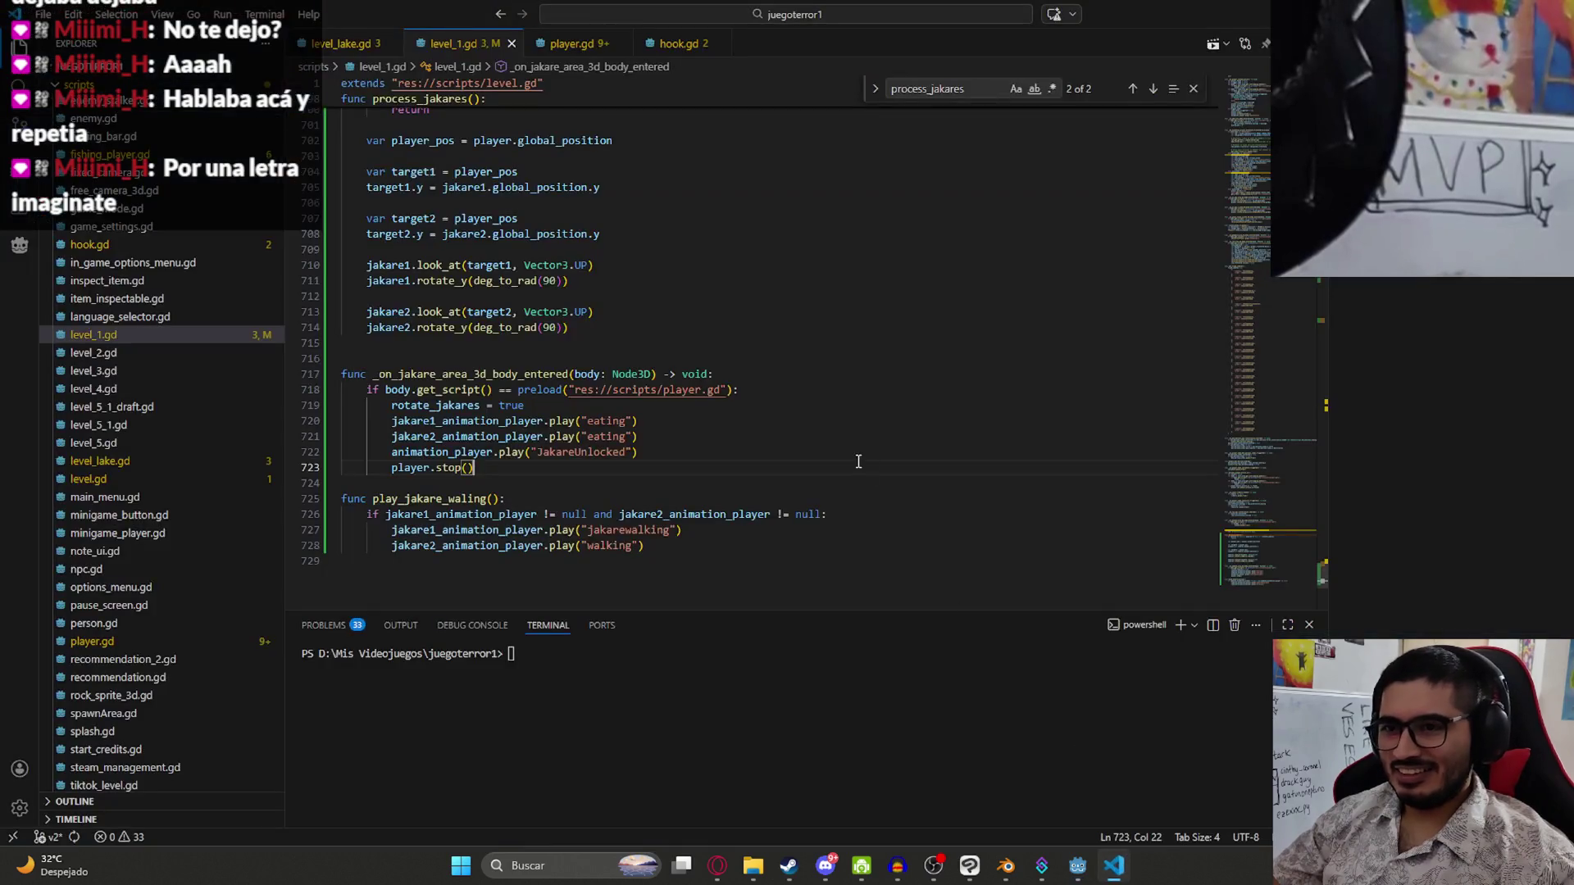
key("ctrl+c")
double_click(608, 545)
key("ctrl+v")
scroll(652, 328, "down", 1)
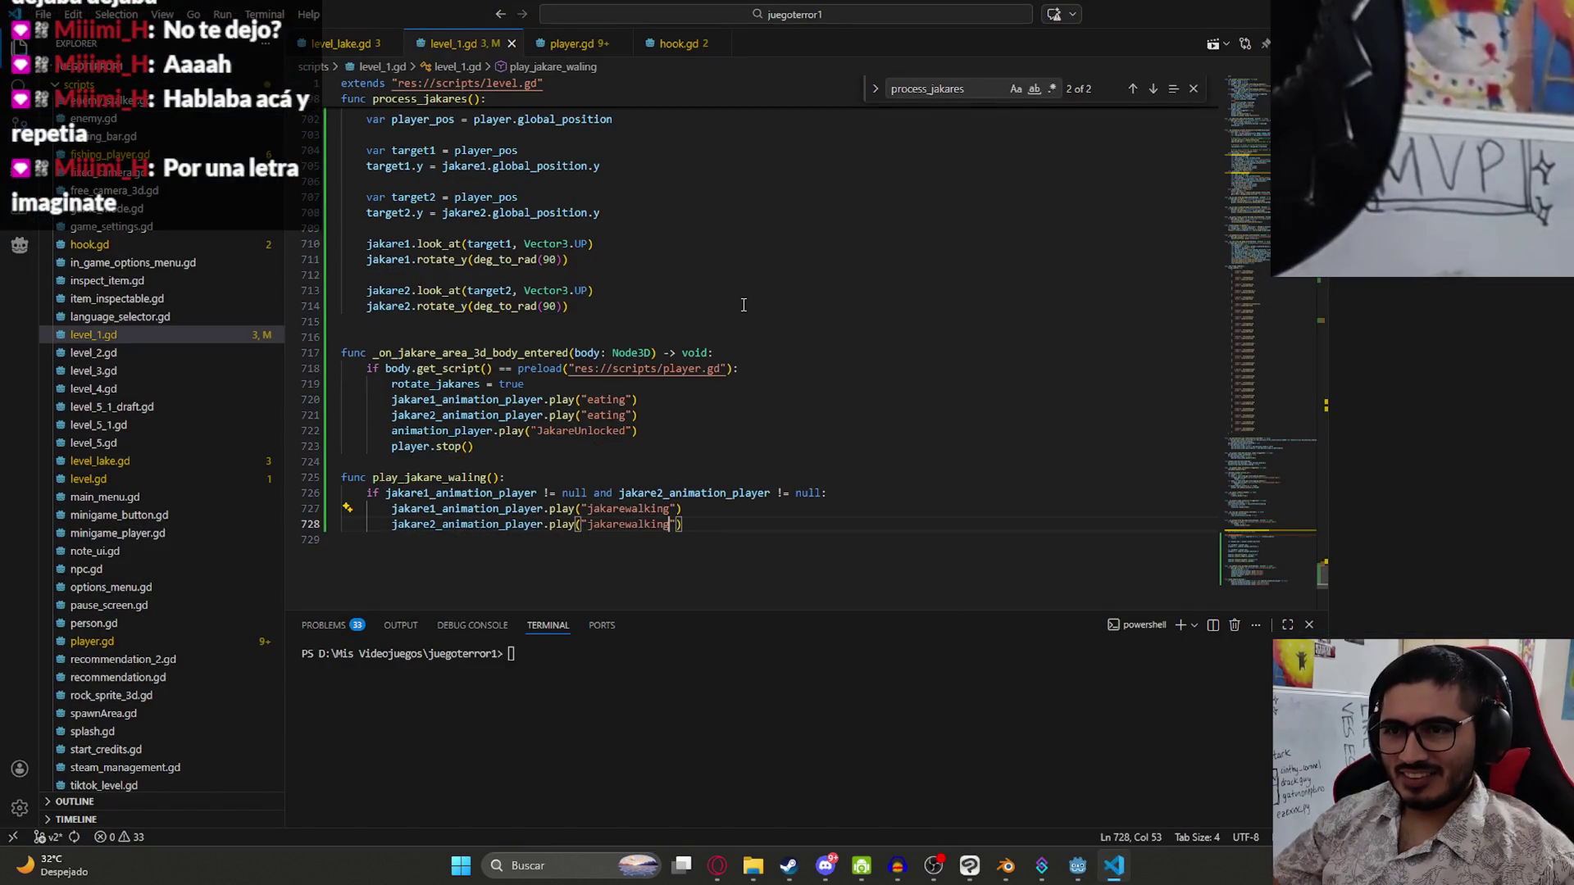
- Back in Godot, run the Level1 scene from its tab options
left_click(1077, 867)
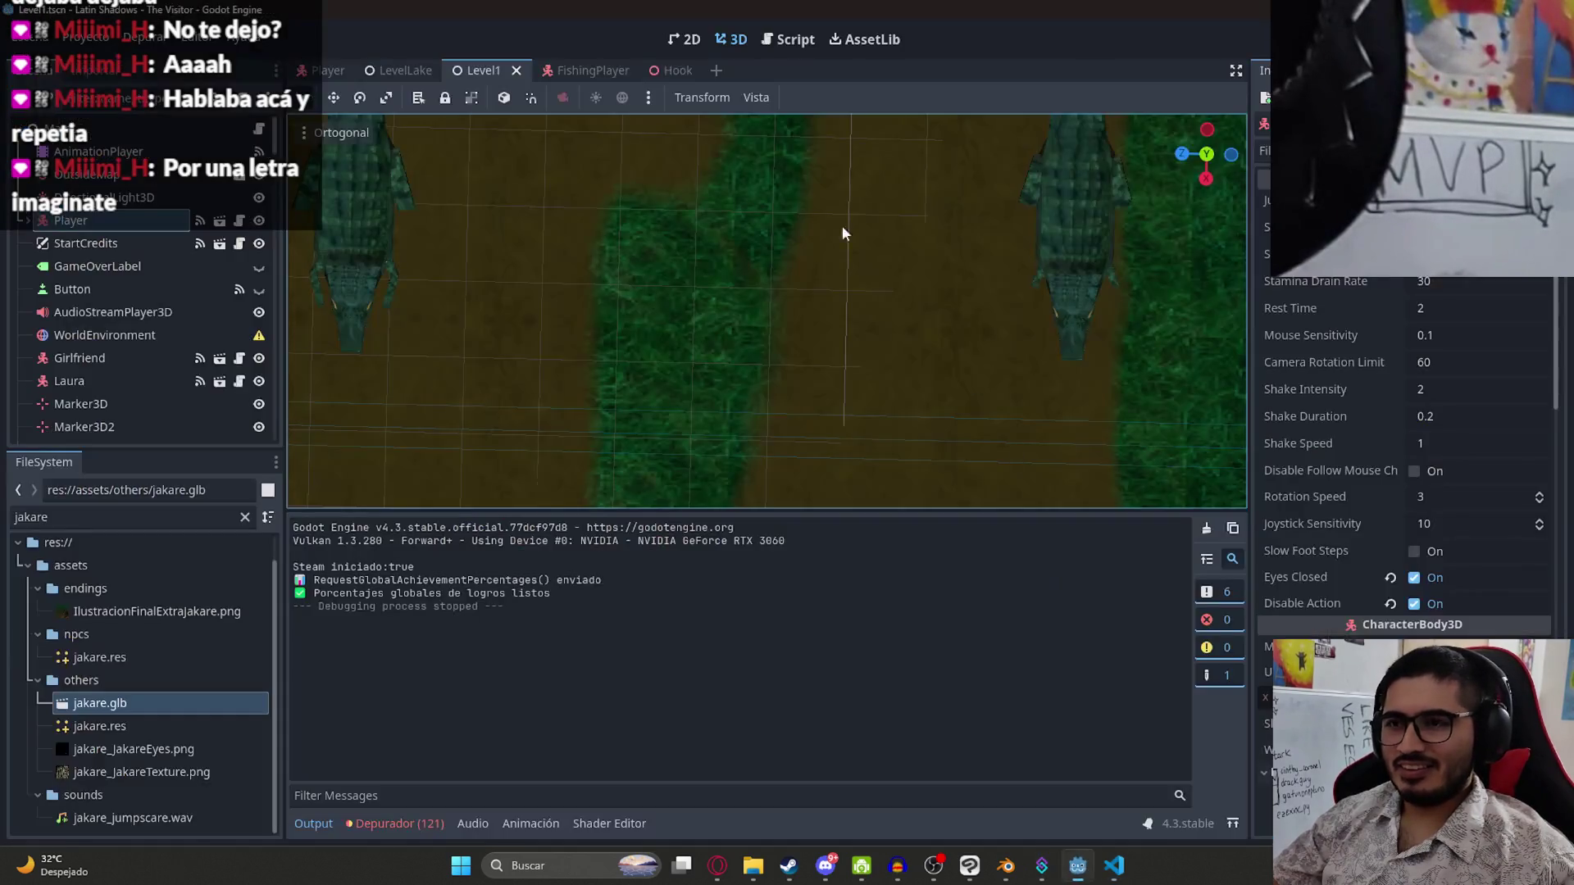
right_click(494, 69)
left_click(558, 199)
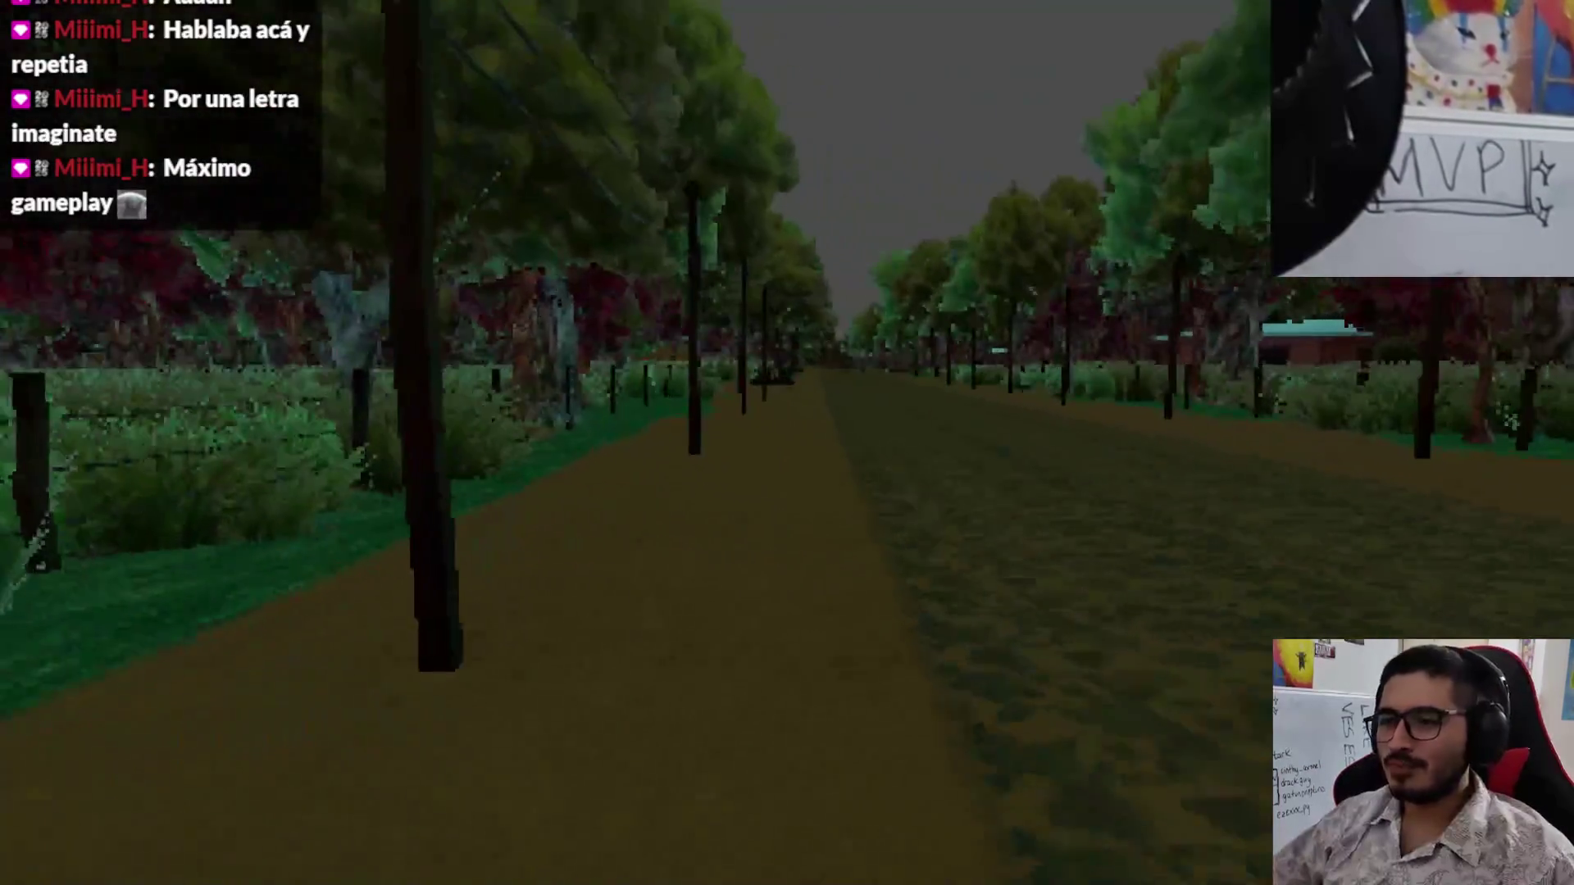
- Walk the dirt path between and past the two caimans, then stop the game with F8
key("w")
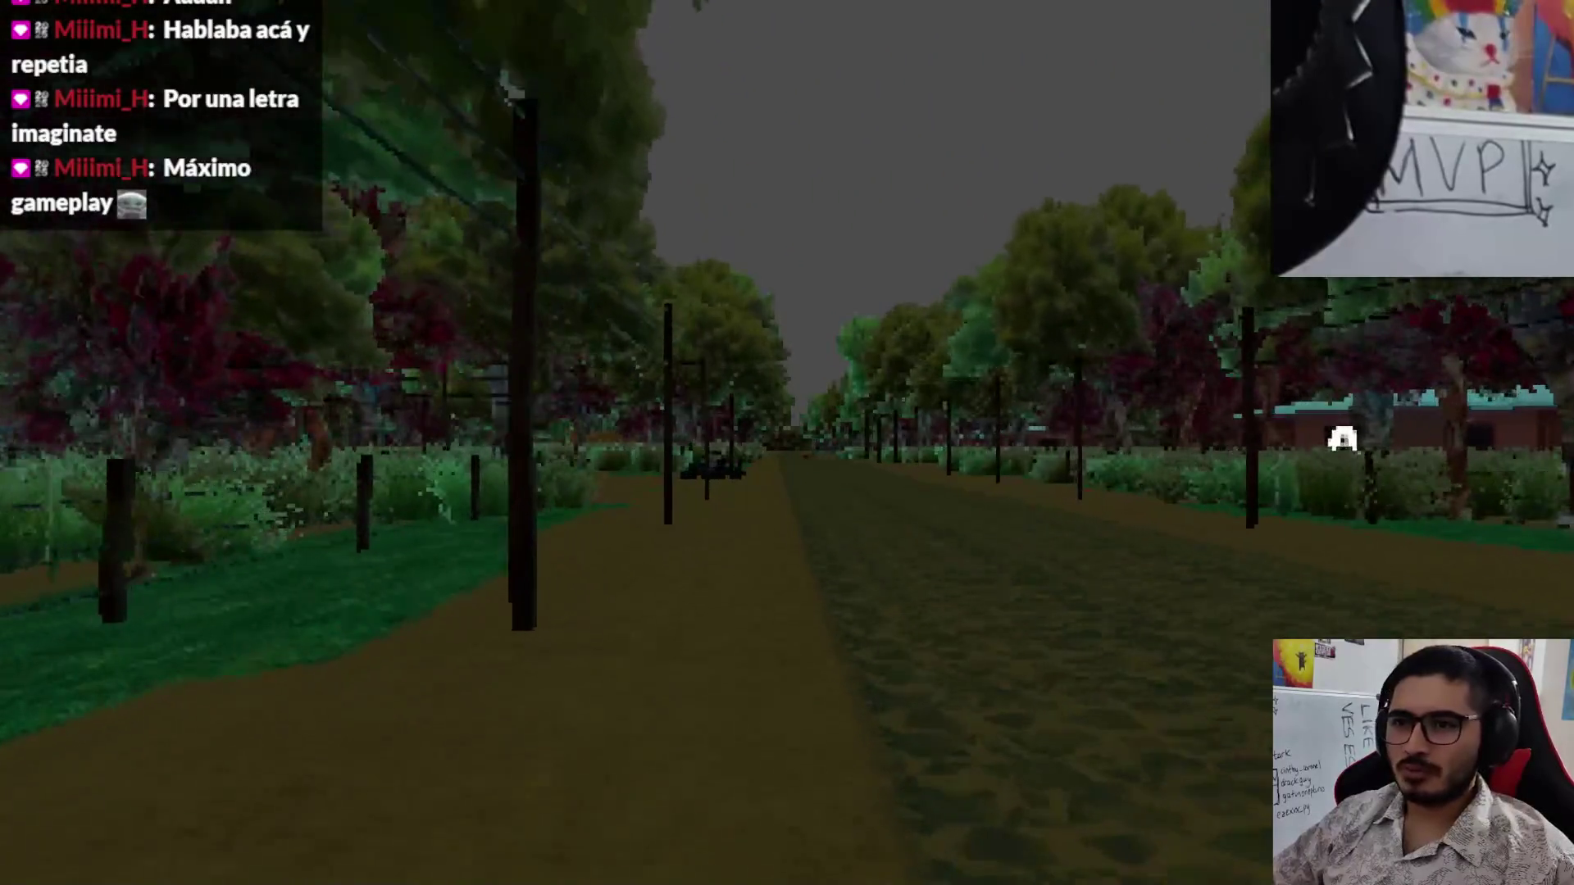
key("w")
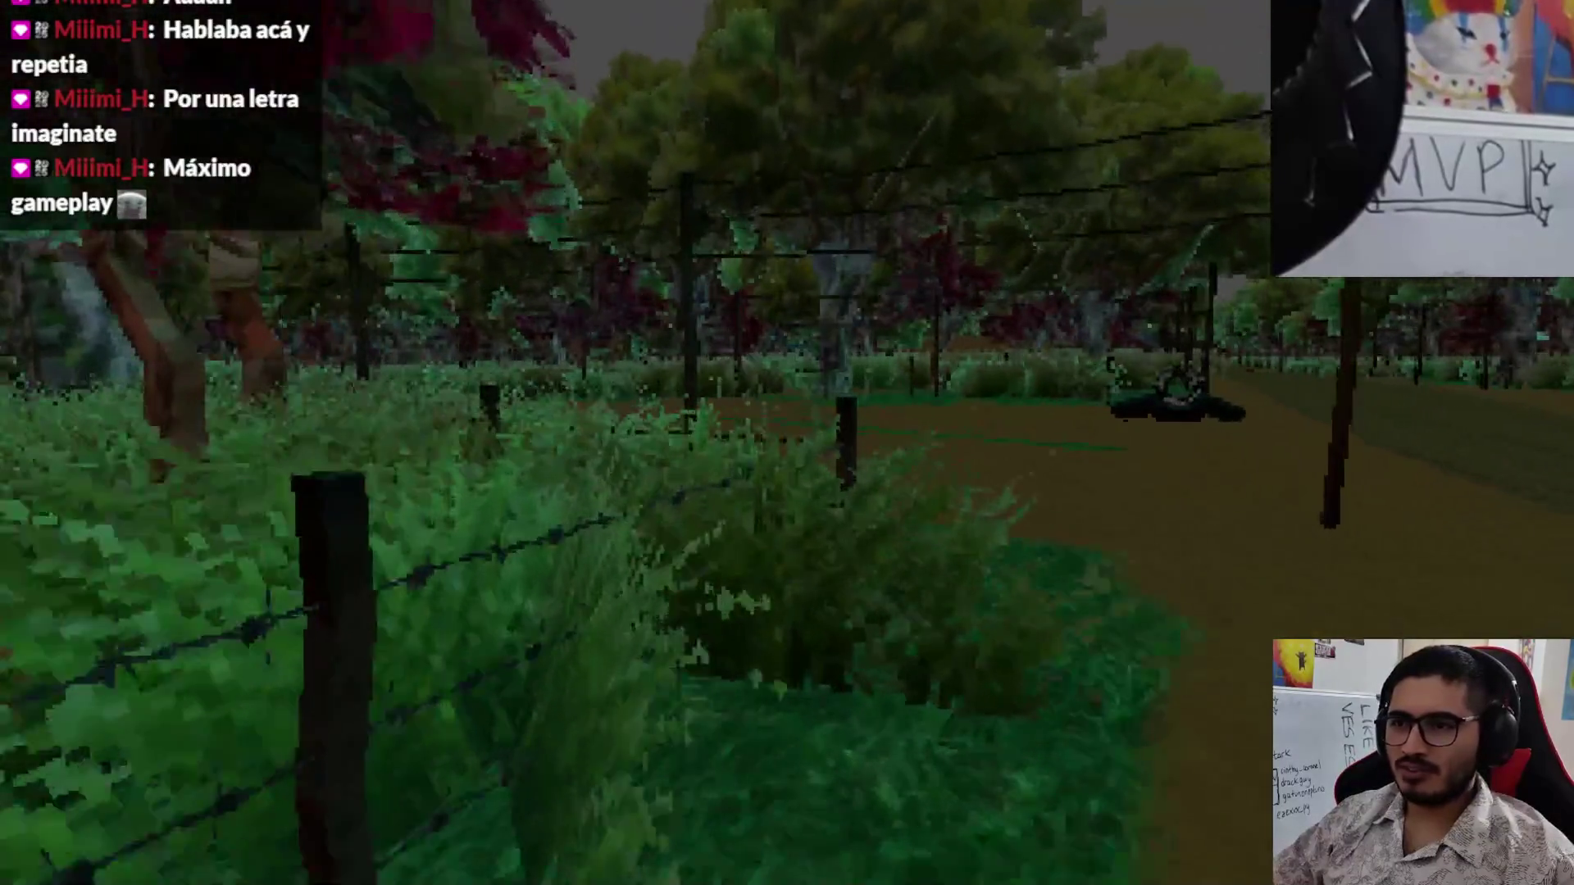
key("w")
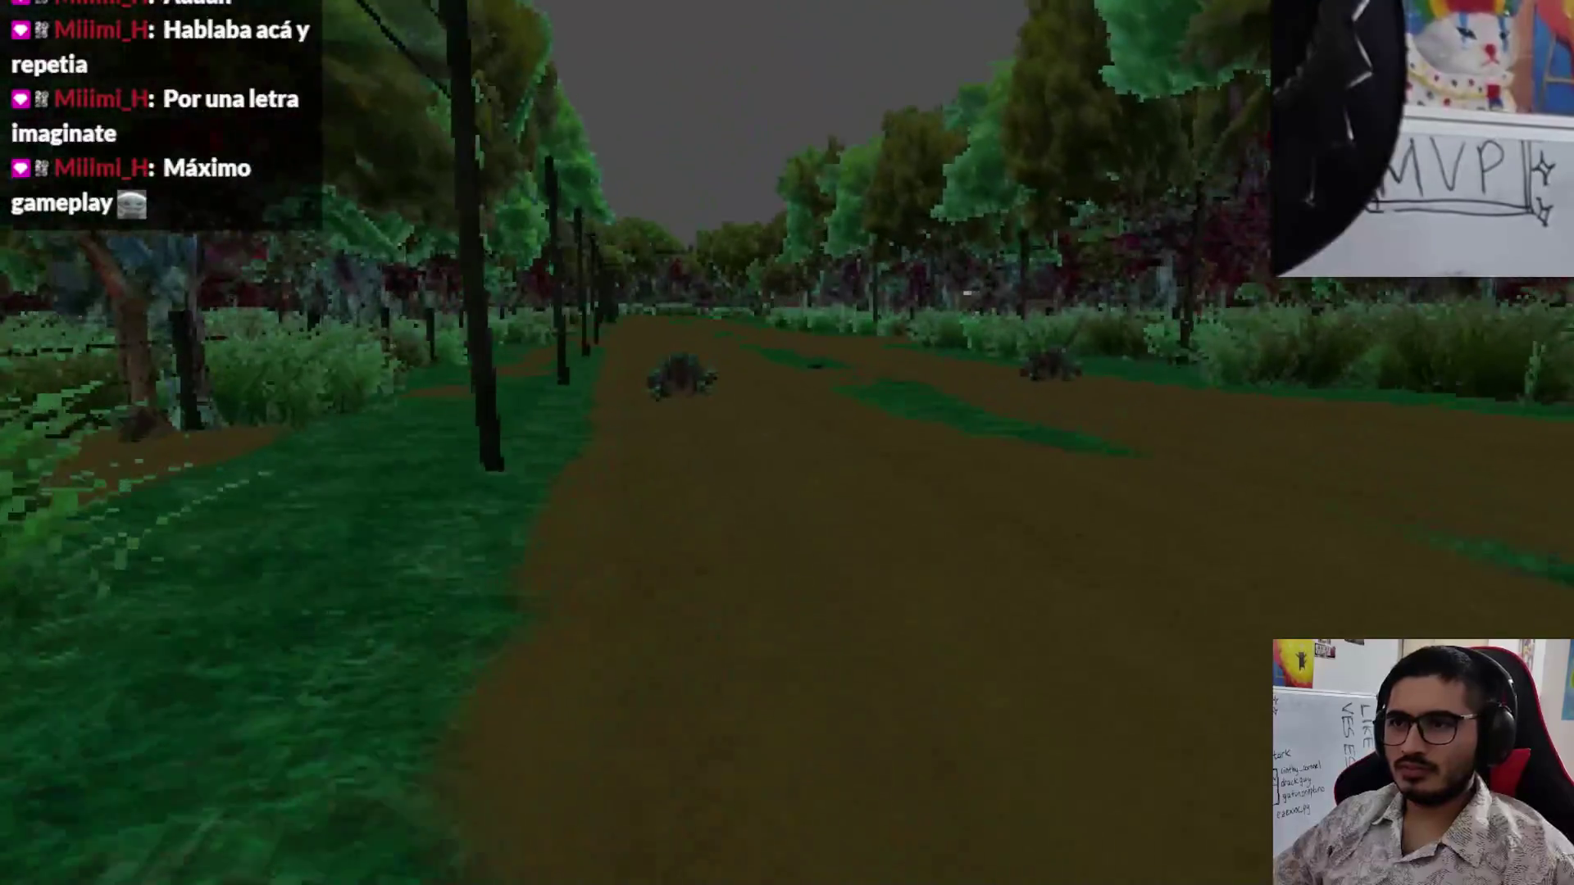
key("w")
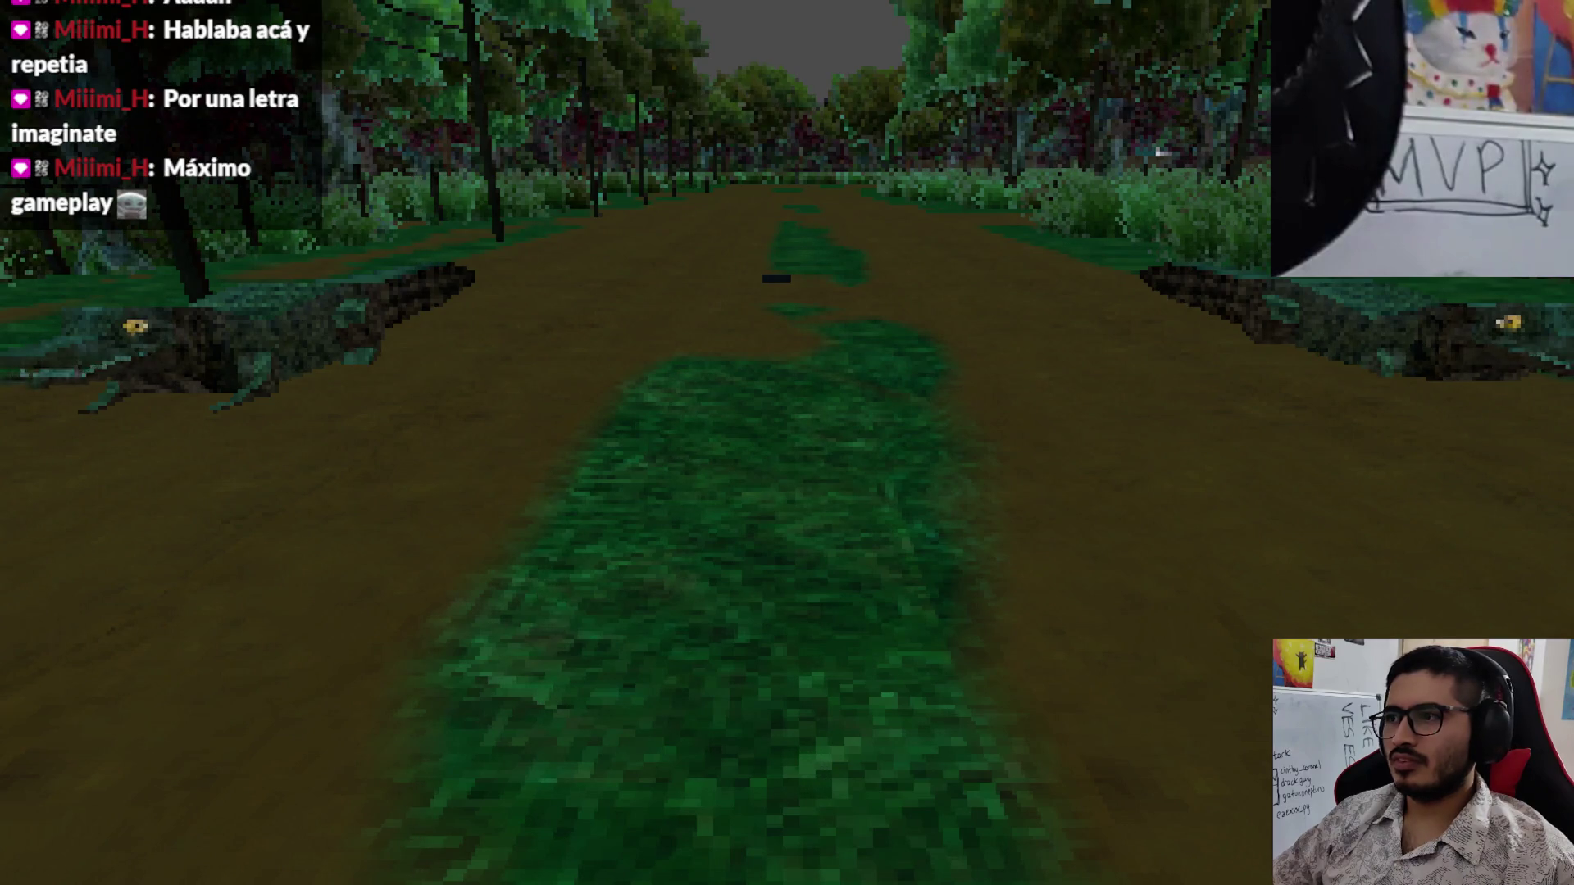
key("w")
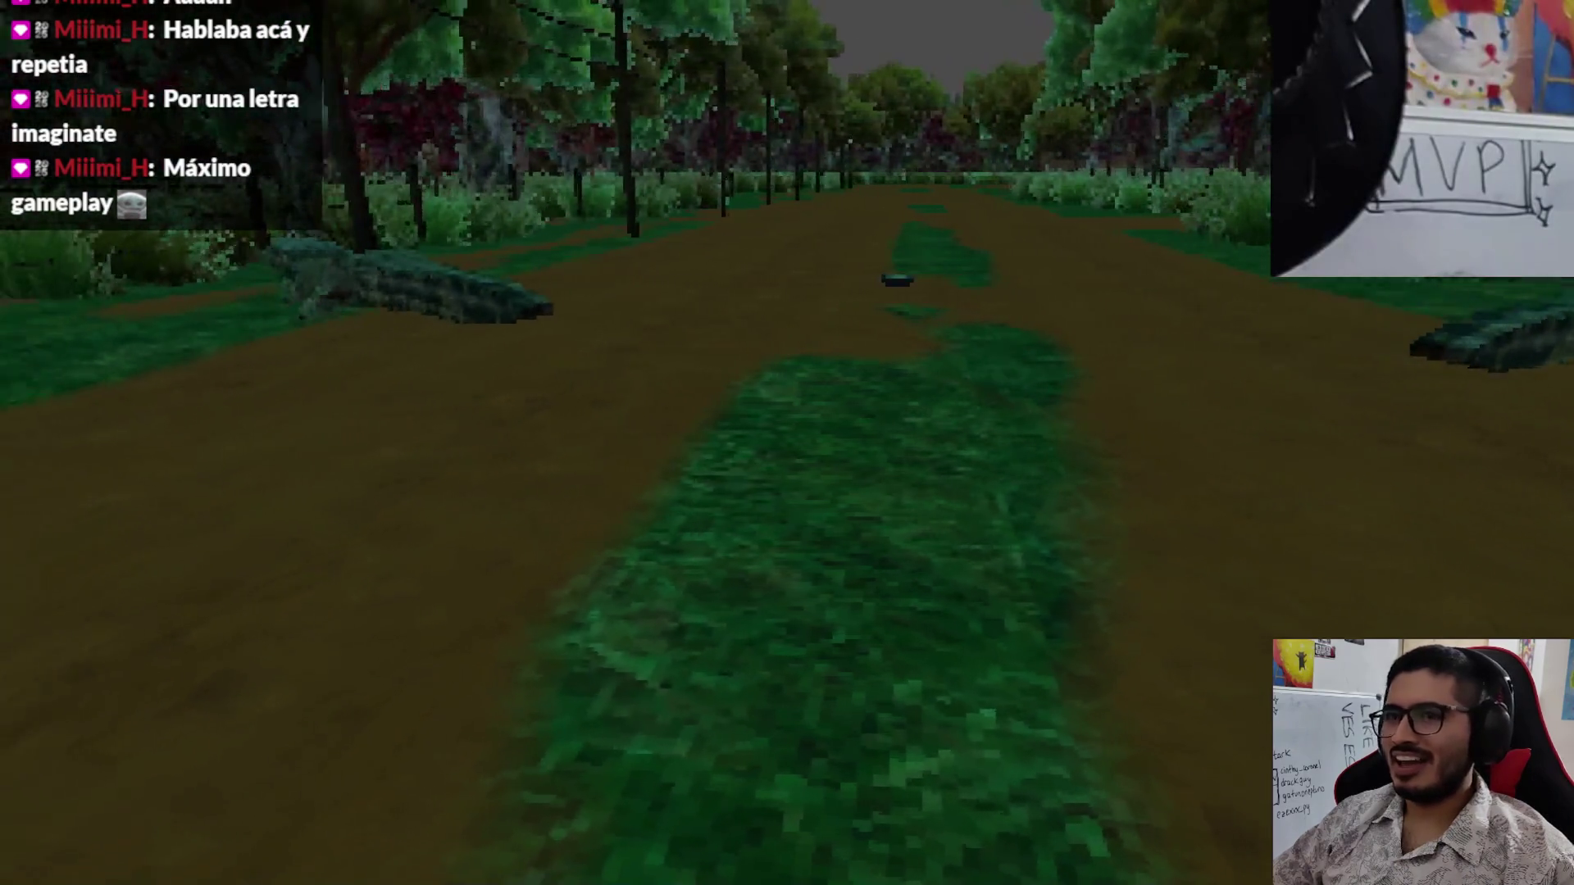
key("w")
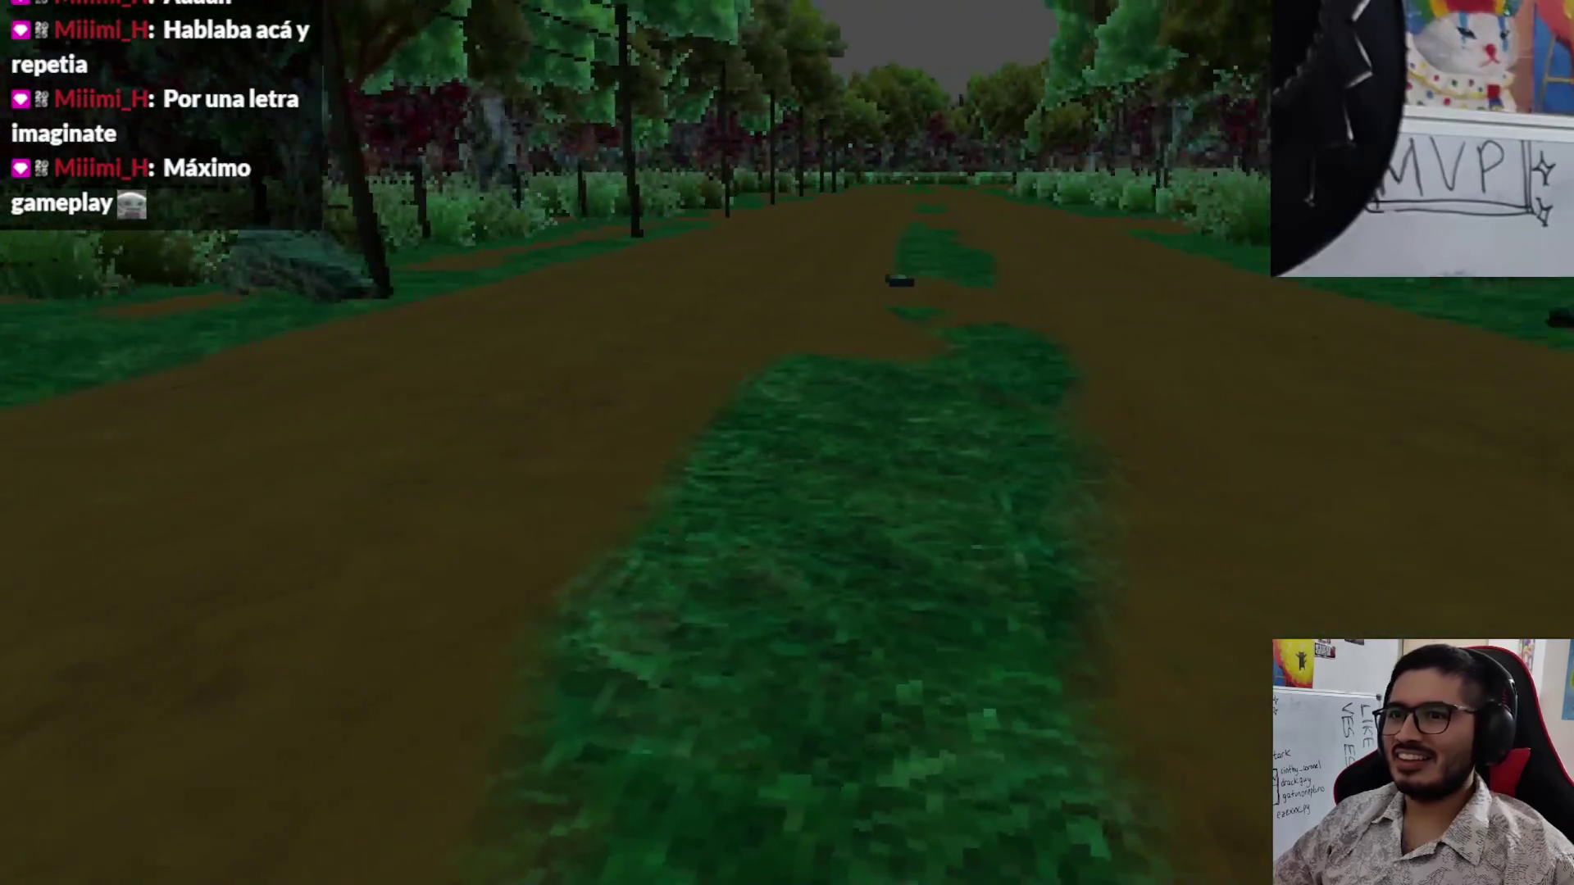
key("w")
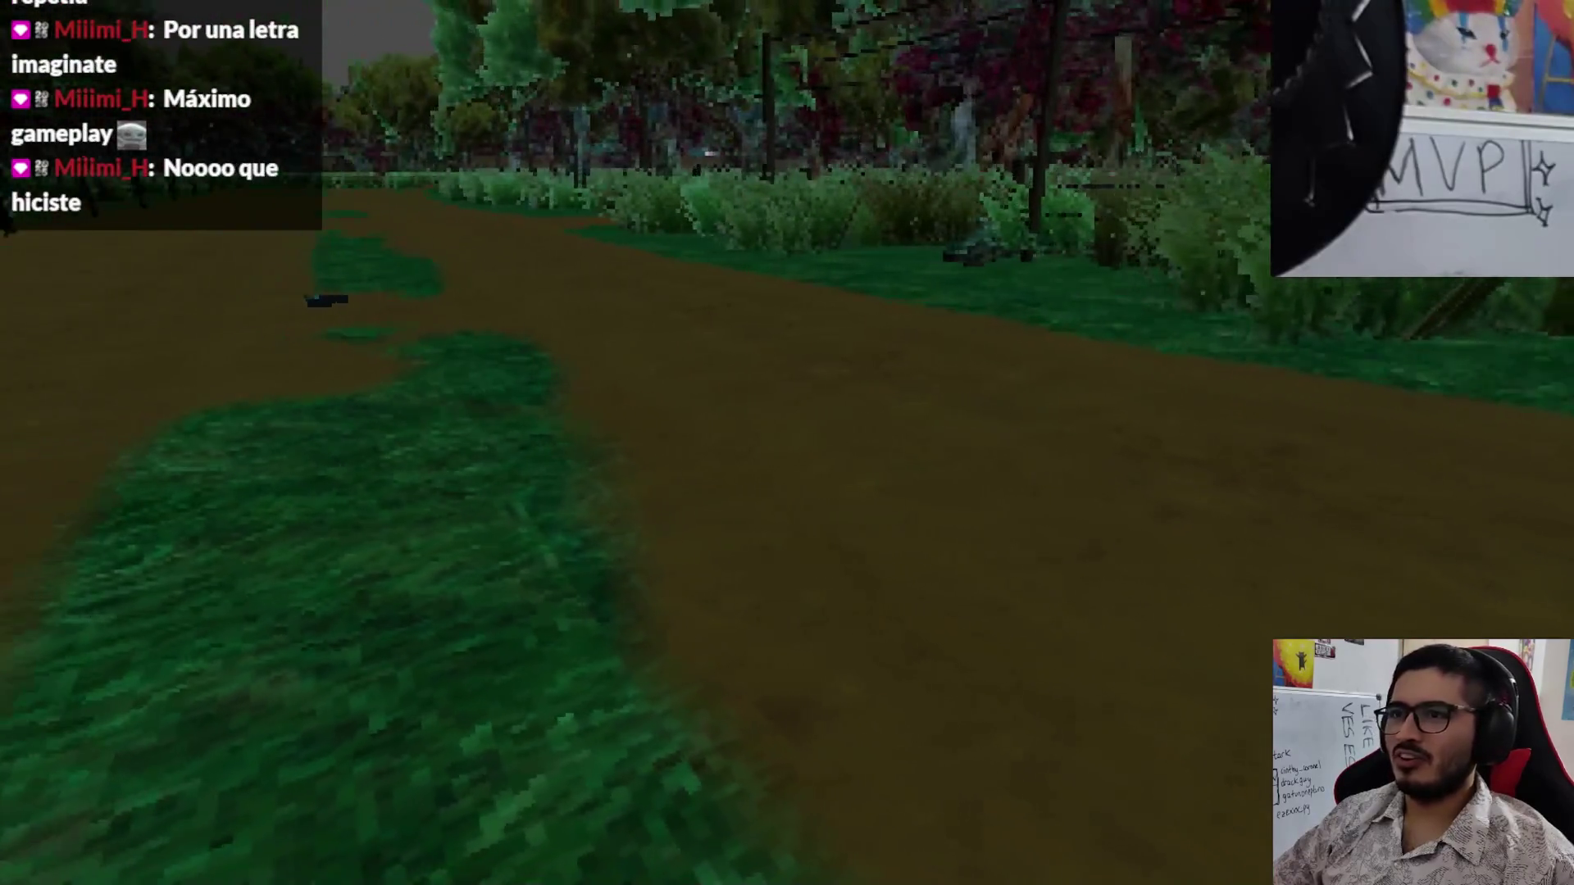
key("w")
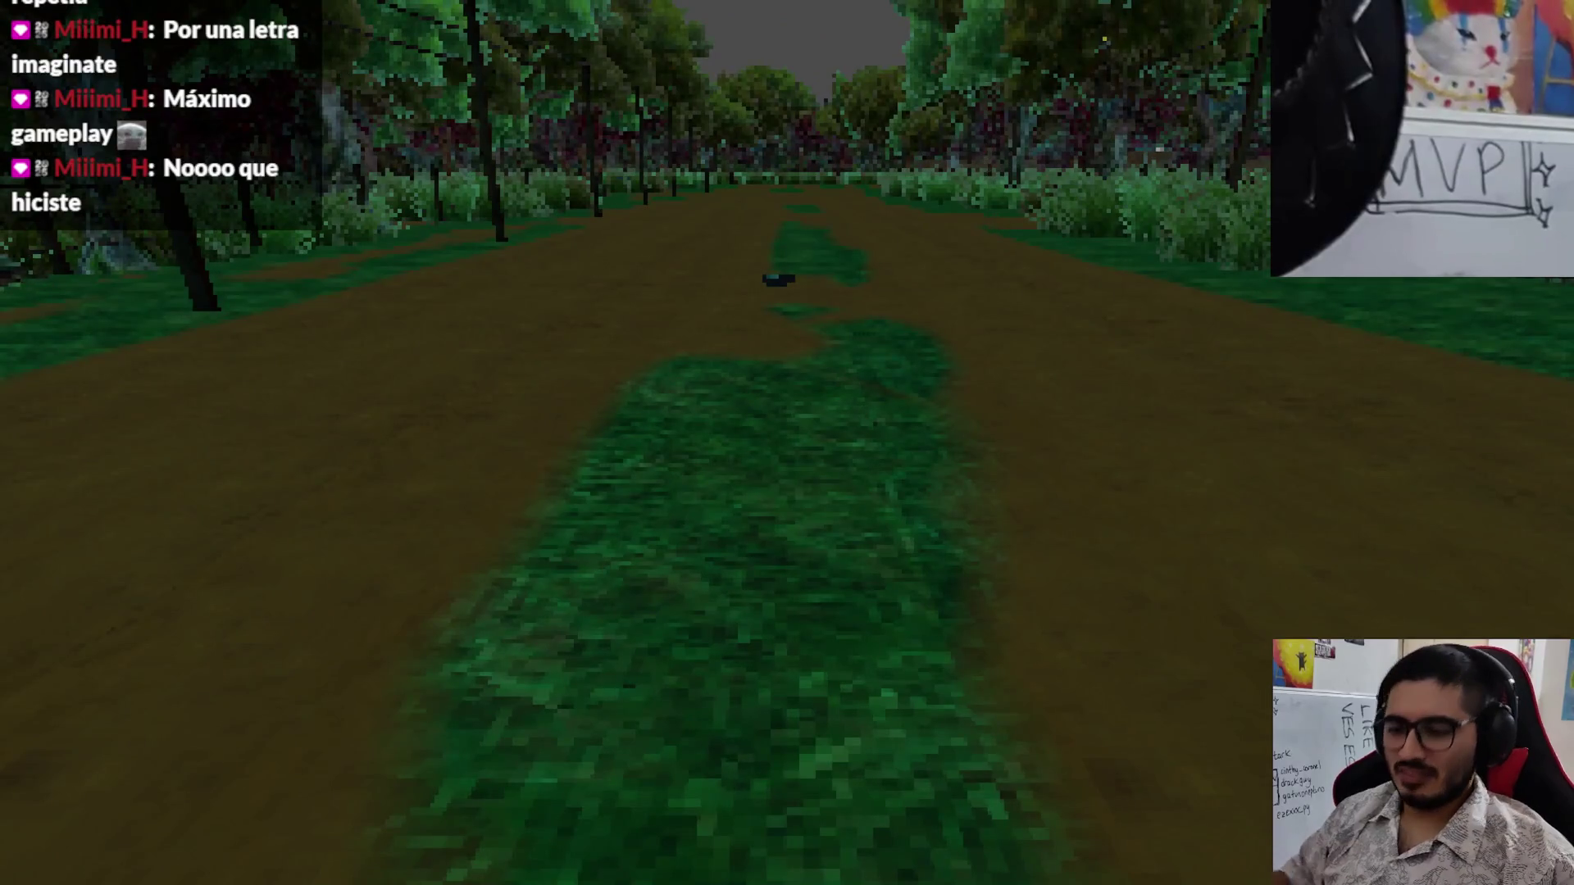
key("F8")
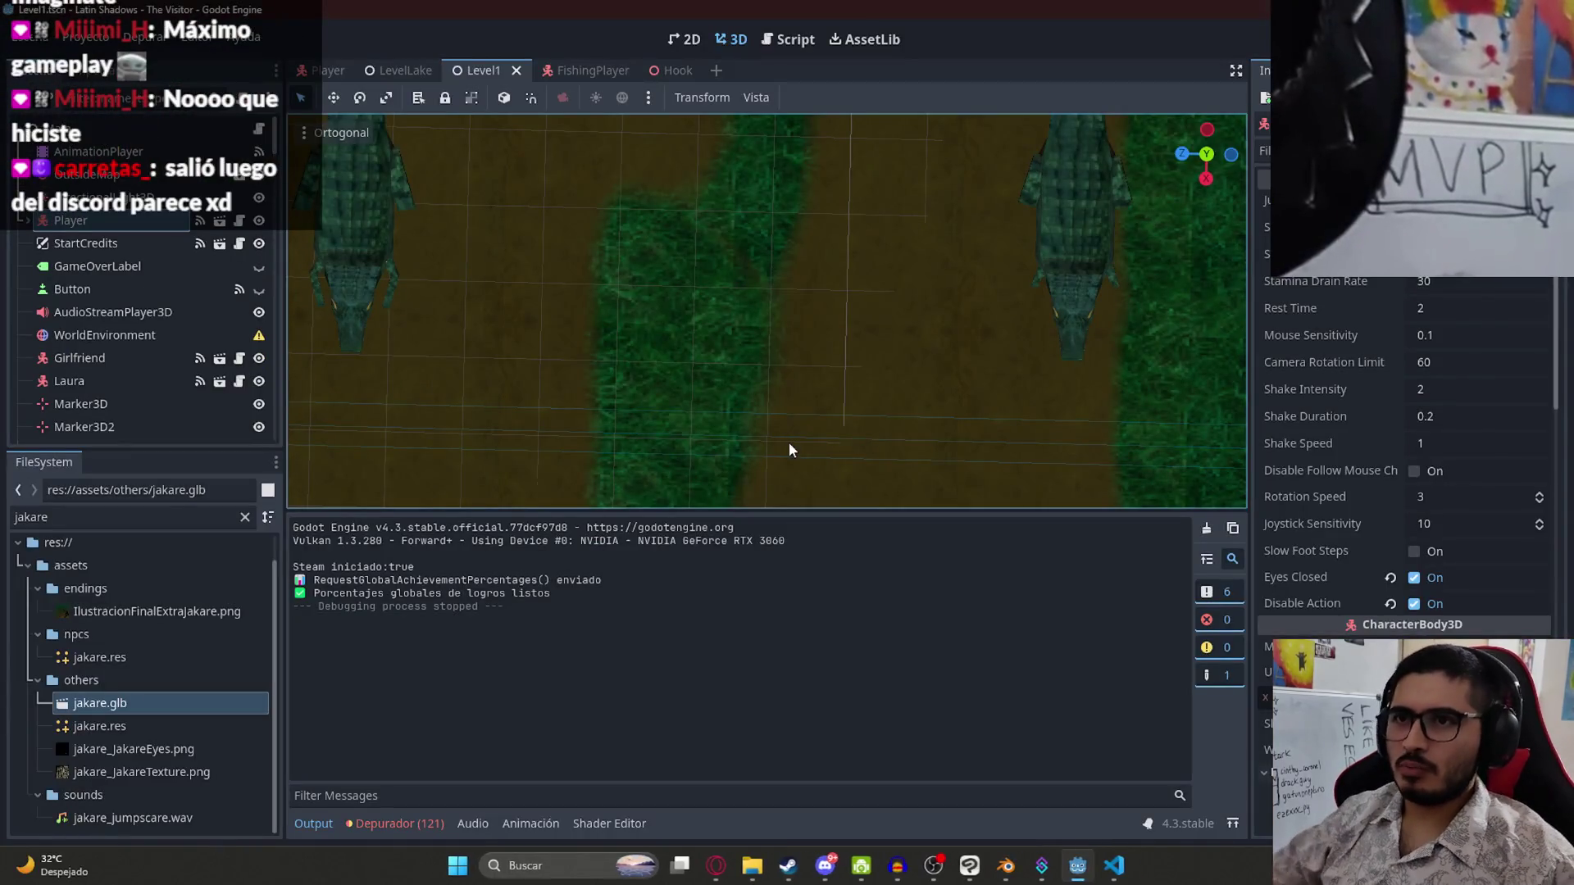
- Load the JakareUnlocked animation in the AnimationPlayer and focus the view on the Player node
left_click(98, 151)
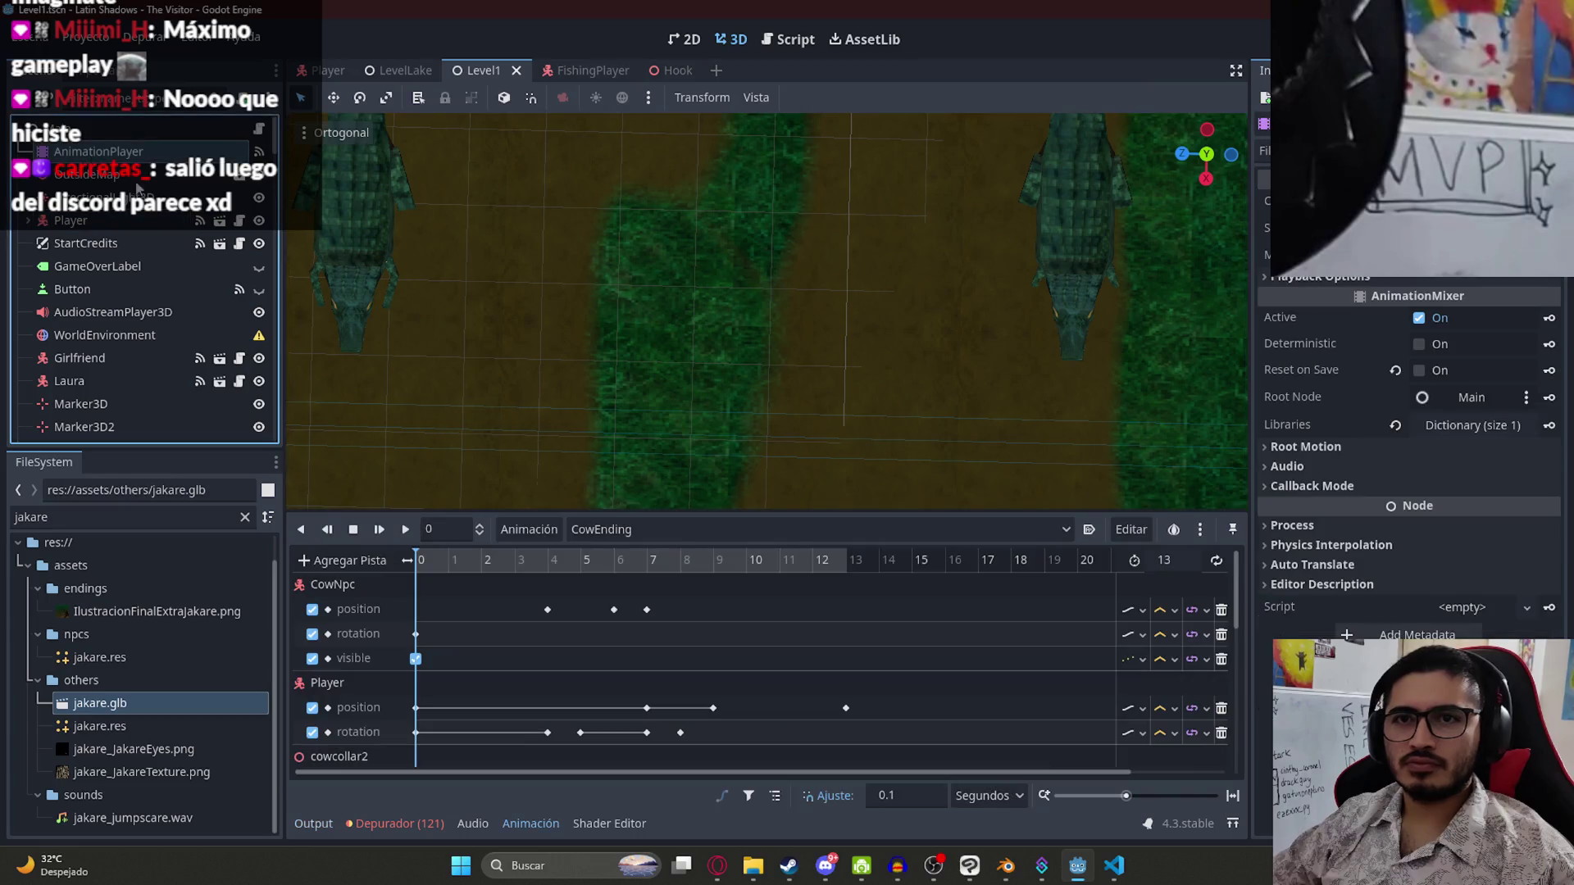
left_click(668, 530)
left_click(645, 623)
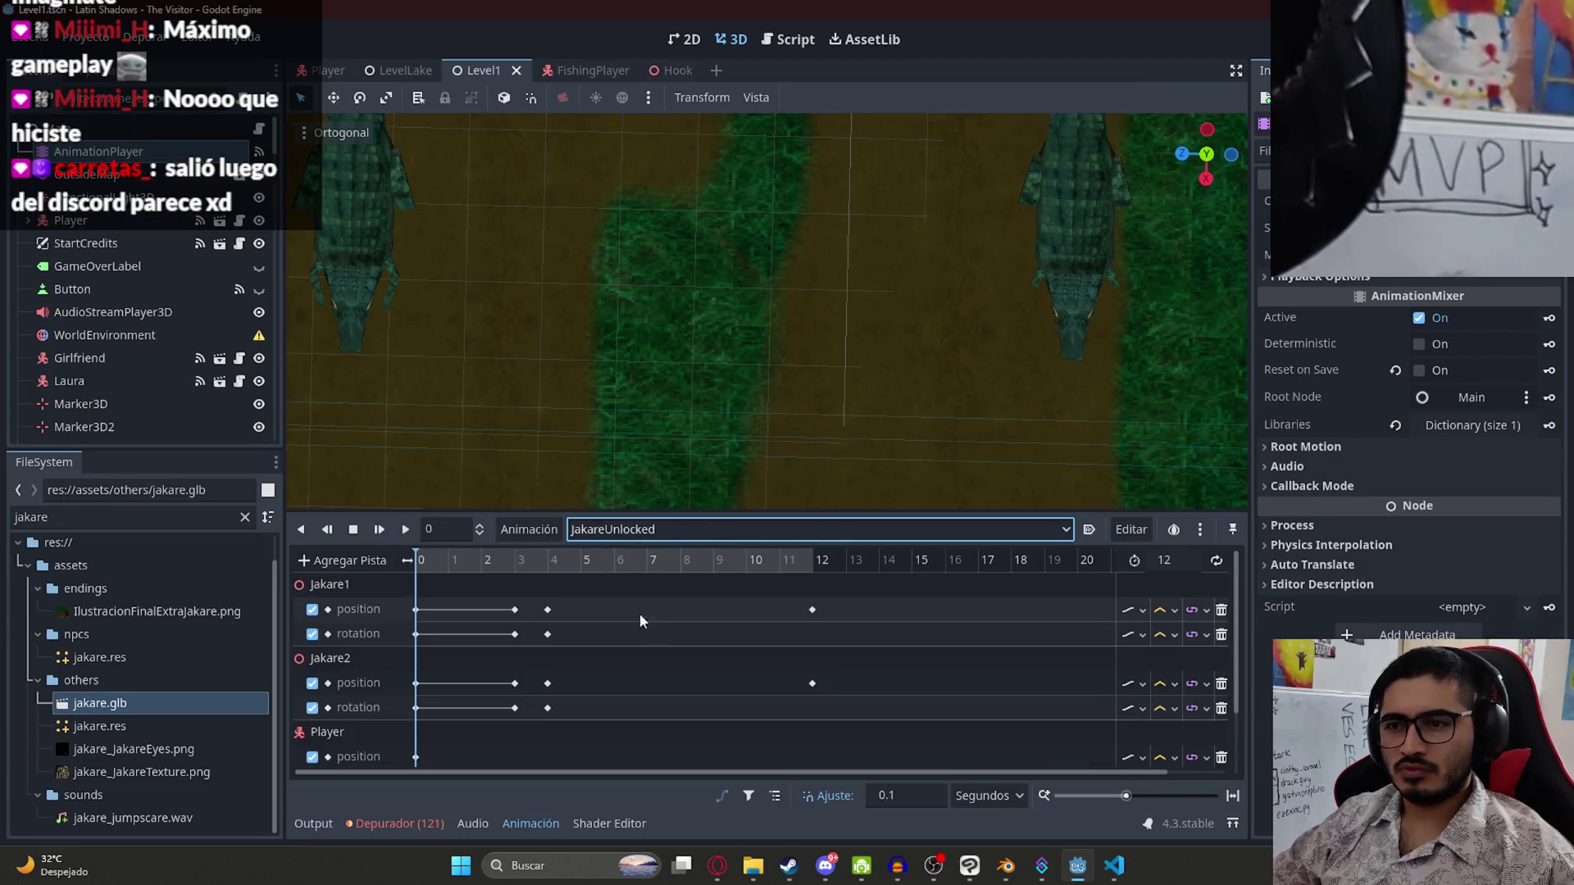
double_click(85, 221)
mouse_move(931, 334)
left_mouse_down()
mouse_move(659, 297)
mouse_move(762, 271)
mouse_move(744, 287)
mouse_move(824, 283)
left_mouse_up()
scroll(762, 271, "up", 5)
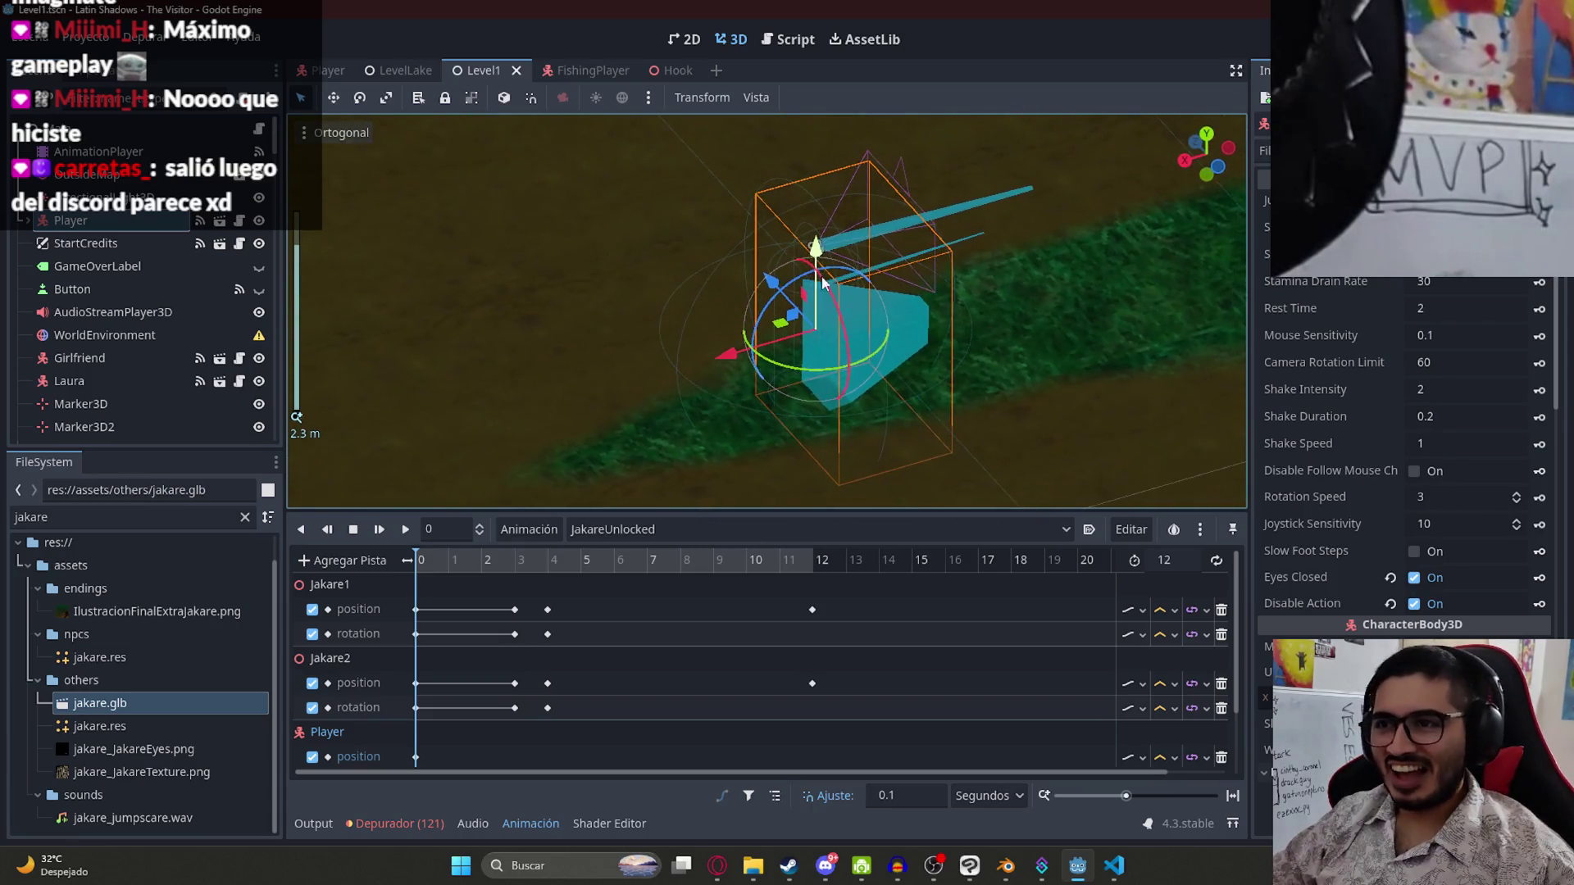
scroll(789, 401, "up", 3)
- Orbit around the Player and try raising it upward, then revert that move
left_click_drag(789, 401, 736, 302)
mouse_move(762, 223)
left_mouse_down()
mouse_move(778, 162)
mouse_move(800, 150)
mouse_move(797, 165)
left_mouse_up()
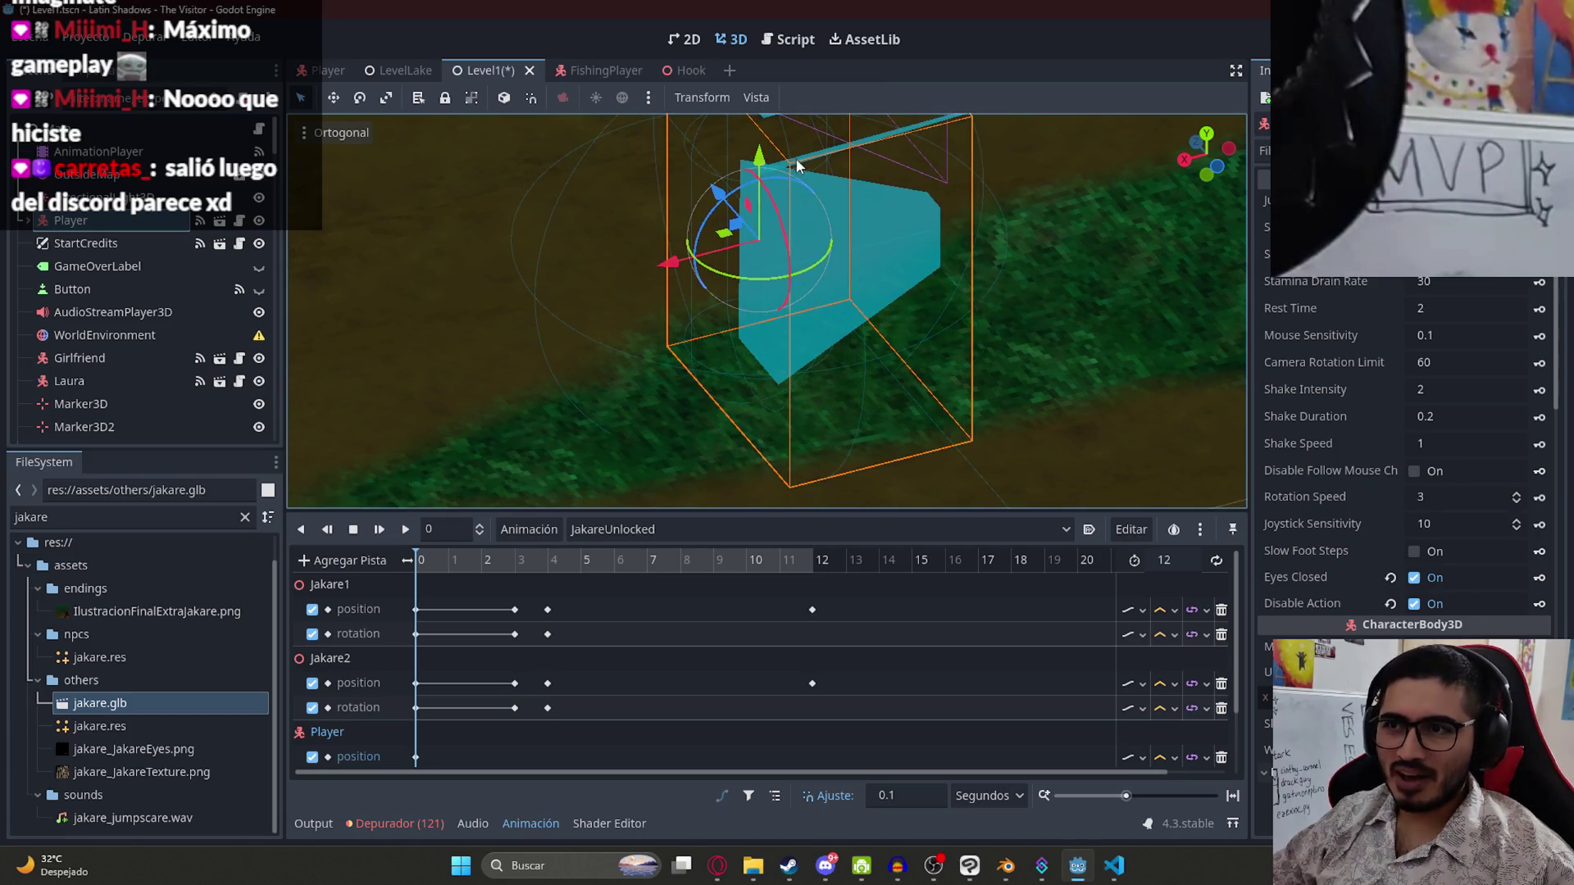
scroll(992, 260, "down", 3)
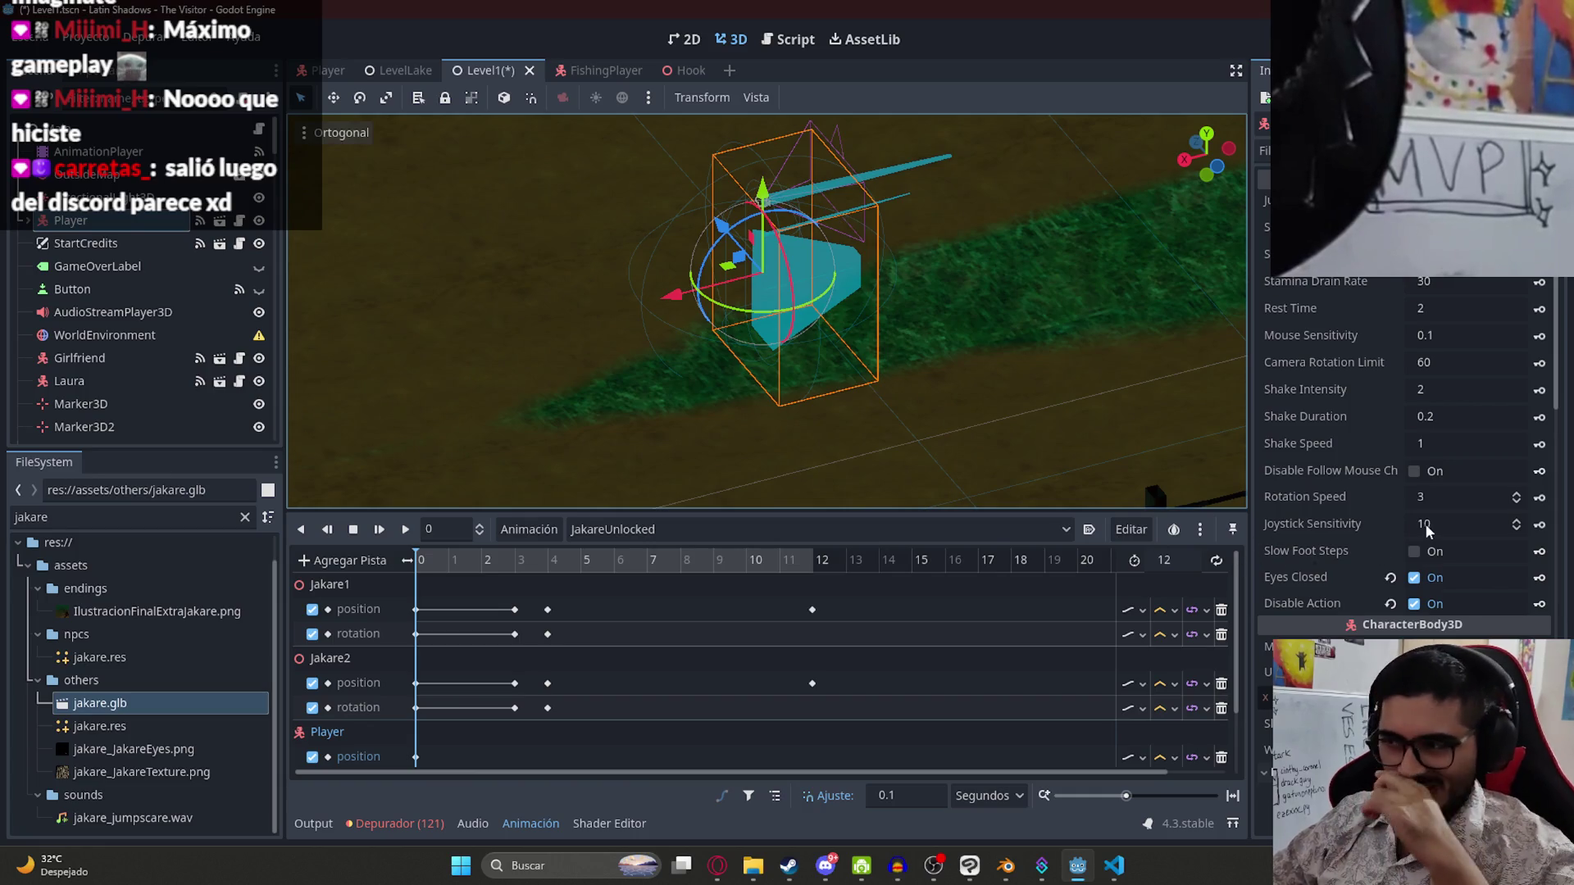
scroll(1426, 526, "down", 5)
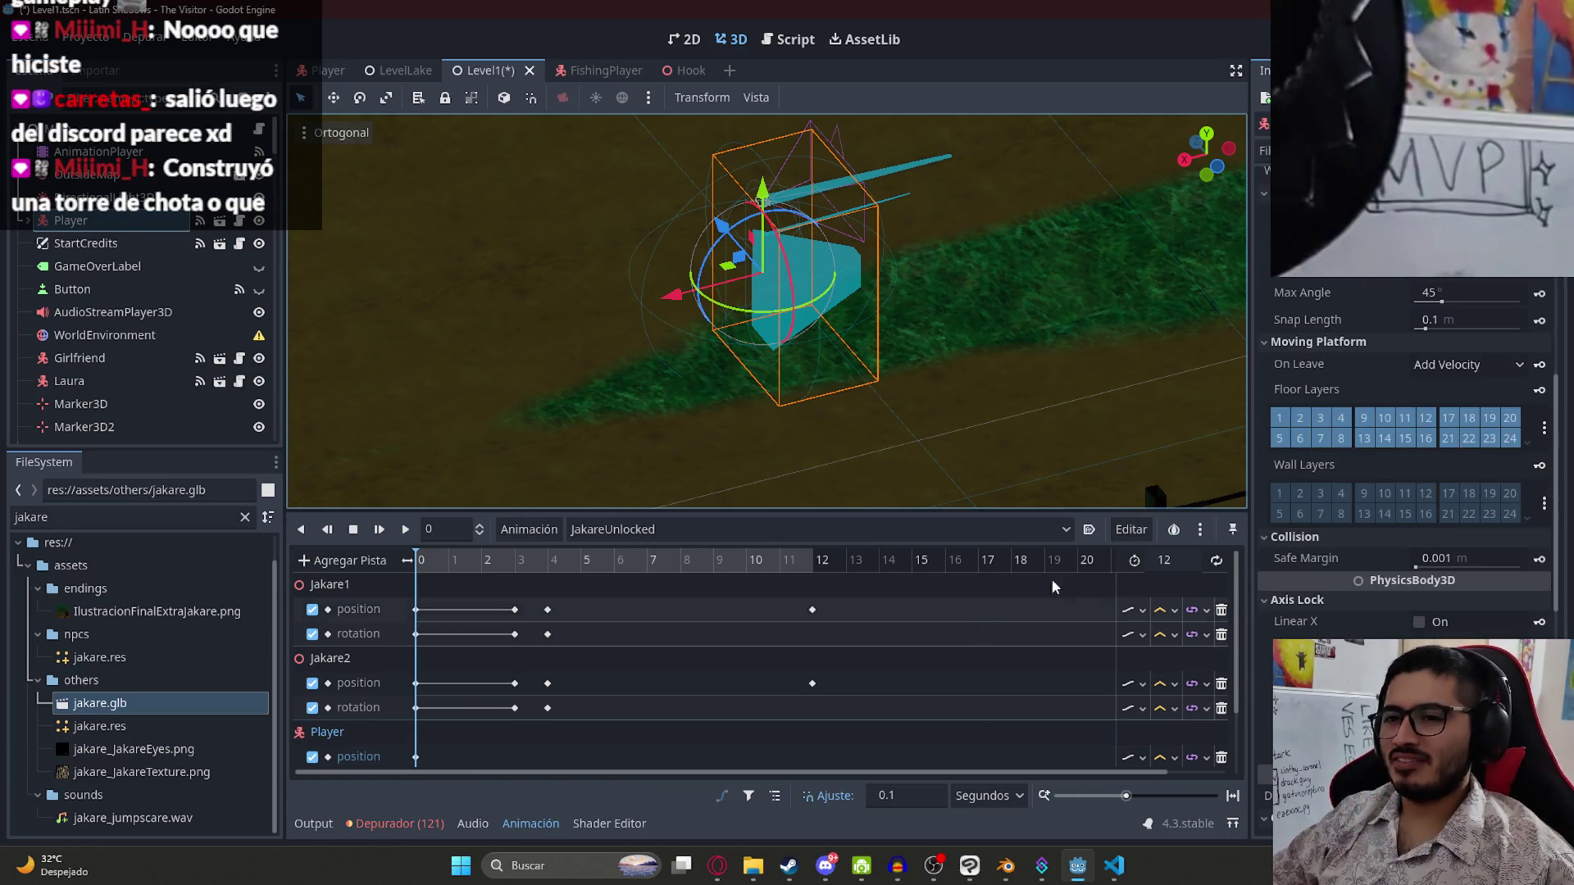
scroll(1426, 459, "up", 5)
scroll(1427, 459, "down", 8)
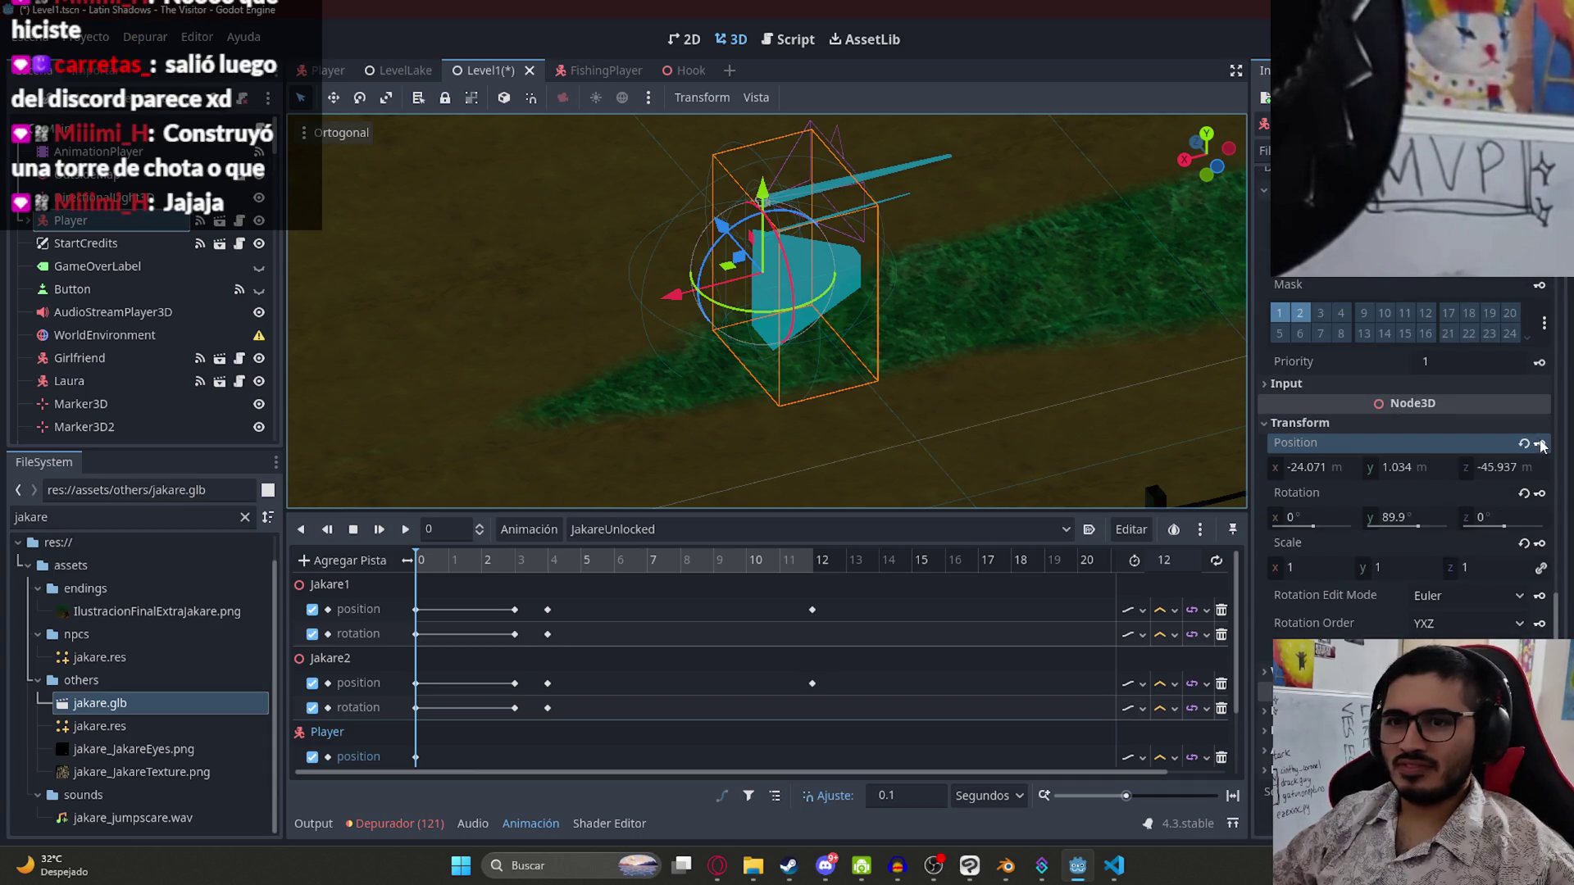
key("ctrl+s")
- Scrub JakareUnlocked to 10.5 and 8.2 while previewing through the player's camera
left_click_drag(418, 559, 745, 569)
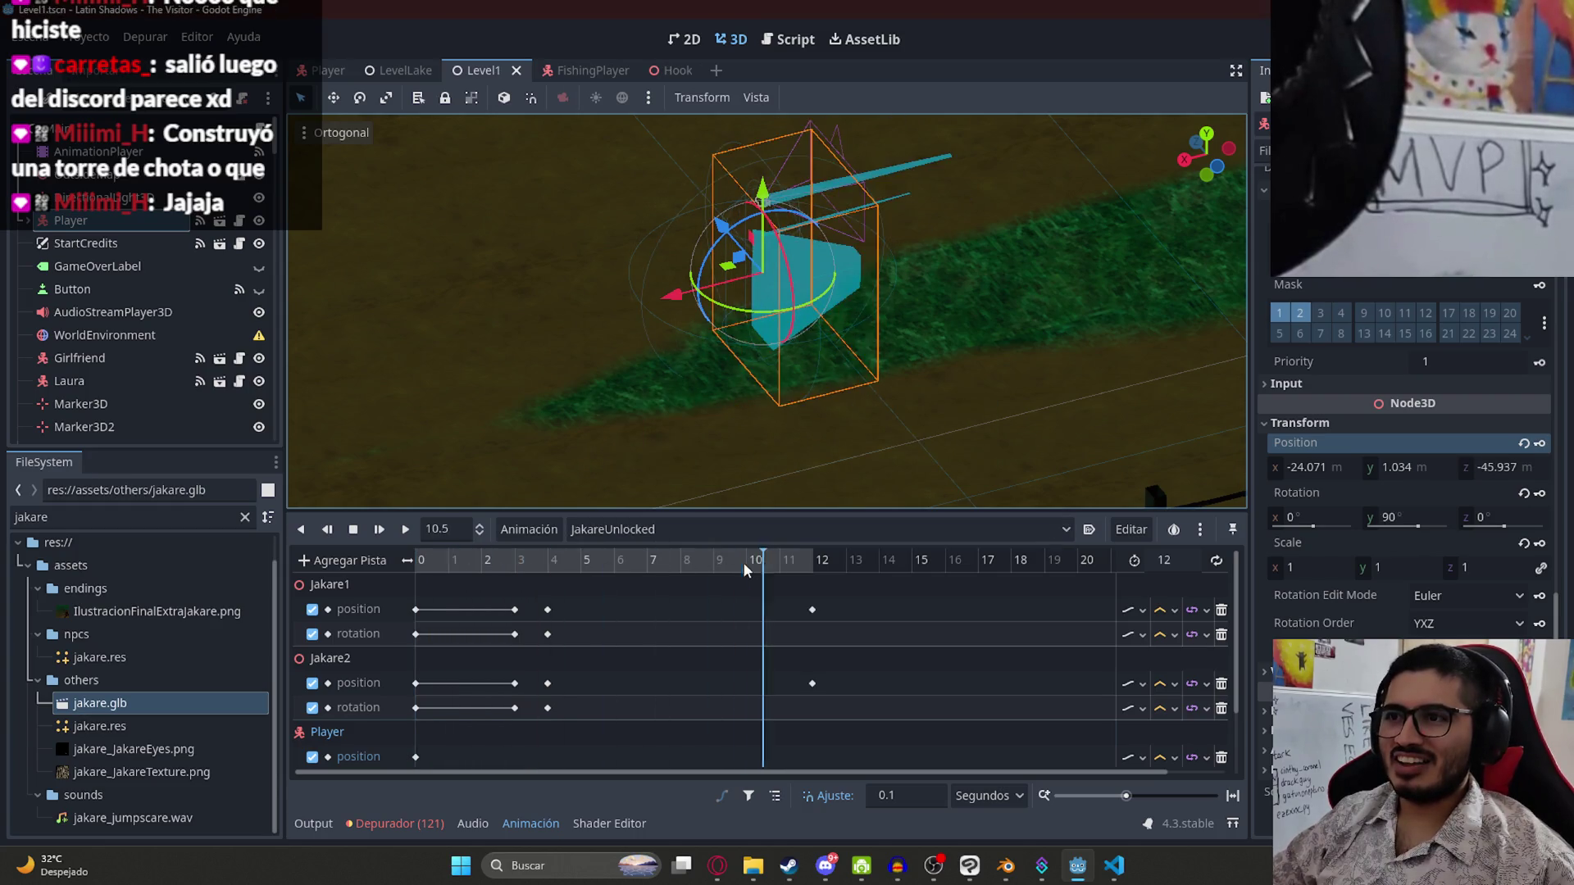
left_click(28, 221)
left_click(82, 289)
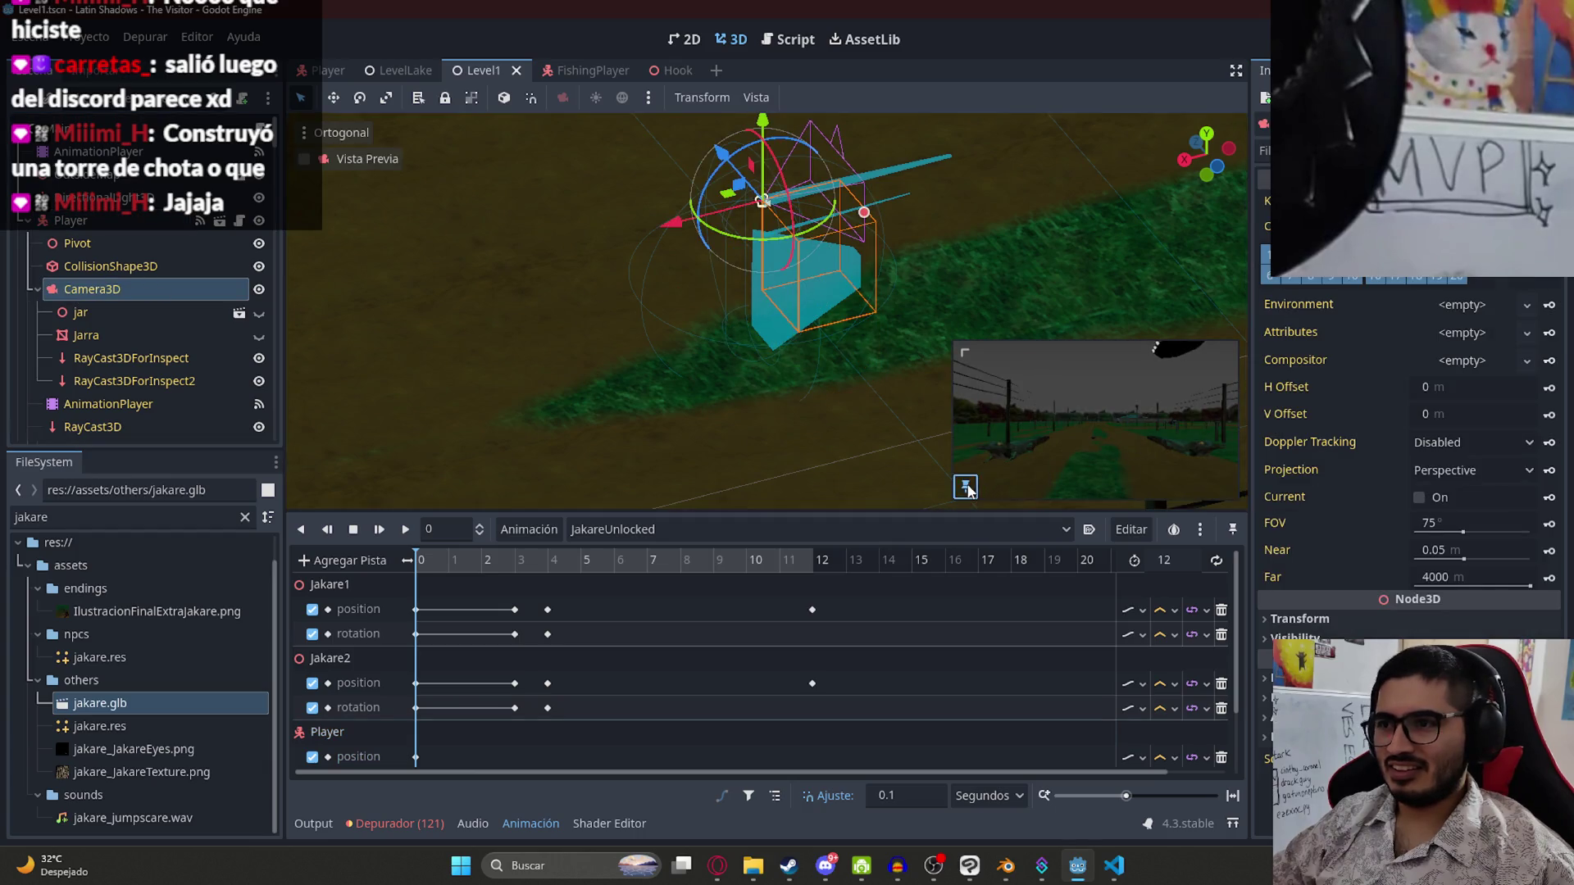
left_click(29, 220)
left_click(71, 221)
mouse_move(510, 563)
left_mouse_down()
mouse_move(688, 571)
mouse_move(416, 566)
left_mouse_up()
- Move the Player along z to -46.302, save, and run the Level1 scene
left_click_drag(661, 327, 775, 336)
left_click_drag(653, 283, 691, 284)
key("ctrl+s")
right_click(501, 68)
left_click(549, 208)
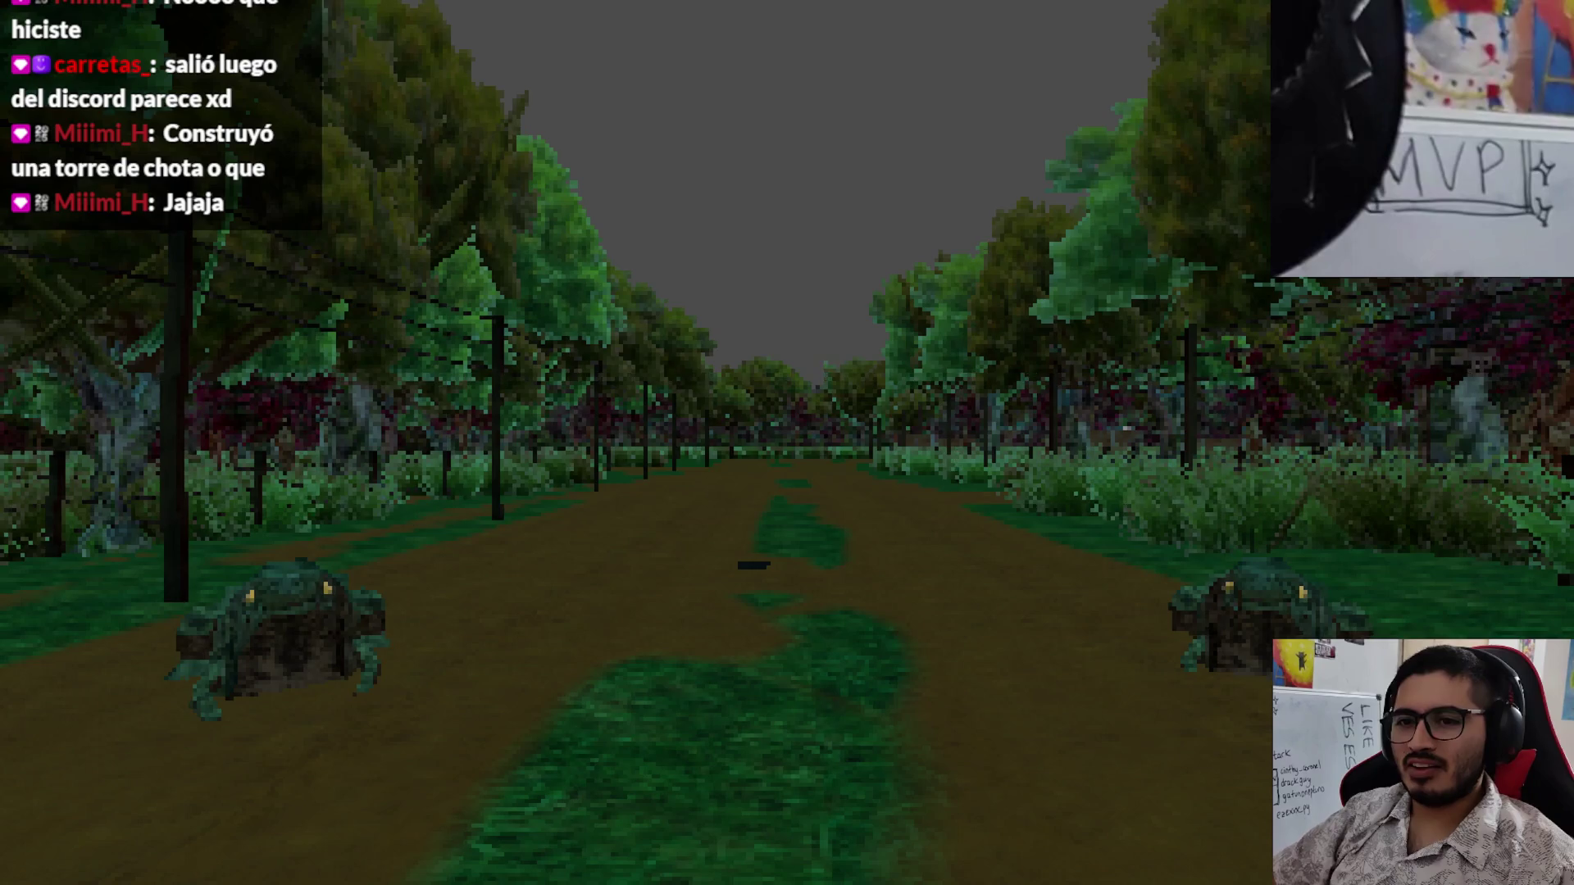
- Watch both caimans turn toward the player on the path, then stop the game with F8
key("F8")
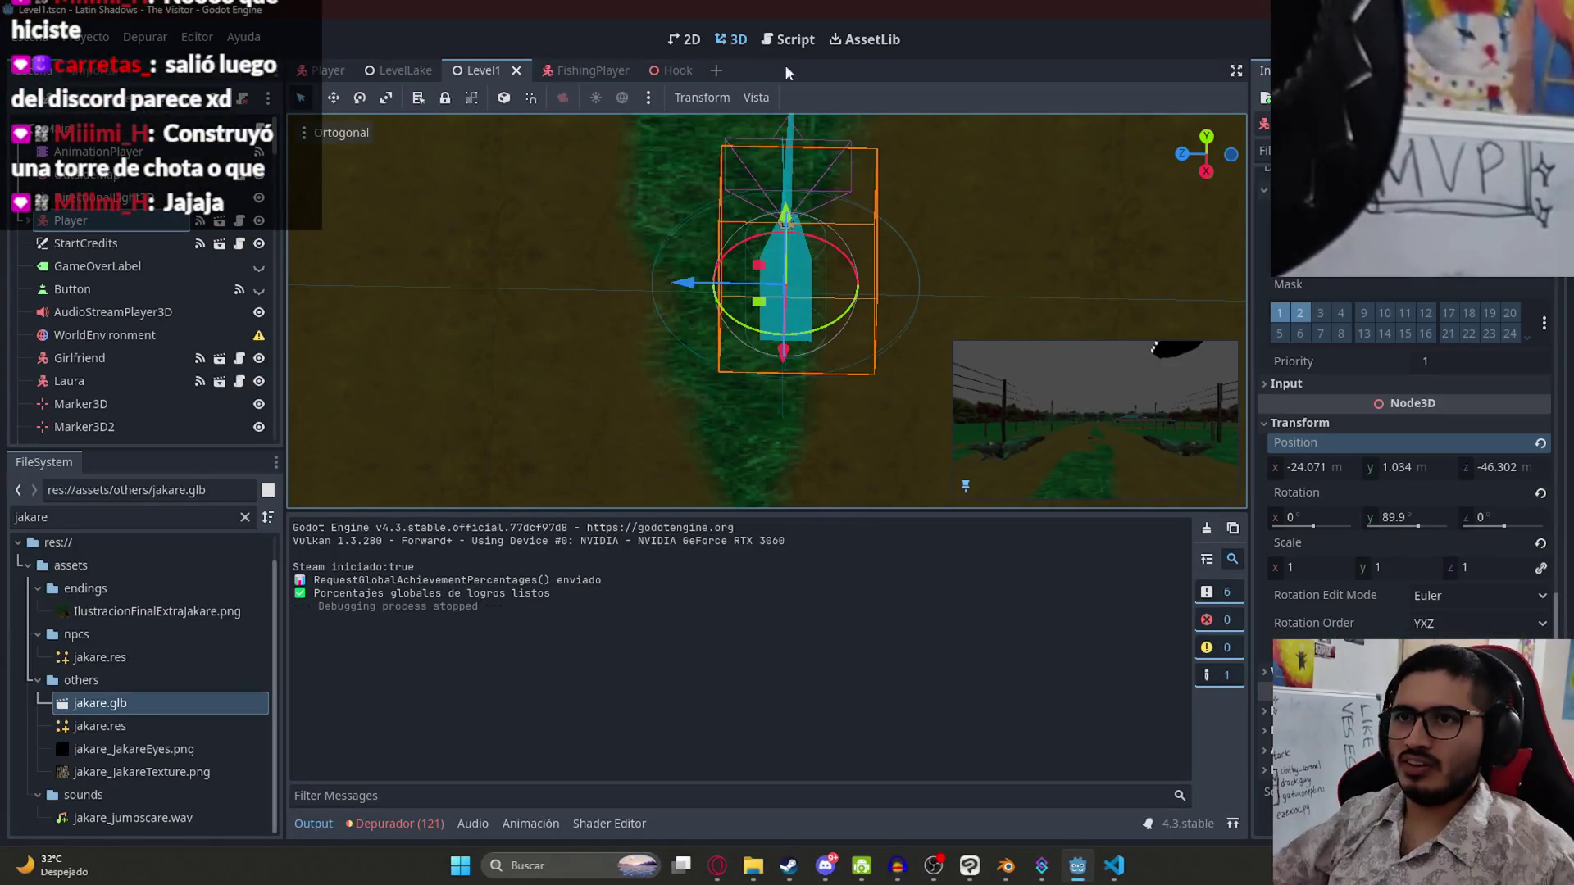
- Set the AnimationPlayer back to RESET and run the Level1 scene
left_click(98, 152)
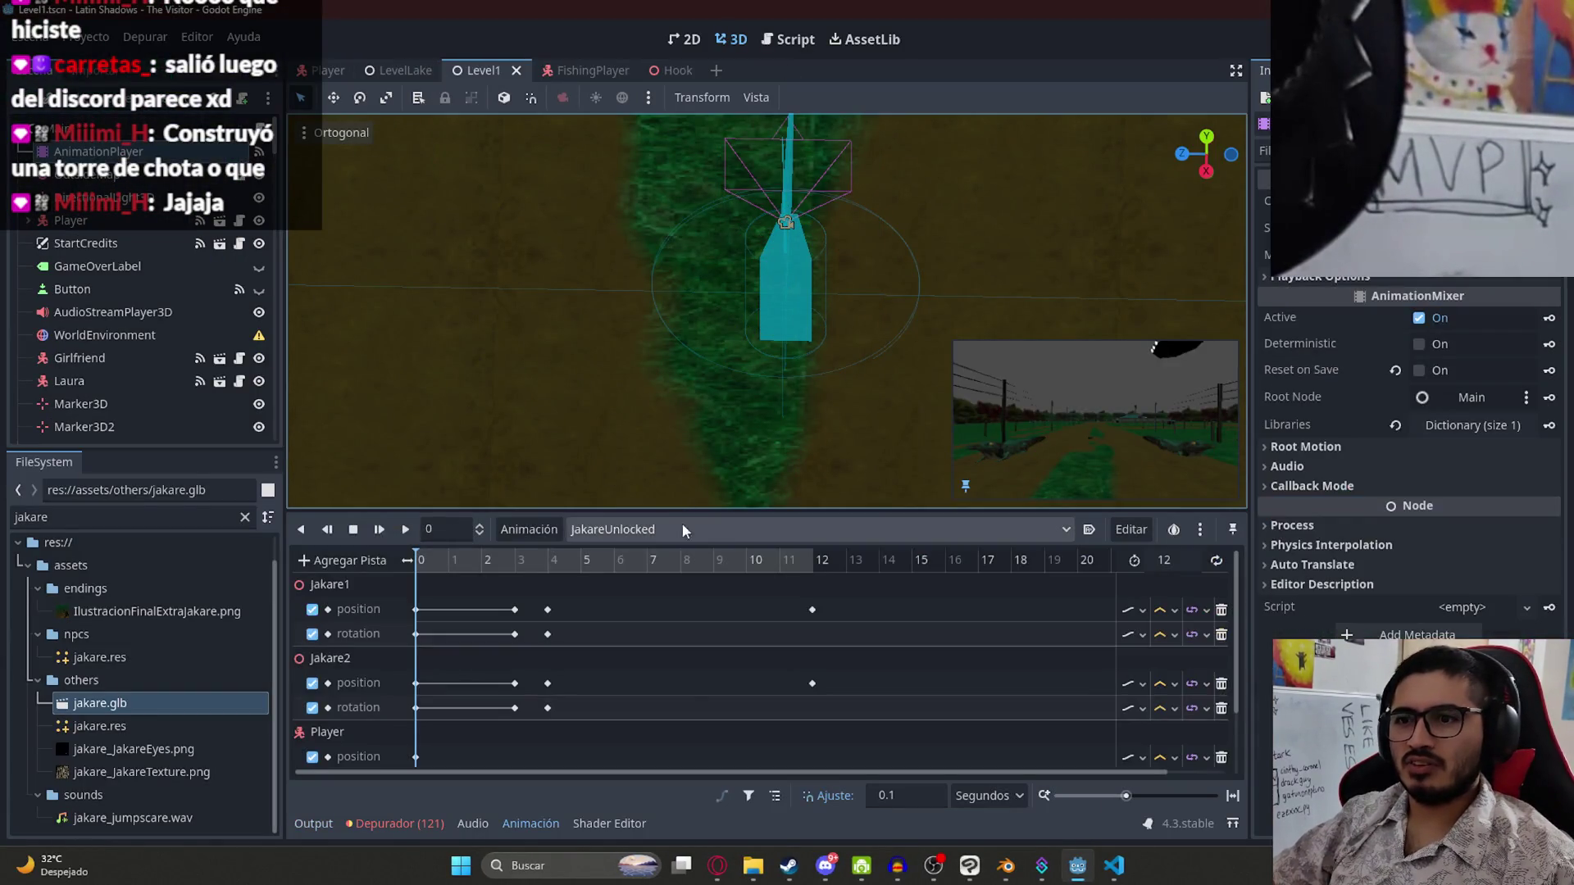
left_click(623, 529)
left_click(618, 693)
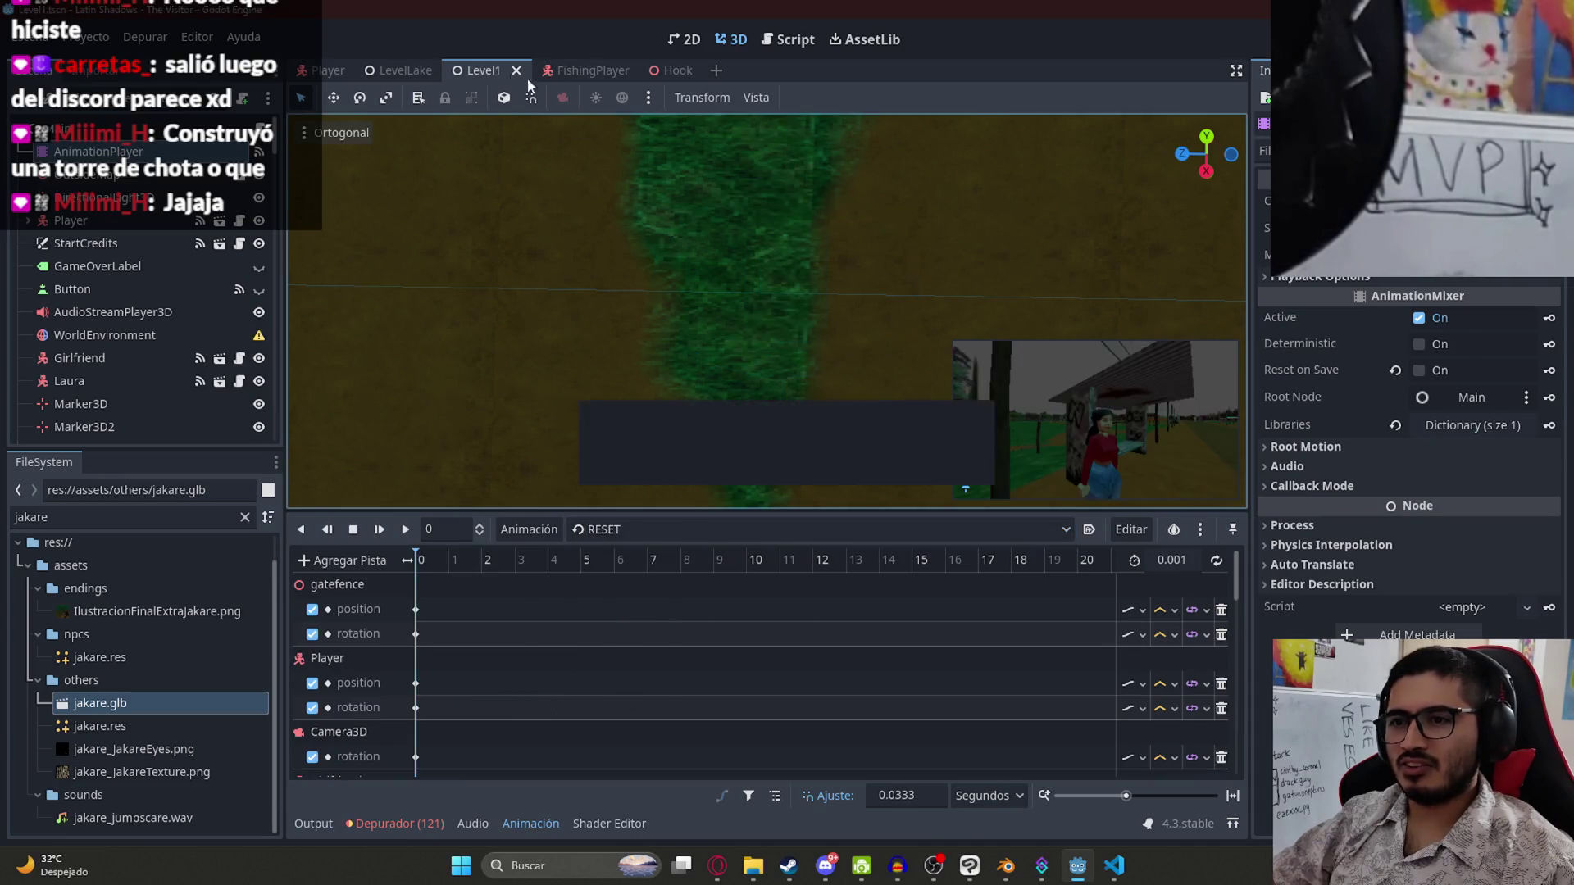
right_click(485, 69)
right_click(468, 65)
left_click(562, 208)
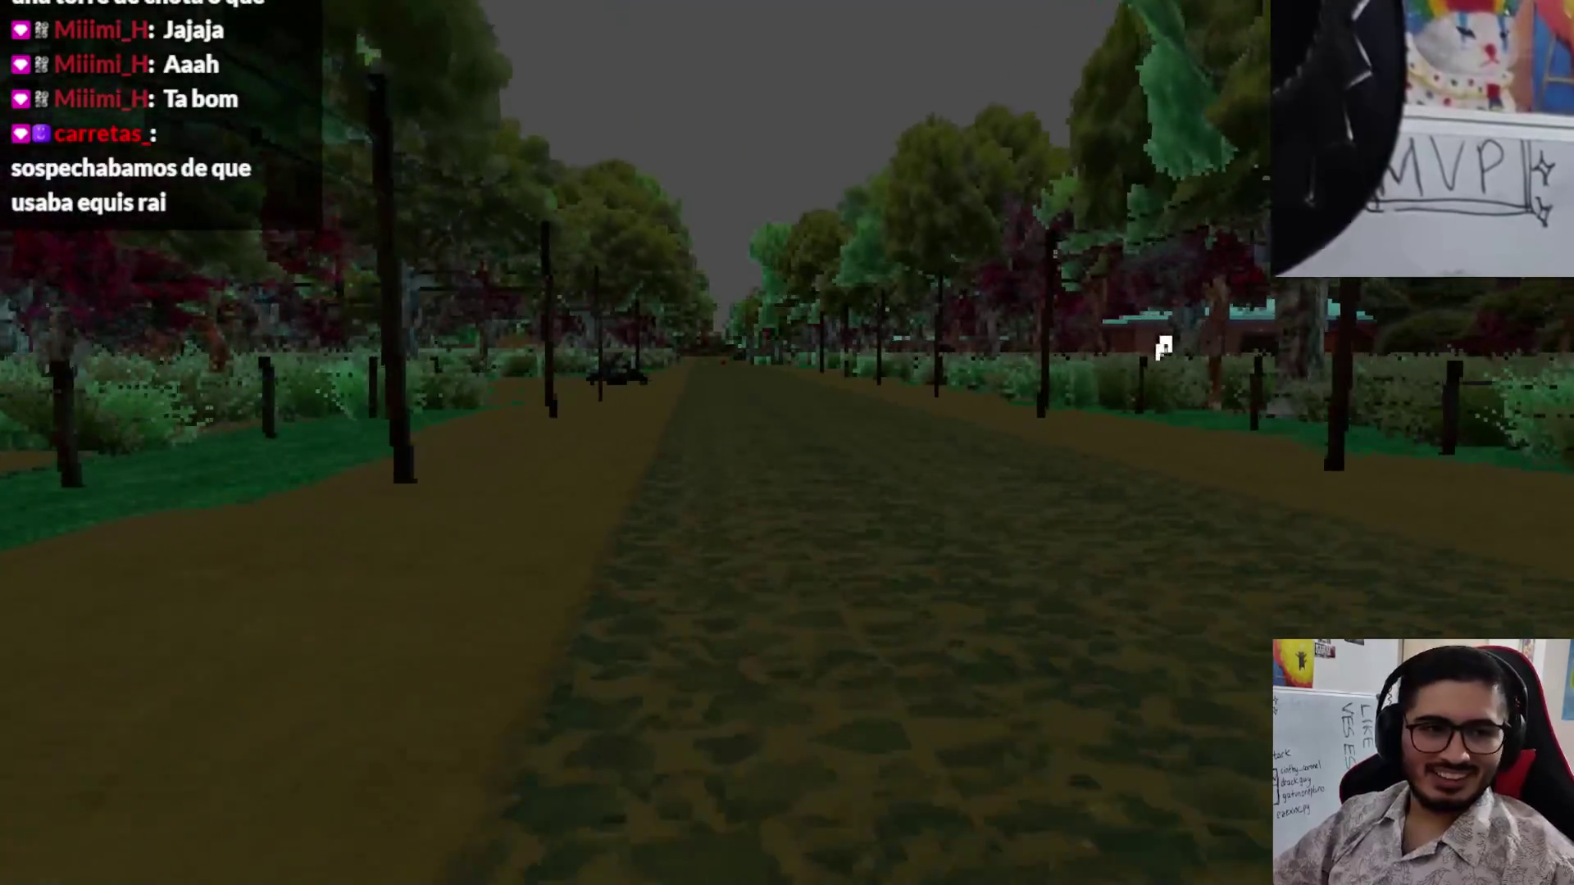
- Walk down the tree-lined road toward the two flanking caimans, then stop the game with F8
key("w")
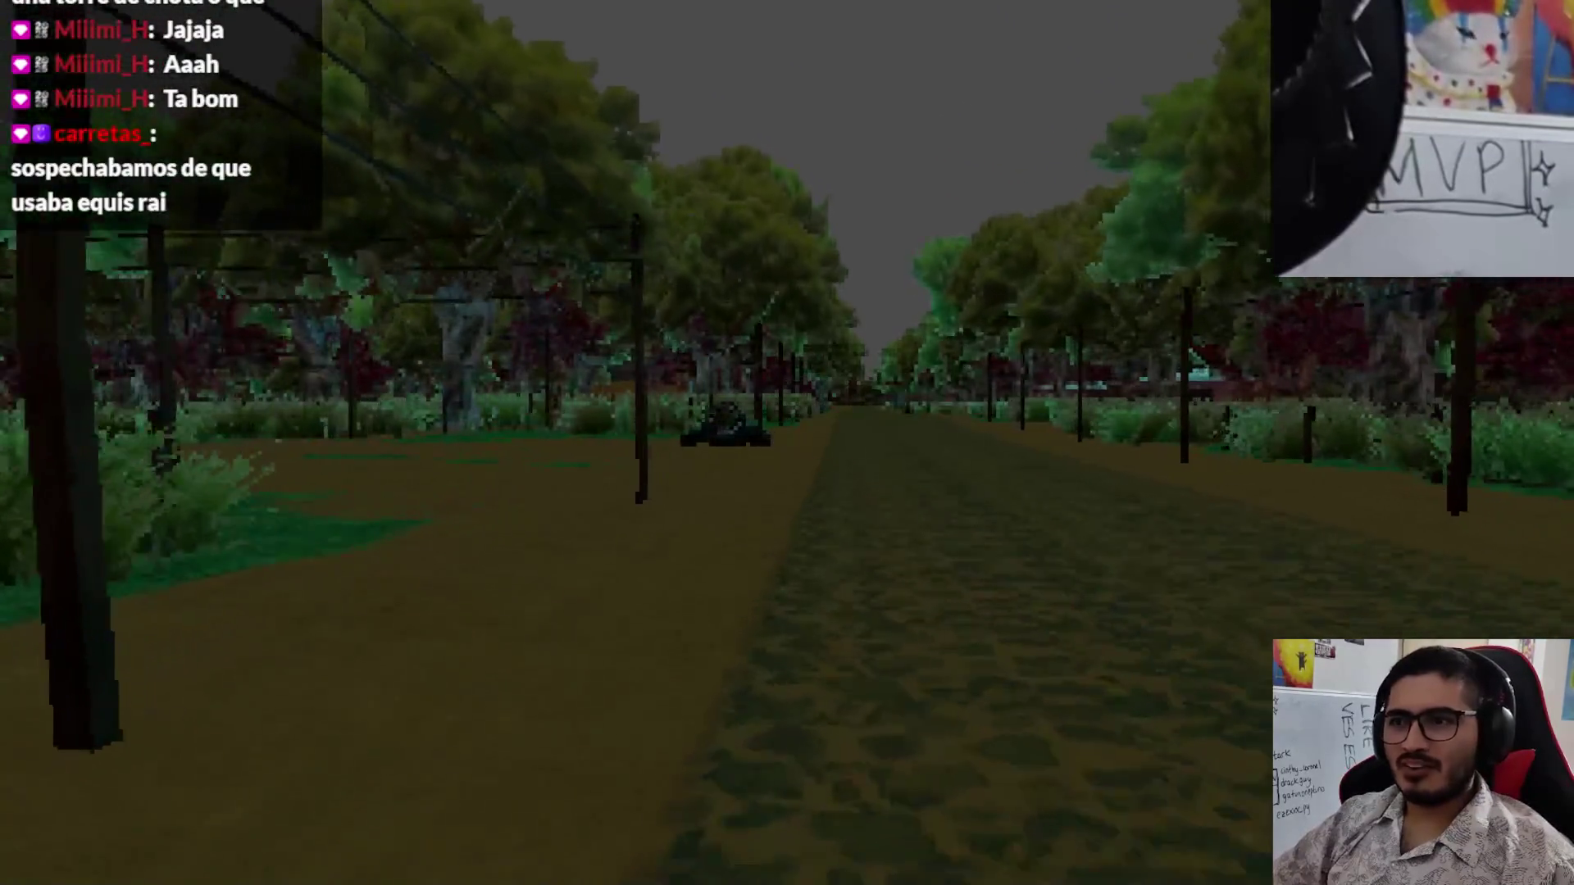
key("w")
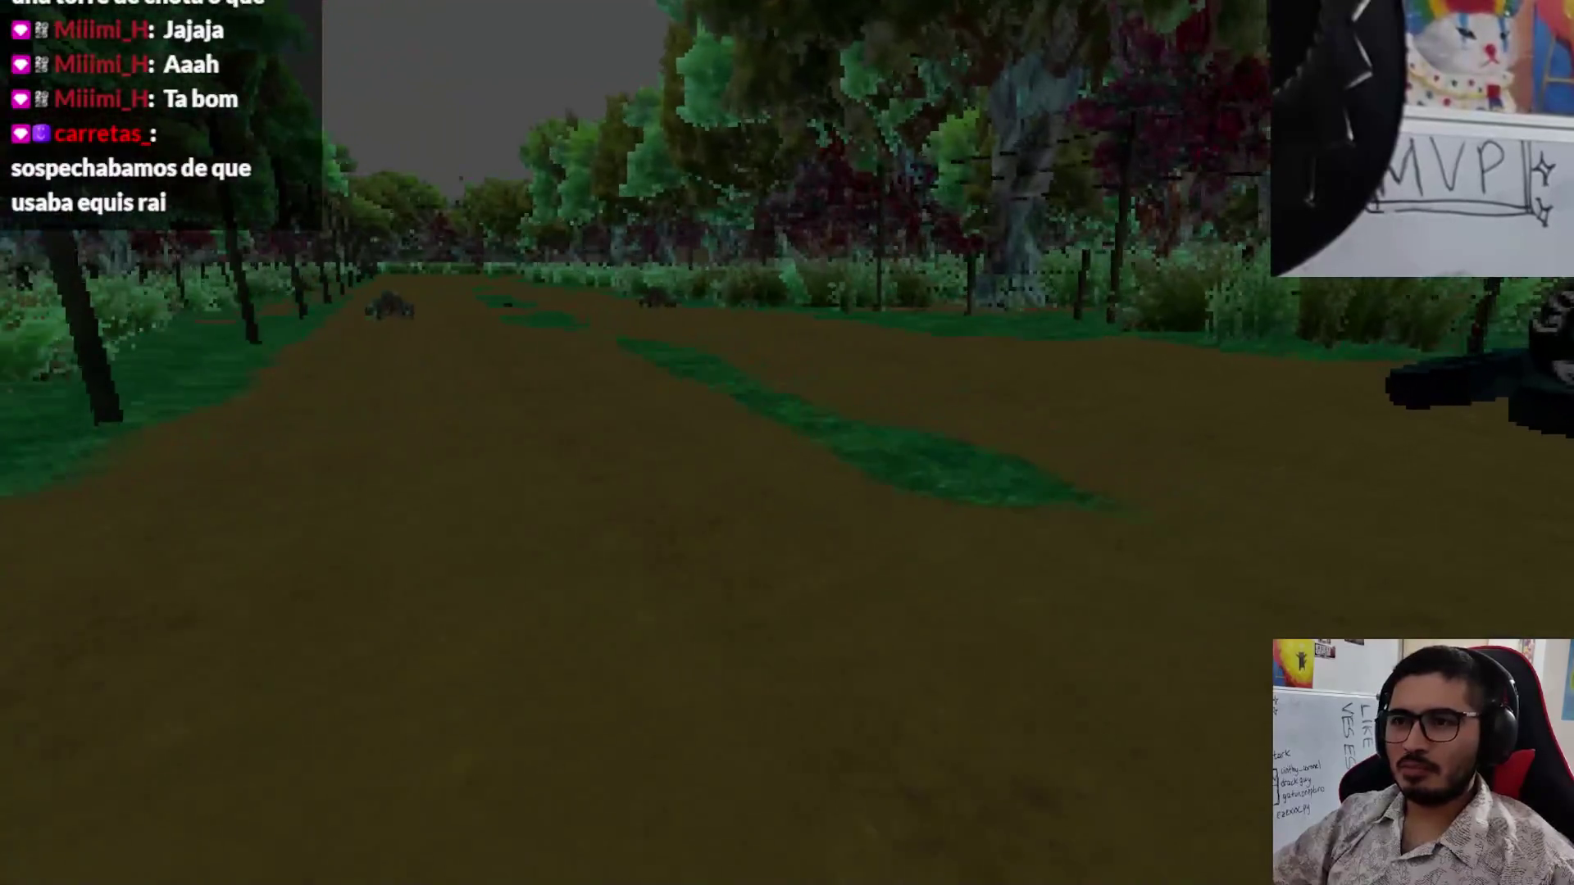
key("w")
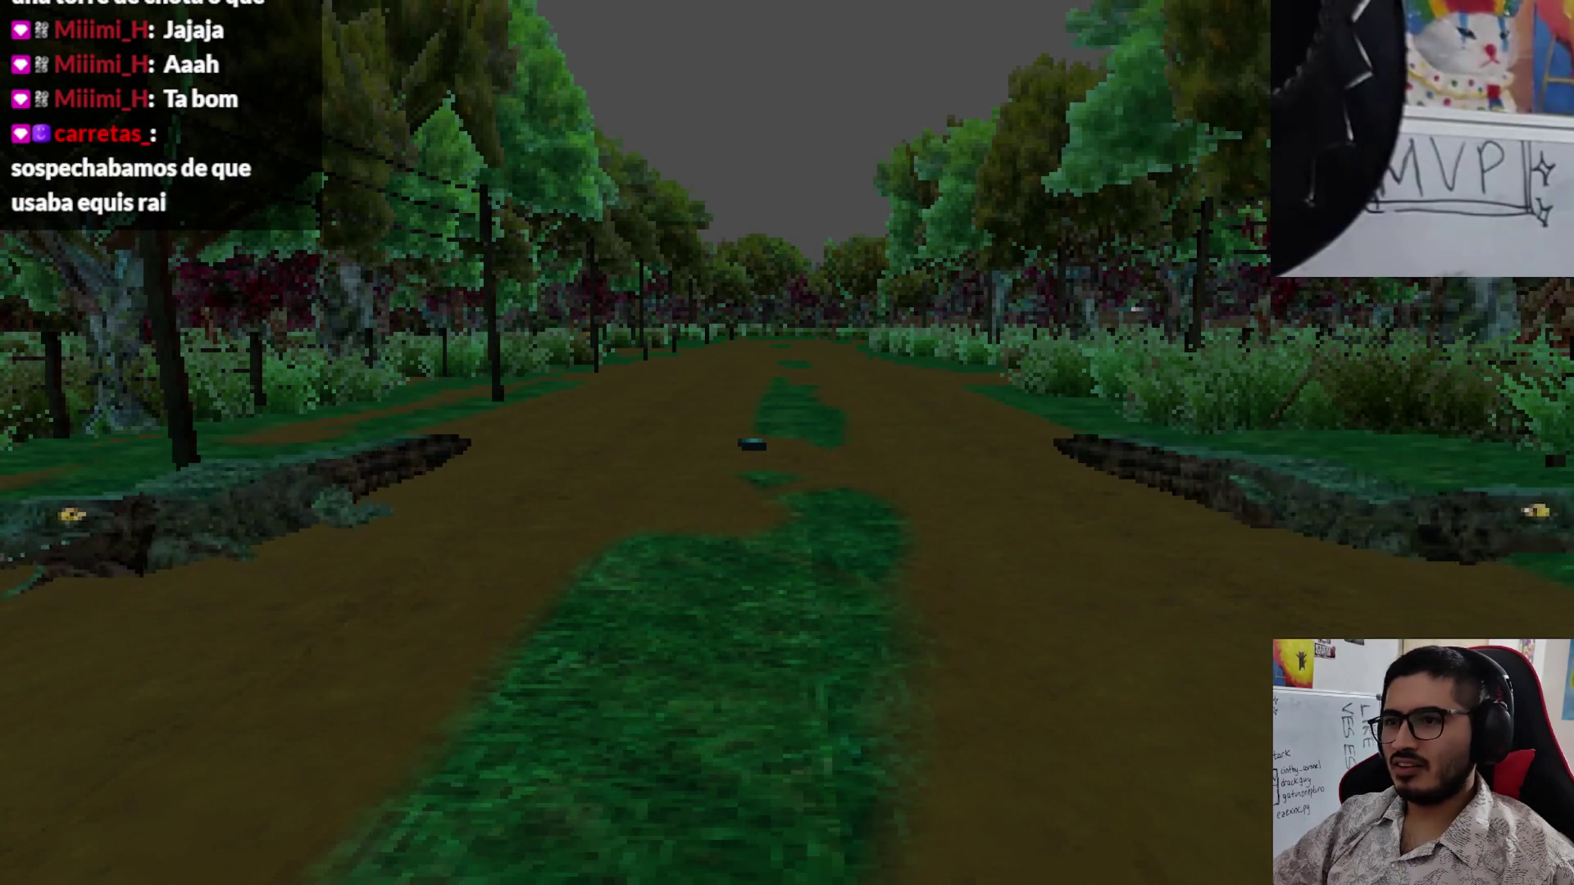
mouse_move(787, 443)
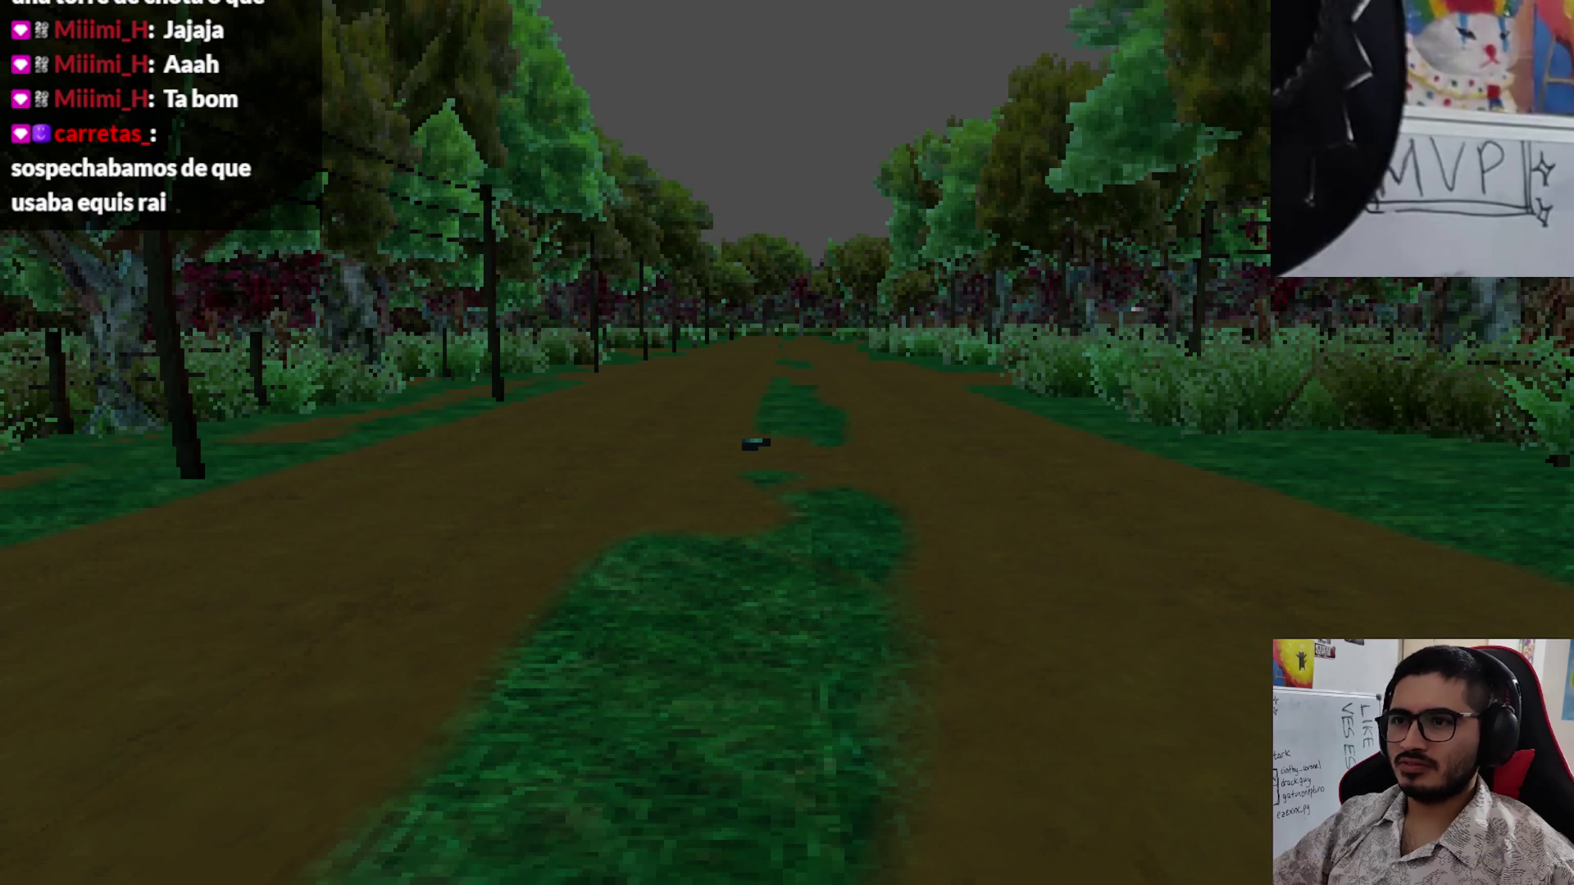
key("F8")
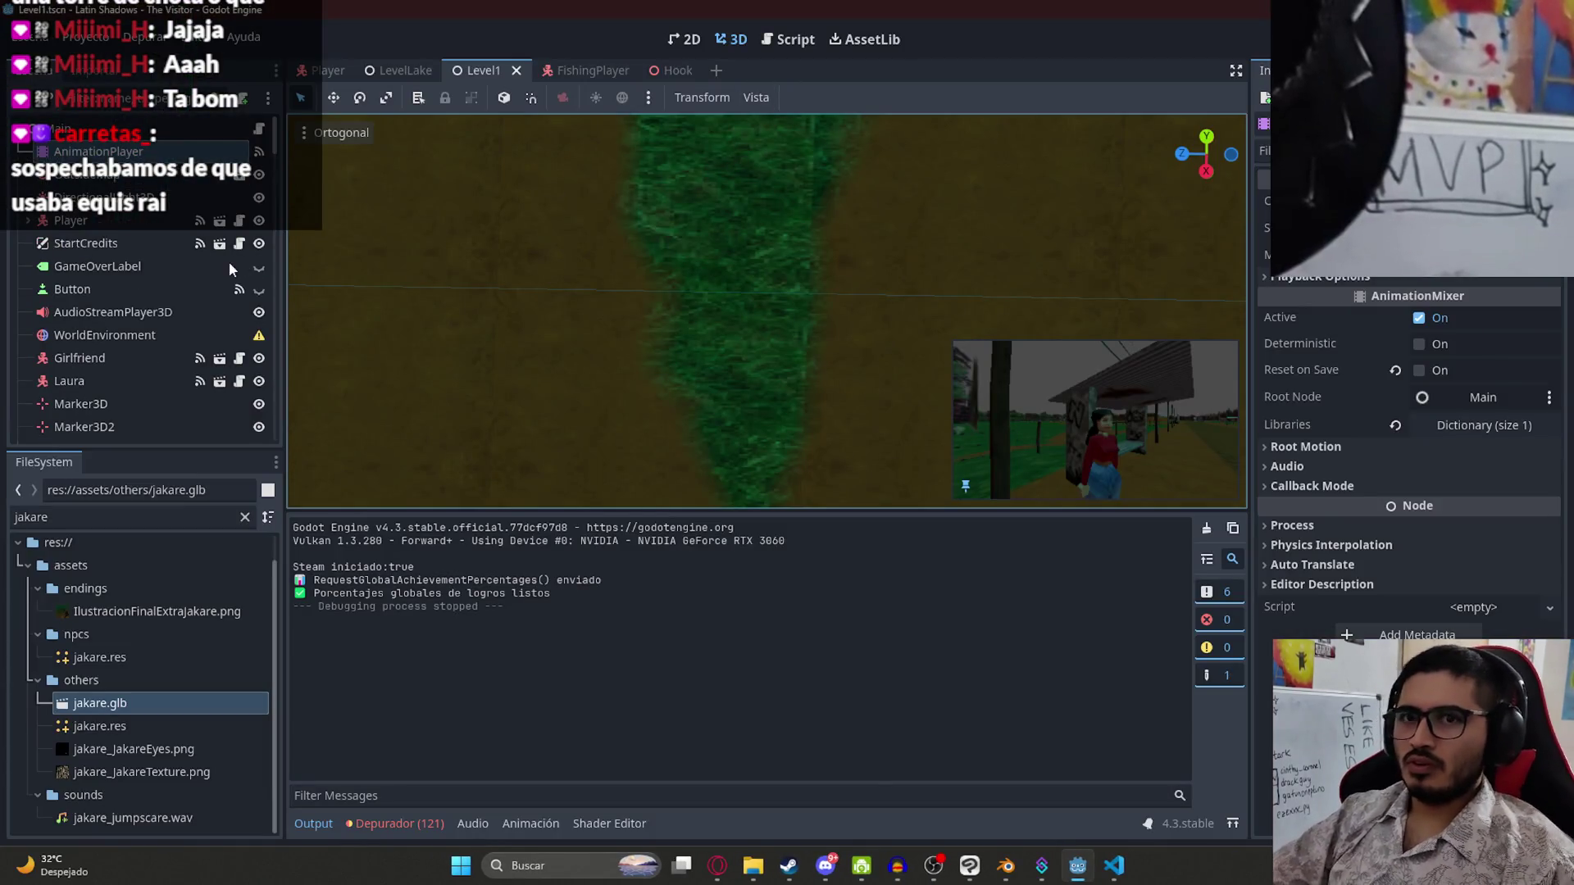
- Set the JakareUnlocked animation length to 14 seconds and preview it to the end
left_click(98, 151)
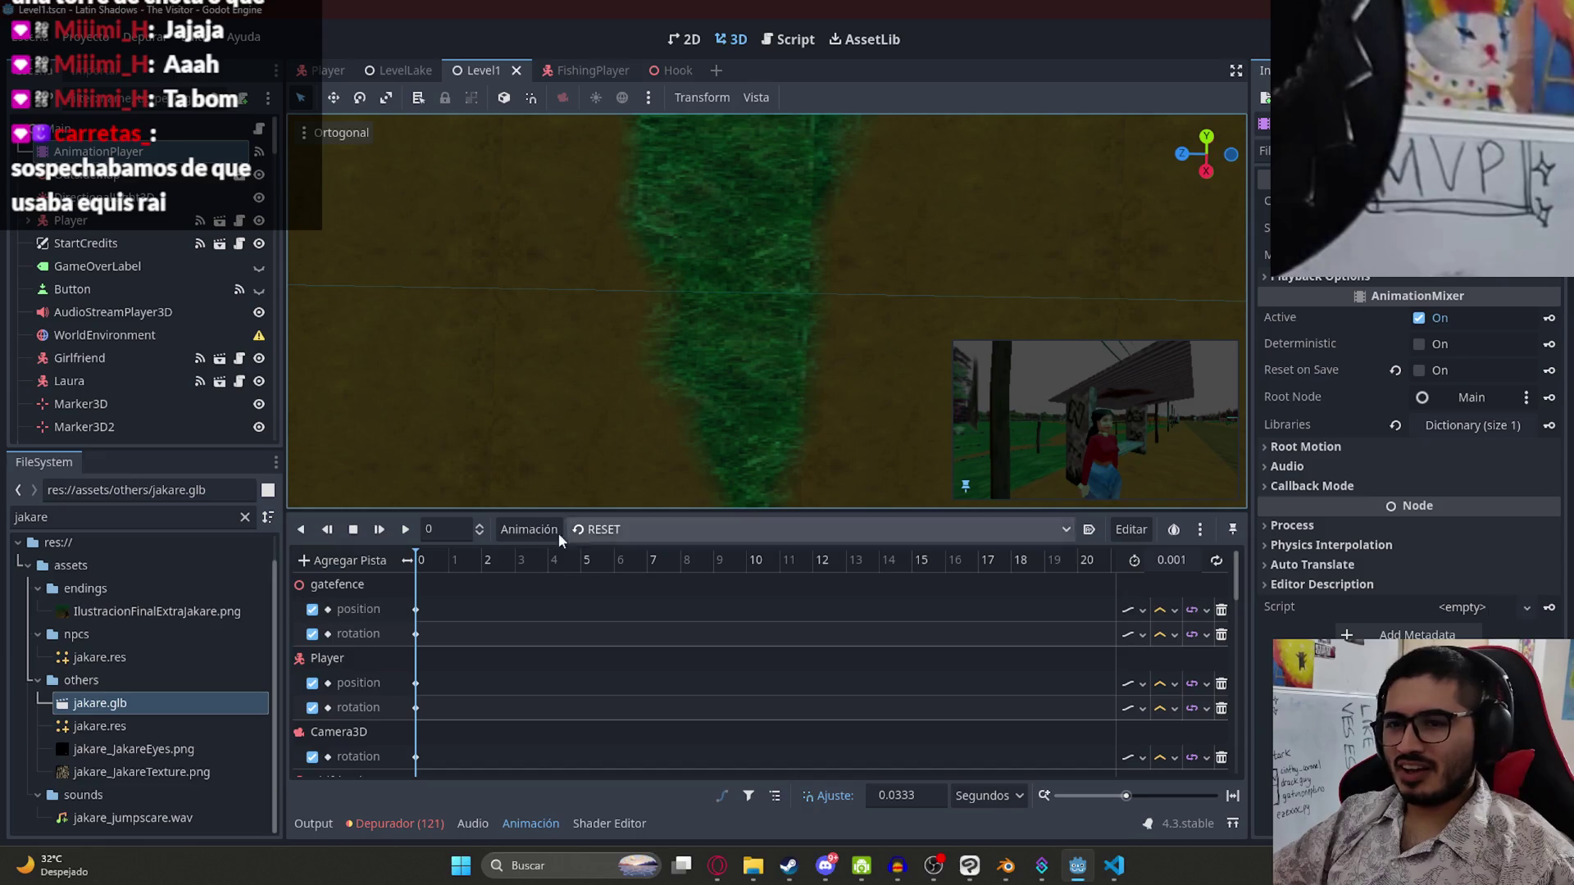
left_click(592, 531)
left_click(644, 623)
scroll(603, 584, "down", 3)
left_click(680, 560)
mouse_move(687, 577)
left_mouse_down()
mouse_move(807, 585)
mouse_move(731, 587)
mouse_move(784, 588)
left_mouse_up()
left_click(1164, 560)
type("14")
key("Return")
mouse_move(885, 562)
left_mouse_down()
mouse_move(952, 567)
mouse_move(304, 614)
left_mouse_up()
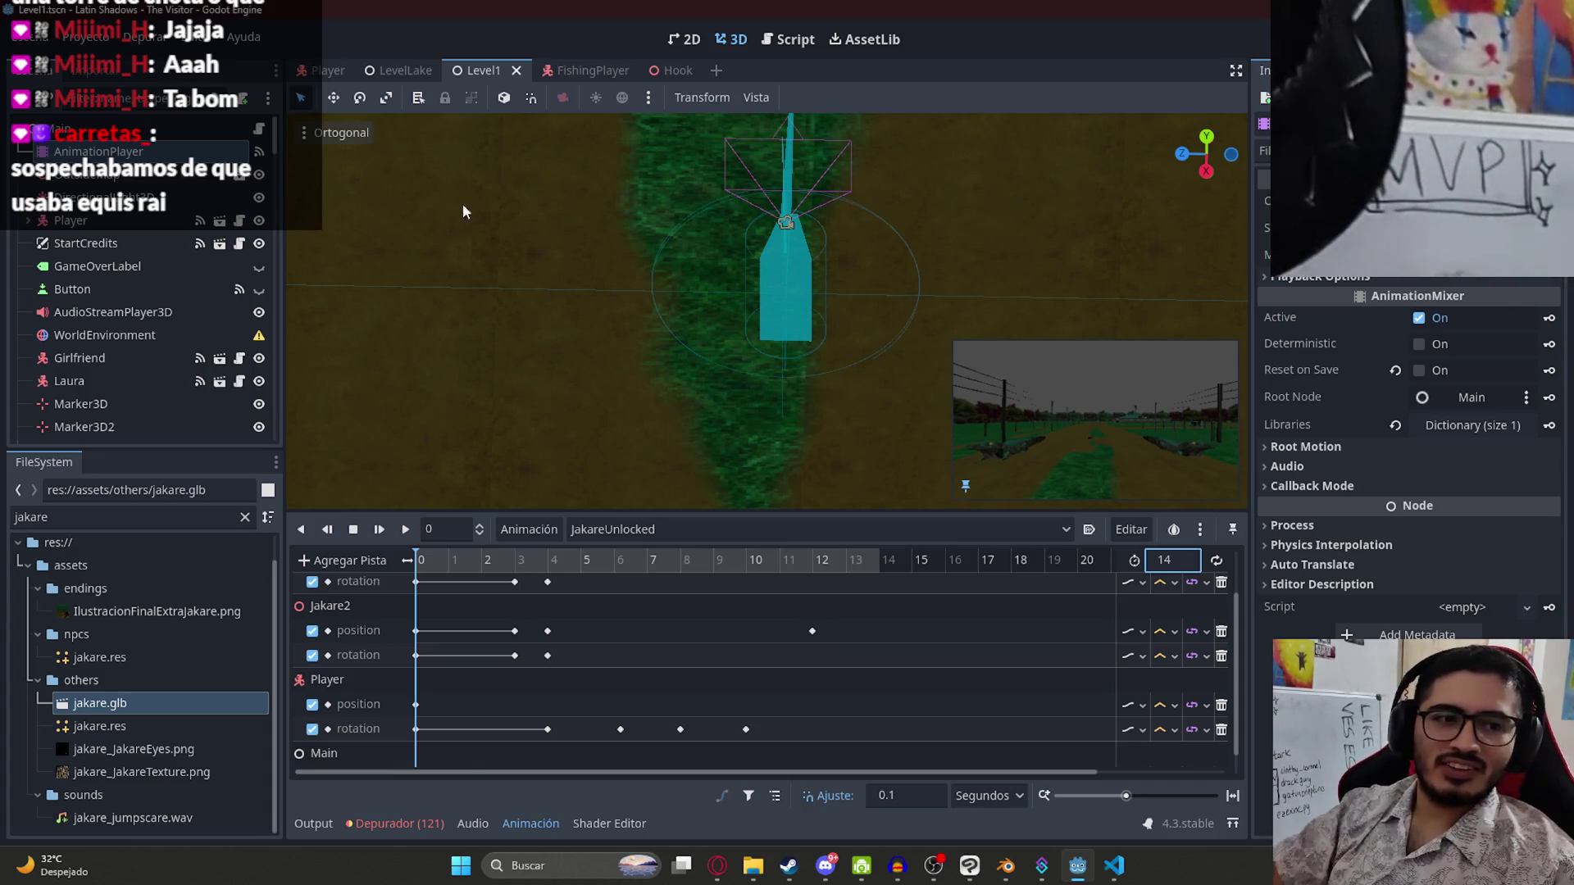
- Switch to level_1.gd, enlarge the code area and move to the top of the script
key("ctrl+F3")
left_click(910, 349)
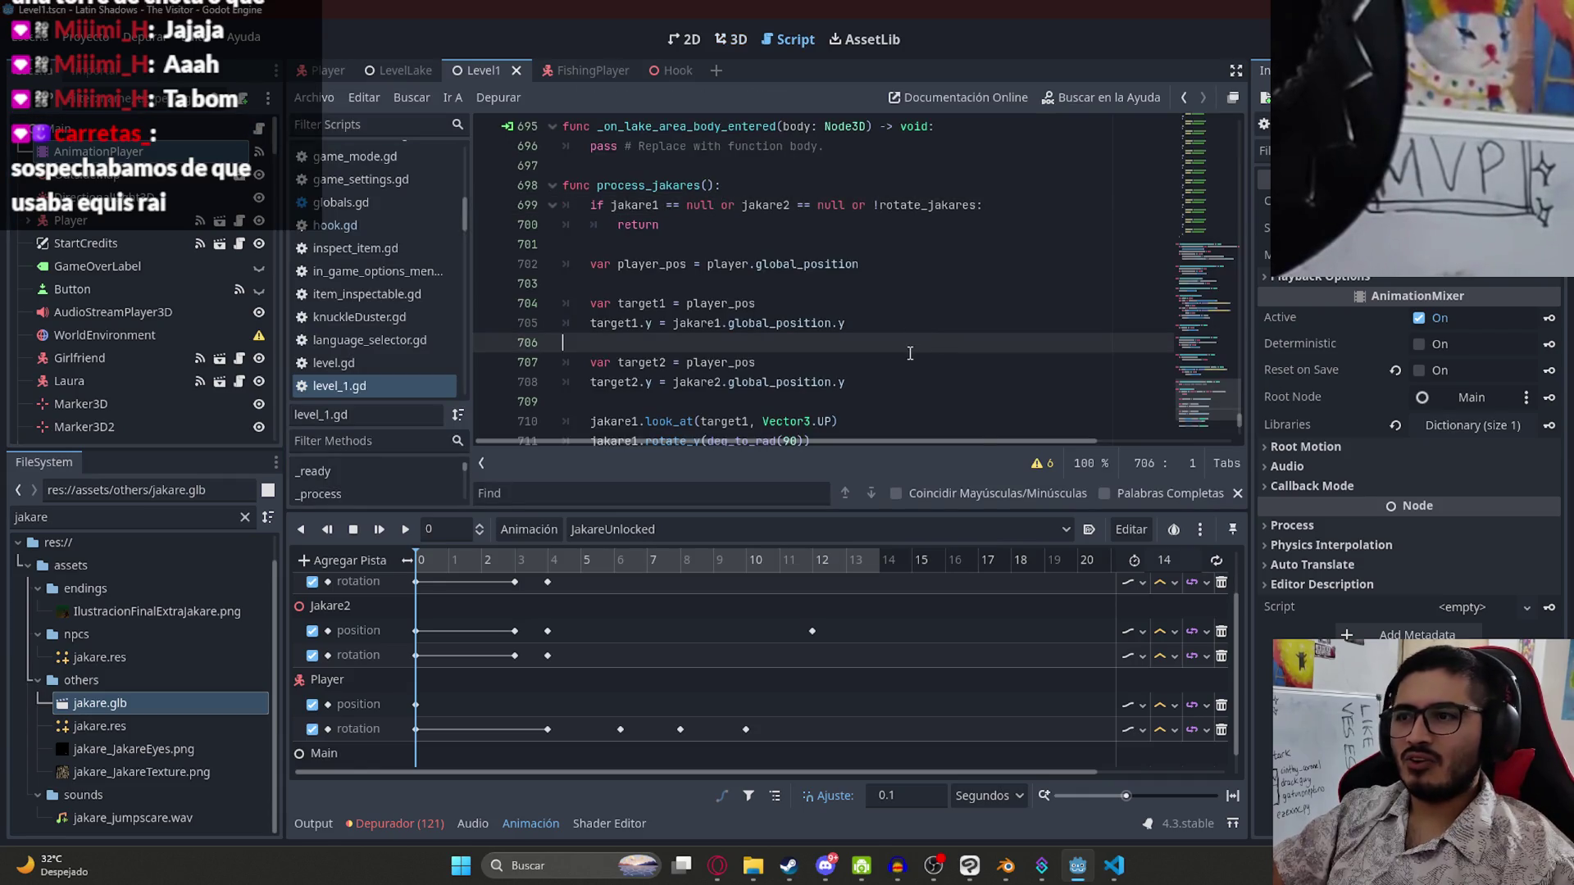
left_click_drag(942, 509, 928, 605)
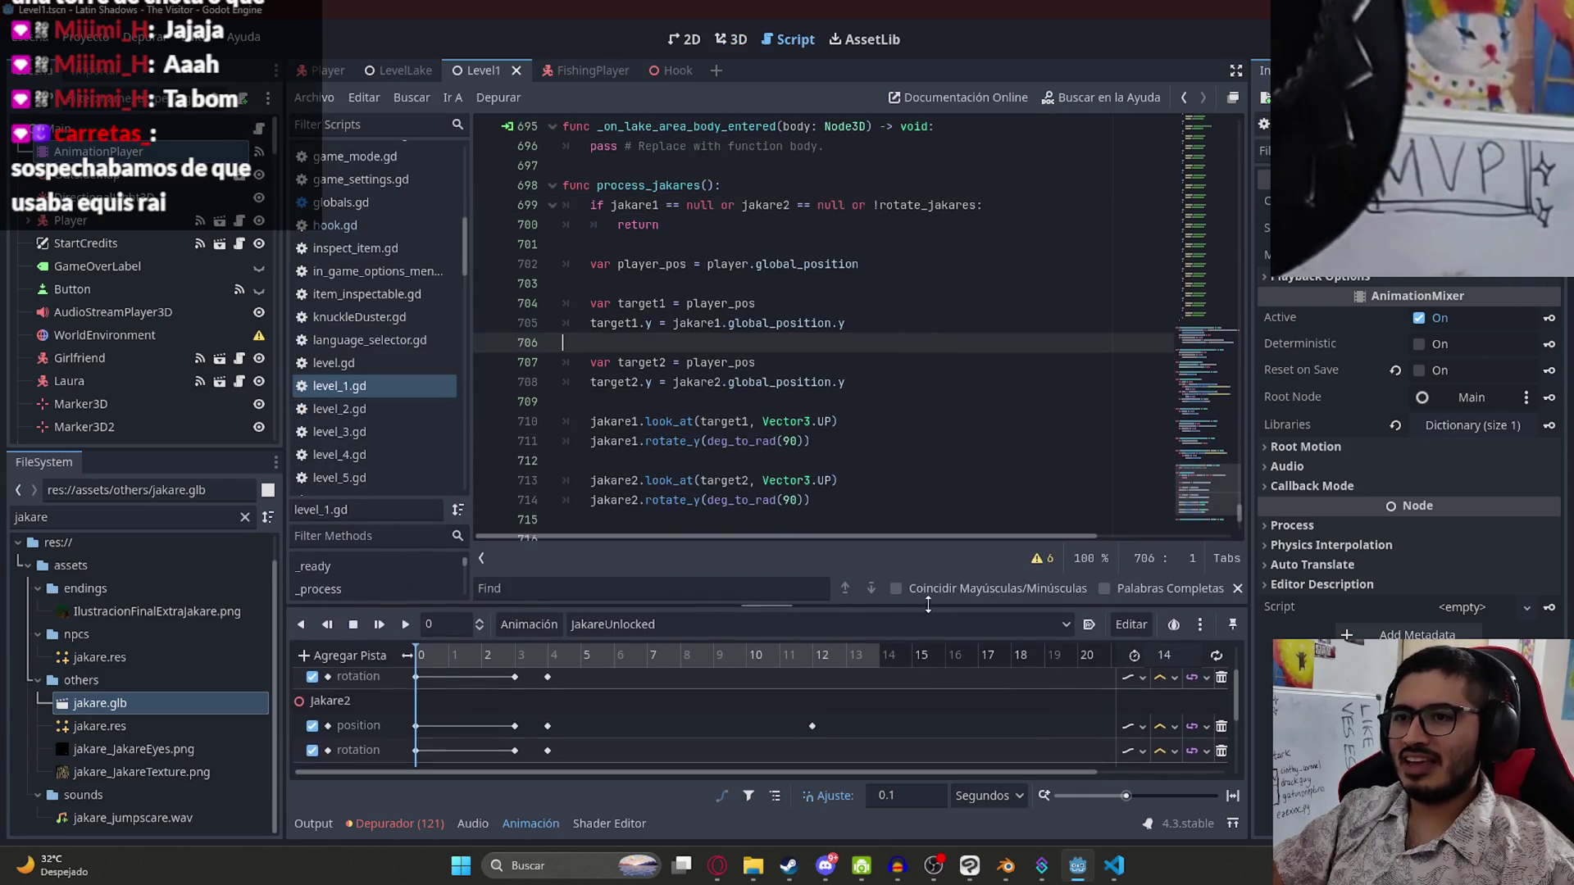
left_click(893, 361)
scroll(866, 213, "up", 20)
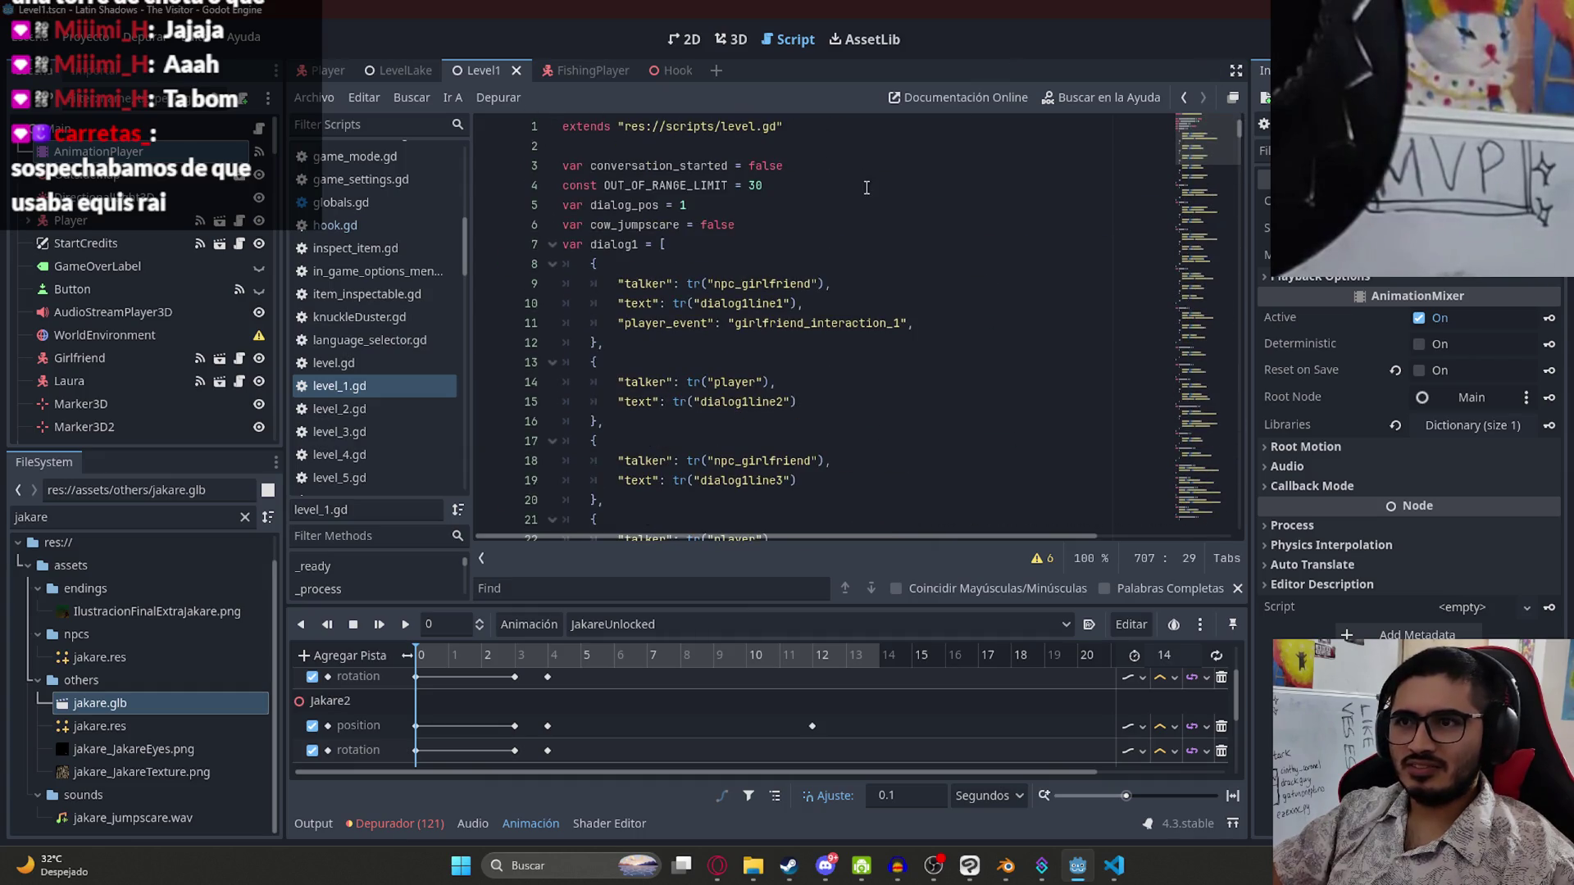
left_click(867, 187)
- Fold the dialog1–dialog5, dialog5v2, no_way_dialog1 and no_way_dialog2 arrays, then save
left_click(553, 245)
left_click(551, 284)
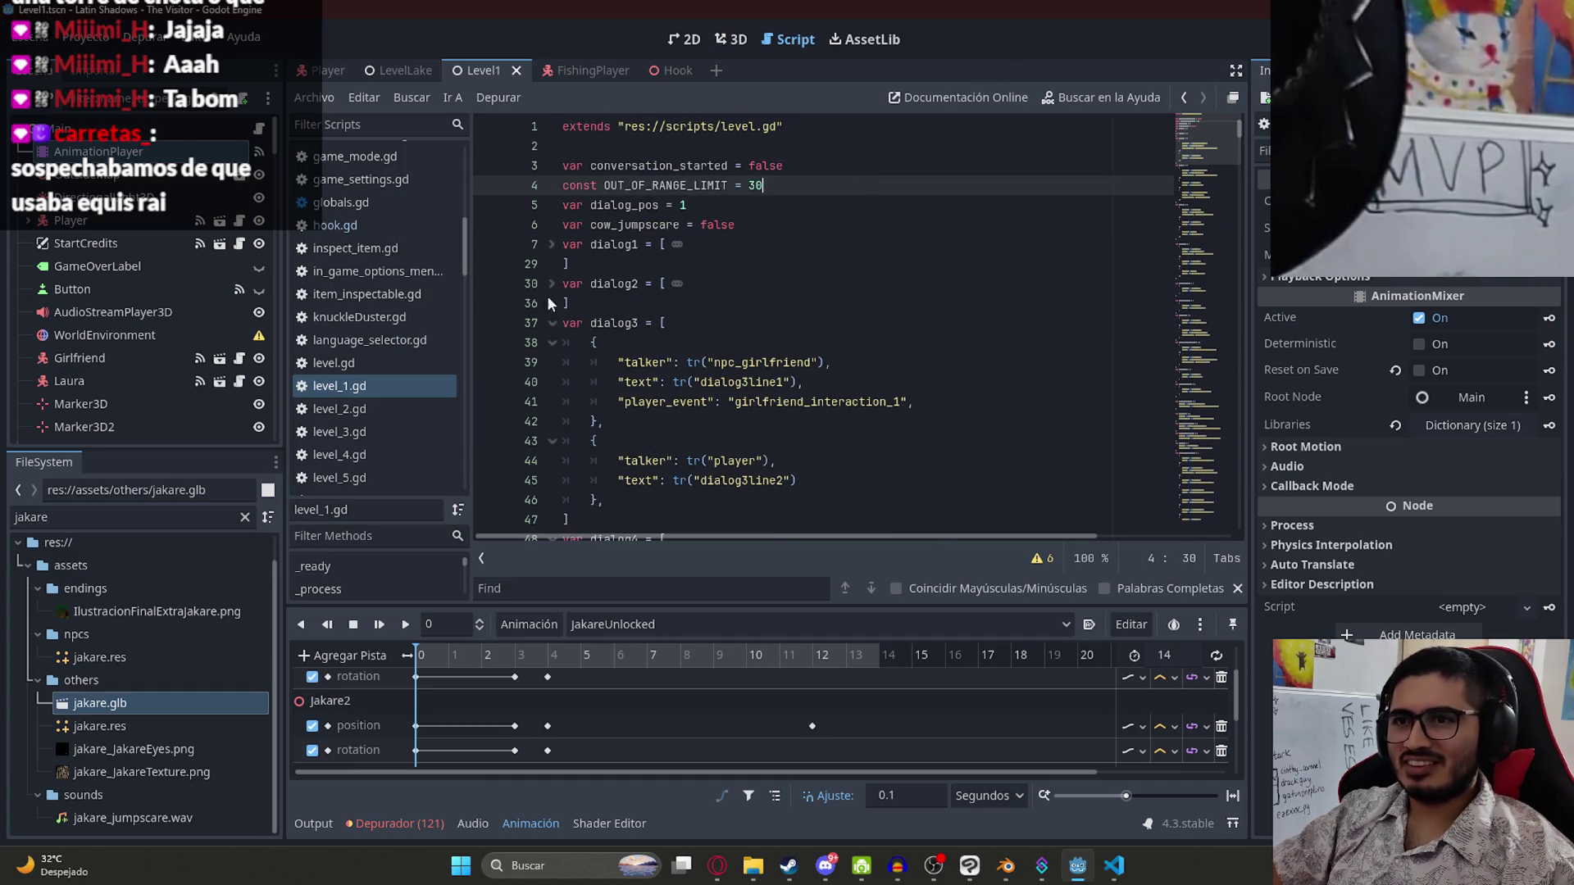
left_click(552, 323)
left_click(553, 363)
left_click(552, 404)
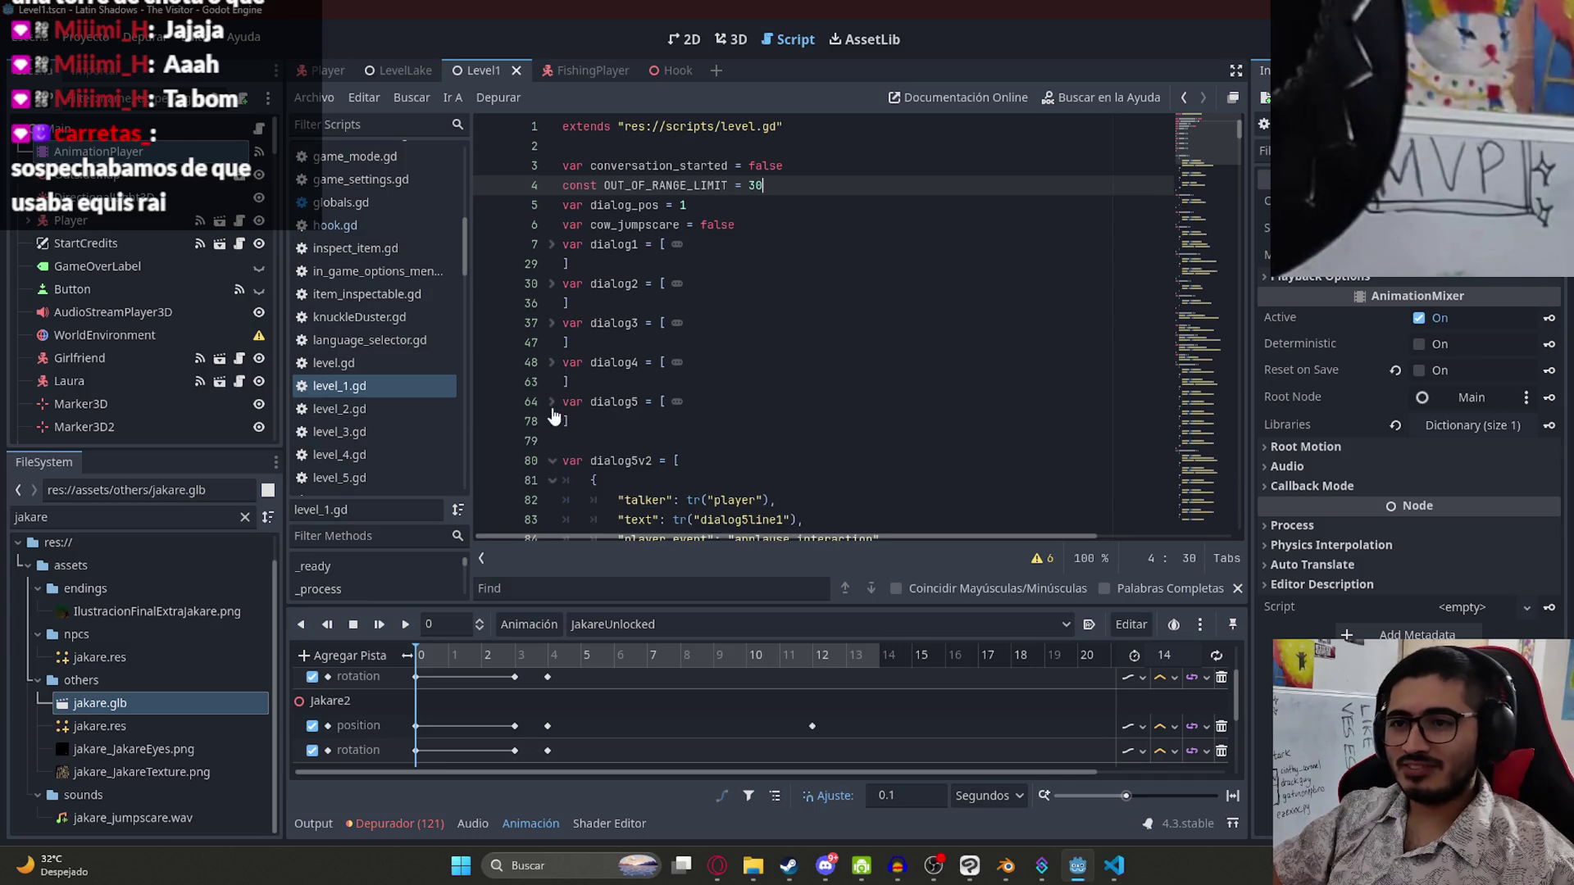
left_click(553, 460)
scroll(554, 459, "down", 4)
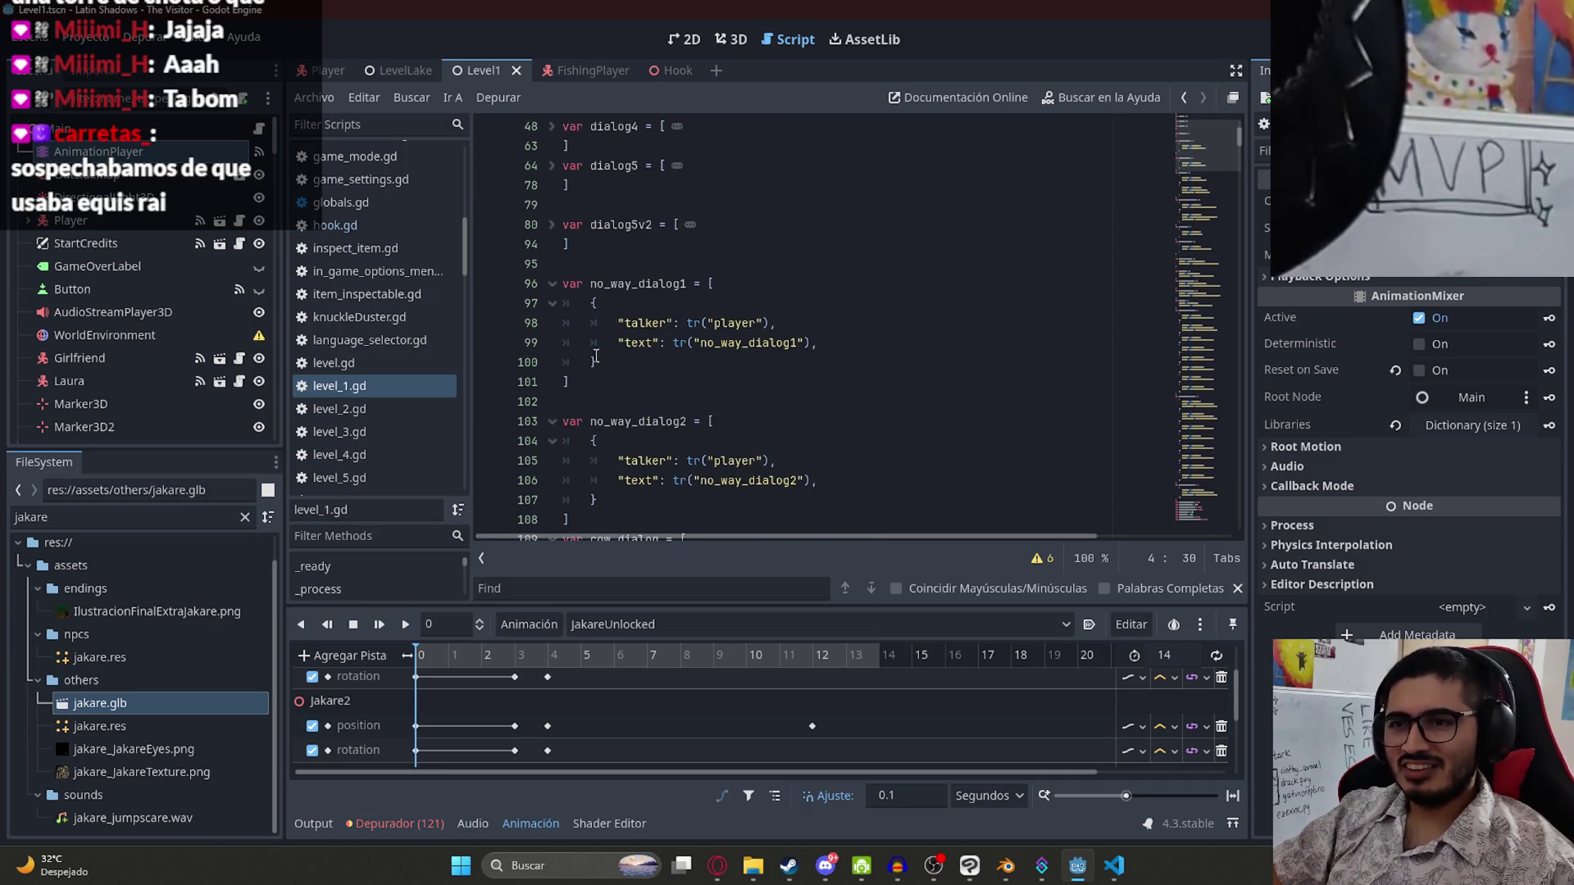
left_click(551, 283)
left_click(553, 343)
scroll(1036, 292, "down", 4)
left_click(1019, 148)
scroll(1094, 151, "up", 8)
key("ctrl+s")
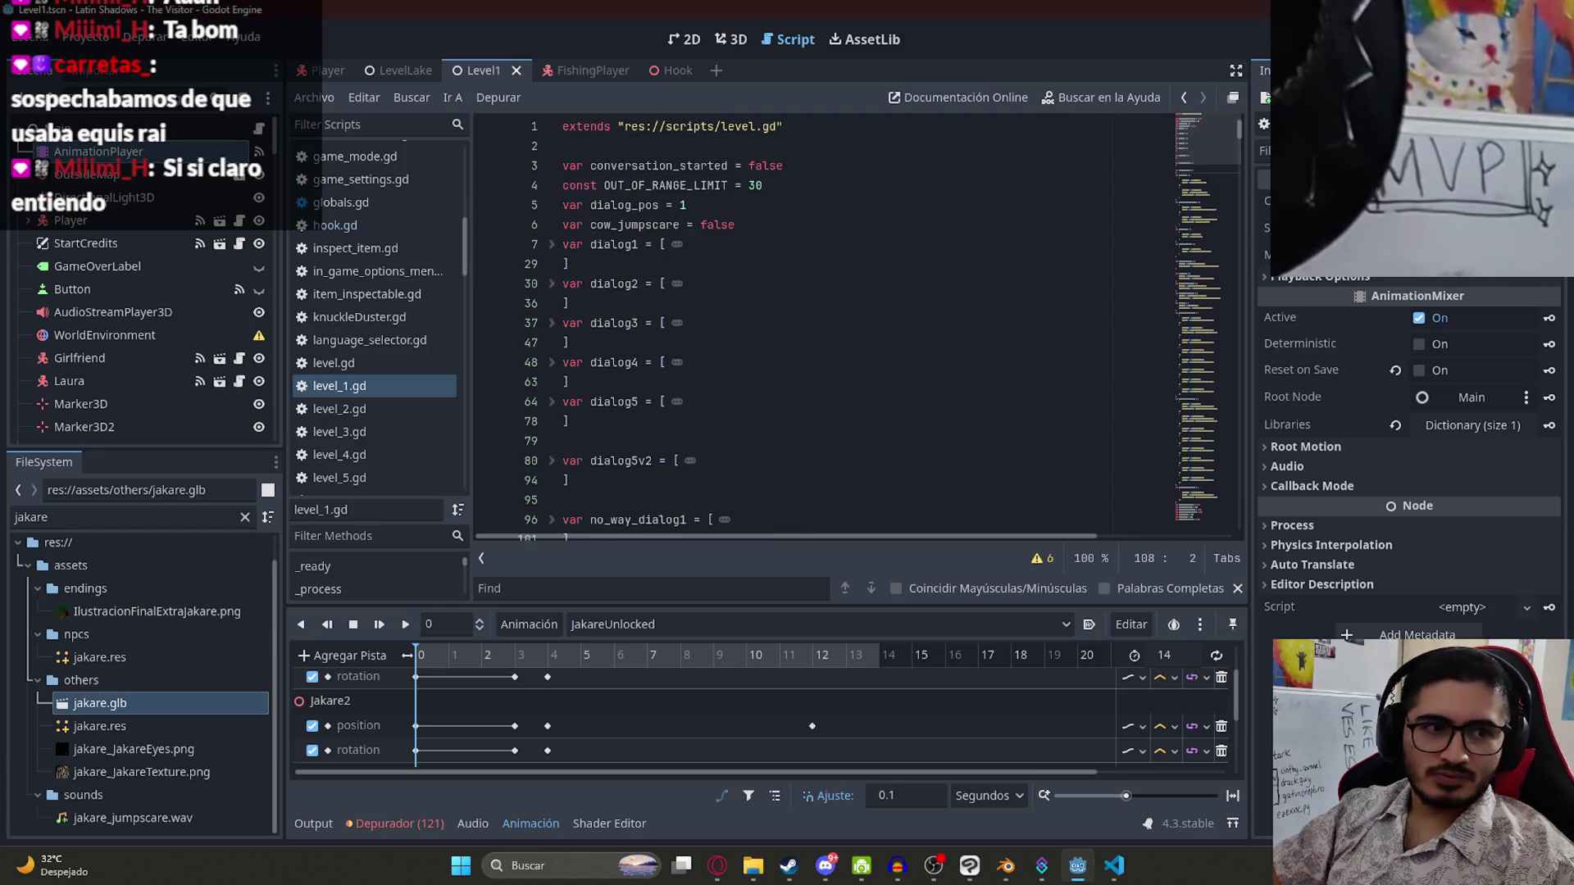
- Review the conversation_started variable and OUT_OF_RANGE_LIMIT constant declarations in the script
key("alt+Tab")
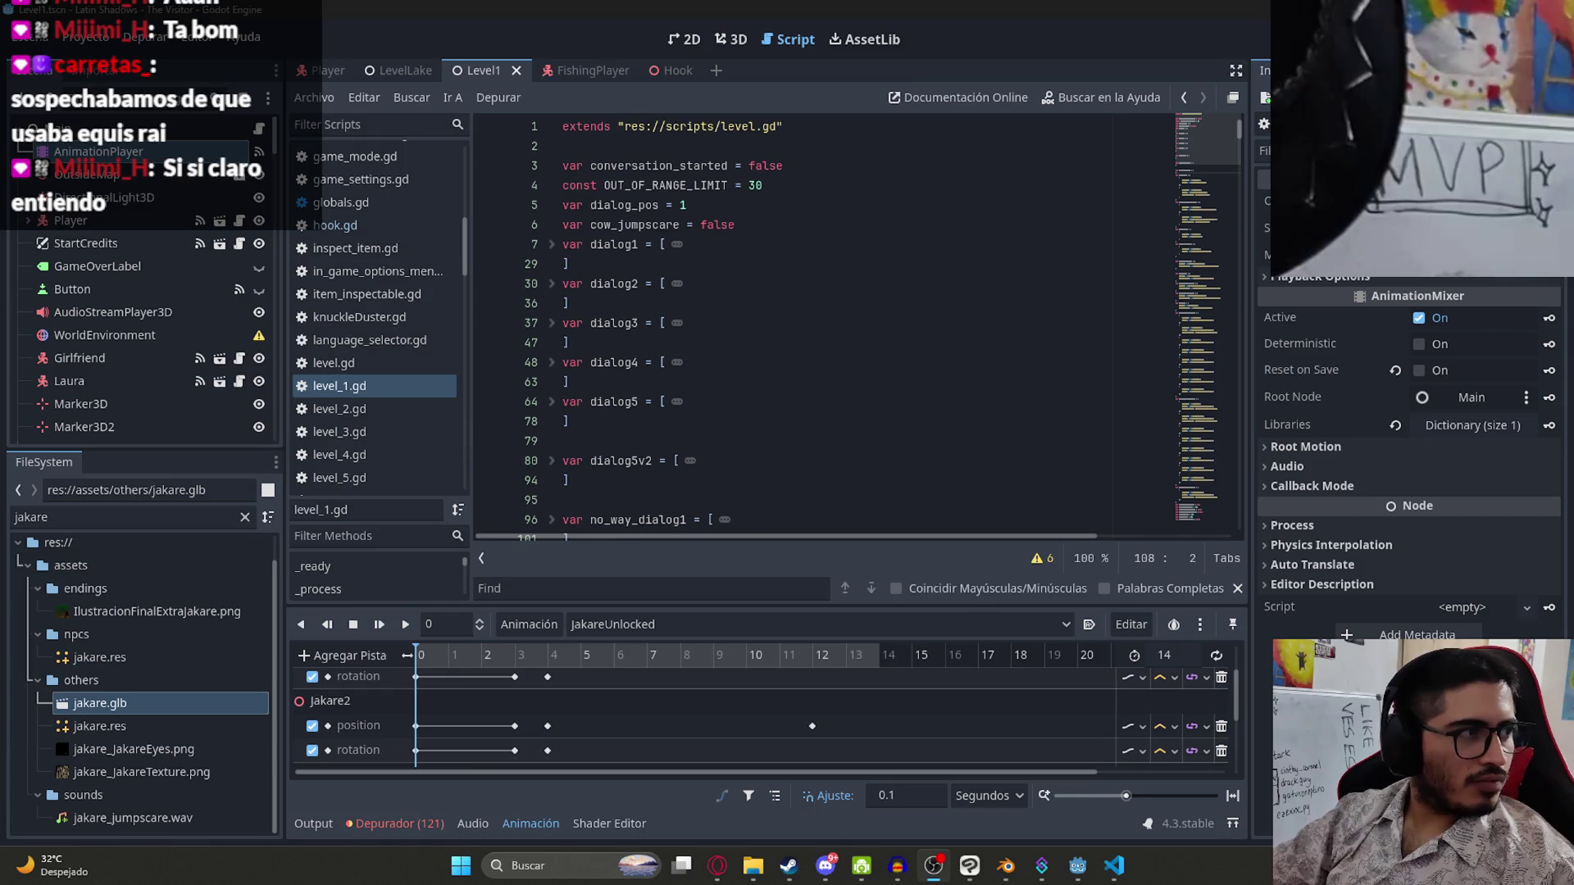
left_click(567, 382)
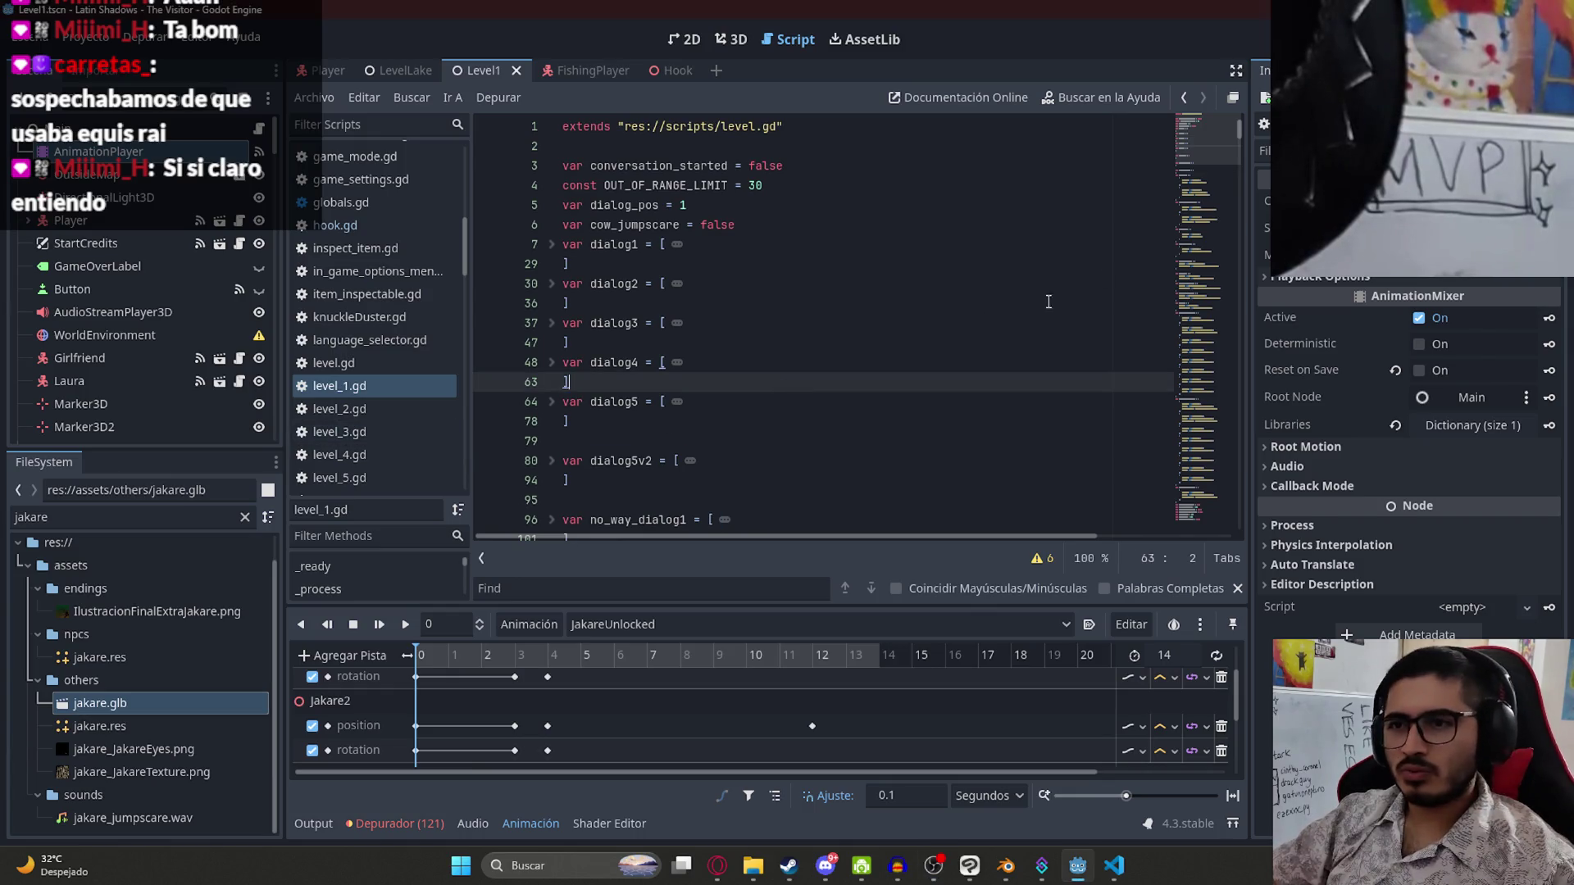
left_click(735, 239)
double_click(656, 166)
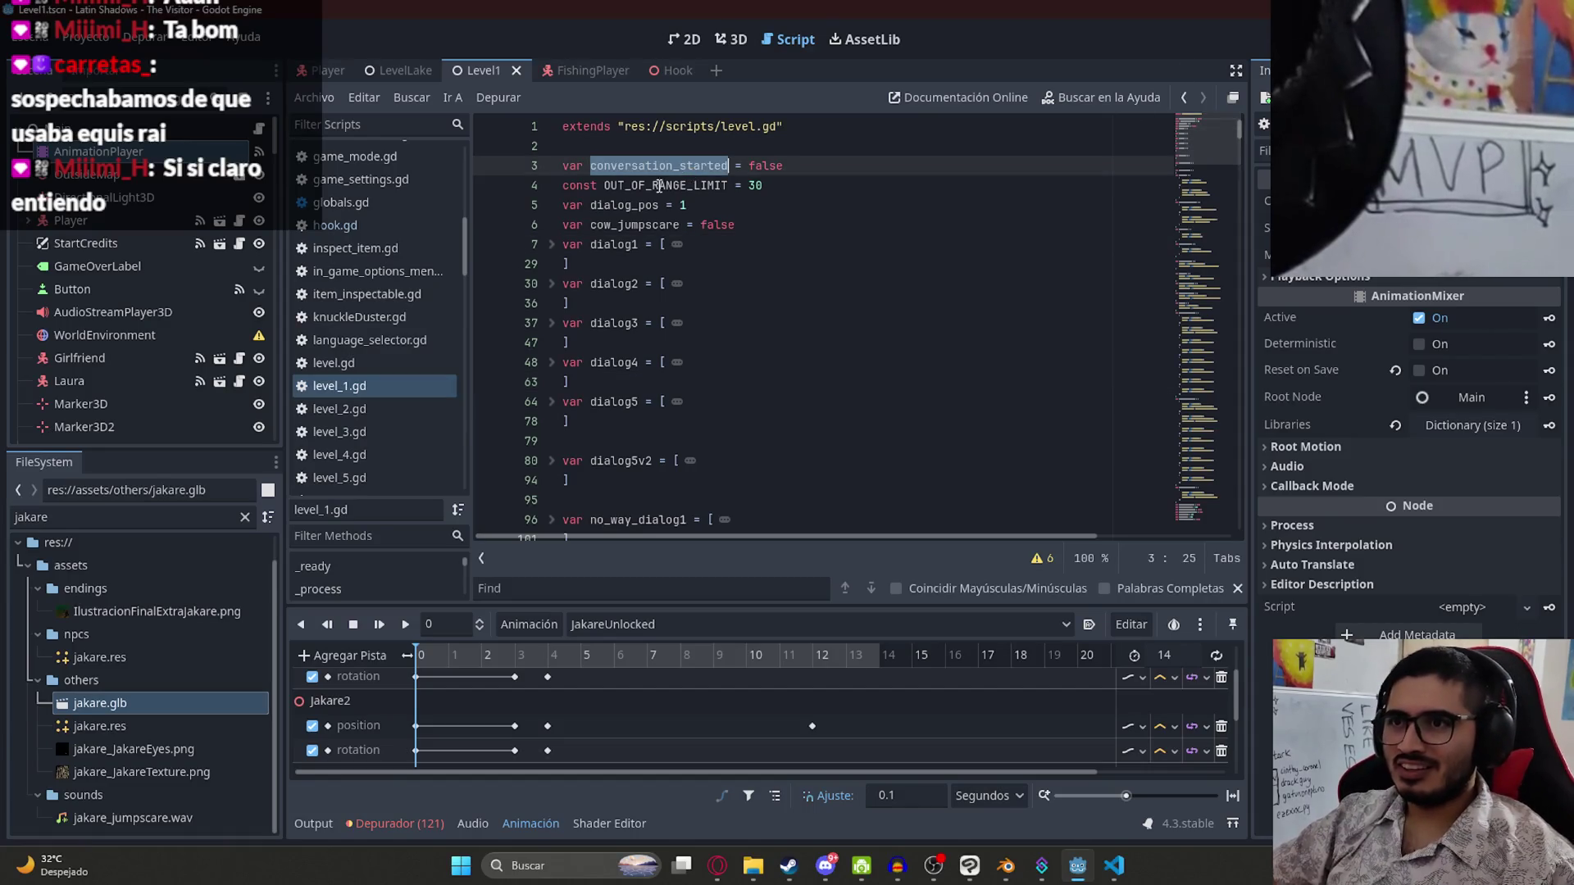
double_click(666, 185)
left_click_drag(1224, 159, 1240, 534)
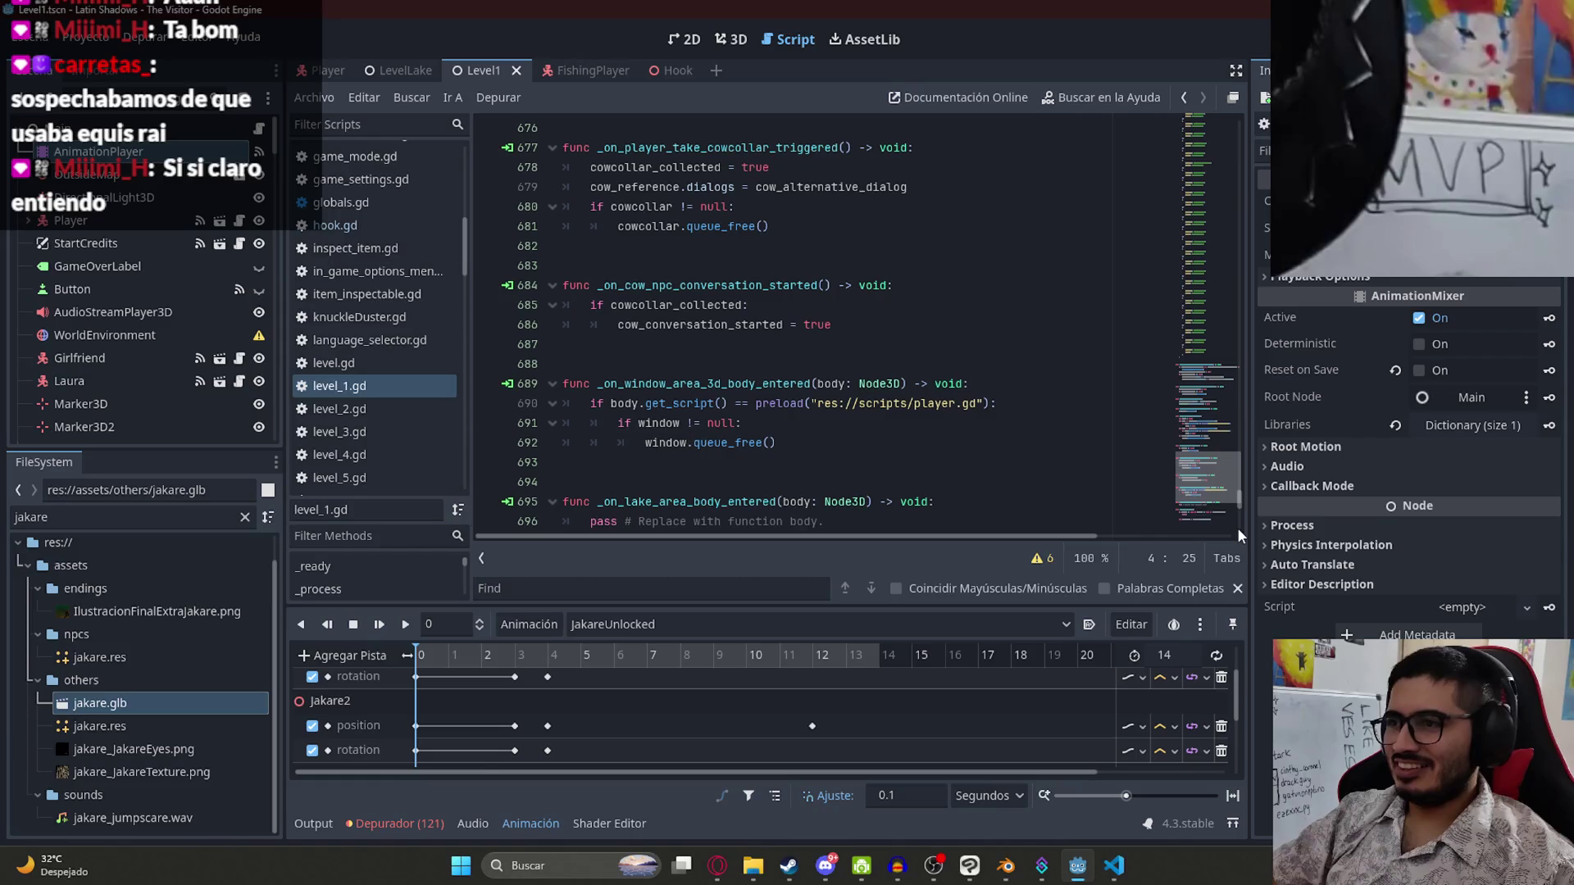
left_click(730, 40)
- Orbit and zoom around the camera in the 3D view before returning to the script
mouse_move(918, 341)
left_mouse_down()
mouse_move(733, 298)
mouse_move(829, 301)
left_mouse_up()
scroll(738, 359, "up", 5)
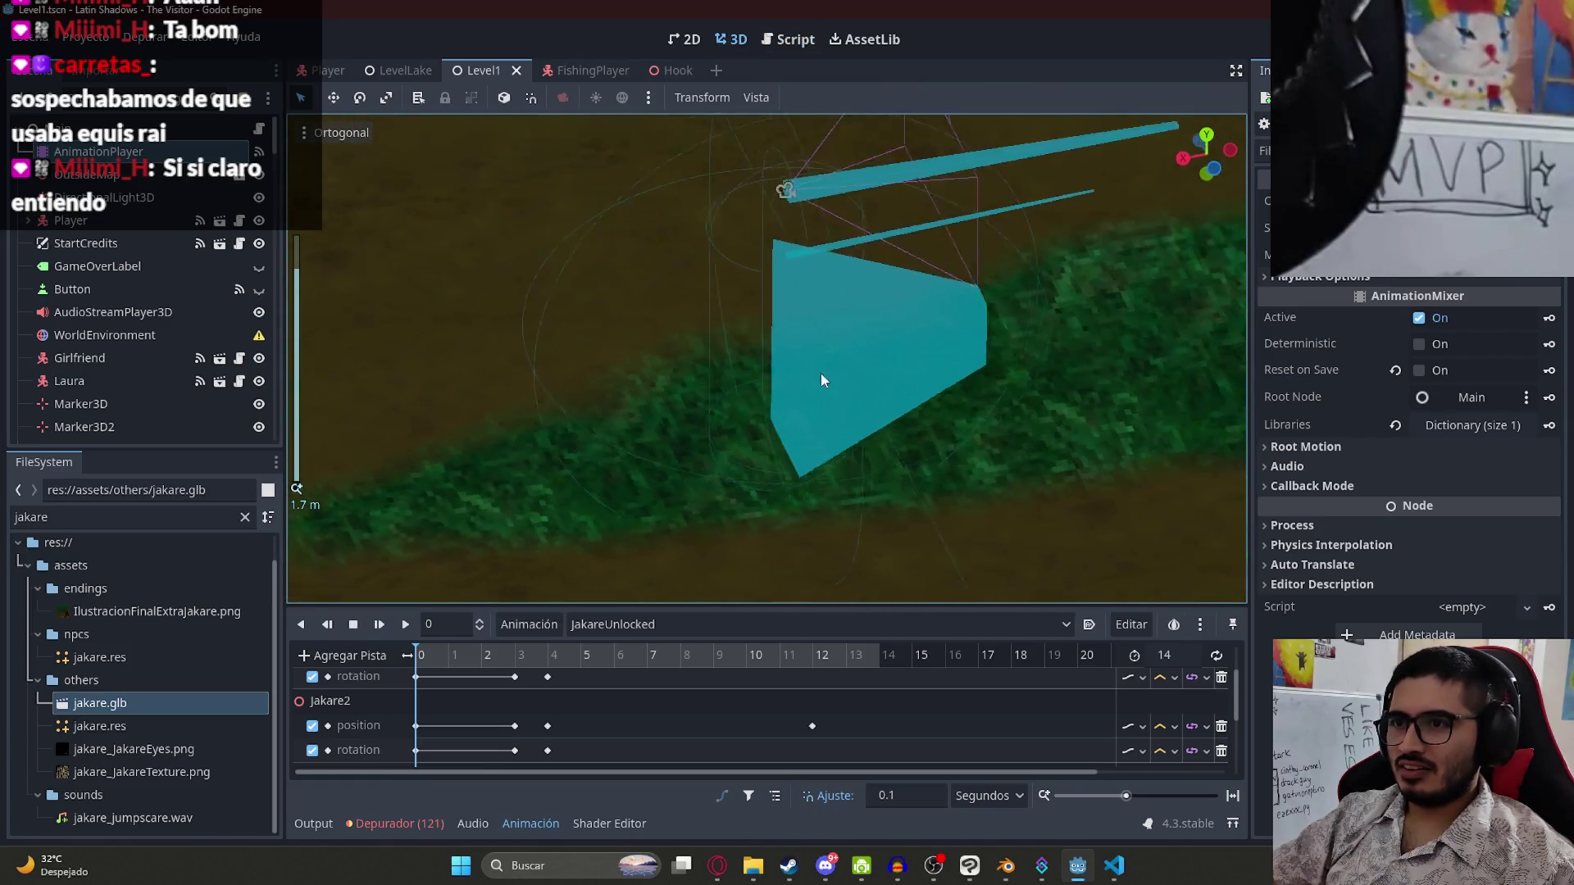
scroll(822, 380, "down", 4)
left_click_drag(872, 369, 649, 322)
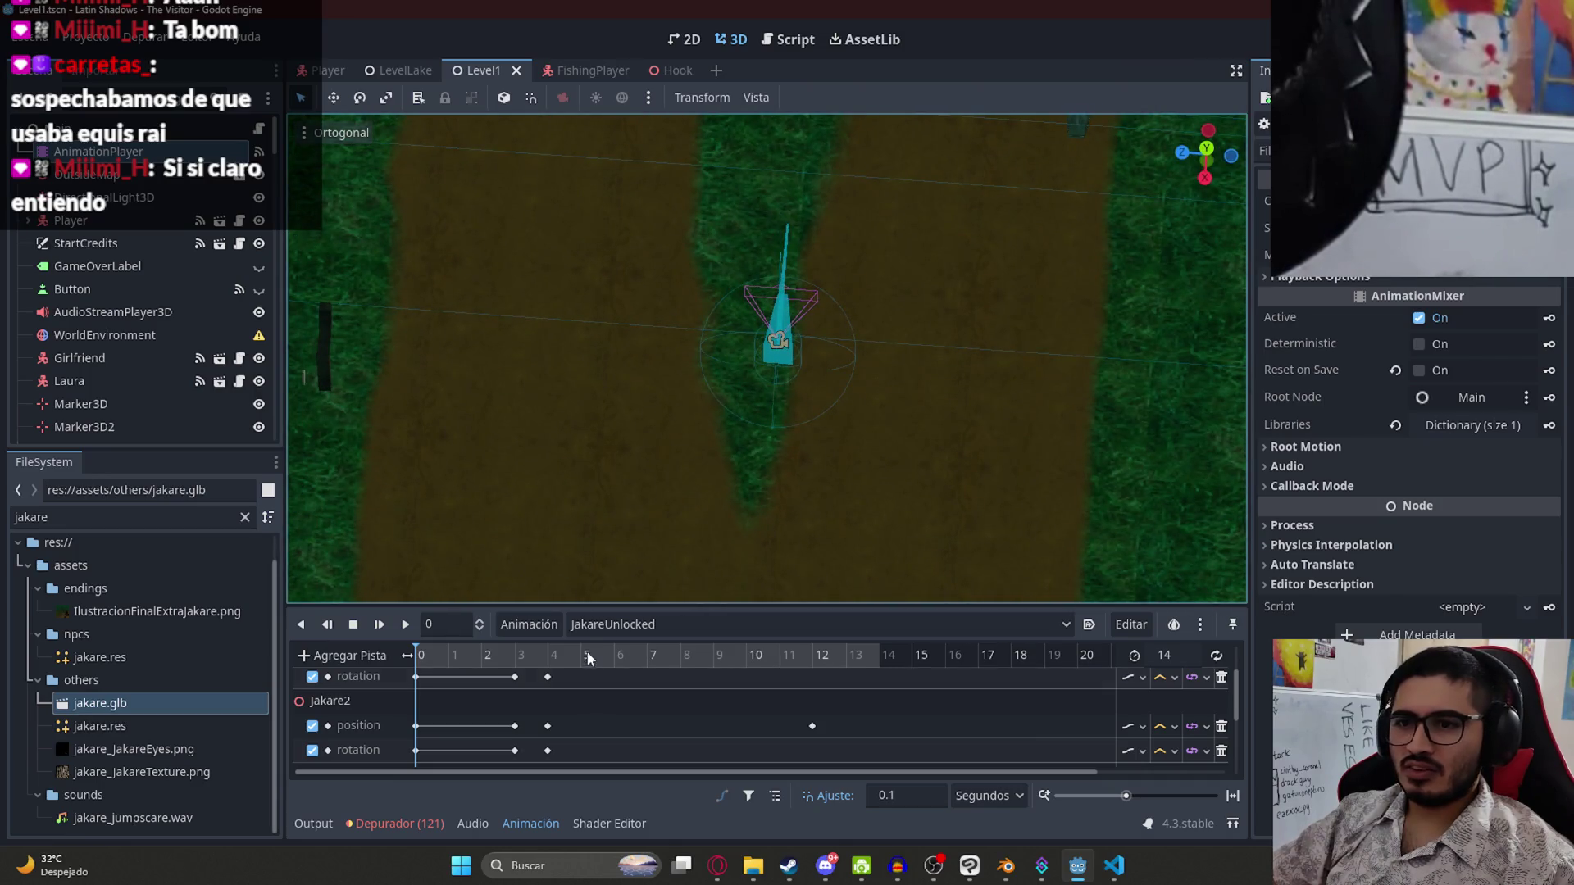
key("ctrl+F3")
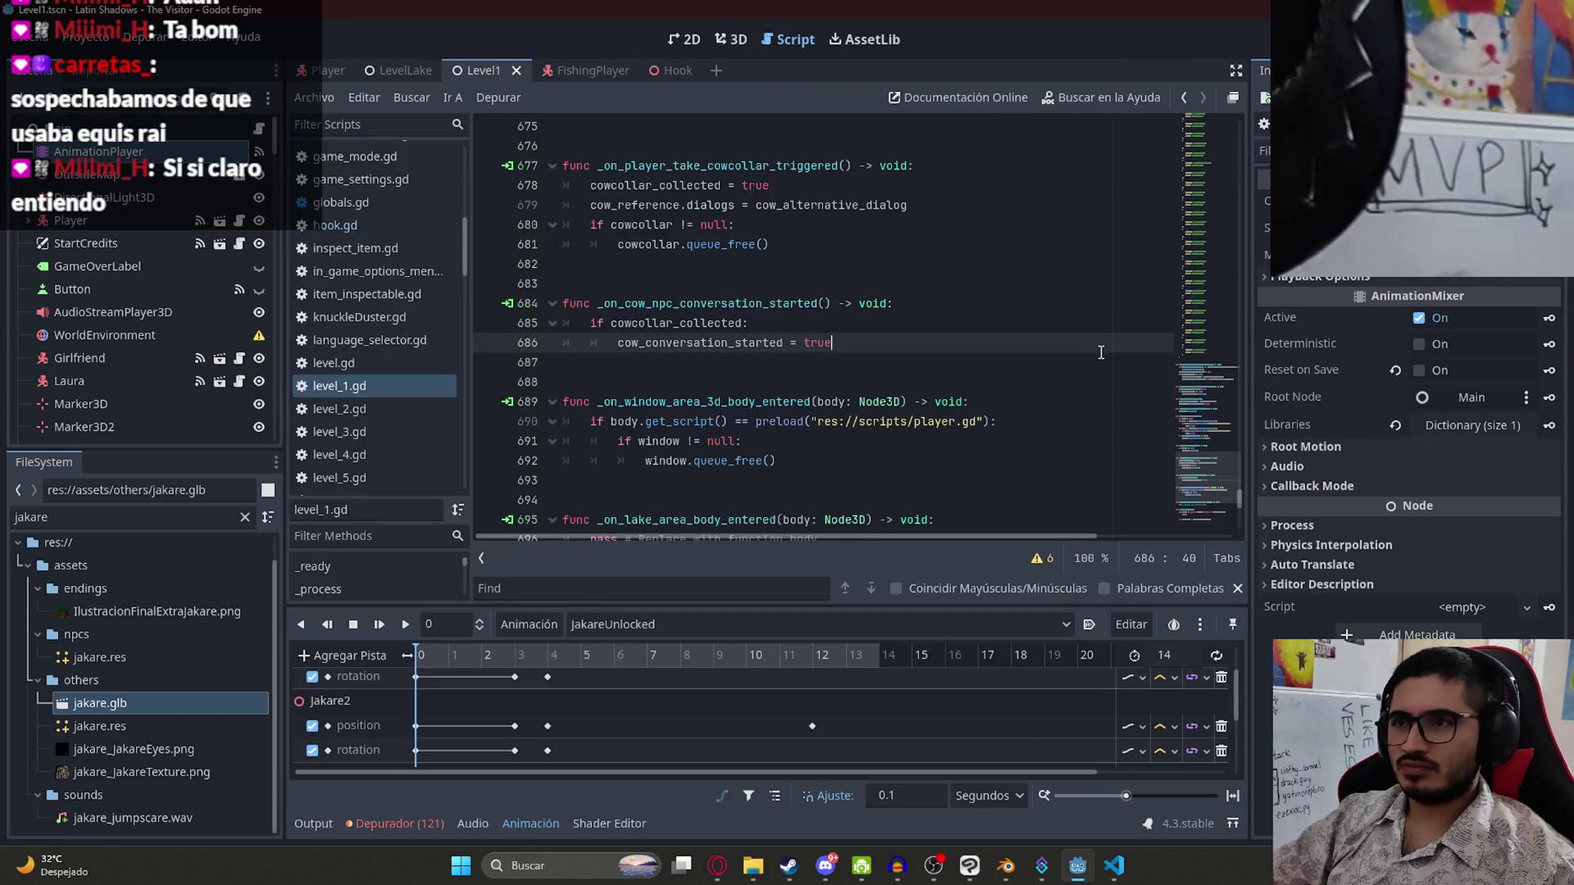
- Jump to the animation_finished handler via the Node signals and add a line after CowEnding
left_click(98, 151)
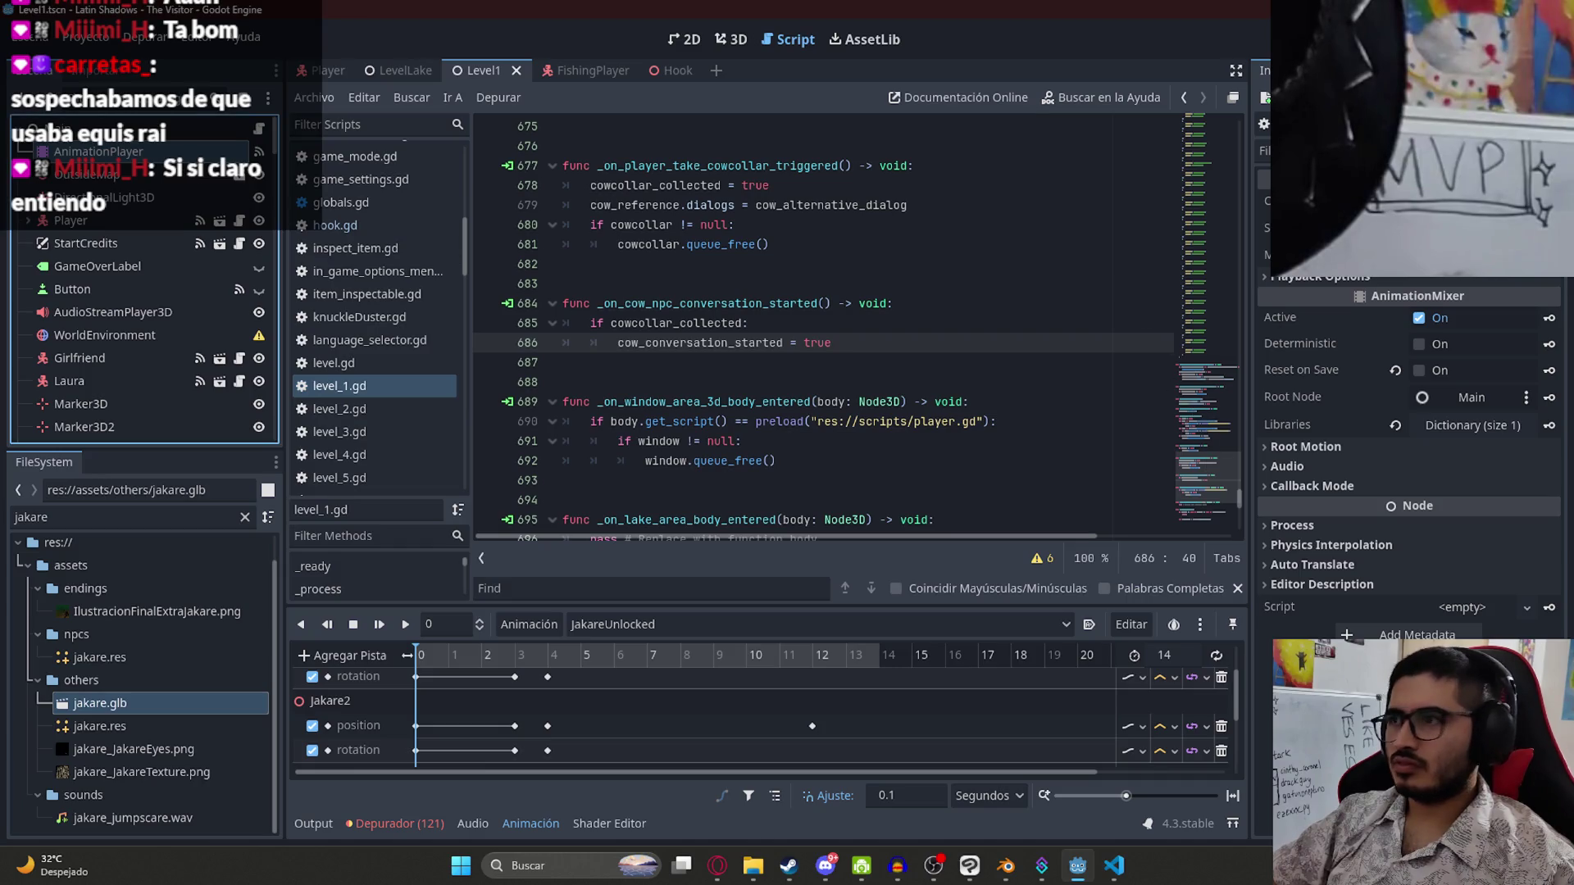
left_click(1320, 69)
double_click(1361, 271)
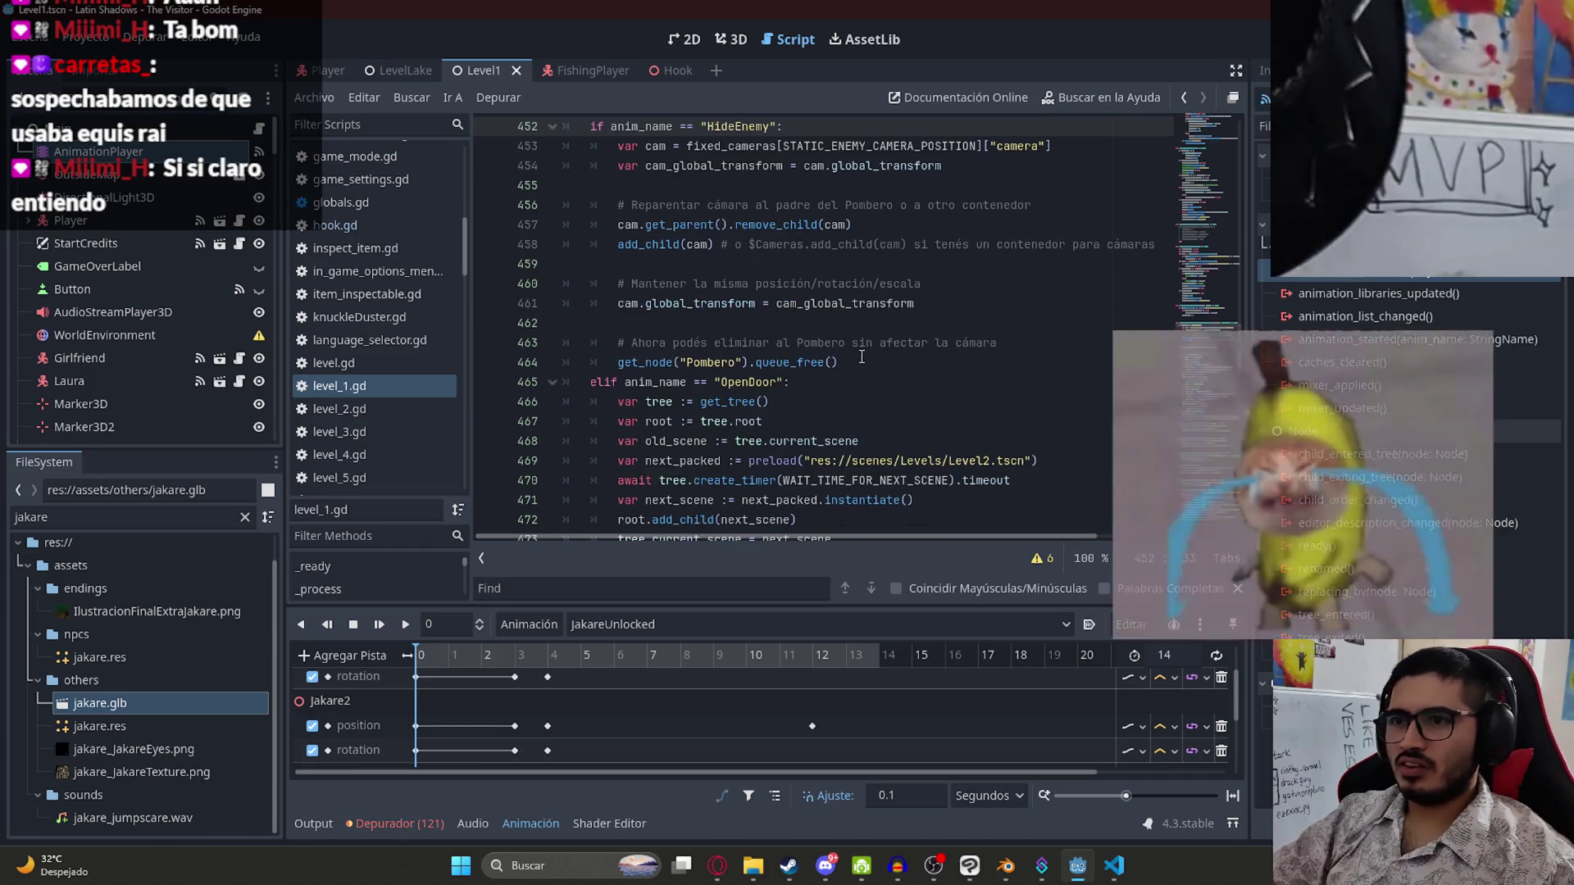
scroll(858, 353, "down", 13)
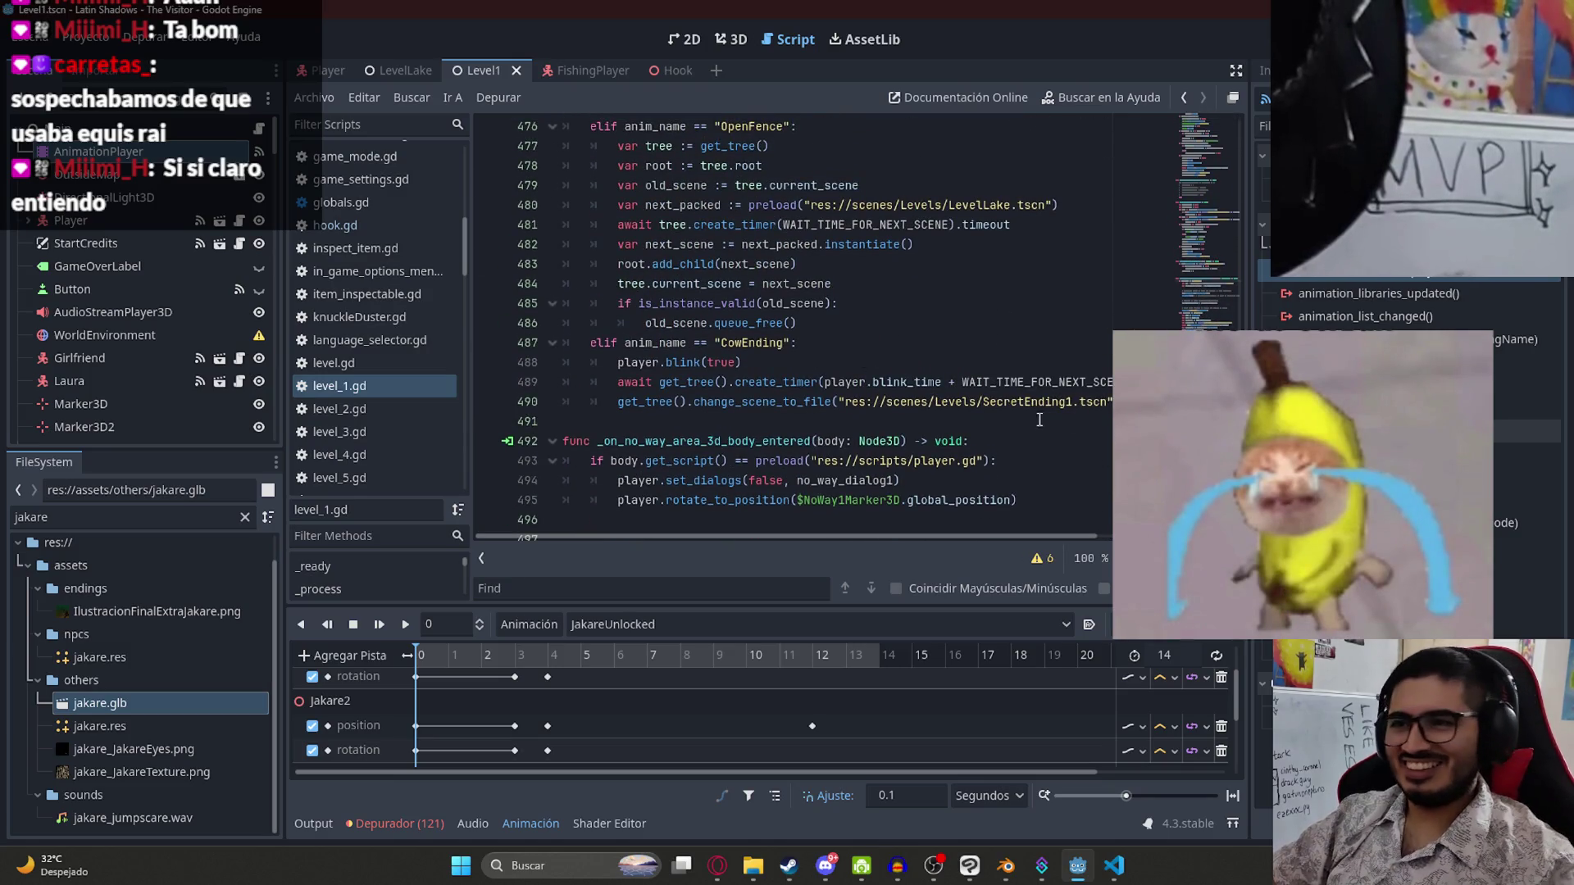
left_click(1147, 402)
key("Return")
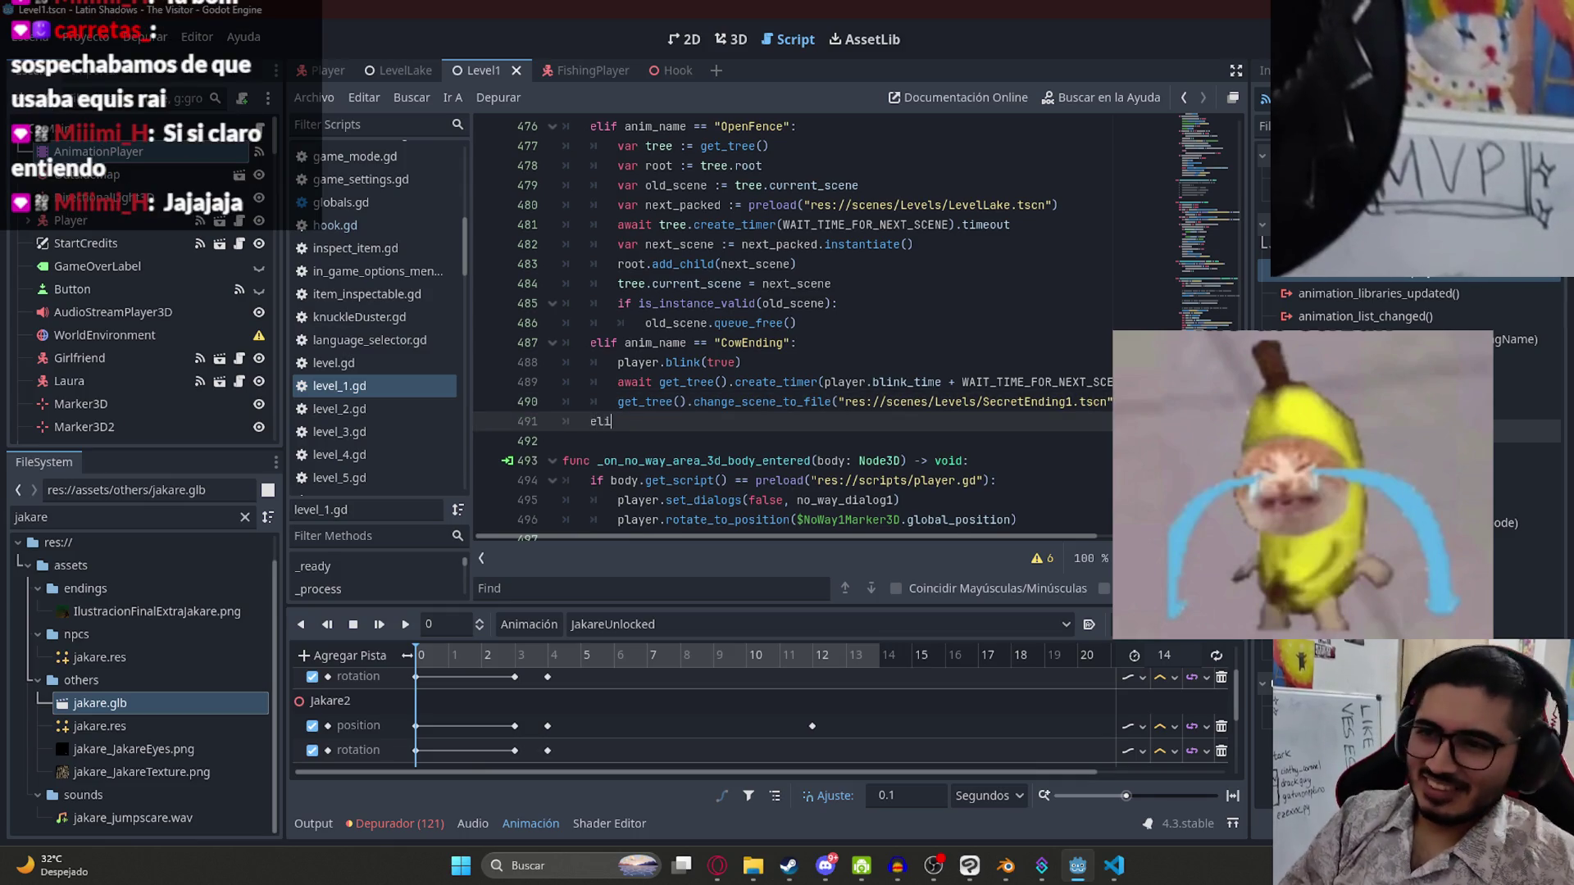
- Add an 'elif anim_name == "JakareUnlocked":' branch to the animation-finished handler
type("elif anim_na")
key("Return")
type("== \"")
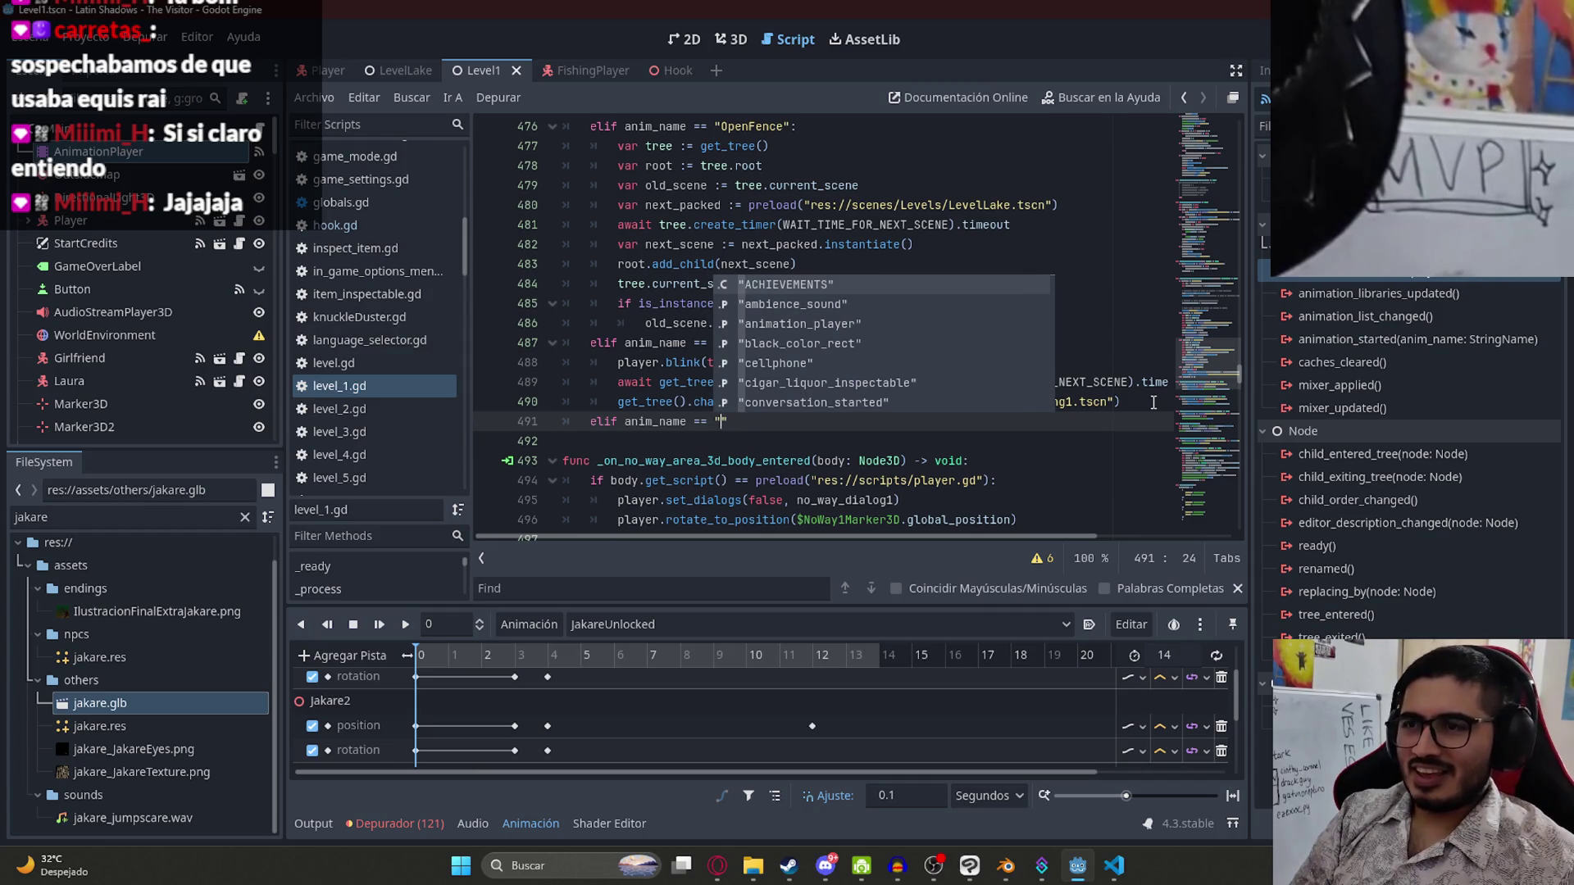
type("Jakare")
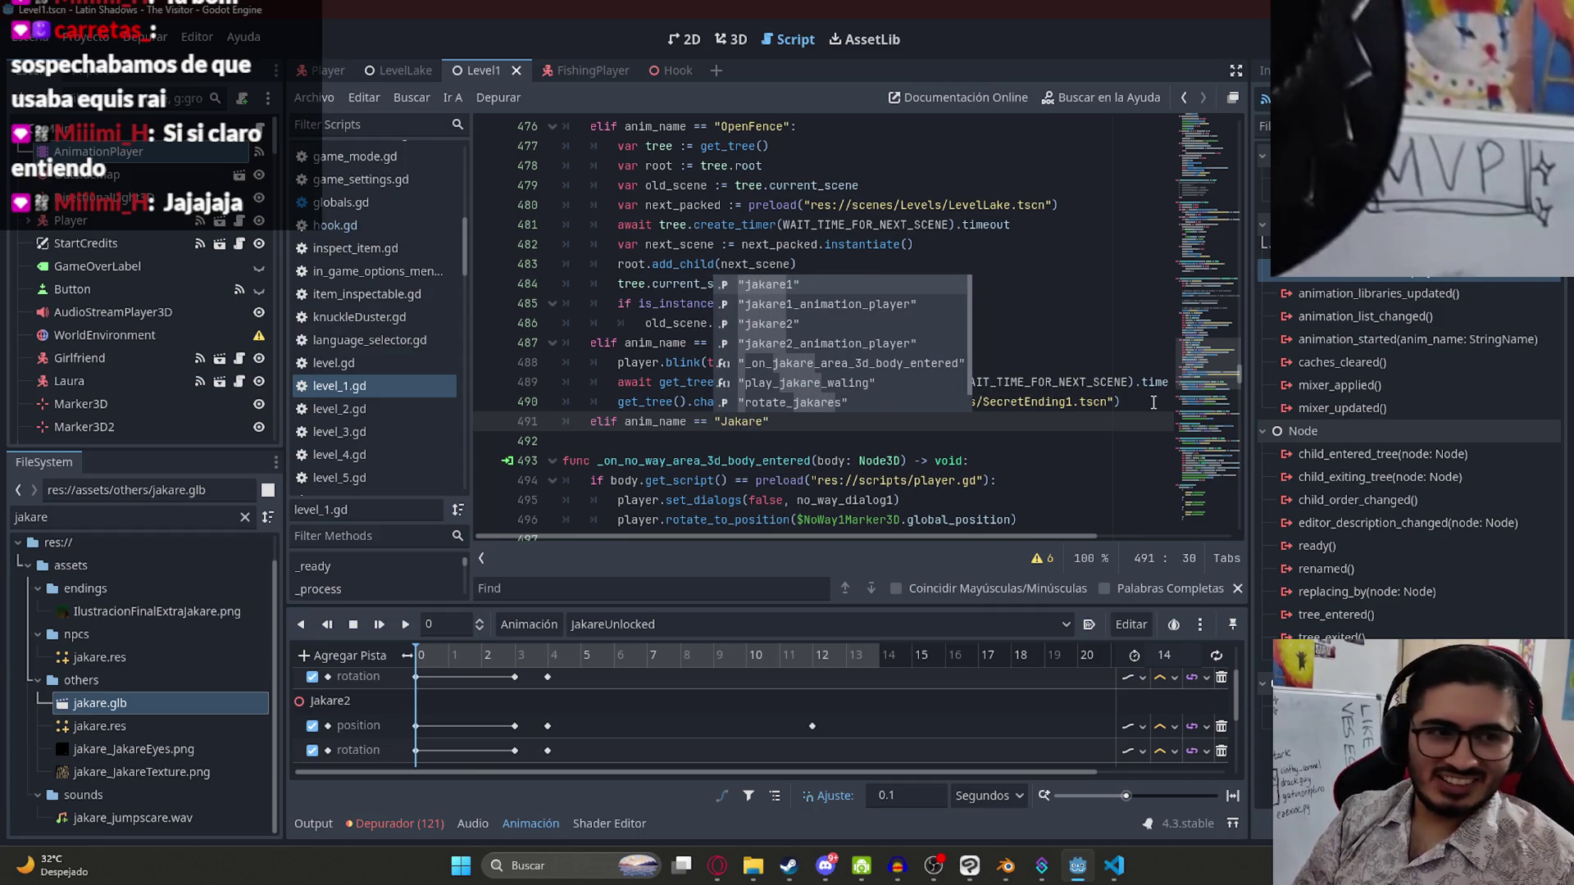
type("Unlocked\"")
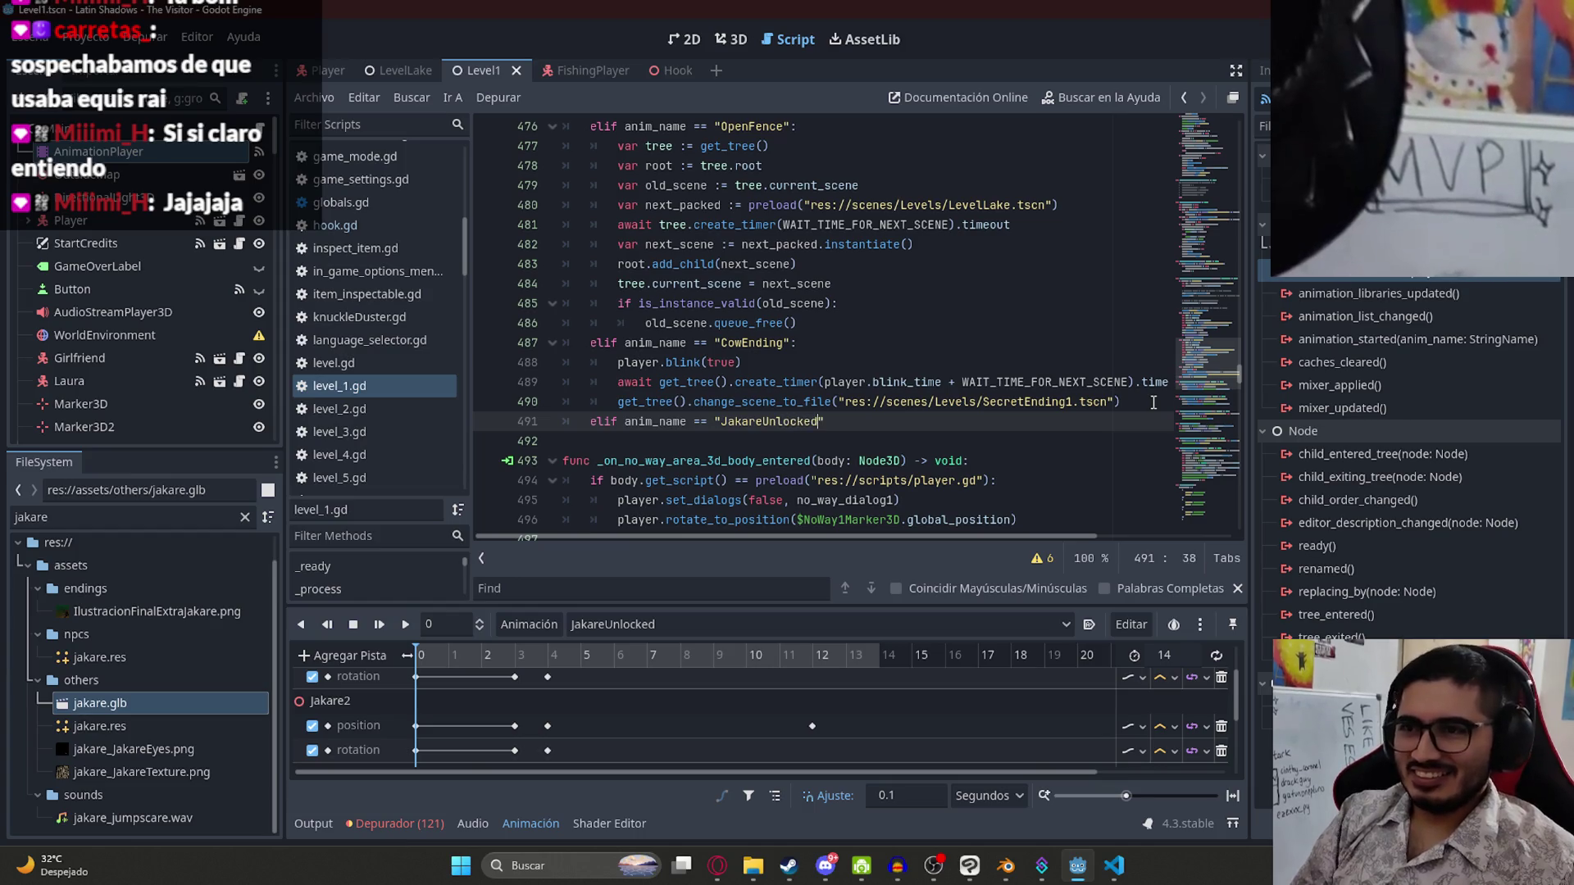
type(":")
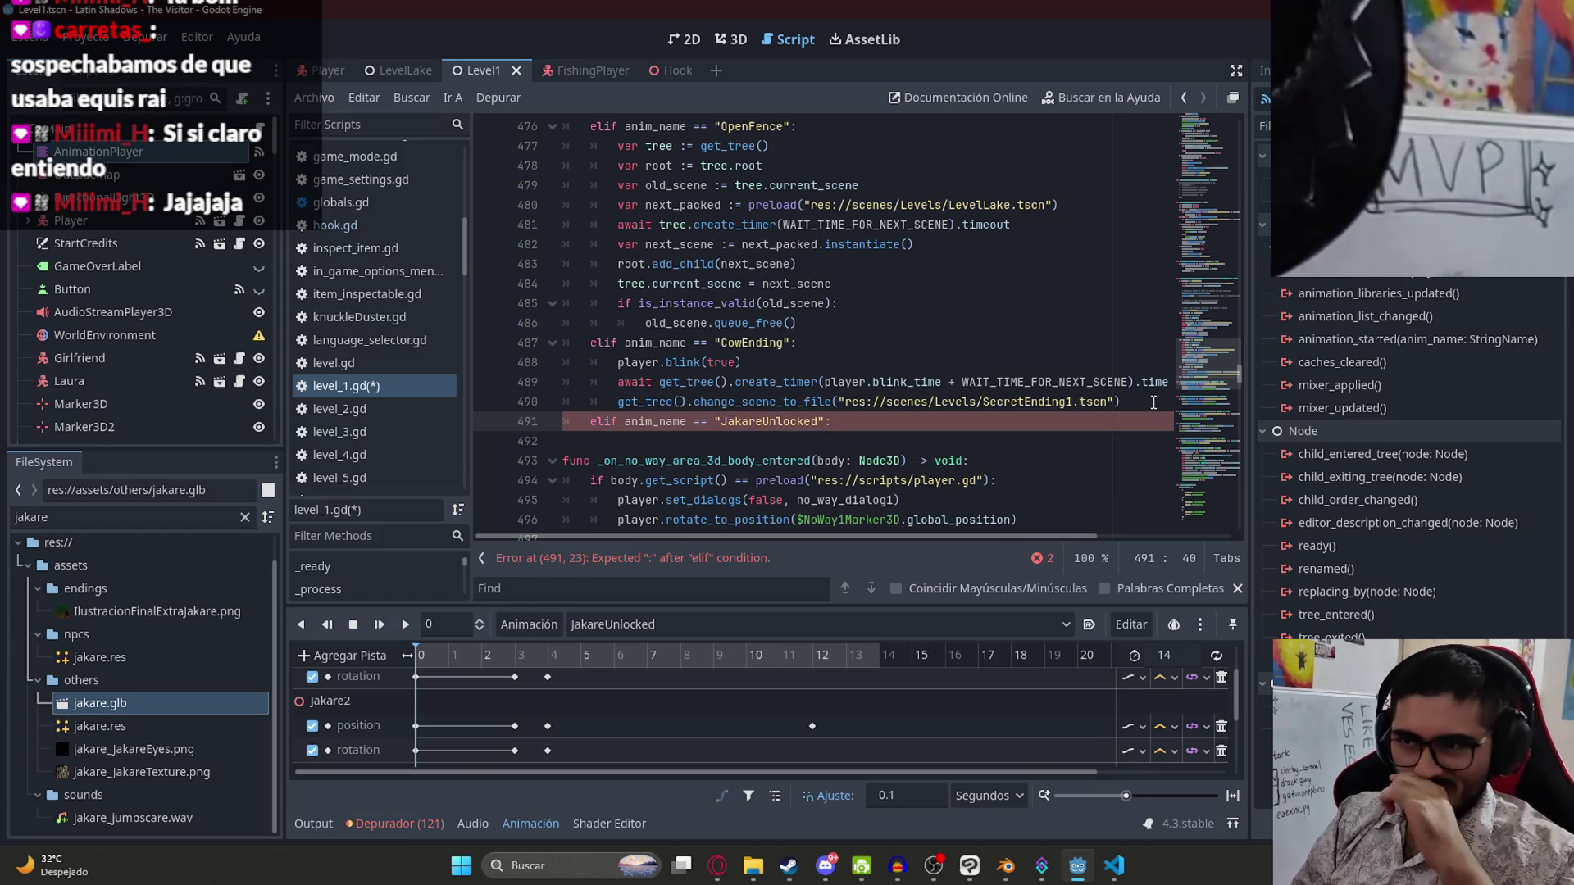
key("Return")
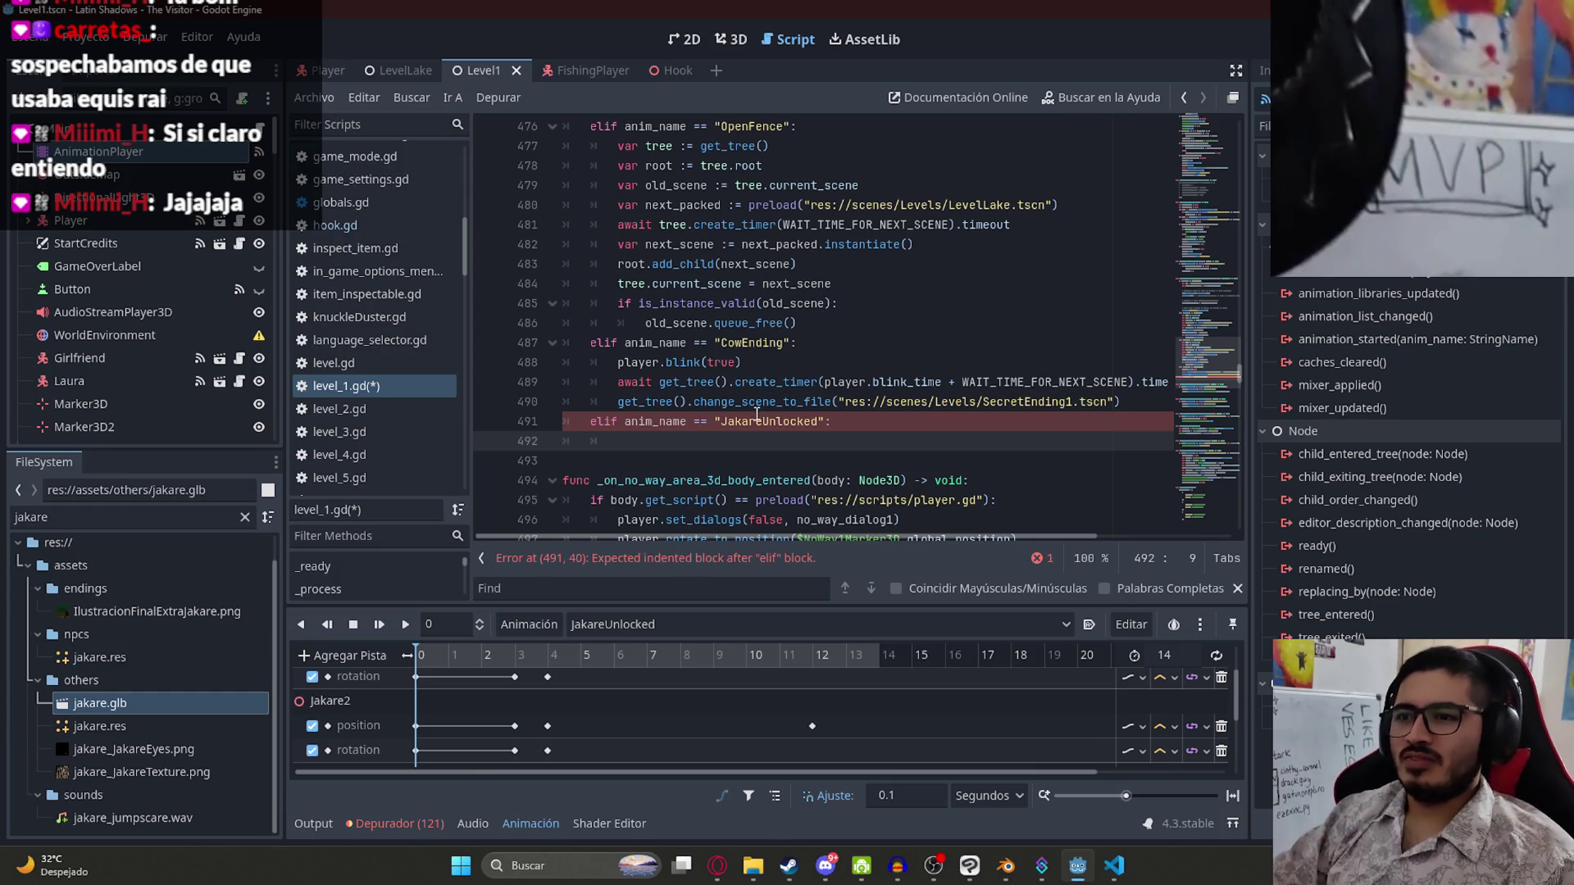
- Check other JakareUnlocked references, finish the player.enable() call, save, and search for 'player.sto'
double_click(758, 420)
key("ctrl+f")
key("Return")
key("Return")
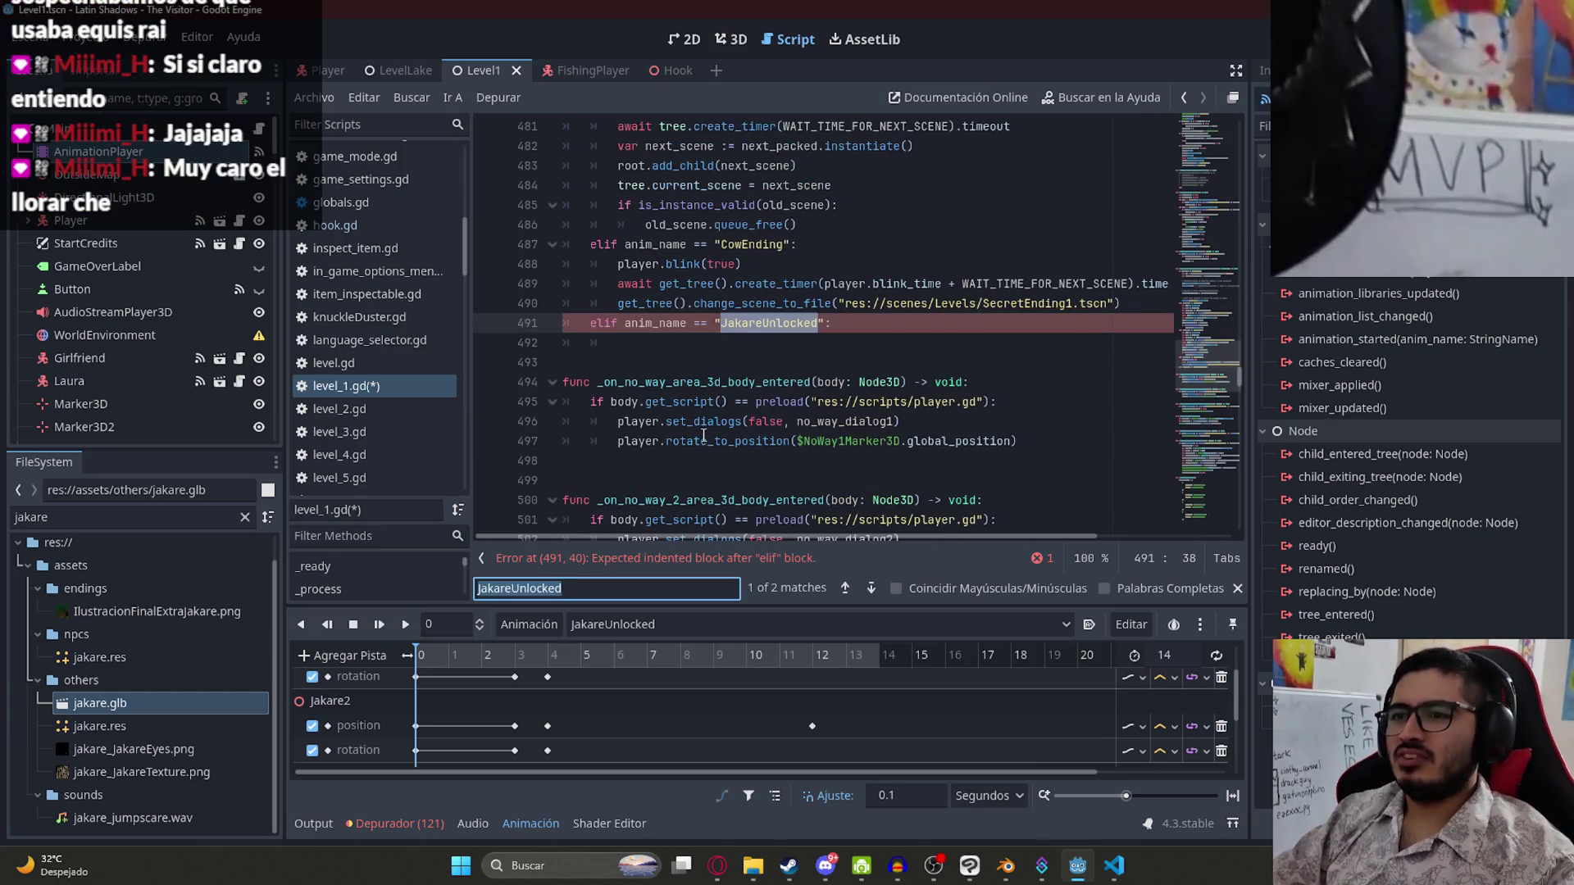
left_click(725, 350)
key("ctrl+s")
type("player.enable")
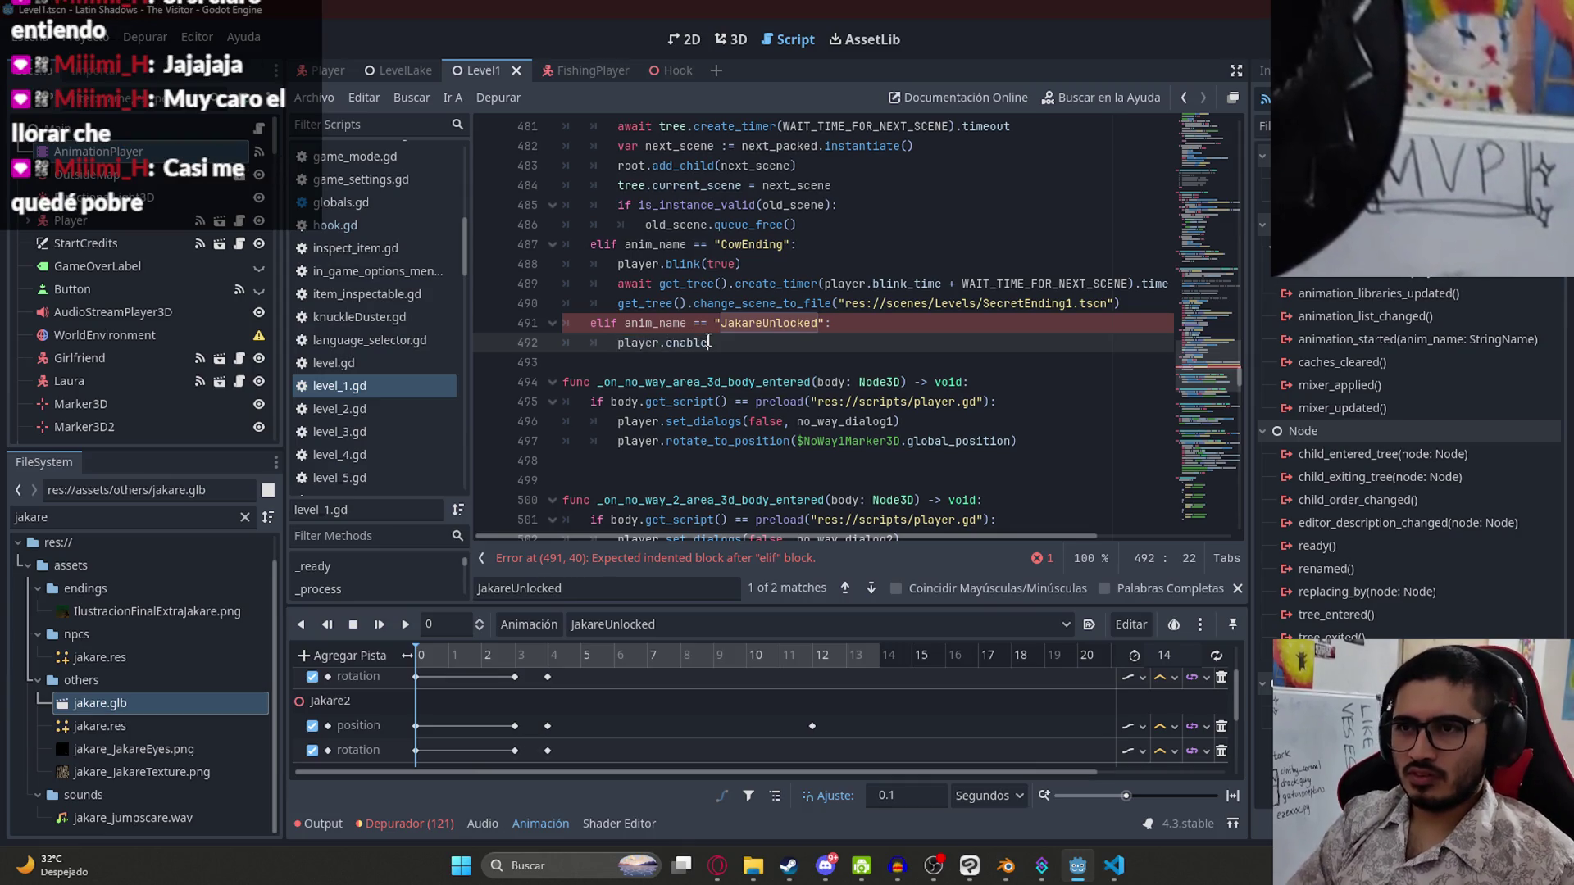
type("()")
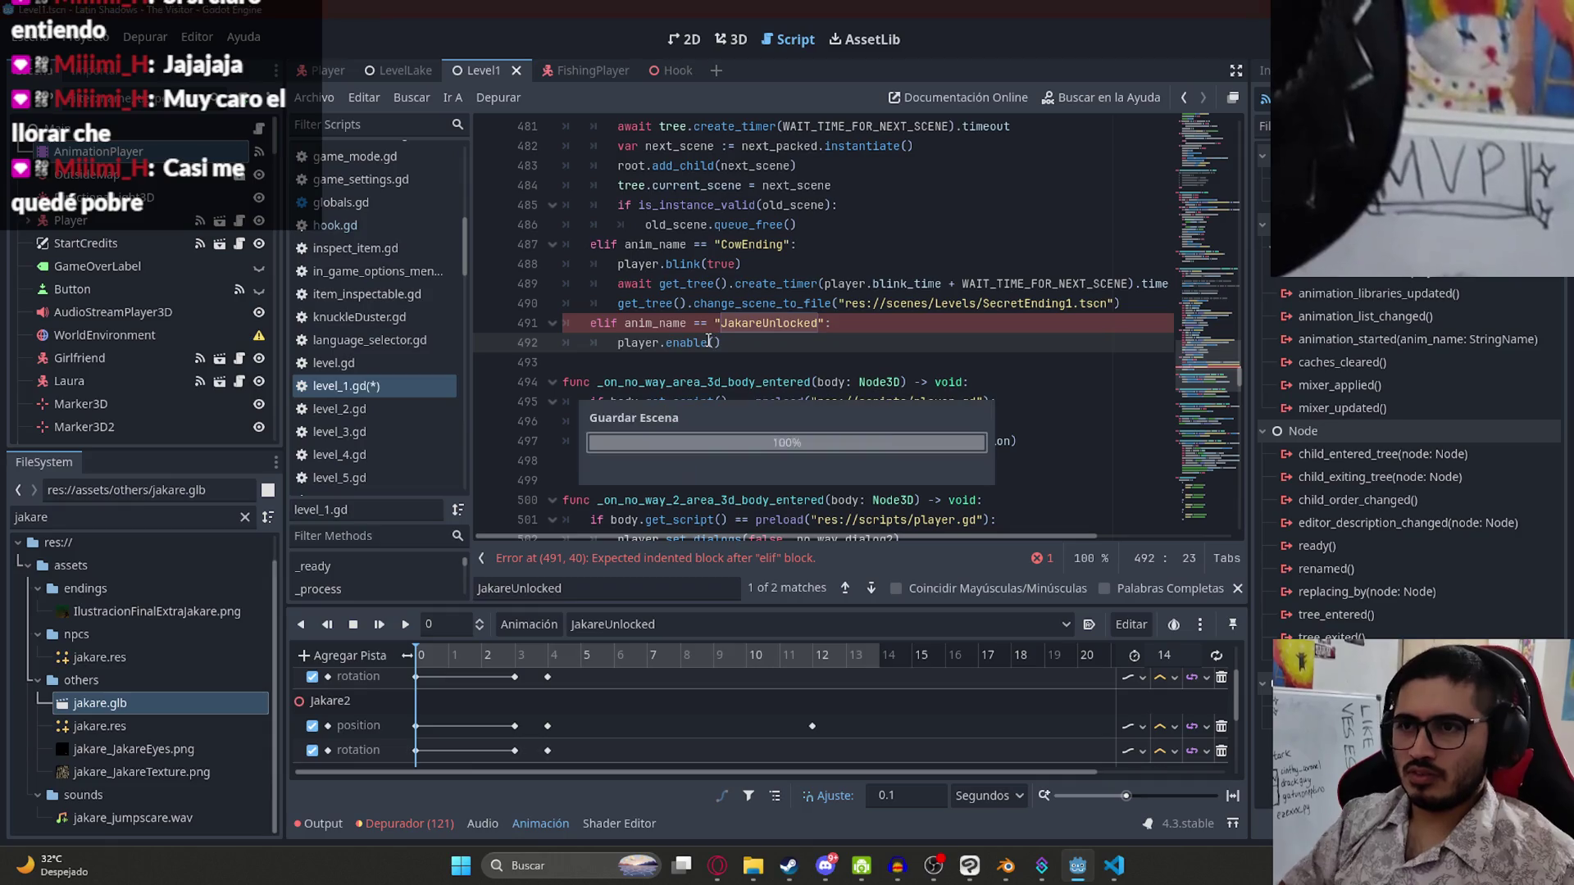
left_click(817, 304)
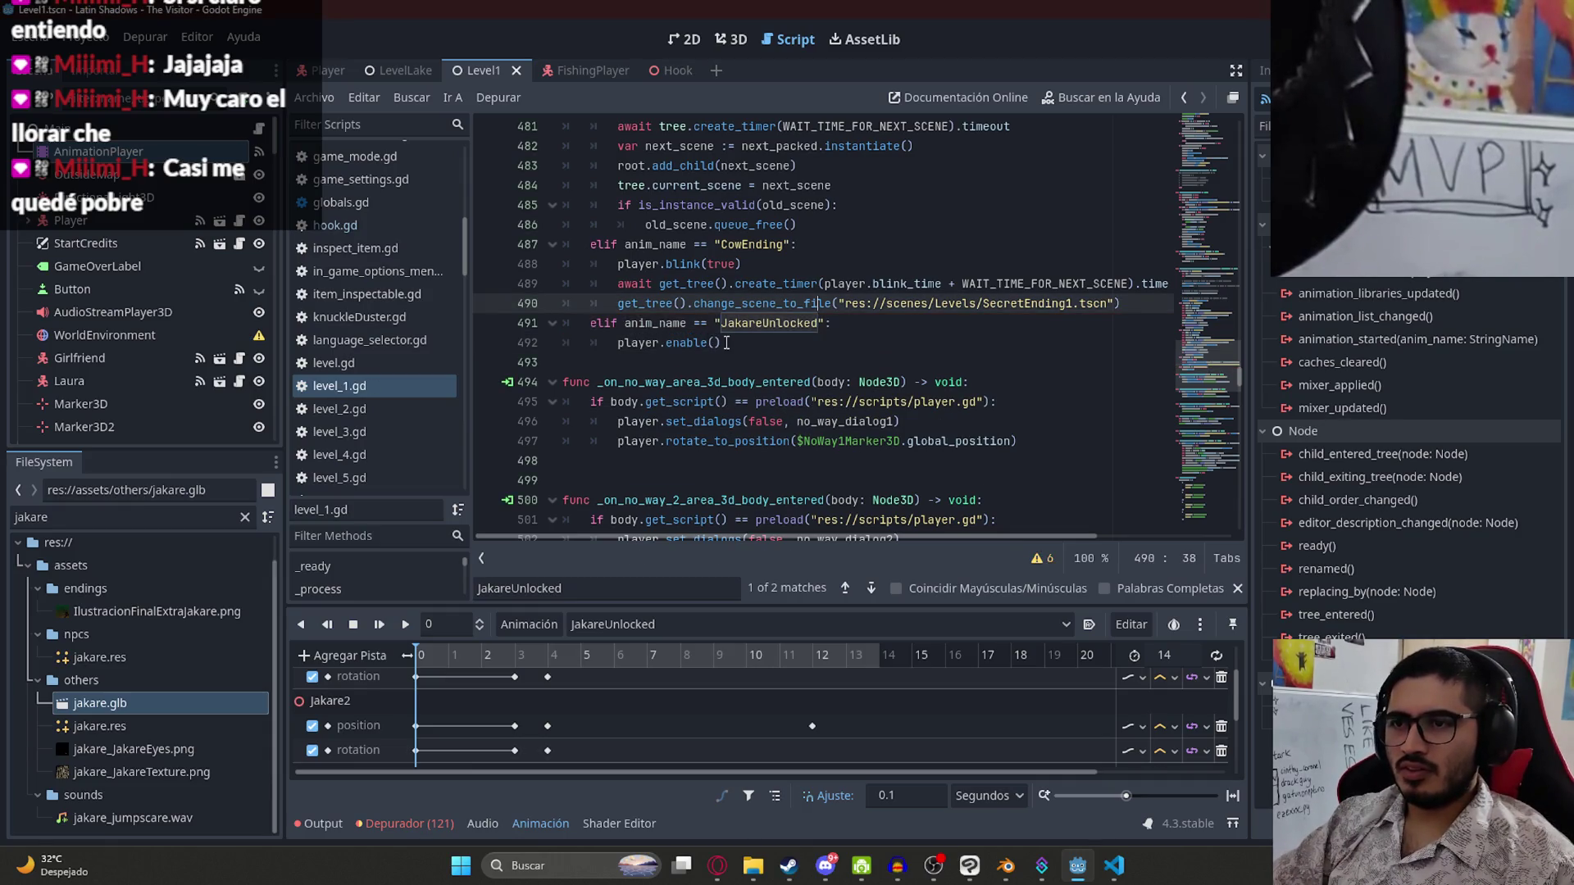
key("ctrl+f")
type("player")
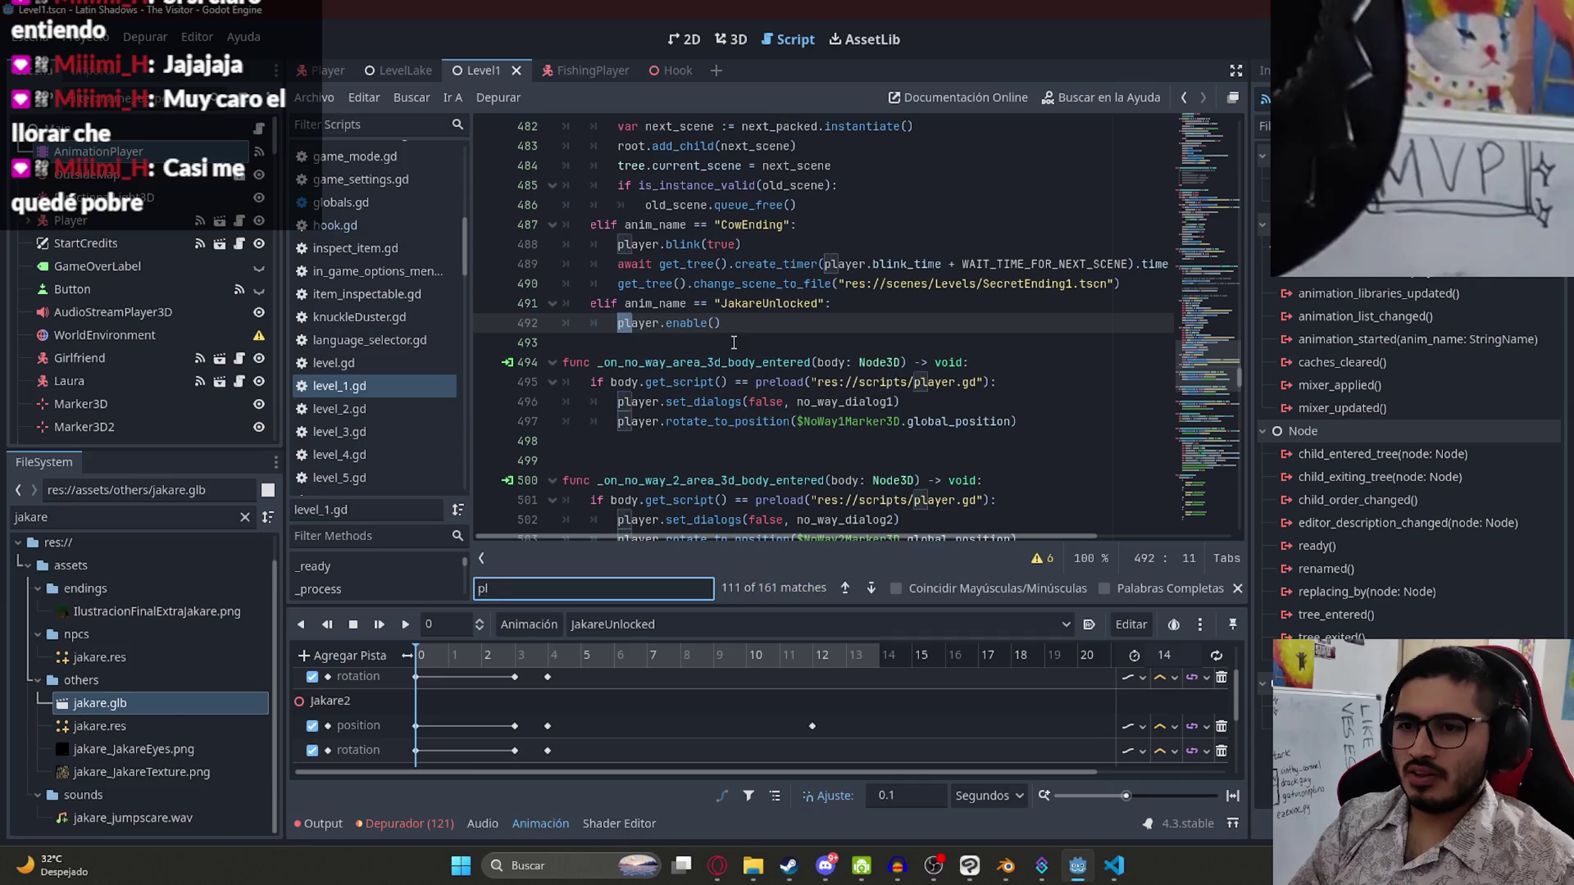
type(".stop(")
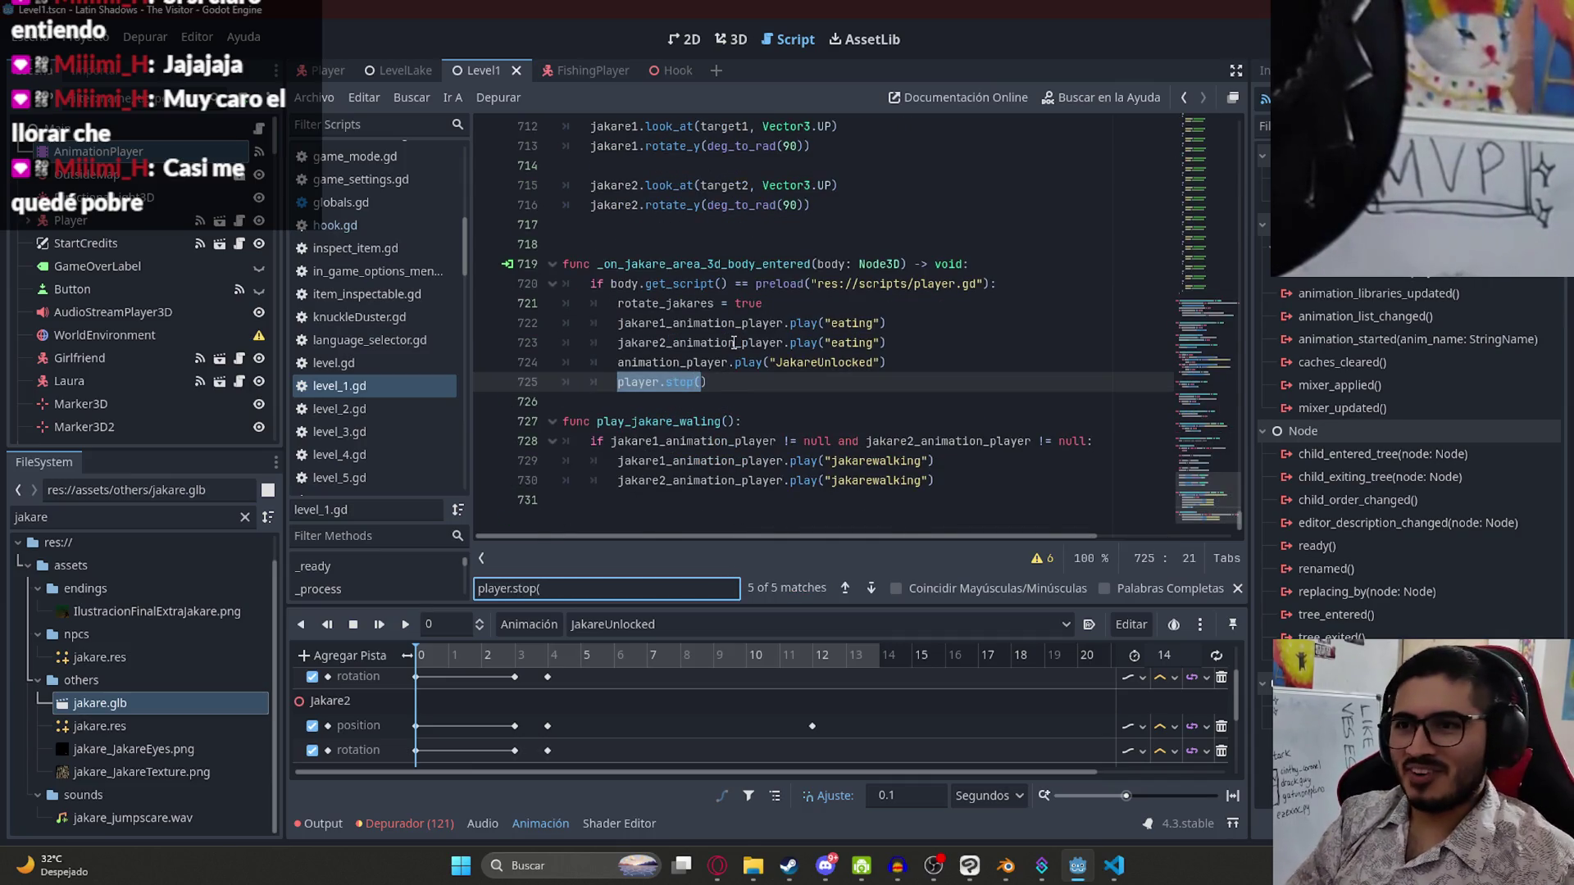
- Step through every player.stop call in level_1.gd
key("Return")
scroll(733, 342, "up", 2)
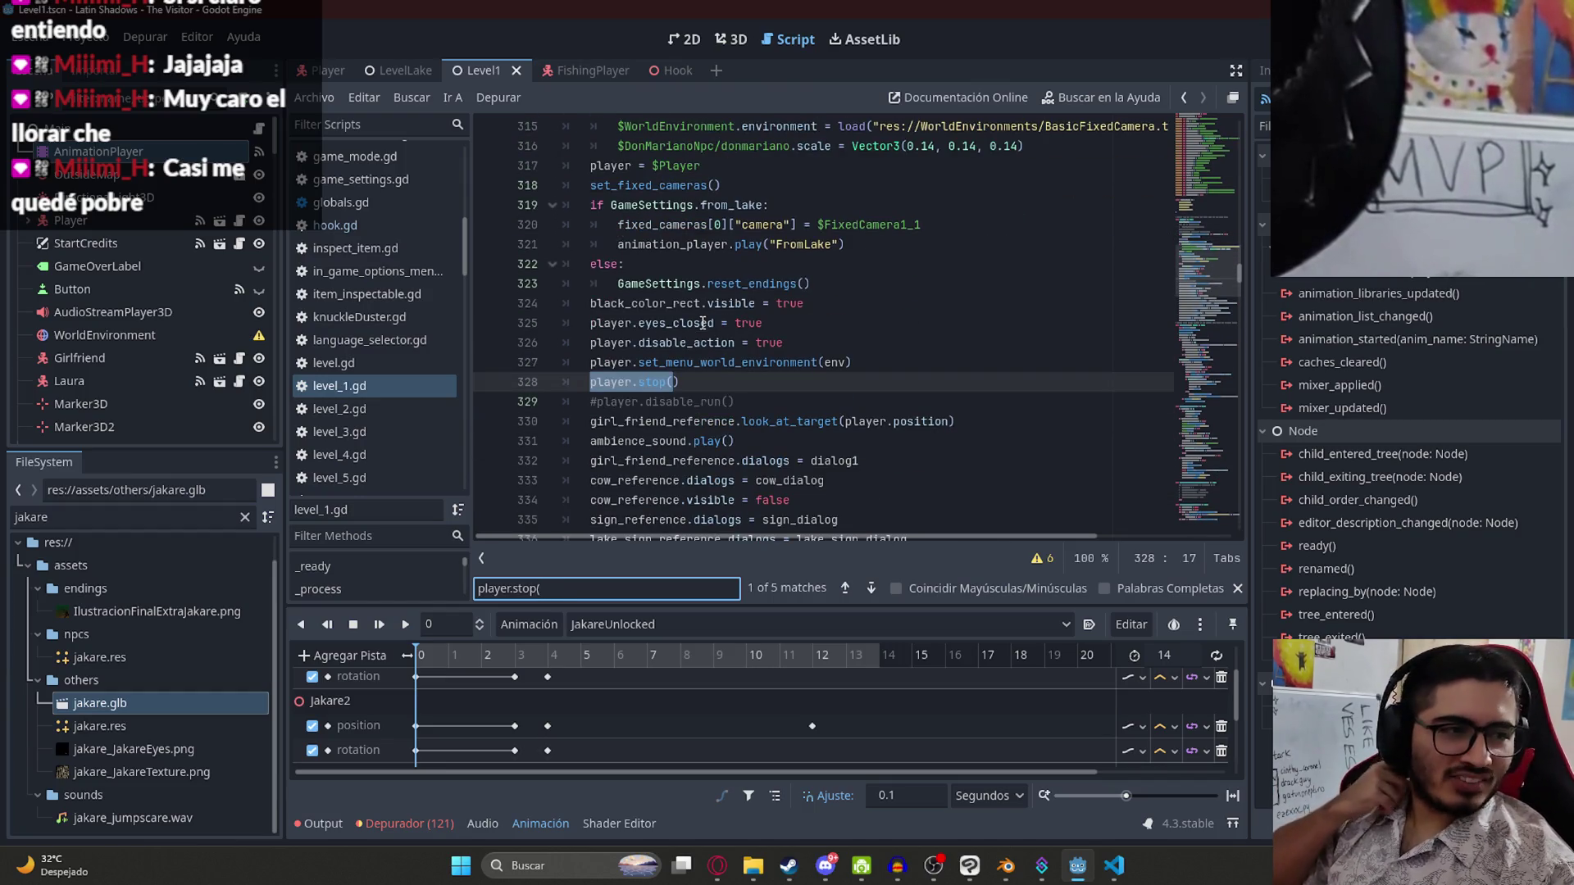
key("Return")
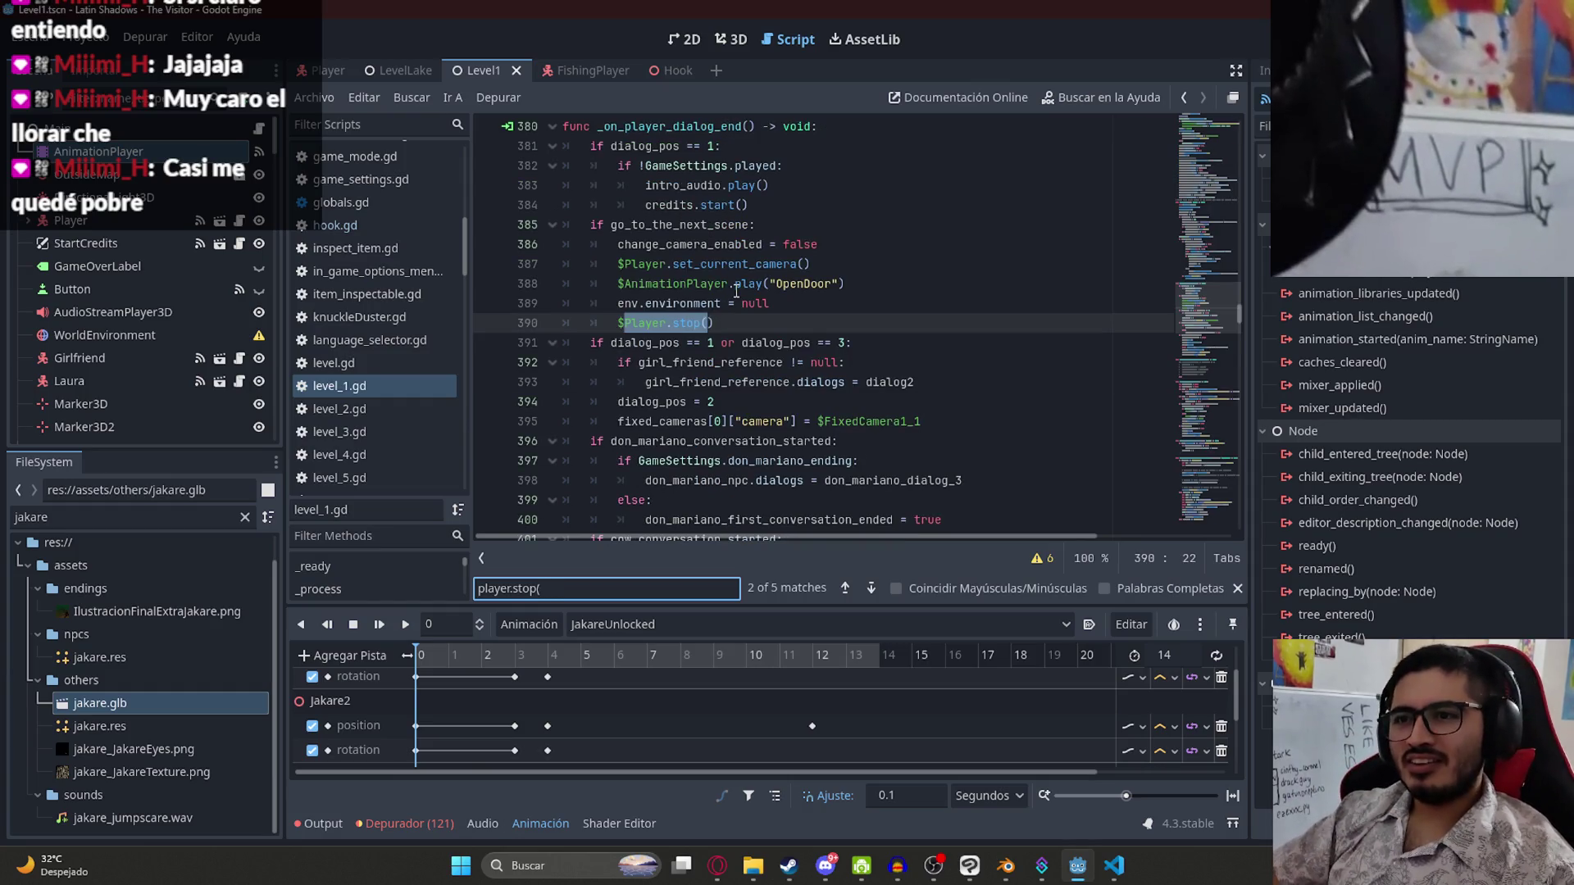
key("Return")
key("Return")
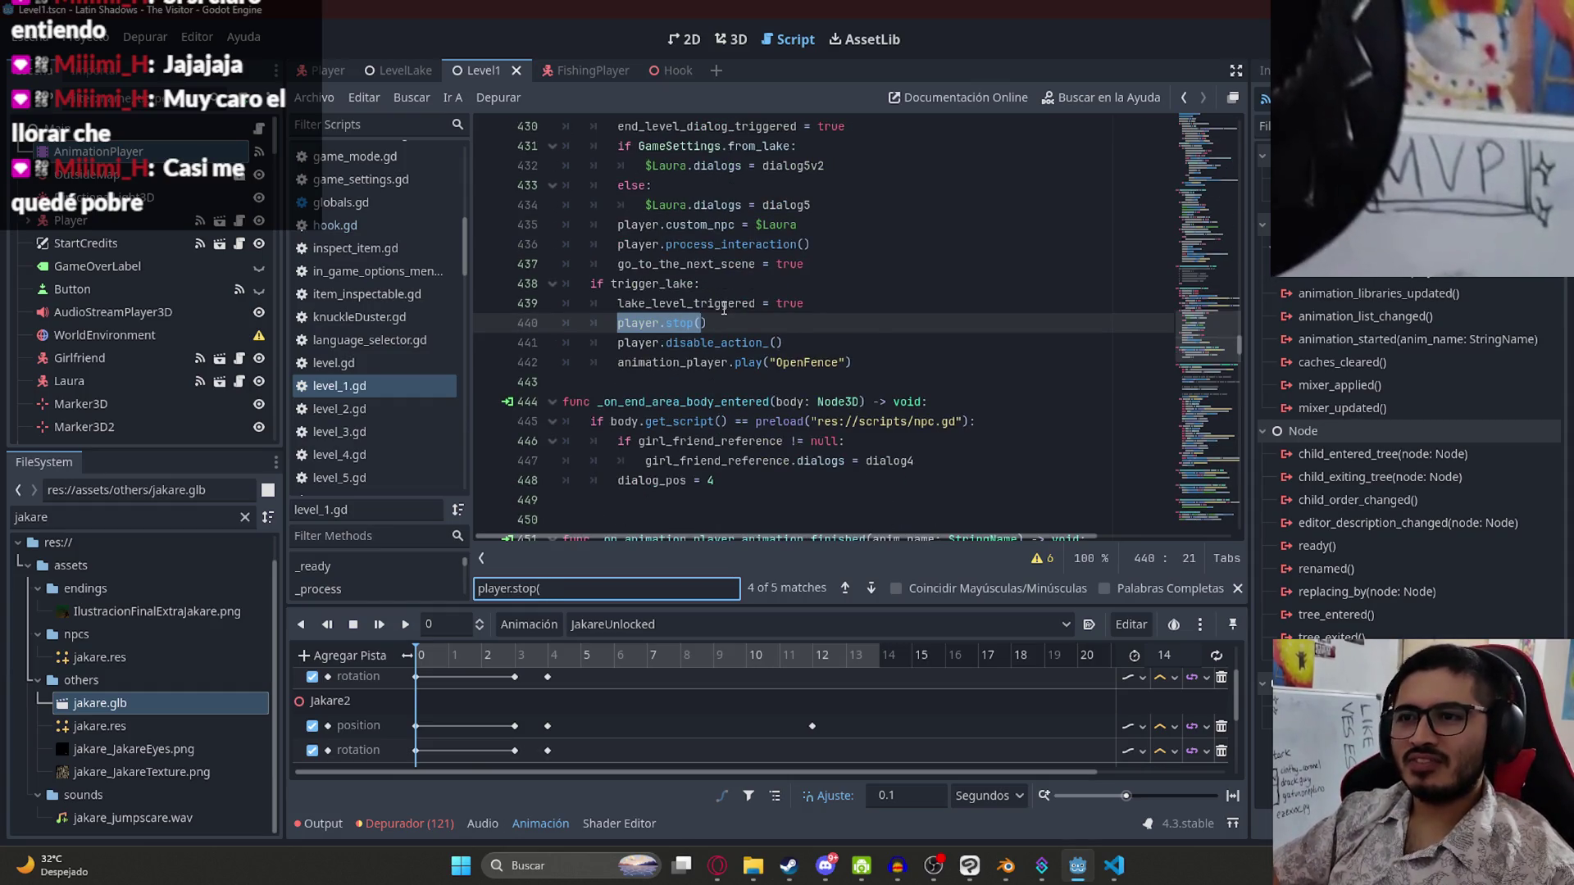
key("Return")
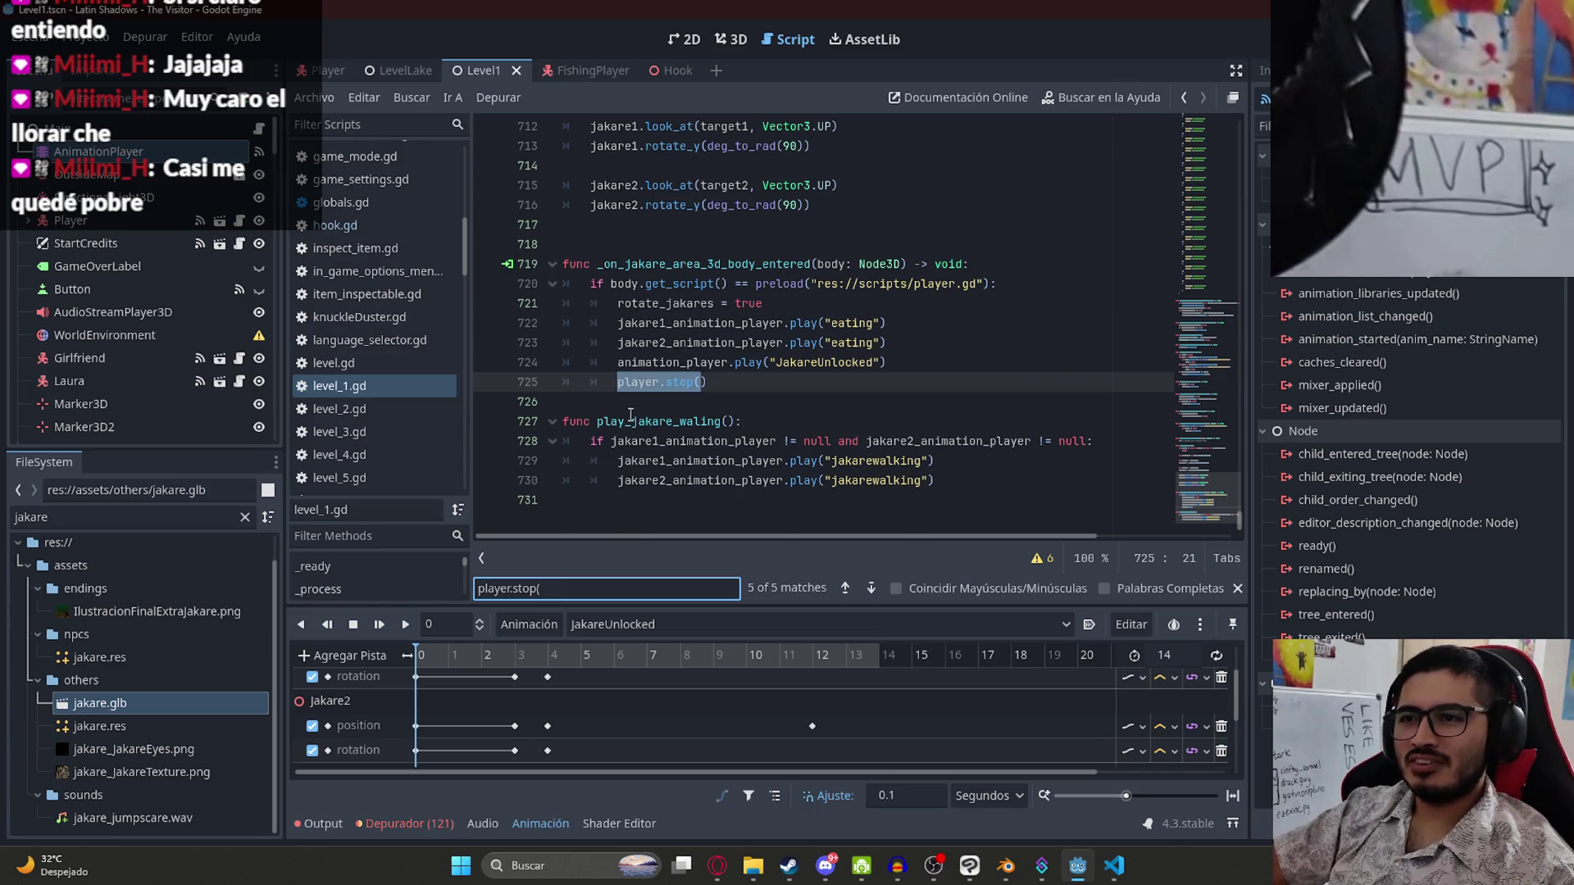
key("Return")
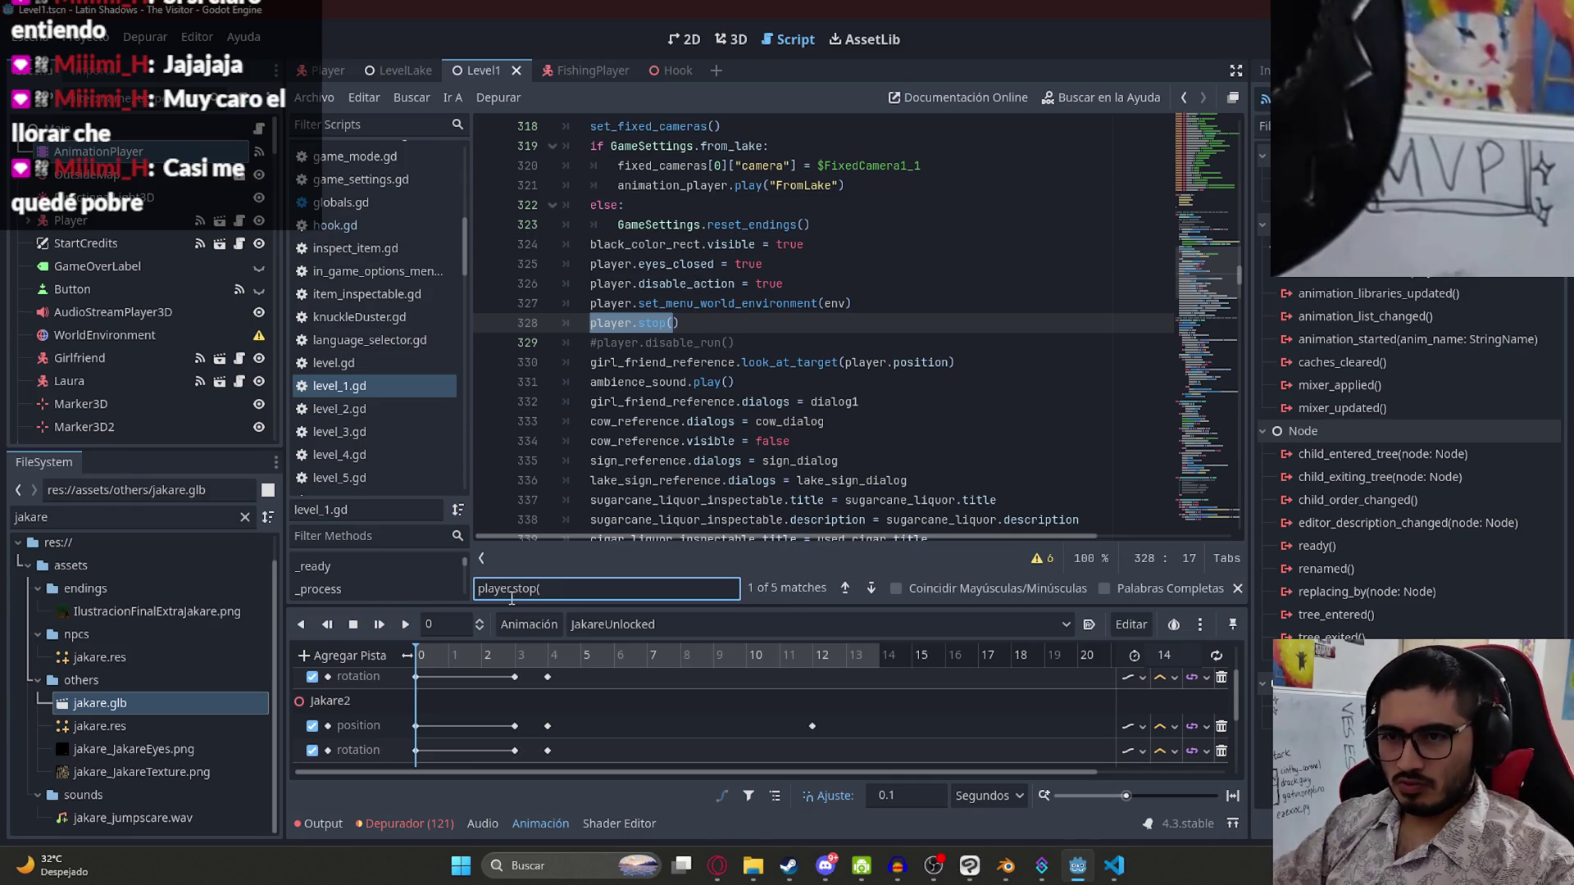
- Broaden the search to 'player.' references, inspect player.enable() on line 373, then return to line 492
key("BackSpace")
key("Return")
key("Return")
key("Return")
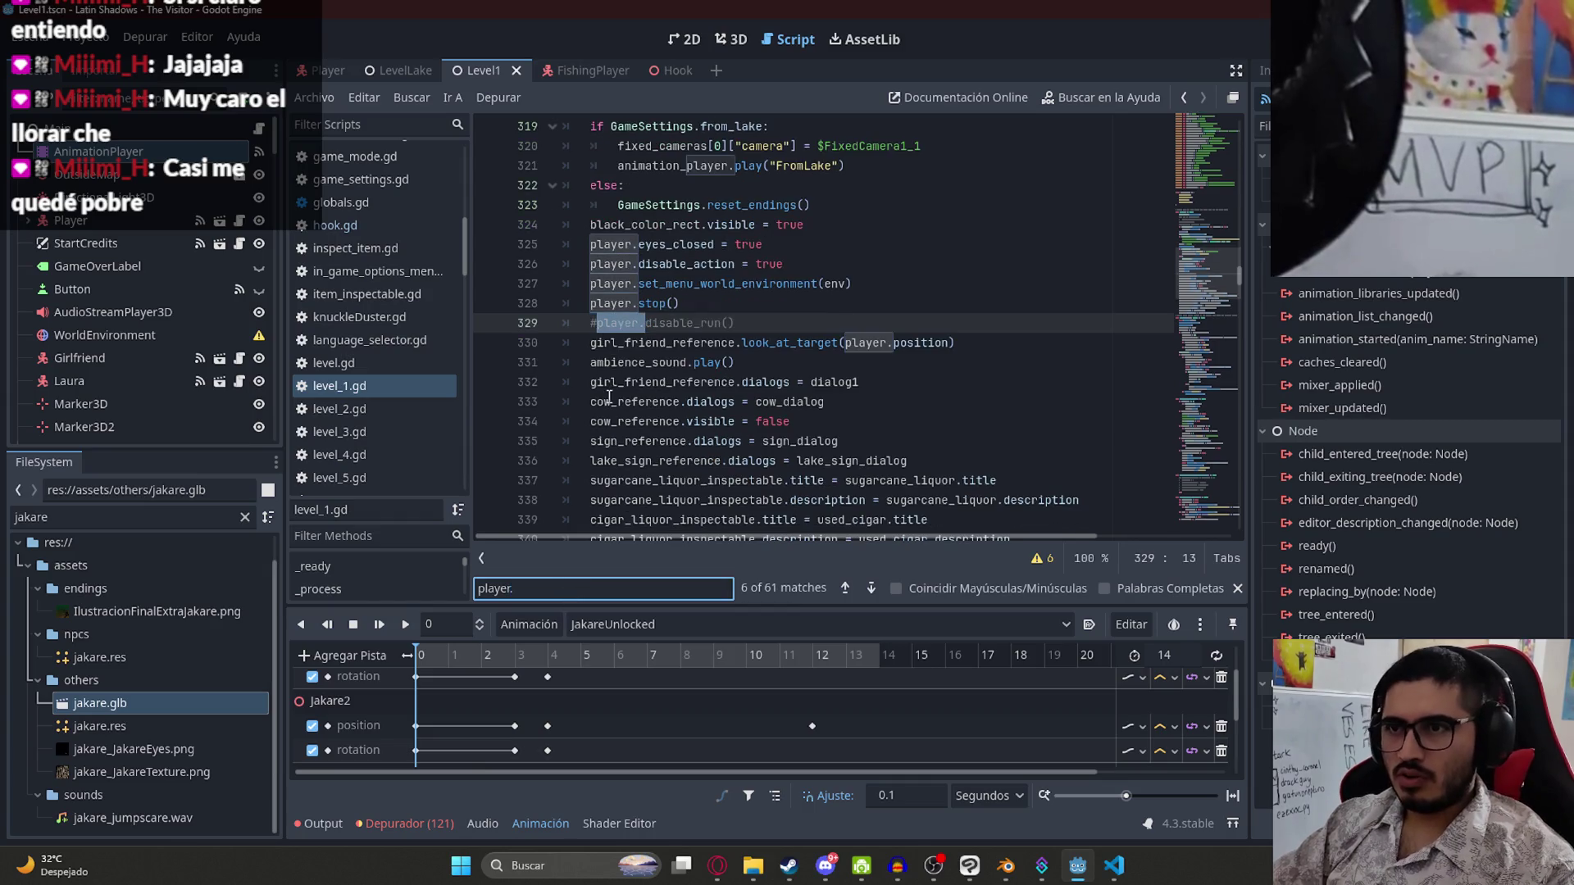
key("Return")
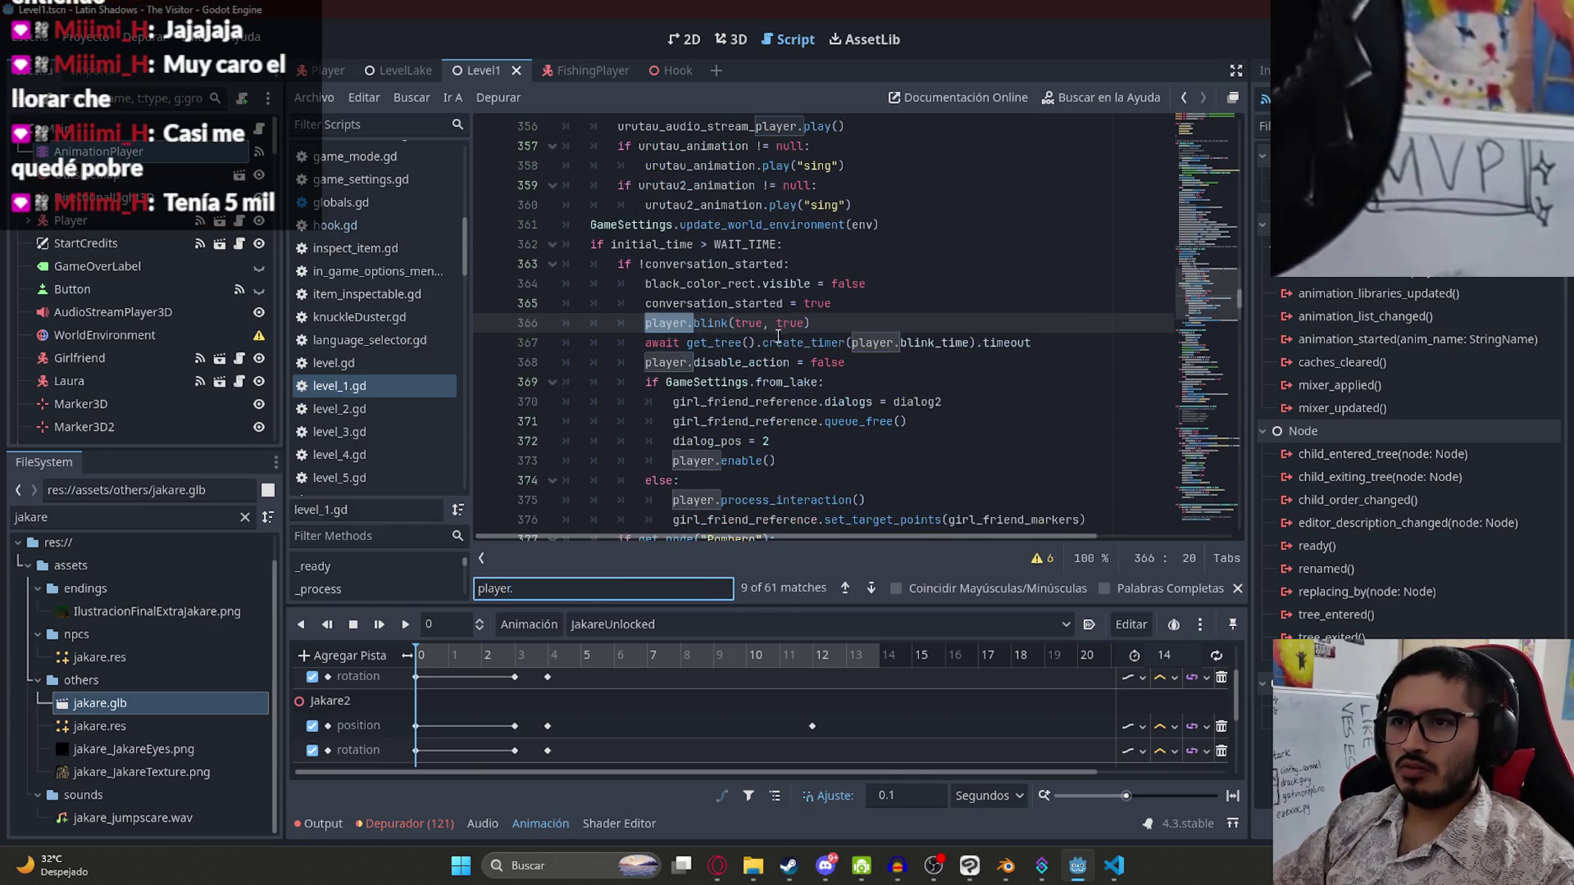
key("Return")
key("Return")
key("Return")
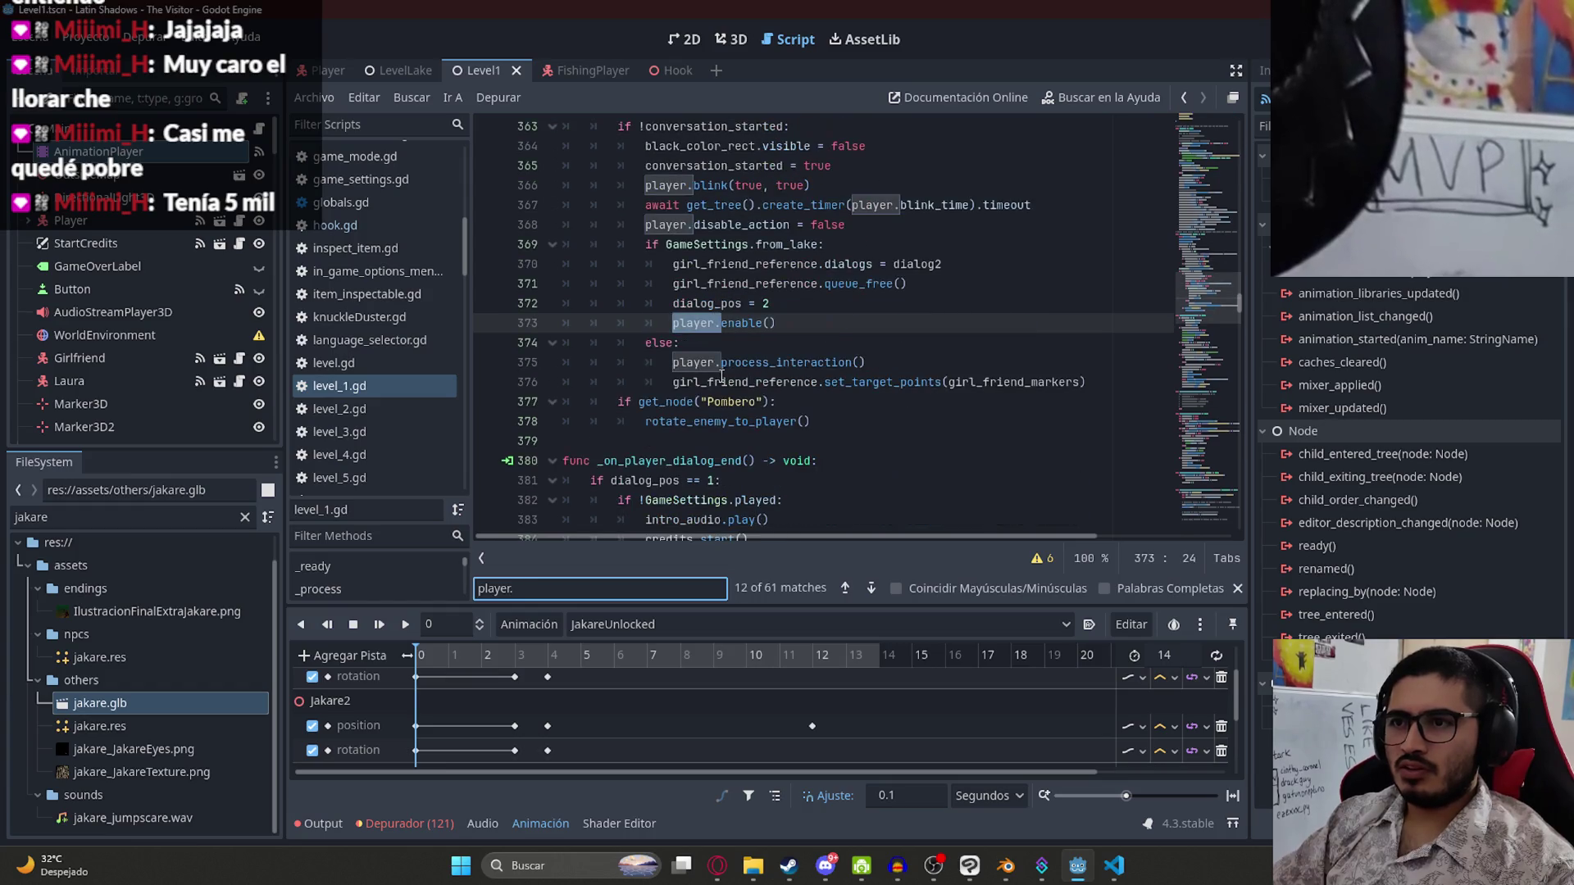
left_click_drag(798, 324, 673, 324)
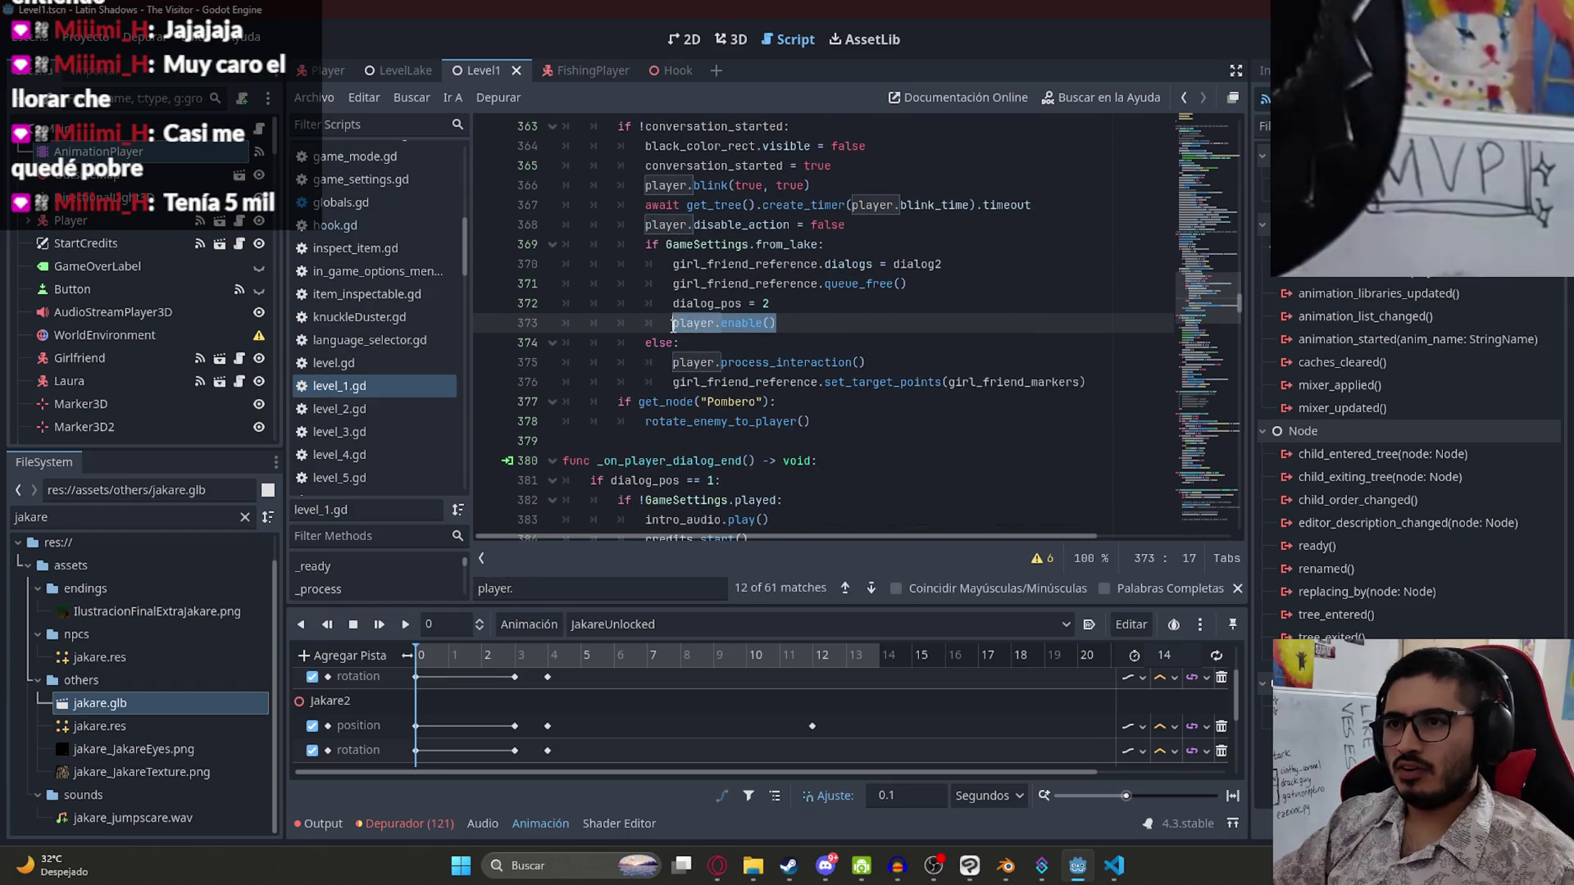
key("alt+Left")
key("alt+Left")
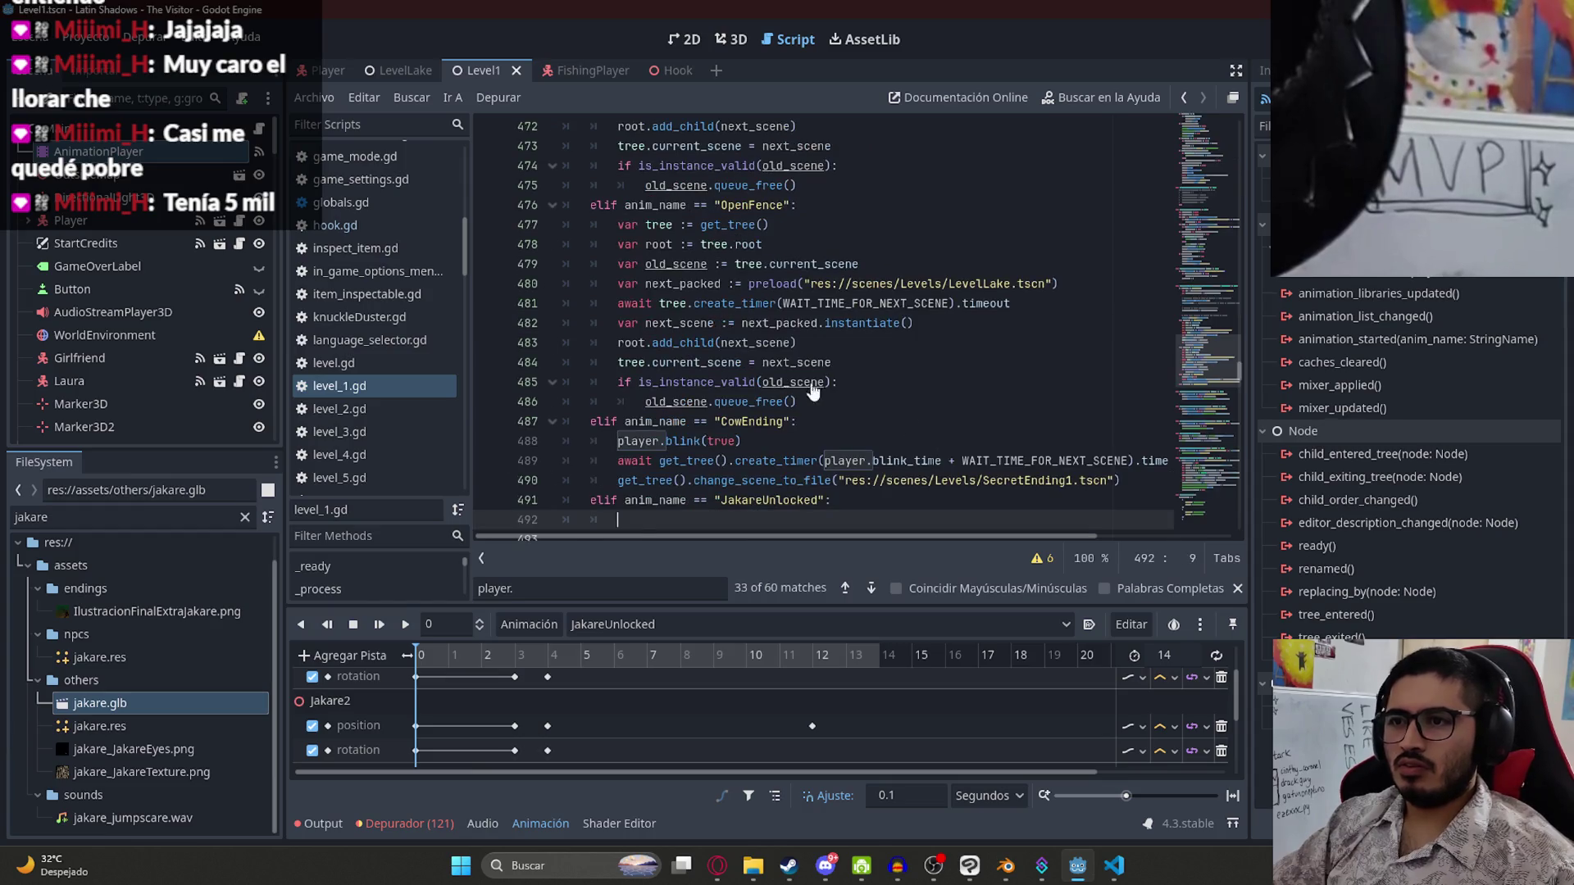
scroll(666, 449, "down", 3)
right_click(483, 71)
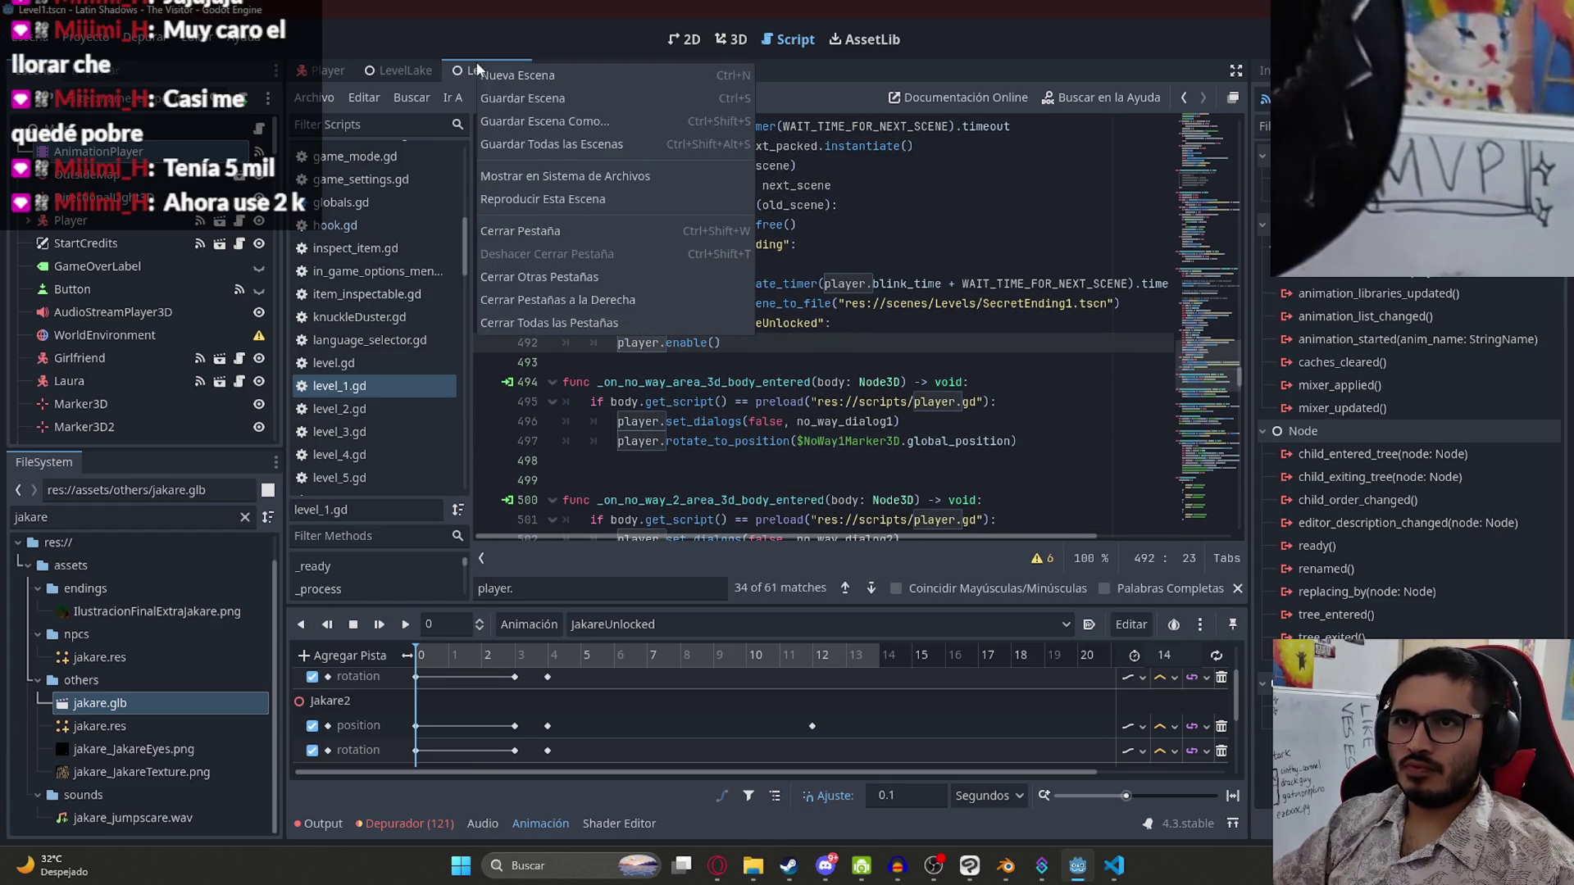
- Playtest Level1, stop it, then set the JakareUnlocked animation player back to RESET in 3D view
left_click(590, 201)
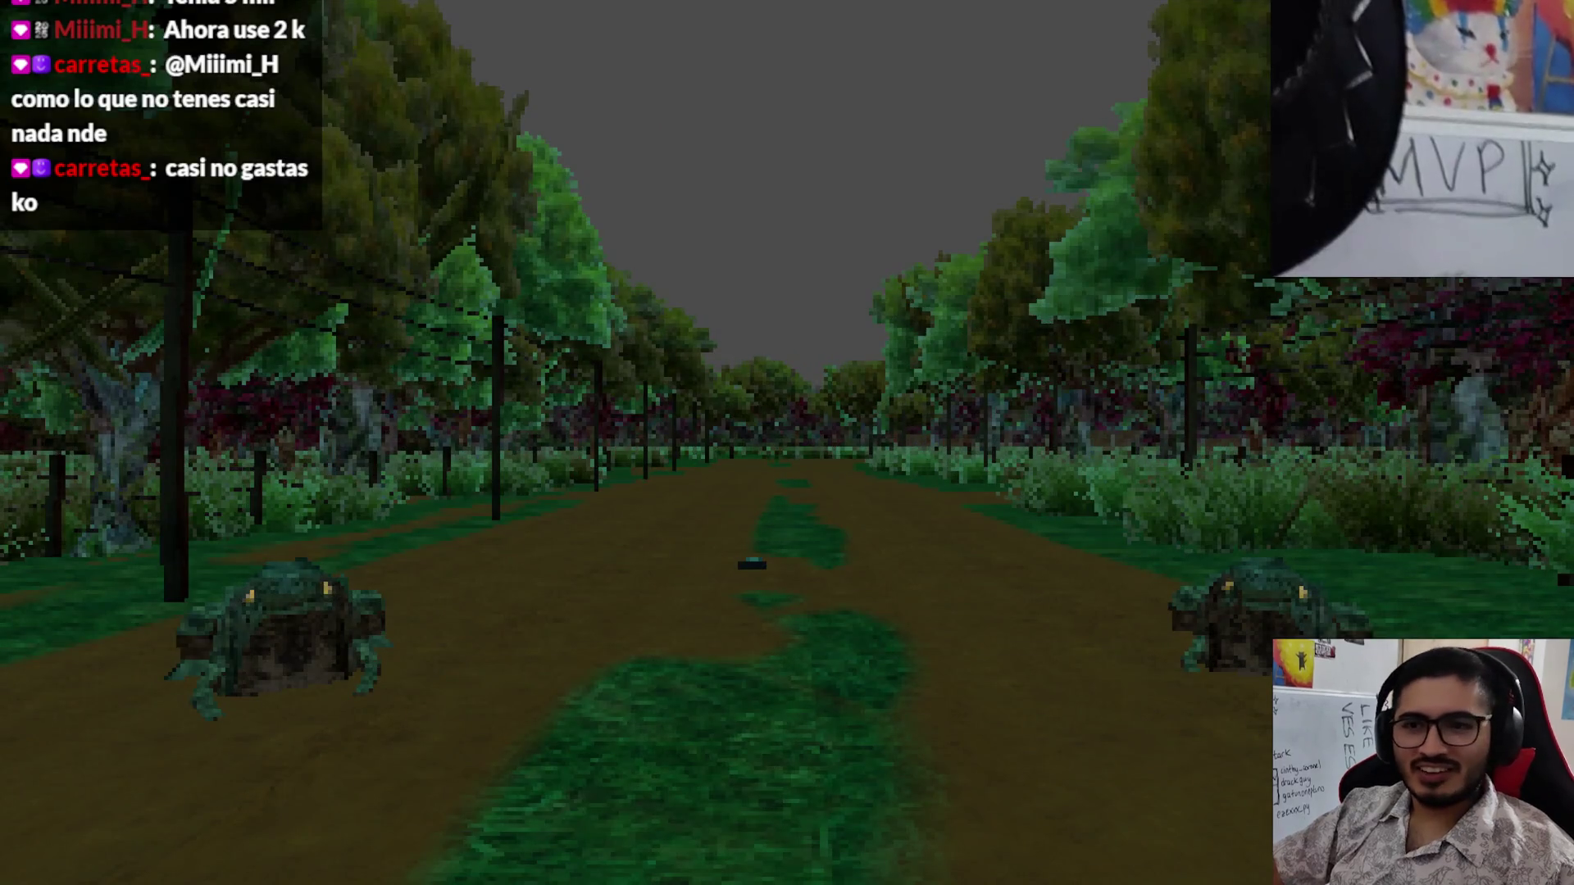
key("F8")
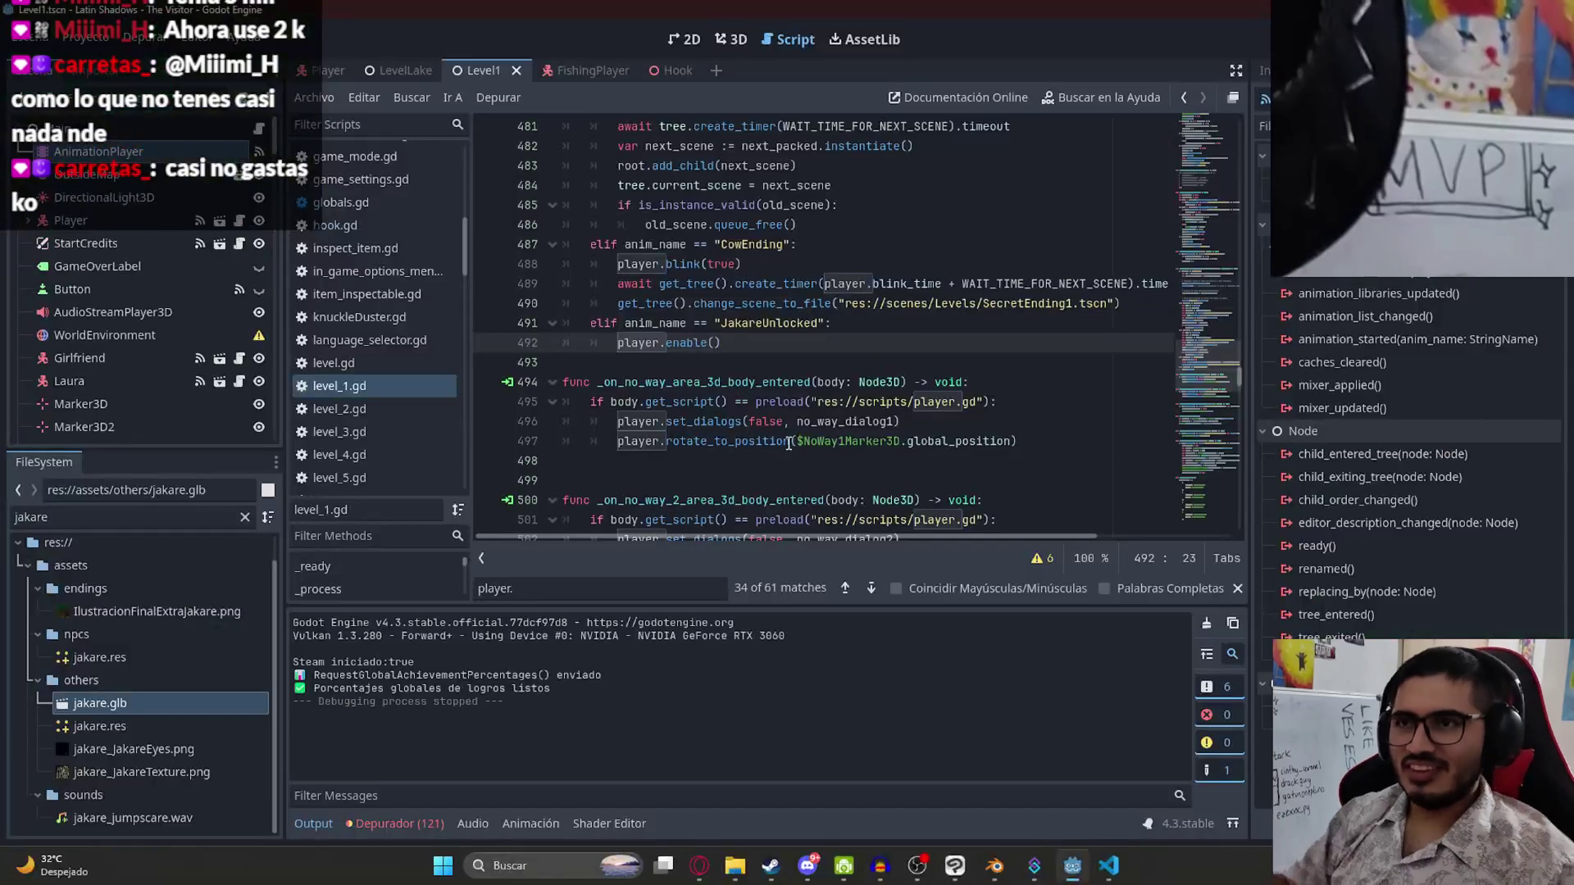
left_click(717, 40)
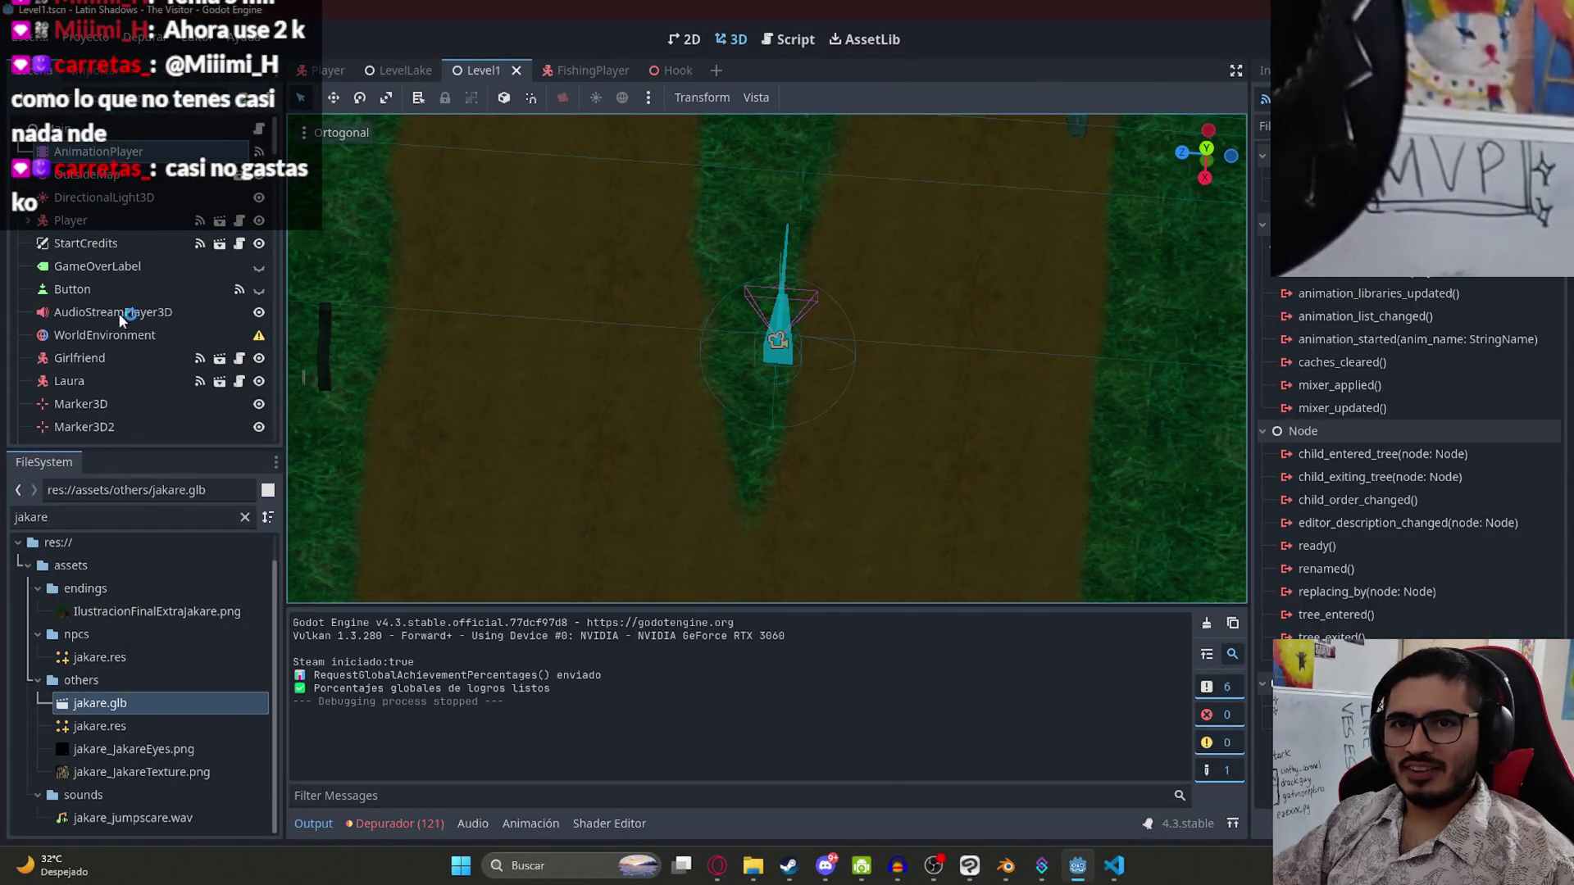
left_click(105, 151)
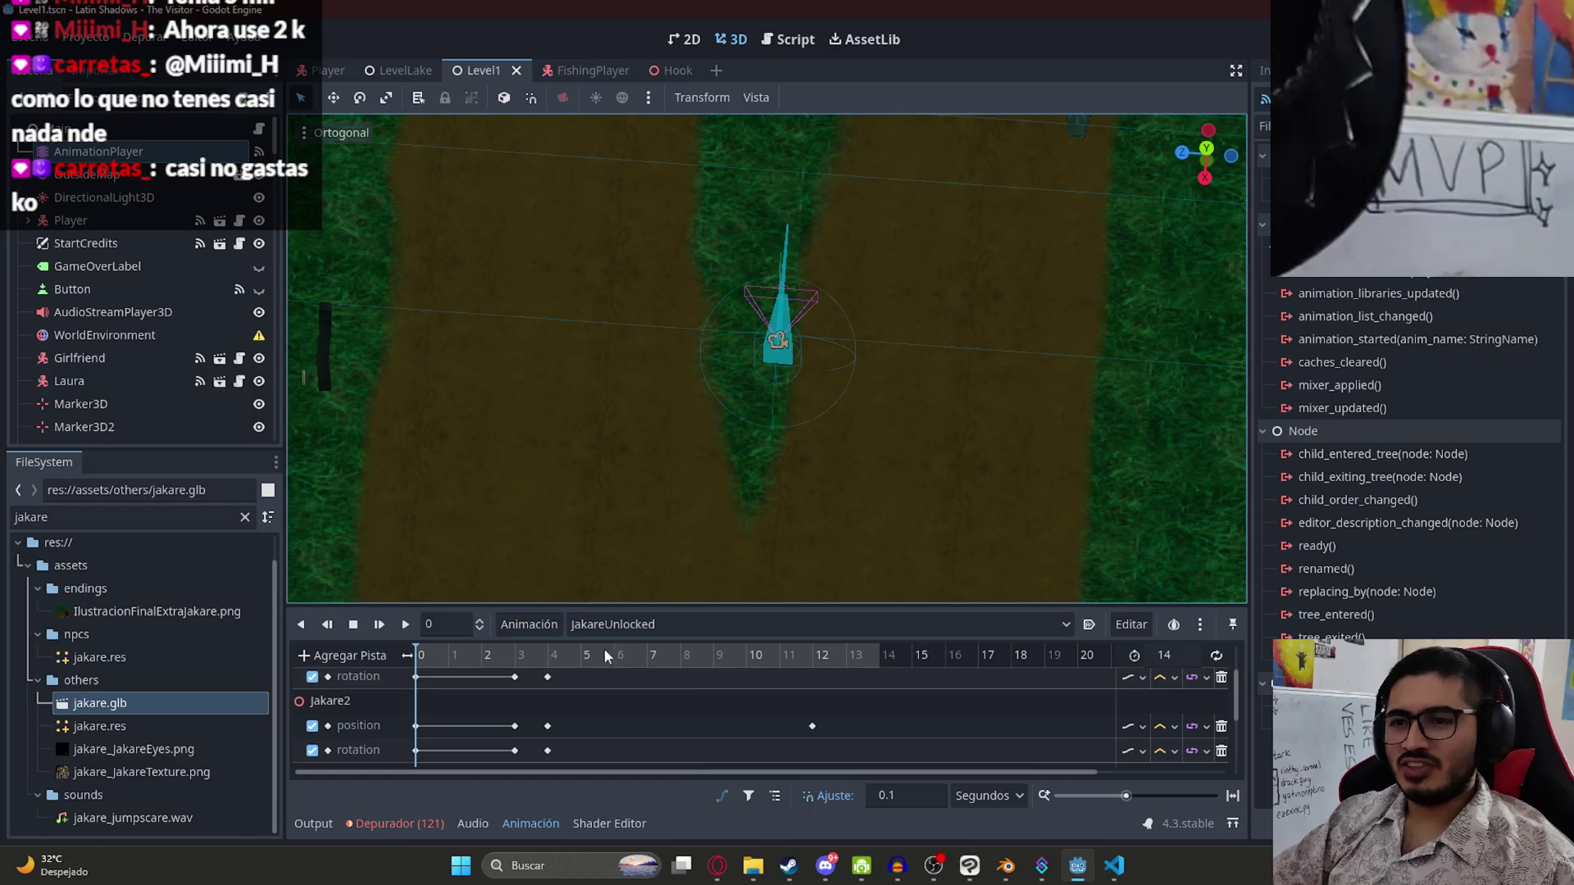
left_click(606, 625)
left_click(642, 782)
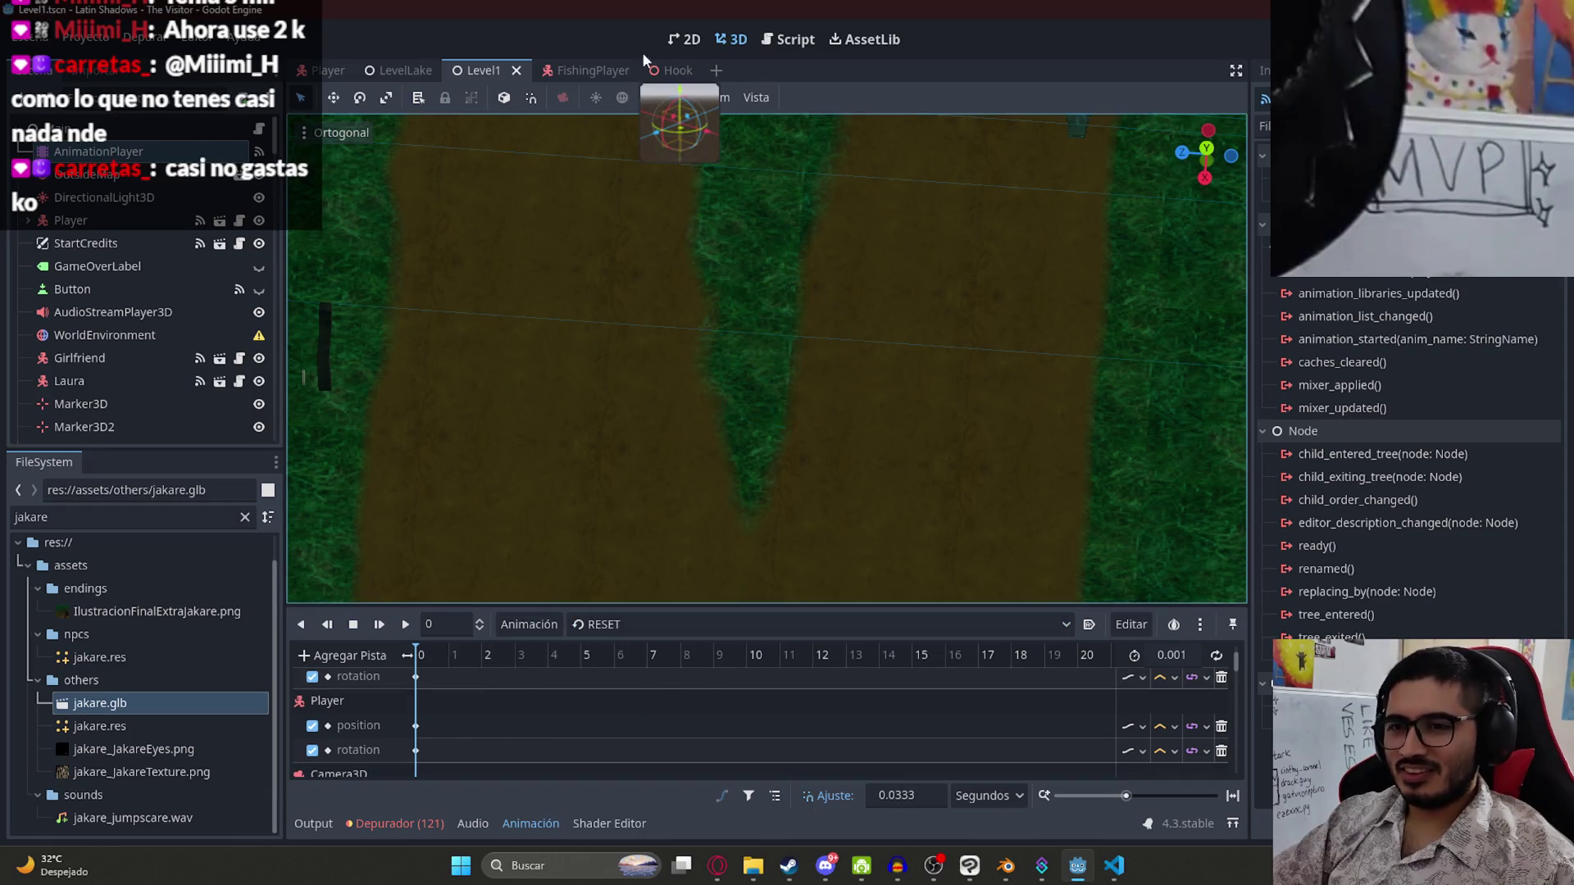
- Run the Level1 scene again via its tab's Play This Scene option
right_click(492, 70)
left_click(556, 203)
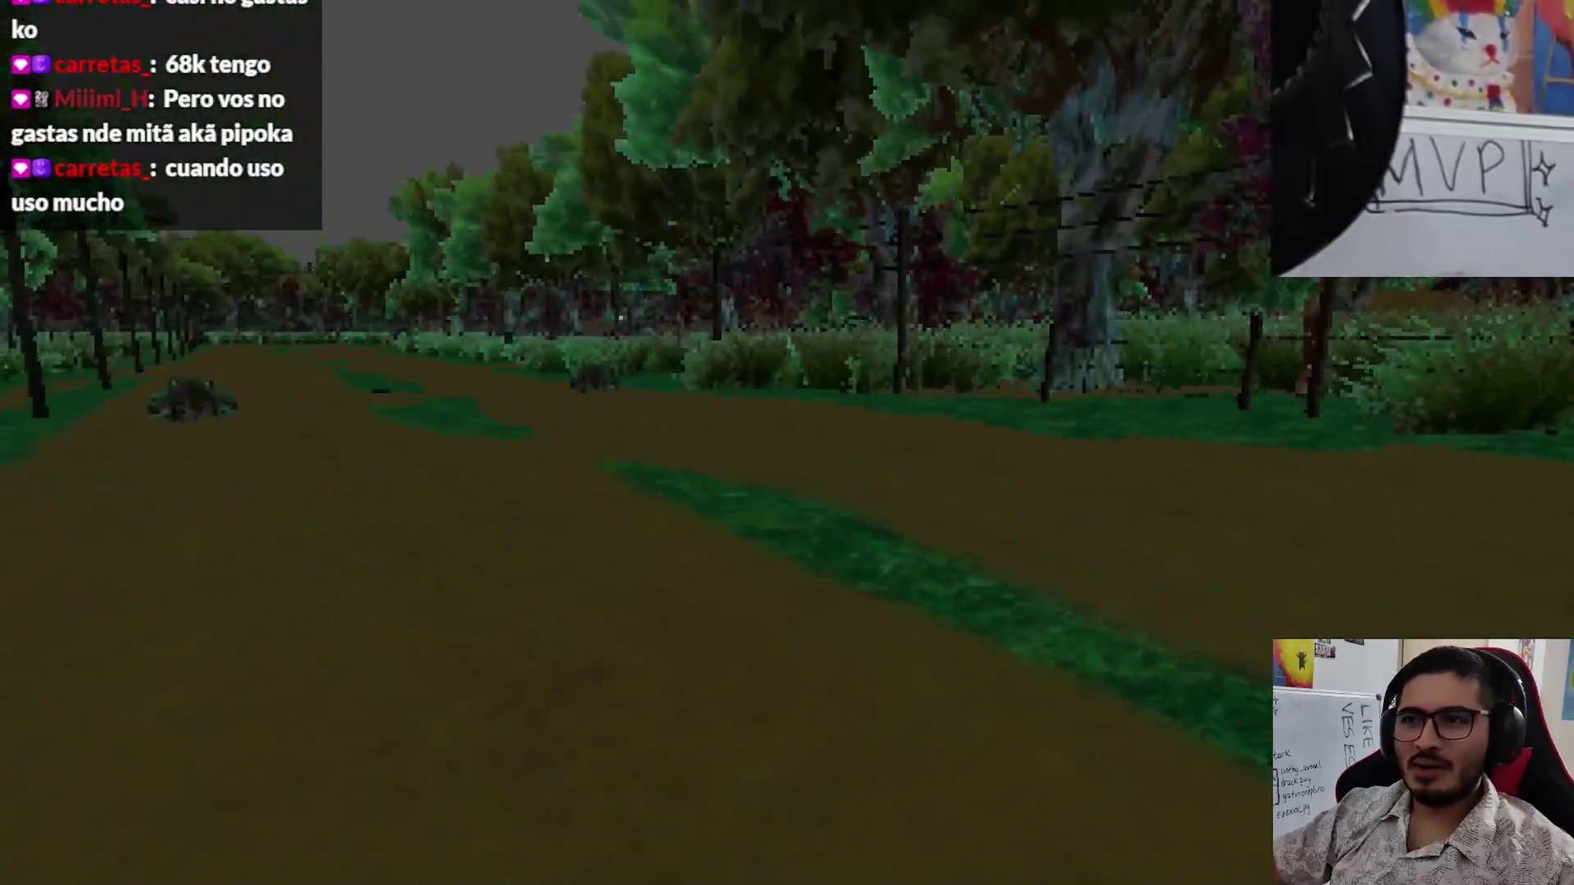
- Walk the player up the dirt path between the two caimans and turn back
key("w")
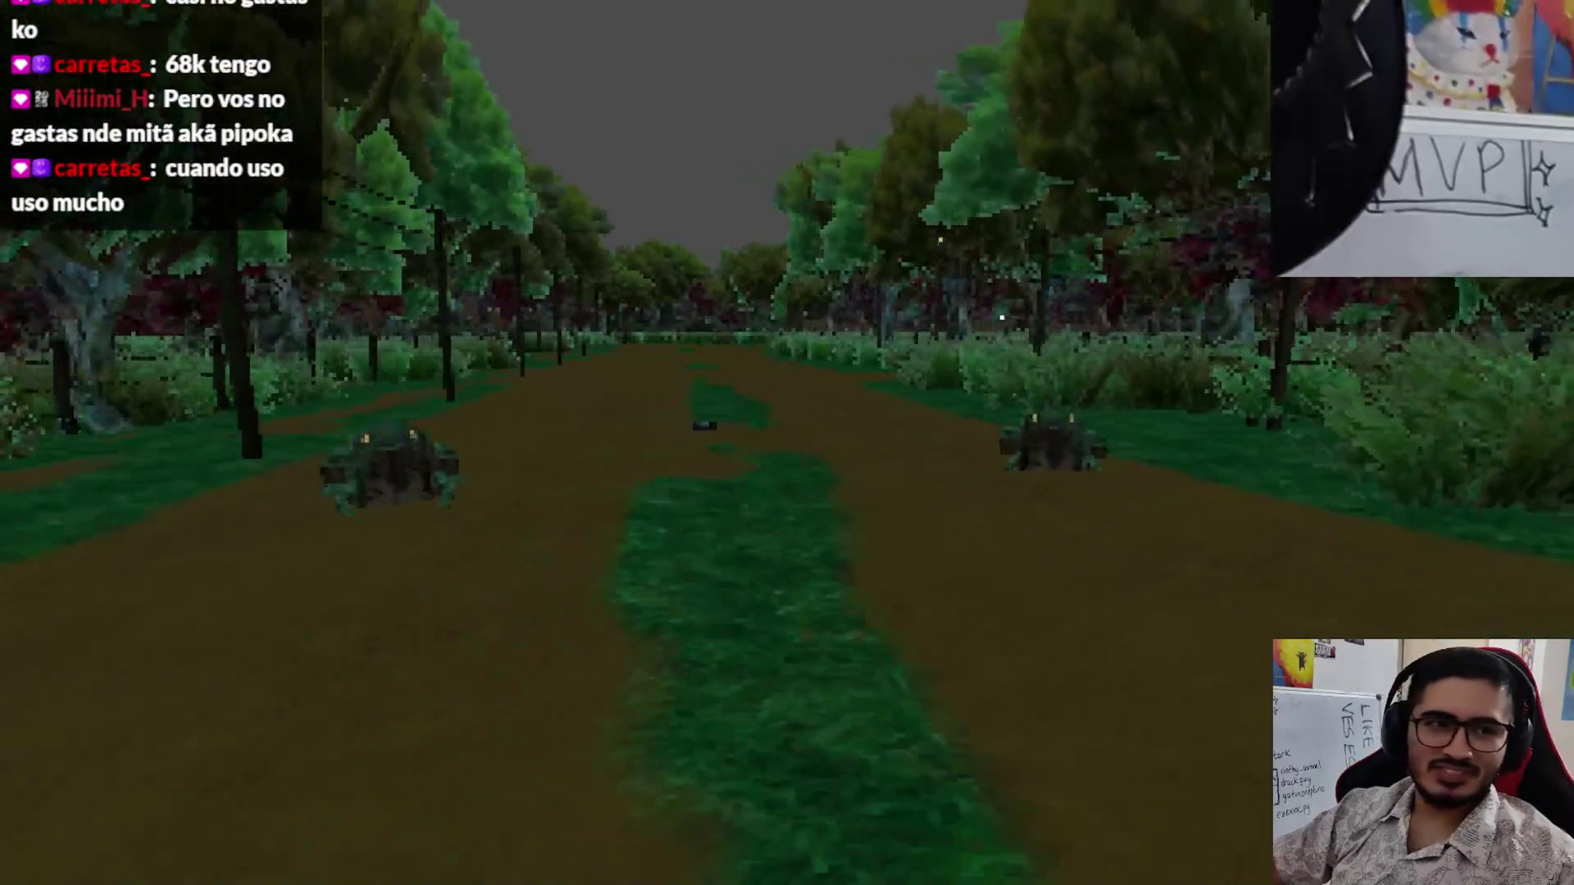
key("w")
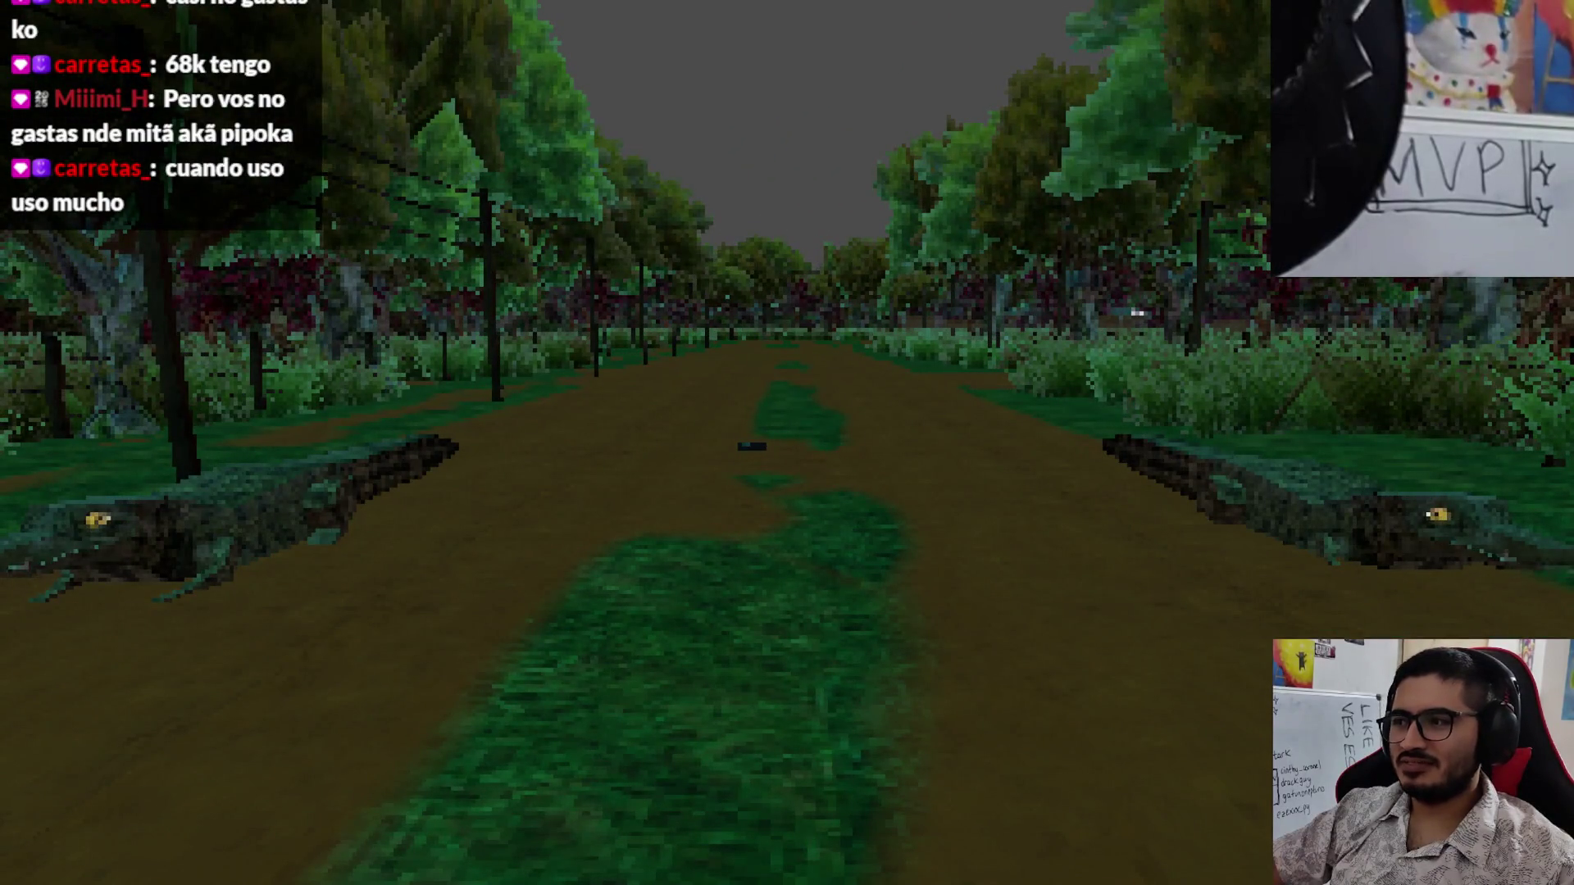
key("w")
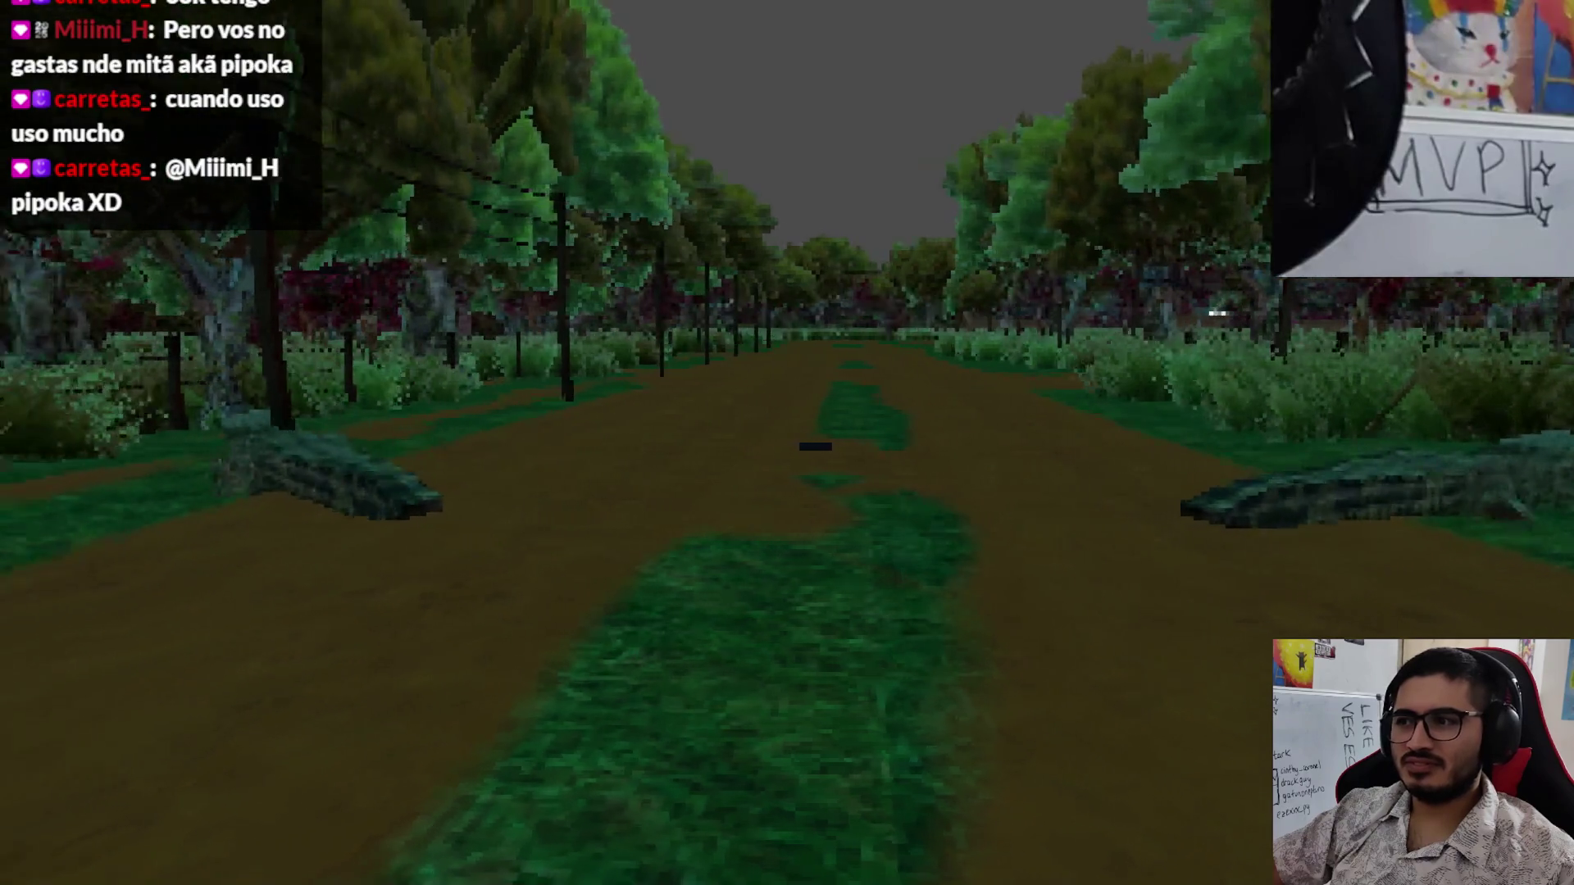
key("w")
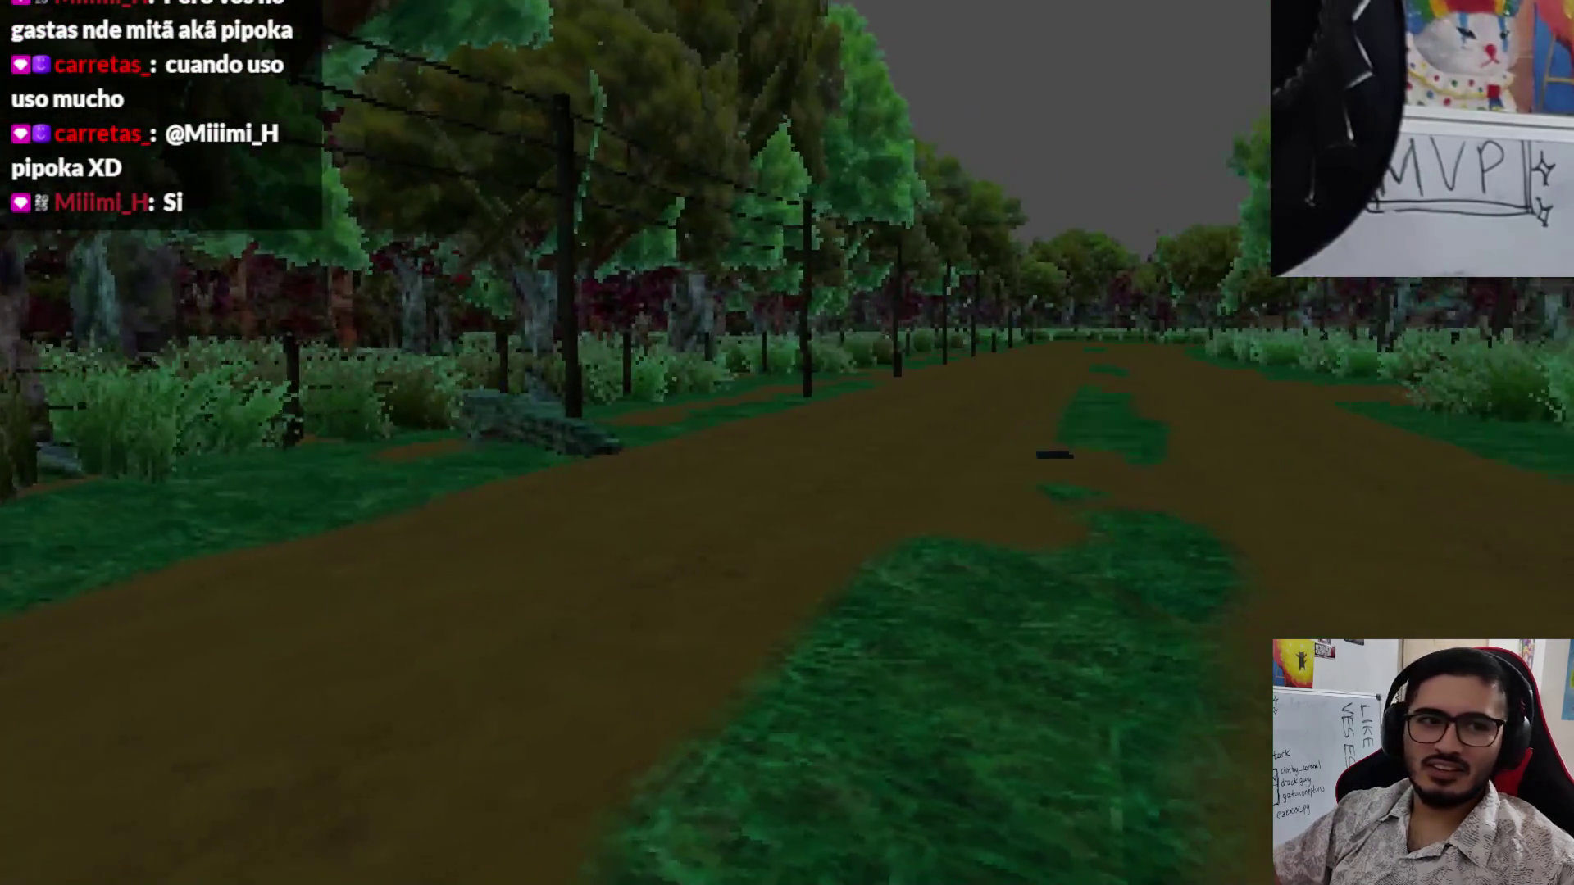
key("w")
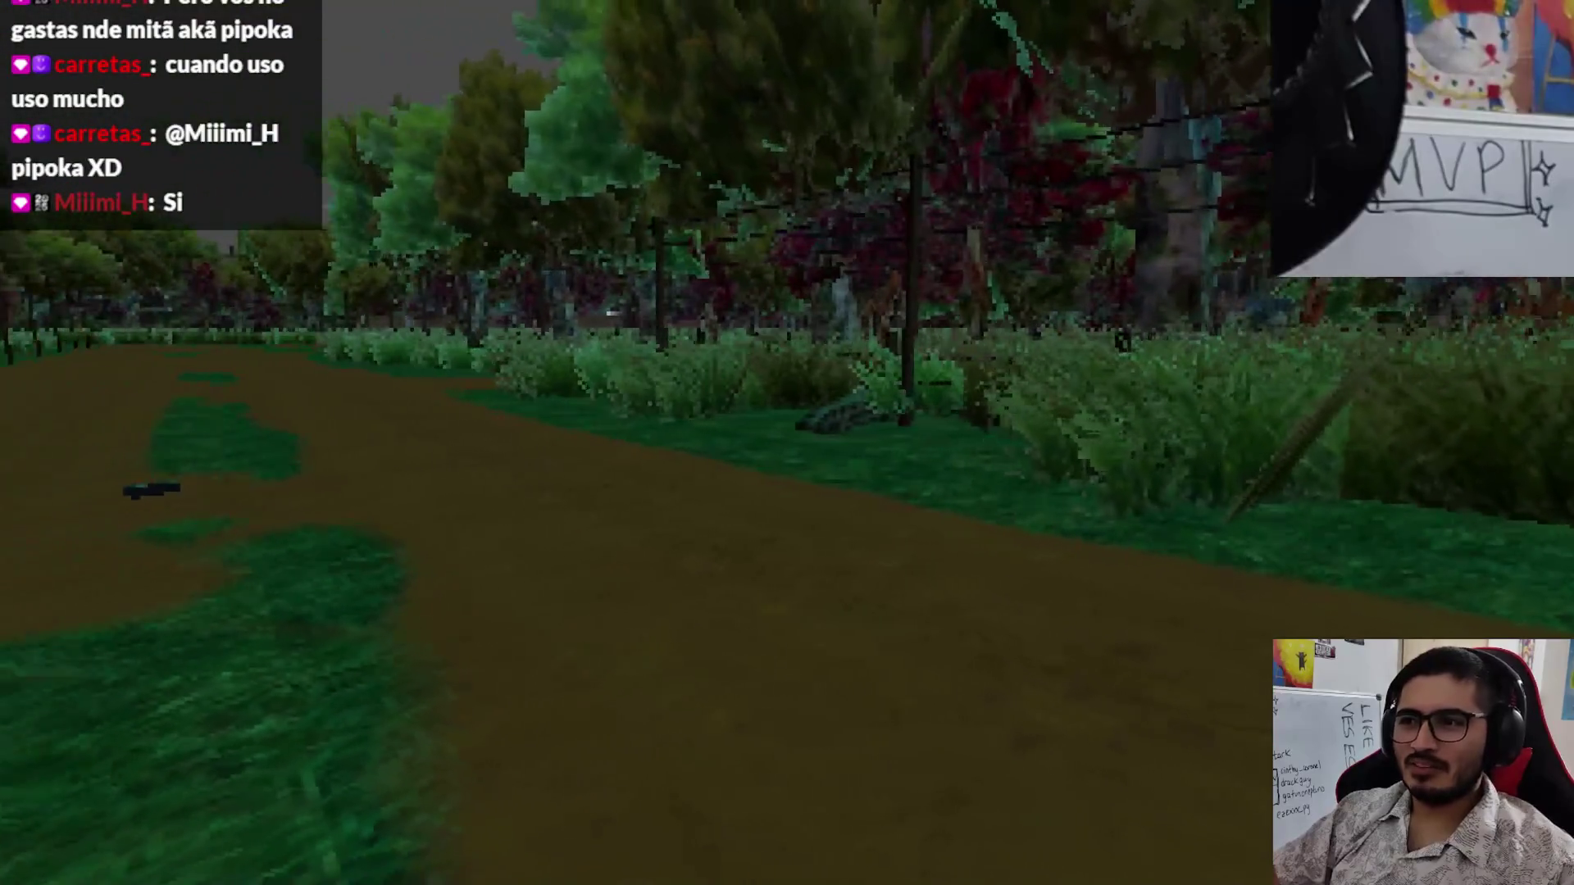
key("a")
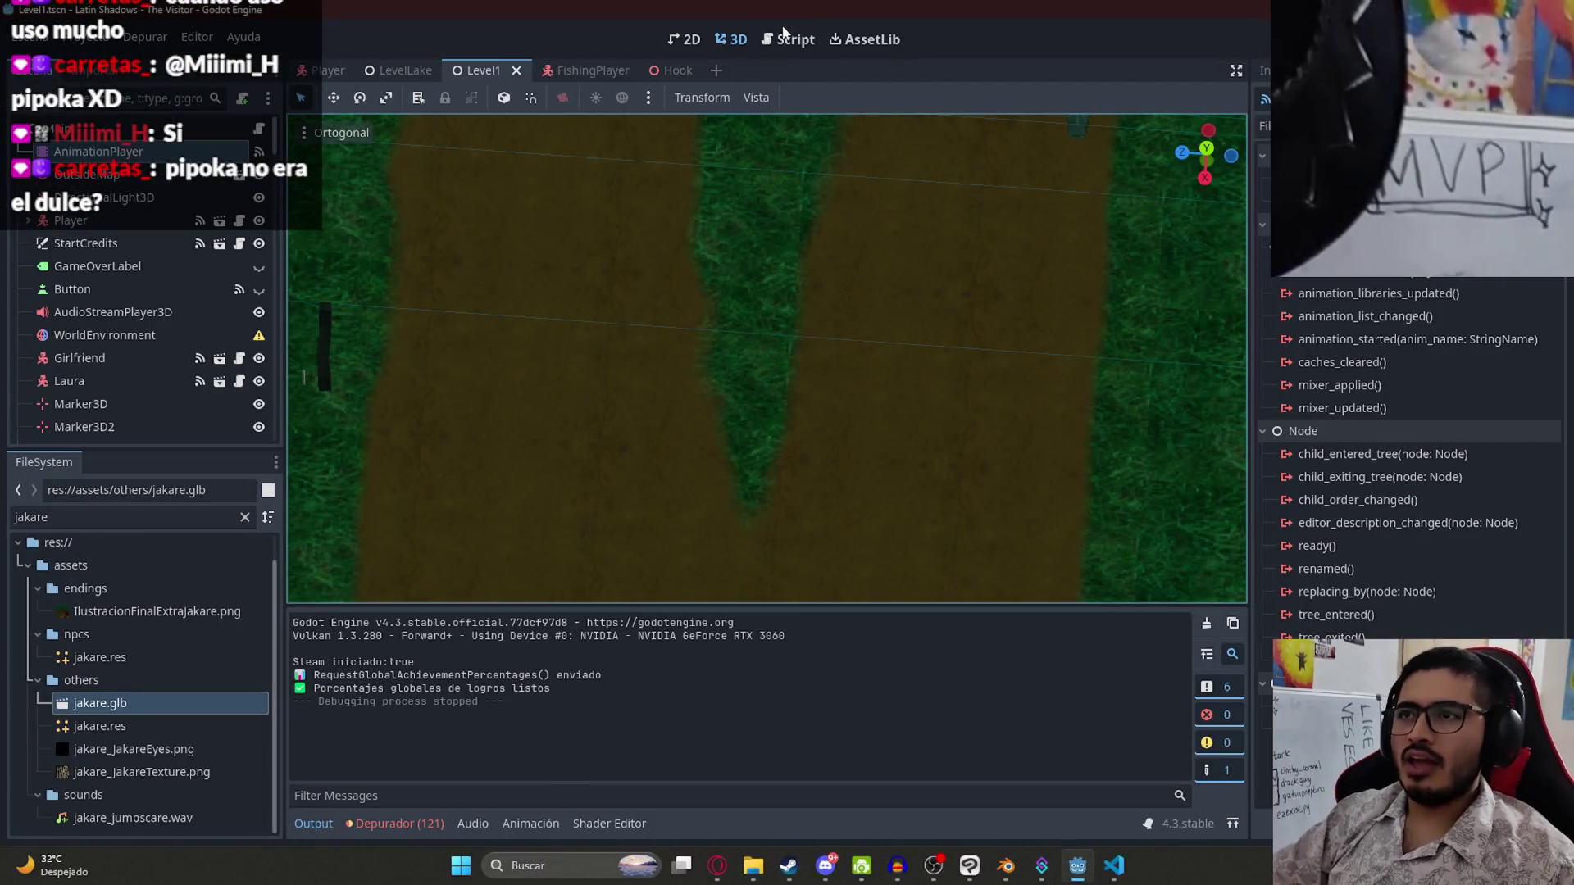
- Stop the game and bring up level_1.gd's caiman functions in Visual Studio Code
left_click(788, 40)
left_click(893, 420)
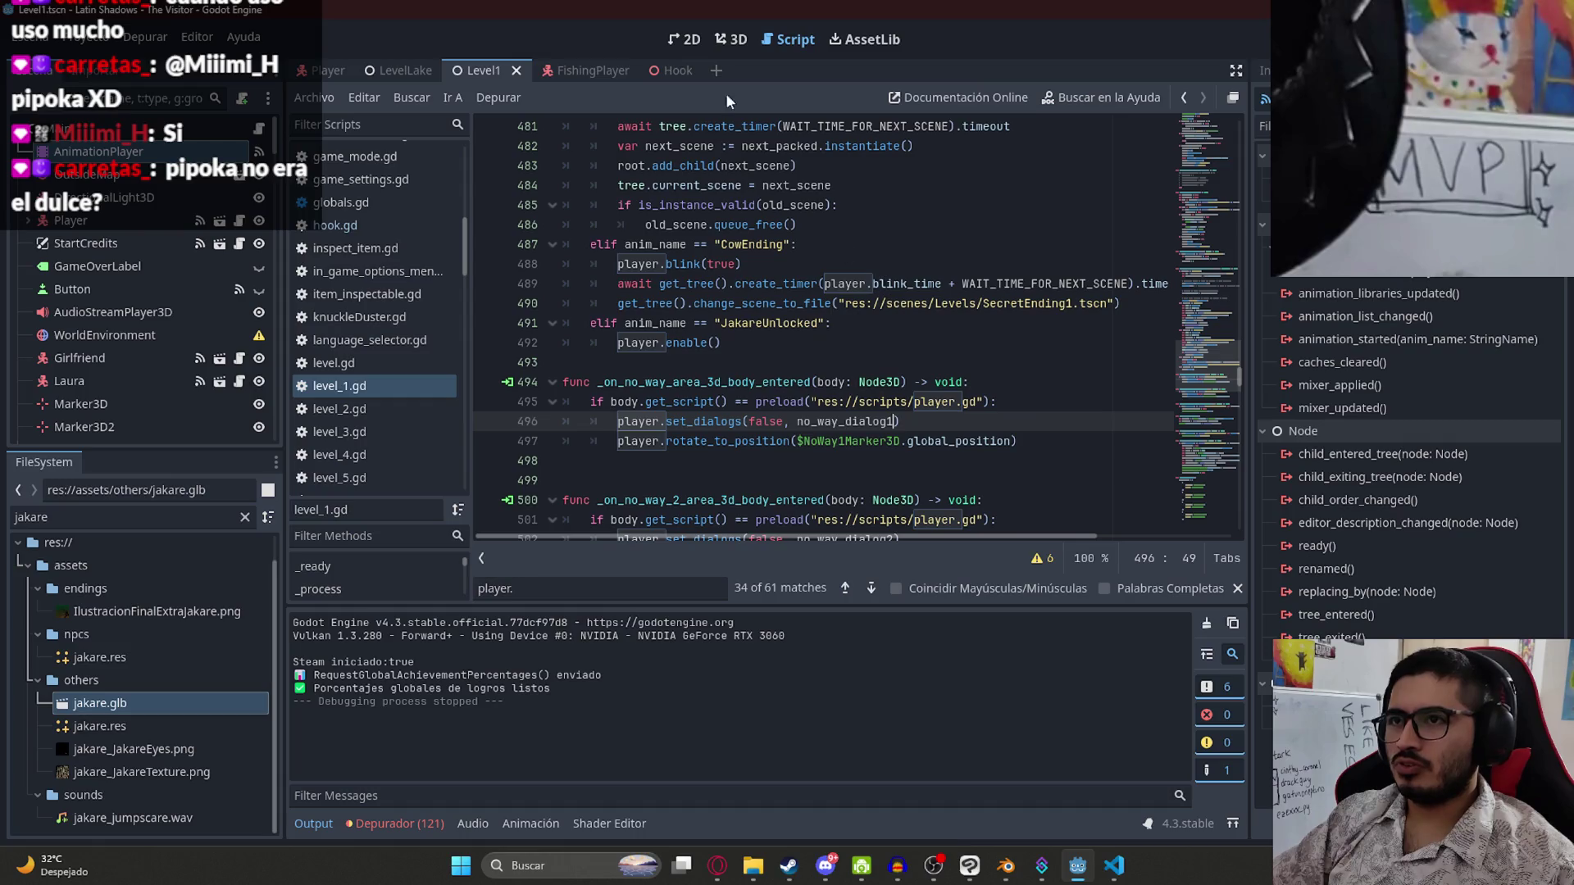
left_click(737, 39)
left_click(1113, 865)
left_click(827, 335)
left_click(1192, 88)
left_click(964, 469)
left_click(739, 558)
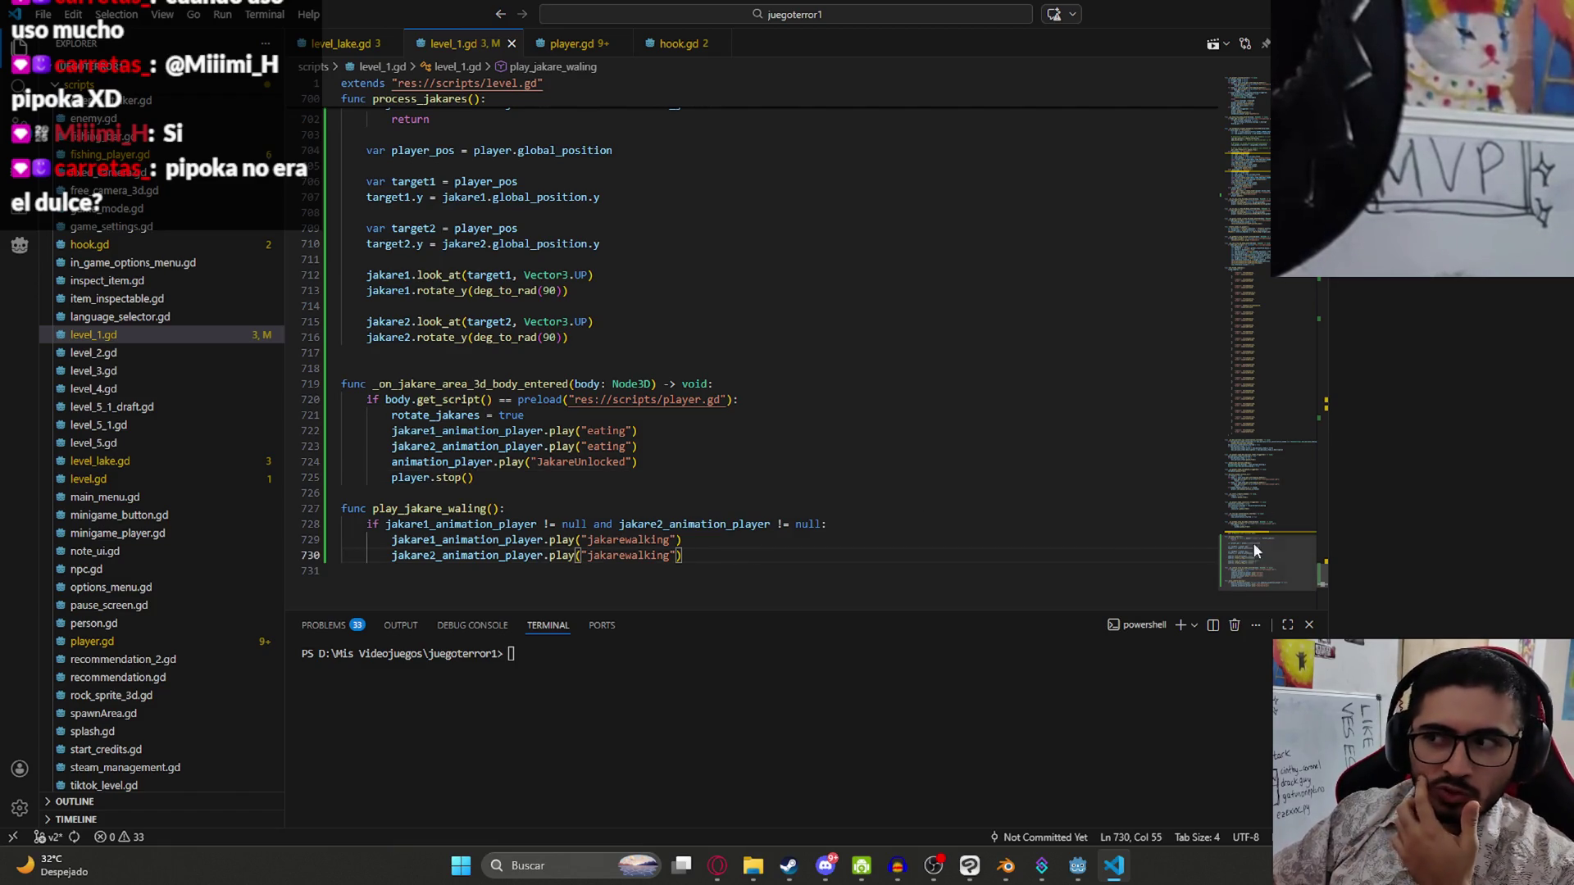
left_click_drag(683, 557, 392, 557)
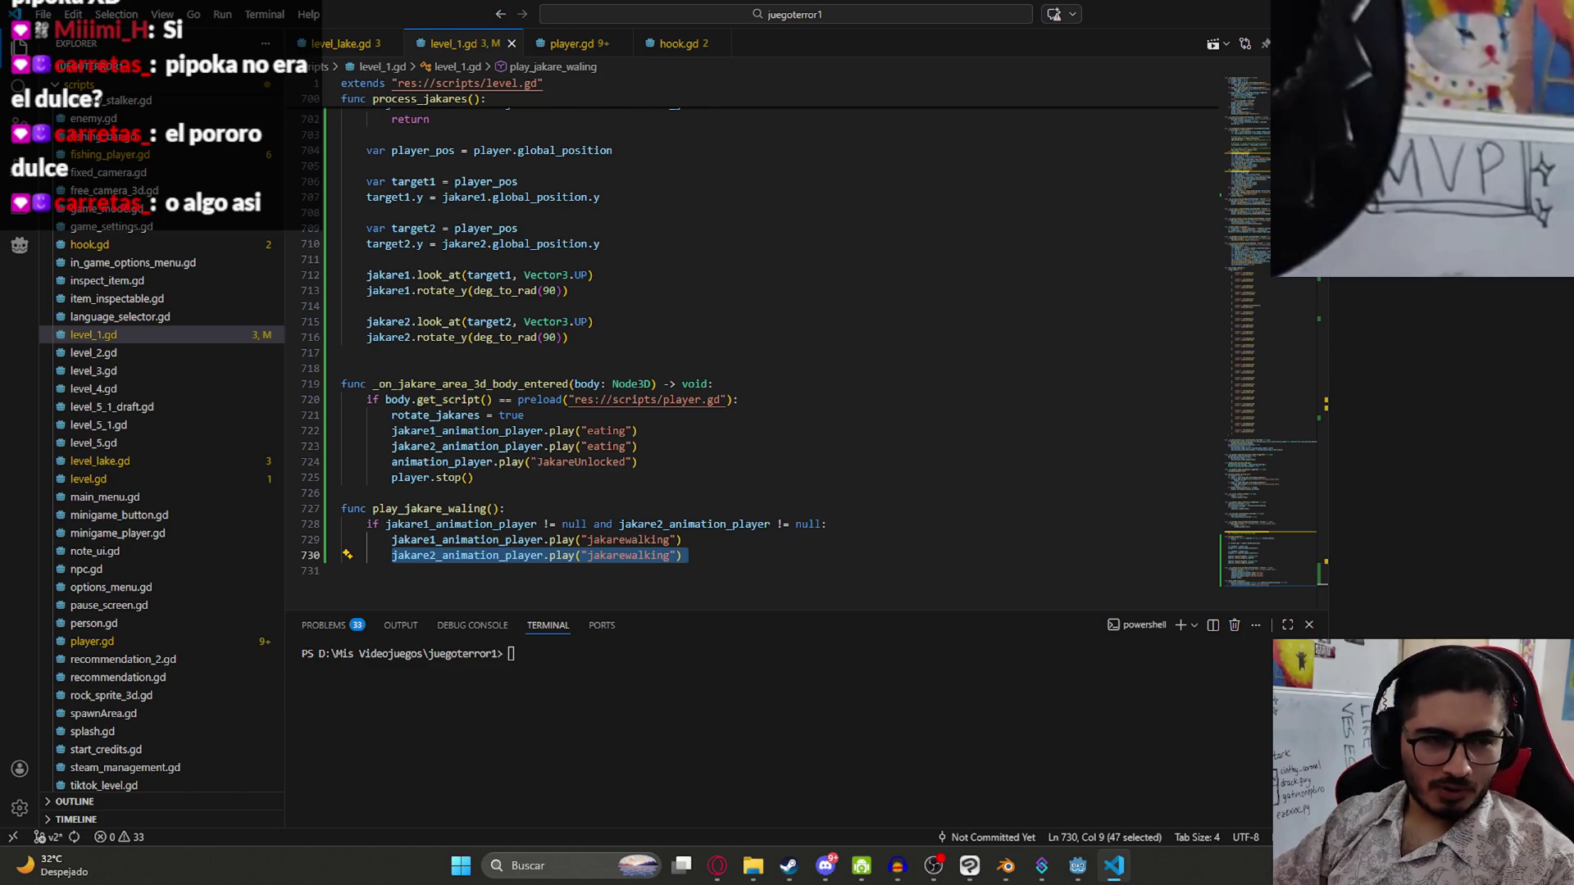
left_click(898, 472)
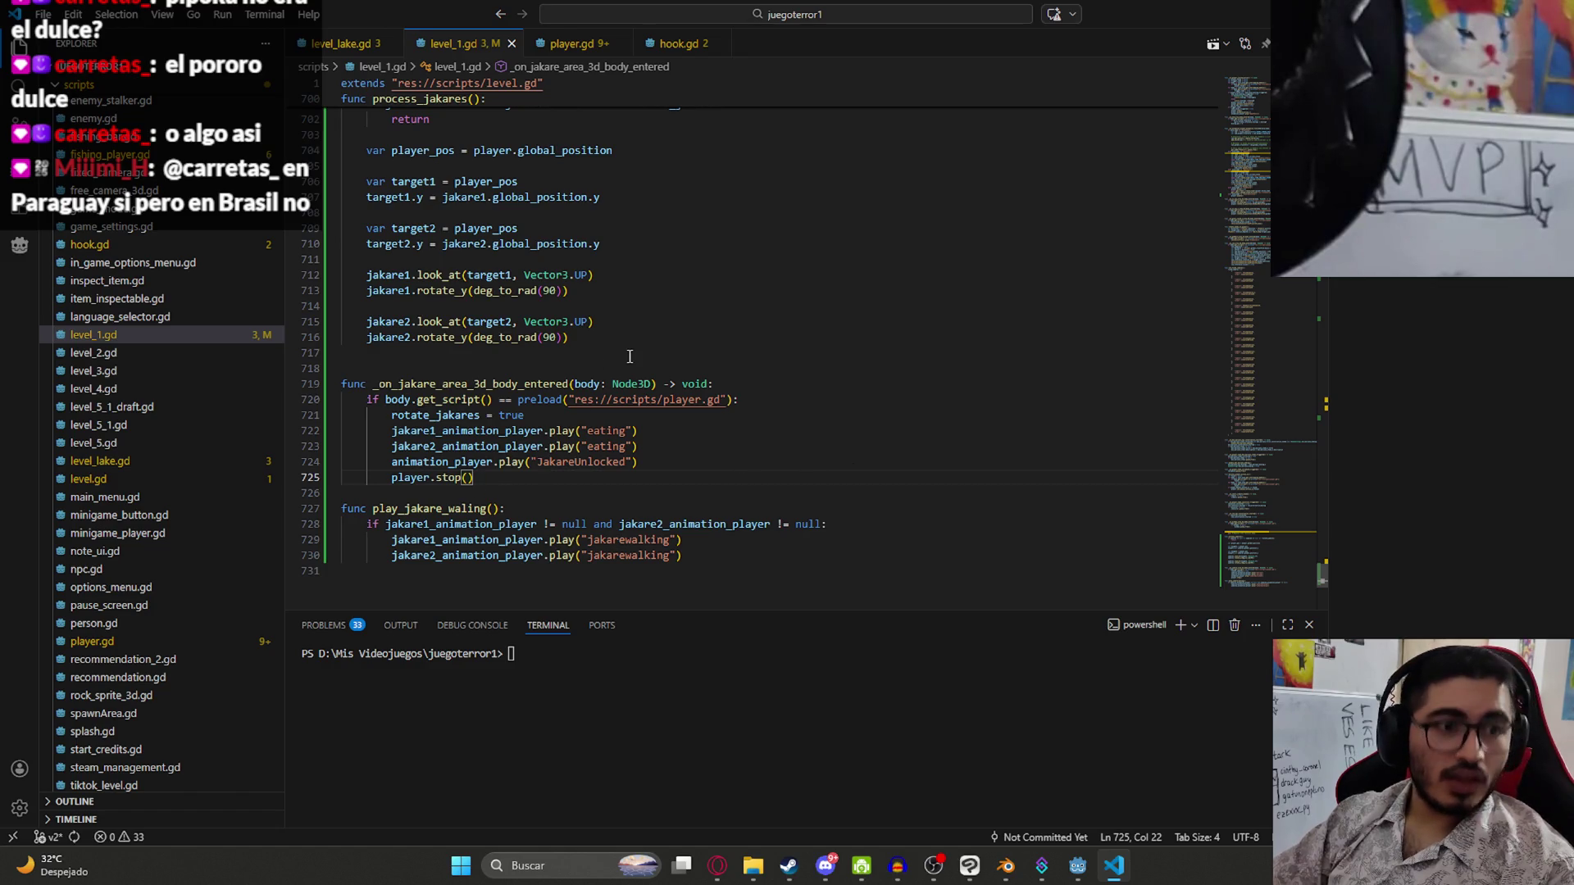
left_click(596, 540)
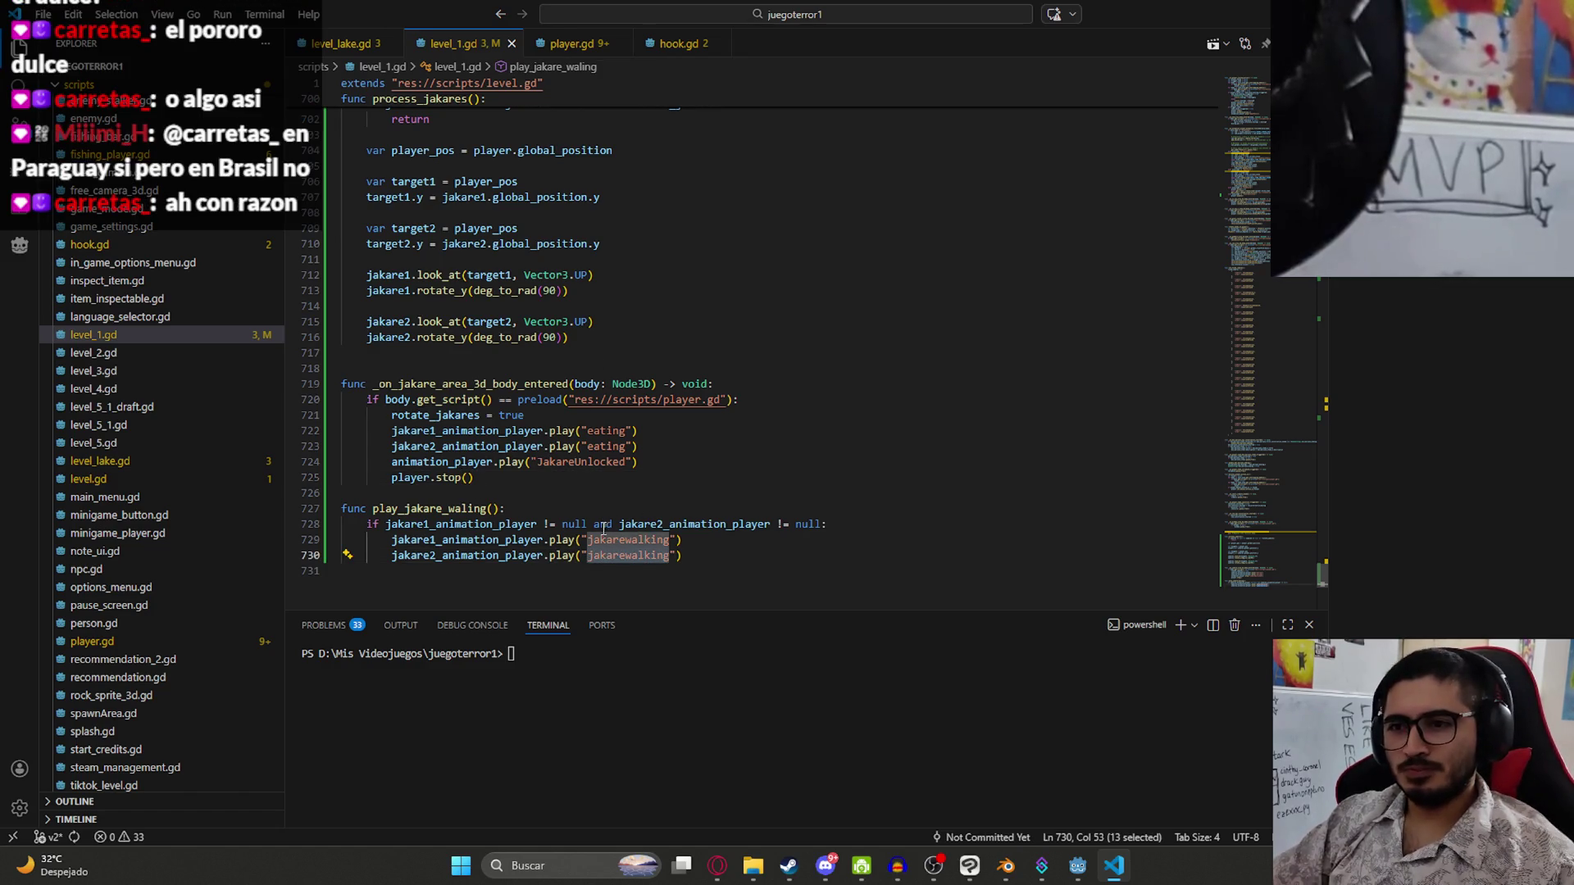
double_click(435, 510)
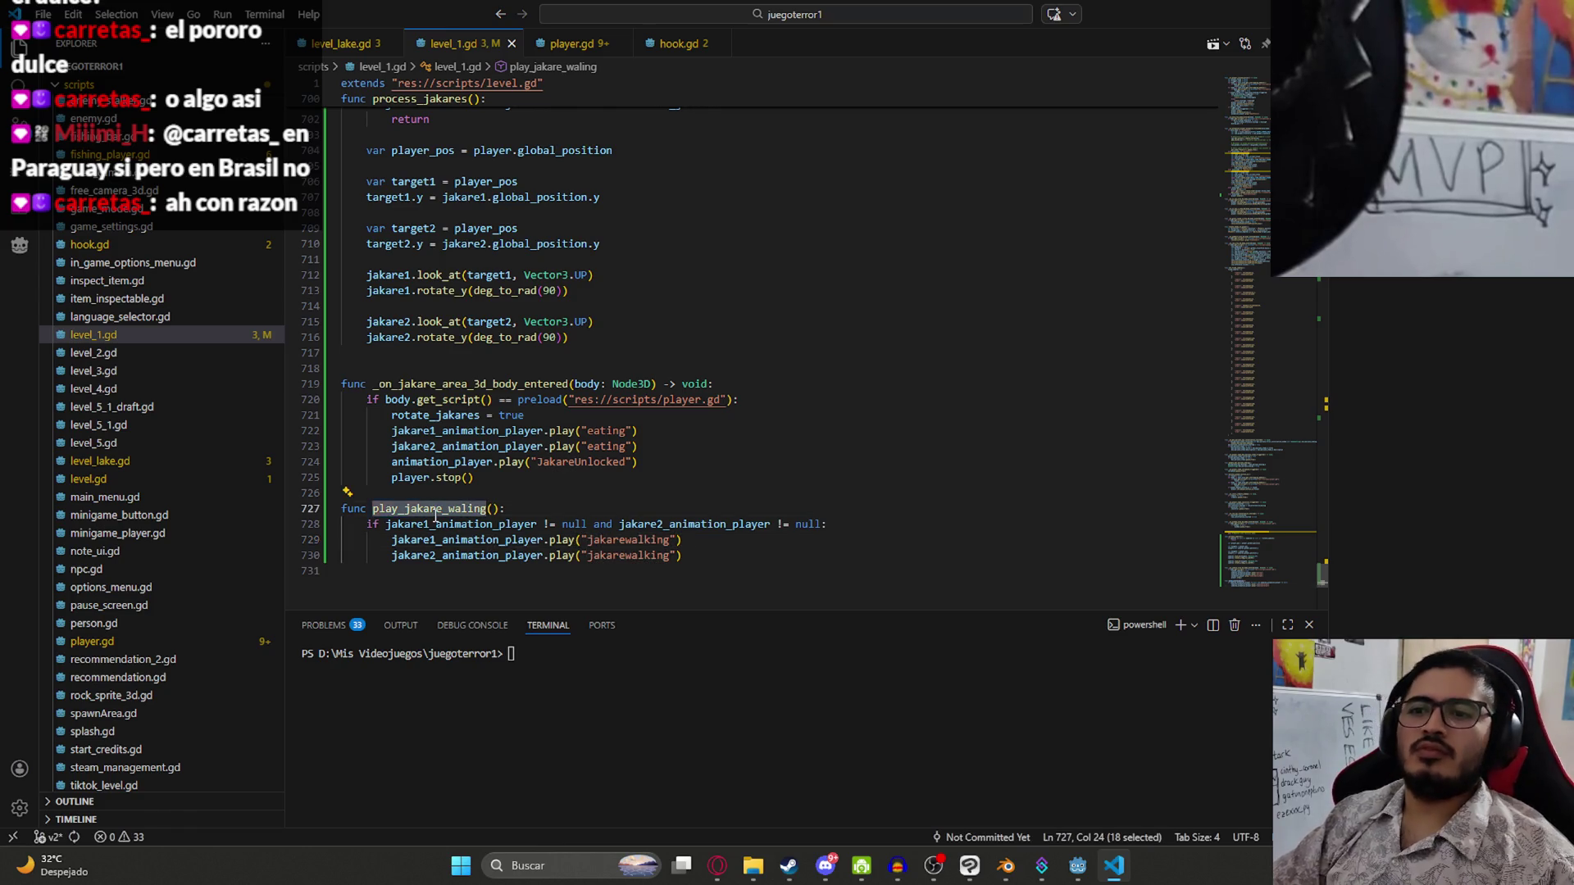
key("ctrl+f")
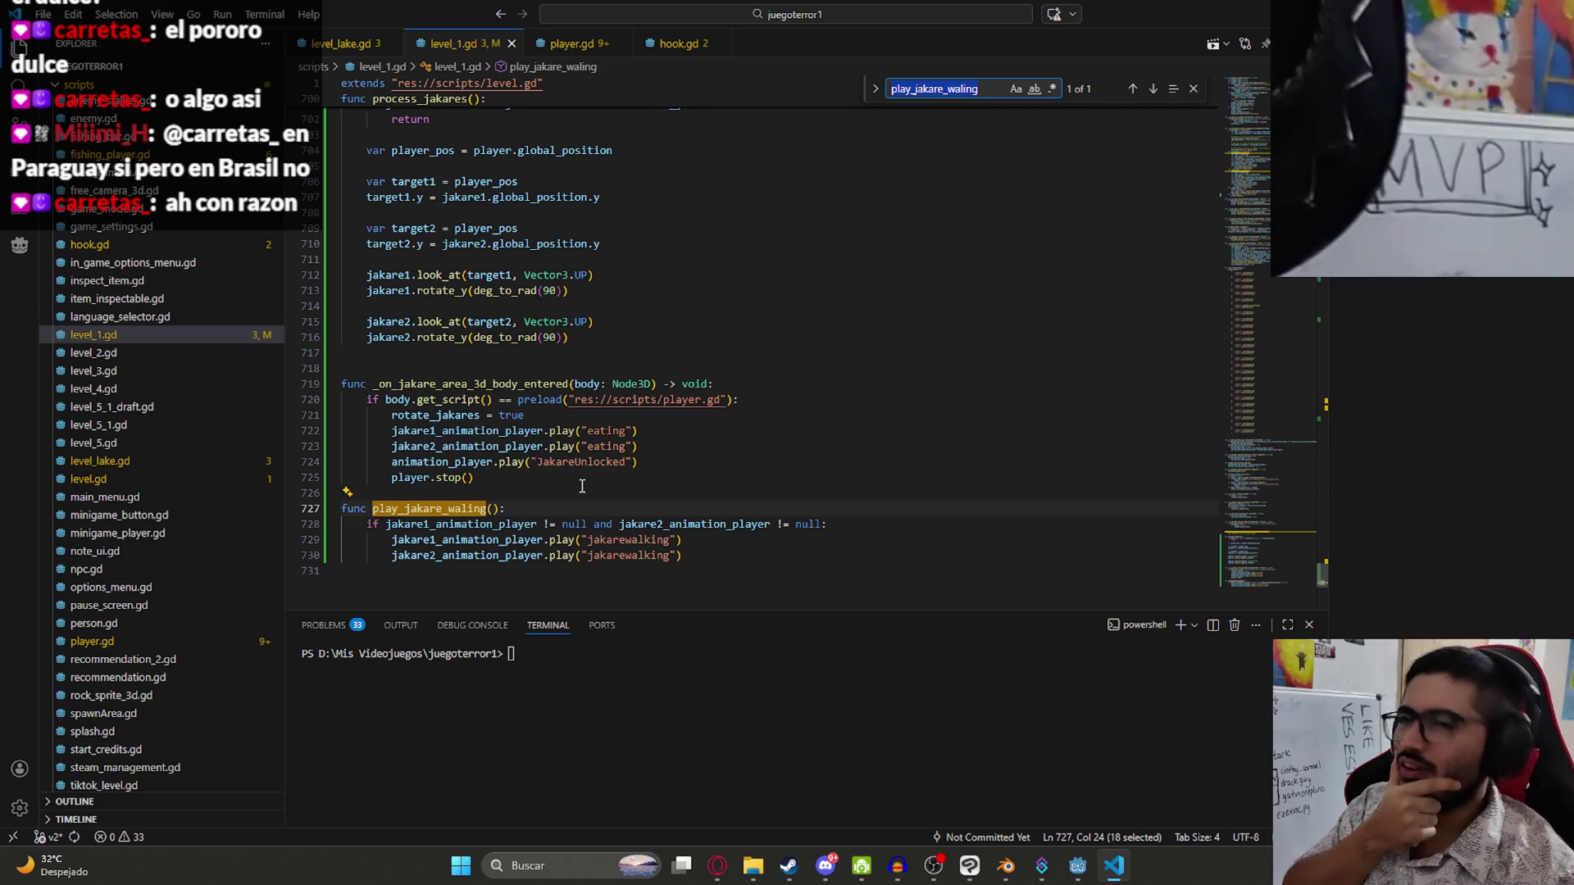
left_click(794, 488)
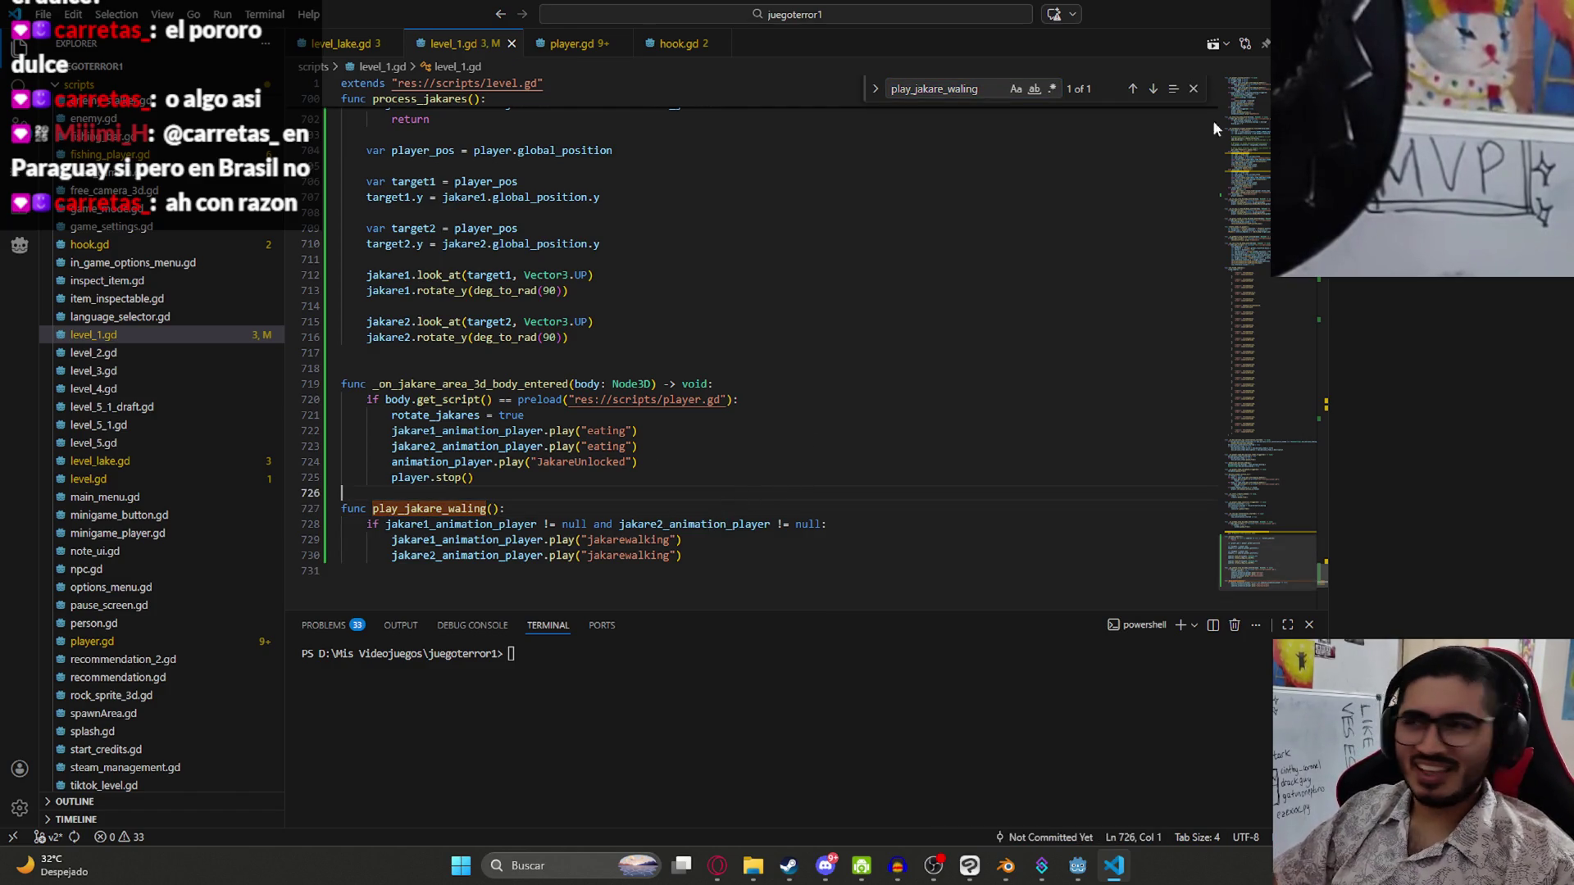
left_click(990, 90)
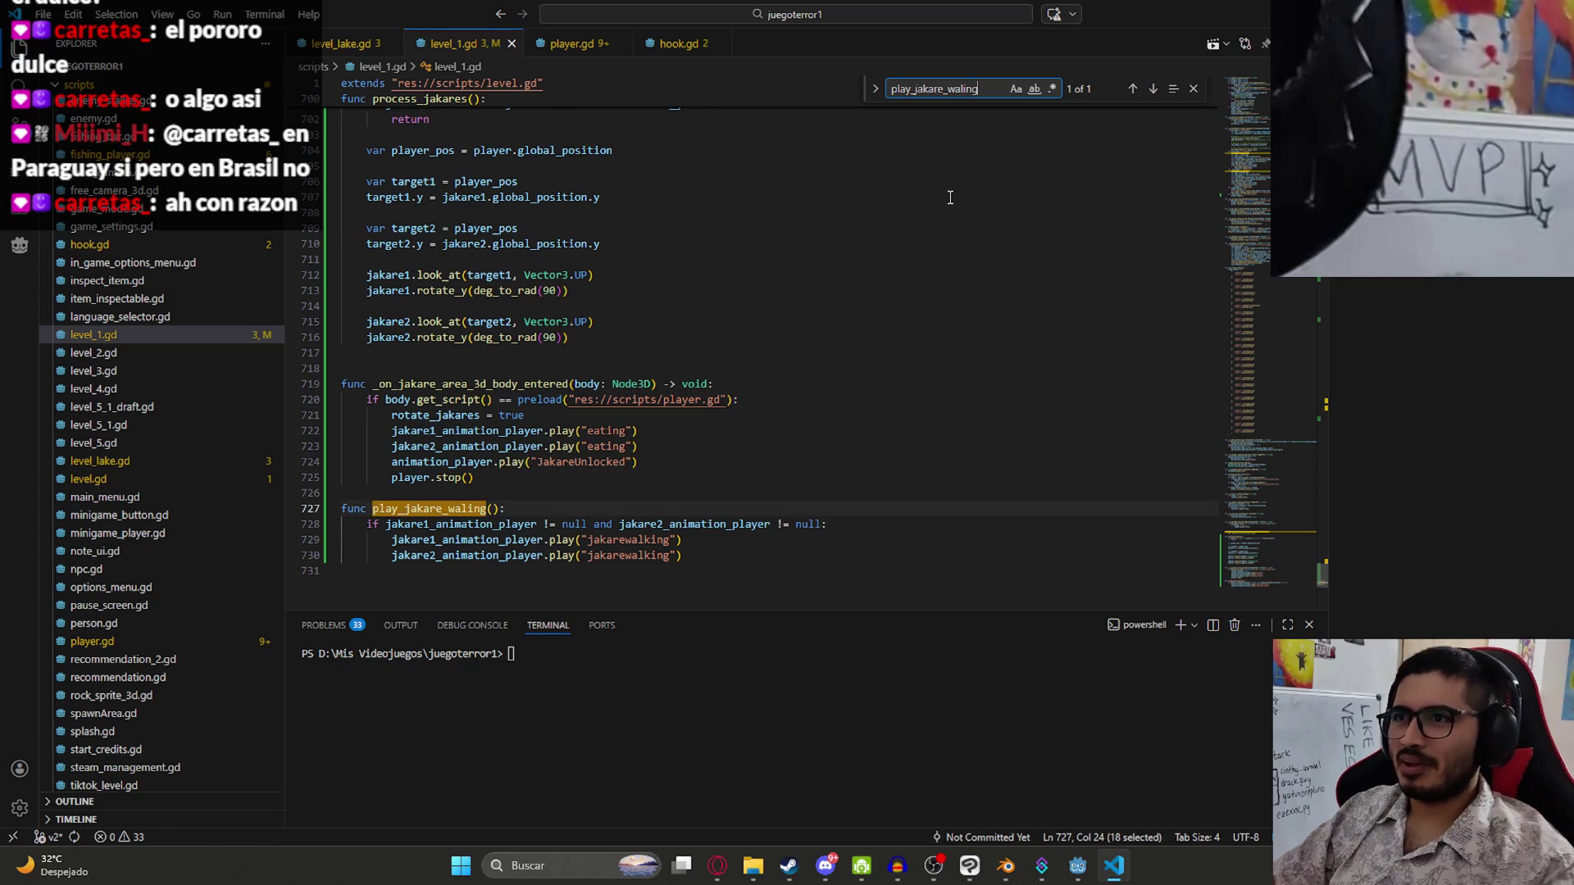
left_click(816, 418)
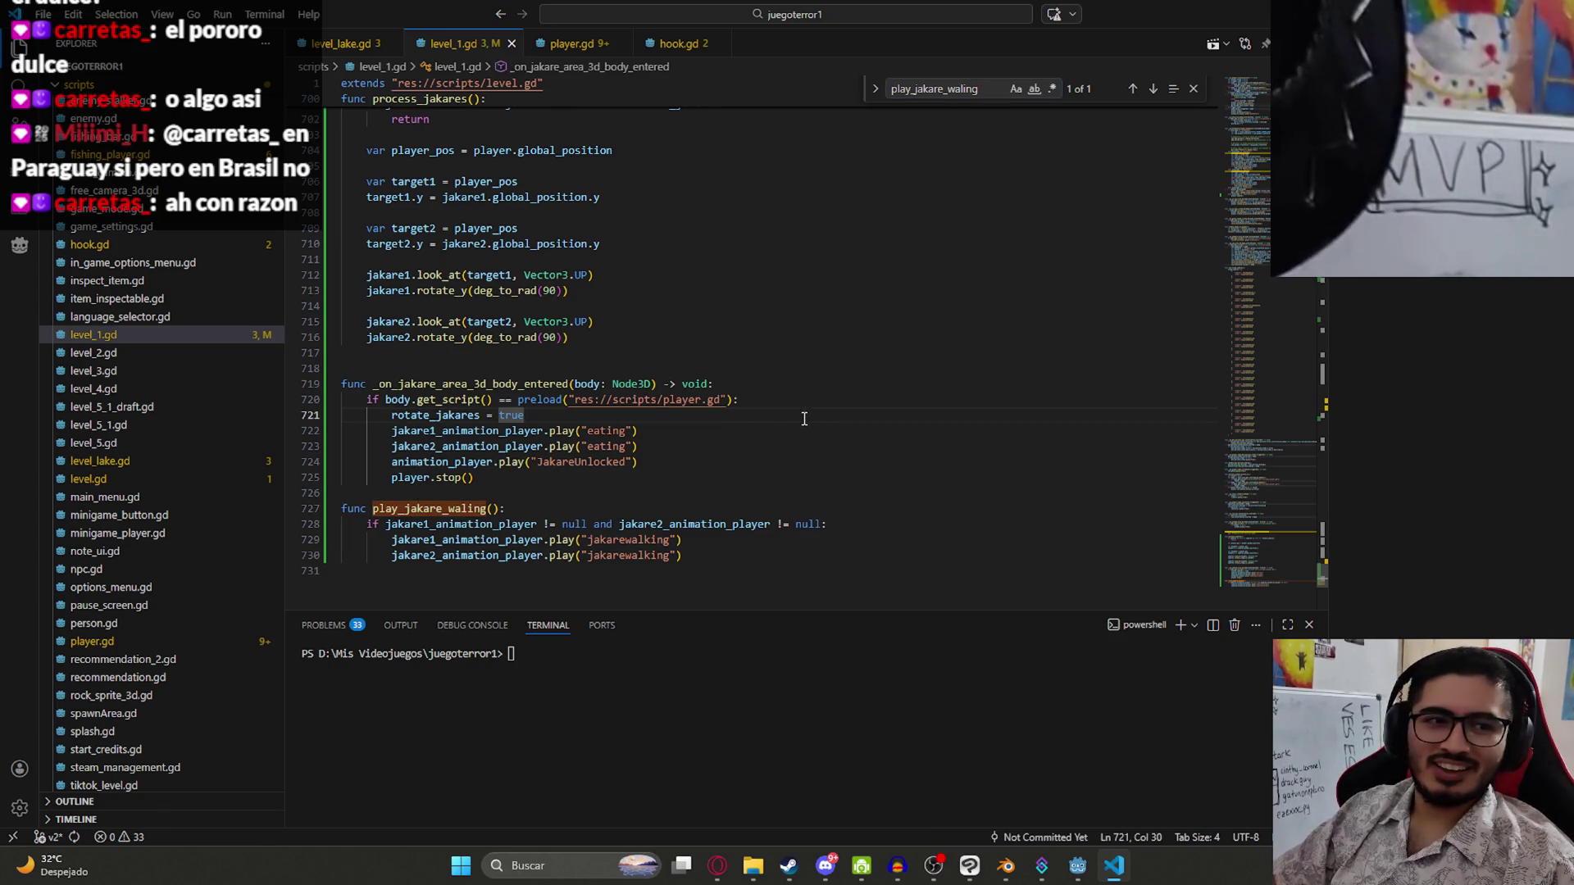
double_click(949, 97)
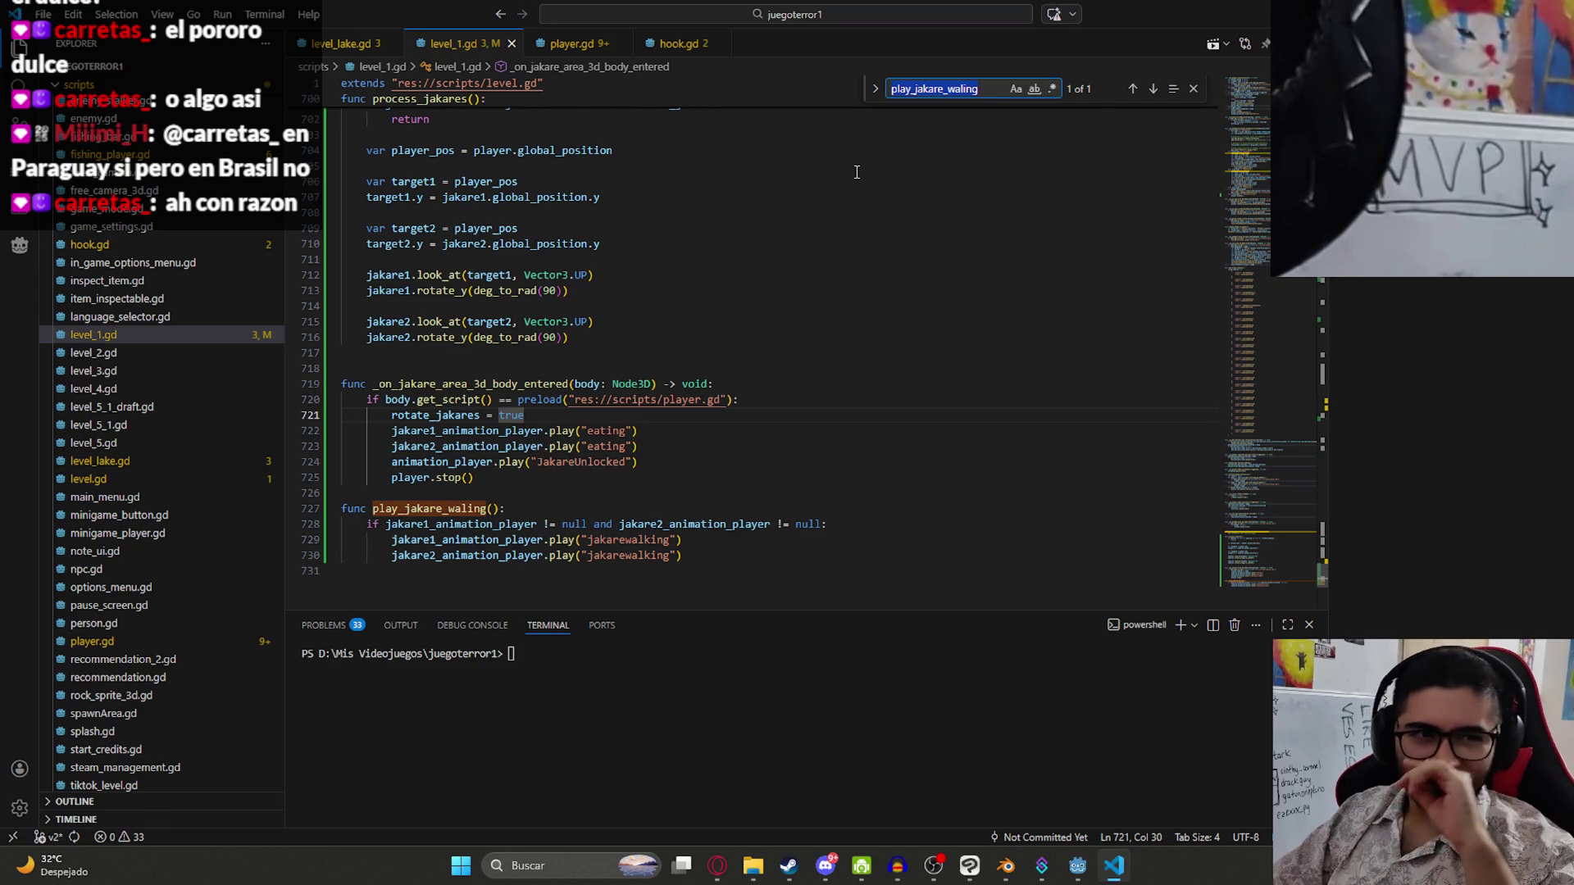
left_click(1194, 90)
left_click(825, 383)
mouse_move(1244, 574)
left_mouse_down()
mouse_move(1295, 296)
mouse_move(1303, 122)
left_mouse_up()
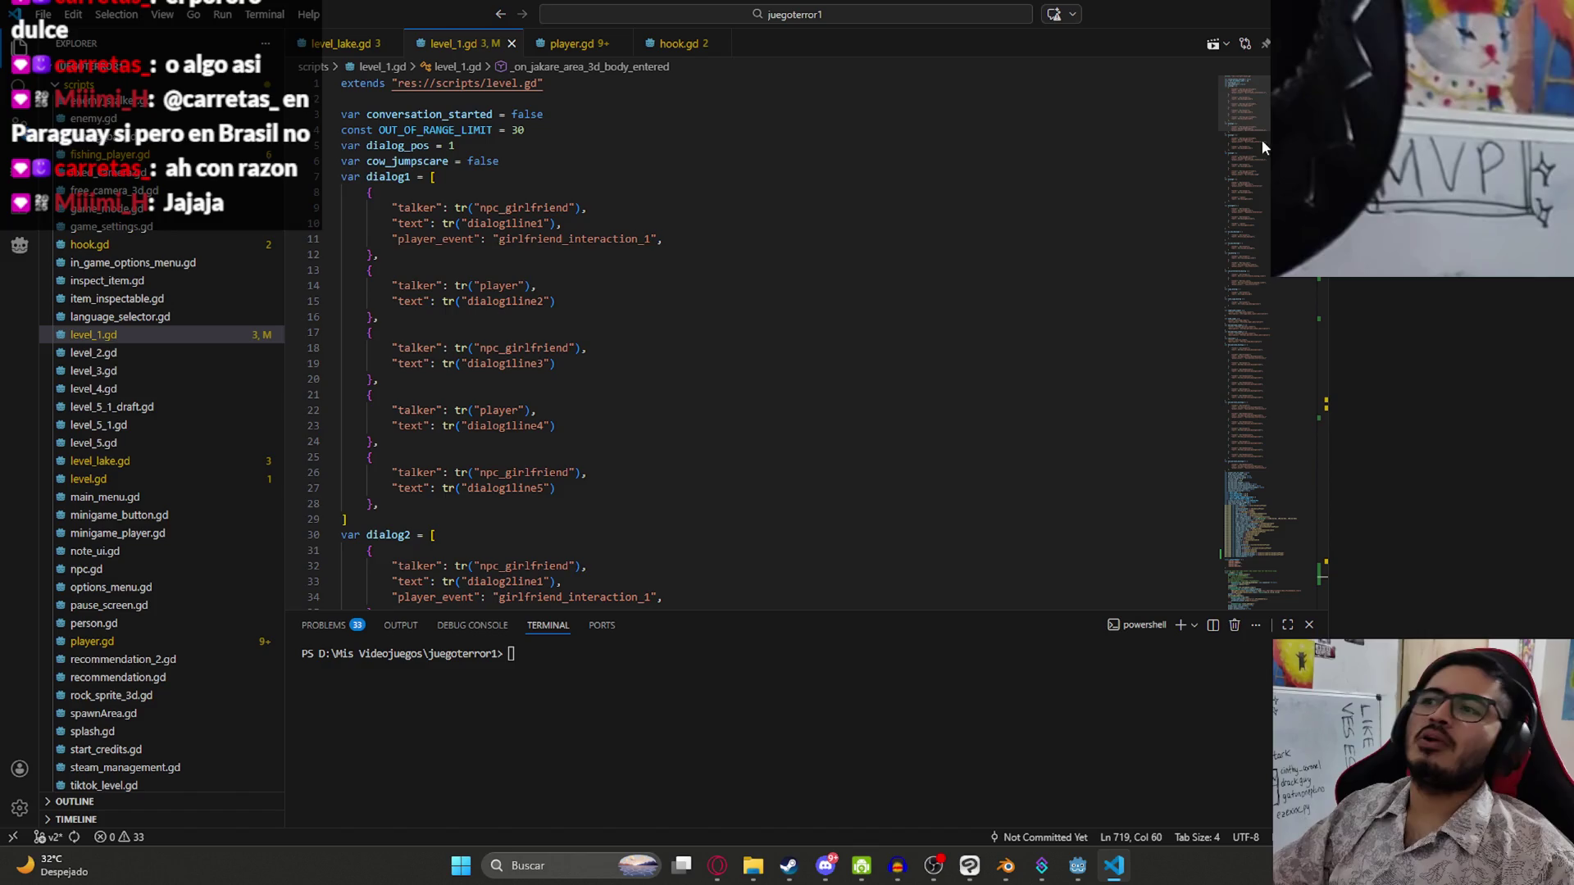
- Switch between Godot and Visual Studio Code, placing the caret after false on line 6
left_click(622, 186)
left_click(378, 176)
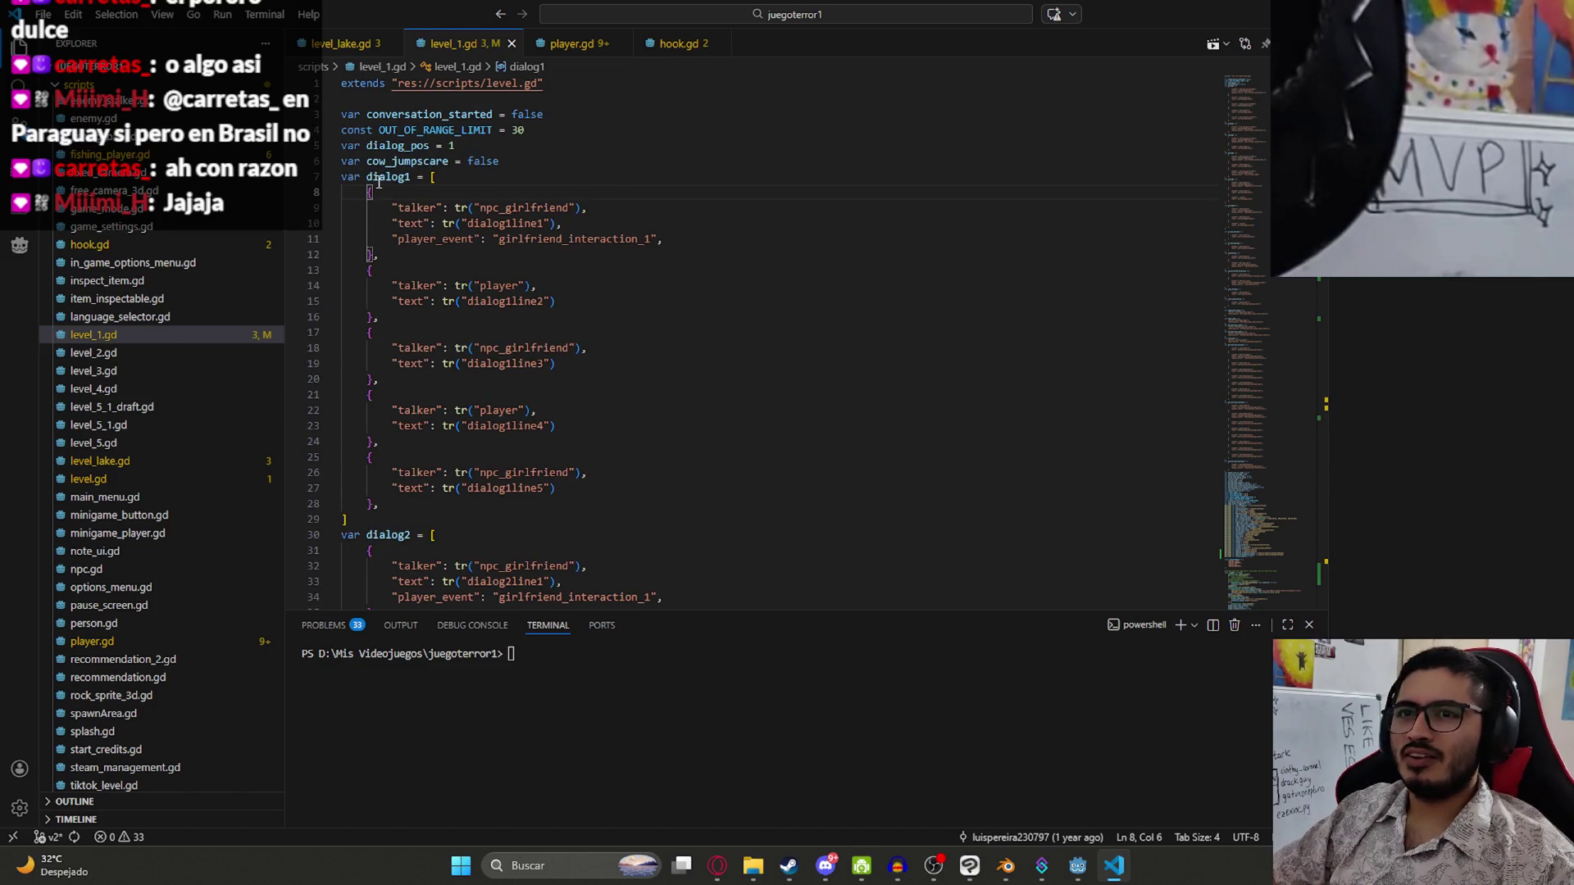
left_click(1106, 867)
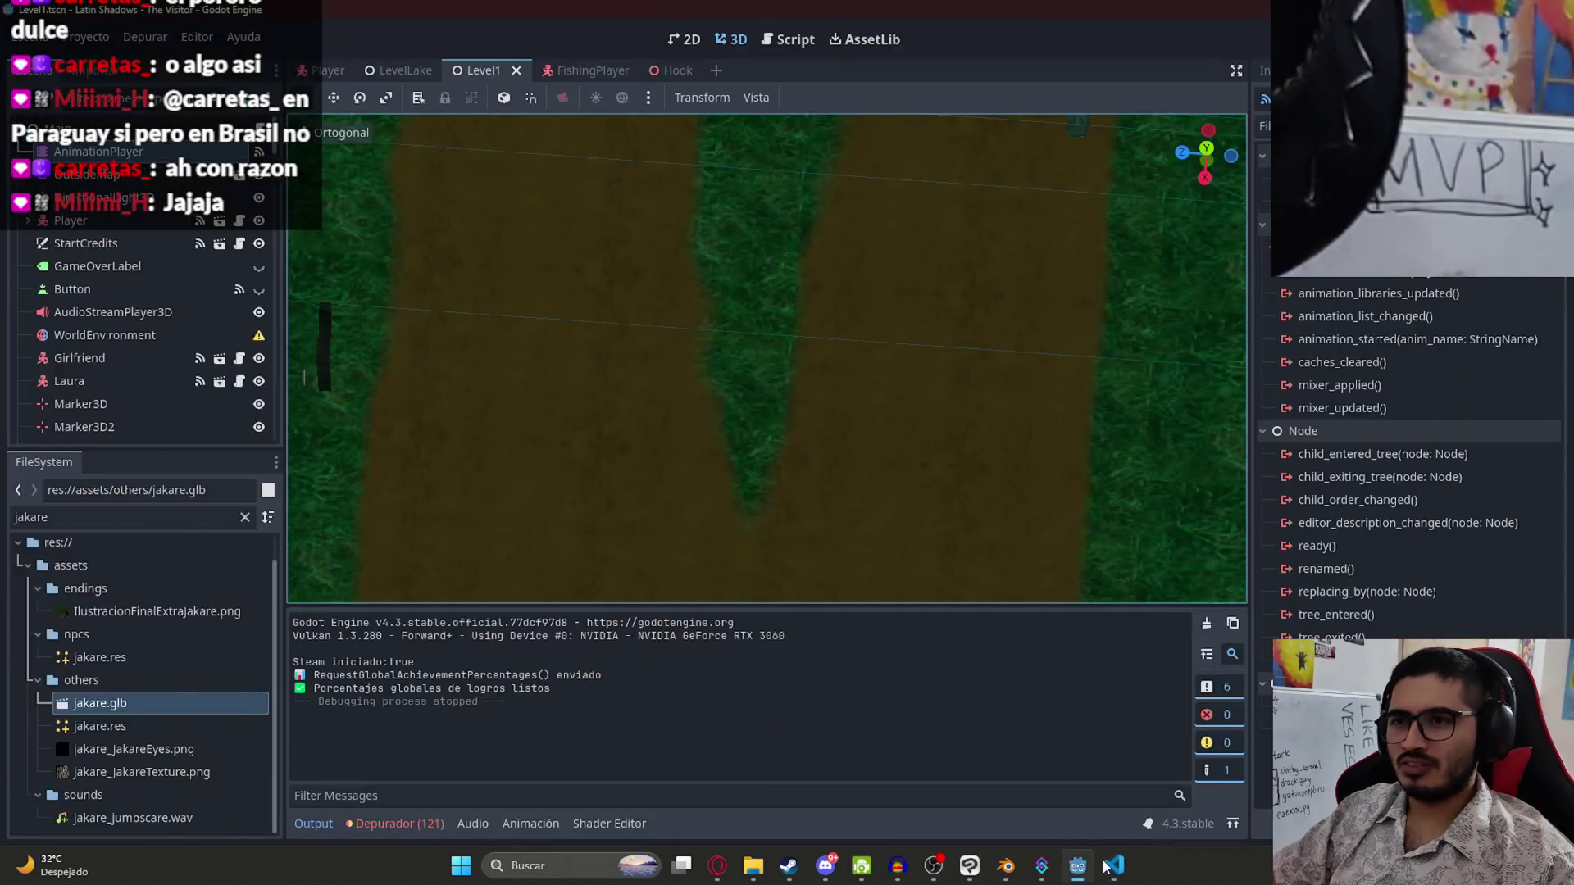
left_click(1106, 867)
left_click(678, 194)
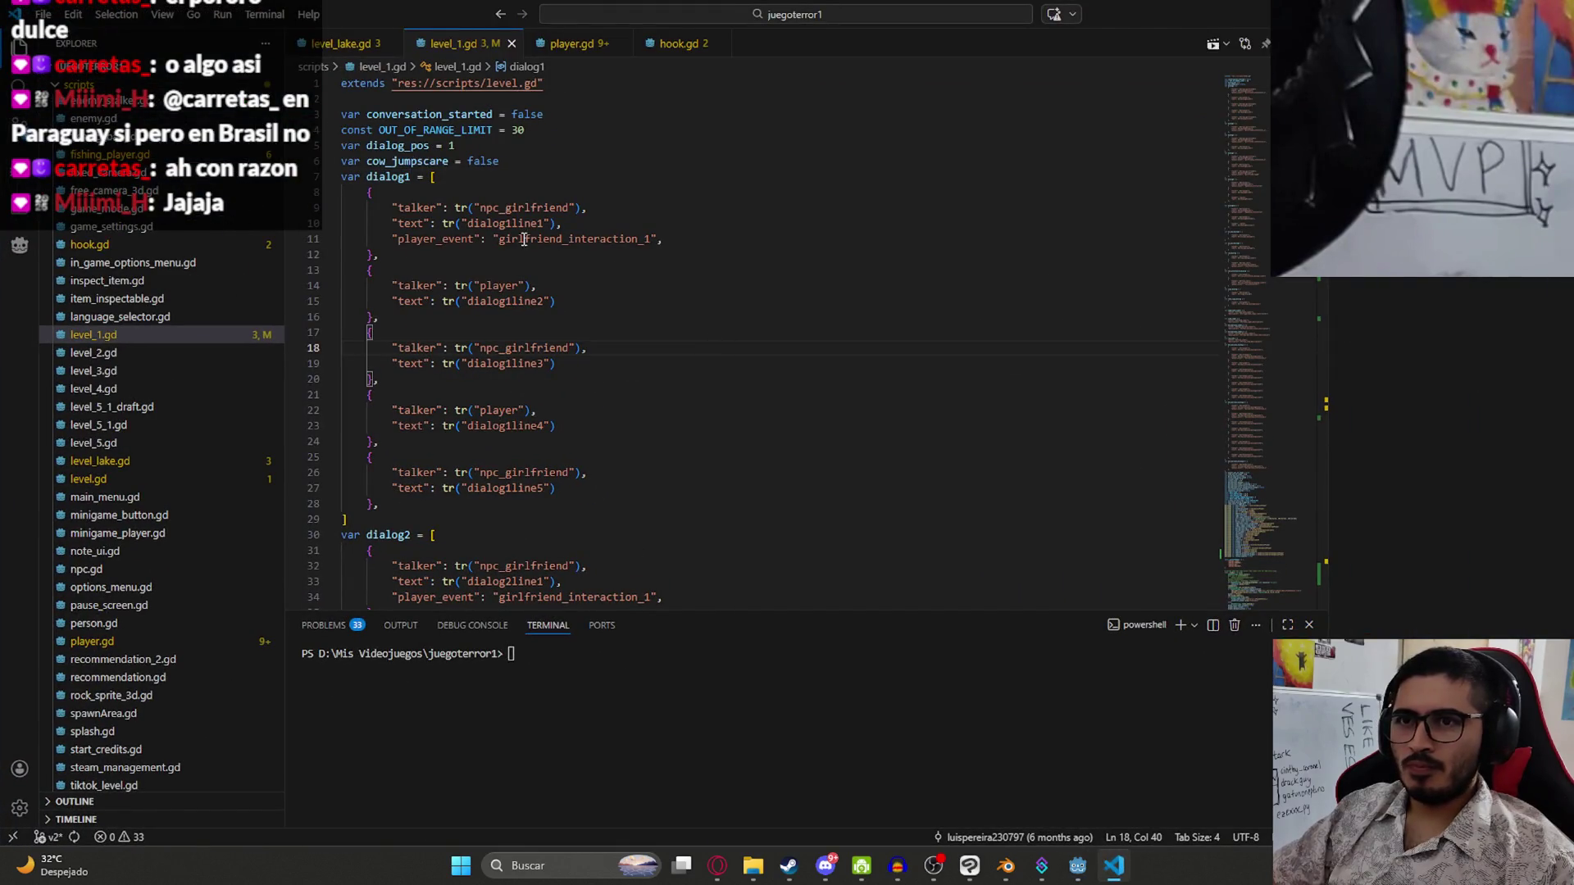
left_click(658, 164)
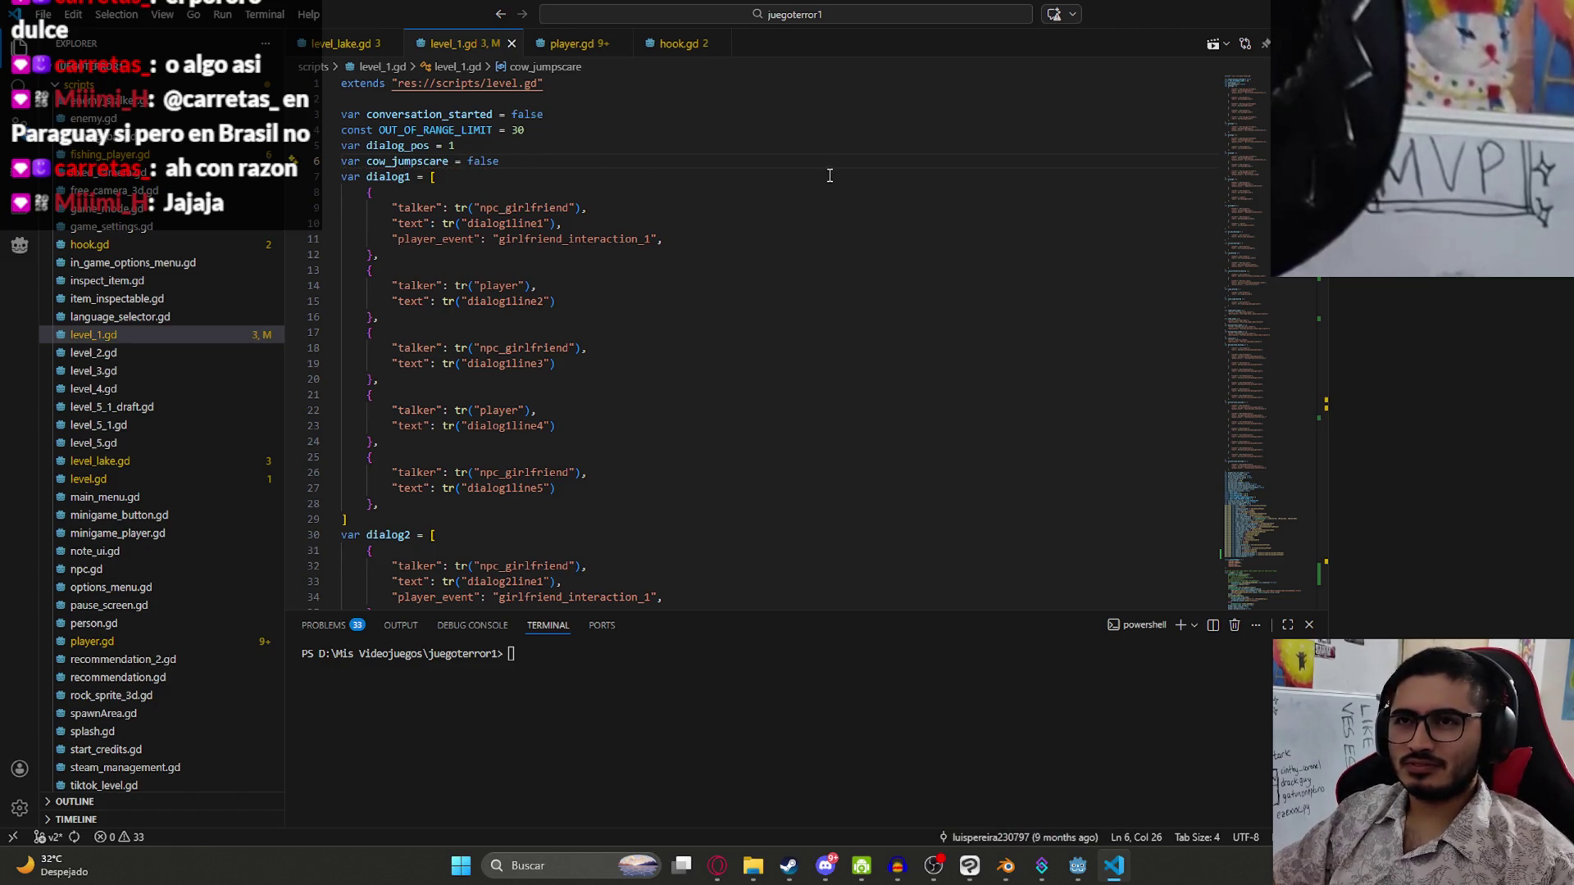
- Paste player.enable() onto line 6, undo it, then show level_1.gd in Godot's script editor
key("alt+Tab")
key("alt+Tab")
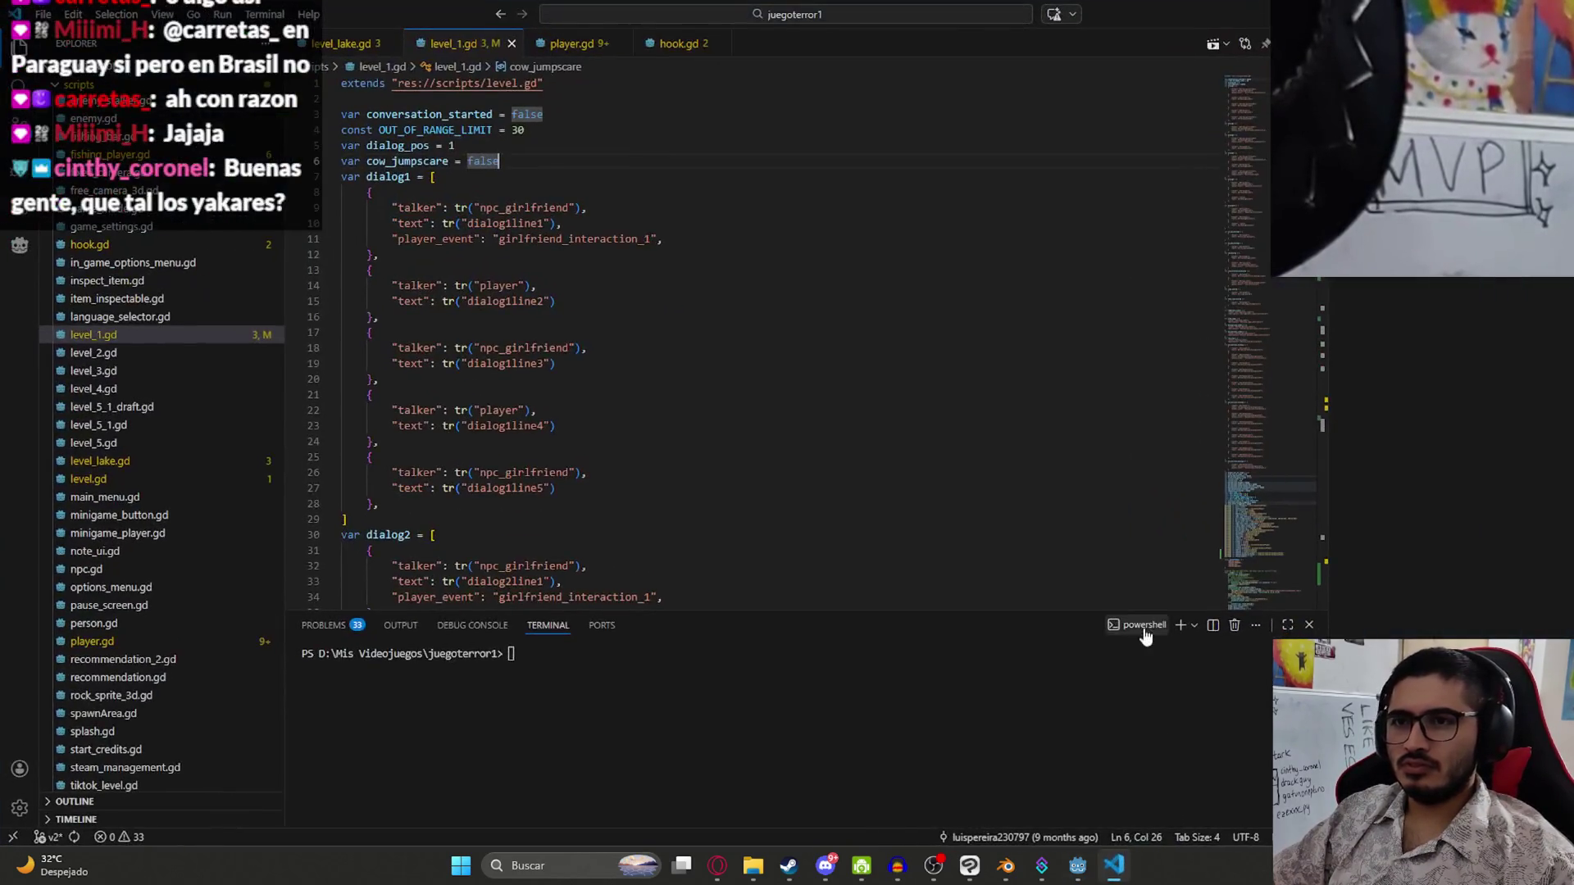
left_click(1246, 525)
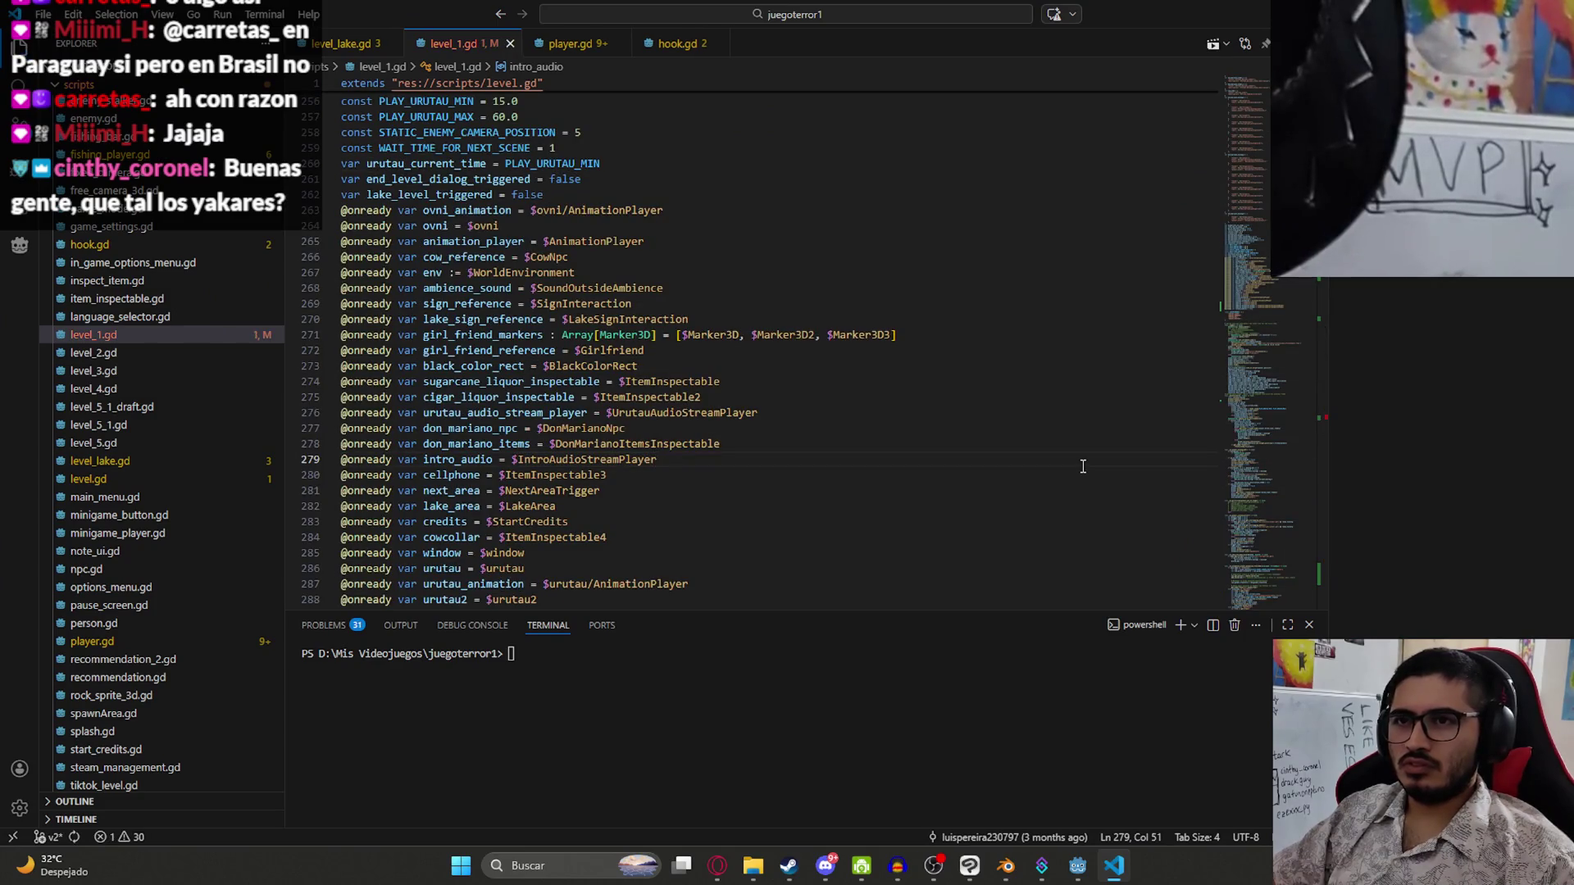
type("player.enable()")
key("ctrl+z")
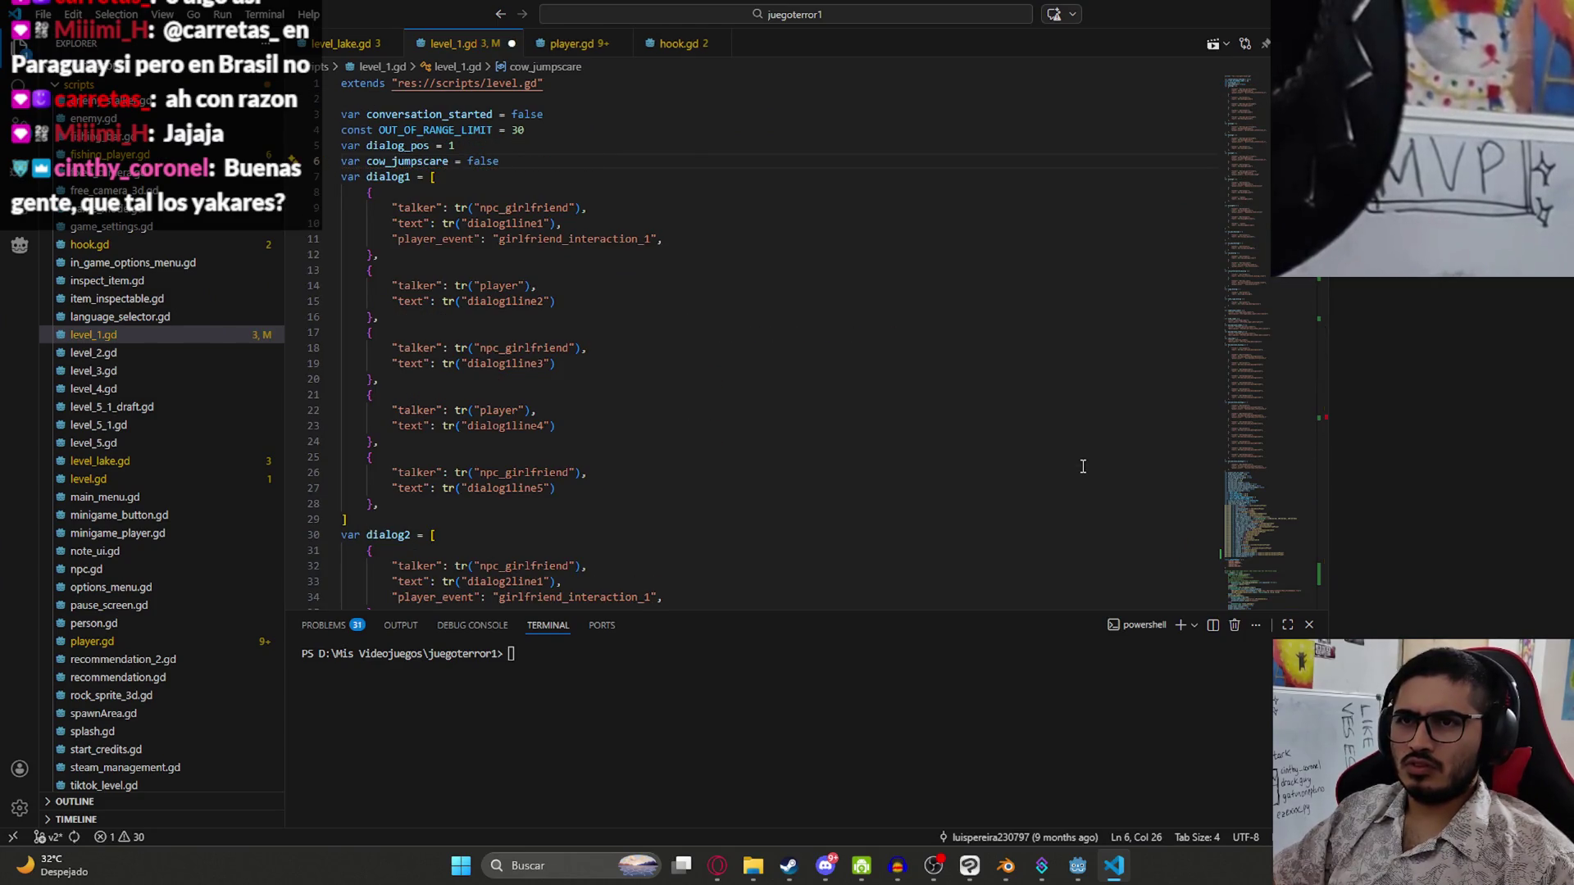
key("ctrl+z")
key("ctrl+z")
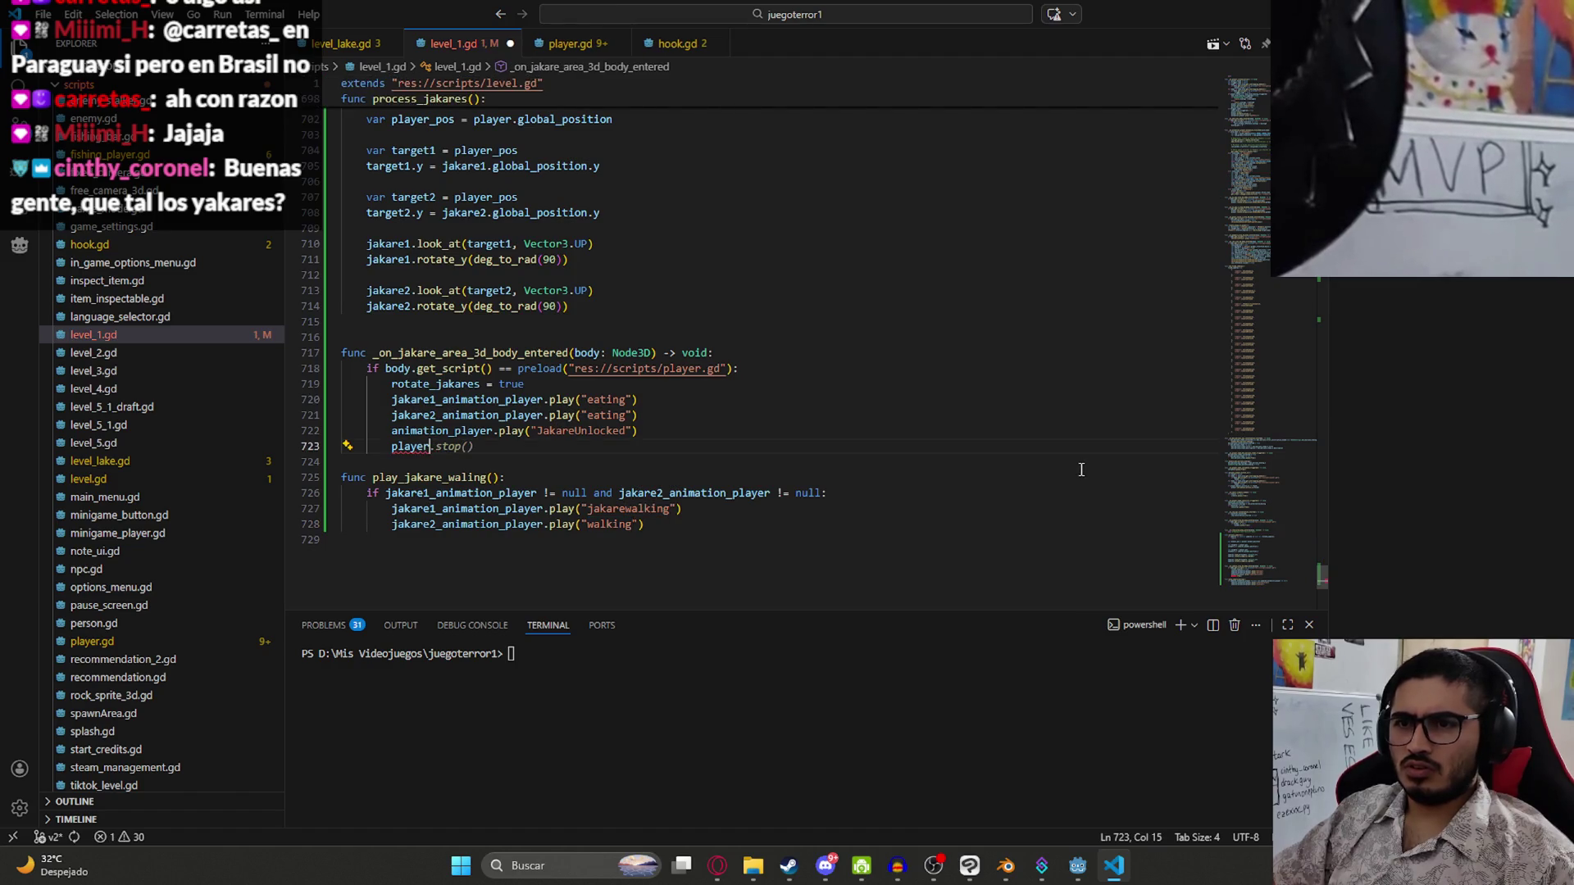
key("ctrl+y")
key("ctrl+y")
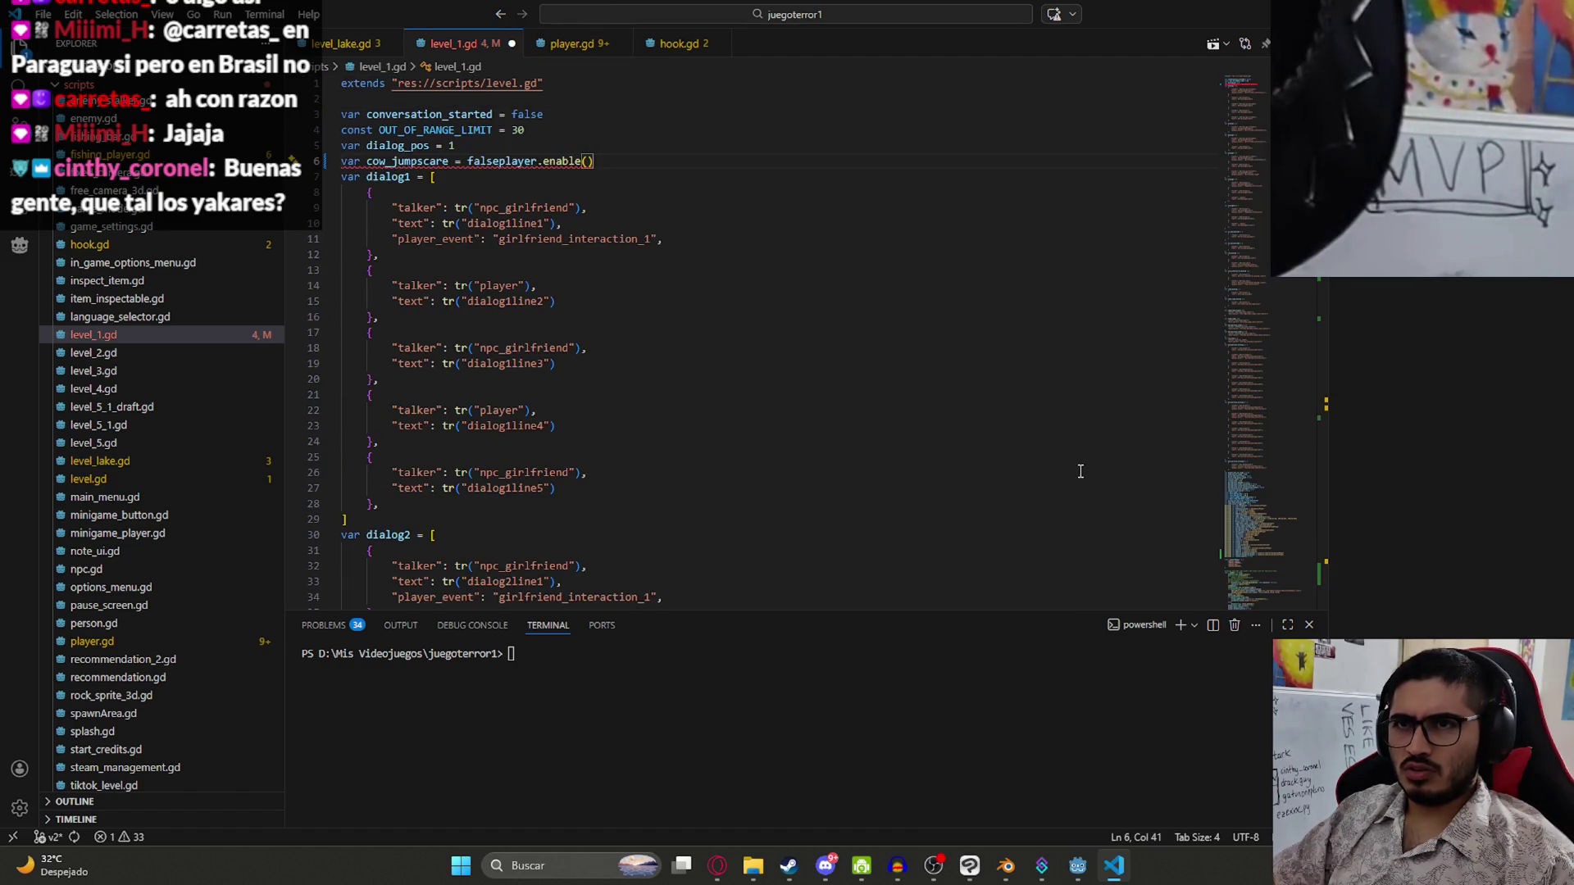
key("ctrl+z")
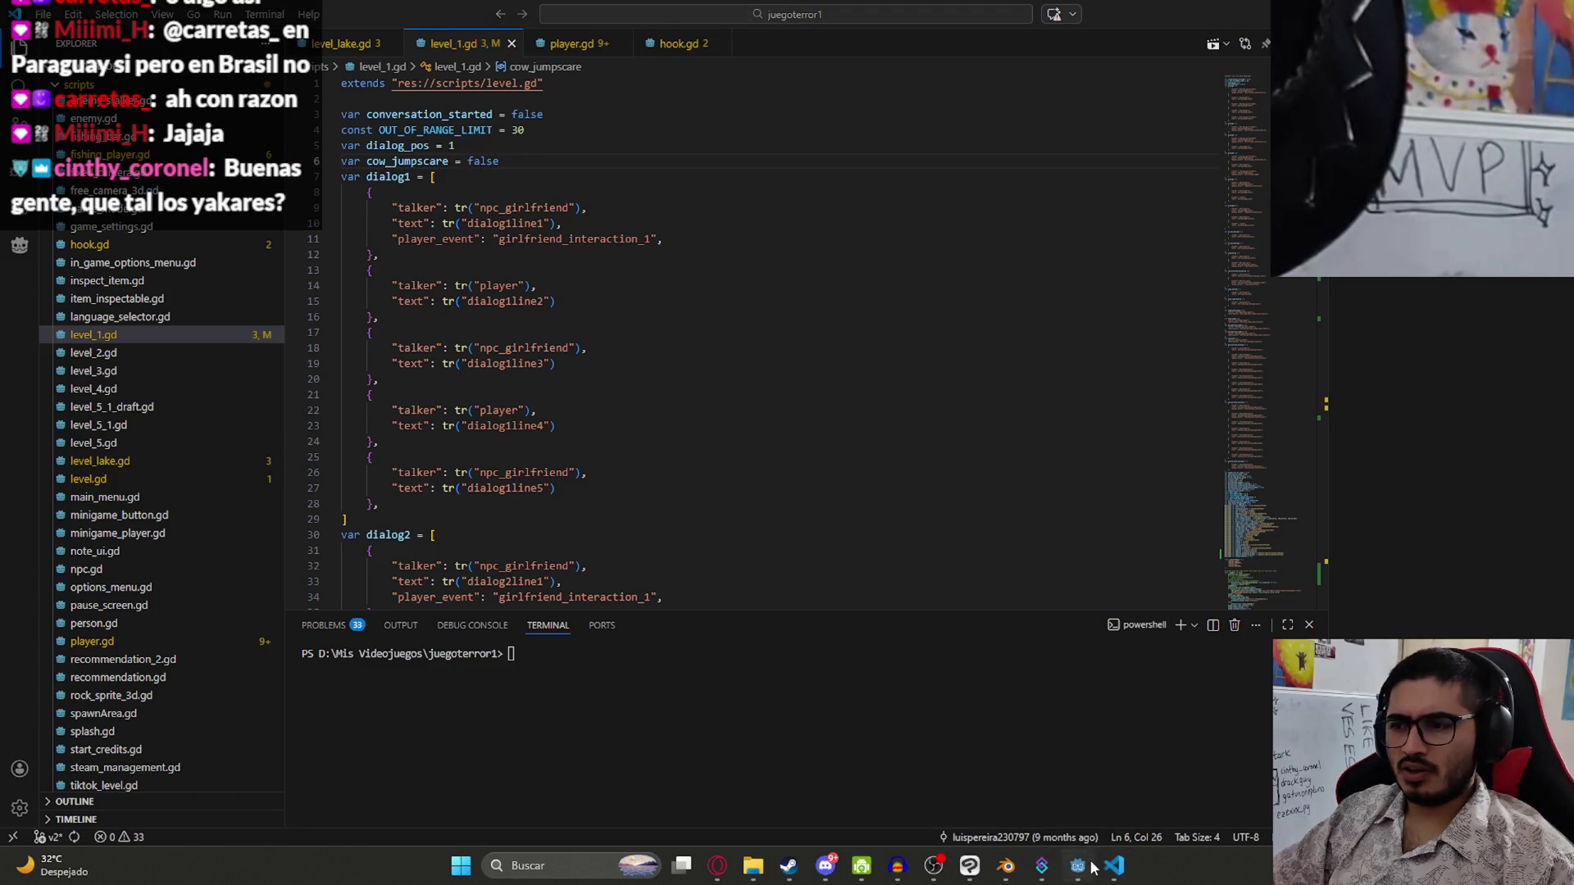
key("alt+Tab")
left_click(789, 41)
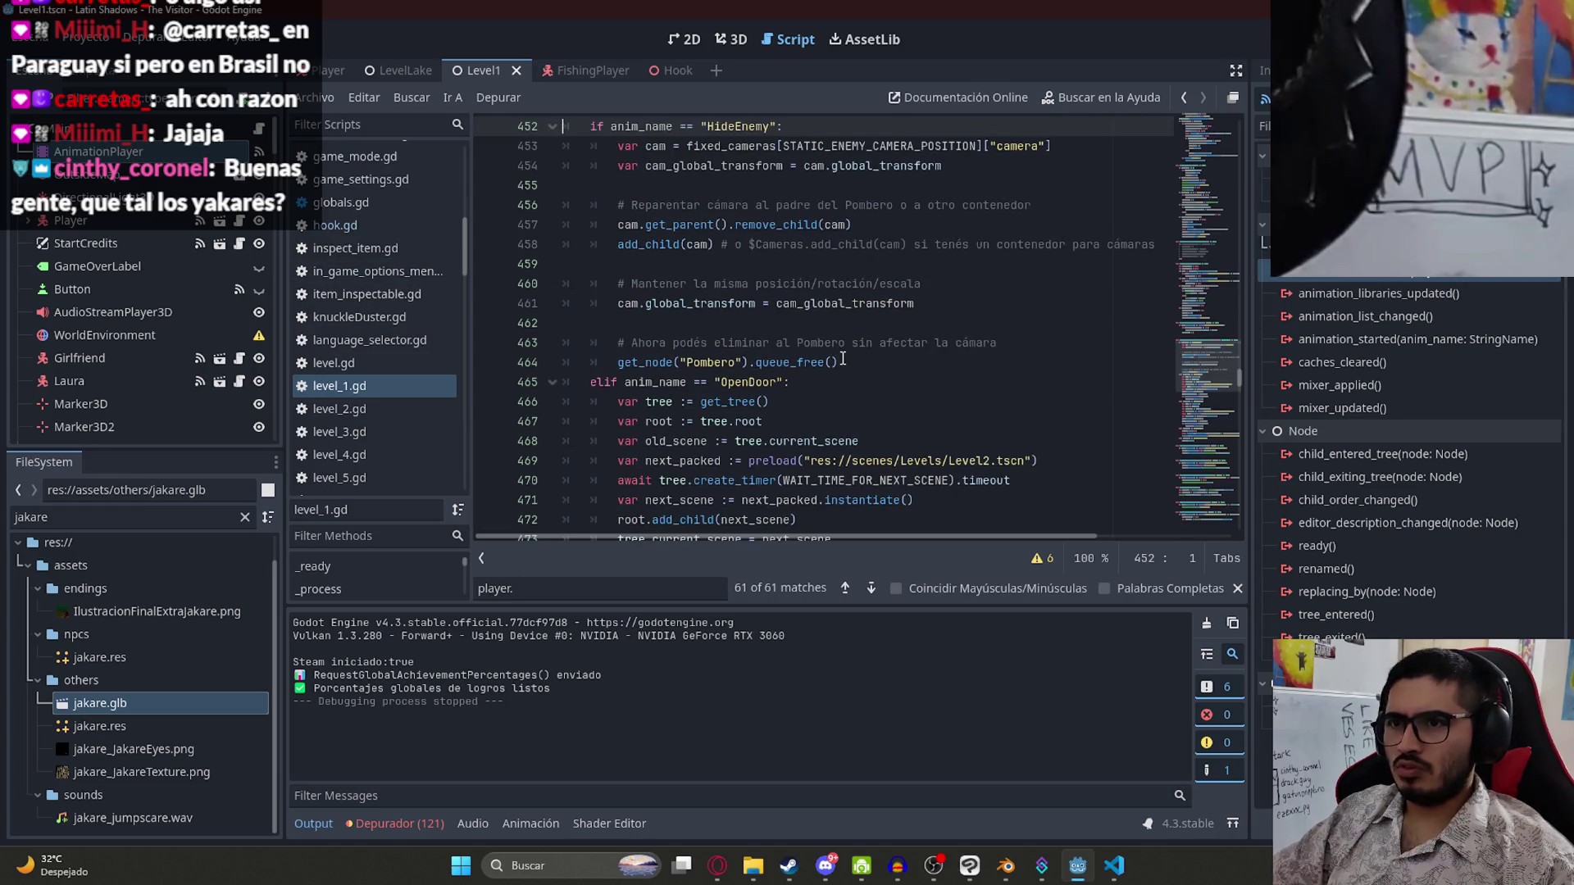
- Insert a new indented line after player.enable() in the JakareUnlocked animation branch
scroll(858, 365, "down", 10)
scroll(820, 344, "up", 3)
left_click(762, 303)
left_click(775, 323)
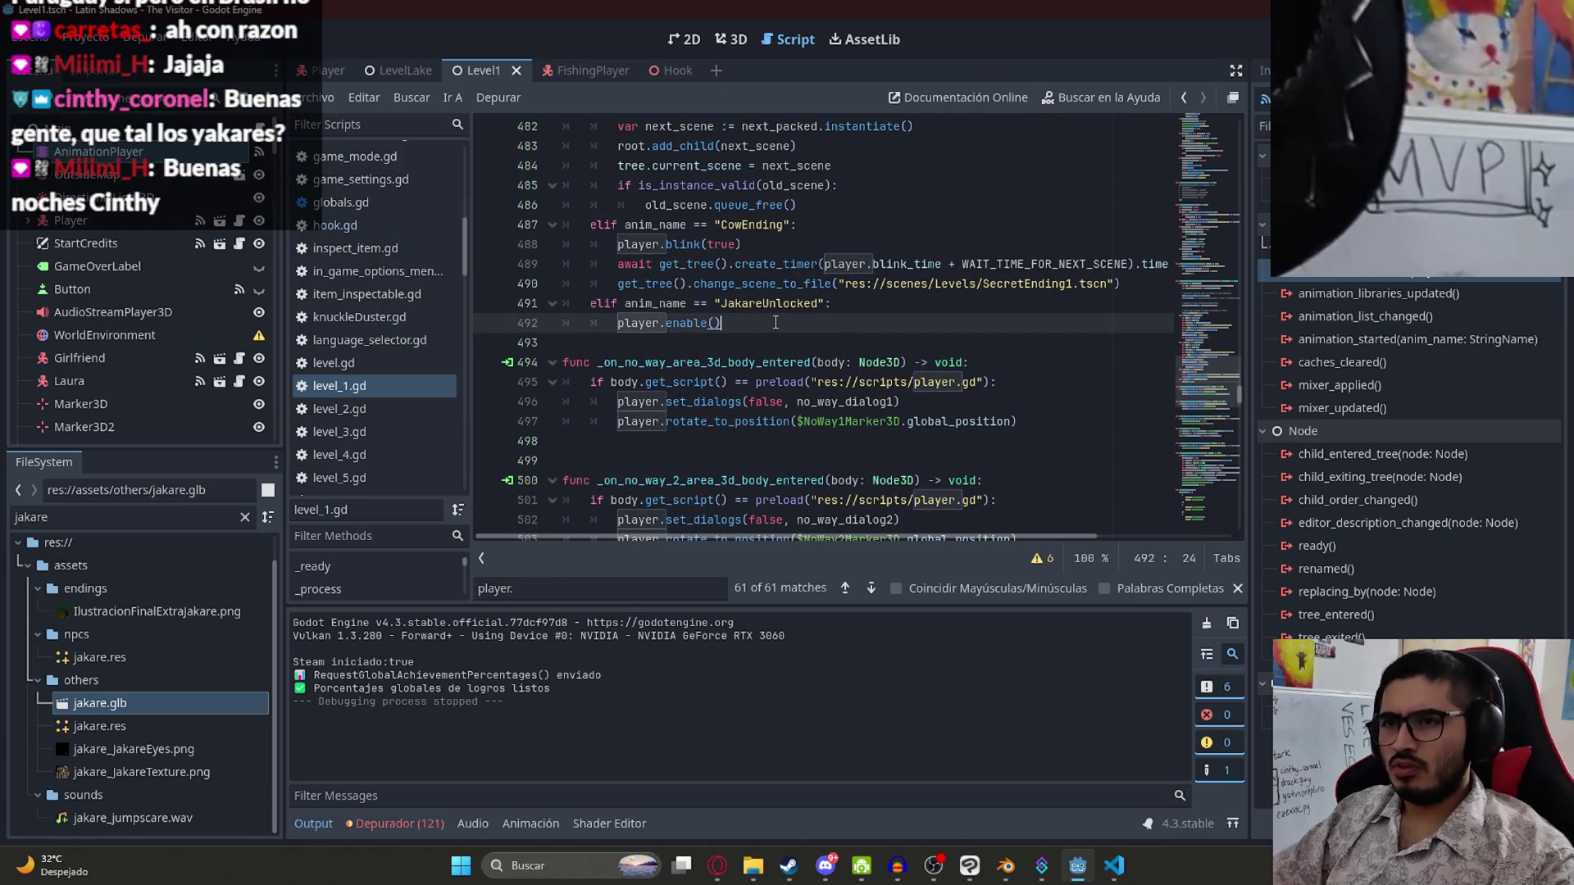
key("Return")
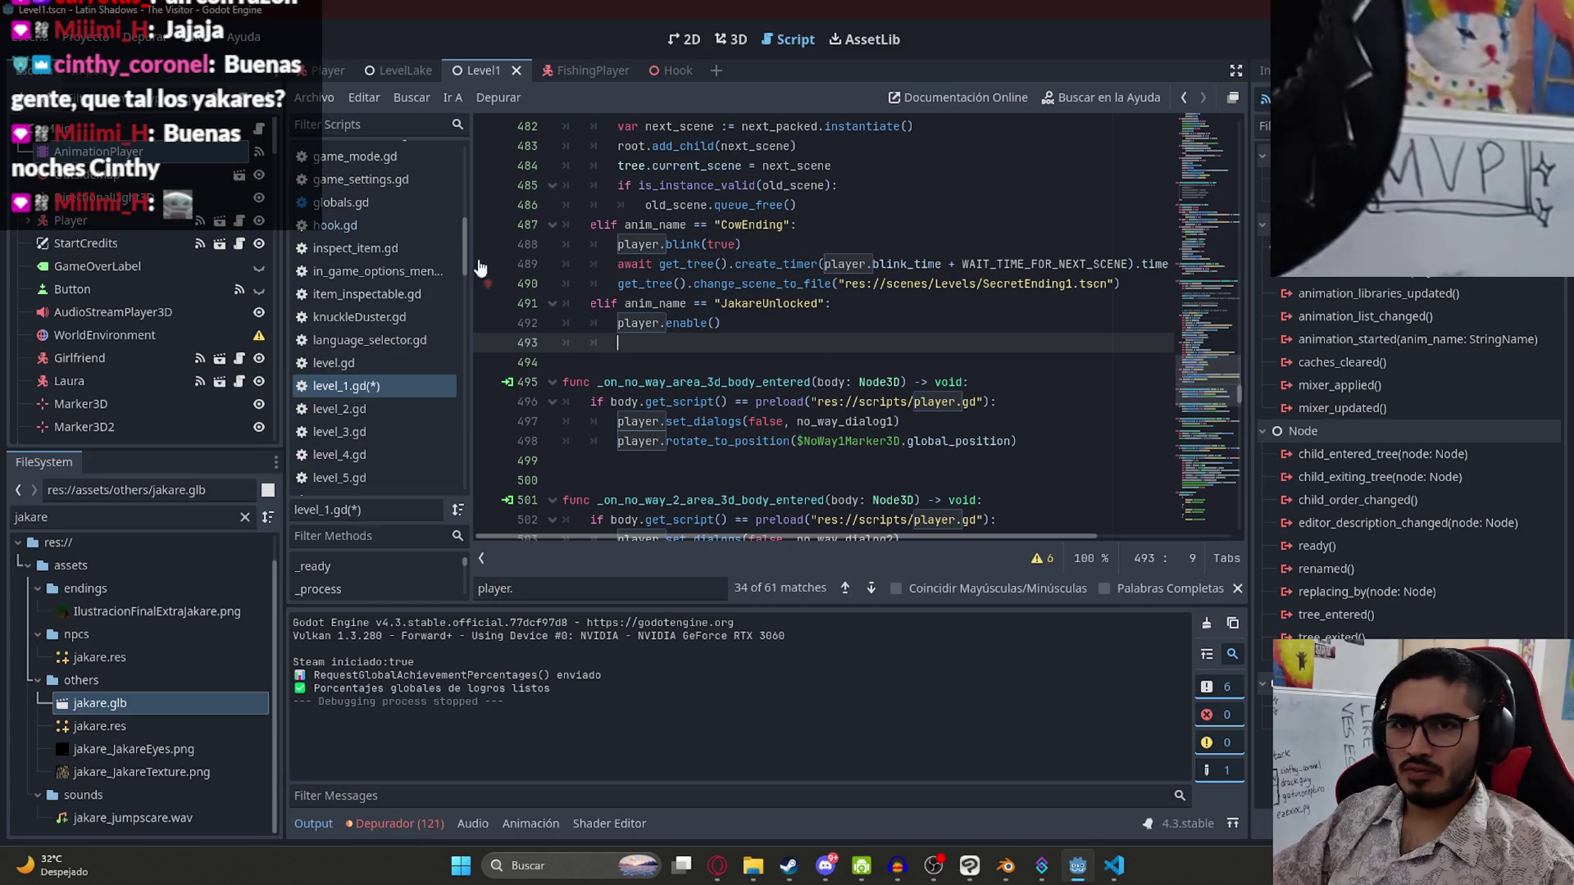
scroll(282, 442, "down", 10)
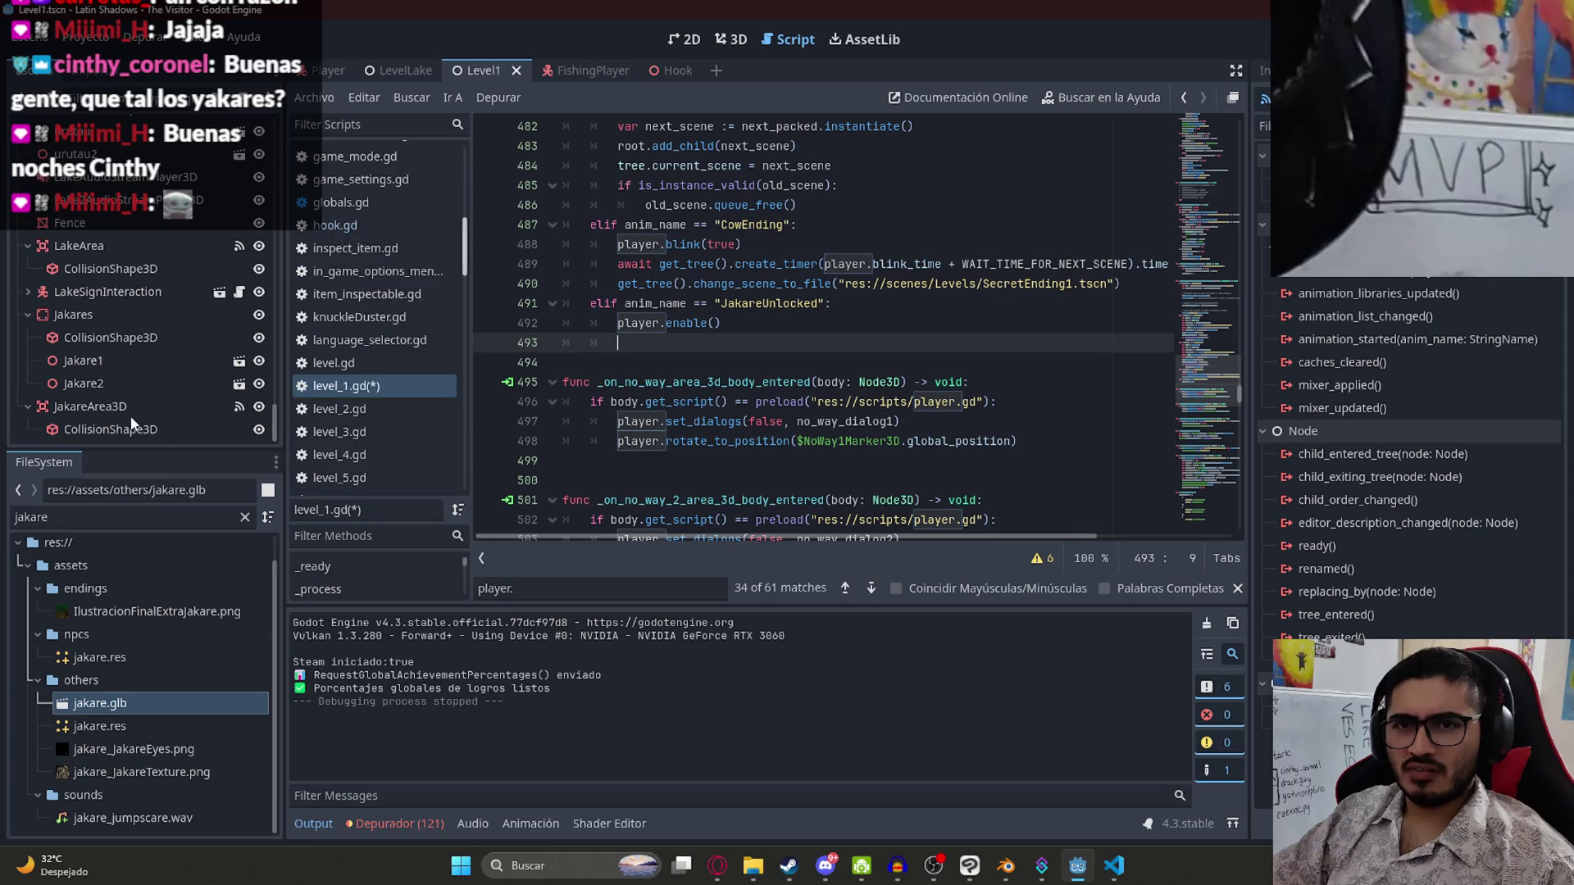
- Select the JakareArea3D node and bring level_1.gd's top variable declarations into view
left_click(123, 407)
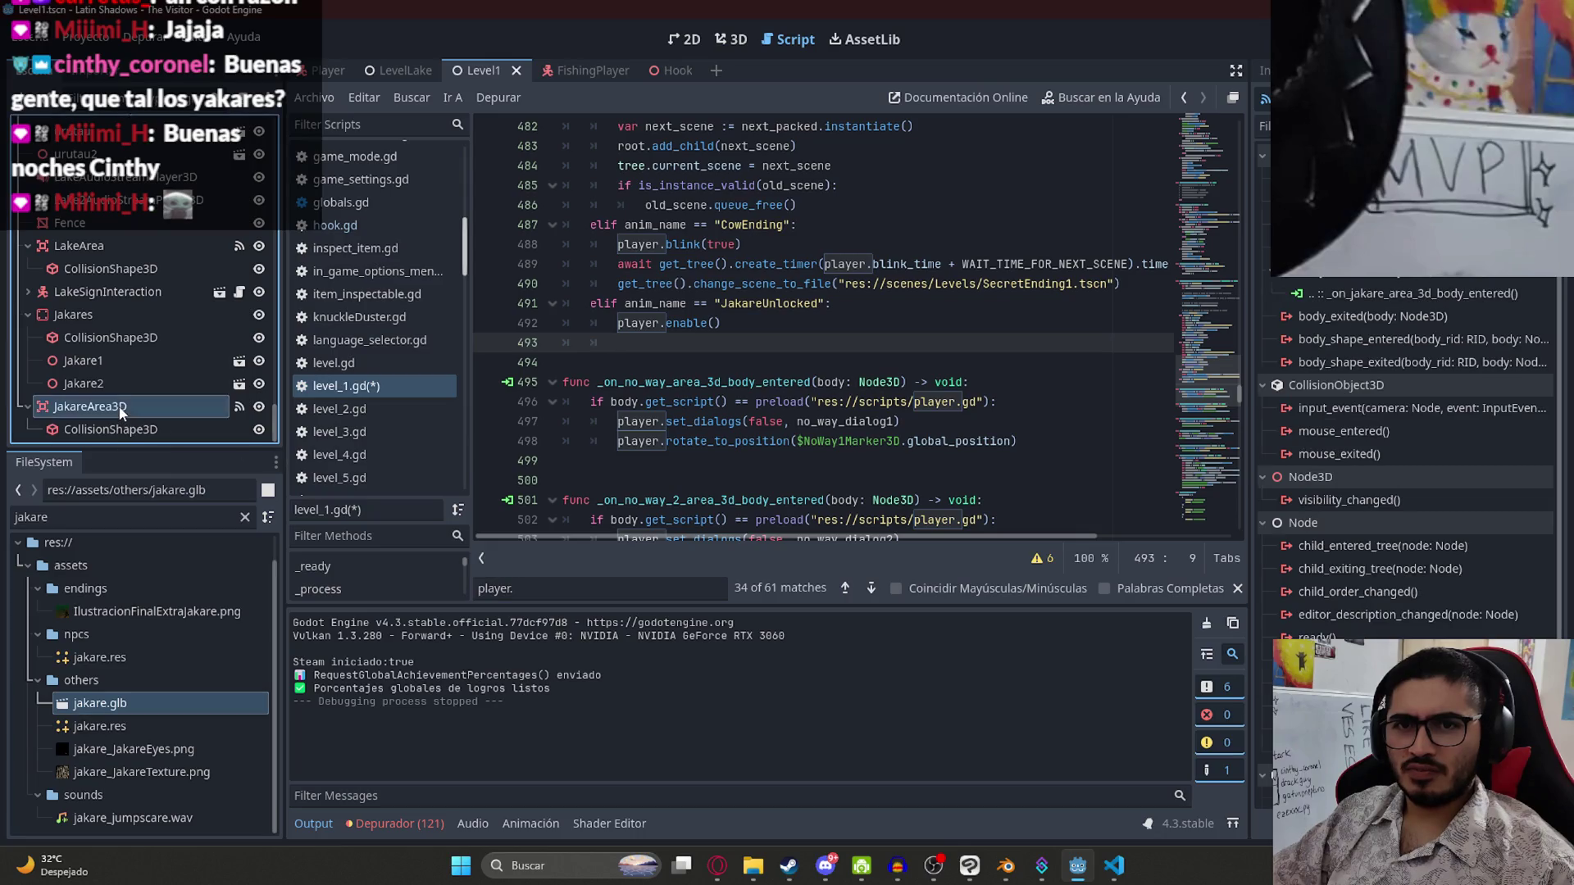
left_click(1203, 289)
left_click(1202, 123)
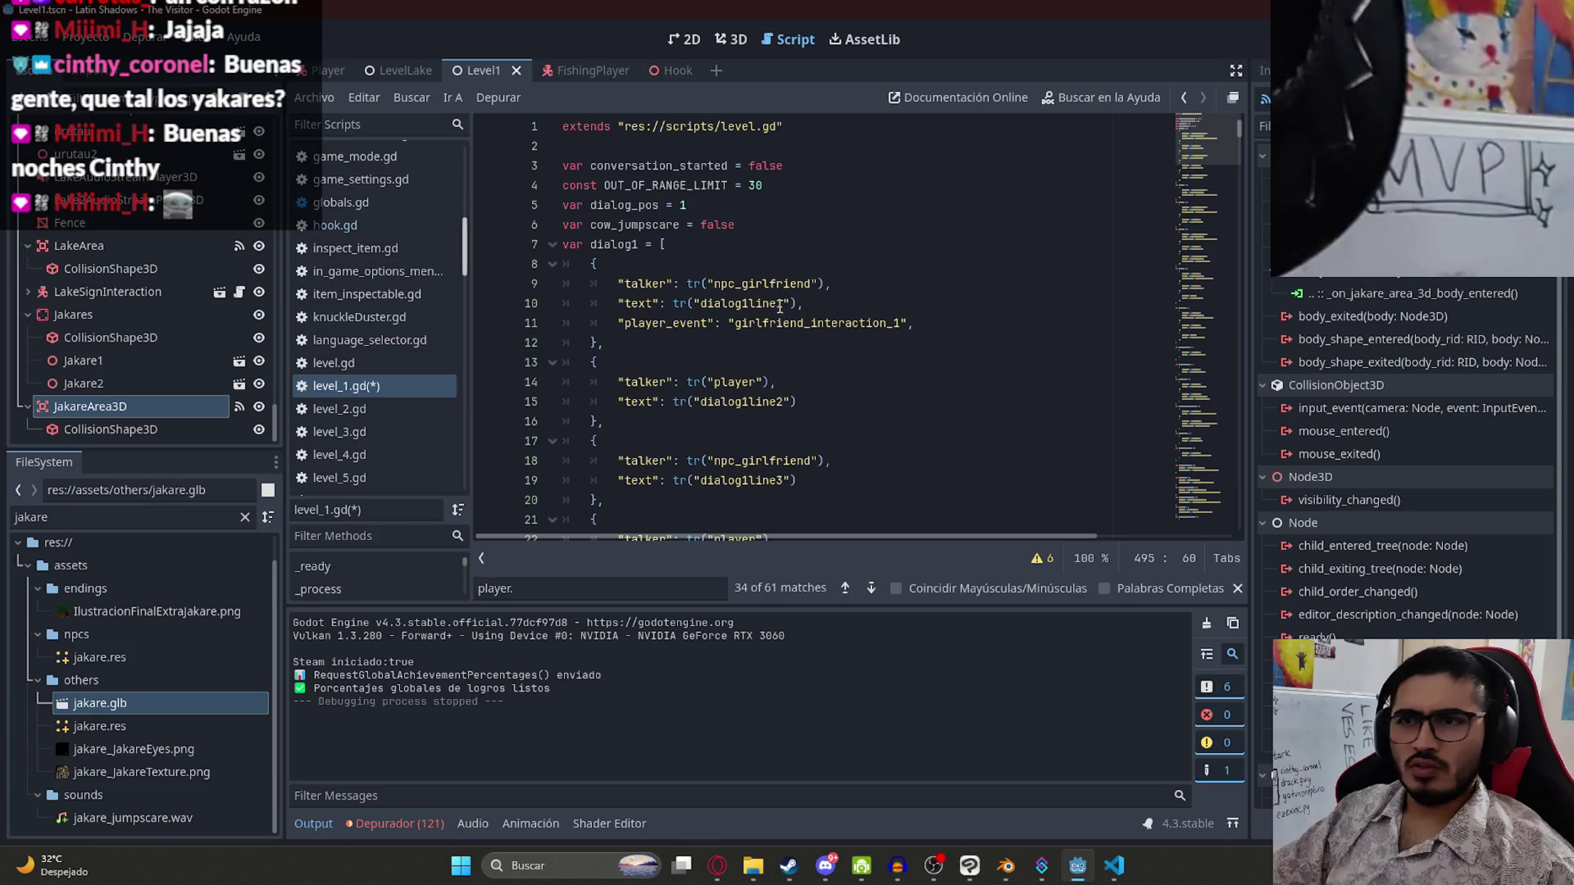
scroll(780, 307, "down", 7)
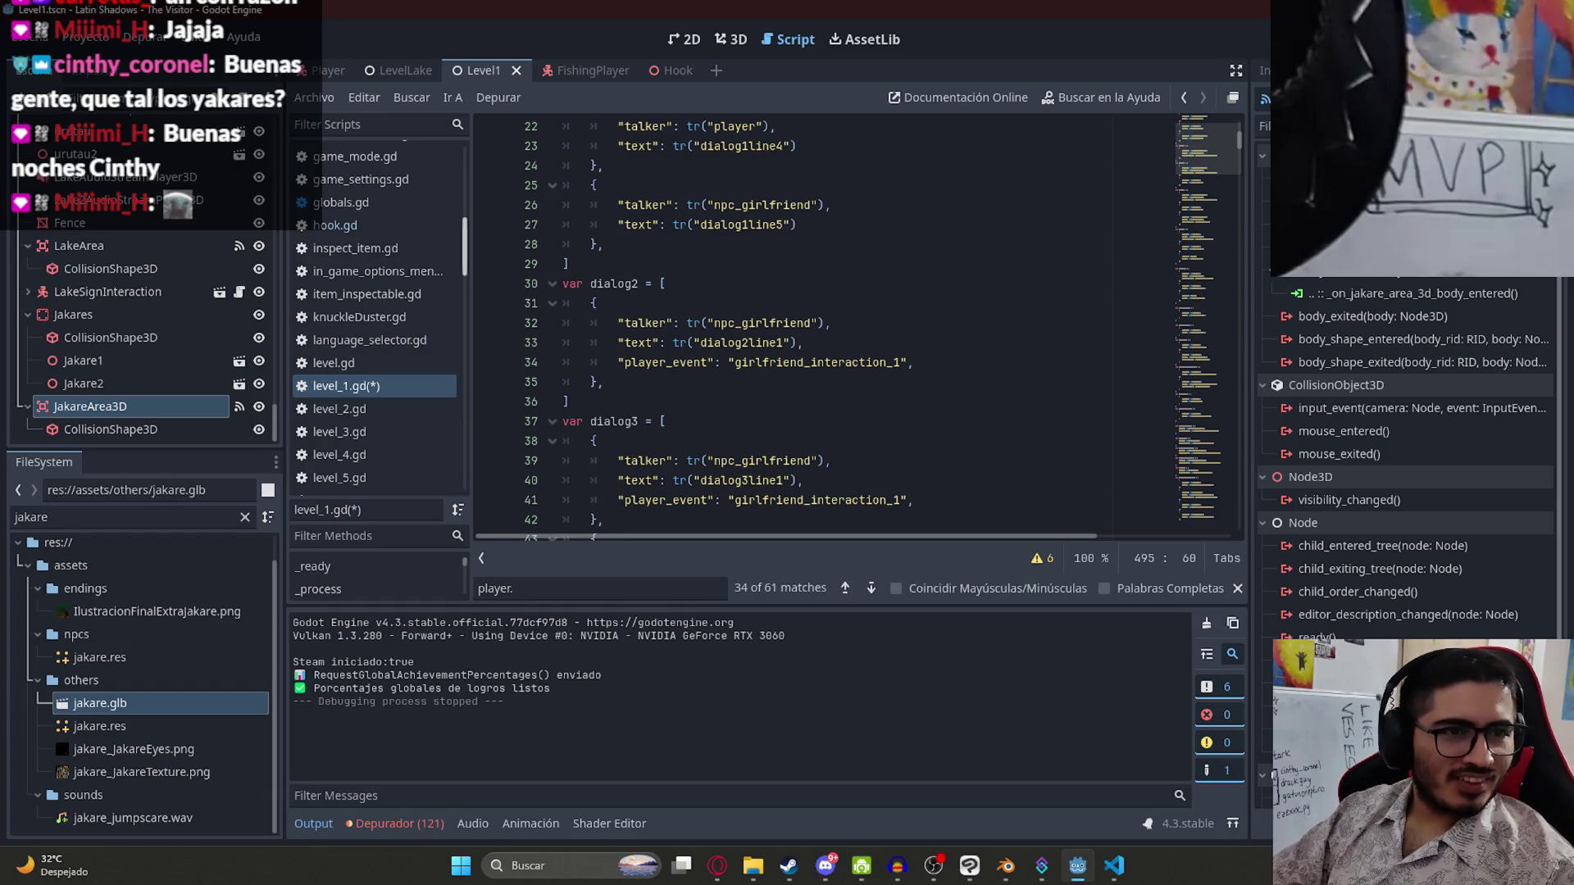
left_click(1045, 286)
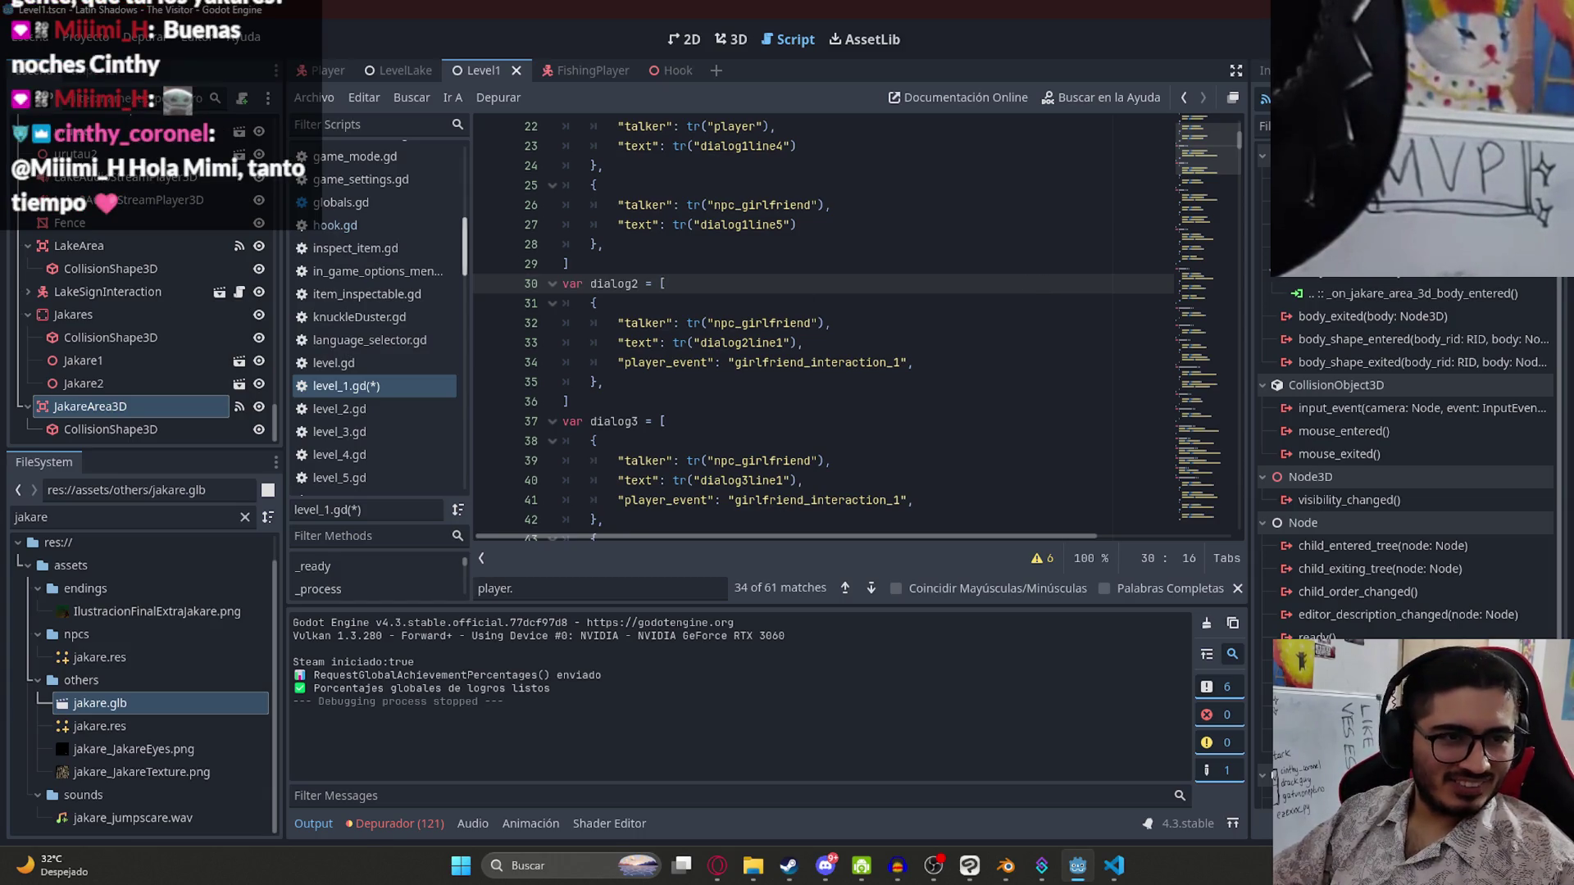
left_click(735, 388)
left_click_drag(1210, 152, 1215, 299)
left_click(845, 257)
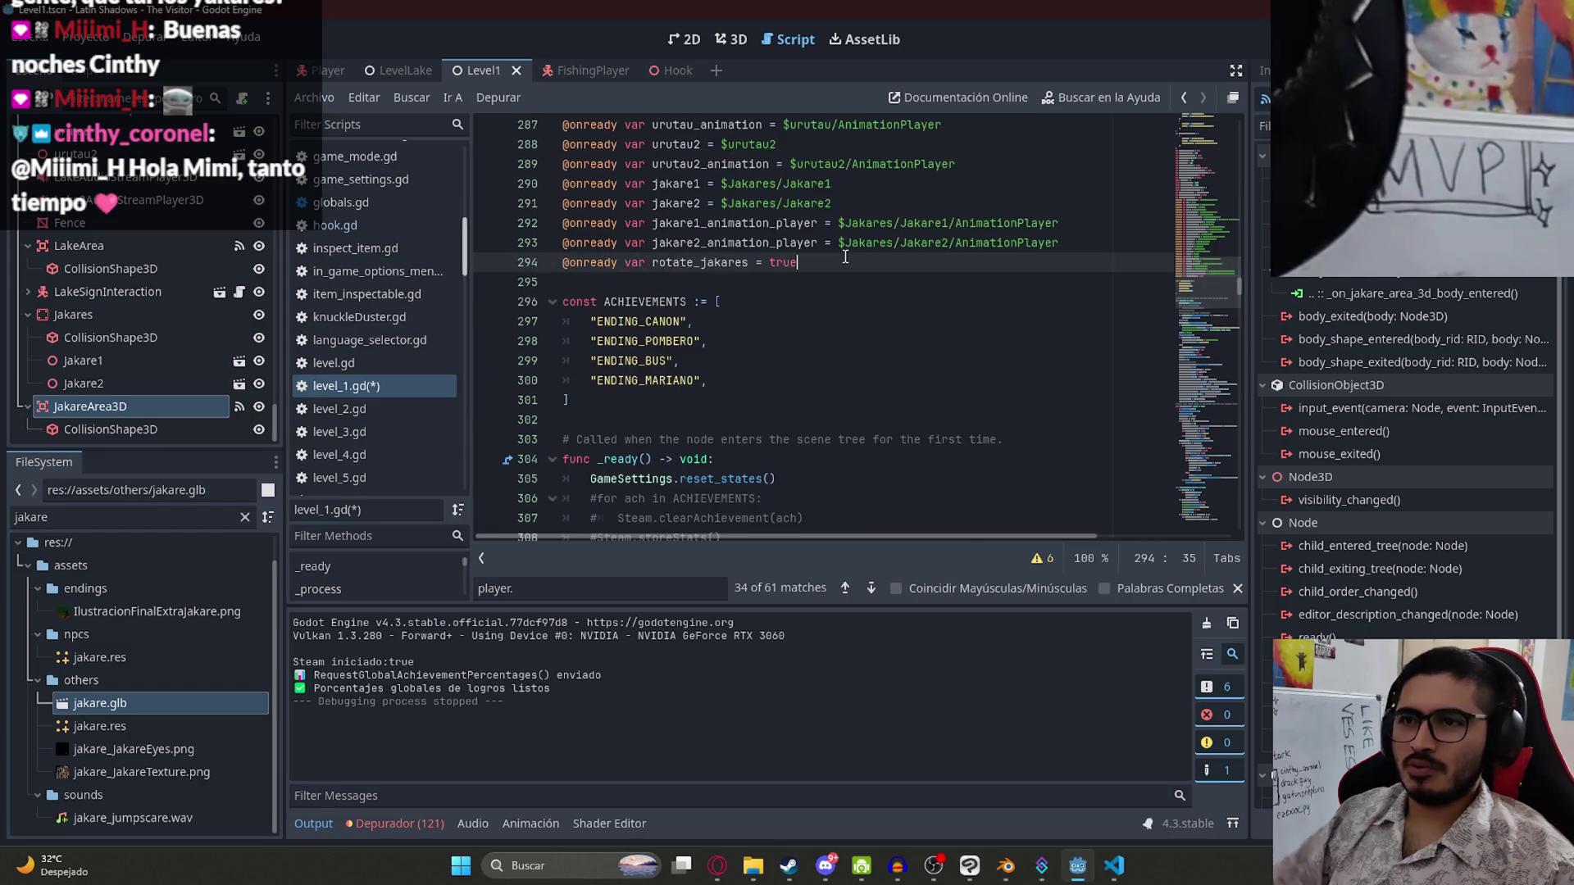
key("Return")
type("@onready var jakare_area")
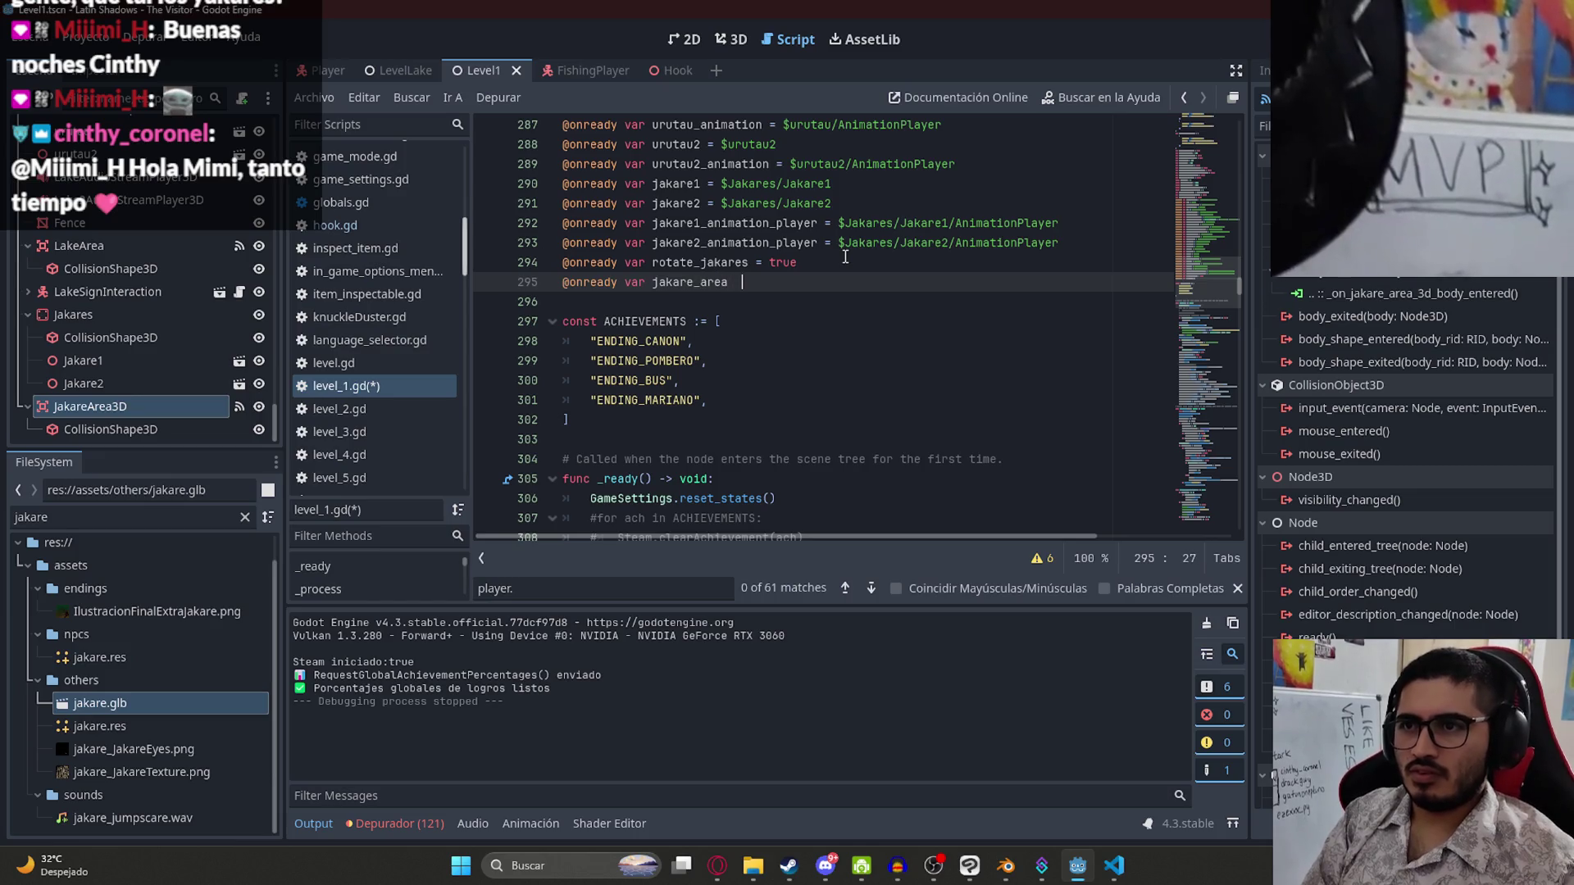